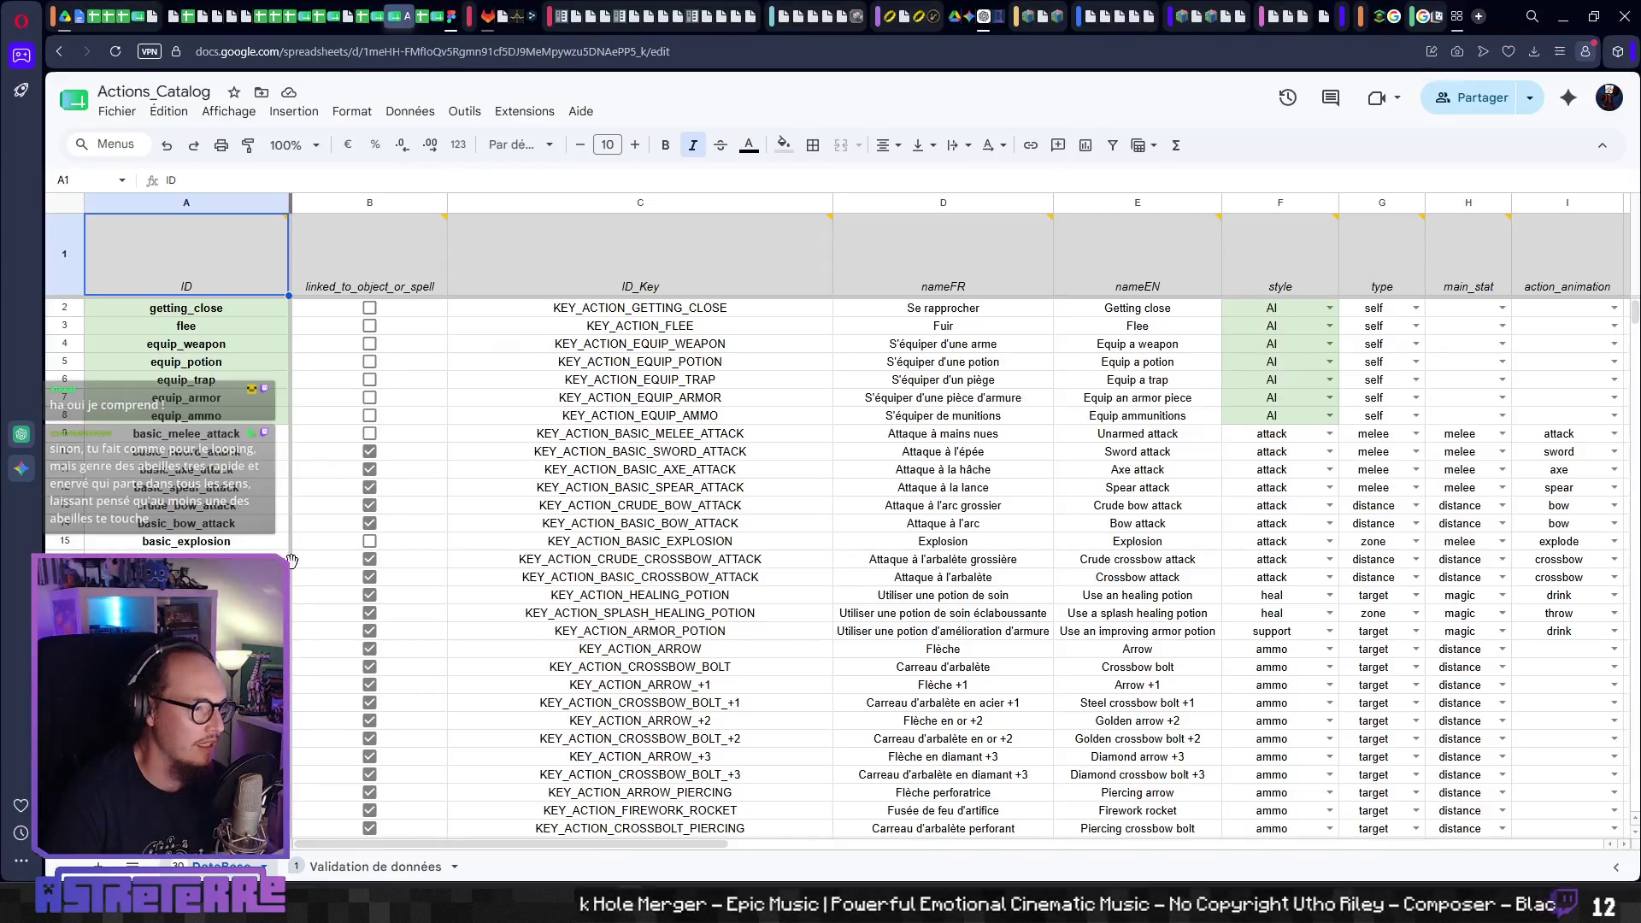
- Scroll the action list down past campfire_trap to the buzzy_nest entry
left_click(186, 577)
scroll(187, 577, "down", 10)
scroll(187, 577, "down", 4)
scroll(187, 577, "down", 5)
scroll(186, 577, "down", 5)
scroll(187, 577, "down", 3)
left_click(202, 445)
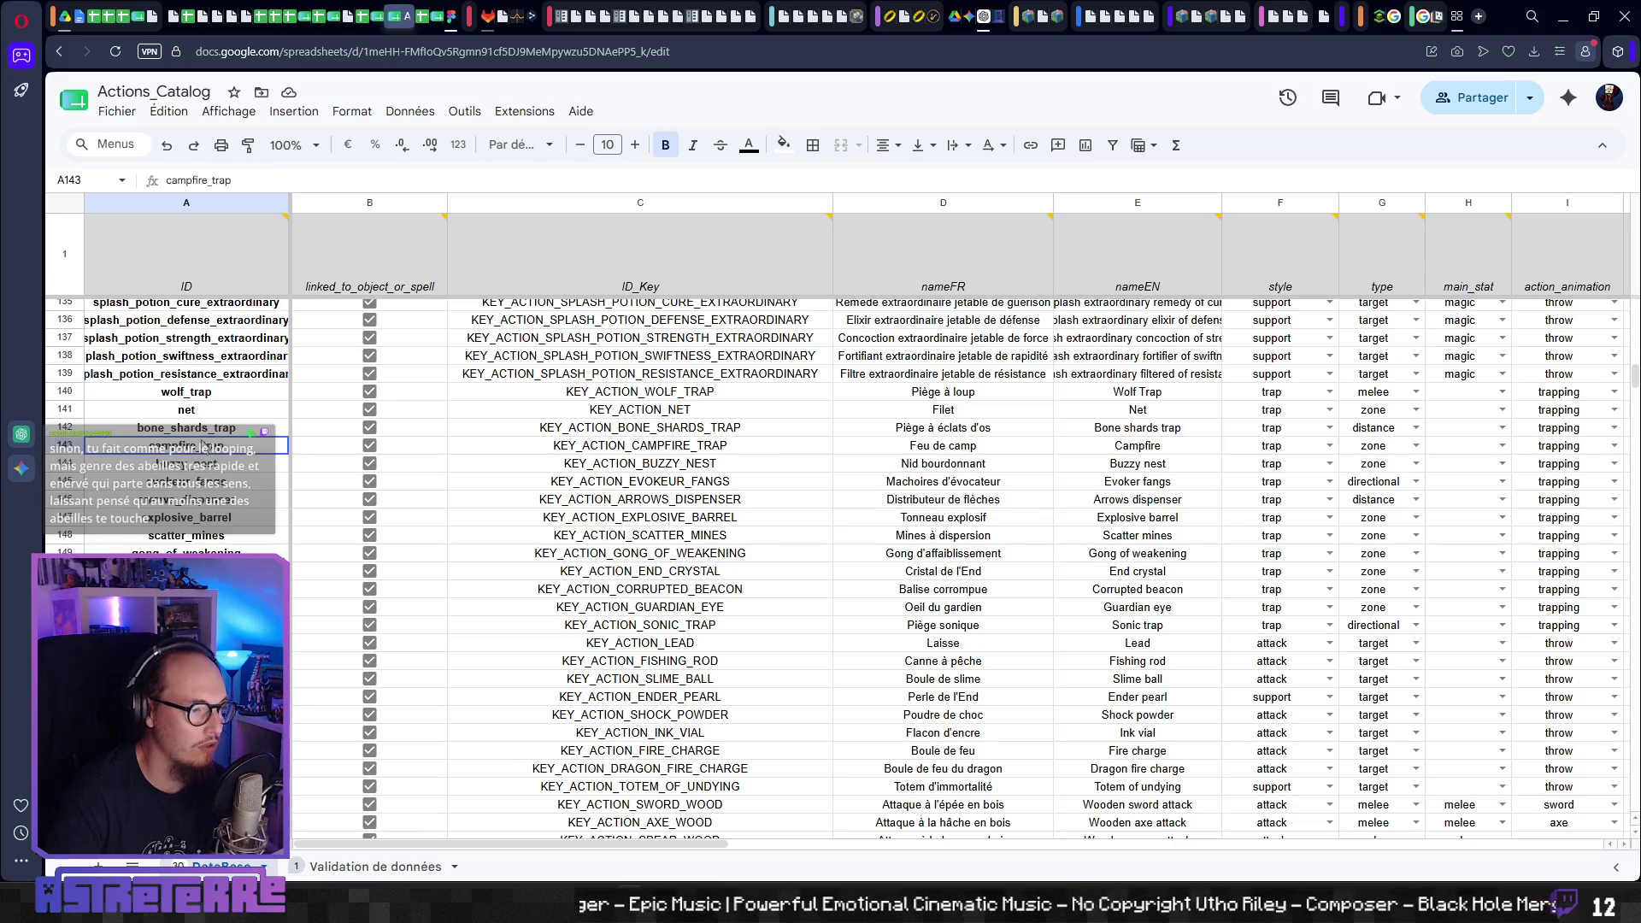
left_click(208, 464)
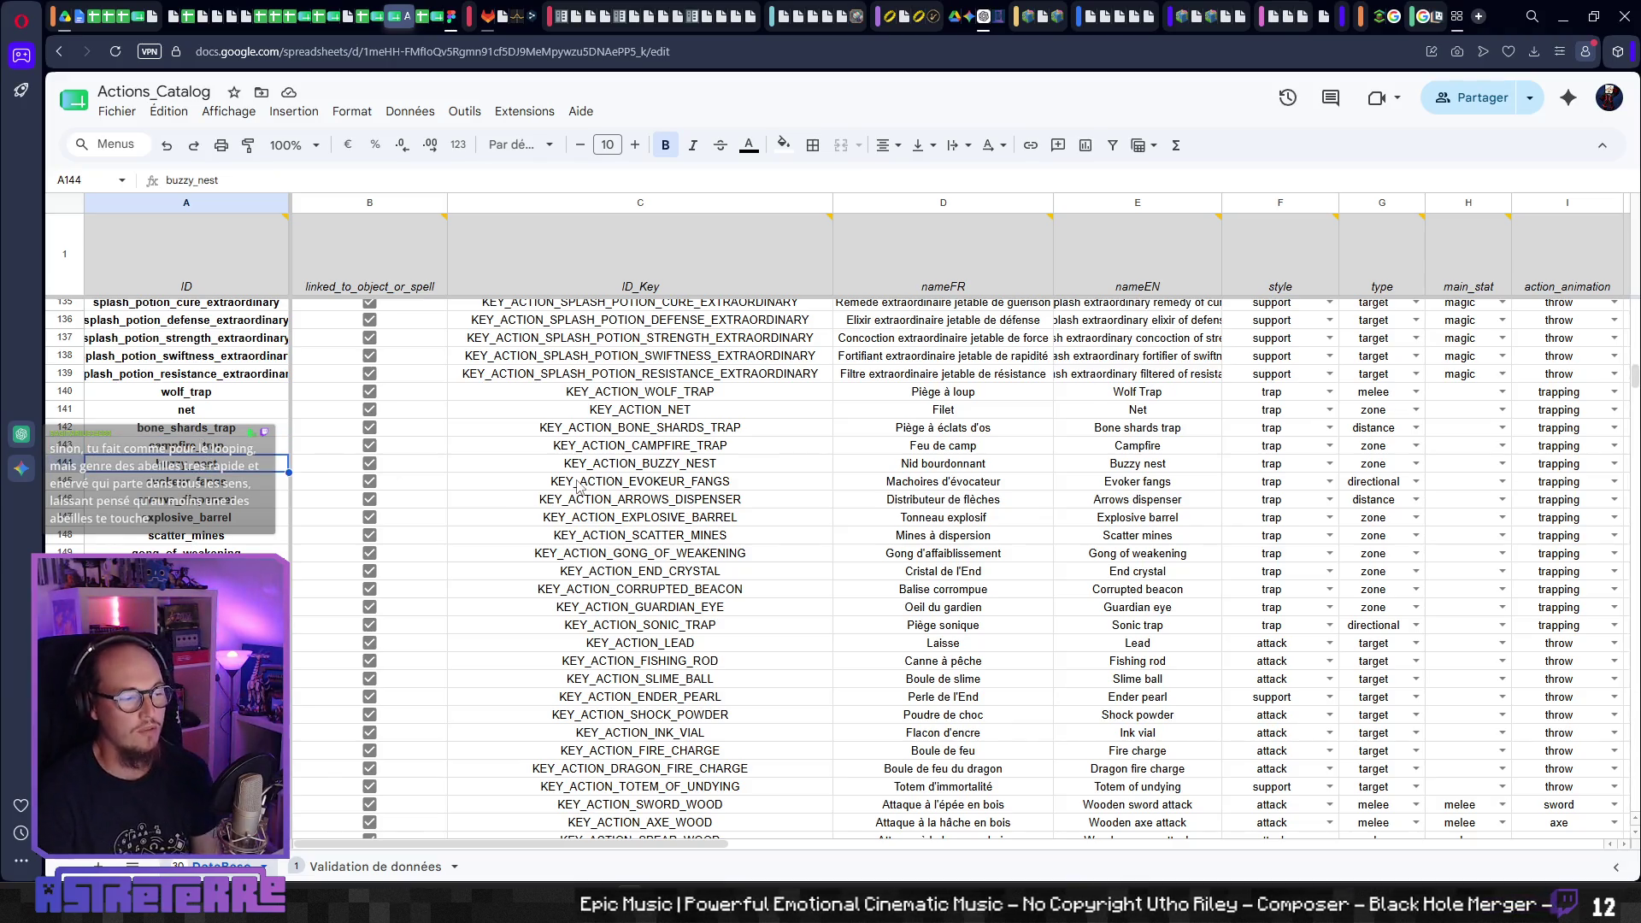
- Read across the buzzy_nest row's settings, including effect zone, shape and activation flags
key("Right")
key("Right")
key("Right")
key("Right")
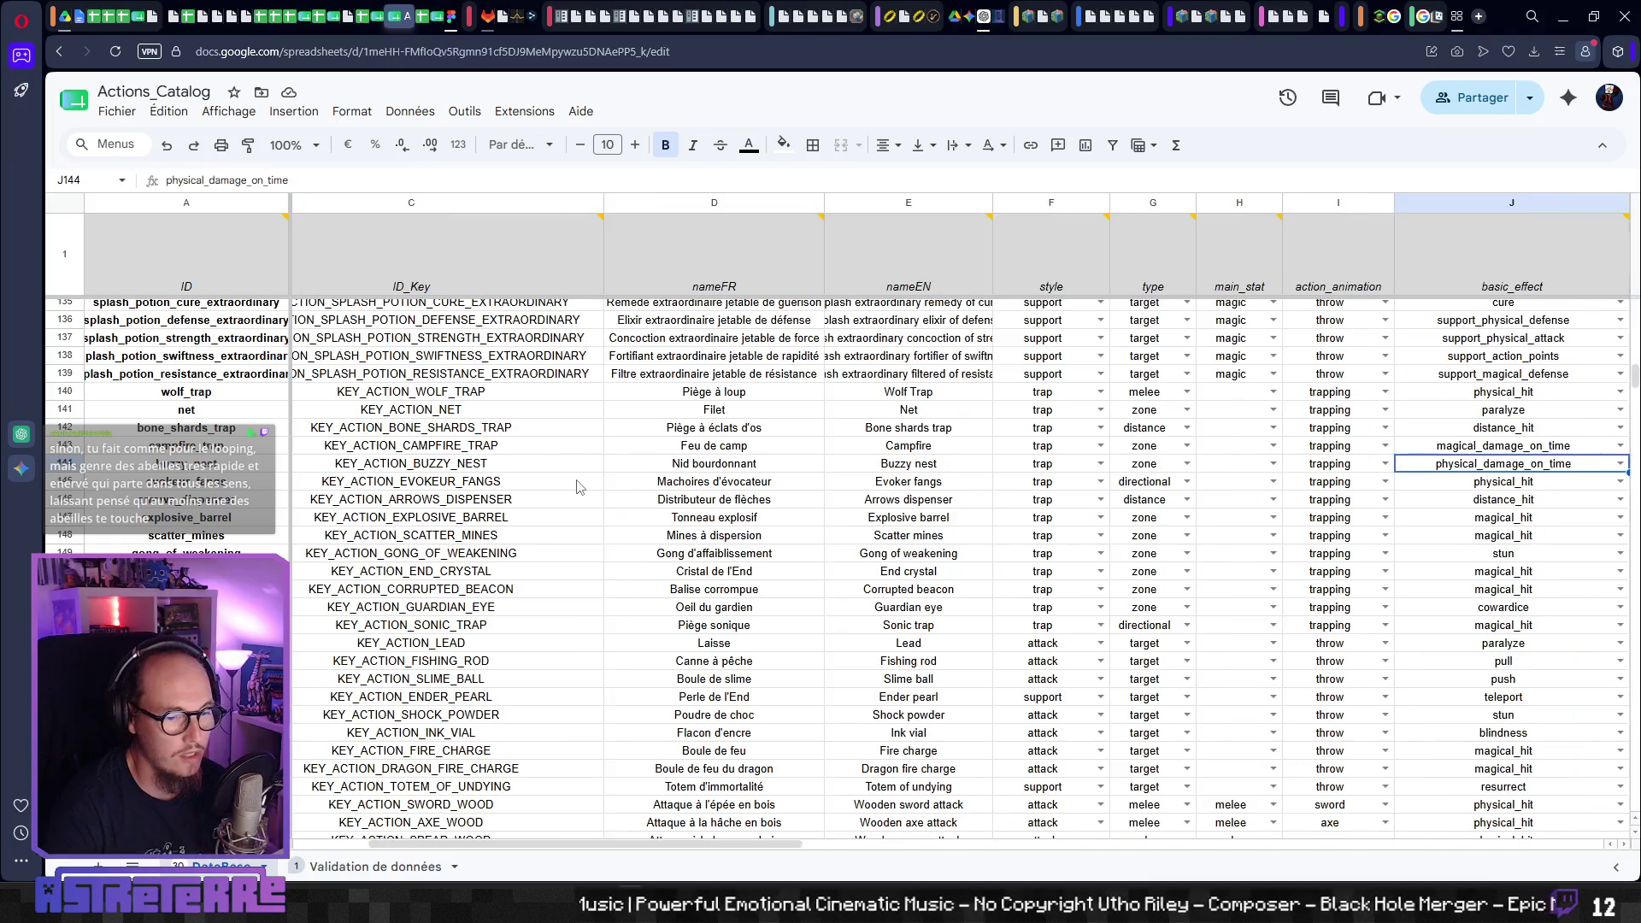
key("Right")
key("Right")
key("Right")
key("Right")
key("Right")
key("Right")
key("Right")
key("Right")
key("Right")
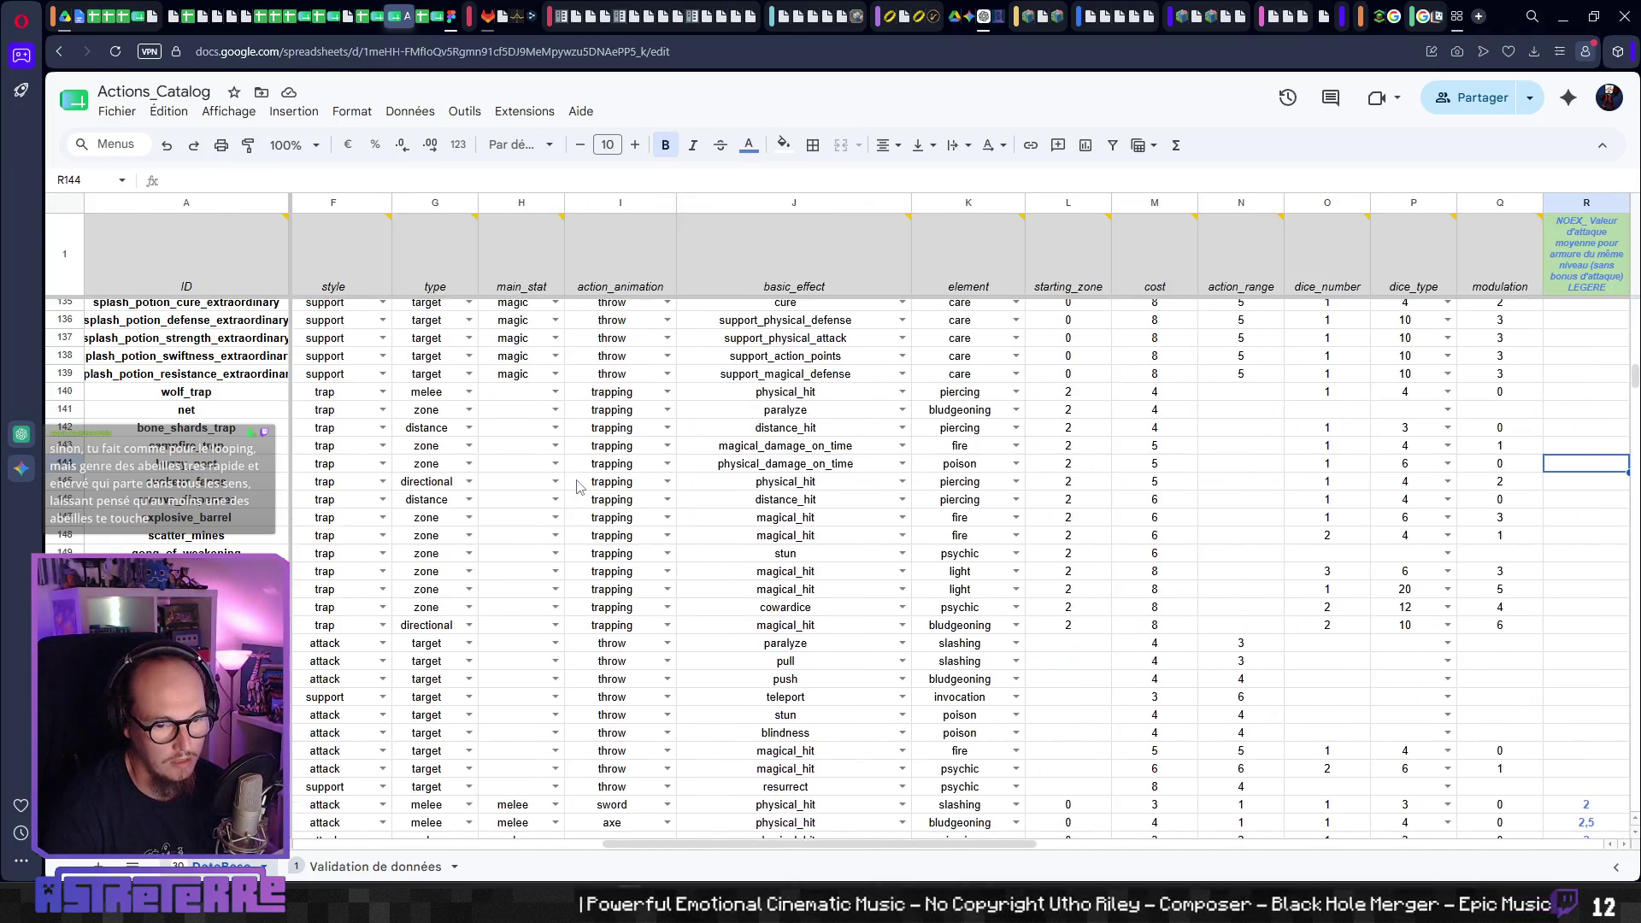
key("Right")
key("Right")
key("Right")
key("Right")
key("Right")
key("Right")
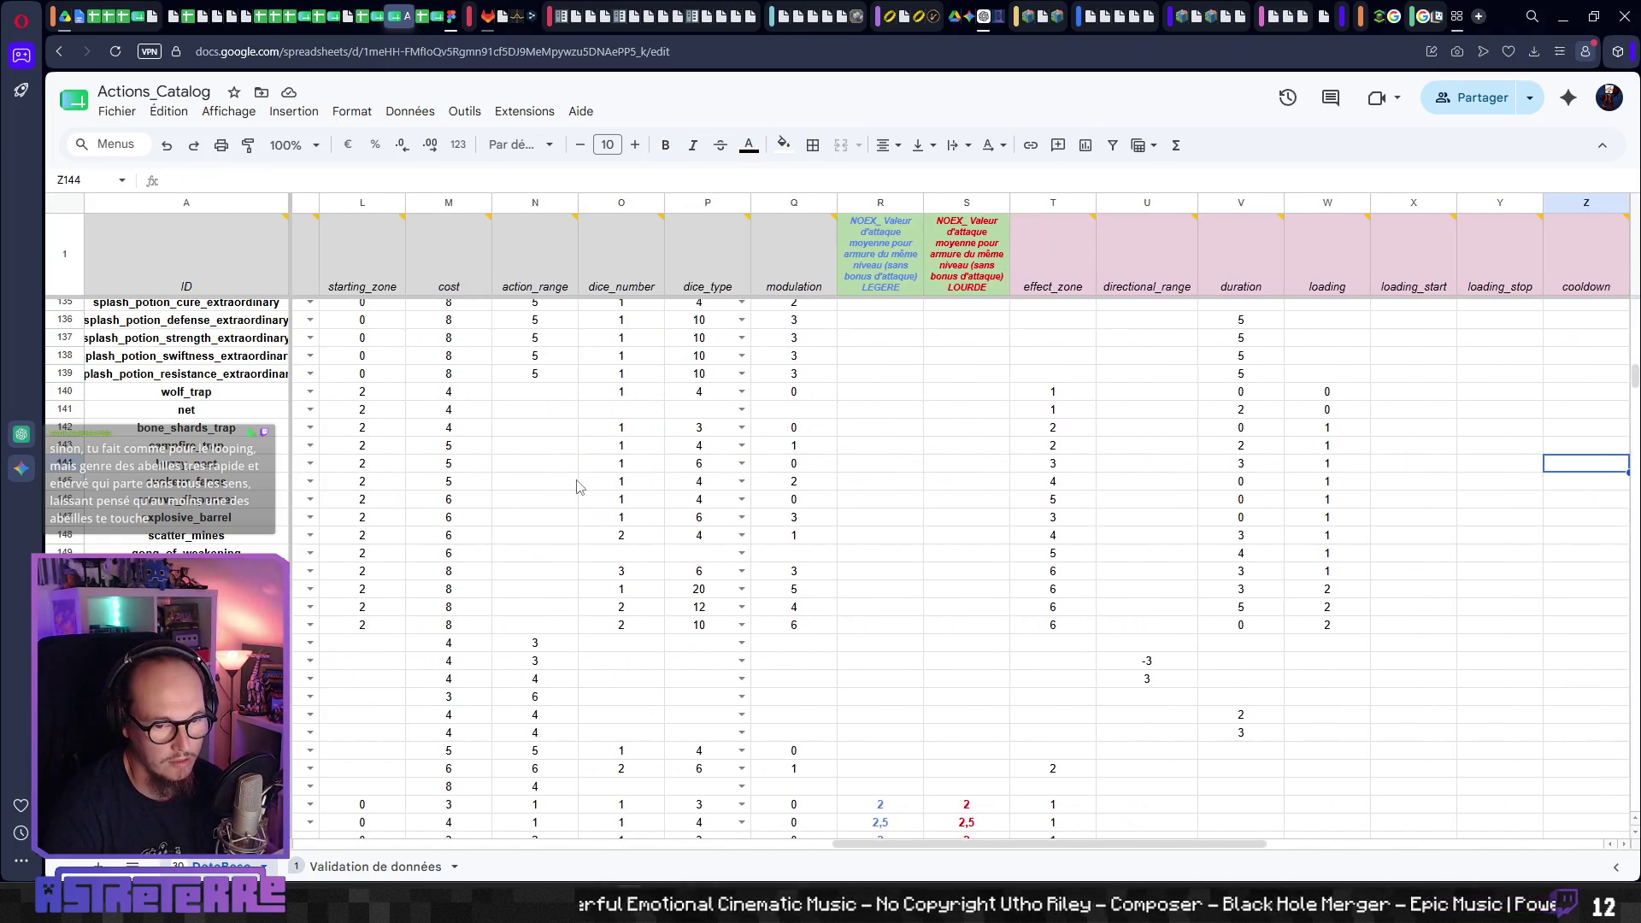
key("Right")
key("Right")
key("Right")
key("Right")
key("Right")
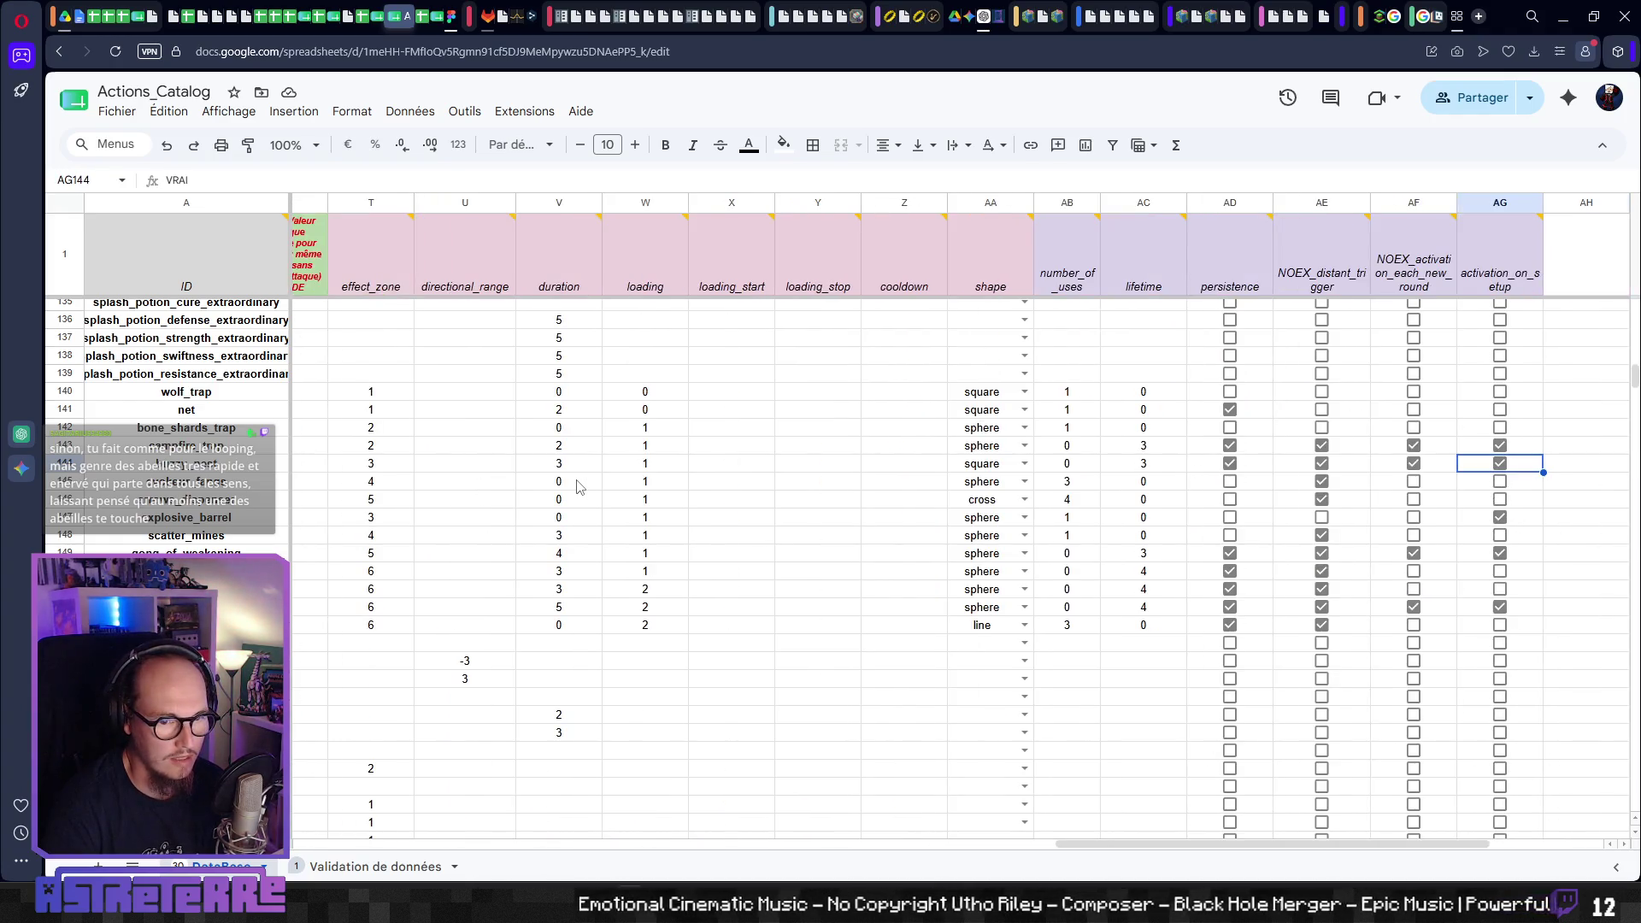
key("Left")
key("Left")
key("Left")
key("Left")
key("Left")
key("Left")
key("Left")
key("Left")
key("Left")
key("Right")
key("Right")
key("Right")
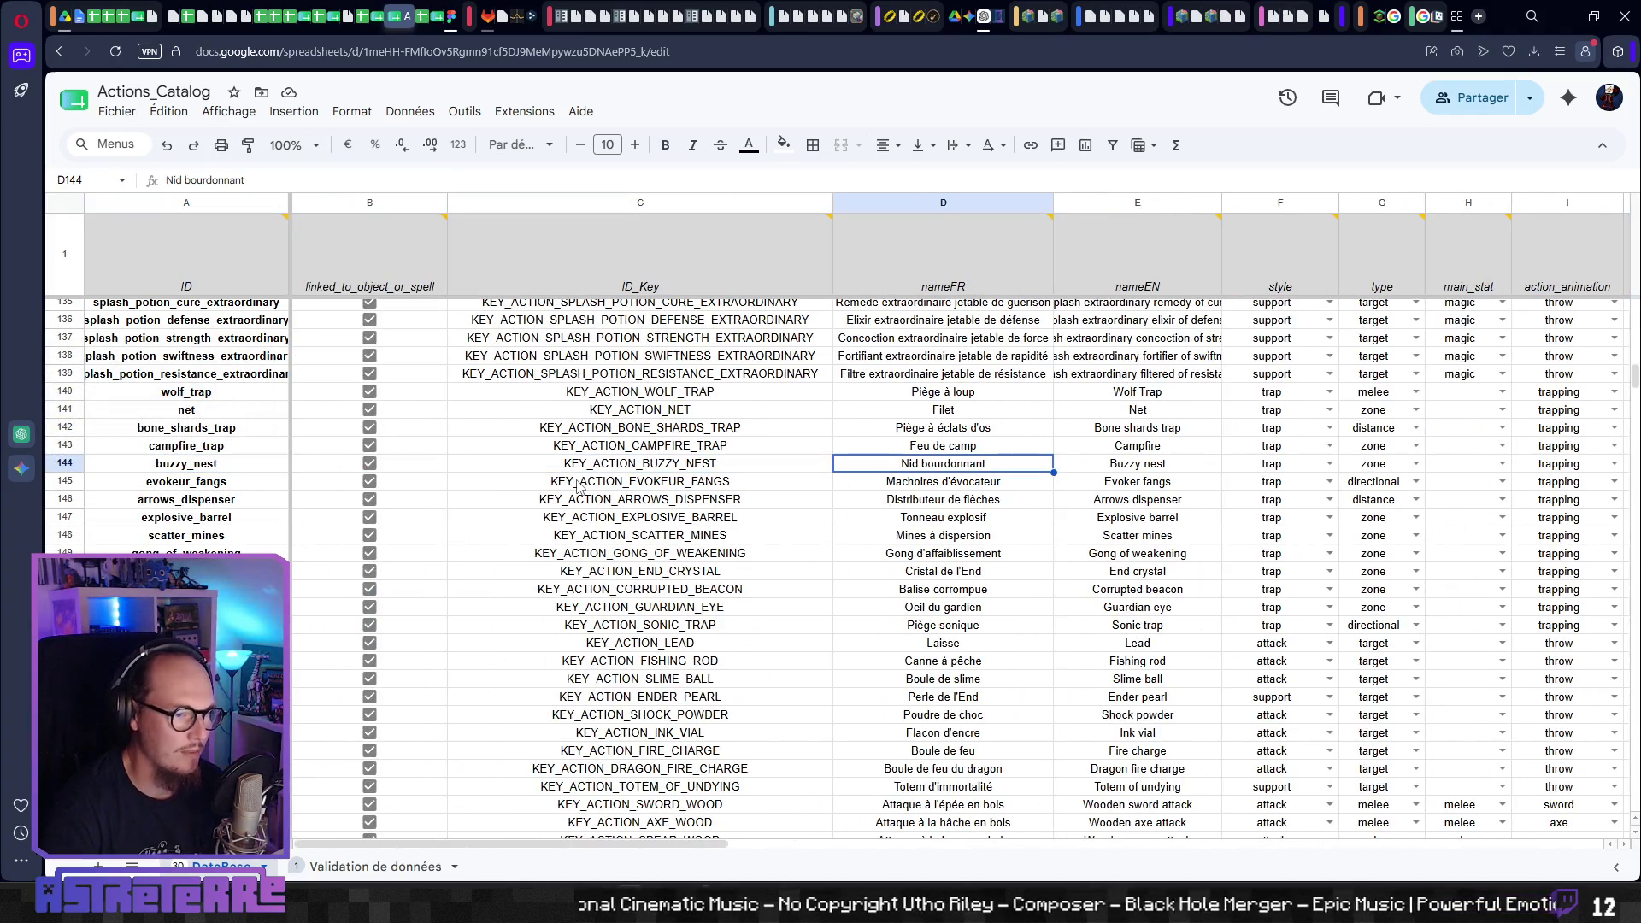
- In Item_DataBase, go to the bone_shards_trap row and across to the translated description column
mouse_move(372, 18)
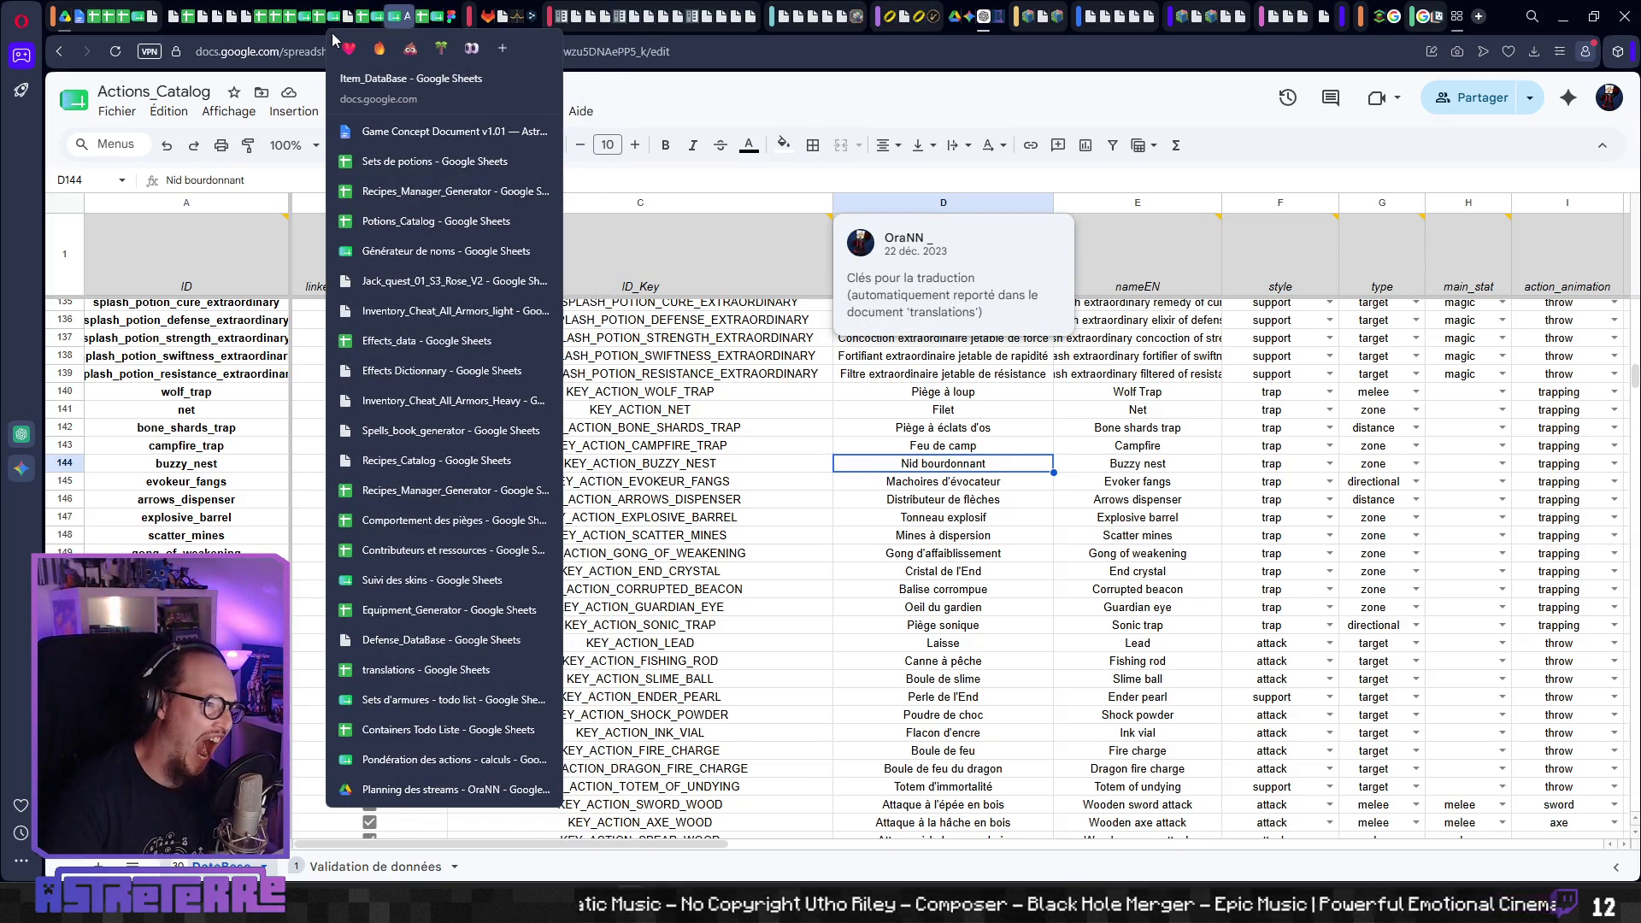
left_click(335, 15)
scroll(183, 549, "down", 13)
scroll(184, 550, "down", 12)
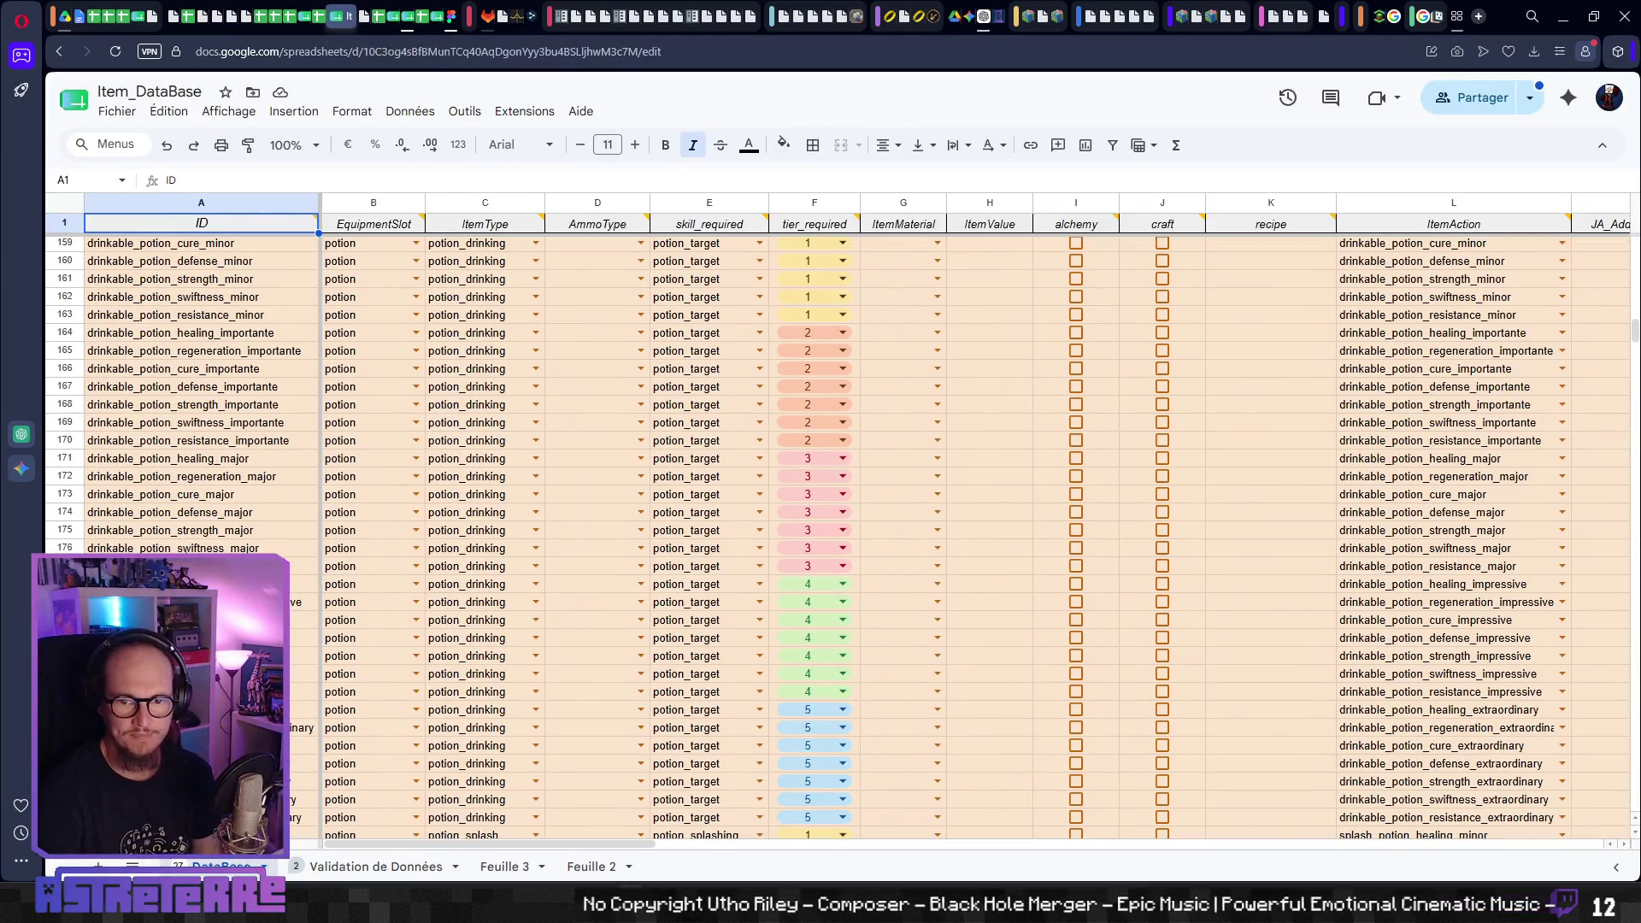
scroll(145, 395, "down", 6)
scroll(145, 395, "down", 7)
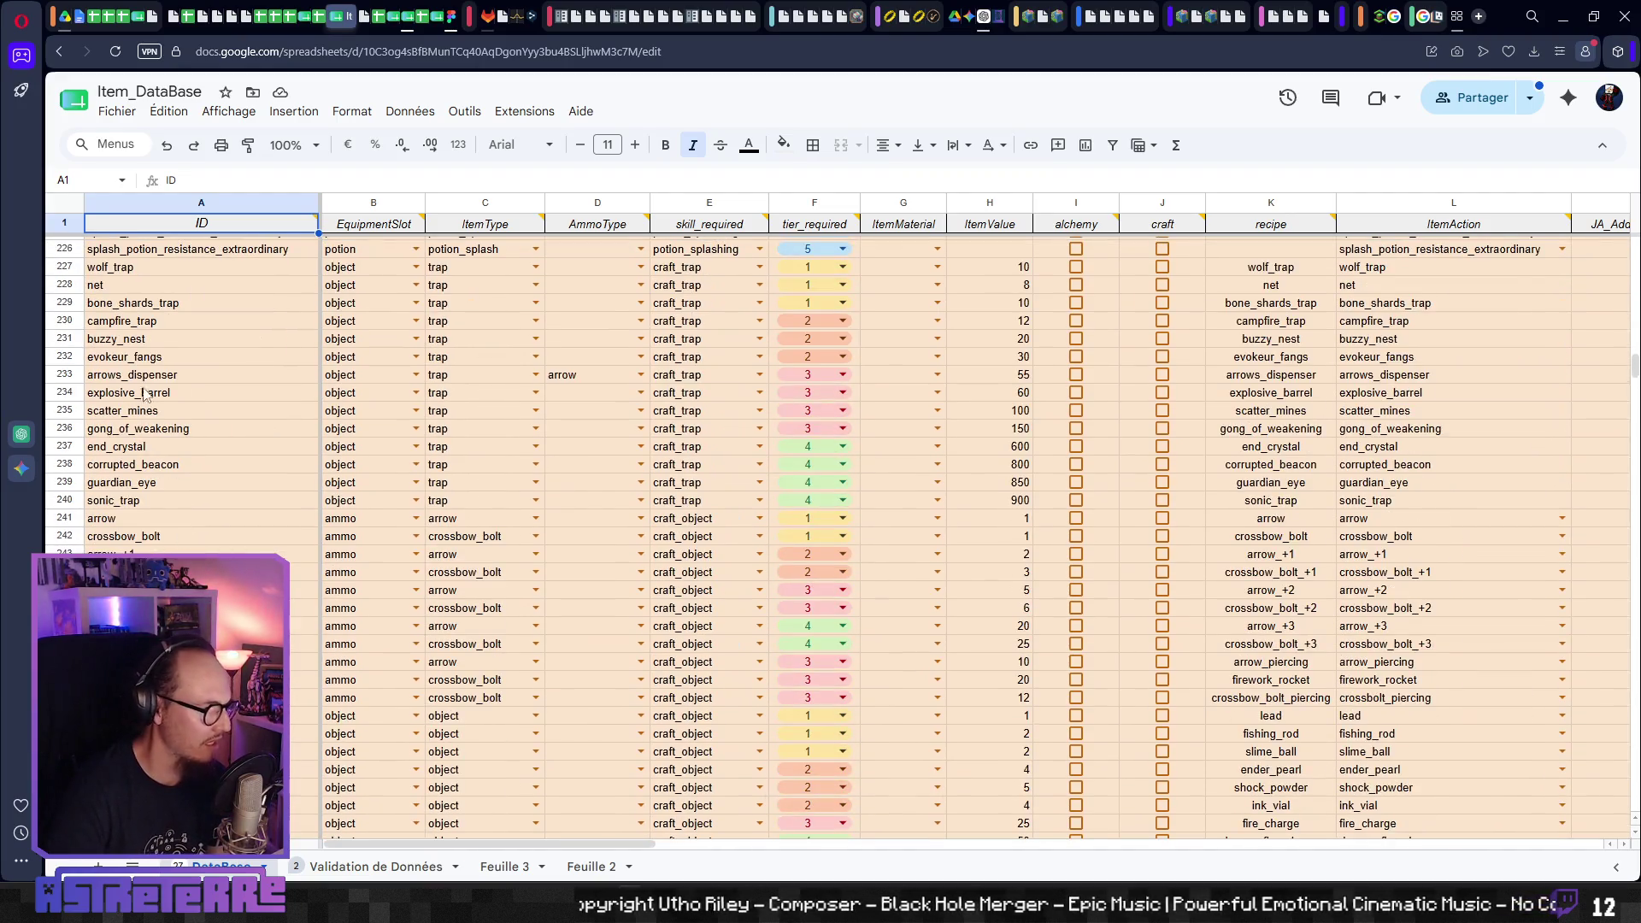
scroll(145, 395, "up", 2)
left_click(187, 471)
key("Right")
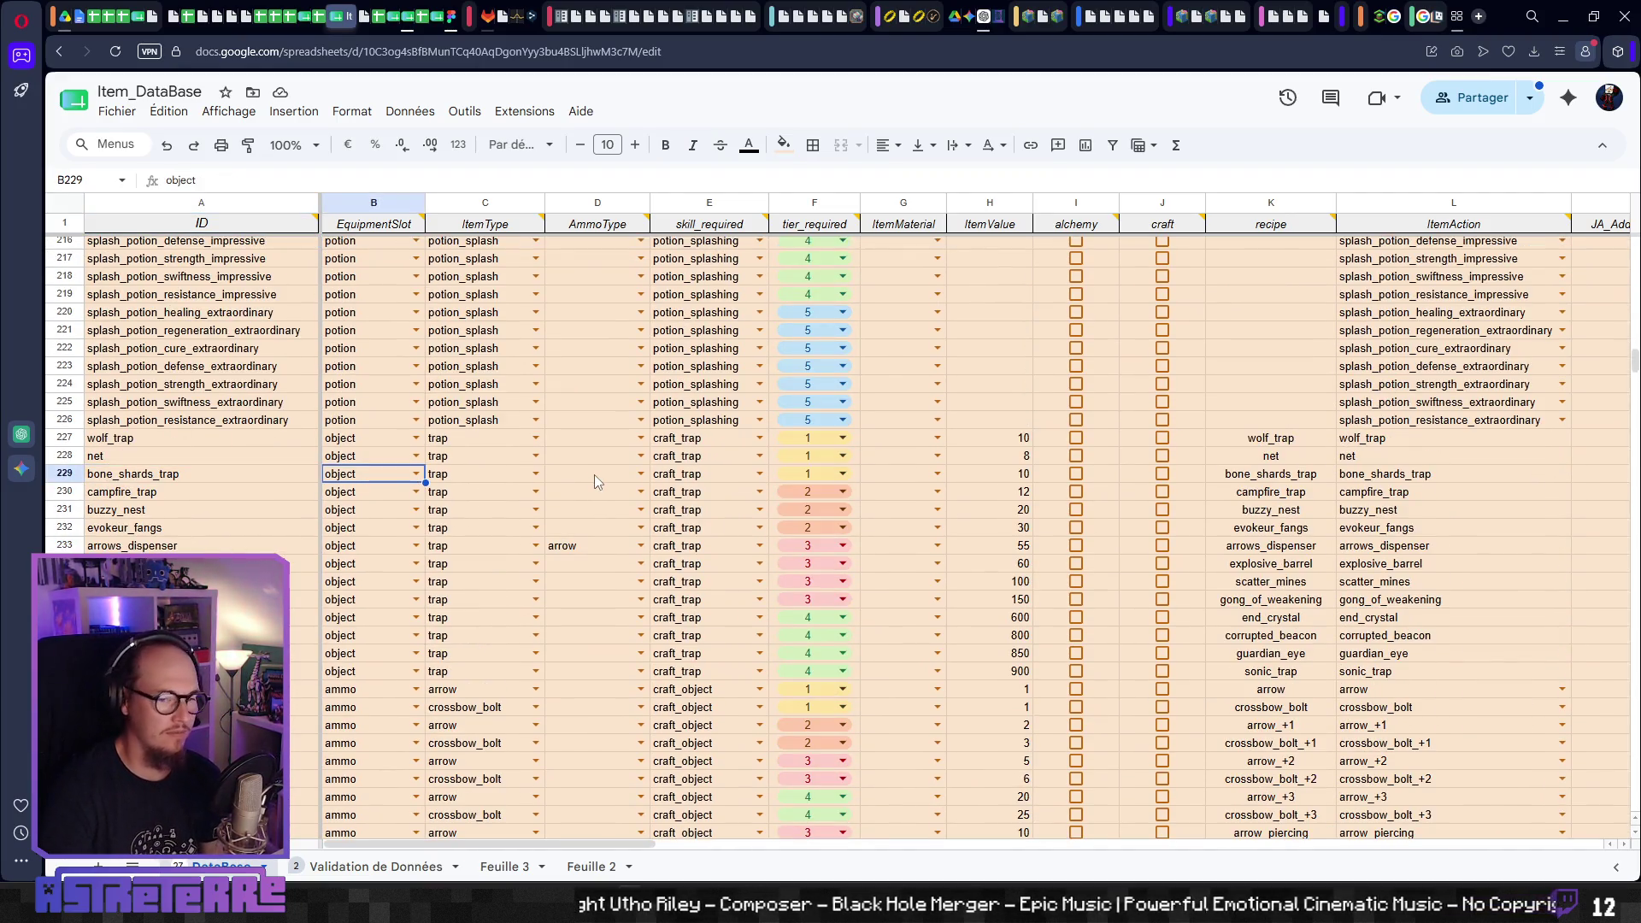
key("Right")
key("Right")
key("Right")
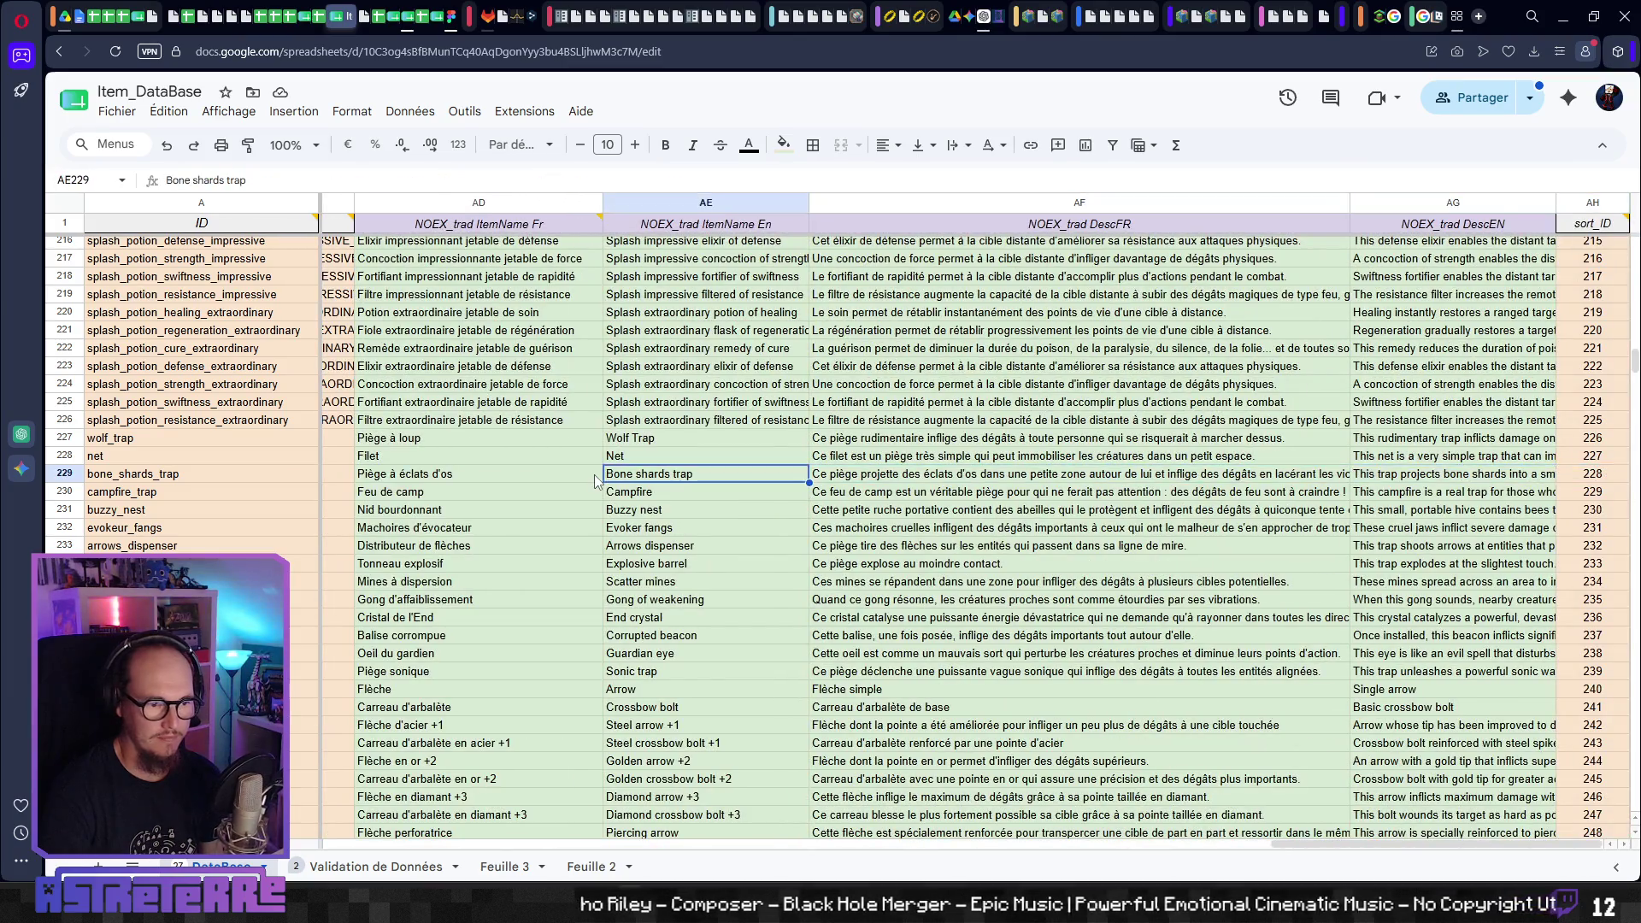
key("Right")
- Read the Evoker fangs, arrows dispenser, explosive barrel and full scatter mines descriptions
key("Down")
key("Down")
key("Down")
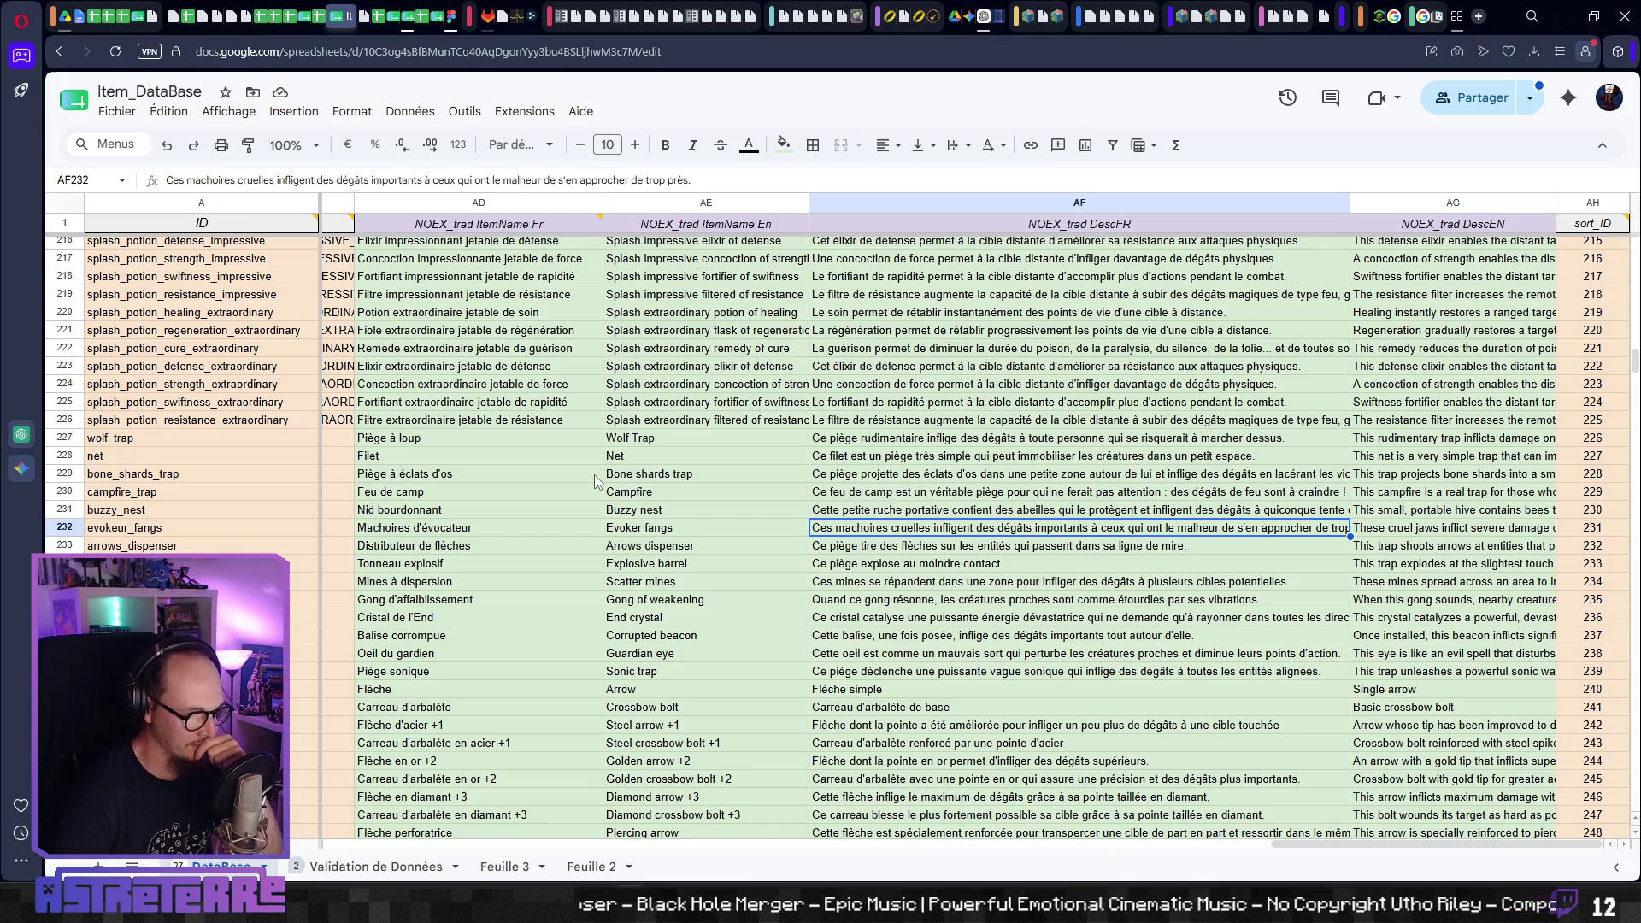
key("Down")
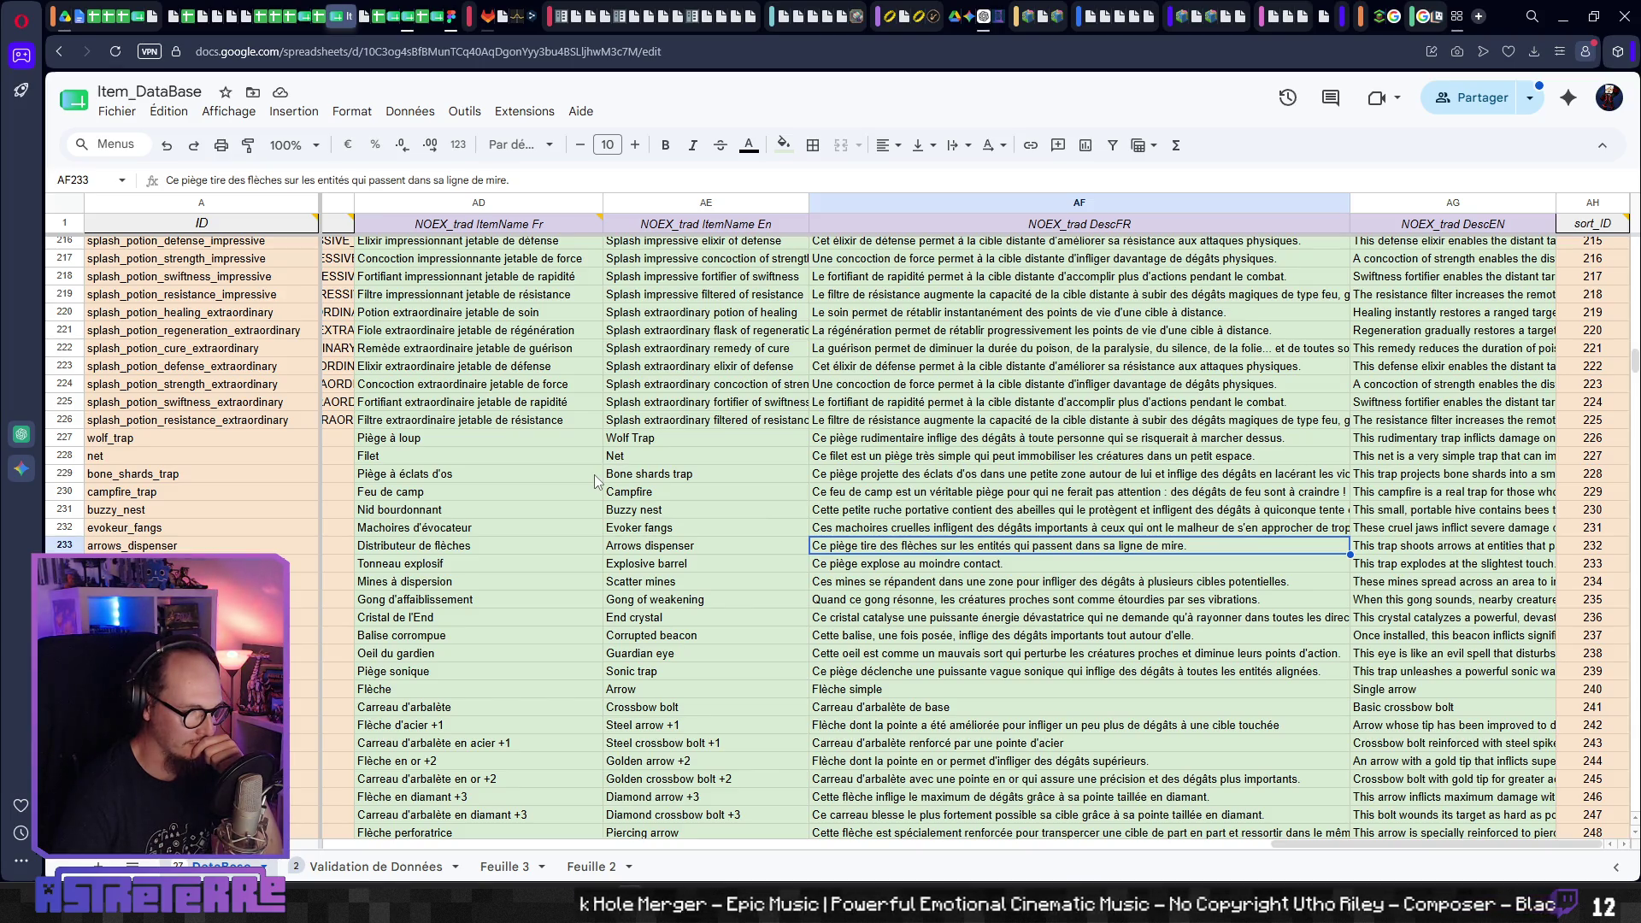
key("Down")
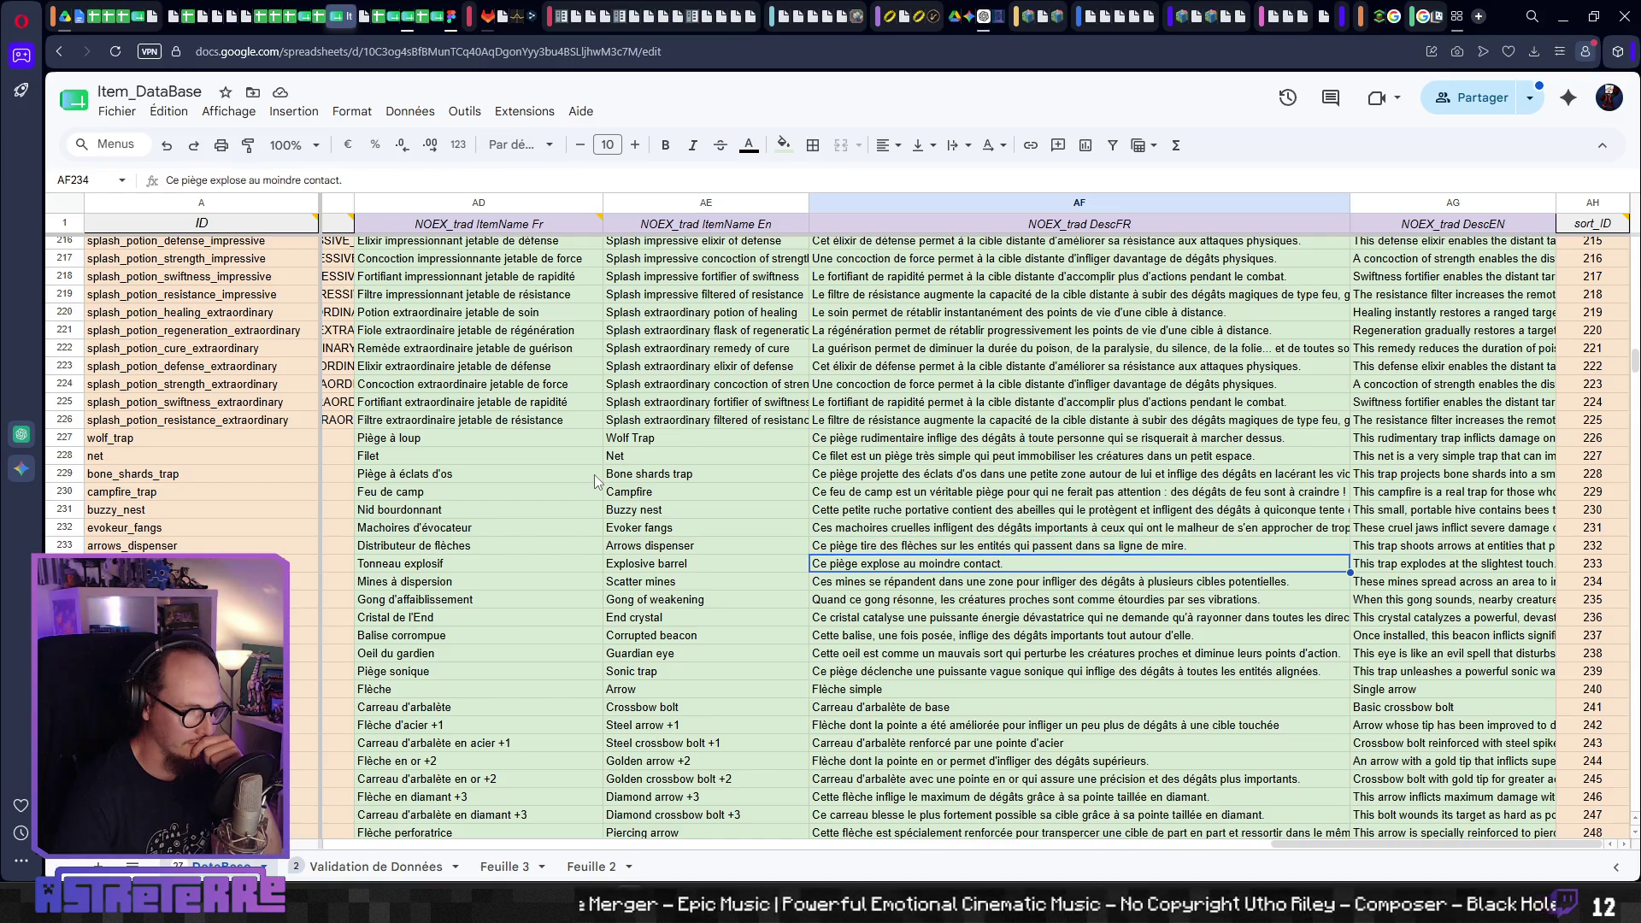
key("Down")
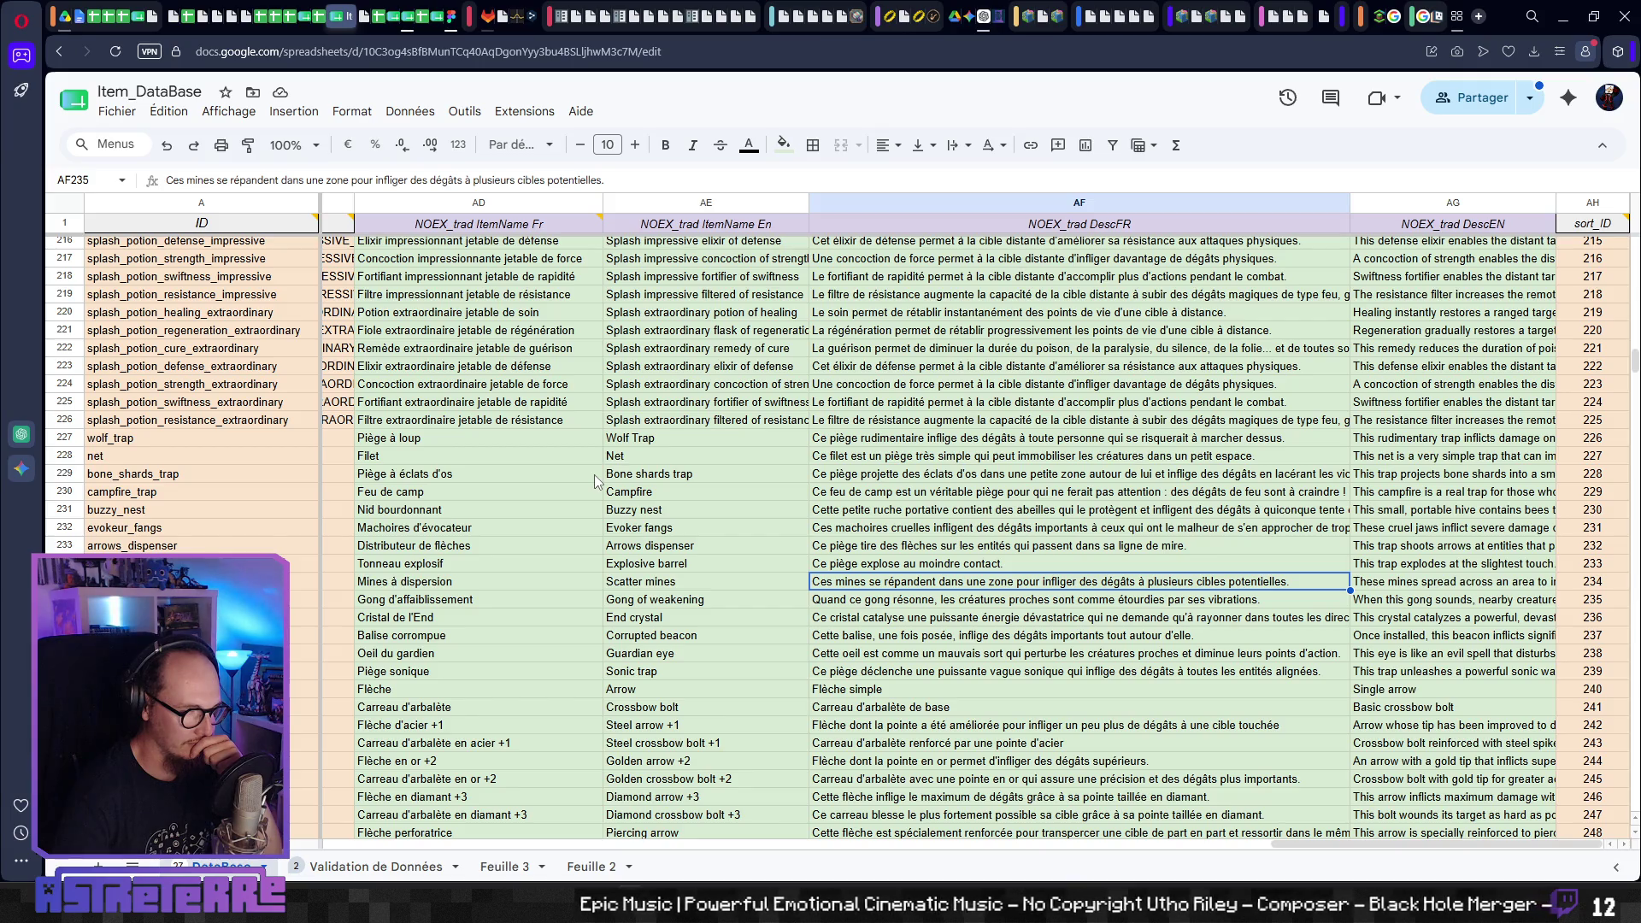
key("Return")
key("Escape")
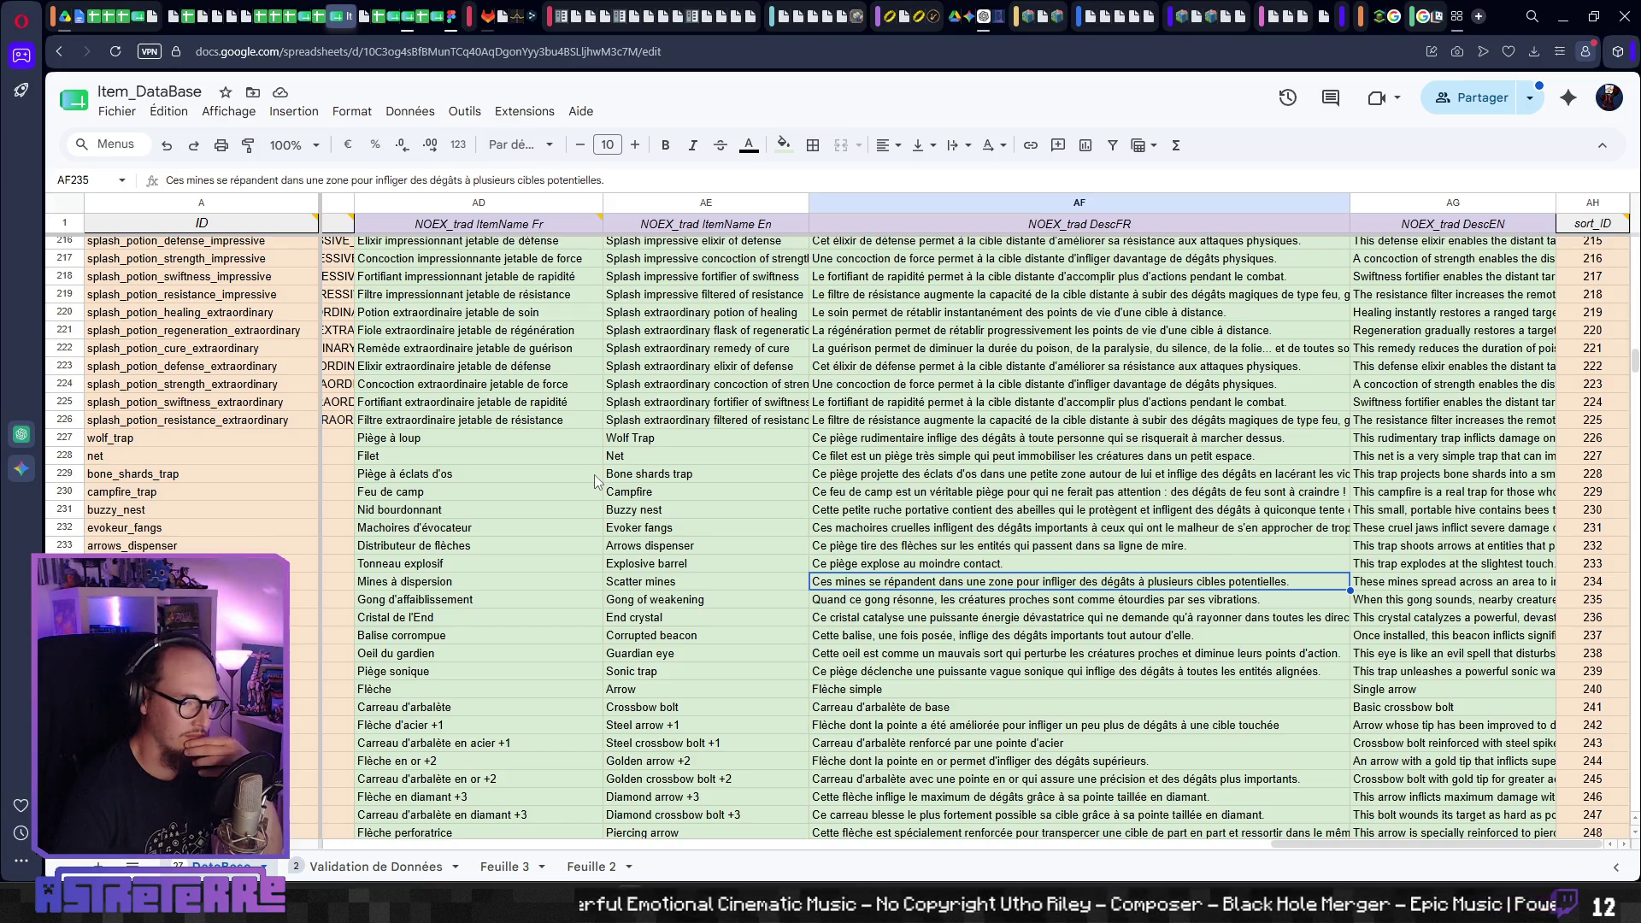
- Read the gong of weakening through single arrow and ammo descriptions, then return to buzzy_nest
key("Down")
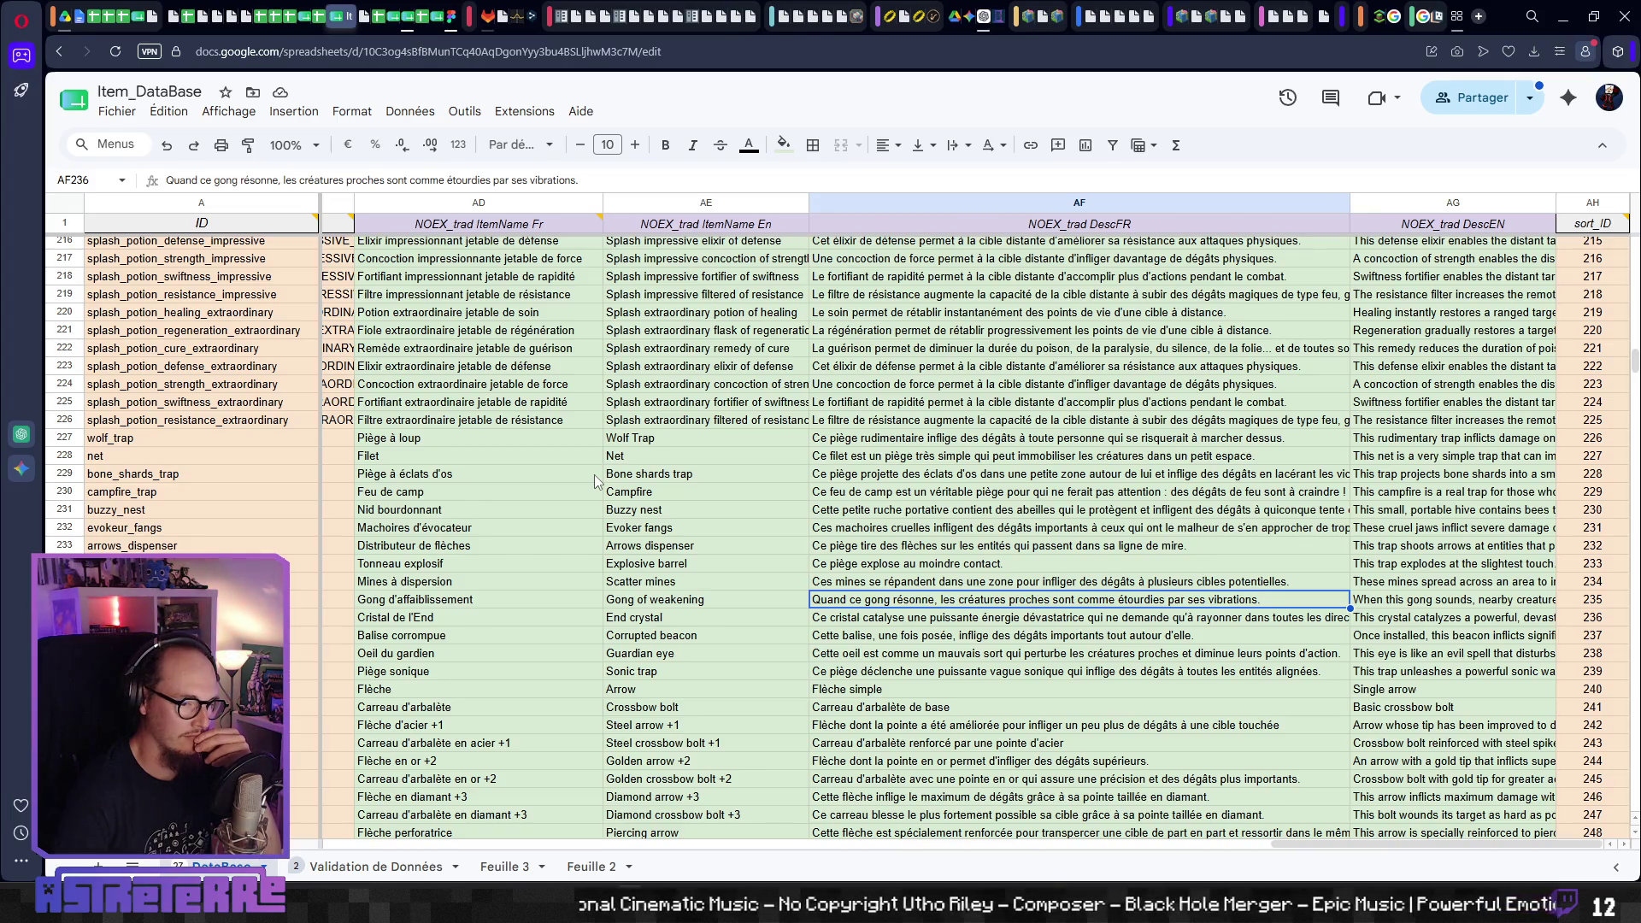
key("Down")
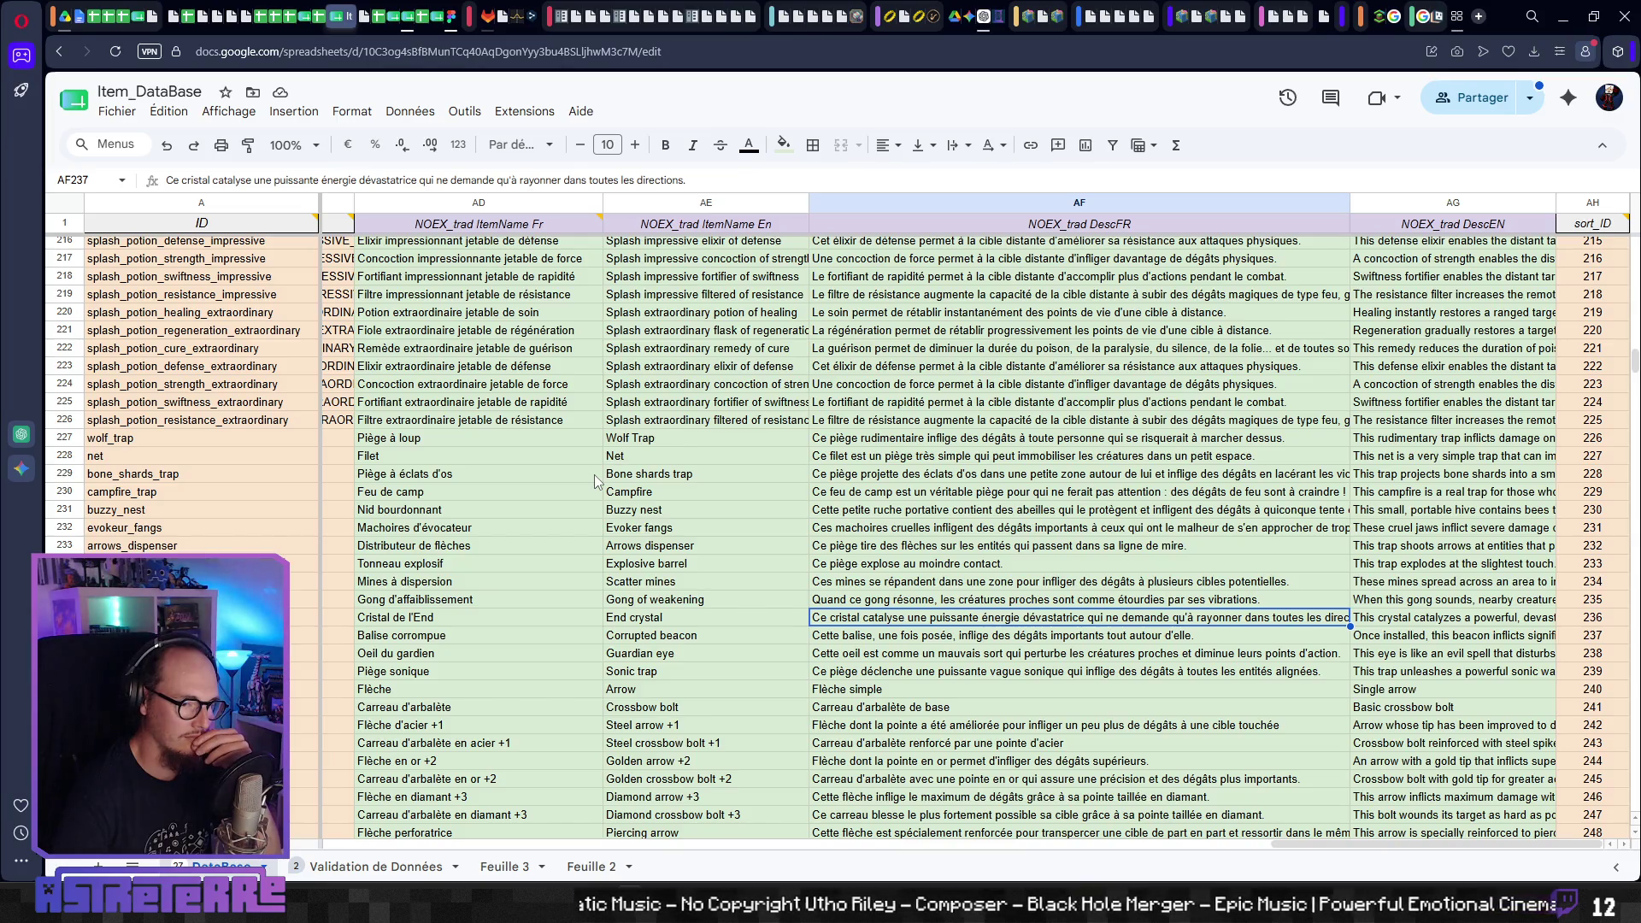
key("Down")
key("Down")
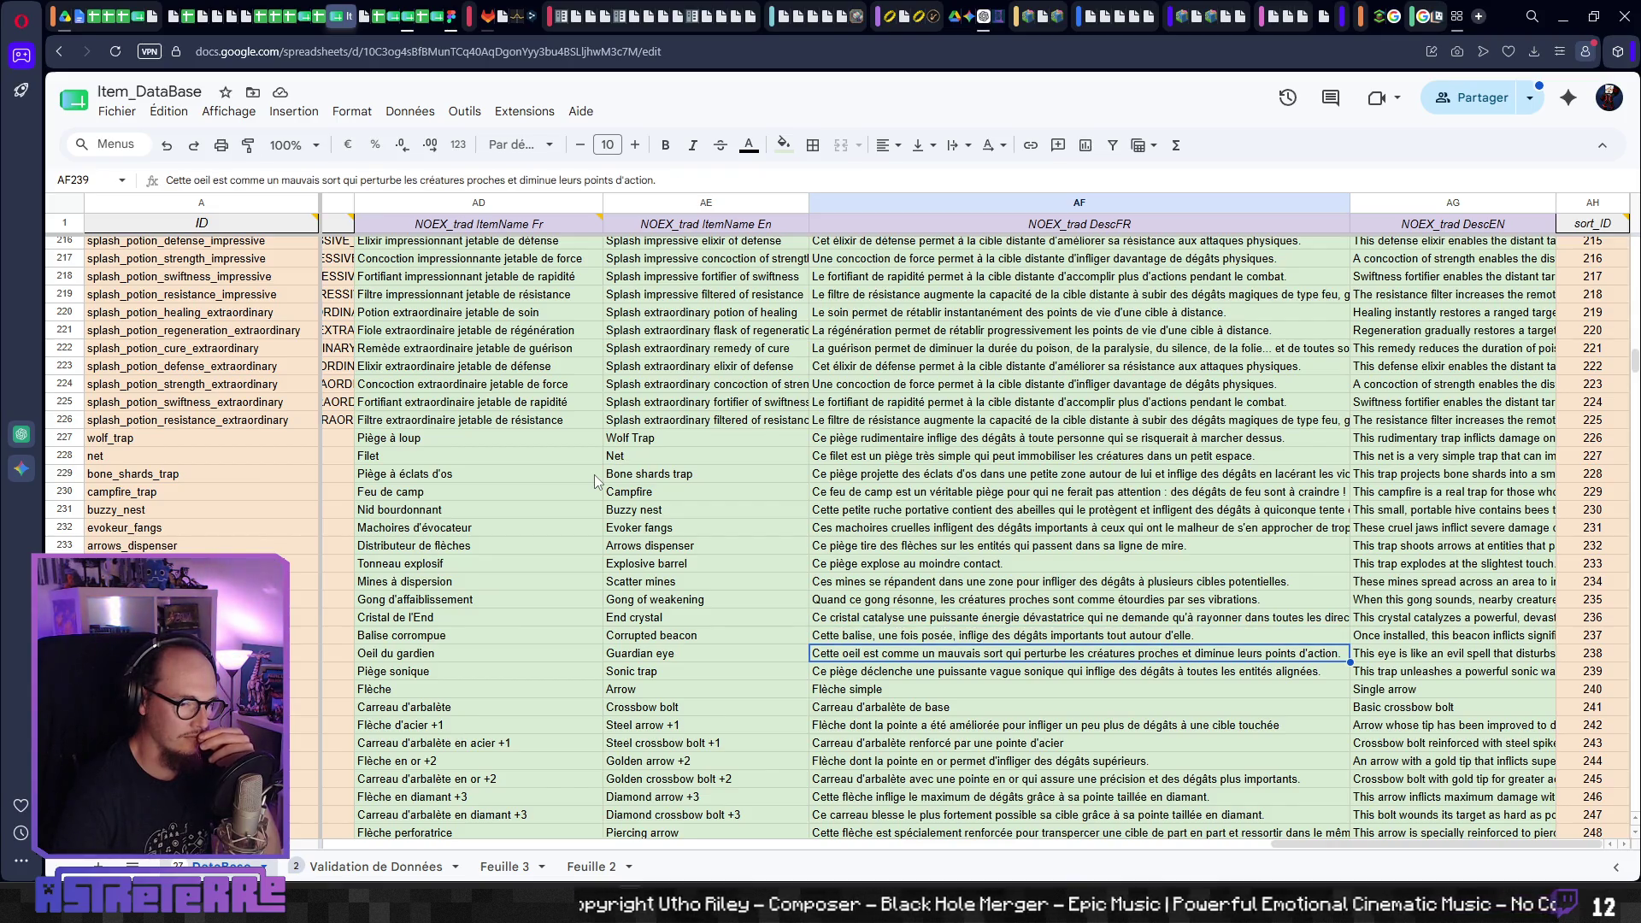
key("Down")
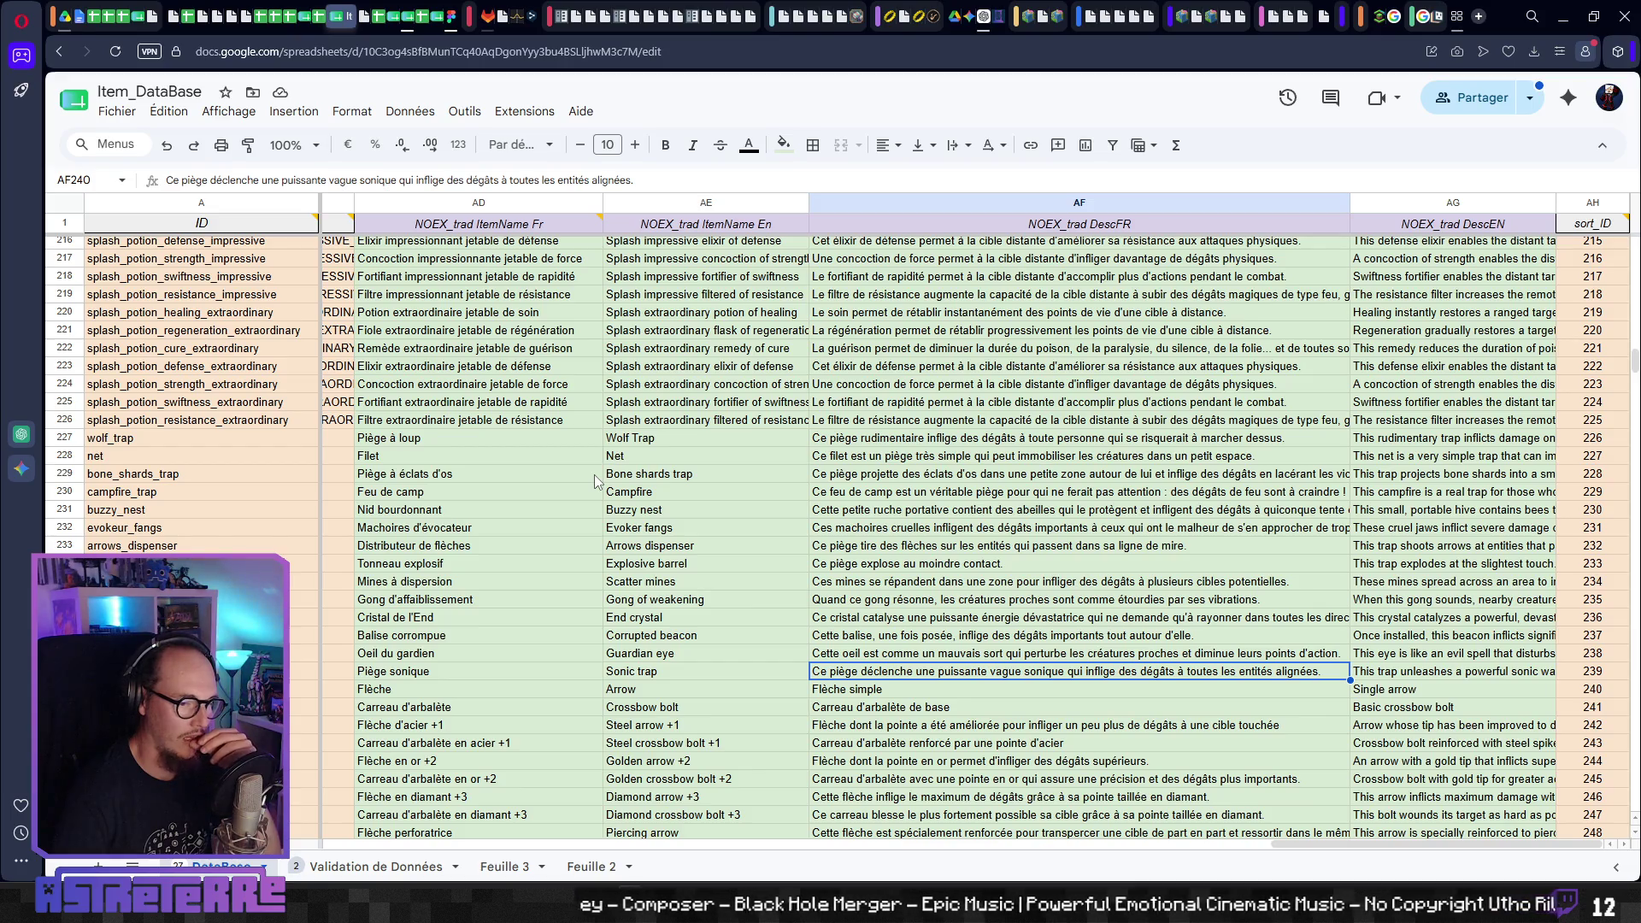
key("Down")
key("Down")
key("Down")
key("Down")
key("Down")
key("Down")
key("Down")
key("Down")
key("Down")
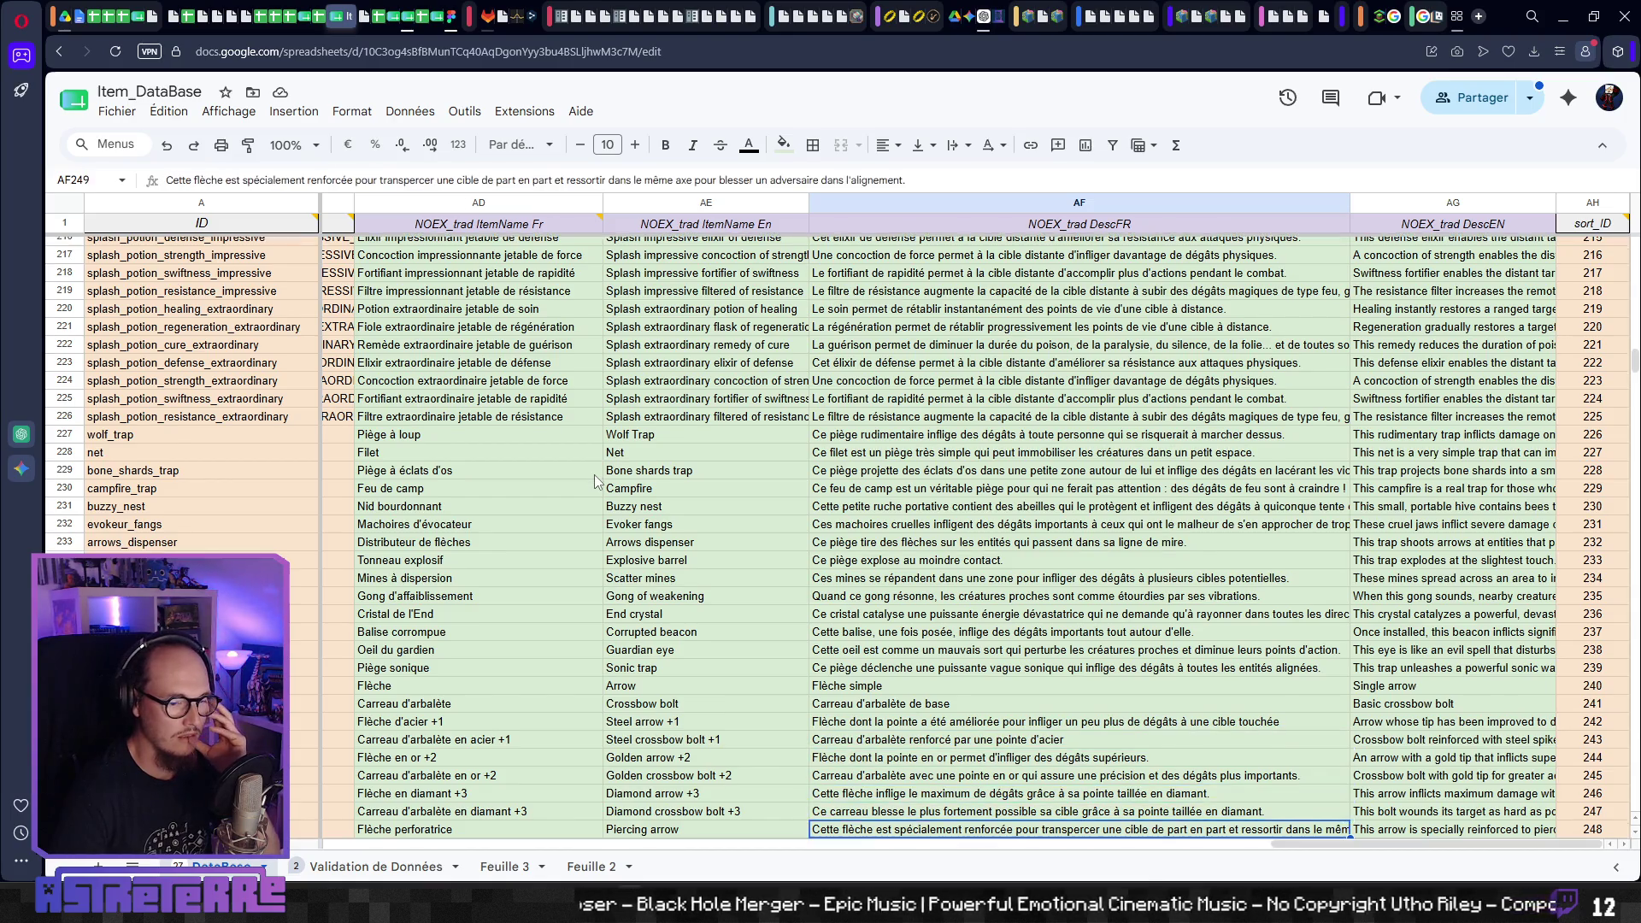
key("Down")
key("Up")
key("Up")
key("Up")
key("Up")
key("Up")
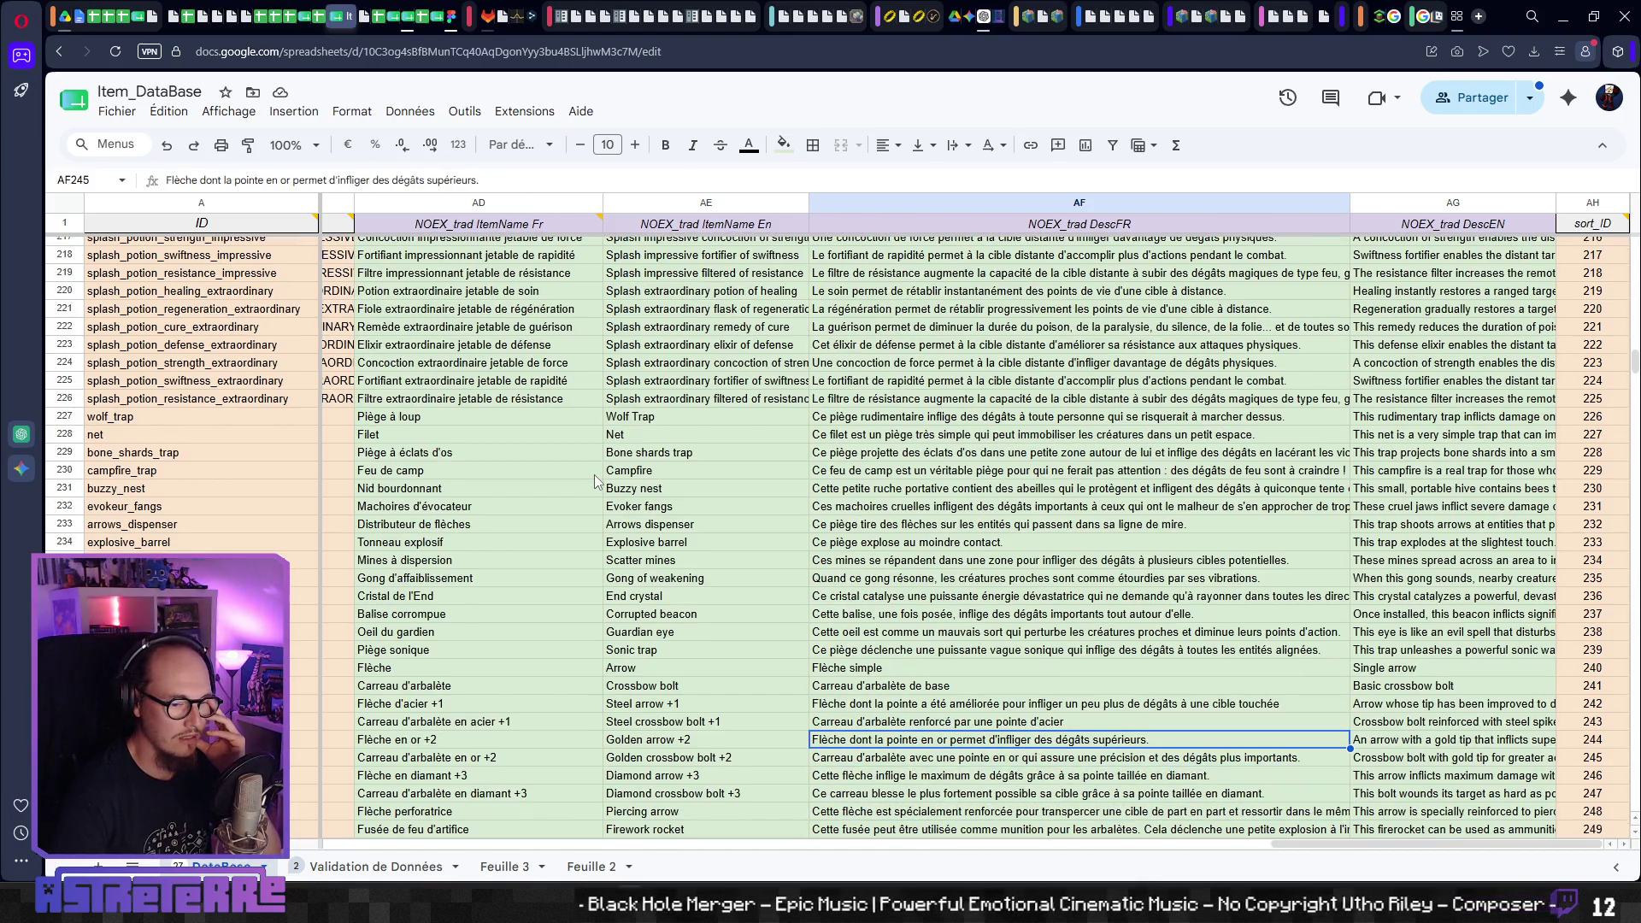
key("Down")
key("Down")
key("Down")
key("Up")
key("Up")
key("Up")
key("Up")
key("Up")
key("Up")
key("Up")
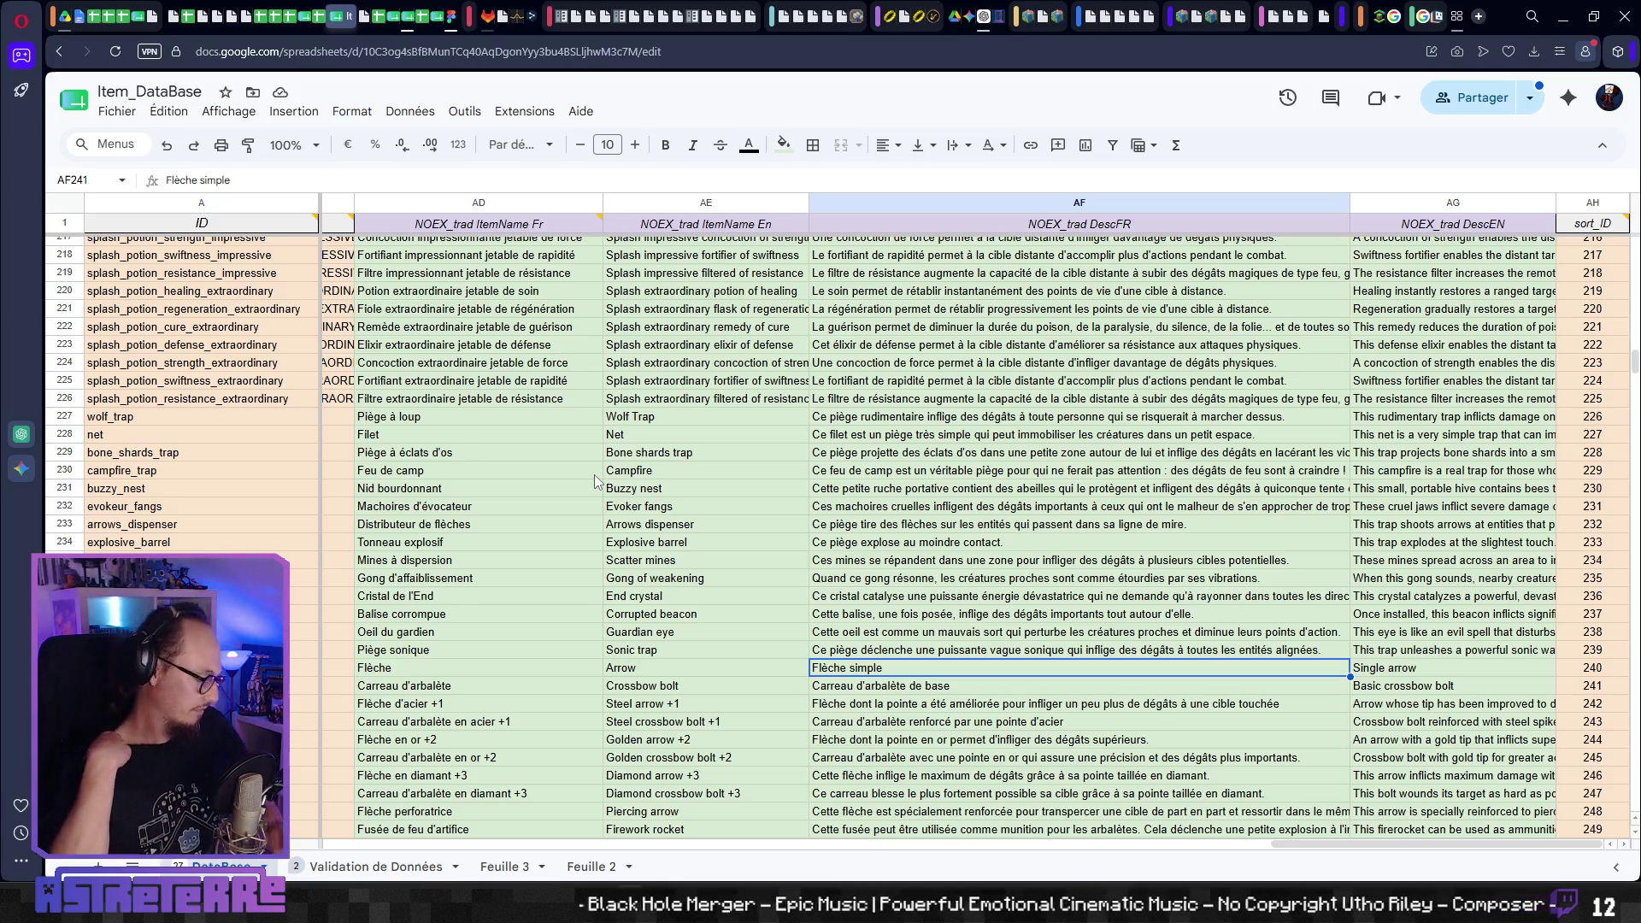
key("alt+Tab")
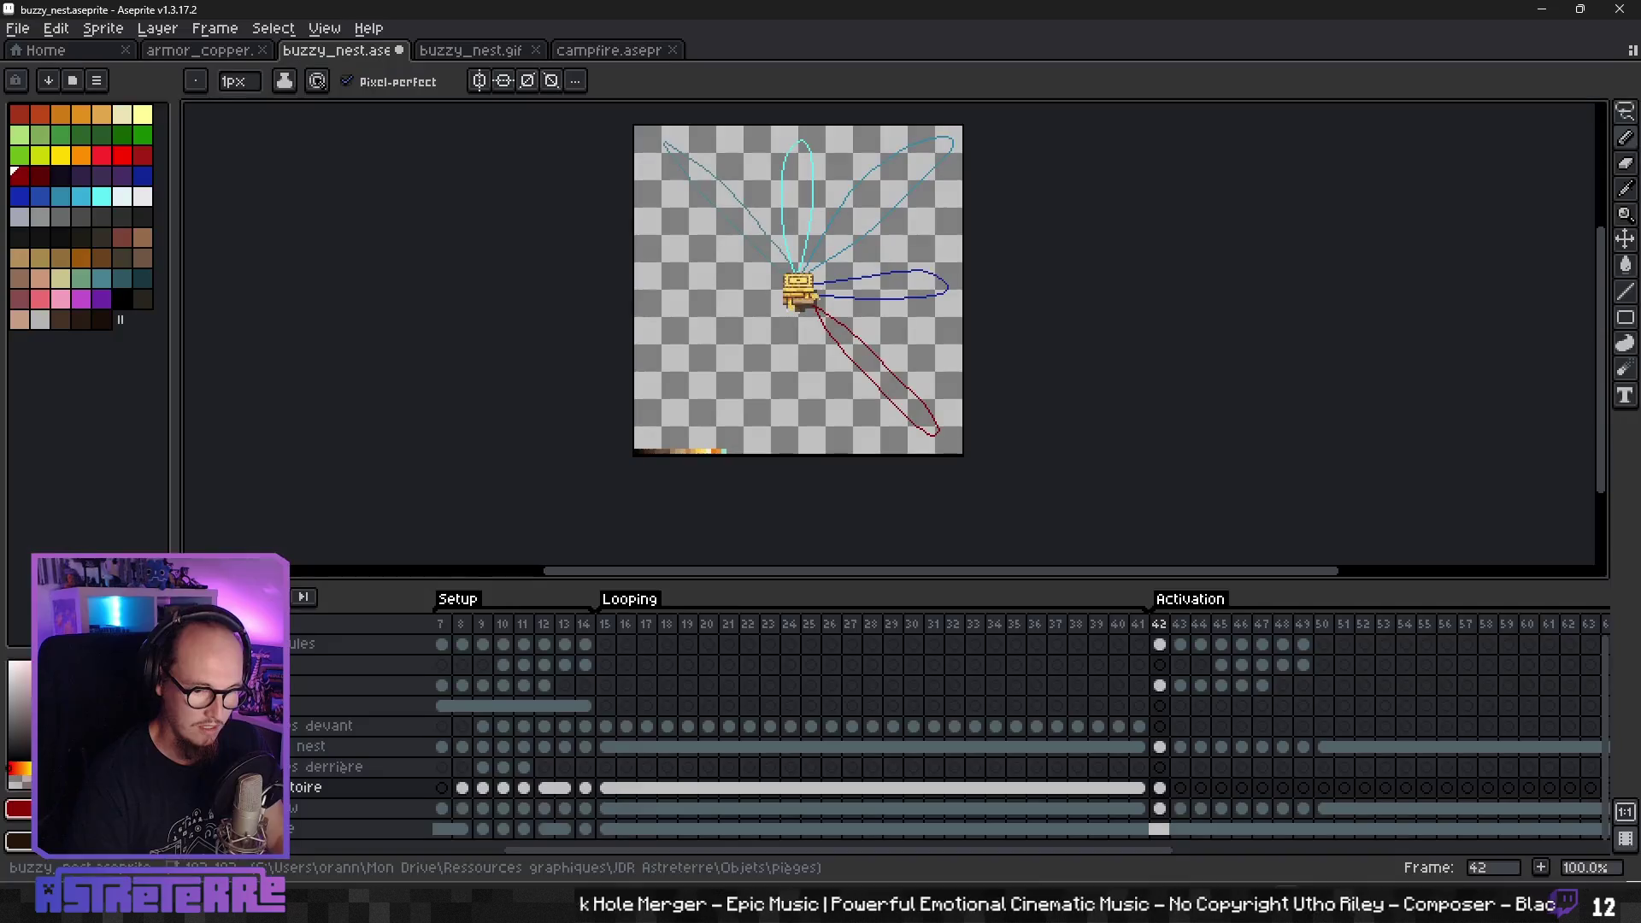
- Delete the old petal-shaped trajectories from the trajectory cel on frame 42
scroll(849, 422, "up", 3)
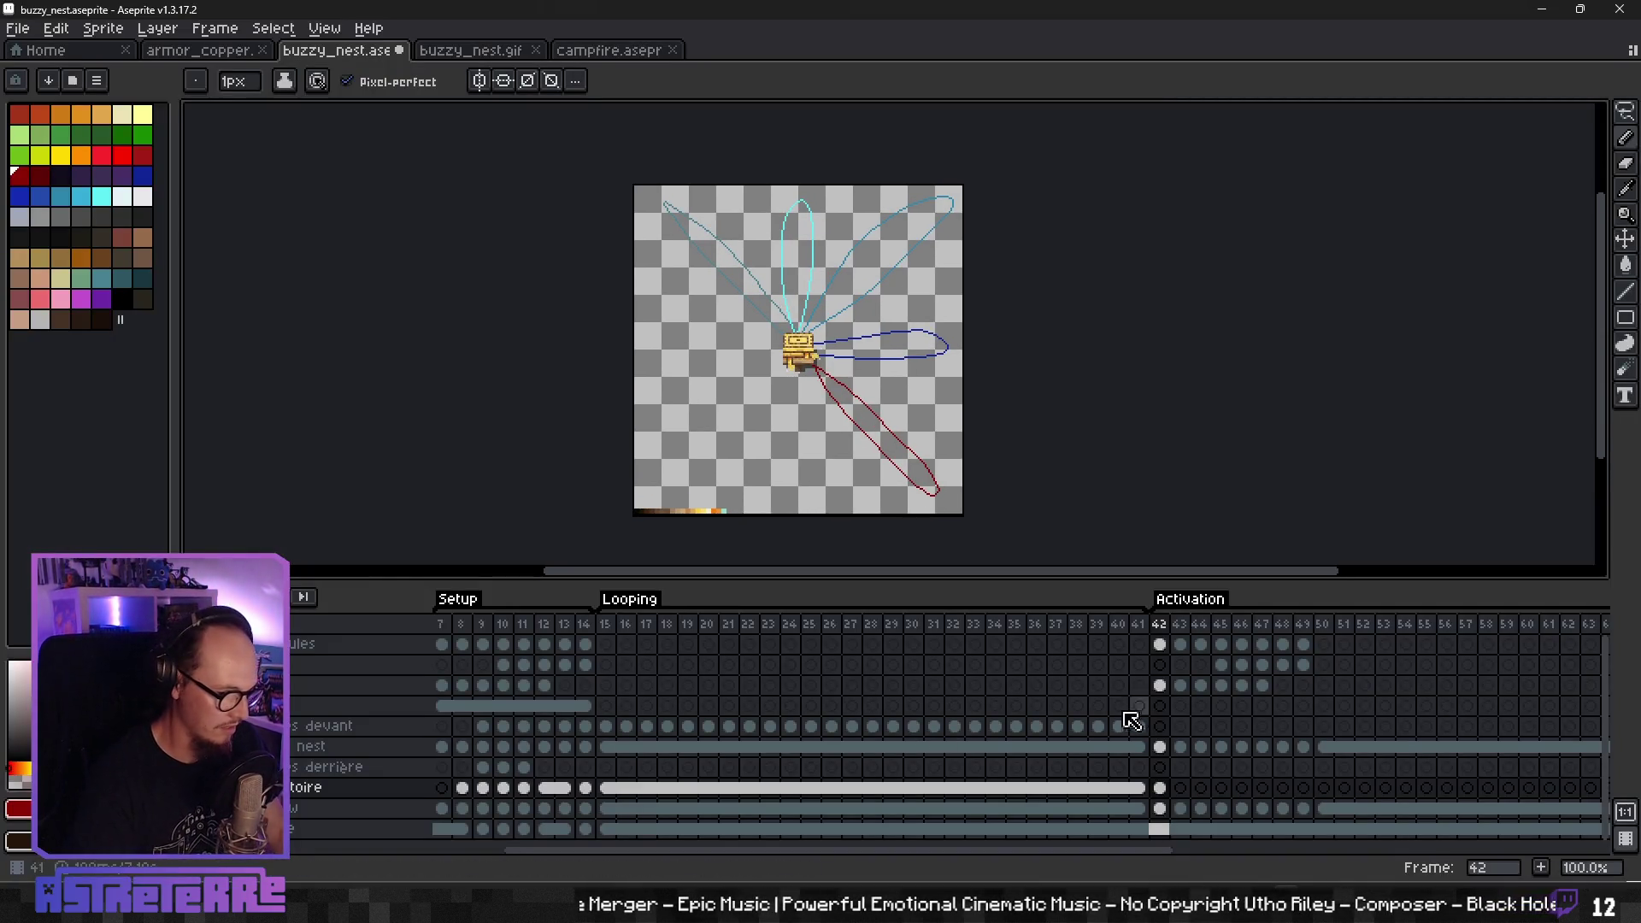
left_click(1159, 787)
key("Delete")
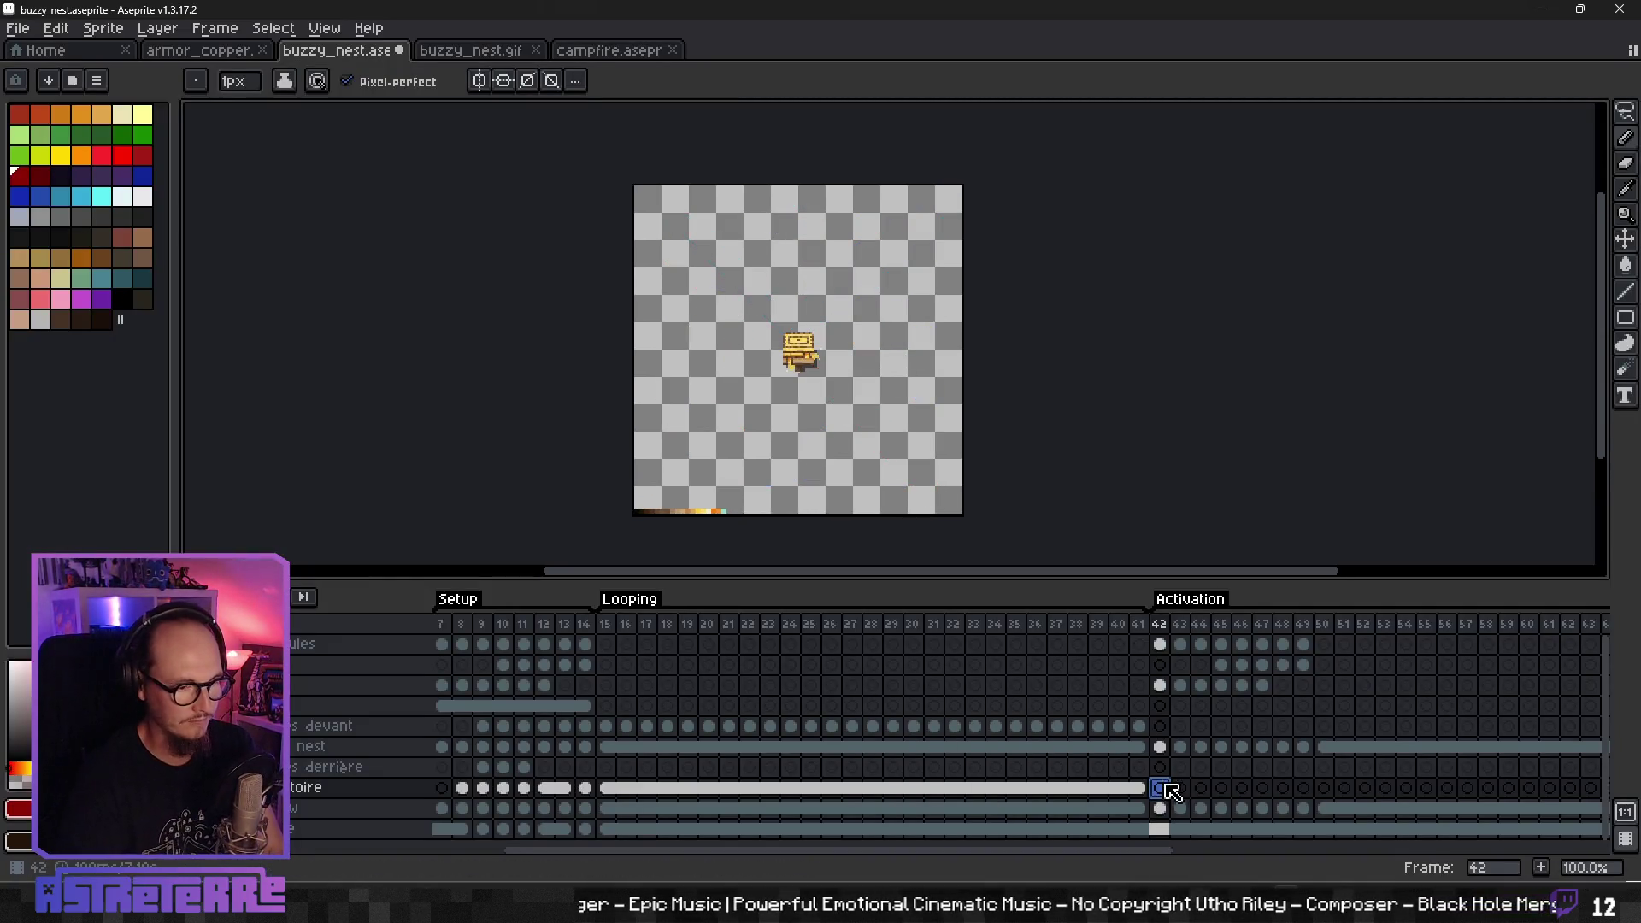
- Draw a dark-red flight path from the nest's top, looping up-right then around the lower left
scroll(762, 265, "up", 2)
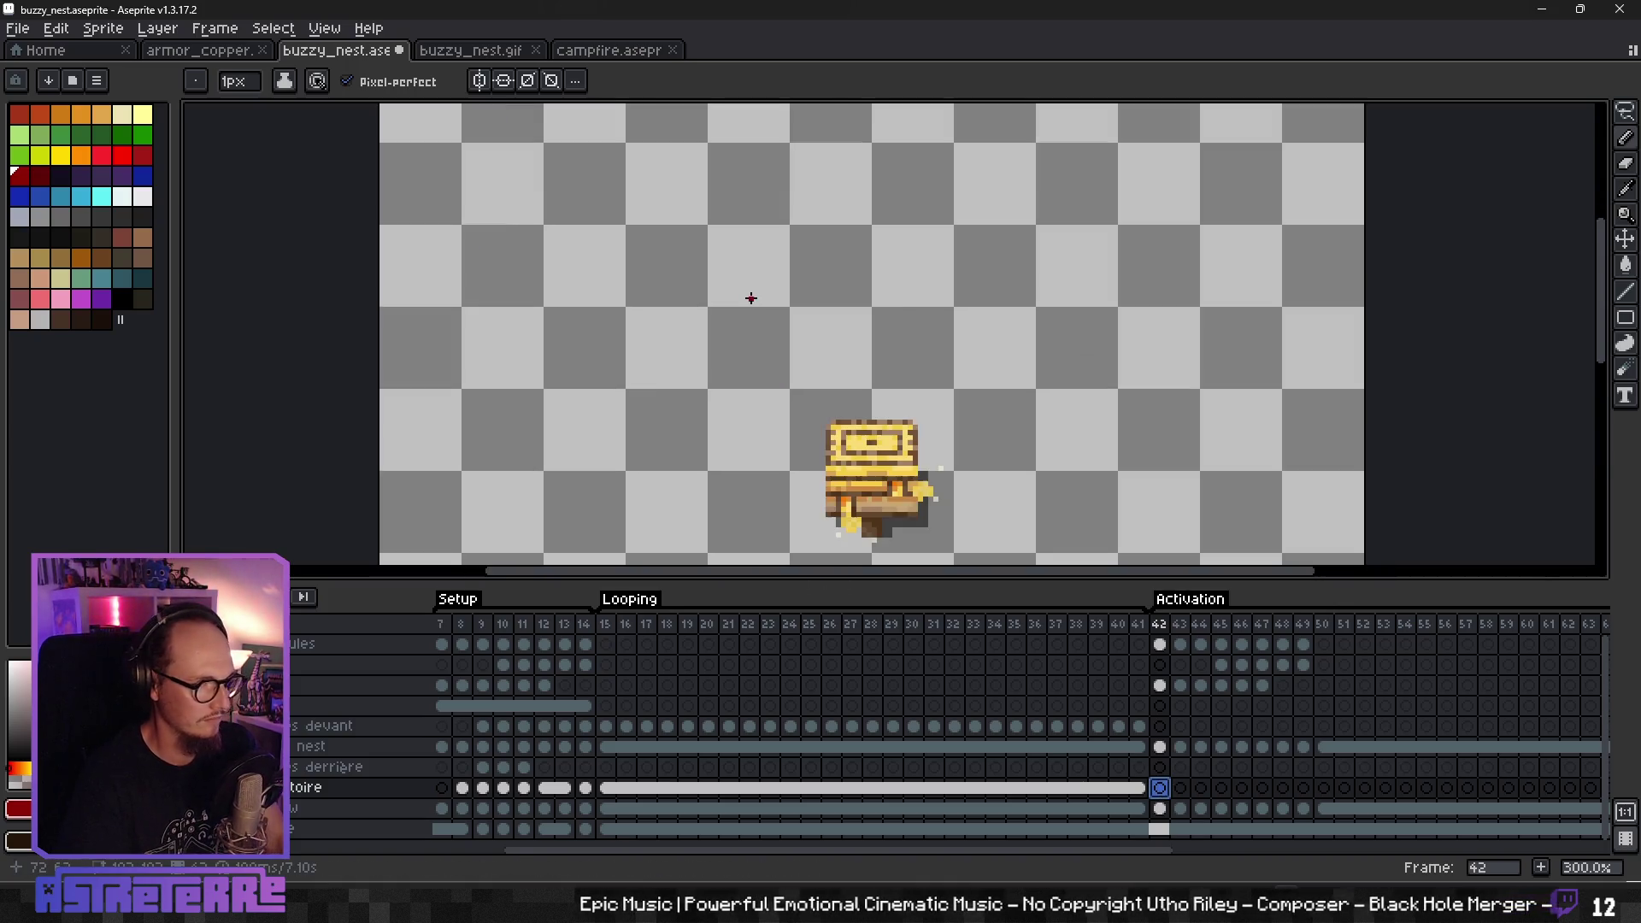
scroll(845, 383, "down", 2)
left_click_drag(860, 397, 873, 379)
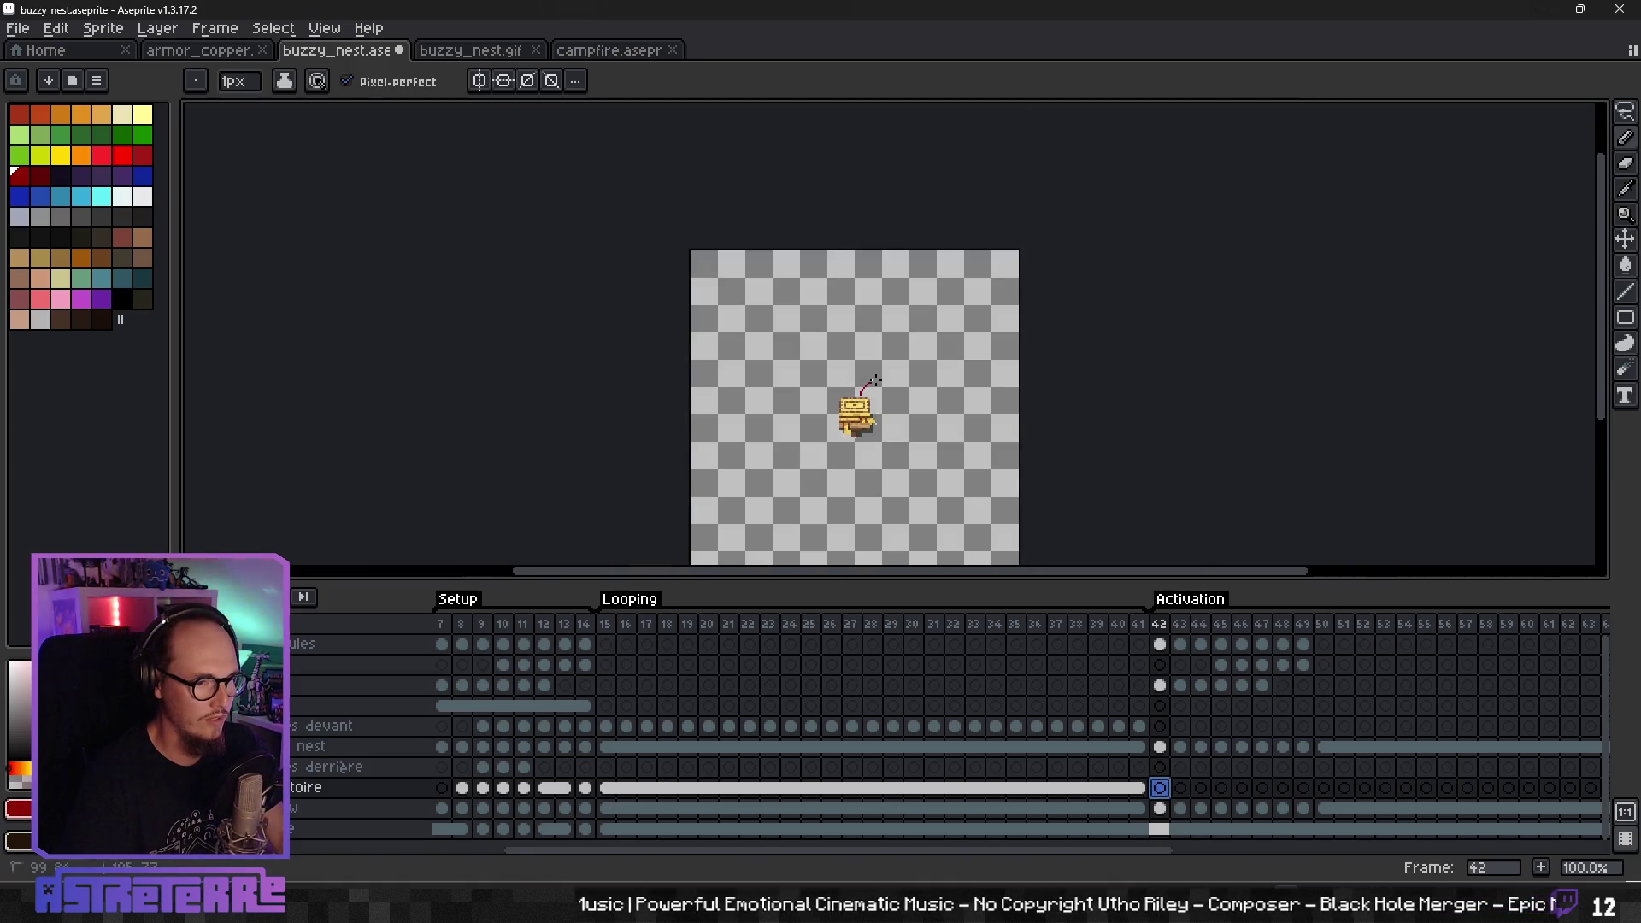
left_click_drag(967, 329, 977, 369)
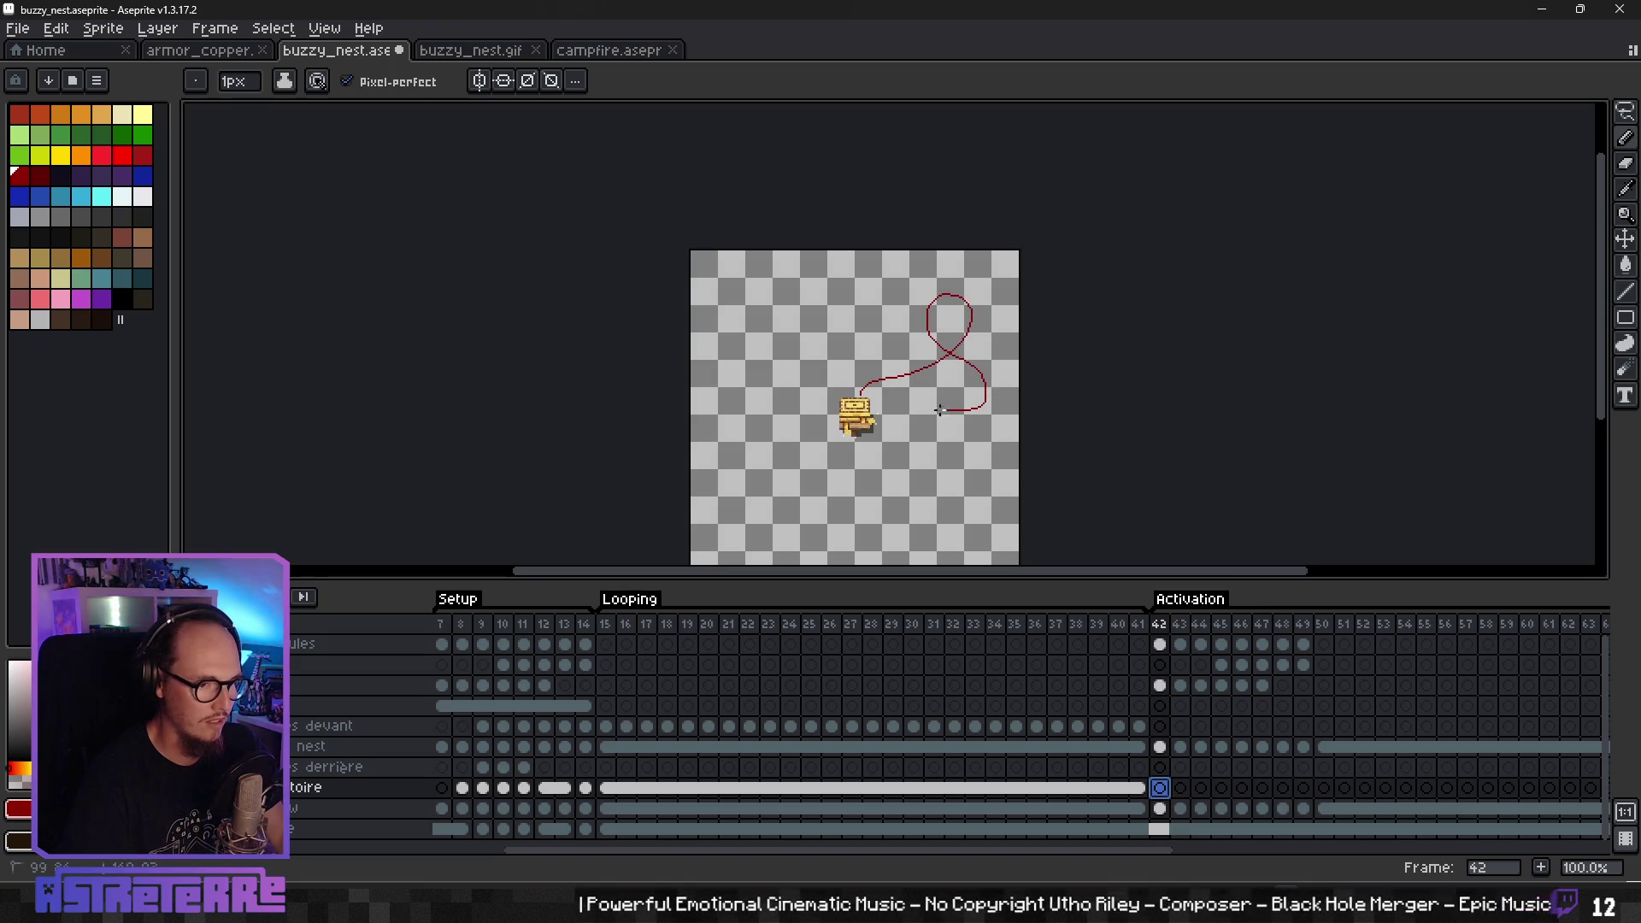
mouse_move(968, 556)
left_mouse_down()
mouse_move(767, 514)
mouse_move(839, 433)
left_mouse_up()
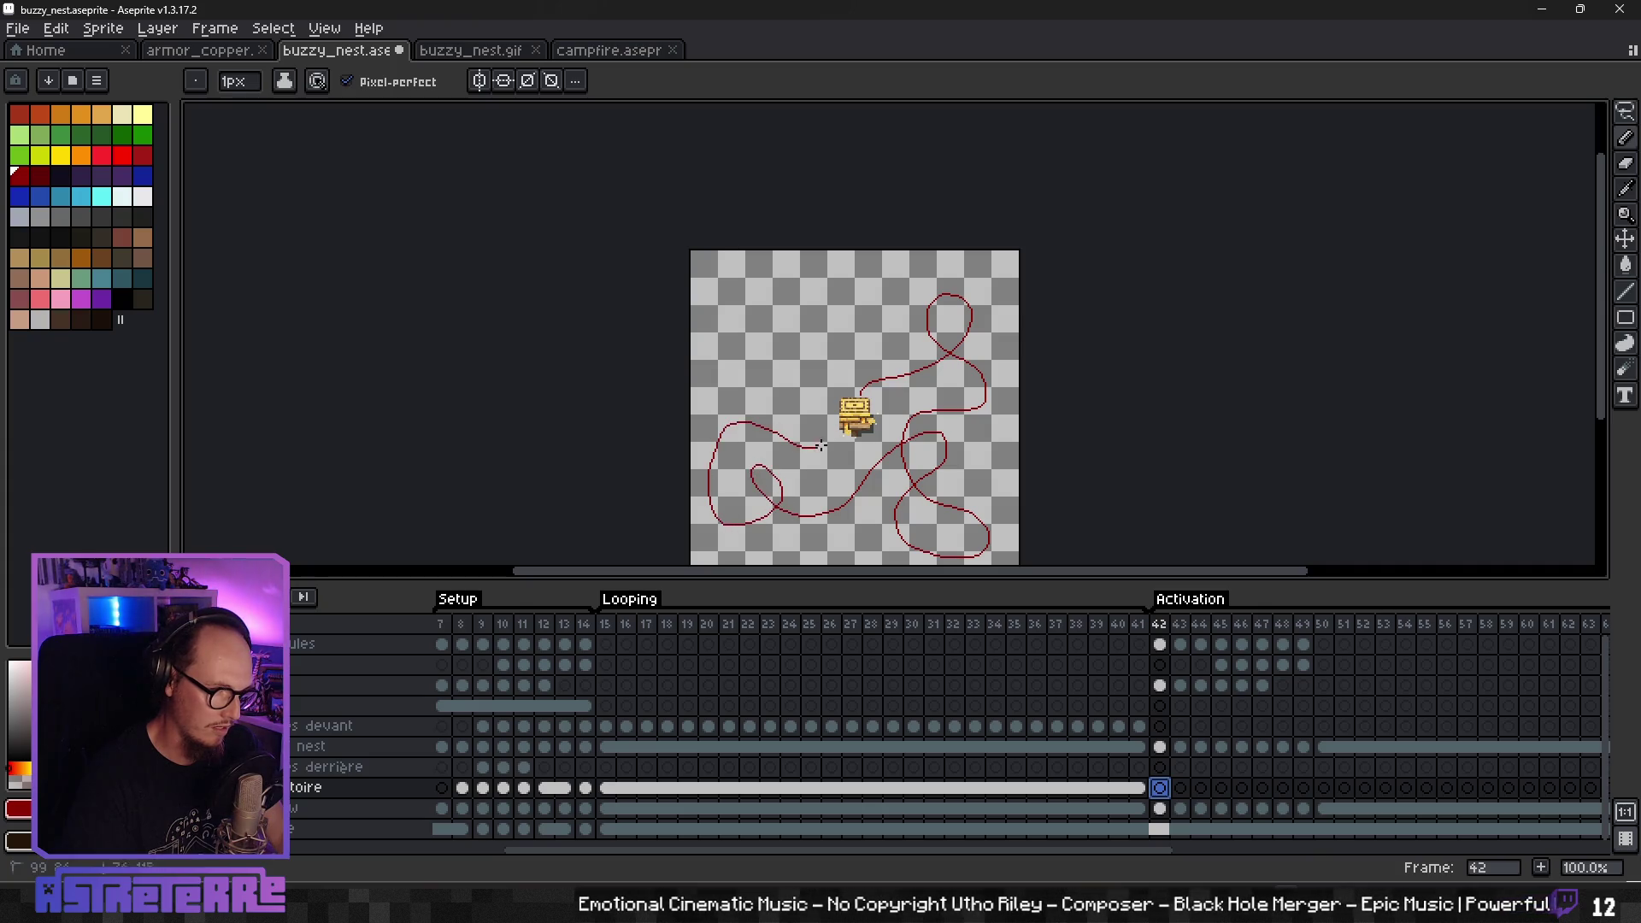
- In dark green, draw a flight path looping up-left and around the nest
left_click(123, 135)
left_click_drag(851, 395, 774, 329)
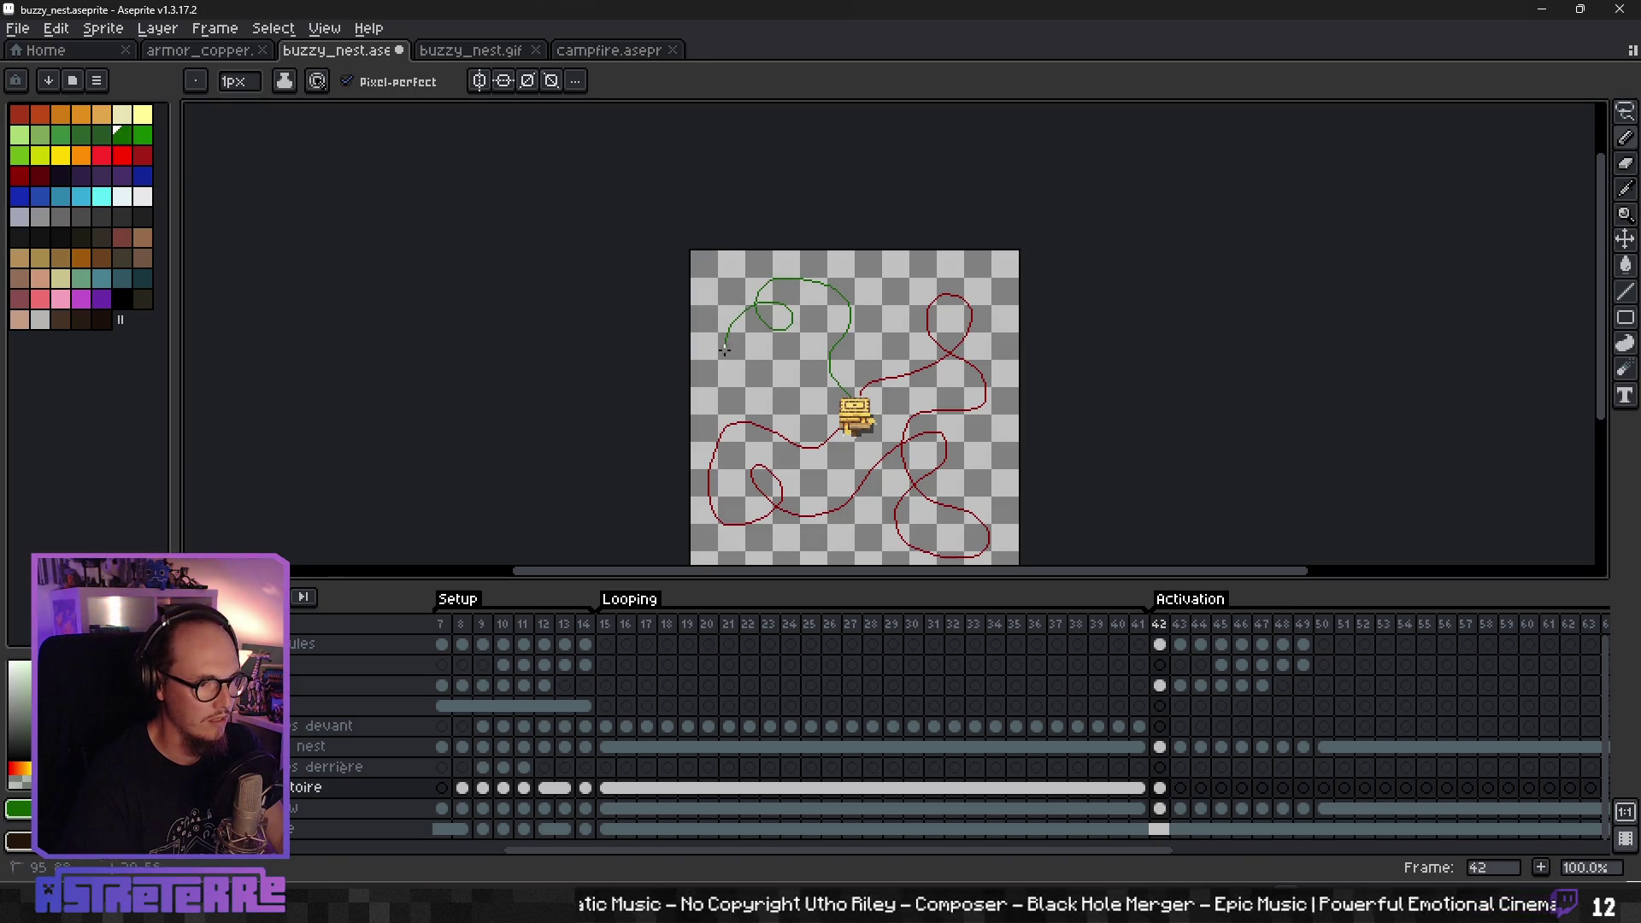
left_click_drag(823, 498, 912, 511)
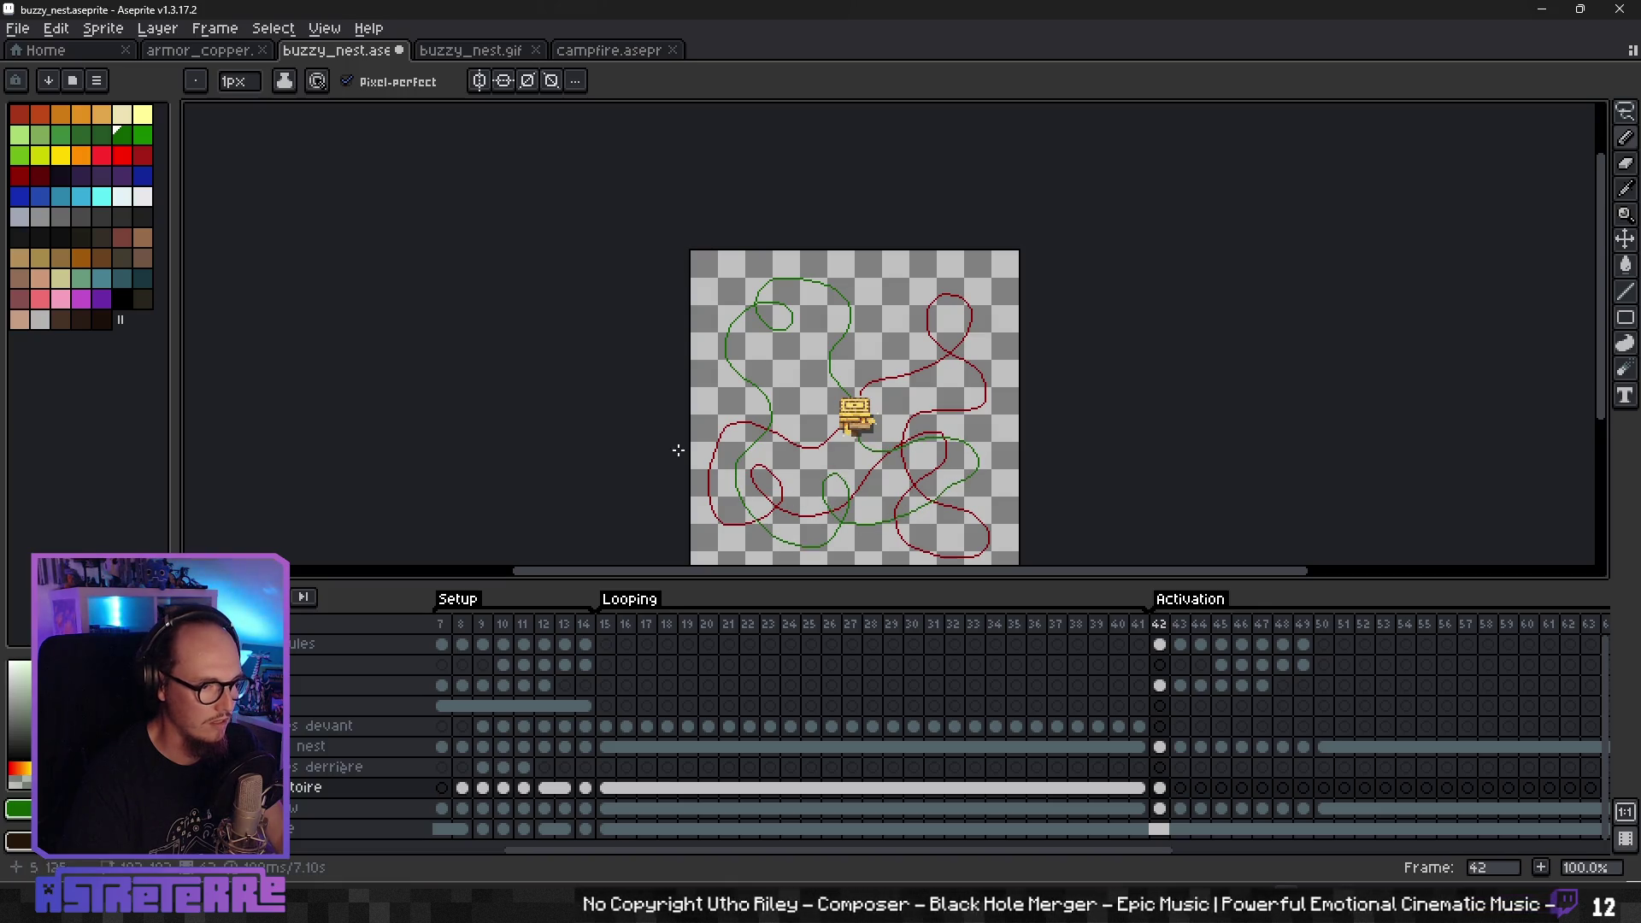
- Switch to dark blue and draw a blue trajectory across the canvas
left_click(143, 175)
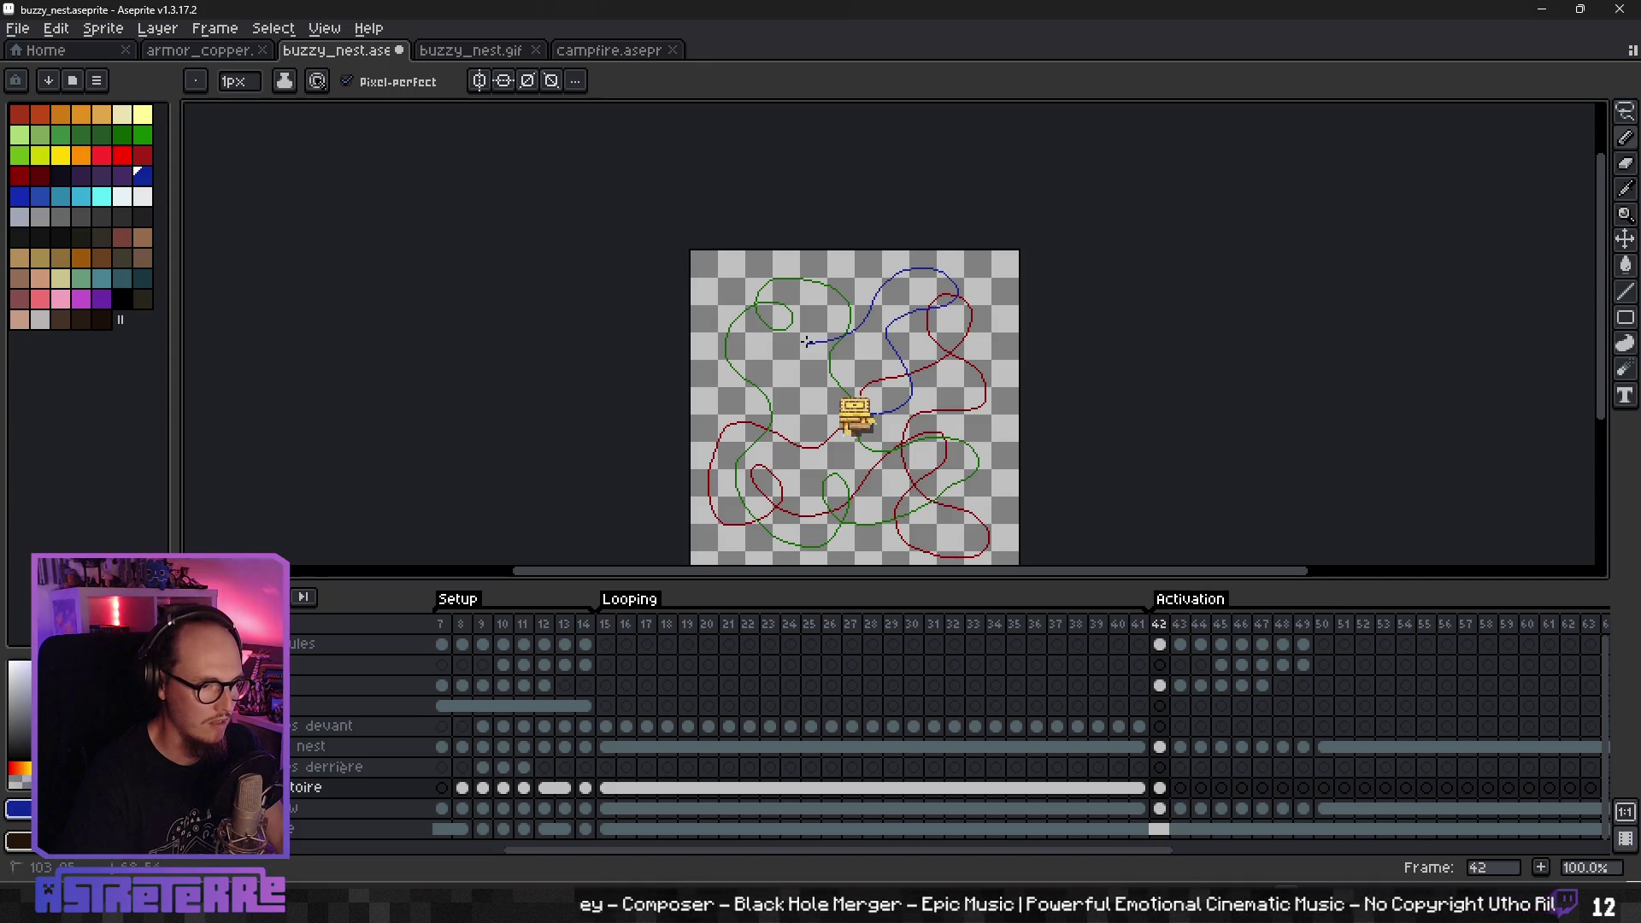
left_click_drag(807, 342, 785, 338)
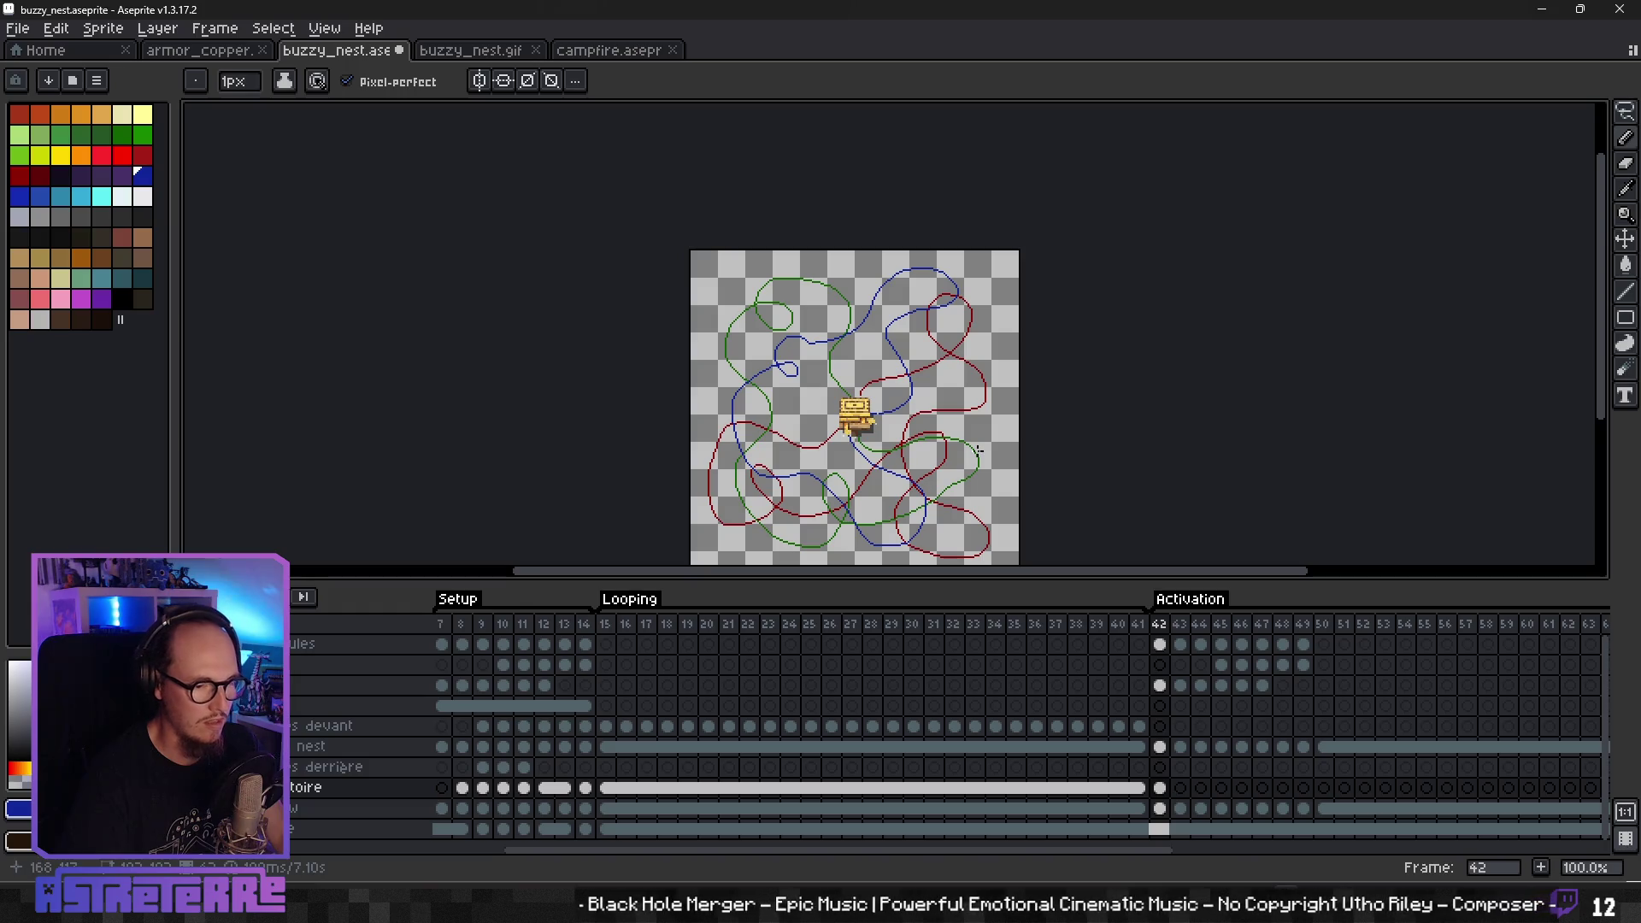
scroll(978, 451, "up", 1)
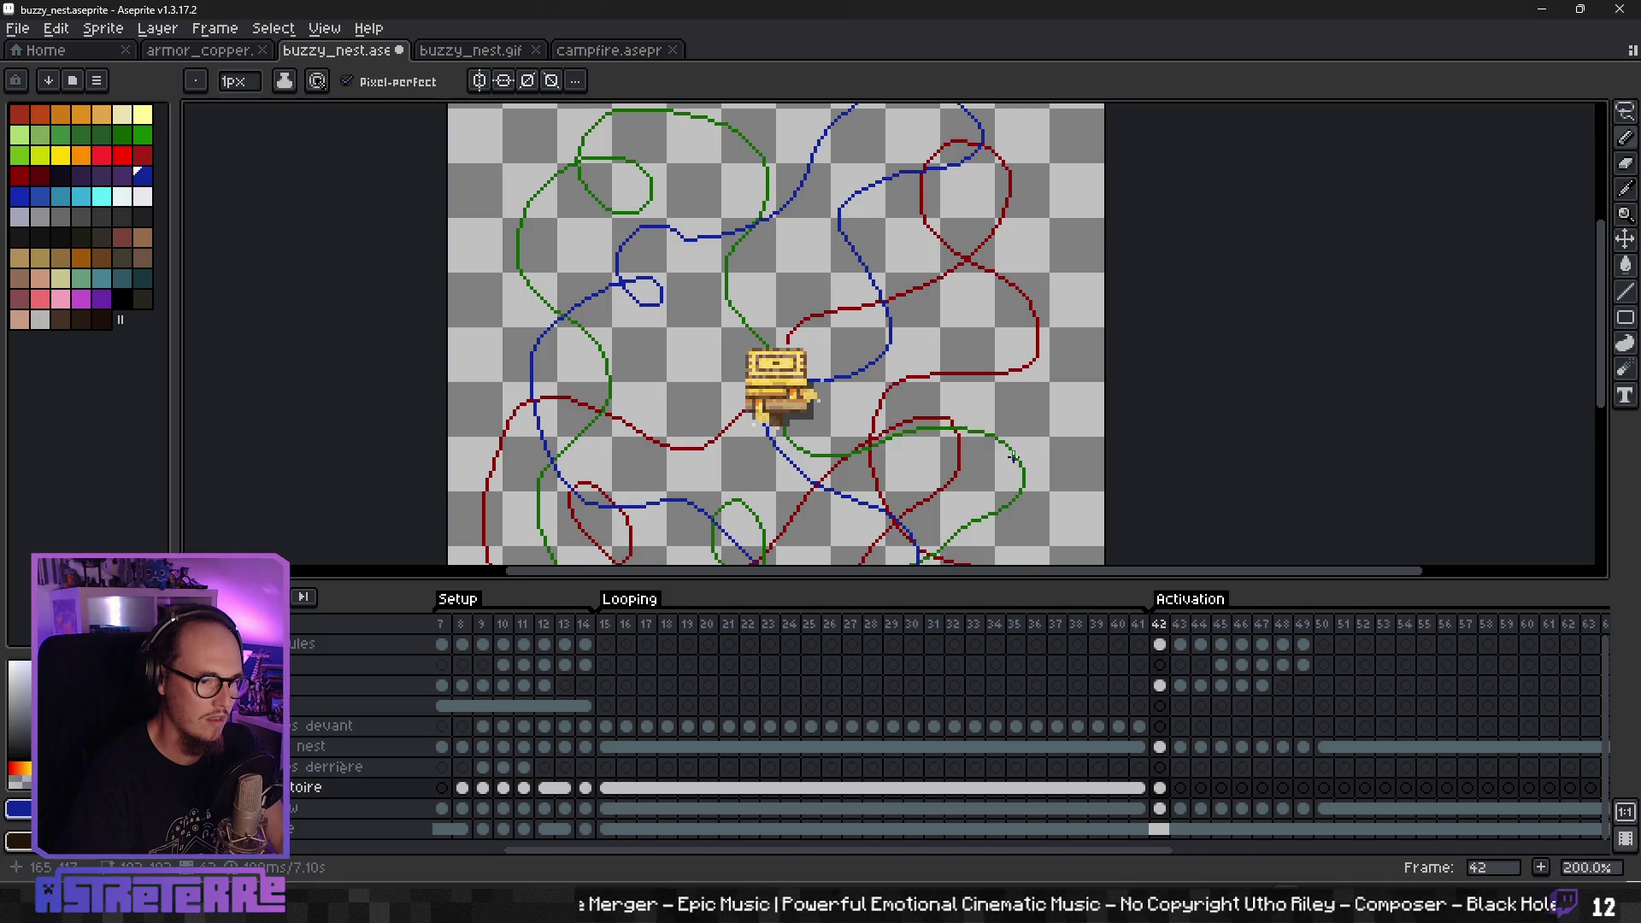
- Zoom in and erase the end of the small blue loop
scroll(1008, 457, "down", 1)
scroll(902, 445, "up", 1)
scroll(902, 443, "up", 1)
scroll(901, 443, "down", 2)
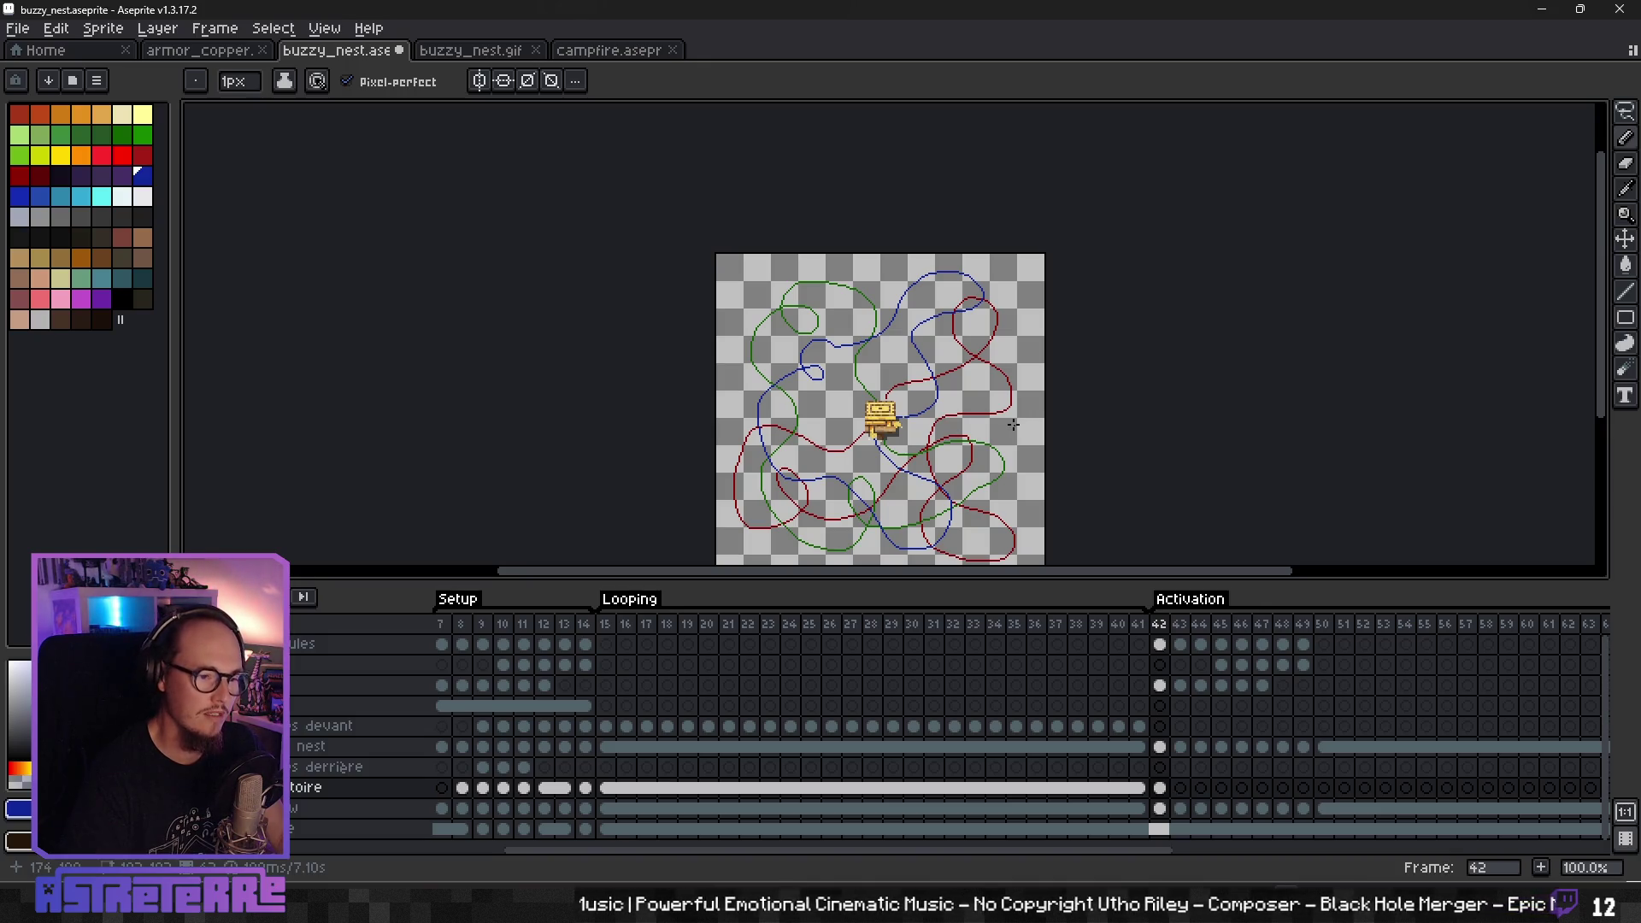
scroll(819, 389, "up", 2)
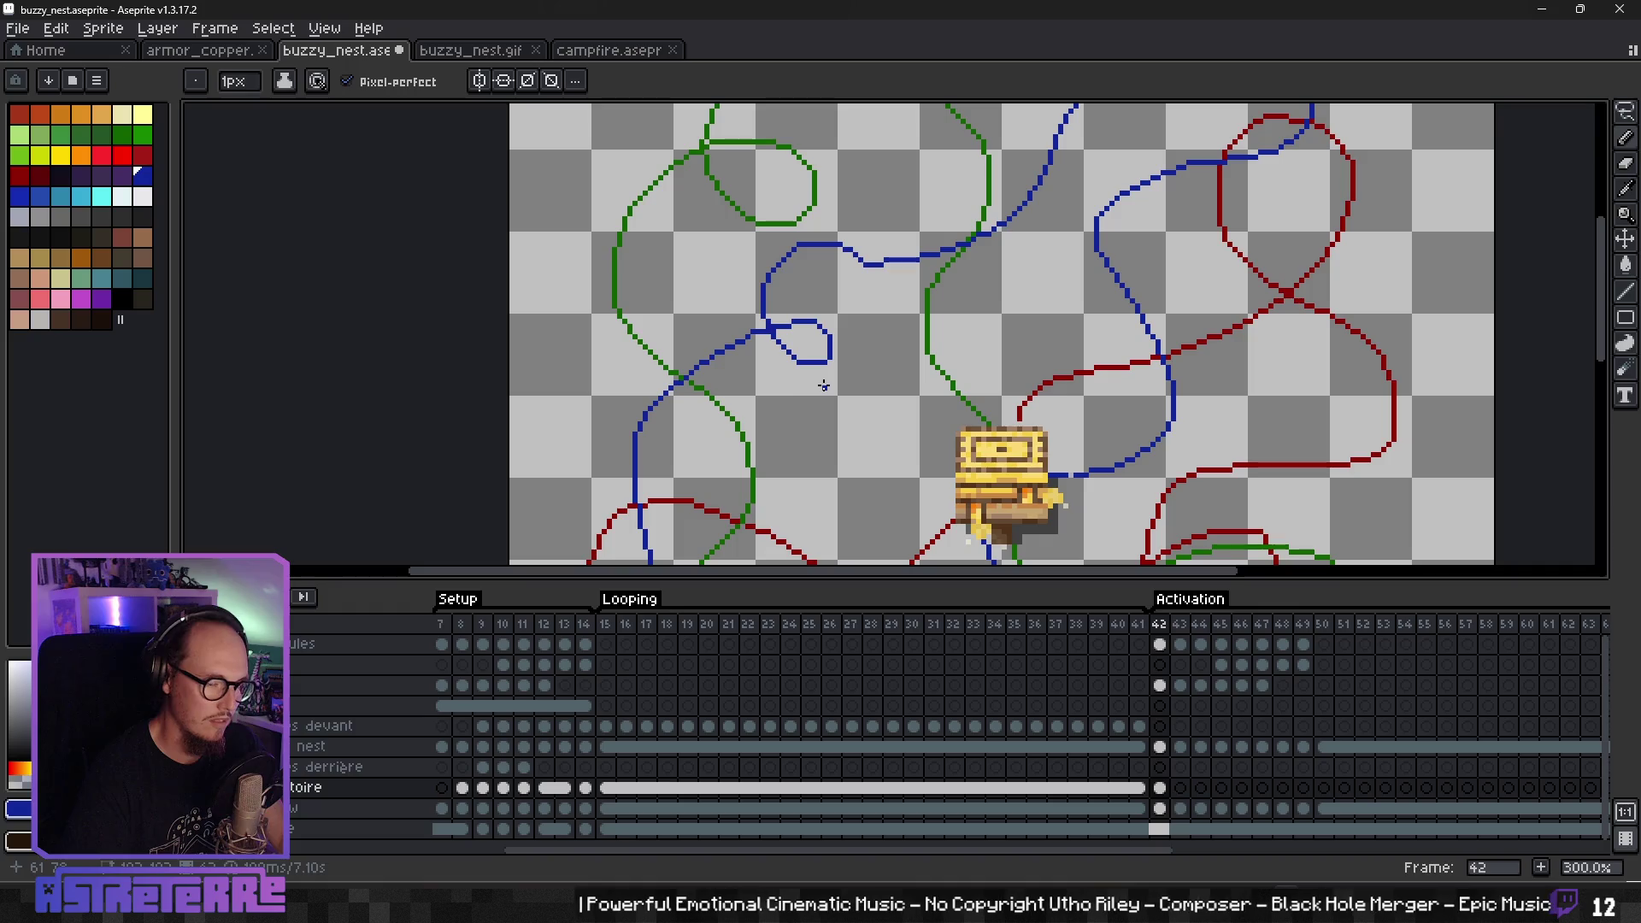
key("e")
mouse_move(835, 352)
left_mouse_down()
mouse_move(778, 323)
mouse_move(789, 354)
mouse_move(796, 331)
mouse_move(723, 336)
left_mouse_up()
- Redraw the blue loop with the Pencil so it reconnects to the line
key("b")
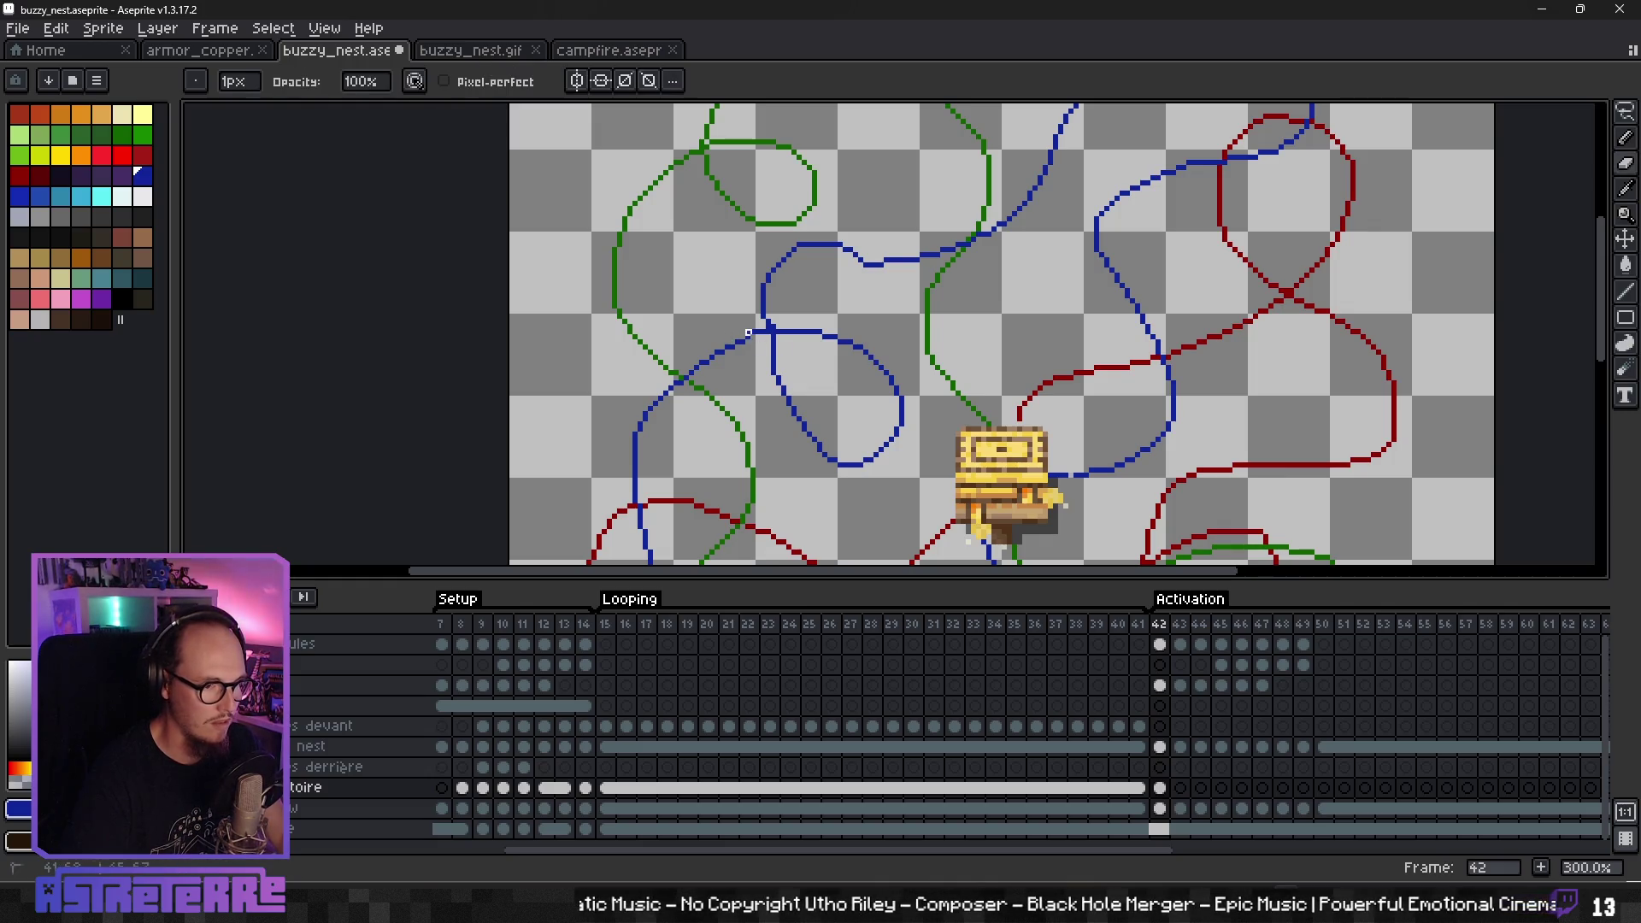
scroll(933, 421, "down", 5)
scroll(933, 421, "up", 1)
scroll(906, 427, "up", 1)
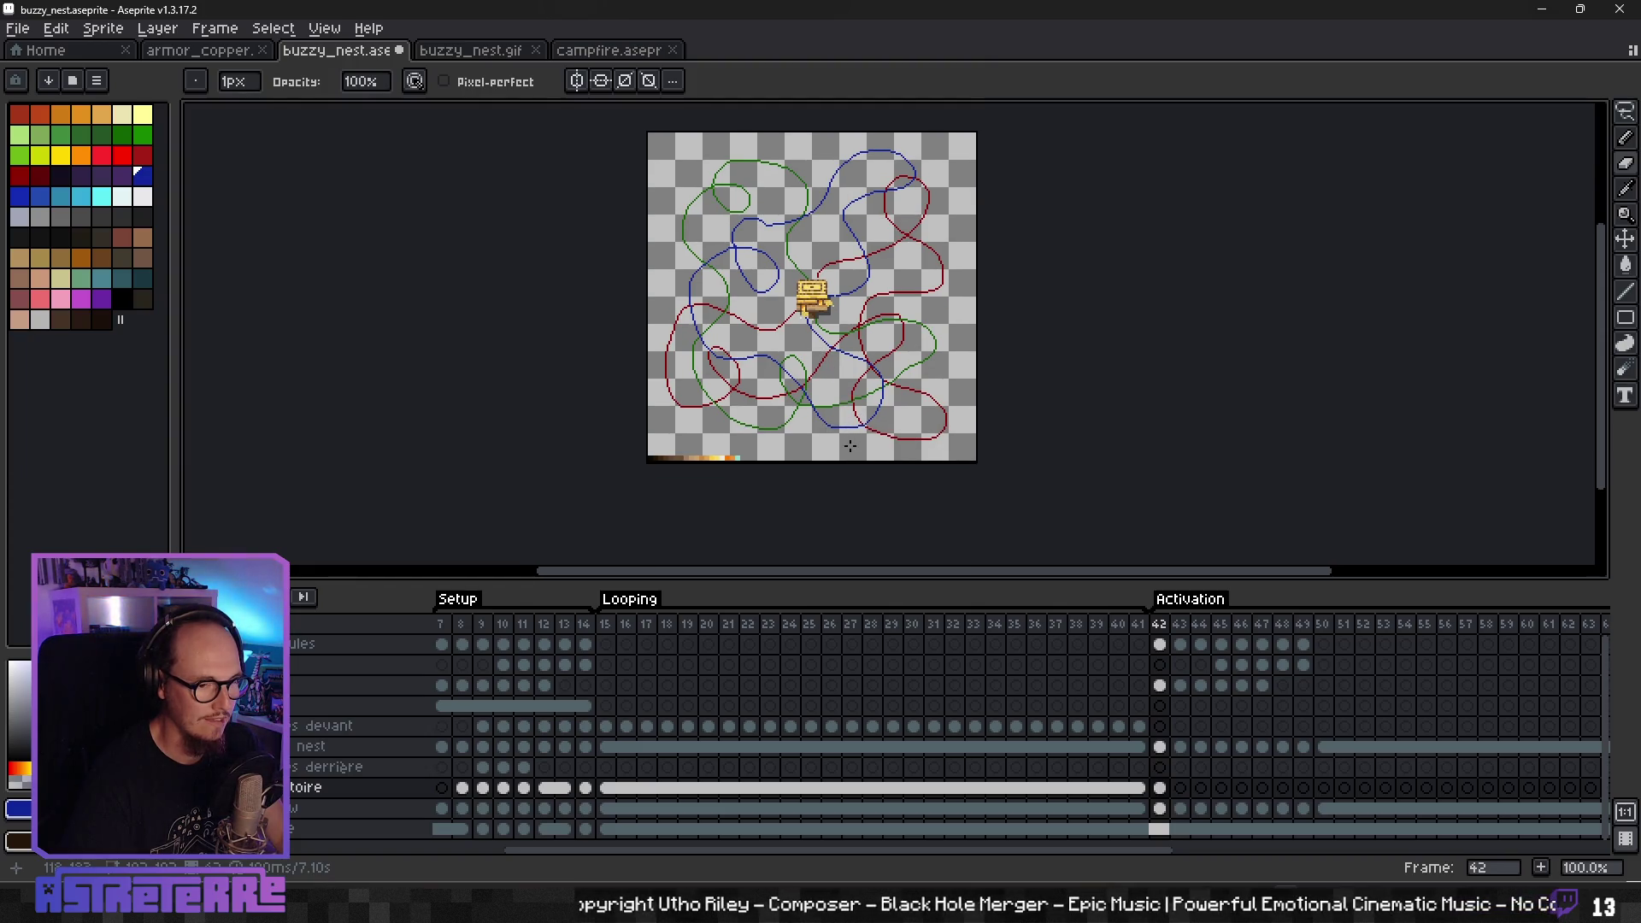
scroll(850, 446, "up", 1)
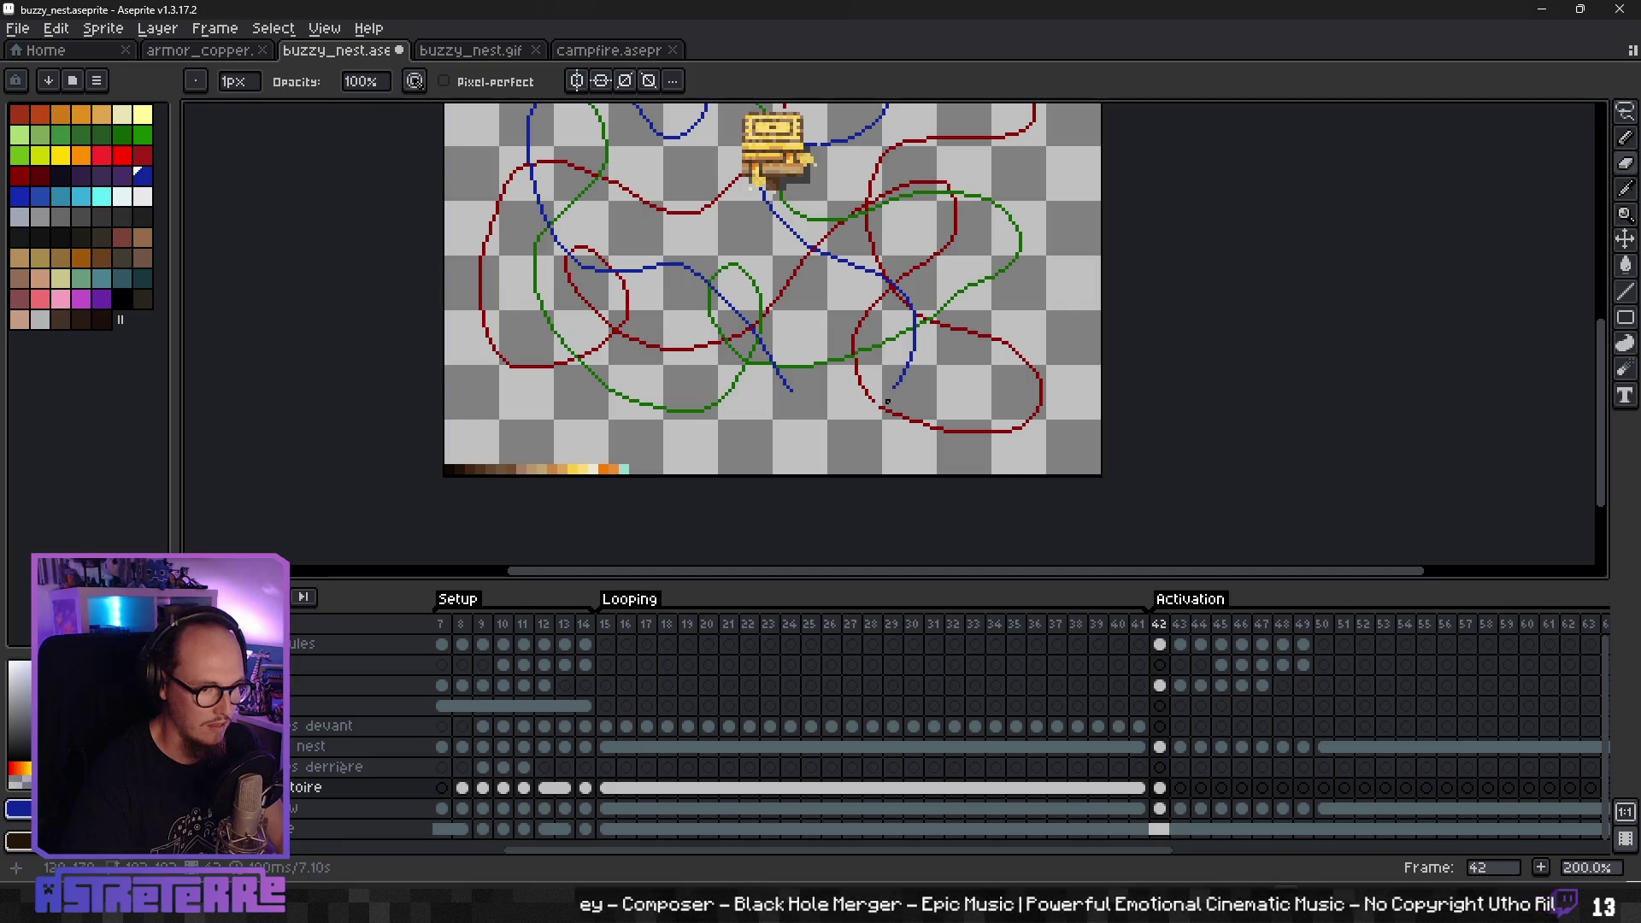
key("b")
left_click_drag(893, 389, 792, 390)
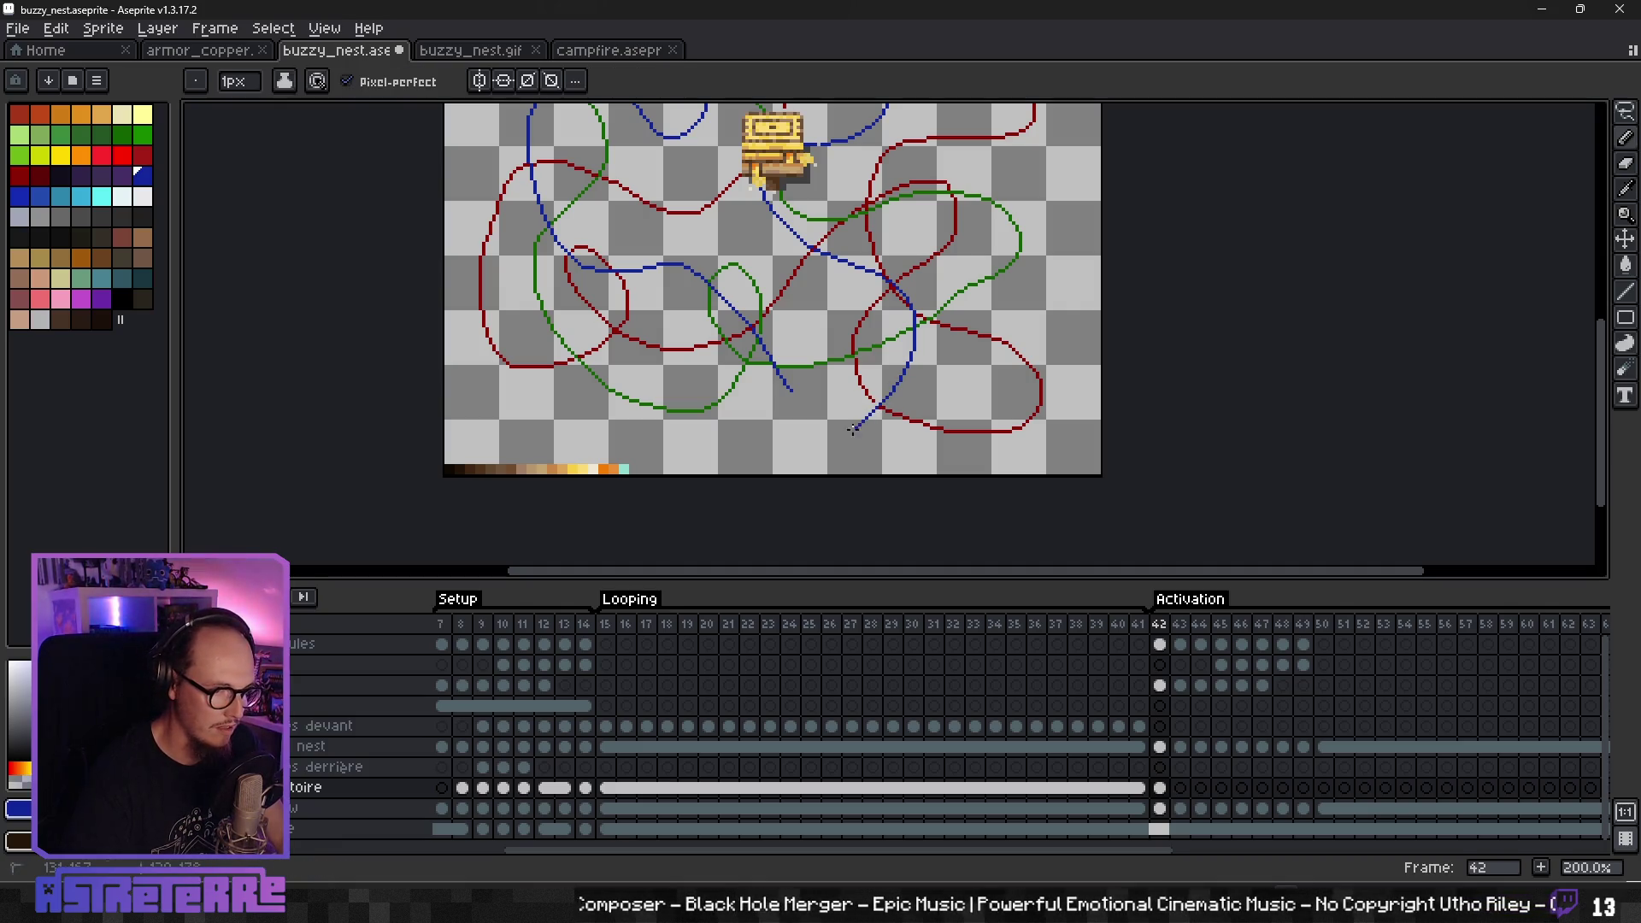
- Pick dark red and switch to the eraser to trim the red path's stray tail
scroll(831, 468, "down", 2)
scroll(831, 469, "up", 2)
scroll(851, 453, "down", 1)
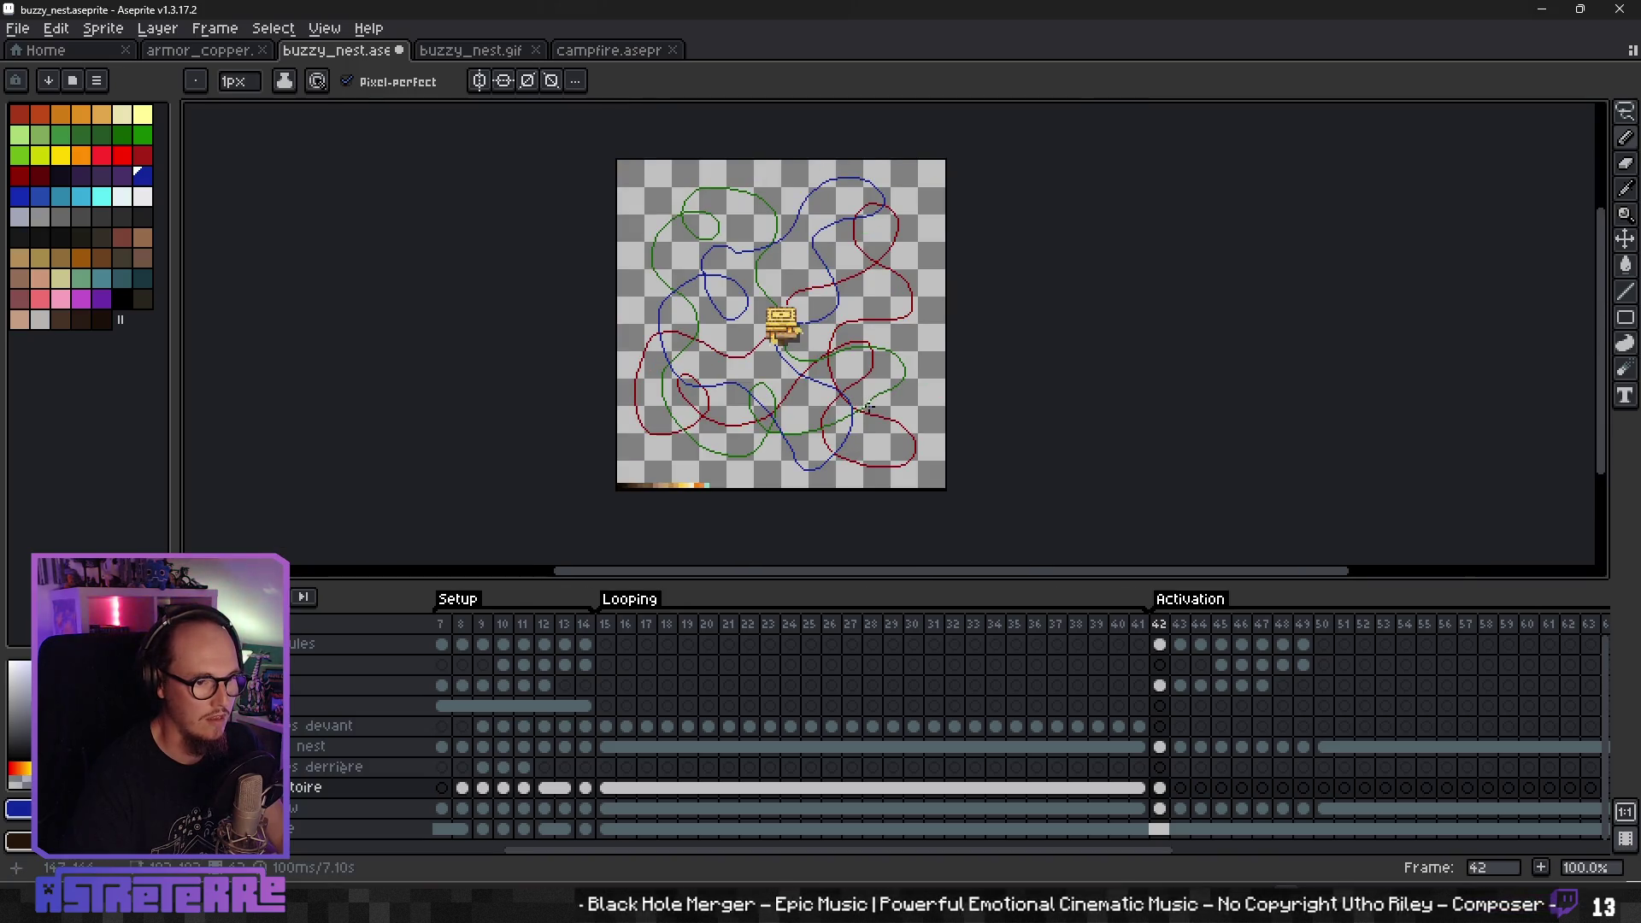
scroll(865, 407, "up", 1)
left_click_drag(953, 238, 913, 346)
left_click(885, 333, "alt")
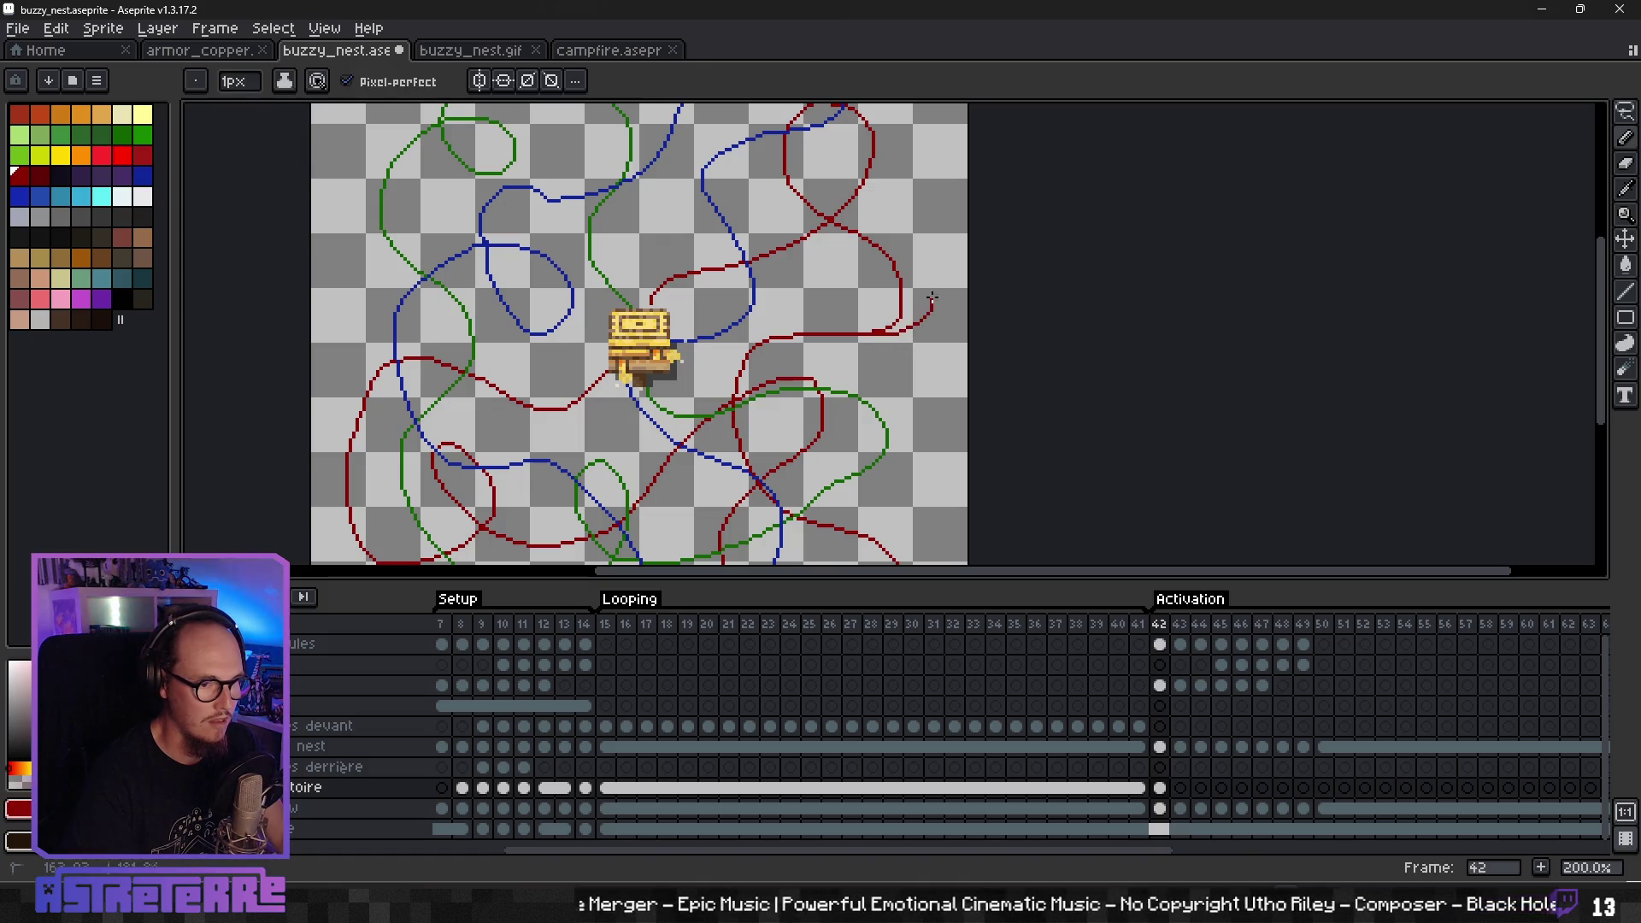
key("e")
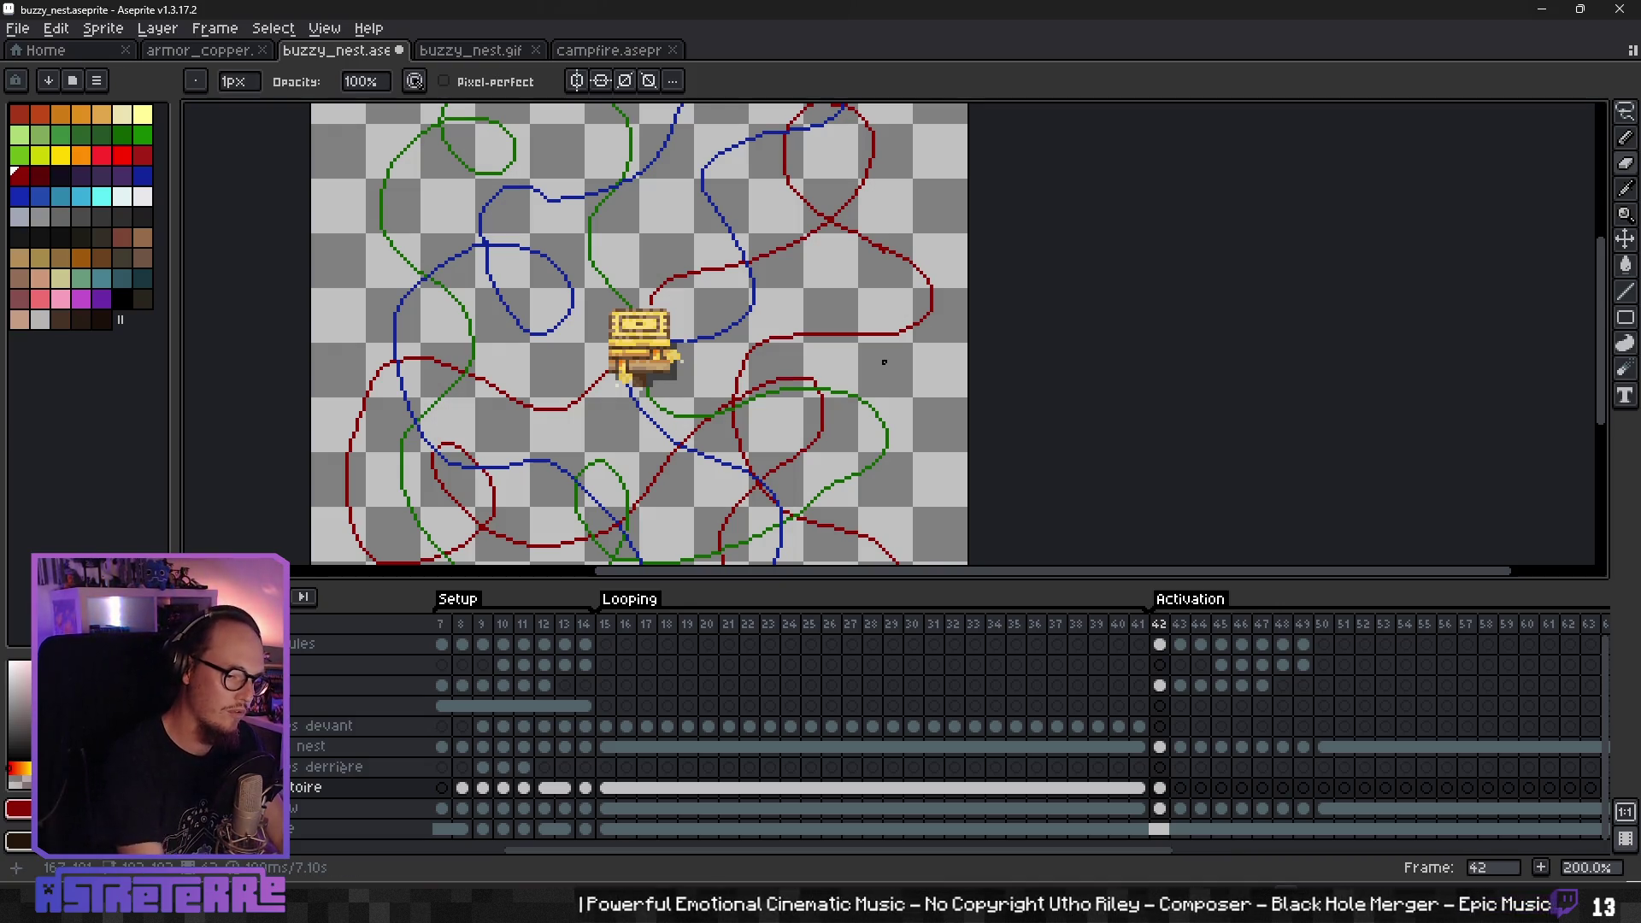
scroll(874, 345, "down", 3)
scroll(863, 331, "up", 2)
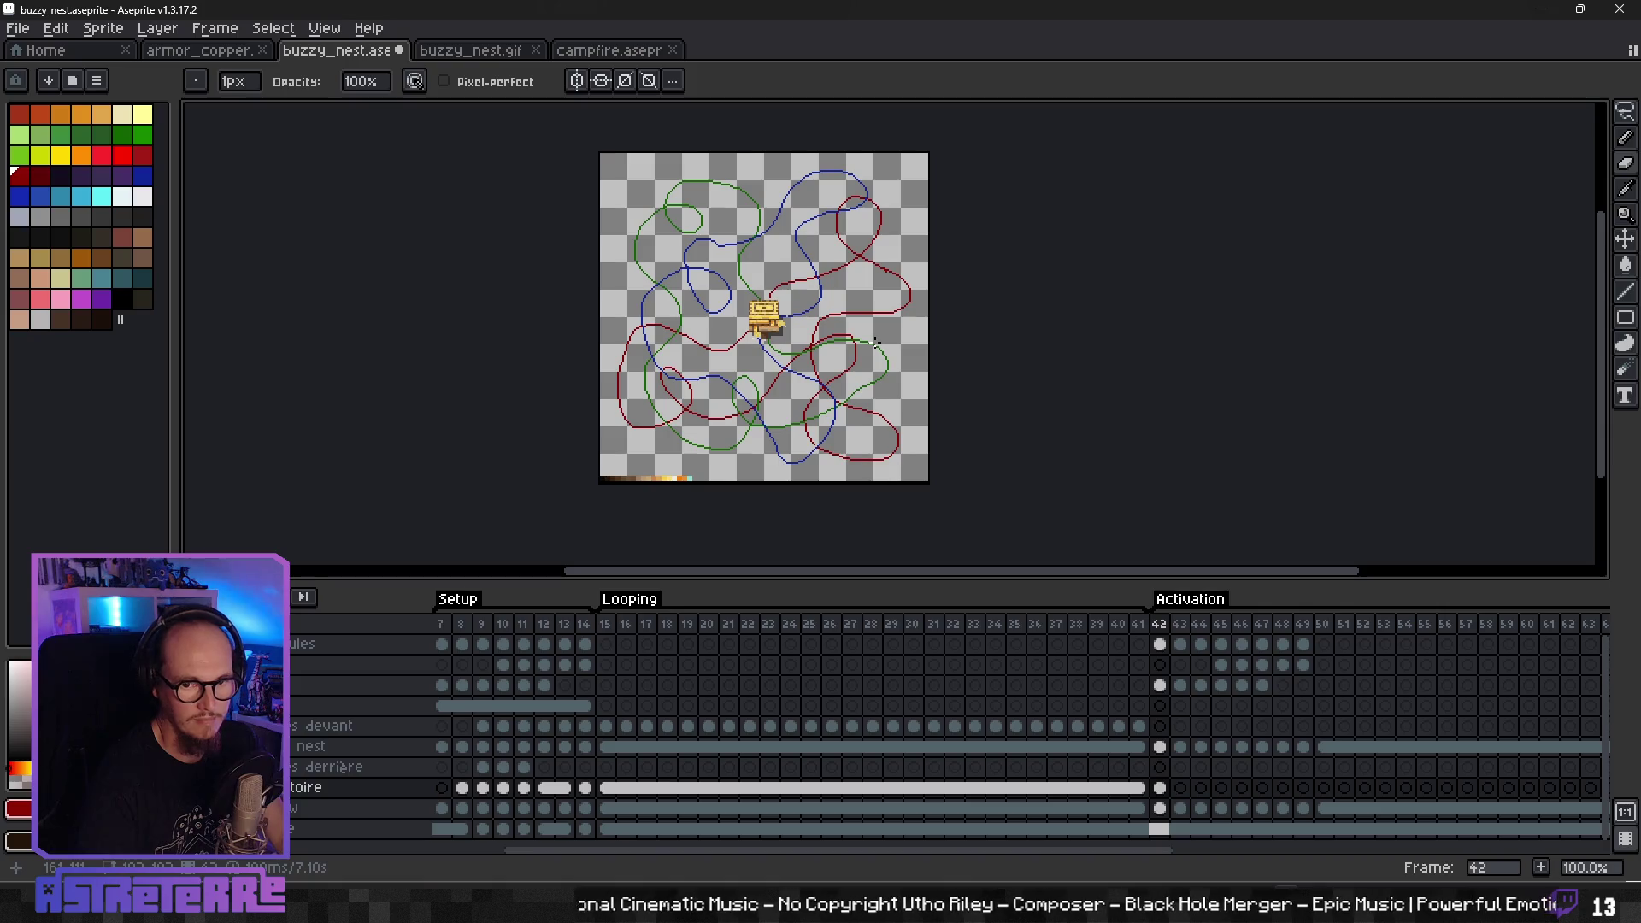
scroll(876, 340, "down", 1)
scroll(855, 359, "up", 1)
scroll(823, 385, "up", 1)
scroll(822, 387, "down", 1)
left_click_drag(822, 387, 835, 381)
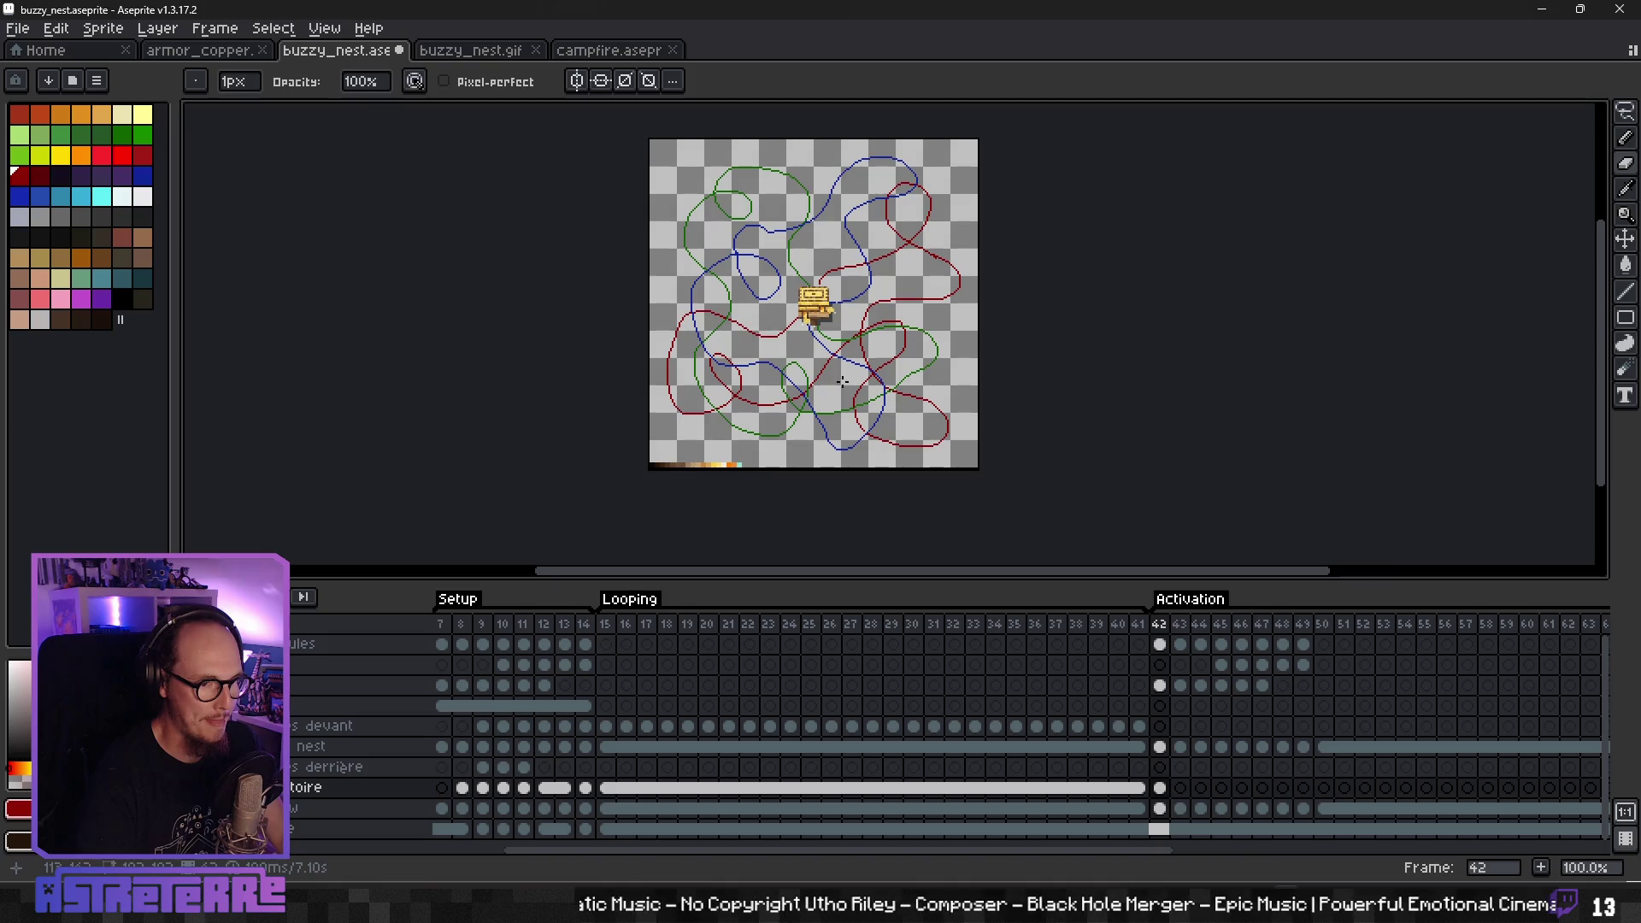
scroll(842, 382, "up", 2)
scroll(810, 341, "down", 2)
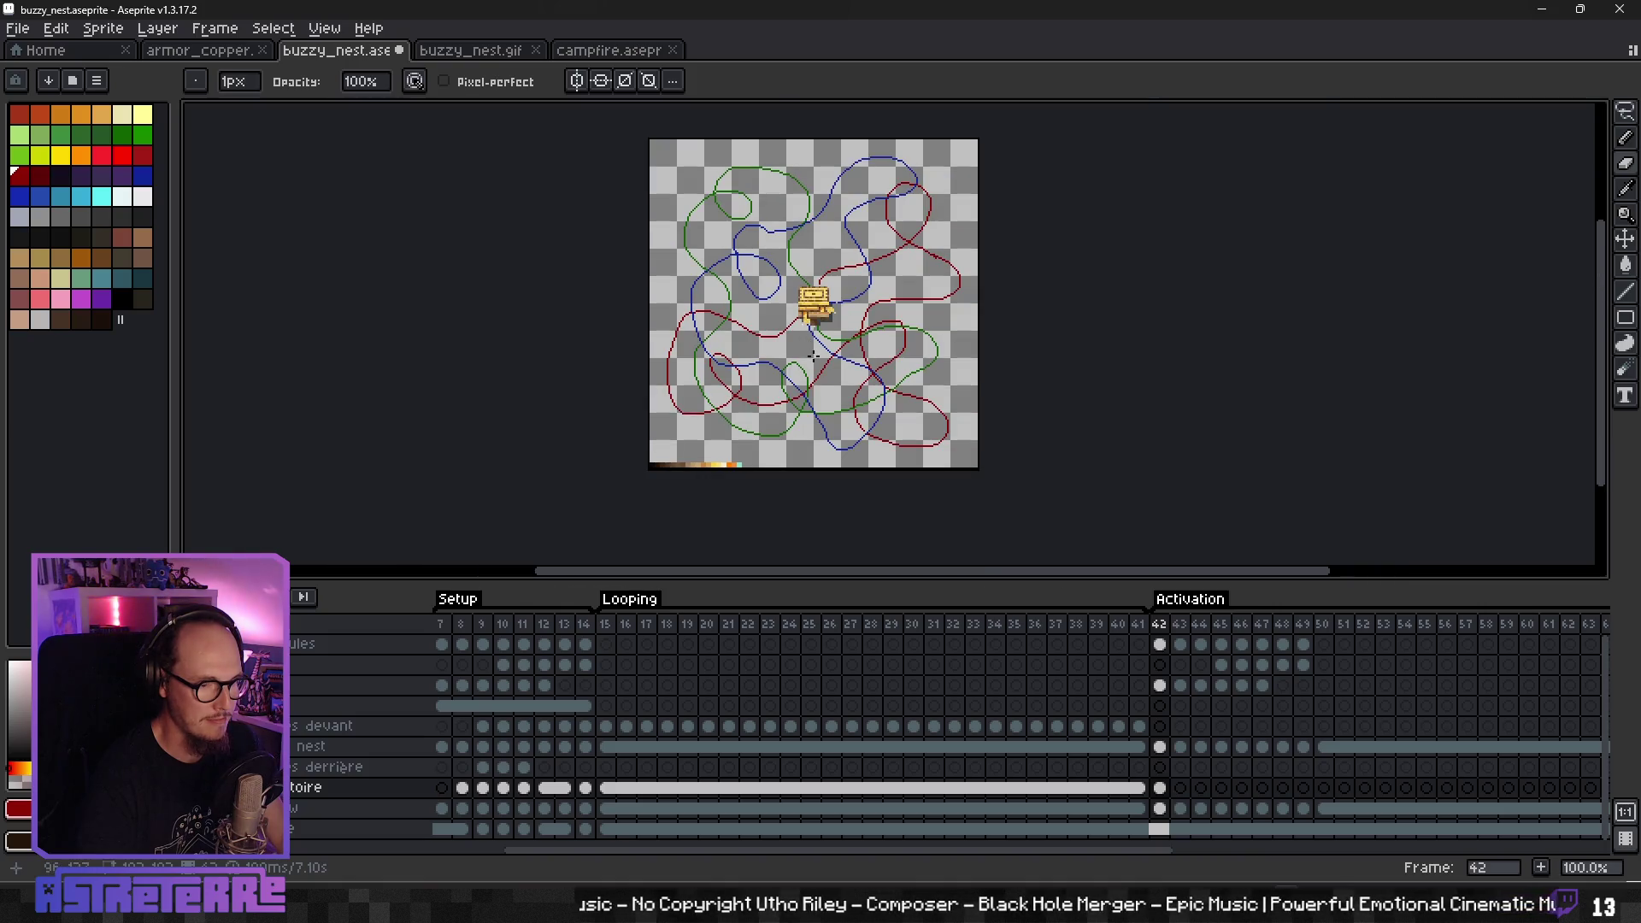
- Play and stop the animation from frame 42, then select the whole canvas
key("Return")
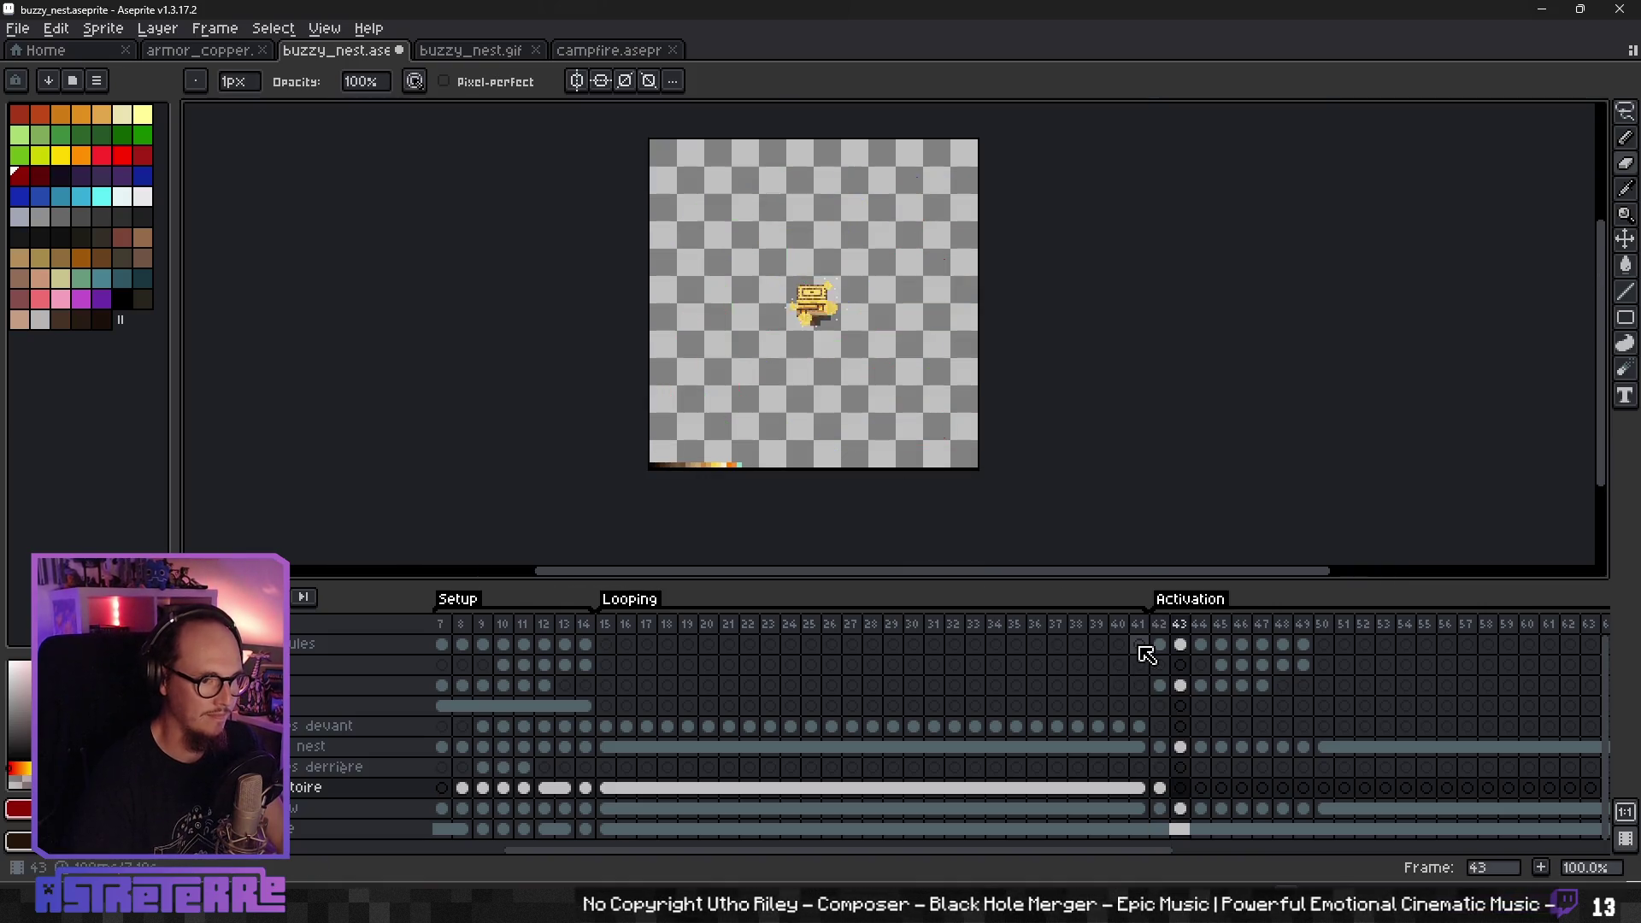
key("Return")
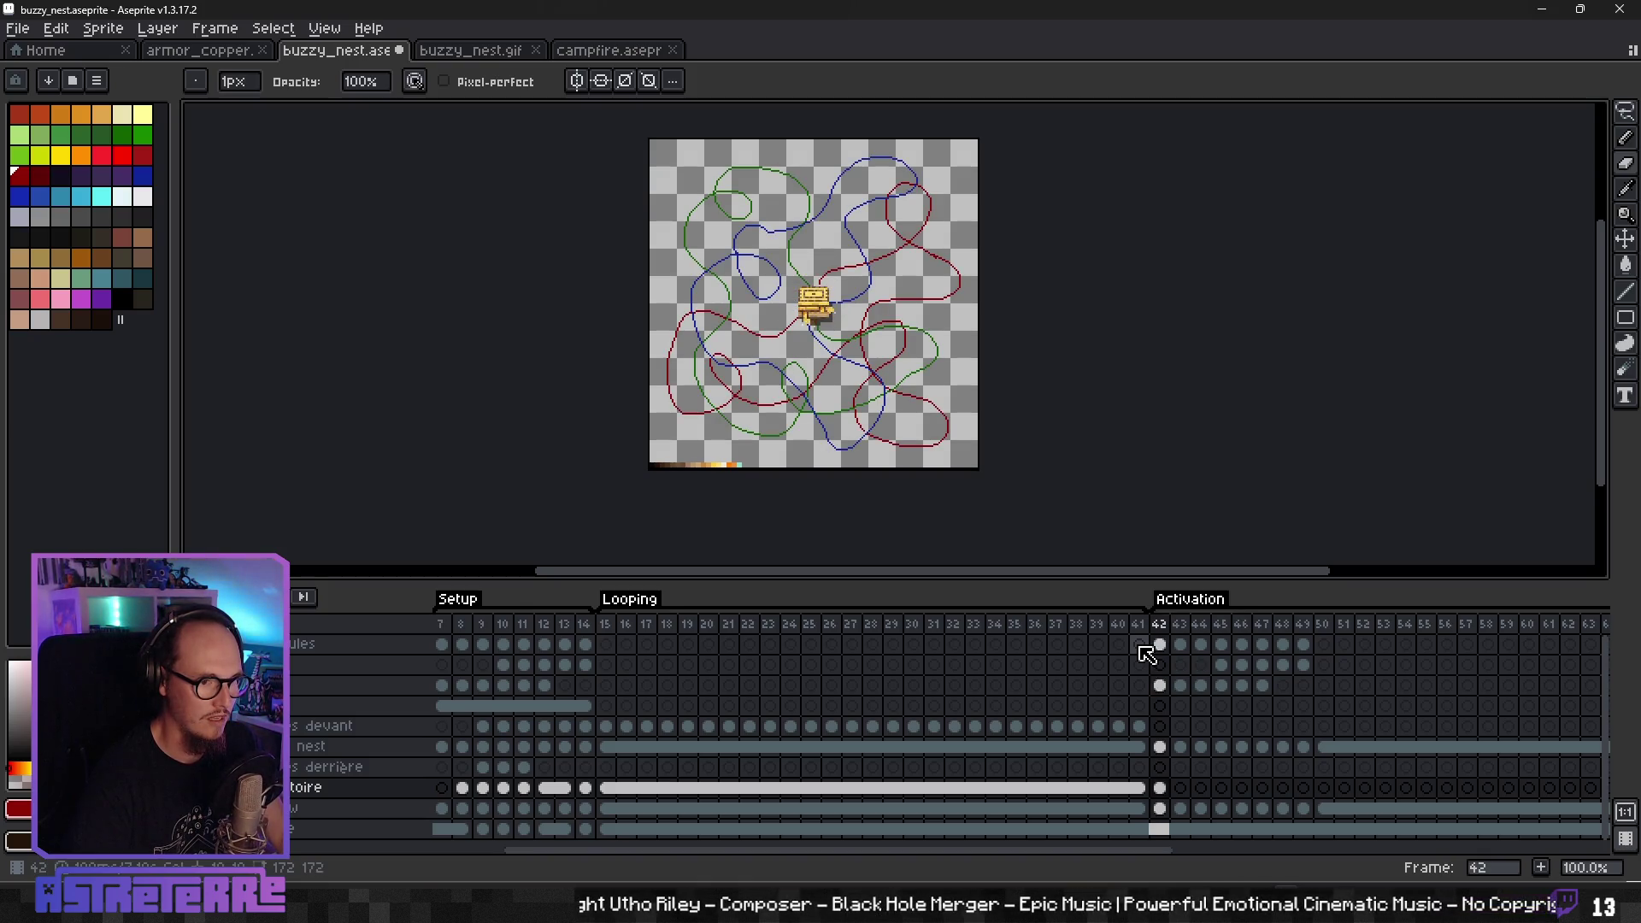
key("m")
key("ctrl+a")
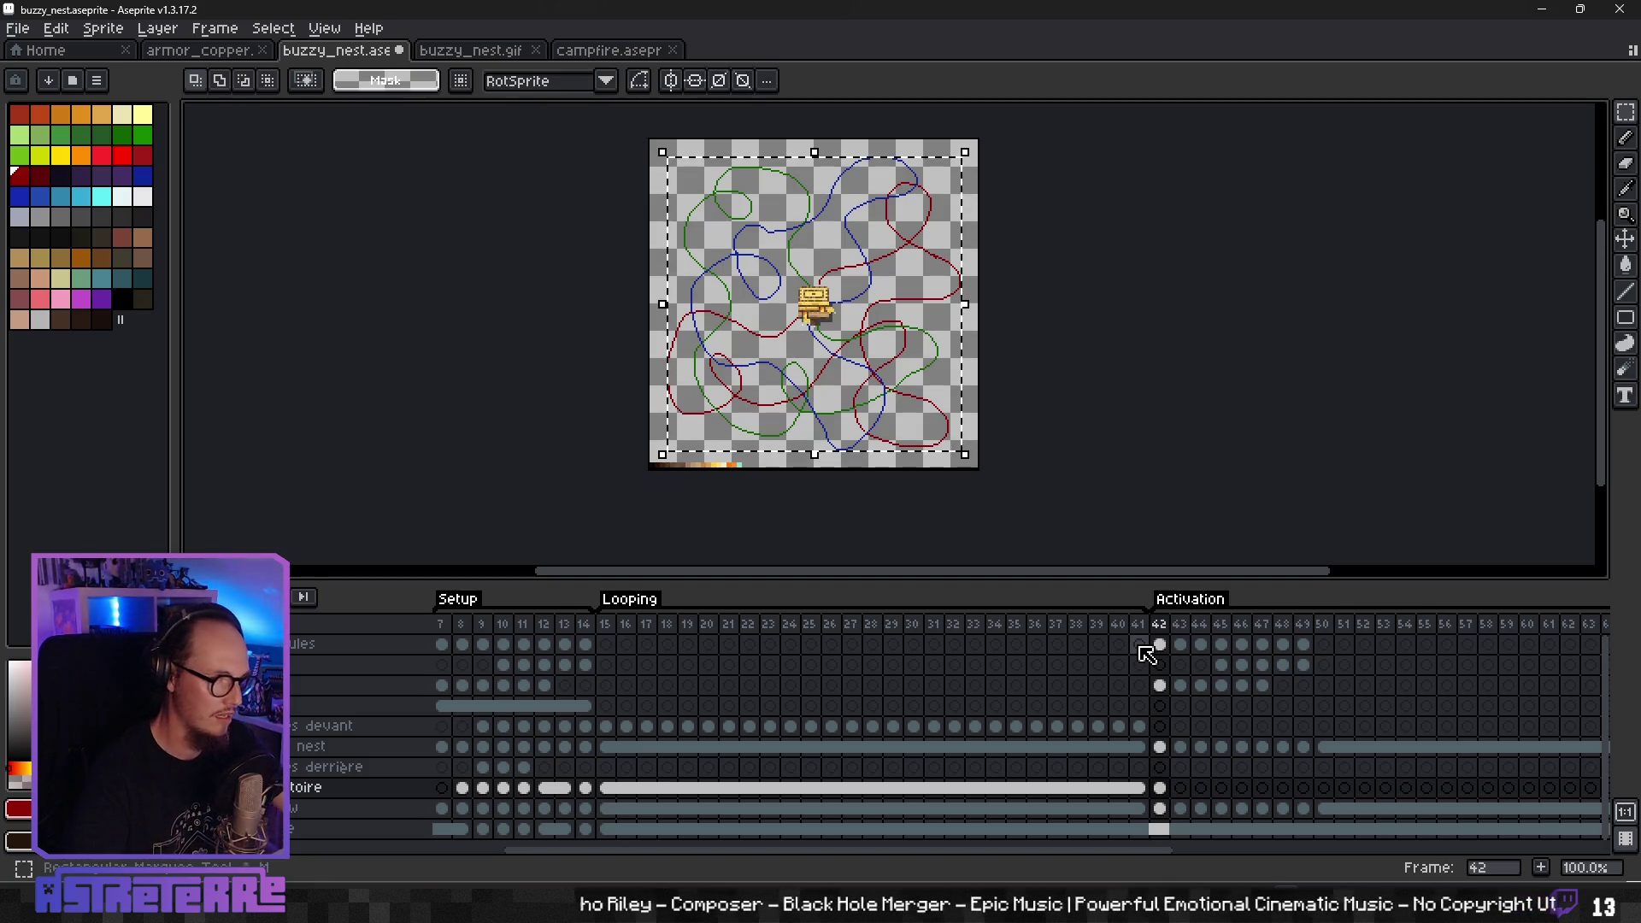
- Scale the flight paths up to 187x188 from opposite corners and commit the transform
left_click_drag(662, 152, 655, 140)
left_click_drag(965, 456, 980, 468)
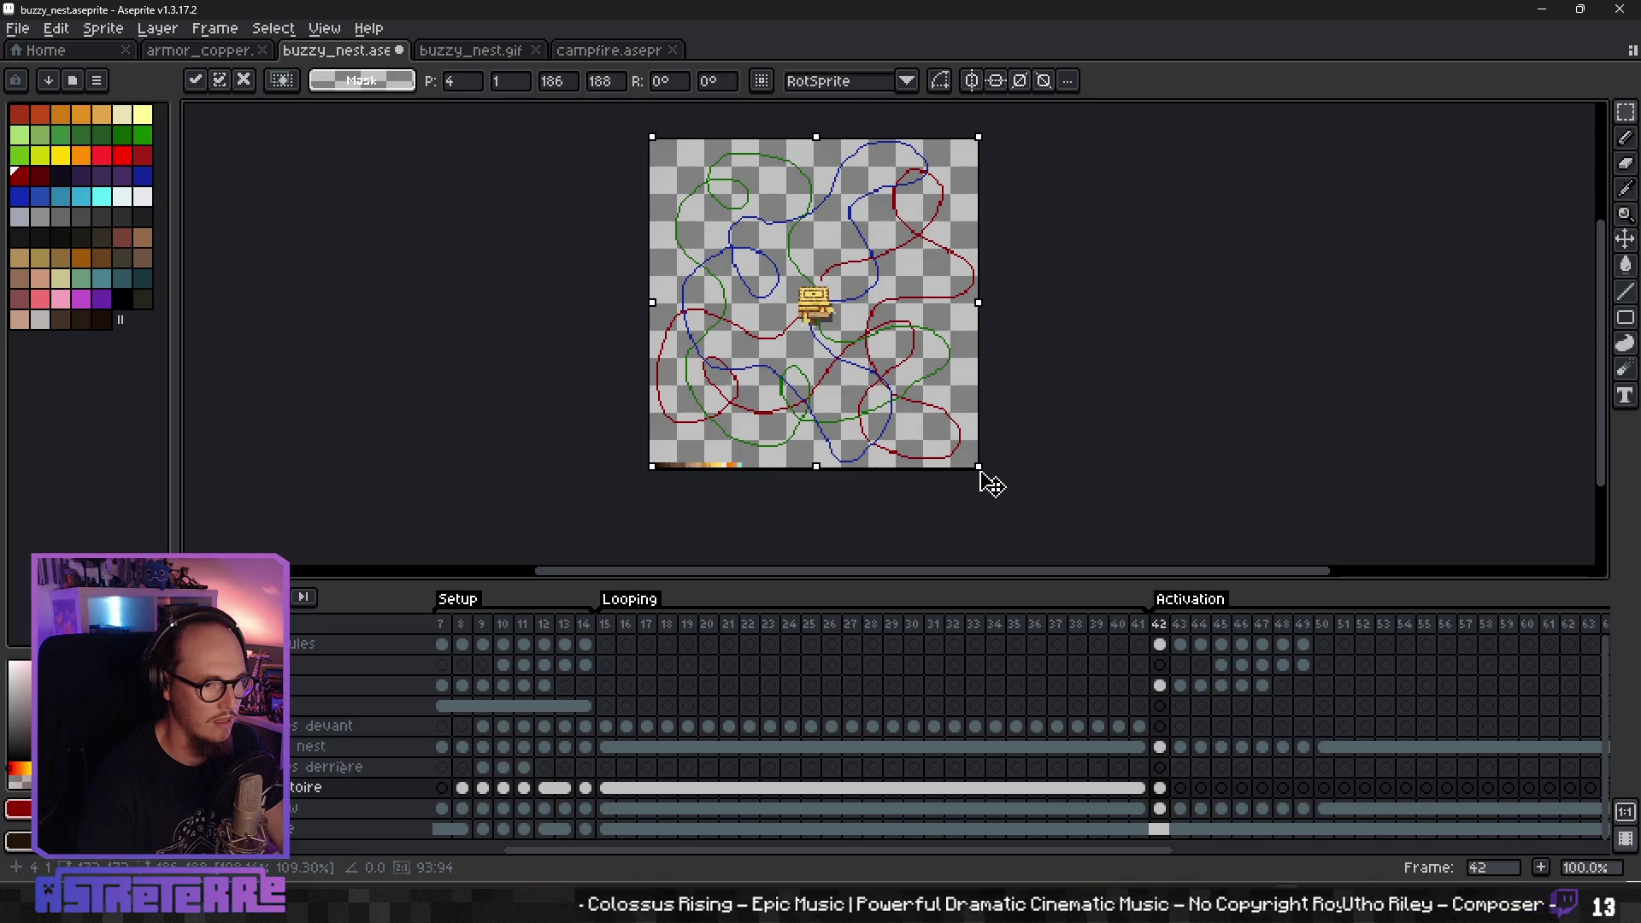
key("Return")
scroll(931, 392, "up", 1)
left_click_drag(931, 392, 914, 451)
scroll(745, 239, "up", 2)
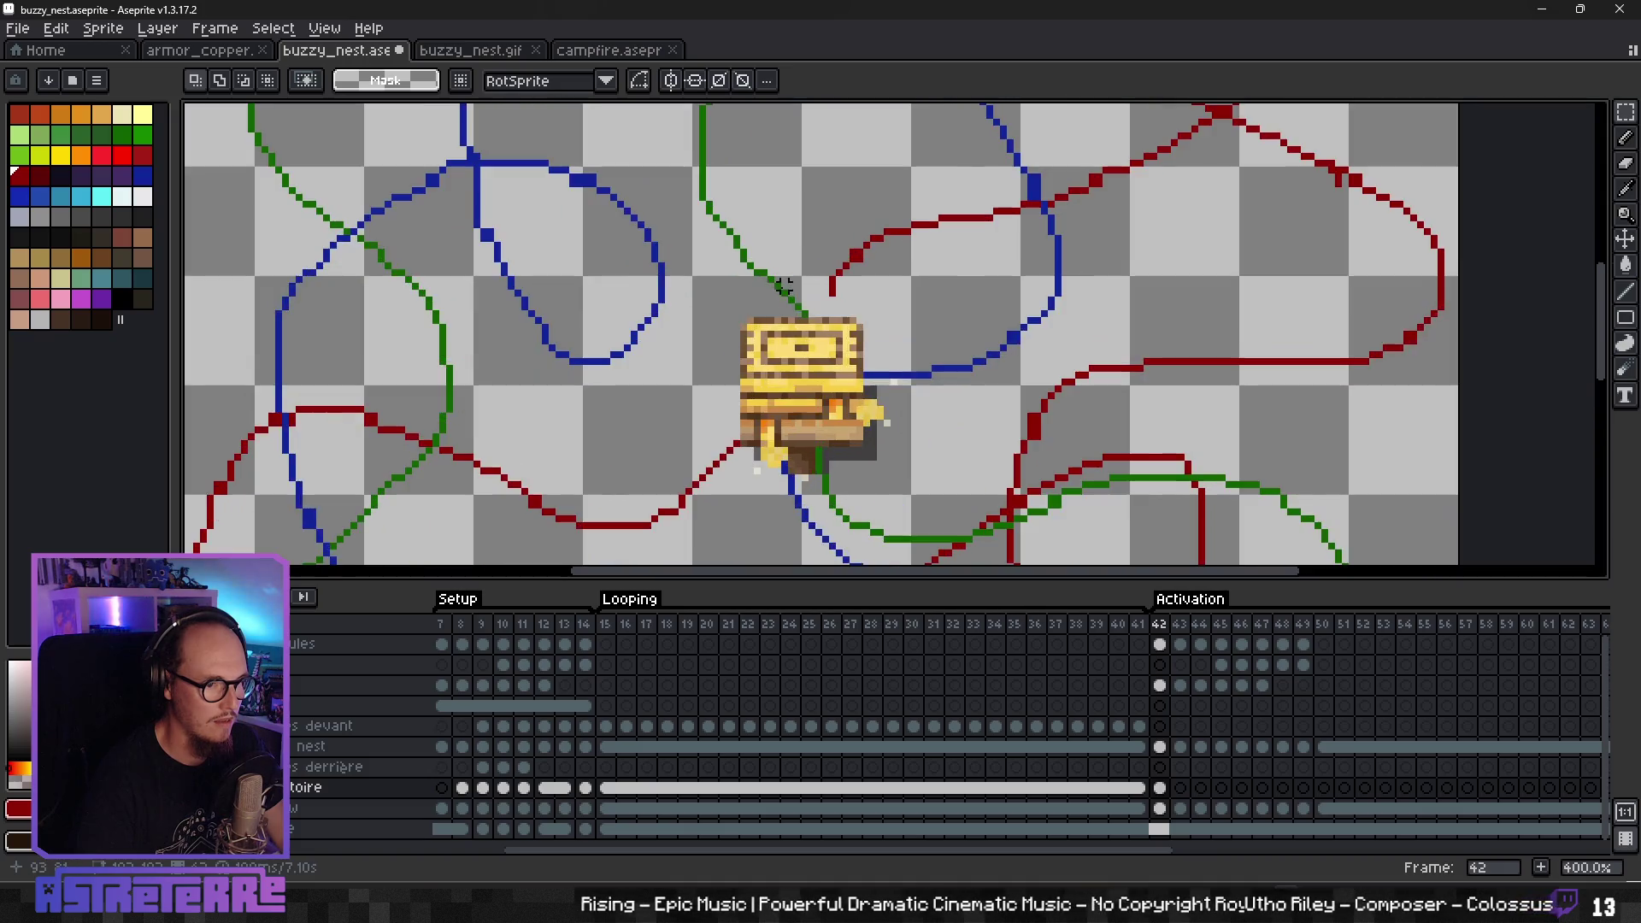
- With green and Pixel-perfect off, draw a short green mark above the nest
left_click_drag(744, 240, 762, 327)
key("b")
left_click(761, 328, "alt")
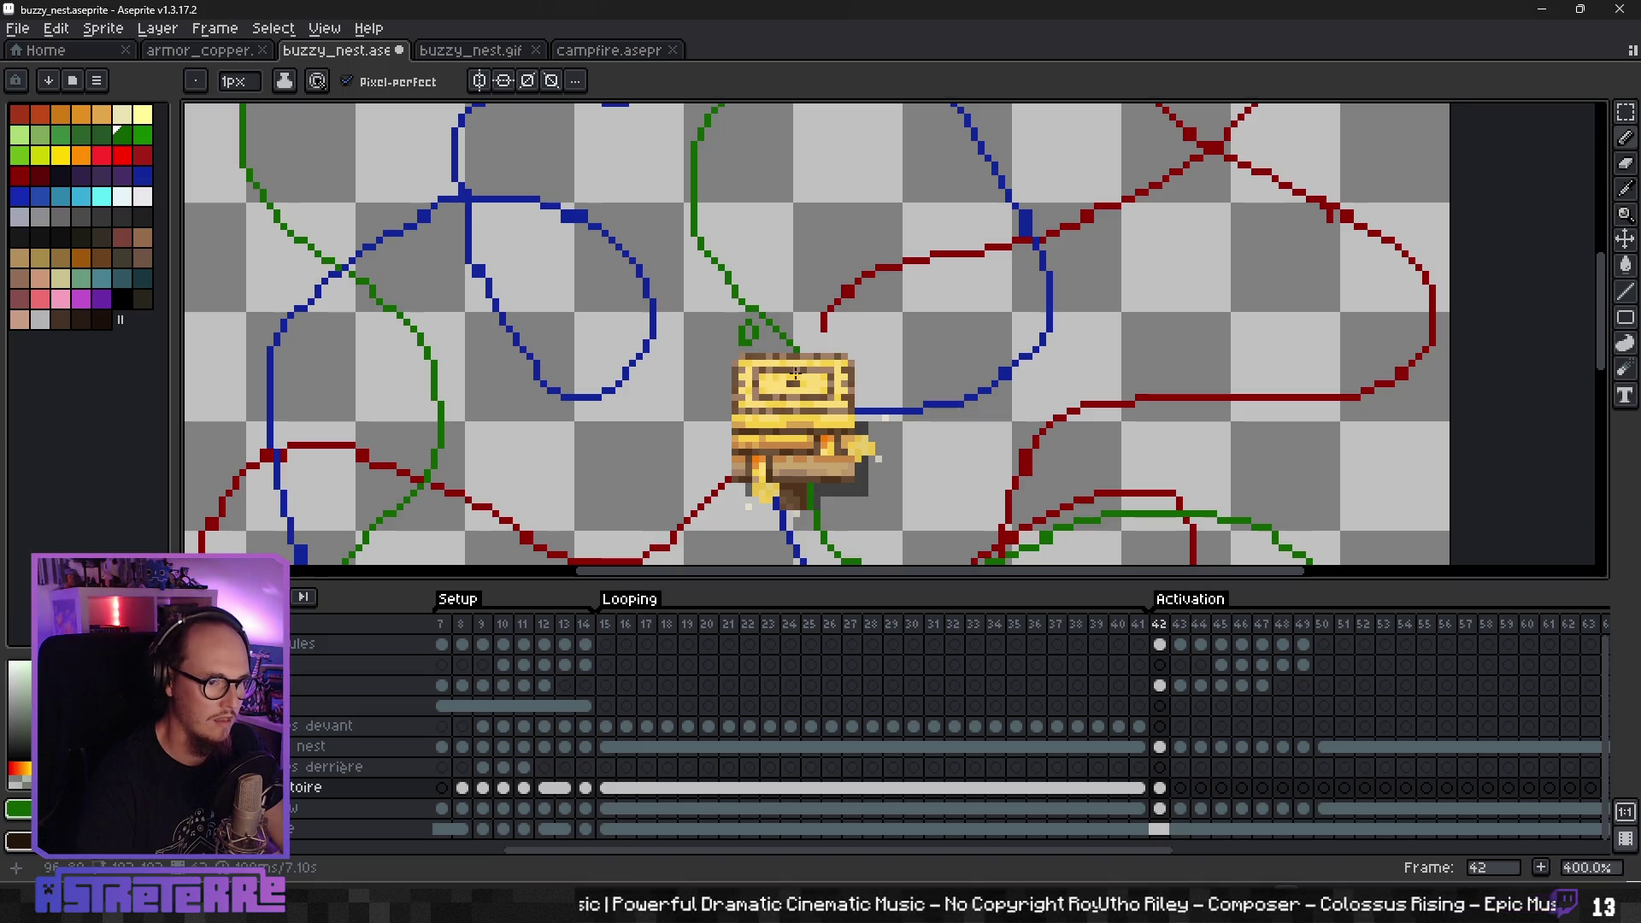
left_click(349, 81)
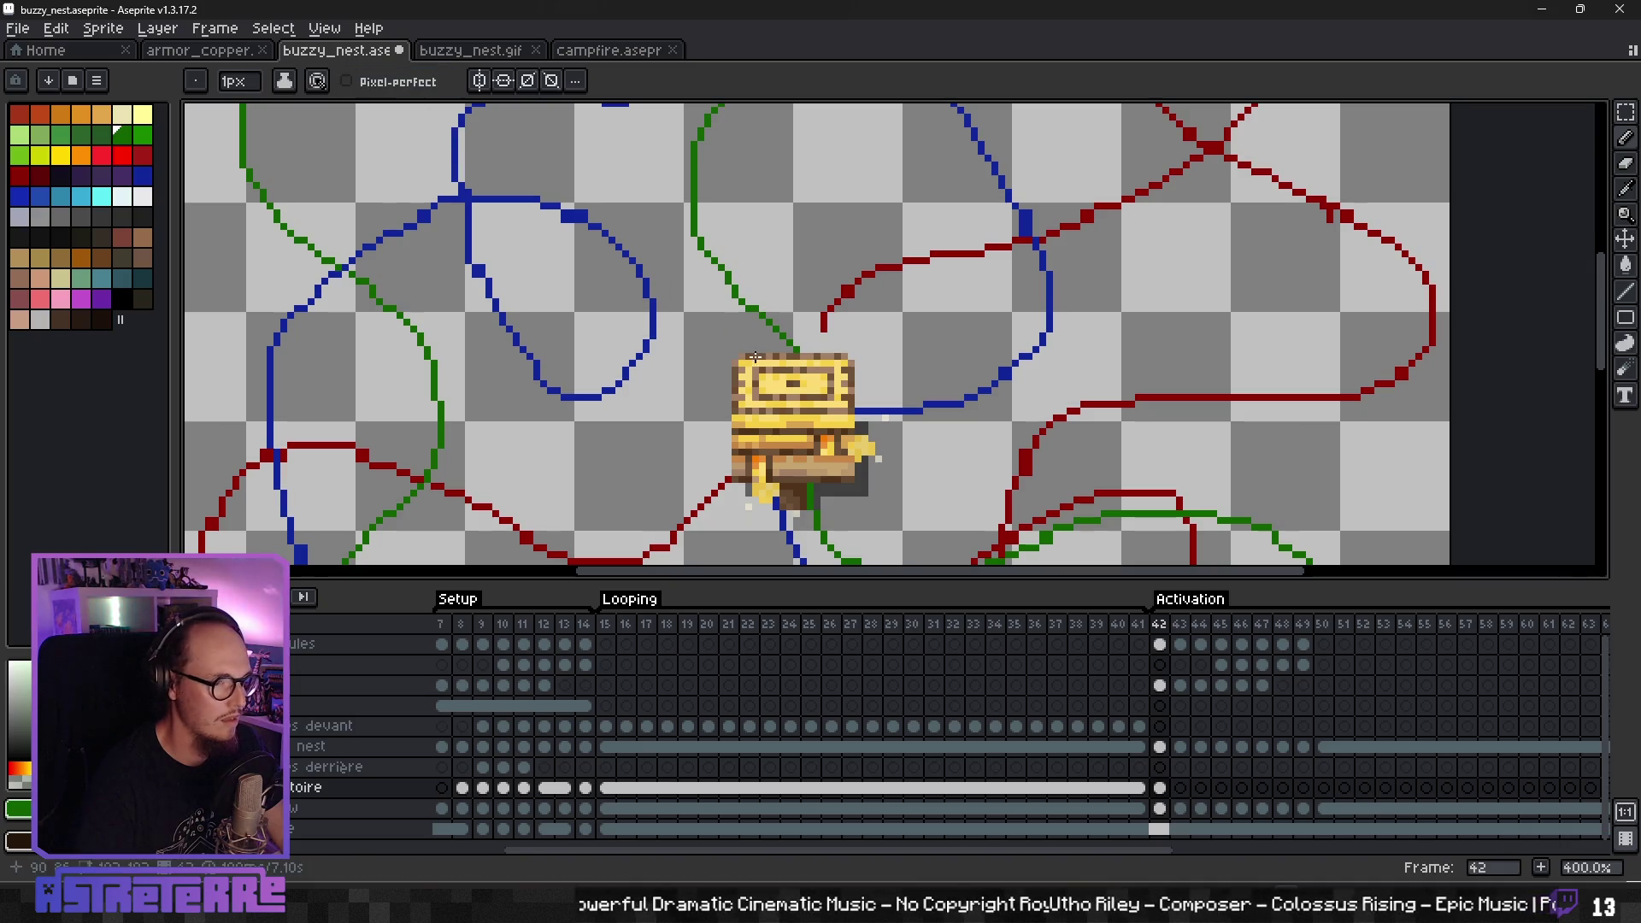
left_click_drag(735, 325, 736, 322)
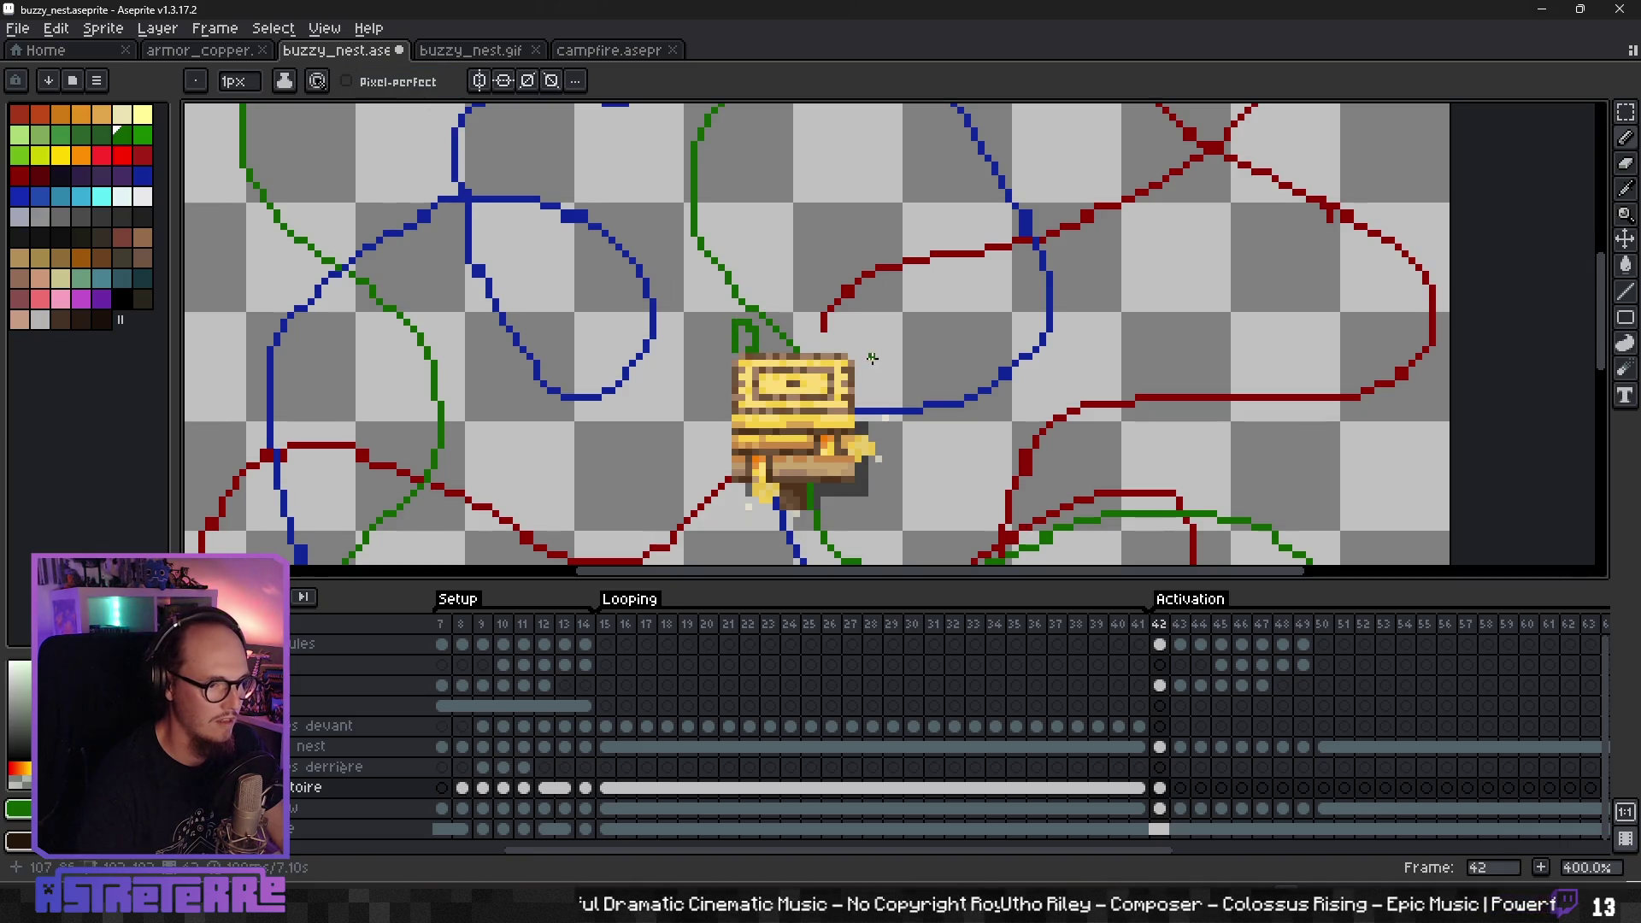
- Add a small red mark left of the nest and a blue mark to its right
scroll(800, 336, "down", 1)
scroll(744, 282, "down", 2)
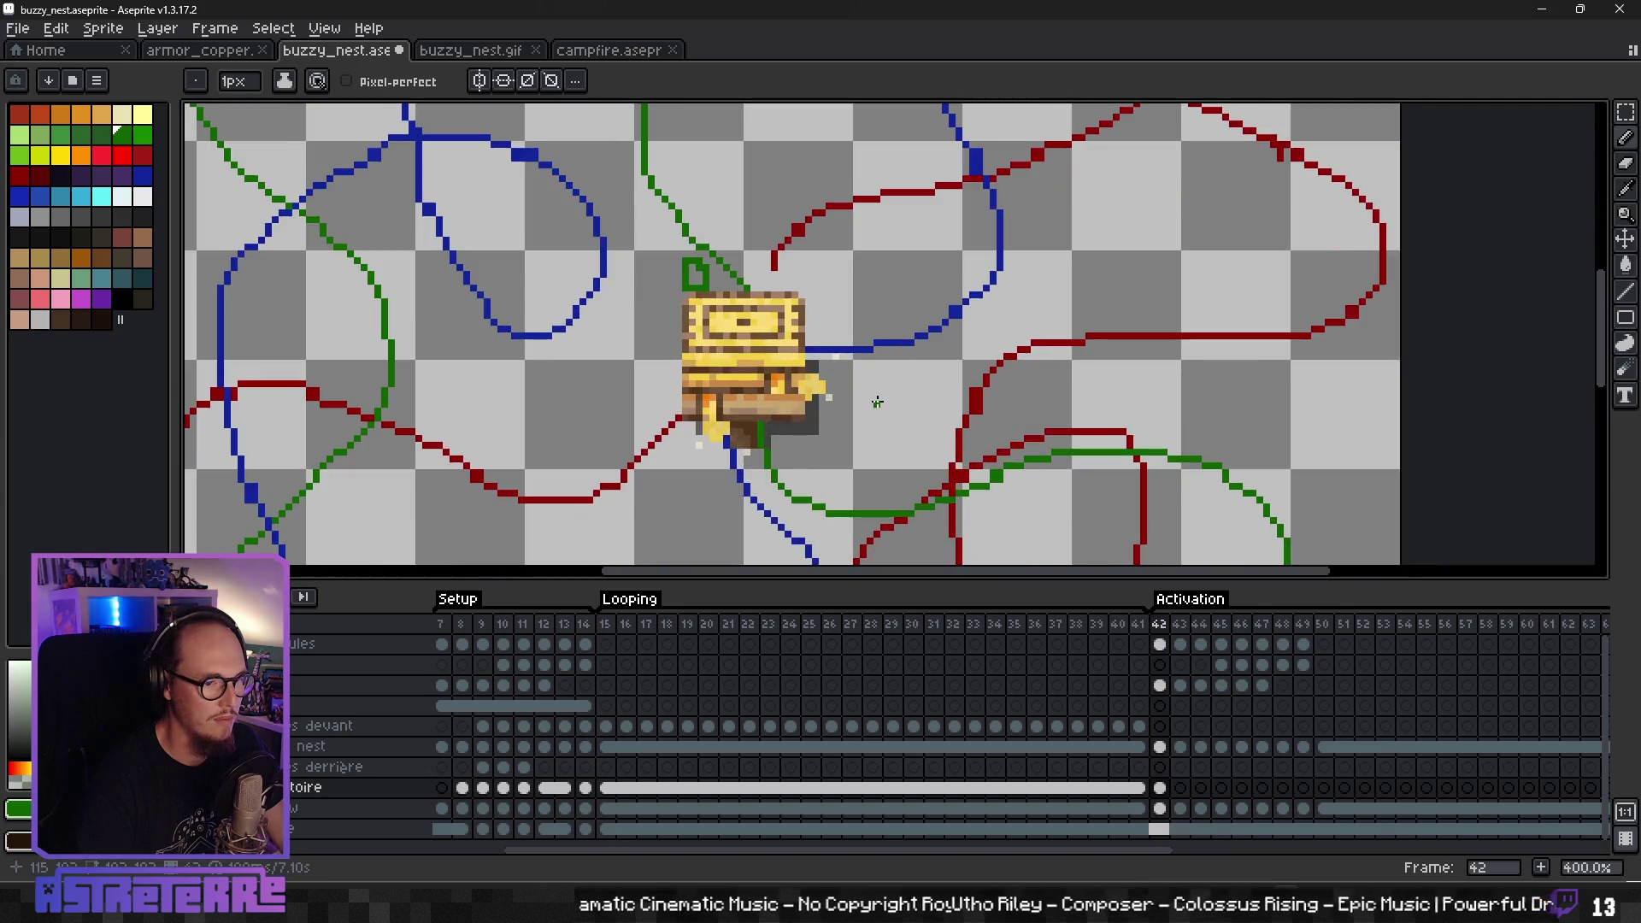
key("alt")
scroll(860, 293, "down", 2)
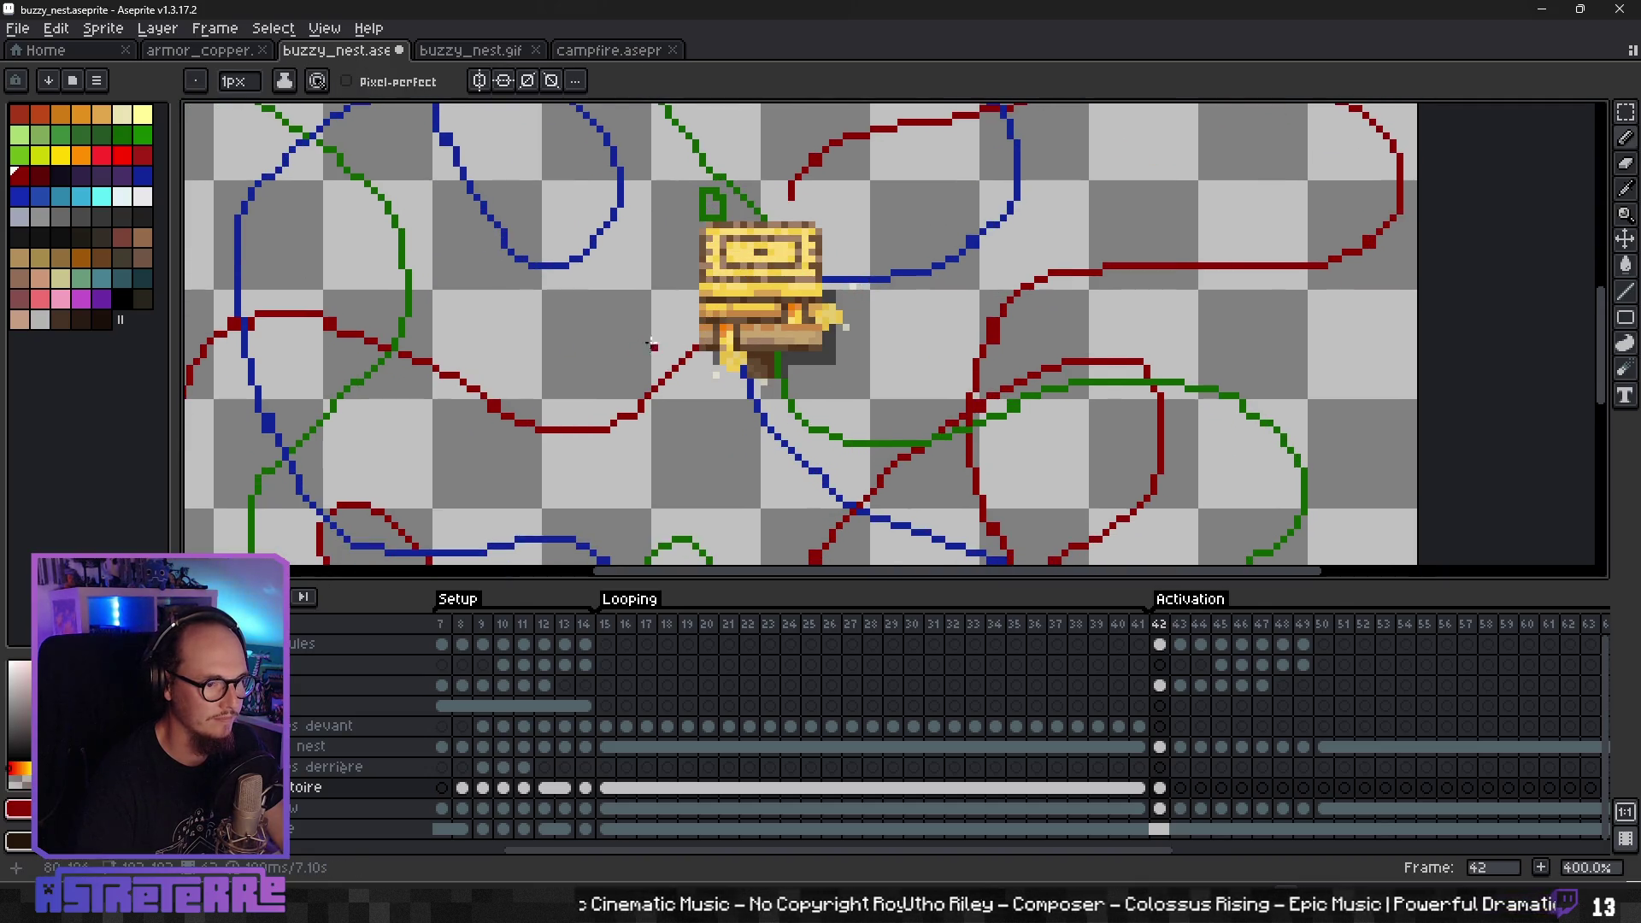
left_click_drag(655, 335, 657, 336)
key("alt")
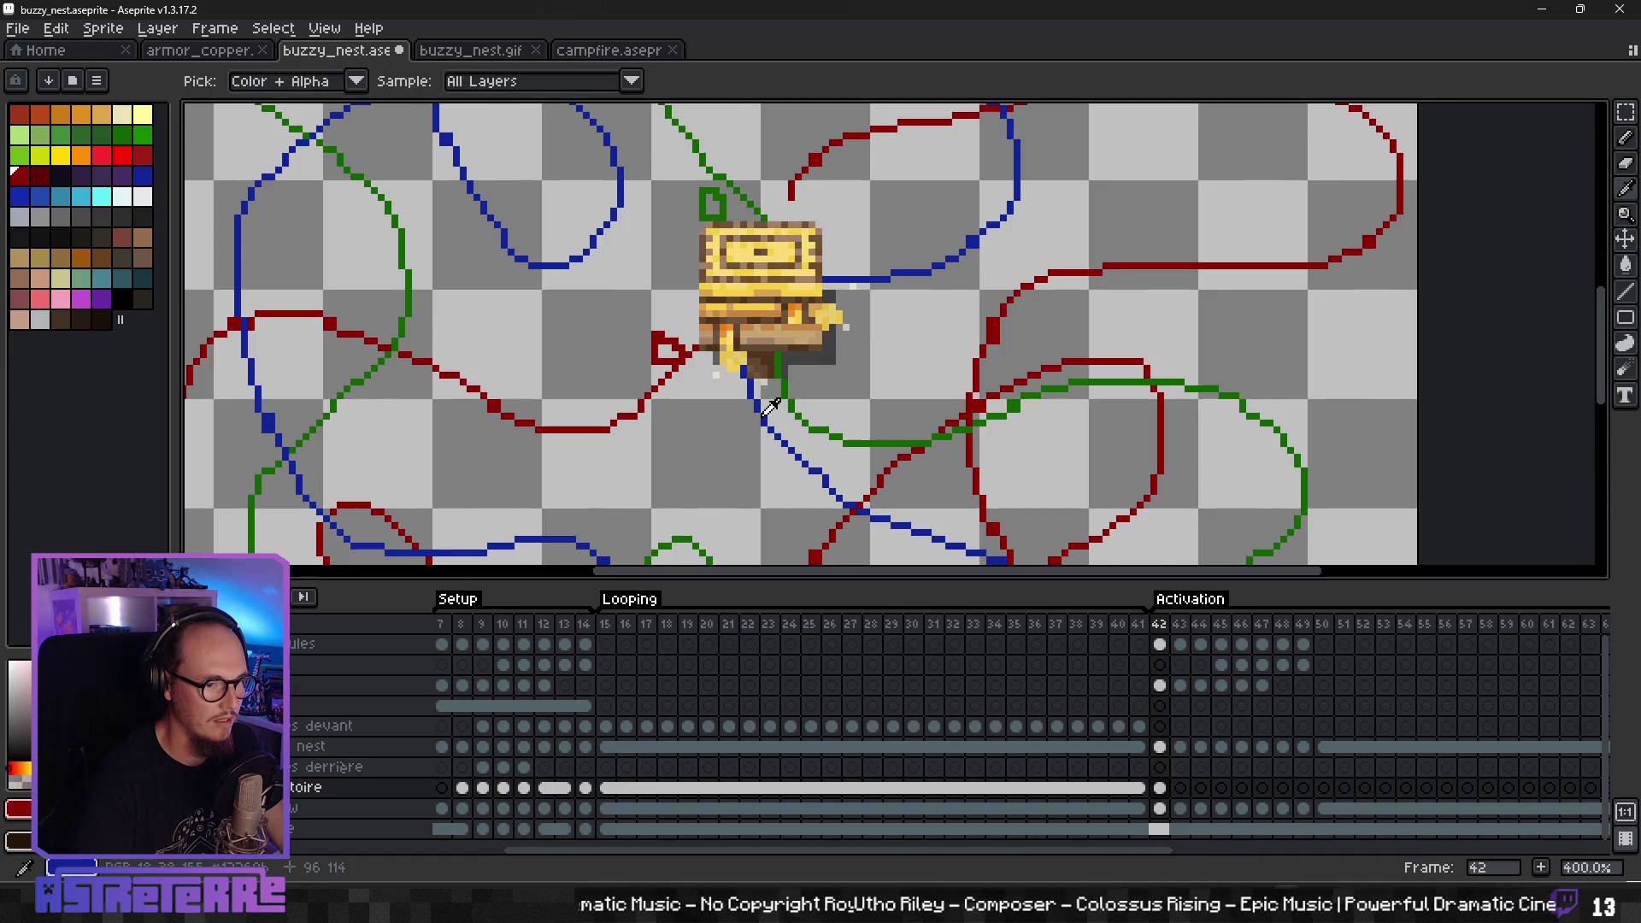
left_click_drag(860, 321, 858, 301)
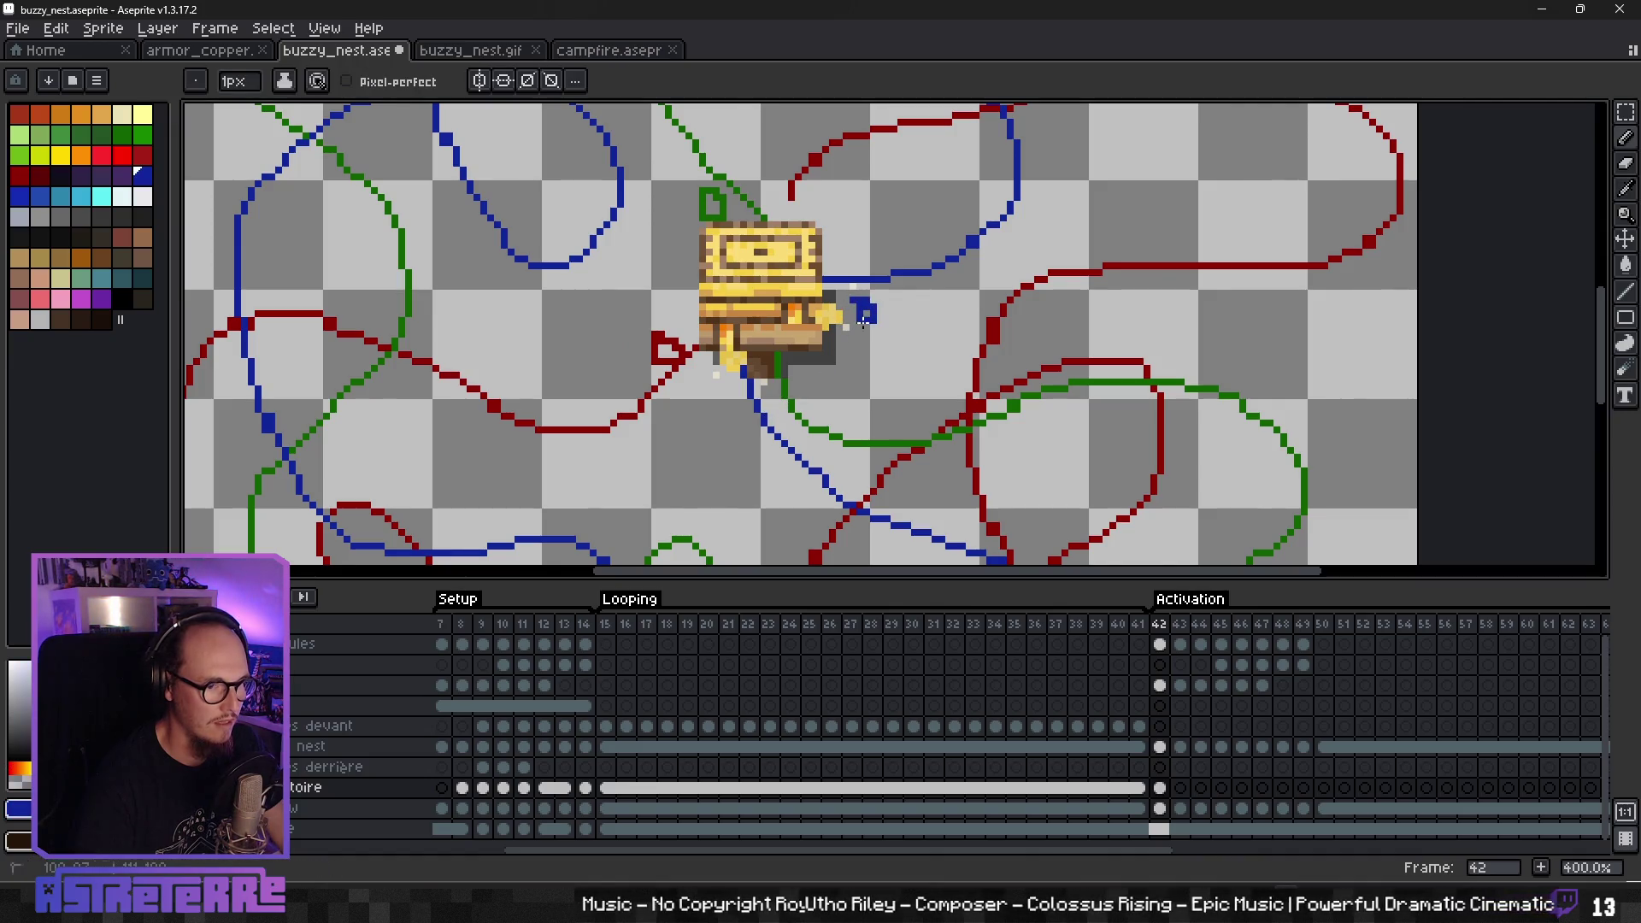
- Sample the green, turn Pixel-perfect on, and extend the green line up to the nest sprite
scroll(834, 380, "down", 1)
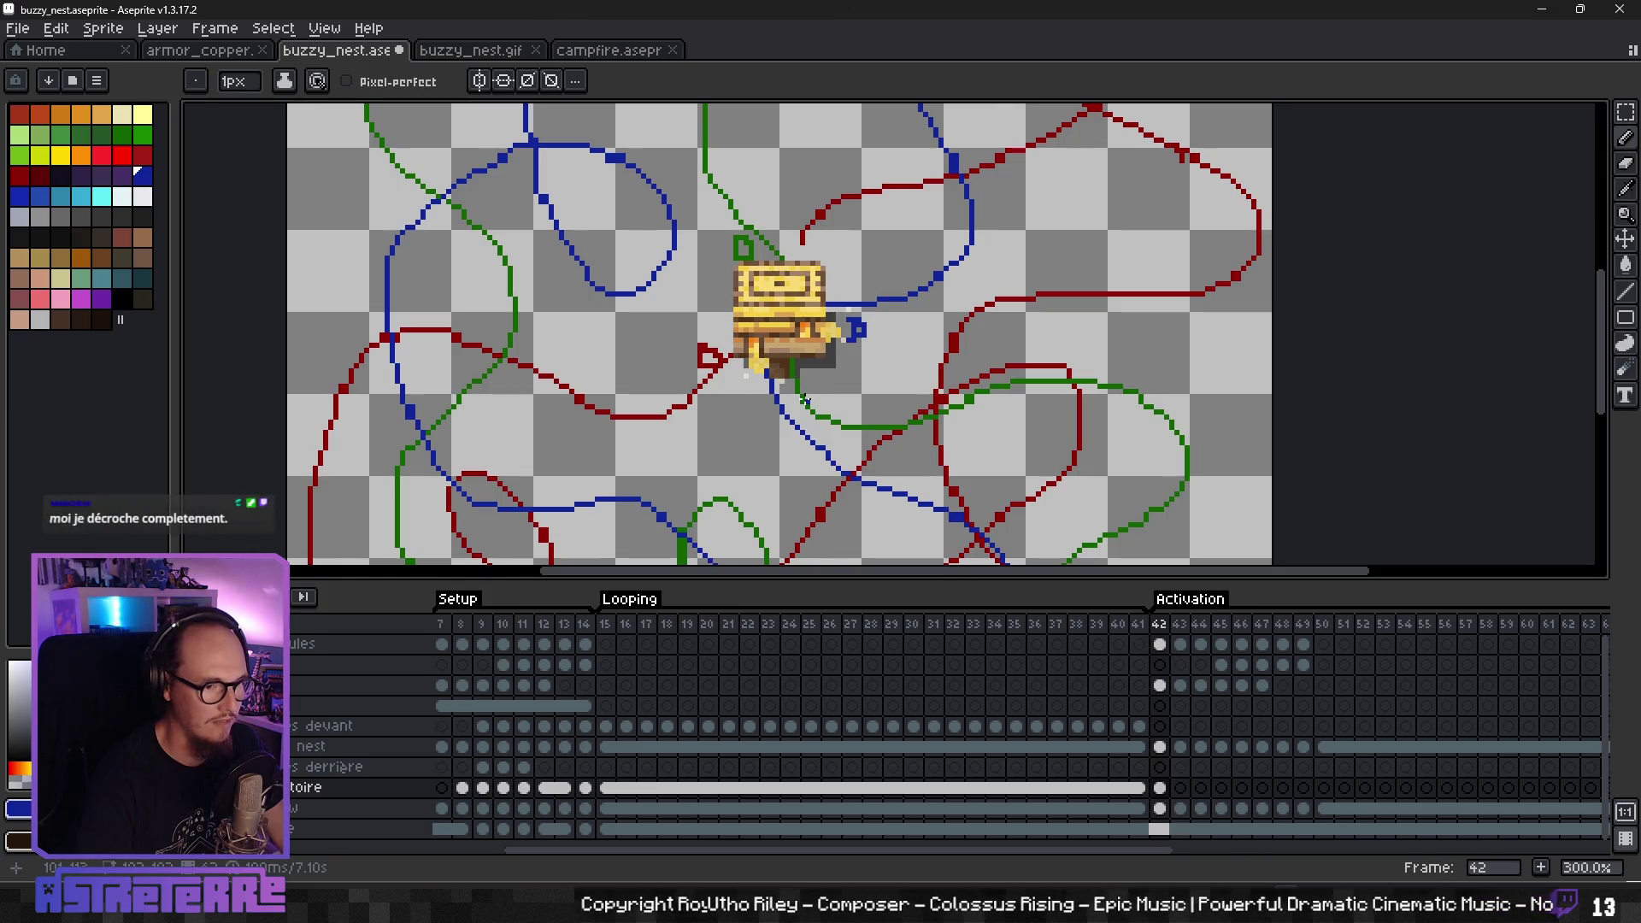
scroll(804, 236, "down", 2)
scroll(805, 407, "up", 2)
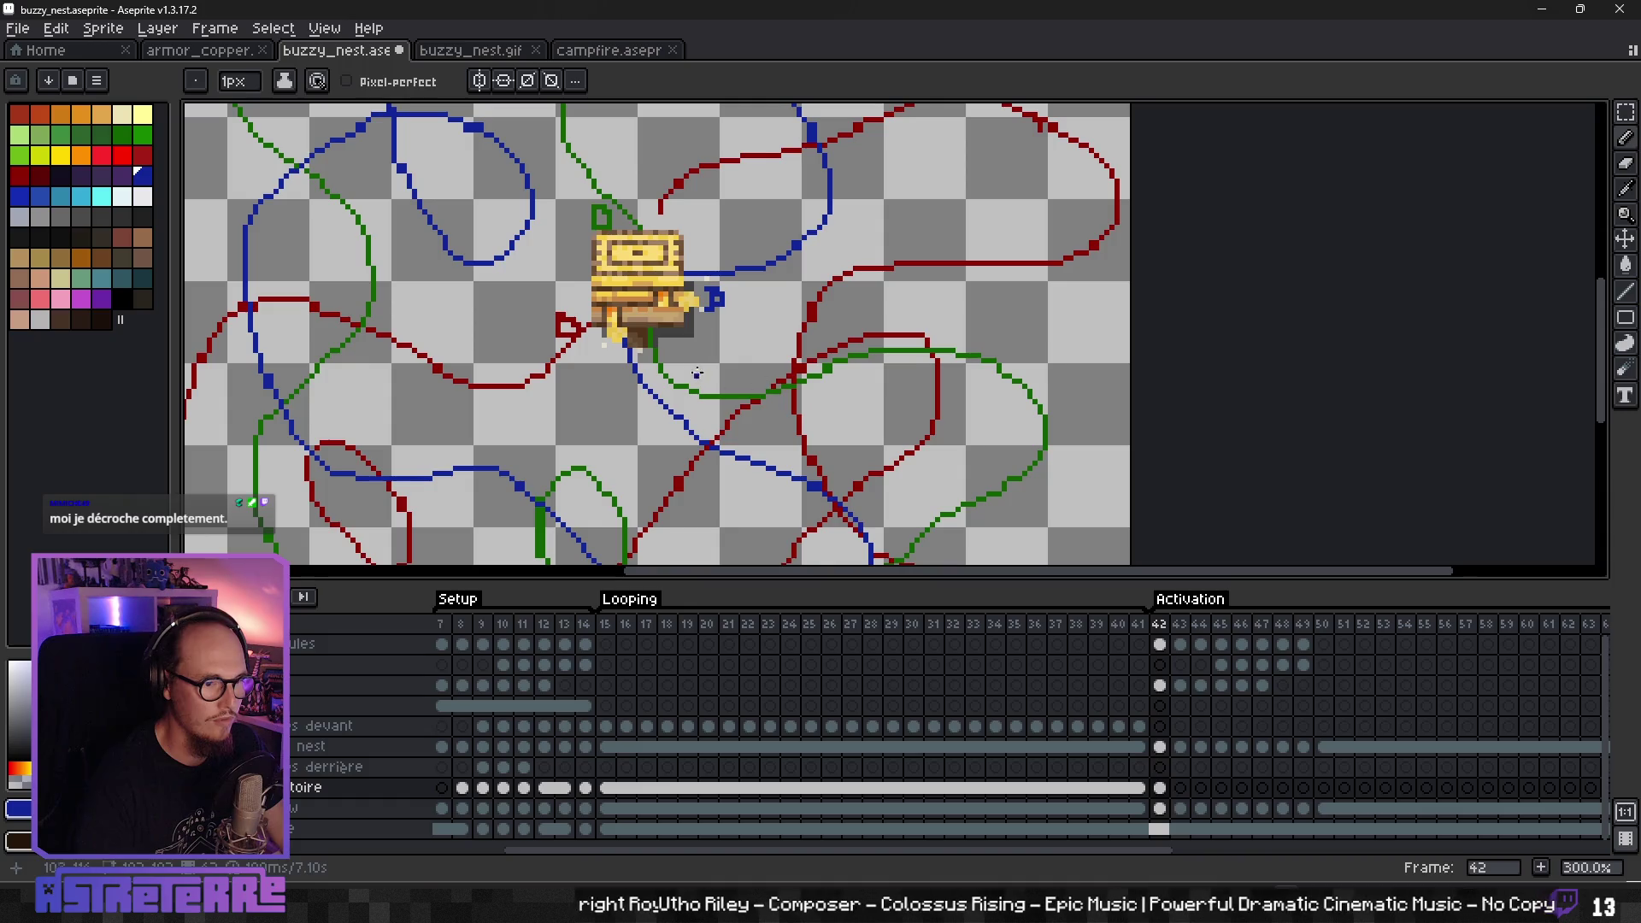
key("e")
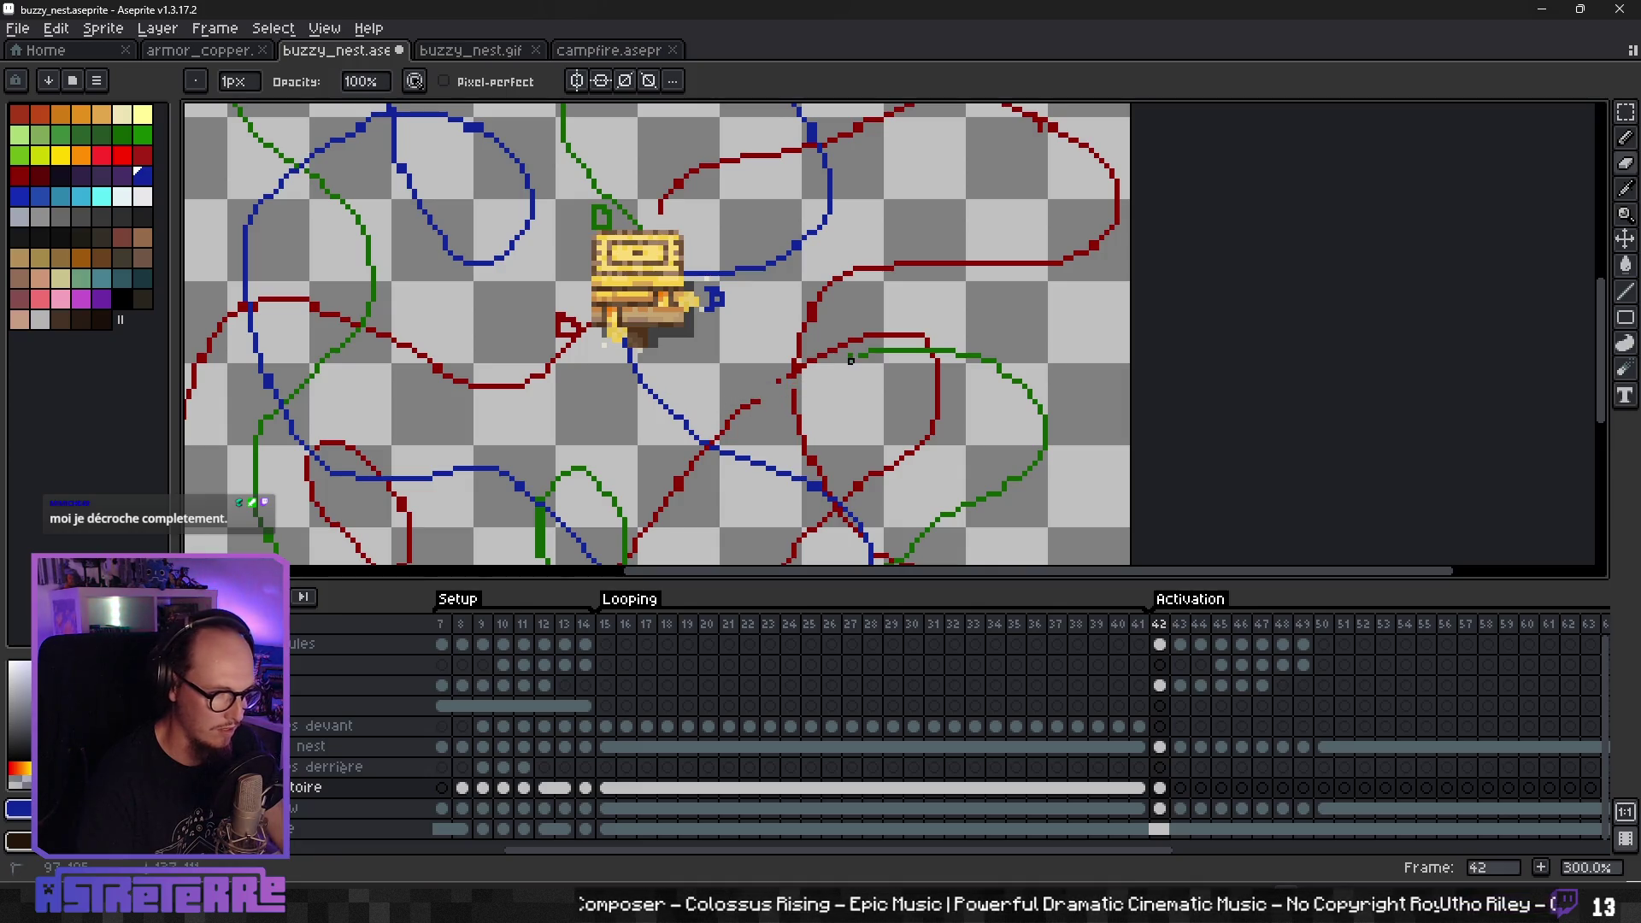
left_click(859, 353, "alt")
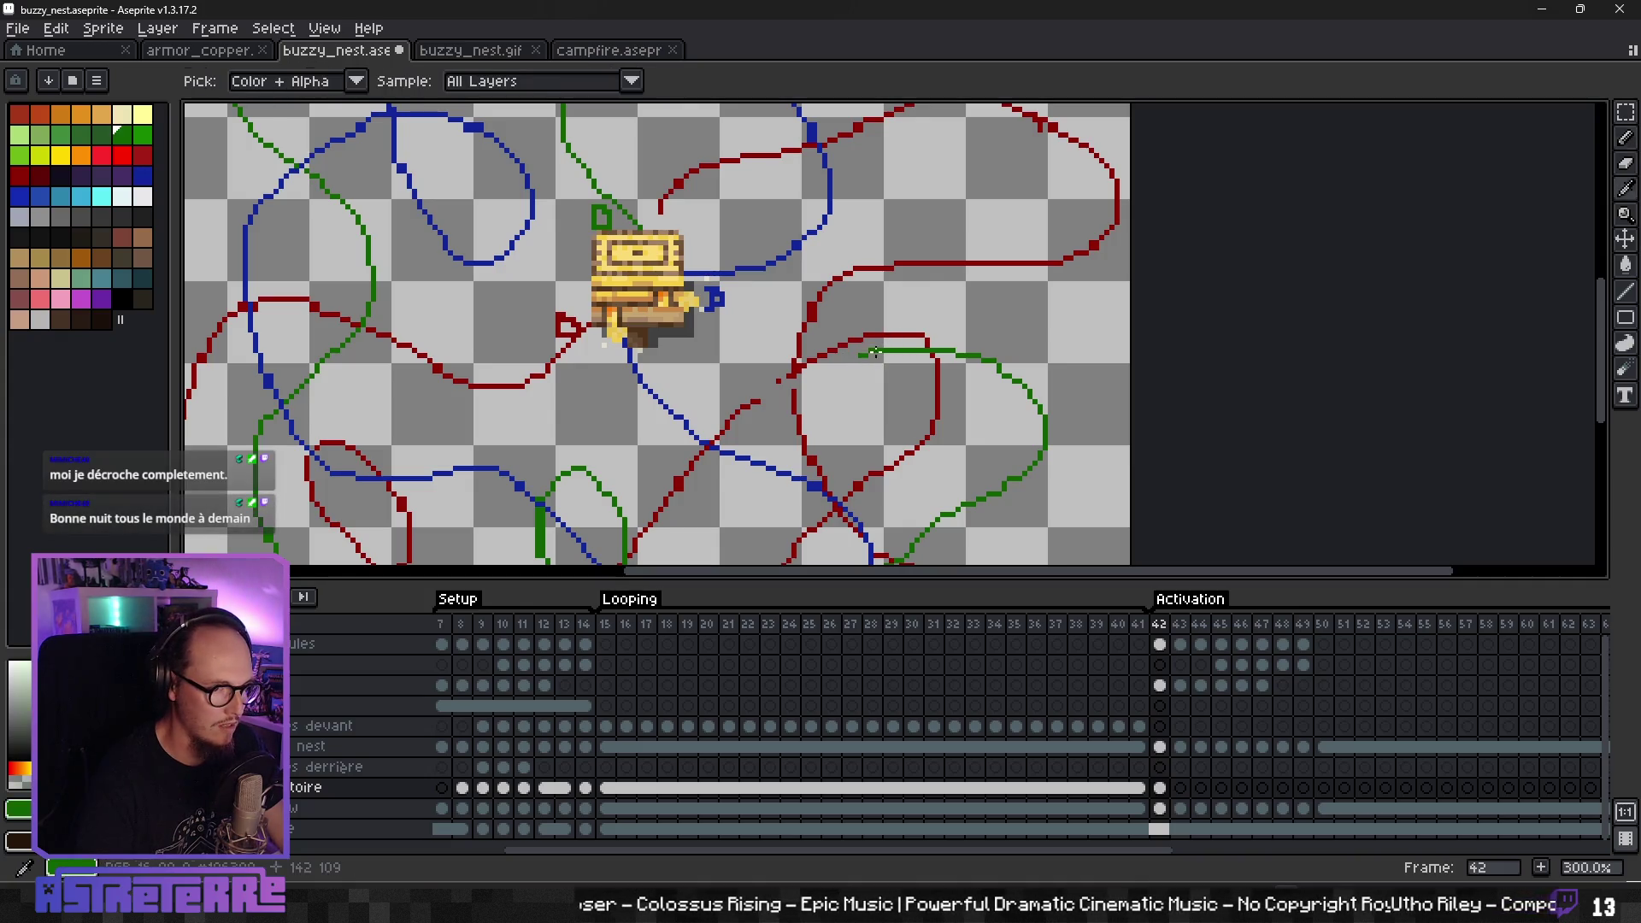
key("b")
left_click(400, 82)
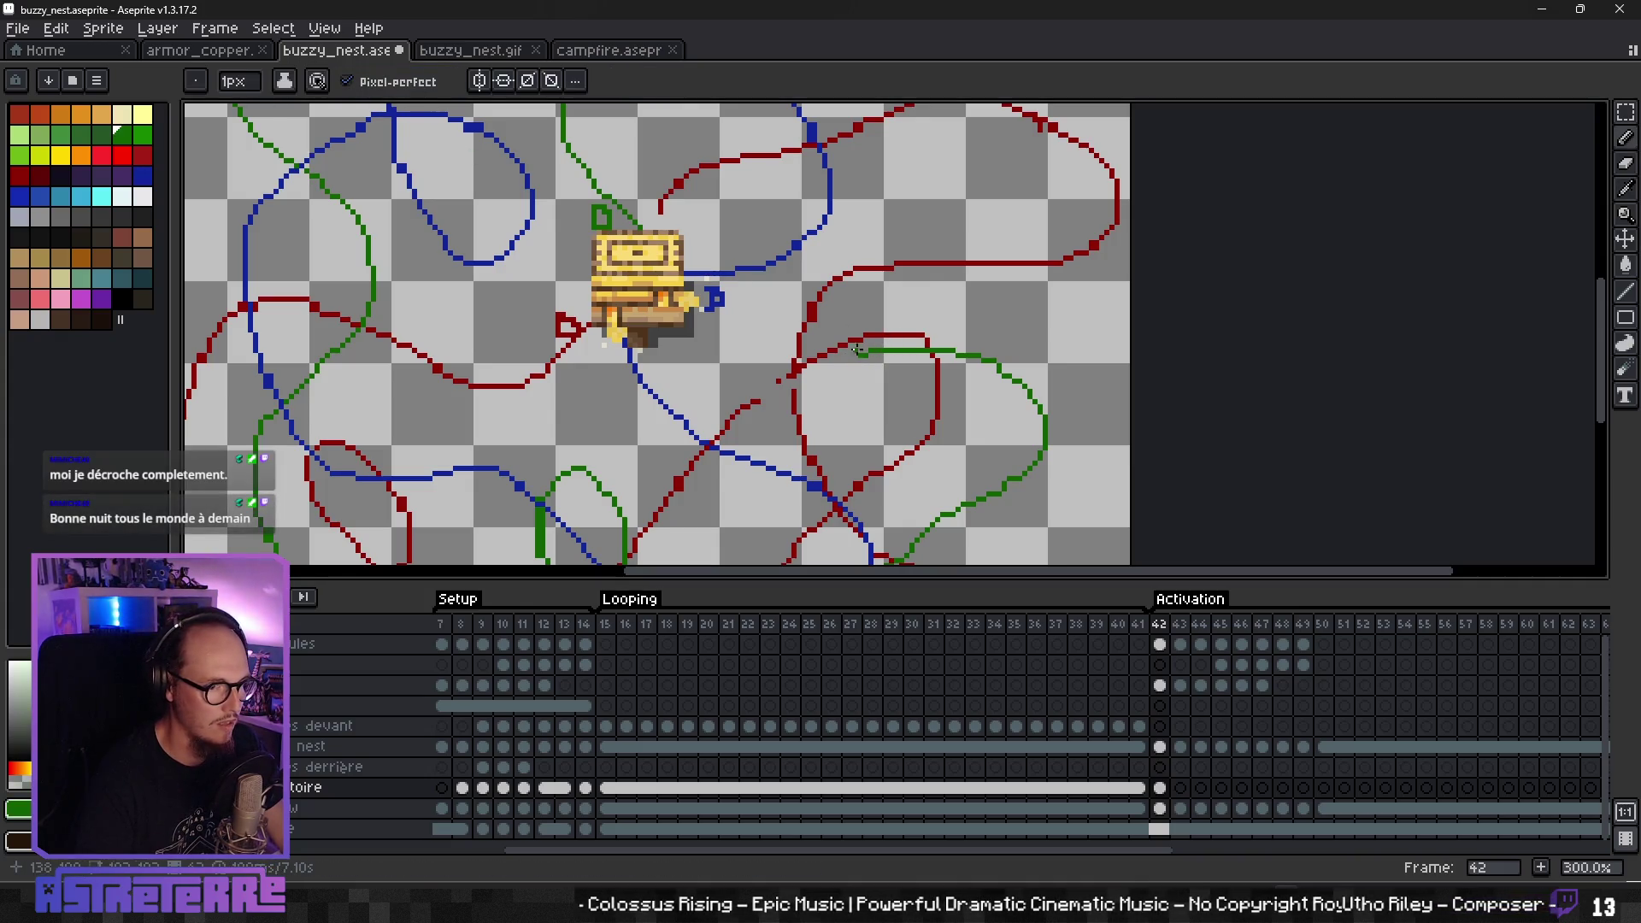
left_click_drag(731, 324, 655, 345)
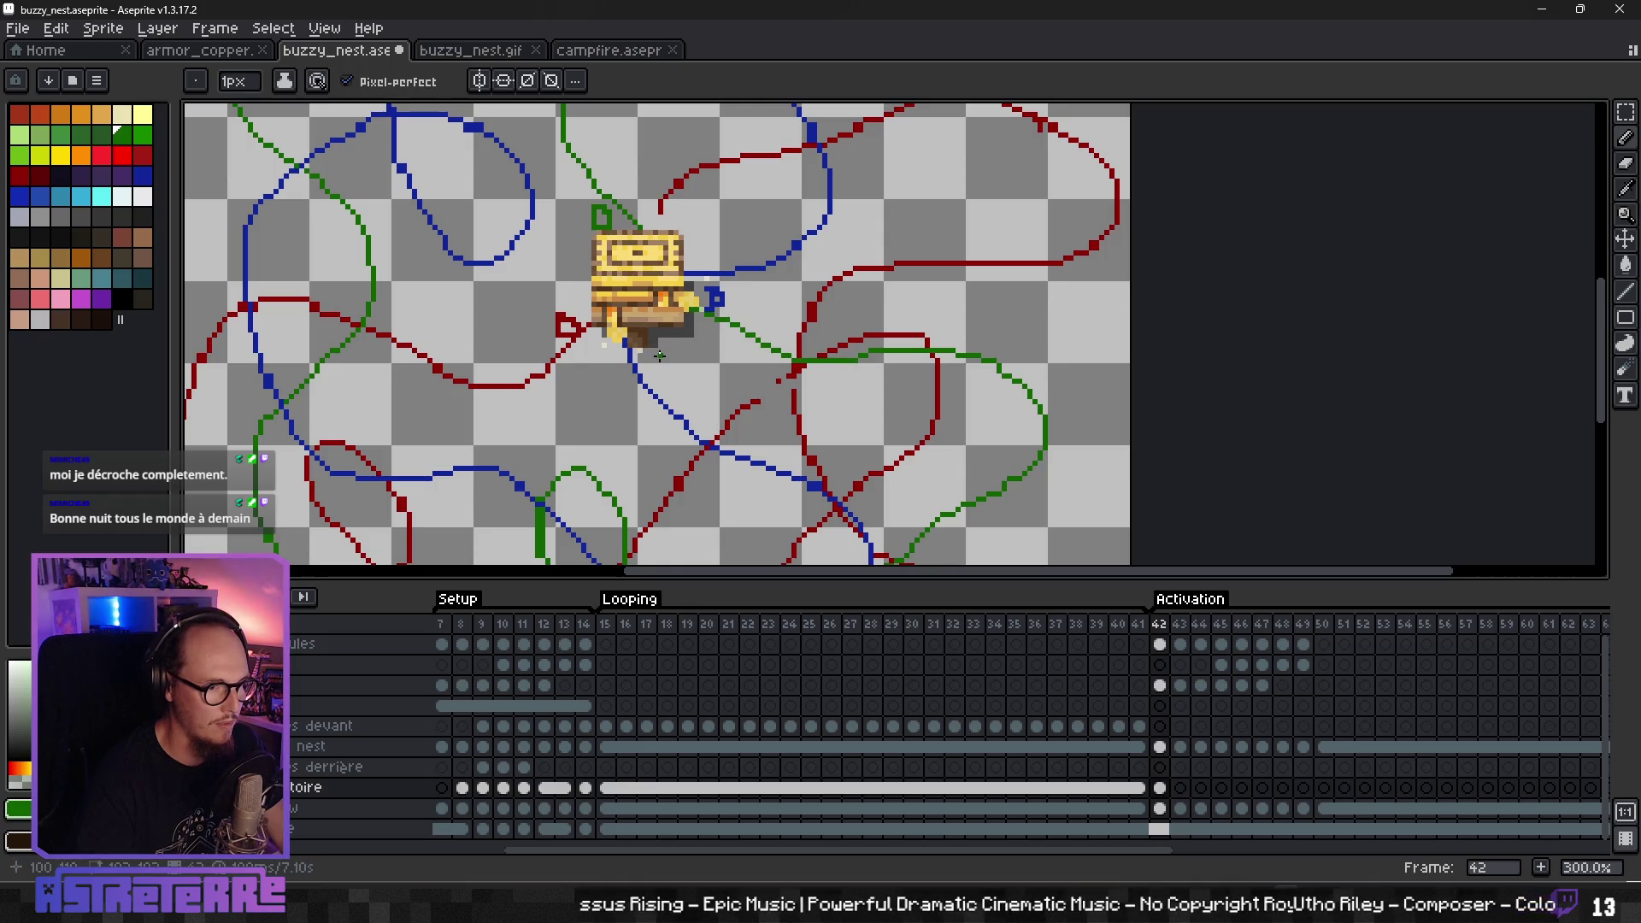
- Draw a red line joining the short red segment to the red loop
left_click(758, 402, "alt")
left_click_drag(758, 401, 798, 364)
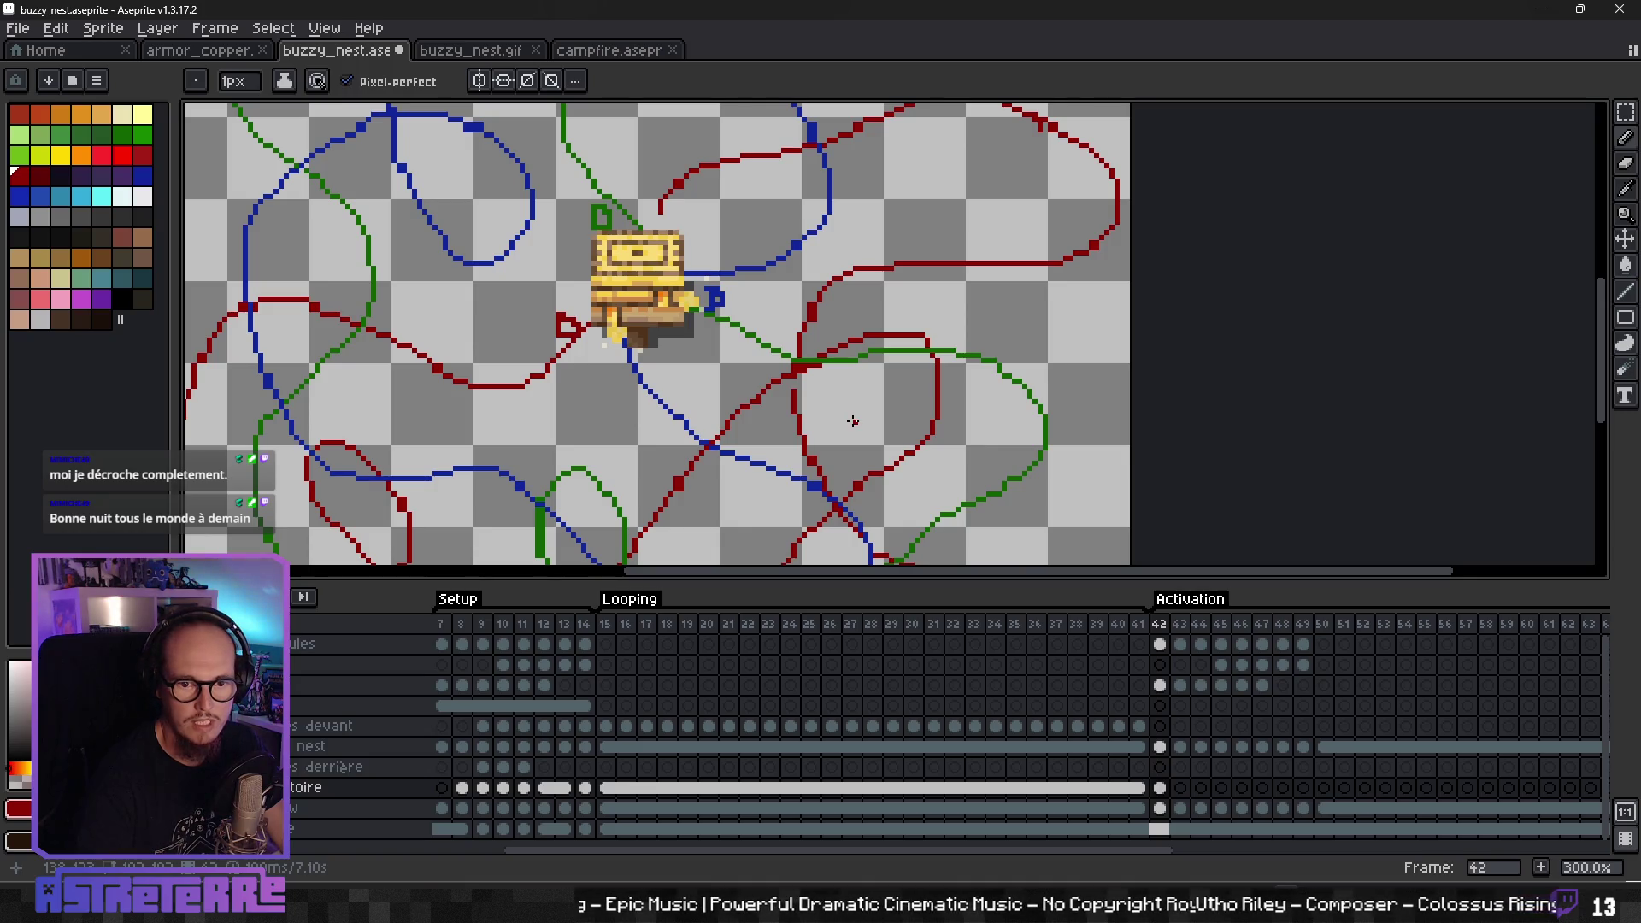
scroll(852, 421, "down", 1)
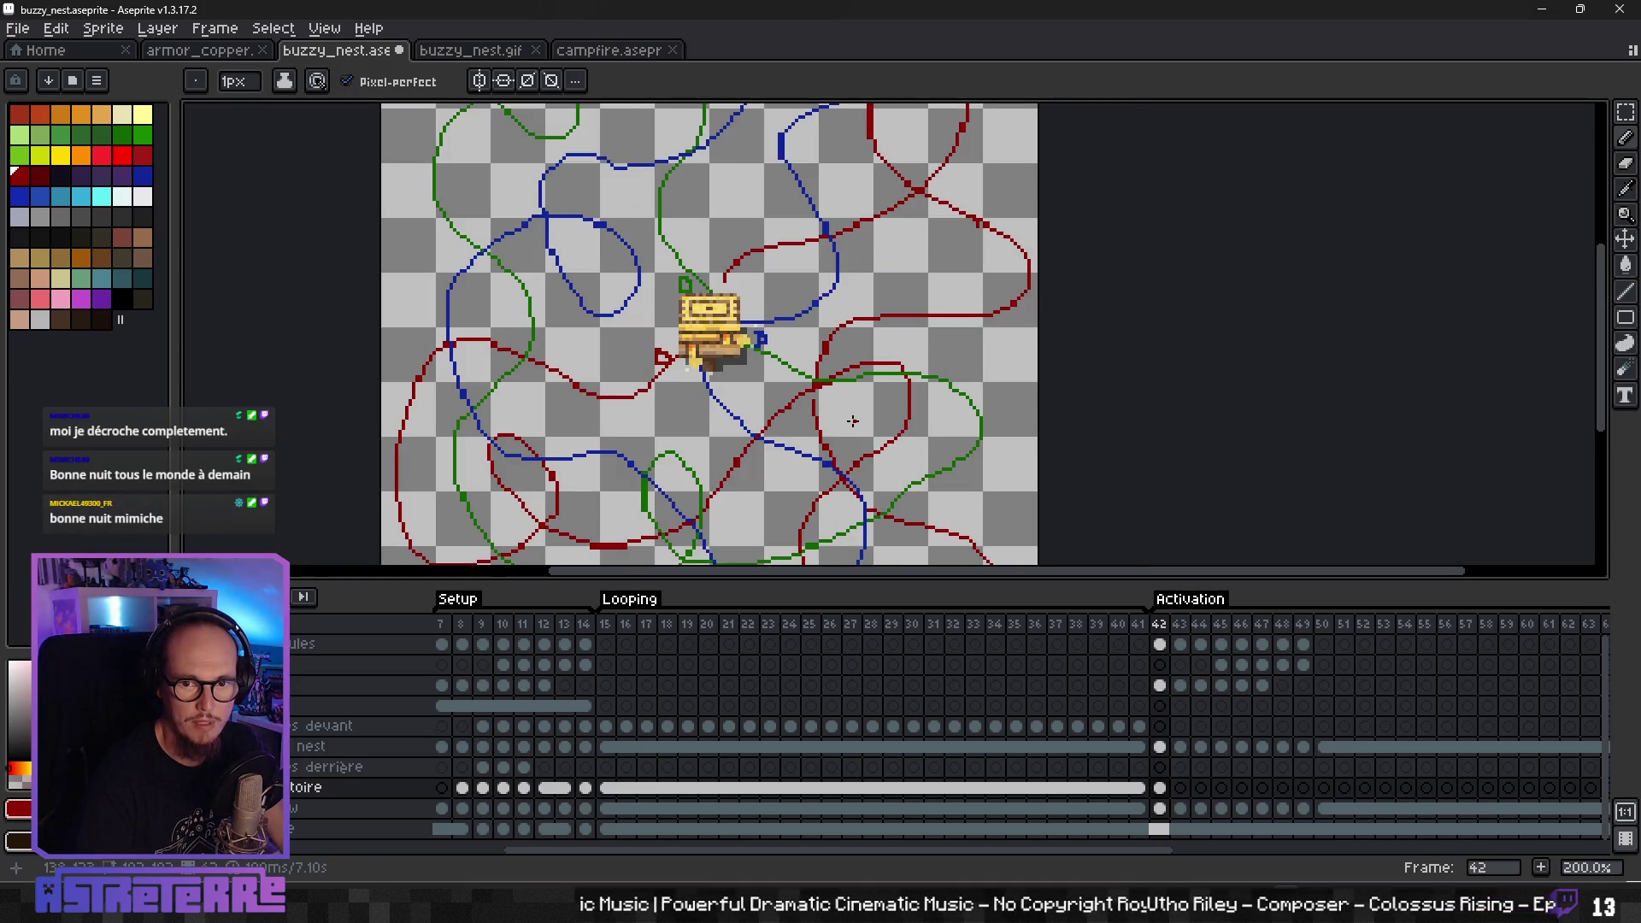
scroll(714, 366, "down", 1)
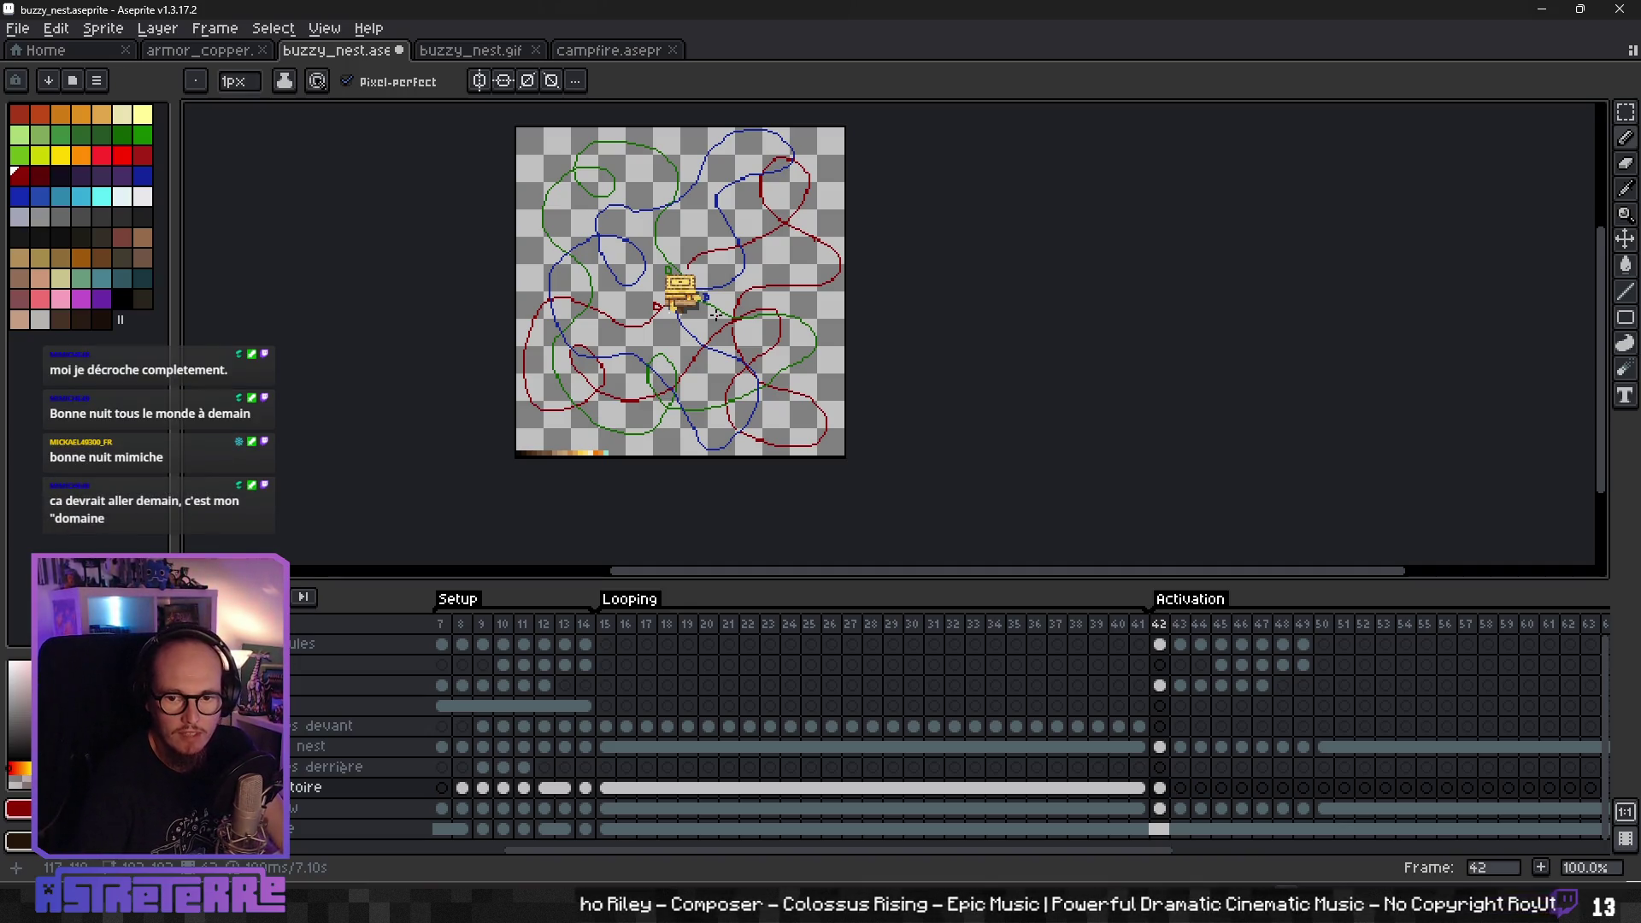
left_click_drag(595, 277, 667, 305)
scroll(729, 332, "down", 2)
scroll(734, 336, "up", 3)
scroll(735, 338, "down", 1)
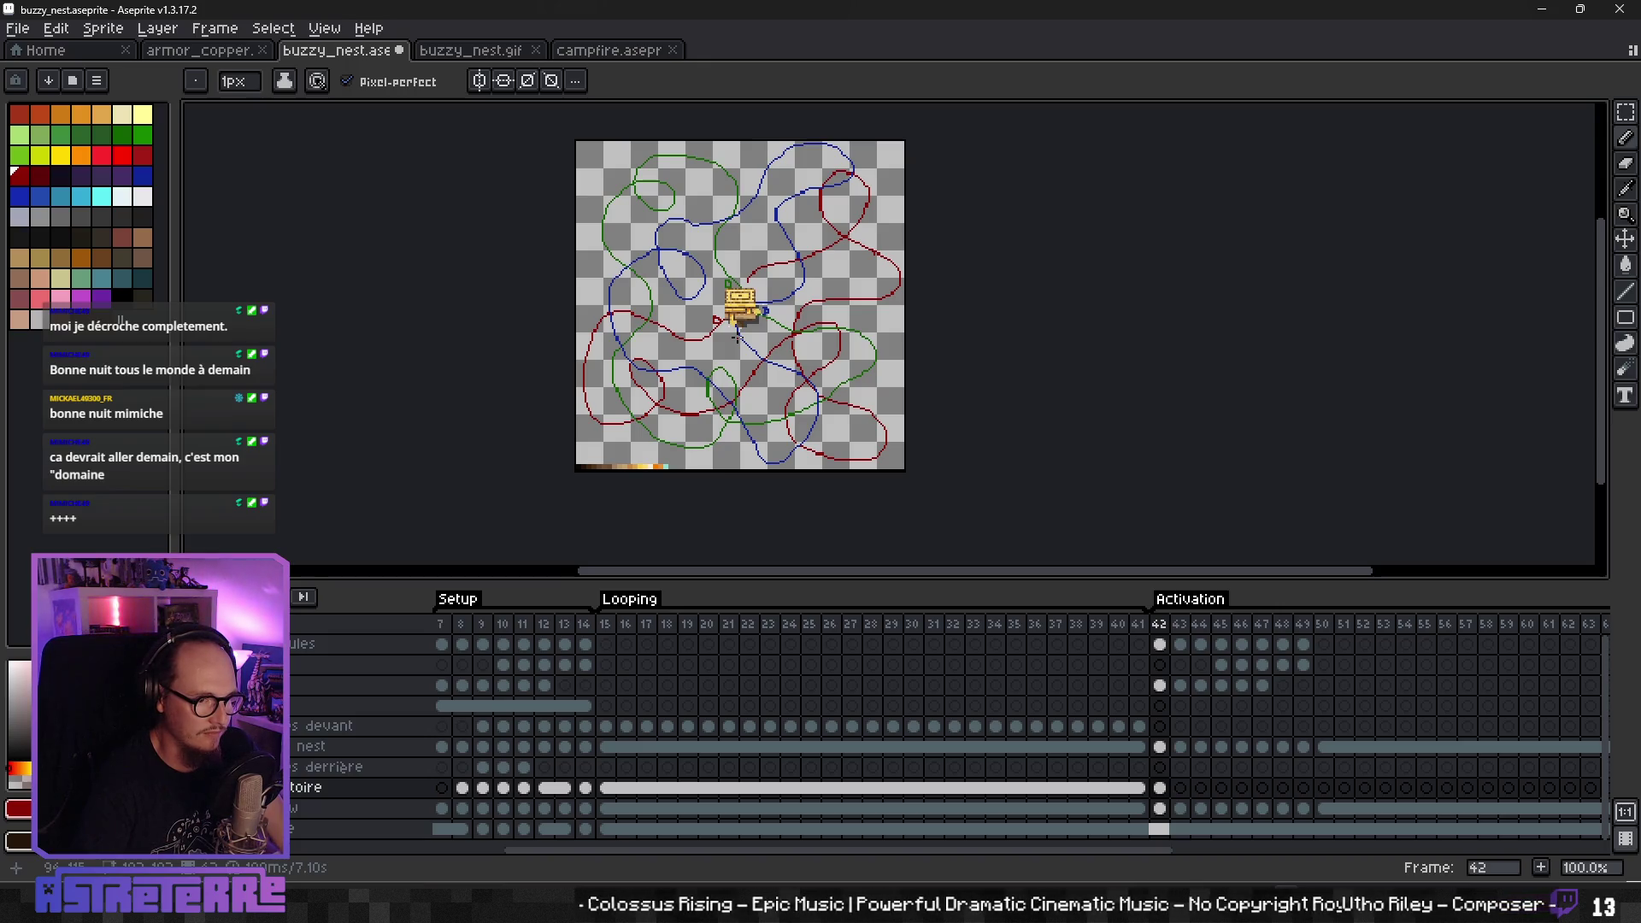
scroll(736, 336, "down", 2)
scroll(734, 333, "up", 1)
scroll(733, 333, "up", 1)
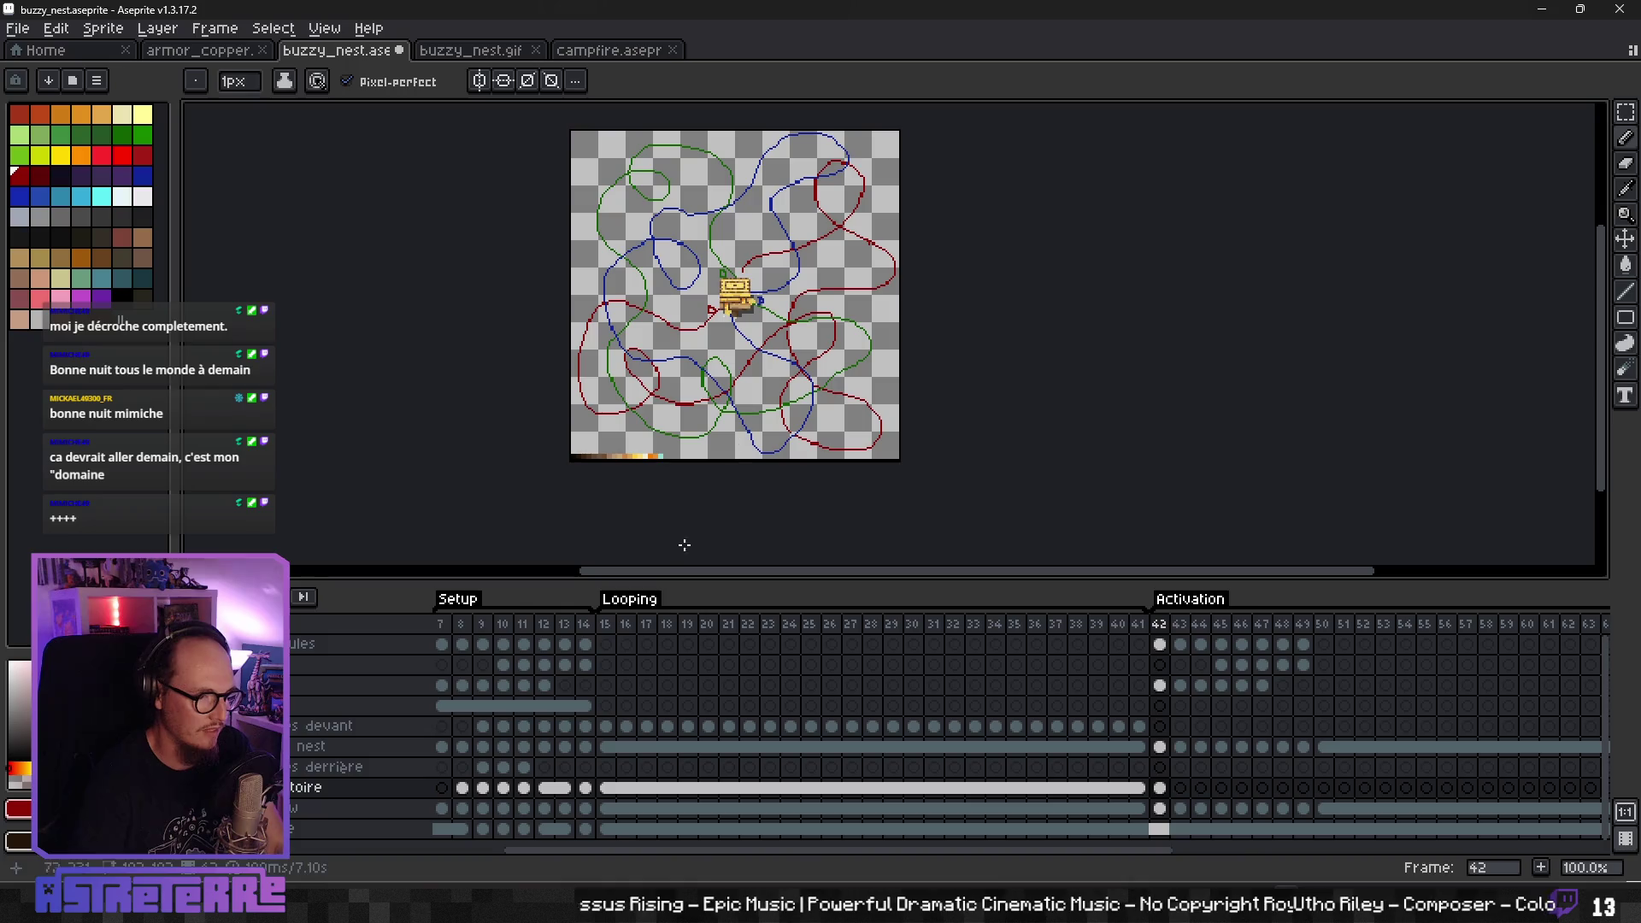
key("Return")
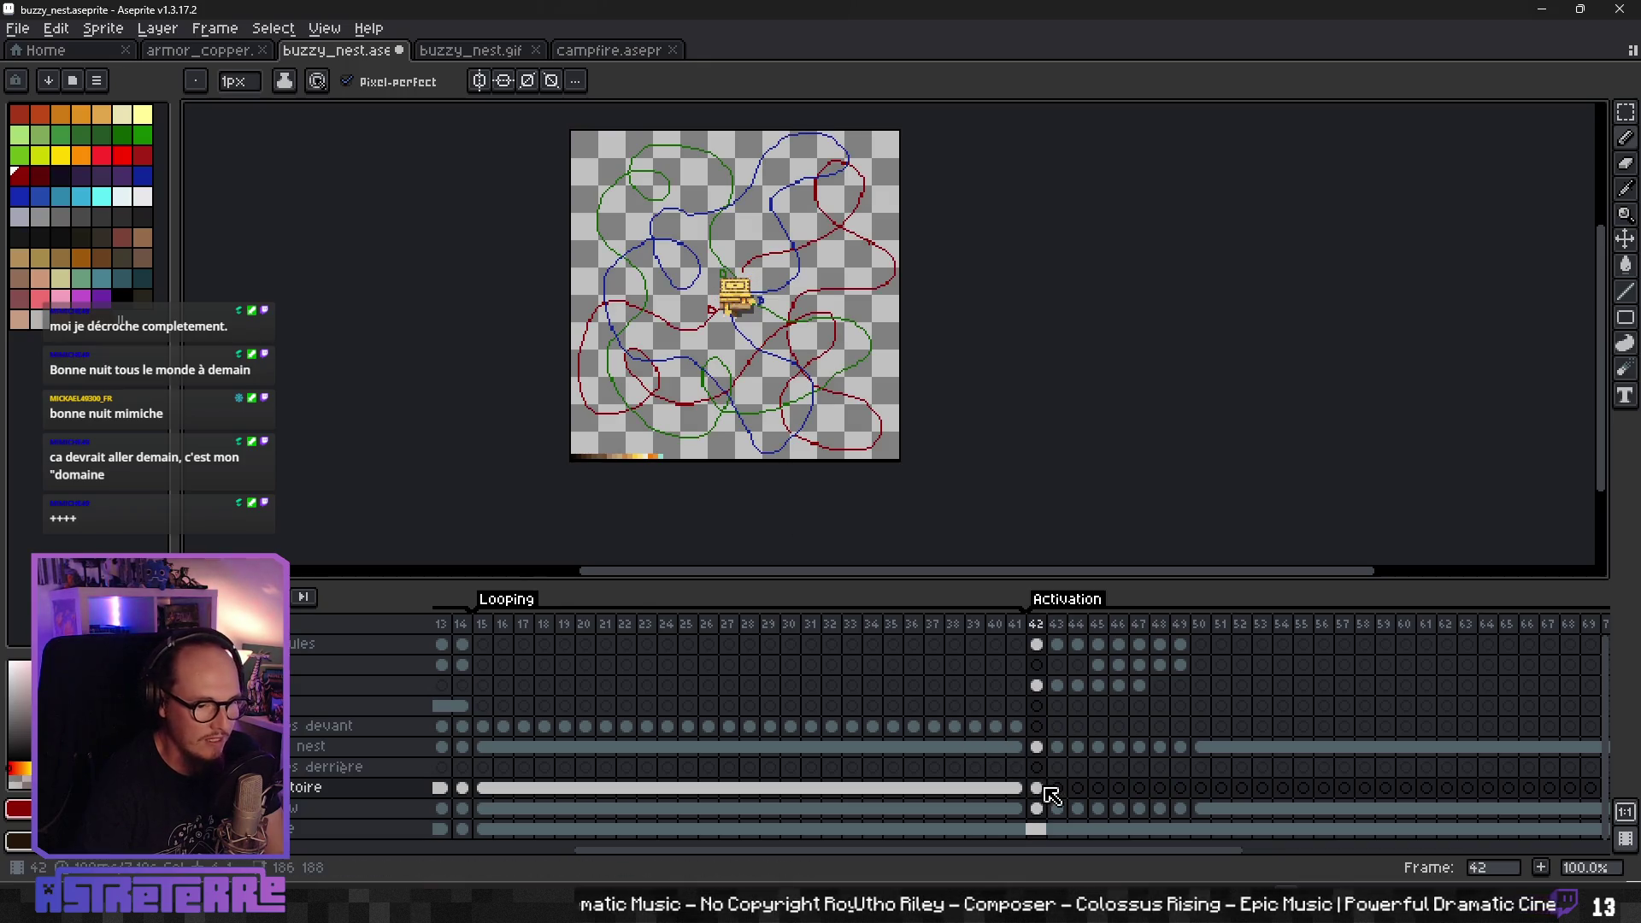
- Link the trajectory layer's cels from frame 42 through frame 70 and step through to check
left_click_drag(1044, 786, 1550, 791)
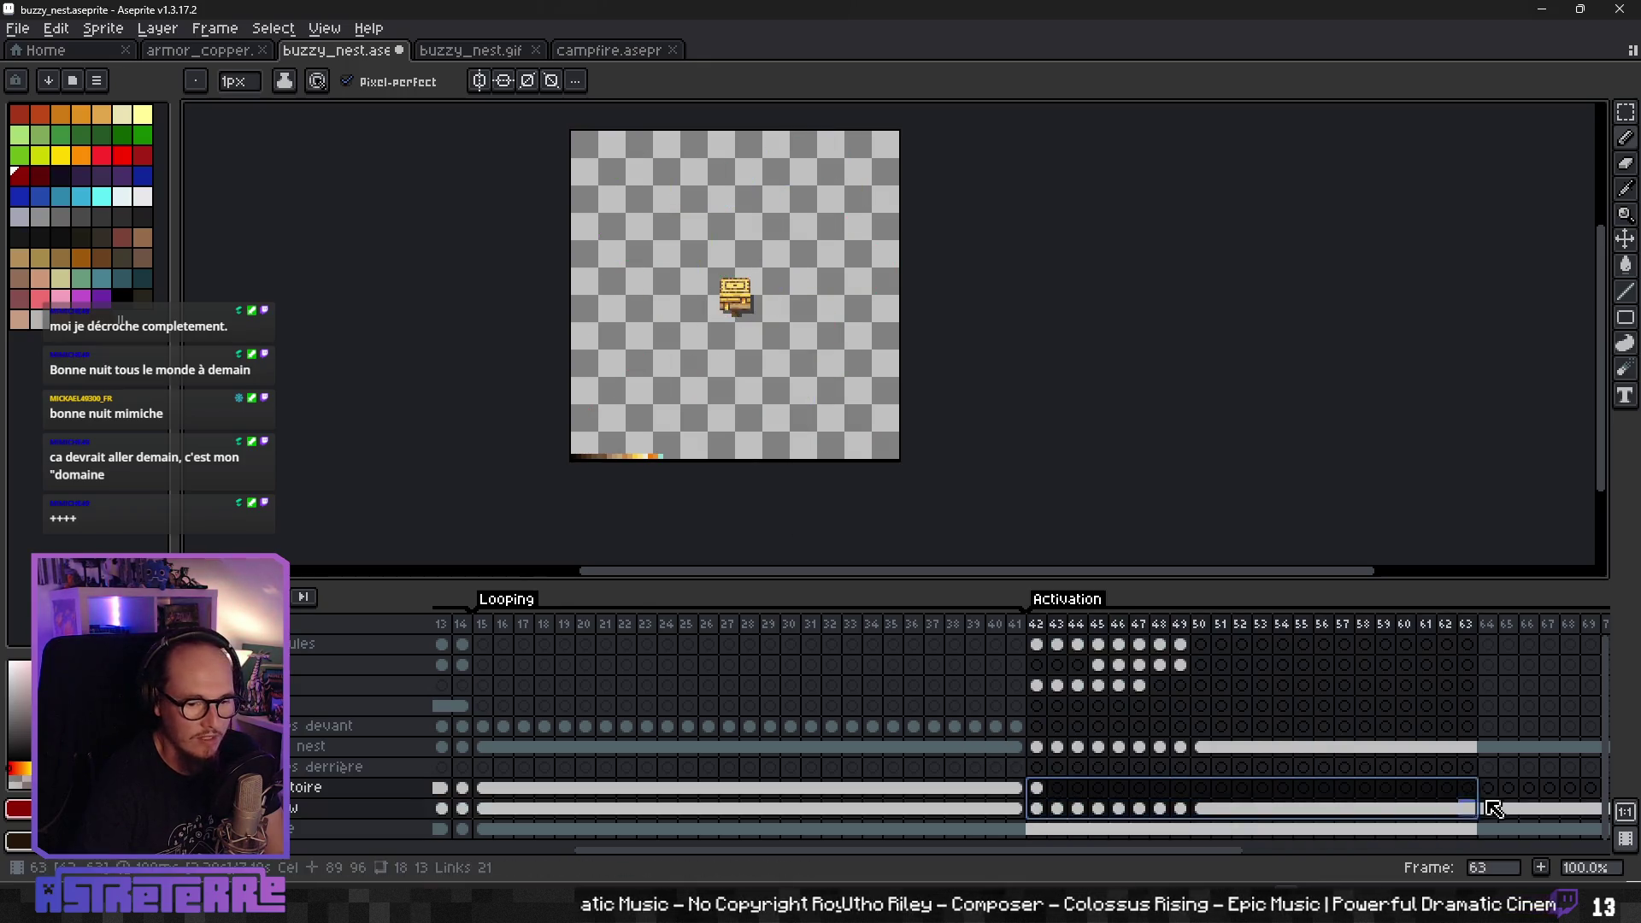
right_click(1557, 790)
left_click(1468, 829)
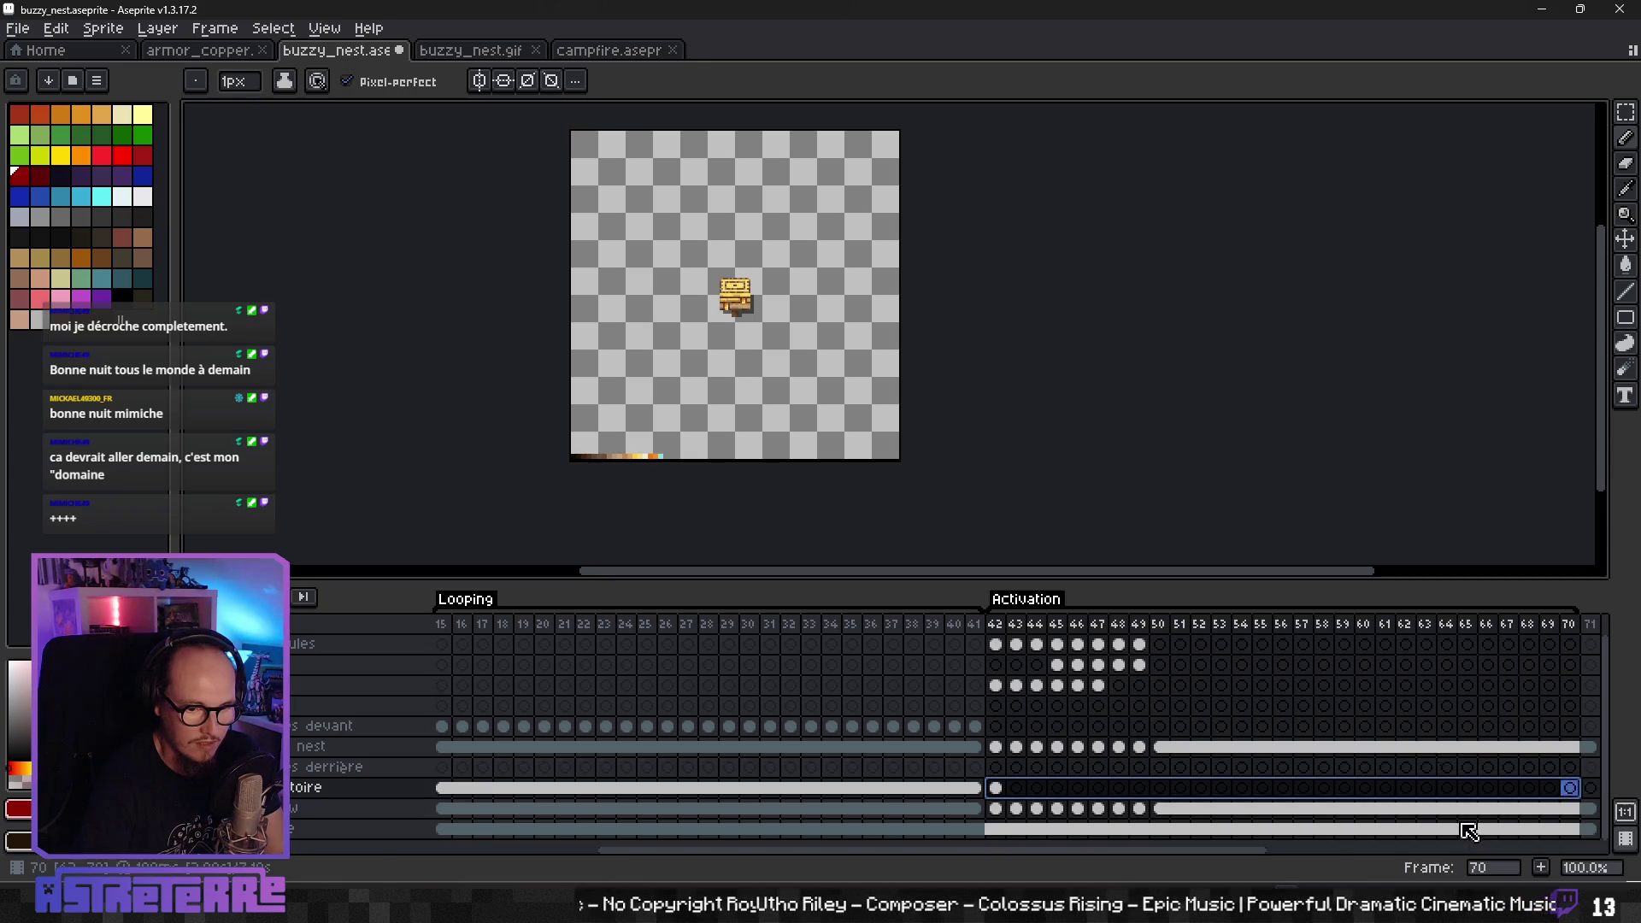
left_click(1018, 784)
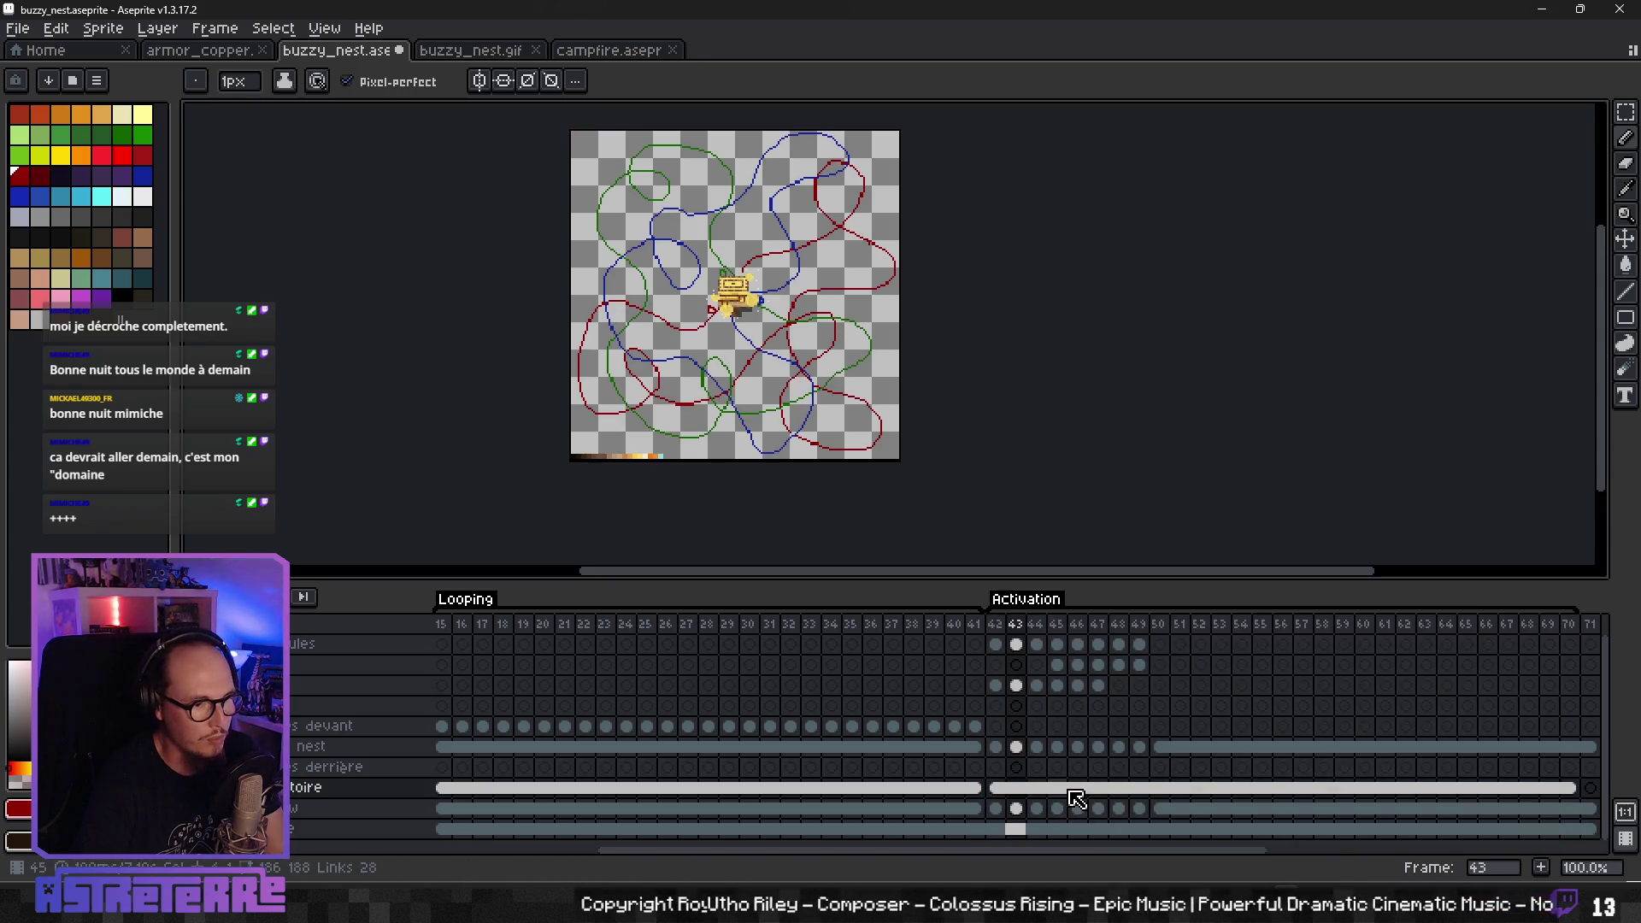
key("Right")
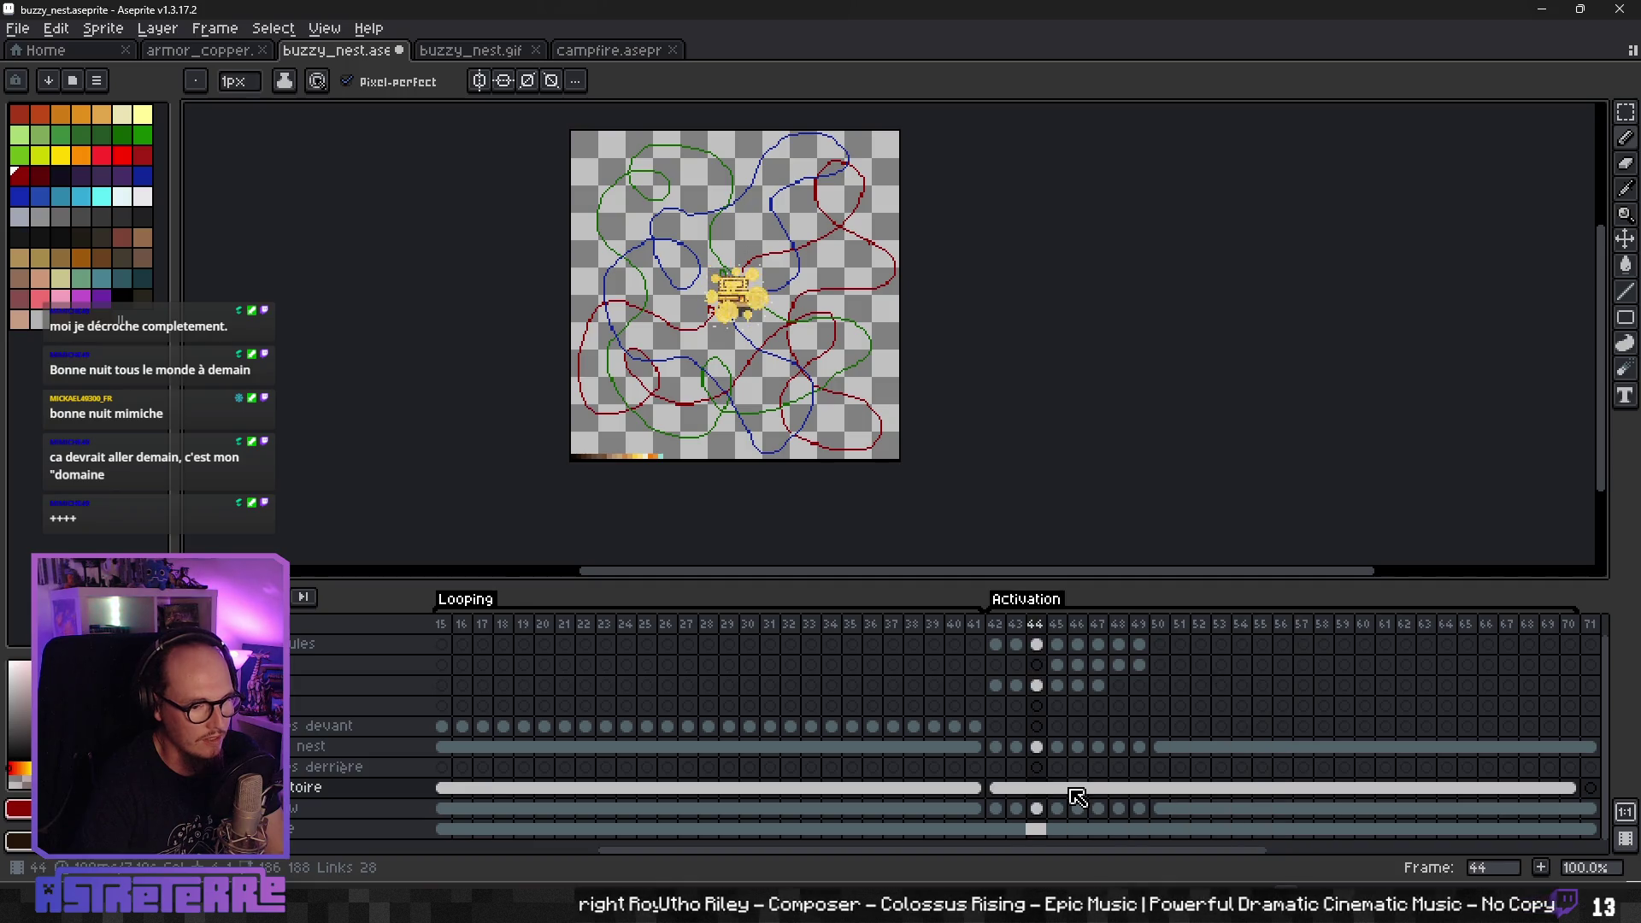
key("Left")
key("Left")
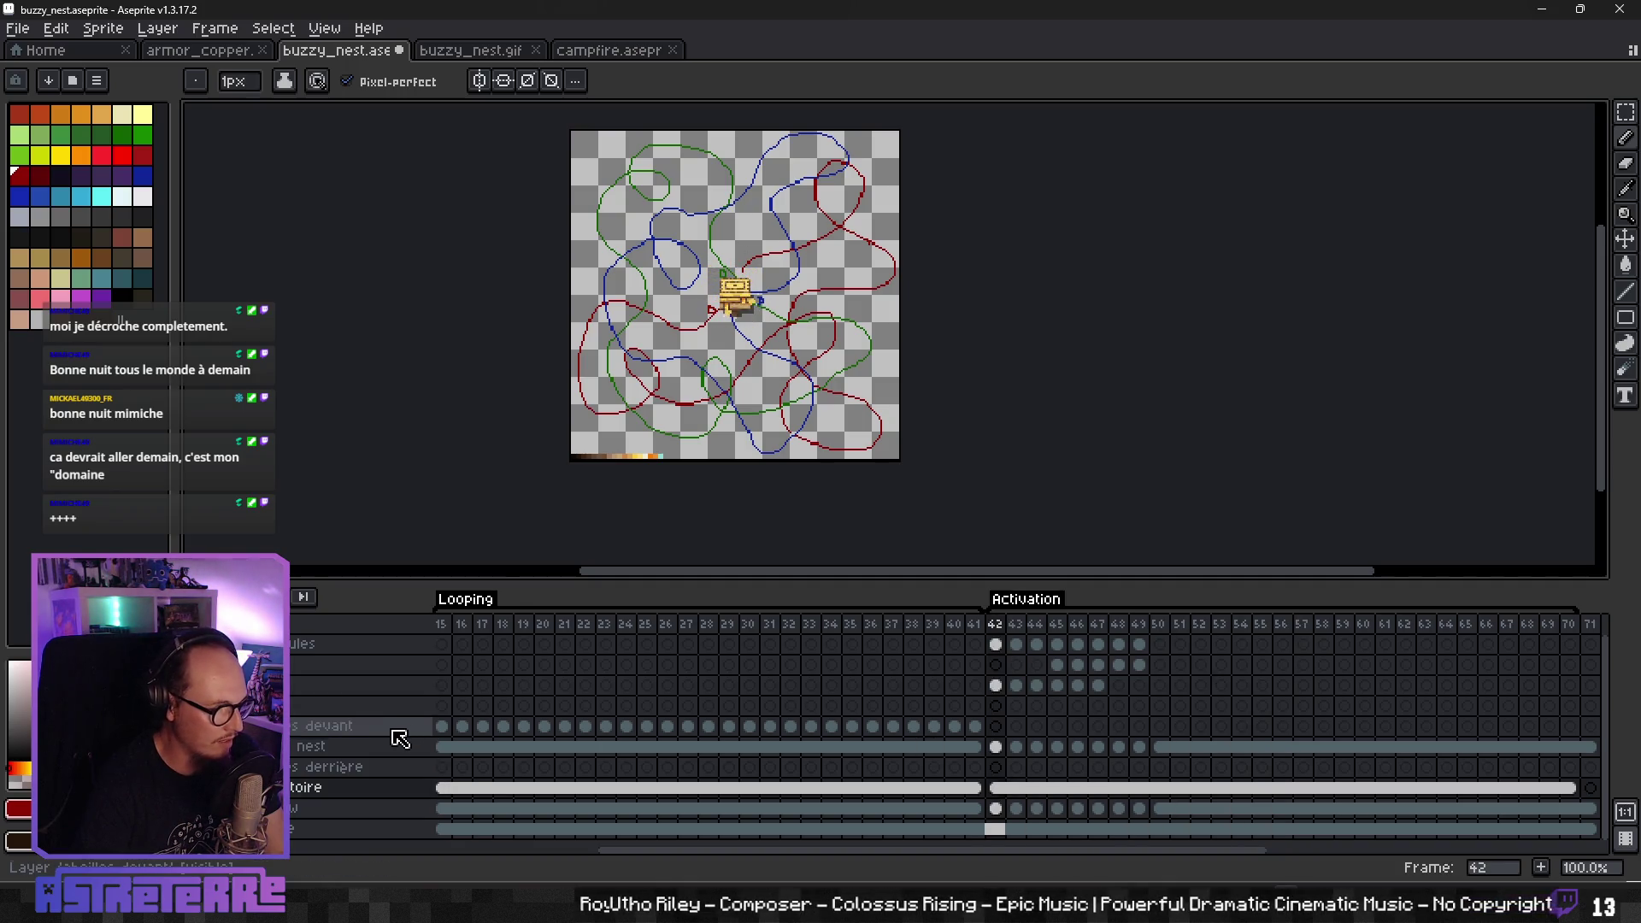
- Go to Looping frame 16 showing bees on red, purple, green and light-blue paths
left_click(394, 731)
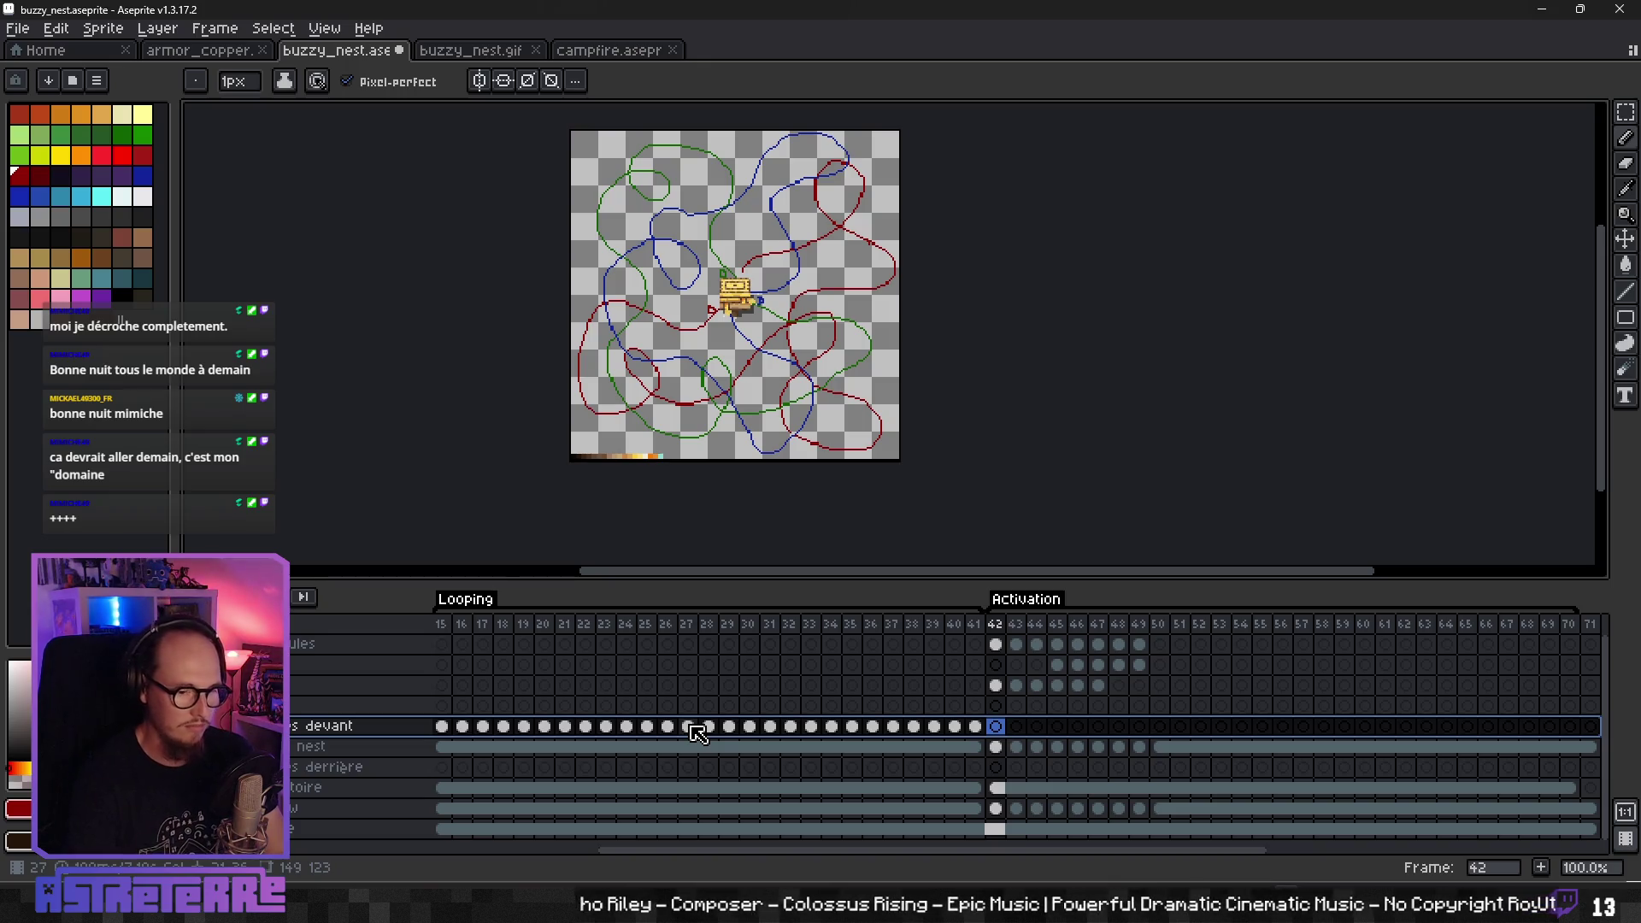
scroll(785, 797, "down", 1)
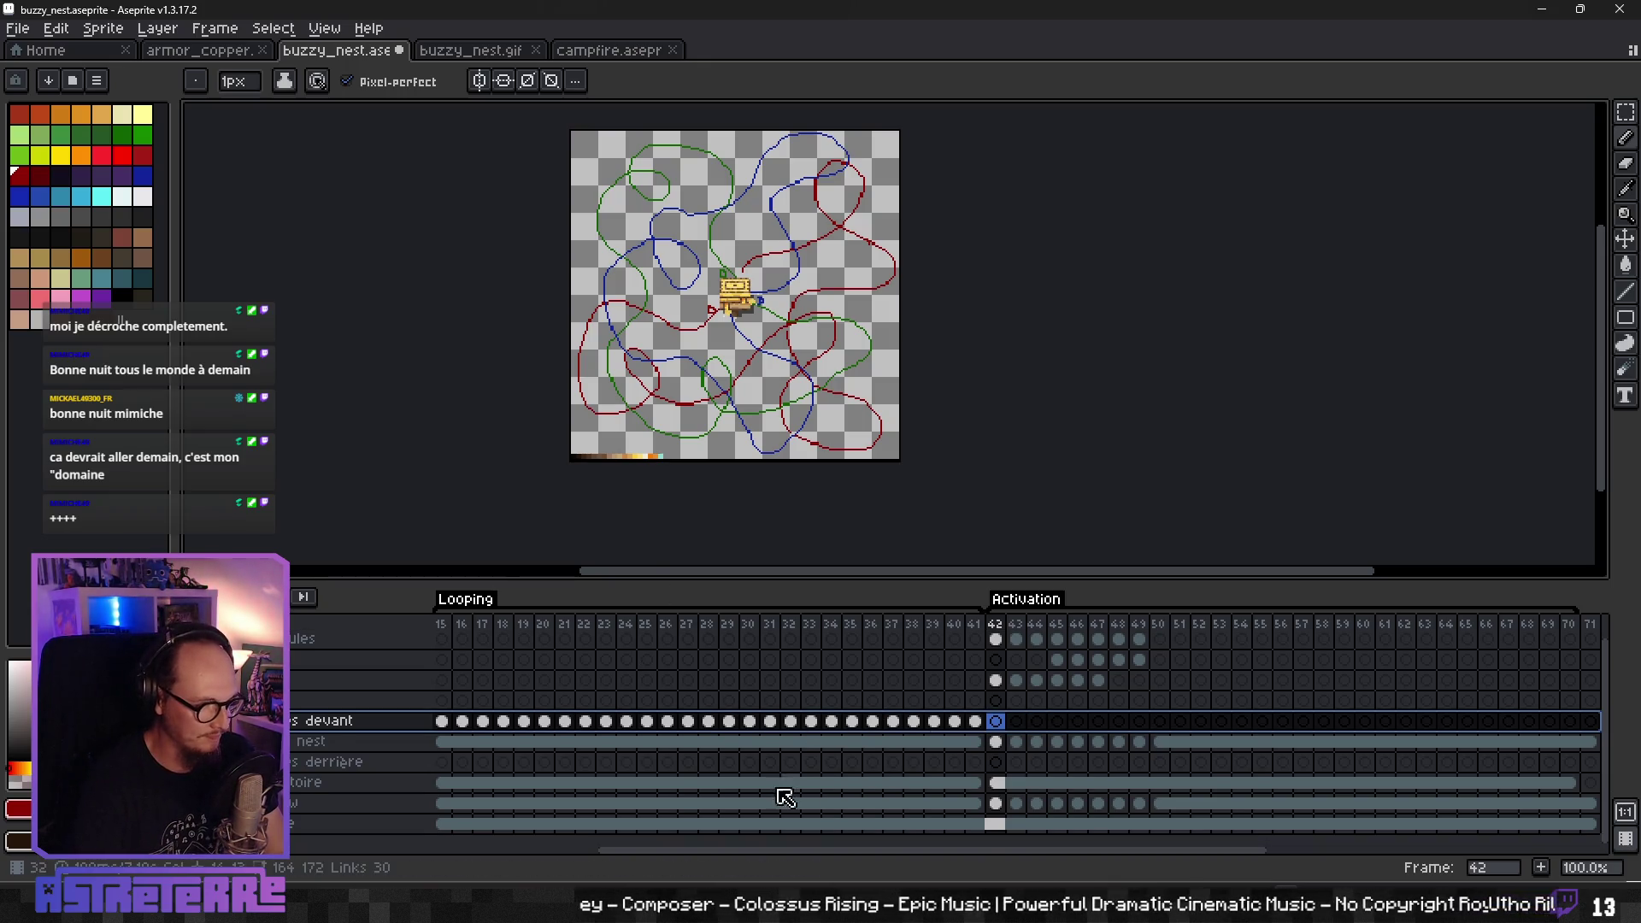
left_click(469, 824)
left_click_drag(619, 850, 457, 850)
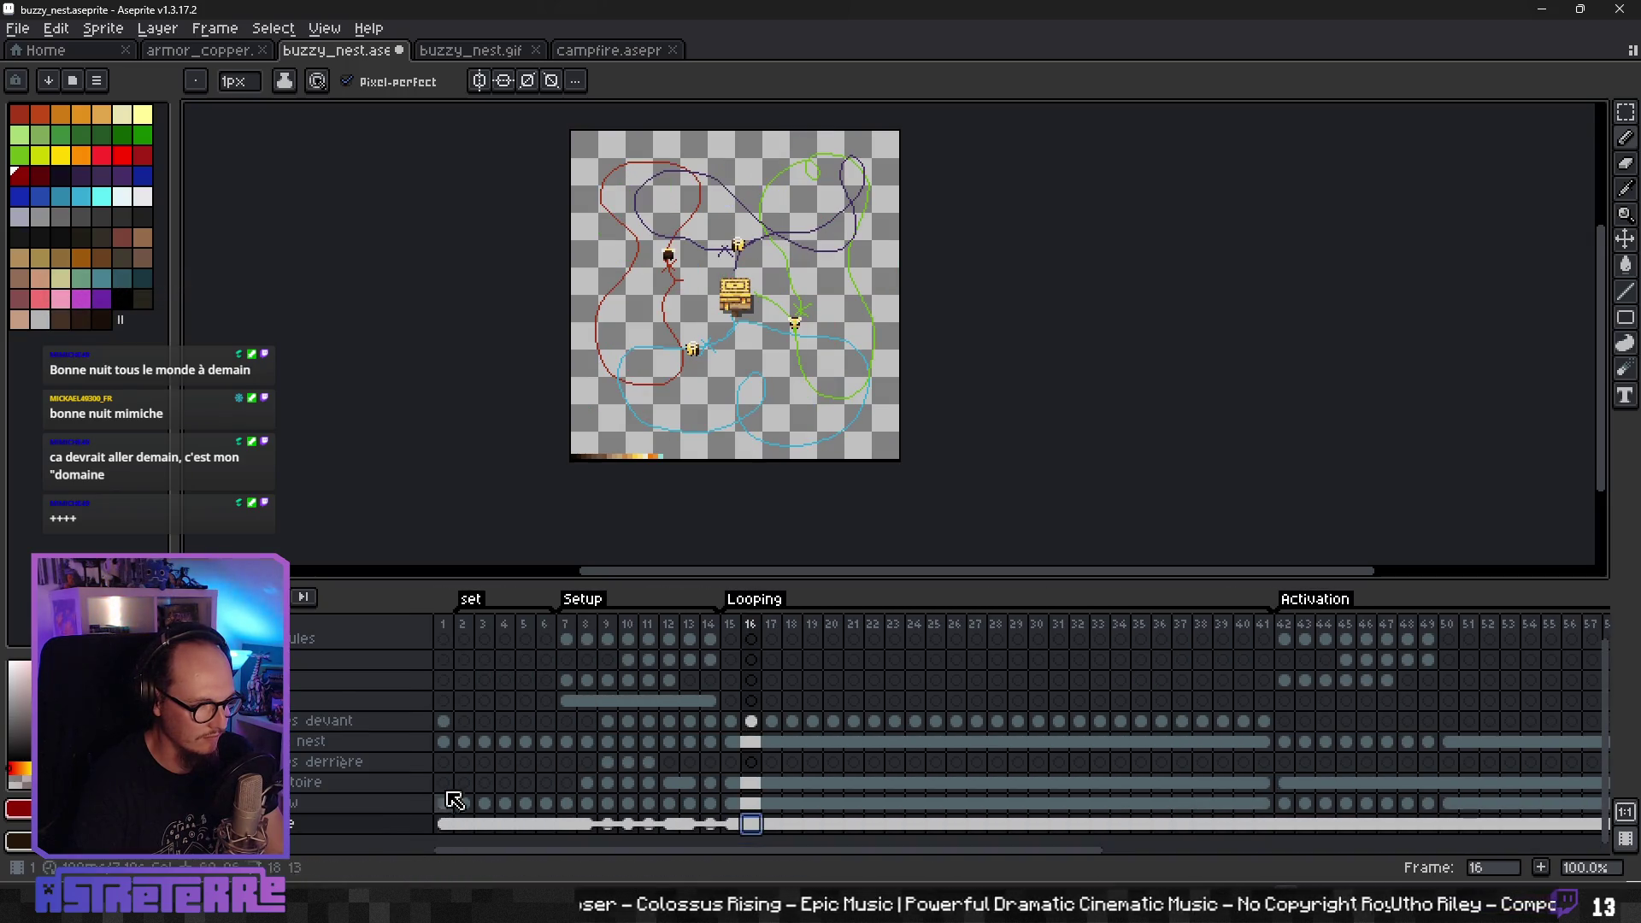
- Move the four bee sprites from the front layer's frame 1 onto the bottom layer's frame 1 cel
left_click(444, 722)
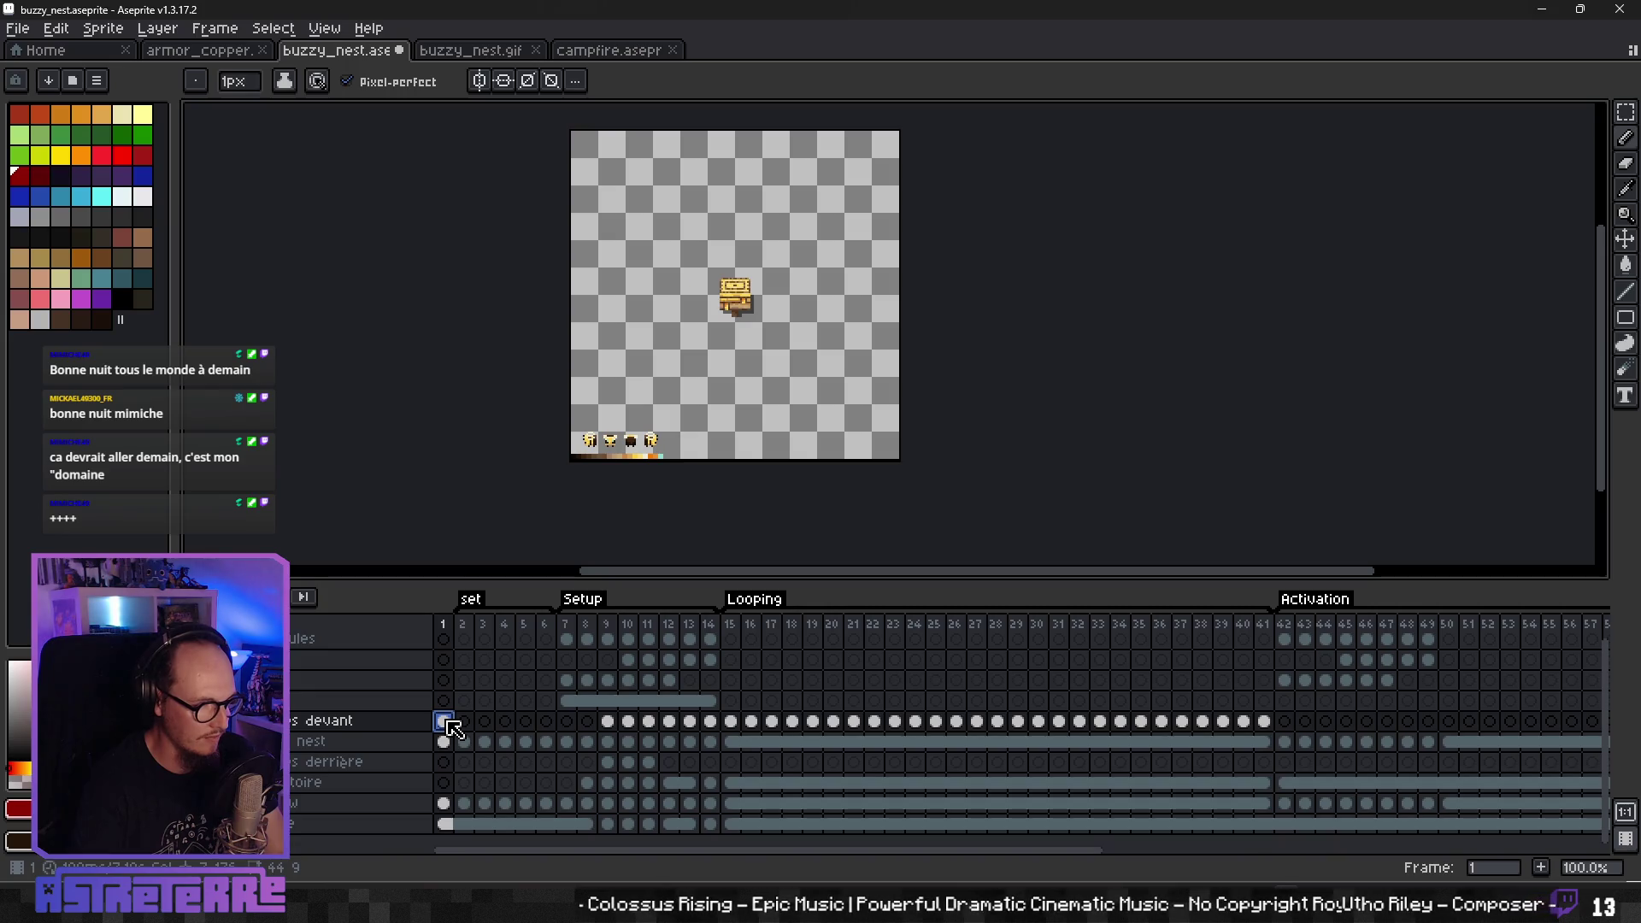
key("m")
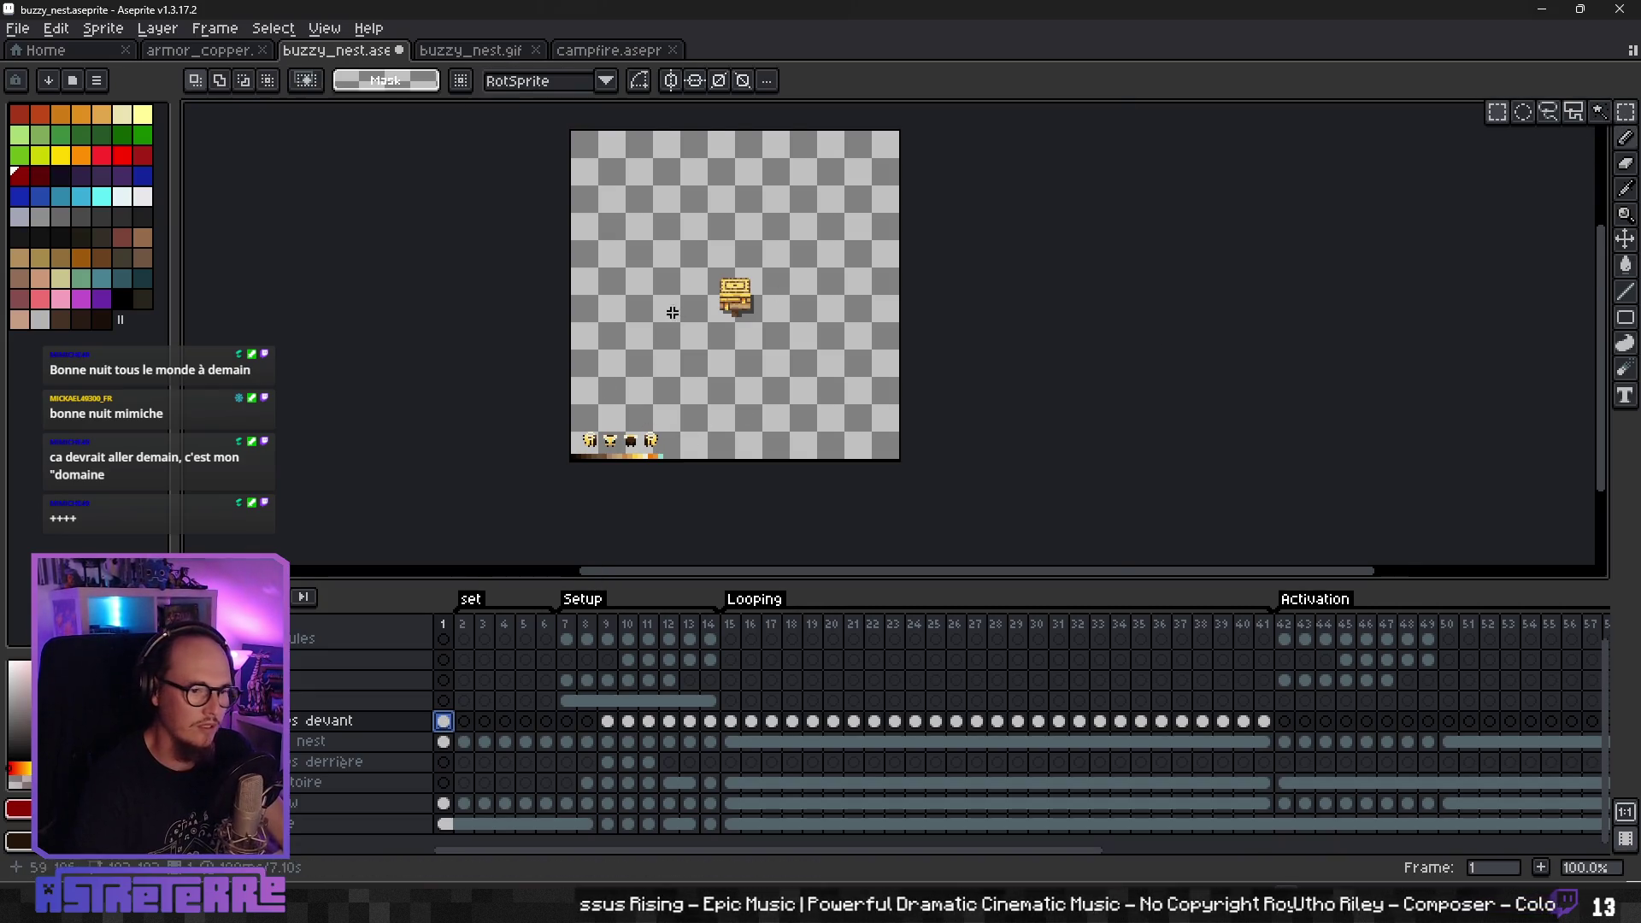
scroll(673, 313, "up", 2)
left_click_drag(690, 400, 975, 484)
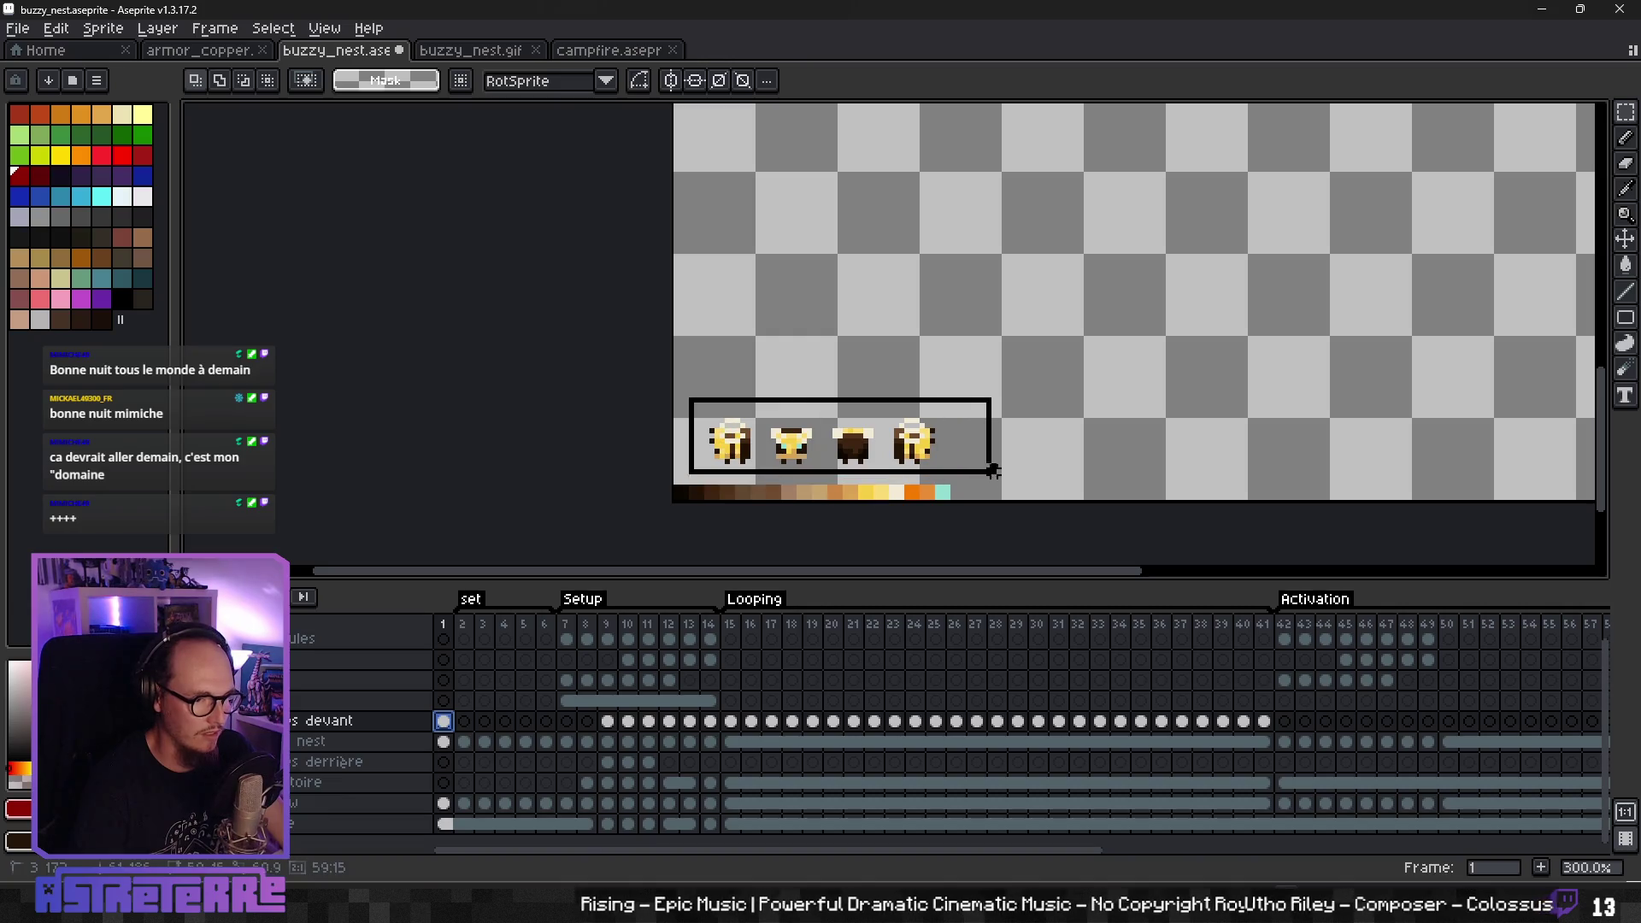
key("Delete")
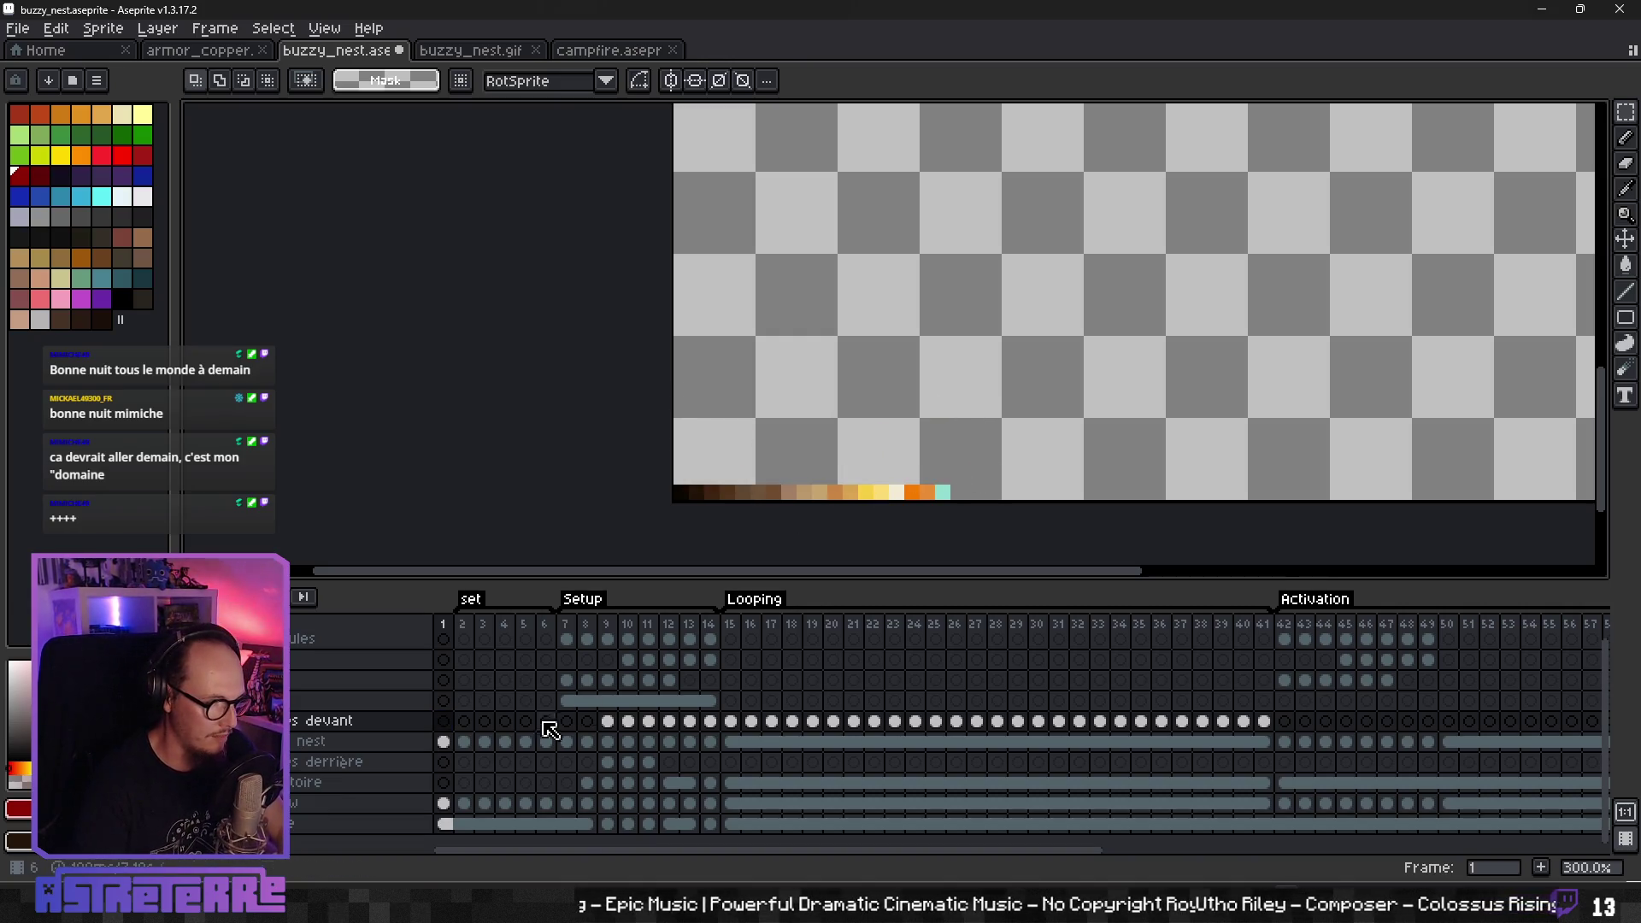
left_click(444, 823)
key("ctrl+v")
left_click(1066, 381)
scroll(1066, 381, "down", 3)
scroll(973, 395, "up", 4)
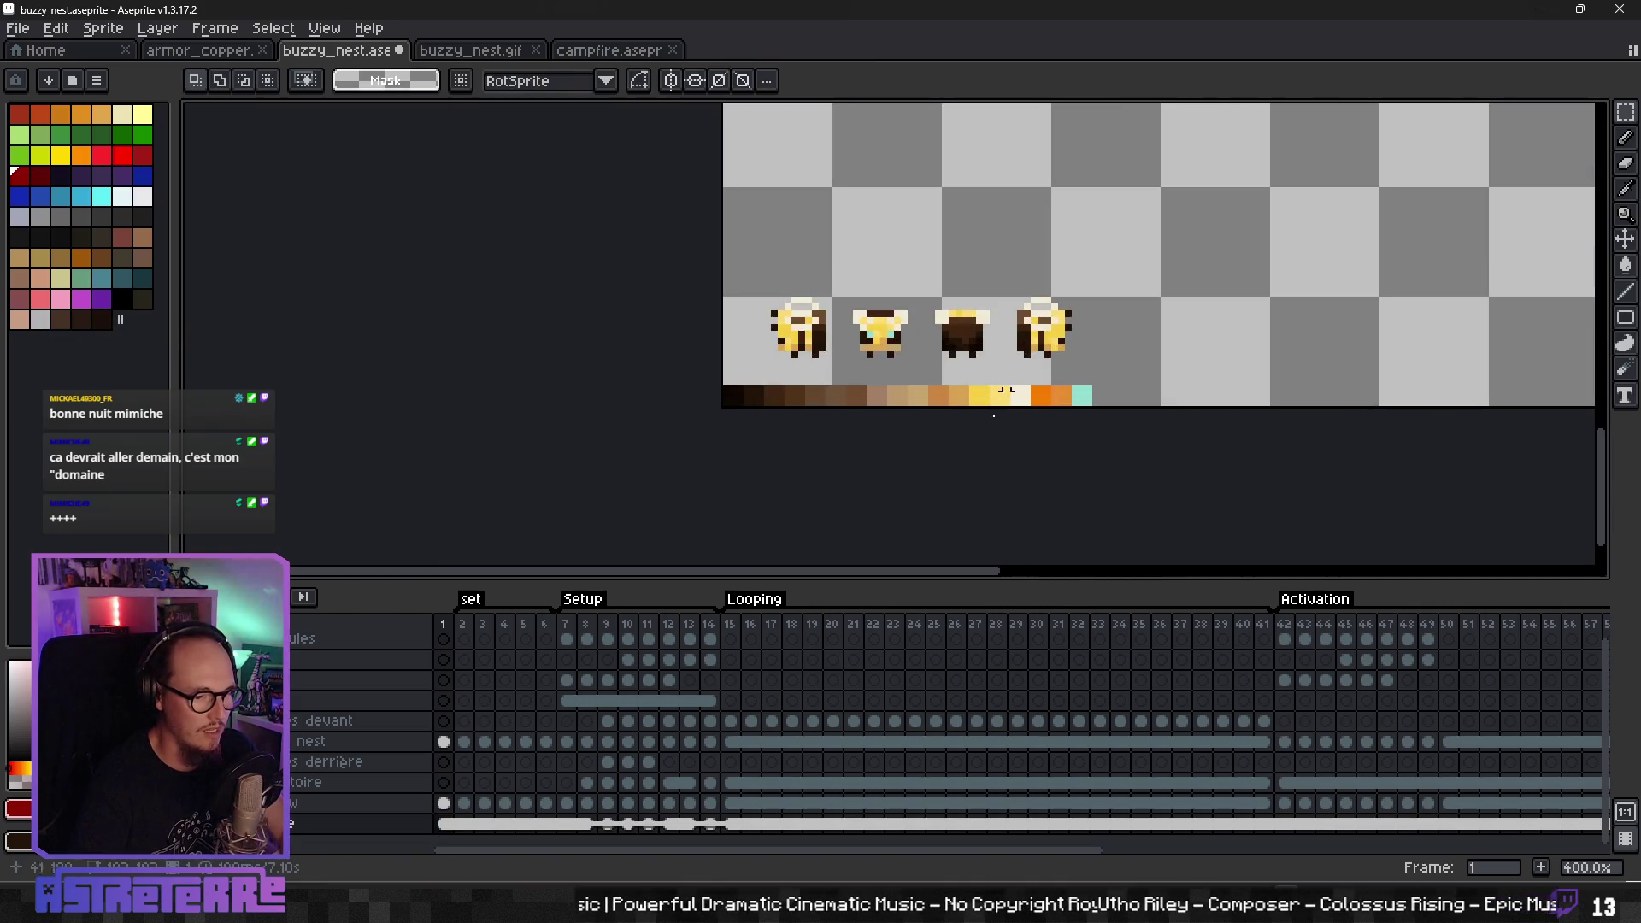
- Link the bottom layer's cels across frames 1 to 15, then return to frame 1
left_click_drag(444, 823, 728, 826)
right_click(729, 826)
left_click(790, 822)
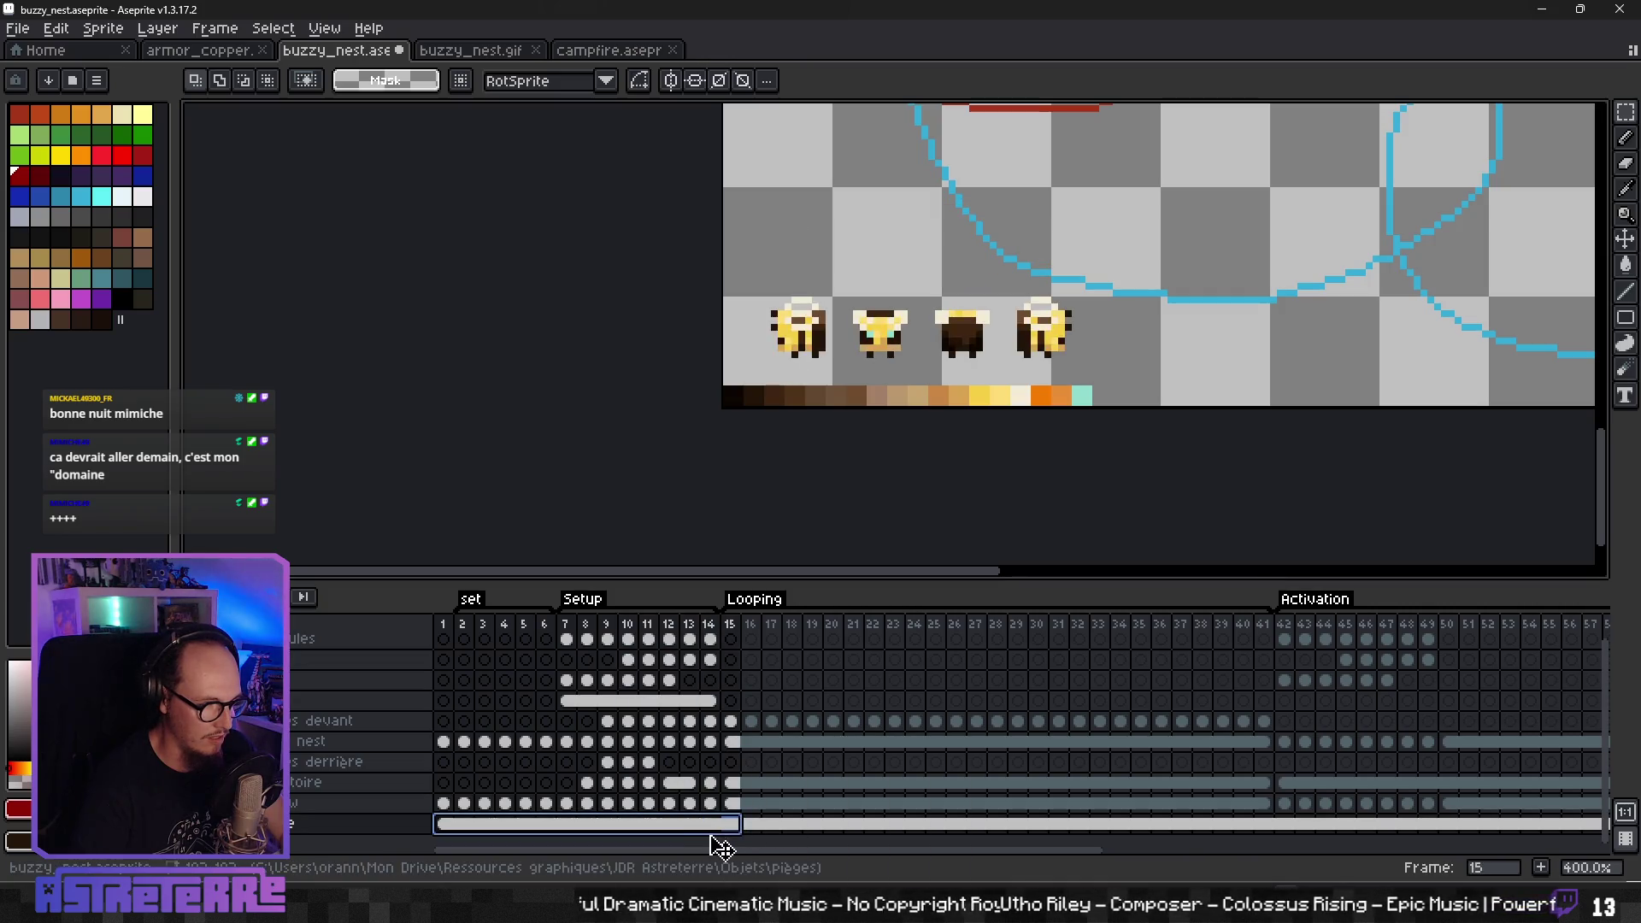
left_click(710, 825)
left_click(732, 826)
left_click(710, 825)
left_click_drag(1103, 787, 1193, 683)
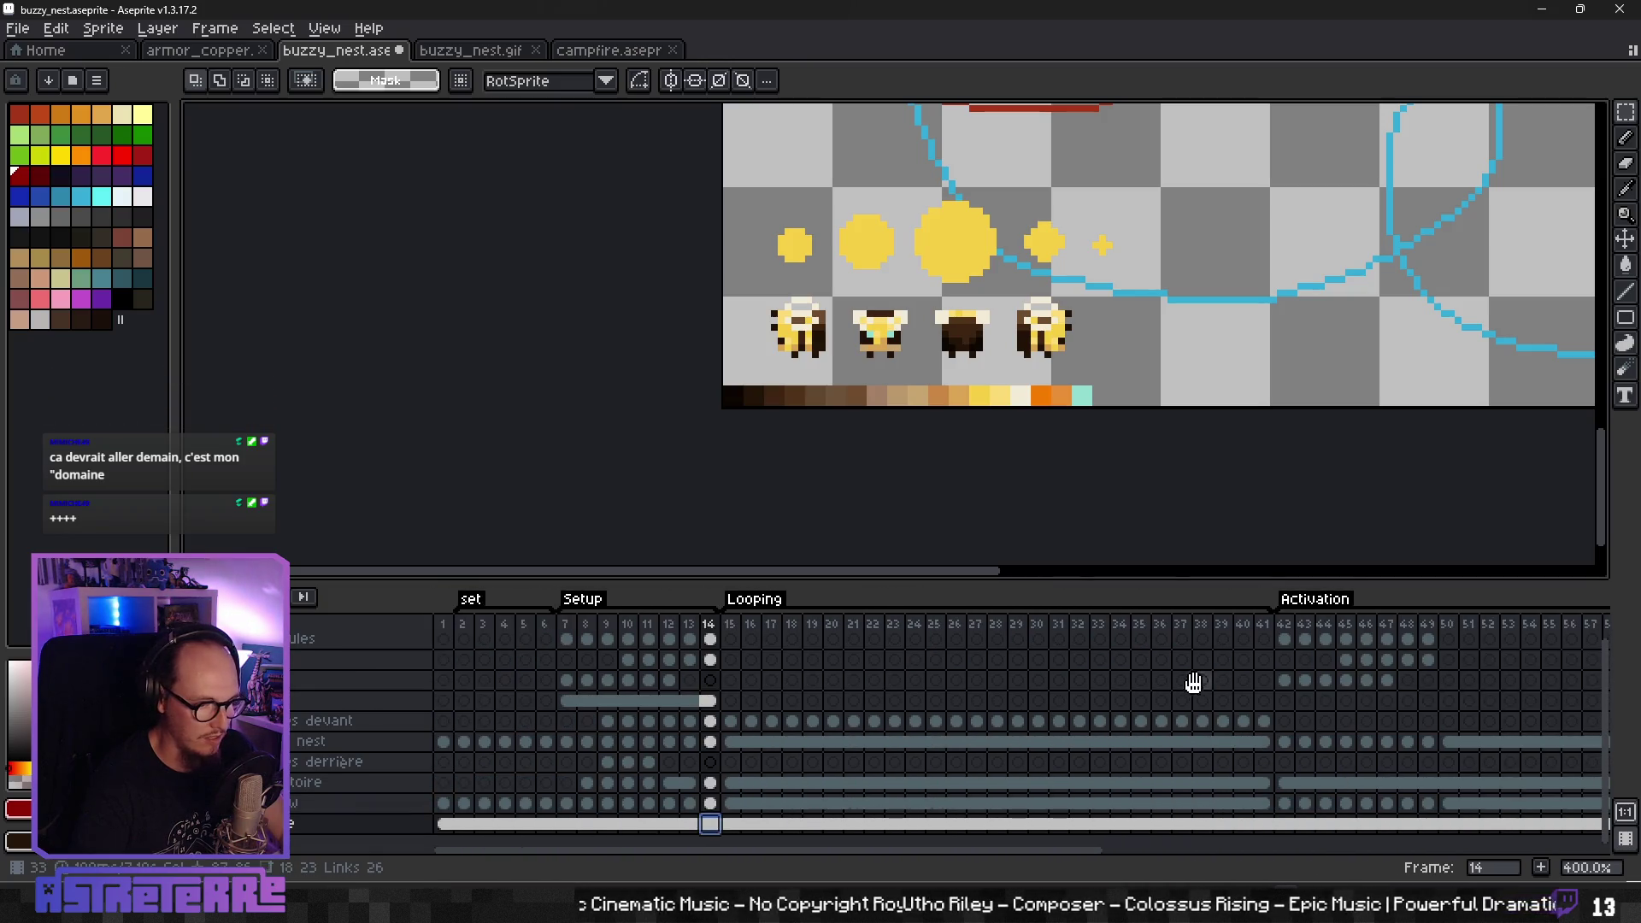
left_click(444, 824)
scroll(872, 337, "up", 1)
- Build a test cluster from pasted copies of the second bee on the canvas
scroll(765, 383, "down", 1)
left_click_drag(736, 369, 820, 453)
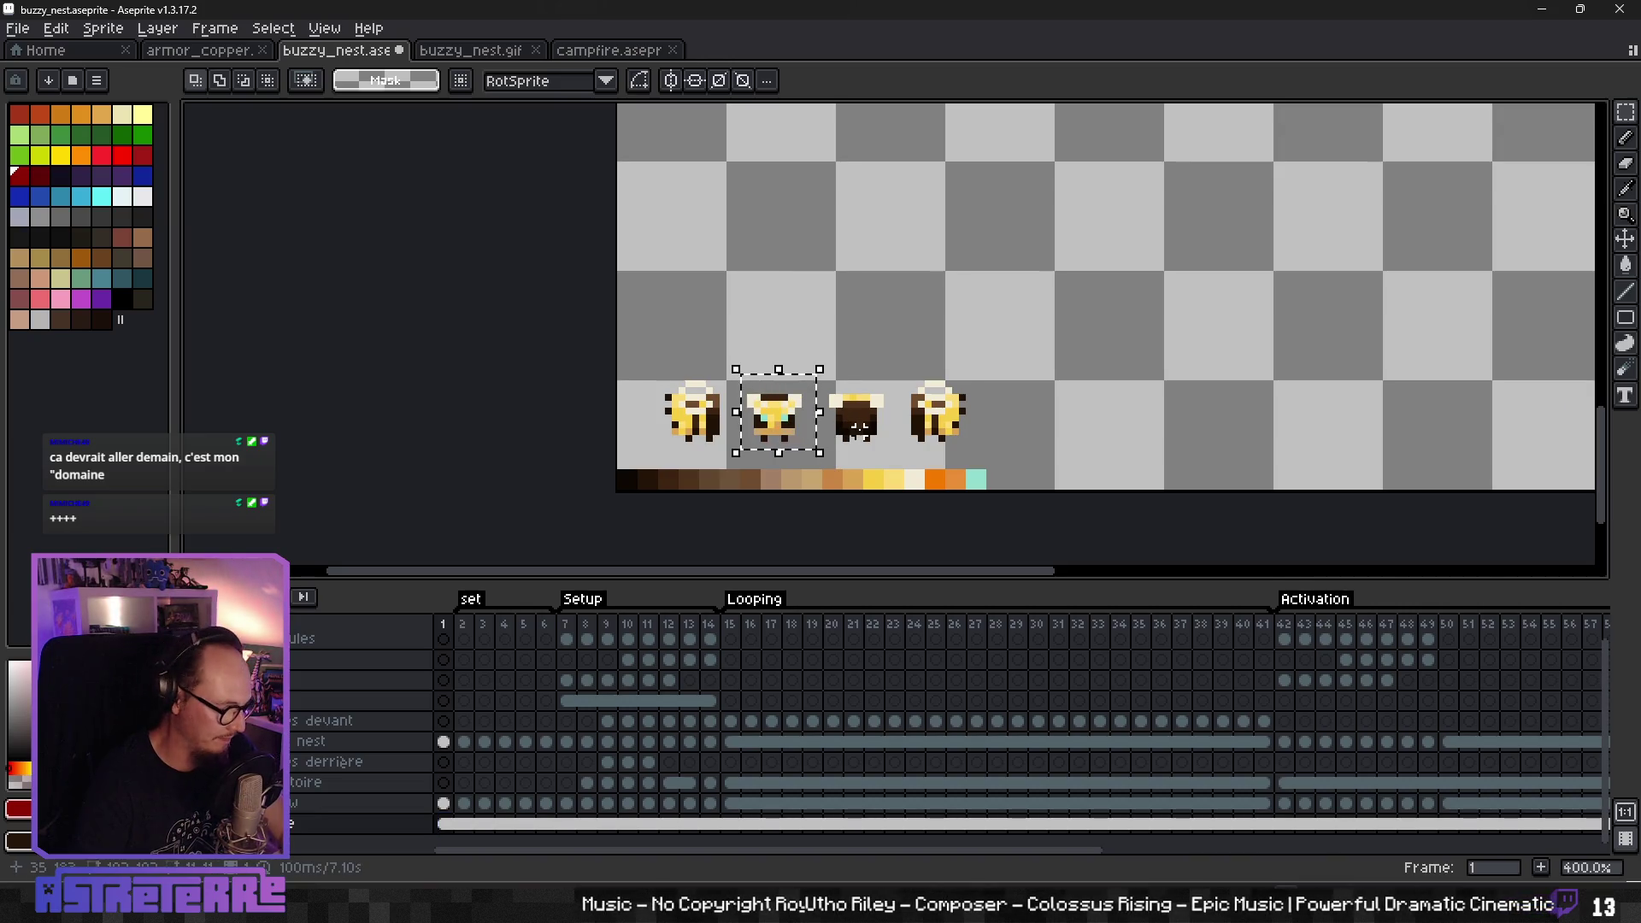
key("ctrl+x")
key("ctrl+v")
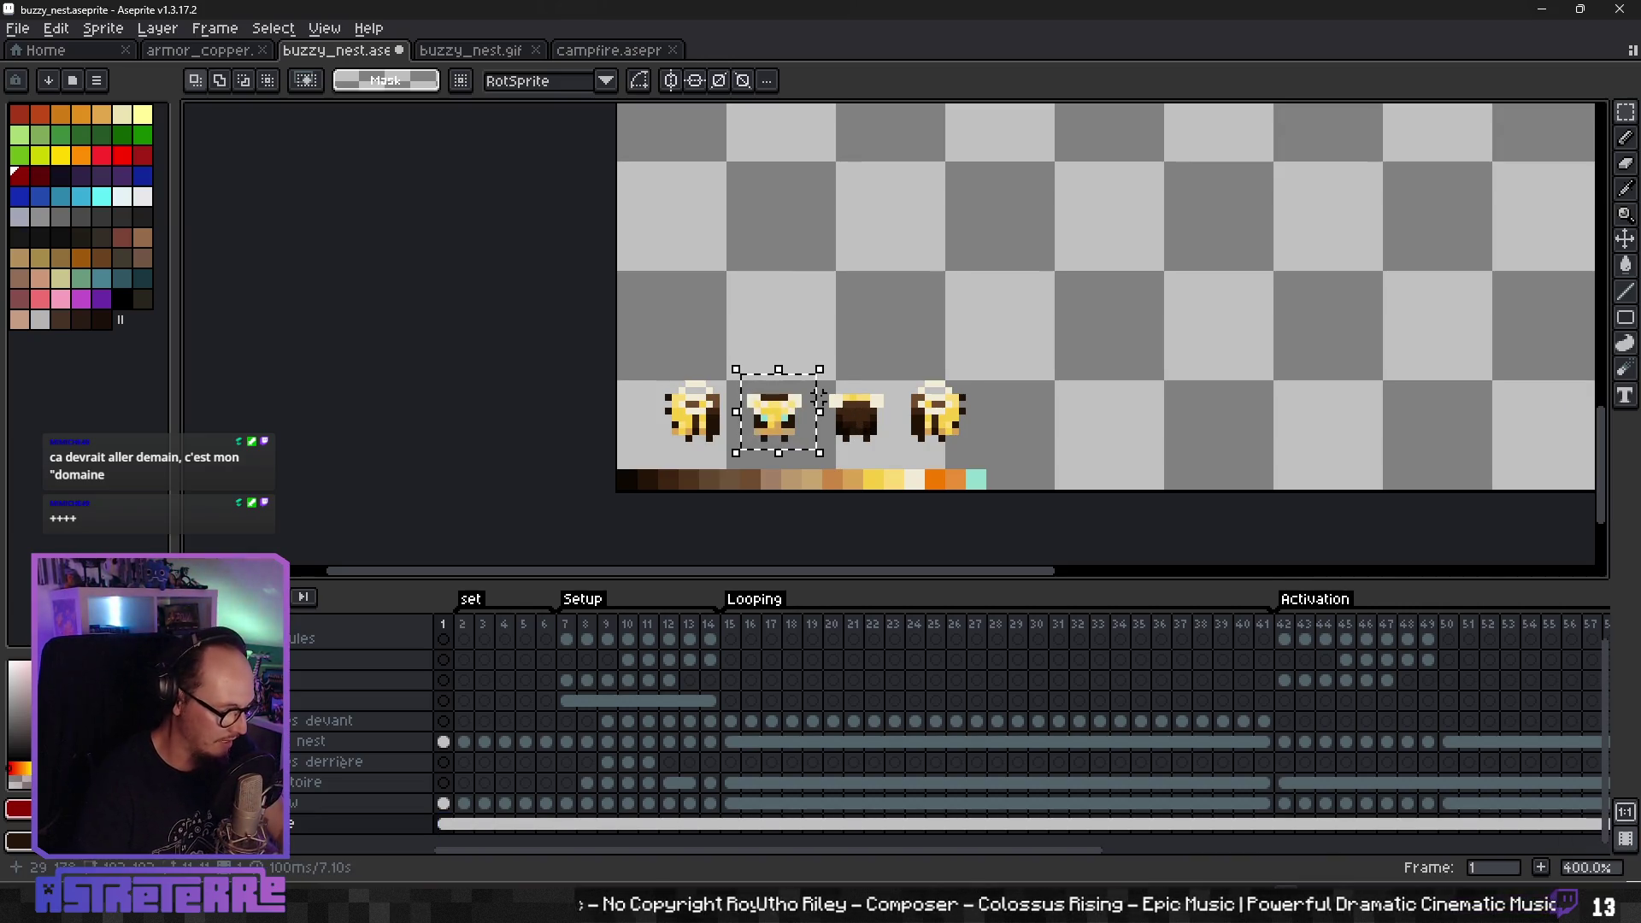
key("ctrl+v")
left_click_drag(756, 503, 730, 377)
left_click(825, 360)
key("ctrl+v")
left_click_drag(756, 495, 781, 392)
key("ctrl+v")
left_click_drag(757, 483, 746, 389)
key("ctrl+v")
mouse_move(757, 479)
left_mouse_down()
mouse_move(791, 317)
mouse_move(780, 337)
left_mouse_up()
left_click(870, 335)
- Build a second cluster from copies of the dark brown bee
scroll(881, 338, "down", 3)
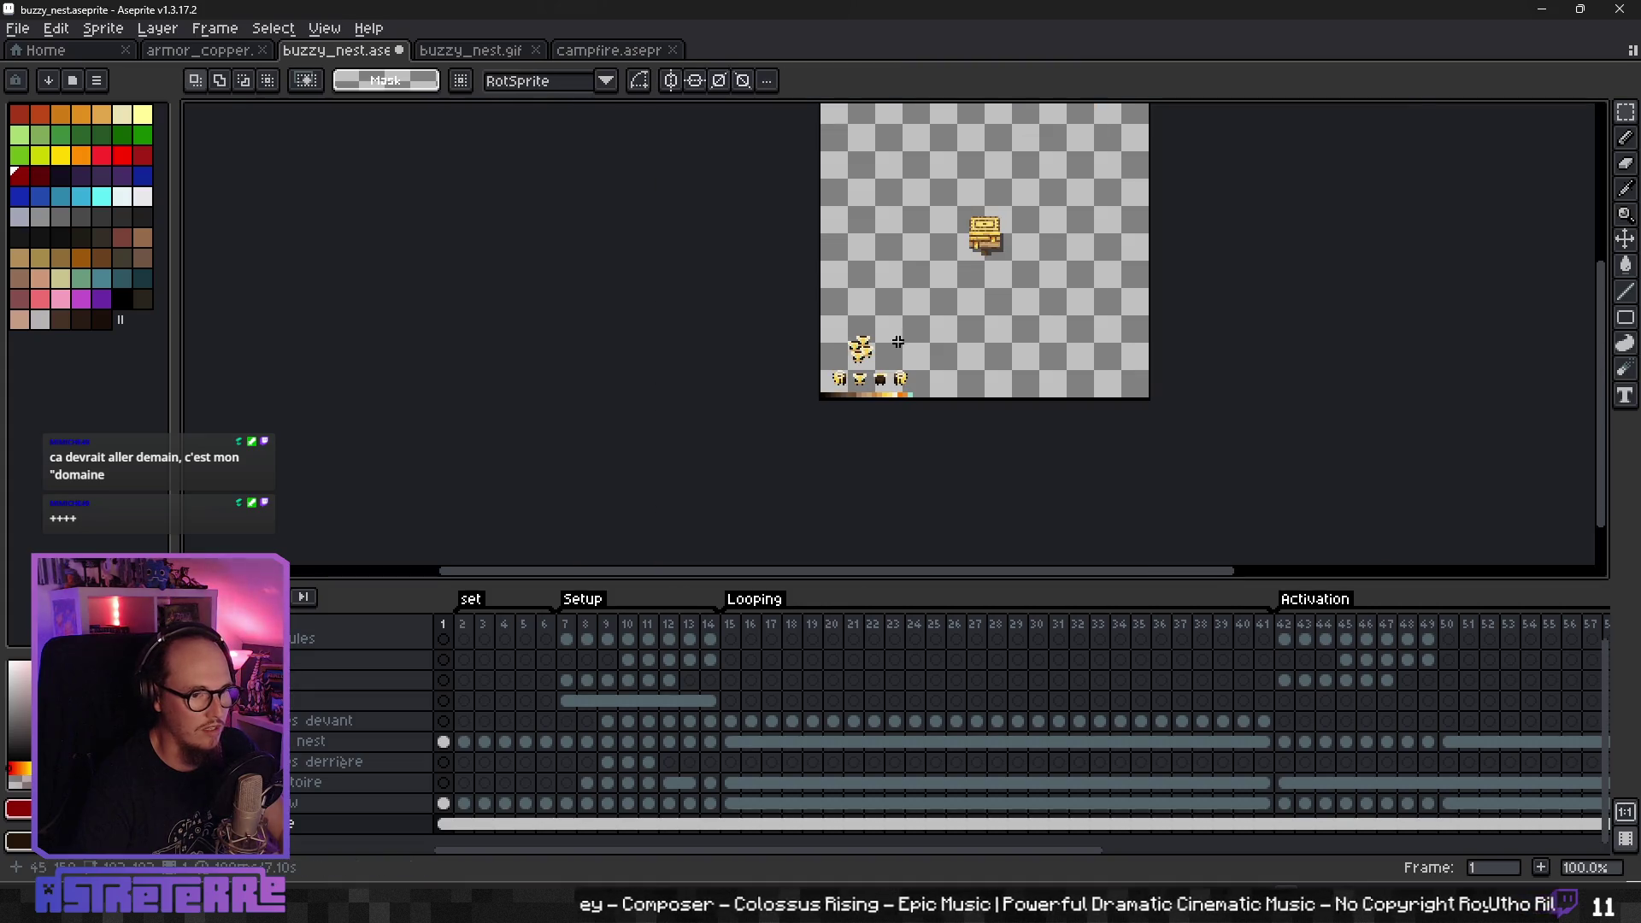
scroll(929, 398, "up", 2)
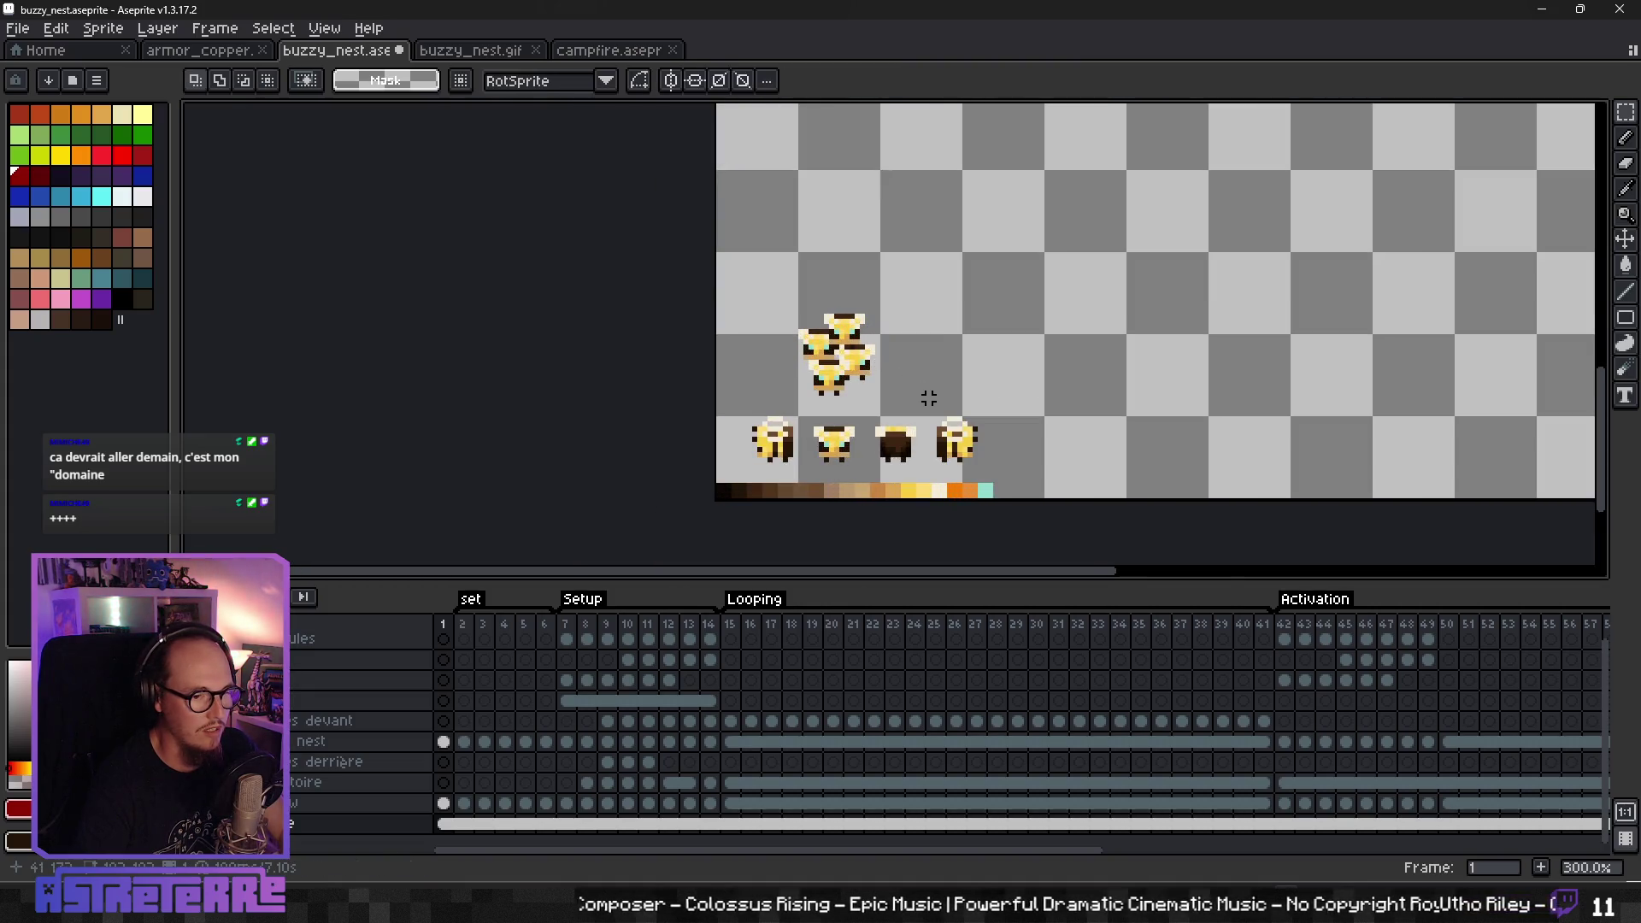
scroll(929, 398, "up", 1)
mouse_move(846, 413)
left_mouse_down()
mouse_move(937, 498)
mouse_move(946, 312)
left_mouse_up()
key("ctrl+c")
key("ctrl+v")
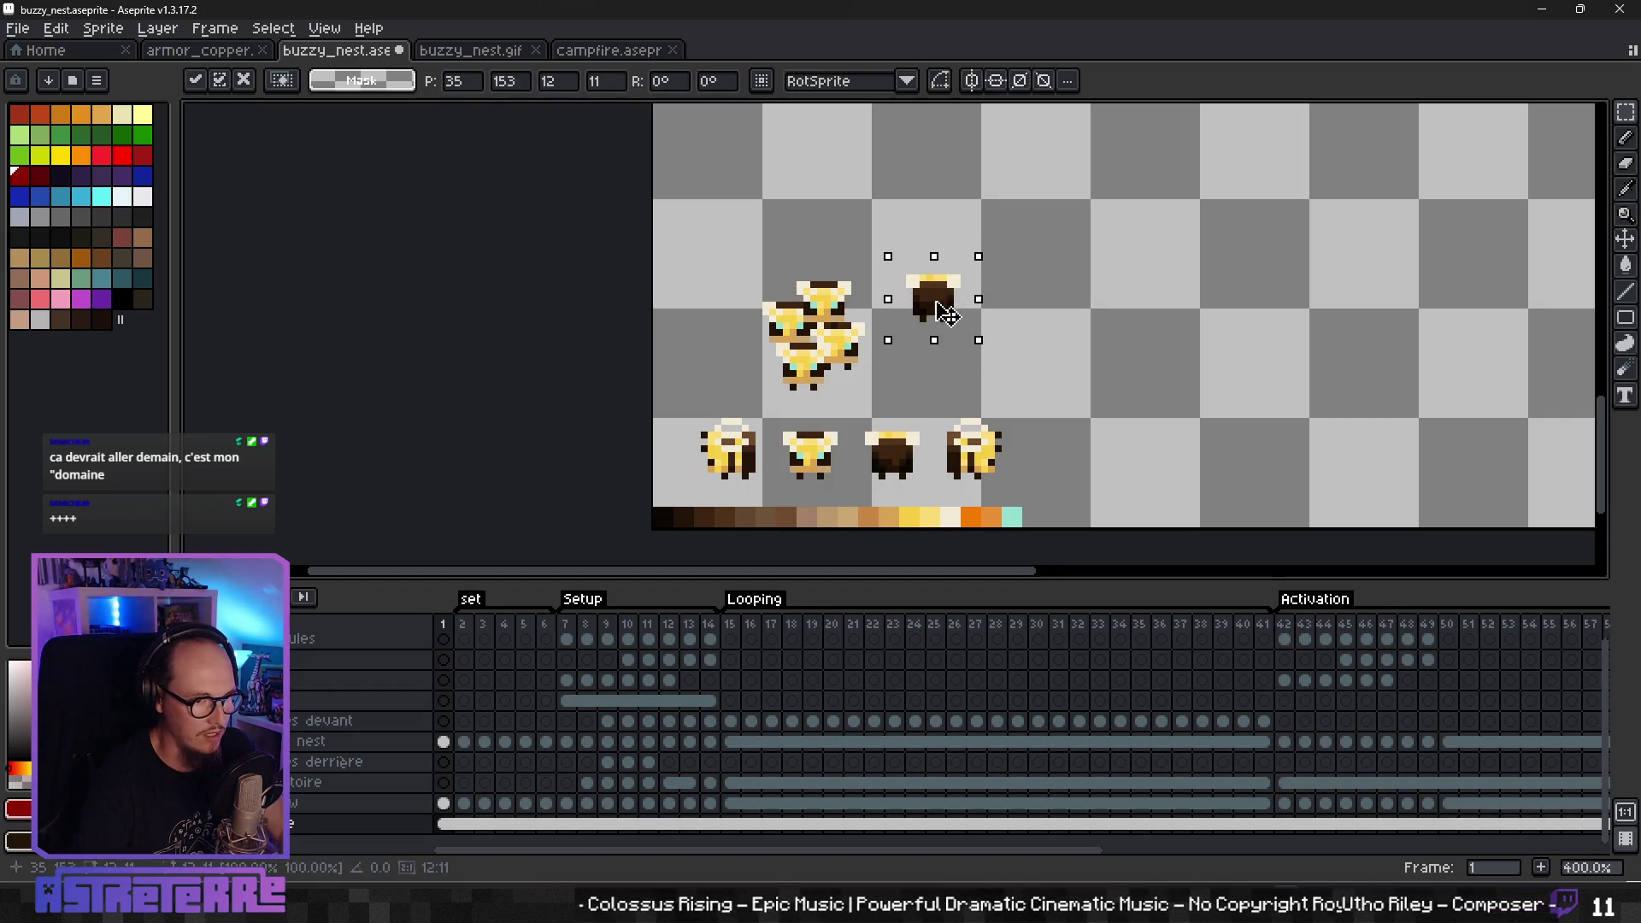
key("ctrl+v")
left_click_drag(909, 457, 964, 411)
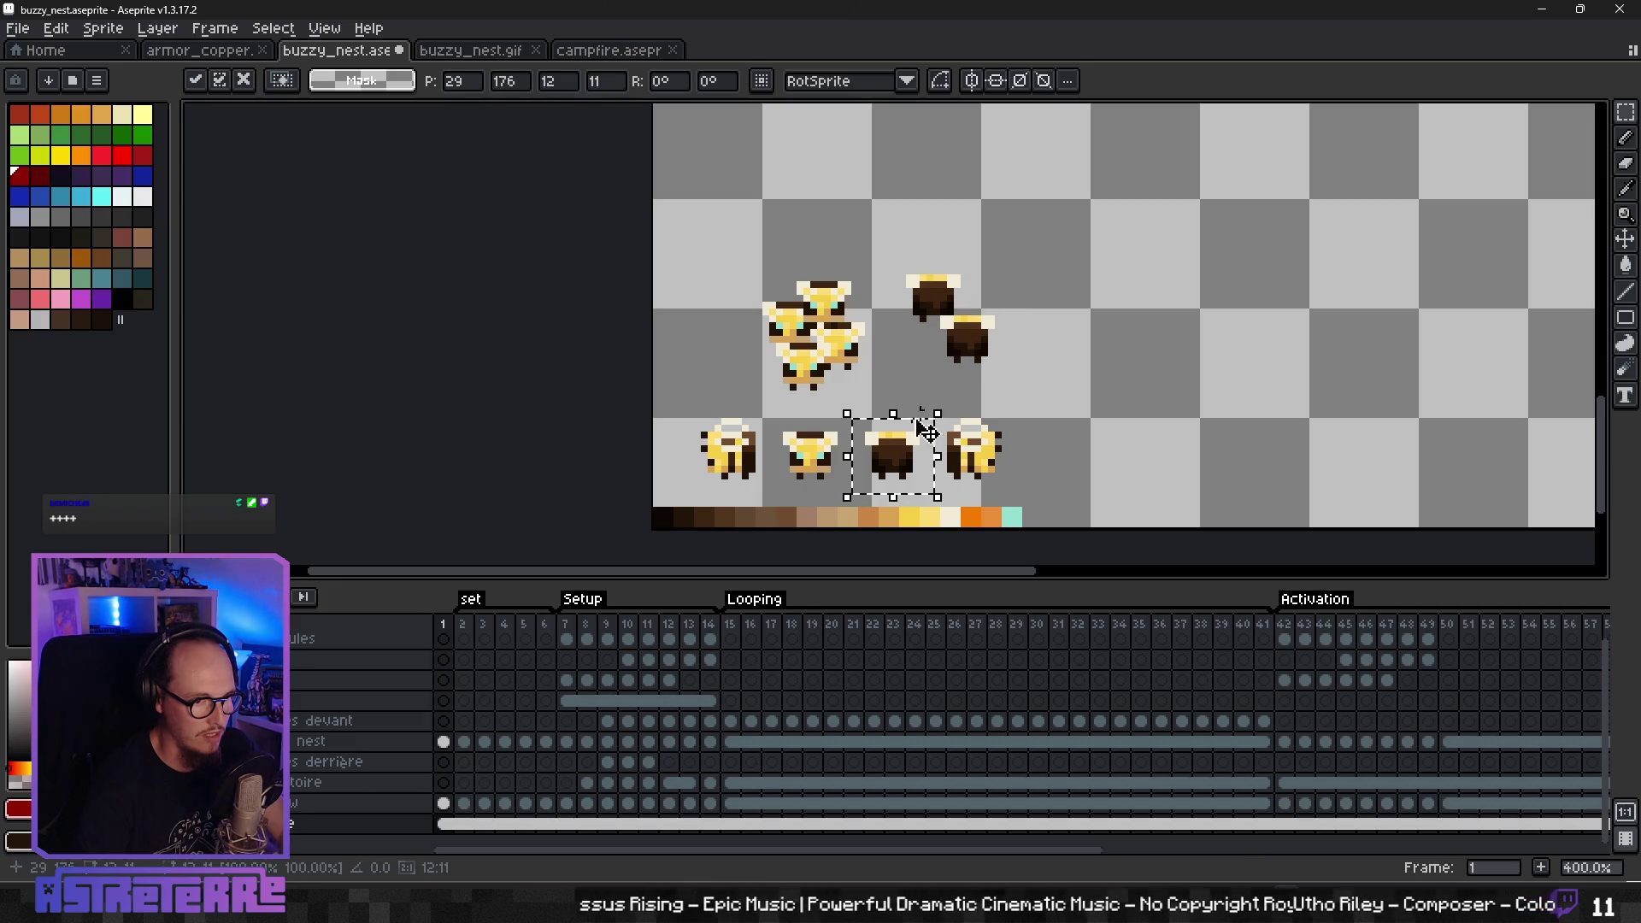
left_click_drag(893, 456, 919, 363)
left_click_drag(912, 459, 944, 329)
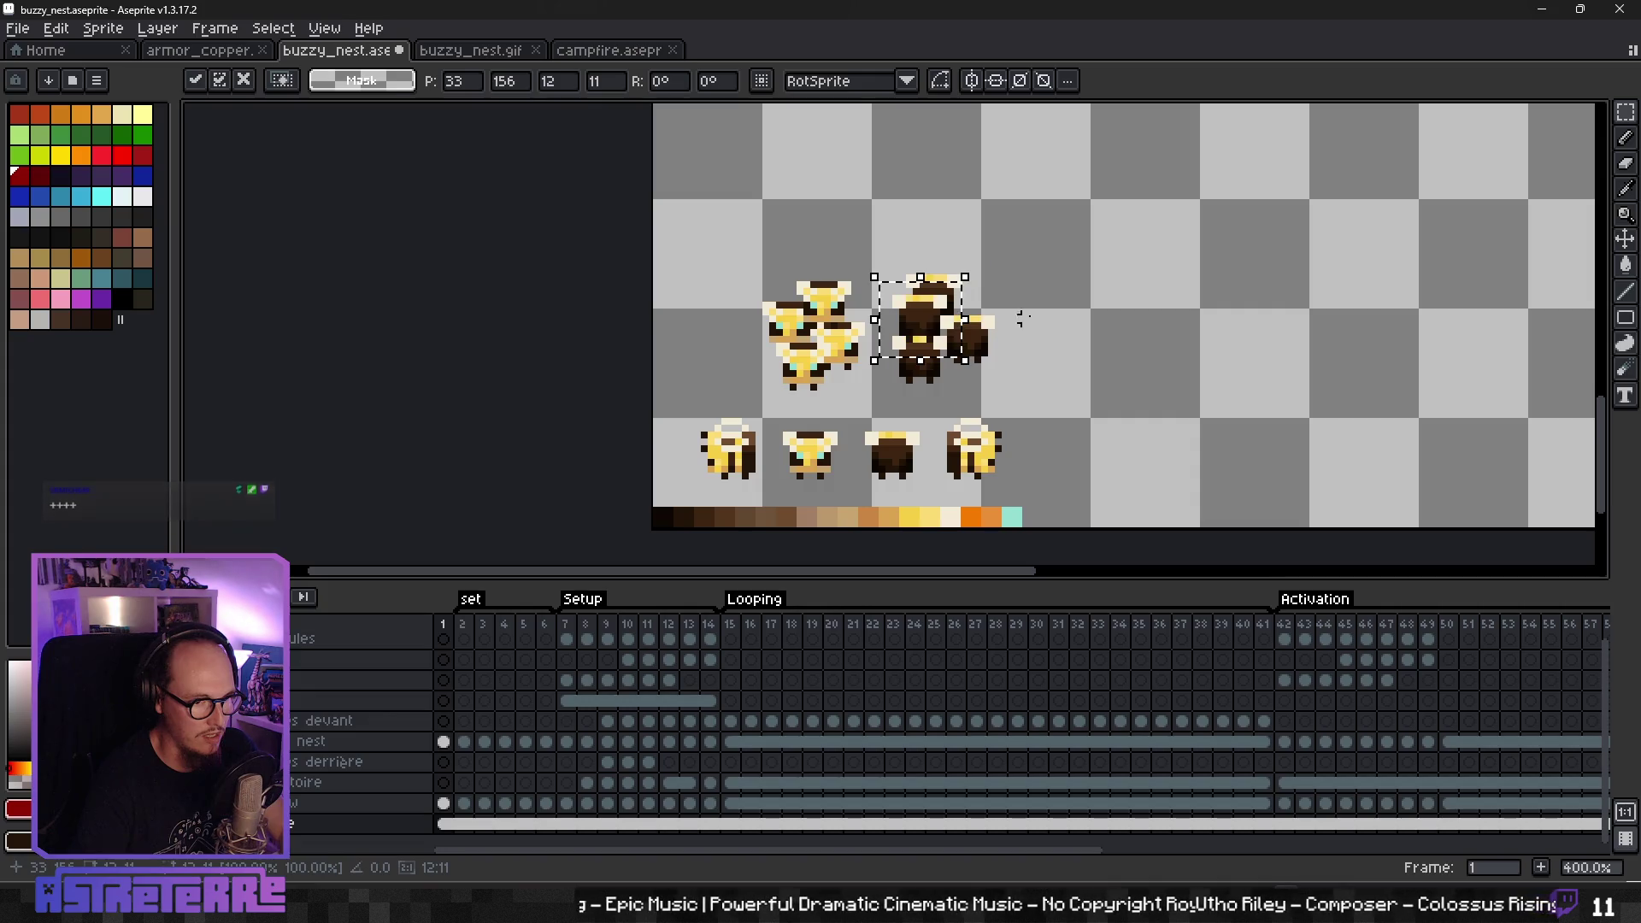
key("Return")
scroll(1041, 314, "down", 2)
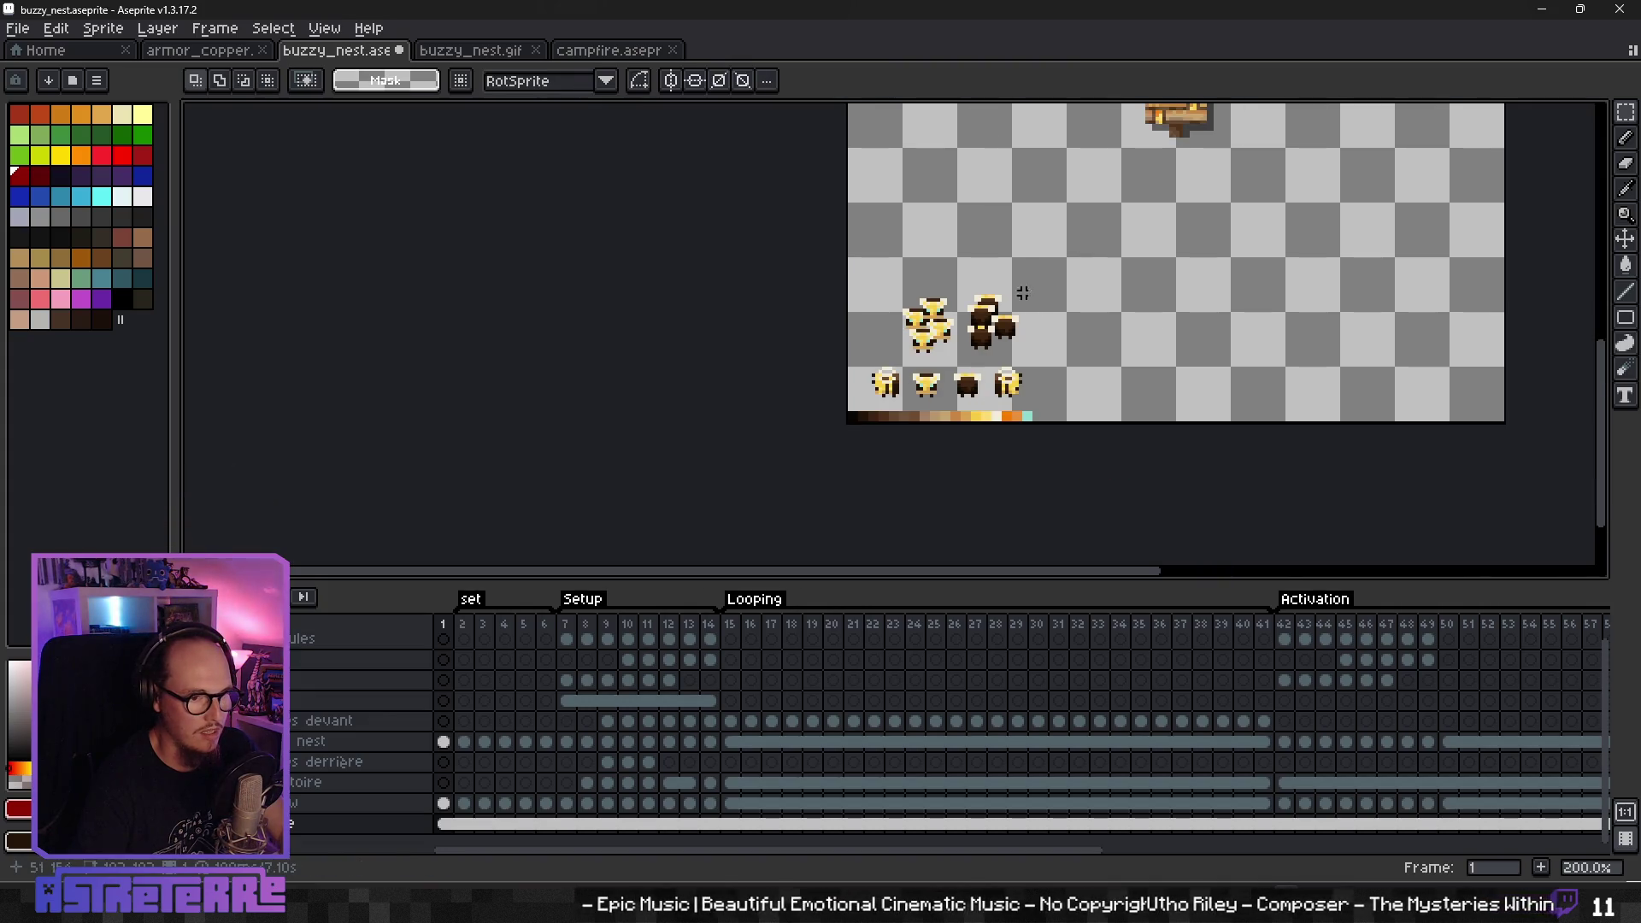
left_click_drag(1023, 293, 901, 314)
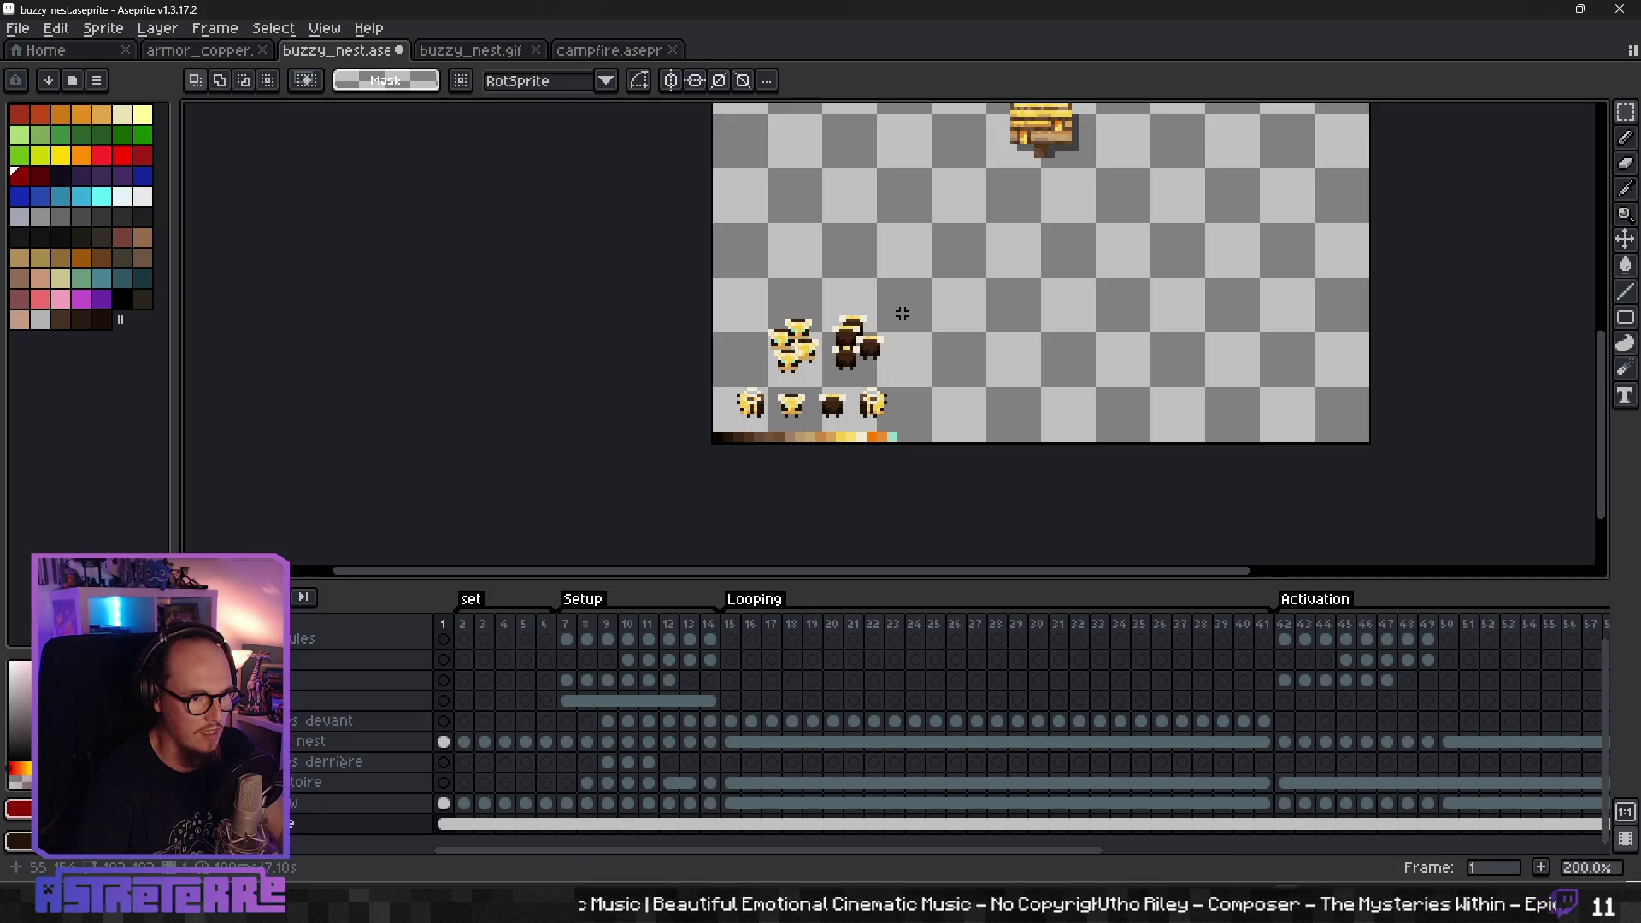
- Marquee-select both bee clusters and delete them
left_click_drag(765, 282, 909, 380)
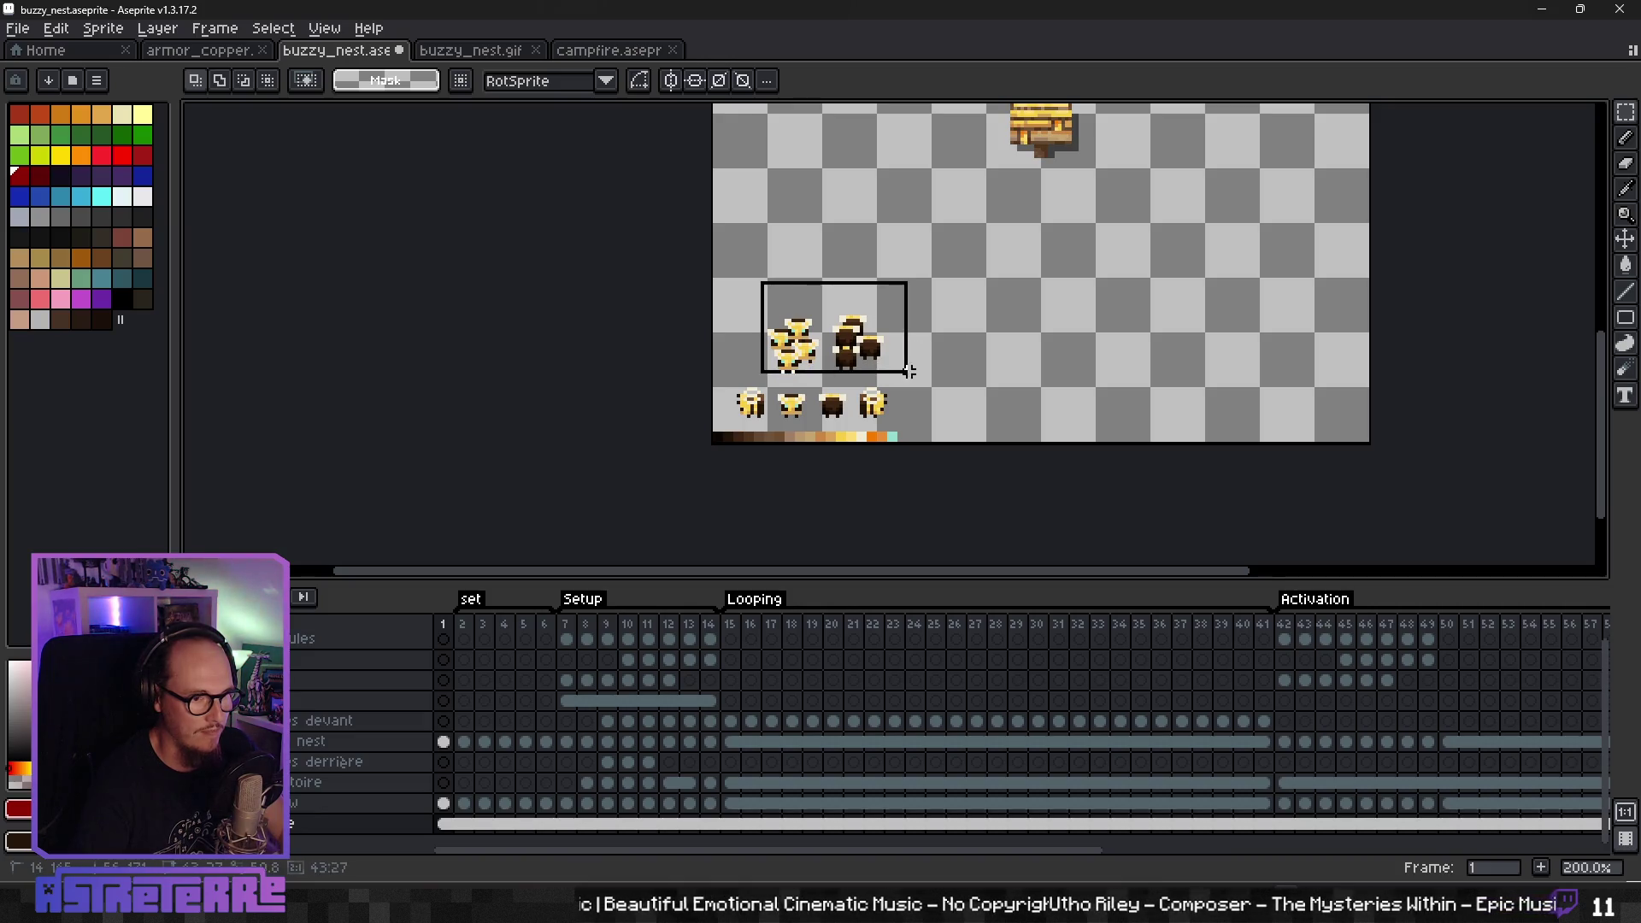
key("Delete")
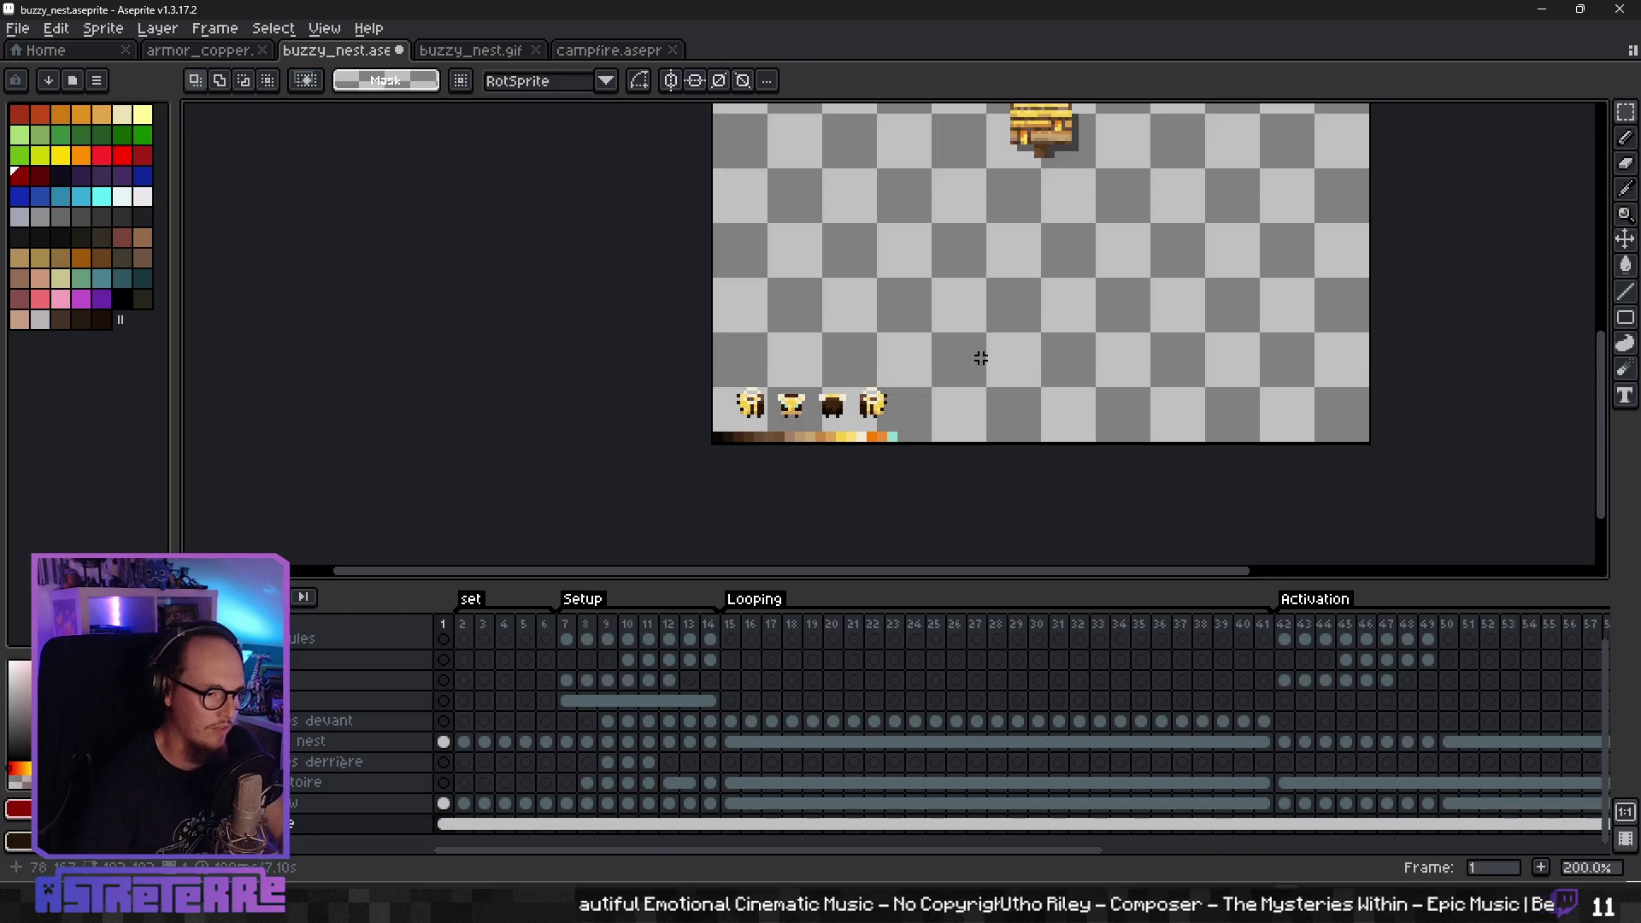
scroll(784, 758, "right", 5)
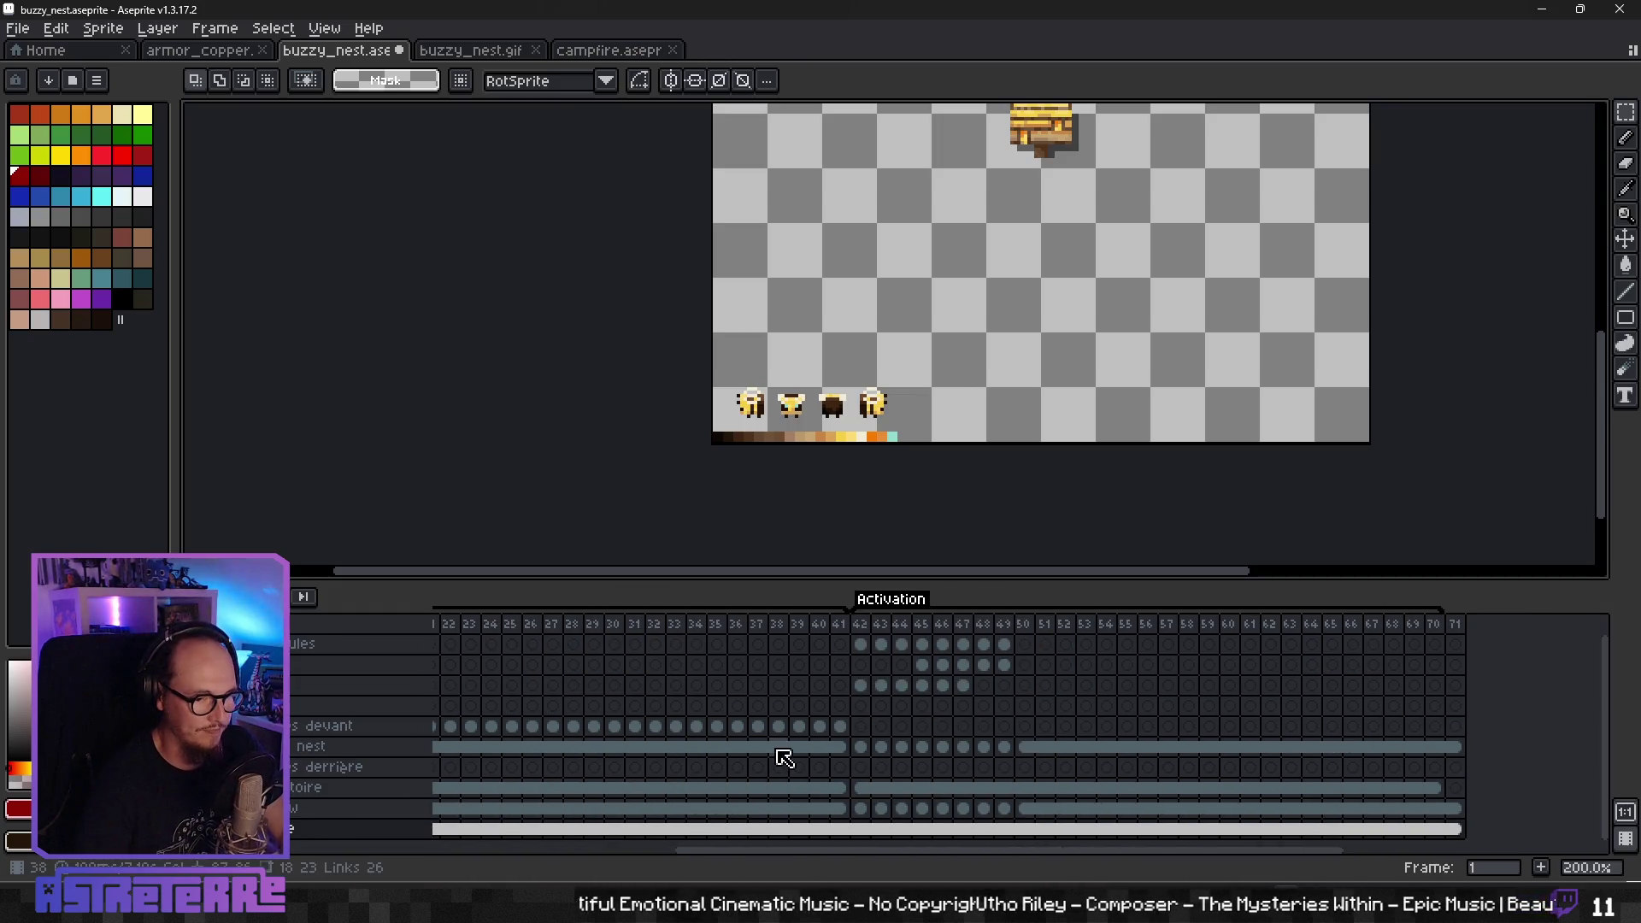
- Jump to frame 42, the first Activation frame, and centre the nest in view
left_click(865, 730)
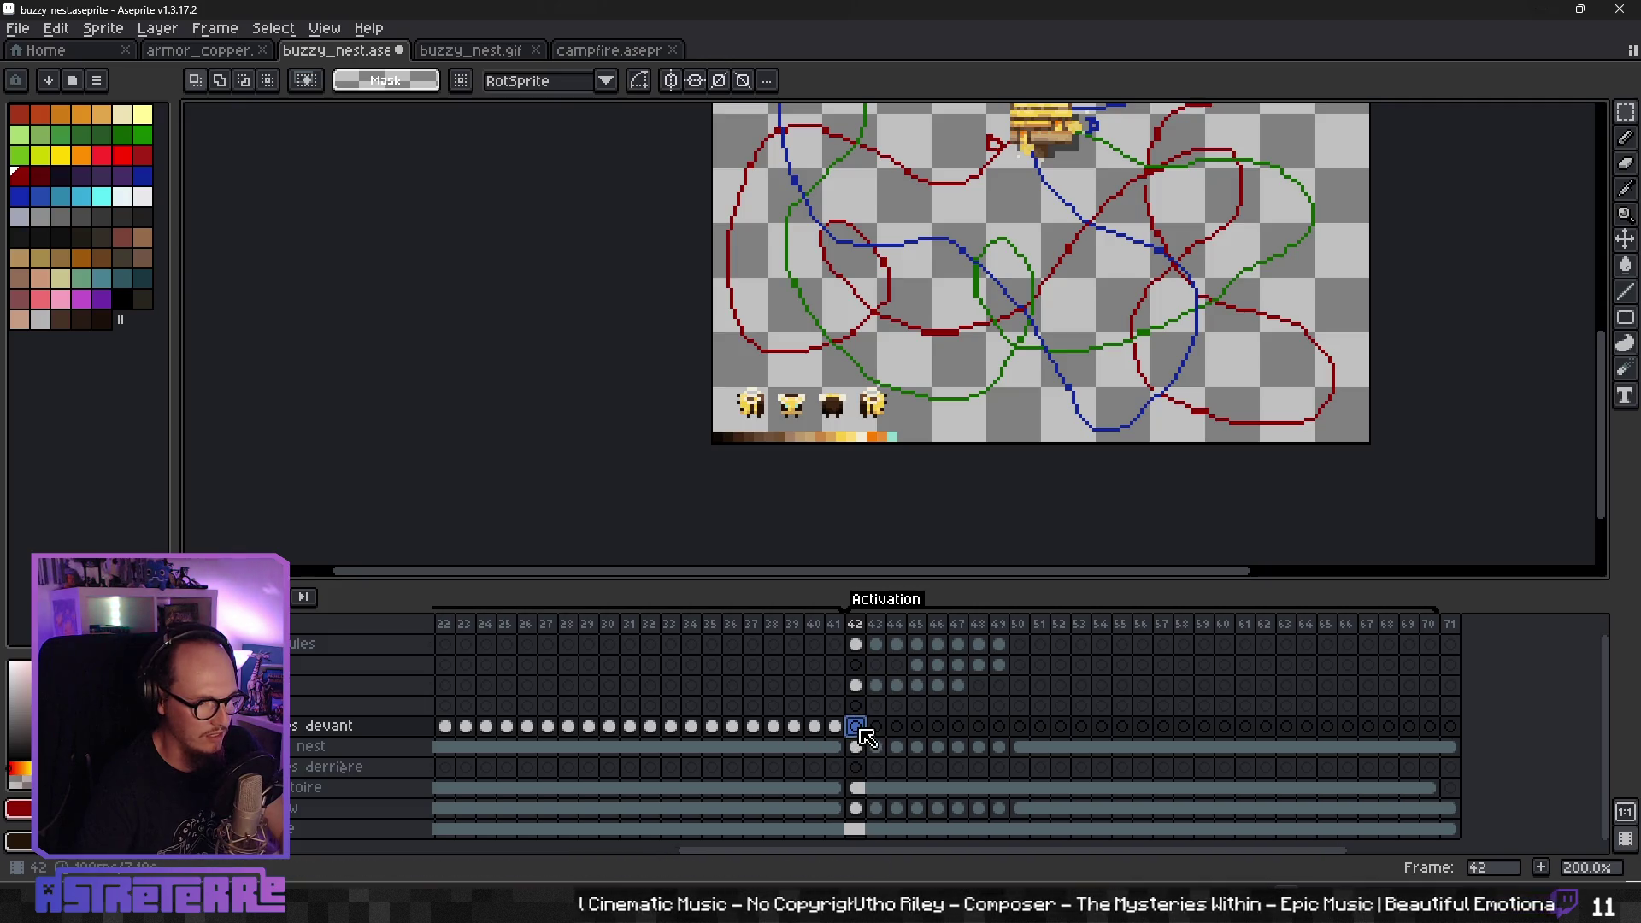
mouse_move(903, 414)
left_mouse_down()
mouse_move(846, 455)
mouse_move(746, 442)
left_mouse_up()
key("period")
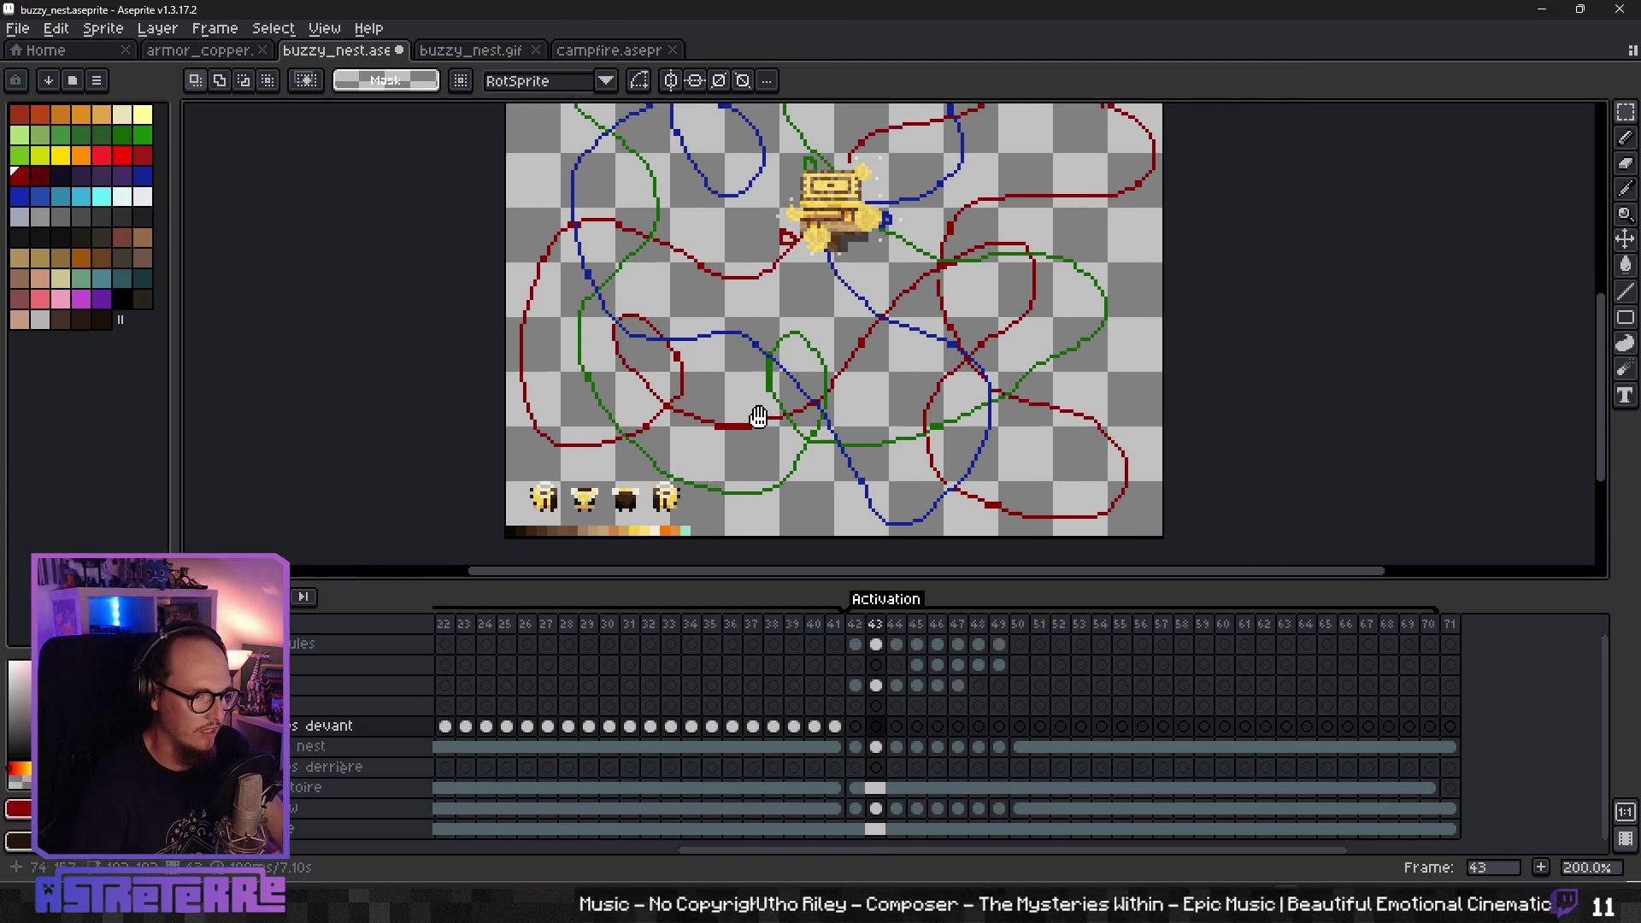
left_click_drag(854, 293, 826, 290)
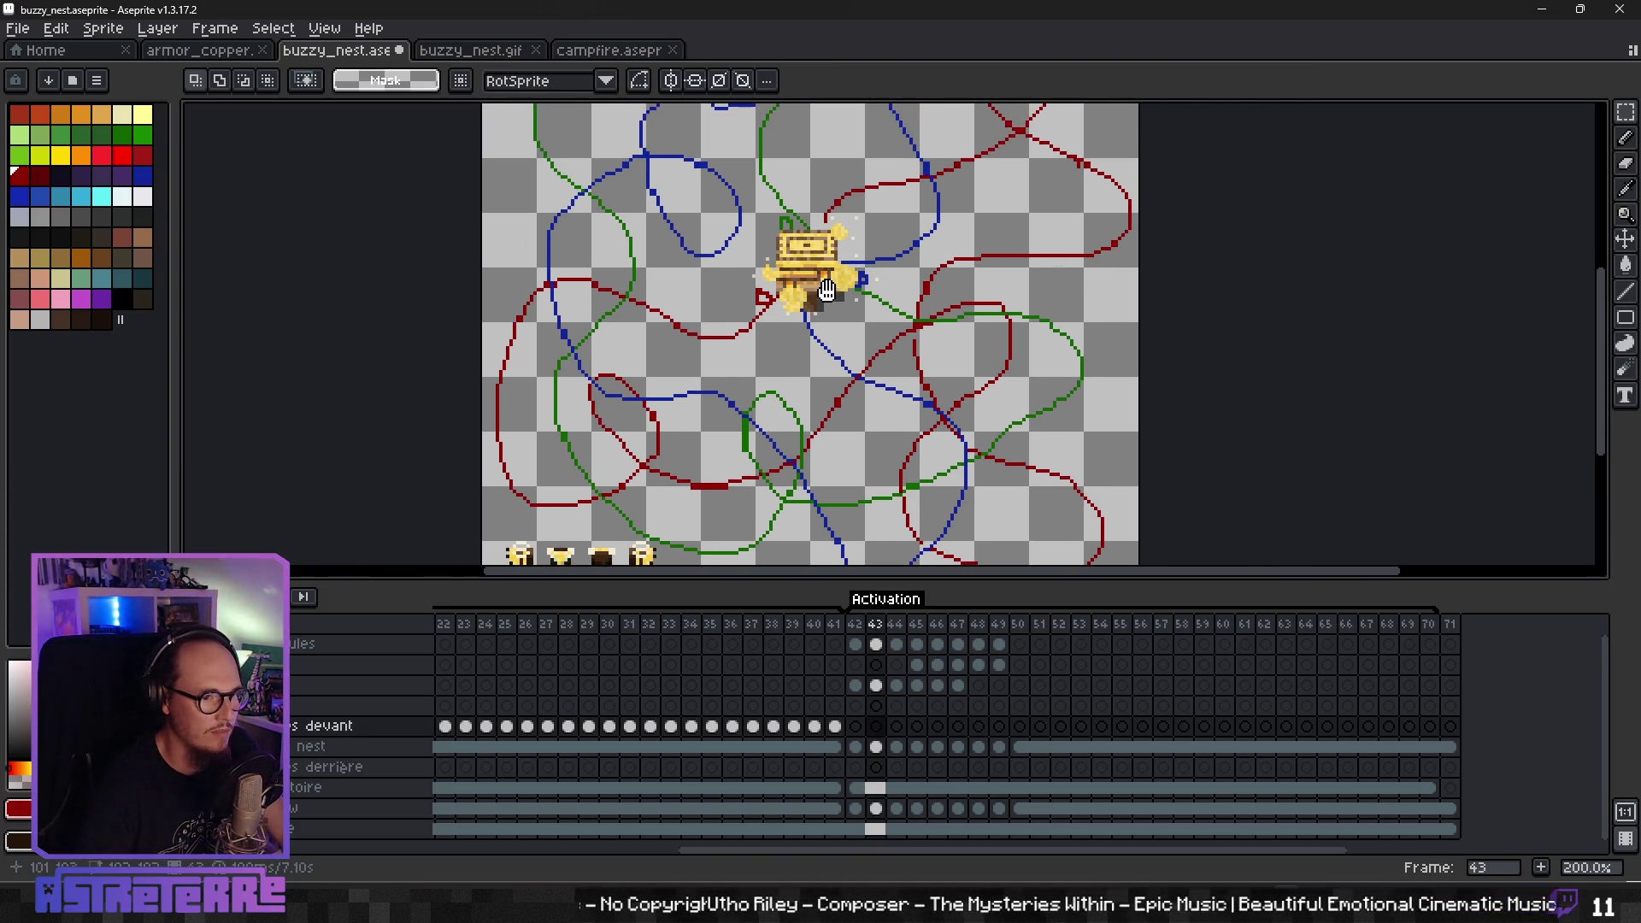
scroll(633, 498, "down", 2)
- Select a single bee from the bottom row and paste it onto frame 42
mouse_move(556, 540)
left_mouse_down()
mouse_move(499, 483)
mouse_move(637, 541)
left_mouse_up()
key("ctrl+d")
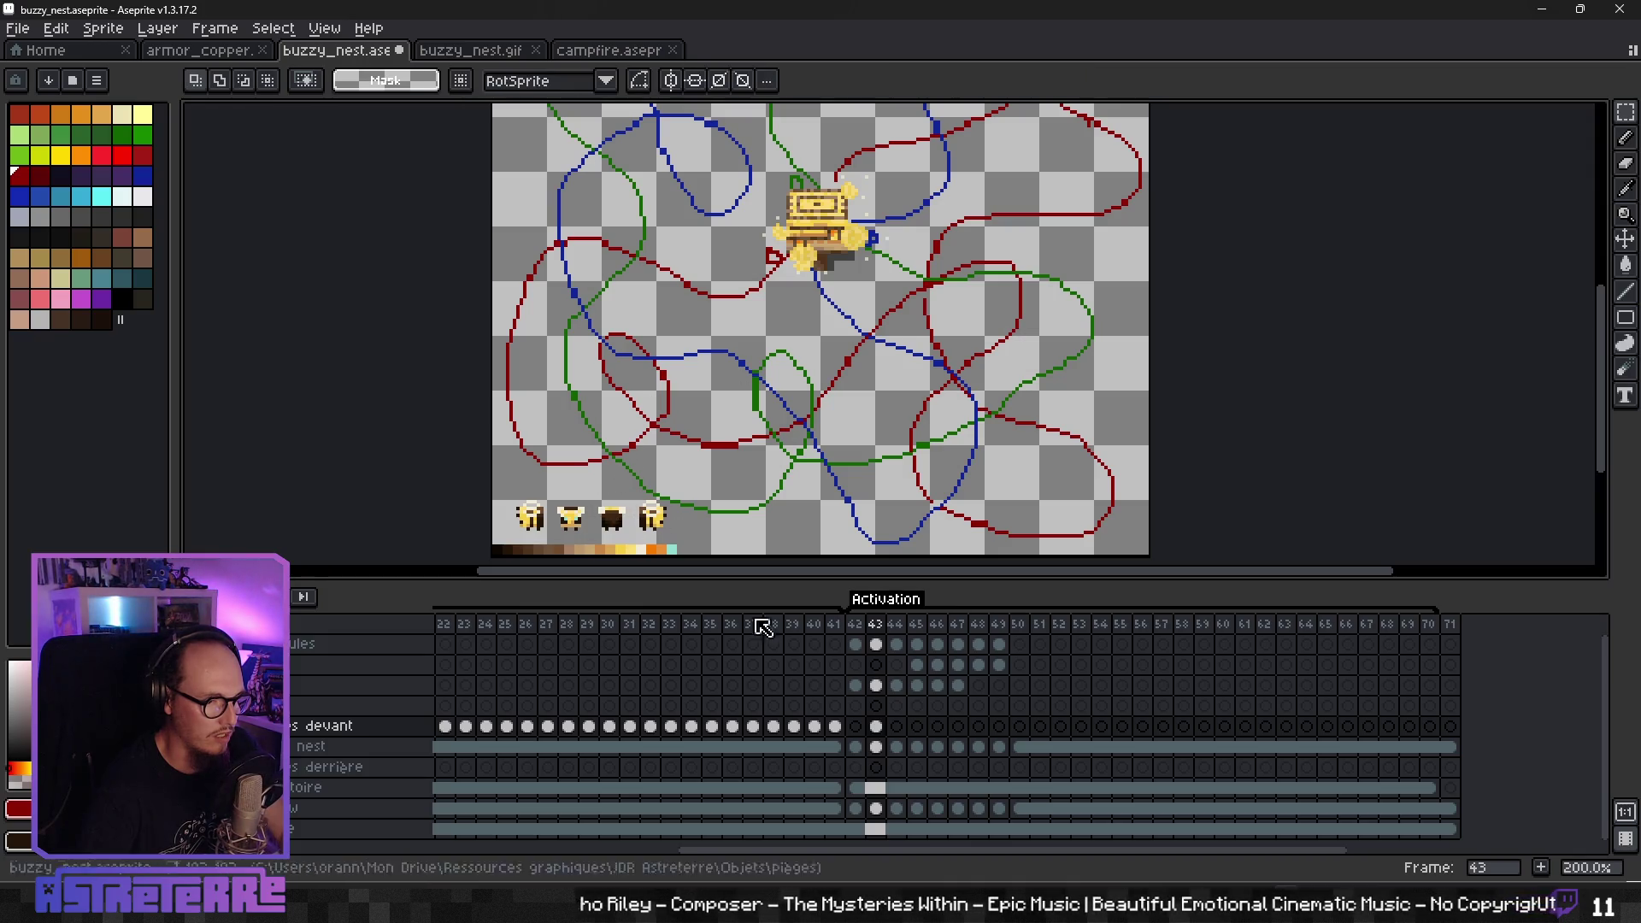
key("ctrl+z")
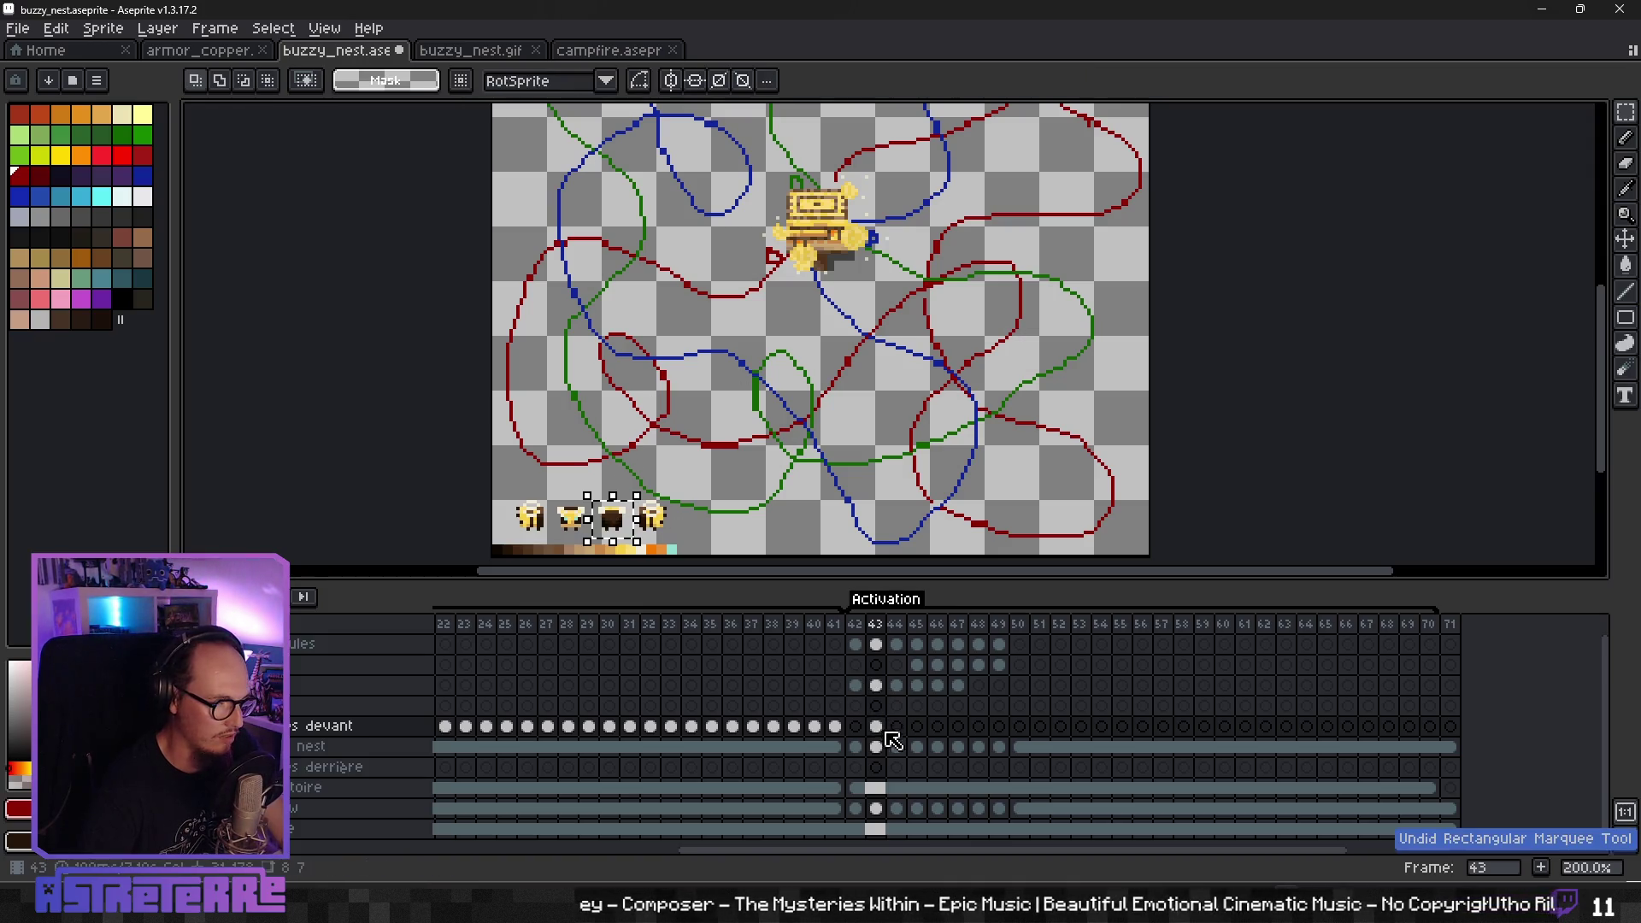
key("ctrl+d")
left_click_drag(551, 539, 553, 541)
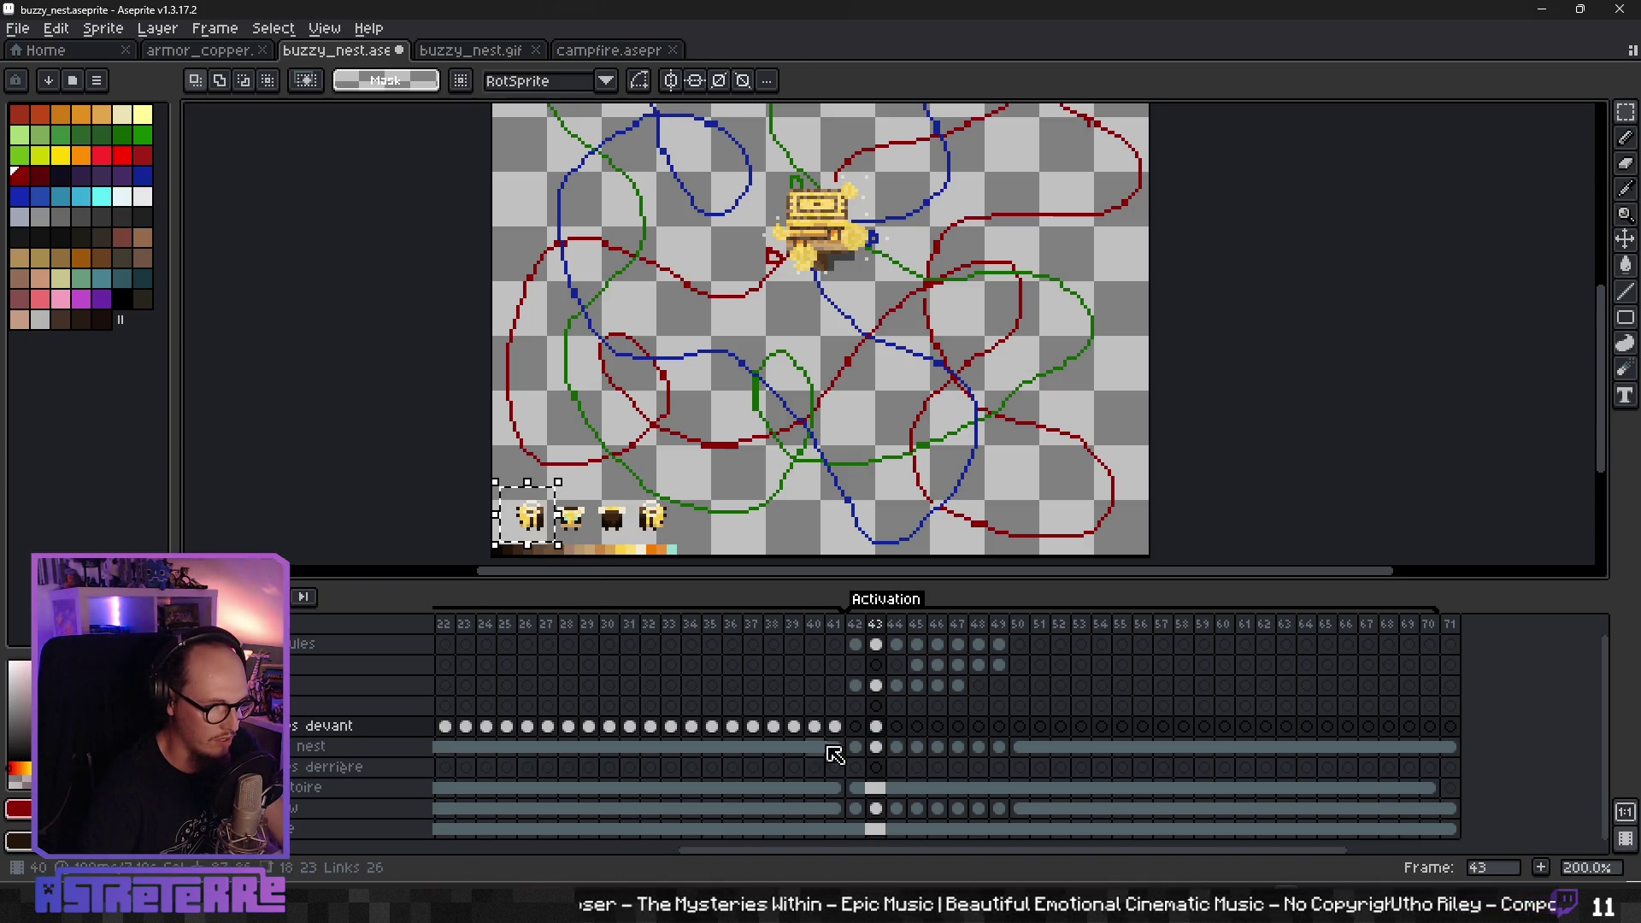
left_click(865, 827)
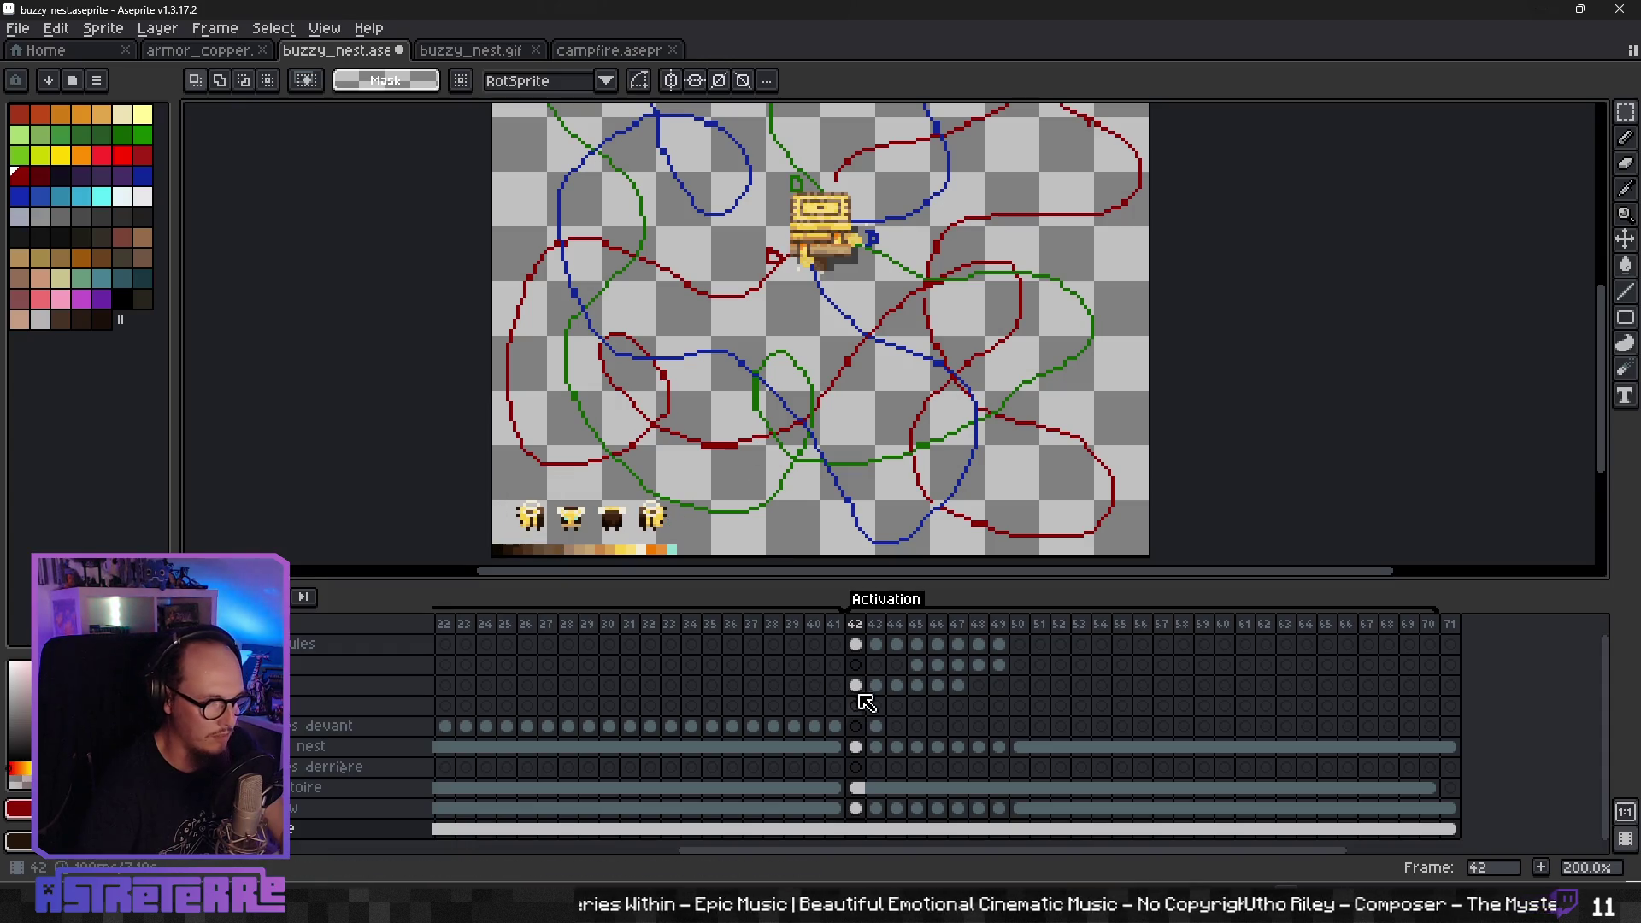
left_click(861, 730)
left_click(877, 727)
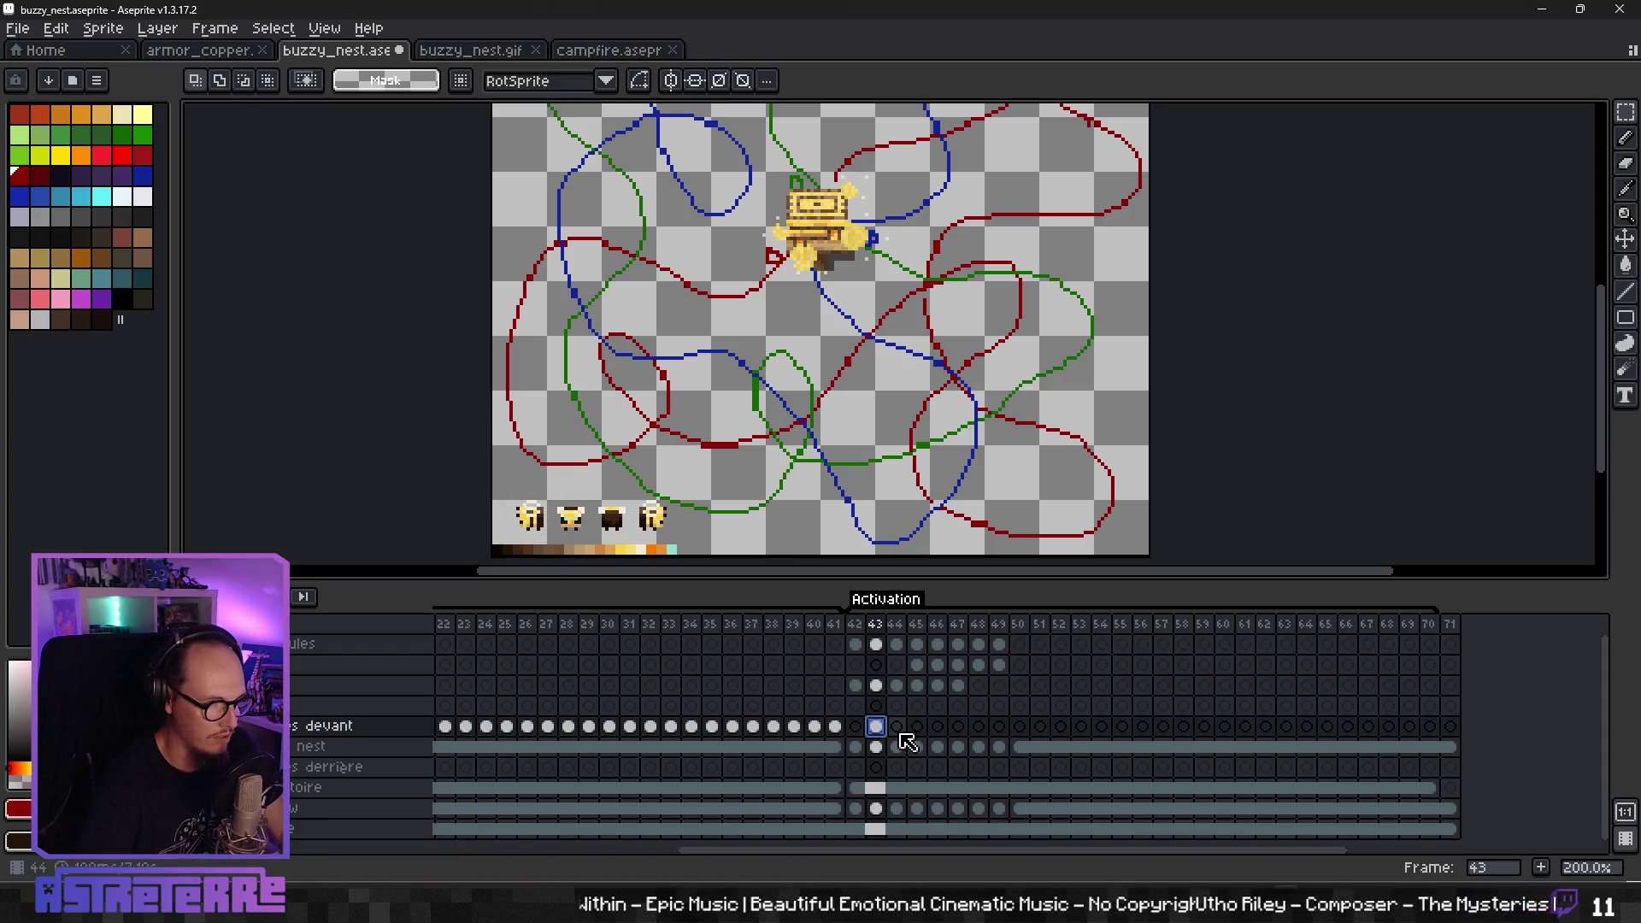
left_click(856, 728)
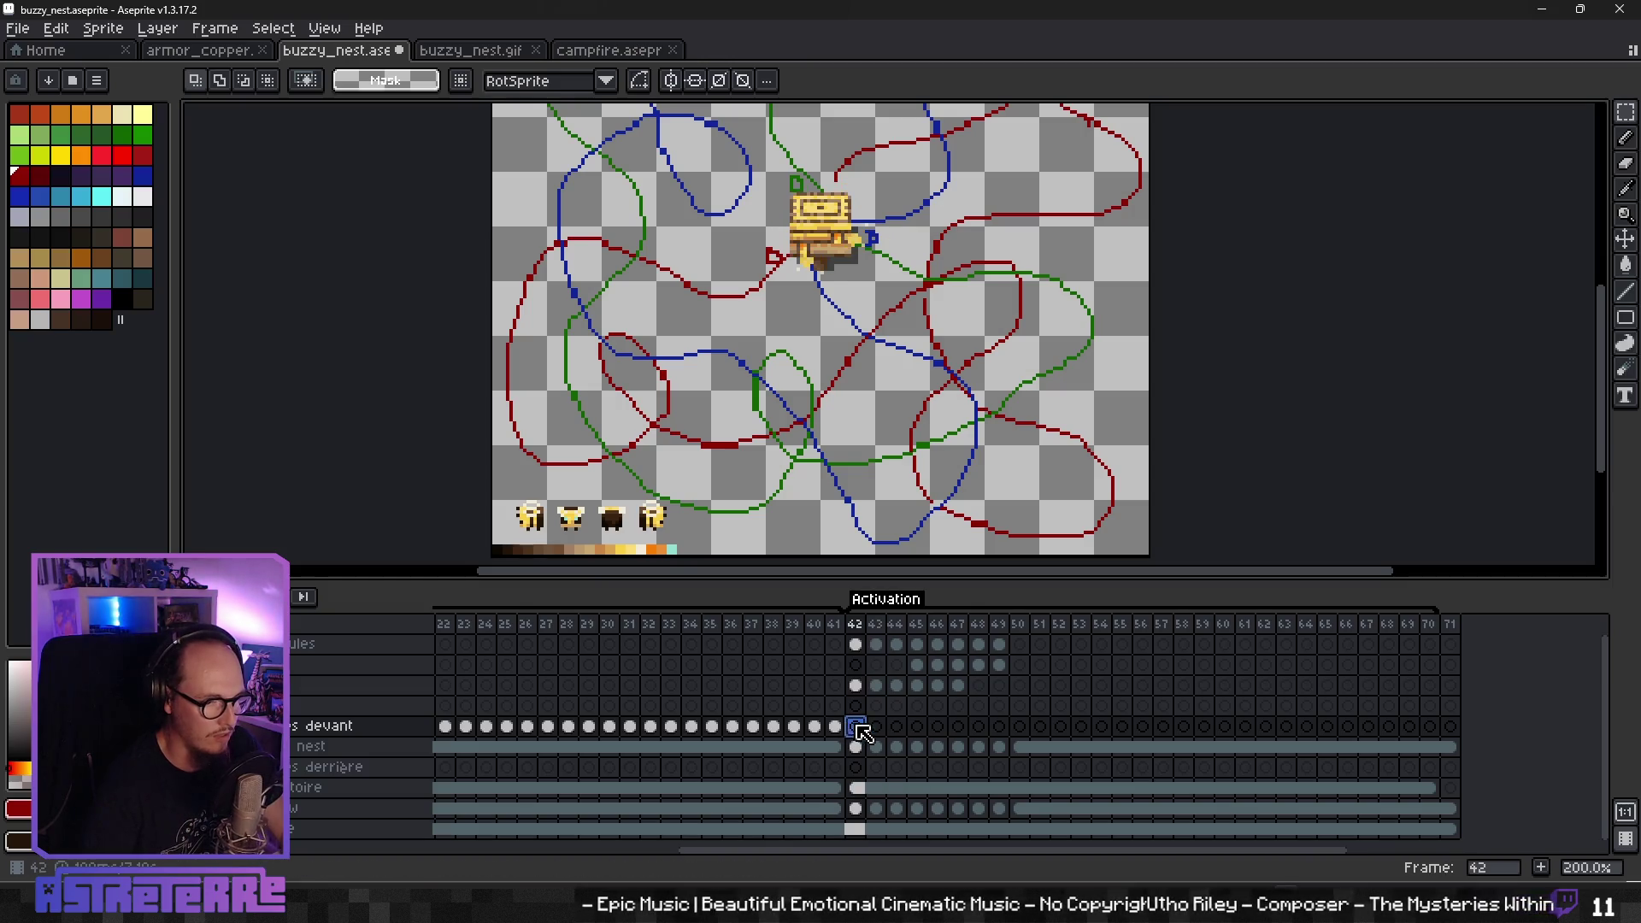
key("ctrl+v")
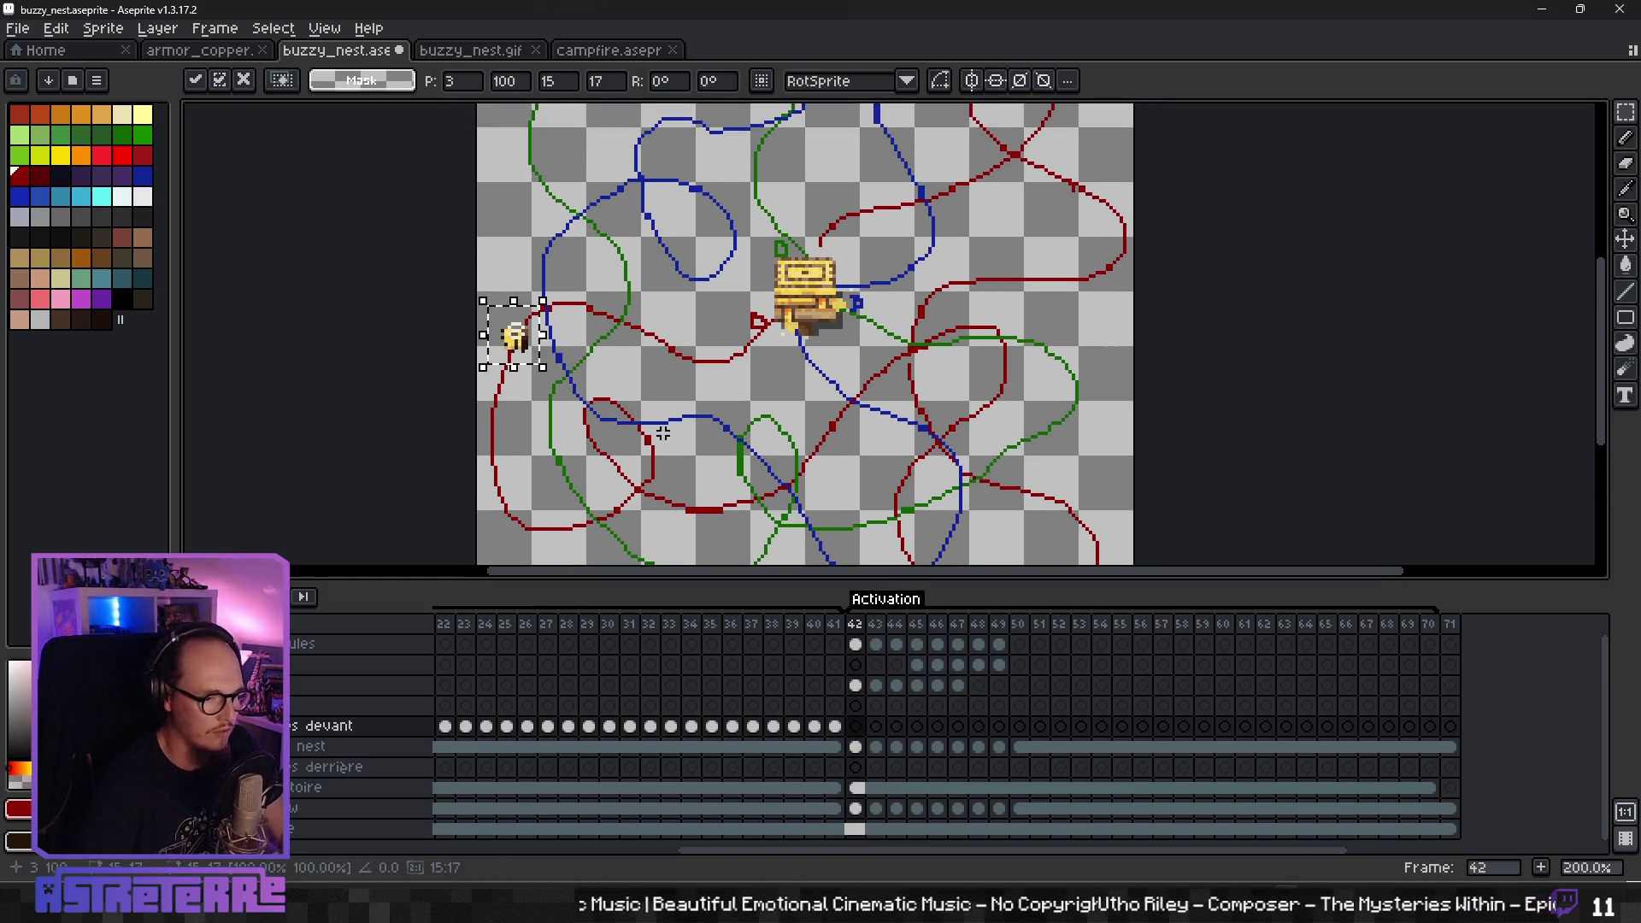
- Place one bee at the nest's left edge on frame 43
key("Escape")
left_click(878, 730)
key("ctrl+v")
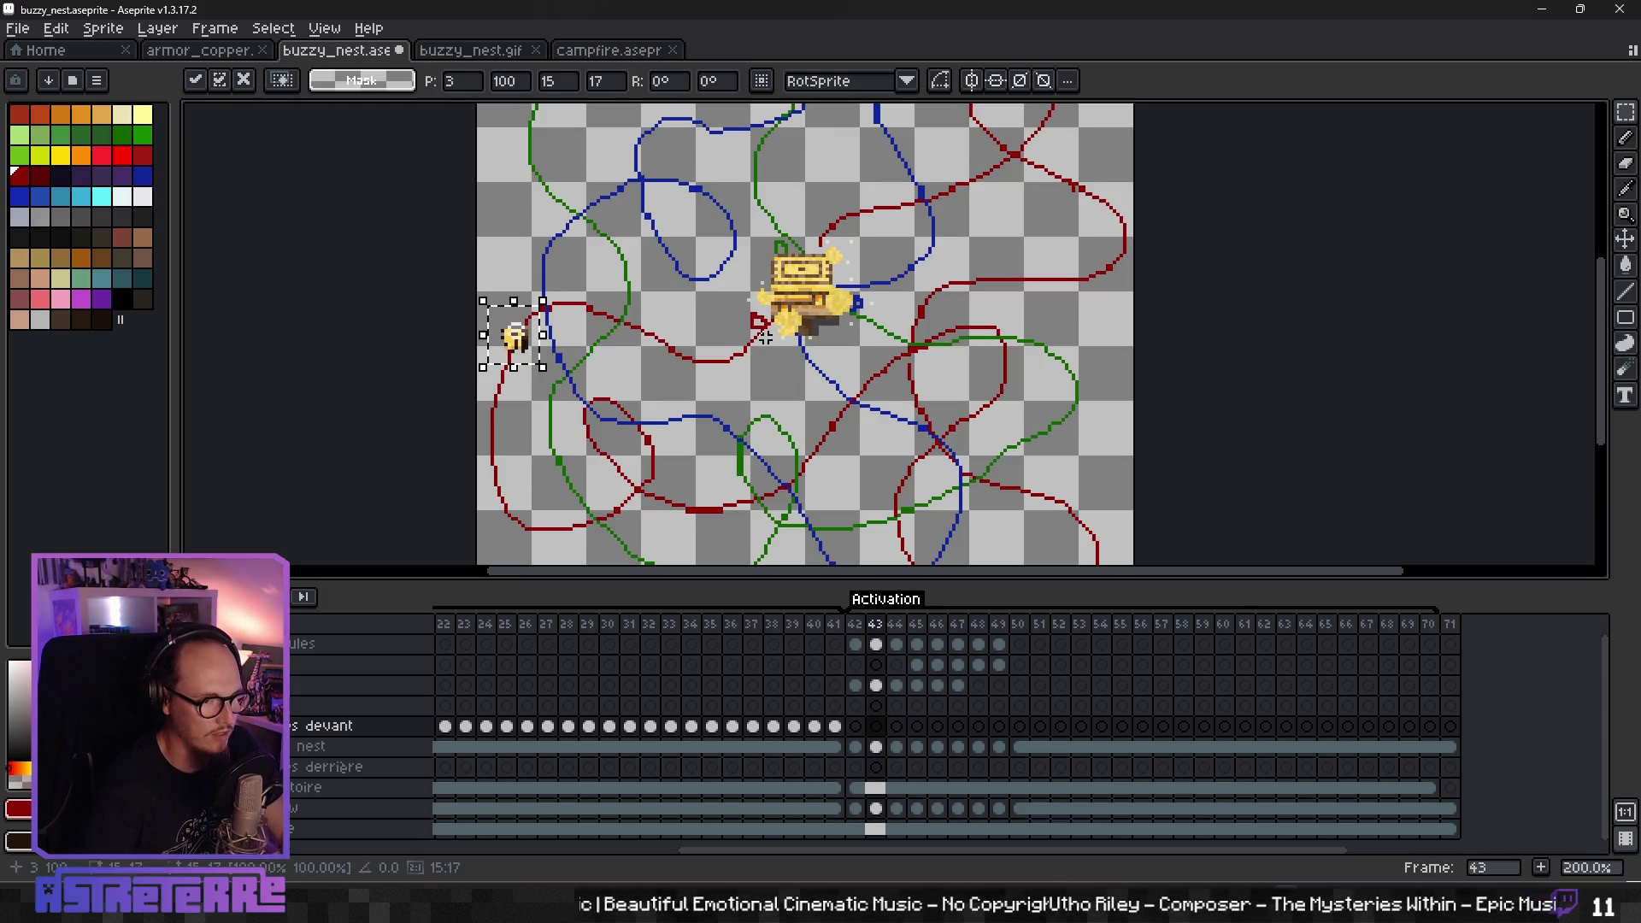
left_click_drag(526, 346, 775, 333)
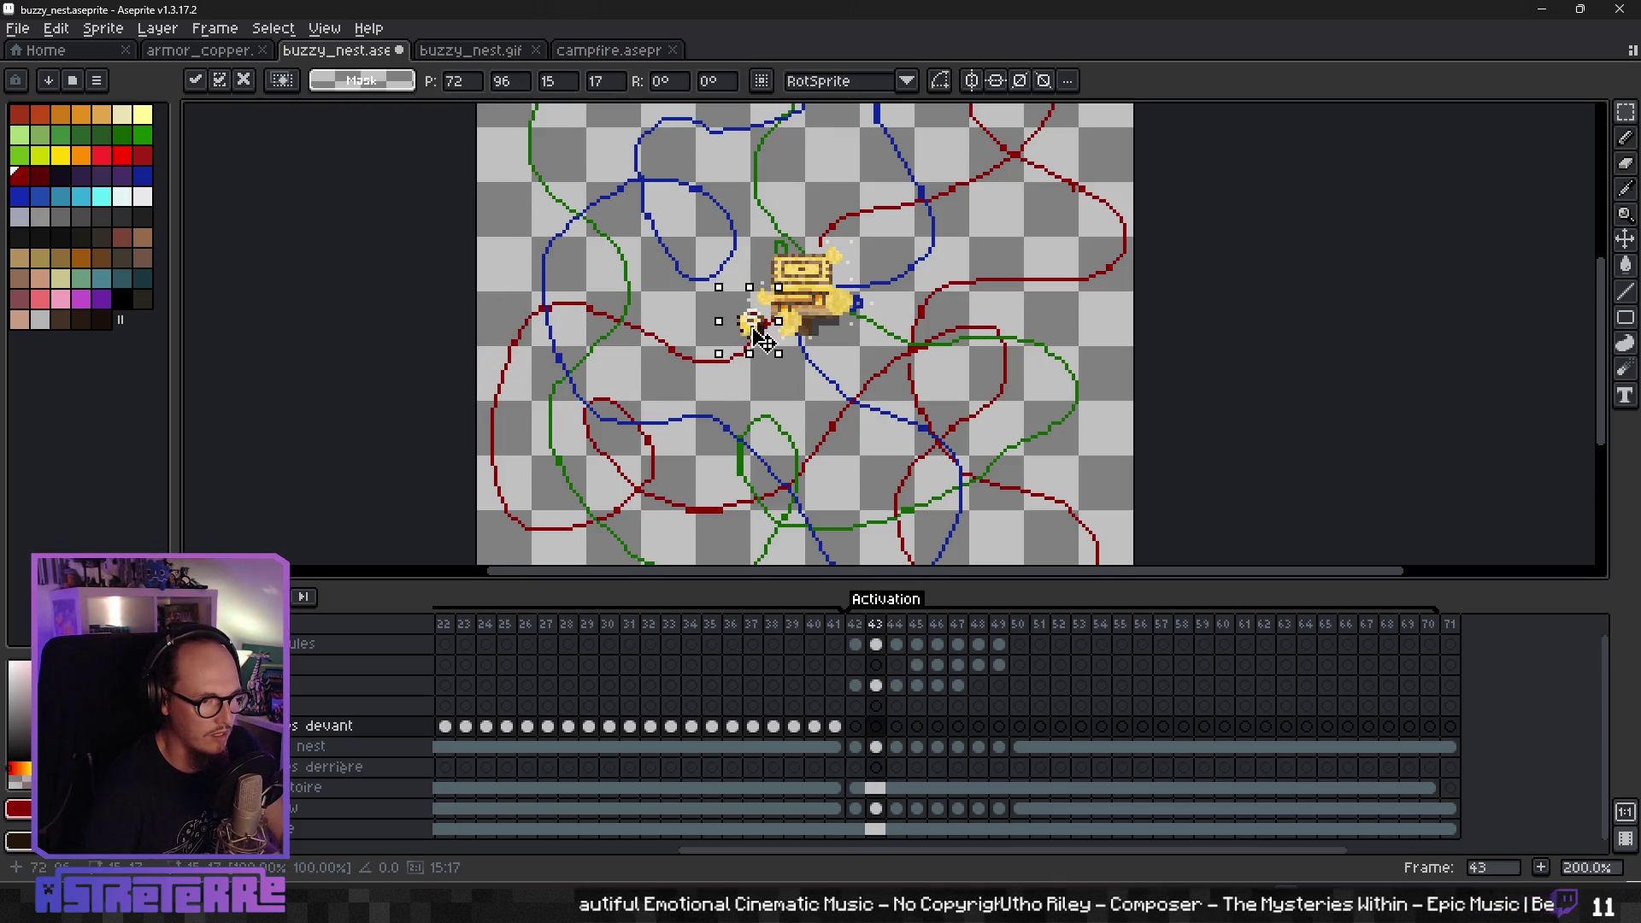
scroll(774, 333, "up", 1)
mouse_move(780, 366)
left_mouse_down()
mouse_move(453, 325)
mouse_move(772, 320)
left_mouse_up()
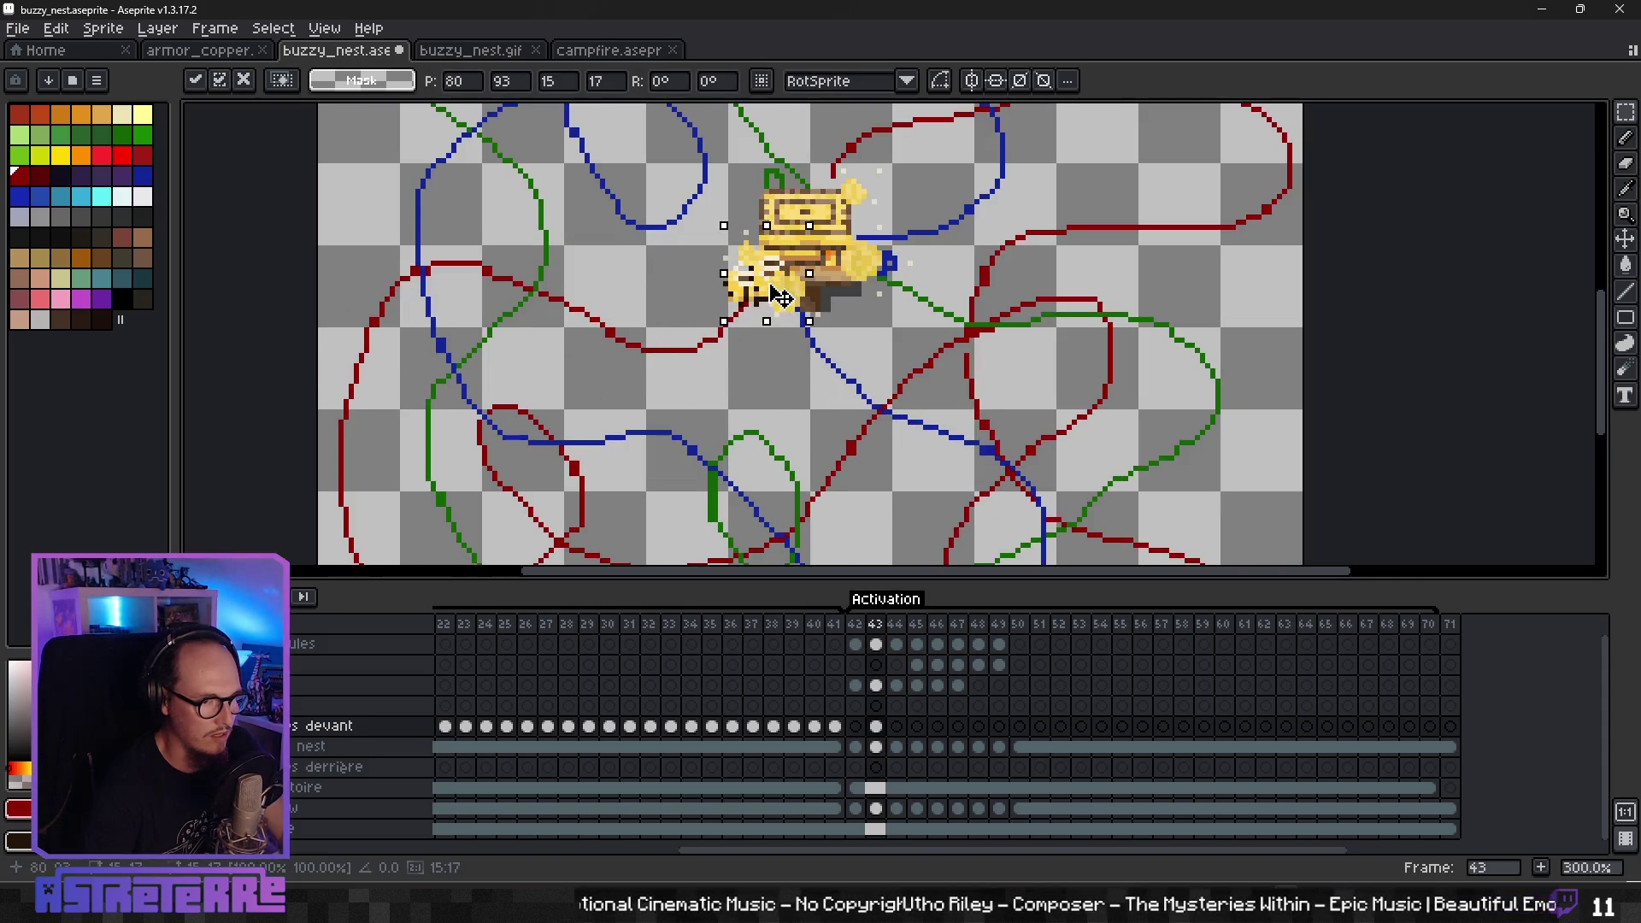
left_click_drag(772, 323, 774, 327)
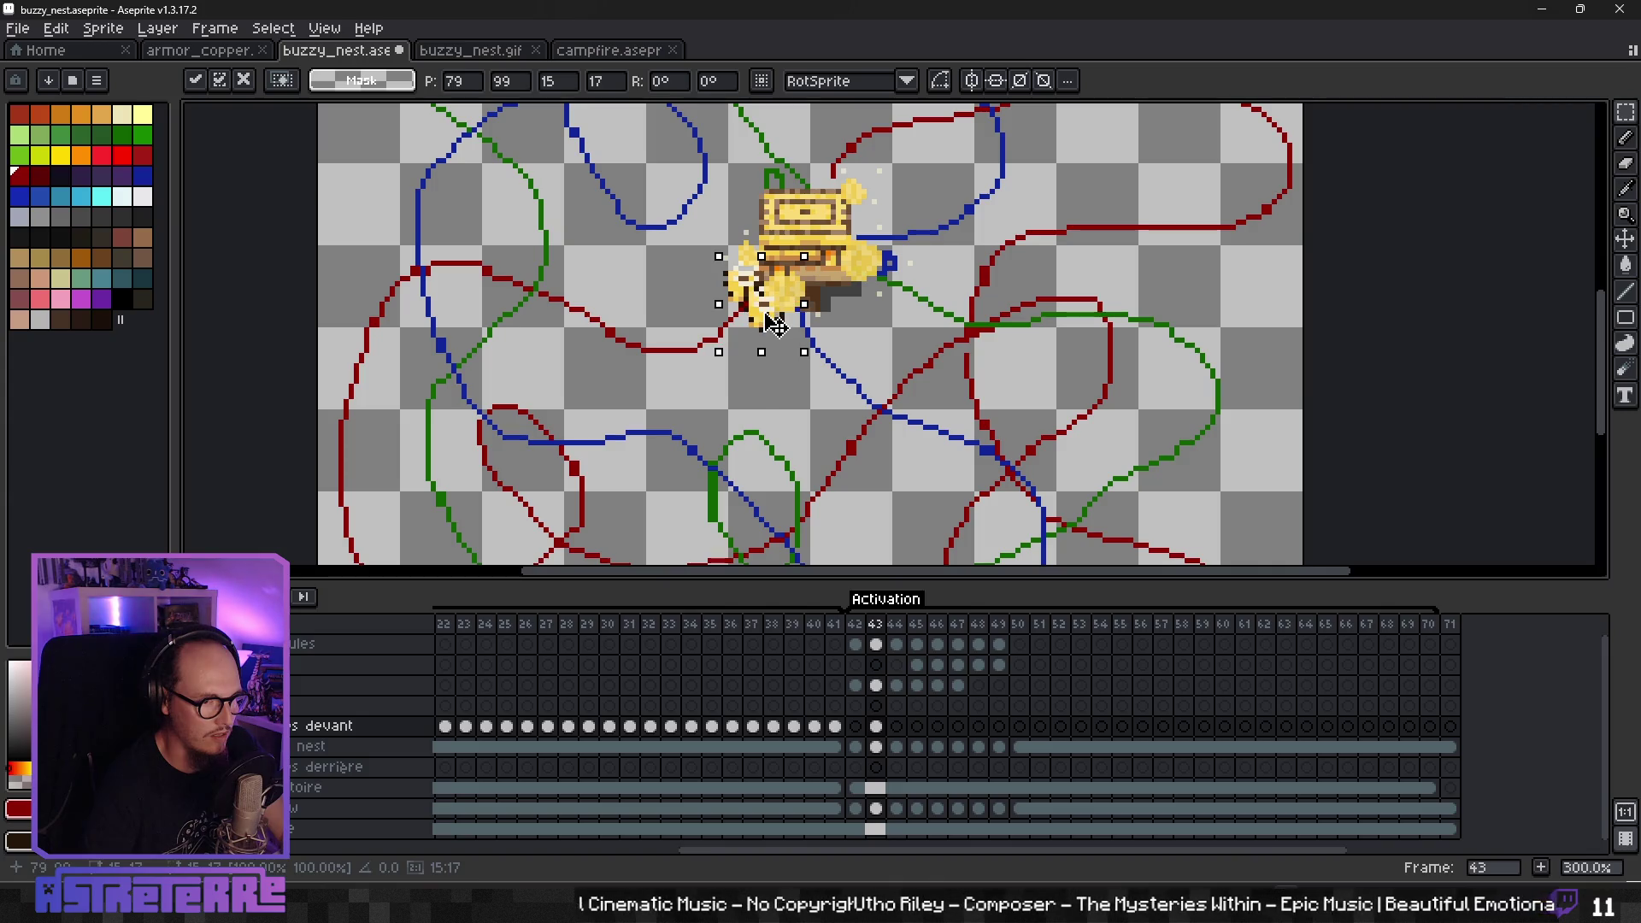
left_click(802, 396)
scroll(802, 395, "up", 1)
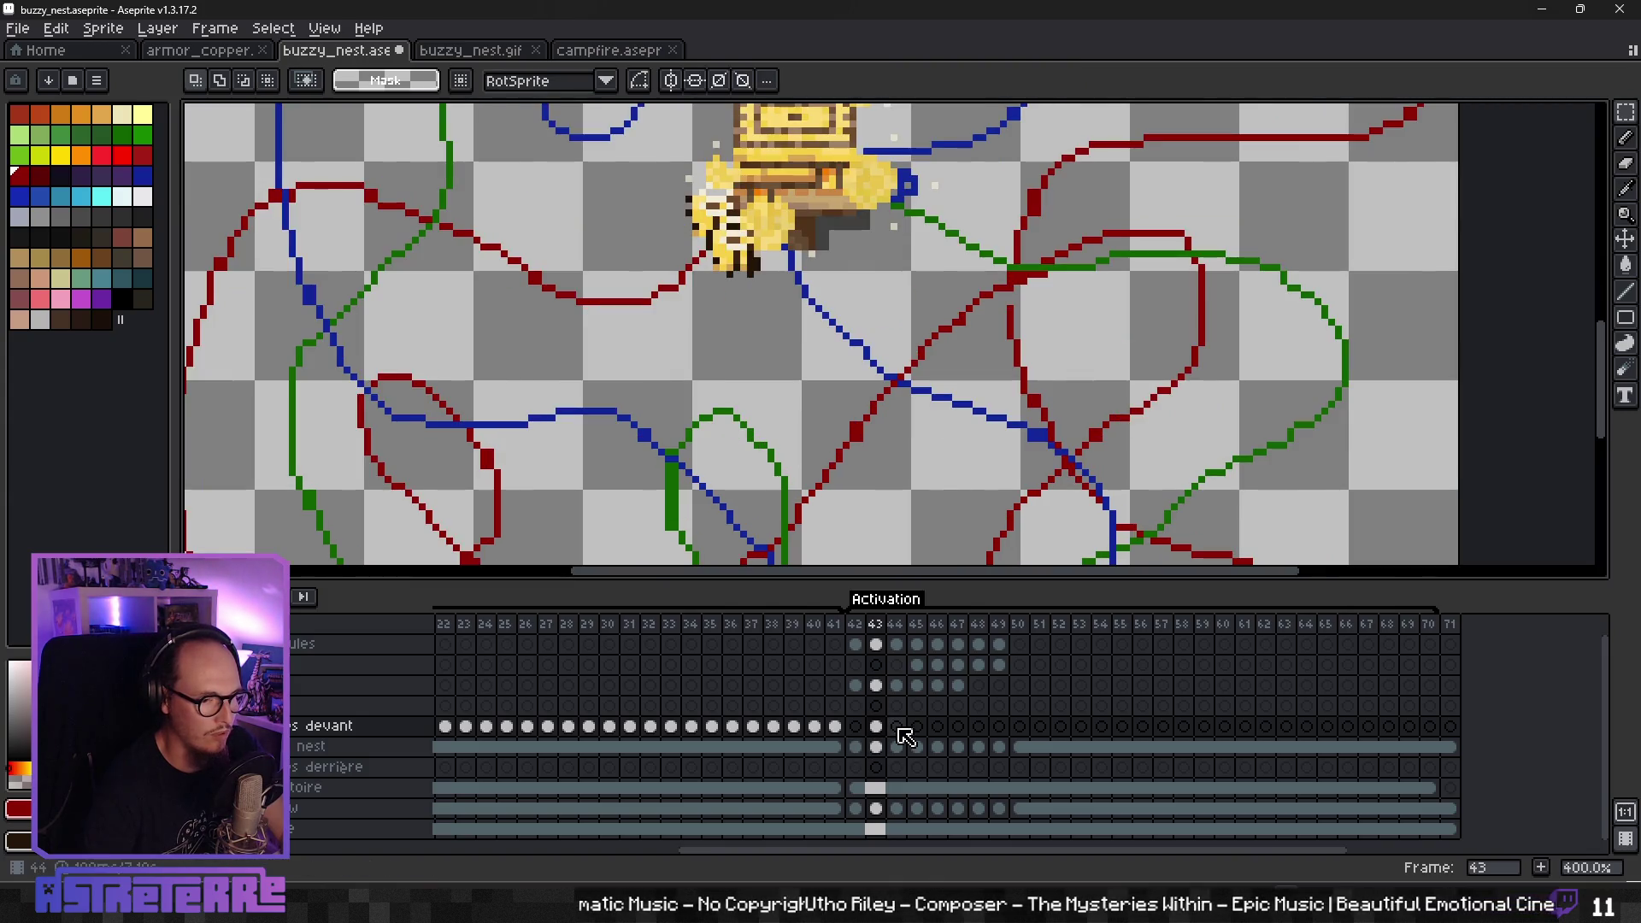
- Group four pasted bees beside the nest on frame 44
left_click(898, 727)
key("ctrl+v")
left_click_drag(282, 350, 731, 329)
key("ctrl+v")
left_click_drag(305, 348, 714, 376)
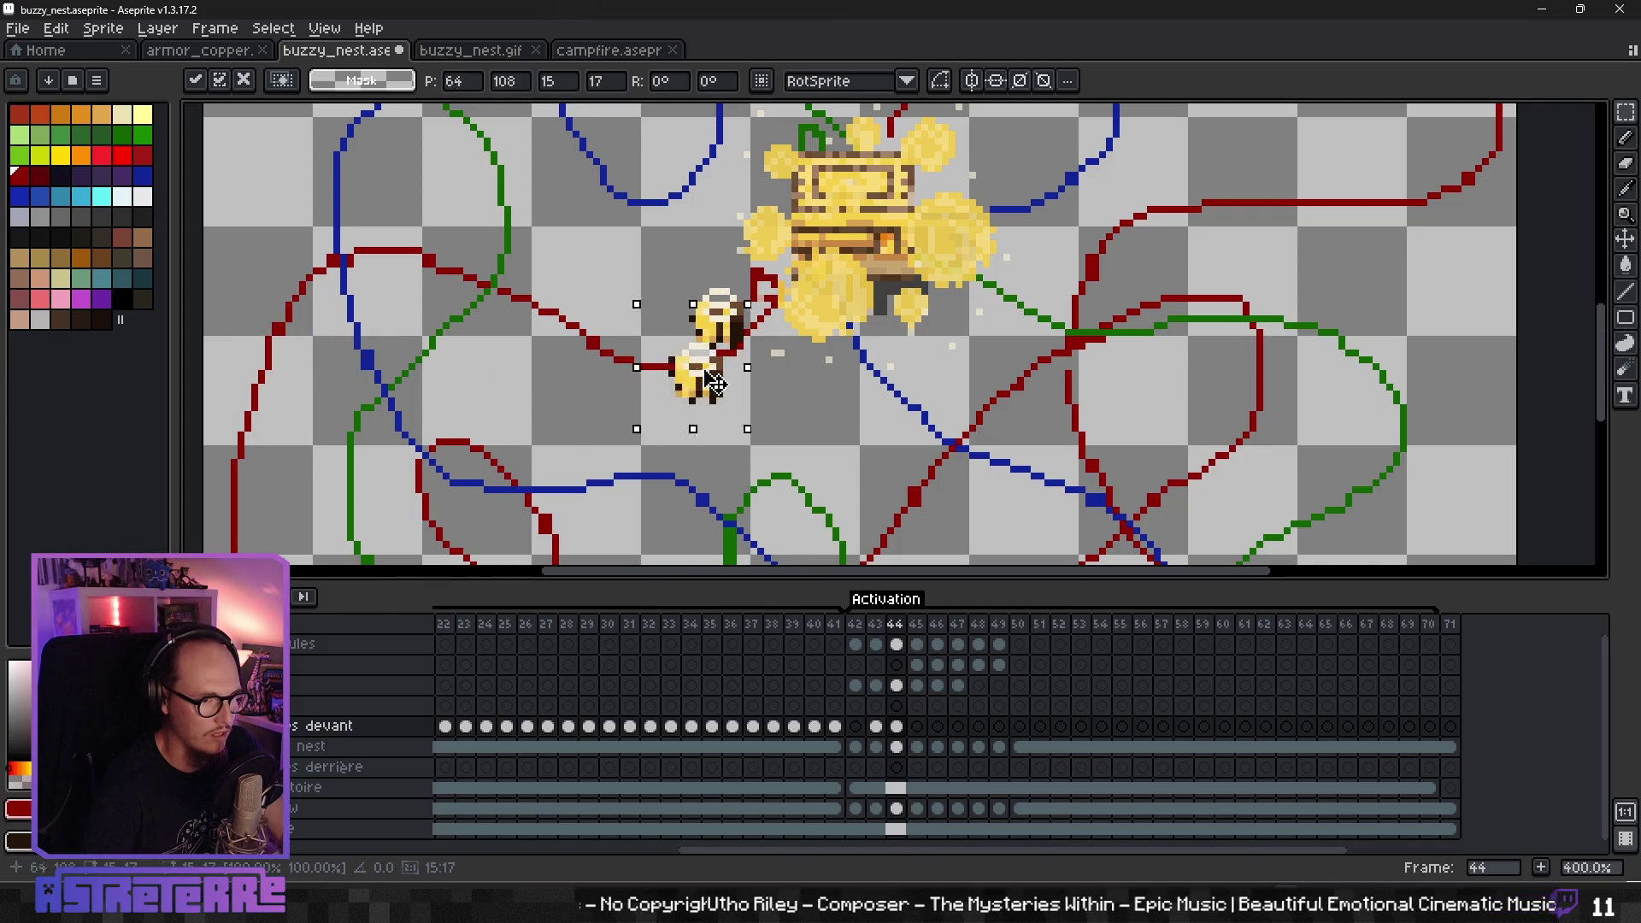
key("ctrl+v")
left_click_drag(282, 351, 752, 346)
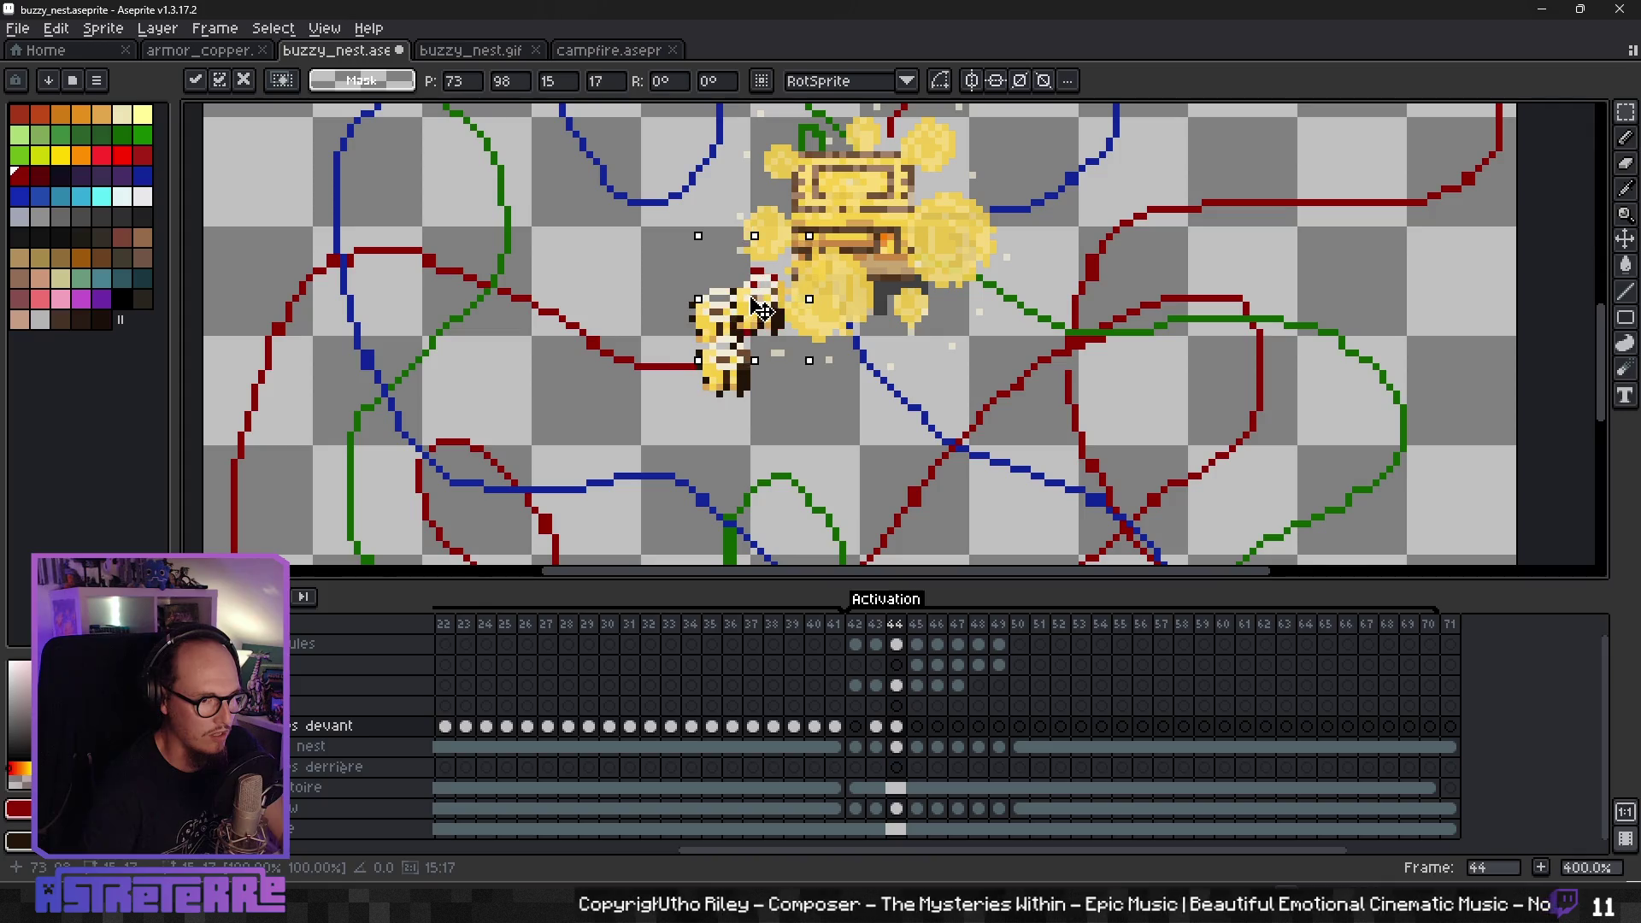
key("ctrl+v")
mouse_move(282, 351)
left_mouse_down()
mouse_move(777, 375)
mouse_move(808, 357)
left_mouse_up()
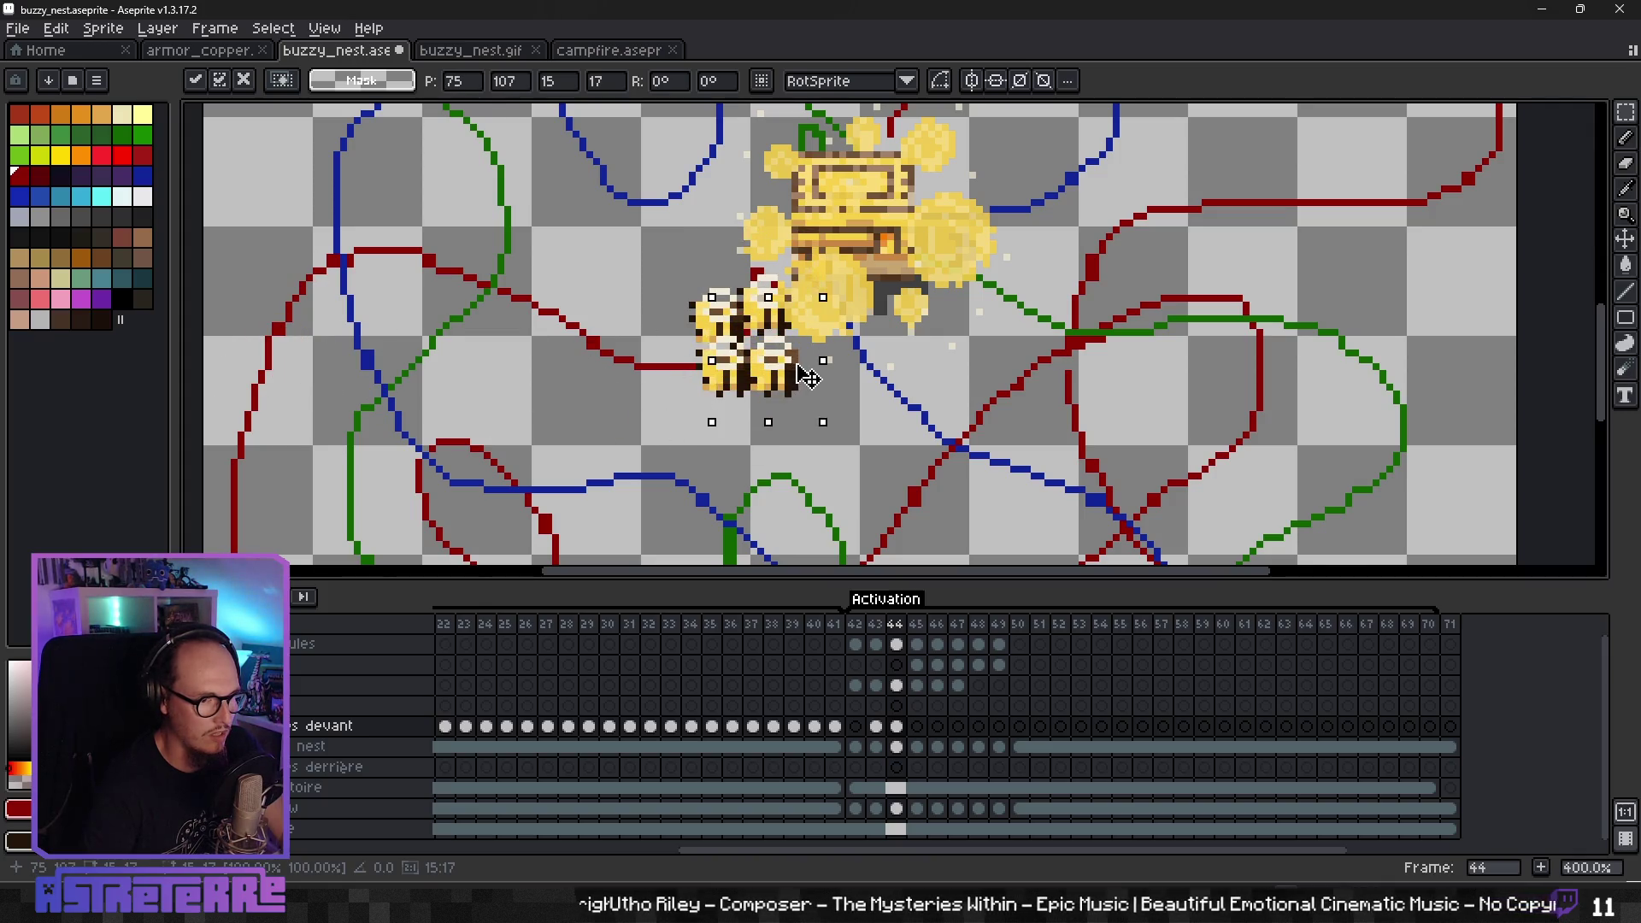
key("Return")
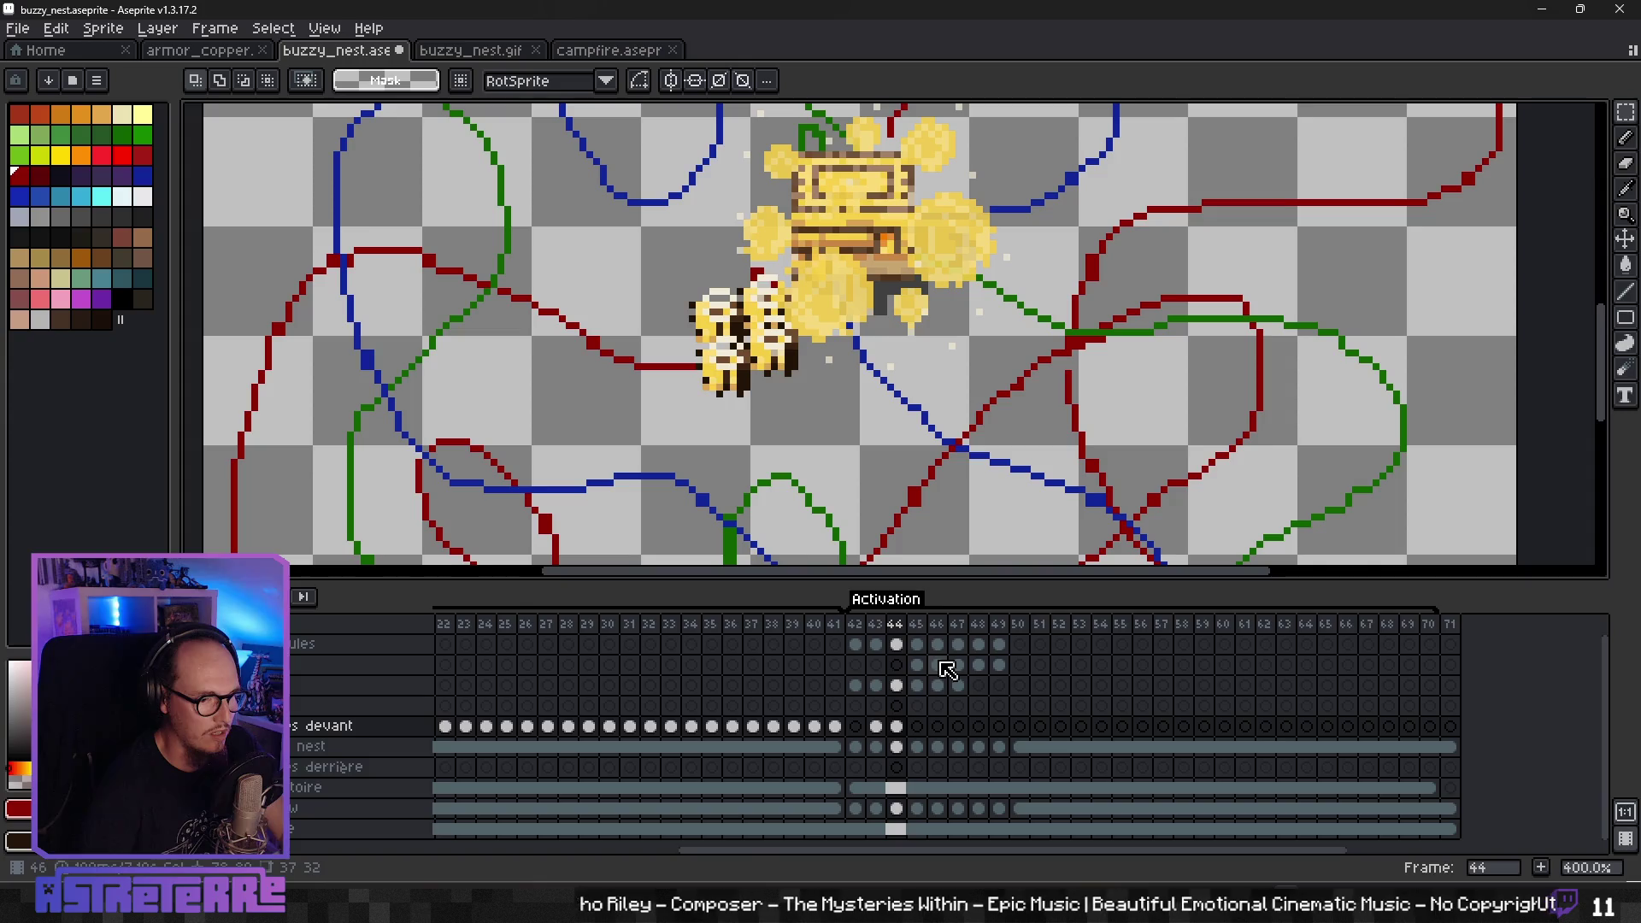
- Spread four bees out along the red trajectory on frame 45
key("Right")
key("ctrl+v")
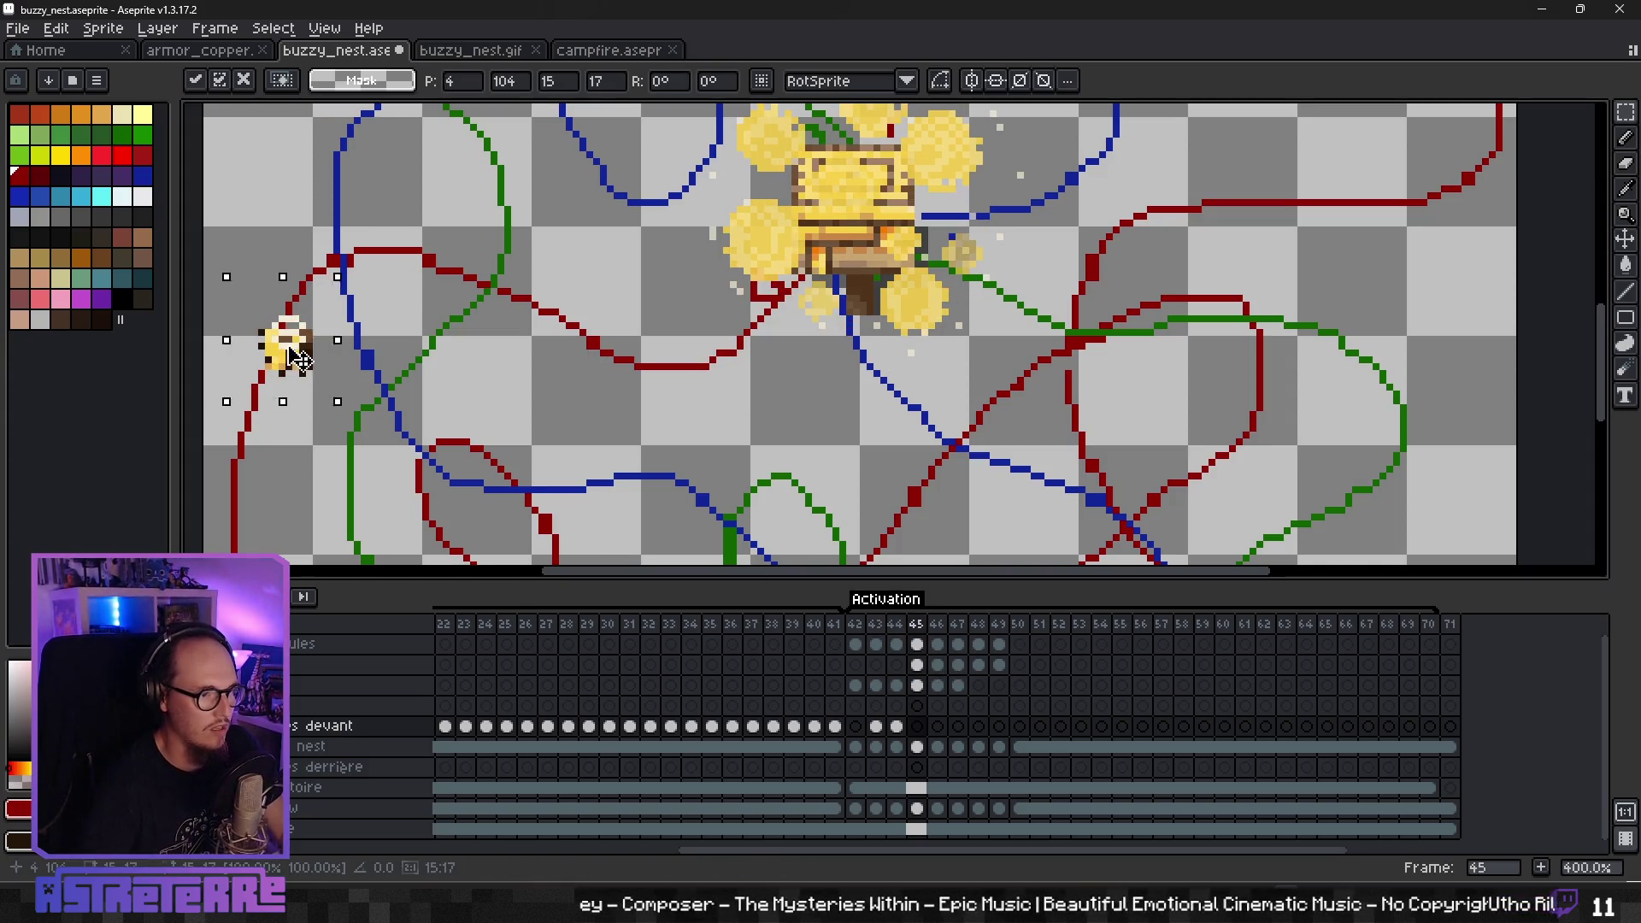
left_click_drag(282, 350, 649, 364)
key("Return")
key("ctrl+v")
left_click_drag(282, 350, 688, 333)
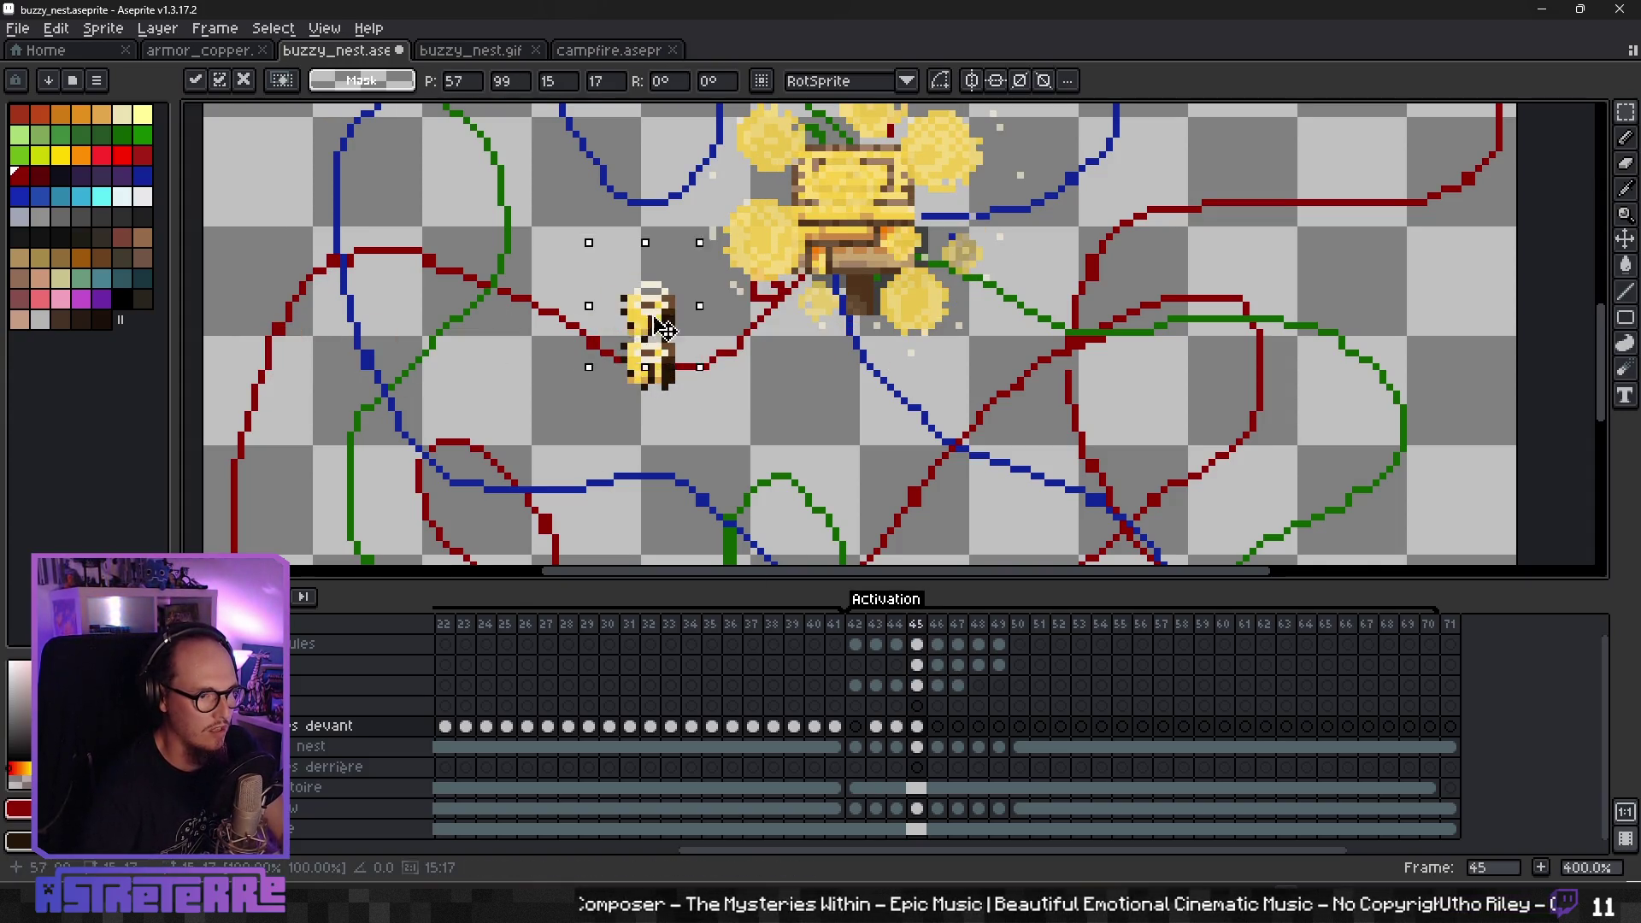
key("Return")
key("ctrl+v")
left_click_drag(332, 358, 765, 423)
key("Return")
key("ctrl+v")
mouse_move(305, 347)
left_mouse_down()
mouse_move(654, 347)
mouse_move(627, 332)
left_mouse_up()
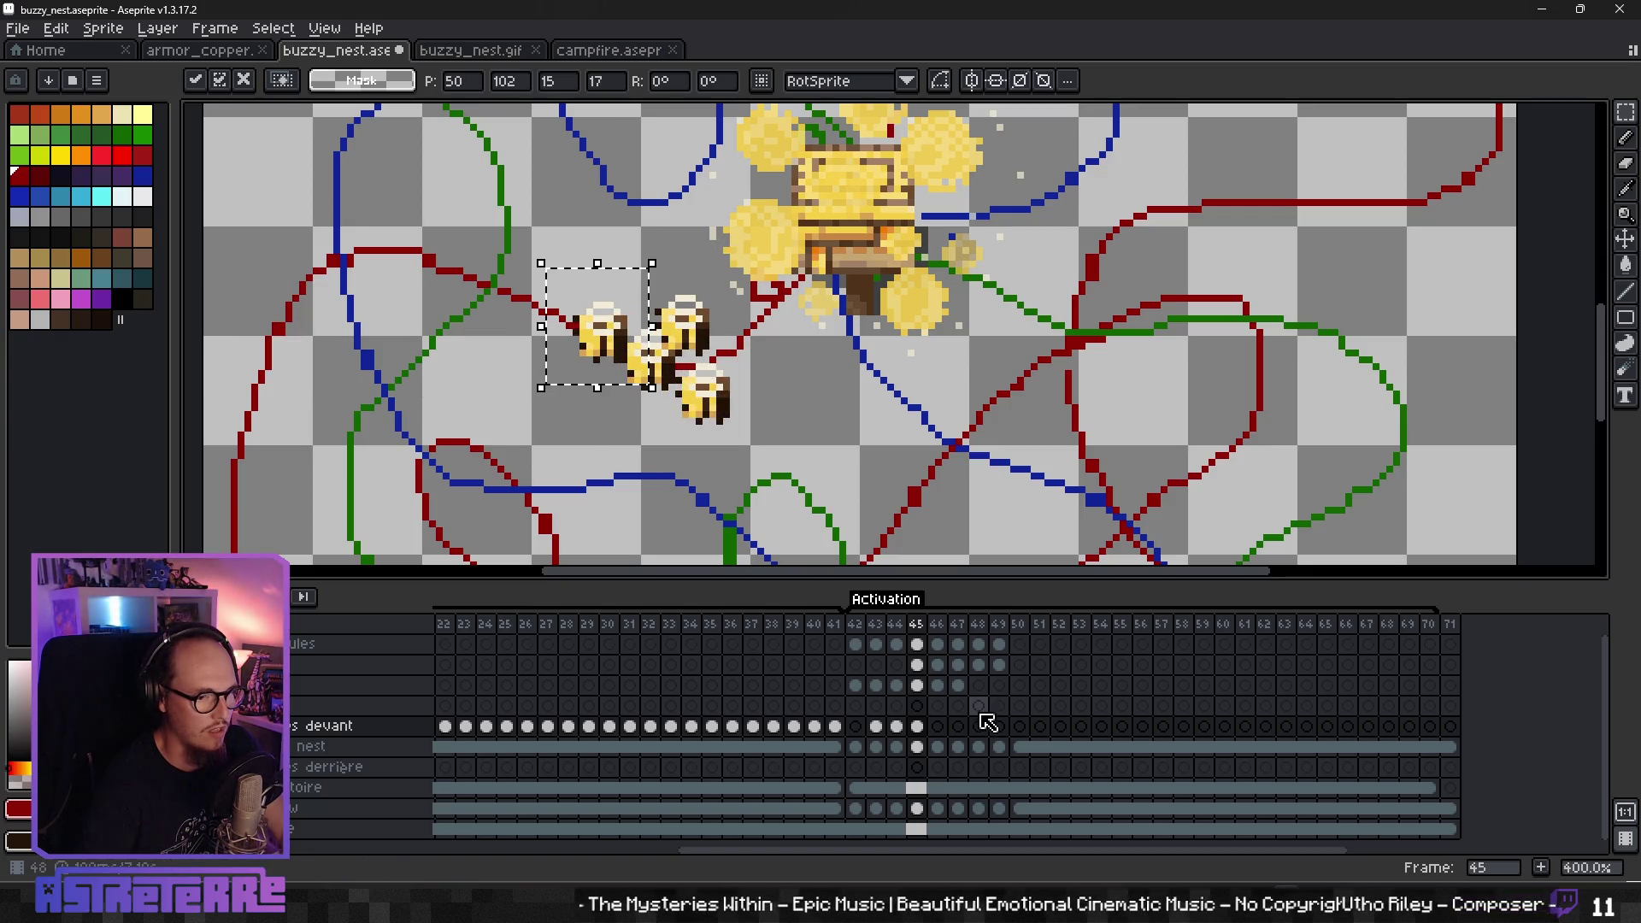
- Place three bees further along the red trajectory on frame 46
left_click(945, 737)
key("ctrl+v")
left_click_drag(282, 350, 600, 346)
key("Return")
key("ctrl+v")
left_click_drag(276, 368, 502, 301)
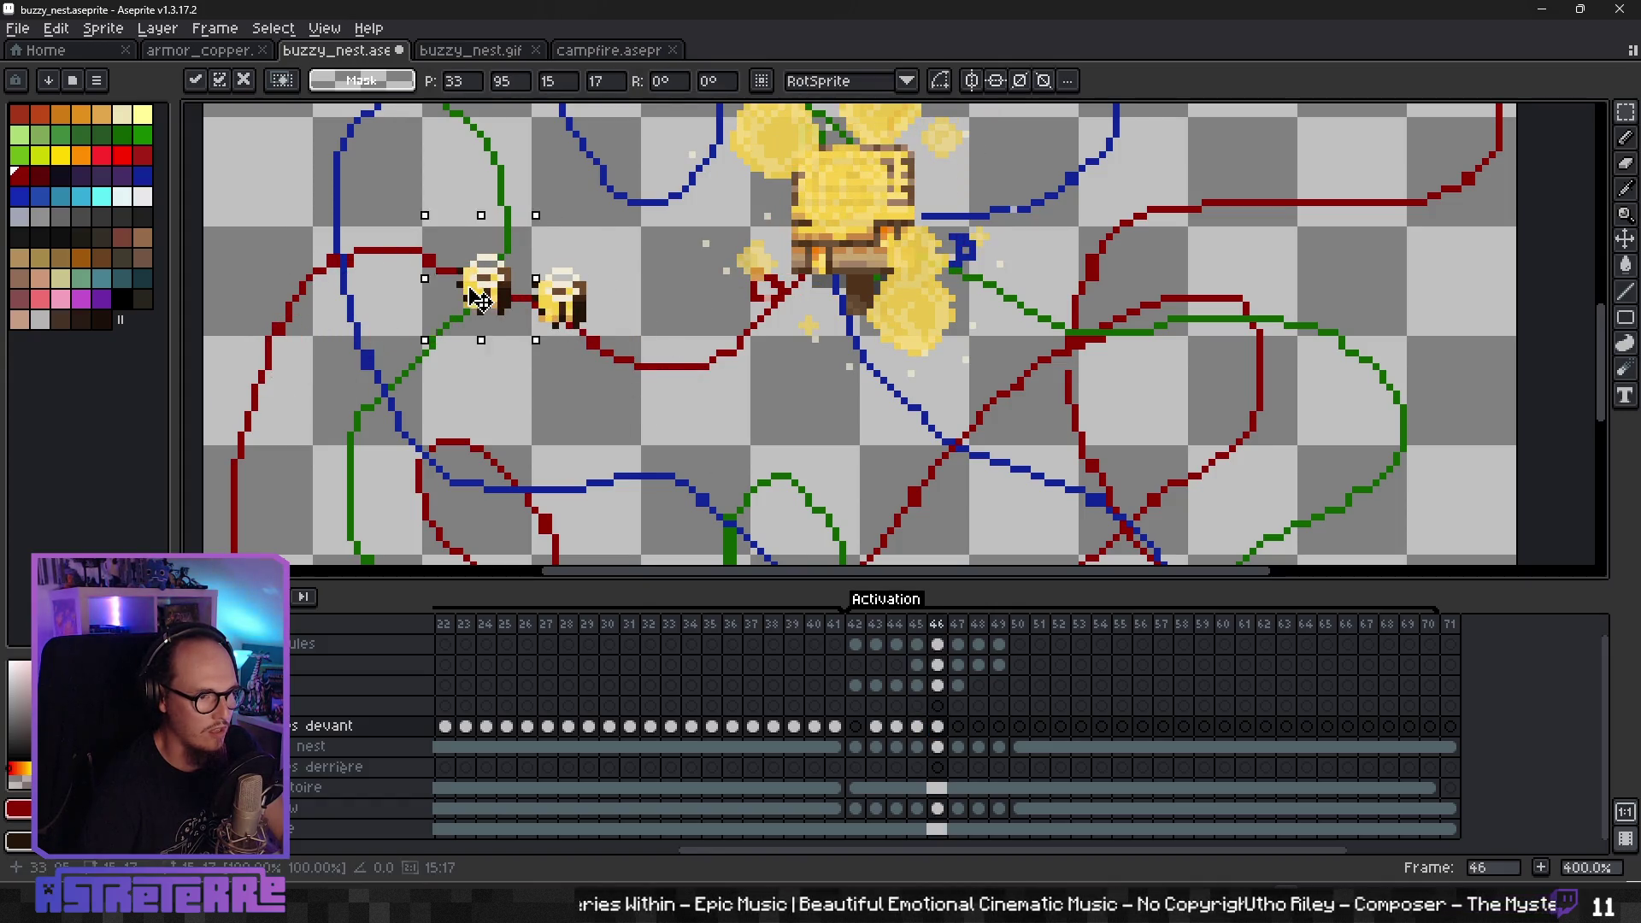
key("Return")
key("ctrl+v")
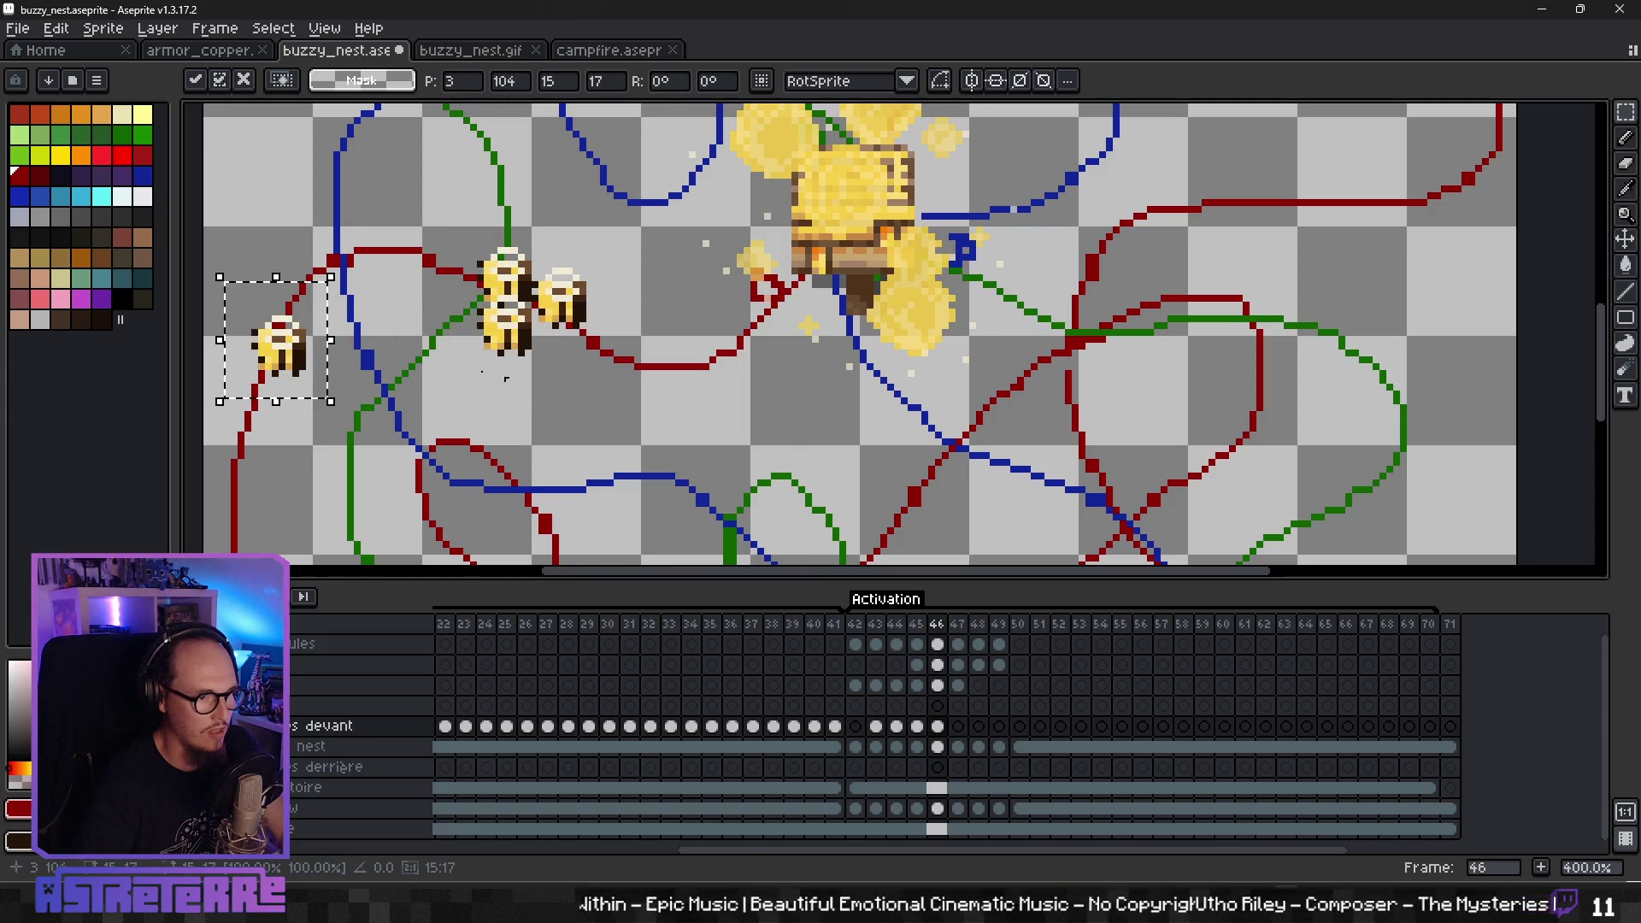
left_click_drag(275, 367, 571, 334)
key("Return")
key("ctrl+v")
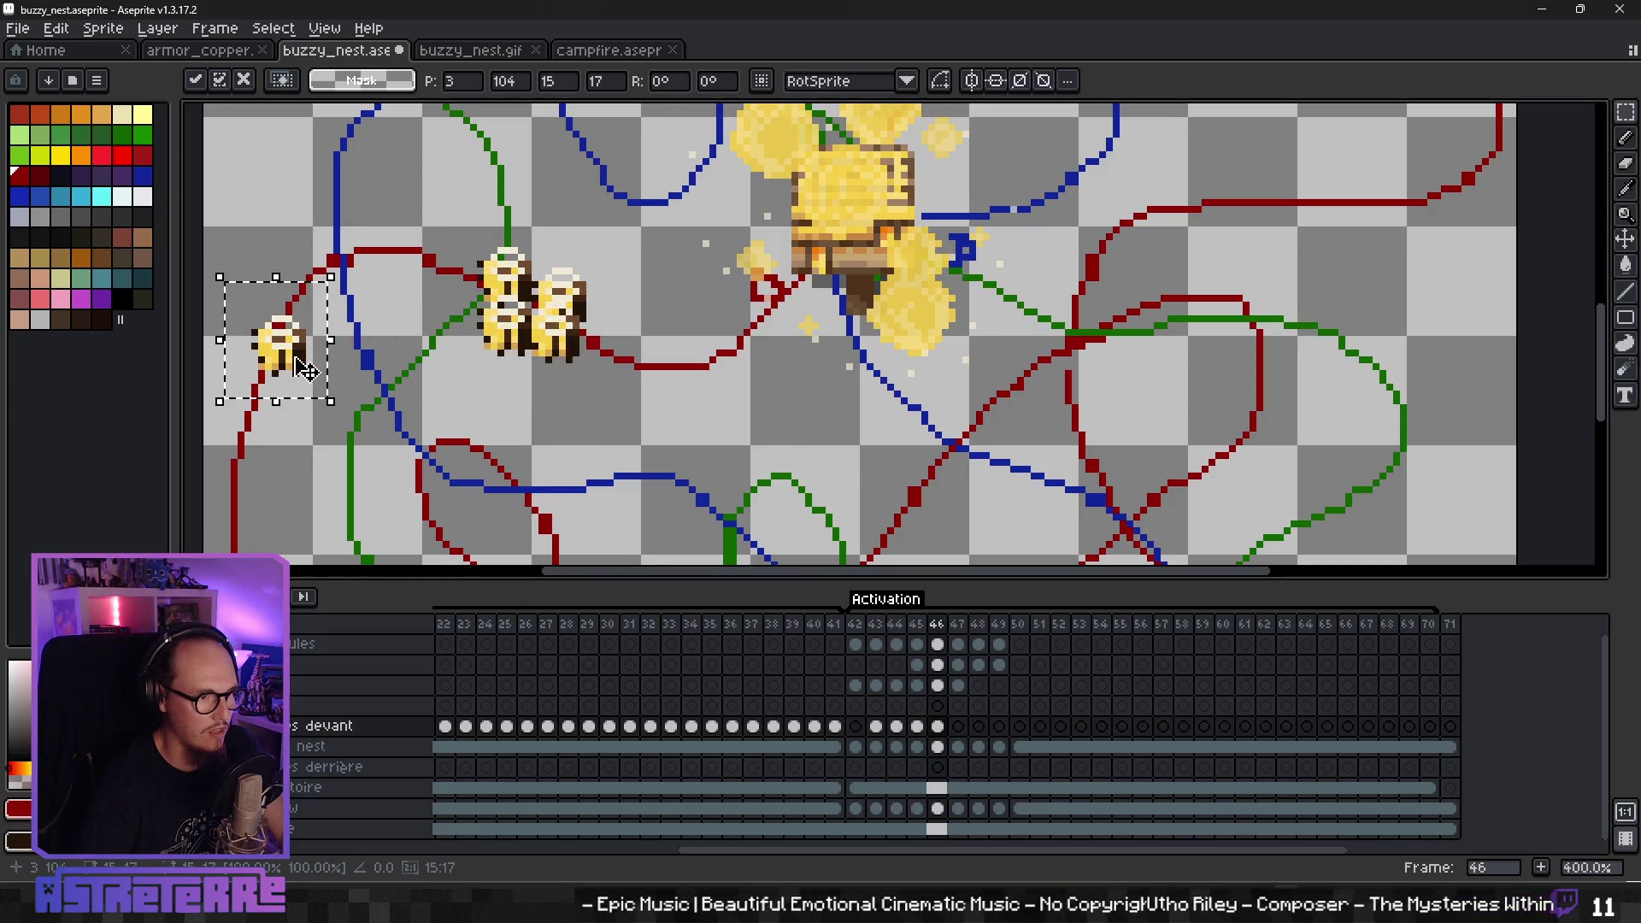
key("Escape")
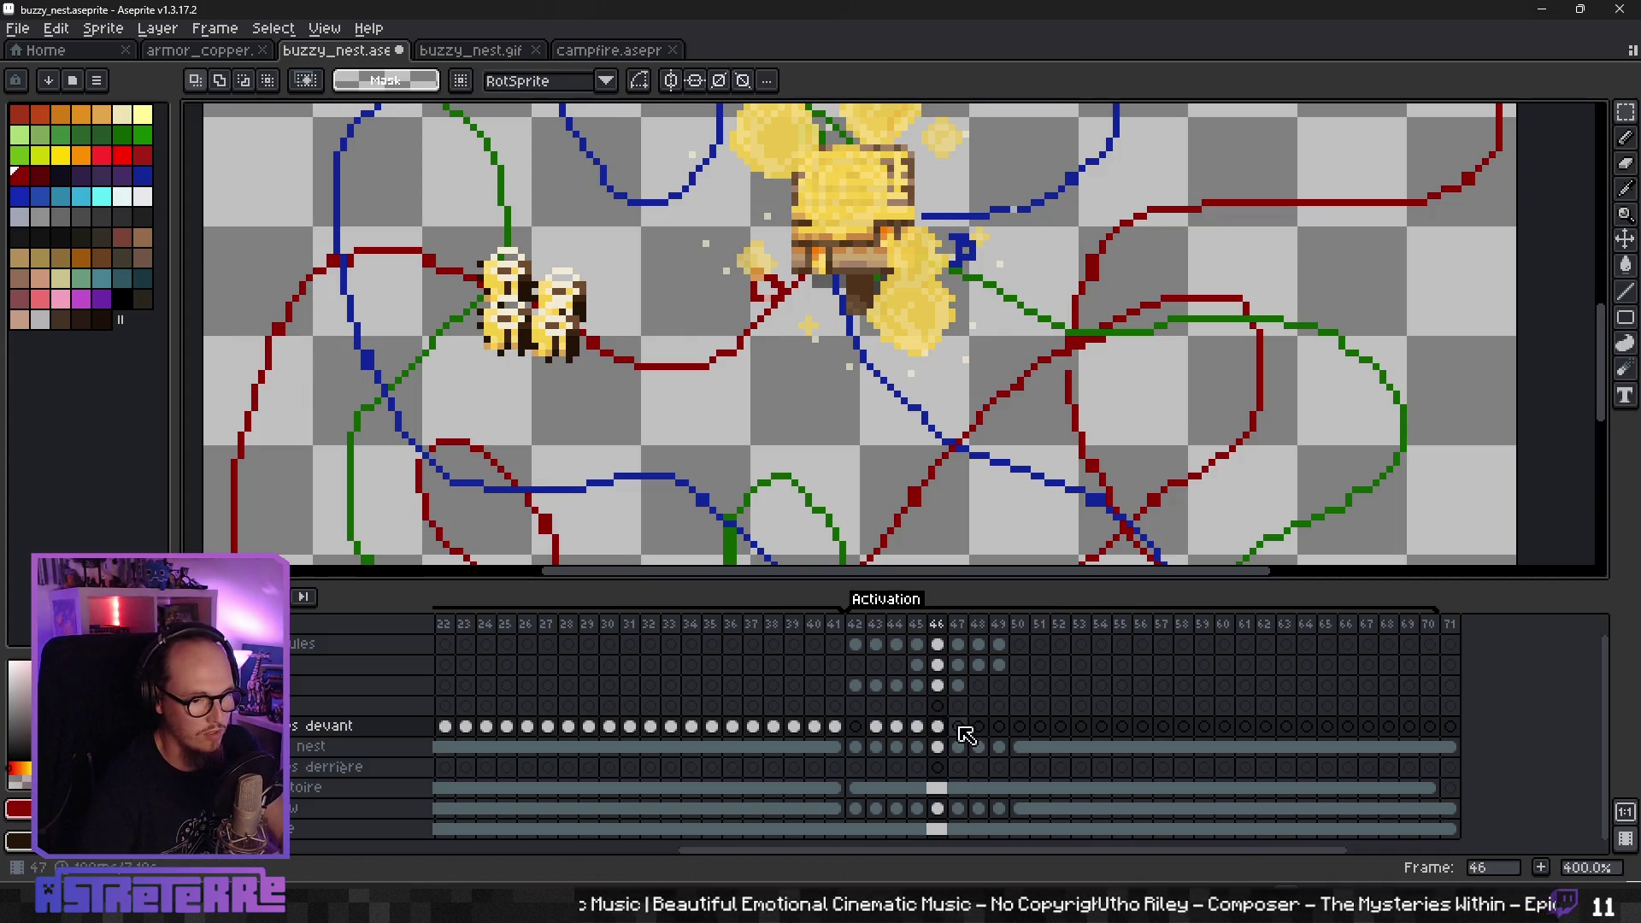
- Cluster four bees further left along the red trajectory on frame 47
left_click(961, 729)
key("ctrl+v")
left_click_drag(282, 366, 376, 268)
key("Return")
key("ctrl+v")
left_click_drag(281, 364, 389, 306)
key("Return")
key("ctrl+v")
left_click_drag(282, 367, 338, 291)
key("Return")
key("ctrl+v")
left_click_drag(282, 381, 446, 285)
key("Return")
scroll(478, 410, "down", 2)
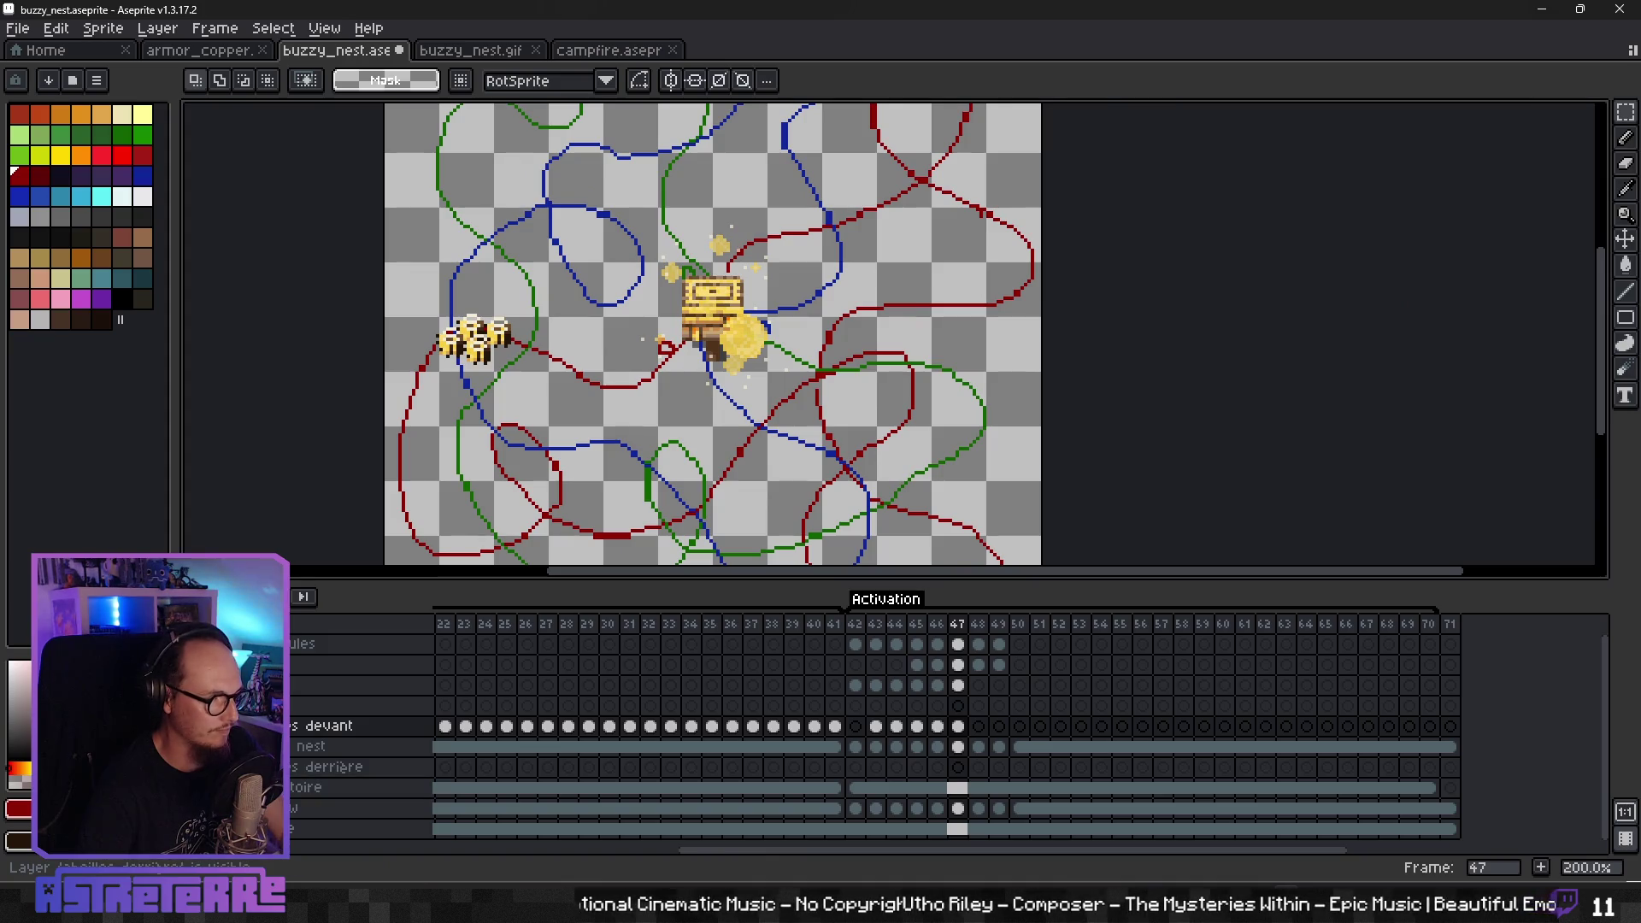
- Hide the trajectory lines, play the animation from frame 42, and stop on frame 47
left_click(47, 788)
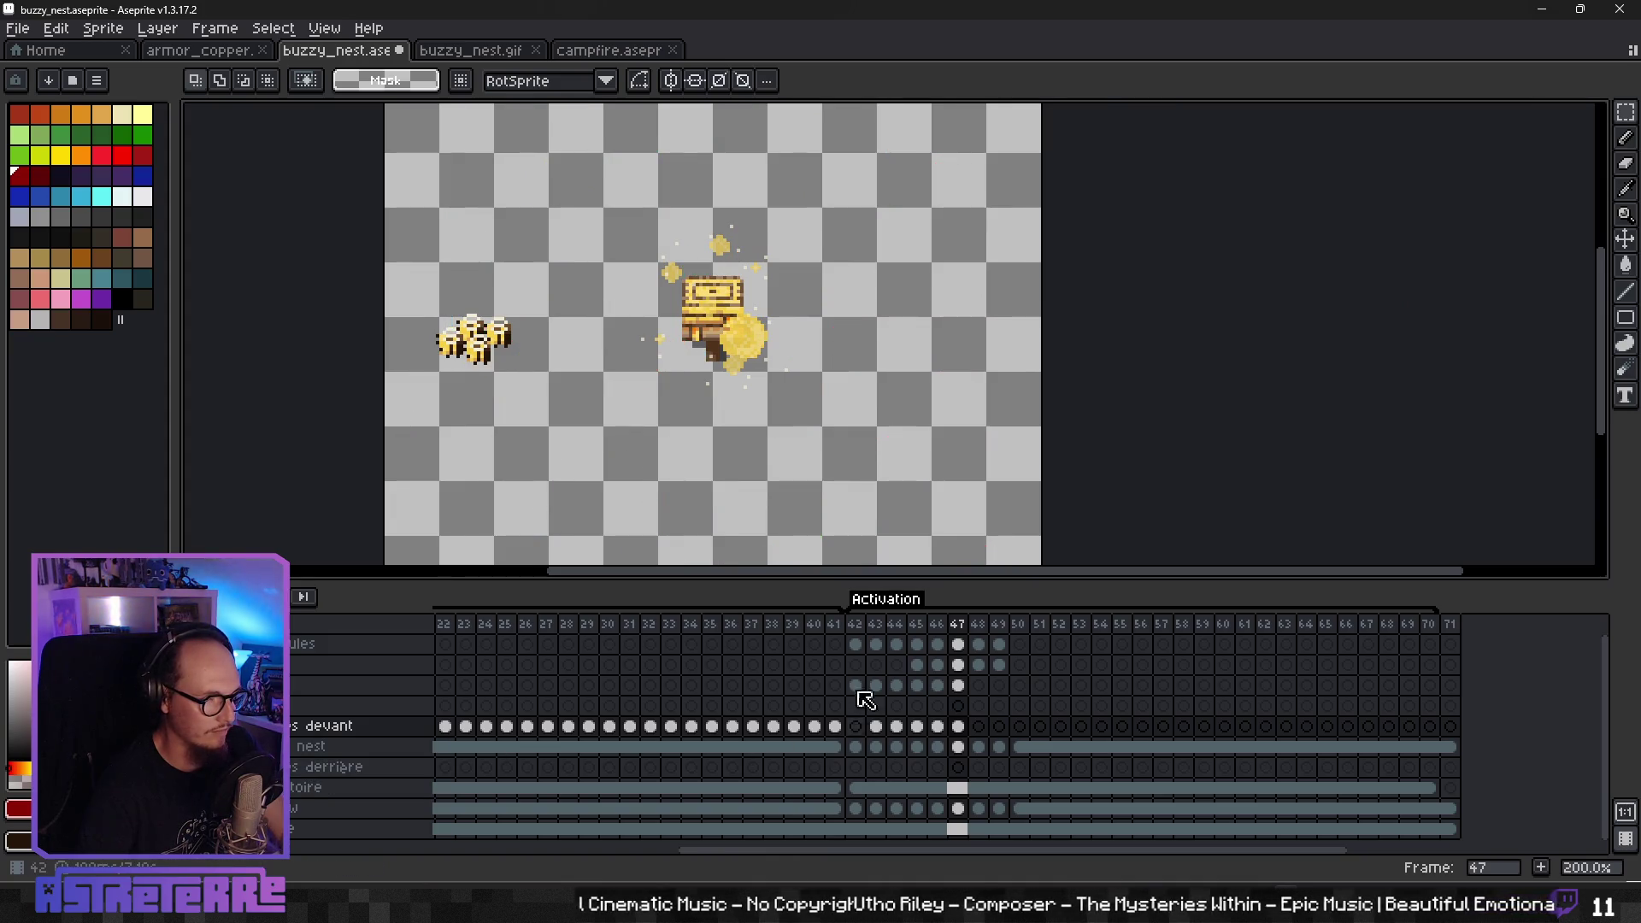
left_click(855, 624)
key("Return")
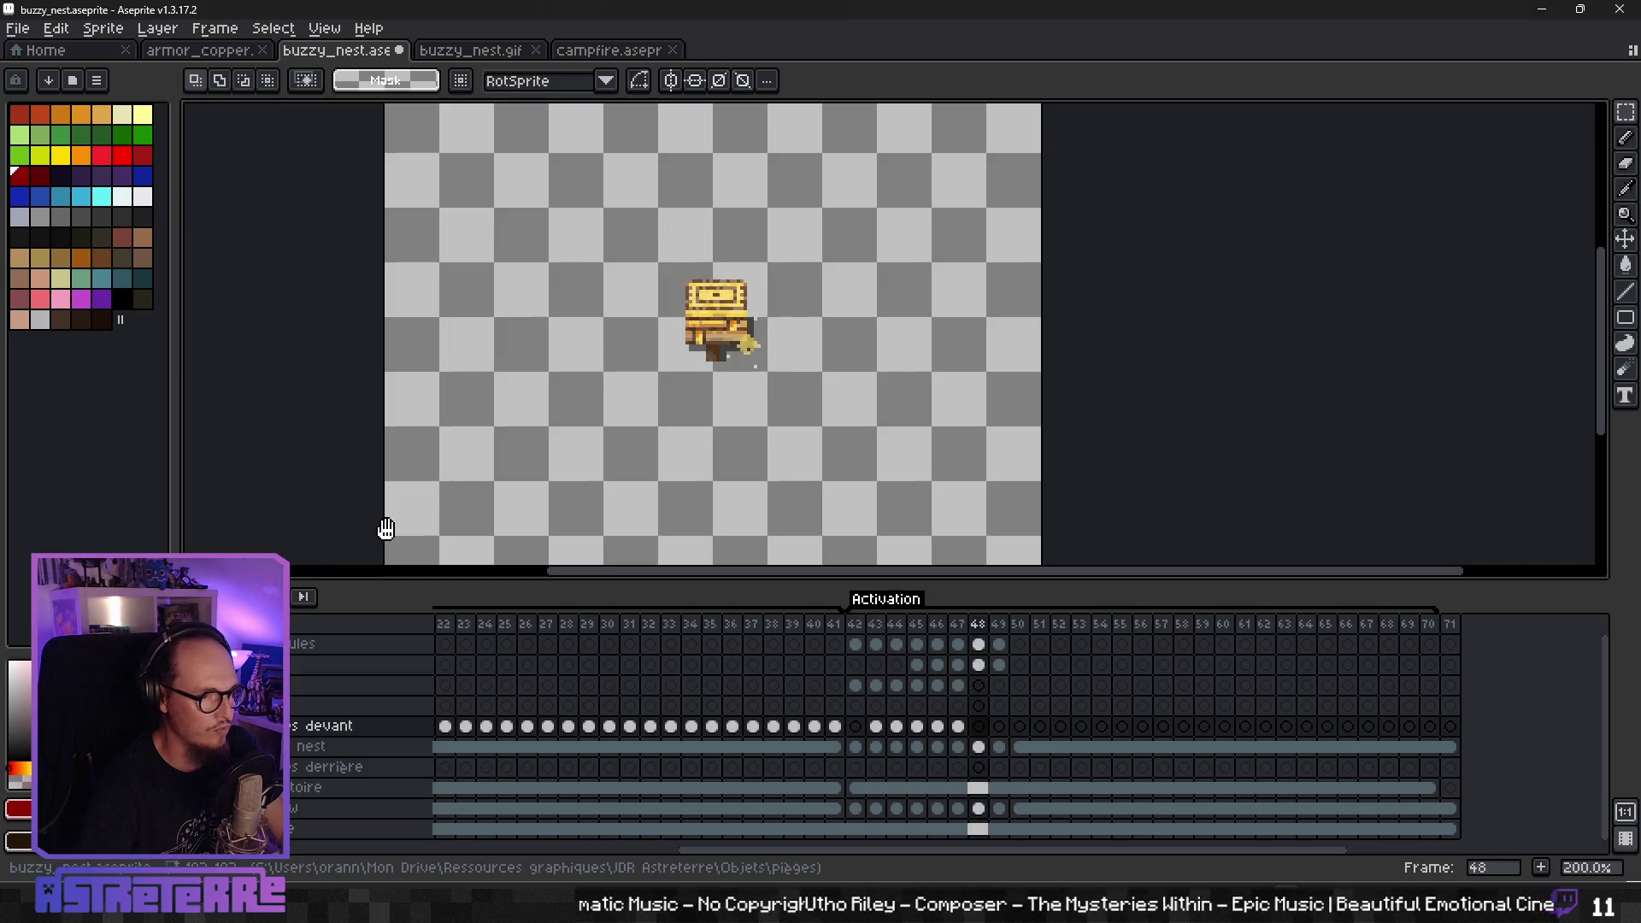
left_click(855, 726)
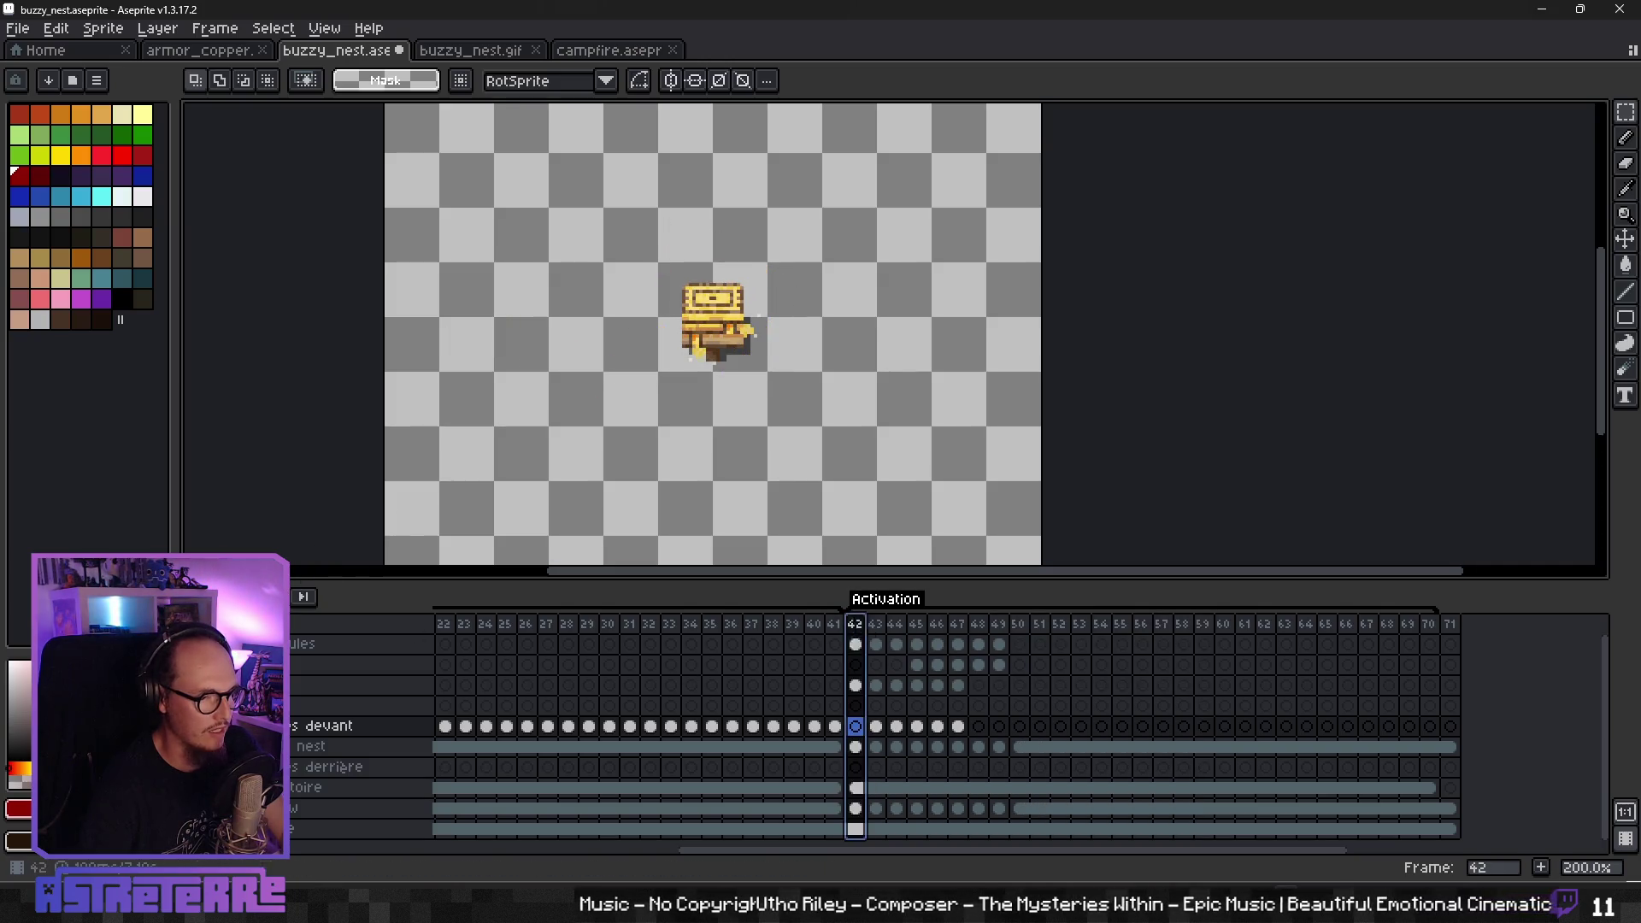
key("Return")
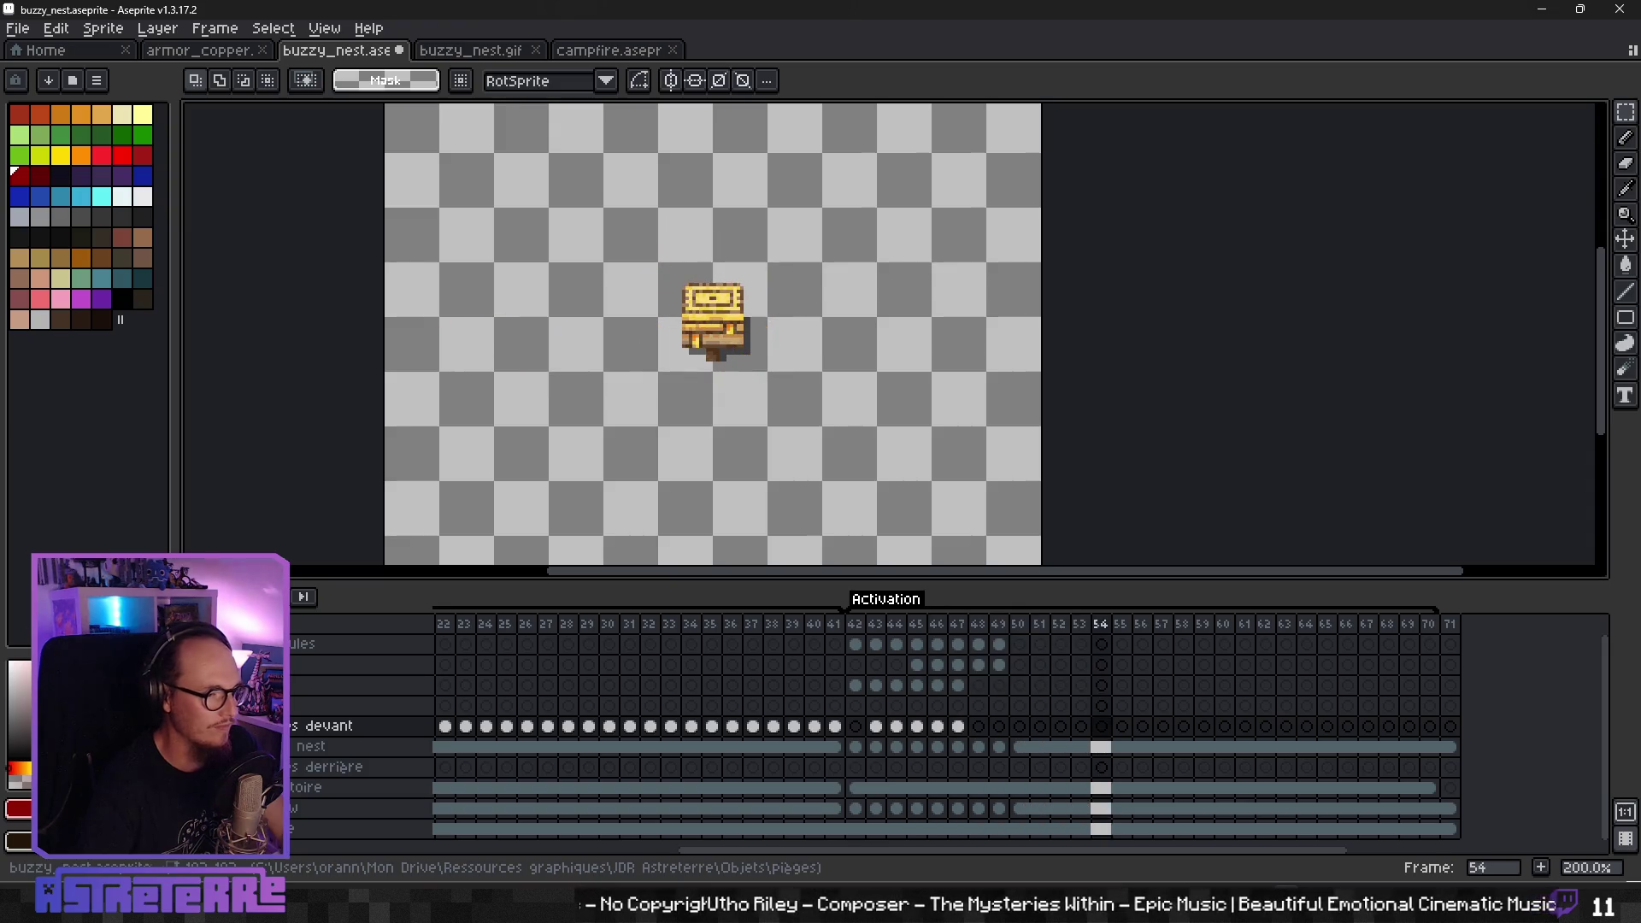
key("Return")
key("Return")
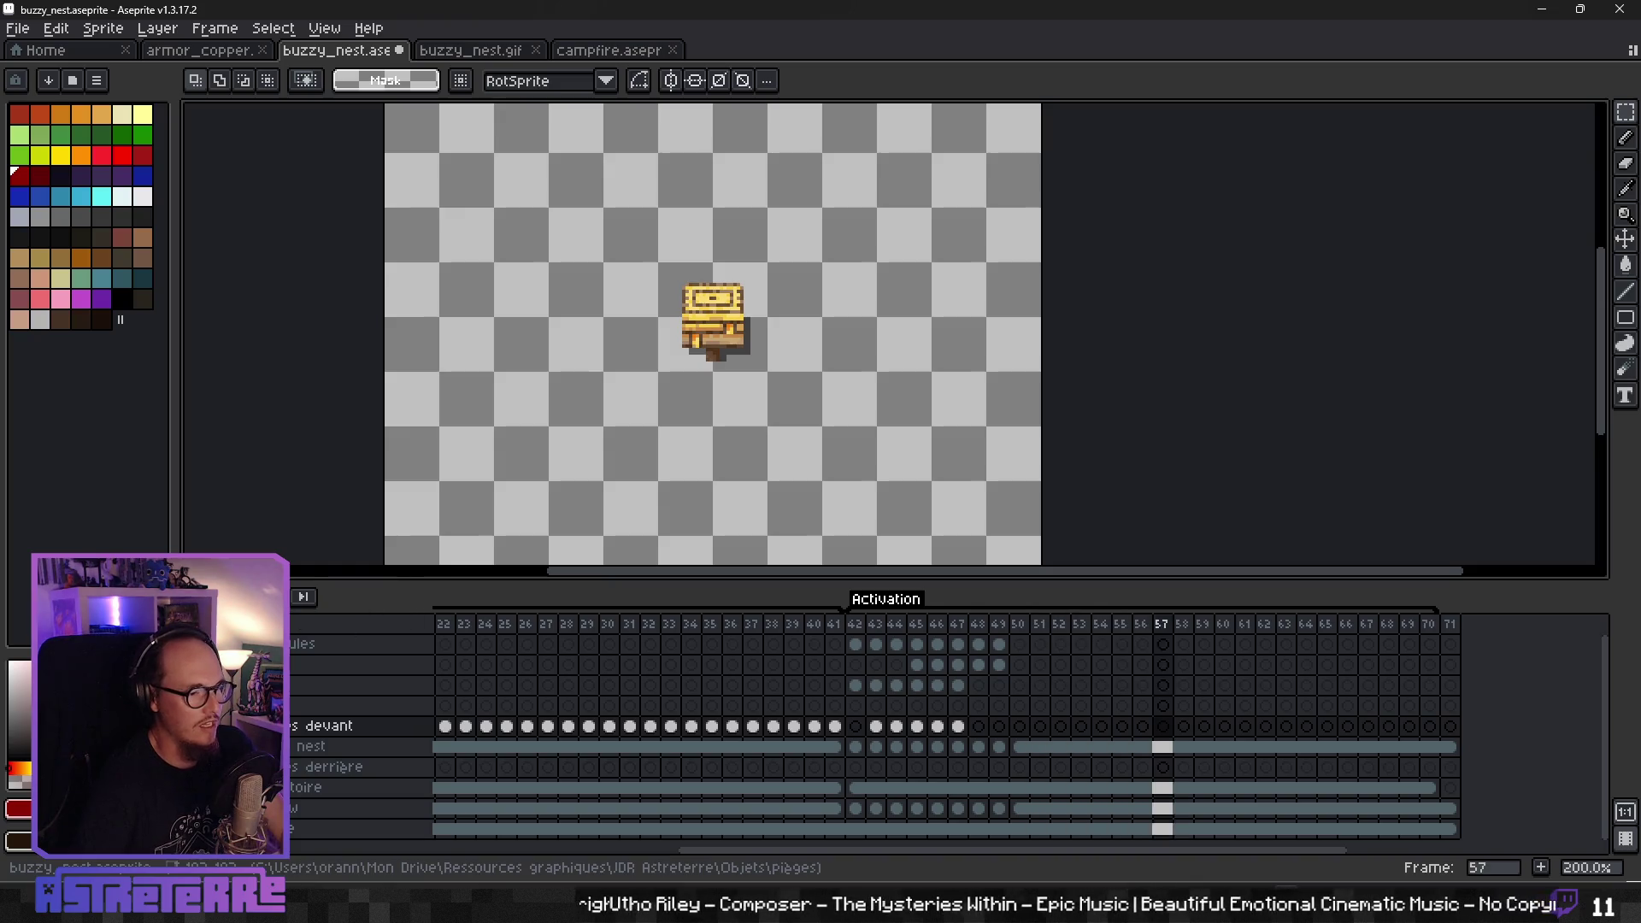
left_click(957, 726)
scroll(550, 378, "left", 5)
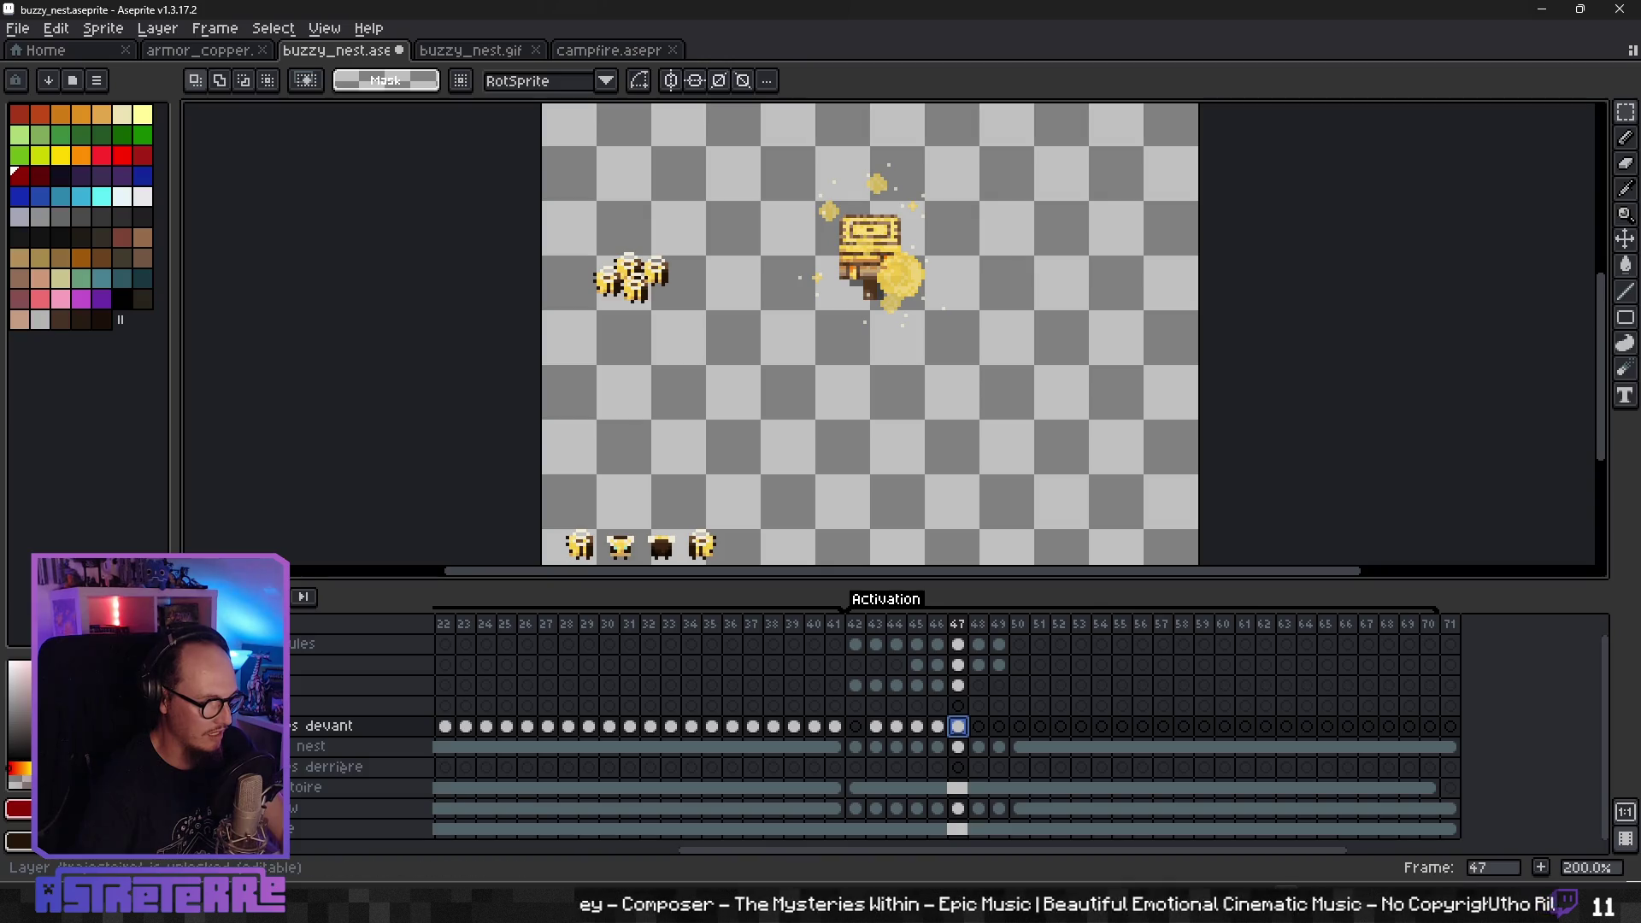
- Reveal the red, green and blue trajectory guides, then select the second bee sprite on the bottom layer
left_click(175, 787)
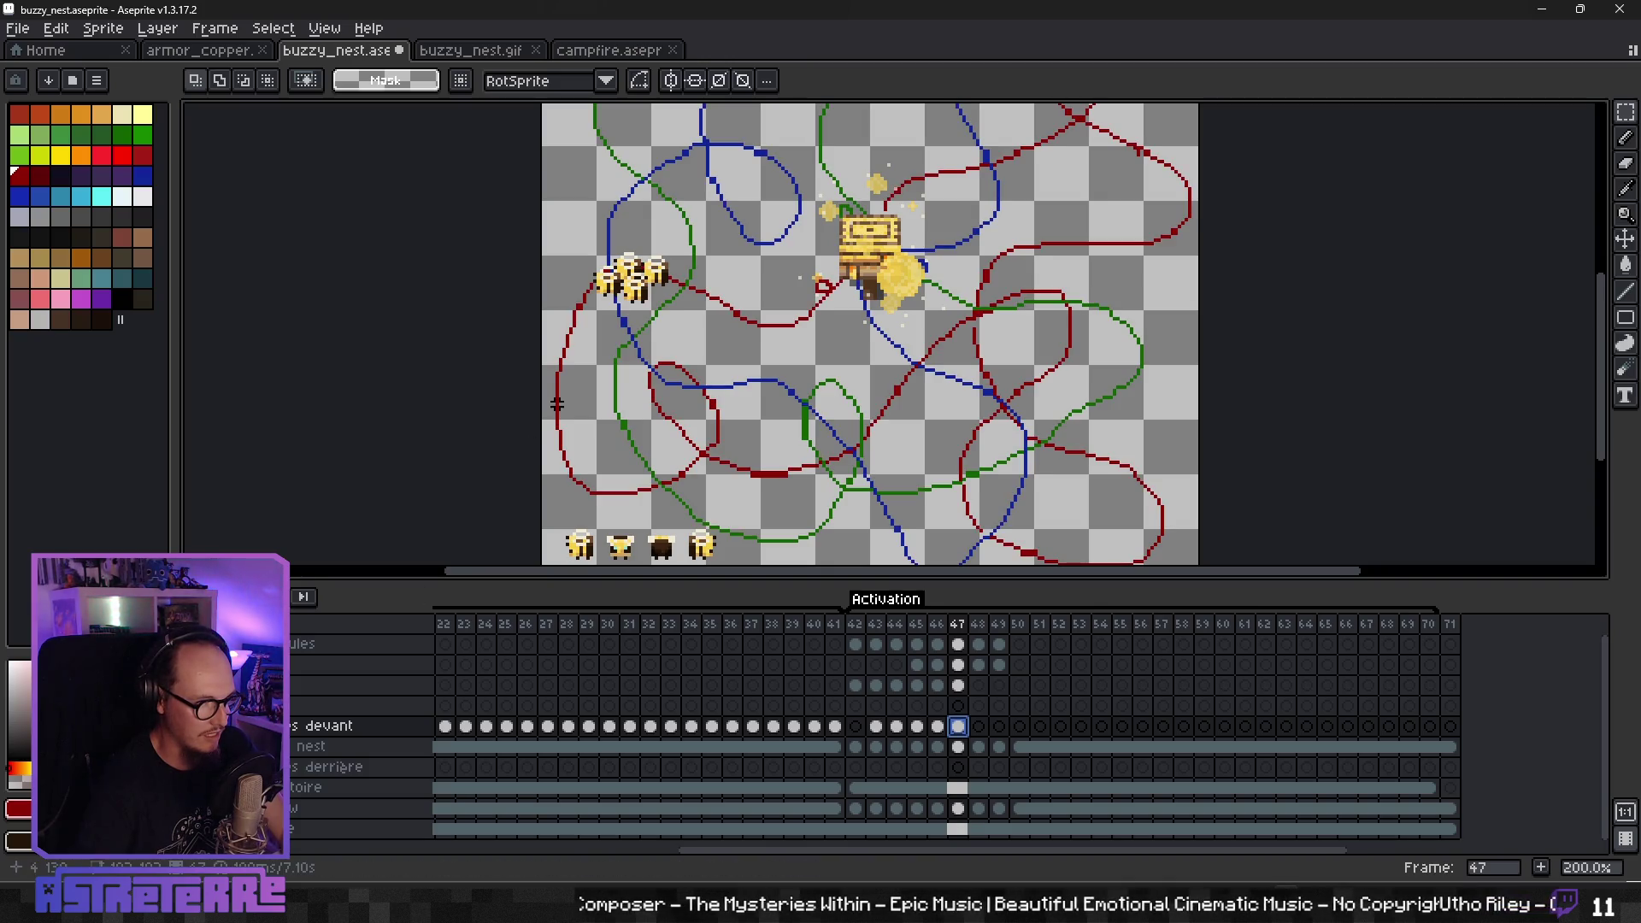
scroll(557, 404, "up", 1)
scroll(769, 464, "down", 2)
scroll(983, 812, "down", 1)
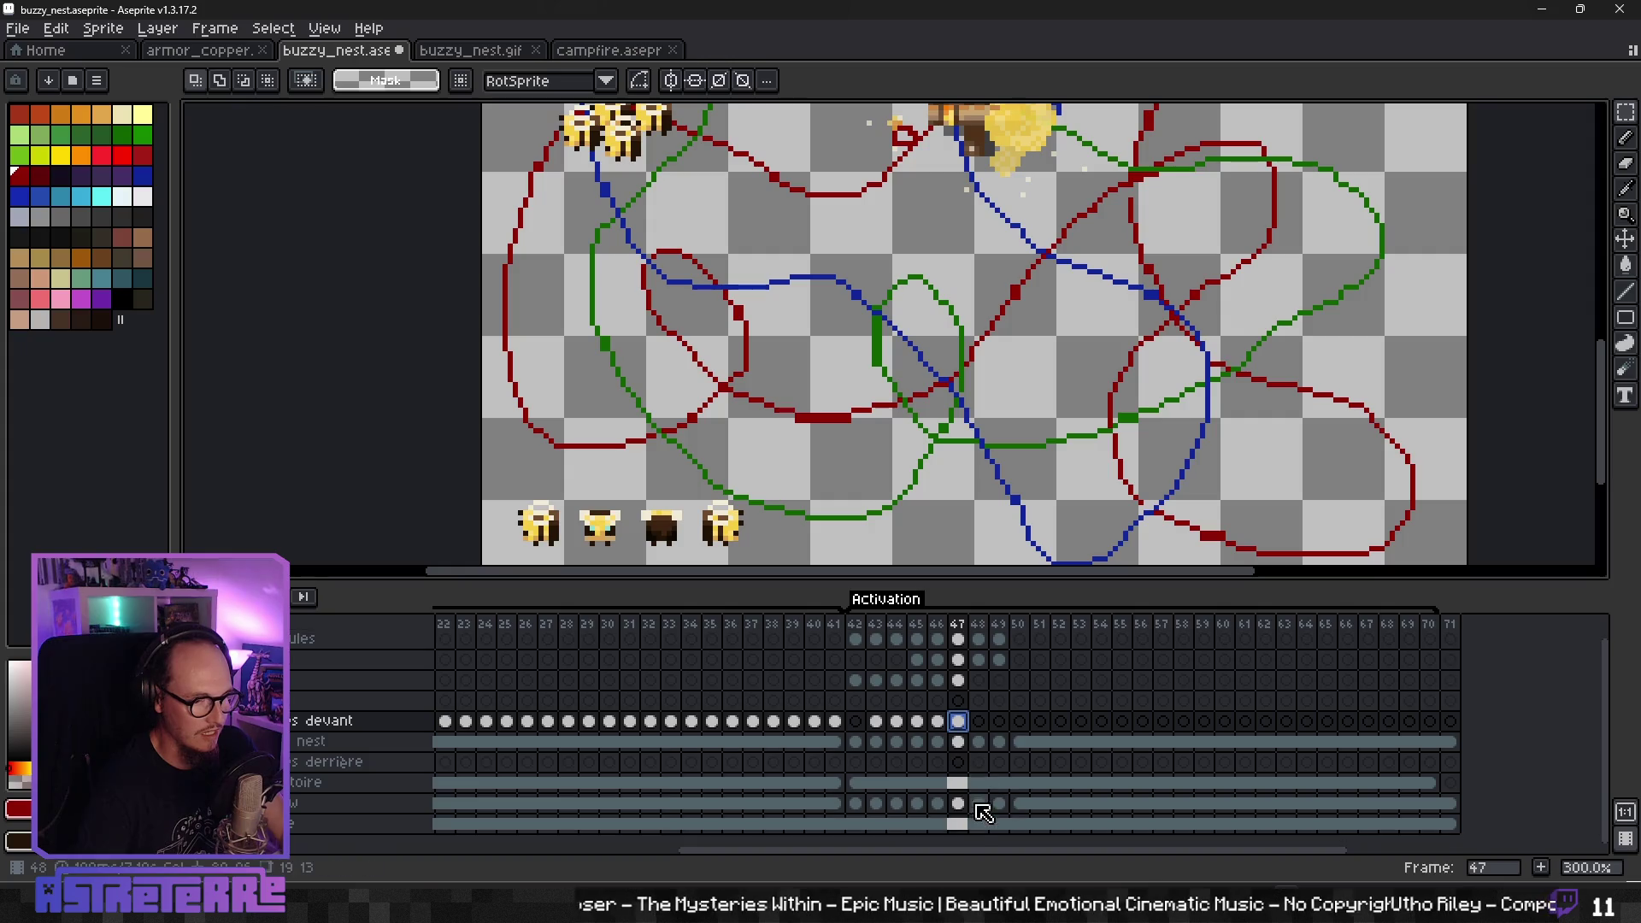
left_click(958, 825)
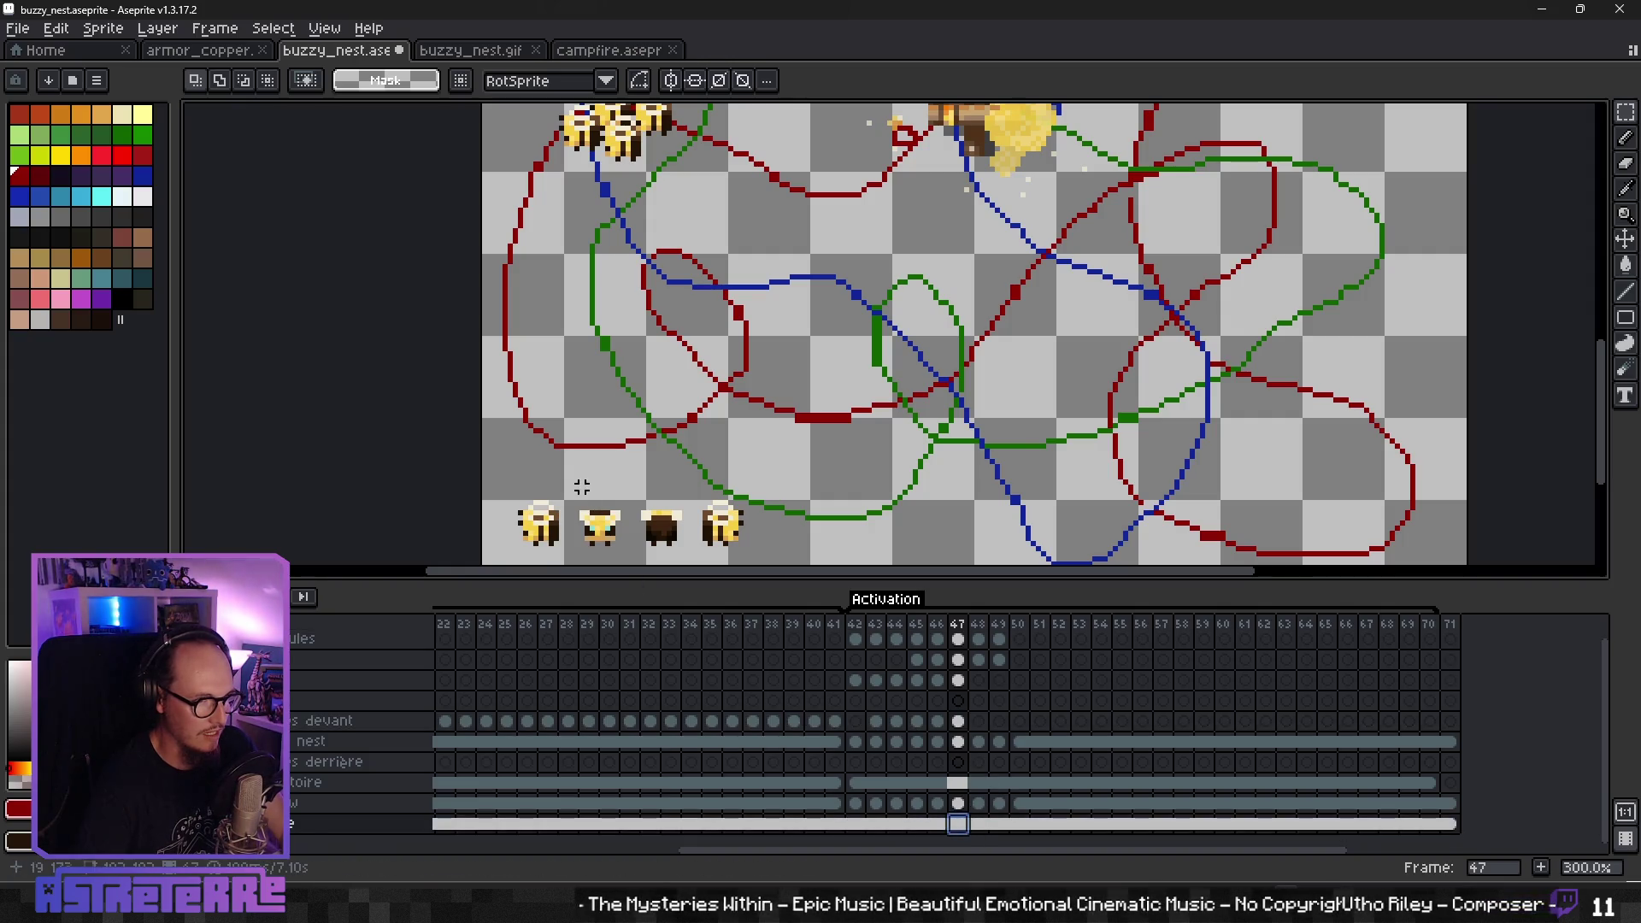
left_click_drag(567, 497, 639, 561)
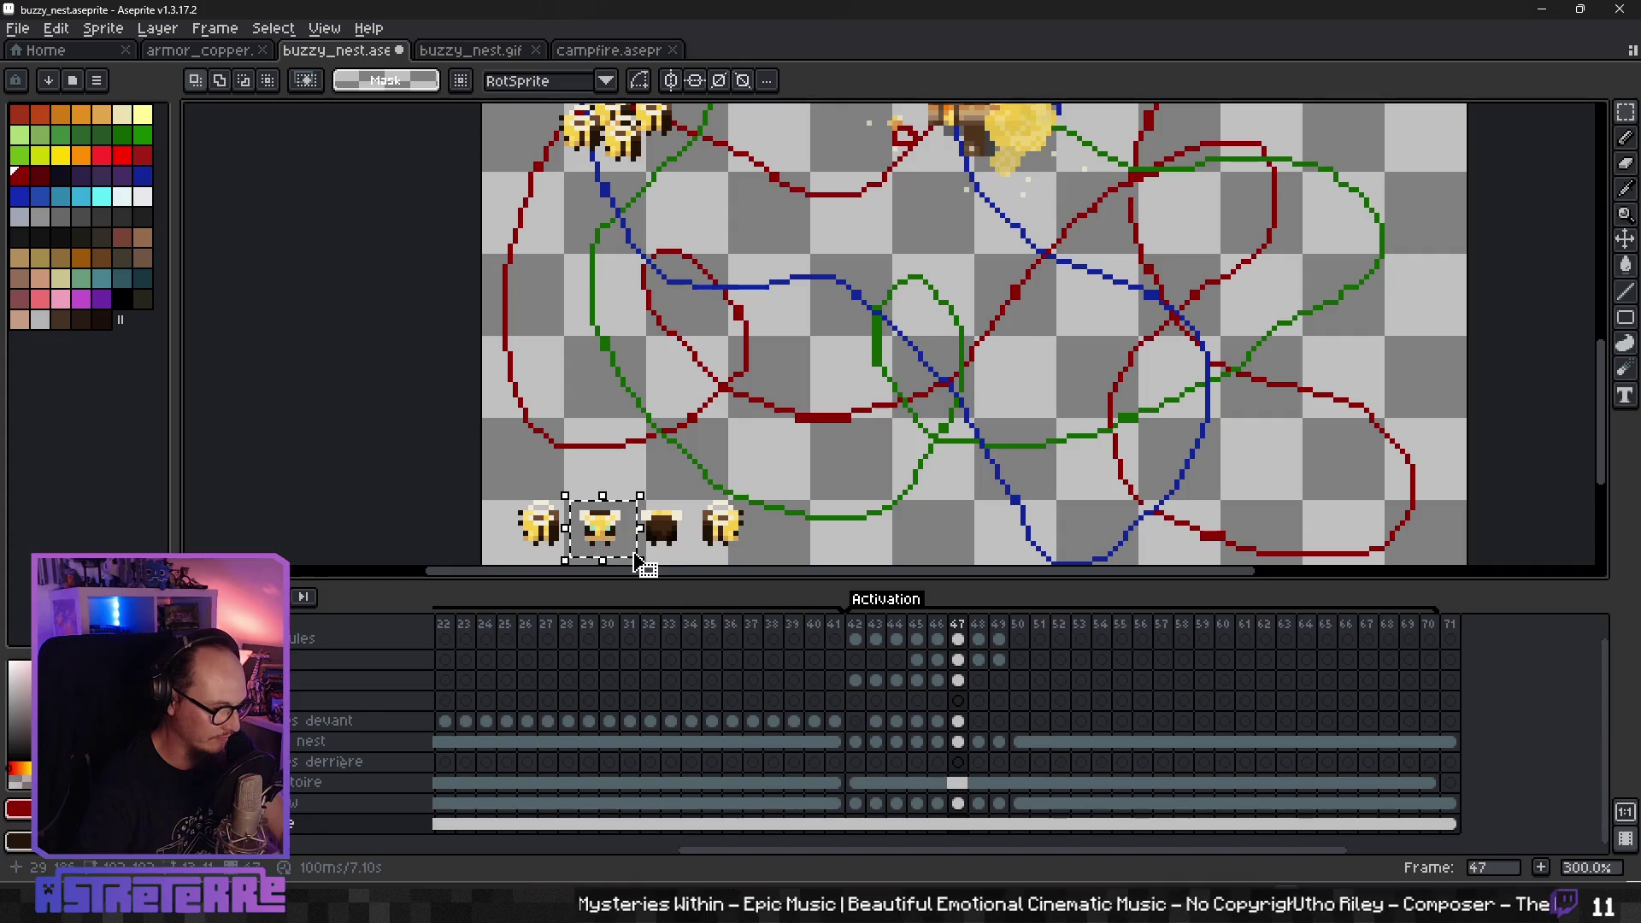
mouse_move(635, 335)
left_mouse_down()
mouse_move(652, 378)
mouse_move(648, 350)
mouse_move(697, 376)
left_mouse_up()
- Paste the bee into frame 48 on the devant layer and move it left along the red path
left_click(979, 624)
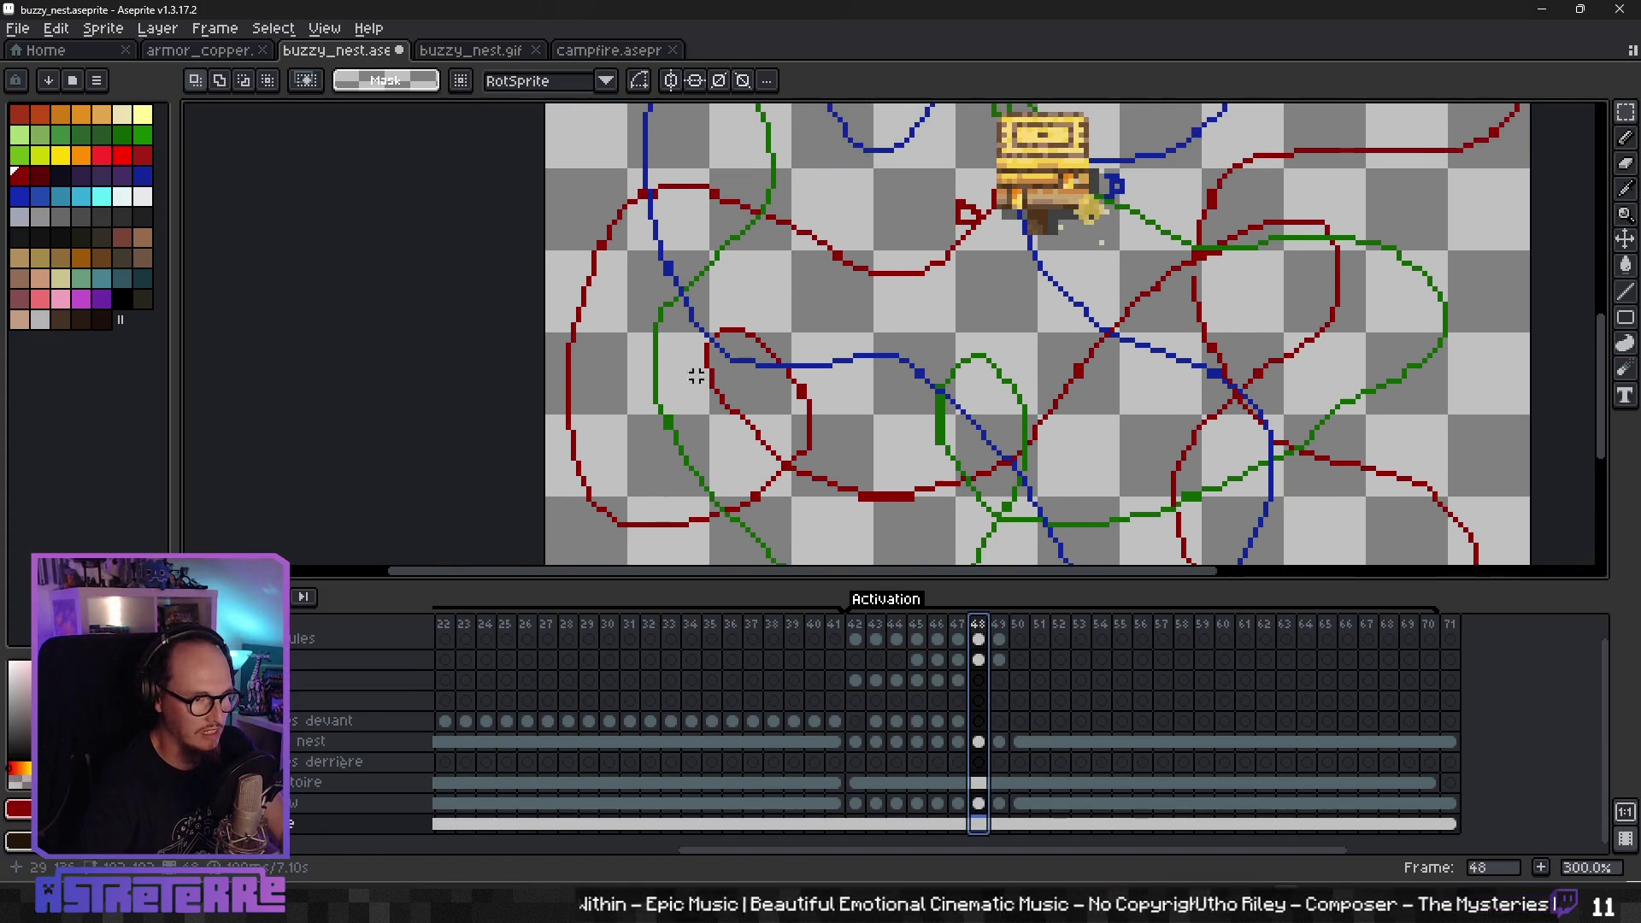
left_click_drag(655, 304, 670, 397)
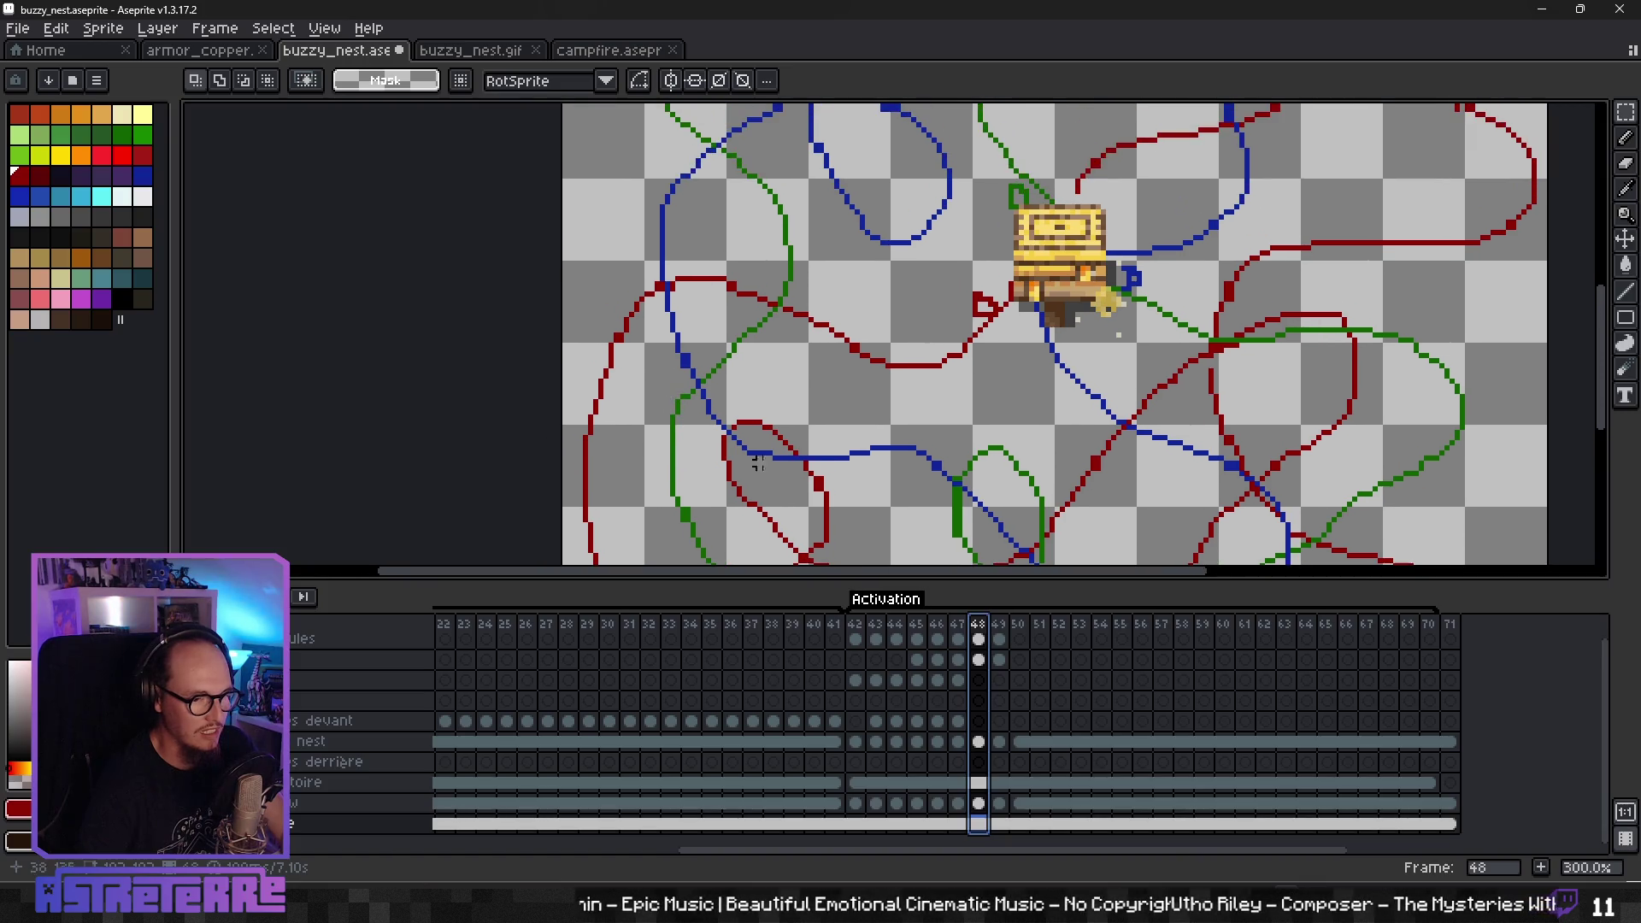
left_click(982, 724)
left_click_drag(826, 380, 816, 386)
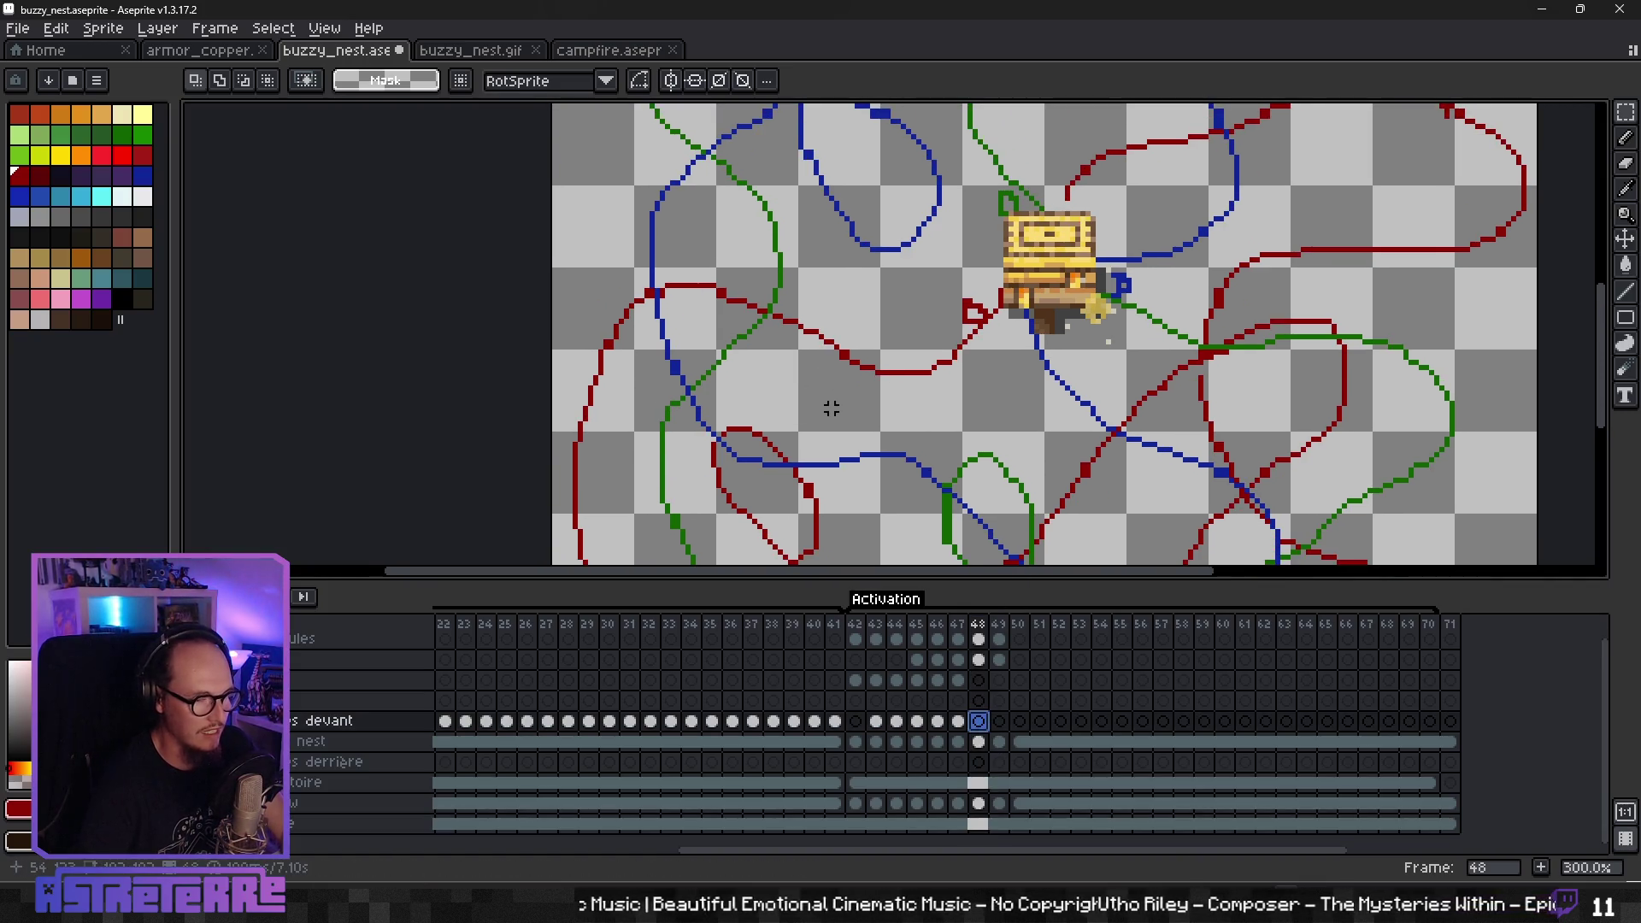
key("Left")
key("Right")
key("ctrl+v")
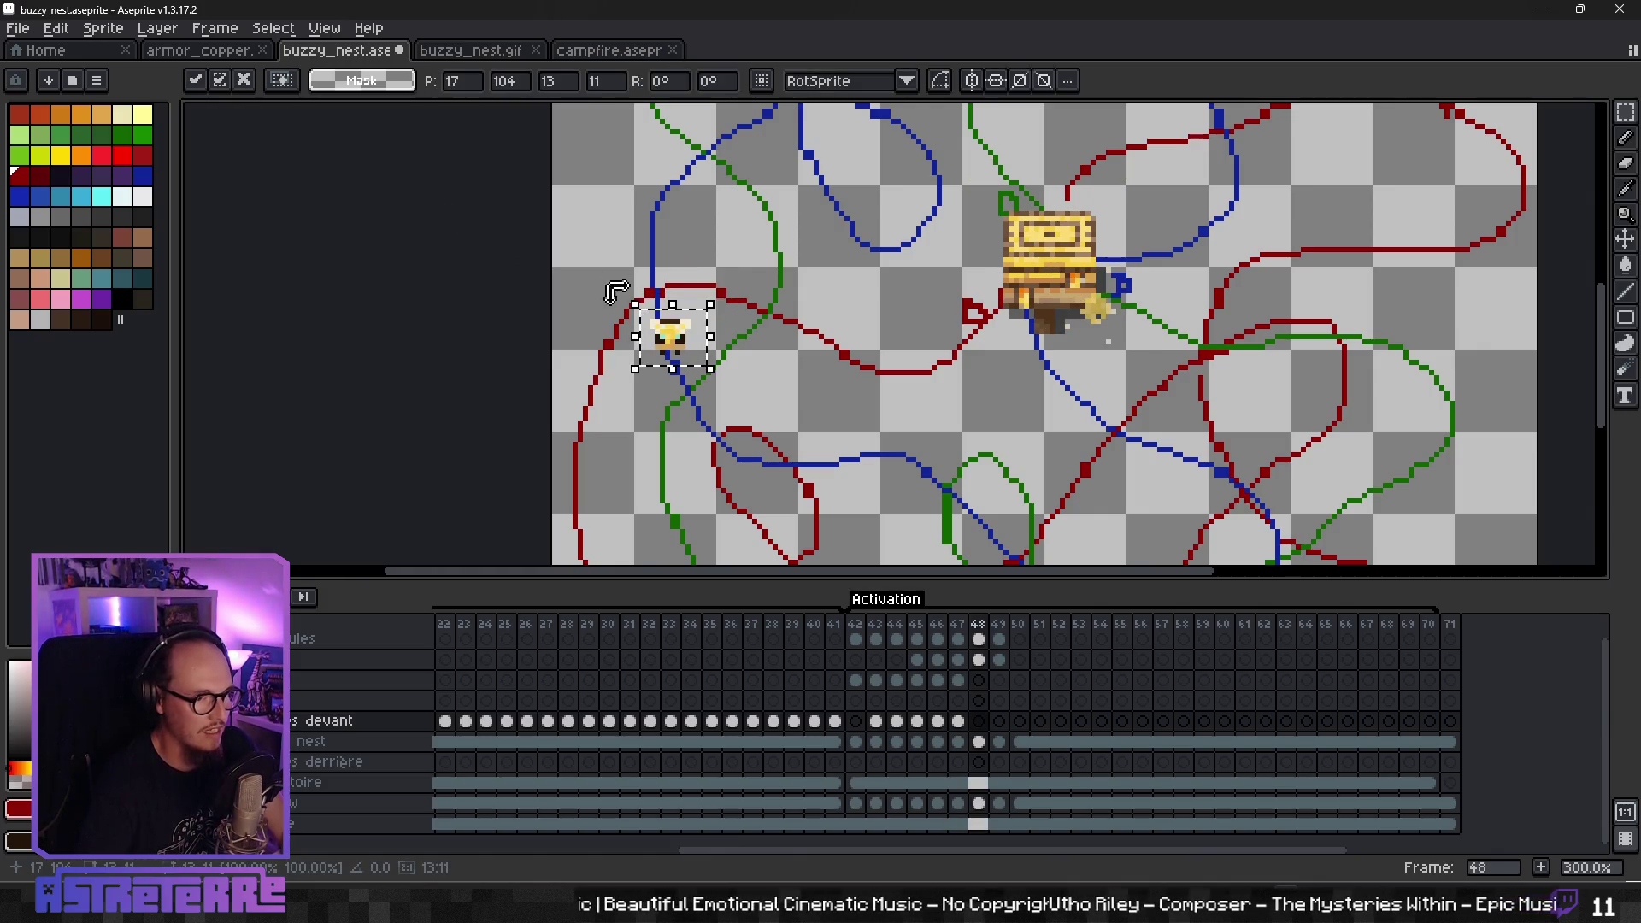
mouse_move(684, 355)
left_mouse_down()
mouse_move(627, 398)
mouse_move(650, 336)
mouse_move(703, 392)
left_mouse_up()
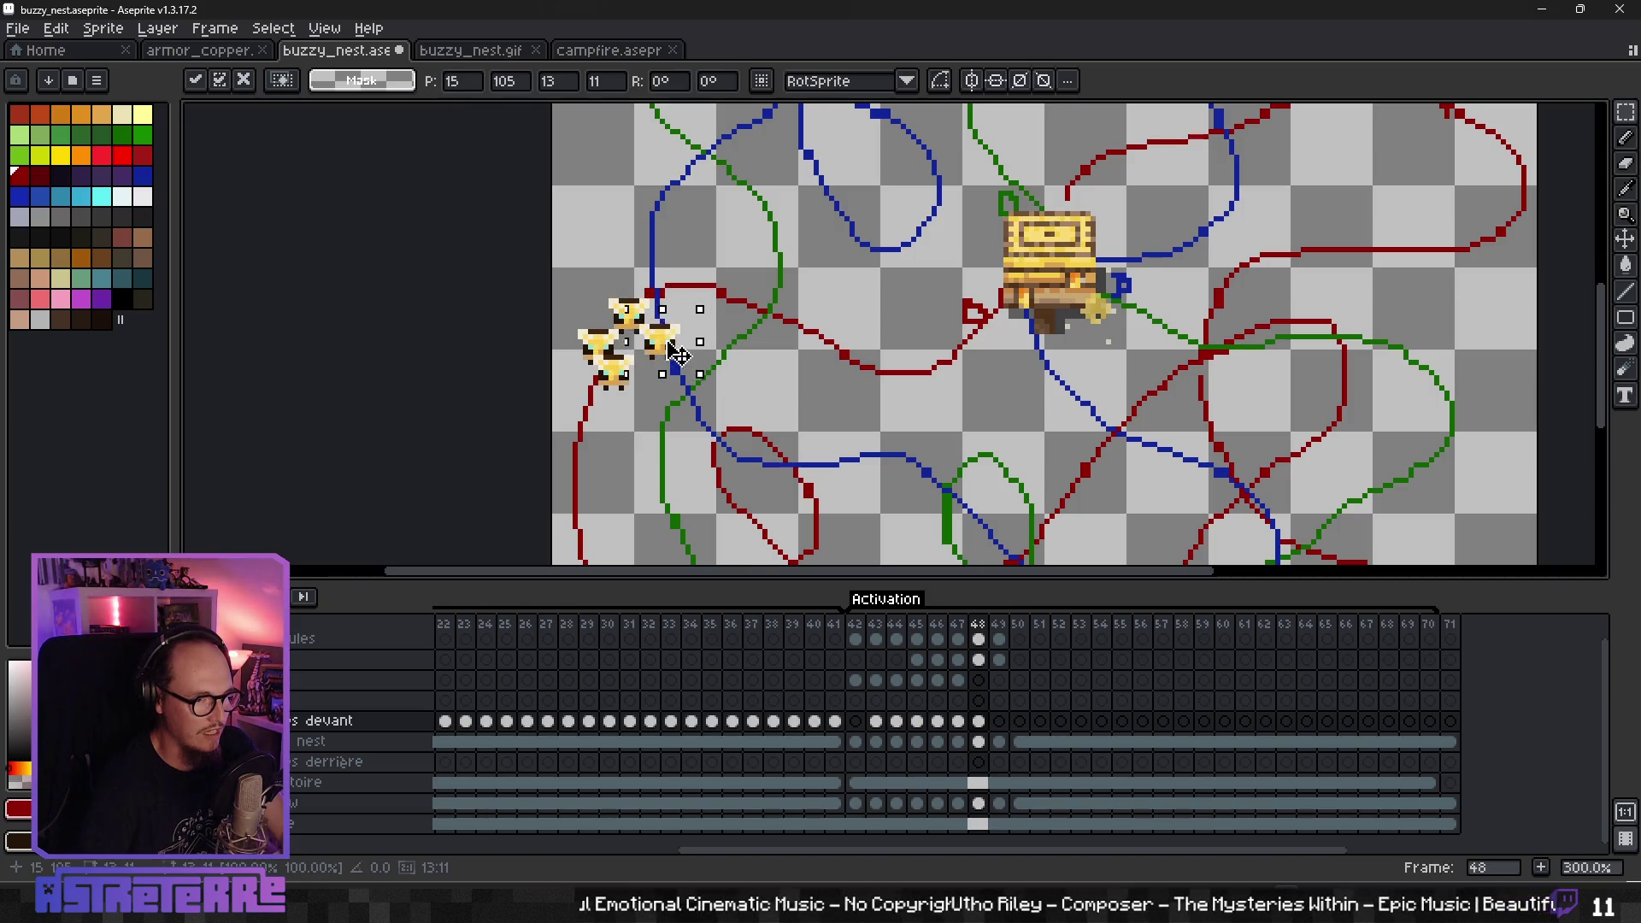
left_click(718, 425)
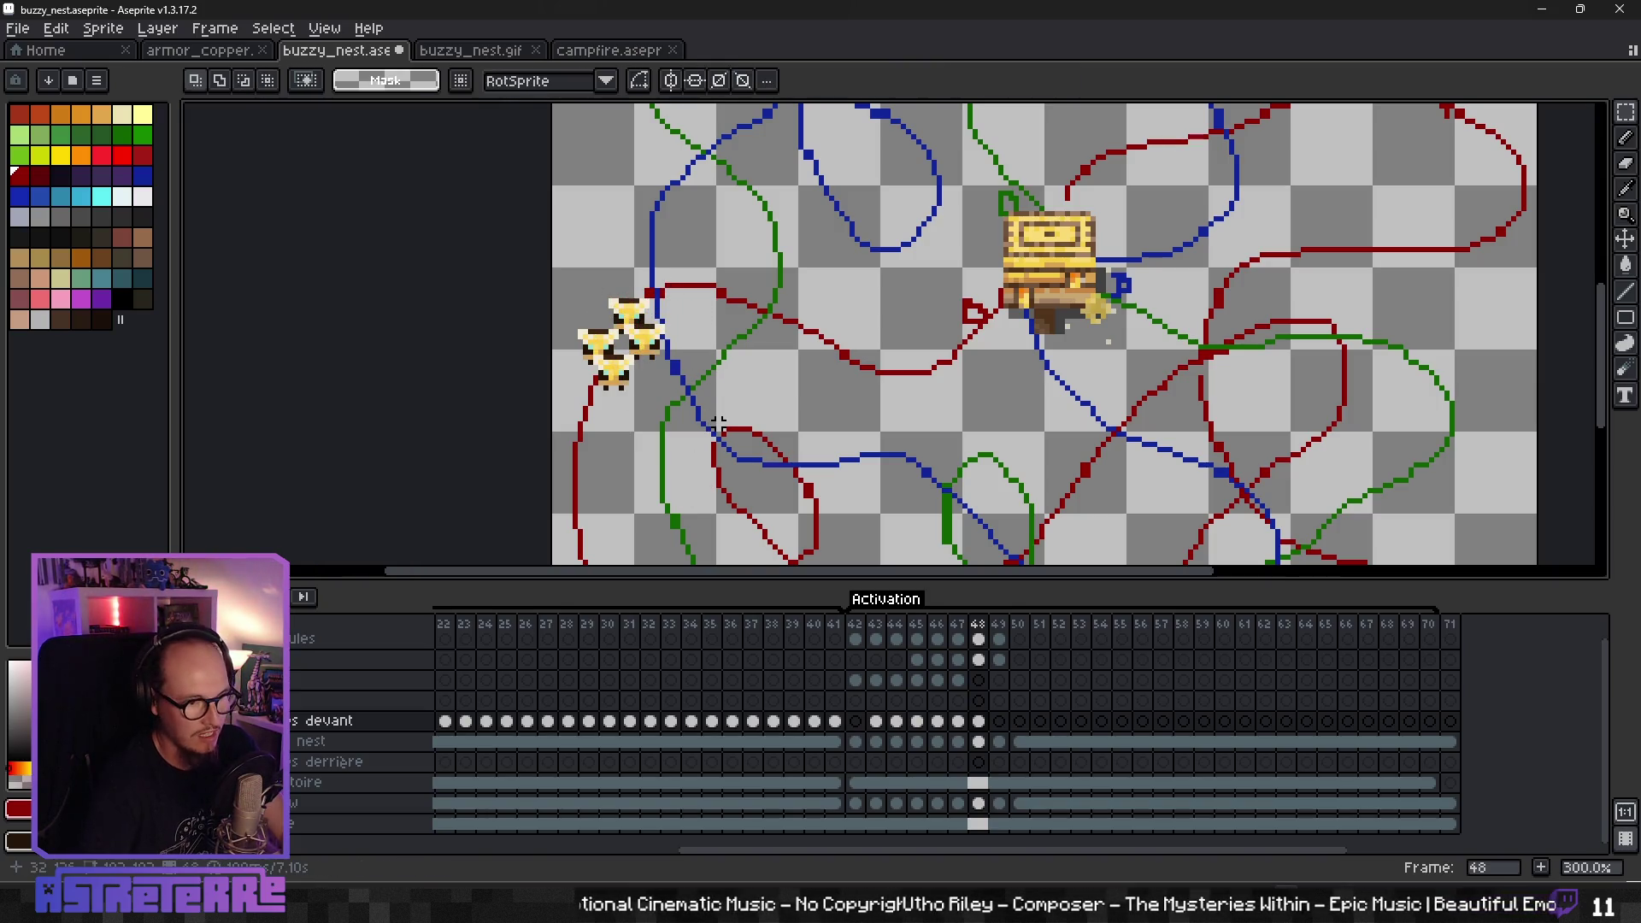
- Move the bee further left on frame 49, then build a three-bee cluster down the left path on frame 50
left_click(1007, 734)
mouse_move(676, 343)
left_mouse_down()
mouse_move(598, 379)
mouse_move(682, 349)
mouse_move(591, 416)
left_mouse_up()
left_click(1021, 724)
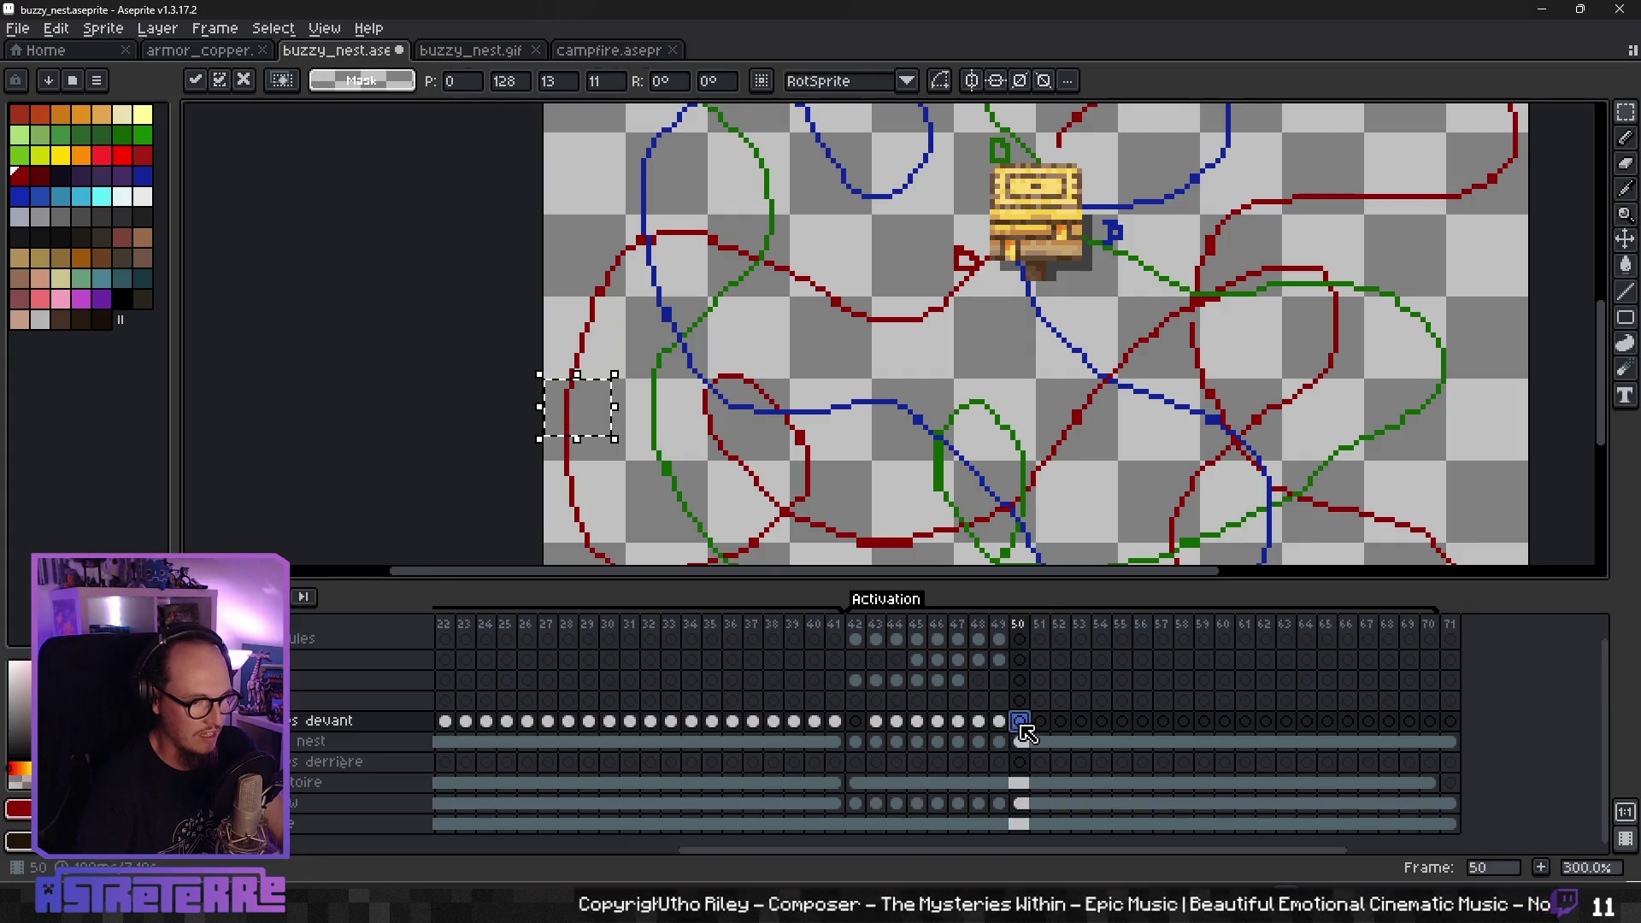
left_click_drag(578, 408, 584, 537)
key("Return")
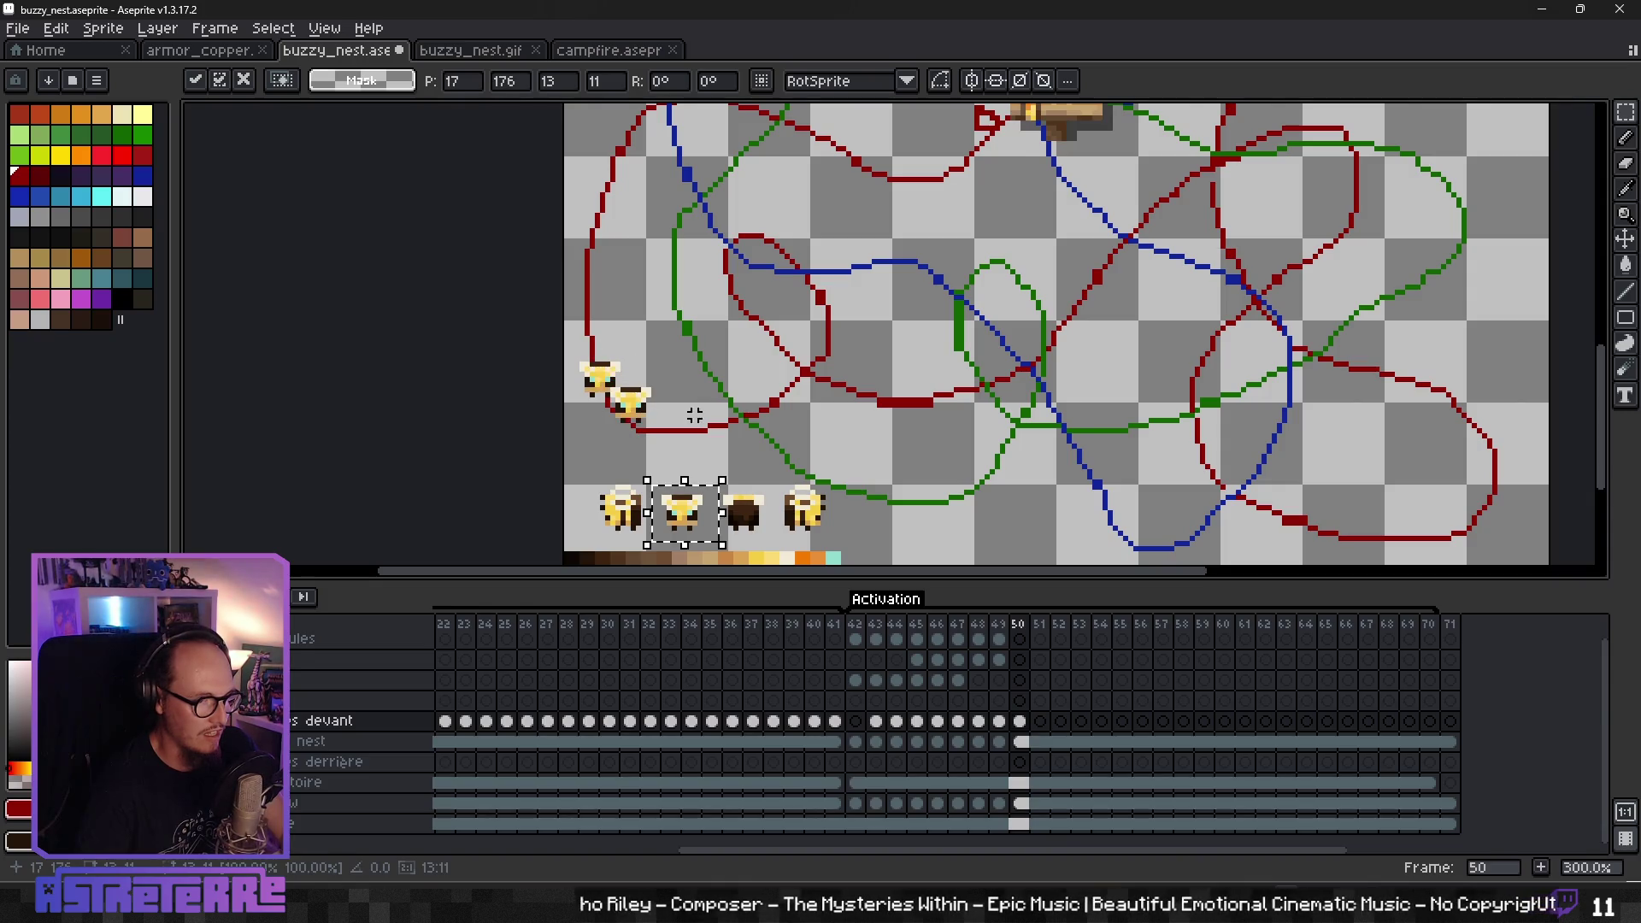
left_click_drag(684, 513, 610, 342)
key("Return")
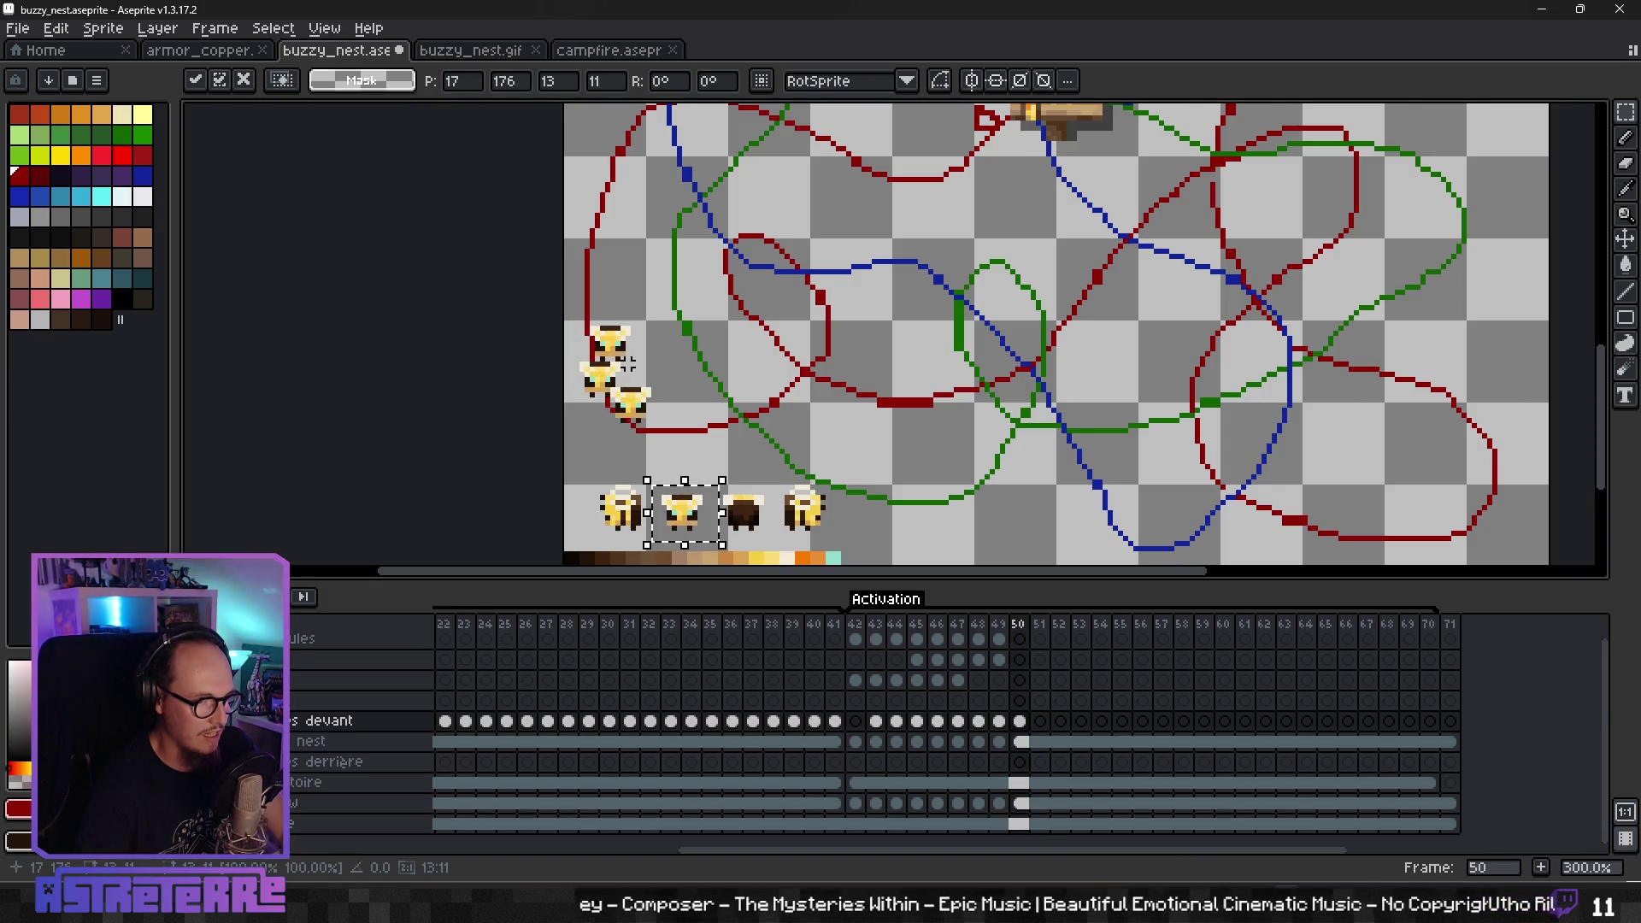
left_click_drag(691, 511, 643, 374)
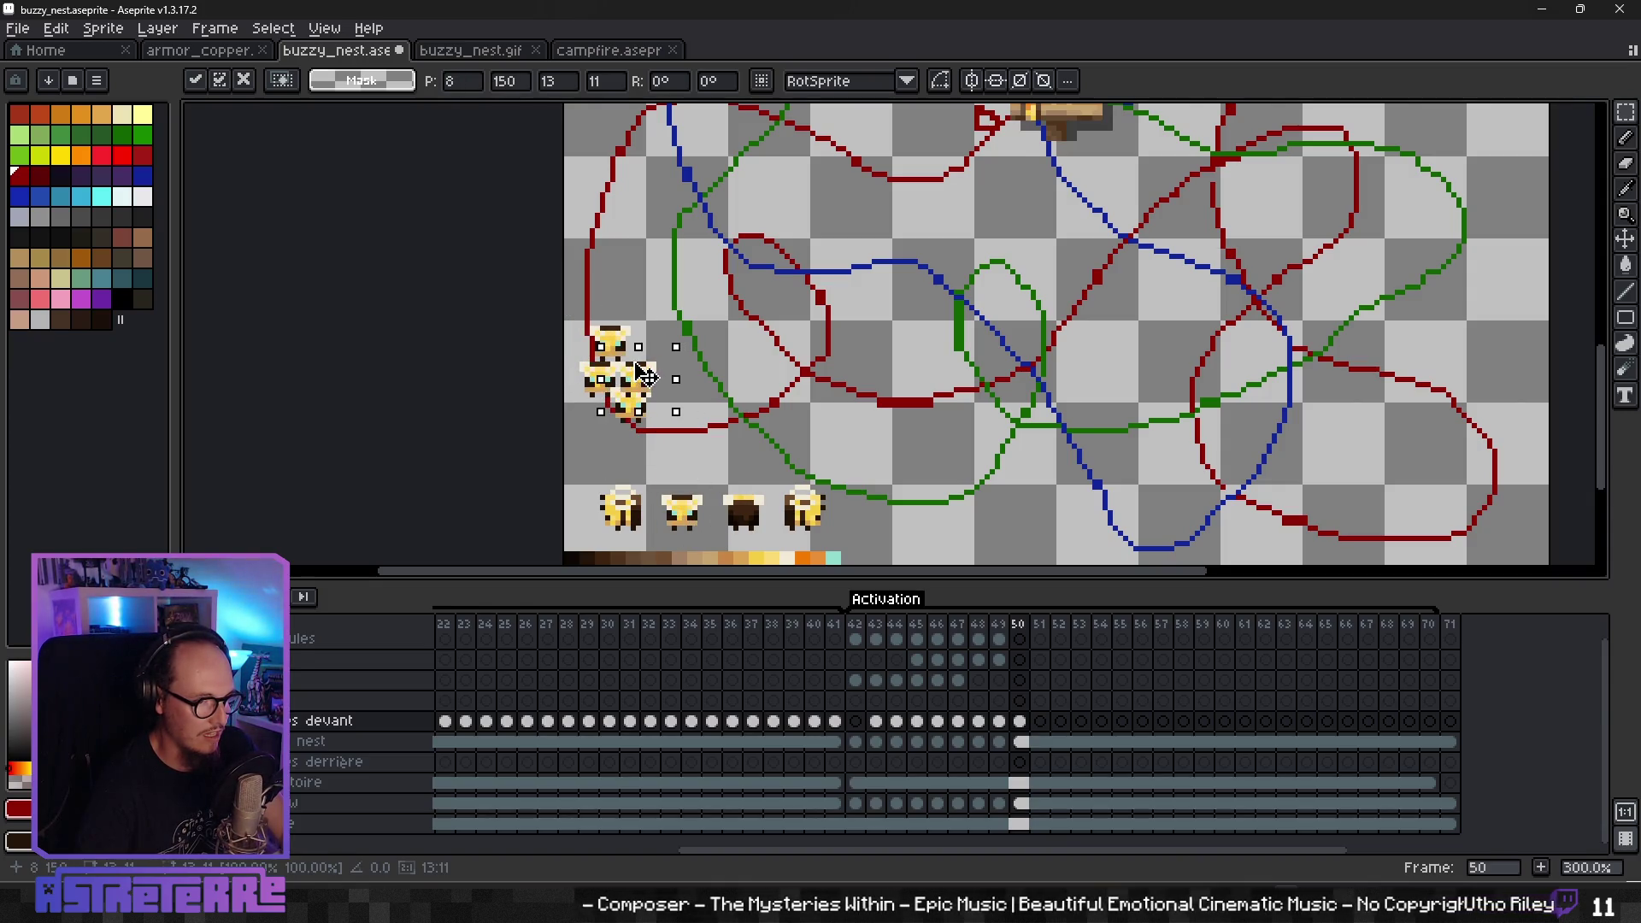
left_click(679, 446)
- Copy the bottom-right bee and paste two copies into a low cluster on the red path in frame 51
left_click(1019, 825)
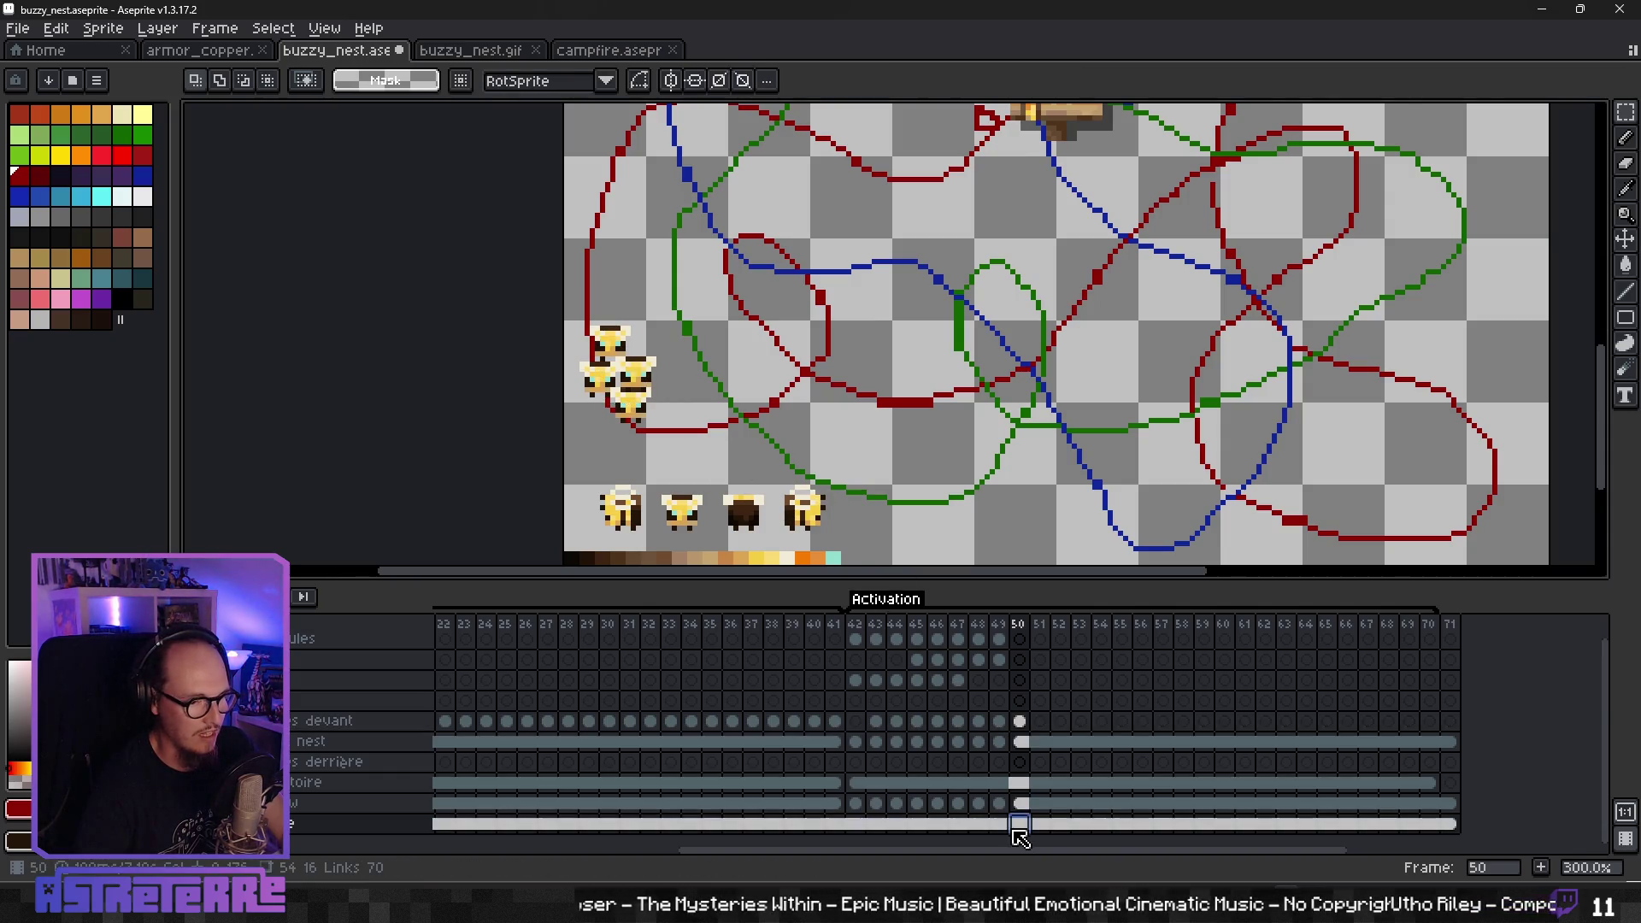
left_click_drag(787, 477, 859, 547)
left_click(914, 538)
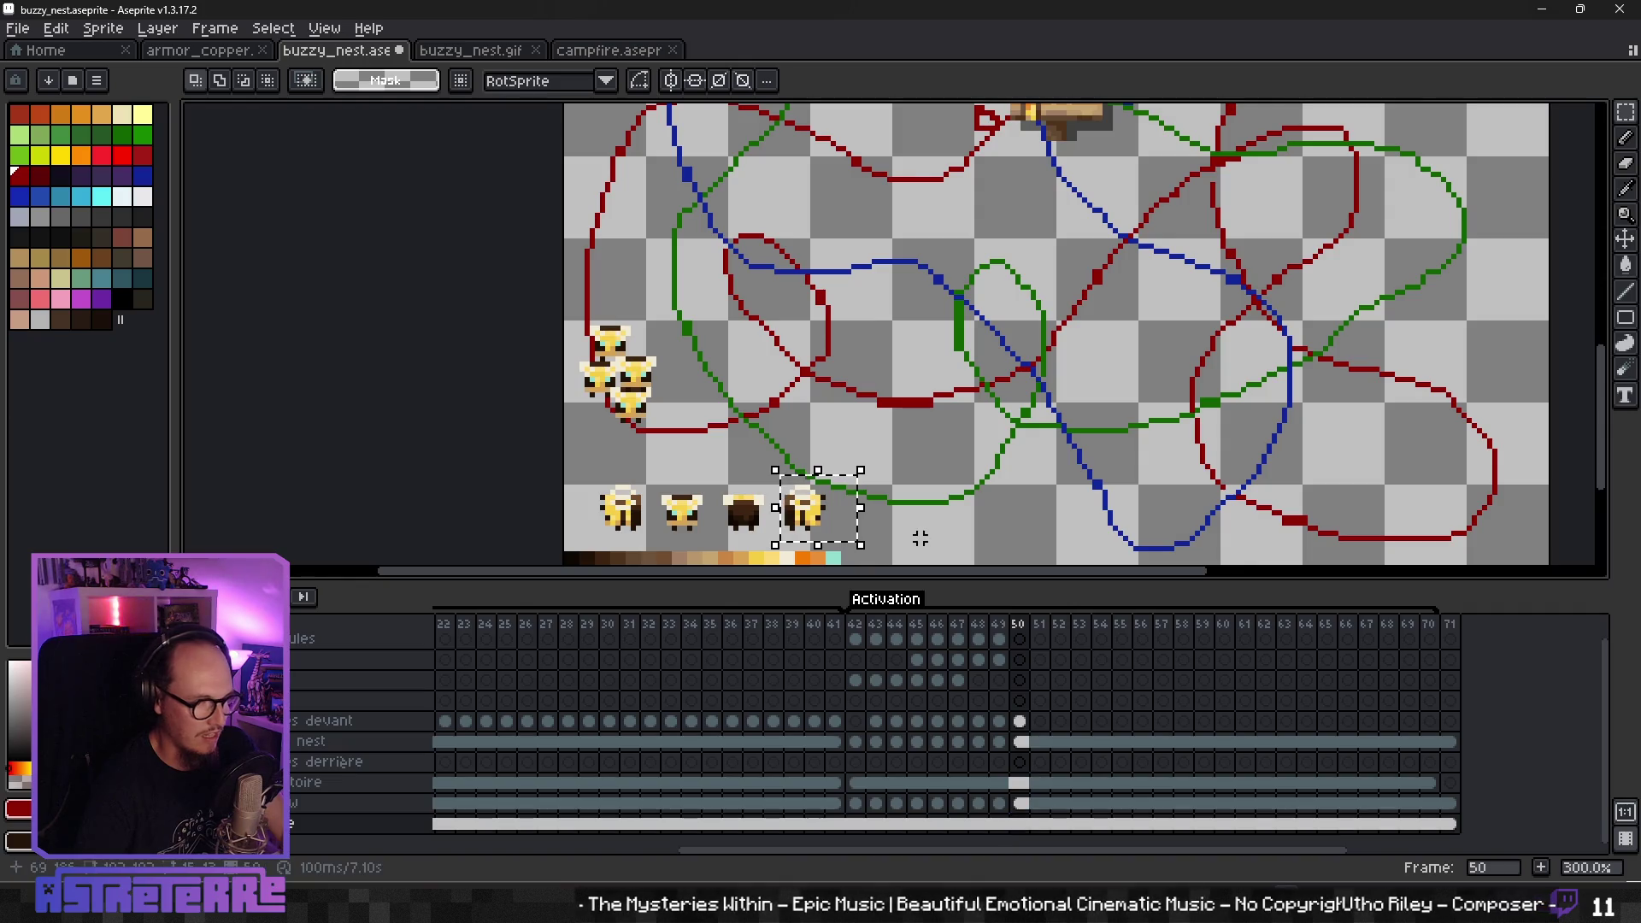
left_click(1040, 720)
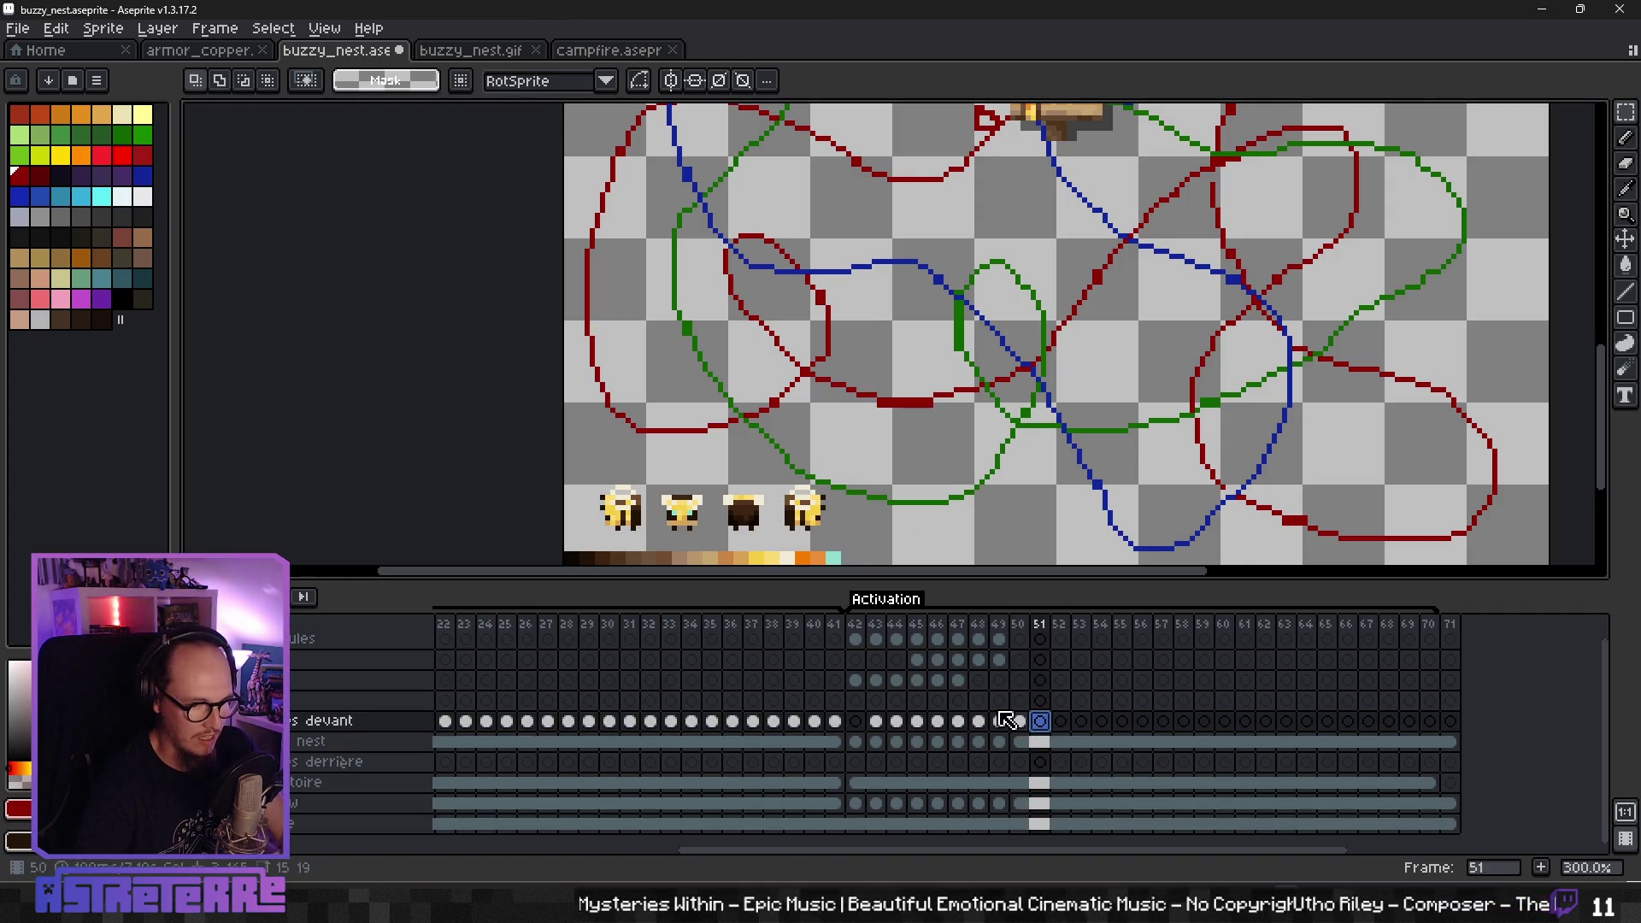
key("ctrl+v")
mouse_move(838, 515)
left_mouse_down()
mouse_move(717, 422)
mouse_move(733, 447)
left_mouse_up()
key("ctrl+v")
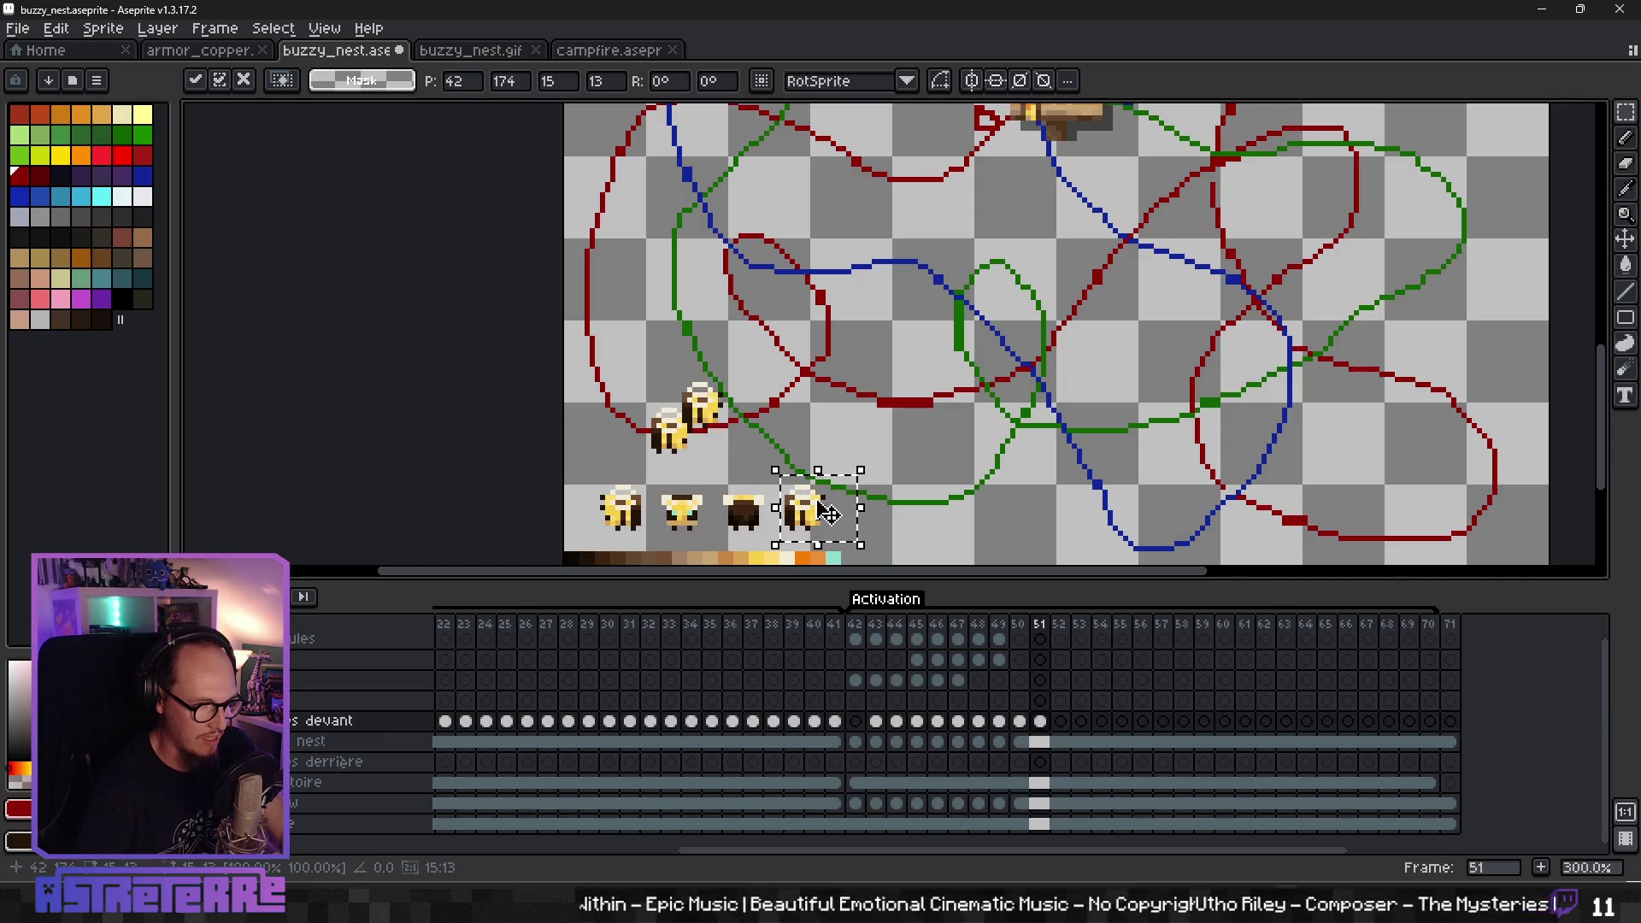
left_click_drag(803, 497, 683, 409)
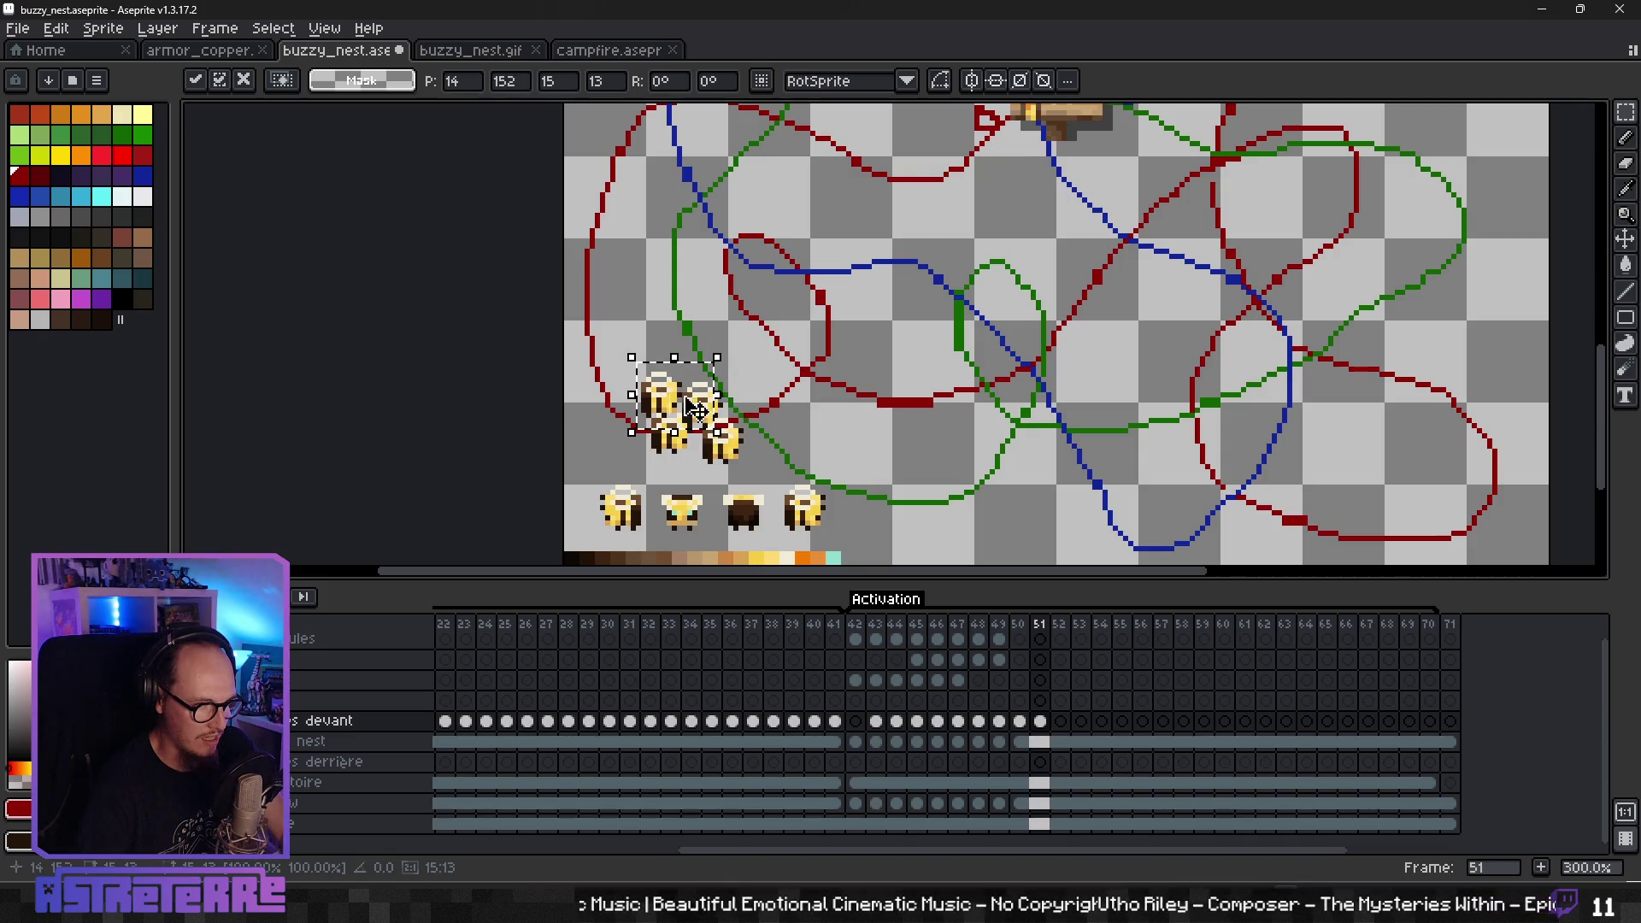
key("Return")
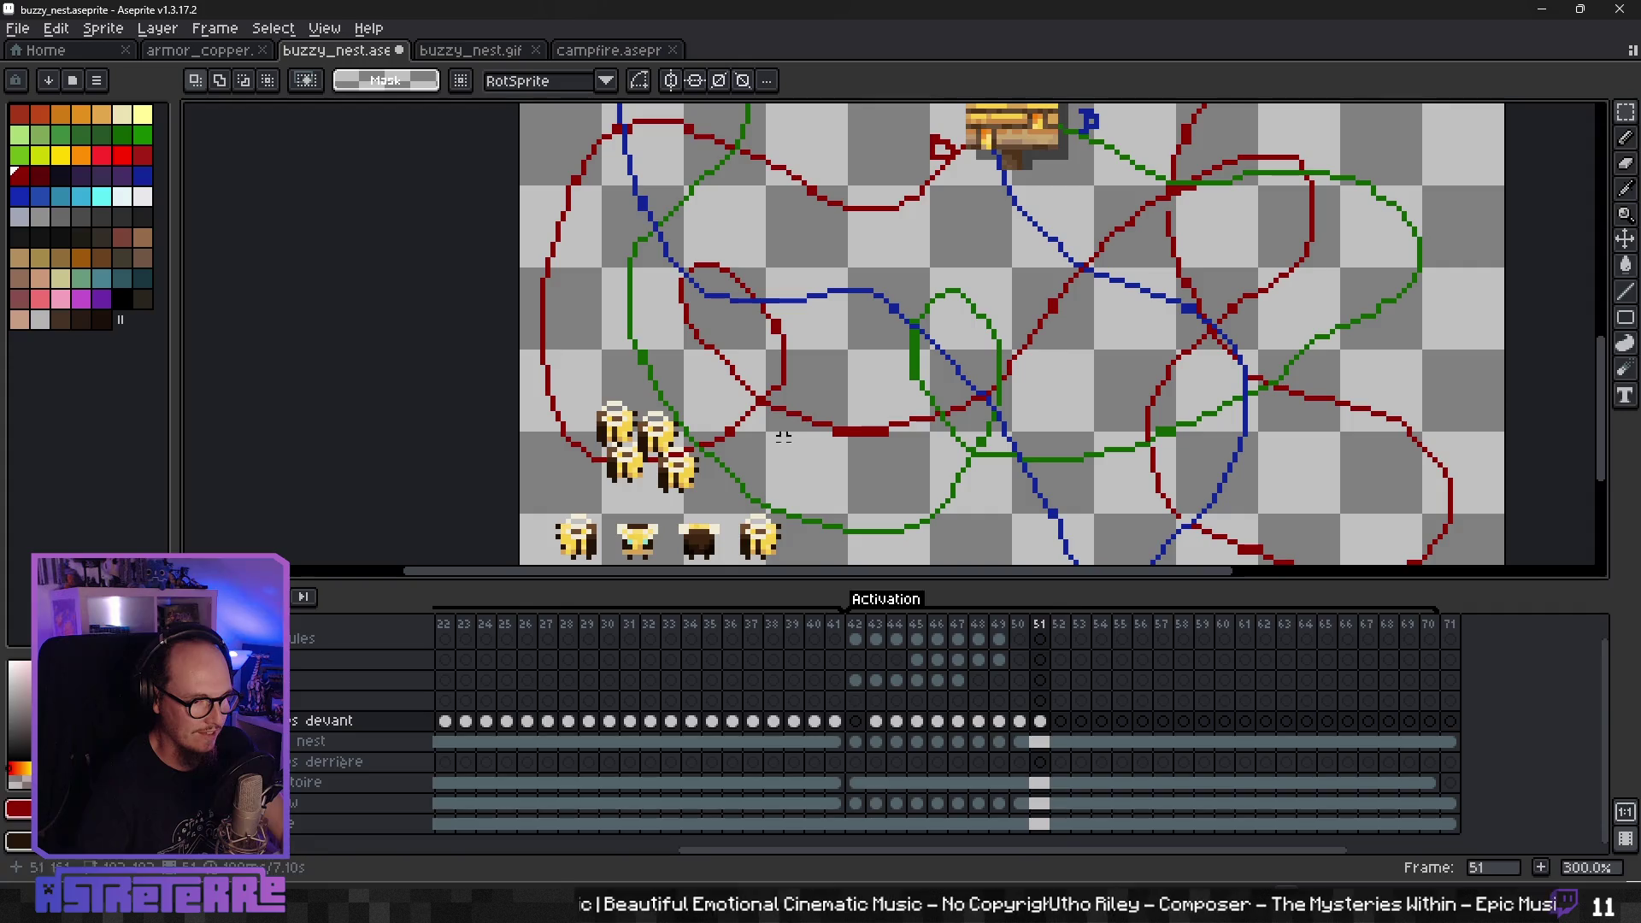
scroll(783, 495, "down", 2)
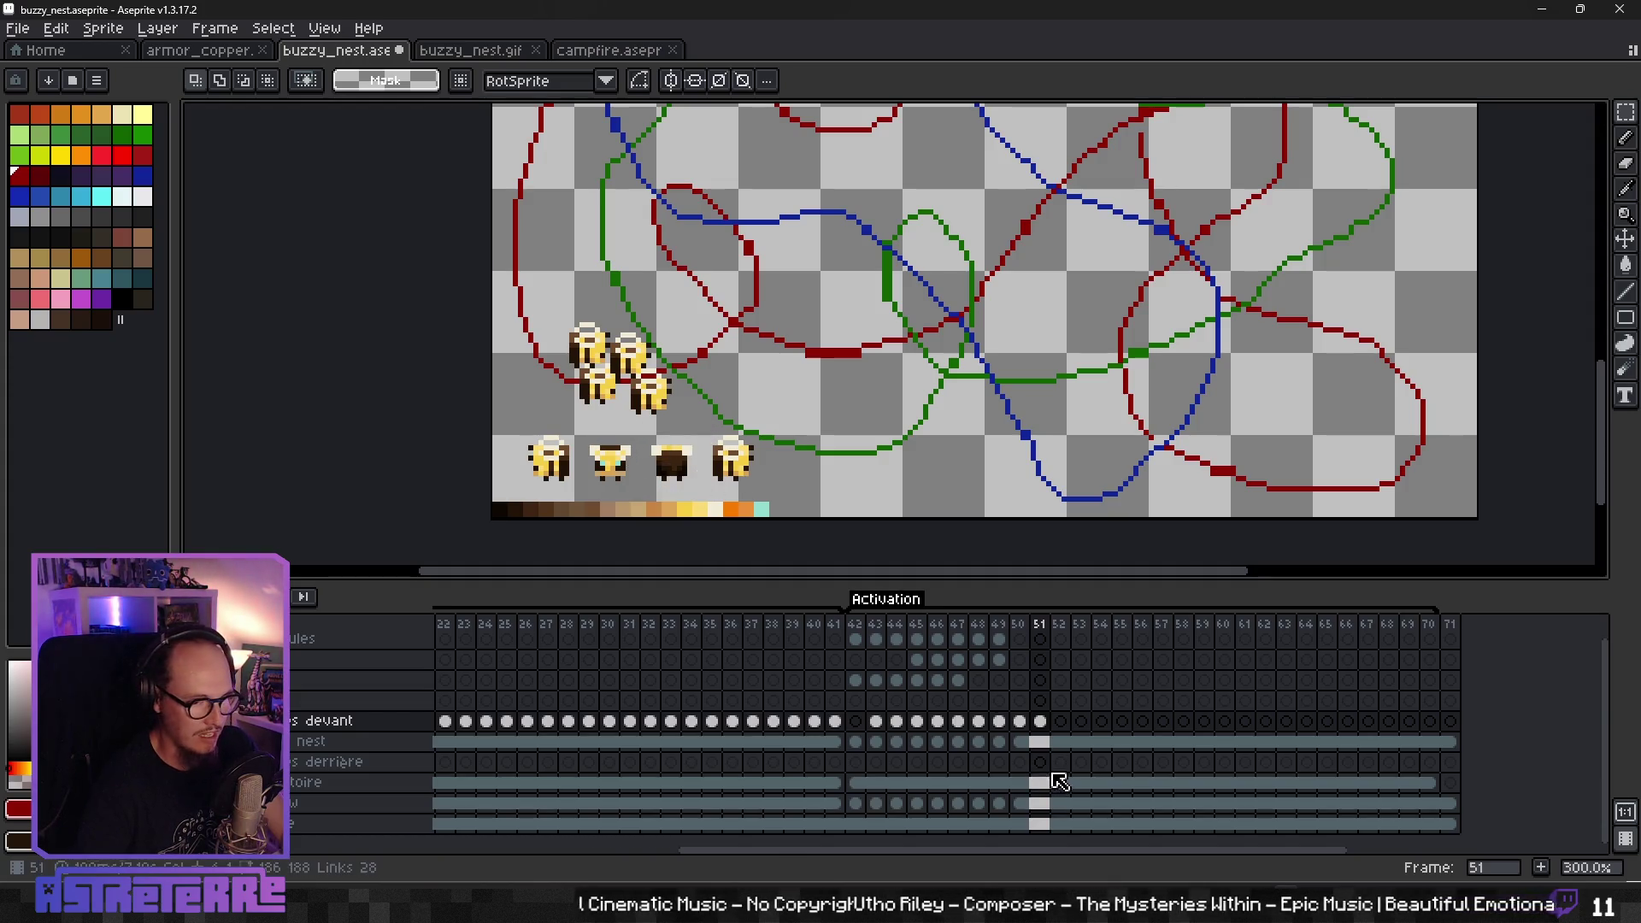
left_click(1061, 722)
- Swap the pasted bee for the dark bee sprite and commit it on the path
key("ctrl+v")
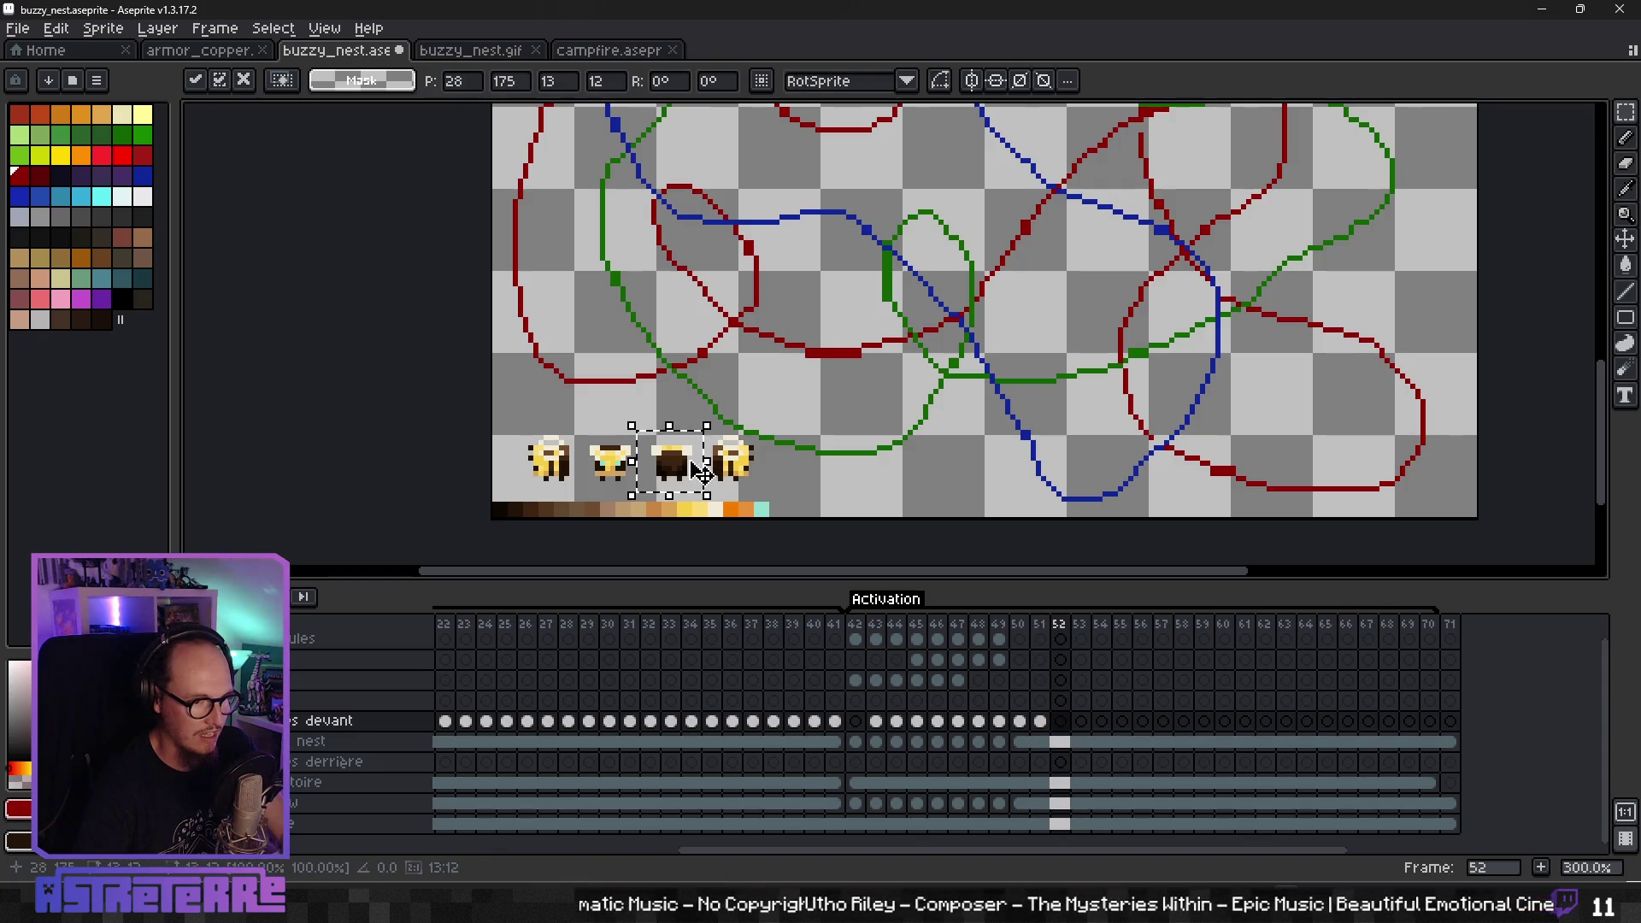
key("Escape")
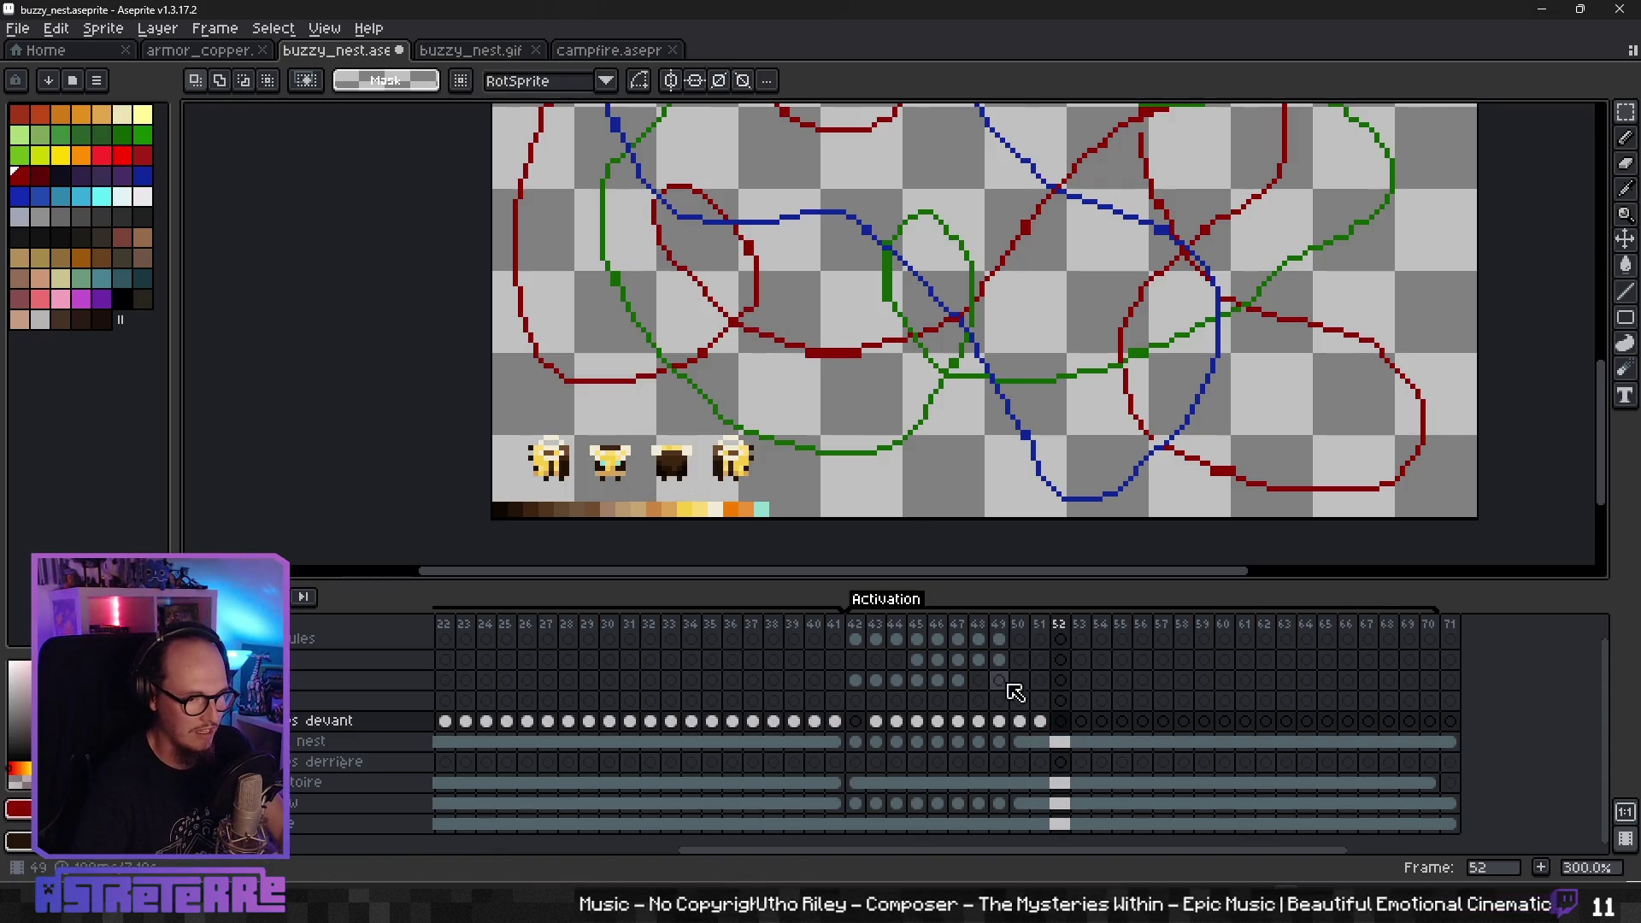
key("ctrl+v")
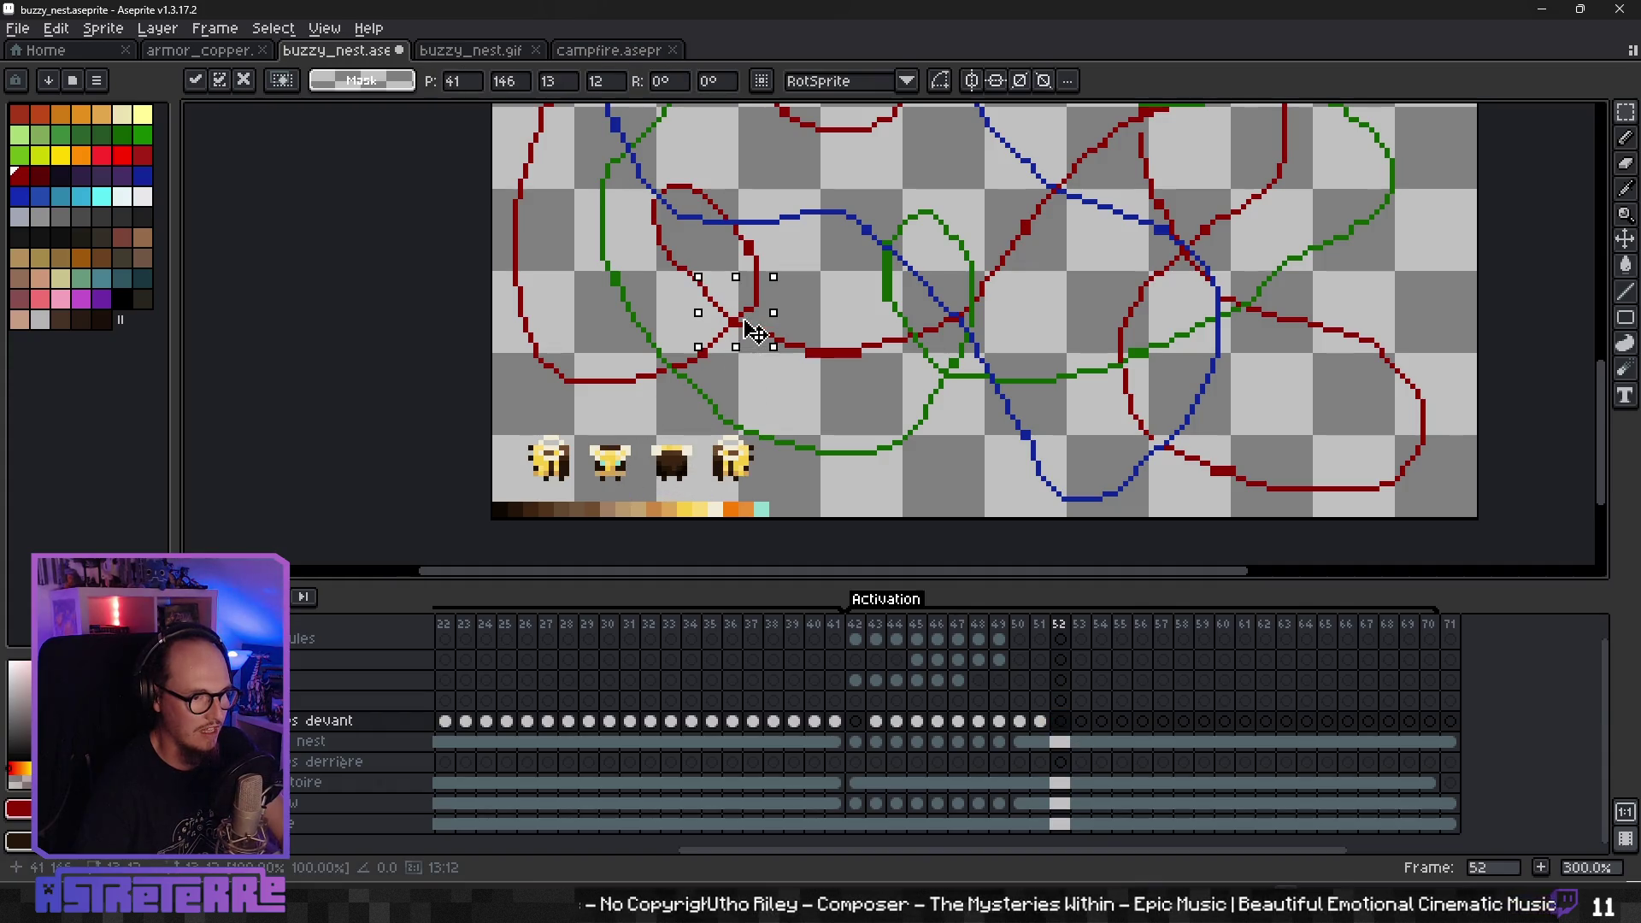
left_click(748, 334)
- Paste more dark bee copies and stack them into a cluster high on the upper-left red loop
left_click(1062, 825)
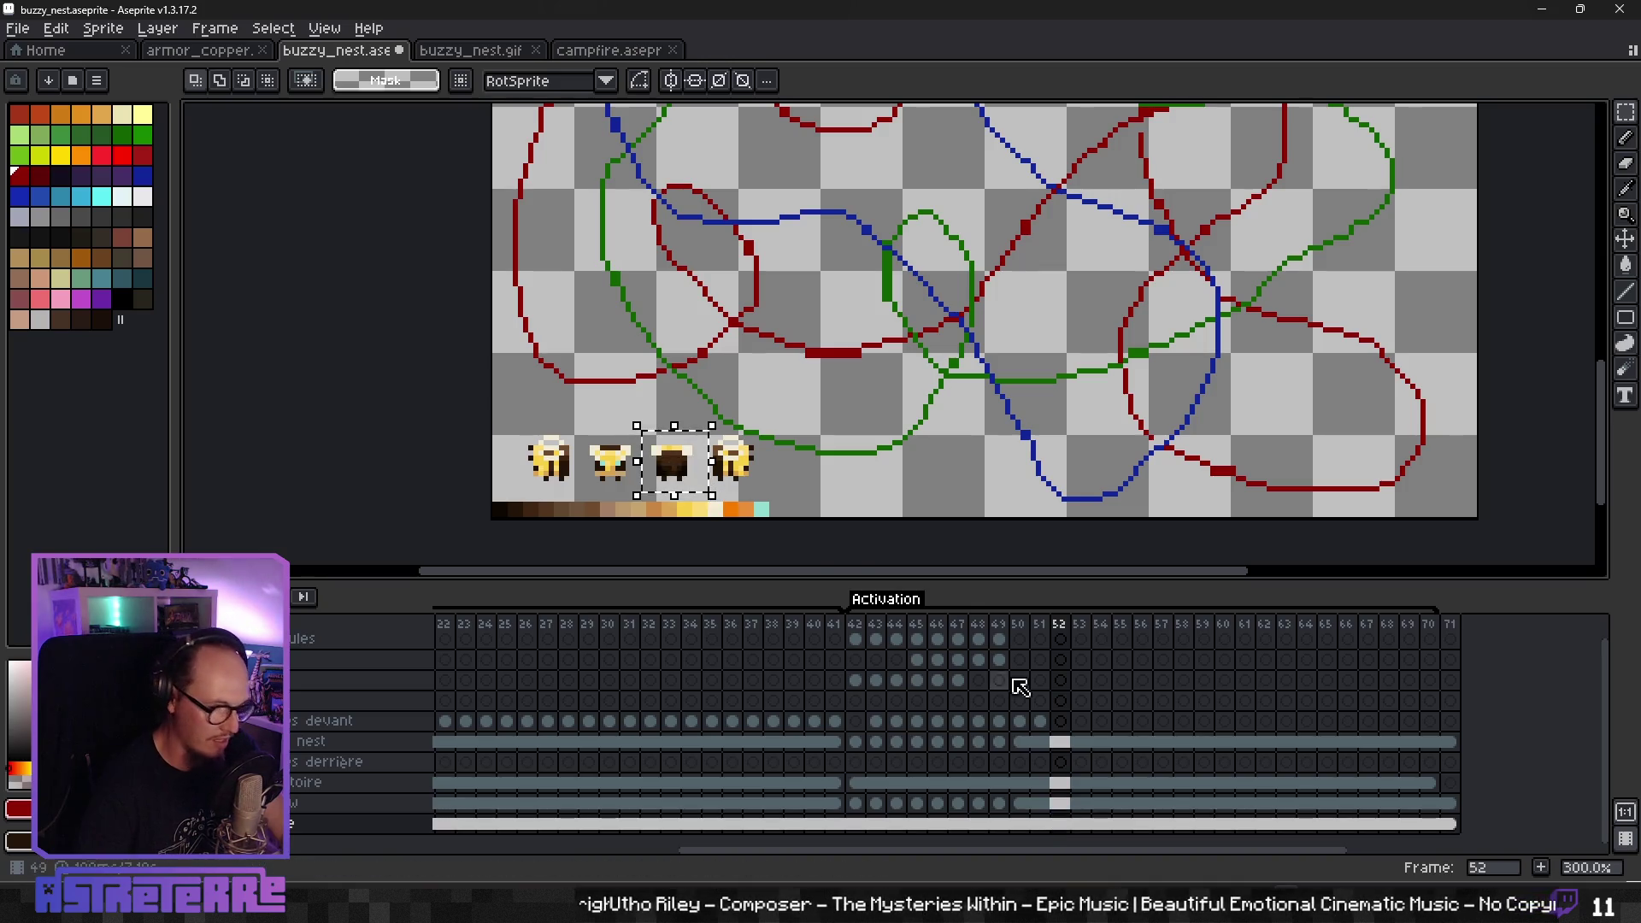
left_click(1060, 721)
key("ctrl+v")
left_click_drag(723, 341, 761, 319)
key("ctrl+v")
left_click_drag(674, 462, 740, 366)
left_click_drag(674, 462, 736, 271)
key("ctrl+v")
left_click_drag(690, 470, 760, 252)
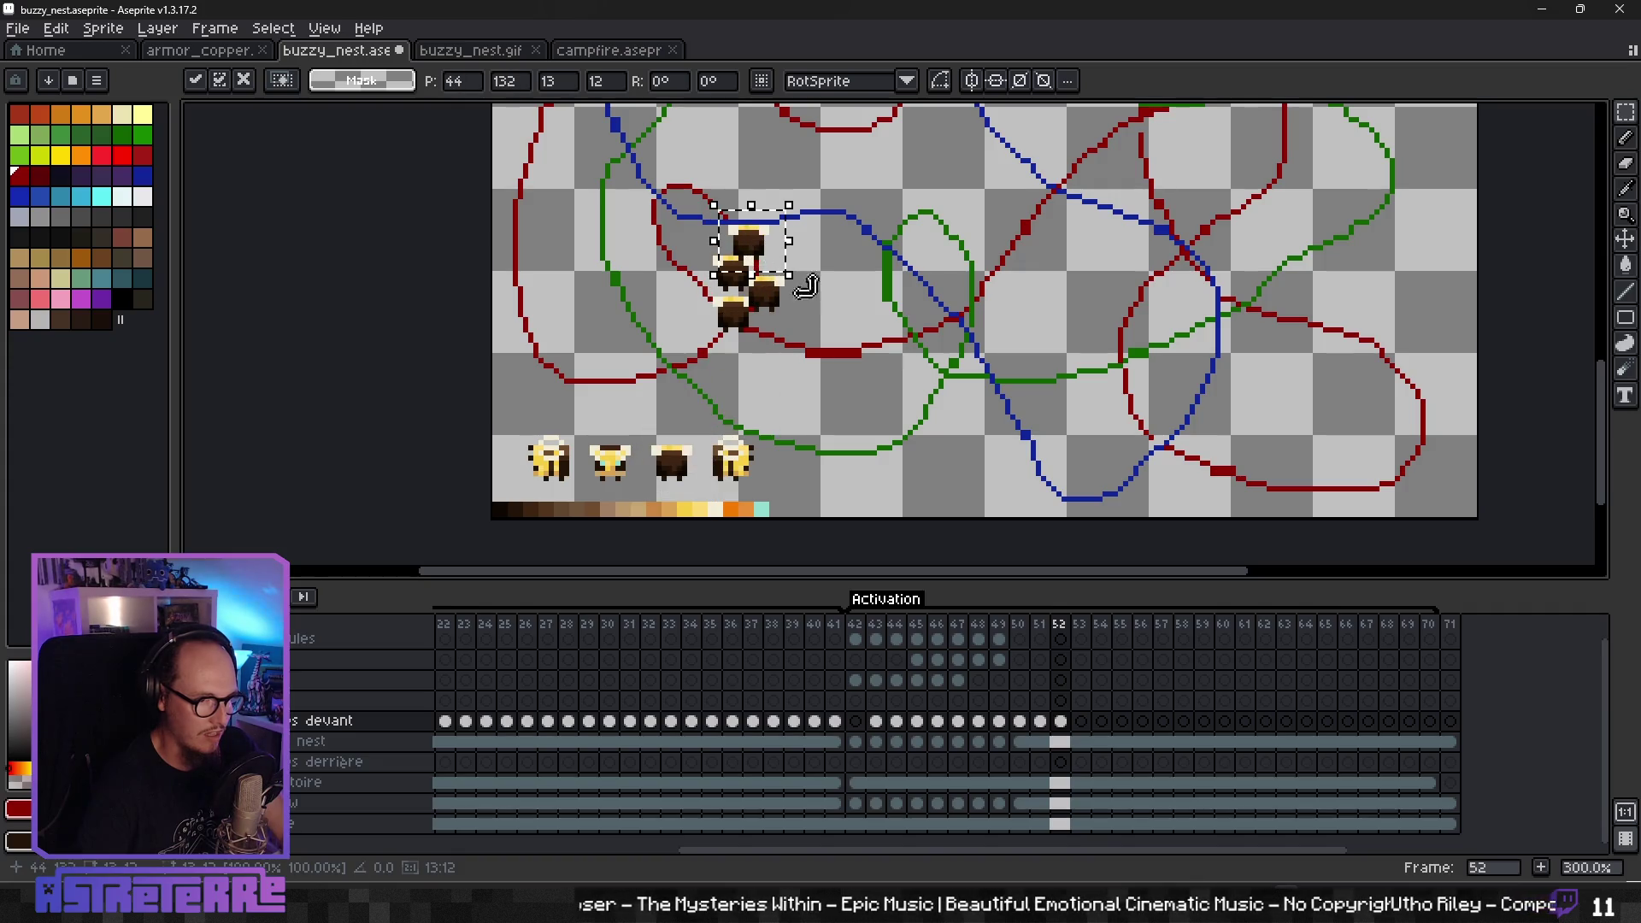
left_click(848, 294)
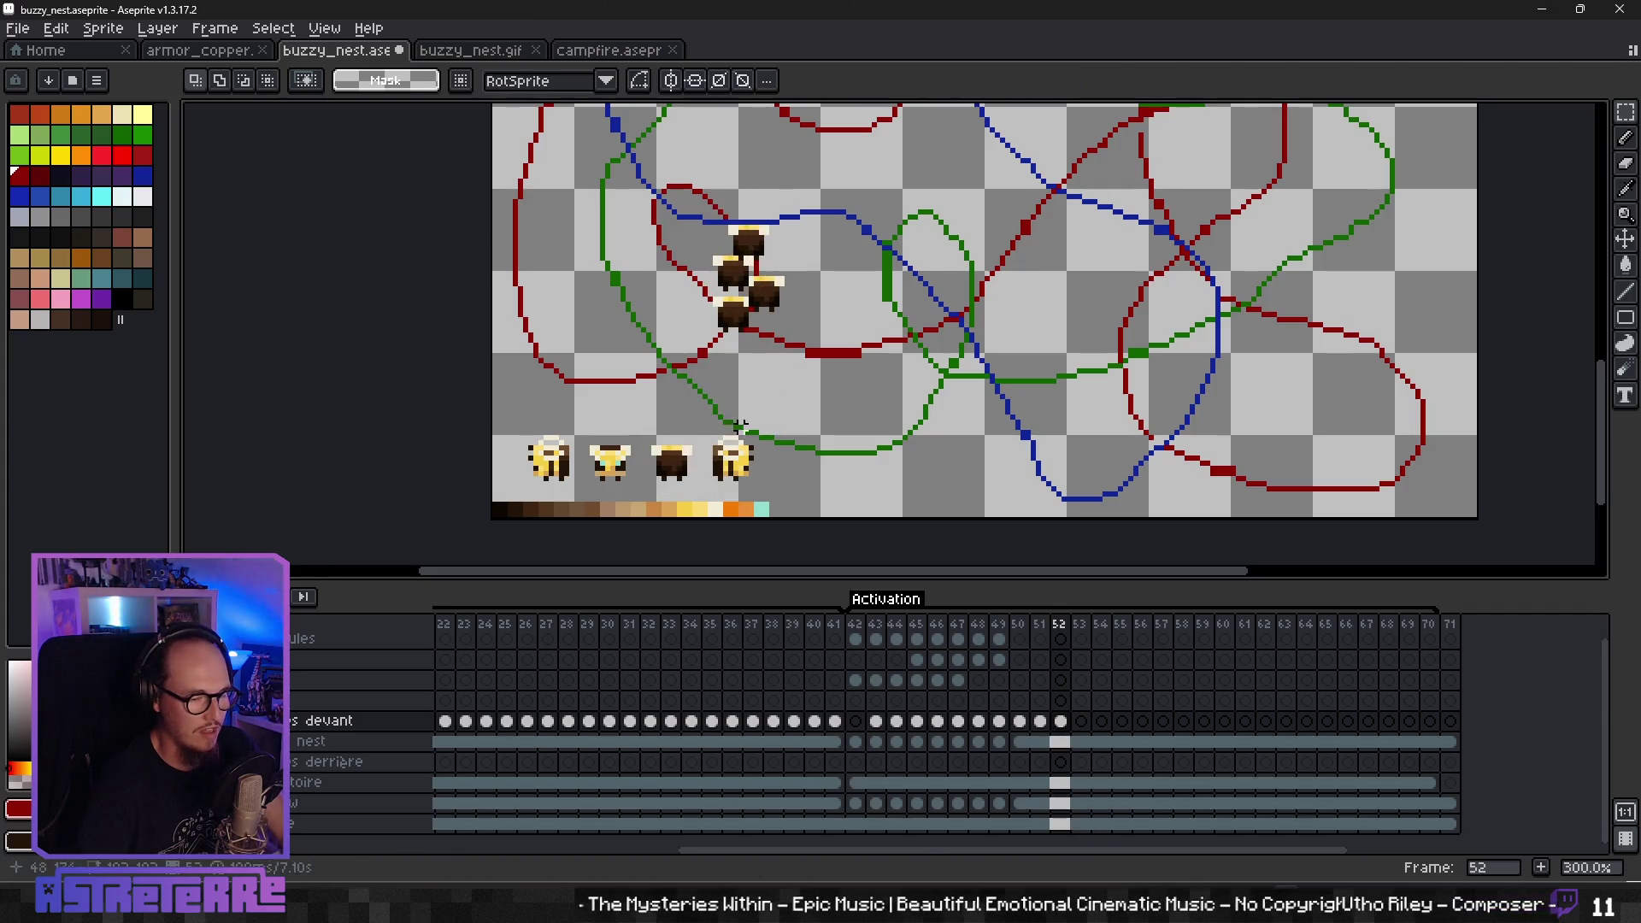
left_click(1060, 825)
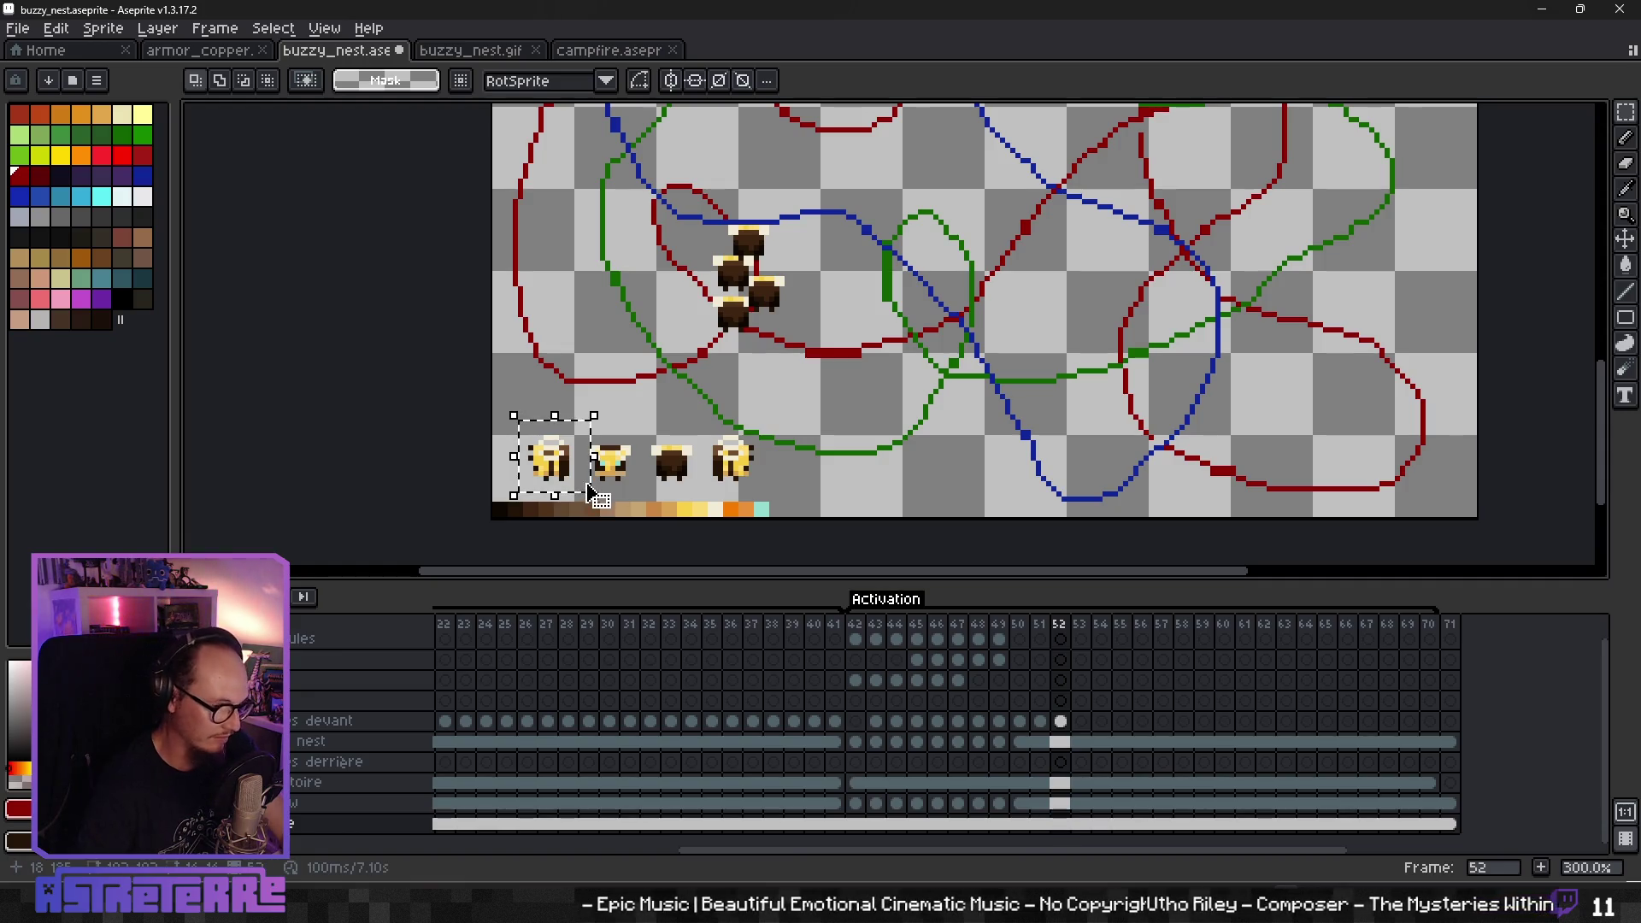
left_click(1082, 723)
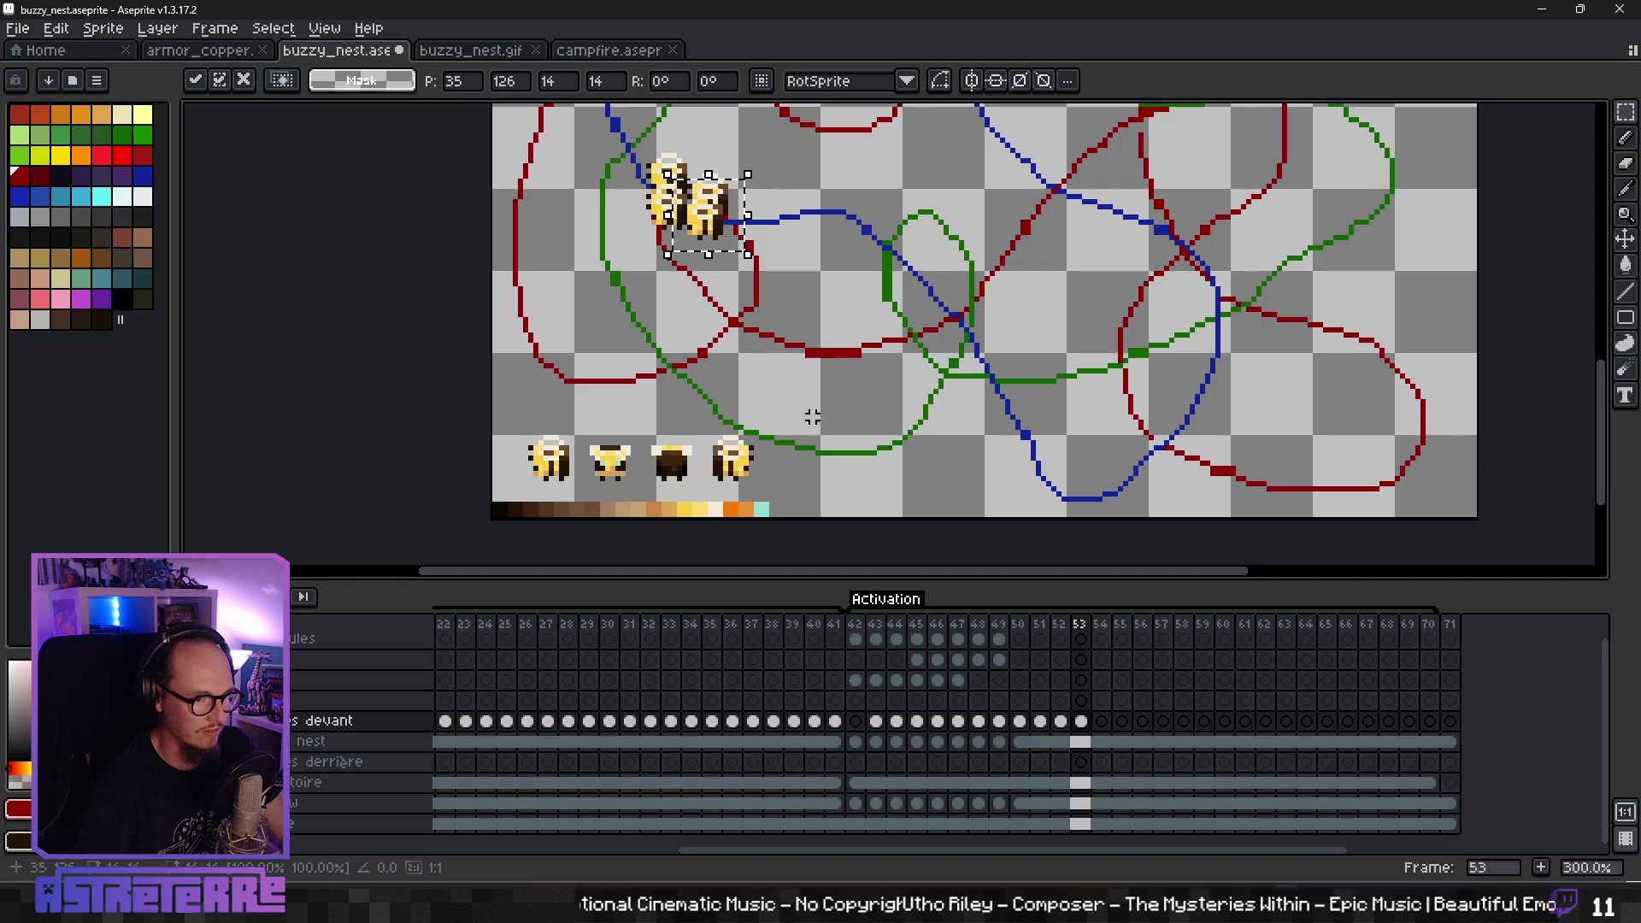
- Select the second reference bee, cancel an accidental move on frame 54, and zoom in
left_click_drag(581, 422, 643, 497)
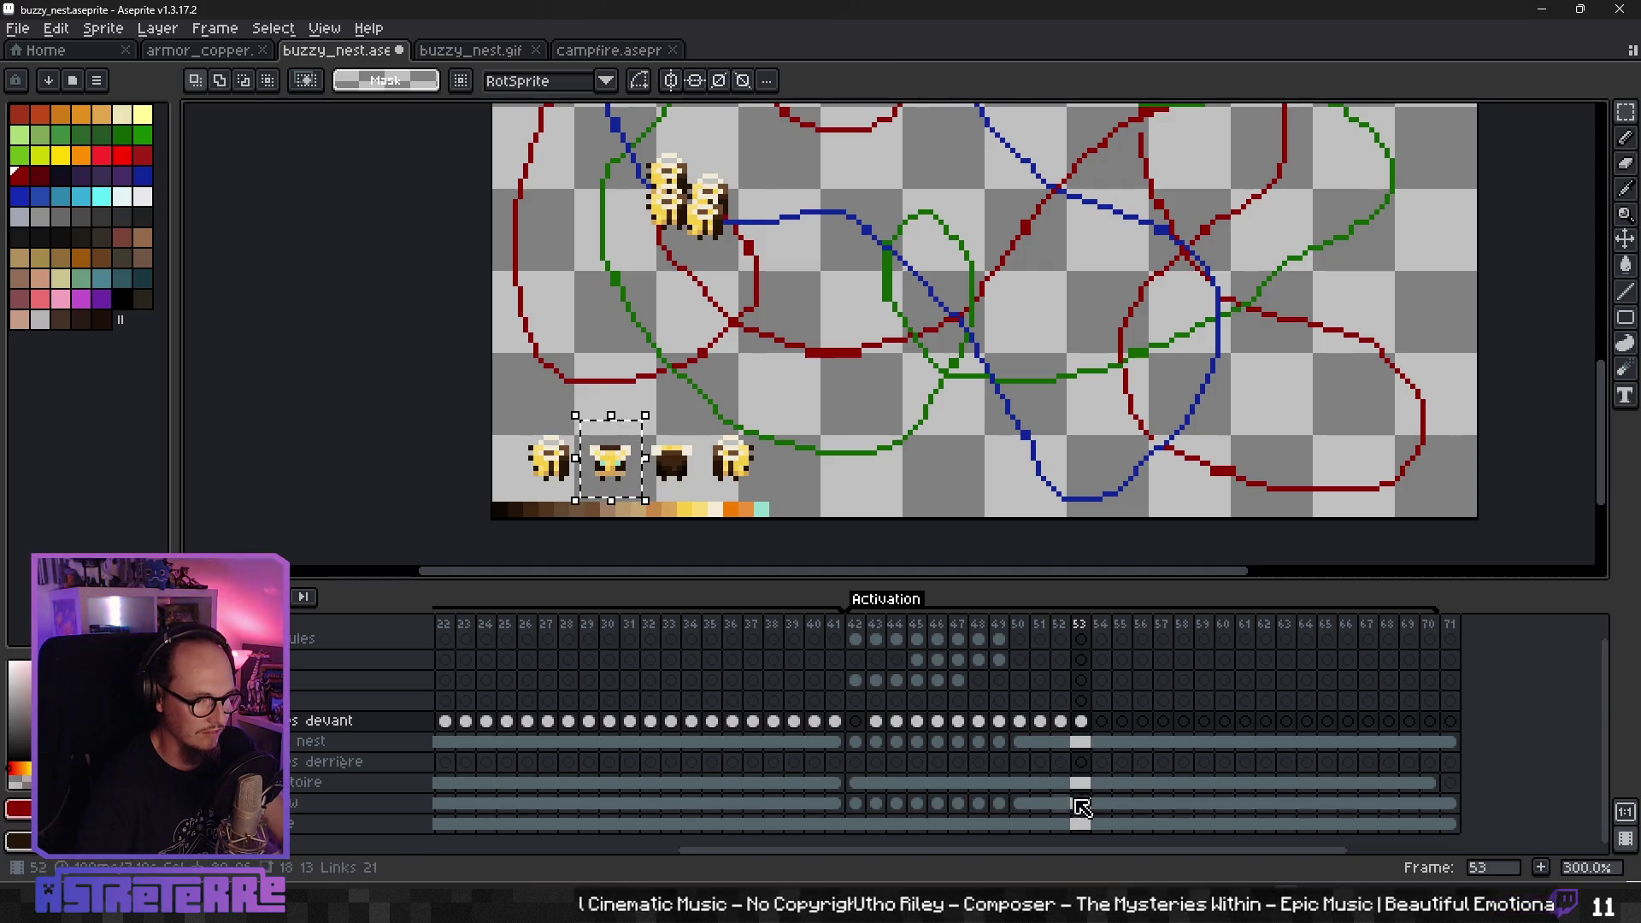
left_click(1082, 824)
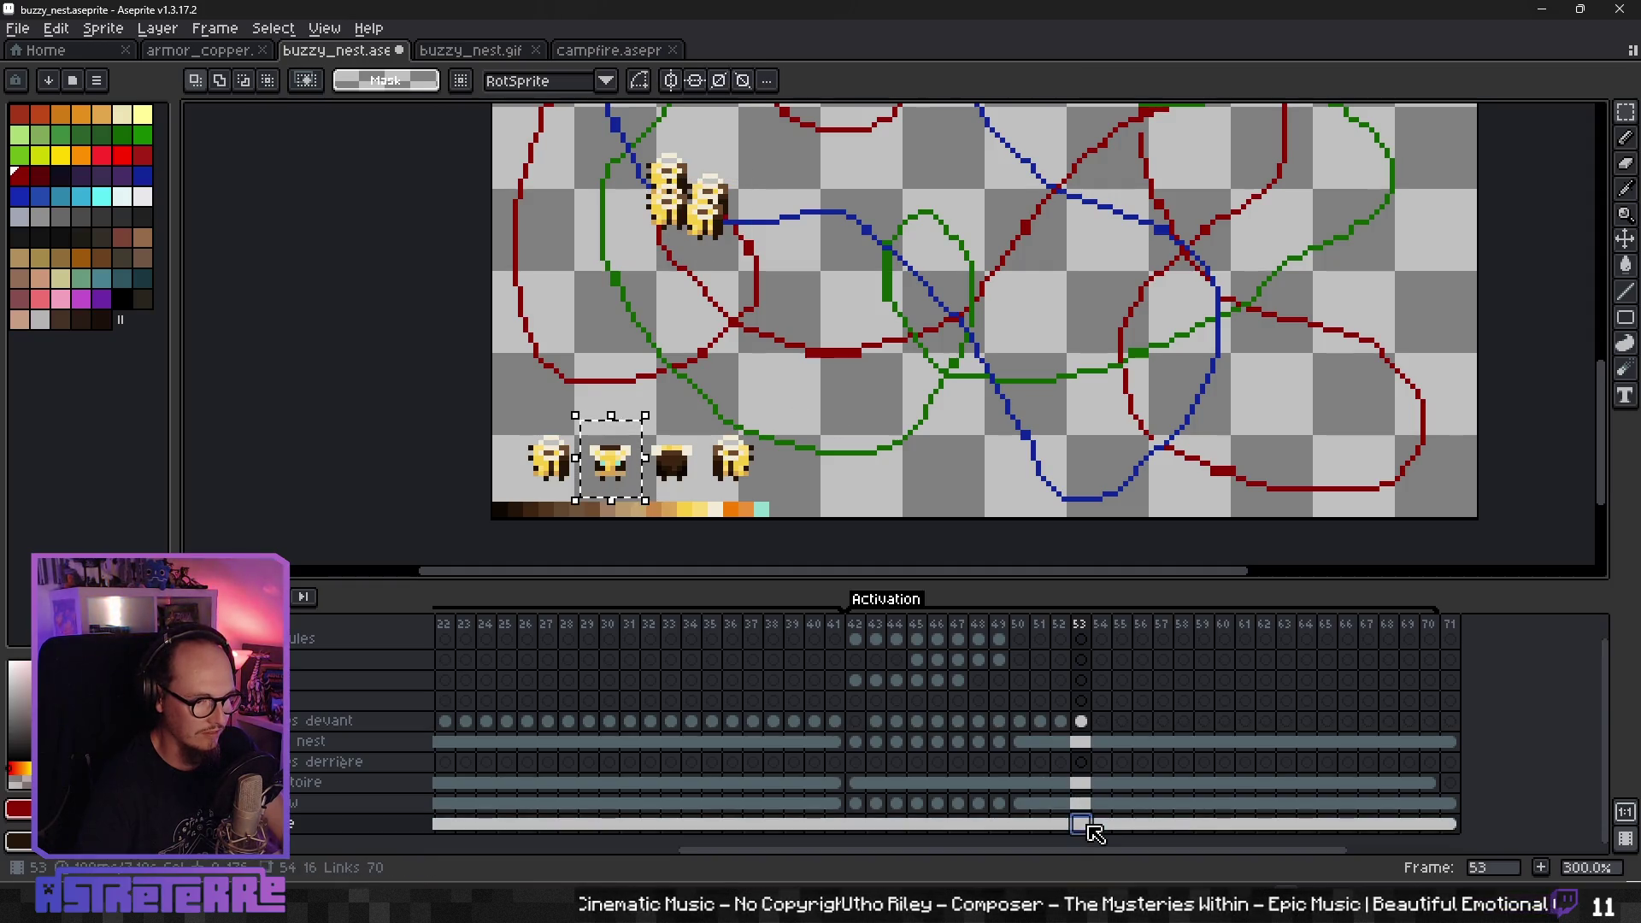
left_click(1100, 723)
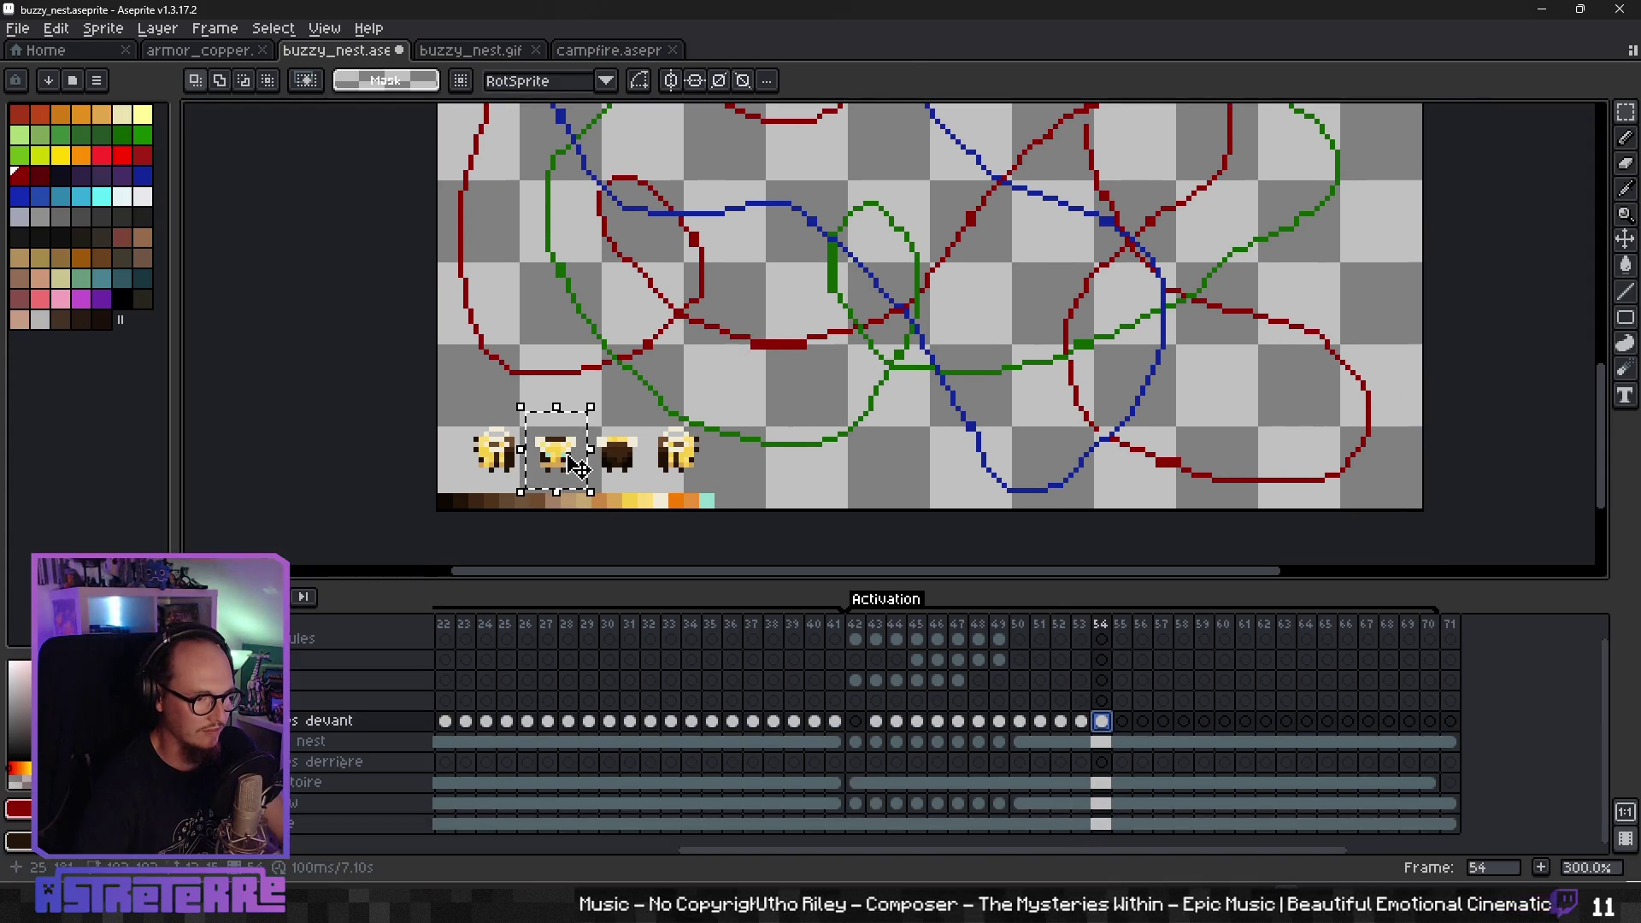
left_click_drag(578, 466, 661, 265)
key("Delete")
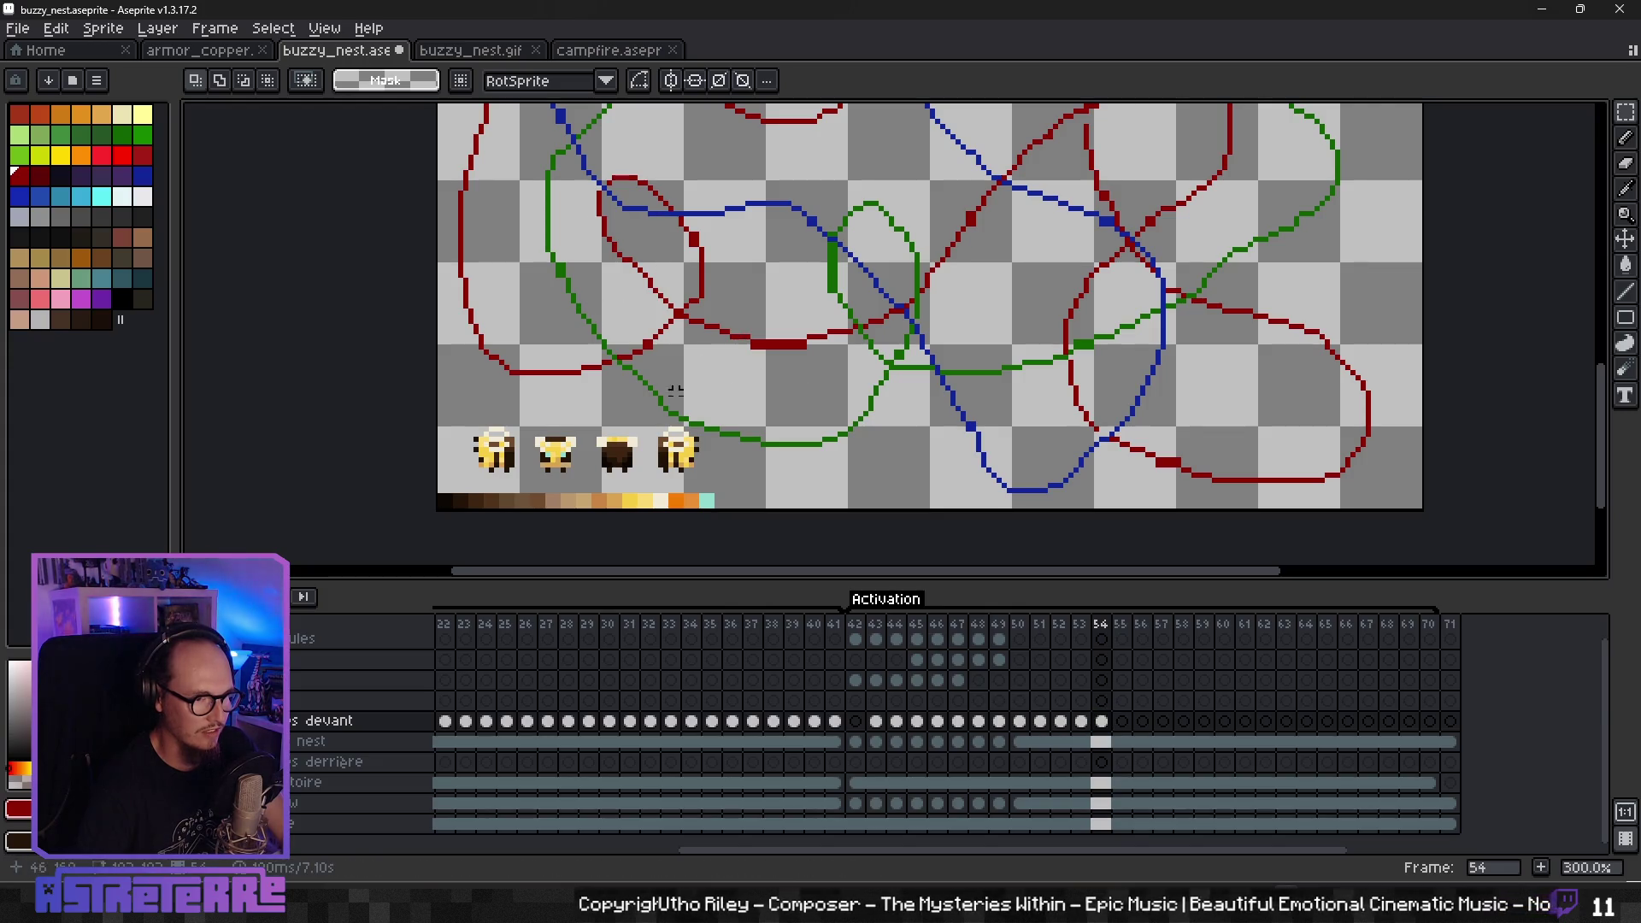
key("4")
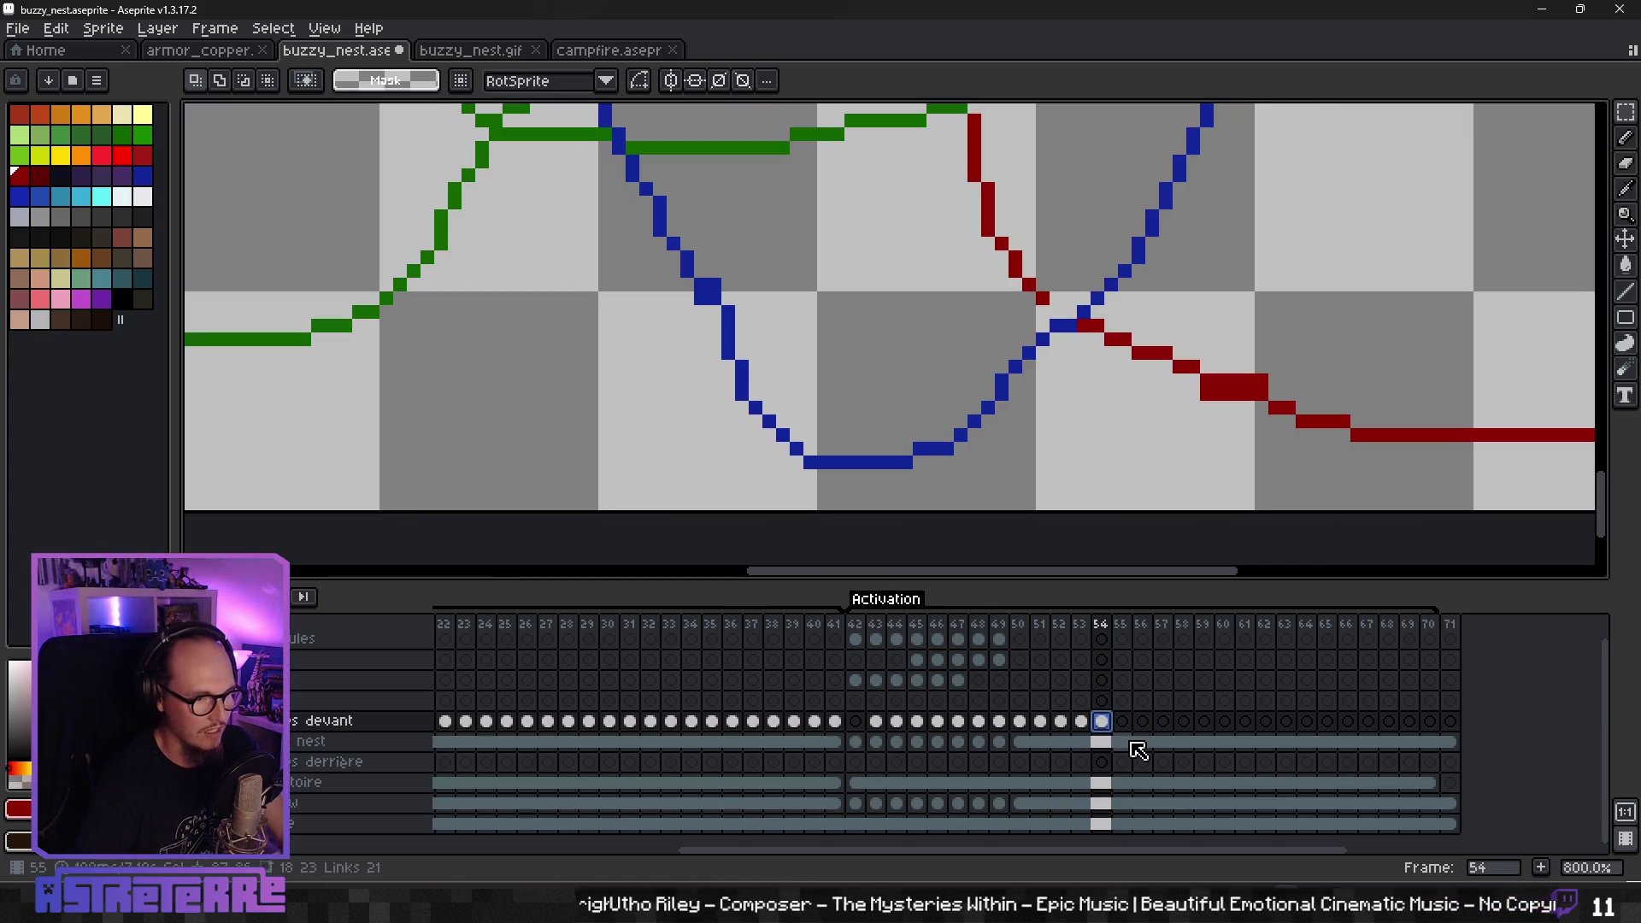
scroll(820, 336, "down", 2)
scroll(778, 343, "down", 2)
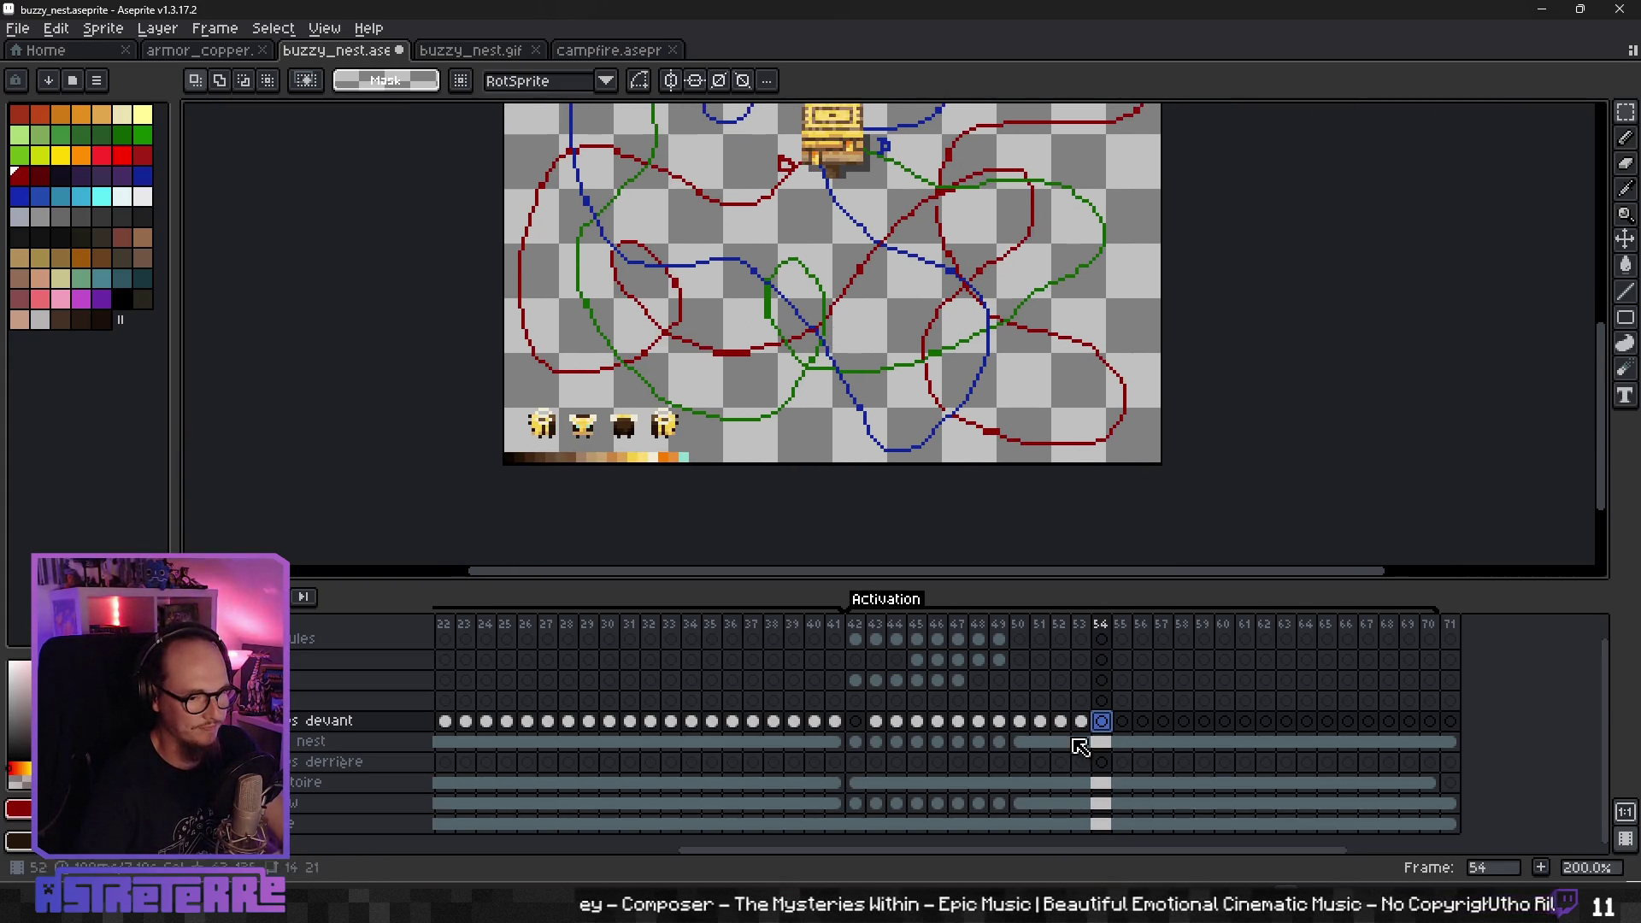
- Paste bees onto frame 54 to form a four-bee cluster on the red path's left loop
left_click(1103, 824)
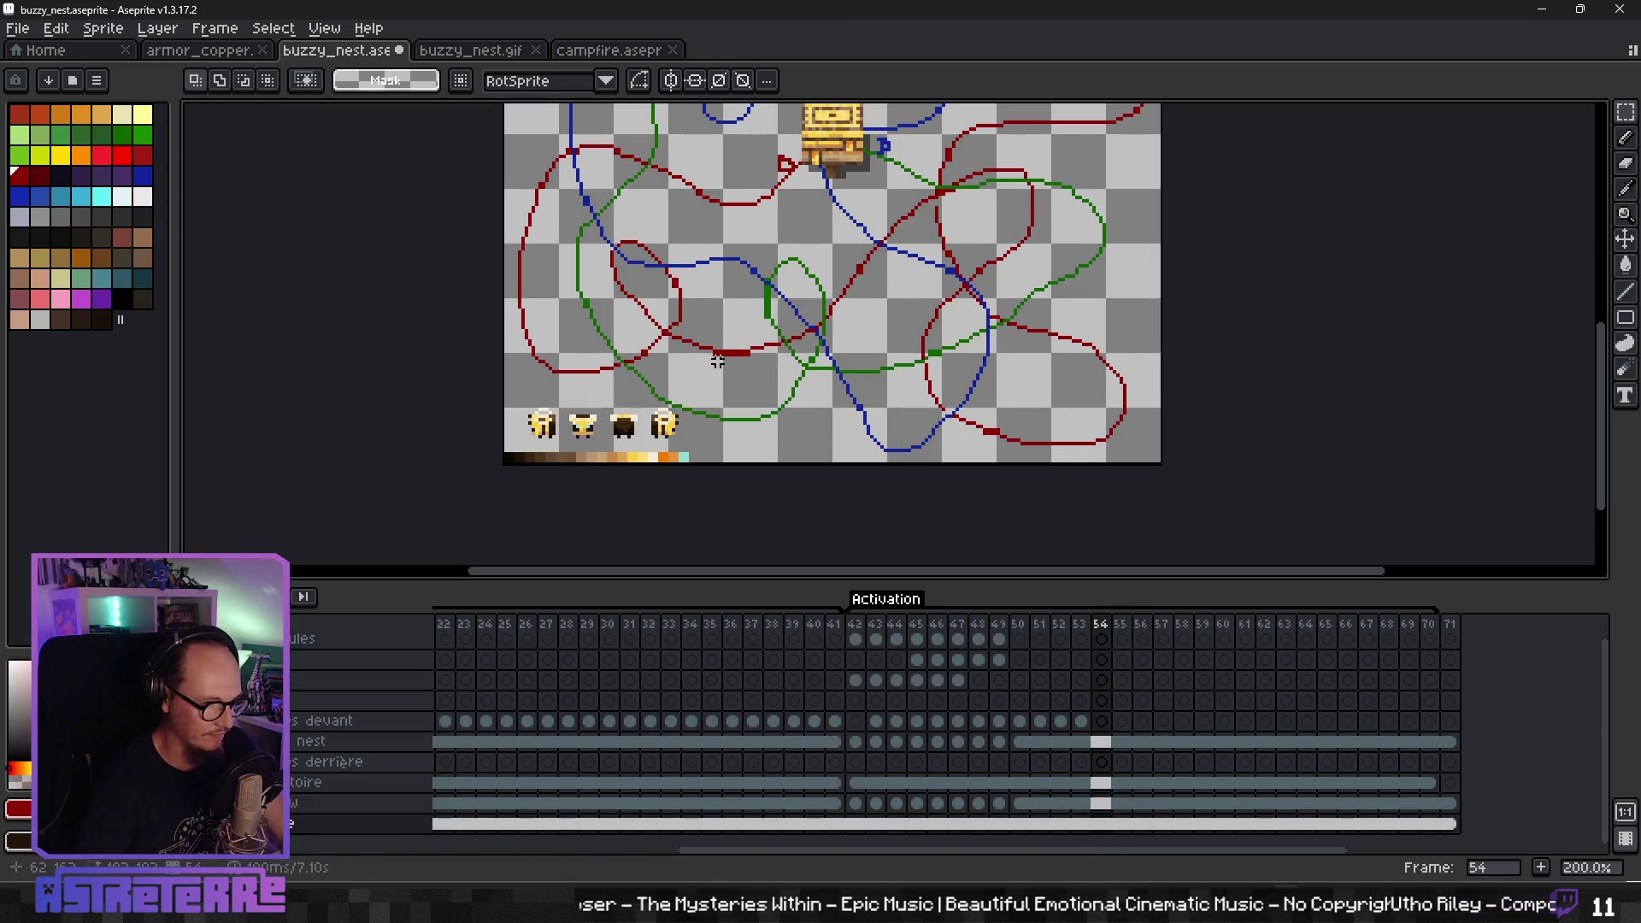
left_click(1101, 720)
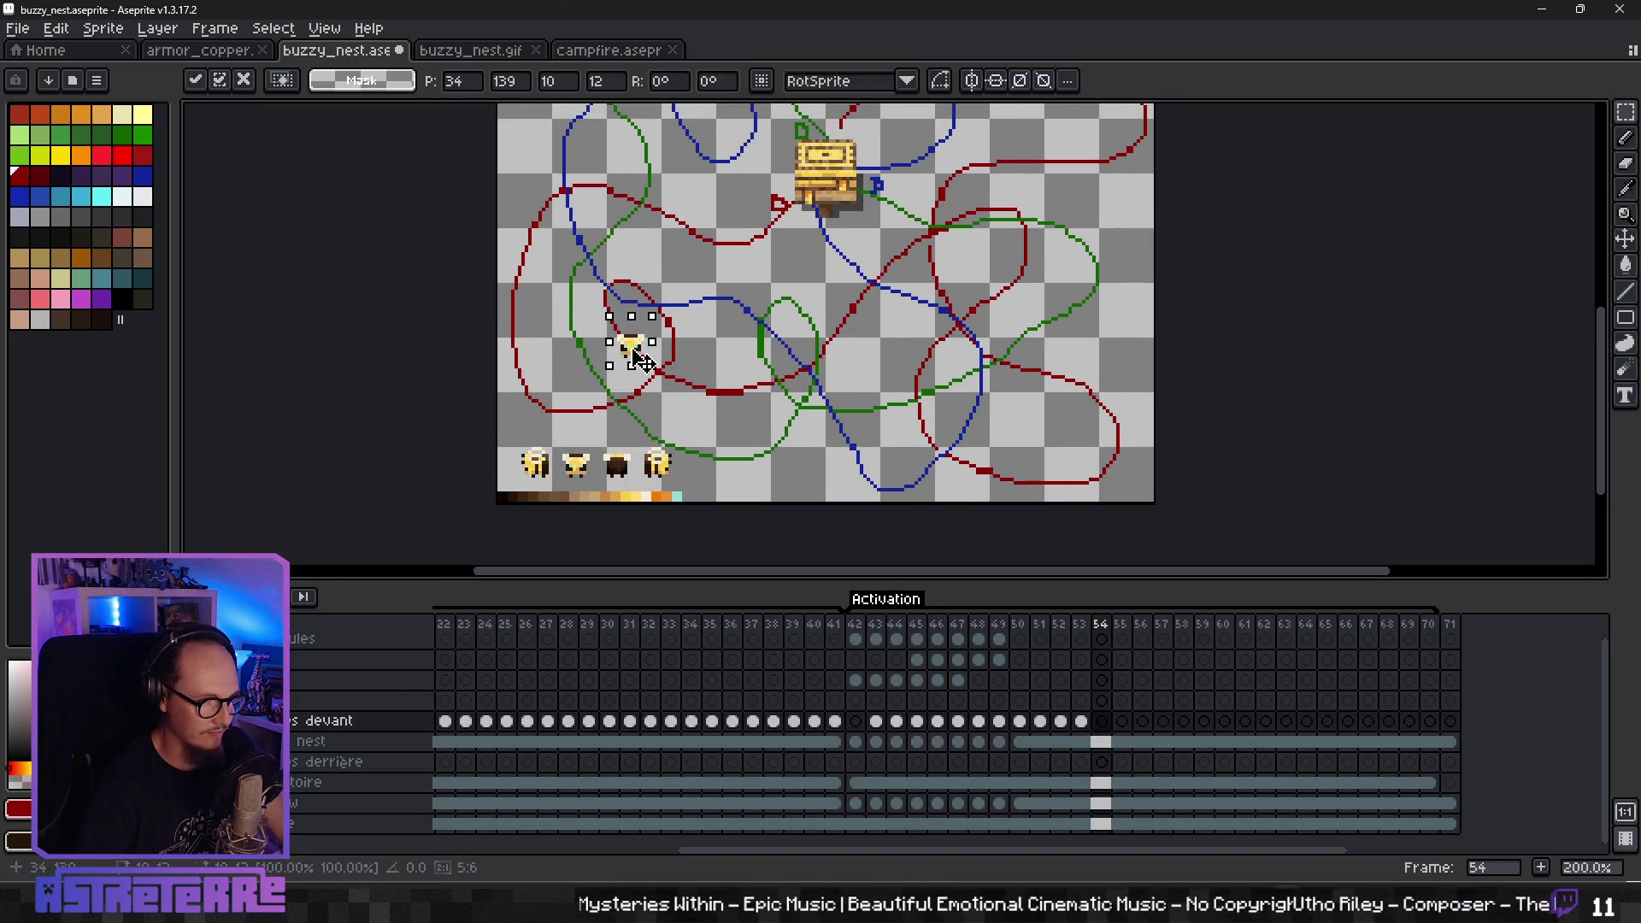
left_click(1084, 723)
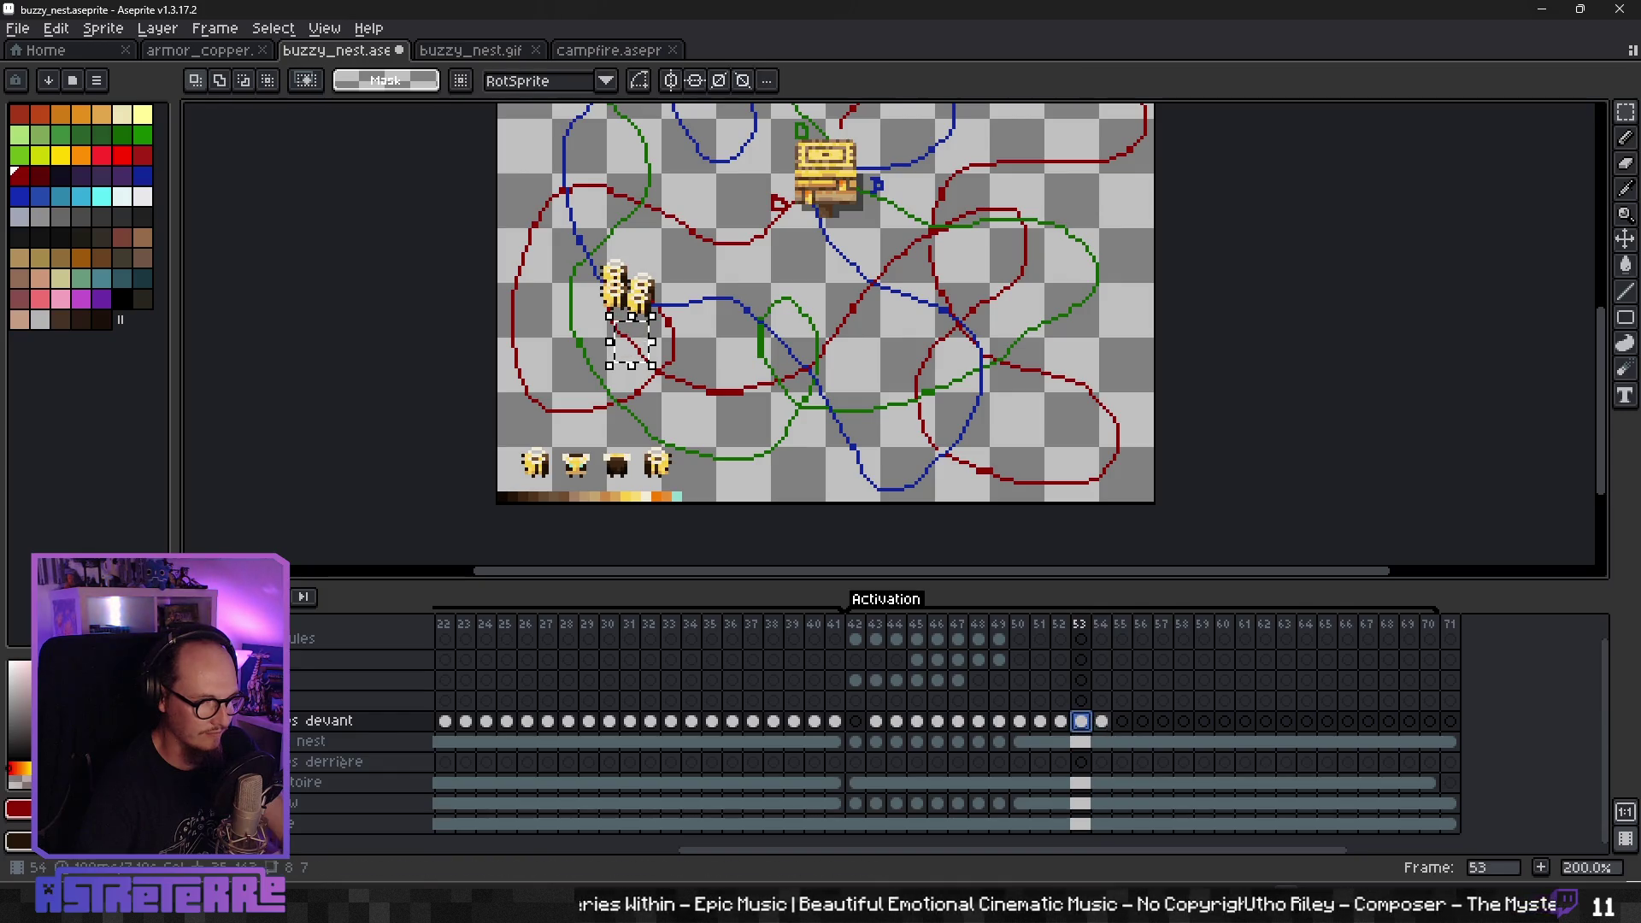
key("Right")
key("ctrl+v")
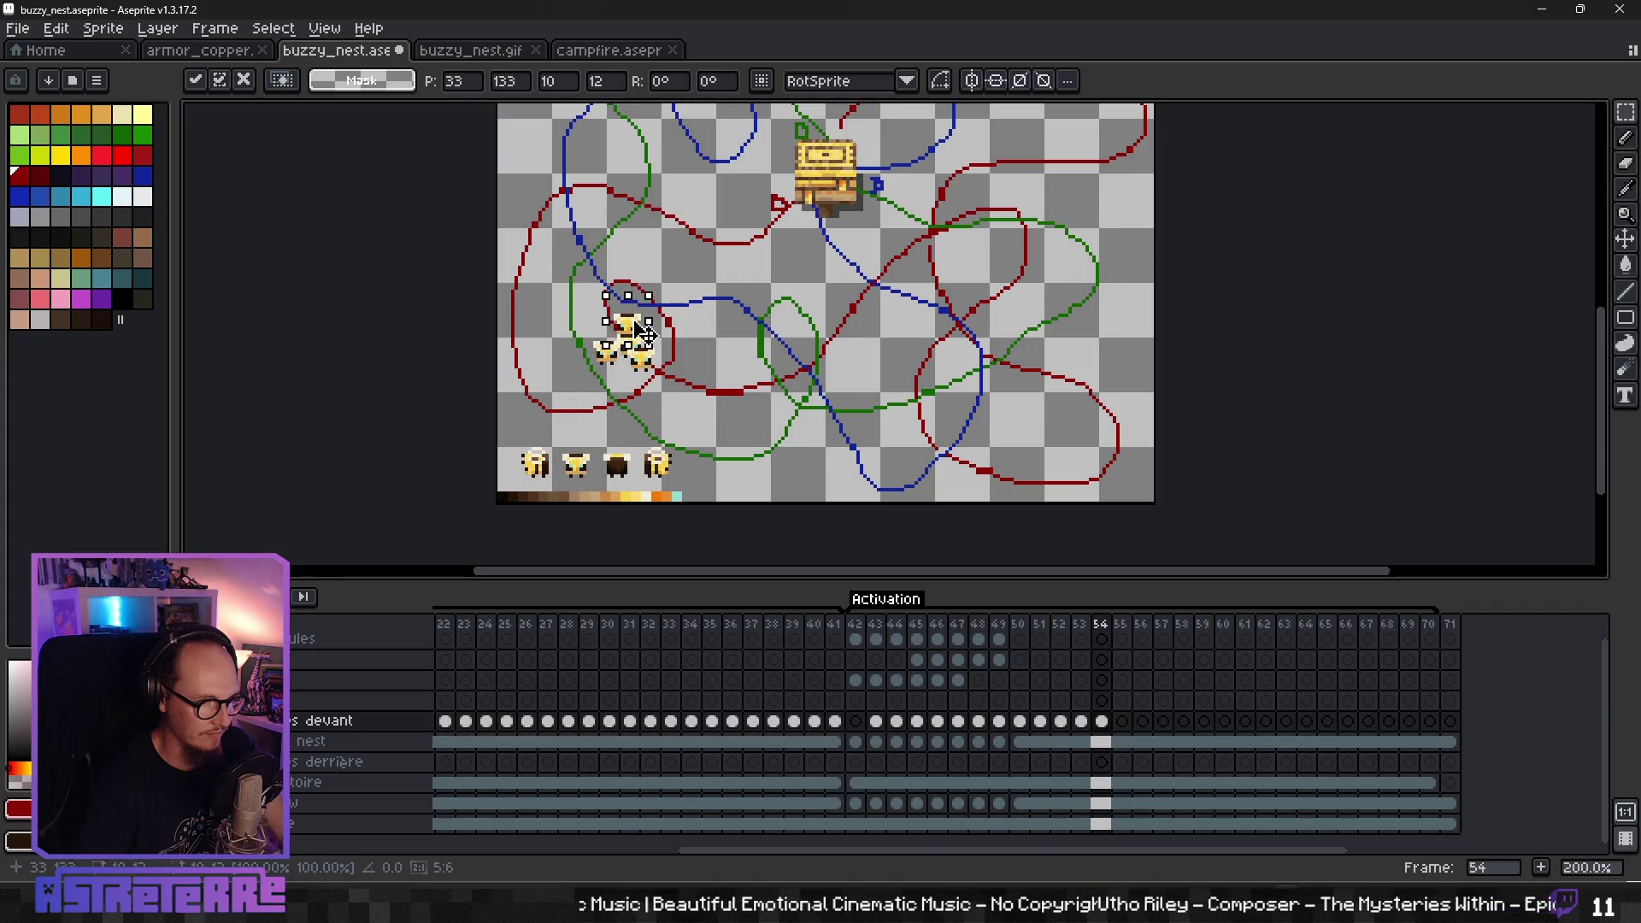
left_click(735, 396)
- Paste one bee onto frame 55 of the front layer
scroll(735, 396, "up", 1)
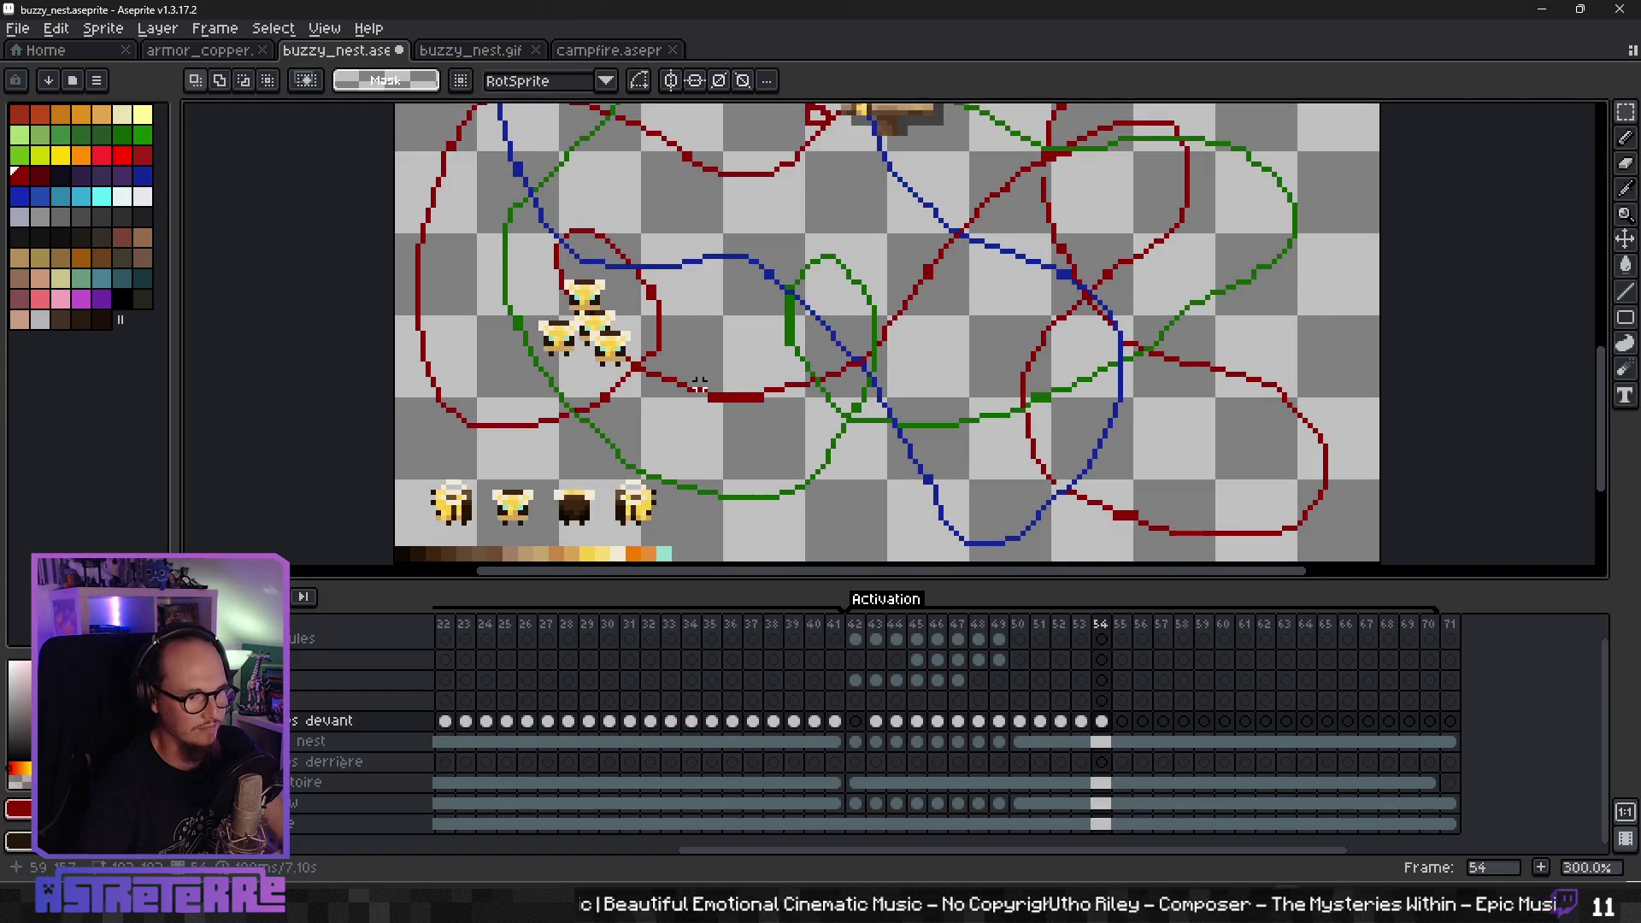
left_click(1102, 824)
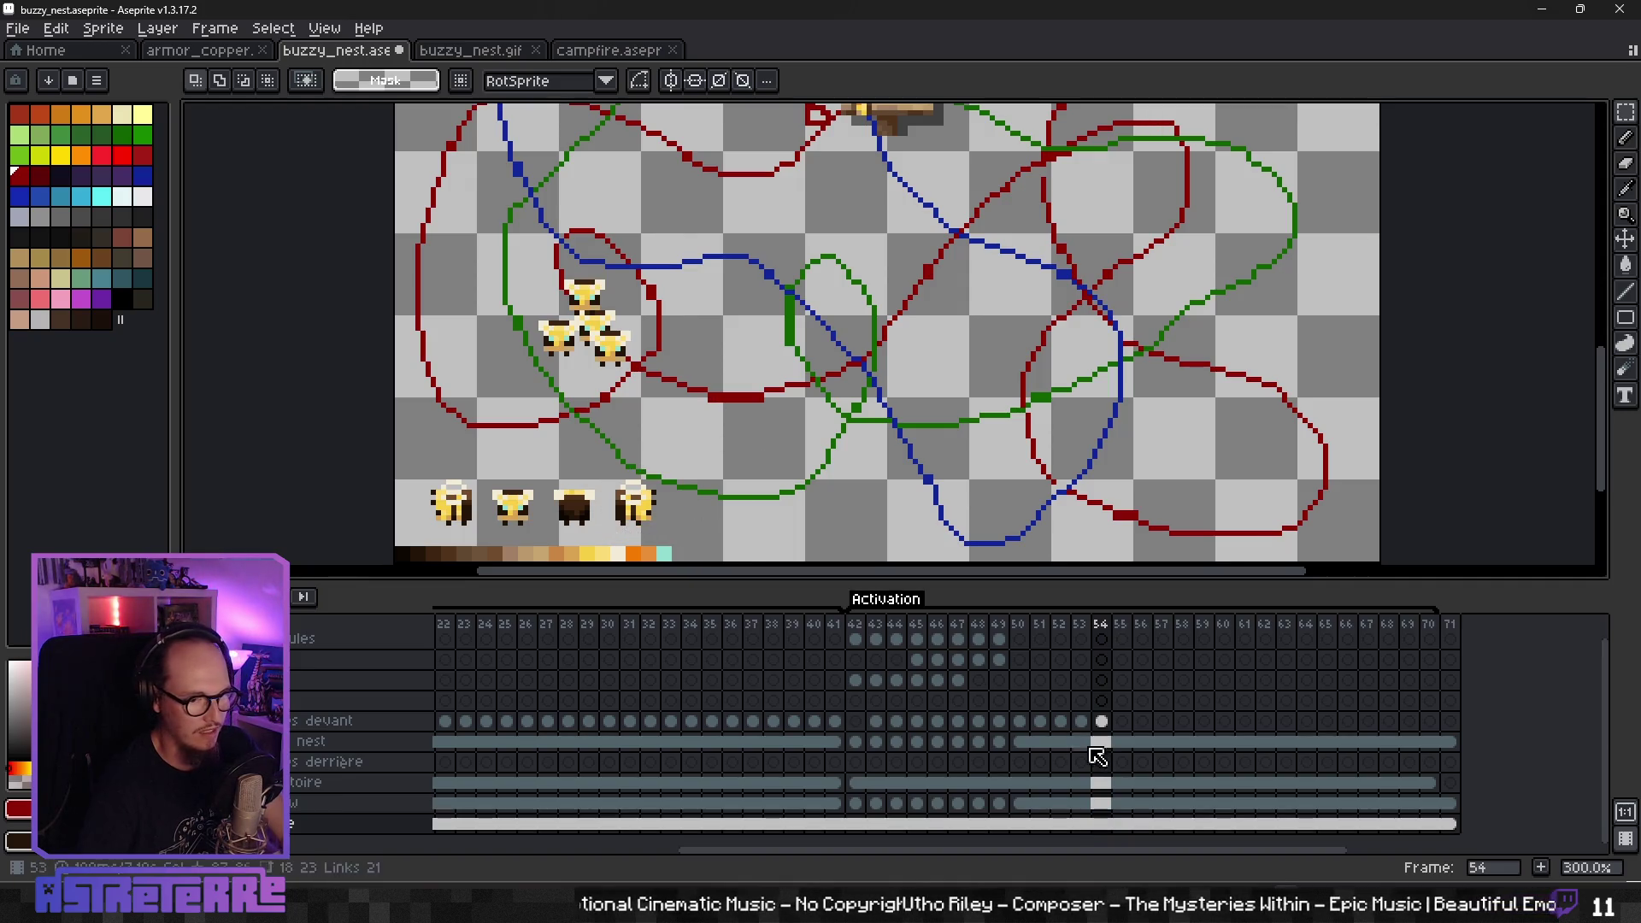
left_click(1128, 723)
key("ctrl+v")
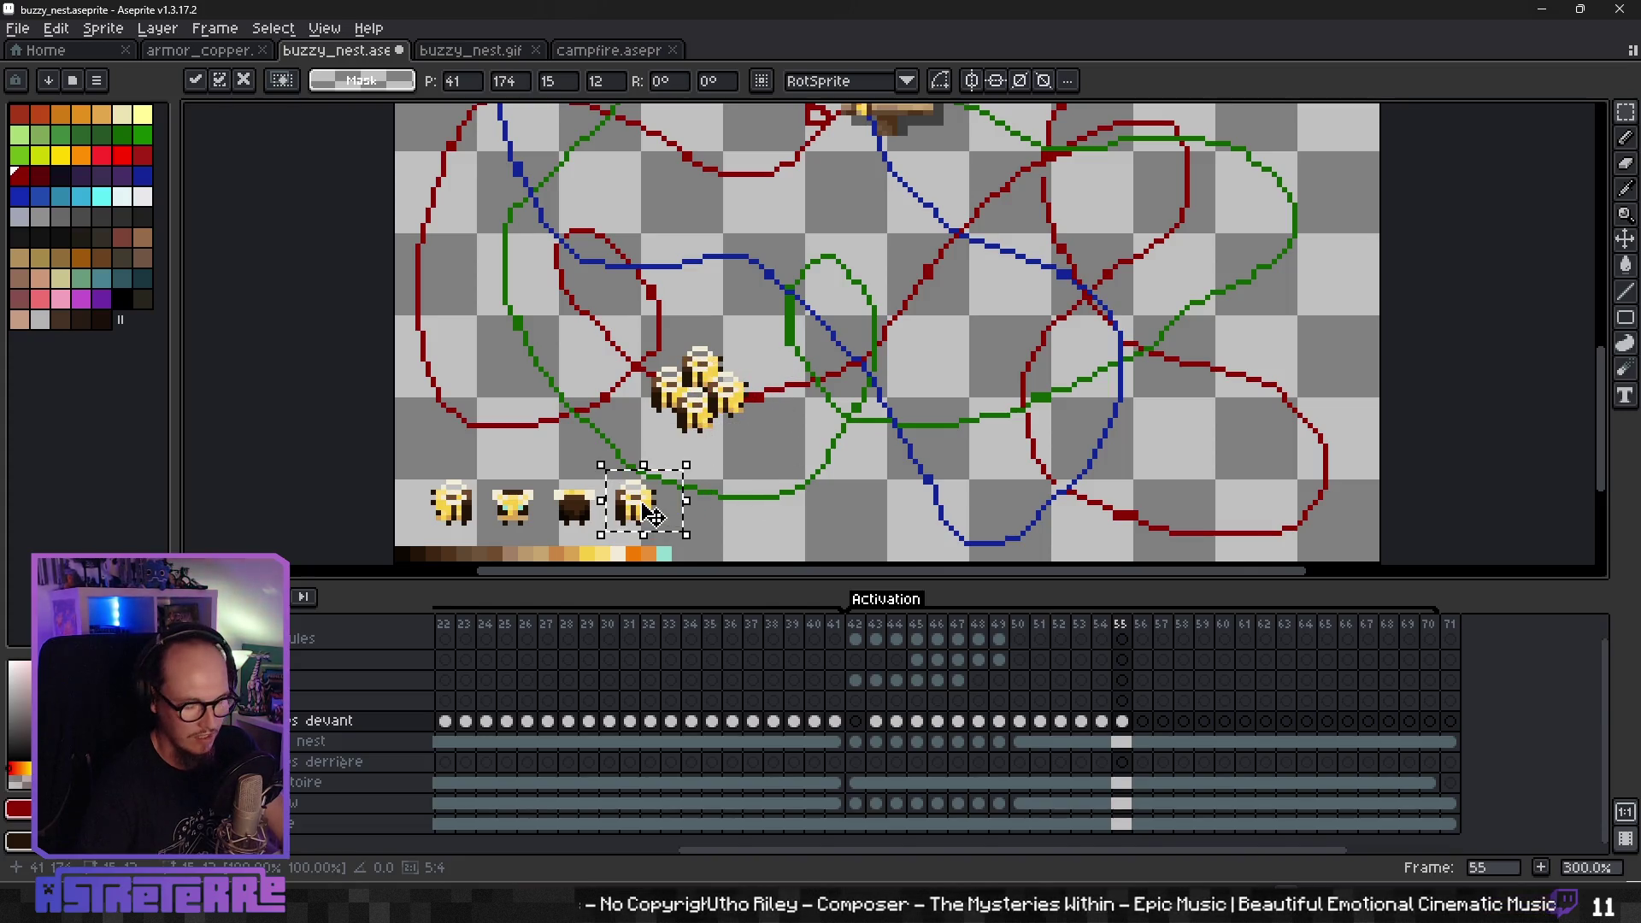
- Place bee clusters on frames 56 and 57, moving them toward the nest
left_click(1143, 722)
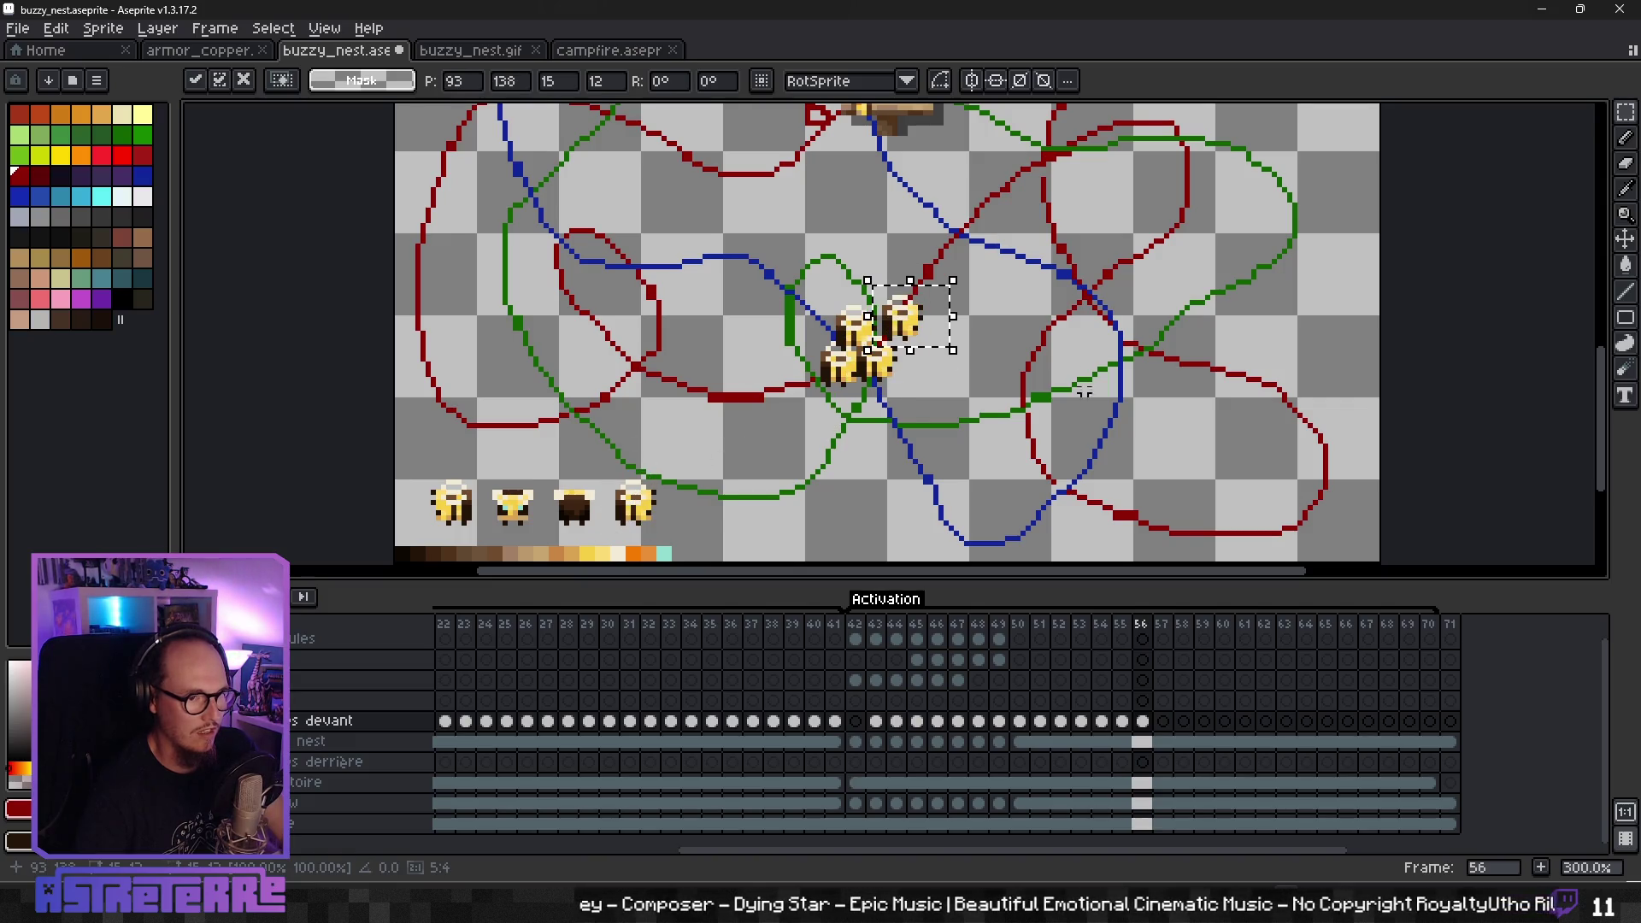
left_click_drag(1084, 390, 909, 531)
left_click(1163, 723)
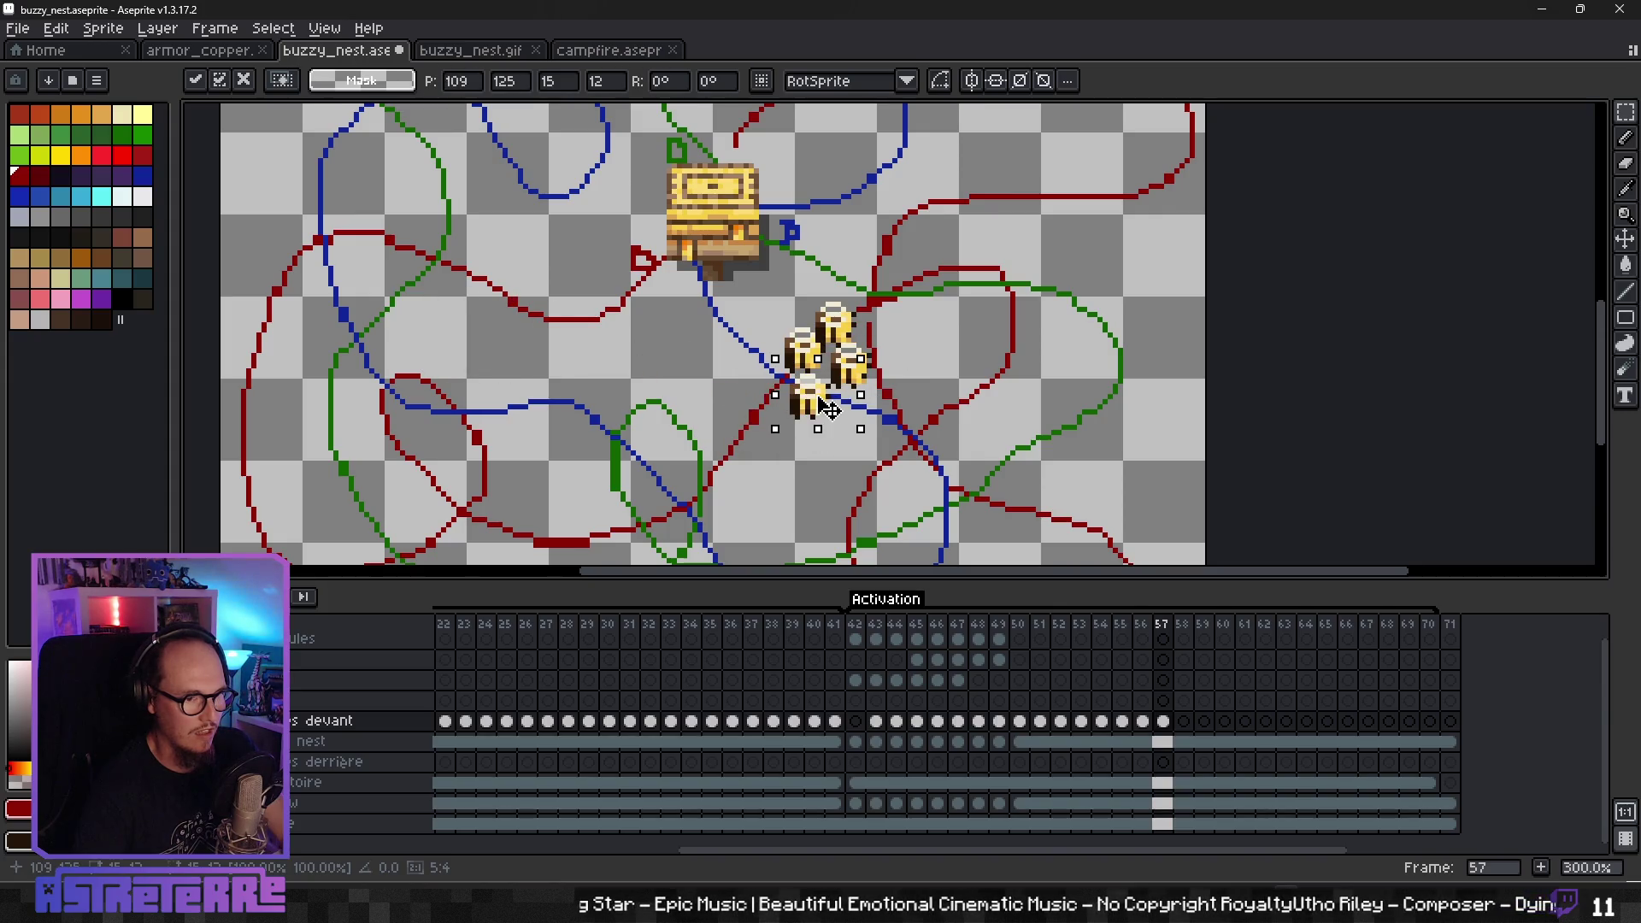
key("Return")
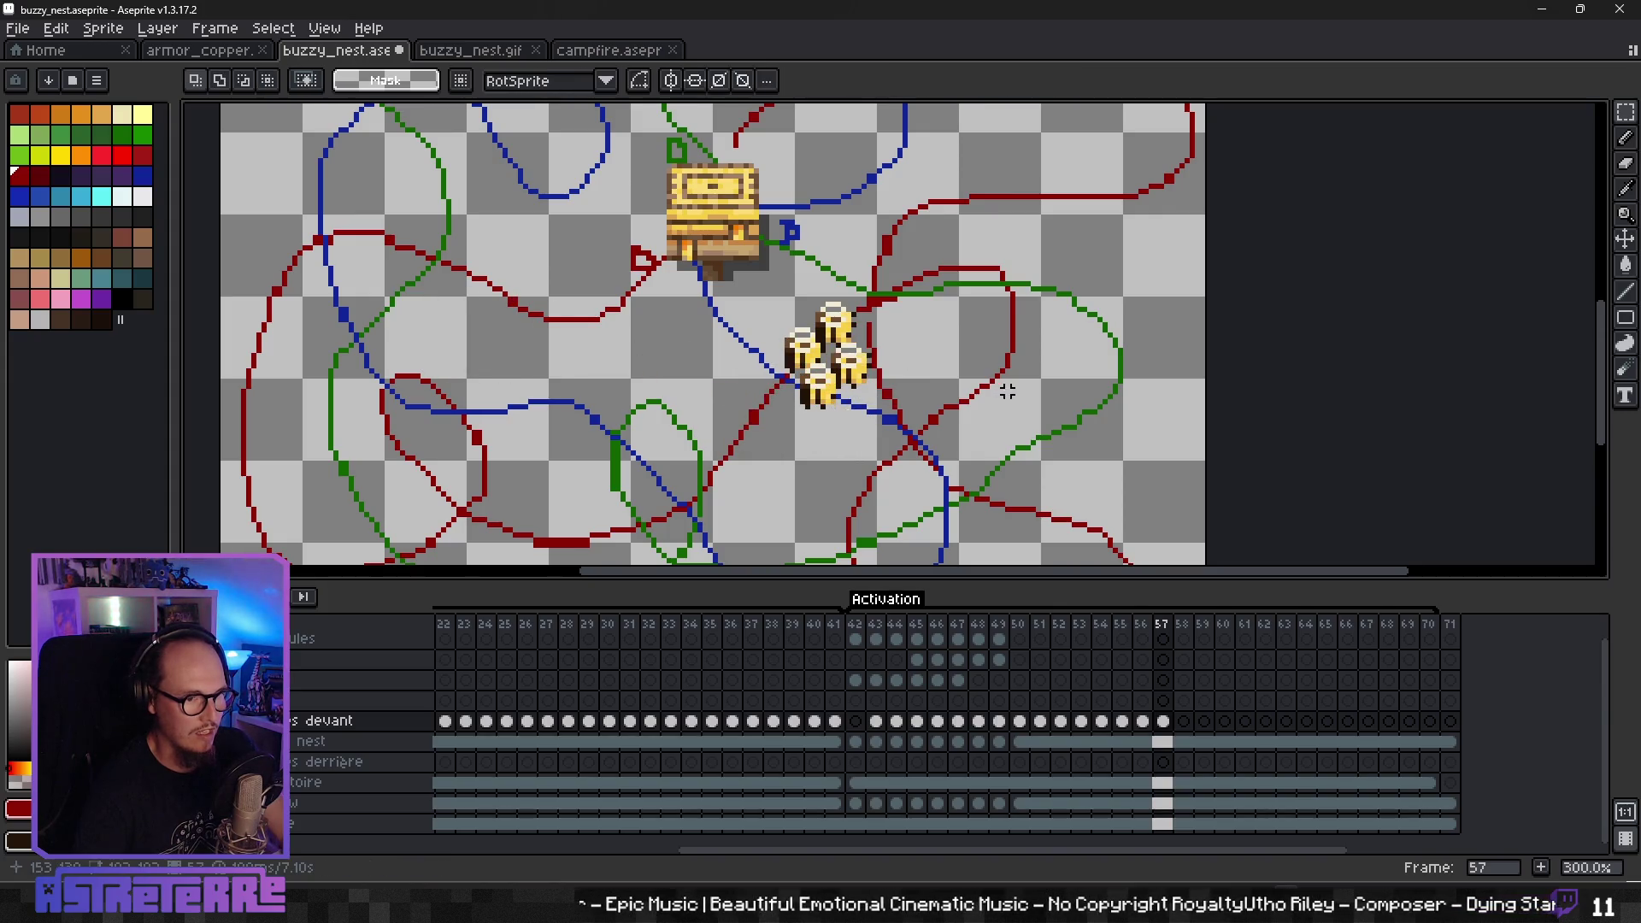
- Jump back to frame 42, the Activation start, and play the animation to review the flight
scroll(1009, 385, "down", 4)
scroll(1009, 384, "up", 2)
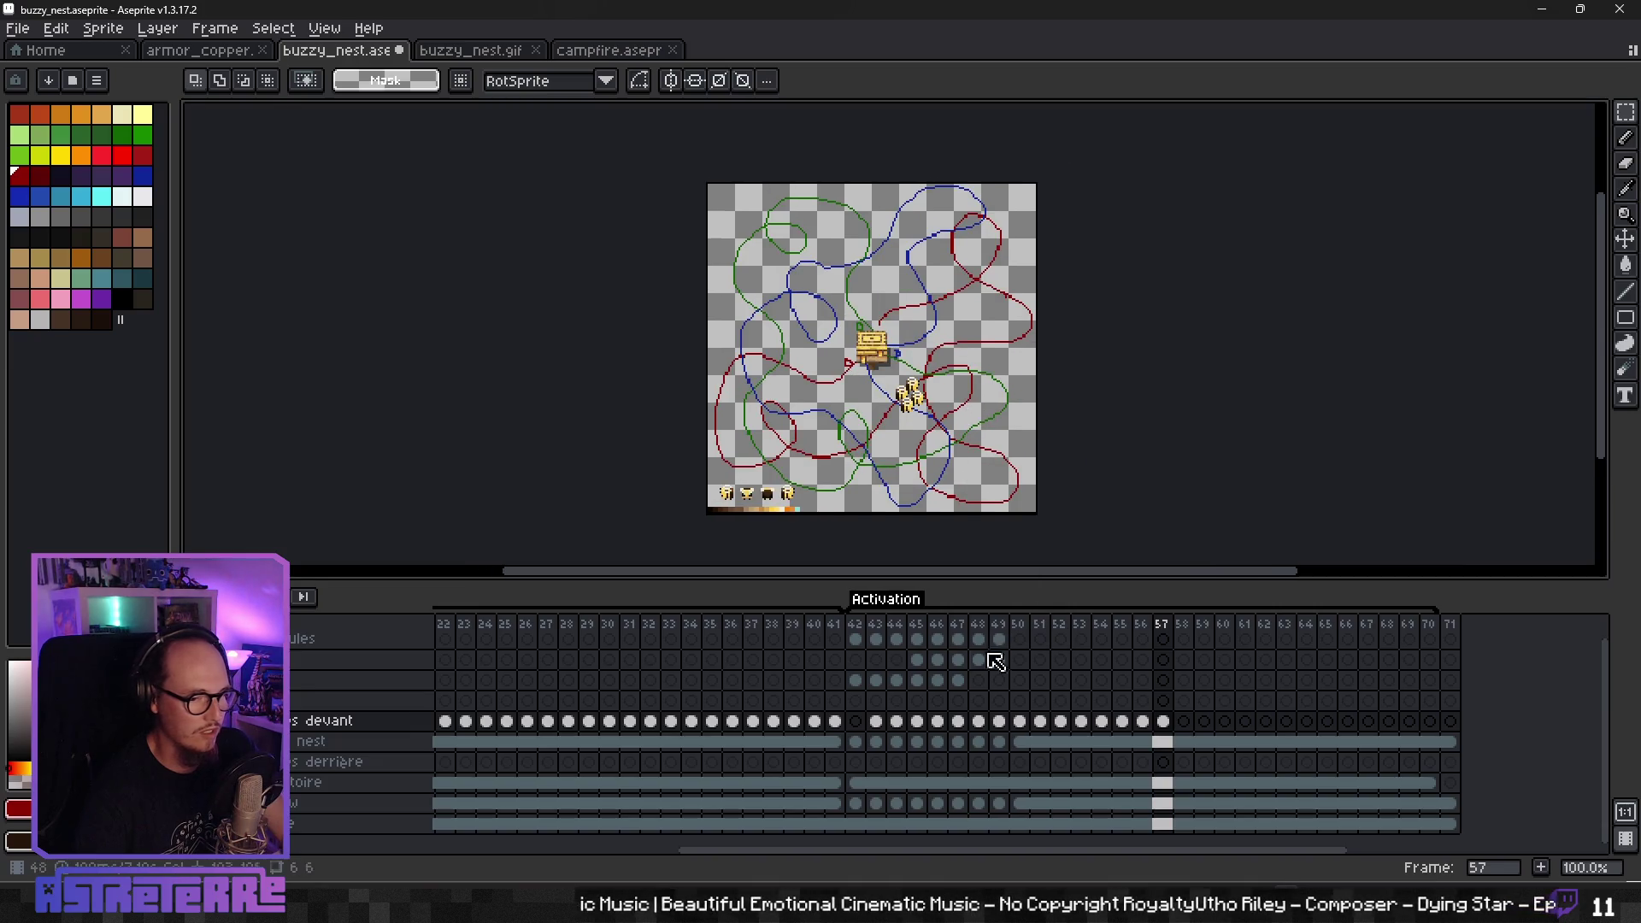
left_click(858, 624)
key("Return")
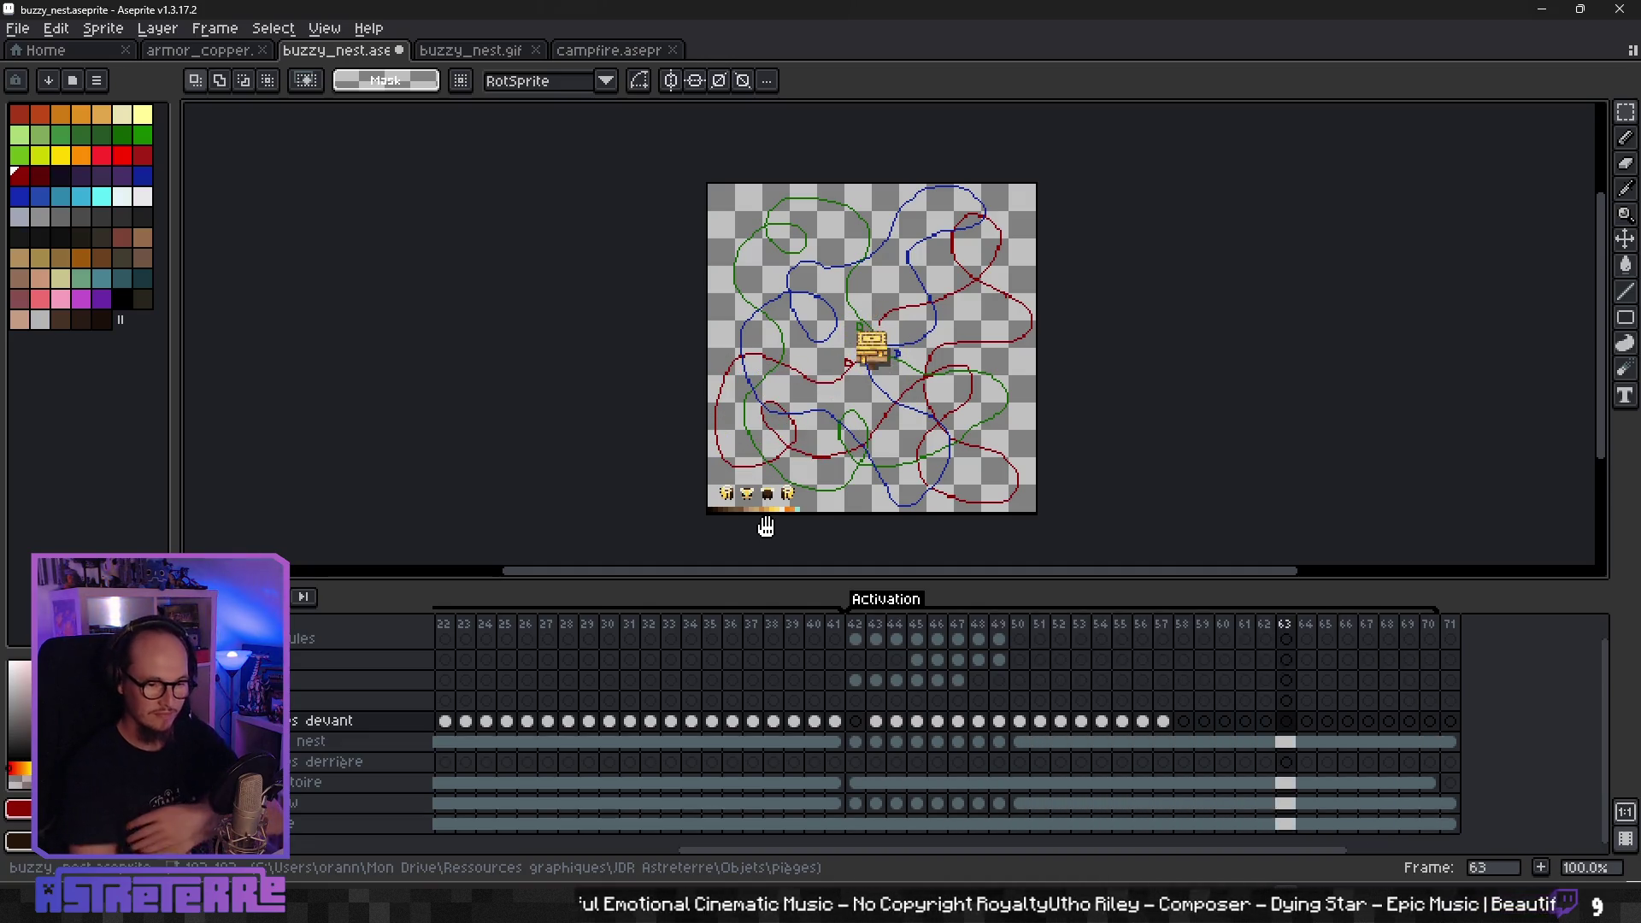
left_click(1158, 650)
- Stamp four bee copies into a cluster just right of the nest on frame 58
scroll(849, 401, "up", 2)
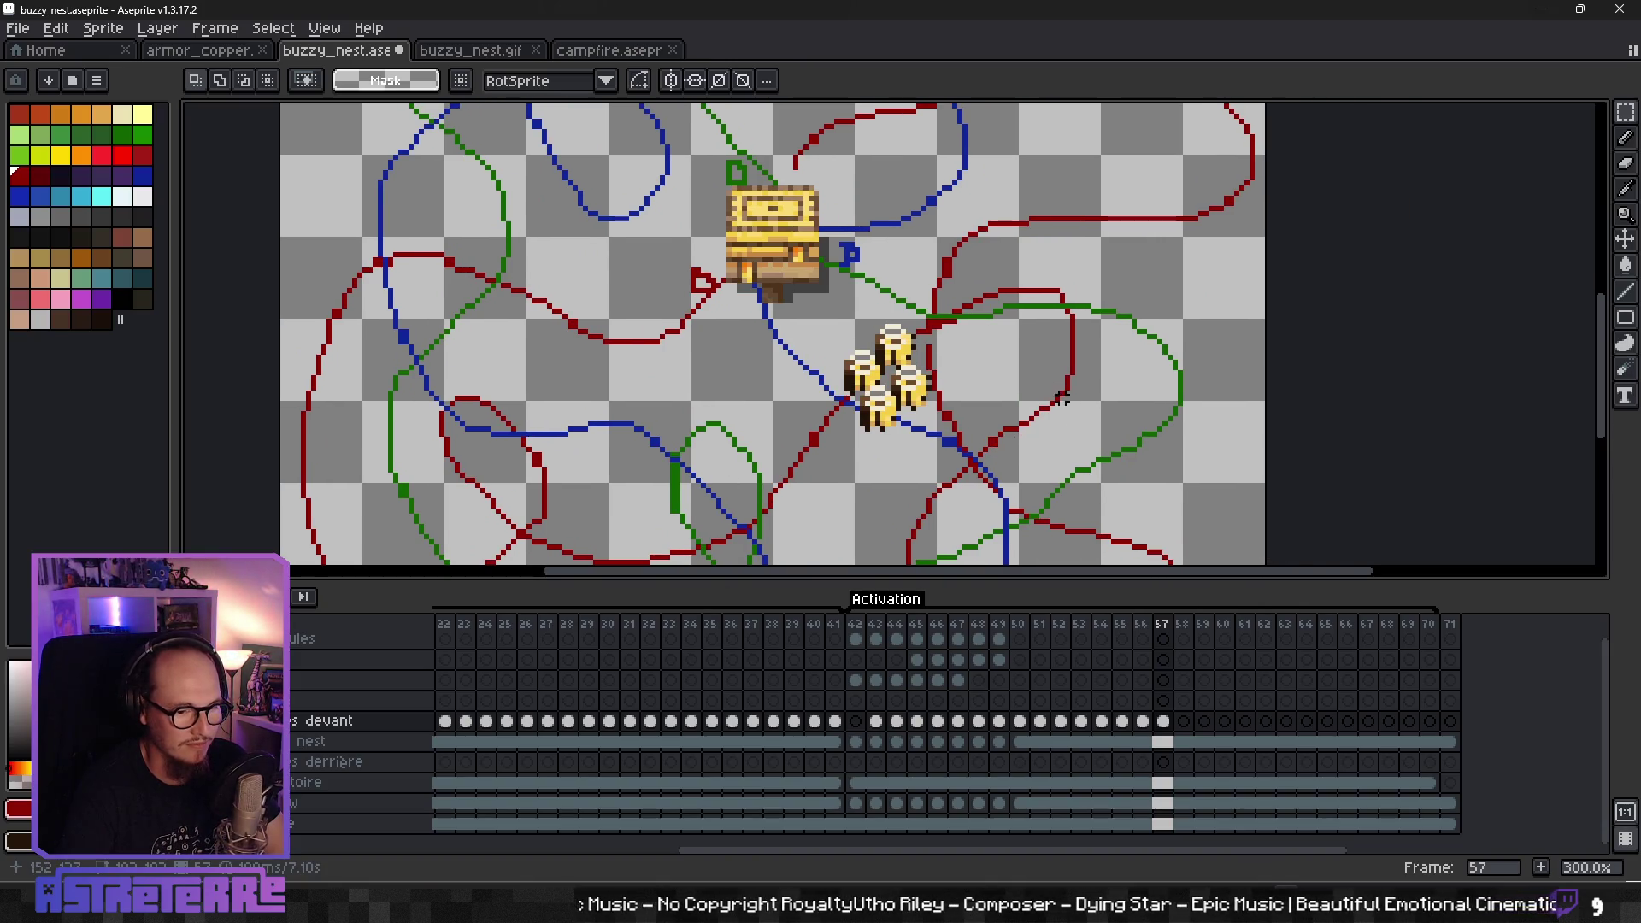
key("Right")
key("ctrl+v")
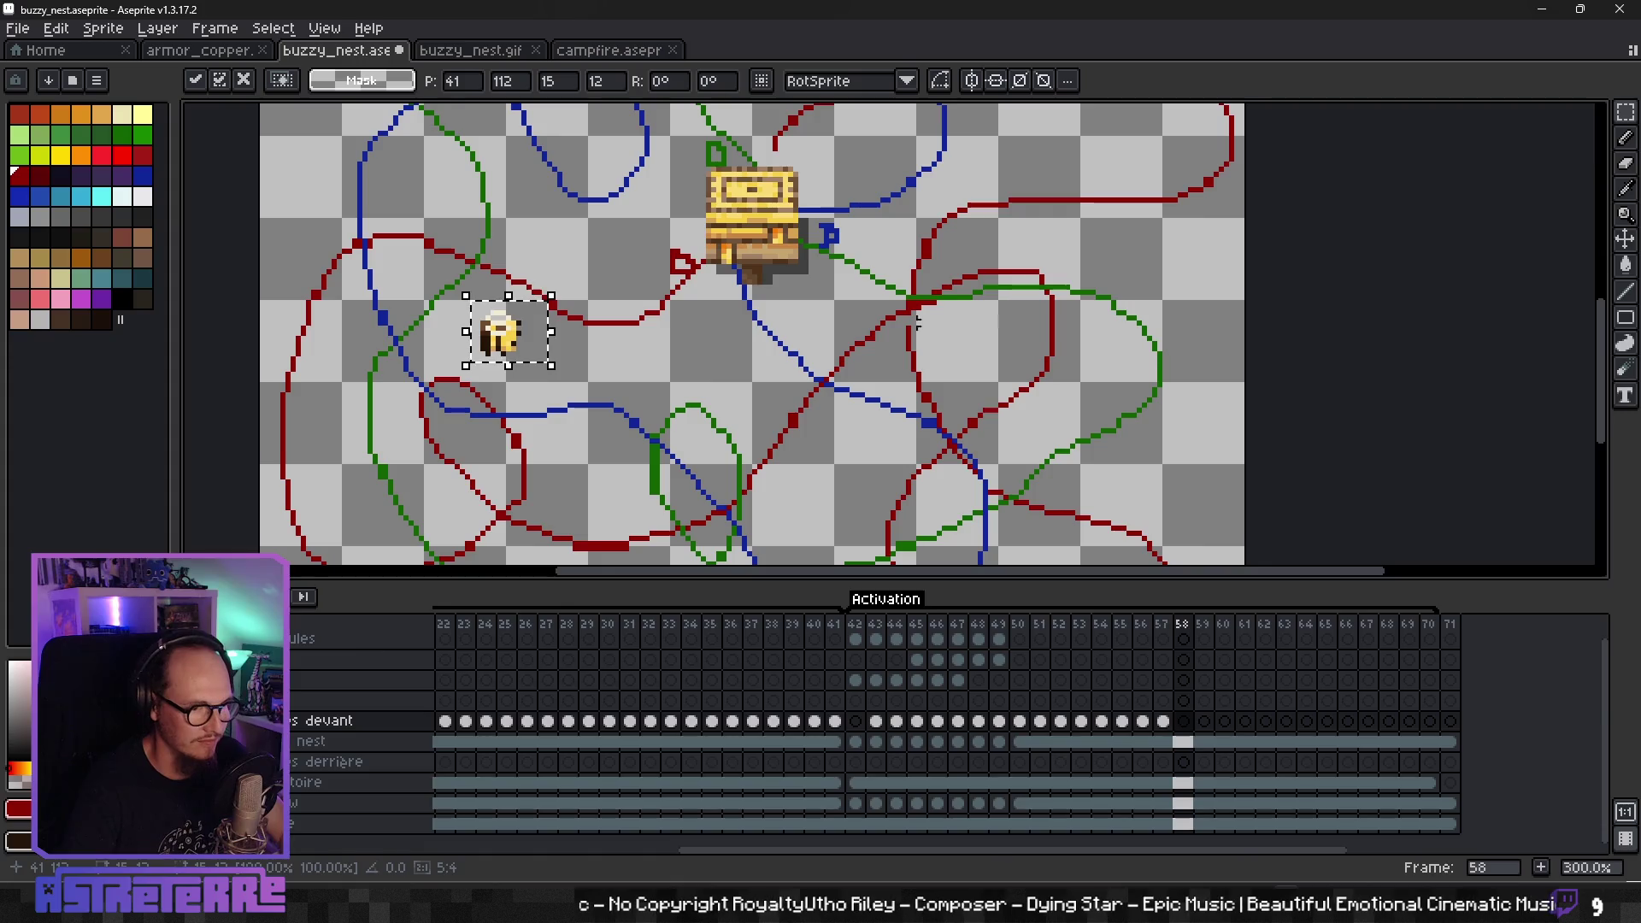
left_click_drag(509, 337, 966, 314)
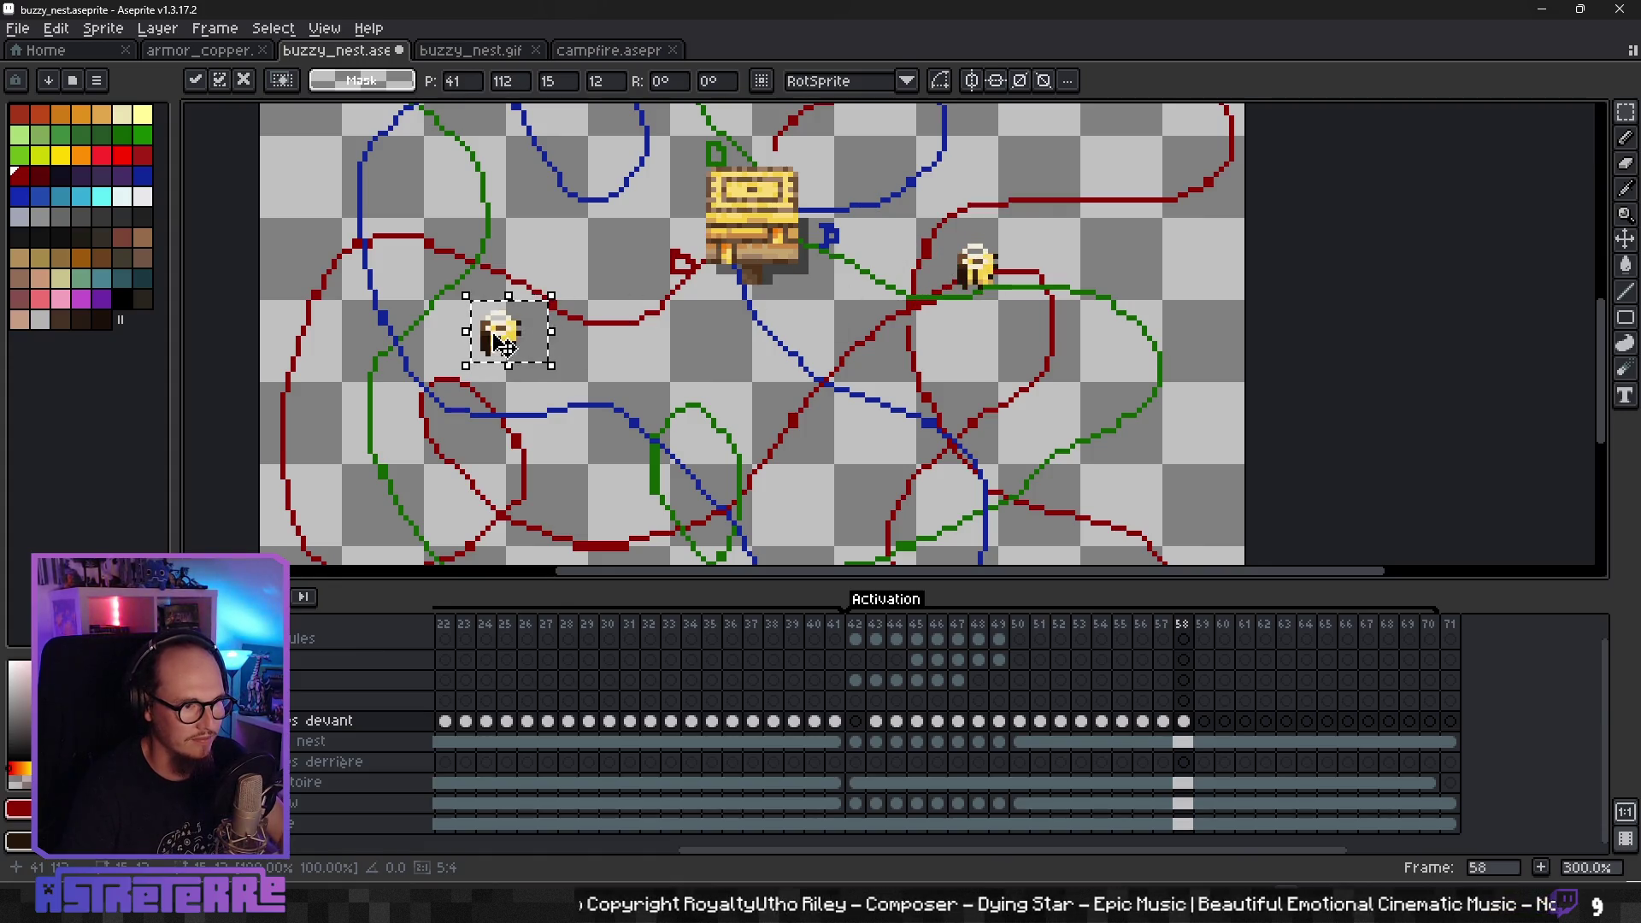
left_click_drag(505, 347, 991, 314)
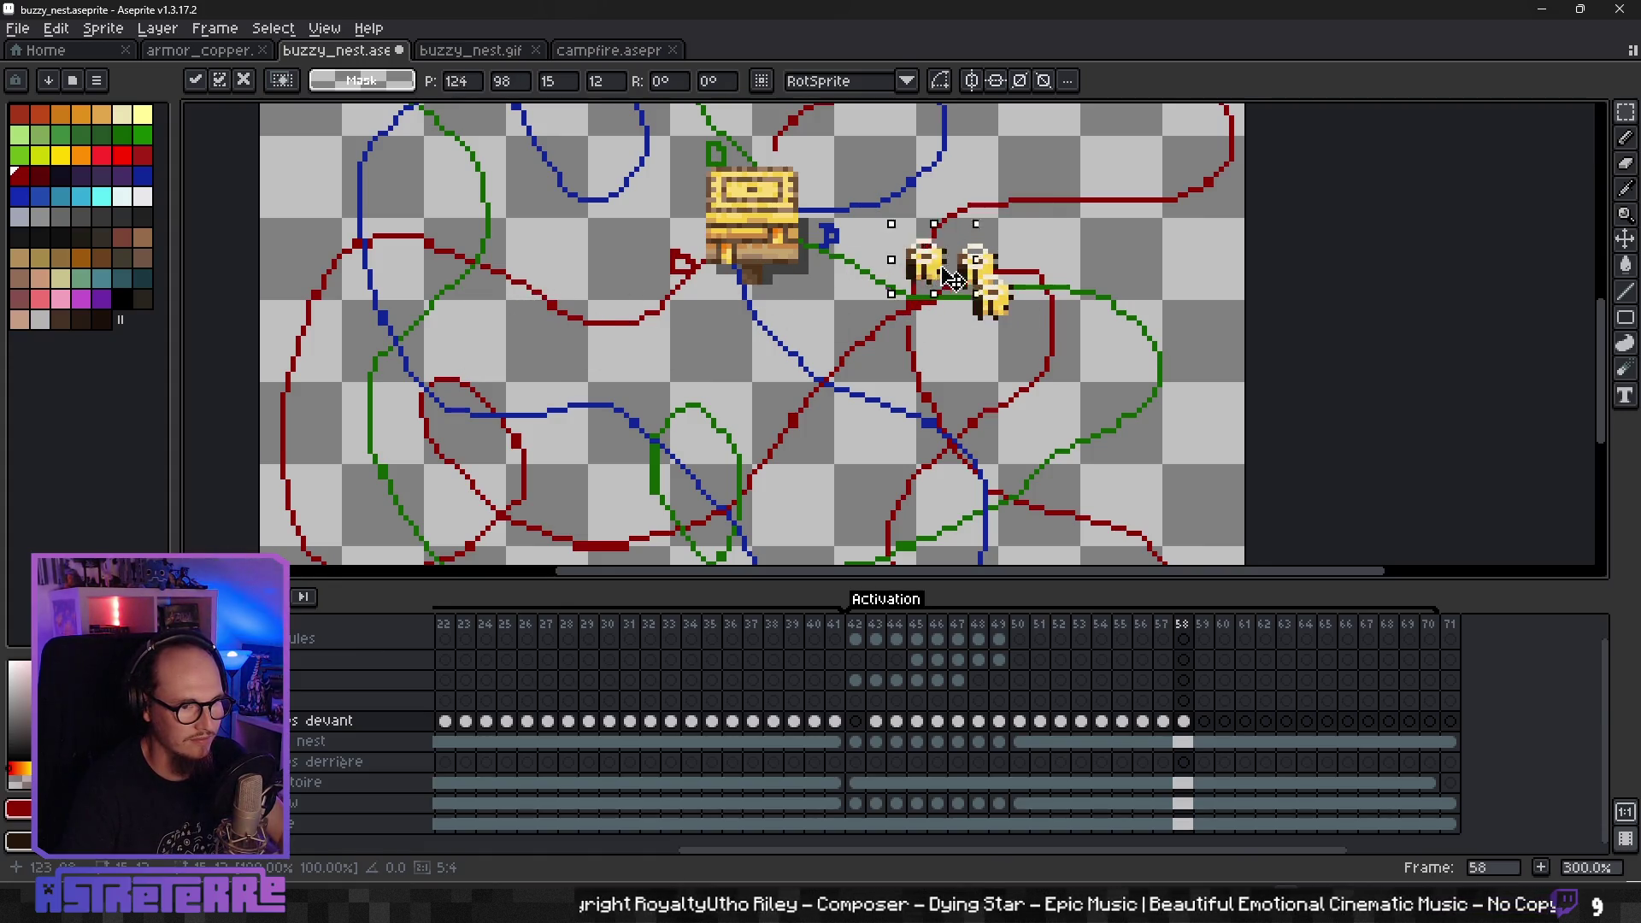
left_click_drag(545, 342, 1073, 262)
left_click_drag(544, 344, 1043, 323)
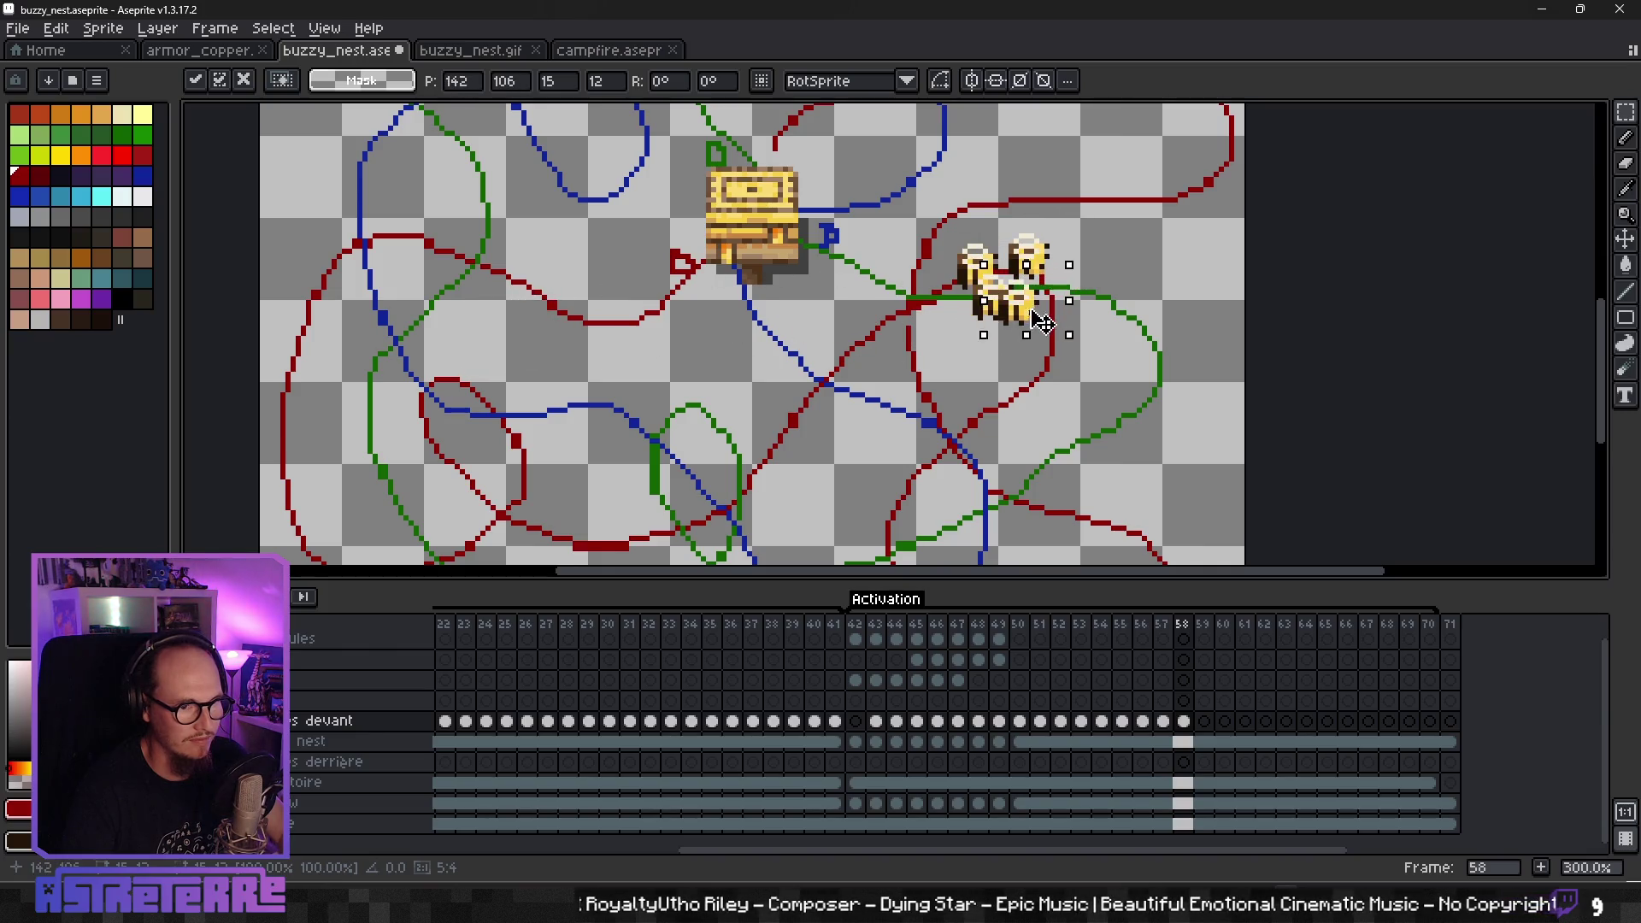
key("Return")
- Paste three copies of the second bee into a cluster inside the green loop on frame 59
left_click_drag(1078, 465, 1038, 347)
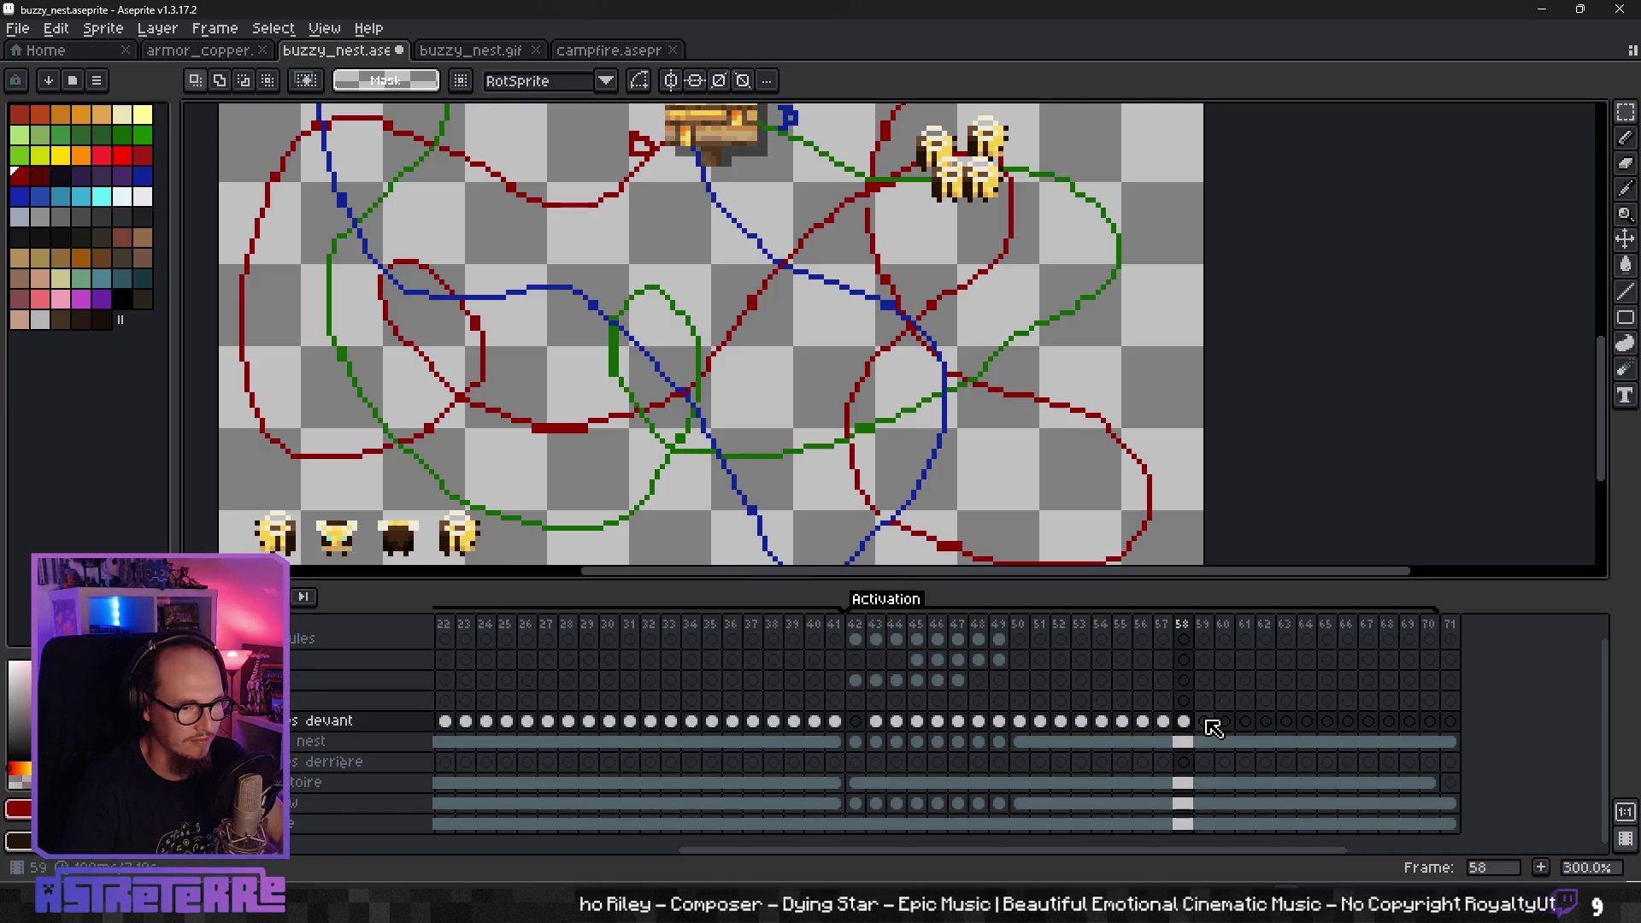
left_click(1205, 825)
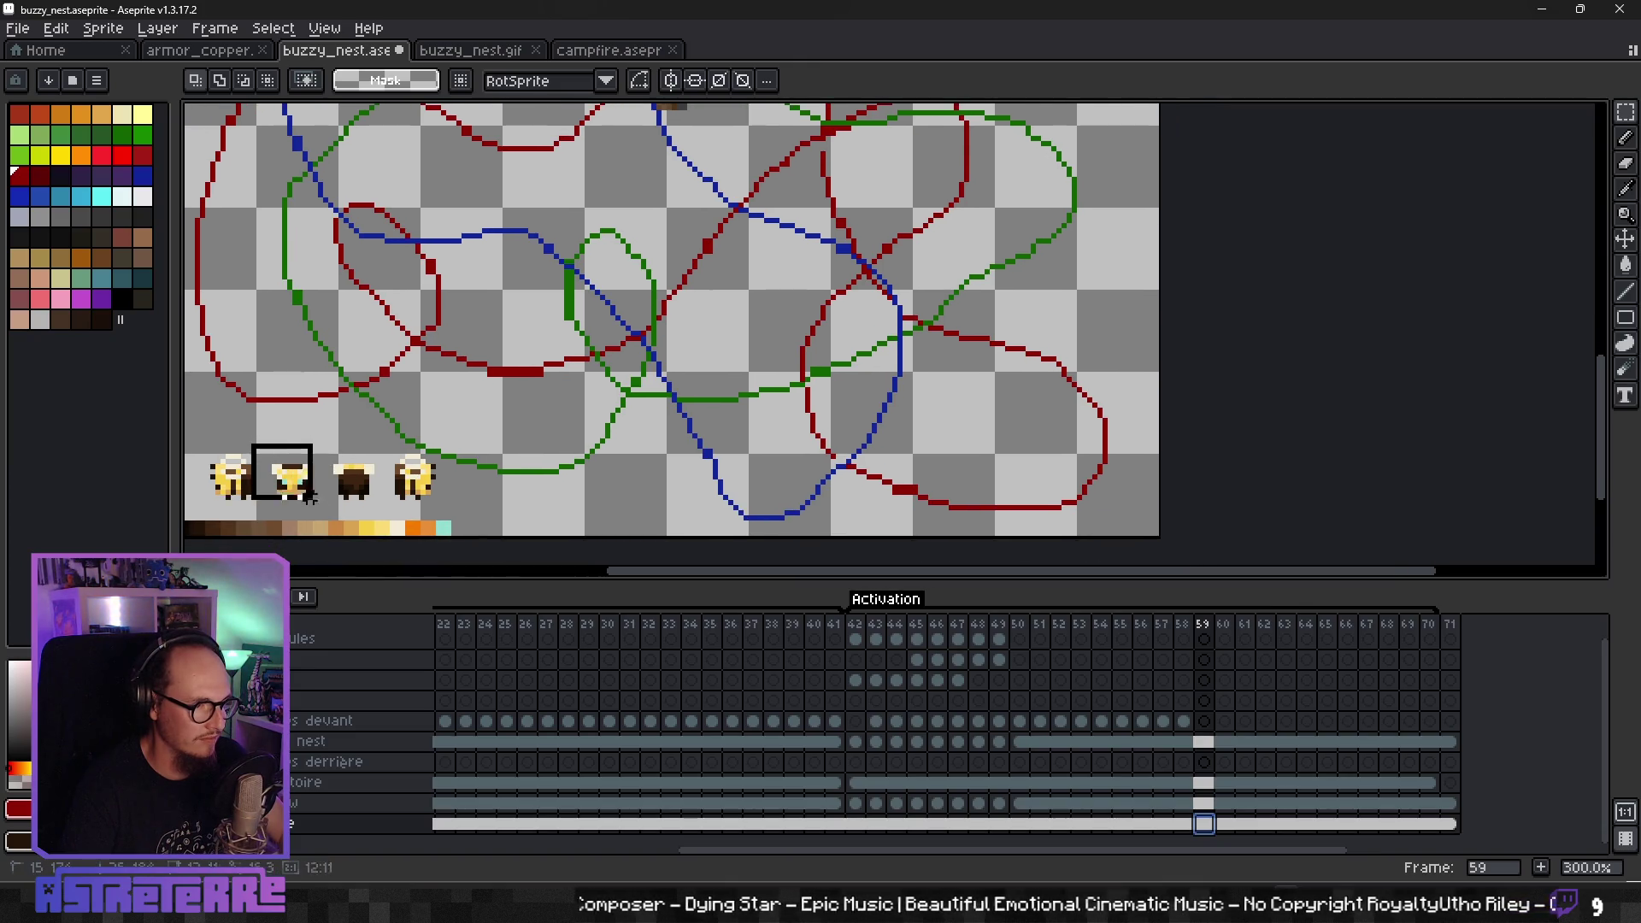
left_click(296, 440)
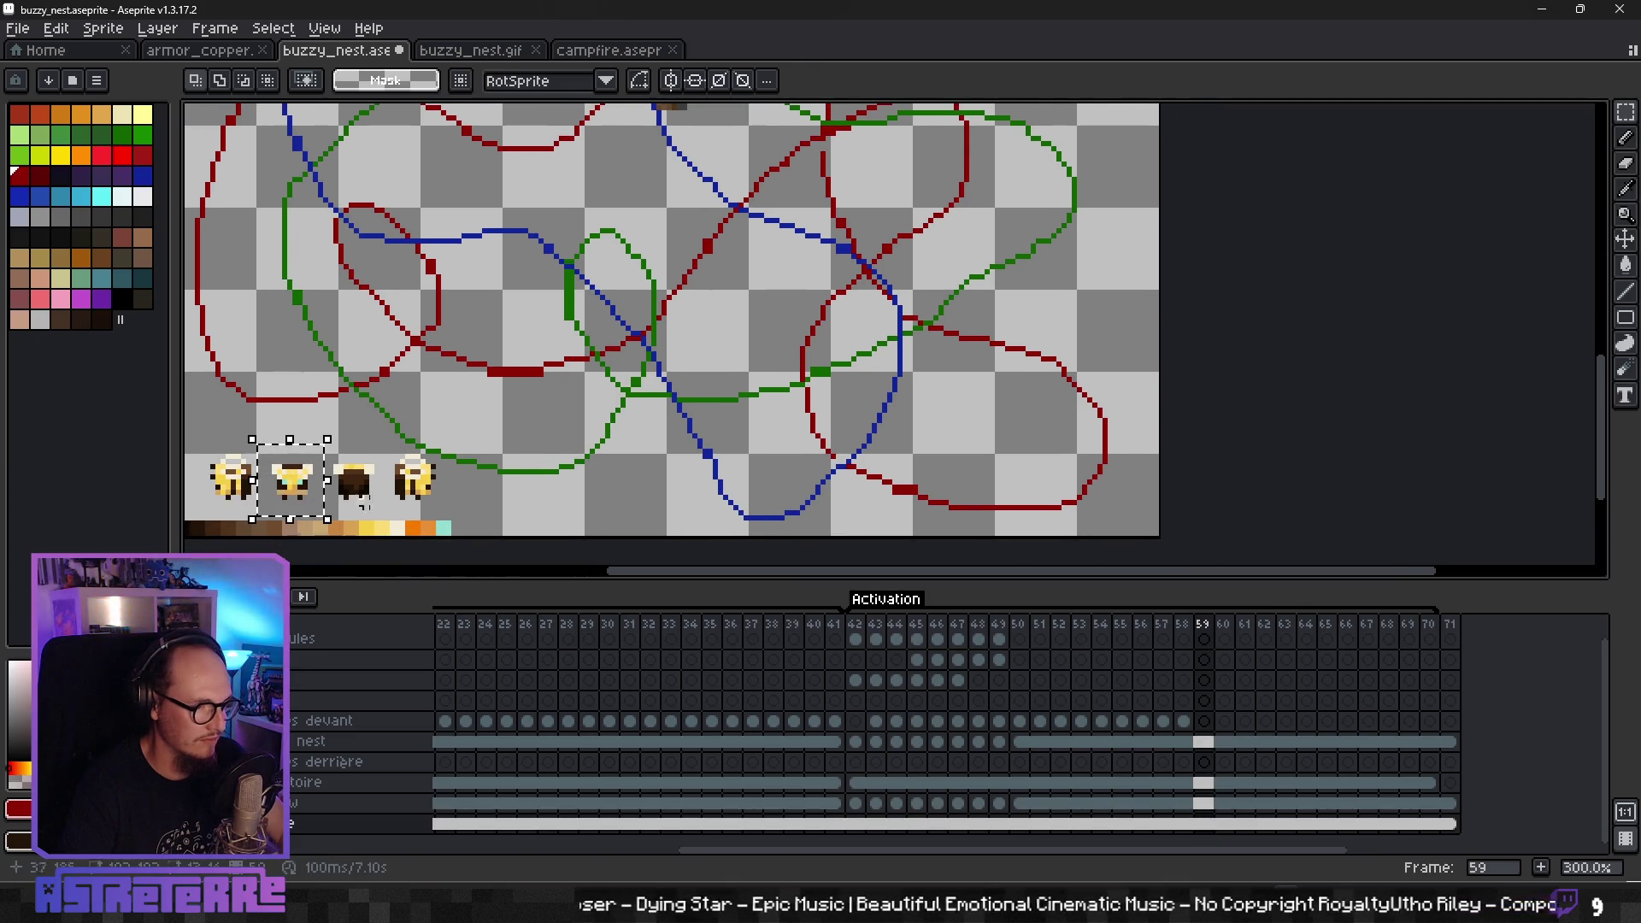
scroll(787, 427, "up", 5)
key("ctrl+v")
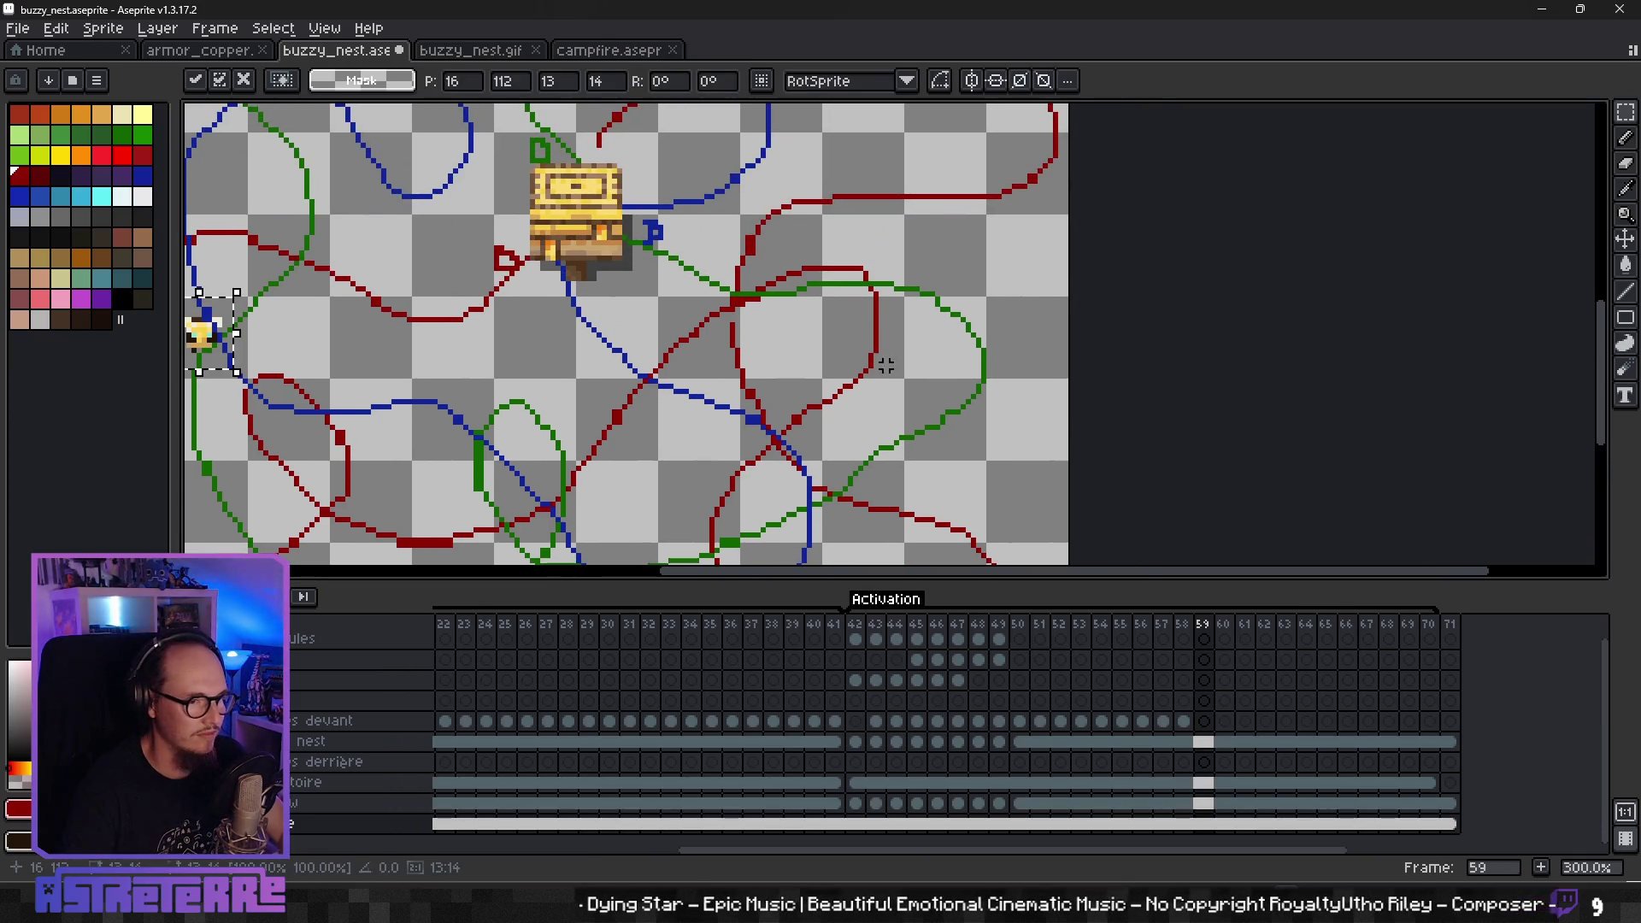
left_click_drag(255, 319, 842, 387)
key("ctrl+v")
left_click_drag(233, 346, 884, 364)
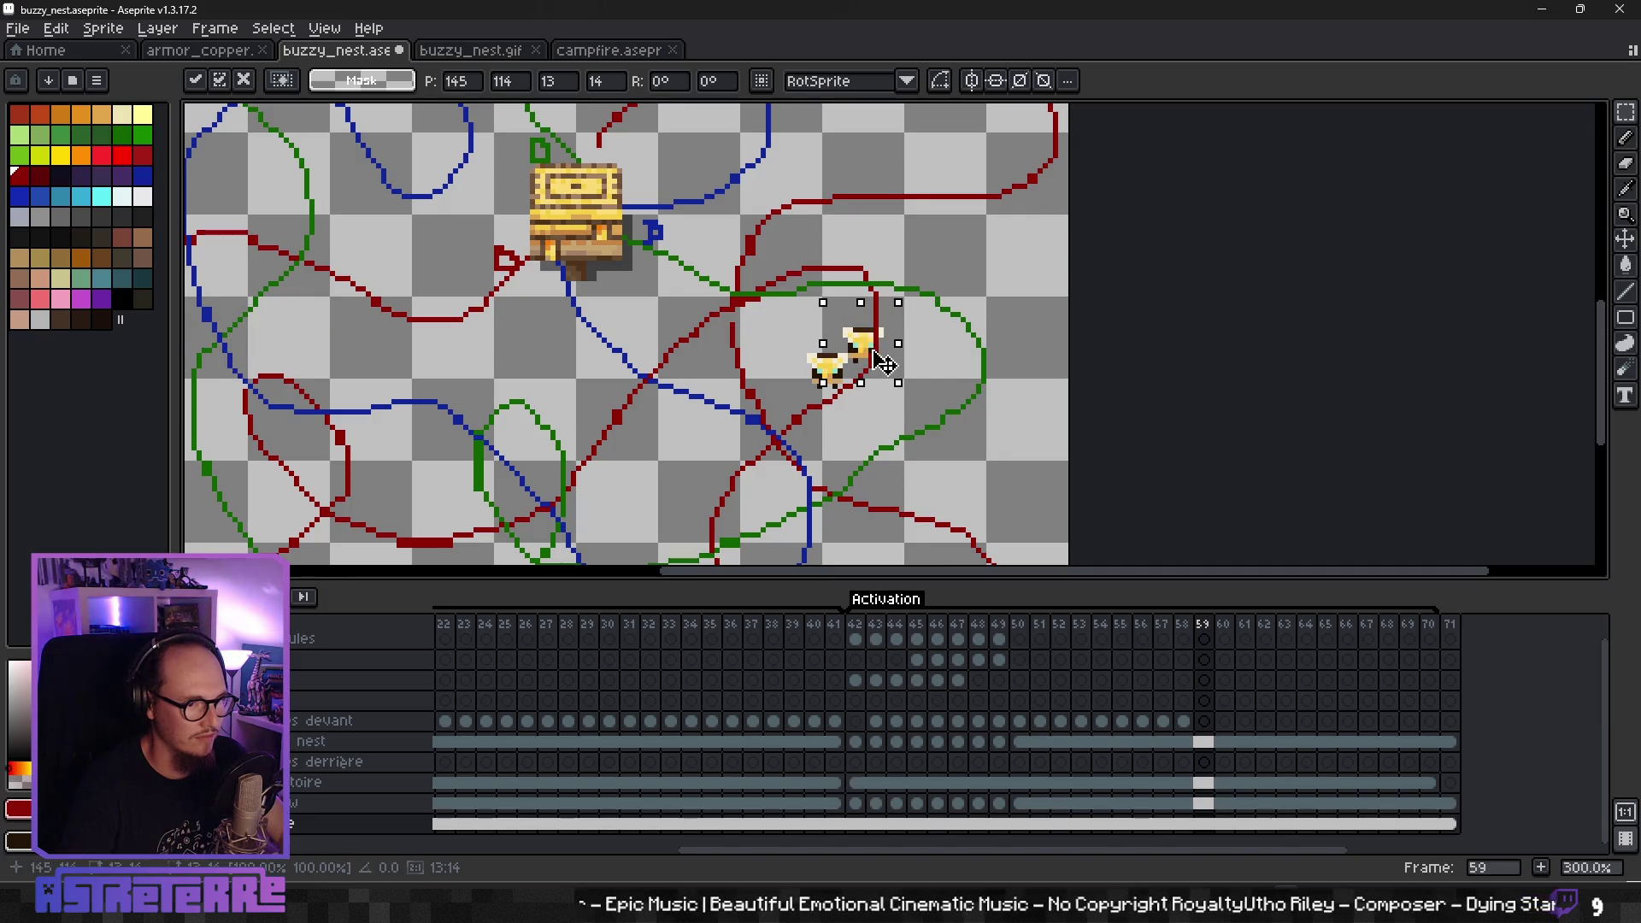
key("ctrl+v")
left_click_drag(217, 343, 838, 422)
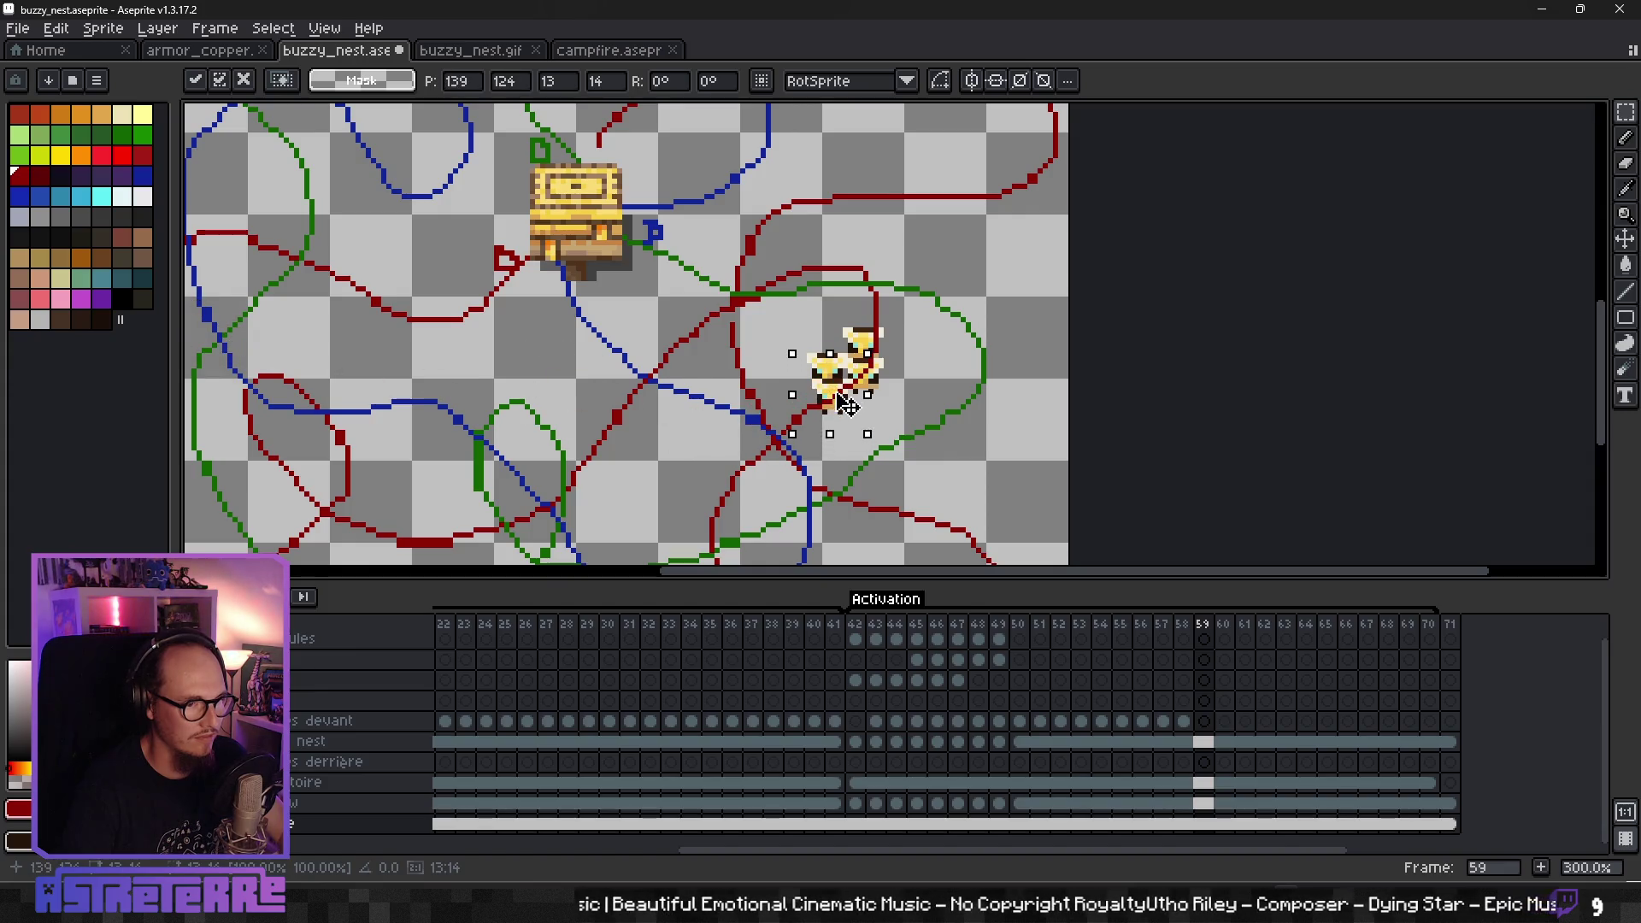
left_click(938, 438)
scroll(946, 322, "down", 1)
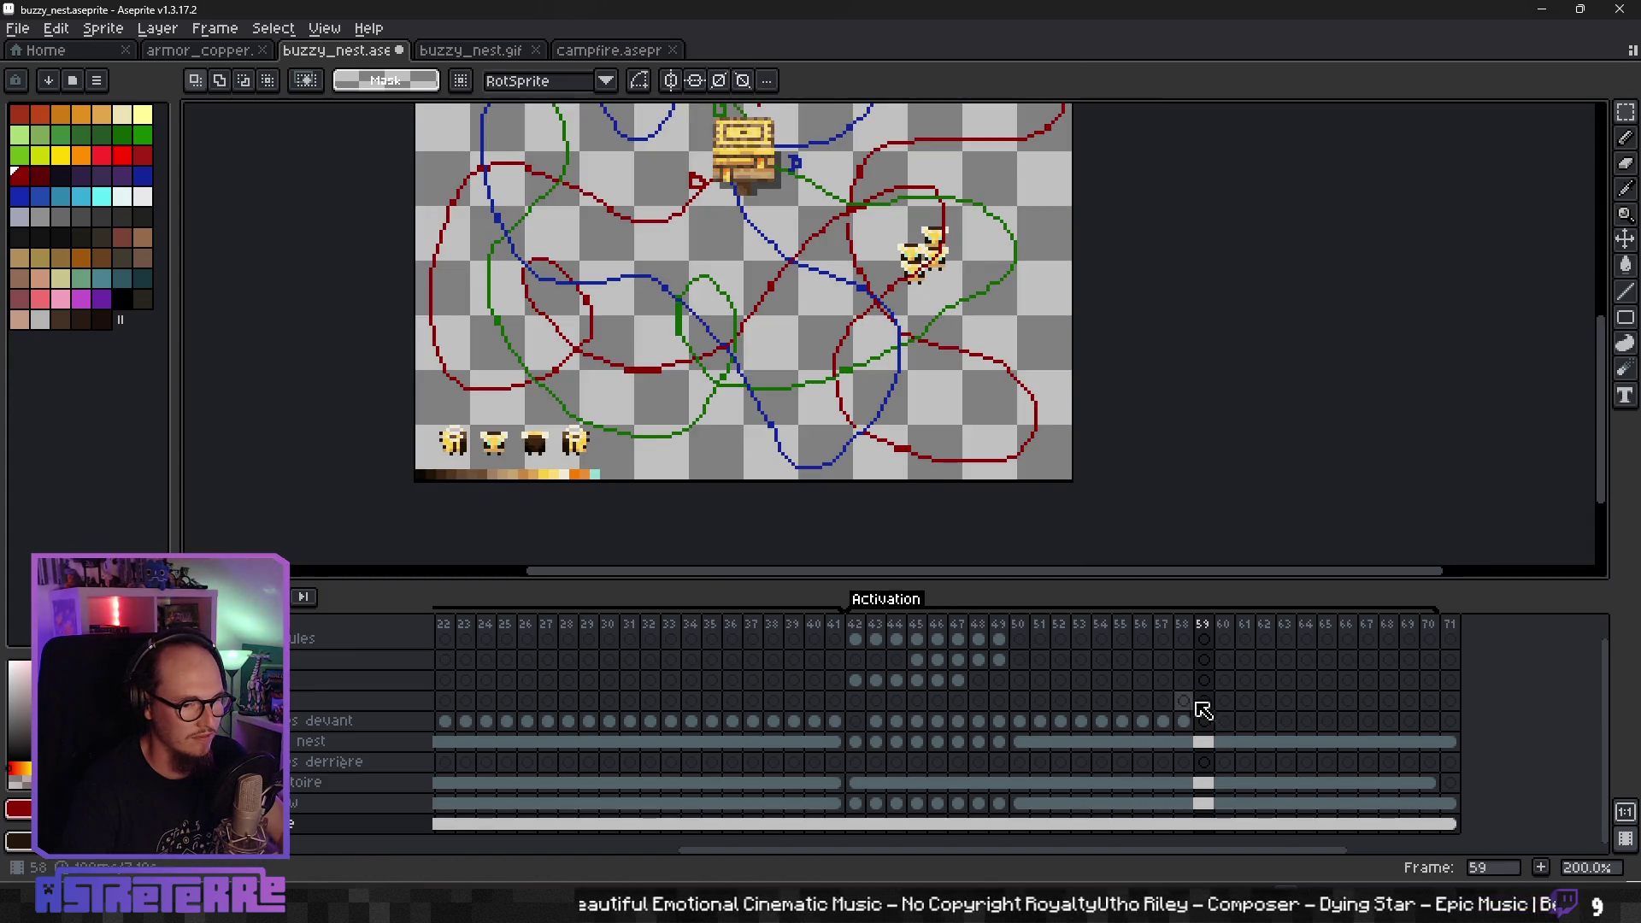
- Cut the right-hand bee pair from frame 57's bottom layer and paste it onto frame 59
left_click(1194, 723)
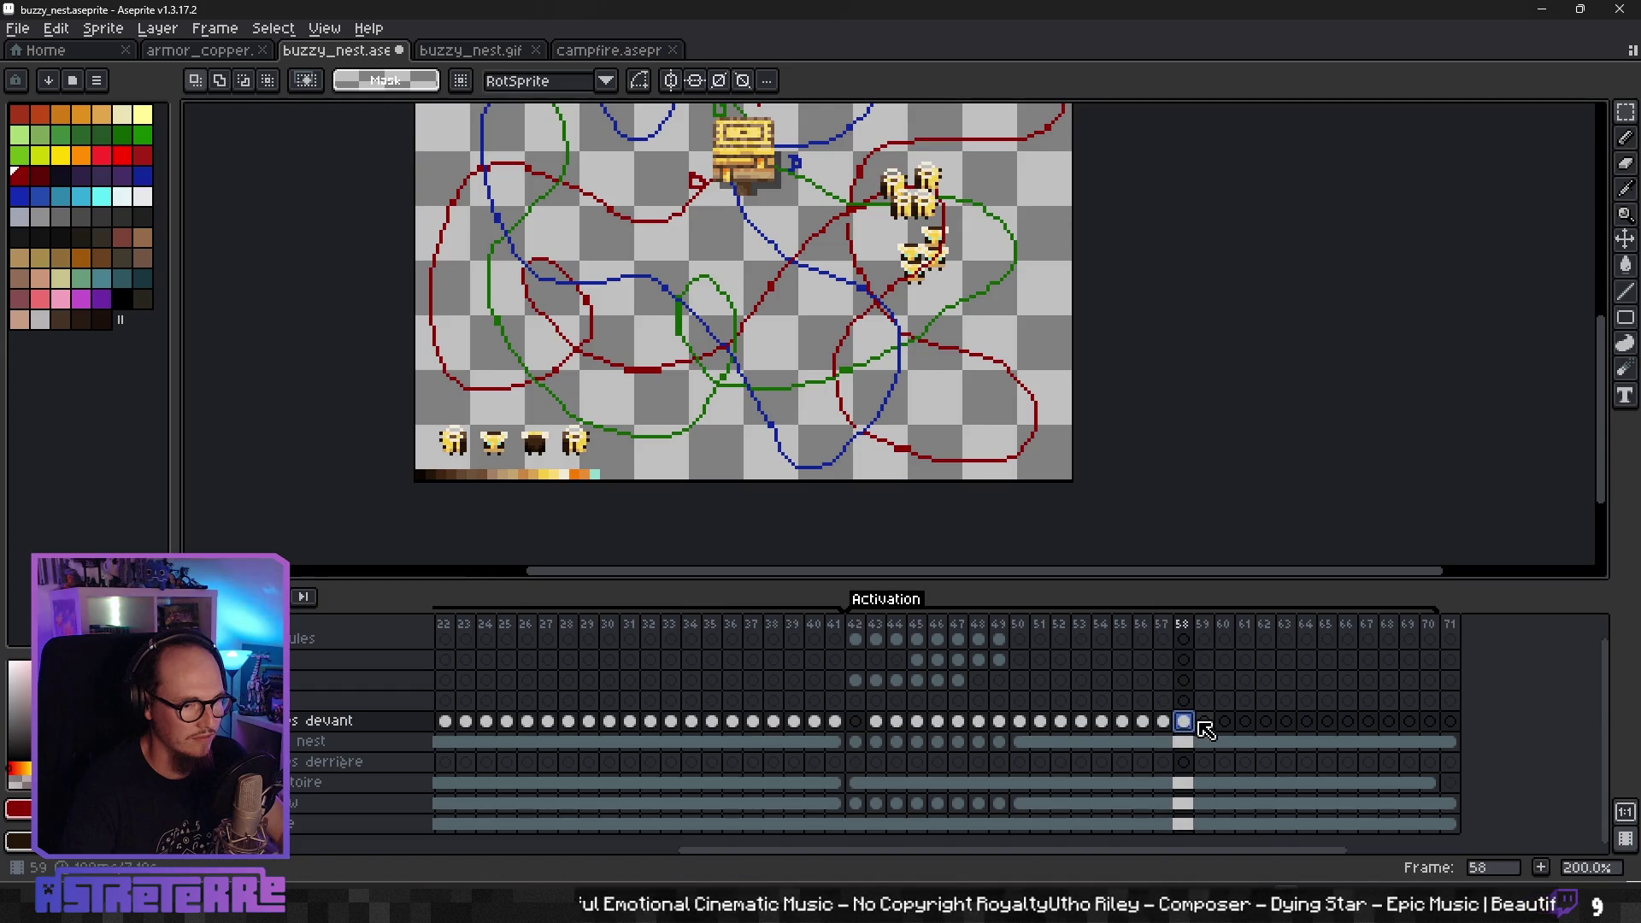
left_click_drag(1183, 732, 1190, 734)
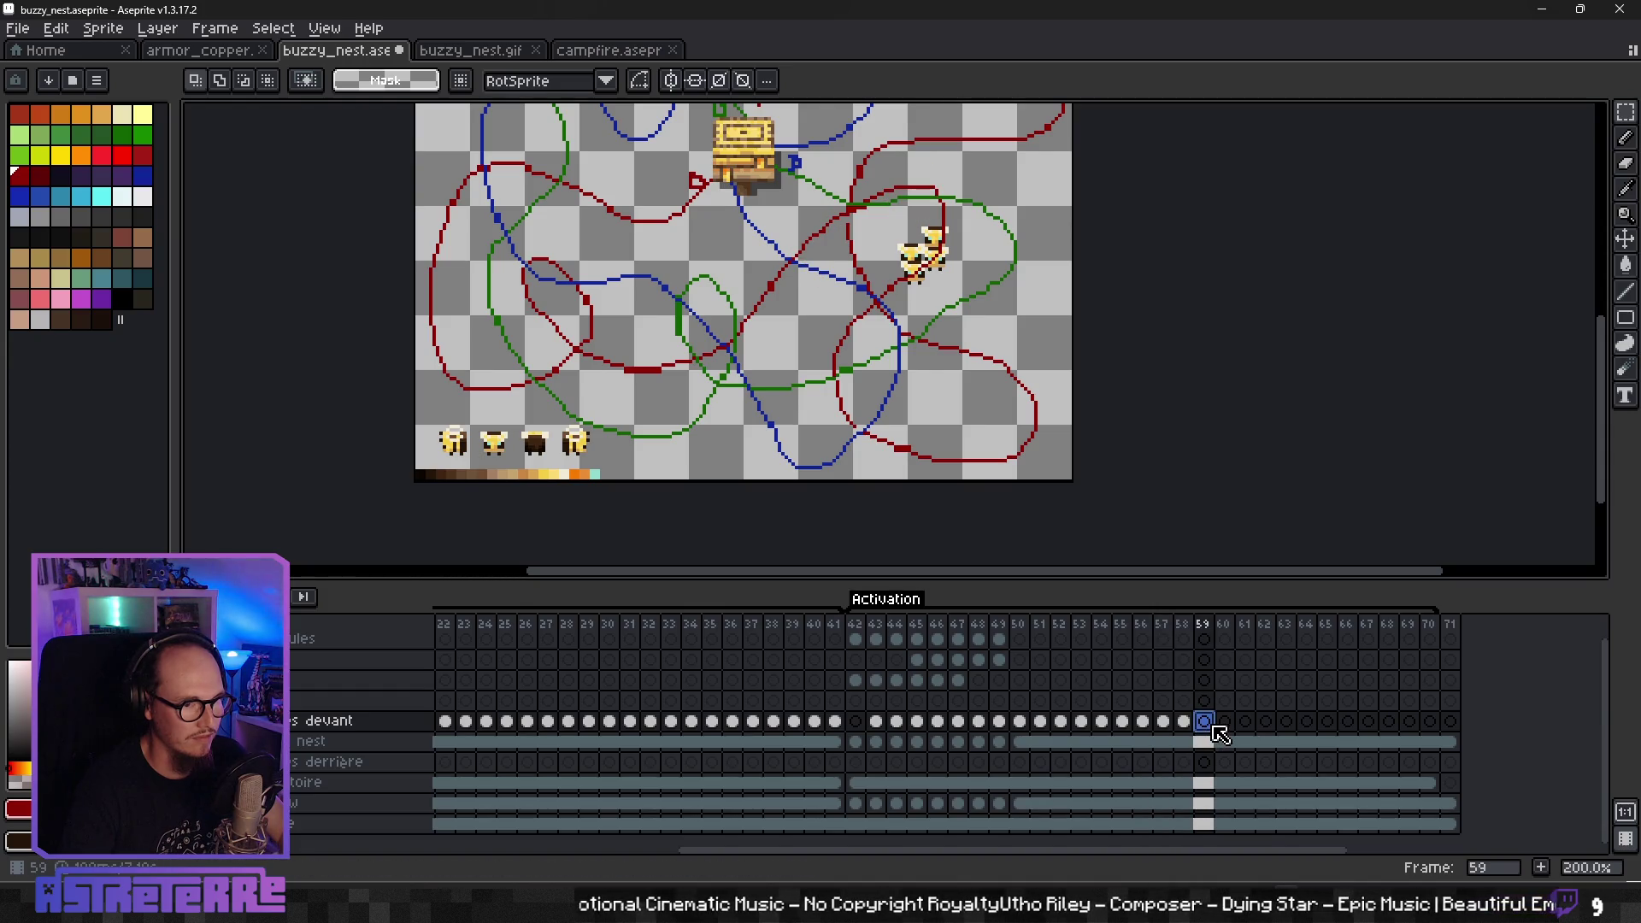
left_click(1167, 727)
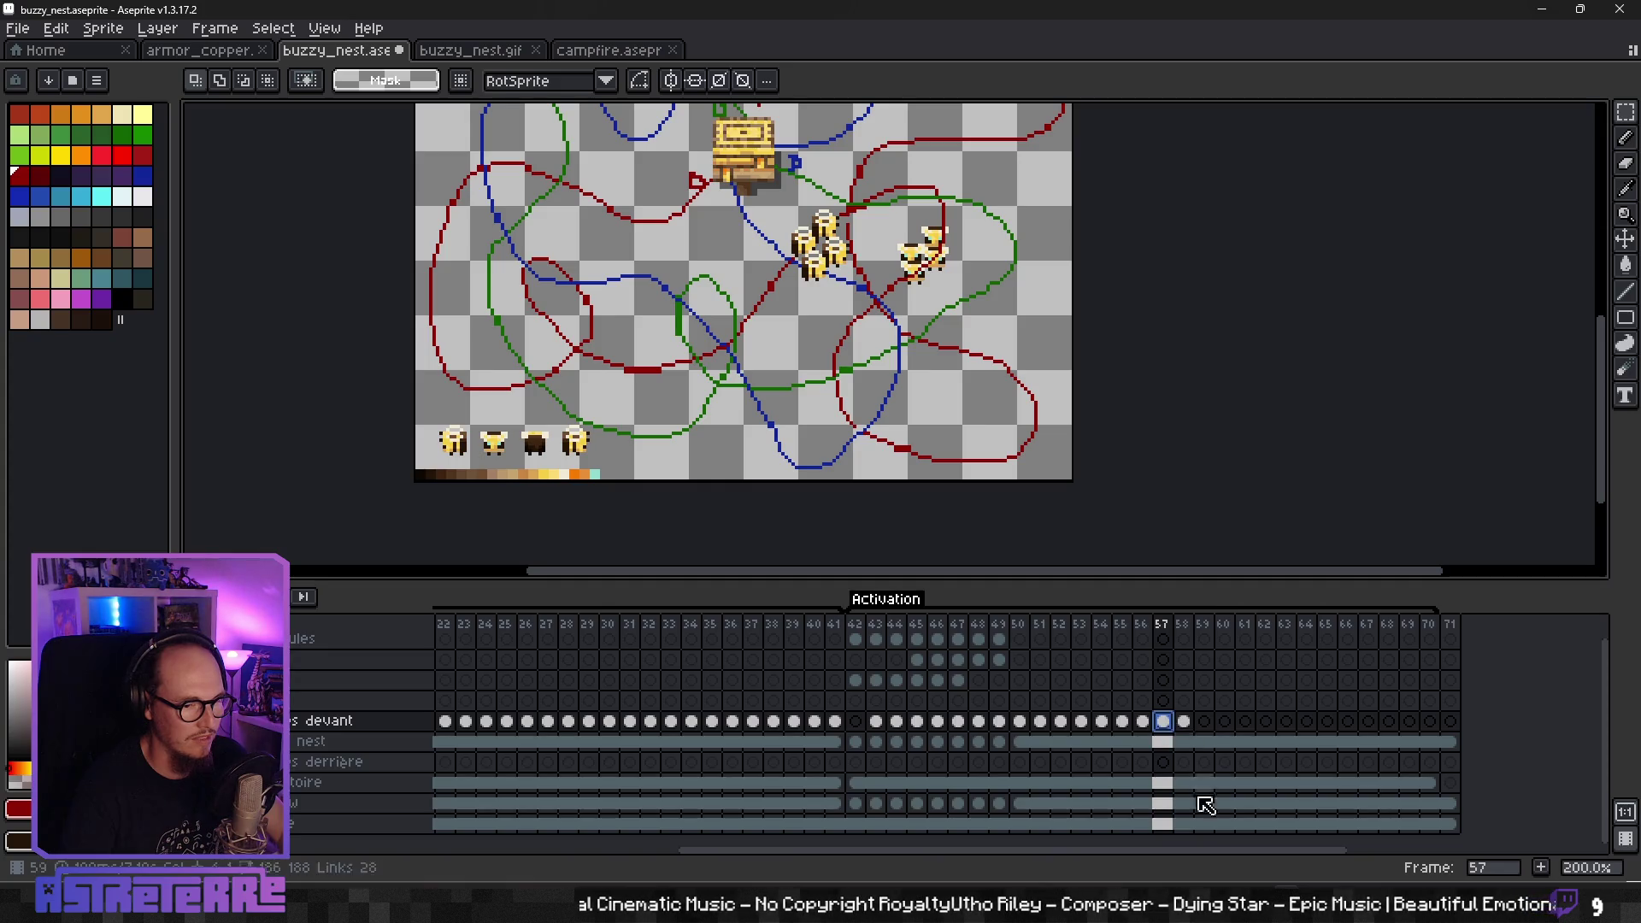
left_click(1164, 825)
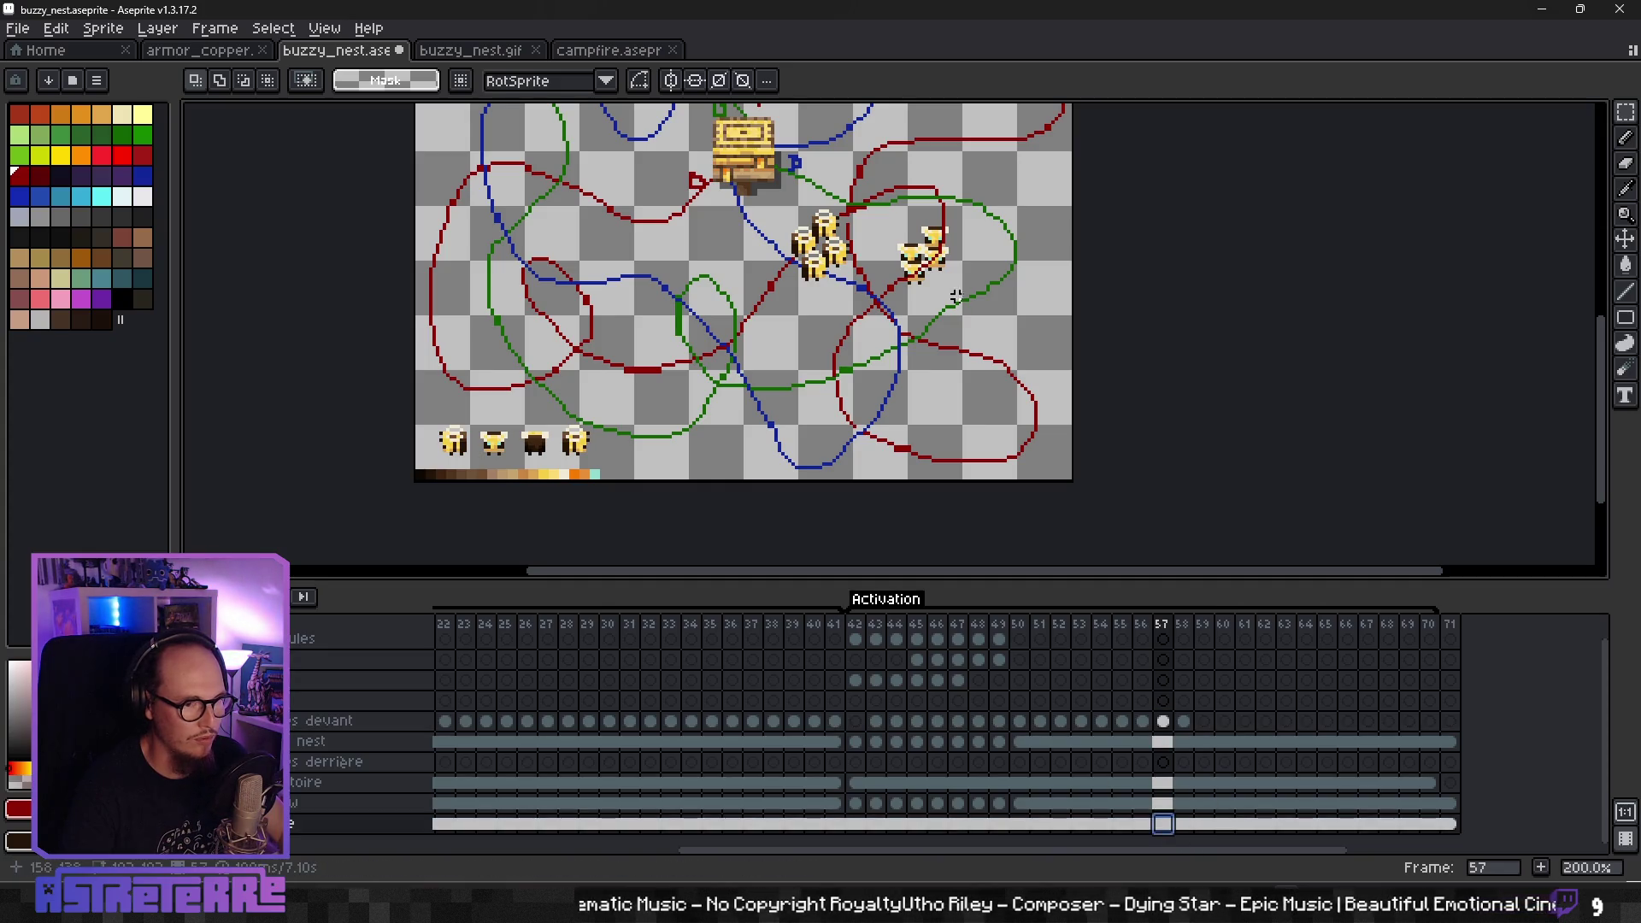
left_click_drag(870, 222, 925, 254)
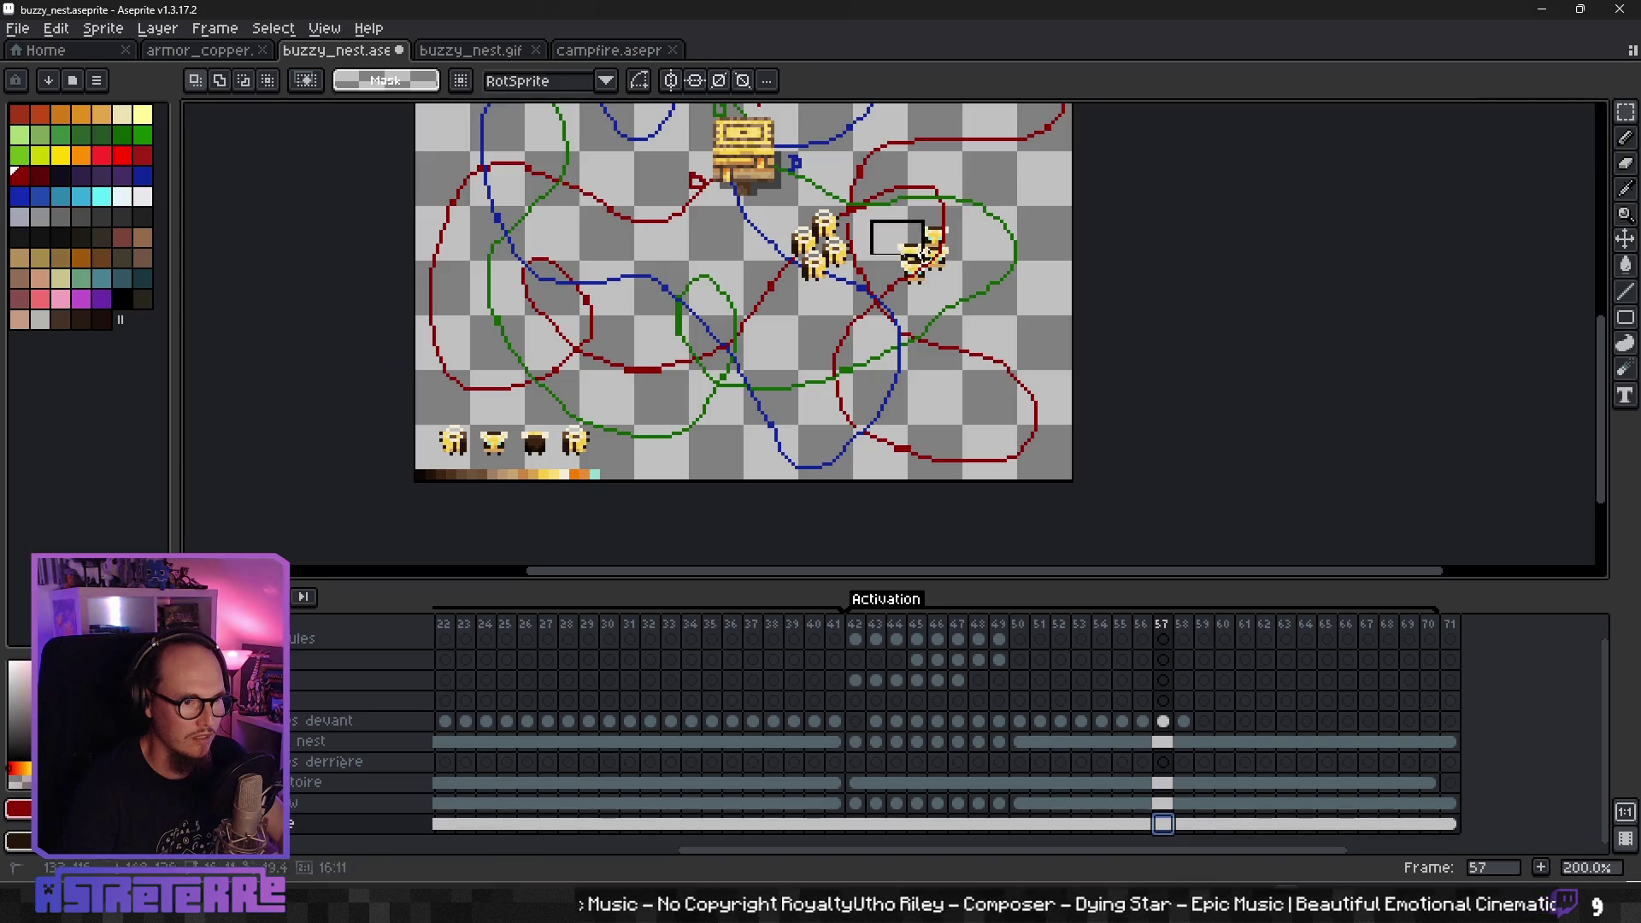
left_click_drag(981, 305, 986, 311)
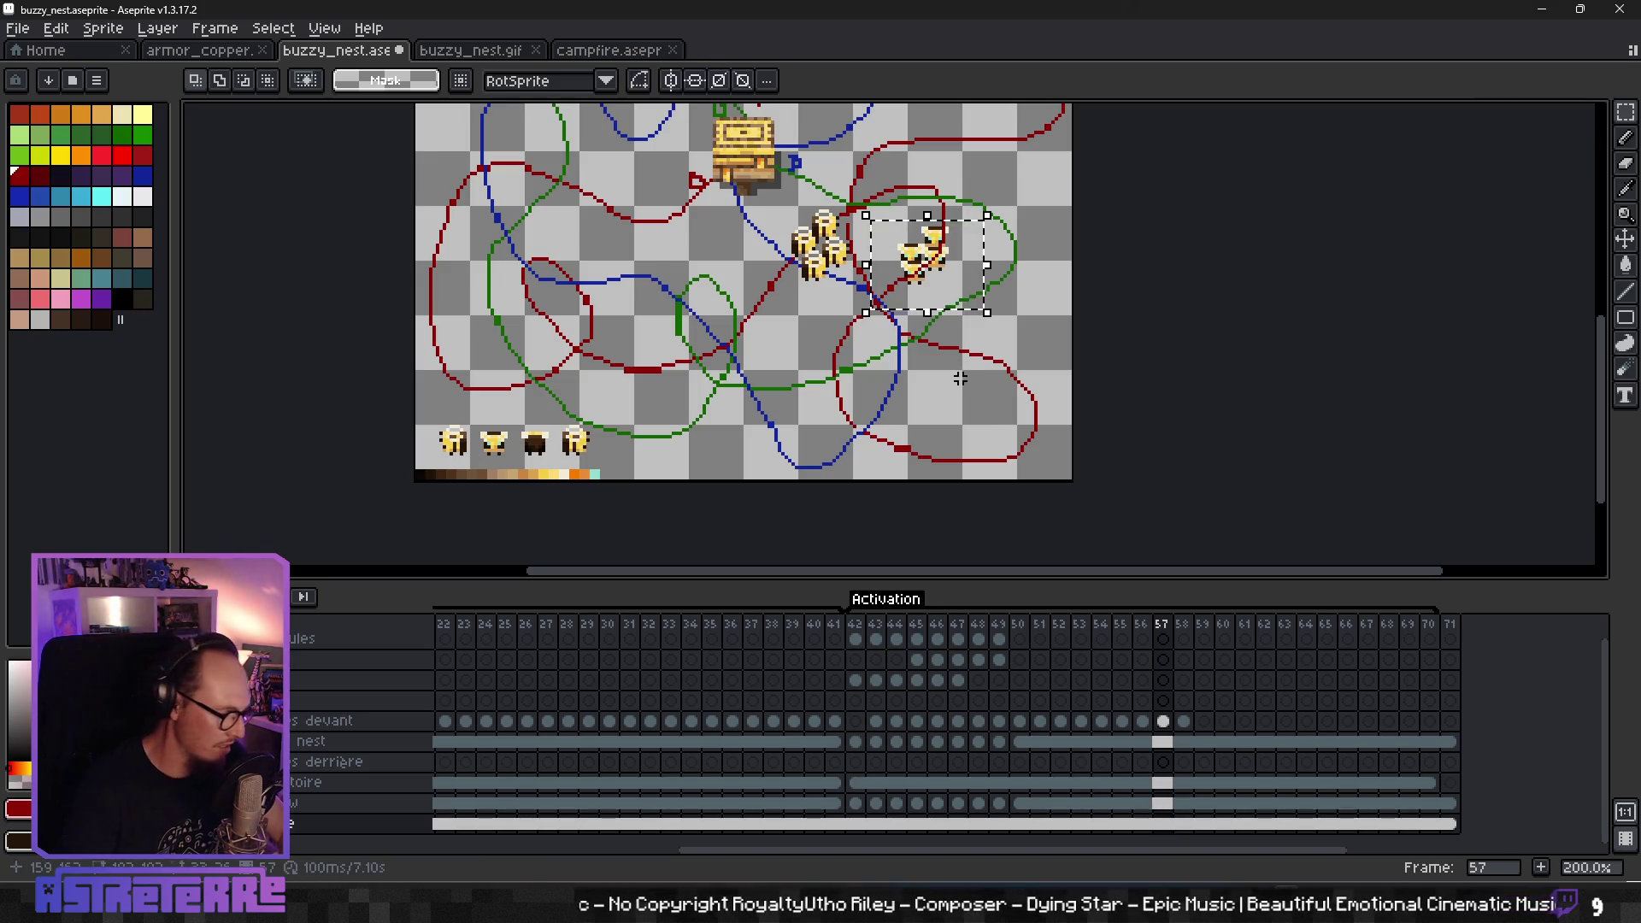
key("ctrl+x")
left_click(1172, 728)
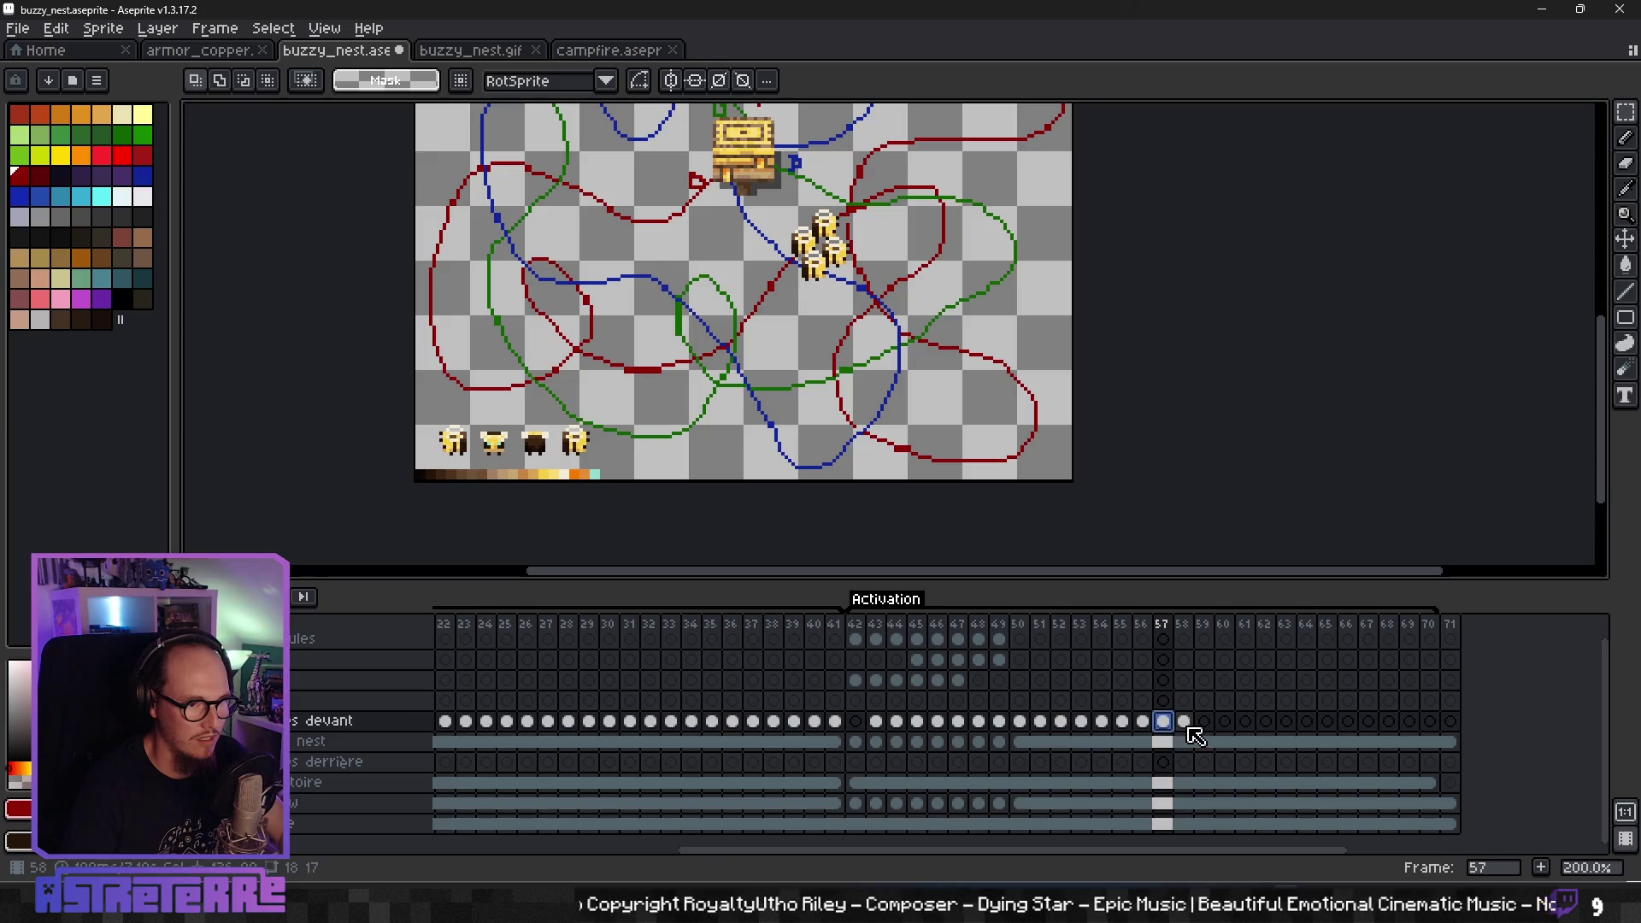
left_click(1187, 726)
left_click(1206, 727)
key("ctrl+v")
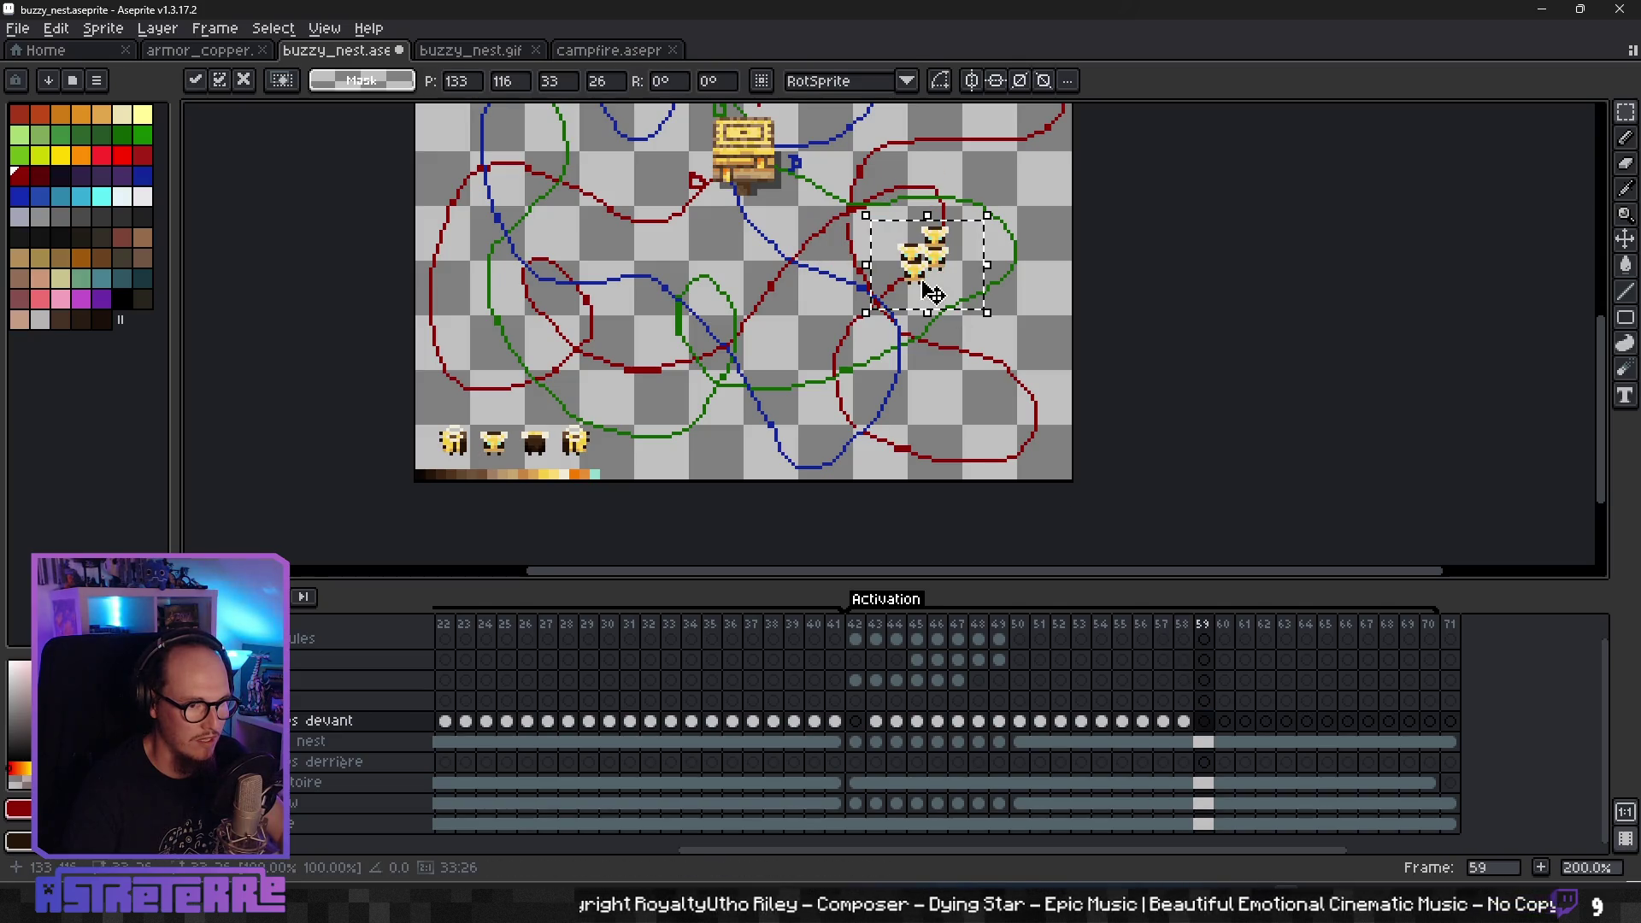
left_click(1029, 341)
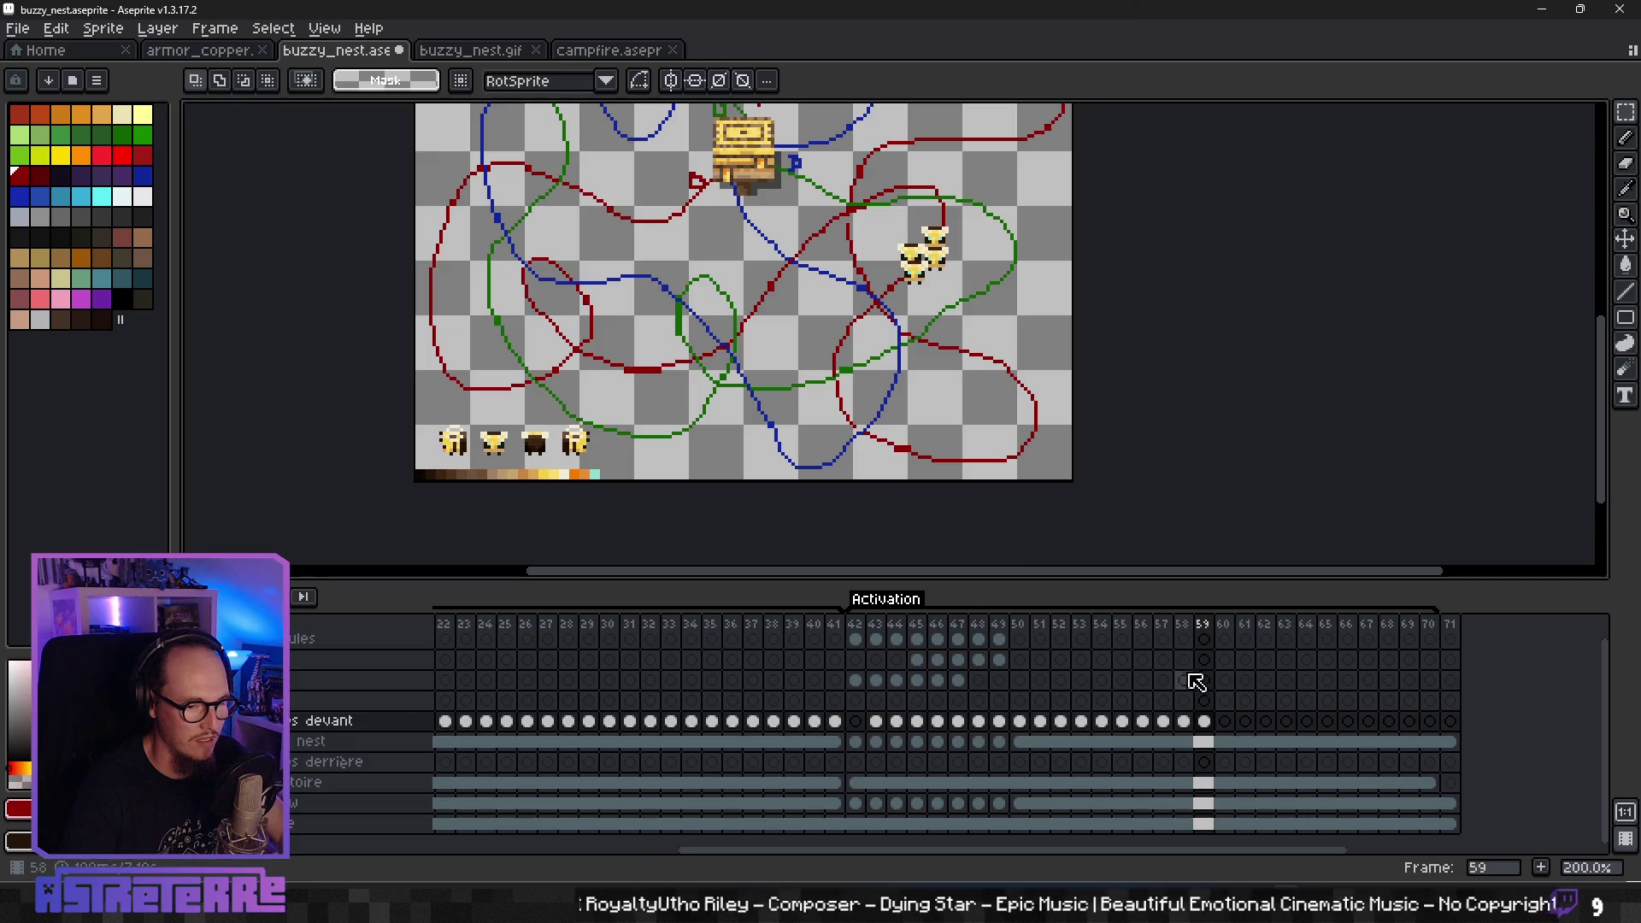
left_click(1205, 823)
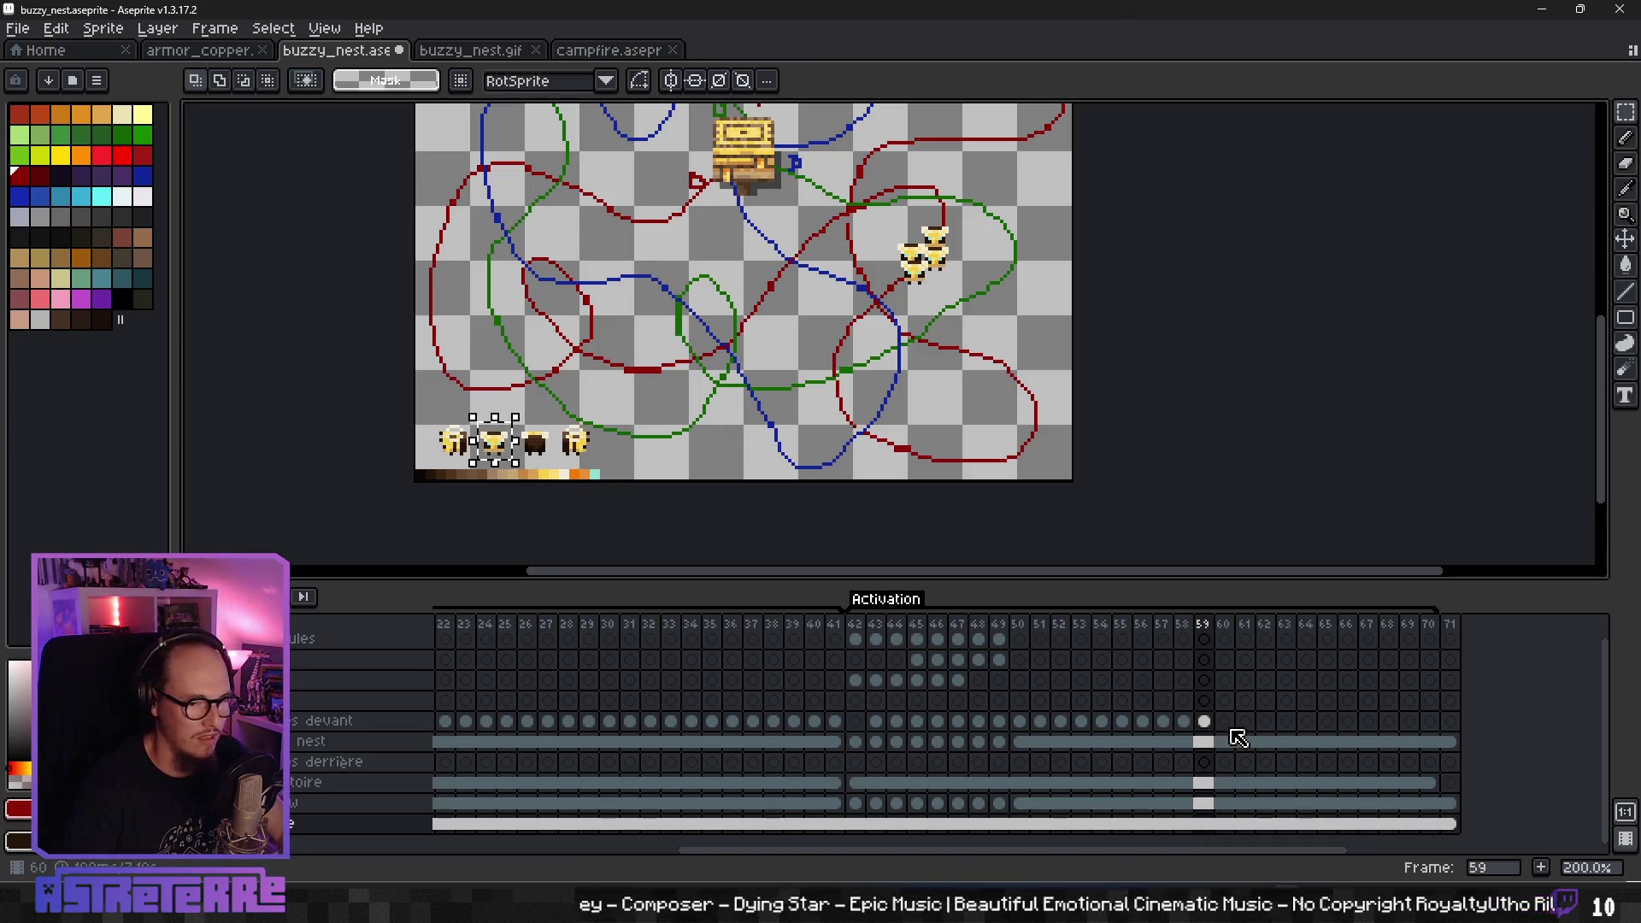
- Paste a bee onto frame 60, then onto frame 61 positioned on the lower blue path
left_click(1204, 721)
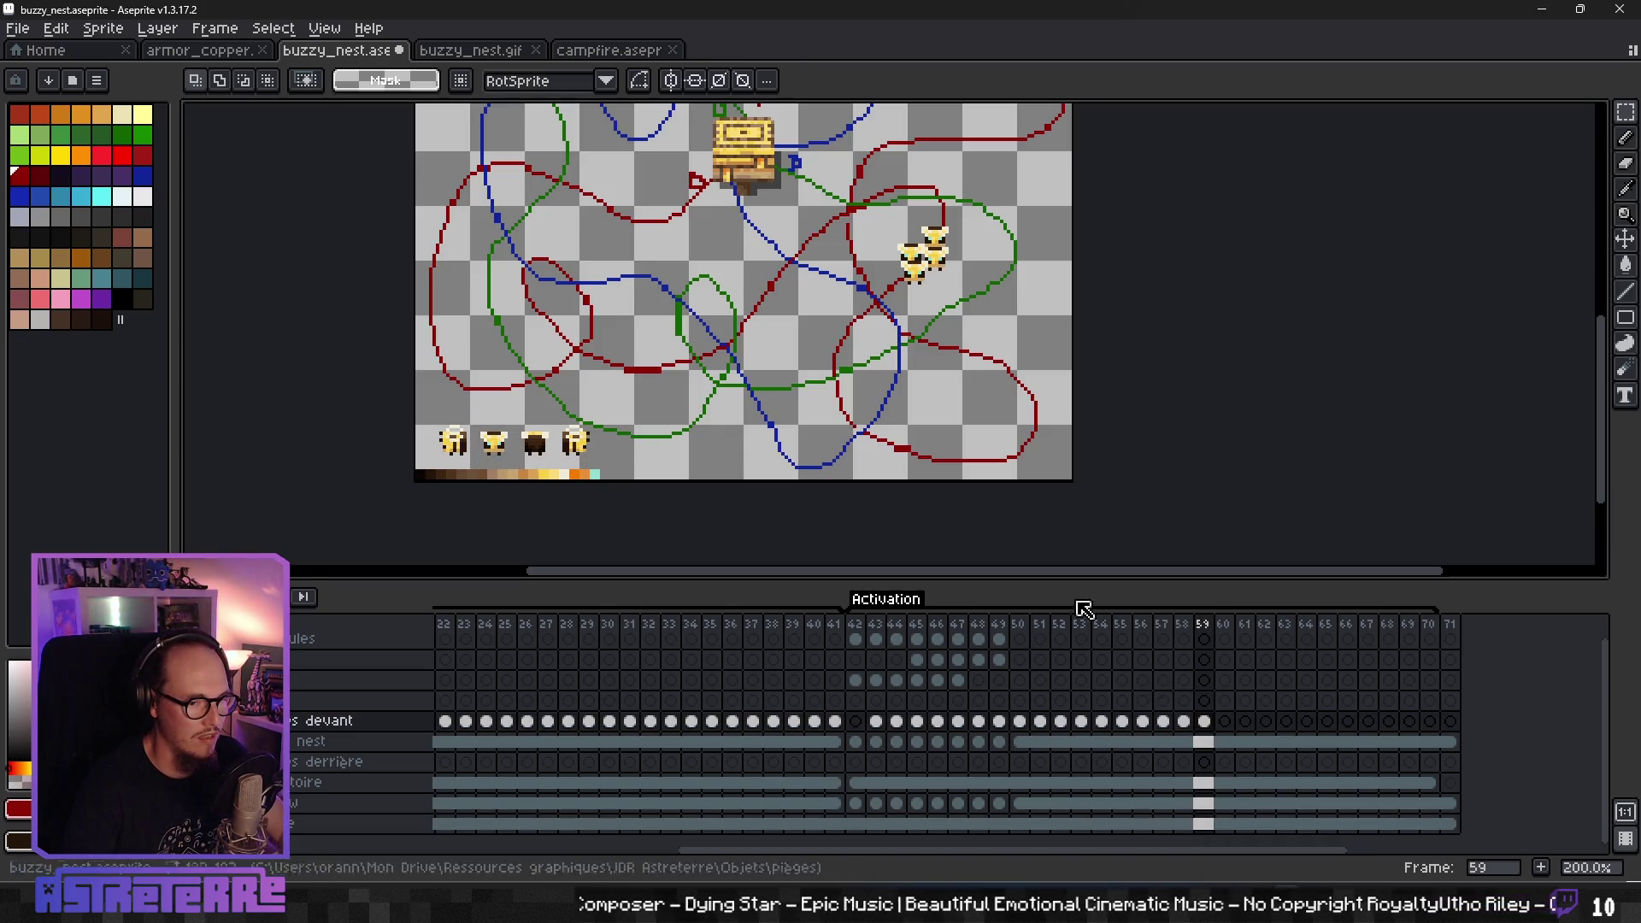
left_click(1228, 724)
key("ctrl+v")
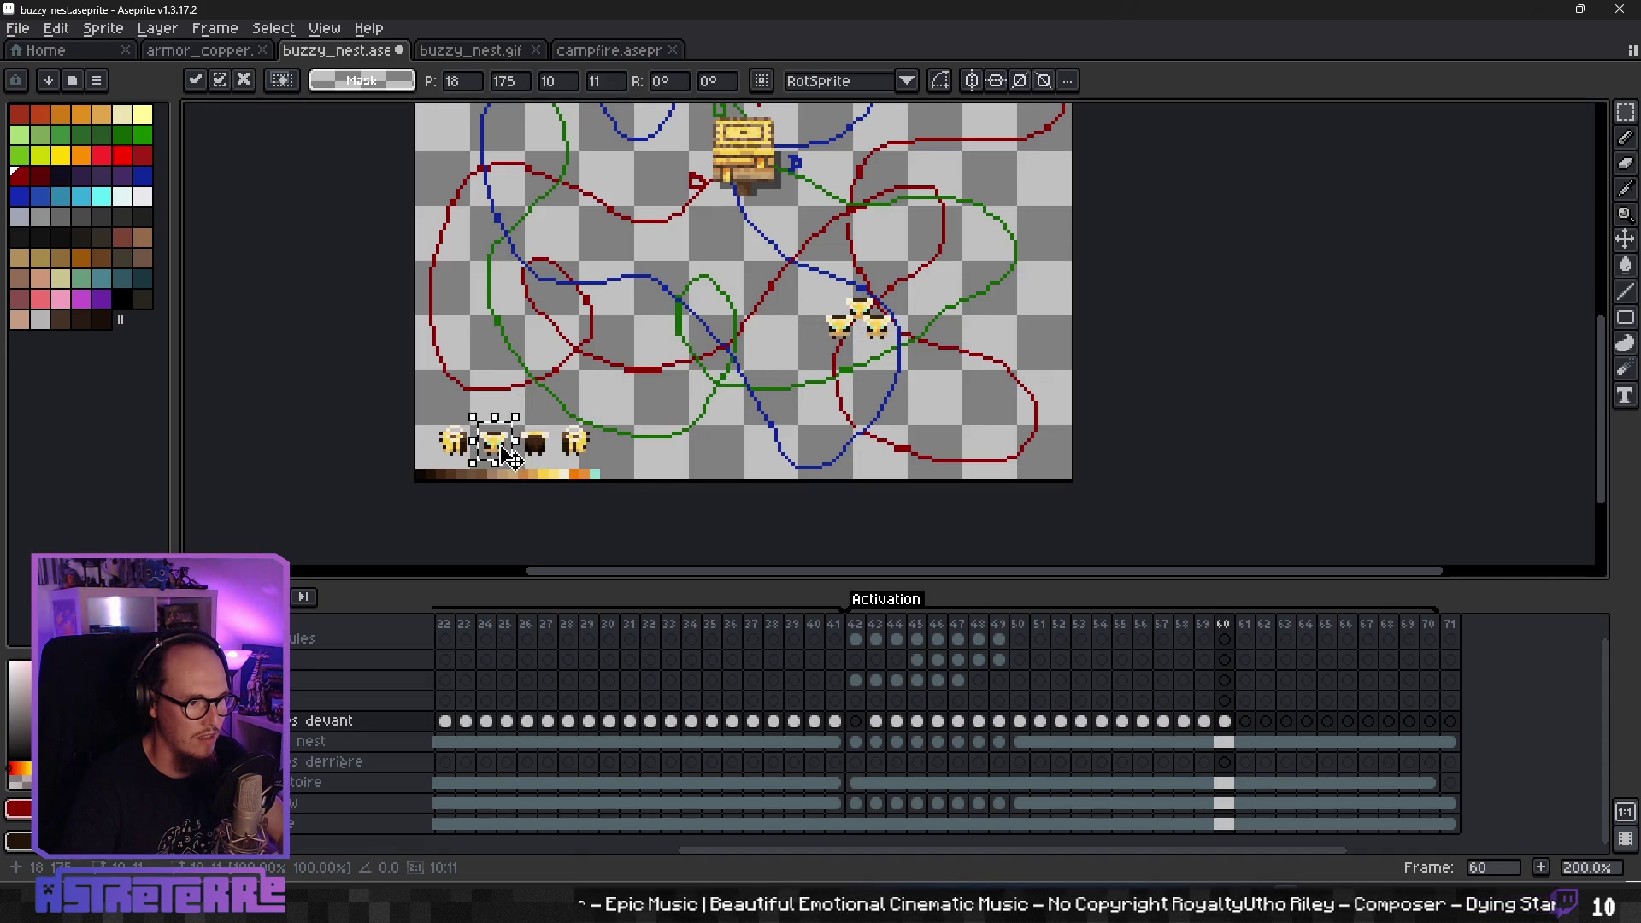
left_click(923, 376)
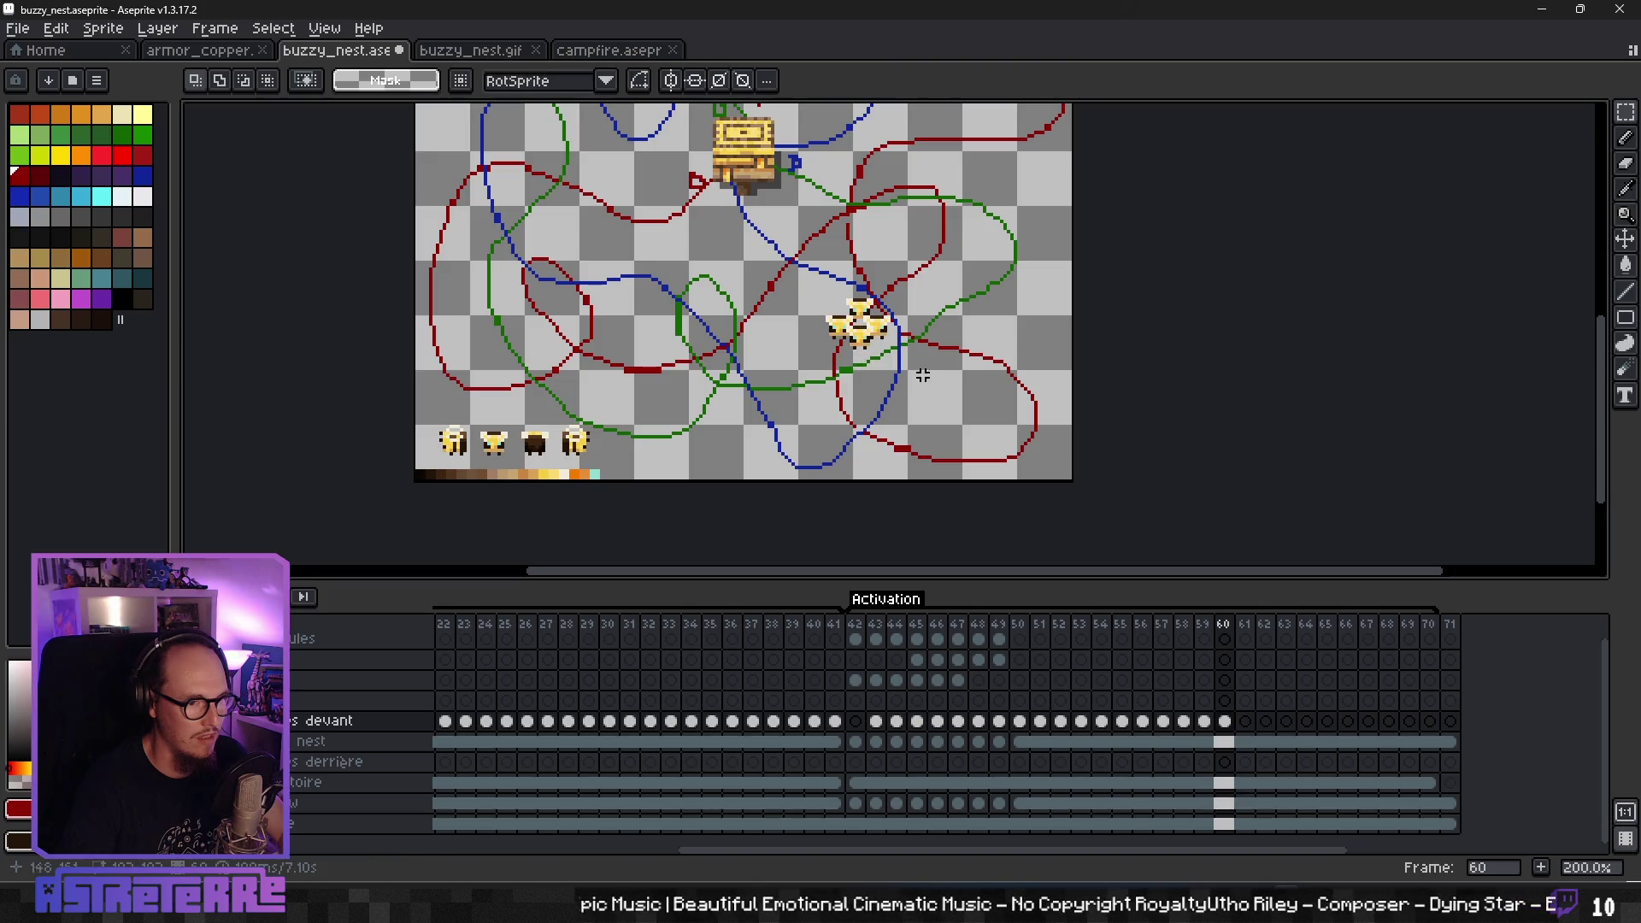
left_click(1241, 720)
key("ctrl+v")
left_click_drag(501, 461, 868, 412)
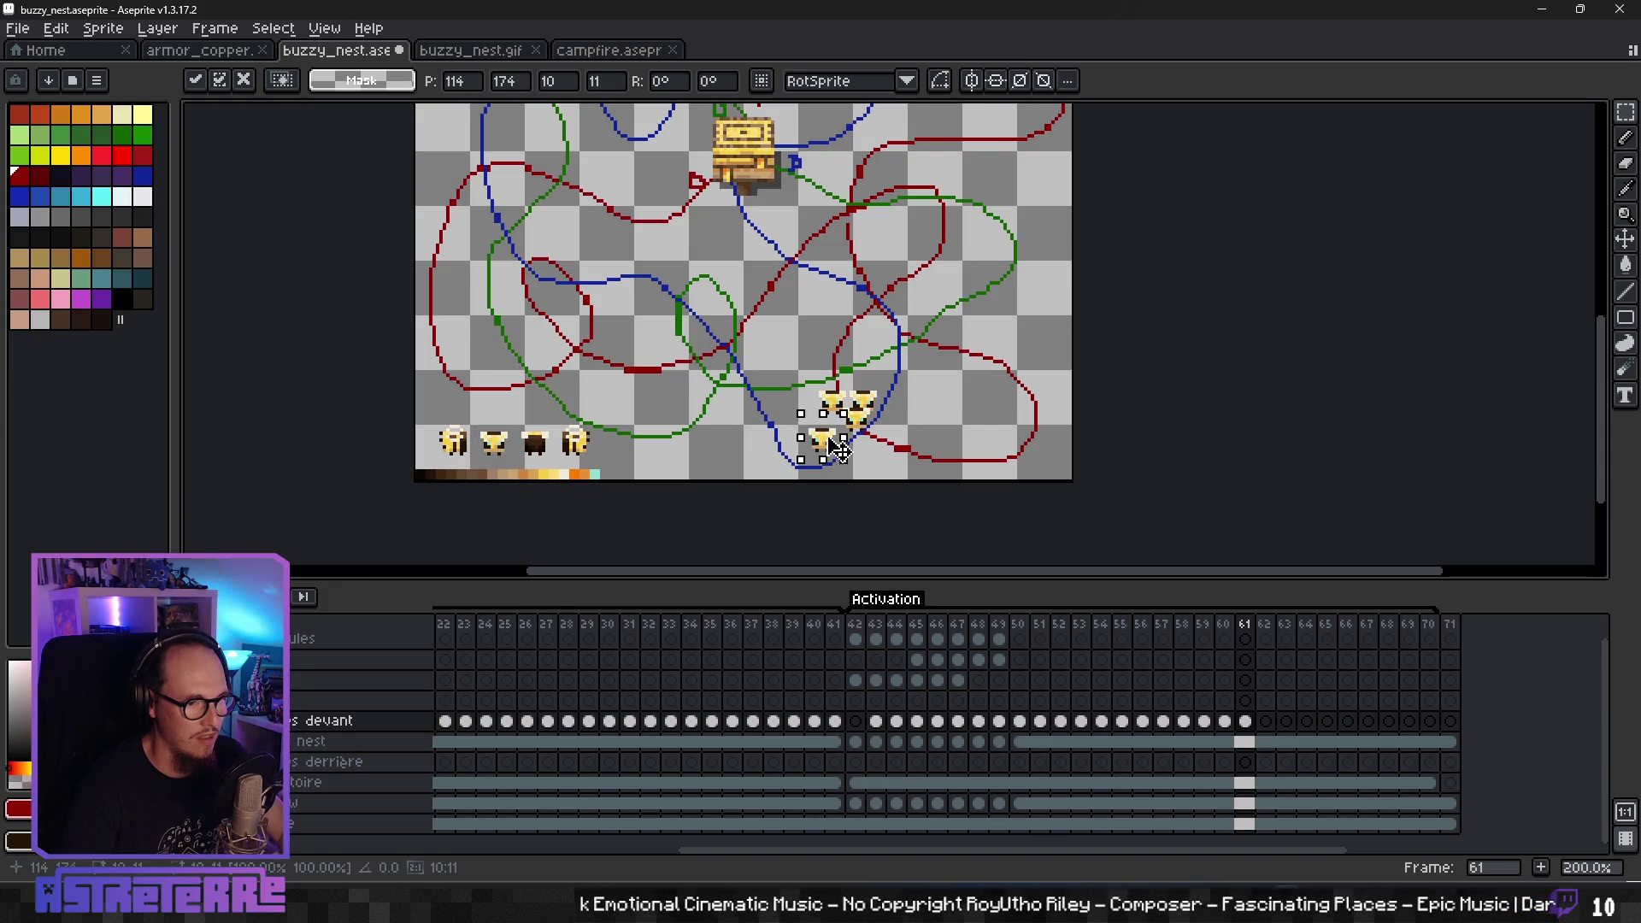
key("Return")
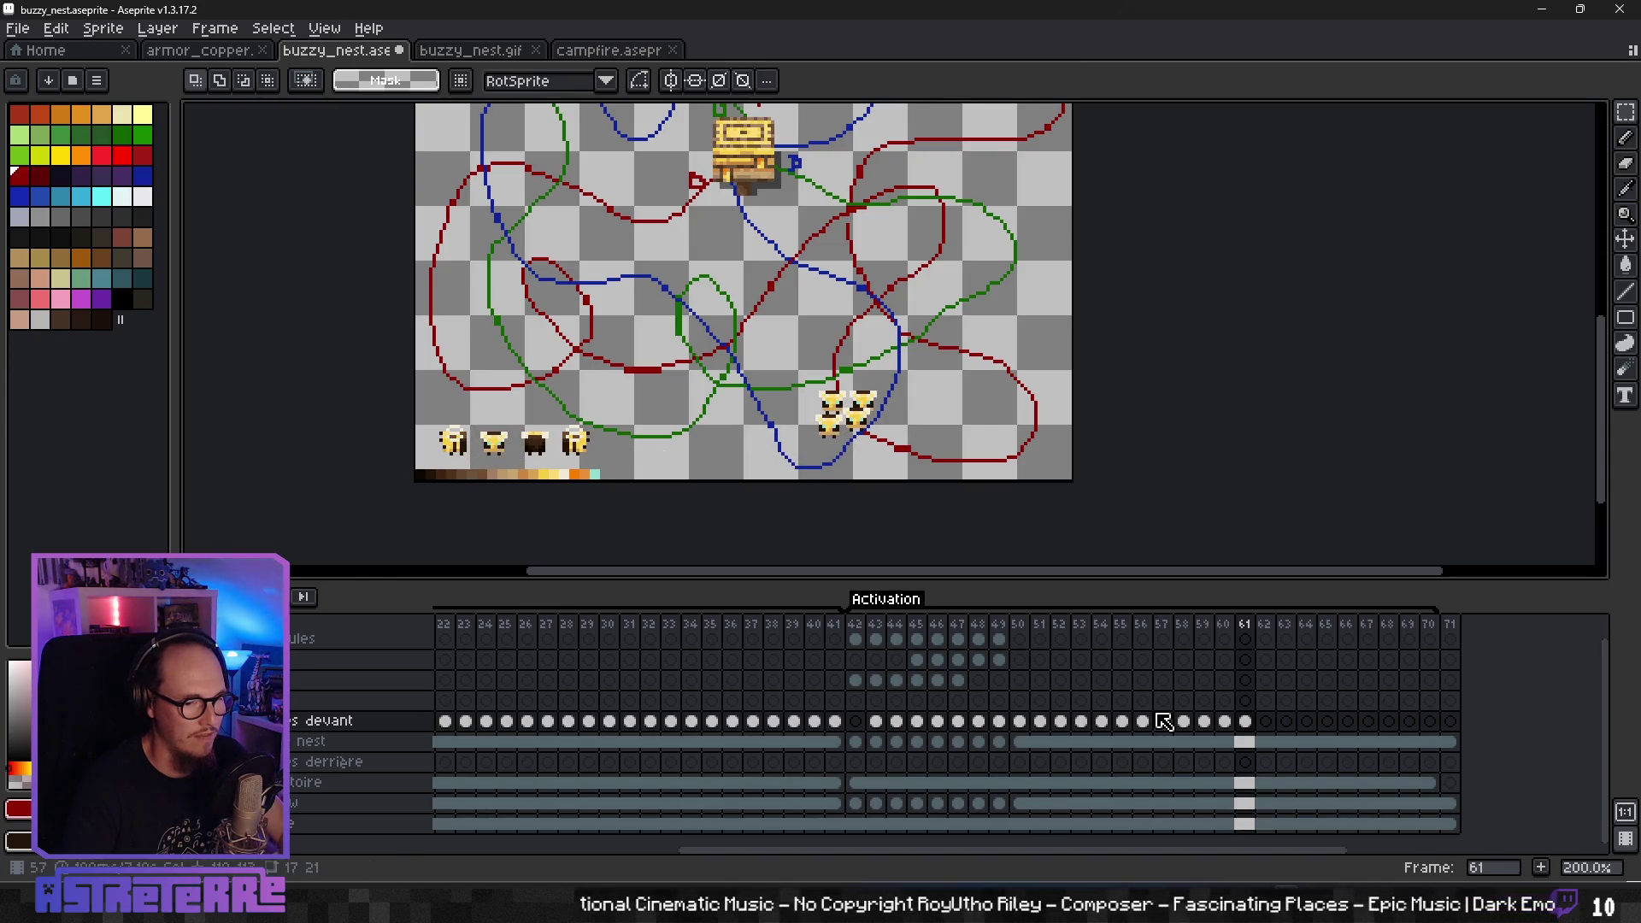
- Play the animation from an earlier frame and hide the trajectory lines
left_click(1164, 720)
key("Return")
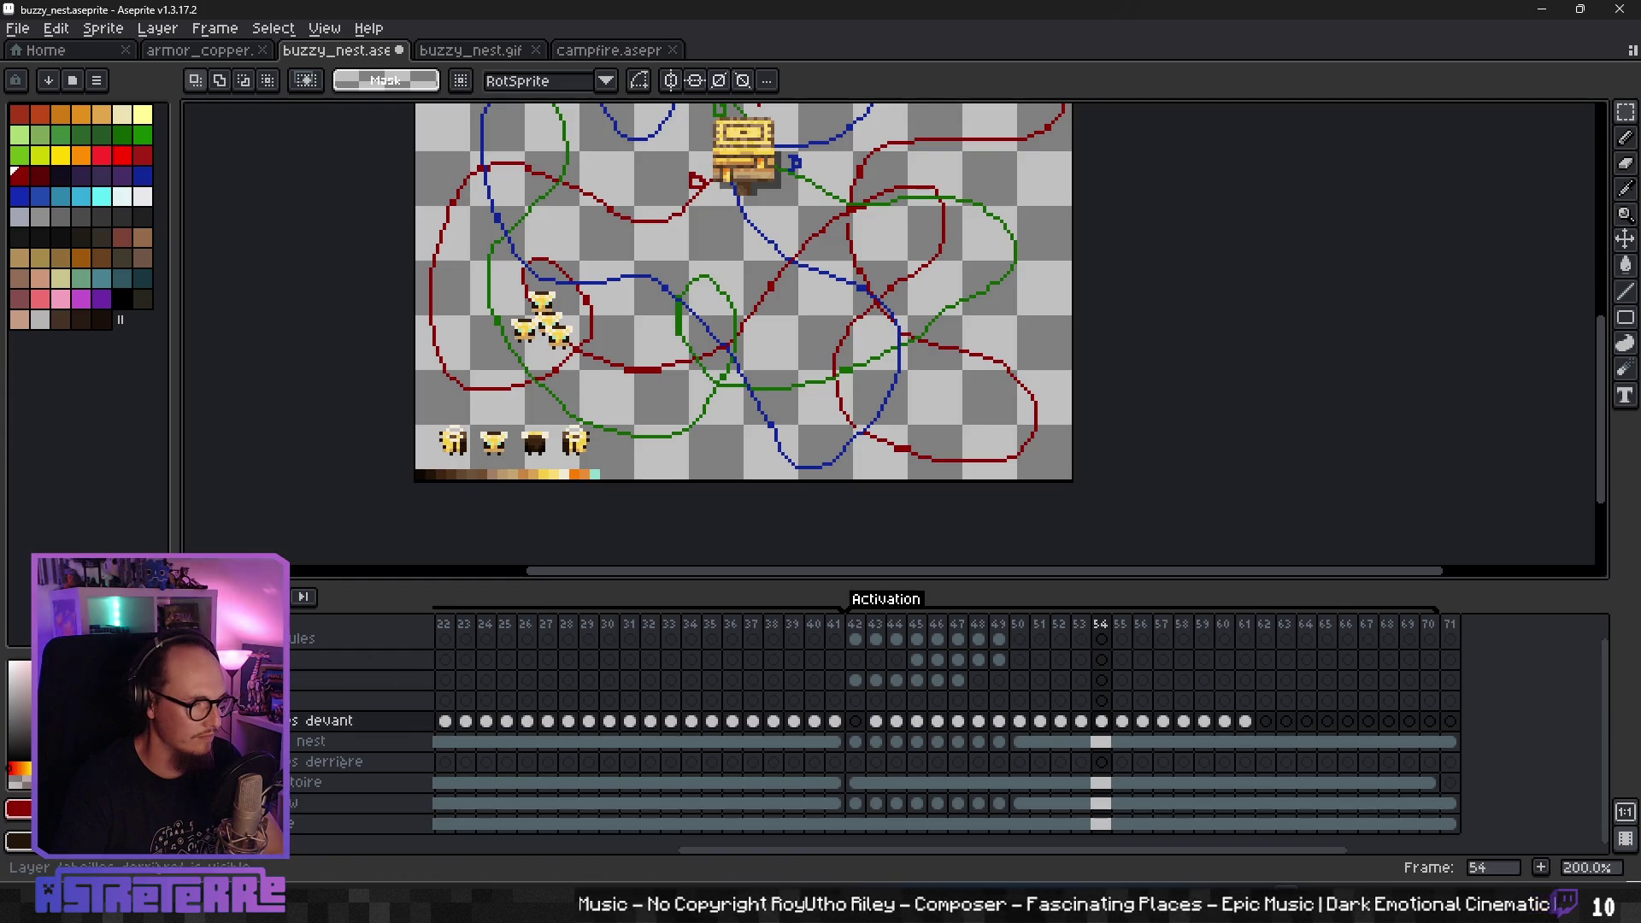
left_click(51, 782)
scroll(834, 425, "down", 2)
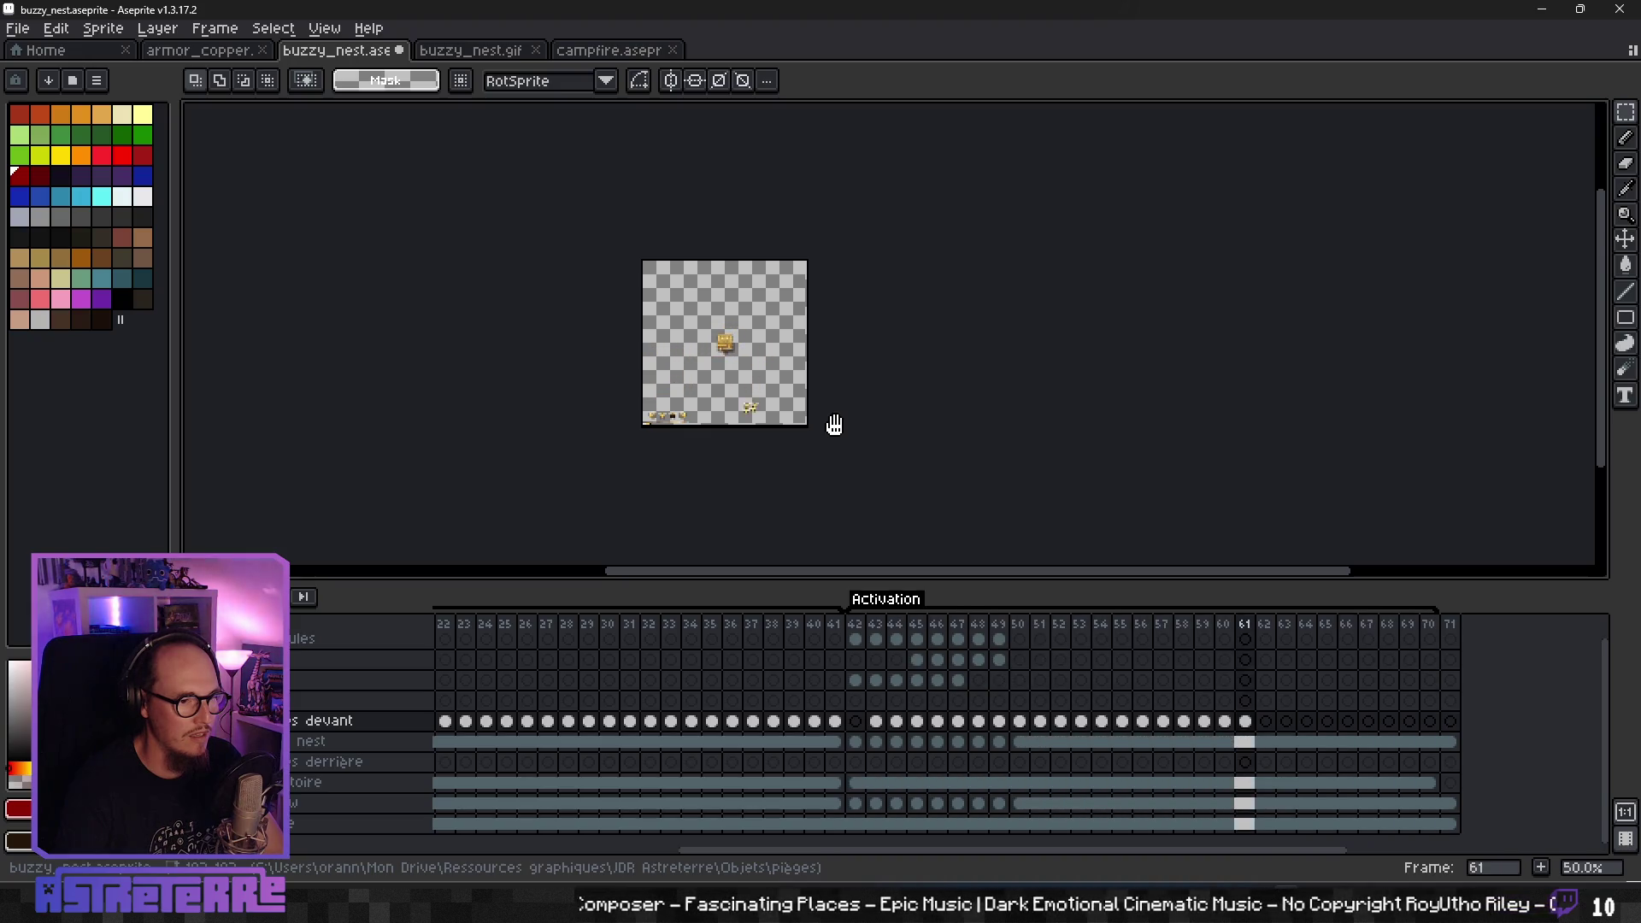
scroll(740, 402, "up", 1)
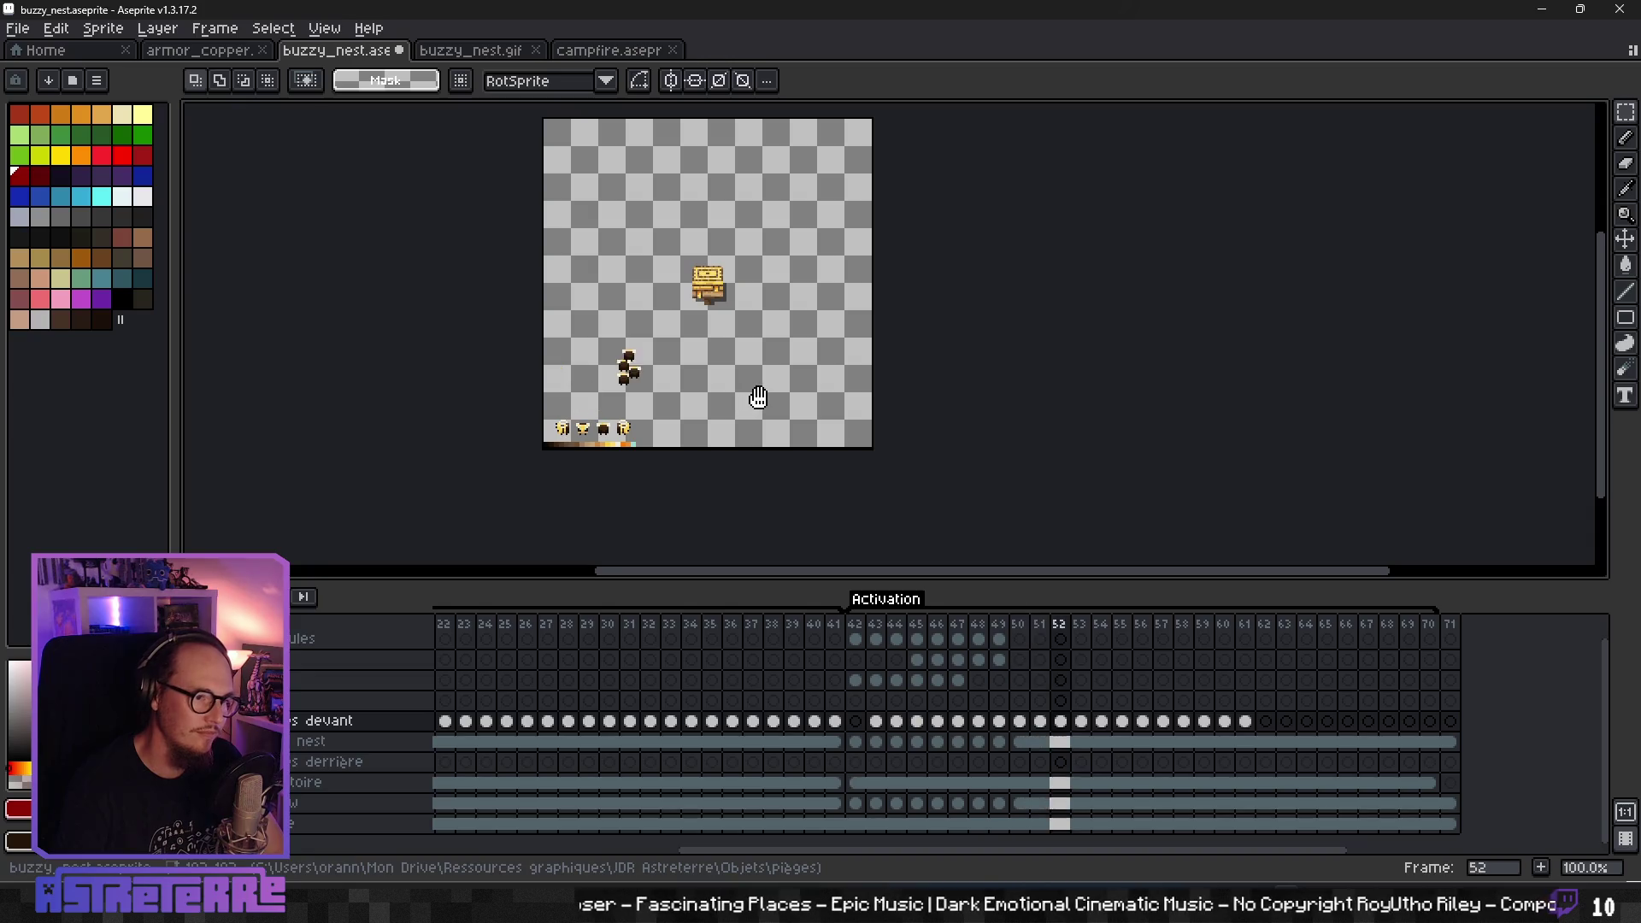
right_click(304, 597)
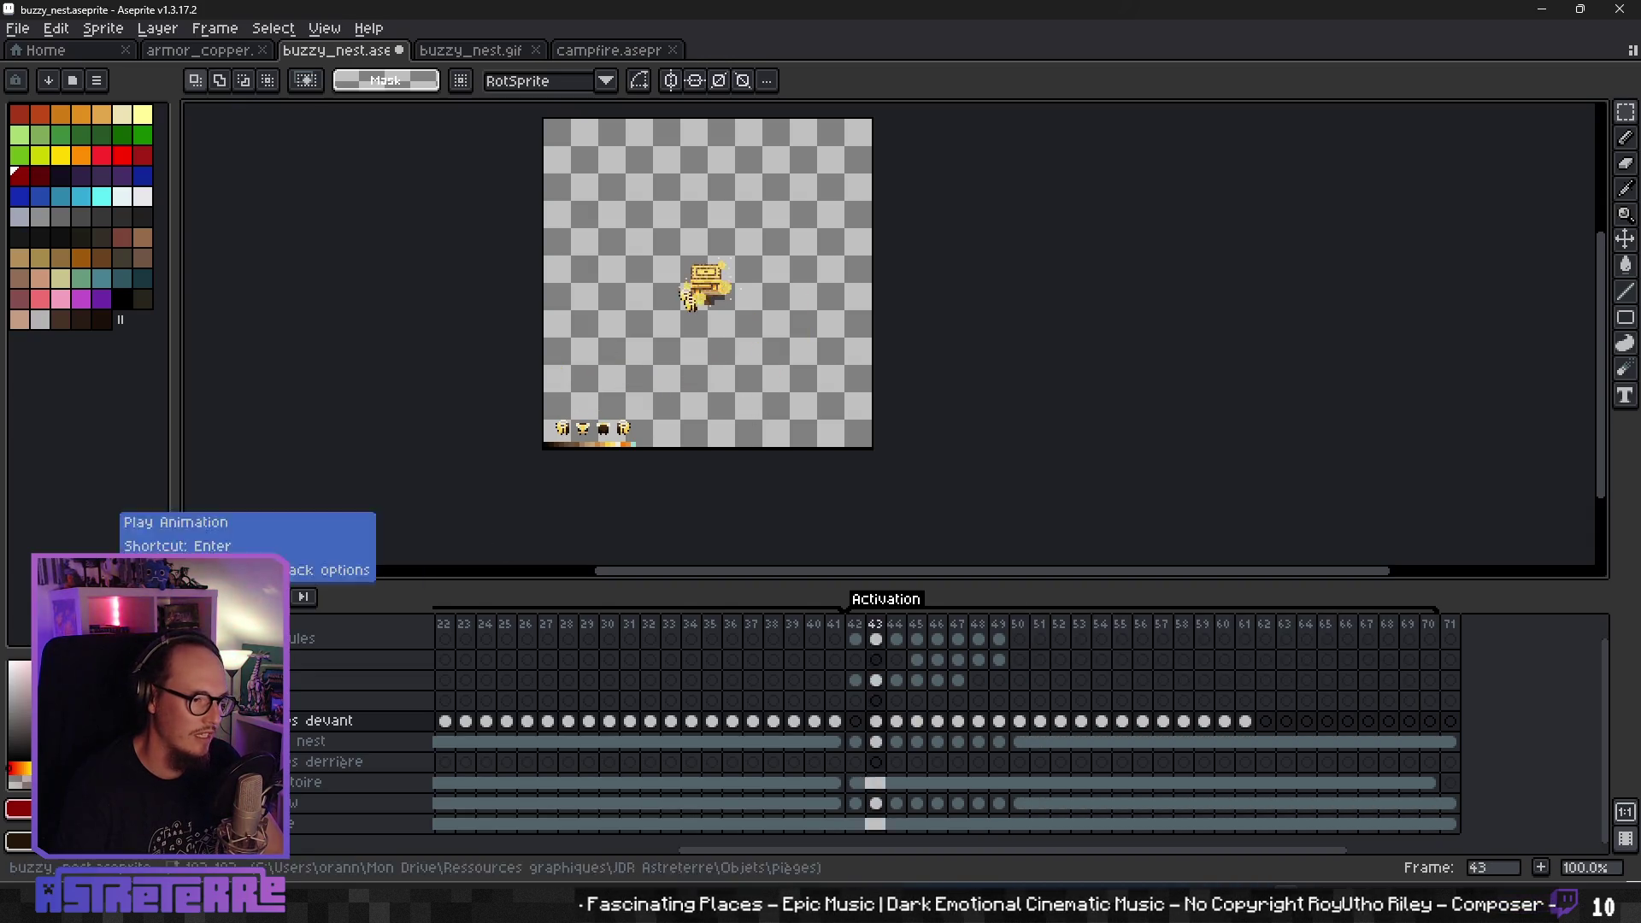
left_click(171, 535)
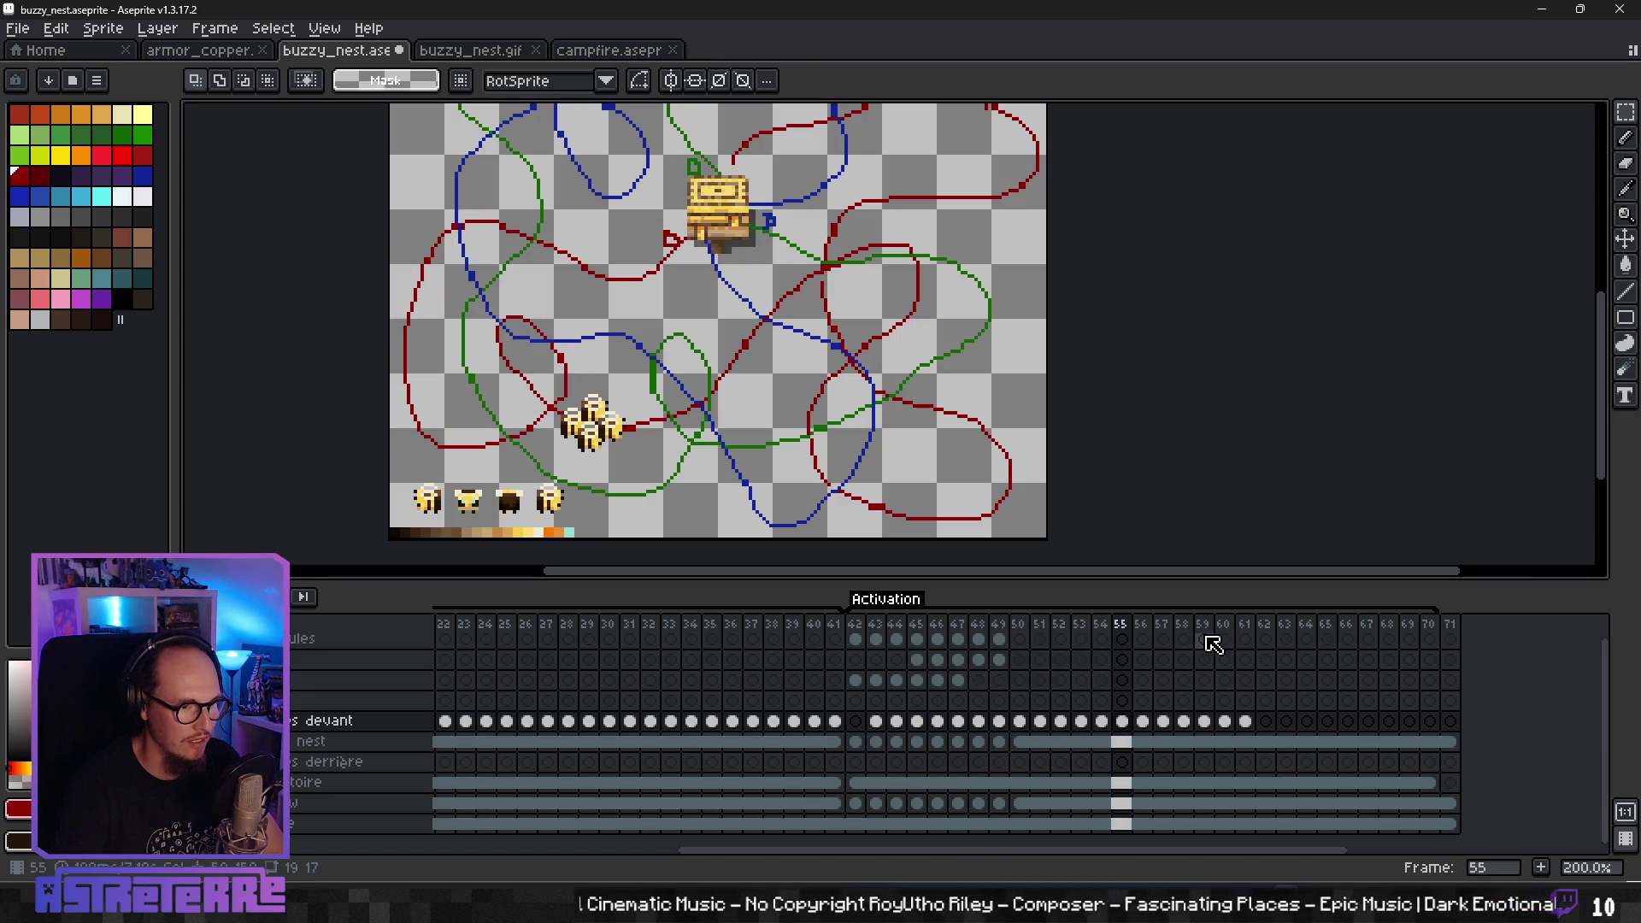
- Shift the front-layer bee cels for frames 55–61 one frame later and compare frames 54 and 55
left_click_drag(1129, 723, 1300, 726)
left_click(1103, 722)
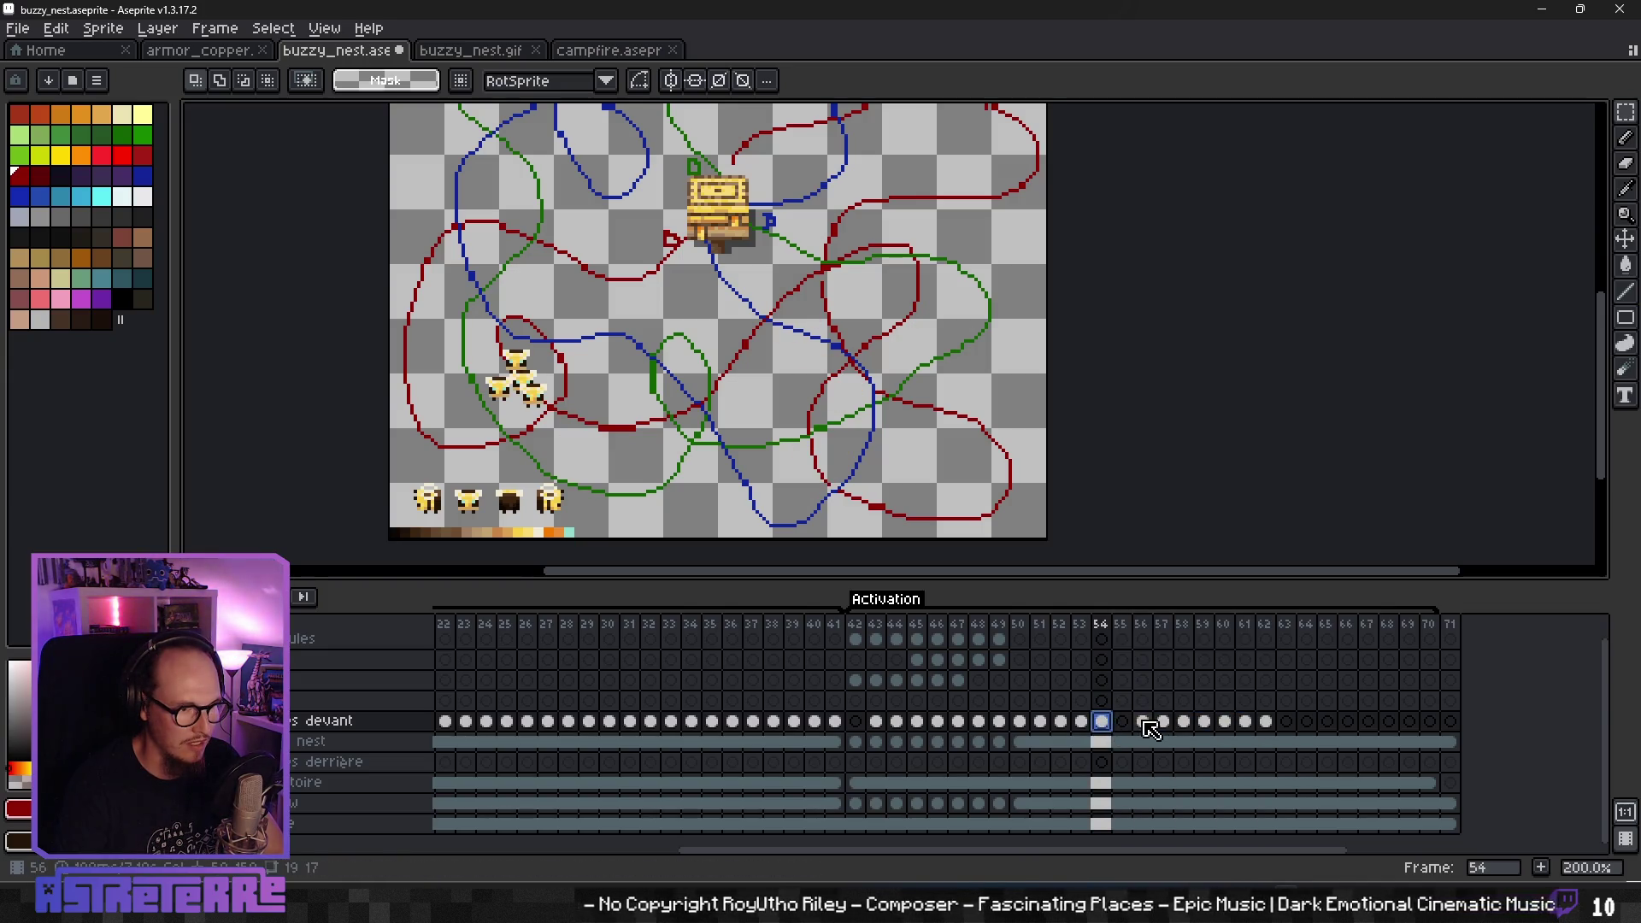
key("Right")
key("Left")
key("Right")
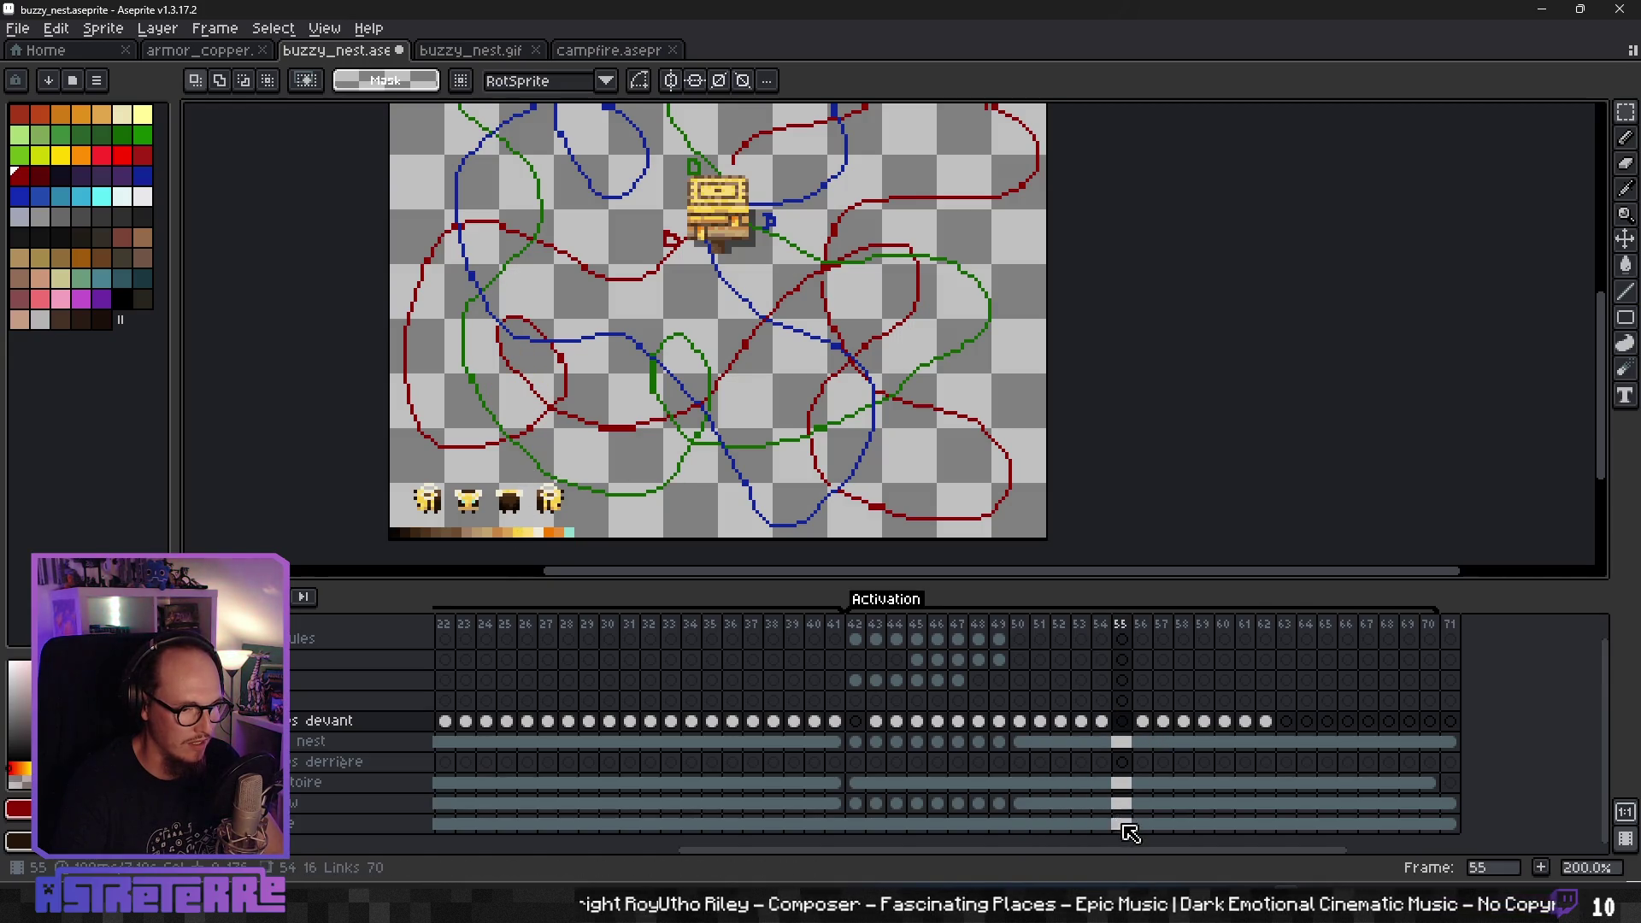
- Copy the fourth reference bee from the bottom layer
left_click(1123, 825)
left_click_drag(519, 471, 593, 524)
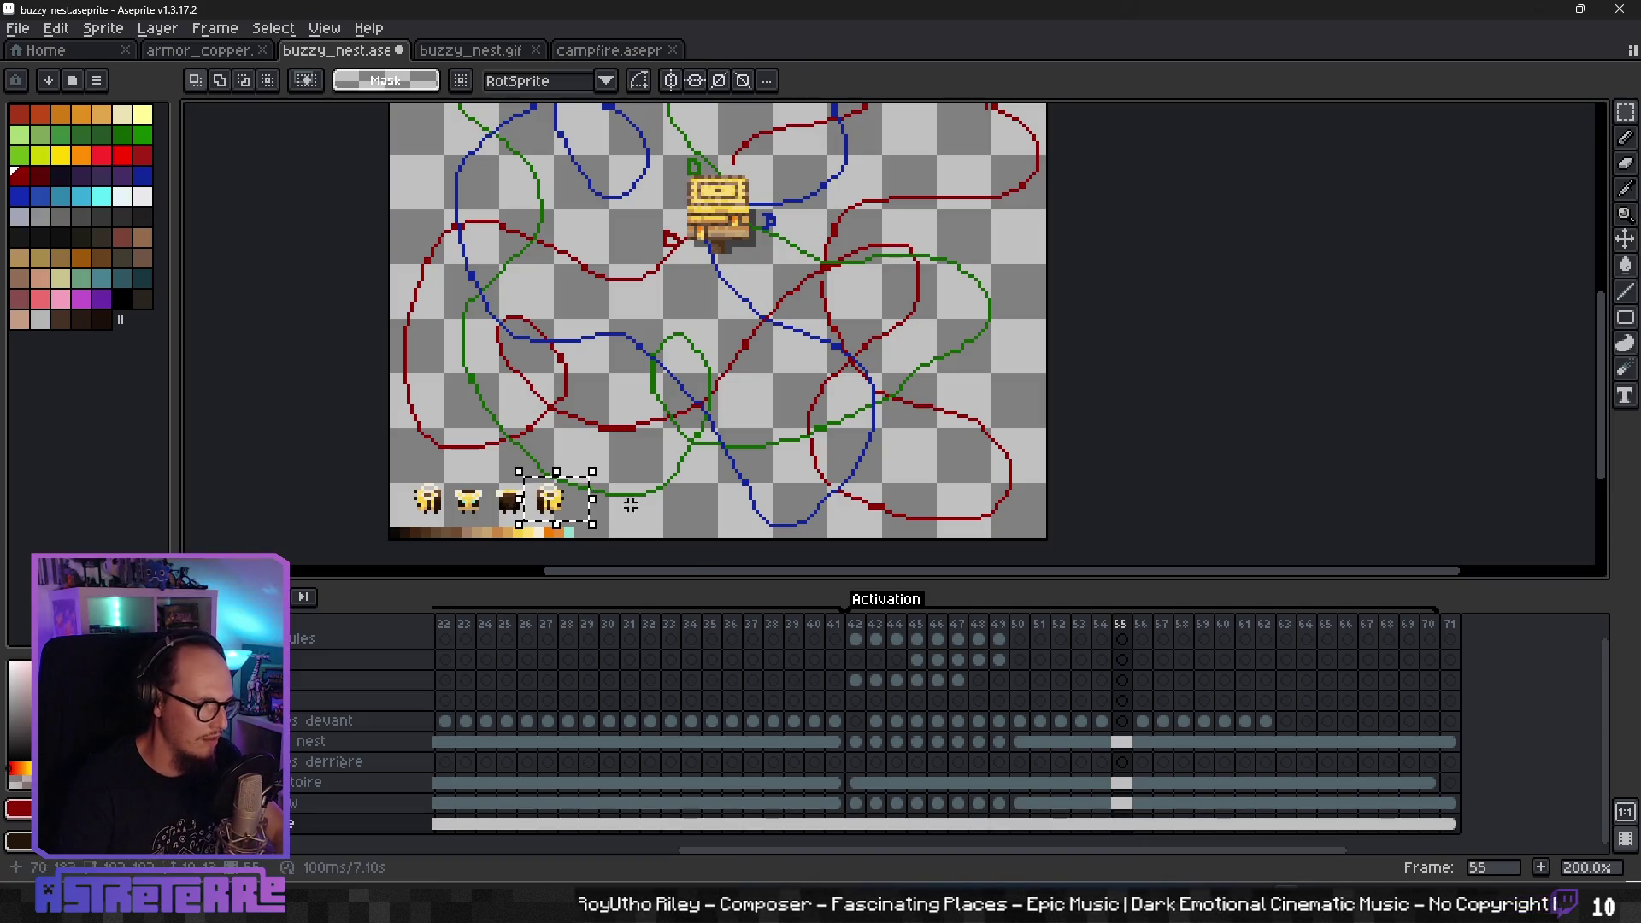
key("ctrl+d")
- On frame 57, move the front-layer bee cluster up and to the right
key("Left")
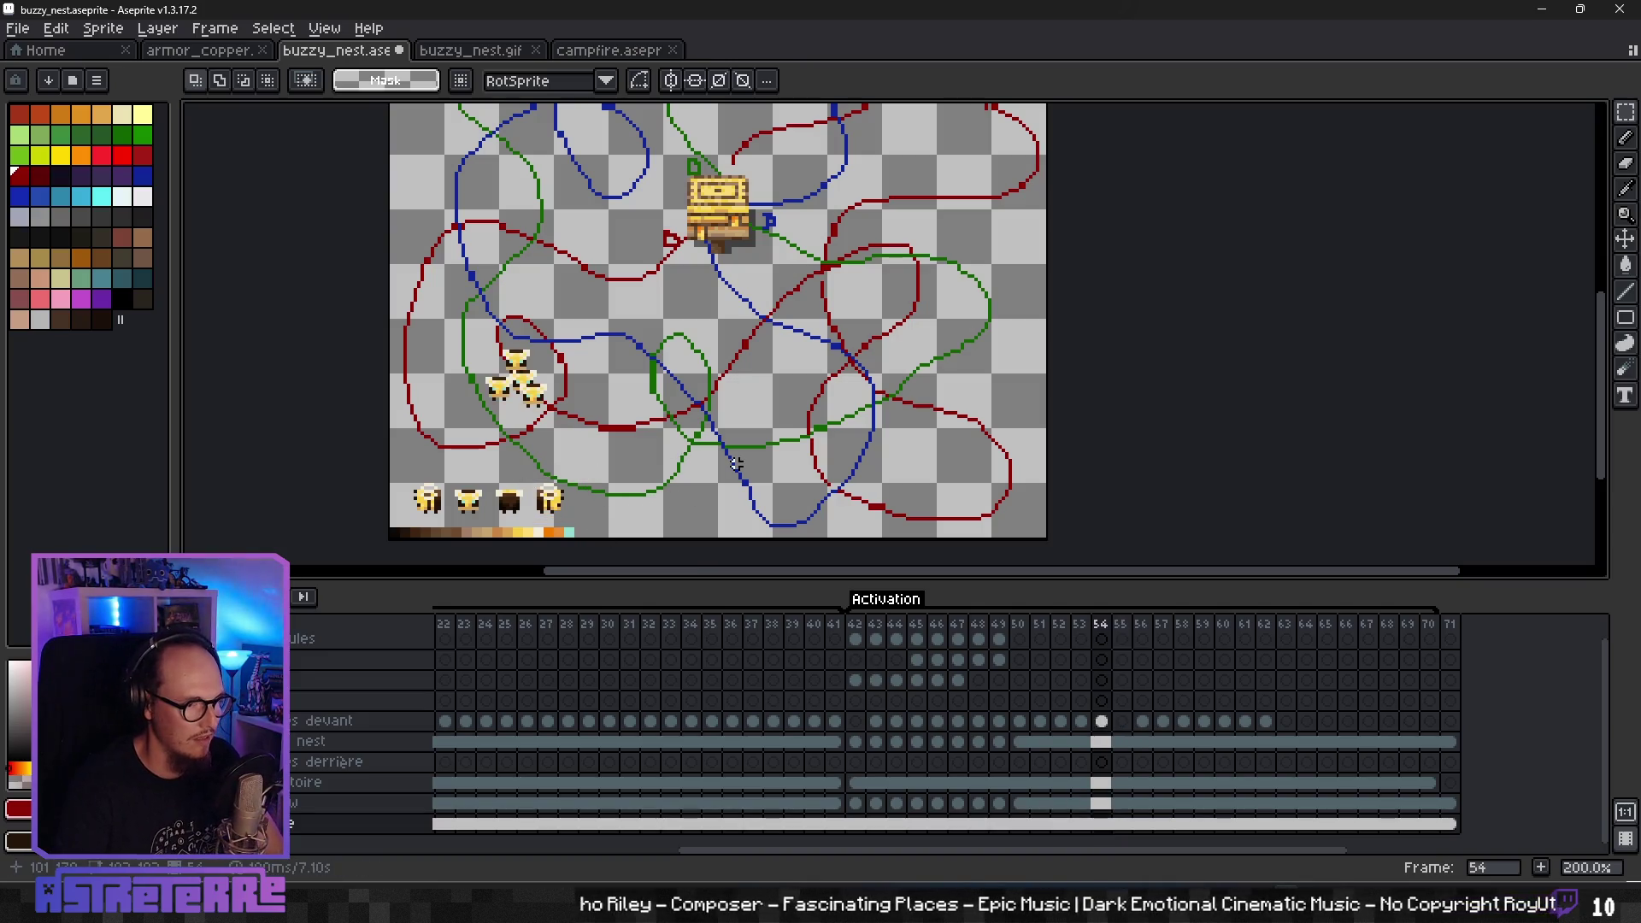
key("Right")
key("Right")
key("Left")
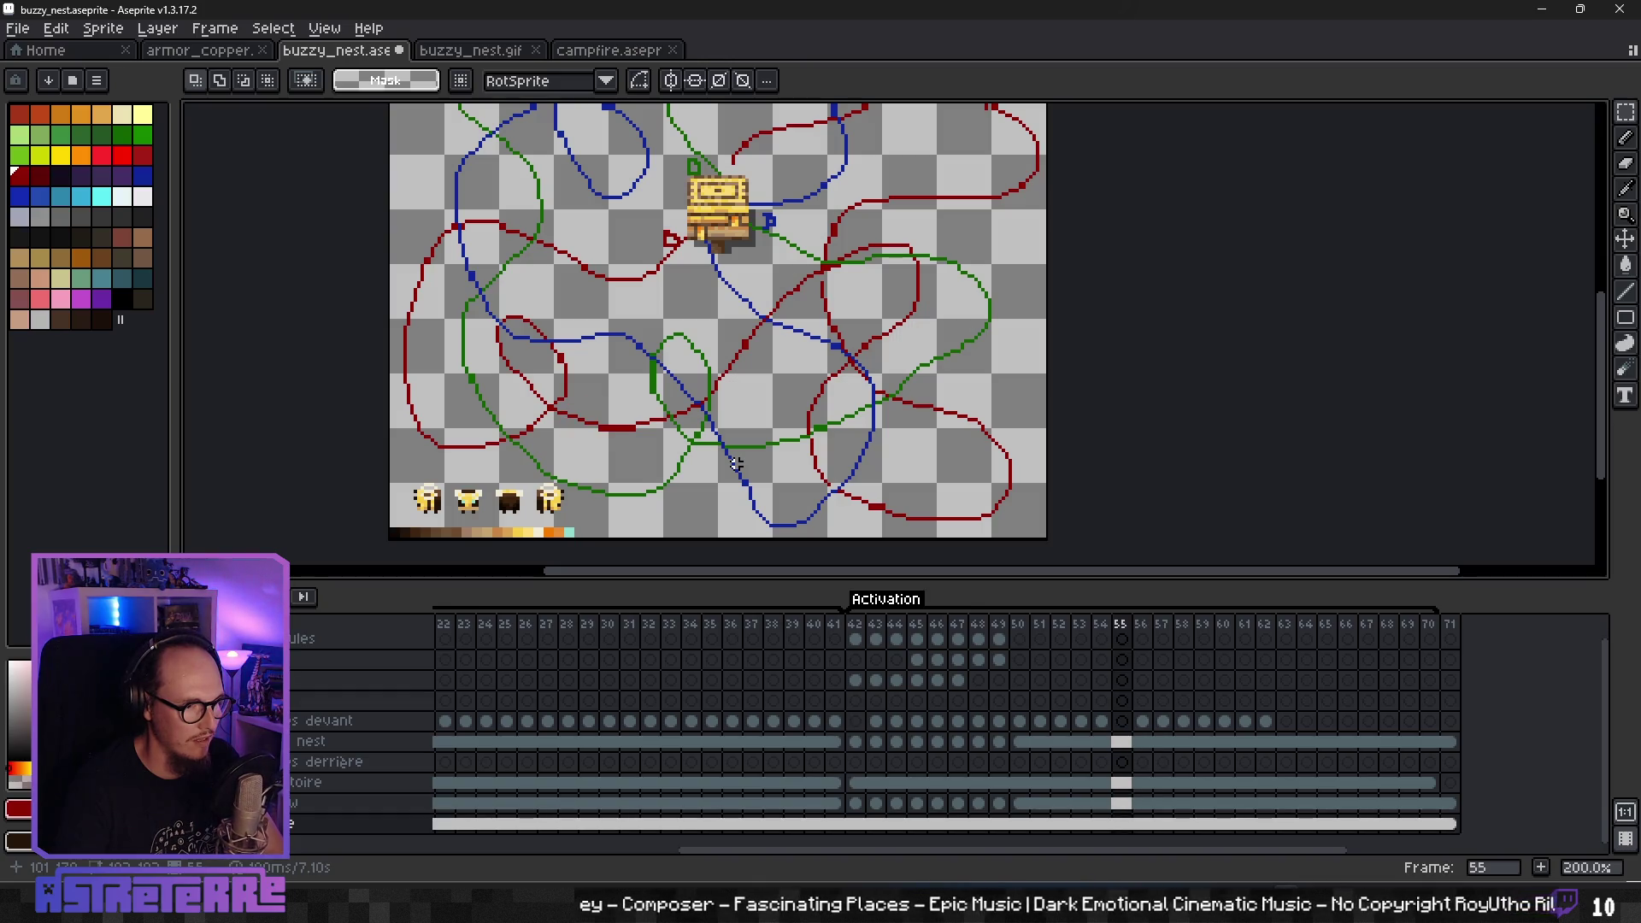
key("Right")
key("Right")
key("Left")
key("Right")
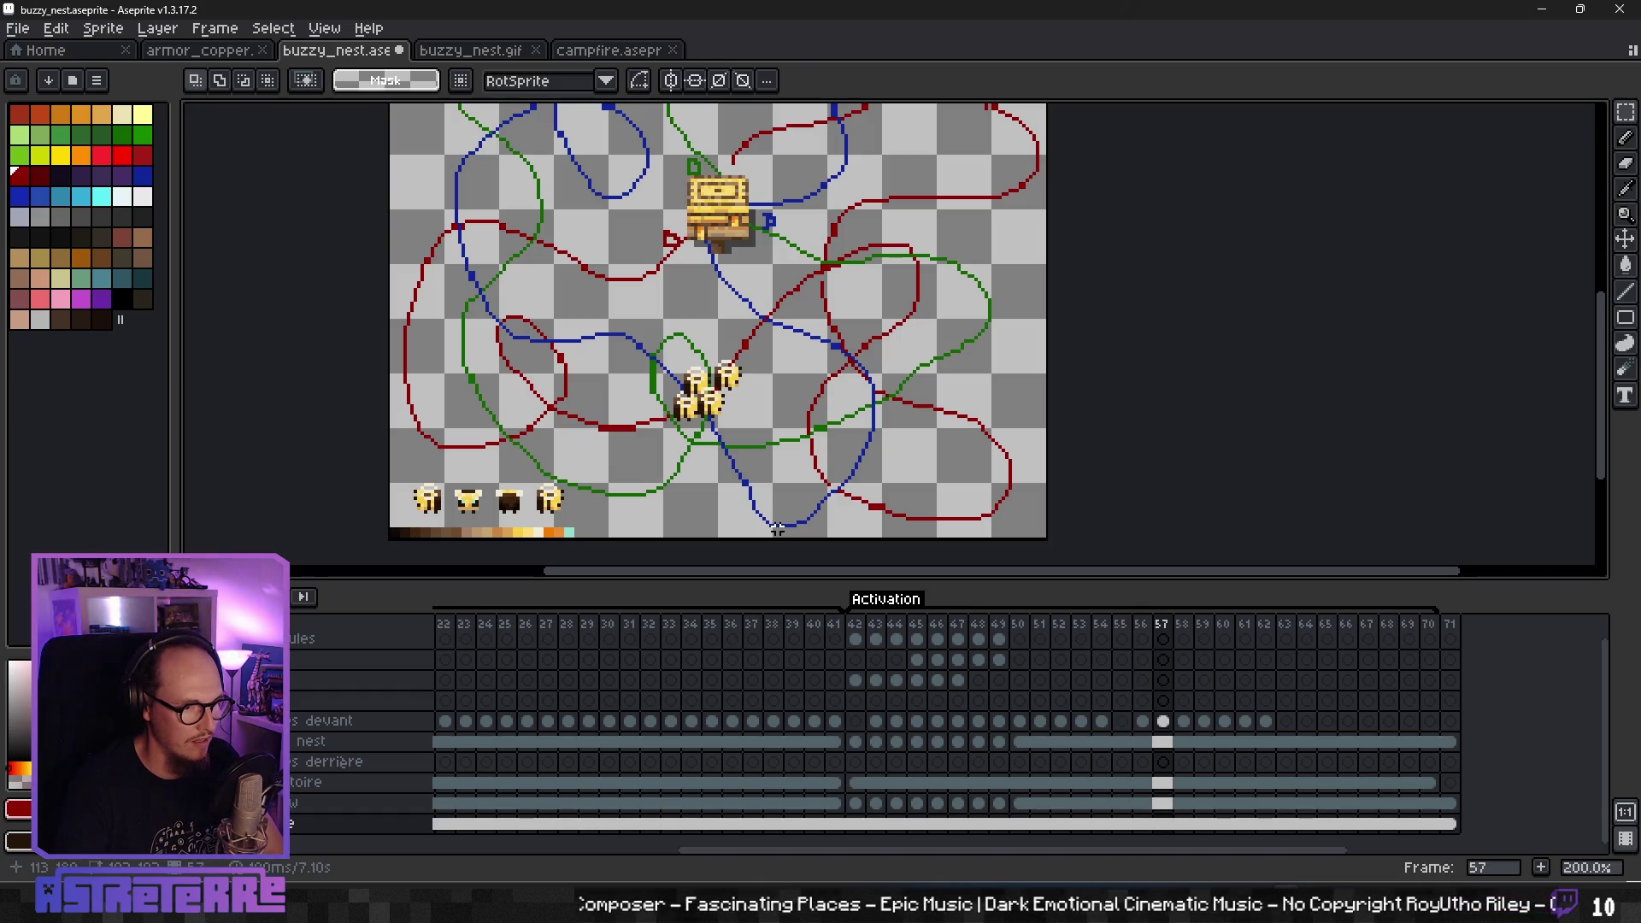
scroll(887, 485, "up", 2)
key("Right")
key("Left")
left_click(1164, 726)
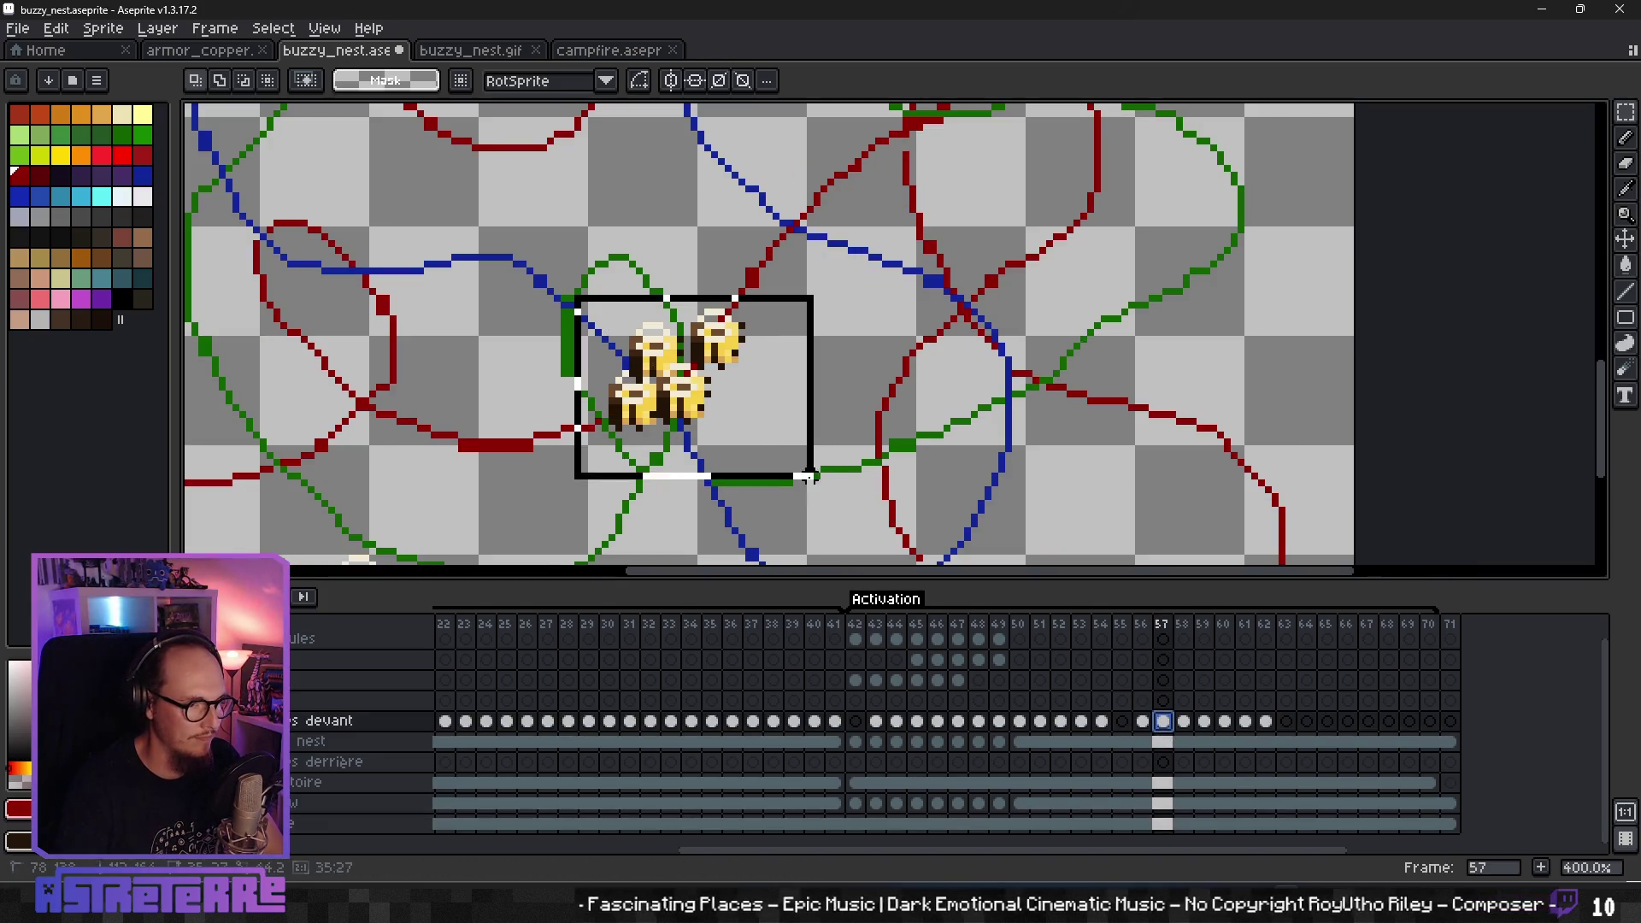
left_click_drag(701, 409, 751, 356)
left_click(1080, 425)
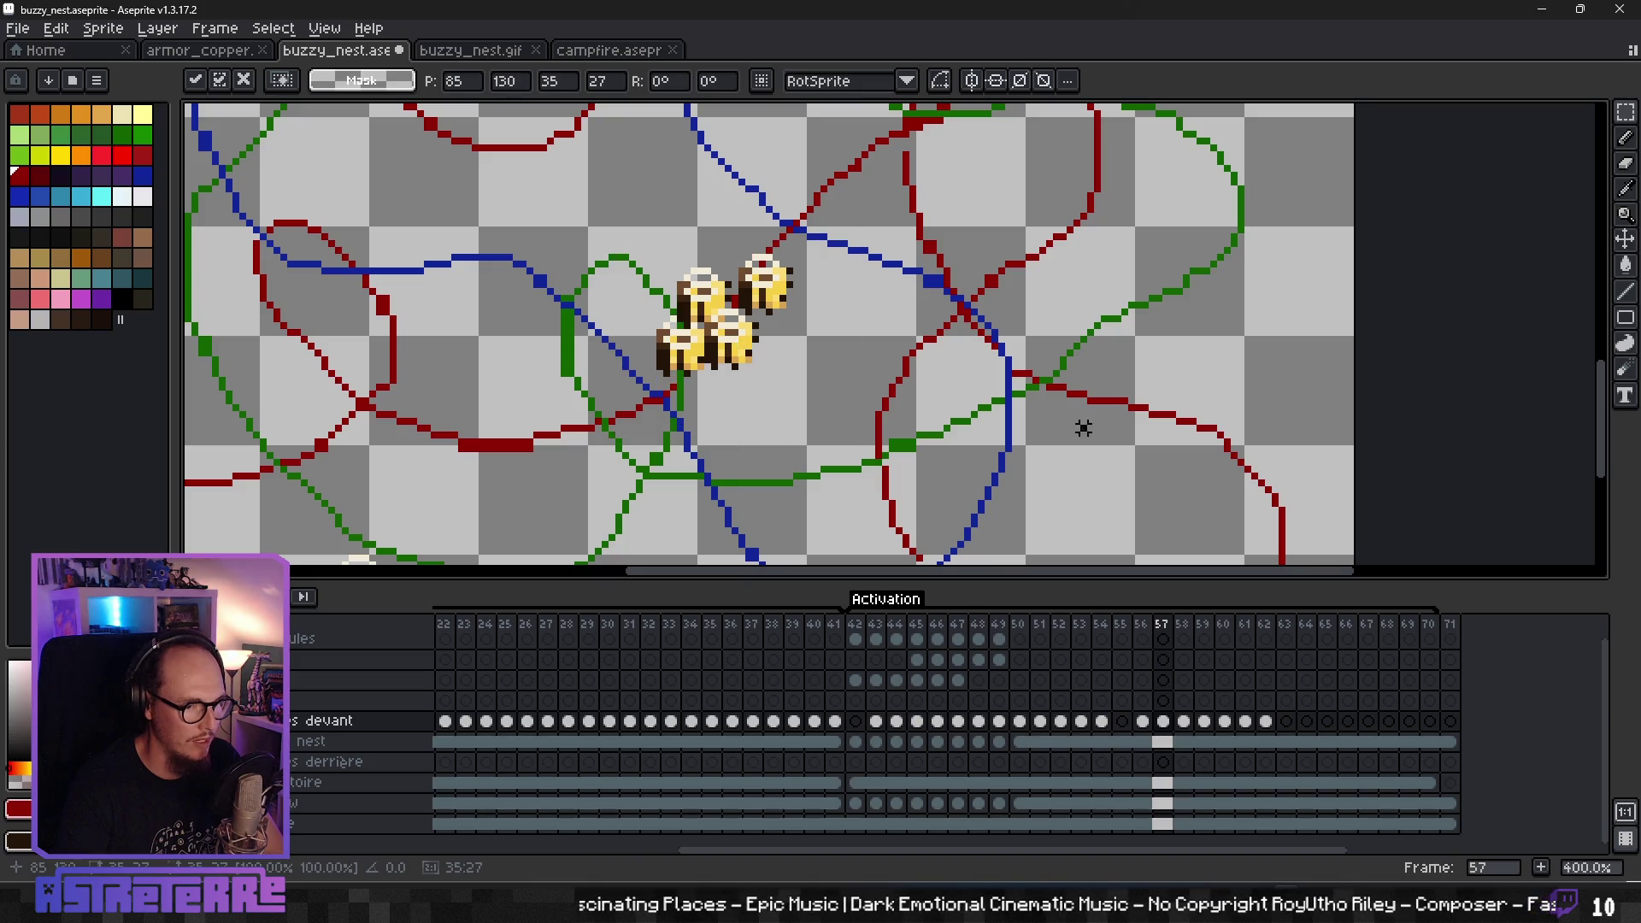
- Clear frame 56's old bees and paste new bee copies into a cluster inside the green loop
left_click(1143, 723)
left_click_drag(1144, 726, 1161, 742)
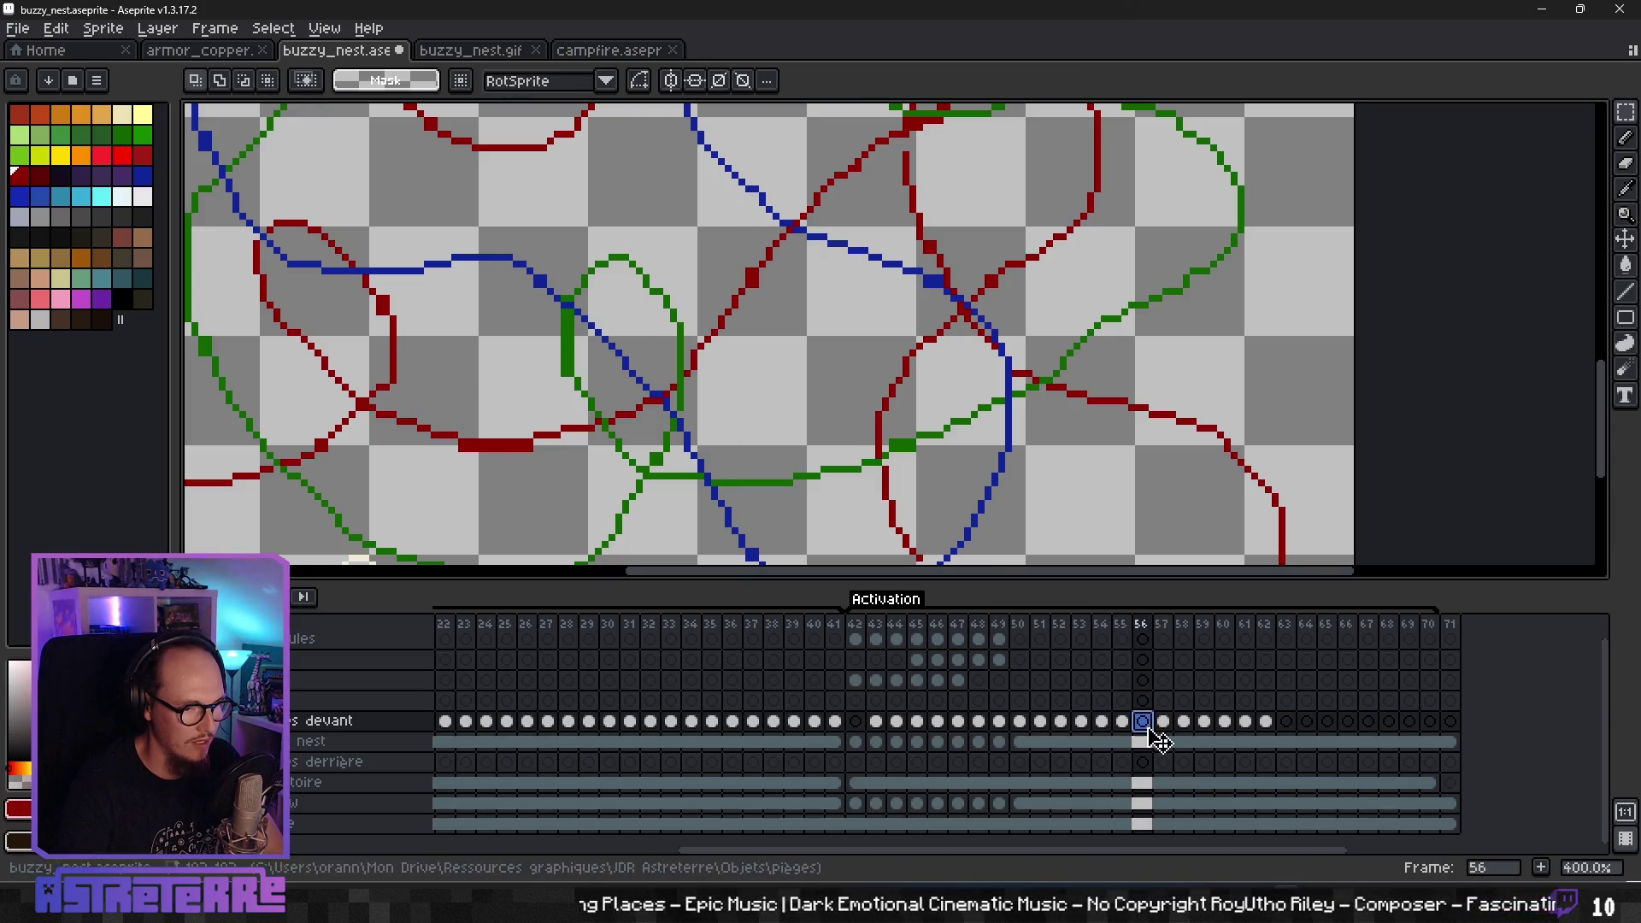
left_click_drag(671, 453, 797, 389)
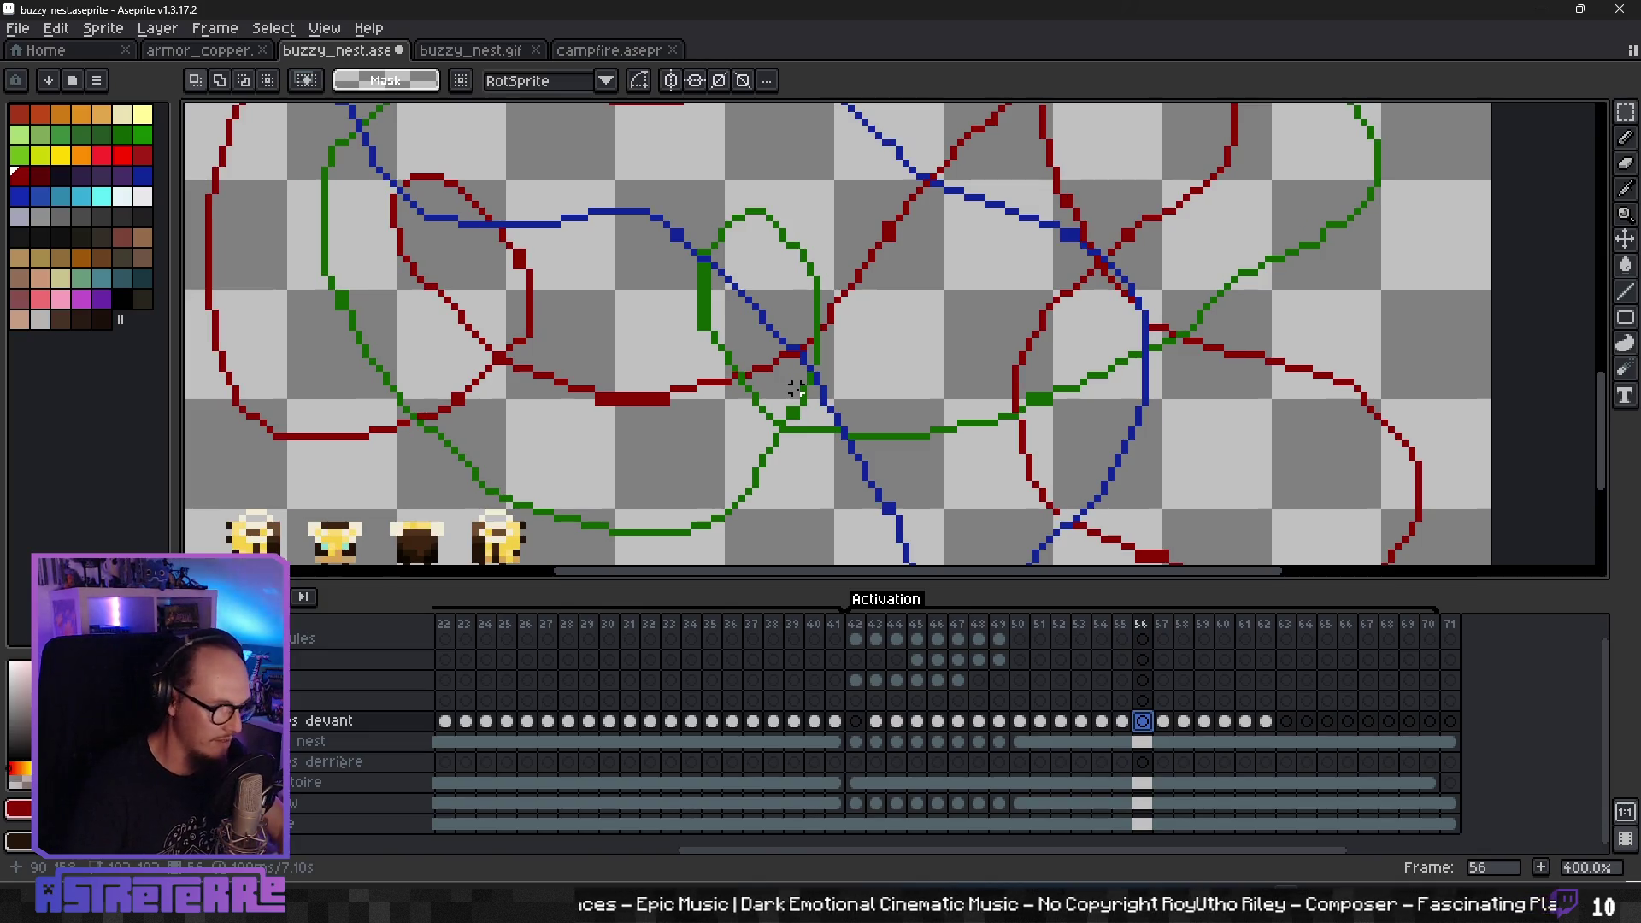
key("ctrl+v")
left_click_drag(523, 554, 794, 379)
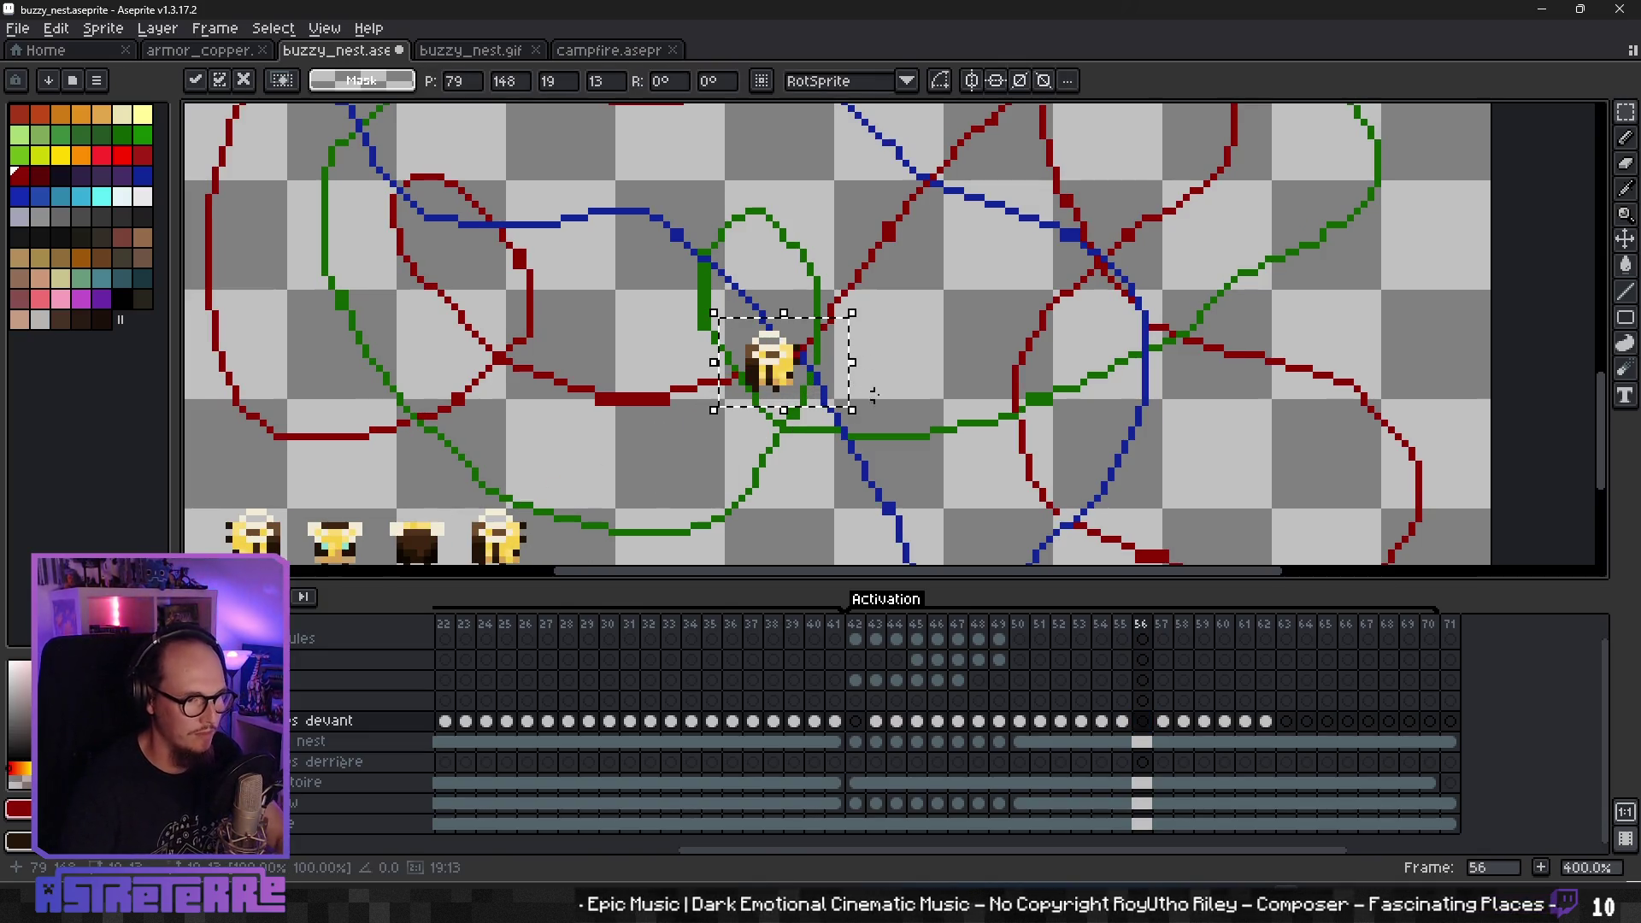
left_click(855, 341)
key("ctrl+v")
left_click_drag(506, 551, 811, 342)
left_click_drag(530, 547, 842, 389)
key("ctrl+v")
left_click_drag(517, 552, 876, 325)
- Commit the last pasted bee and step through frames 54–59 to check the new cluster
key("Return")
scroll(940, 342, "down", 2)
key("Left")
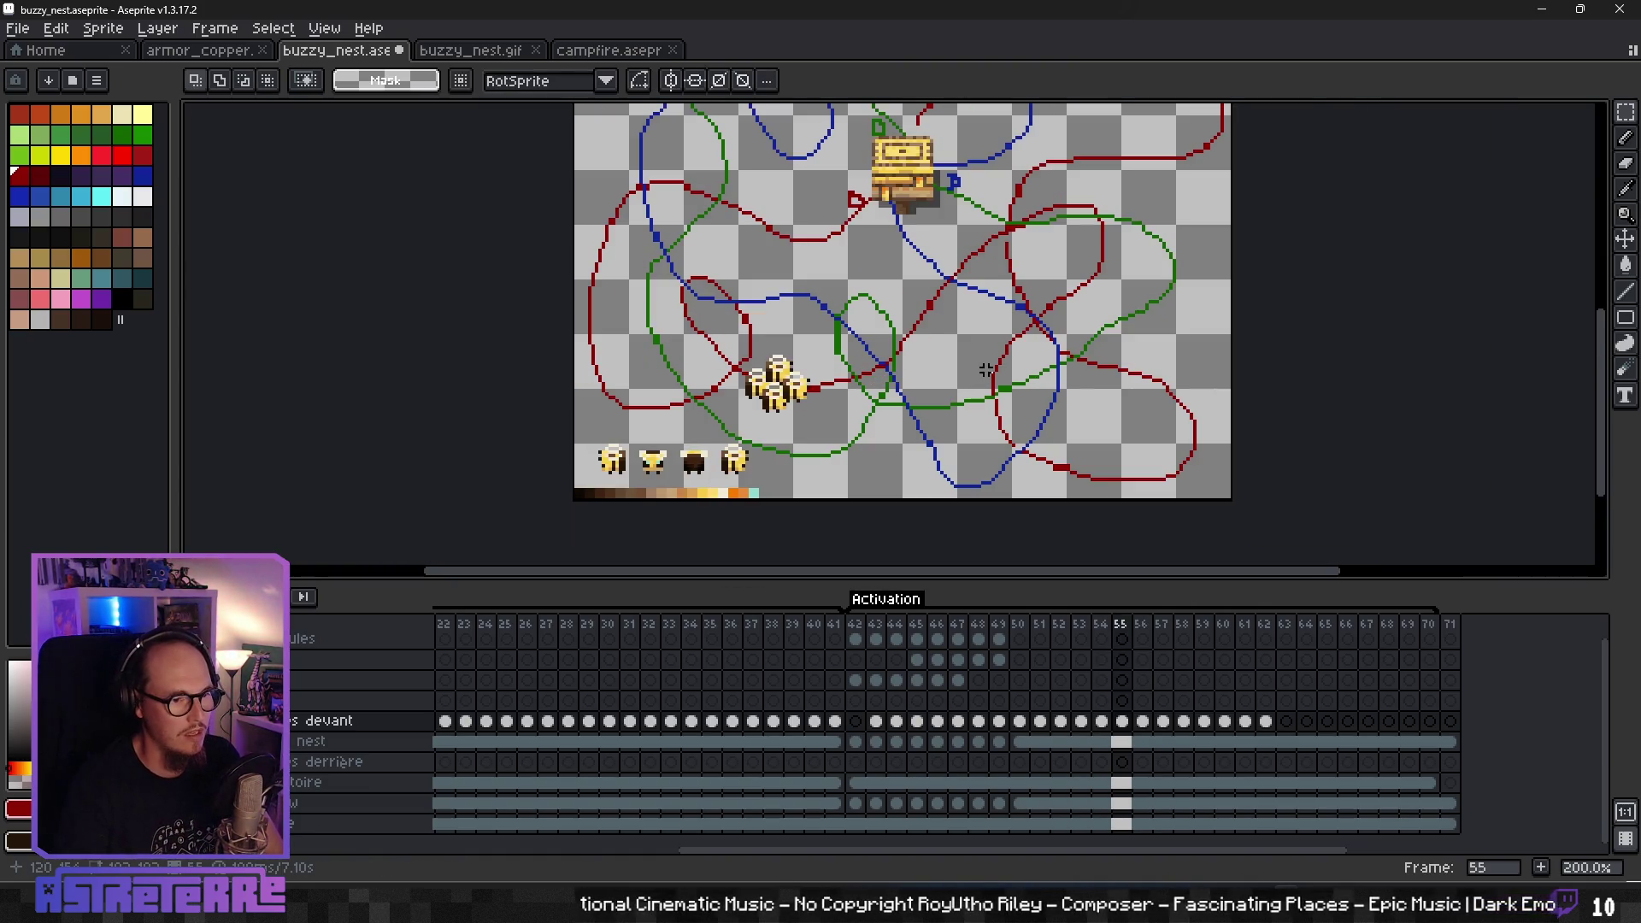
key("Right")
key("Right")
key("Right")
key("Left")
key("Left")
key("Left")
key("Right")
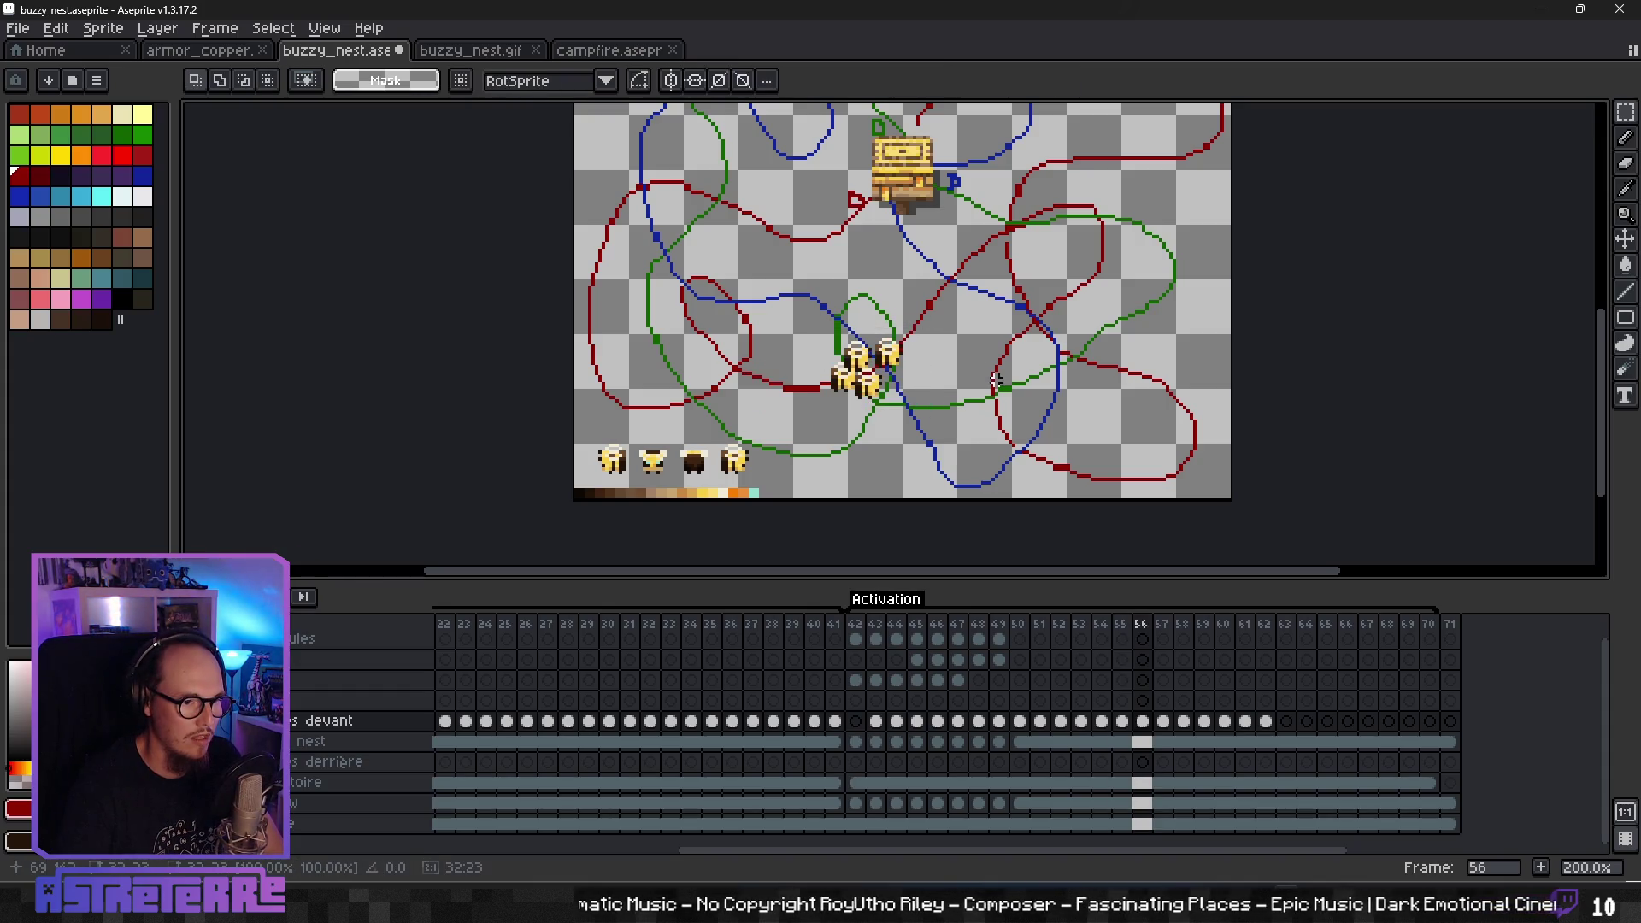
key("Left")
key("Left")
key("Right")
key("Right")
key("Right")
key("Right")
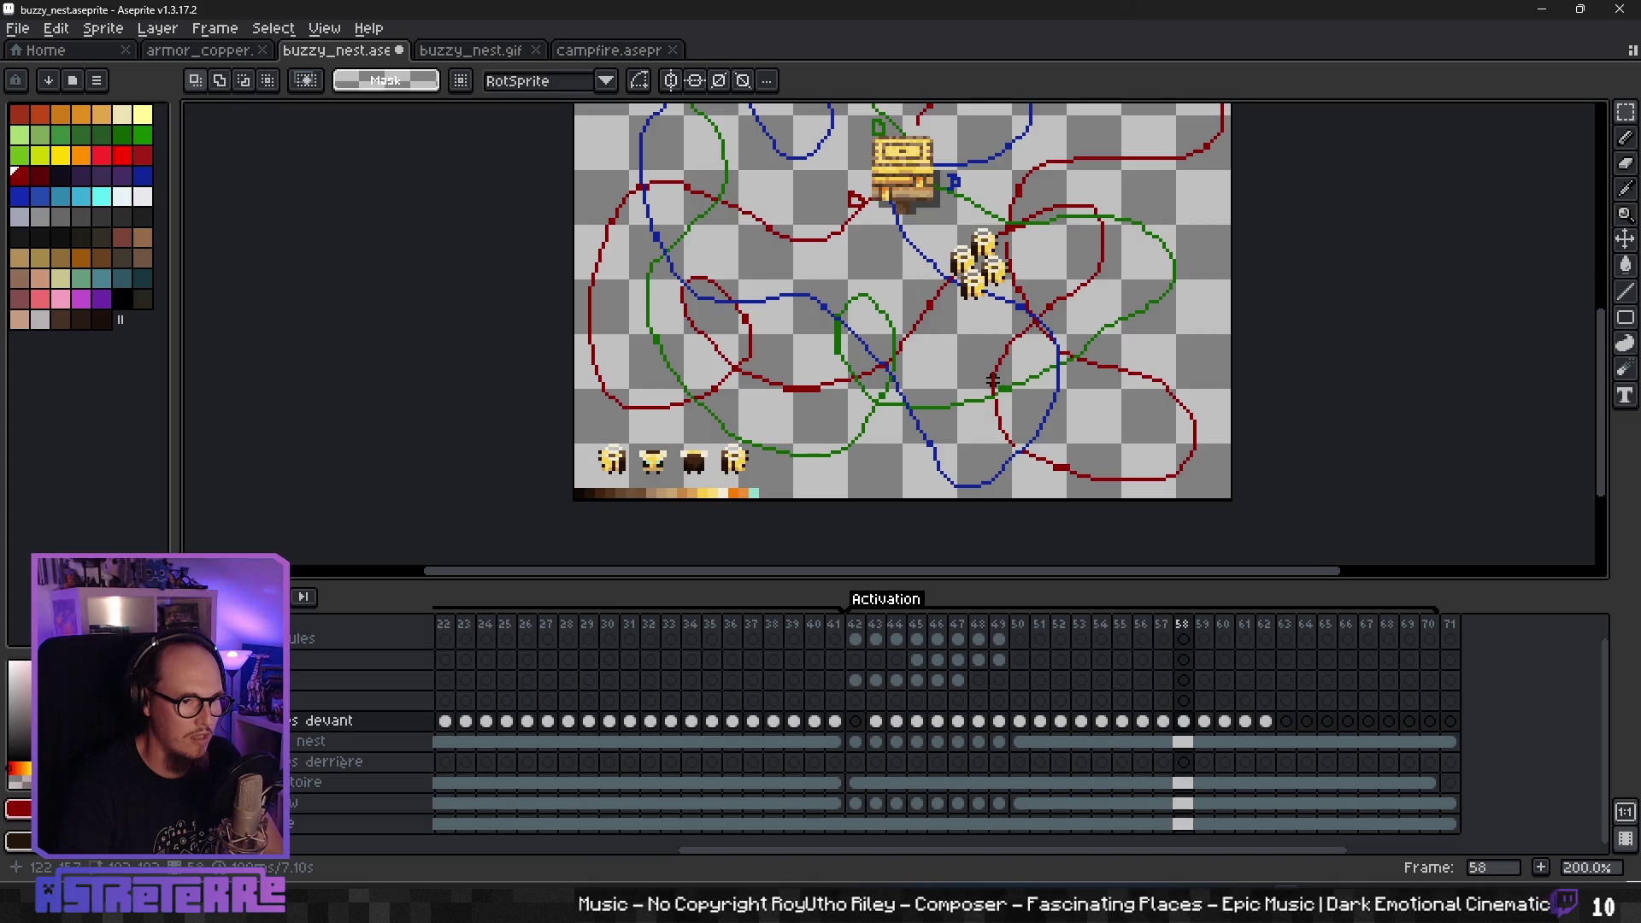
key("Right")
key("Left")
key("Left")
key("Left")
key("Left")
key("Left")
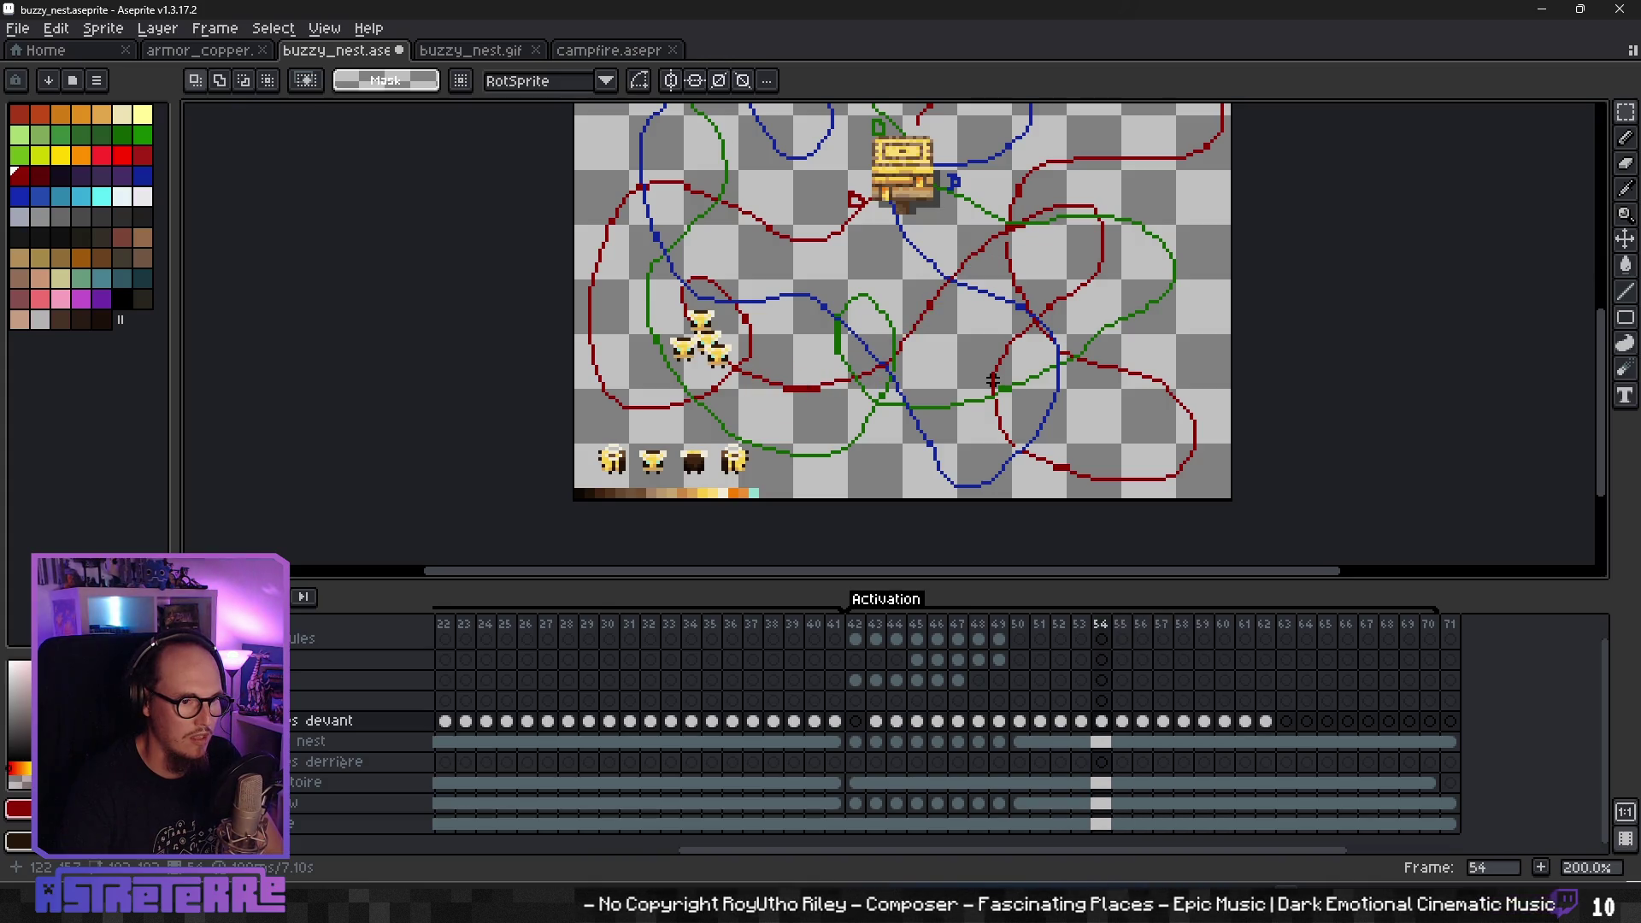
- Play the animation to preview the bee flight, then step back and forth around frame 60
key("Return")
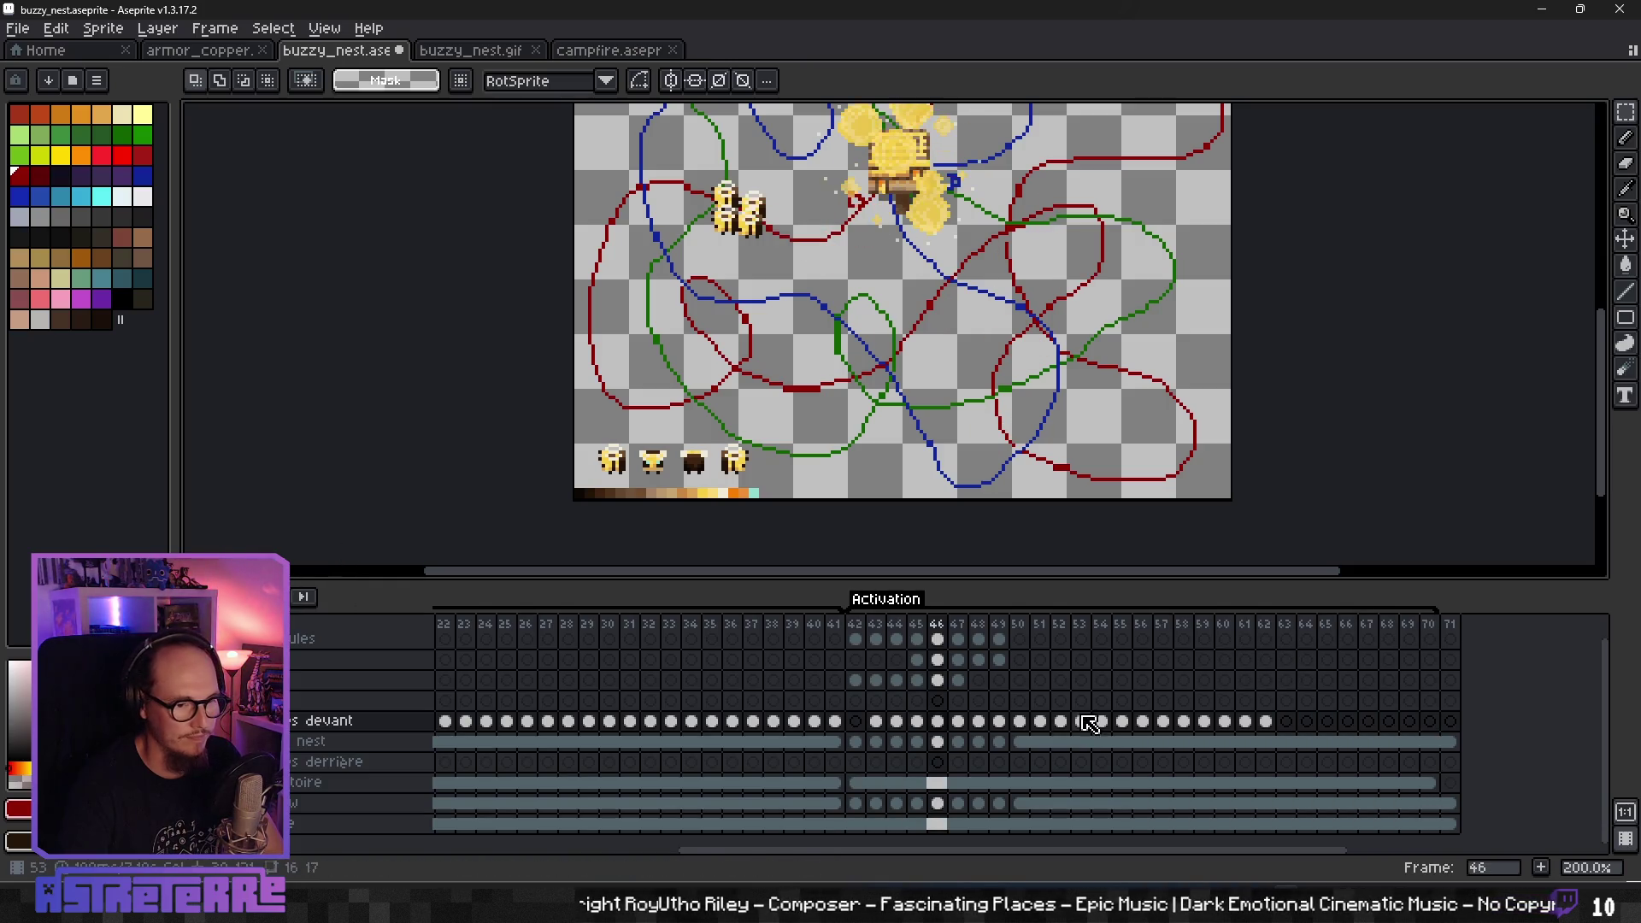
key("Return")
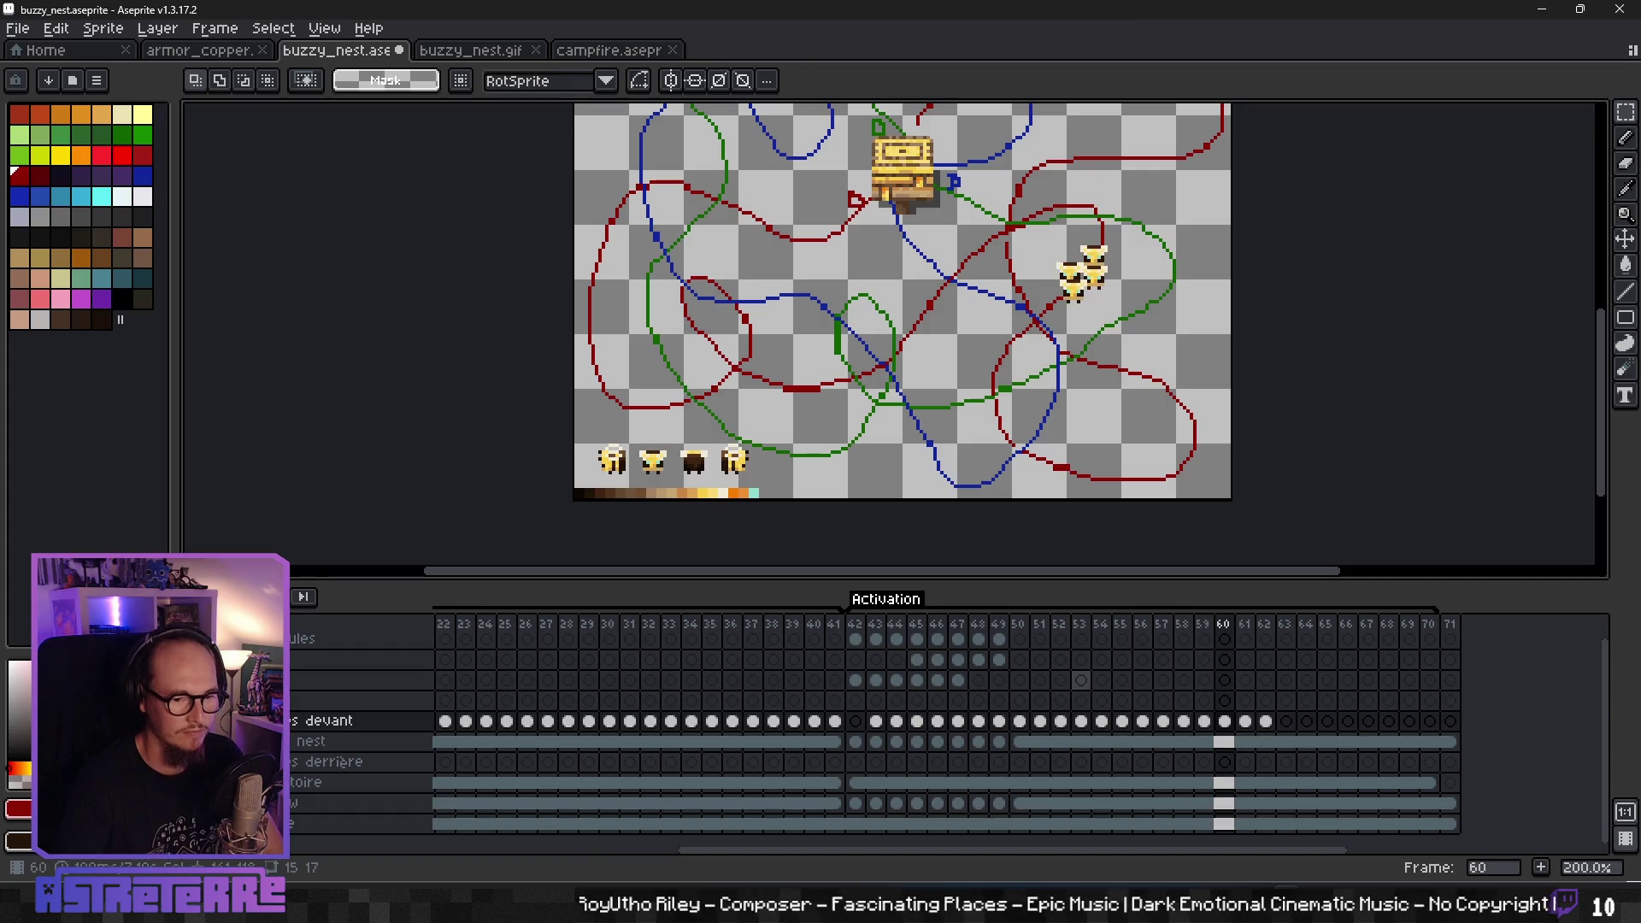
key("Right")
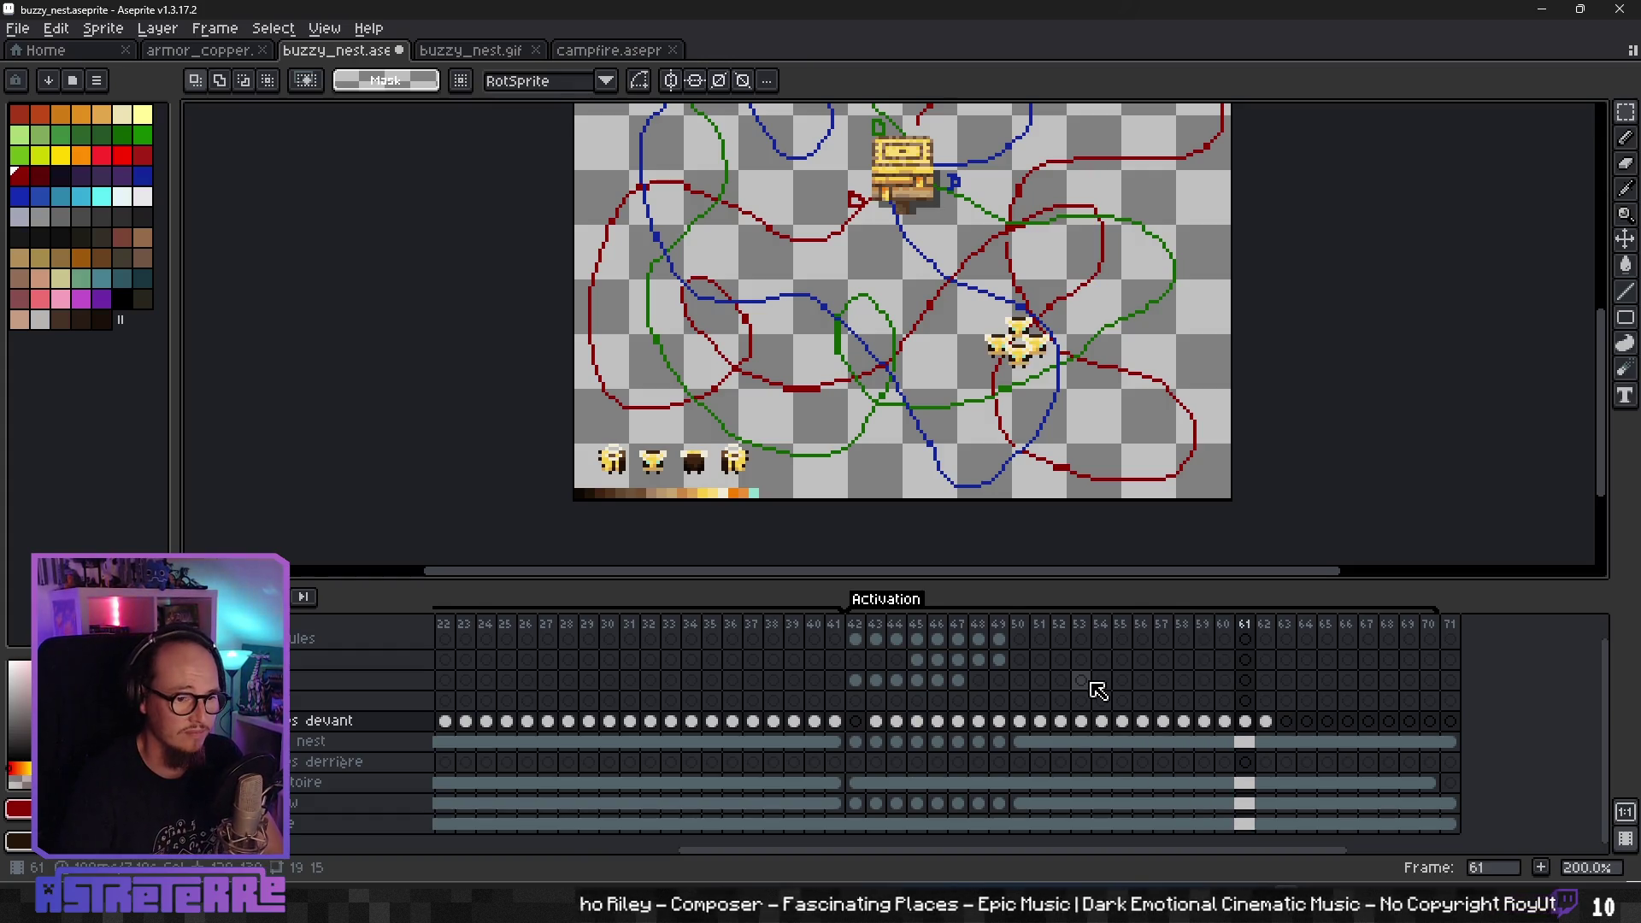
key("Right")
key("Left")
key("Left")
key("Left")
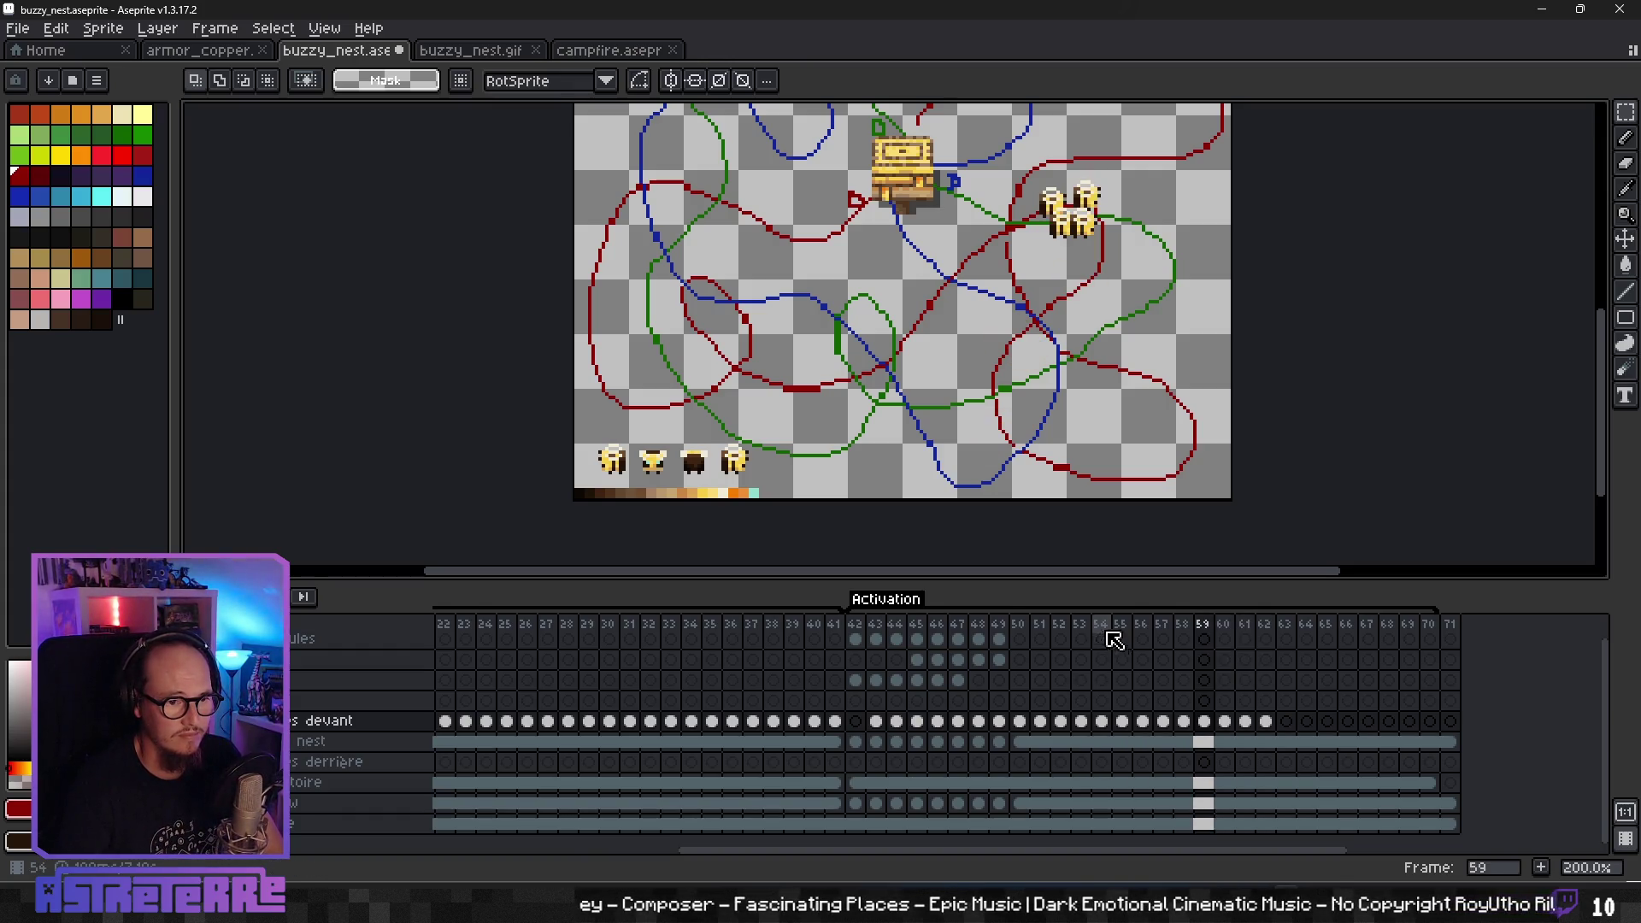
key("Right")
key("Right")
key("Left")
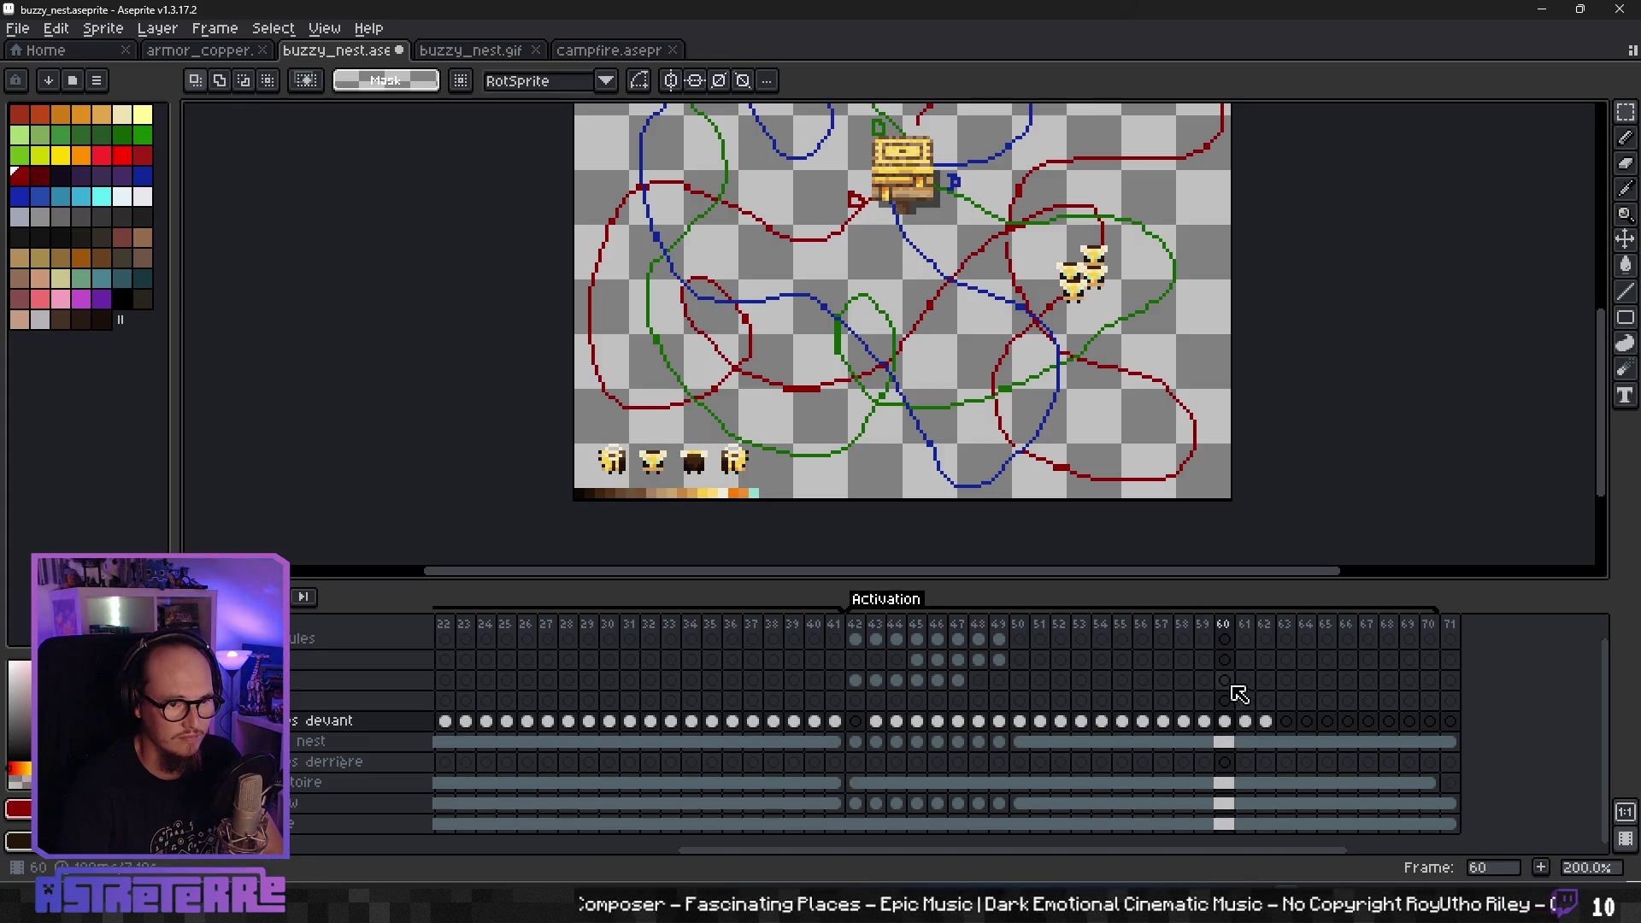
key("Left")
key("Right")
key("Right")
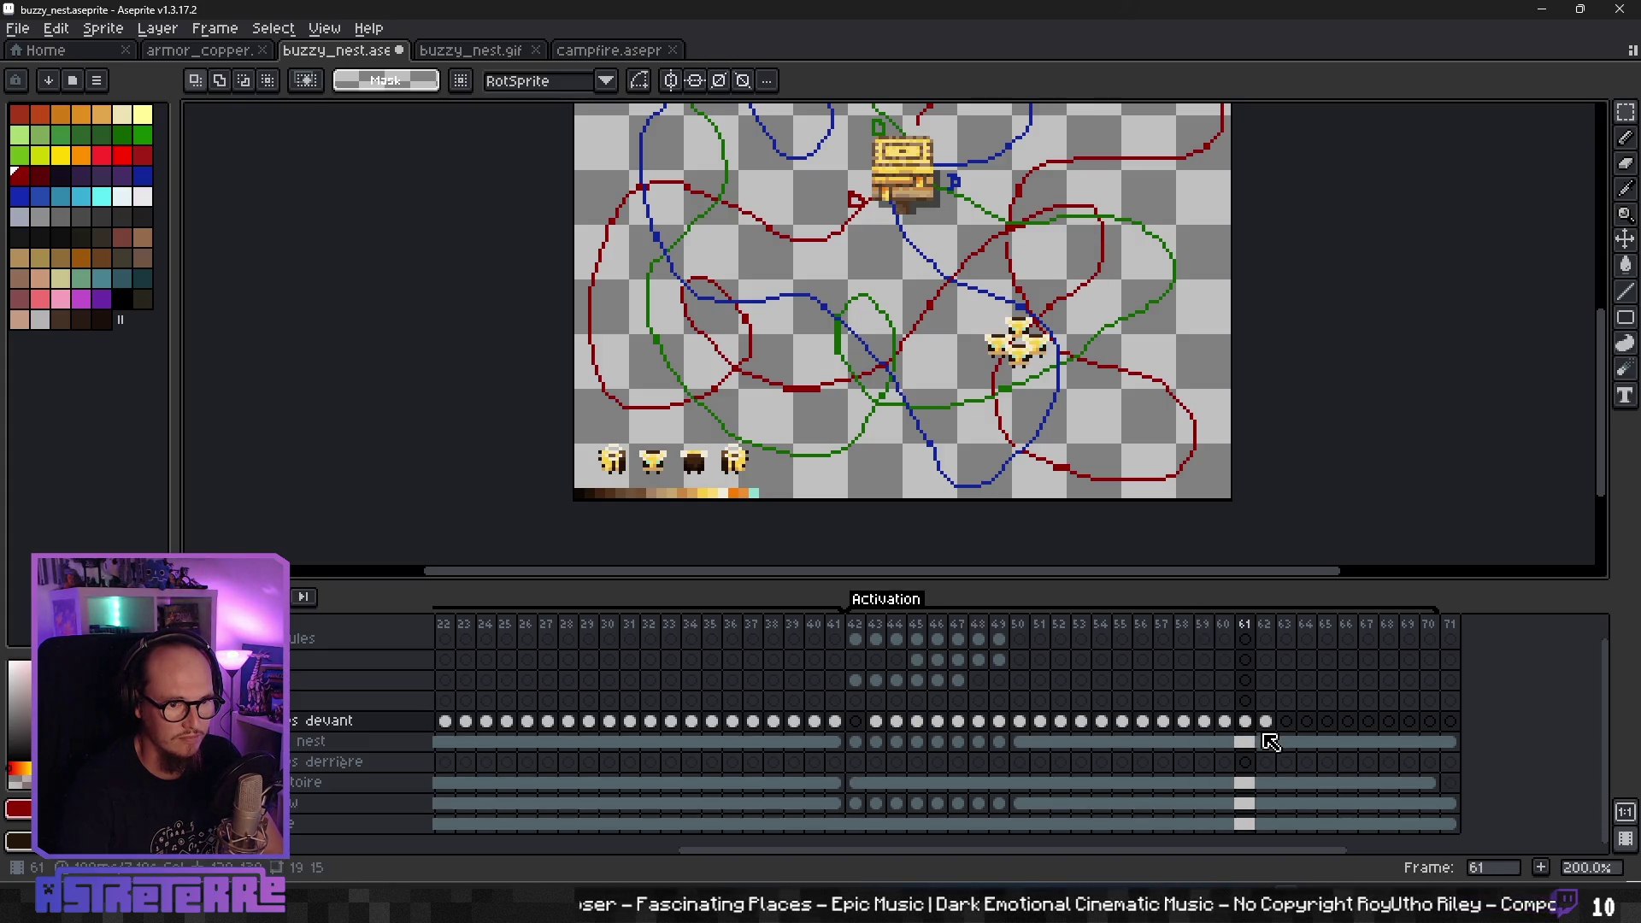
- Shift the bees' frame 61–62 cels one frame later and nudge the cluster slightly down-left
left_click(1266, 722)
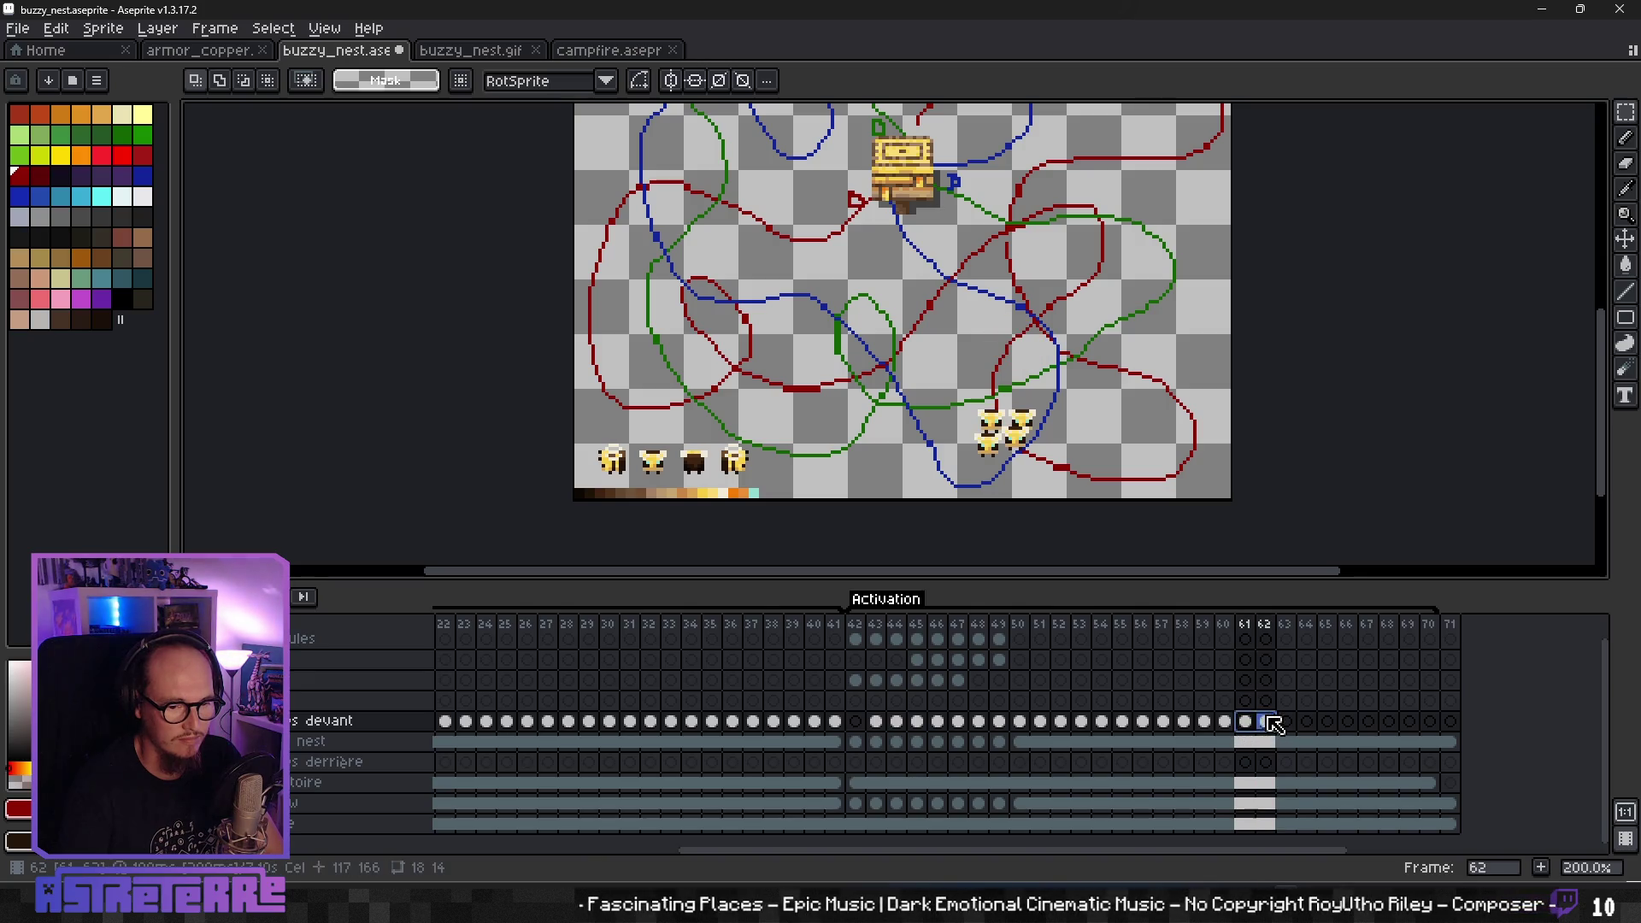
left_click_drag(1291, 724, 1280, 736)
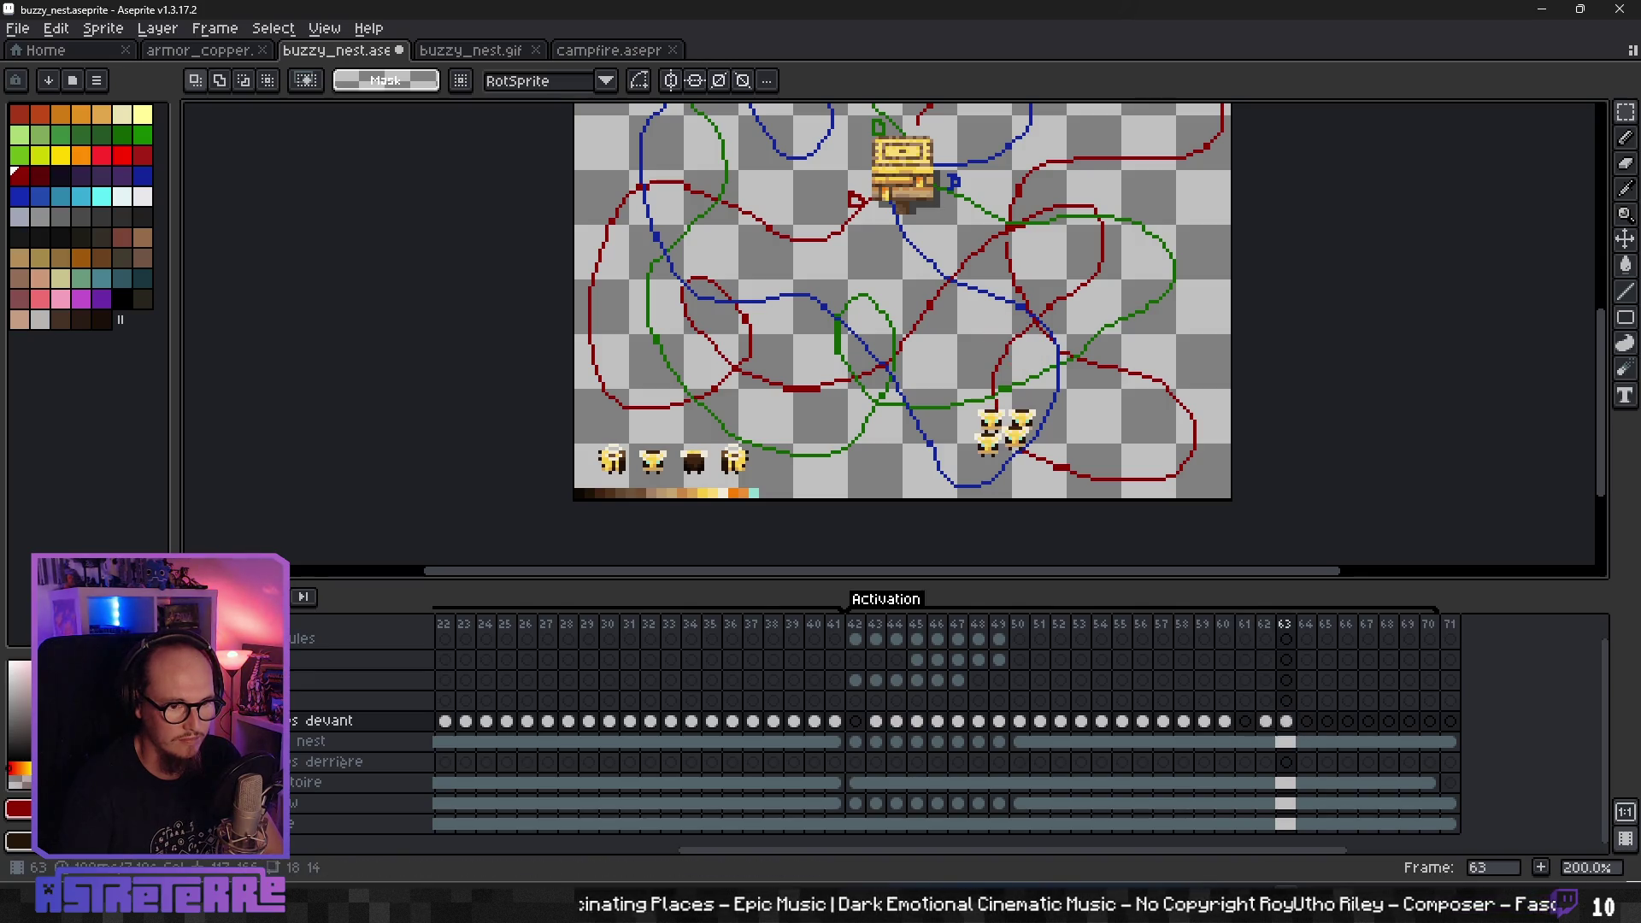
mouse_move(968, 293)
left_mouse_down()
mouse_move(1102, 417)
mouse_move(1058, 418)
left_mouse_up()
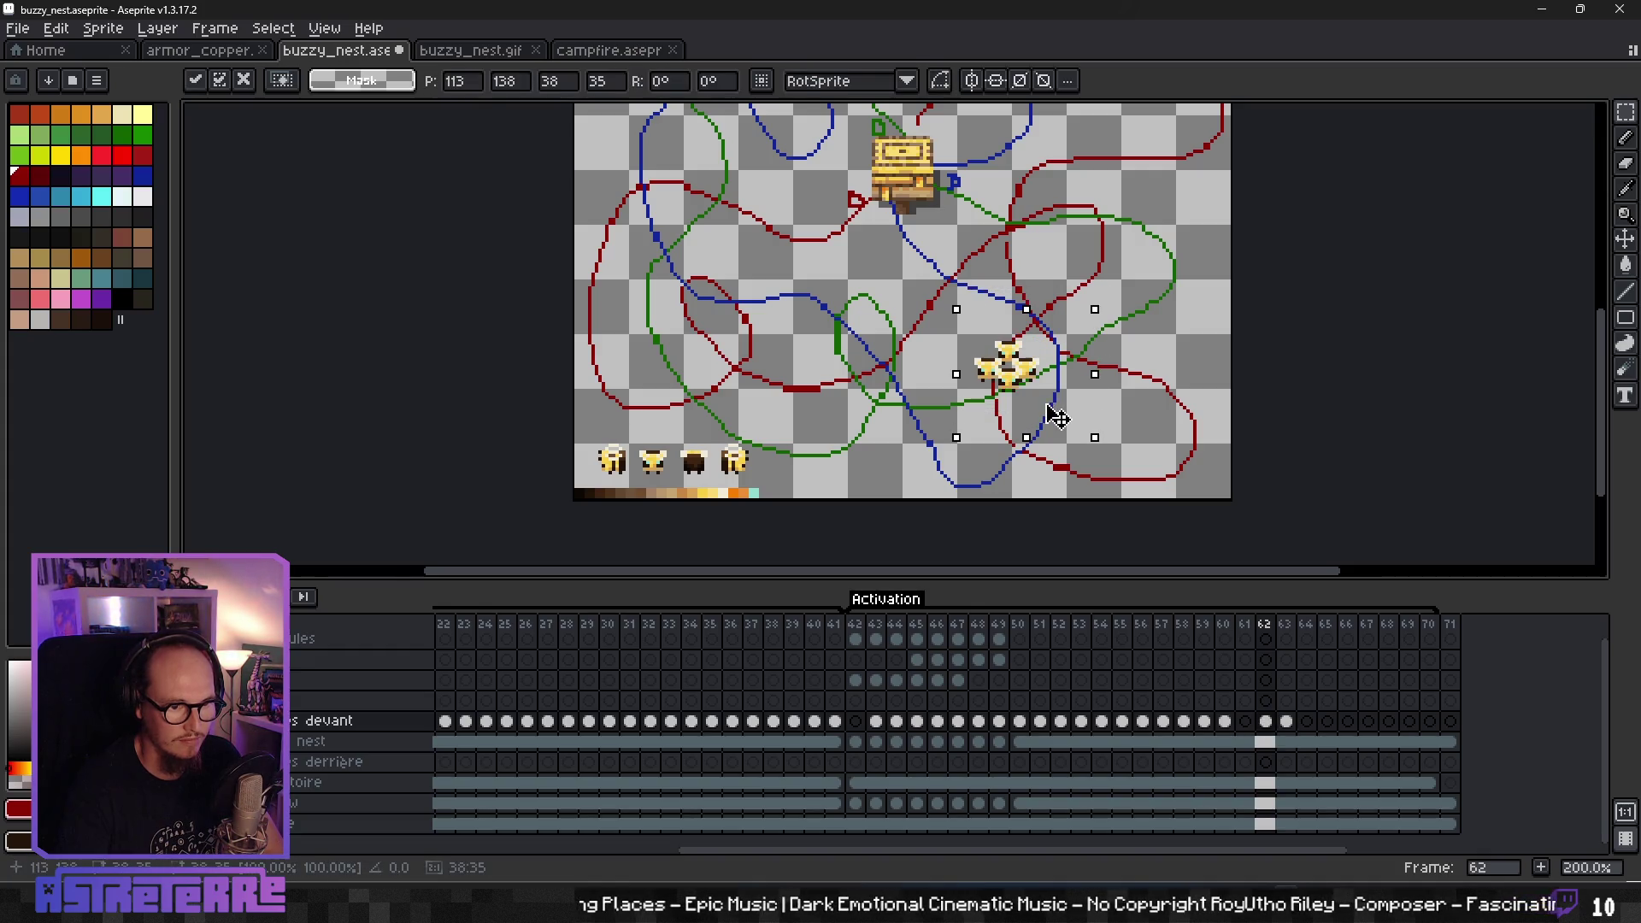
left_click(1184, 416)
key("Right")
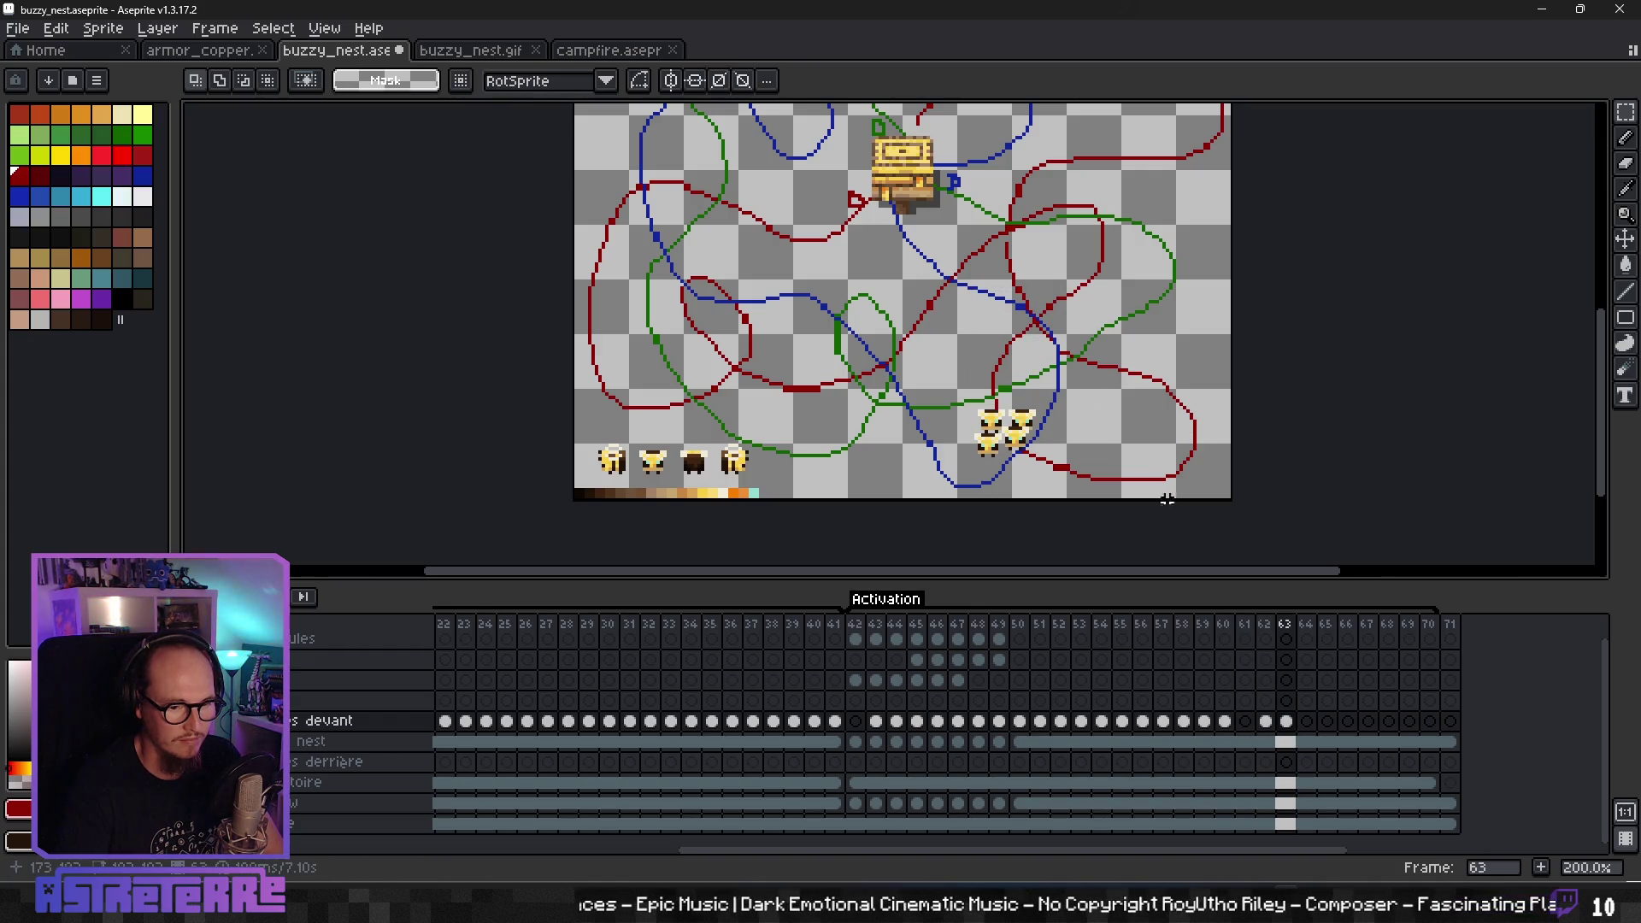
key("Left")
key("Left")
key("Left")
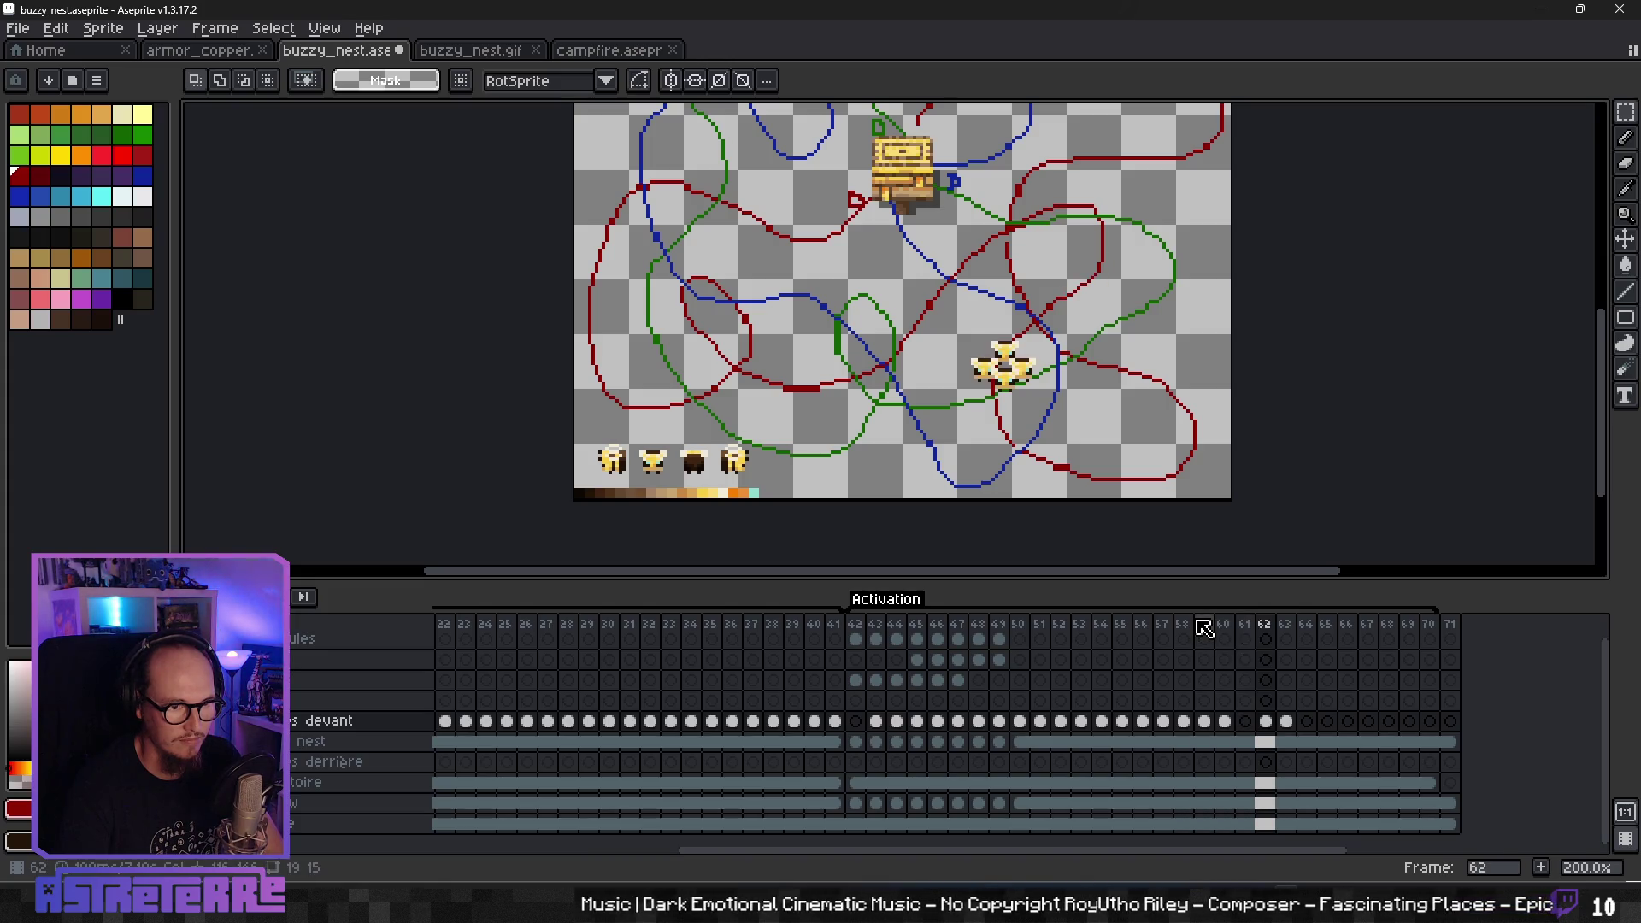
- Select the bee area on frame 60 and delete it from the bottom layer's cel
left_click_drag(1049, 210, 1139, 307)
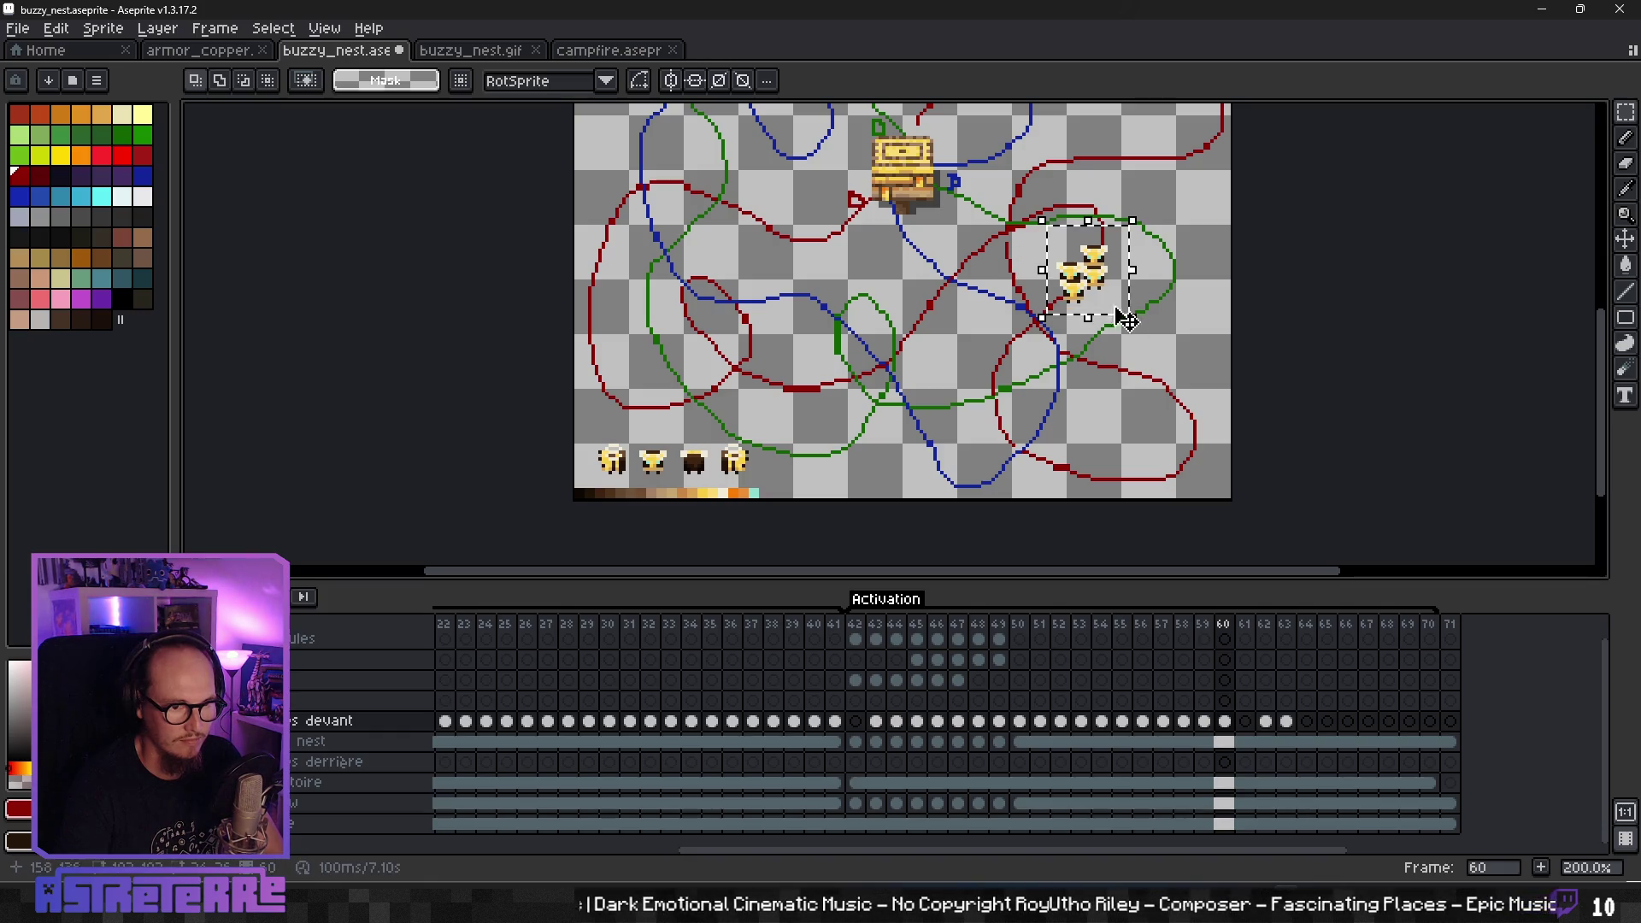
left_click(1124, 299)
left_click(1190, 360)
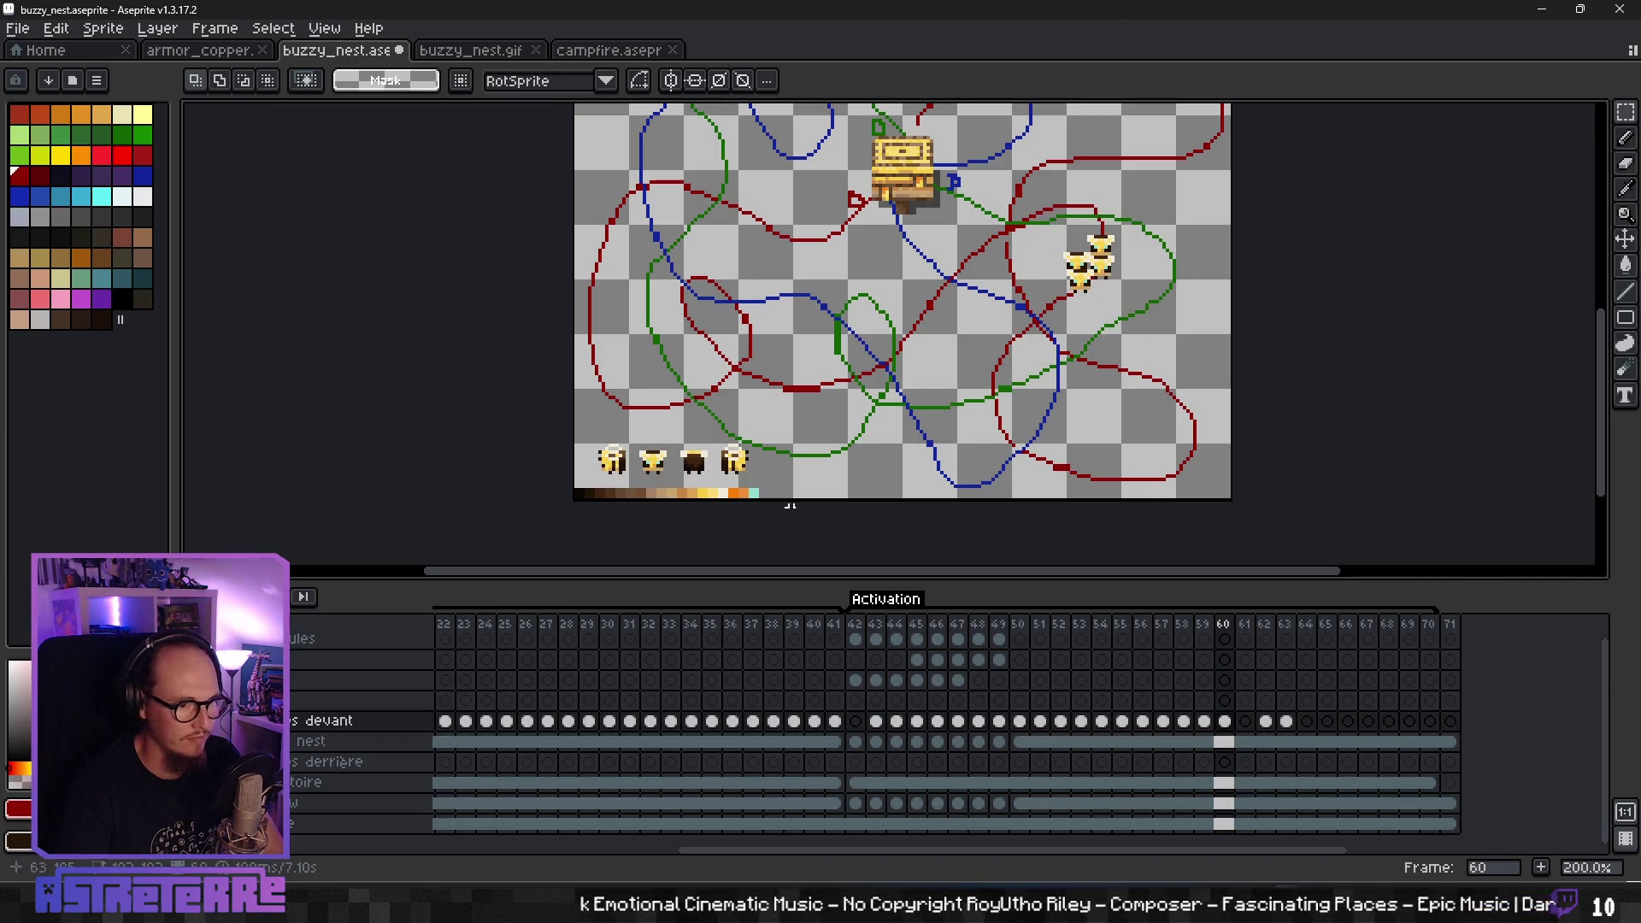
left_click(1224, 824)
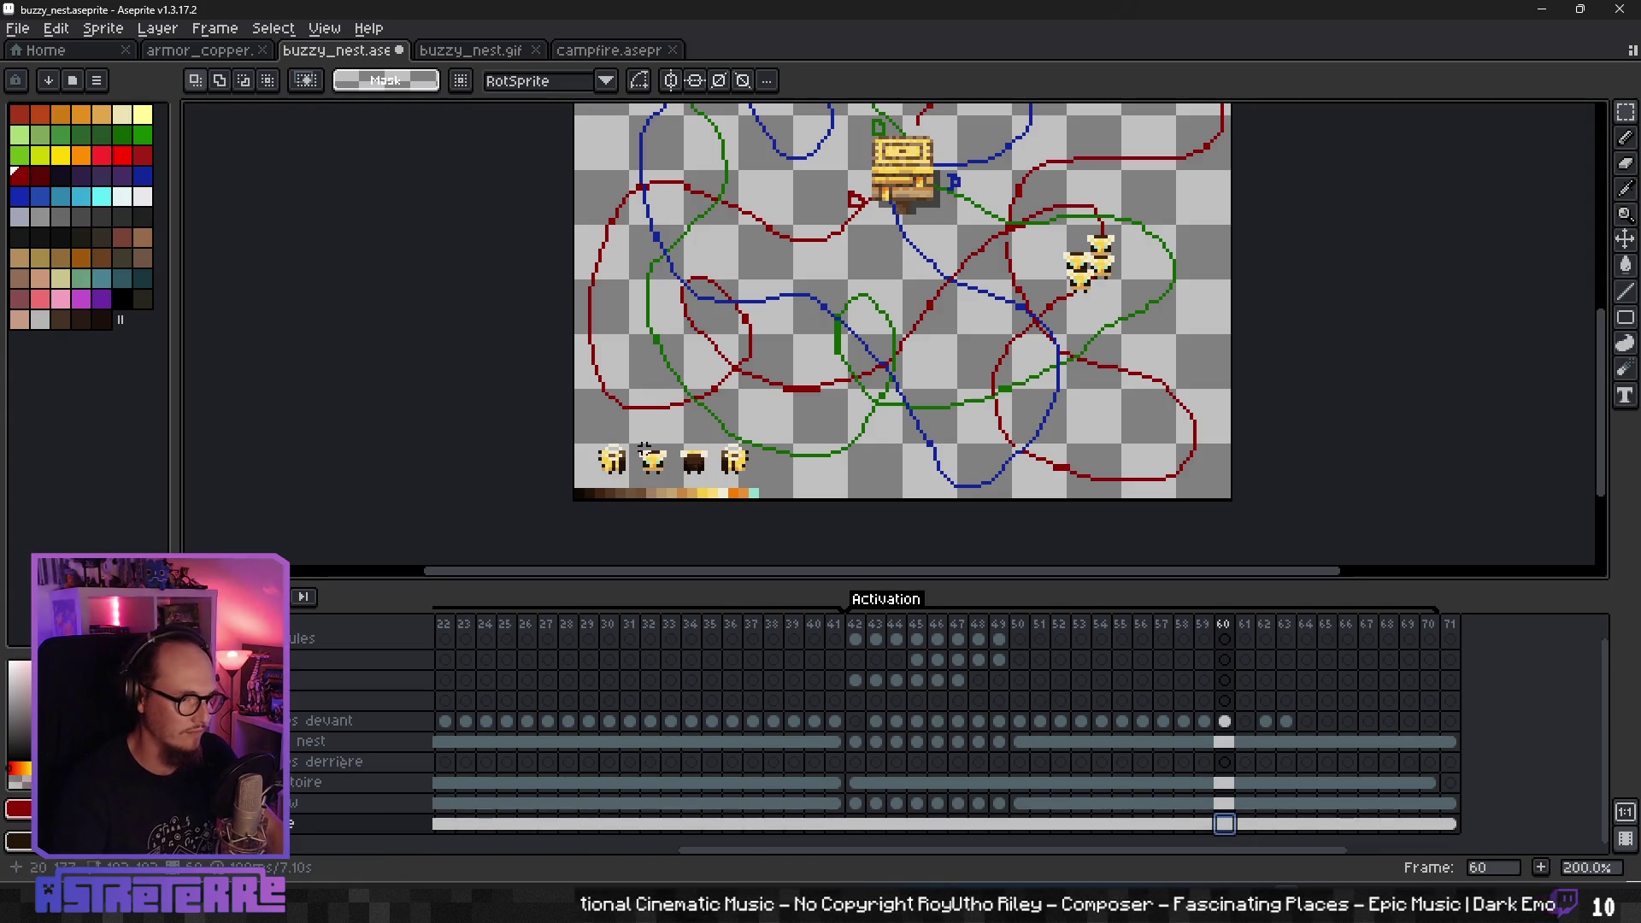
key("Delete")
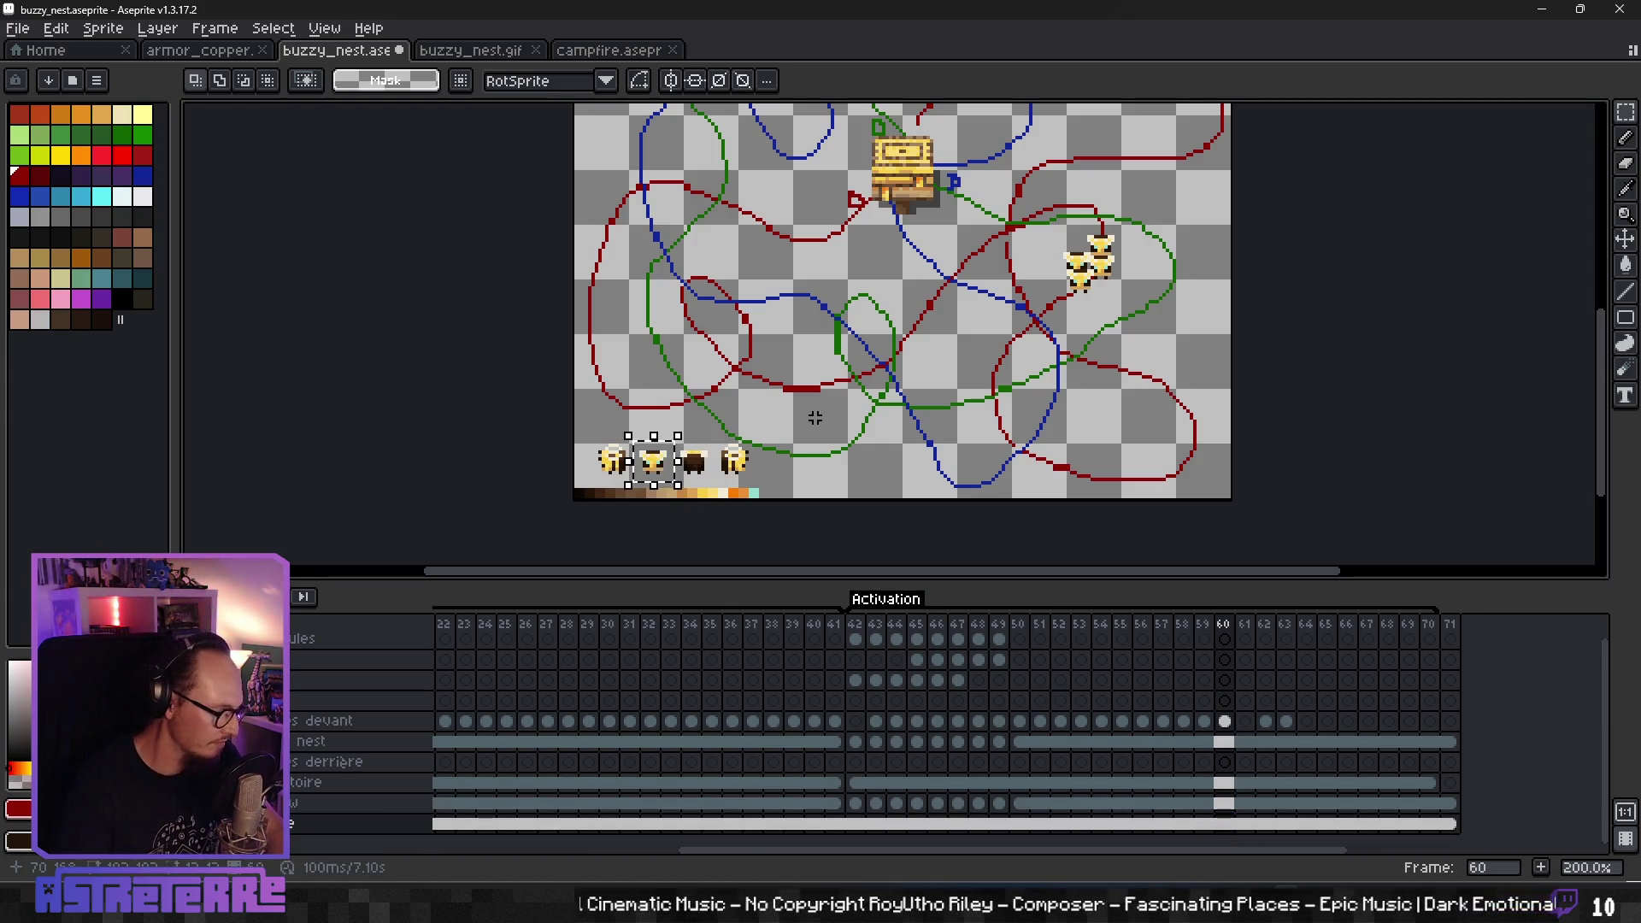
- Paste bee copies into a cluster at mid-canvas on frame 61 of the bee layer
left_click(1245, 722)
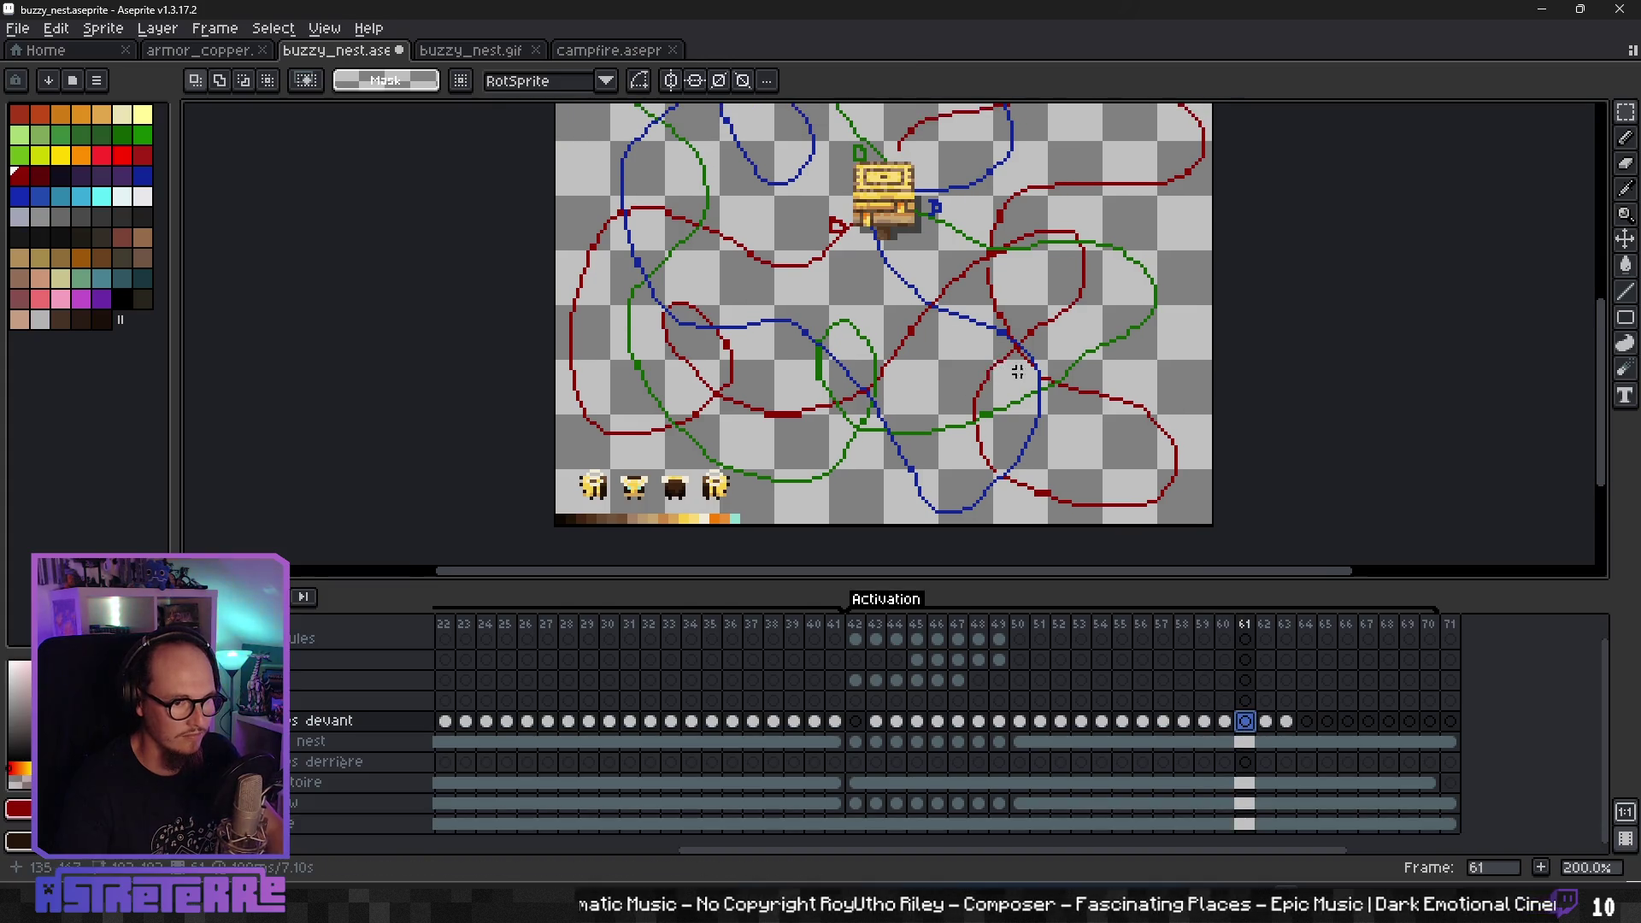
key("ctrl+v")
left_click_drag(722, 465, 1045, 333)
key("ctrl+v")
left_click_drag(658, 496, 1047, 352)
key("ctrl+v")
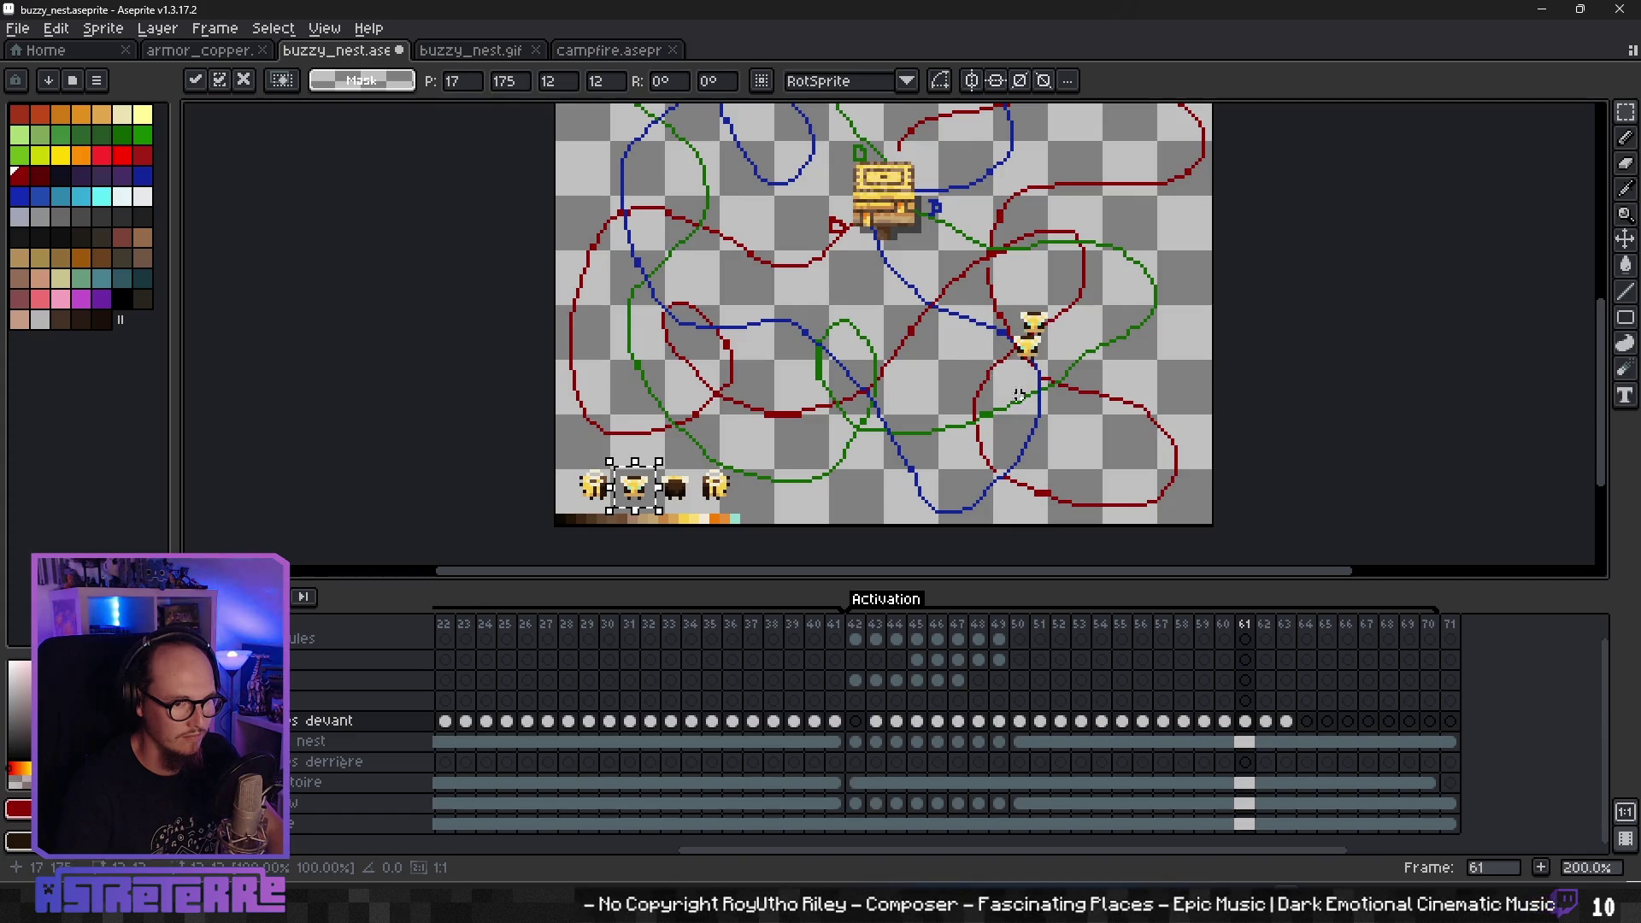
left_click_drag(664, 485, 1045, 357)
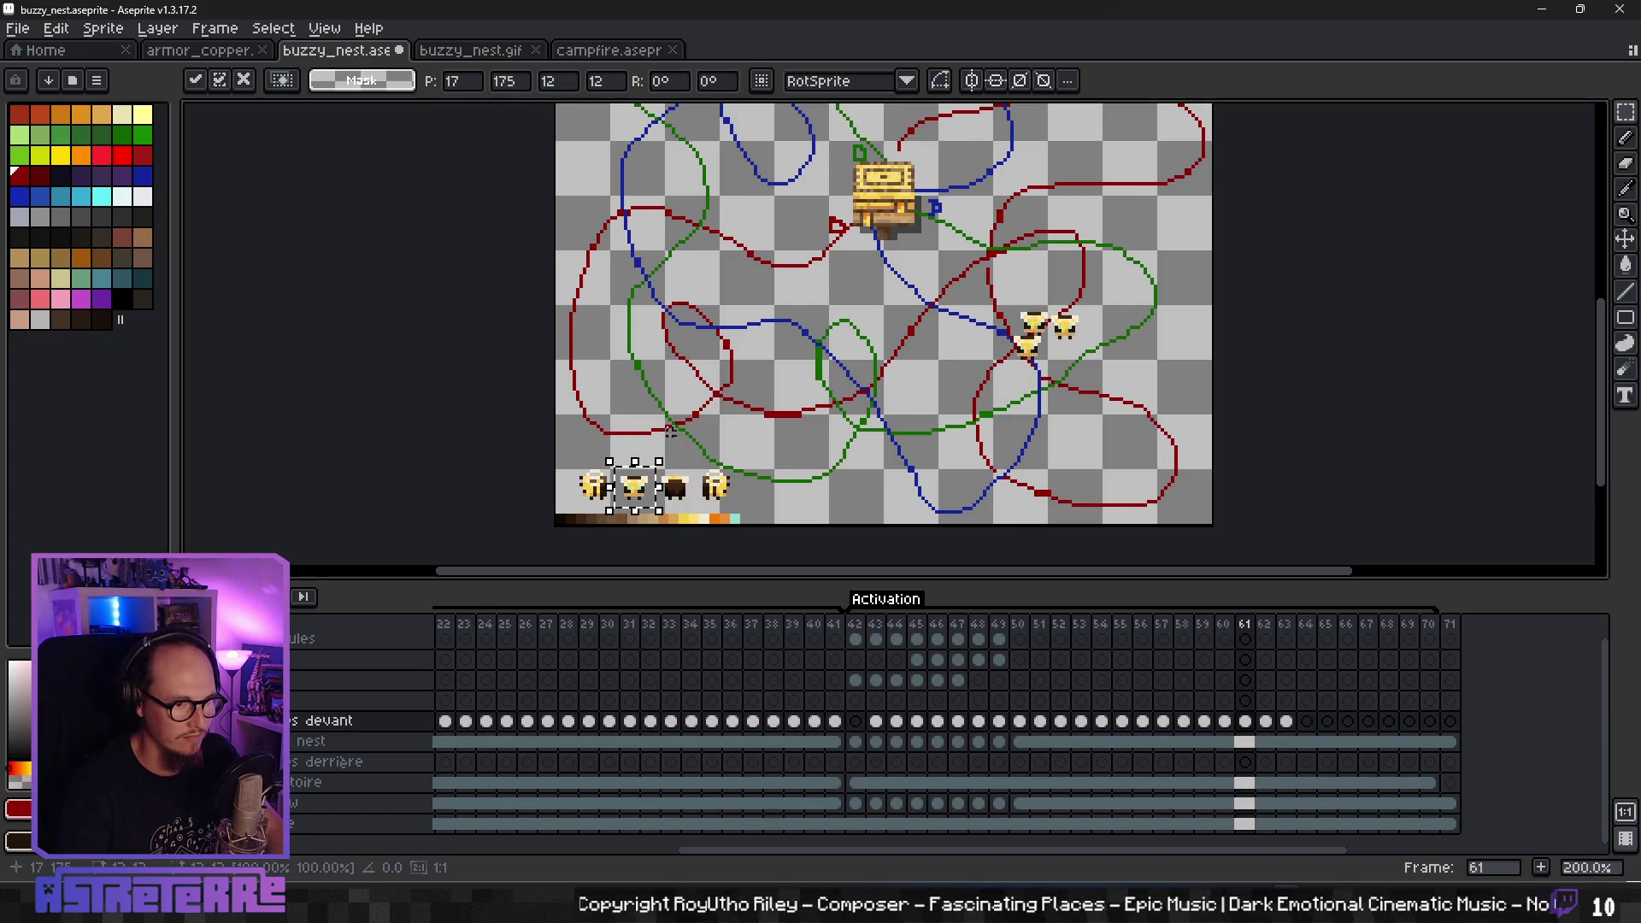
left_click_drag(670, 498, 1071, 359)
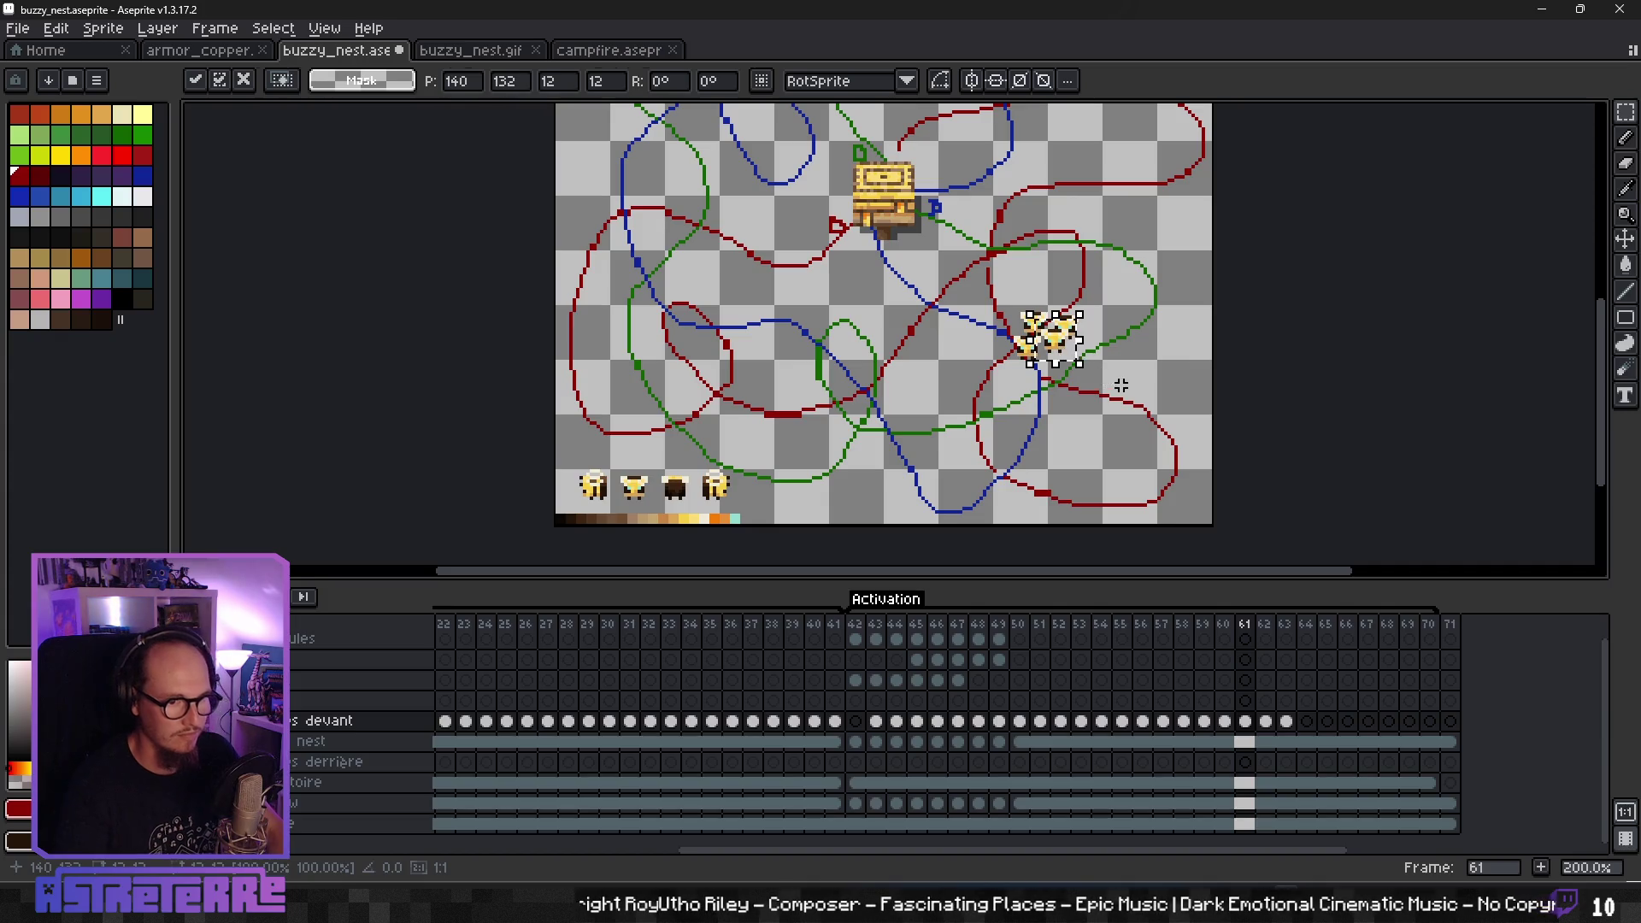
key("Return")
key("Left")
key("Left")
key("Right")
key("Right")
key("Right")
key("Right")
key("Right")
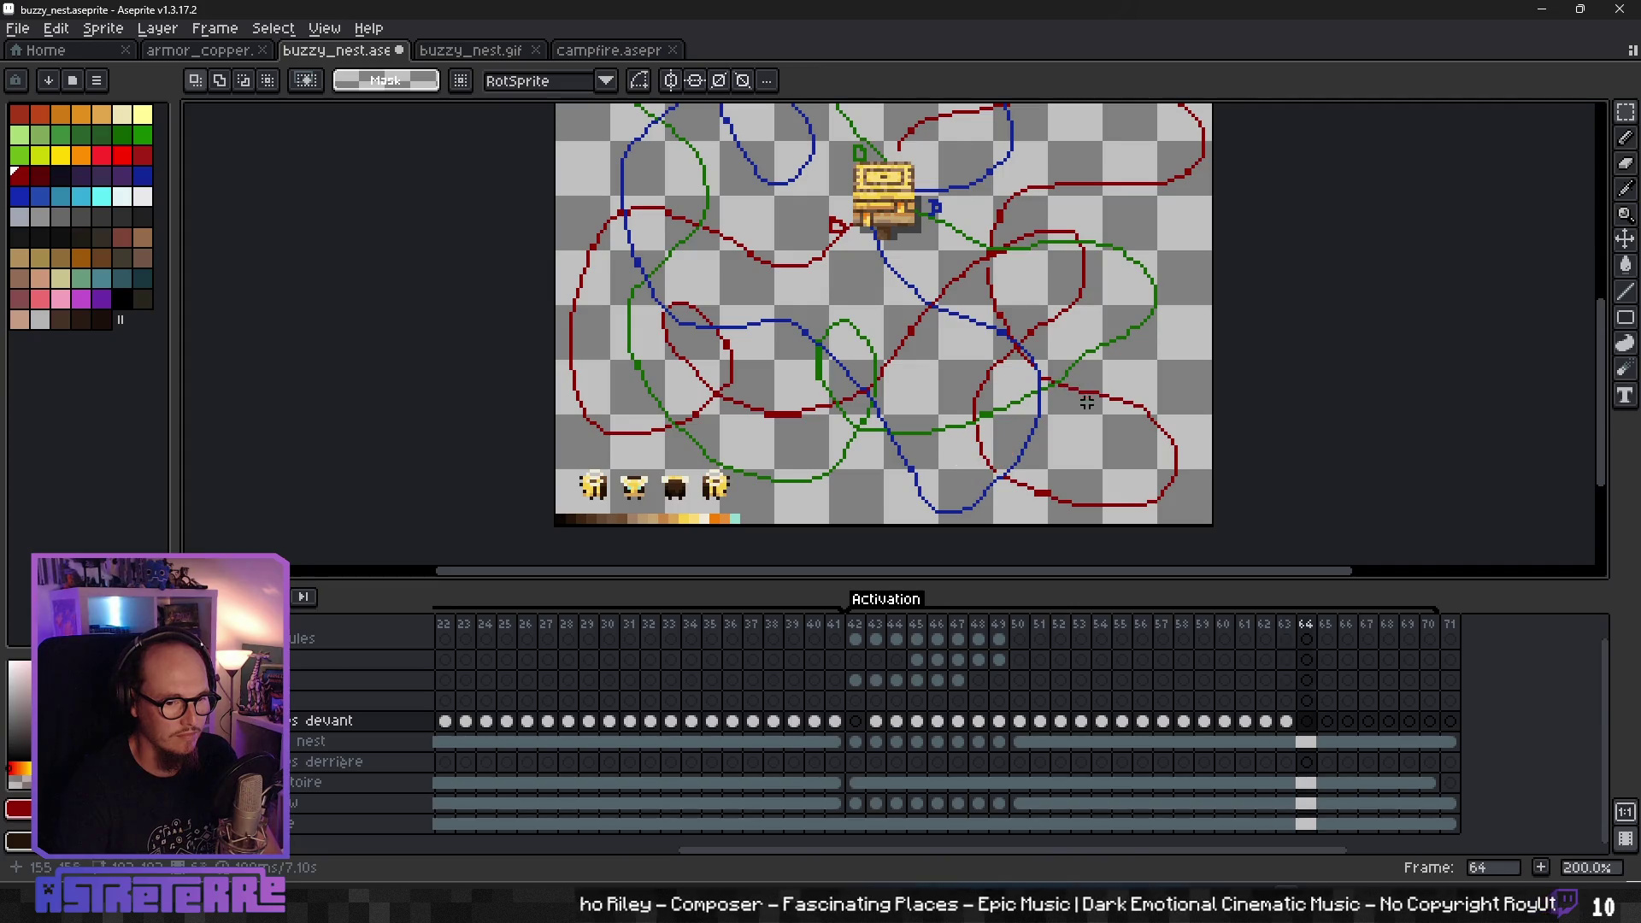
- Pick up the fourth bee from the bottom layer's frame 64 cel toward the lower-right path
left_click(1306, 823)
scroll(821, 396, "down", 2)
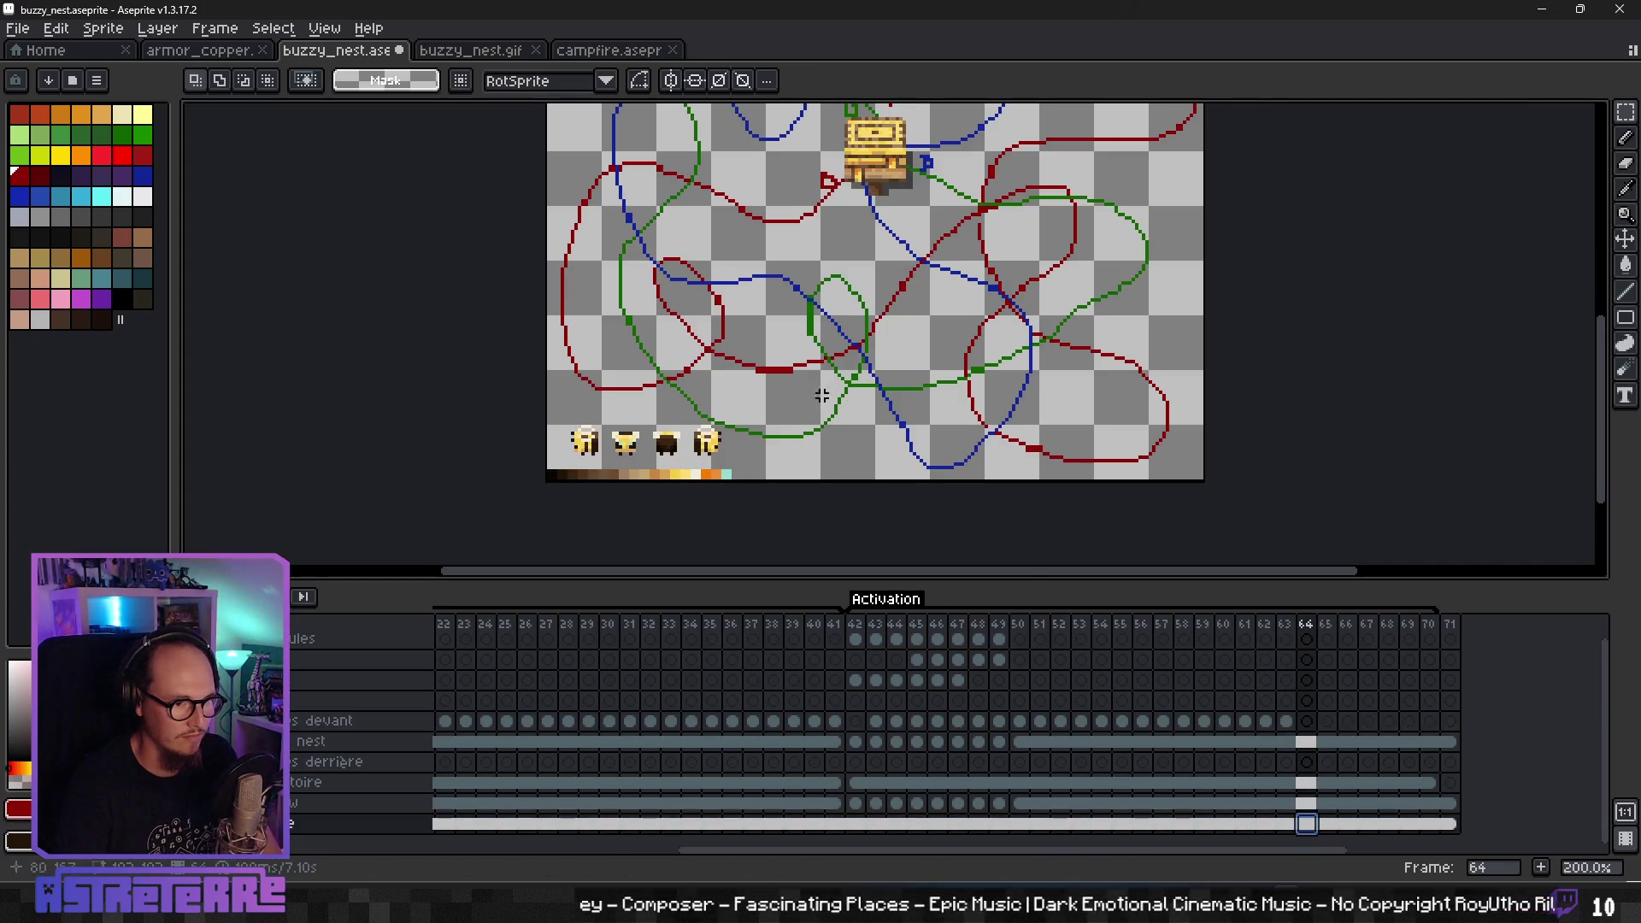
key("Escape")
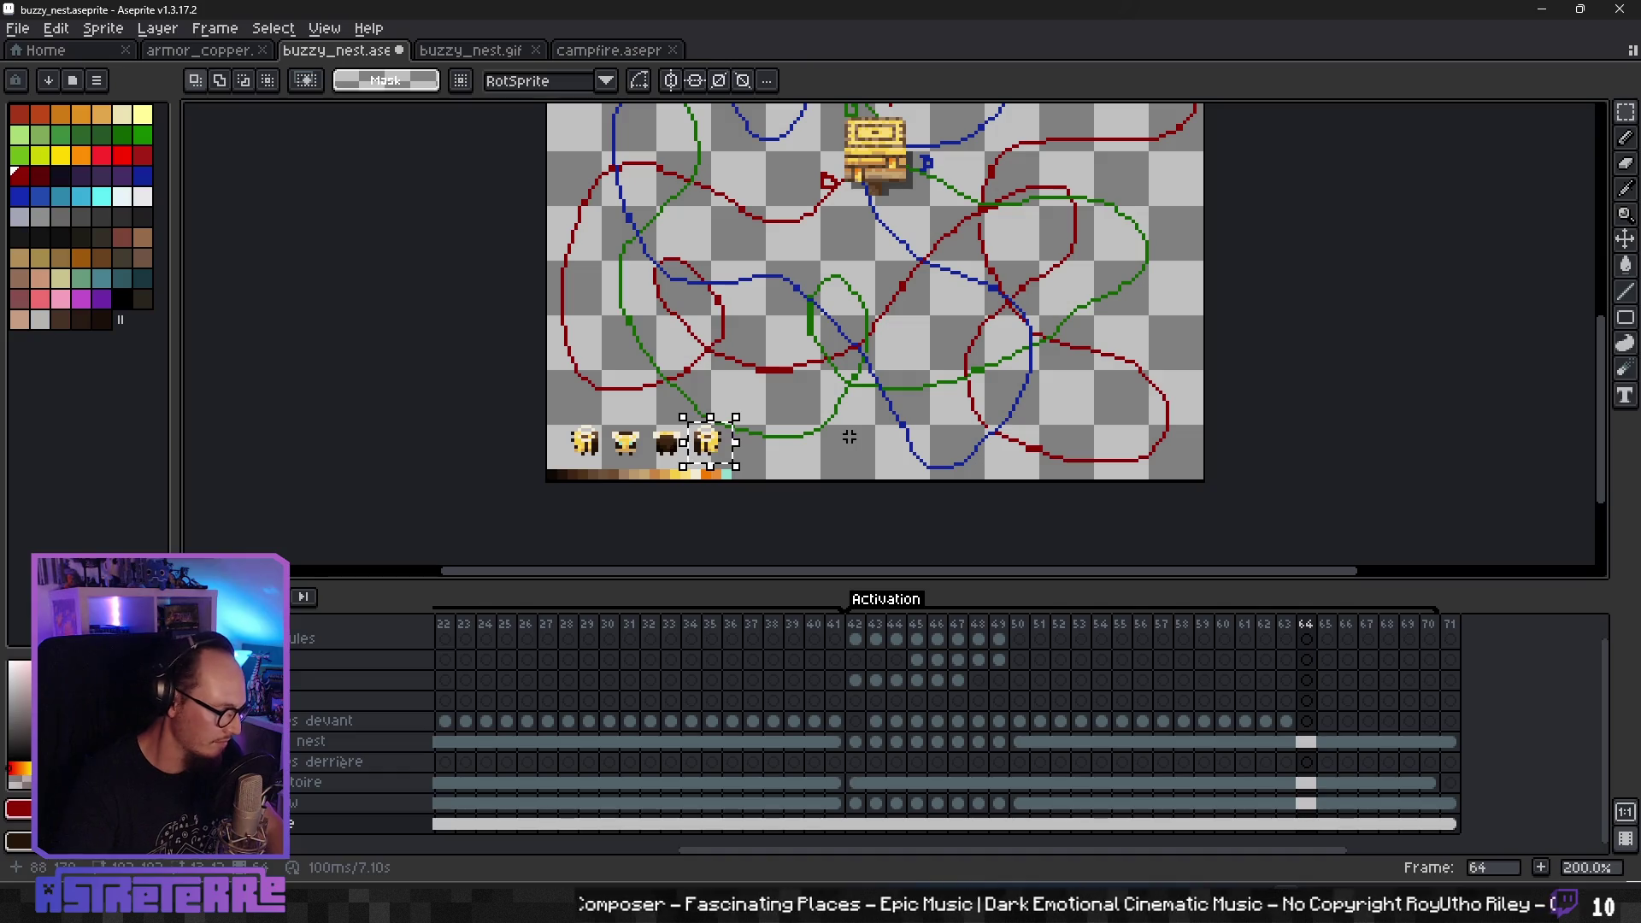
left_click(723, 446)
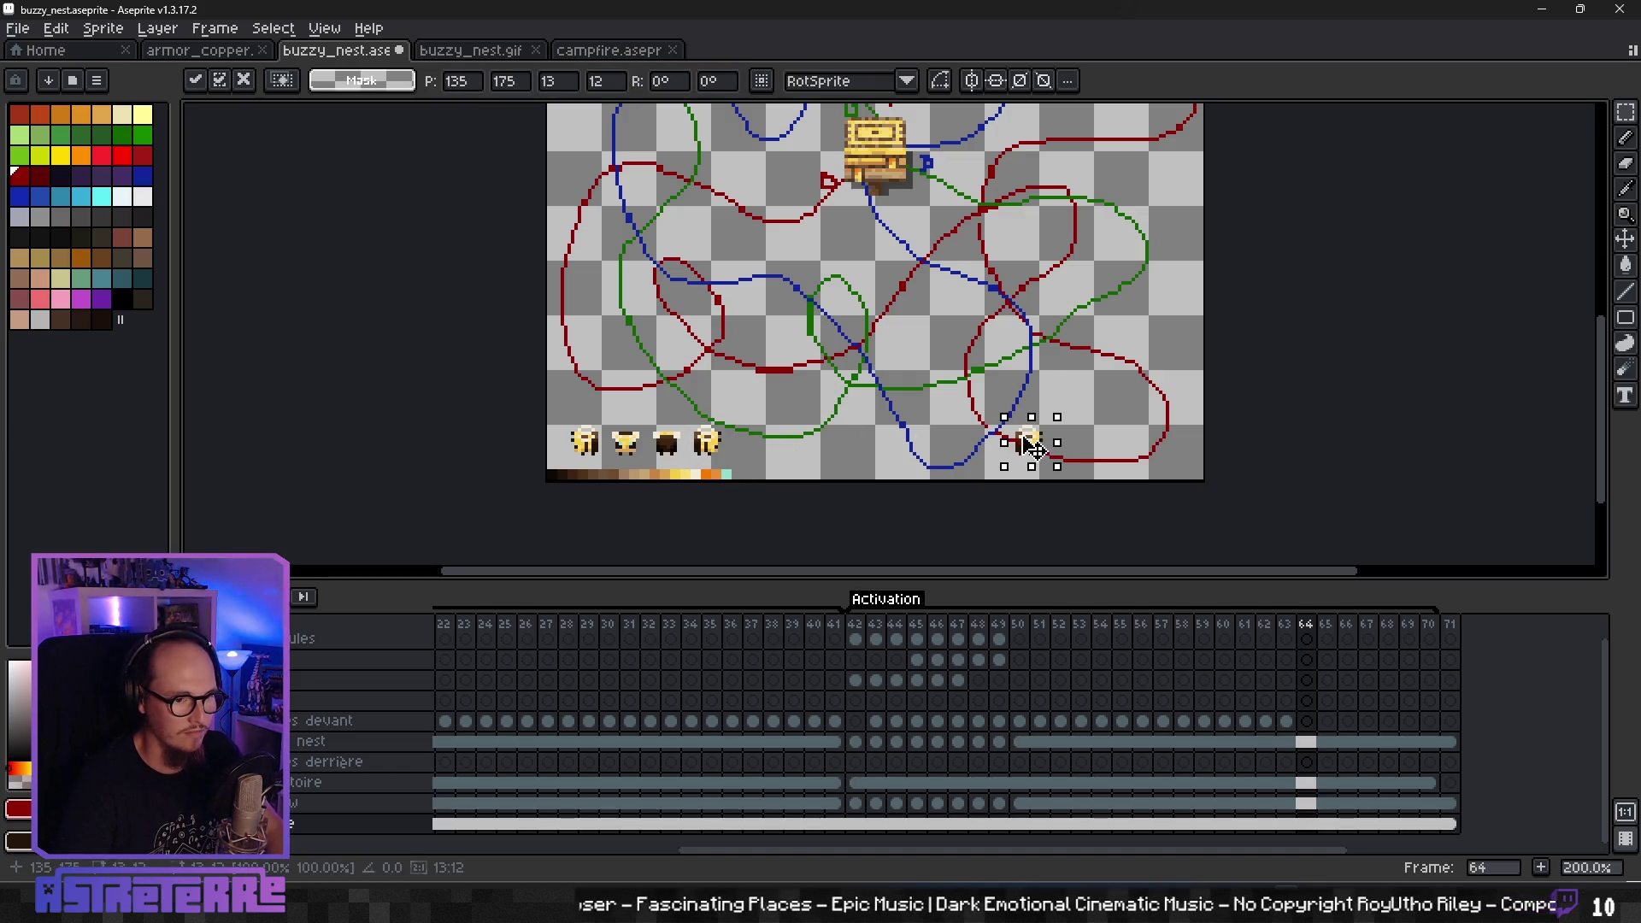
left_click_drag(1005, 417, 1057, 467)
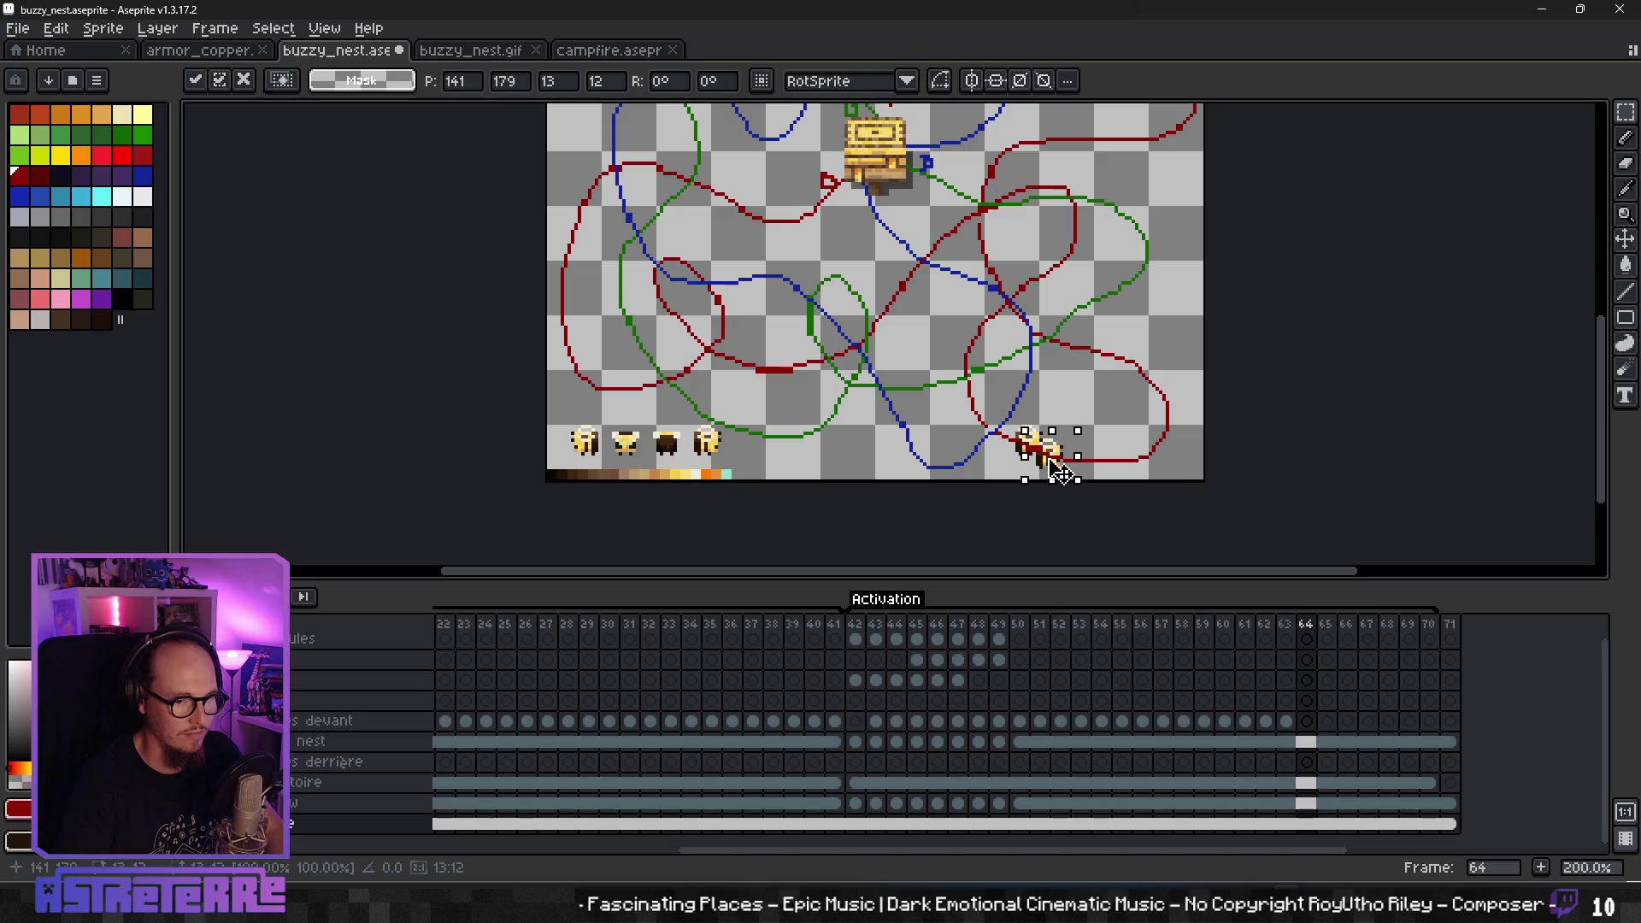
- Place two bee copies on the lower-right red path in frame 64 and compare with frame 63
left_click(1307, 722)
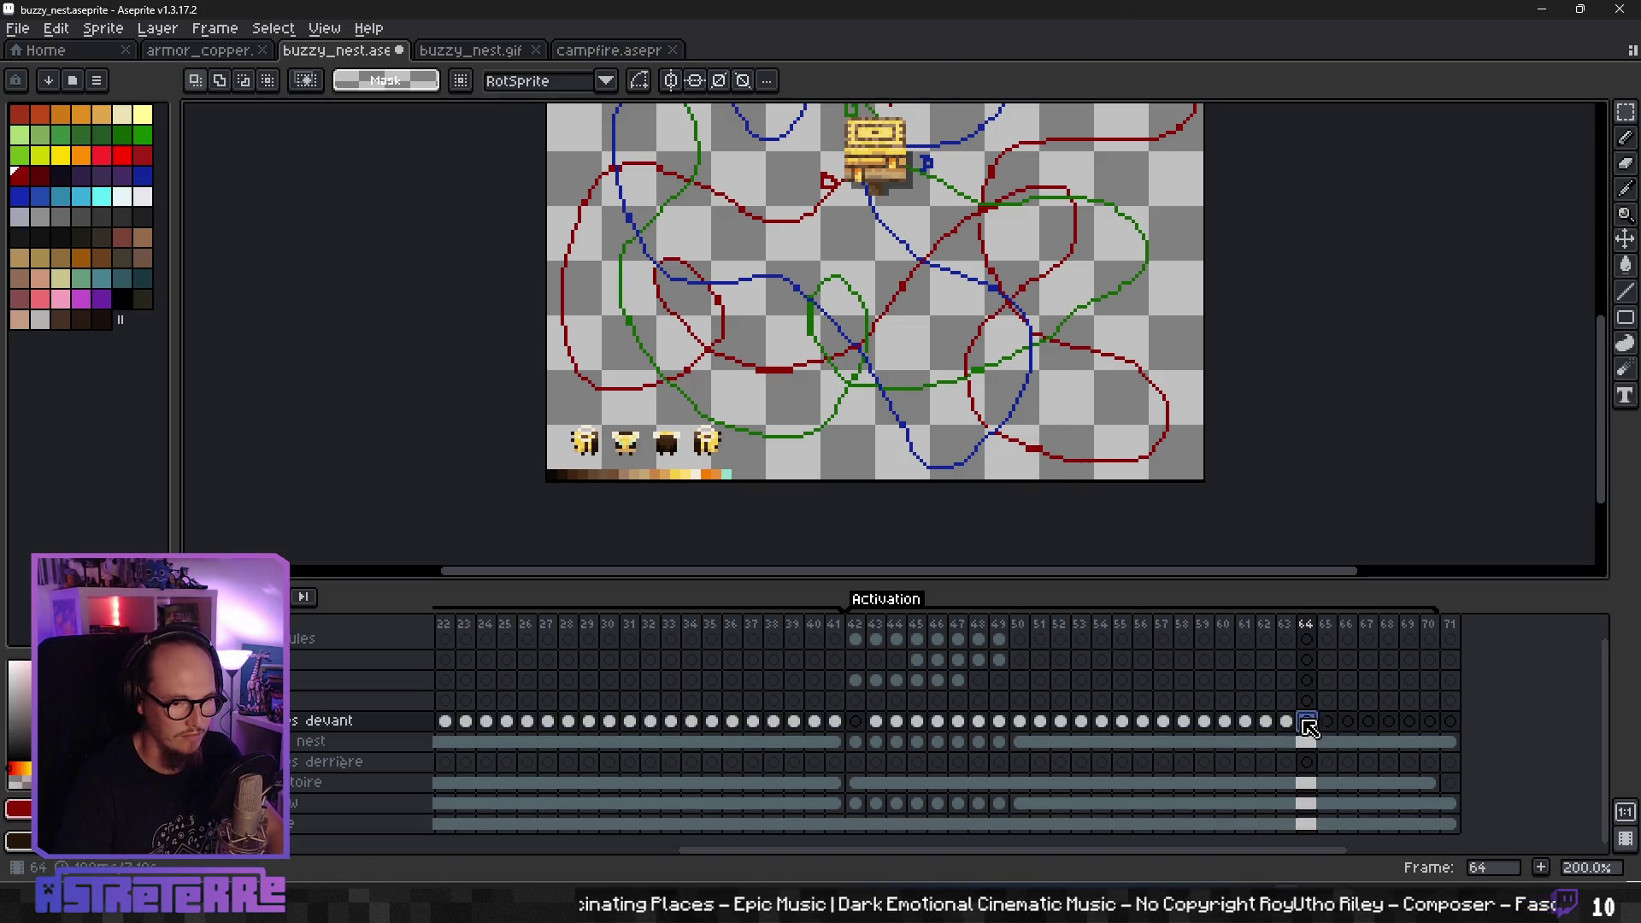
key("ctrl+v")
left_click_drag(723, 446, 1052, 462)
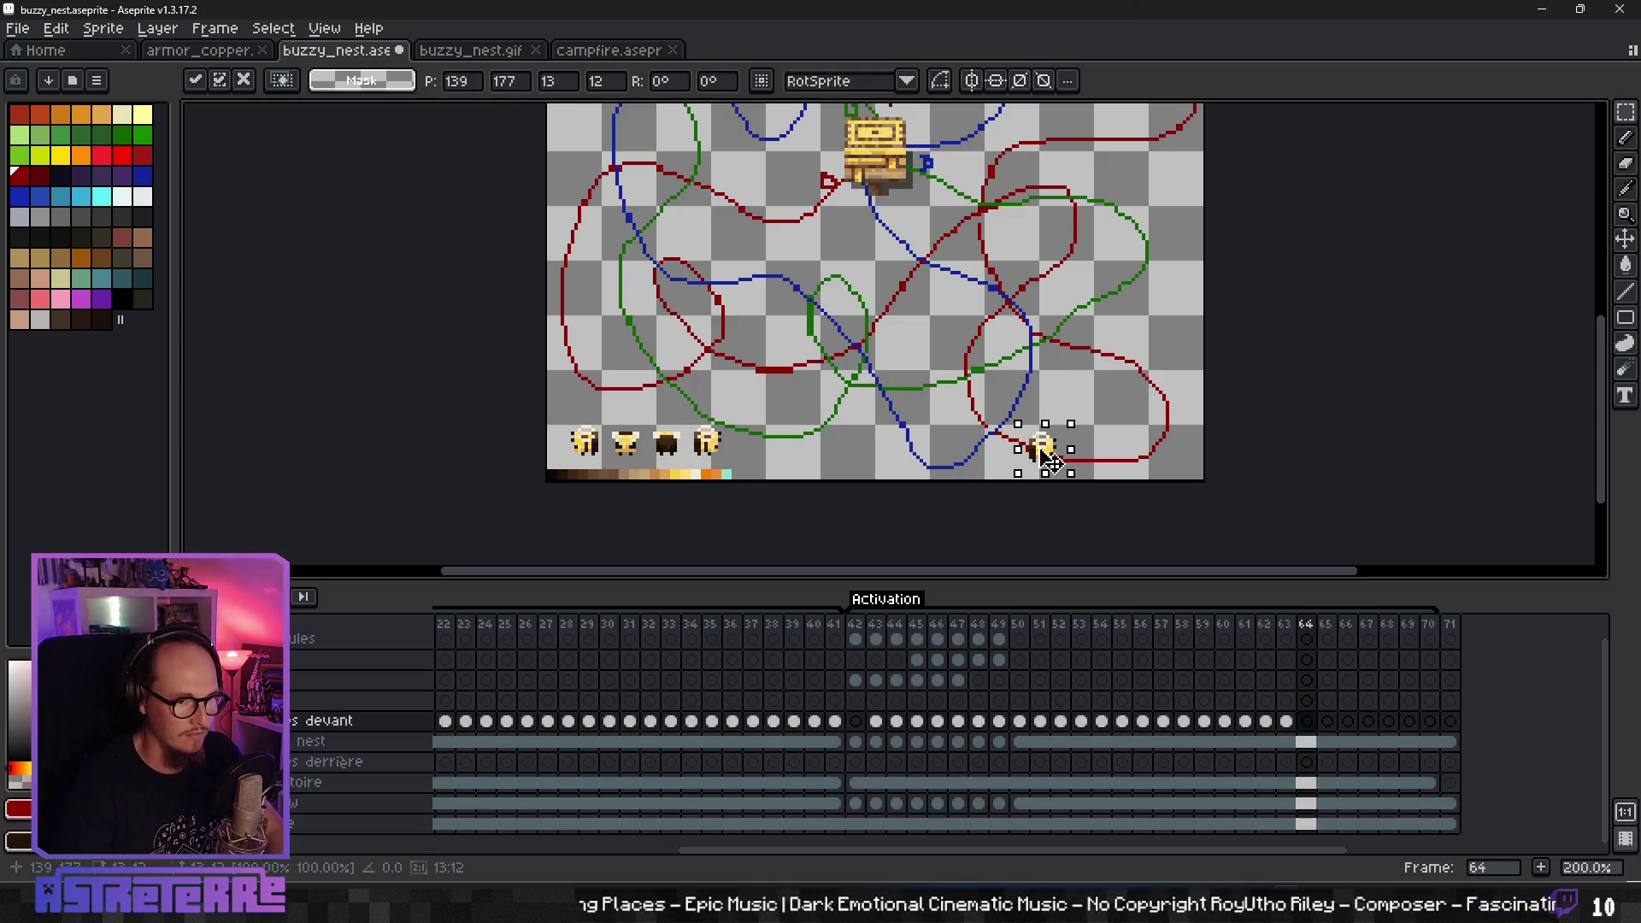
left_click_drag(729, 446, 1088, 446)
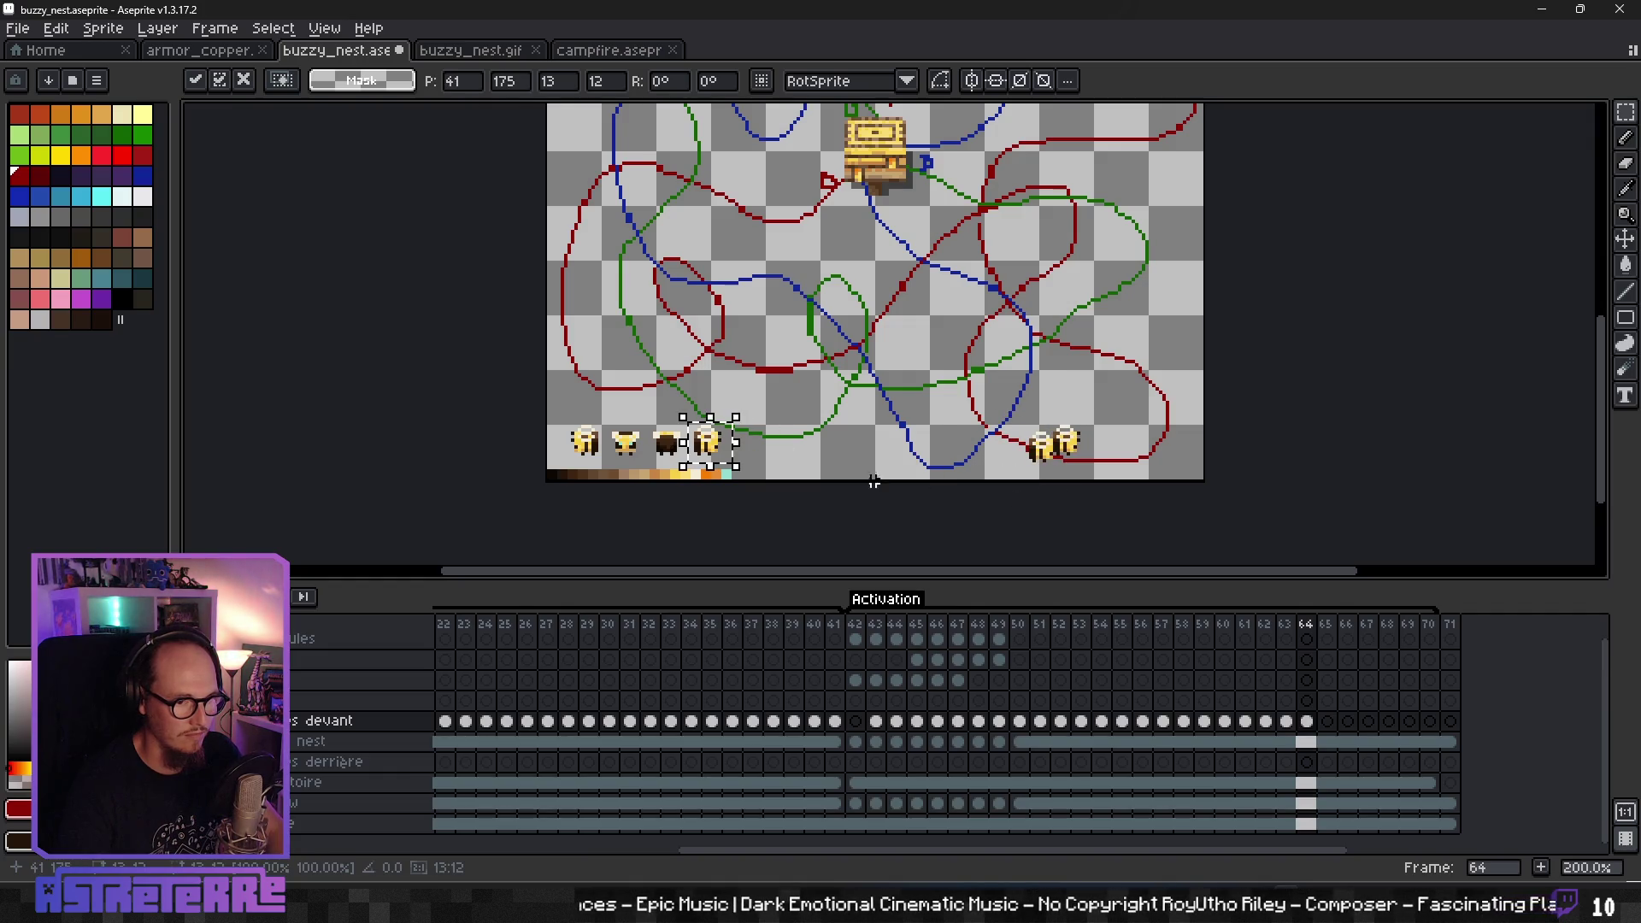
key("ctrl+z")
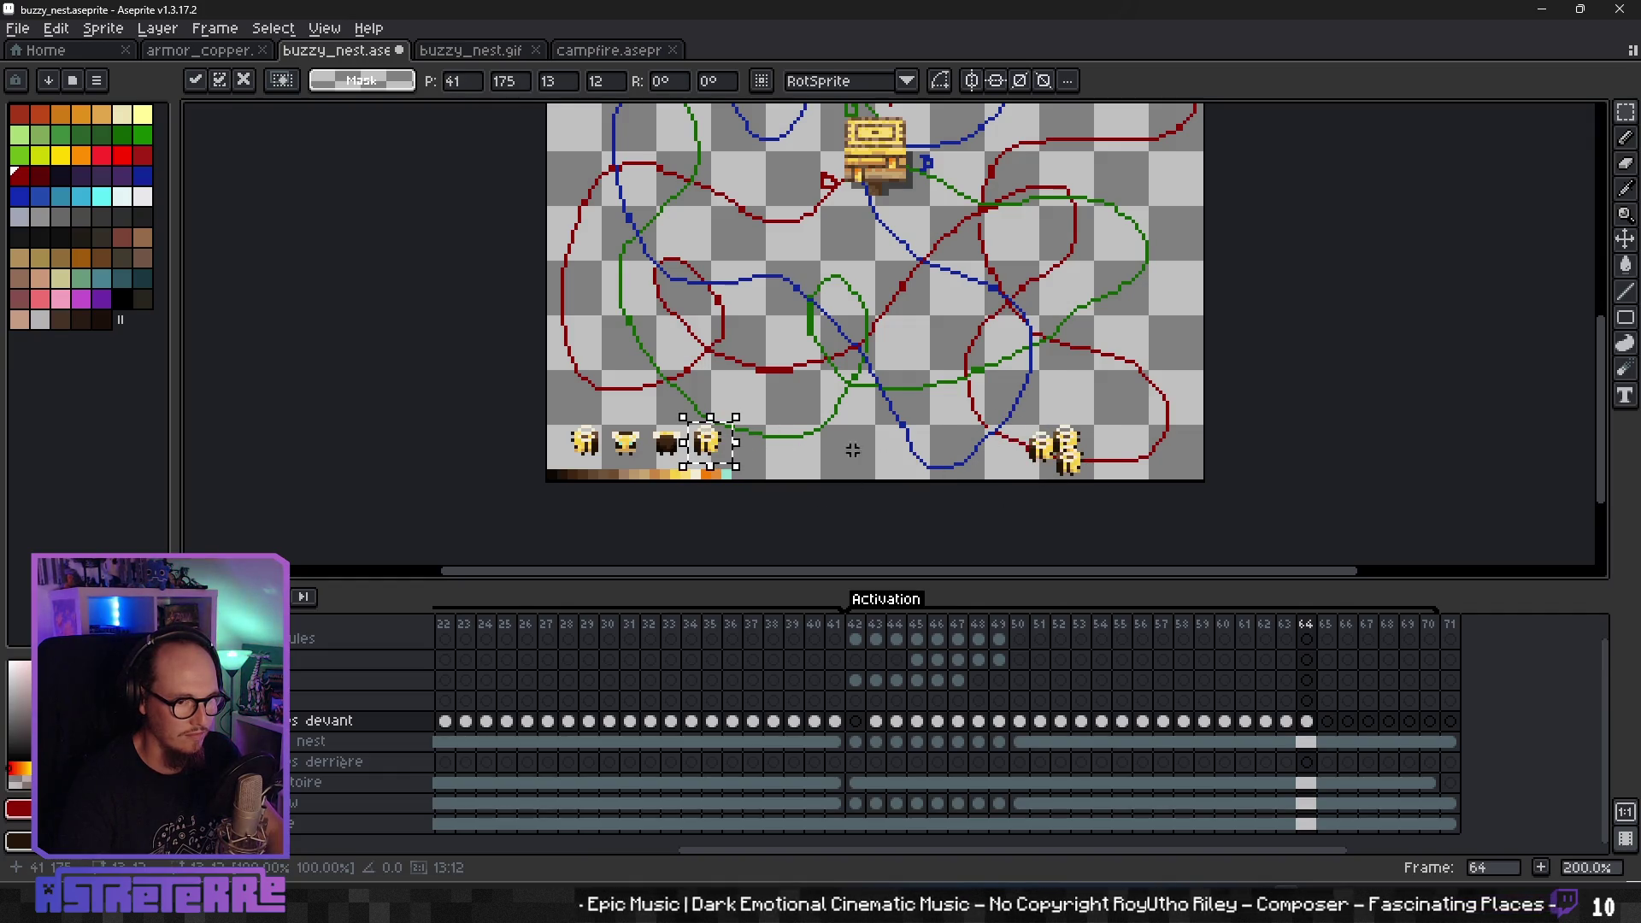
left_click_drag(706, 453, 1066, 459)
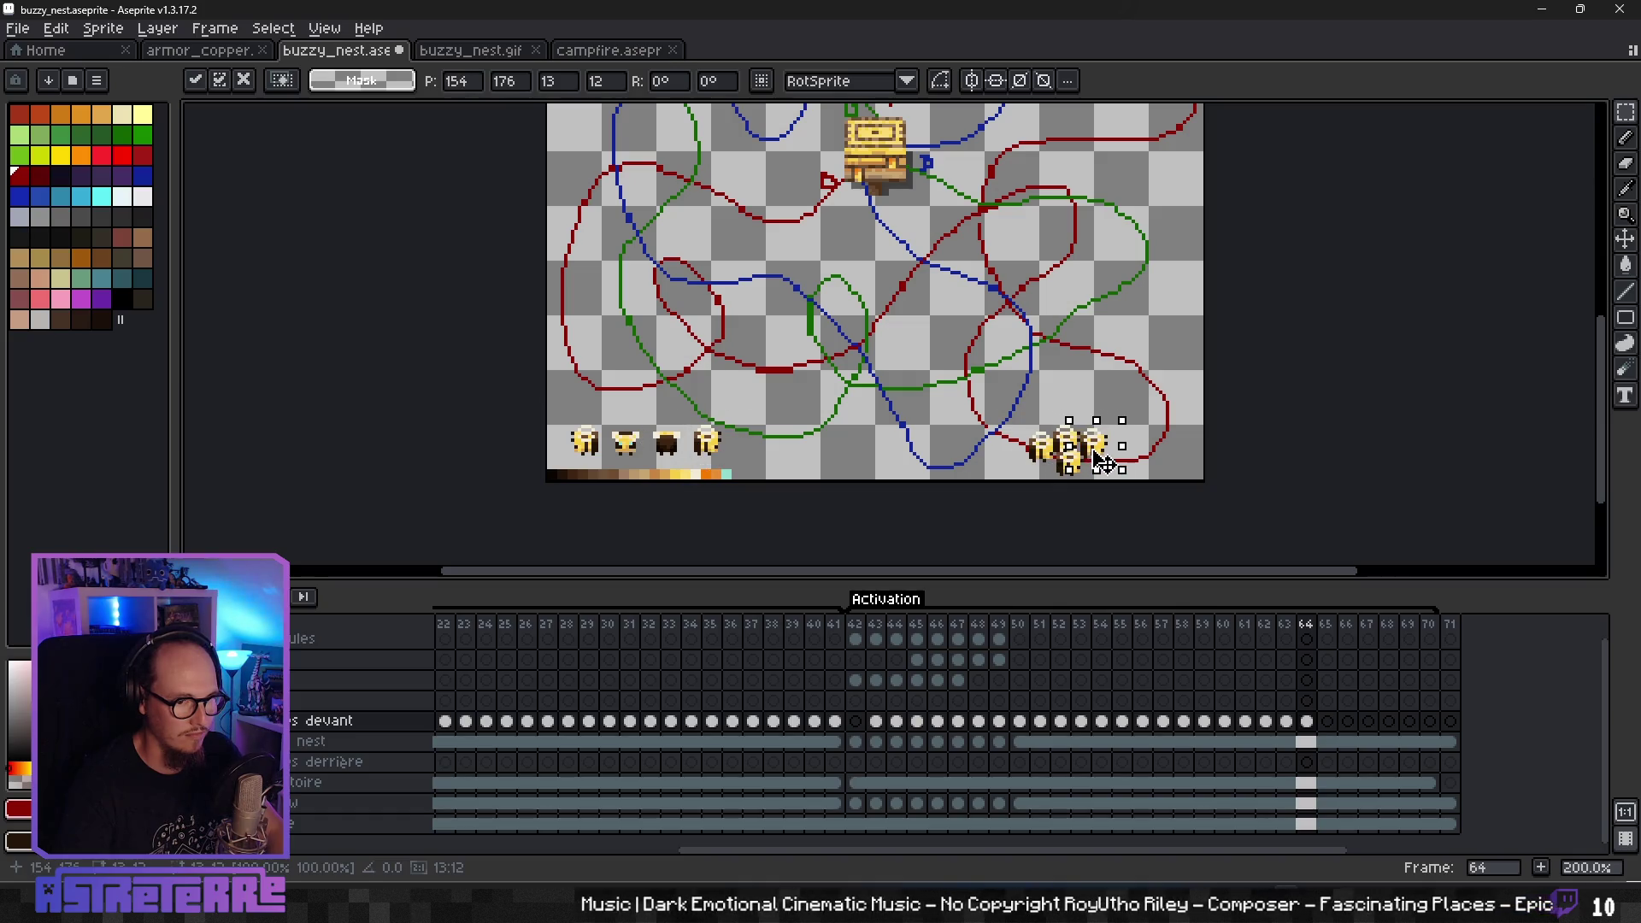
key("Return")
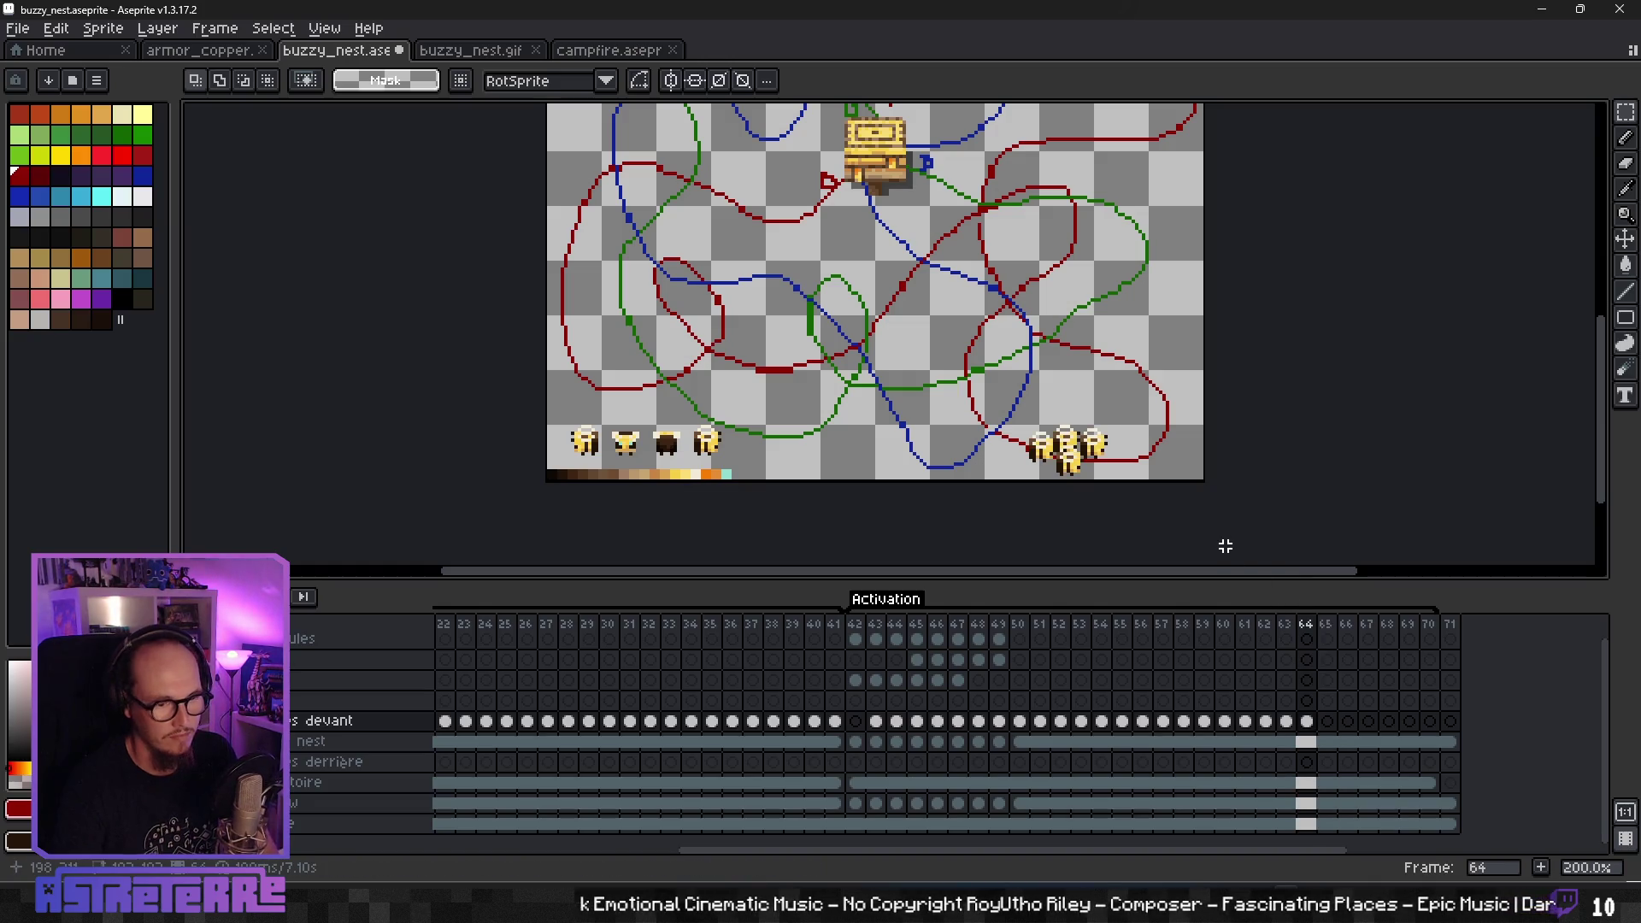
key("Left")
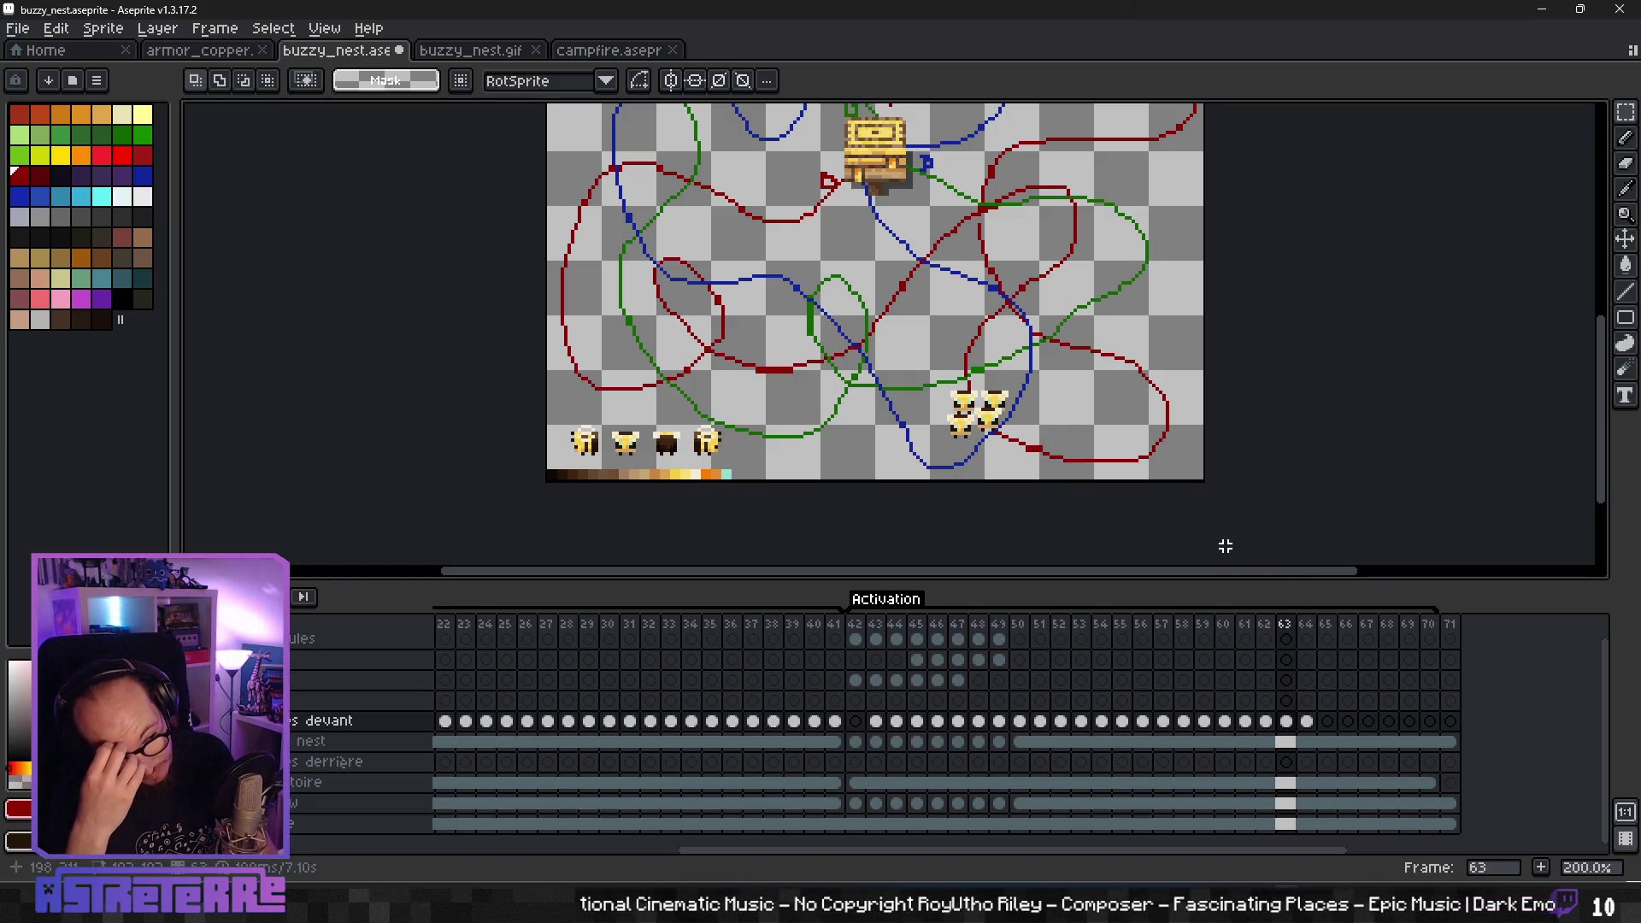
key("Right")
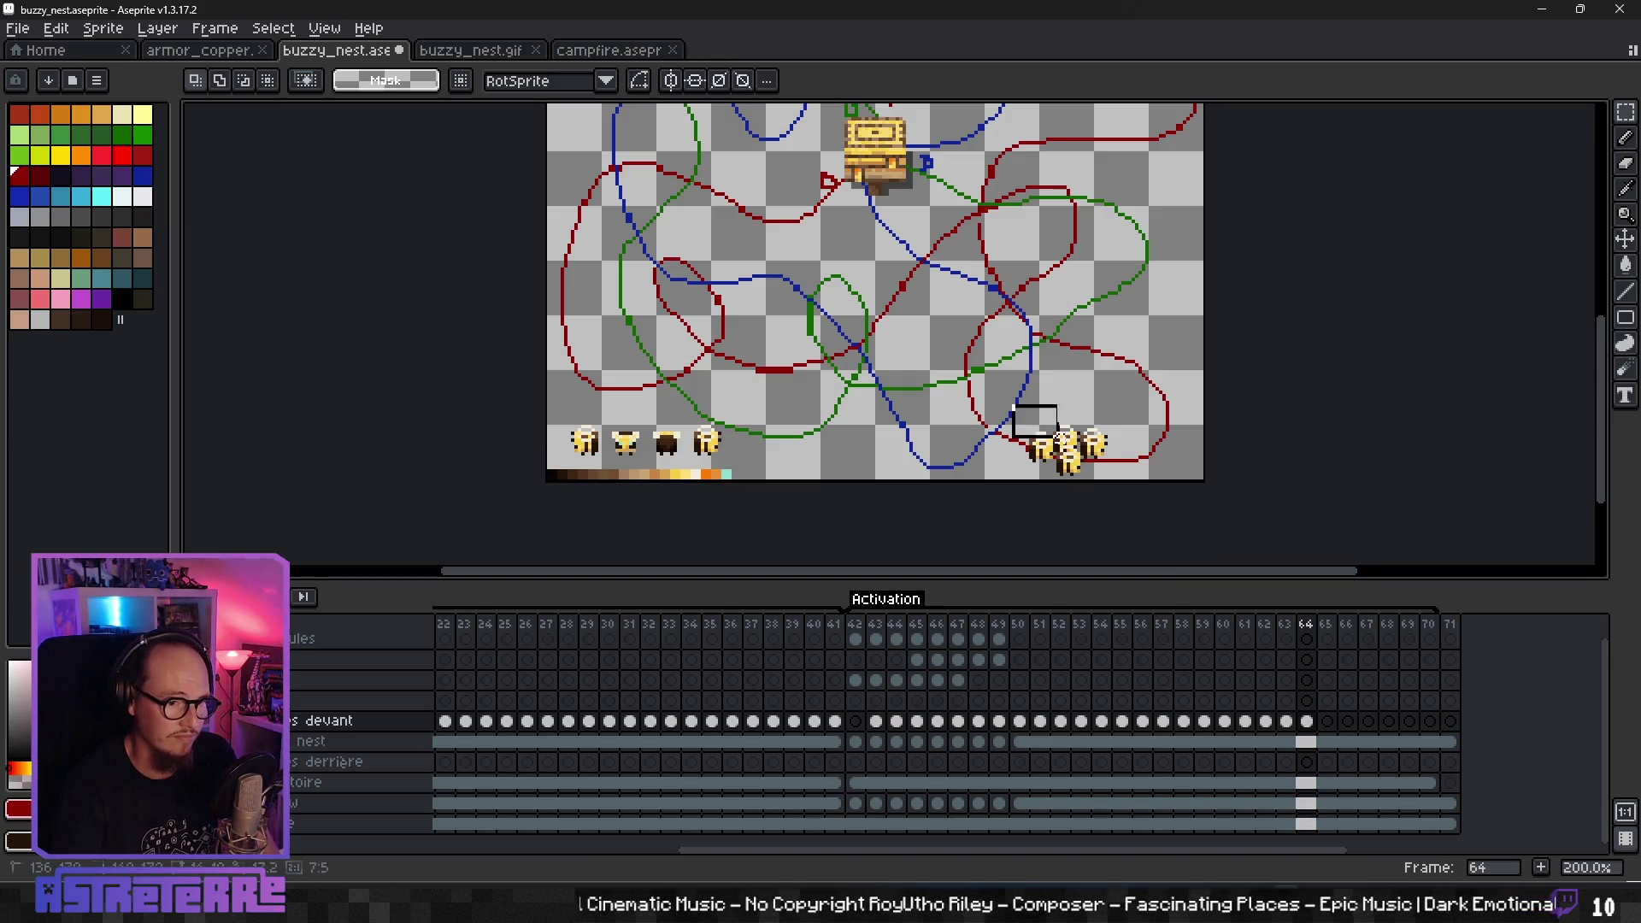
key("Left")
key("Right")
key("Right")
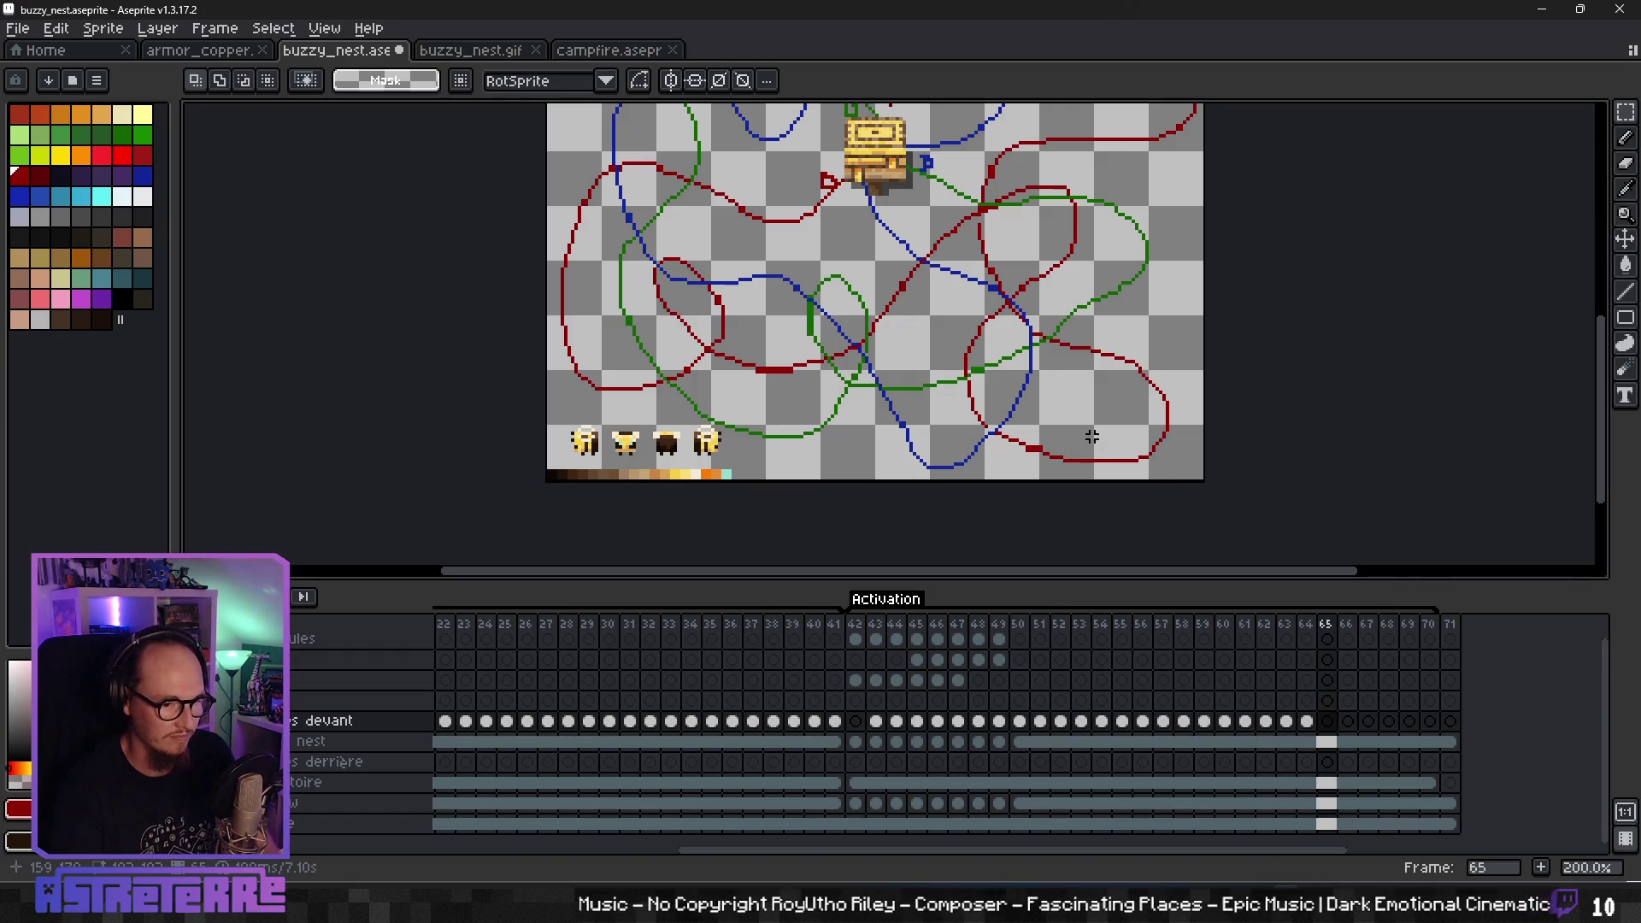
- Paste a cluster of bee copies on the lower-right red path in frame 65
left_click_drag(1092, 436, 1067, 431)
key("ctrl+v")
left_click_drag(717, 457, 1133, 462)
key("ctrl+v")
left_click_drag(705, 455, 1142, 438)
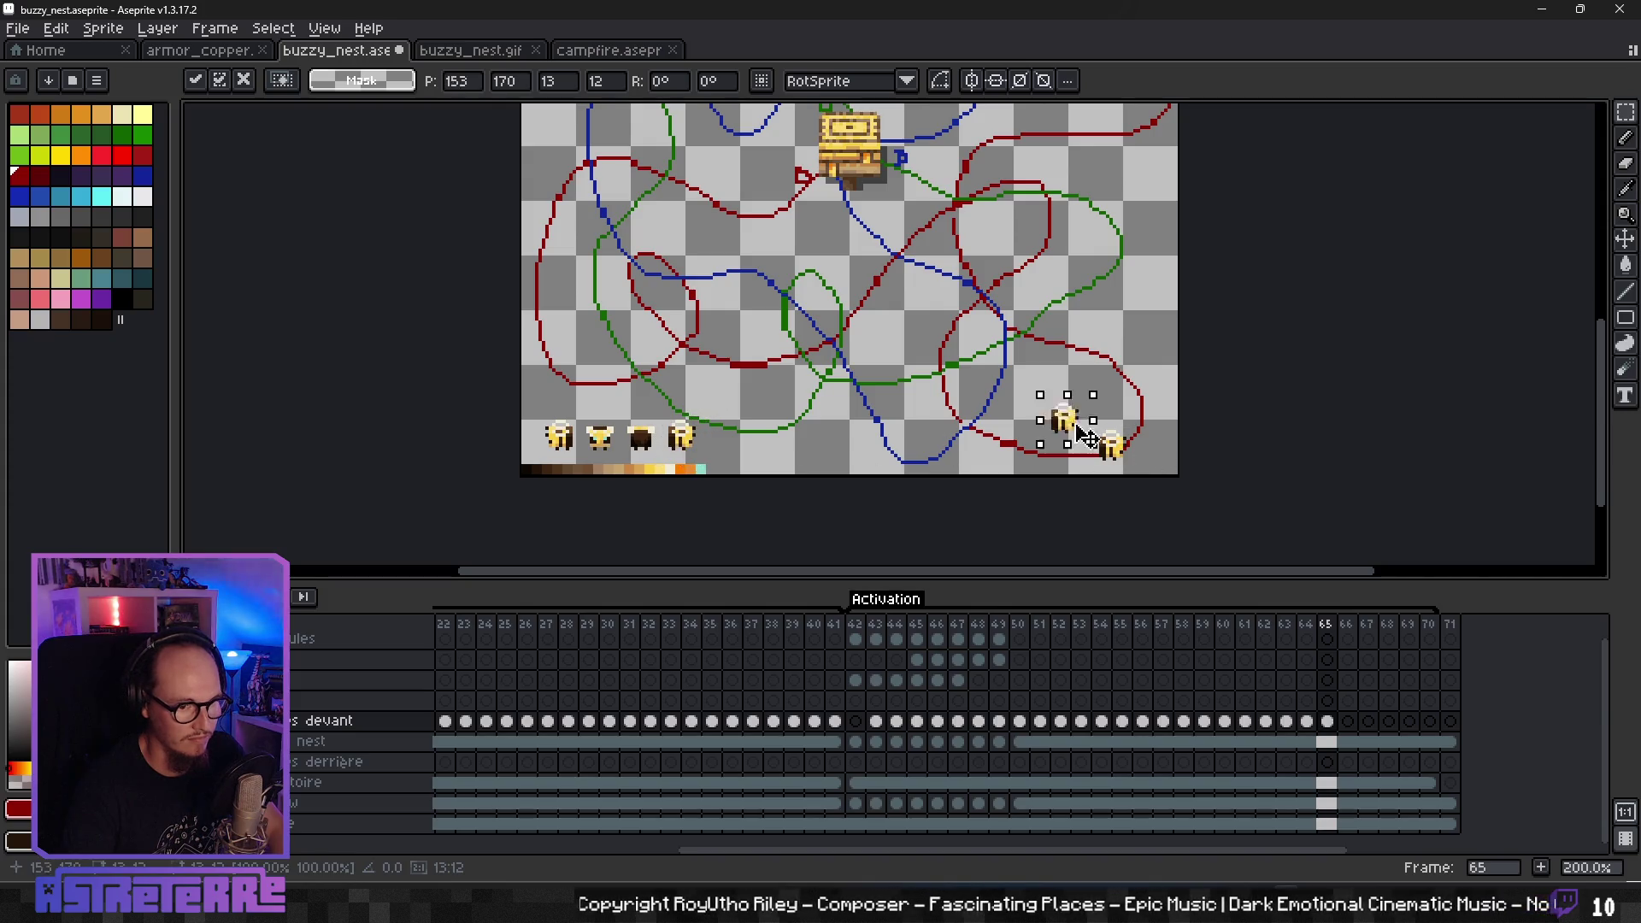
key("ctrl+v")
left_click_drag(693, 449, 1152, 468)
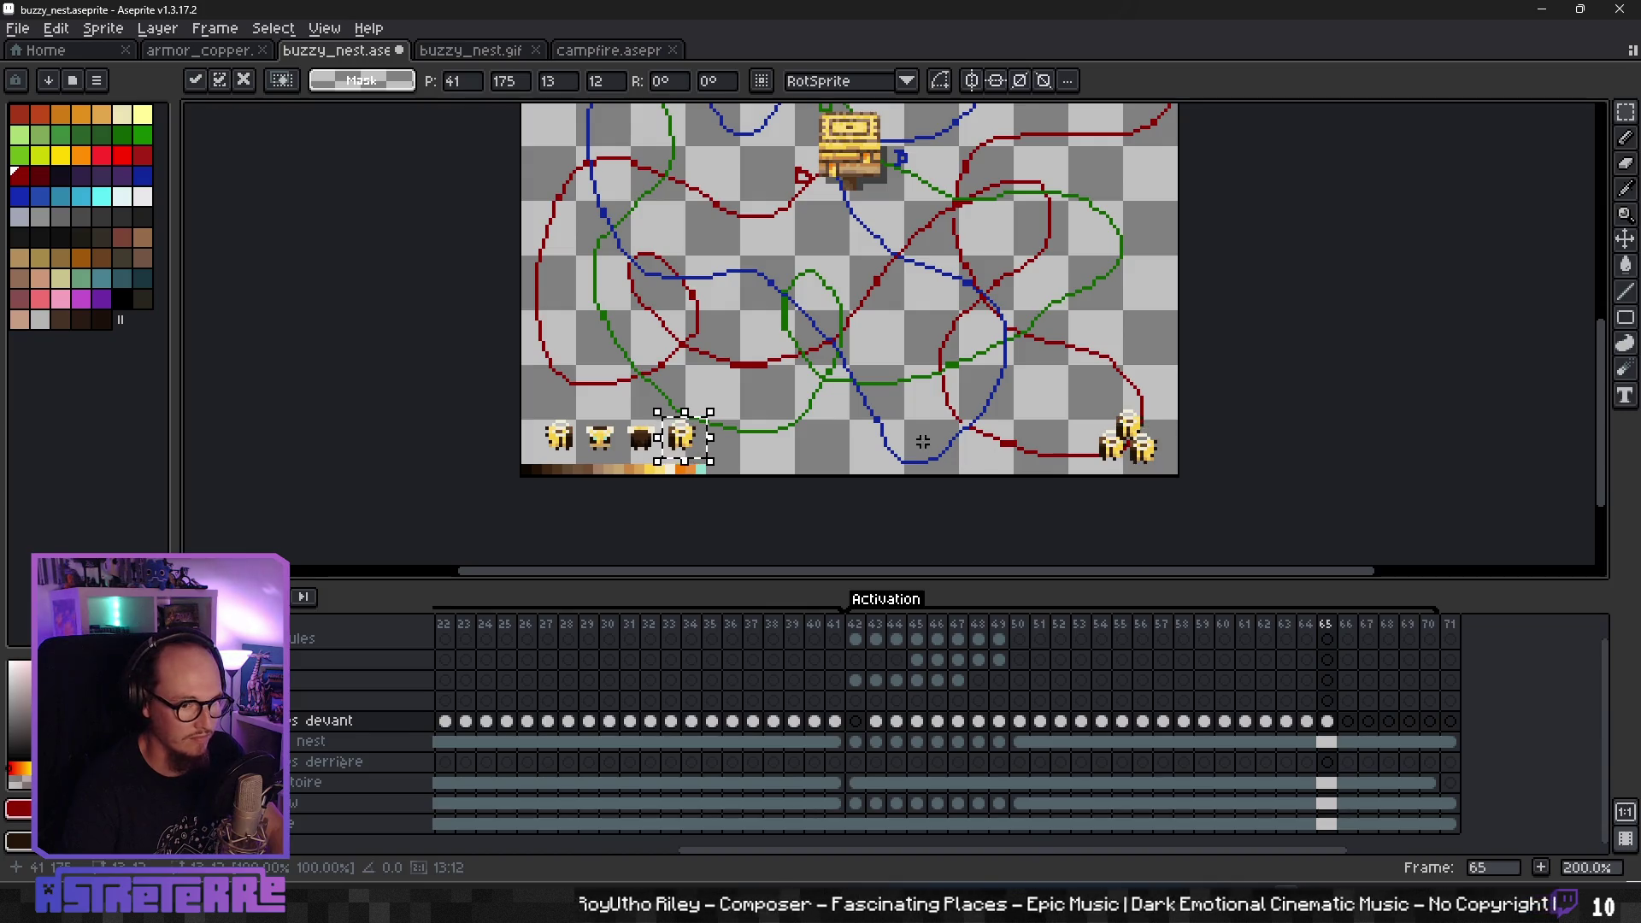
left_click_drag(703, 445, 1107, 436)
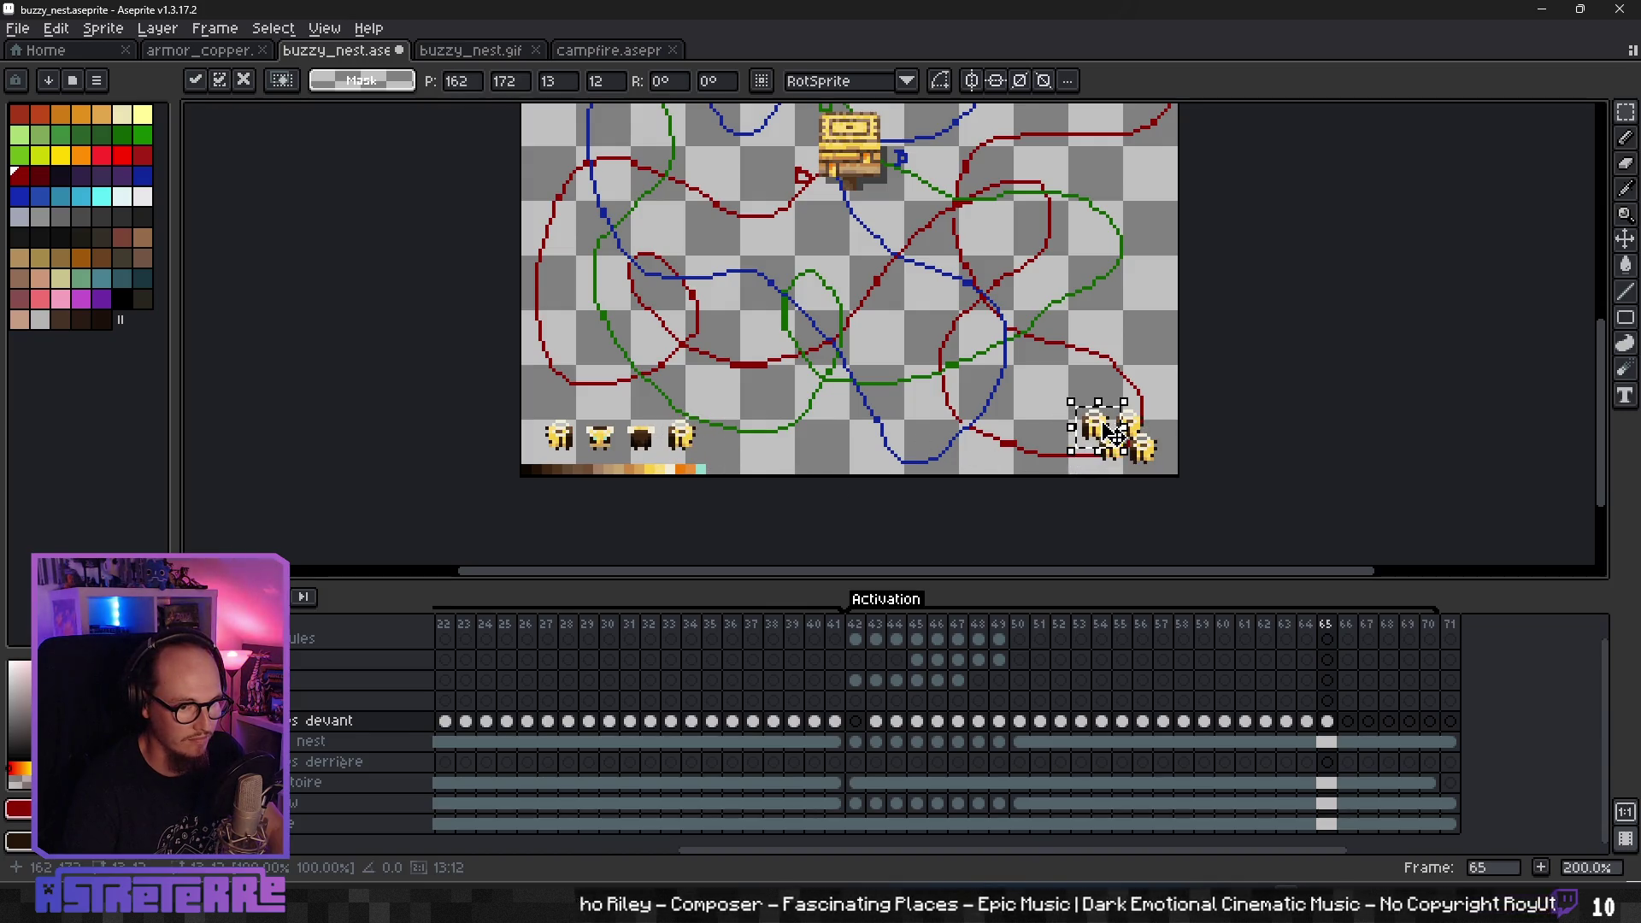
left_click(1172, 407)
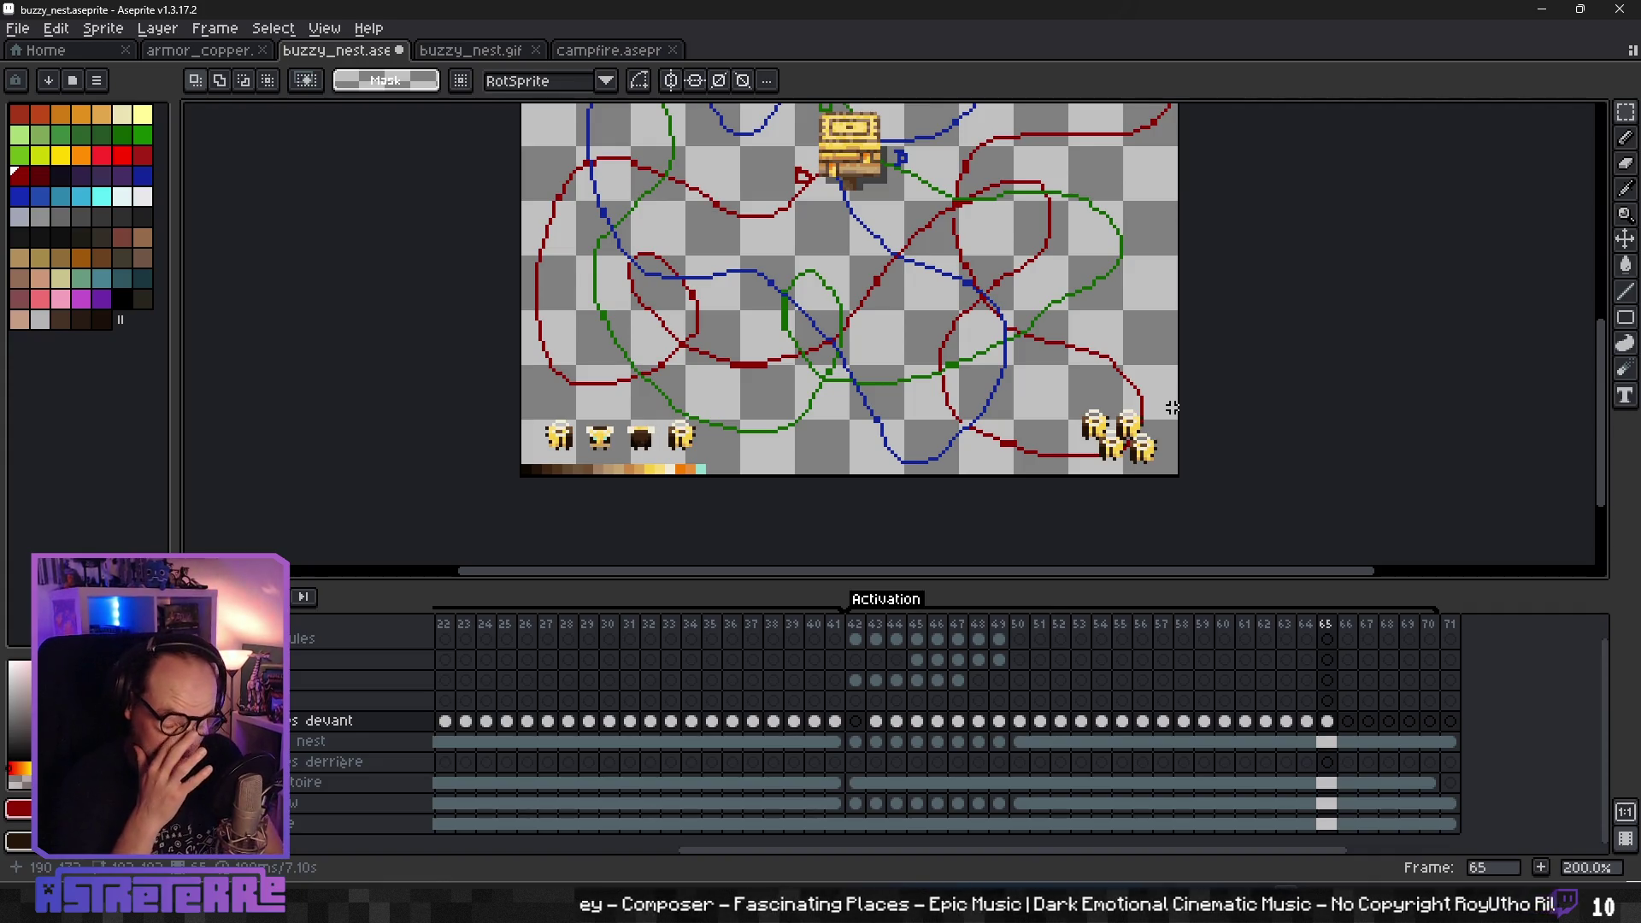
key("Left")
key("Left")
key("Left")
key("Right")
key("Right")
key("Right")
left_click_drag(1170, 390, 1104, 427)
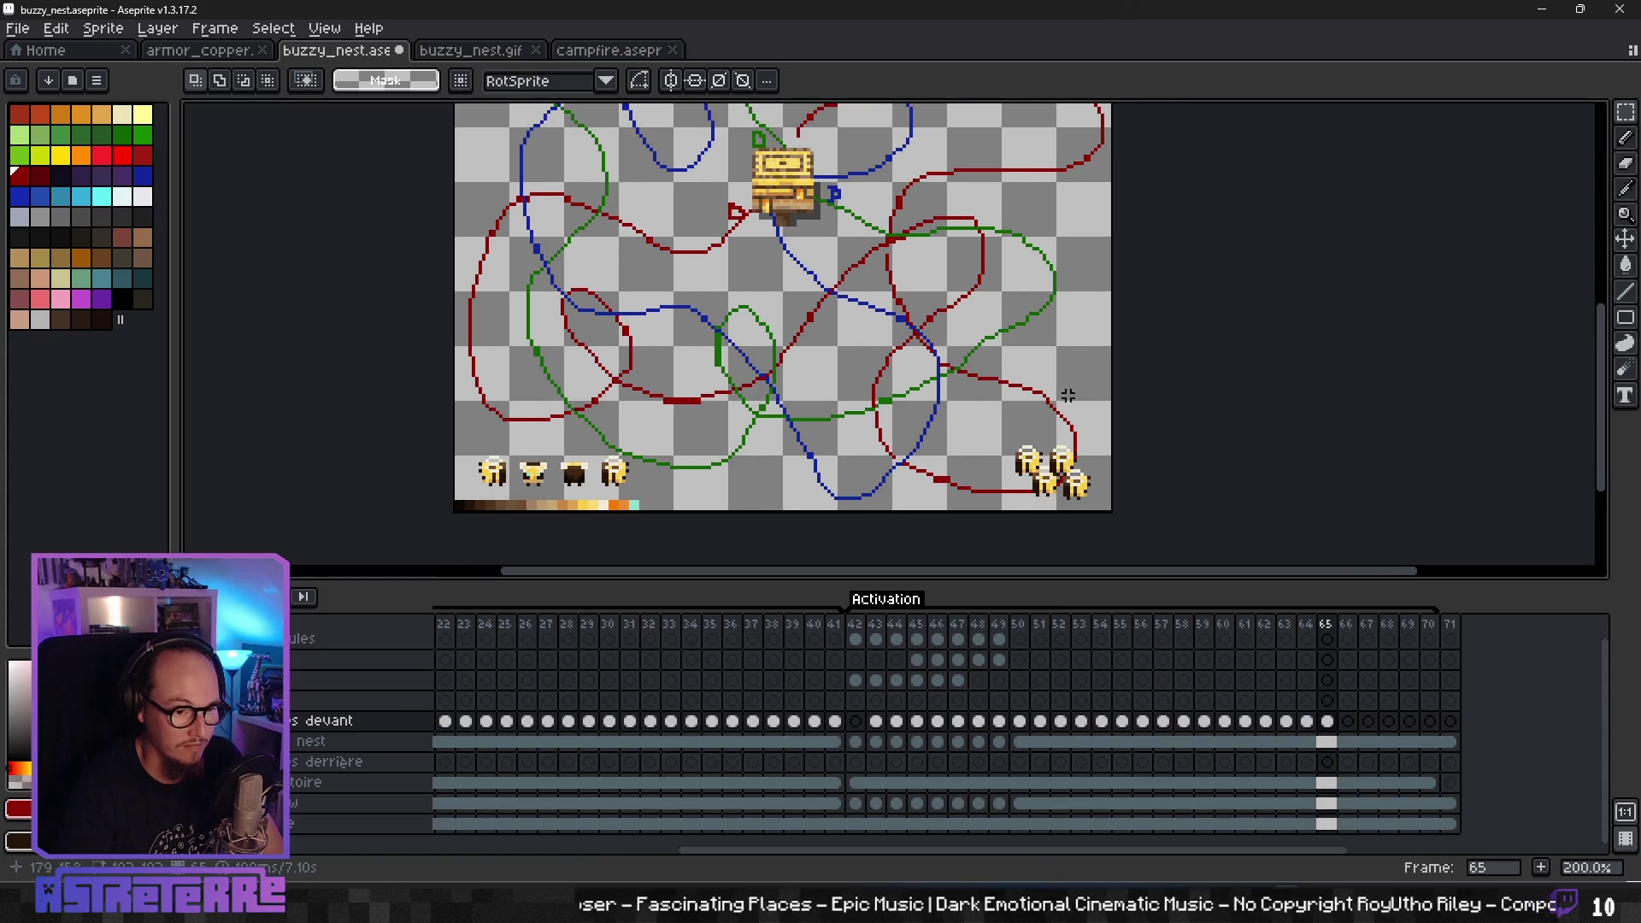
- Copy the dark bee sprite into the lower-right cluster on frame 66
left_click(1350, 825)
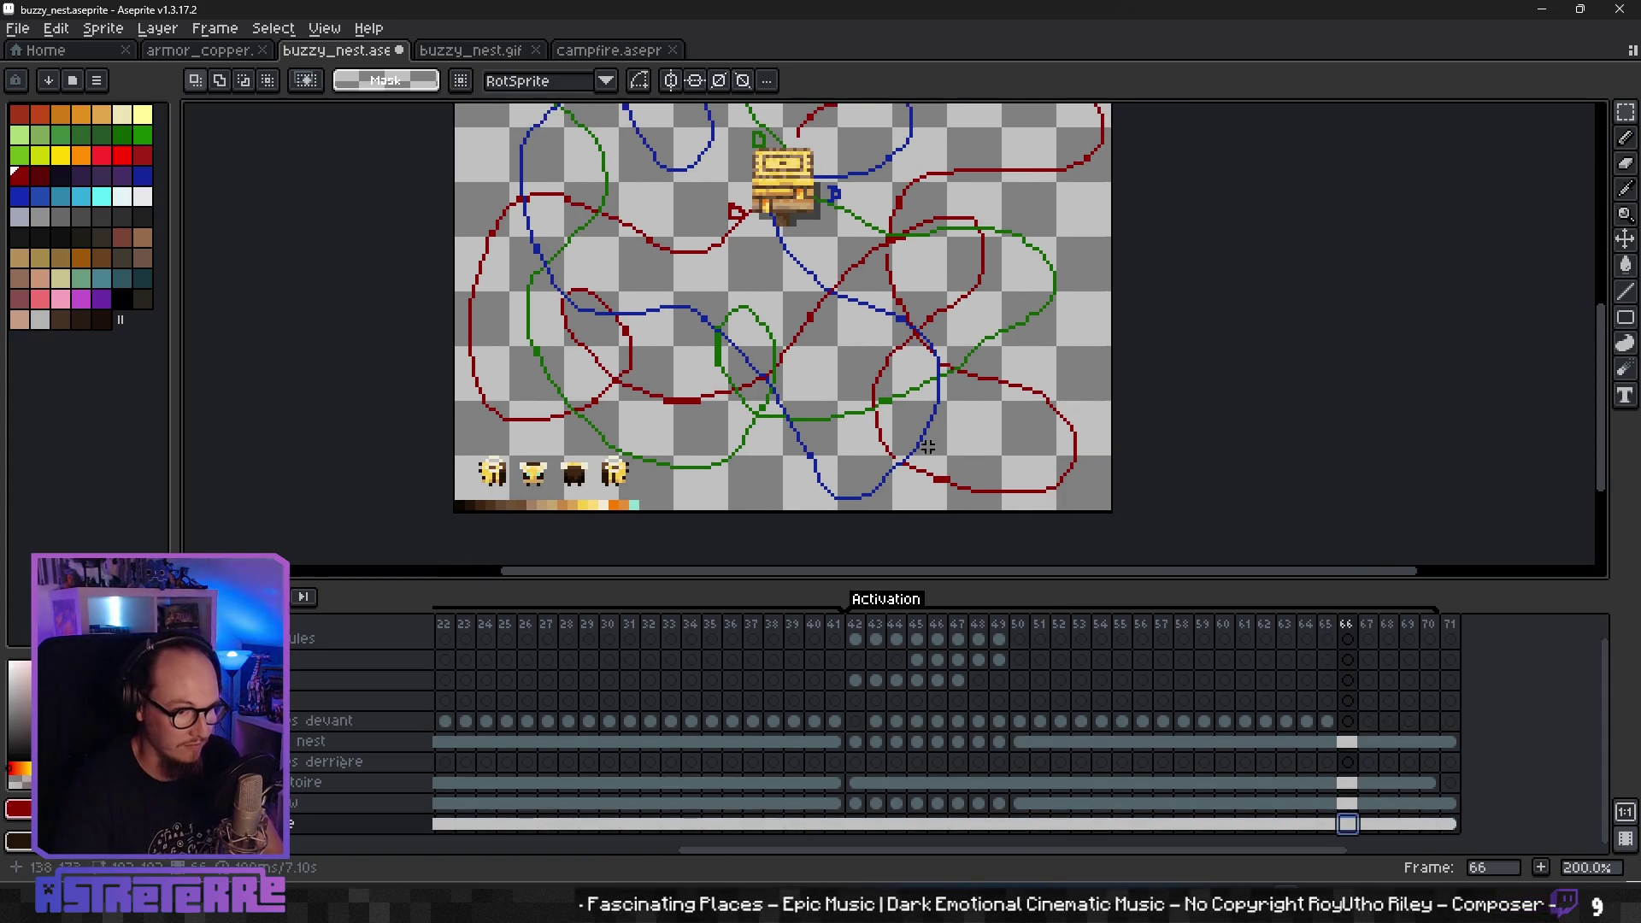
left_click(599, 485)
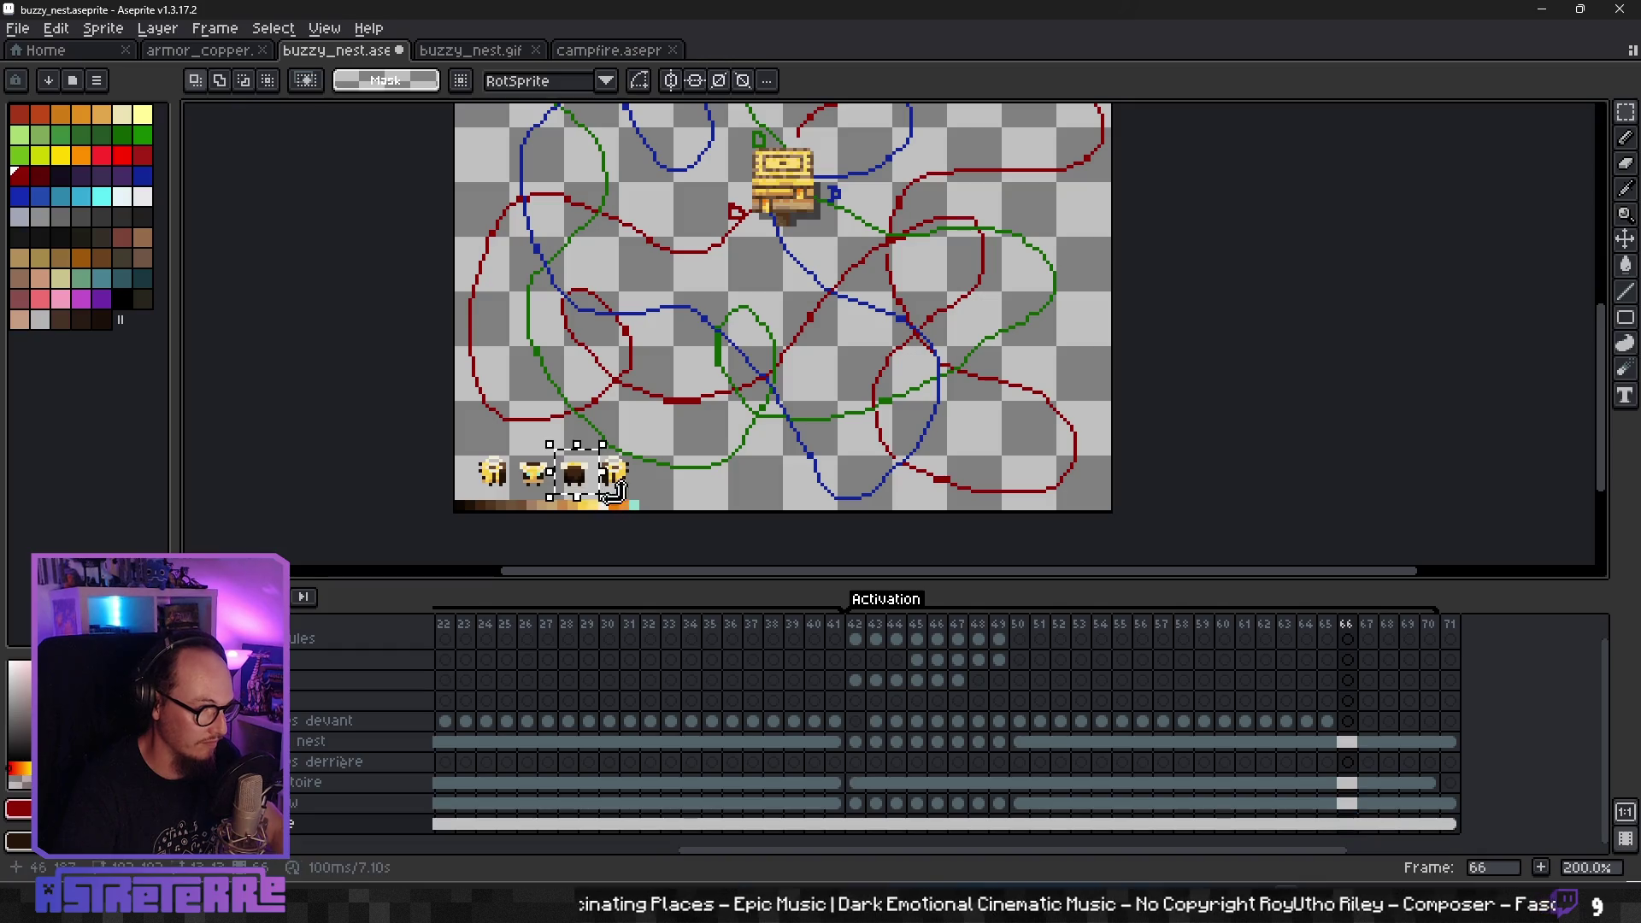
key("ctrl+shift+d")
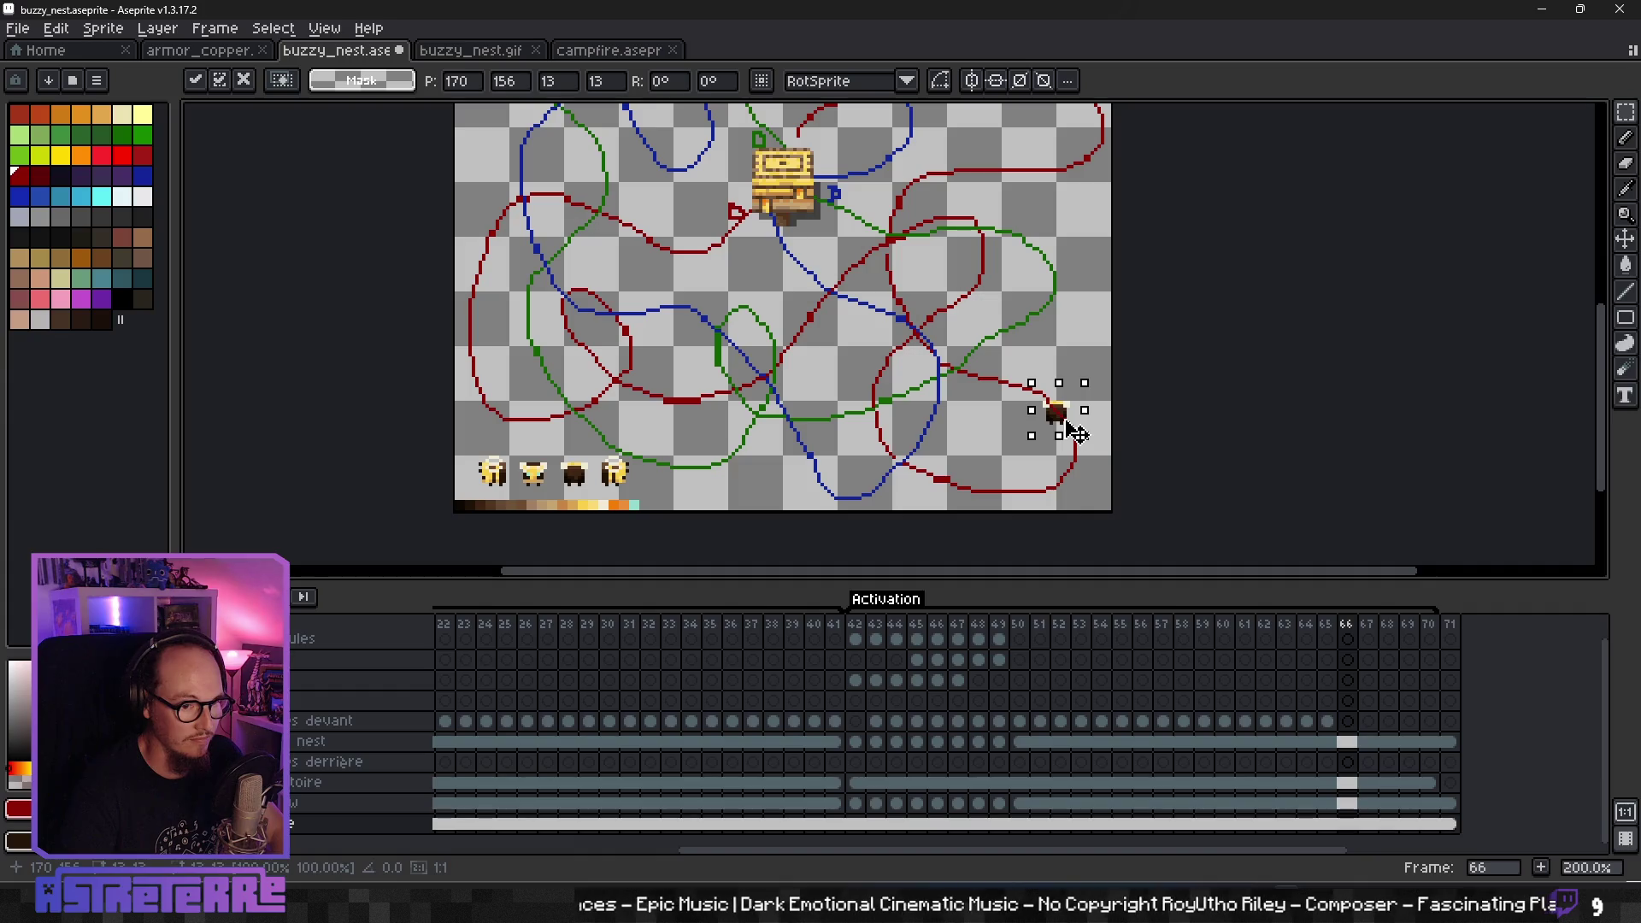
key("Delete")
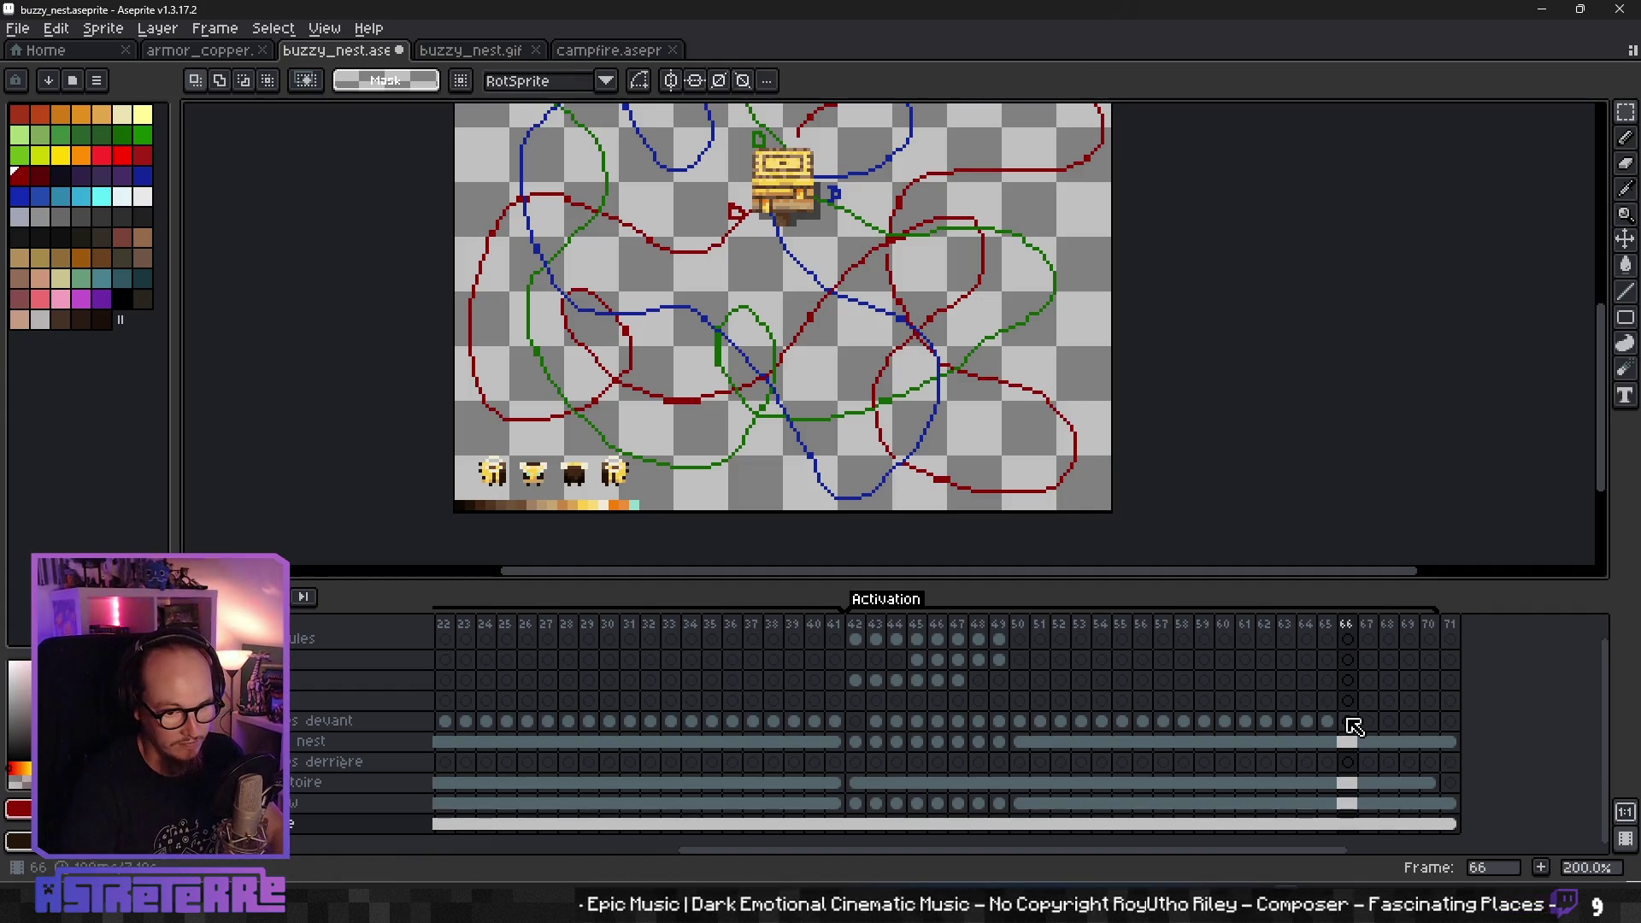
key("ctrl+z")
left_click_drag(590, 492, 1070, 438)
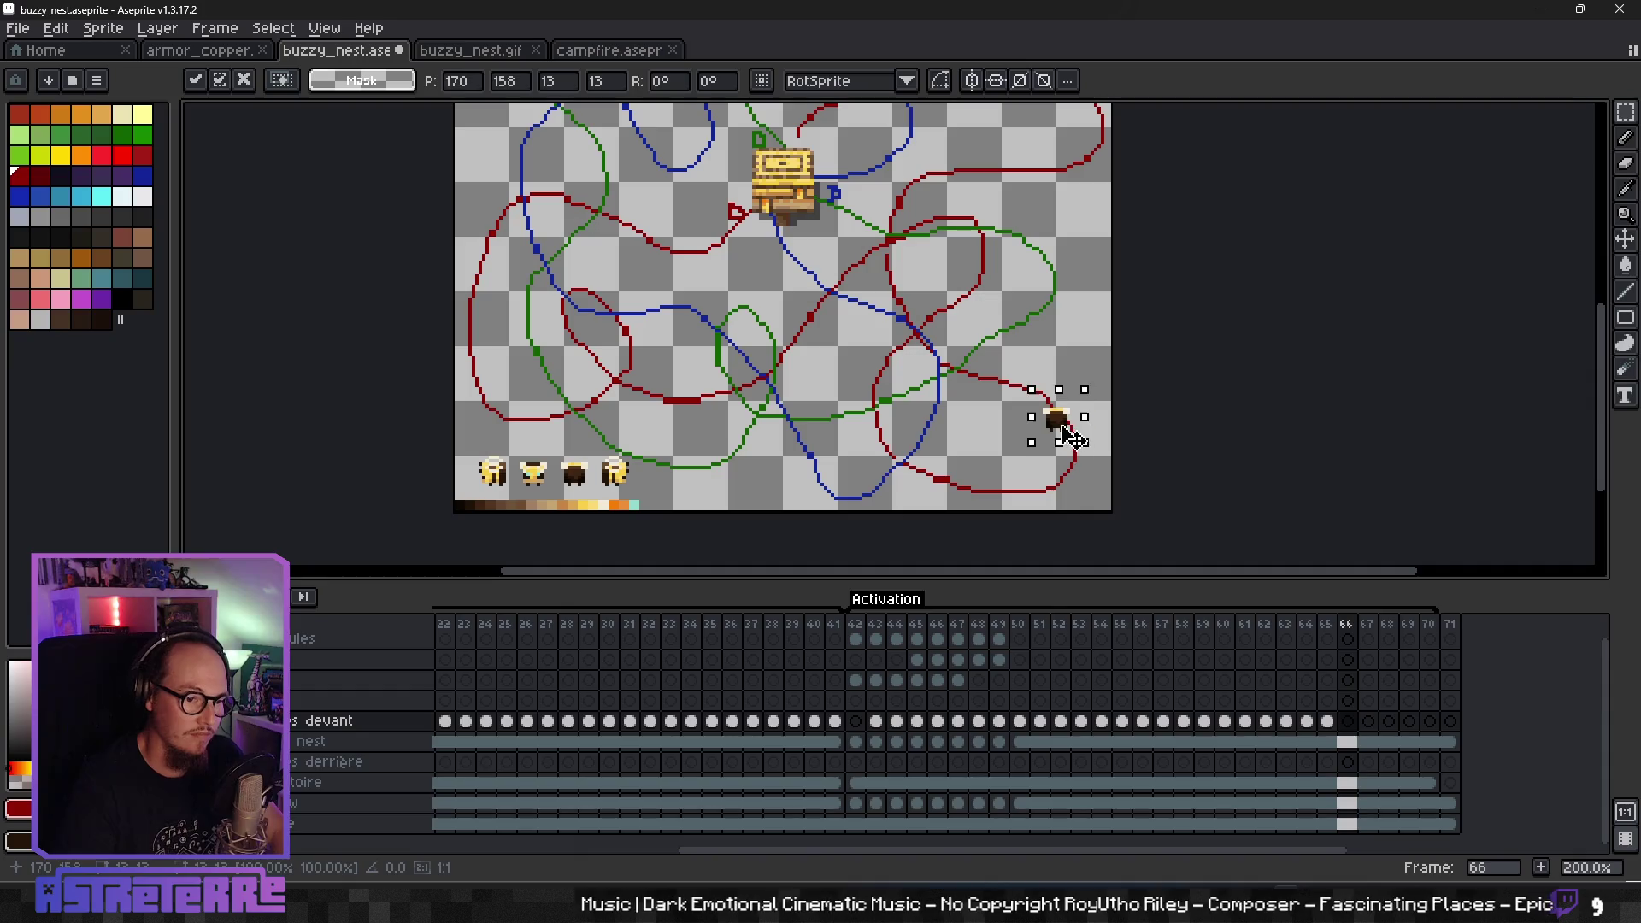
left_click_drag(590, 483, 1087, 448)
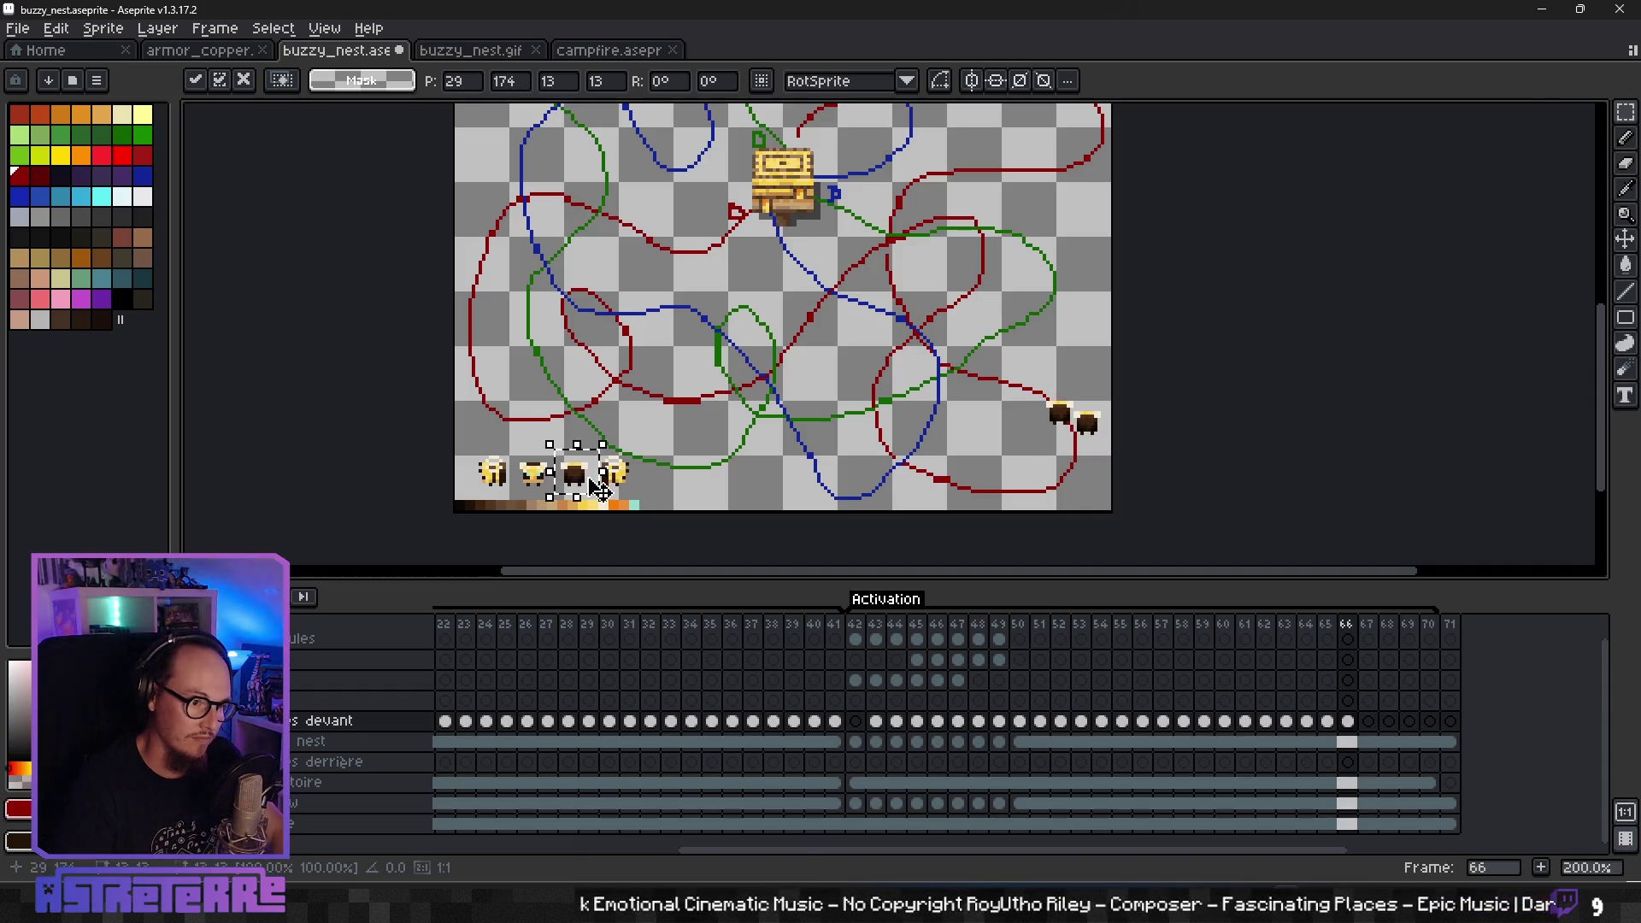
left_click_drag(598, 489, 1086, 449)
key("ctrl+z")
left_click_drag(578, 483, 1084, 458)
key("Return")
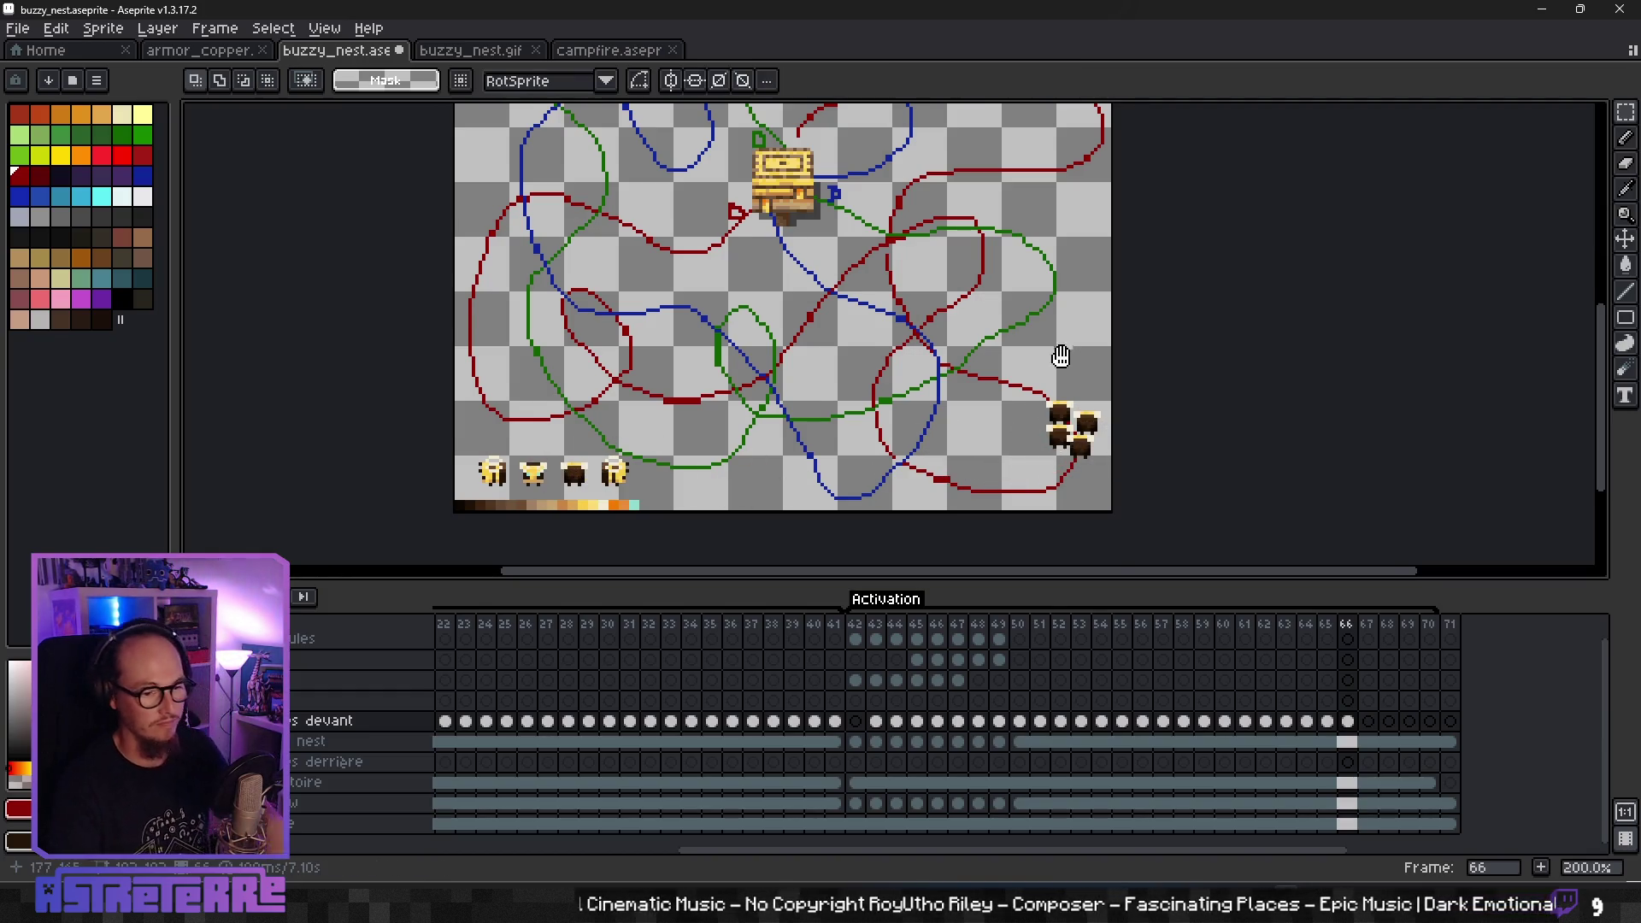
scroll(1127, 449, "up", 2)
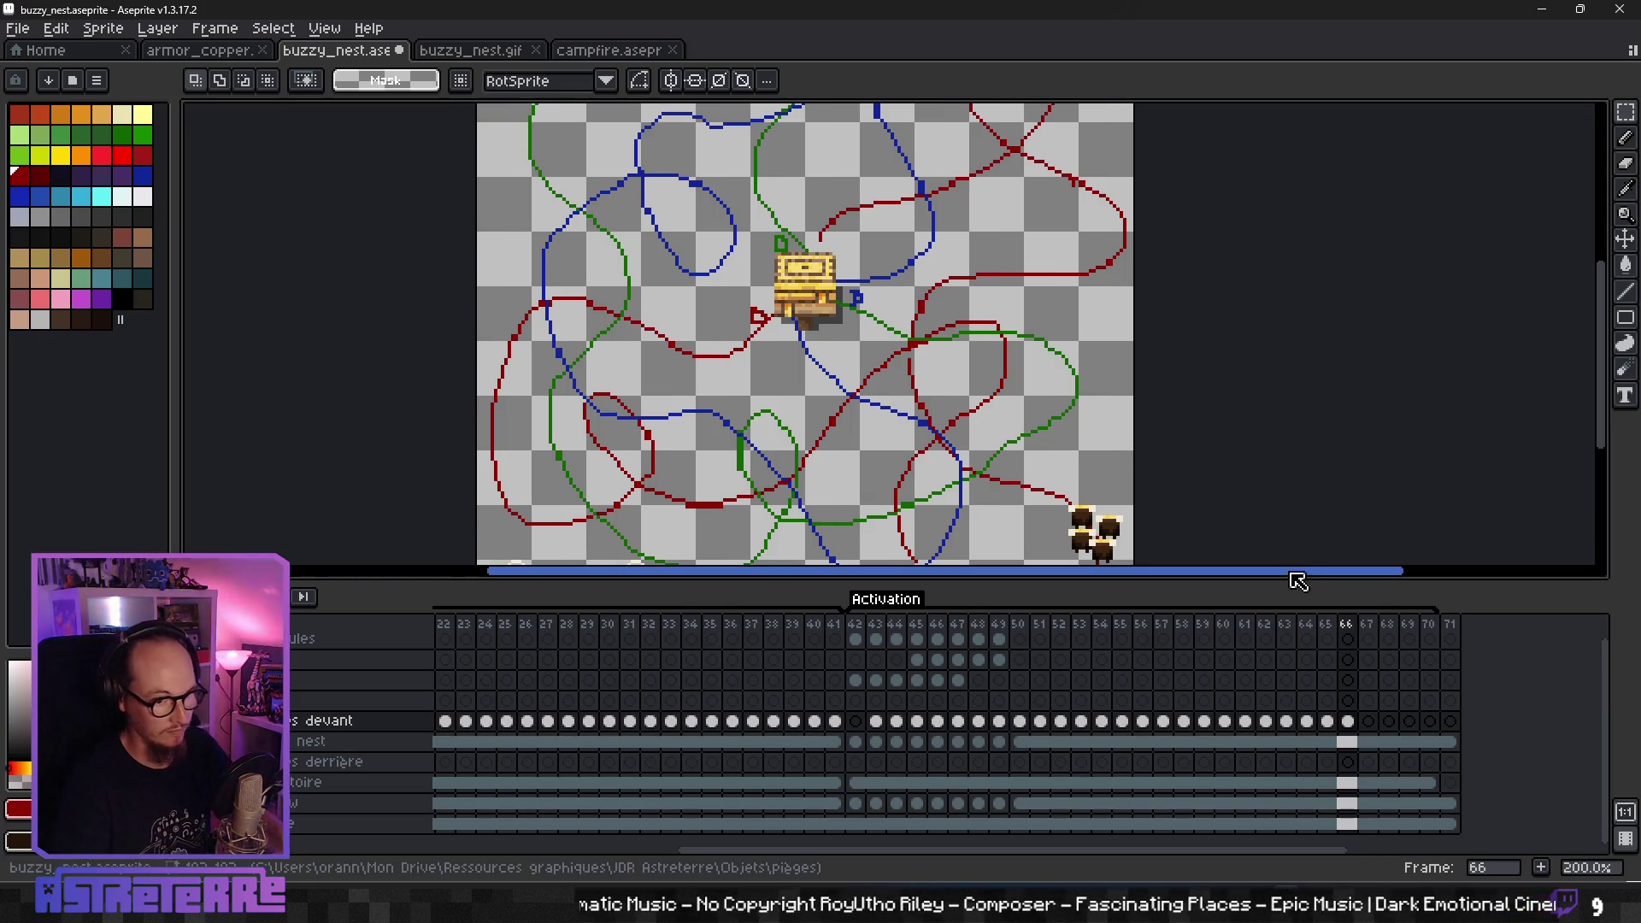
scroll(1296, 583, "down", 2)
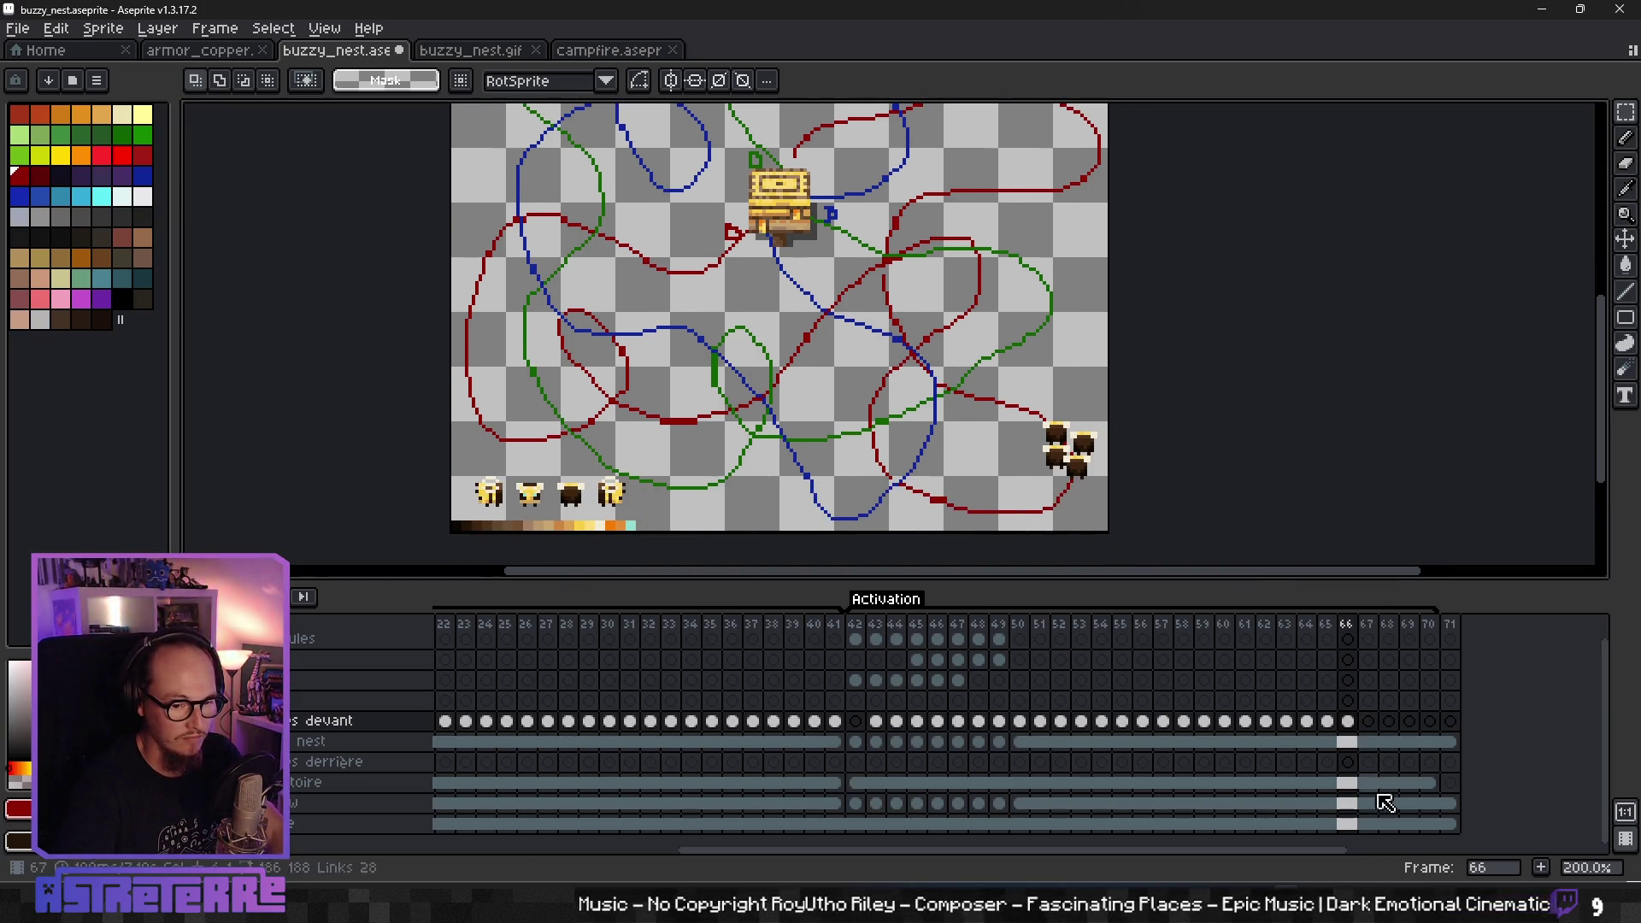
- On frame 67, place yellow and dark bee copies in a cluster beside the right-hand red loop
left_click(1376, 825)
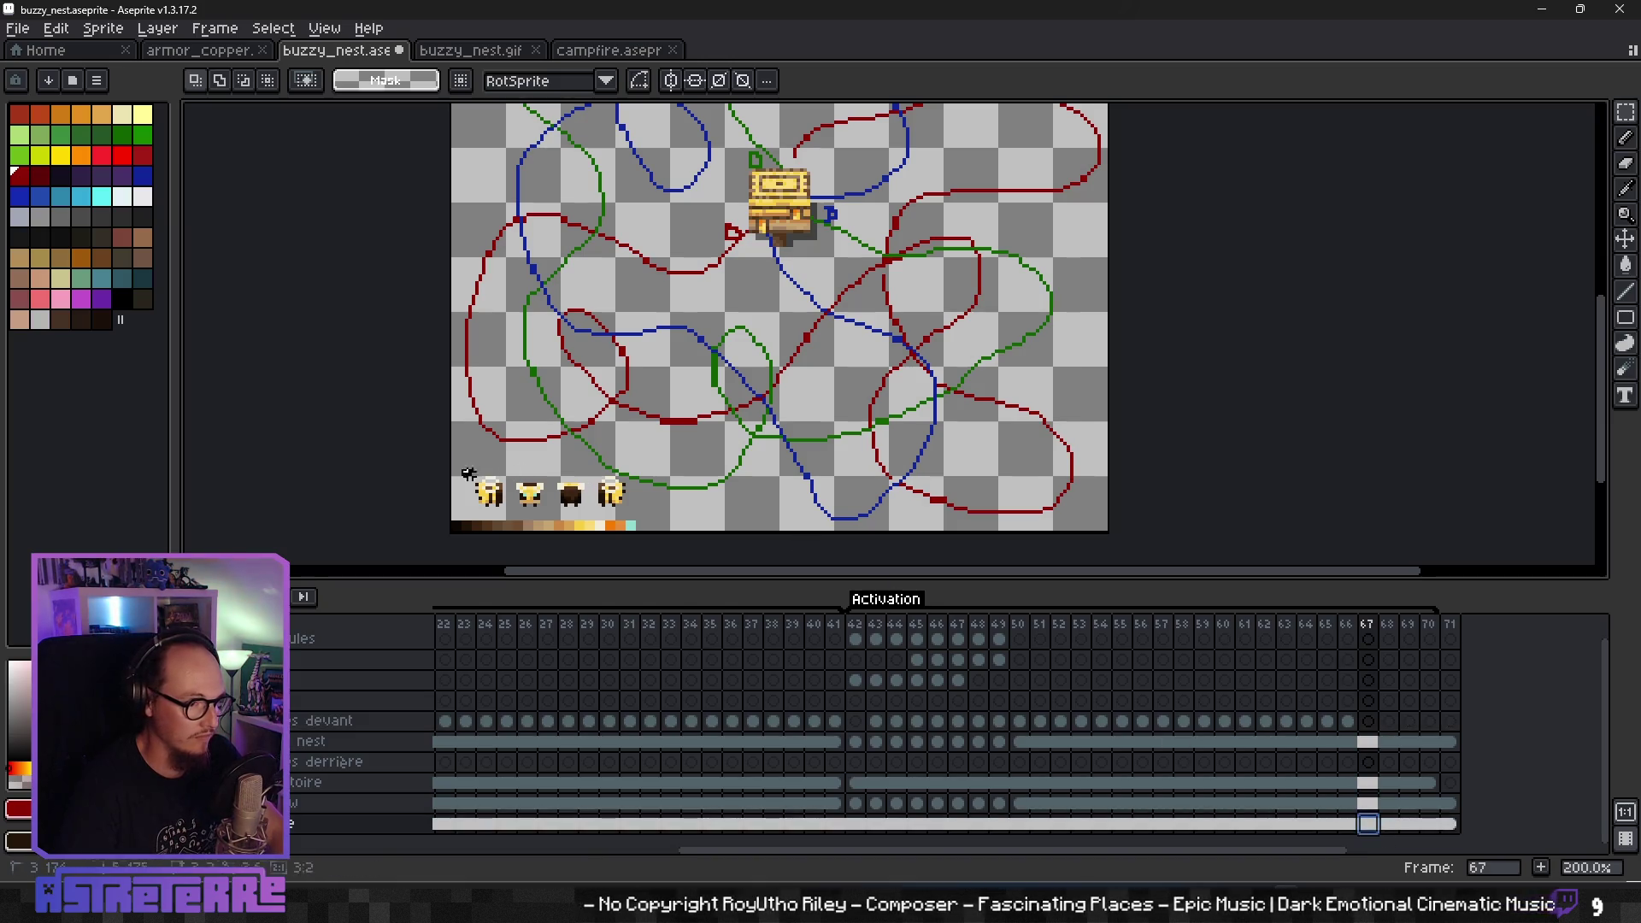
left_click(511, 511, "ctrl")
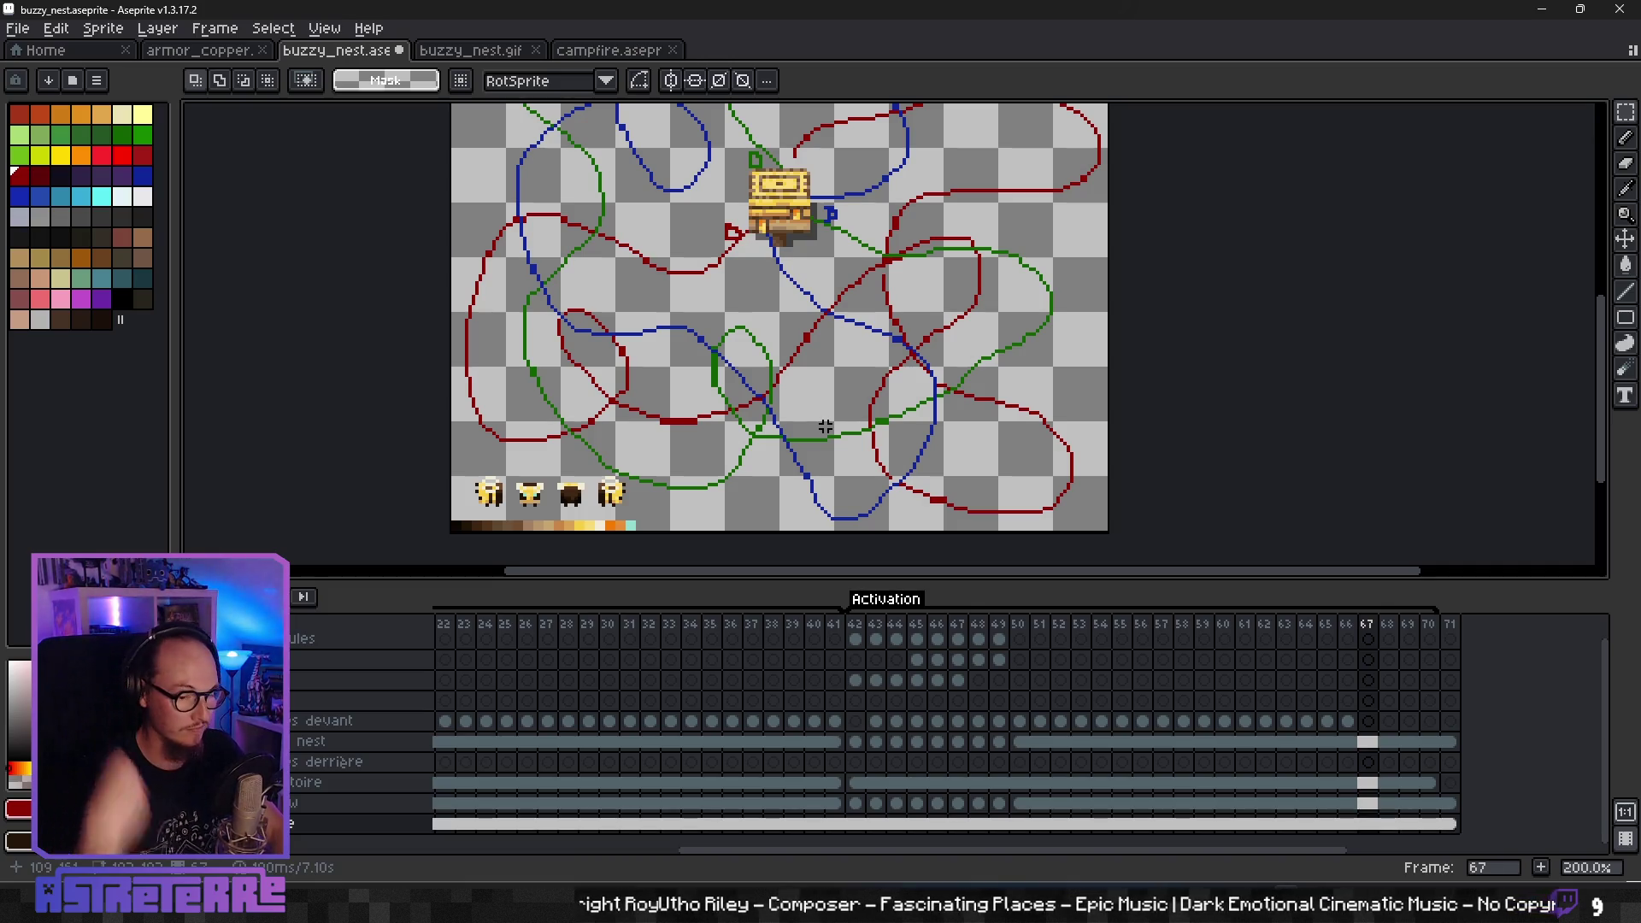
left_click(1368, 721)
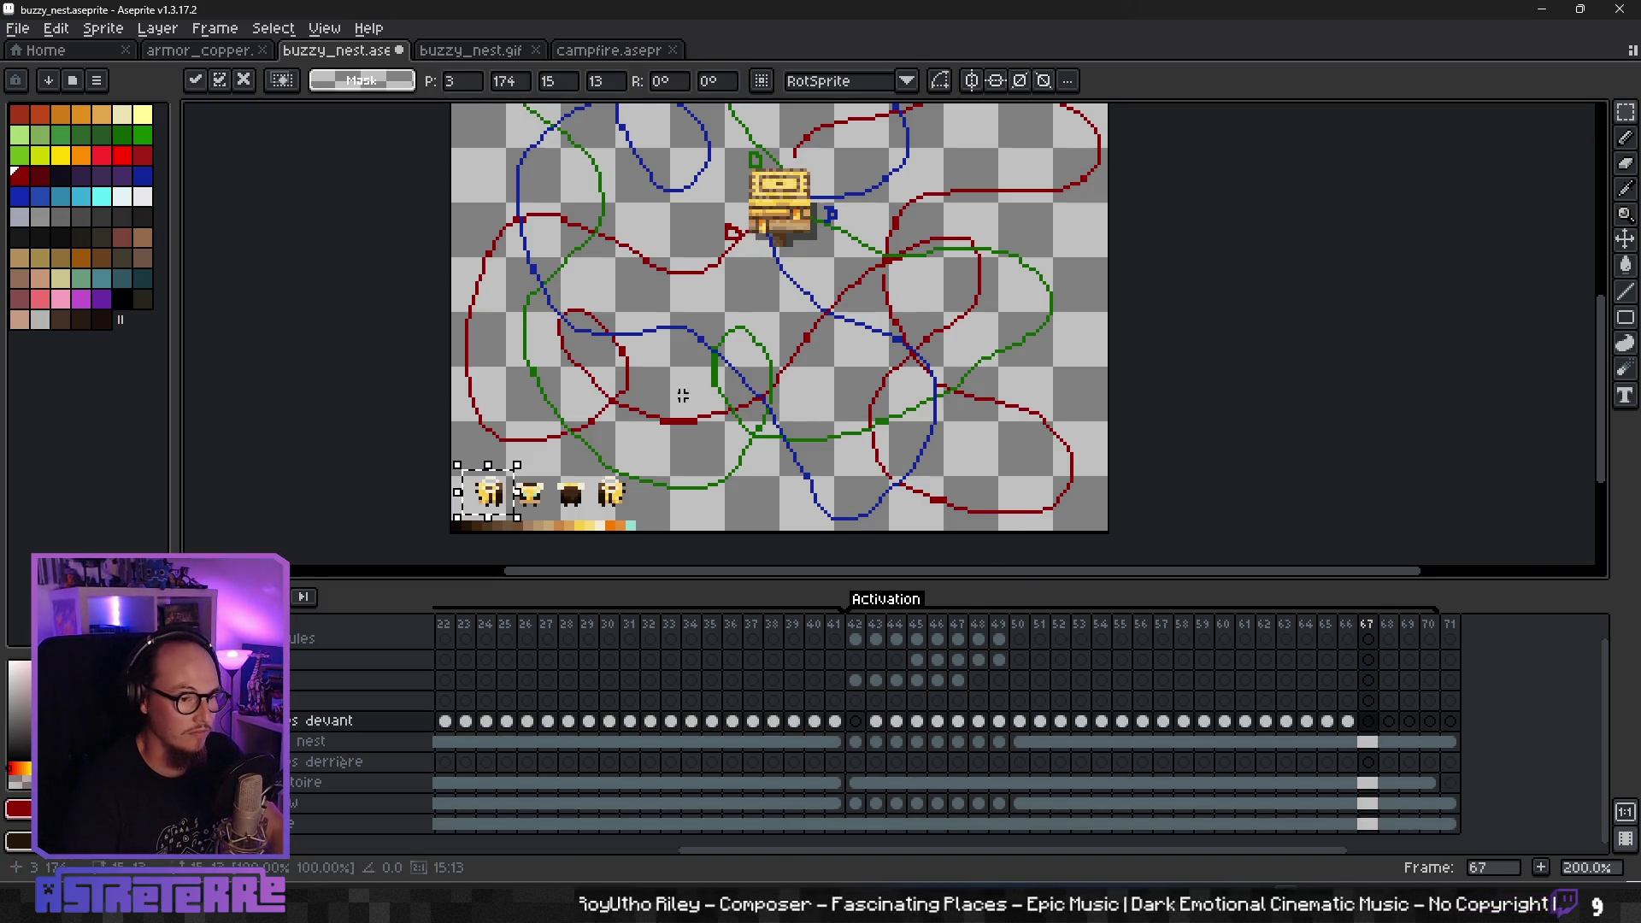
left_click_drag(502, 504, 1017, 425)
key("ctrl+v")
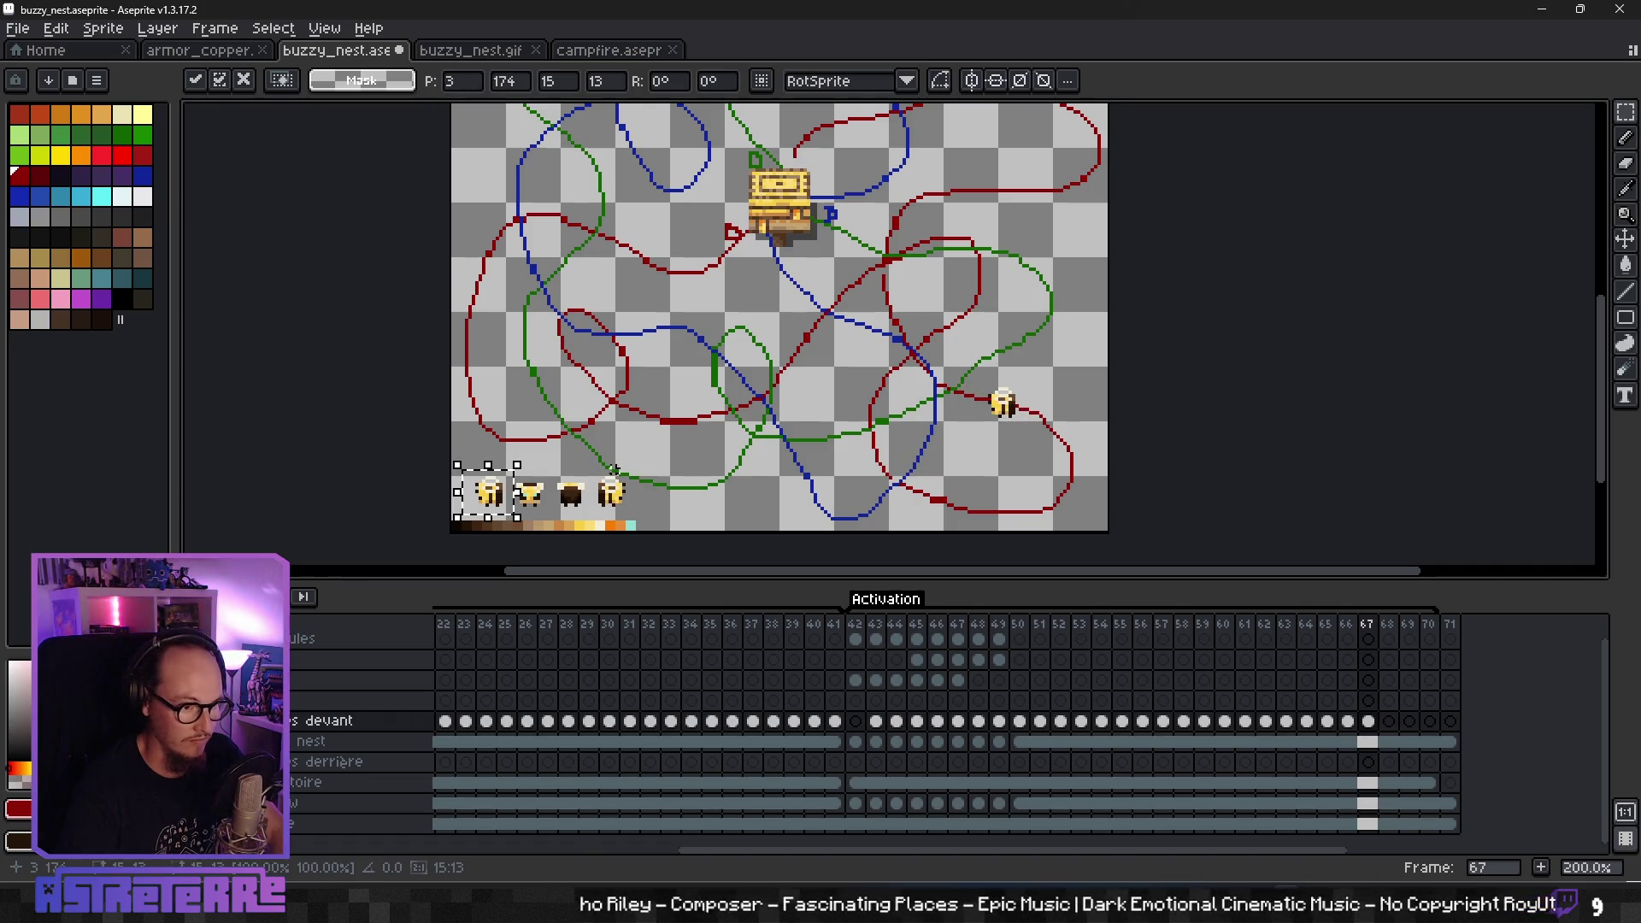
left_click_drag(508, 510, 1030, 432)
key("ctrl+v")
left_click_drag(502, 509, 1041, 420)
key("ctrl+v")
left_click_drag(487, 494, 1043, 423)
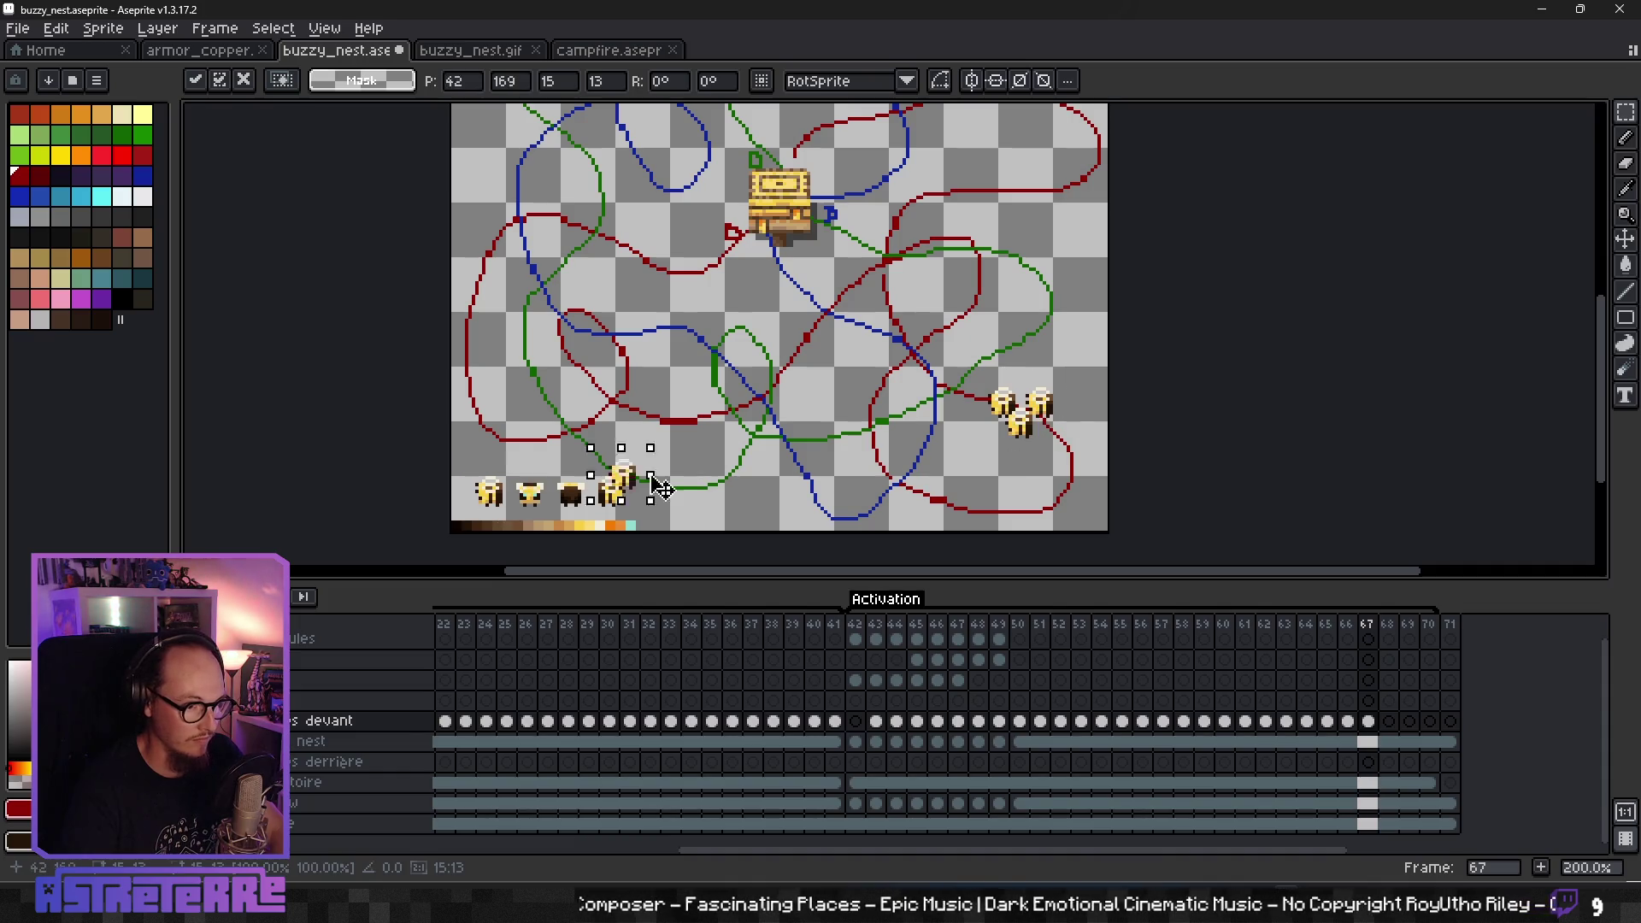
key("Return")
scroll(1072, 348, "down", 2)
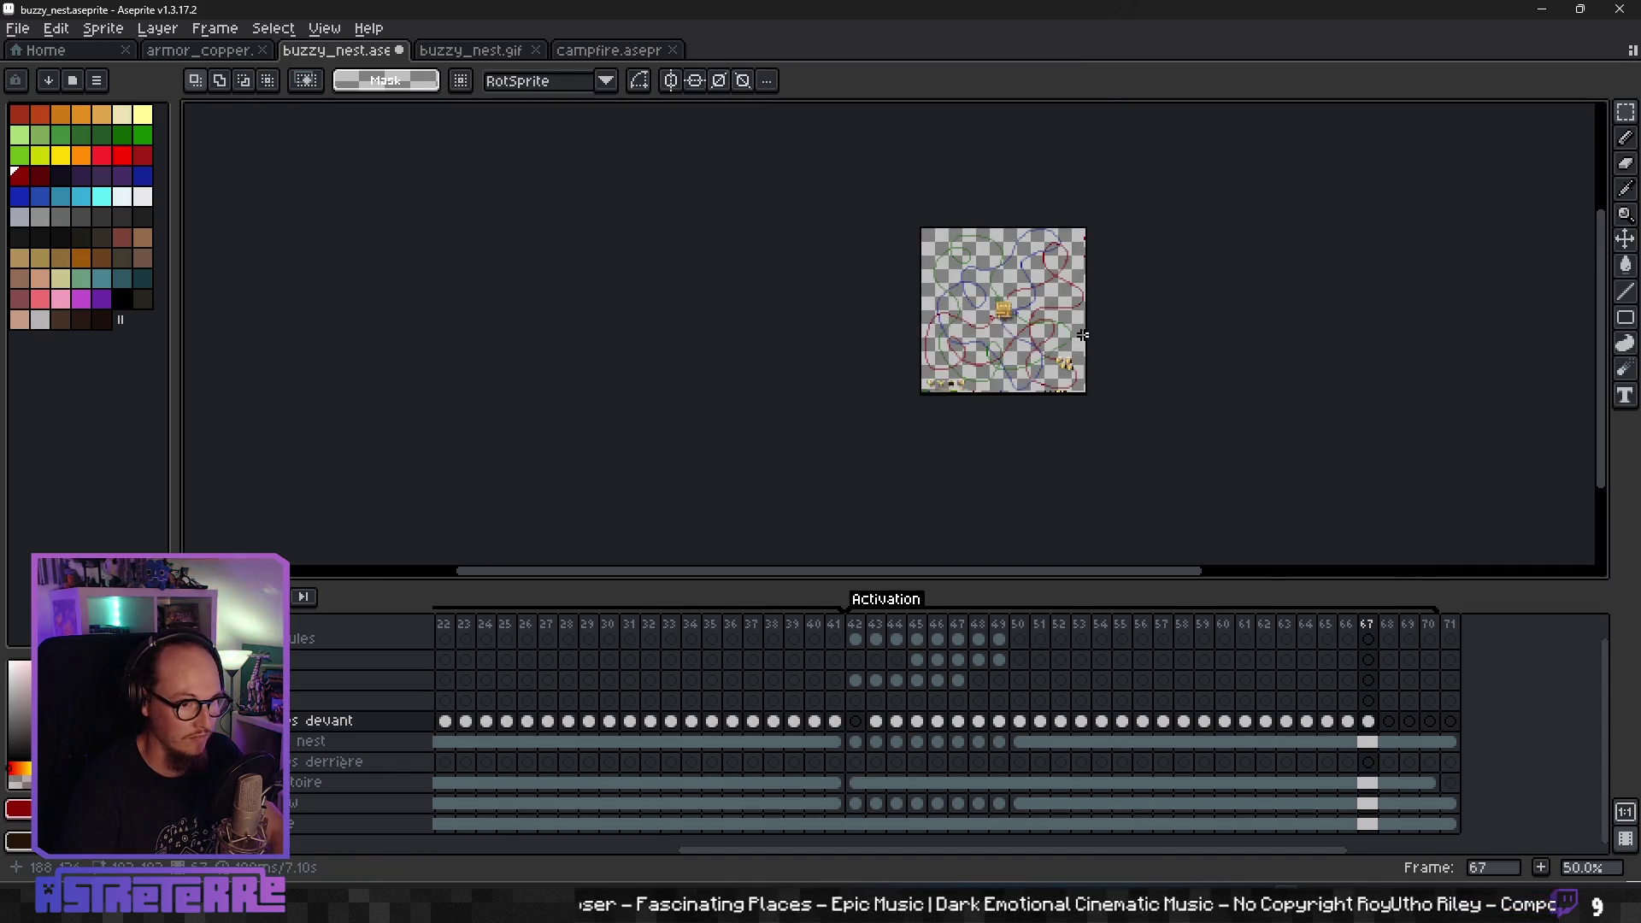
- Zoom out and step back and forth through the Activation frames to review the bee flight
scroll(1025, 347, "up", 1)
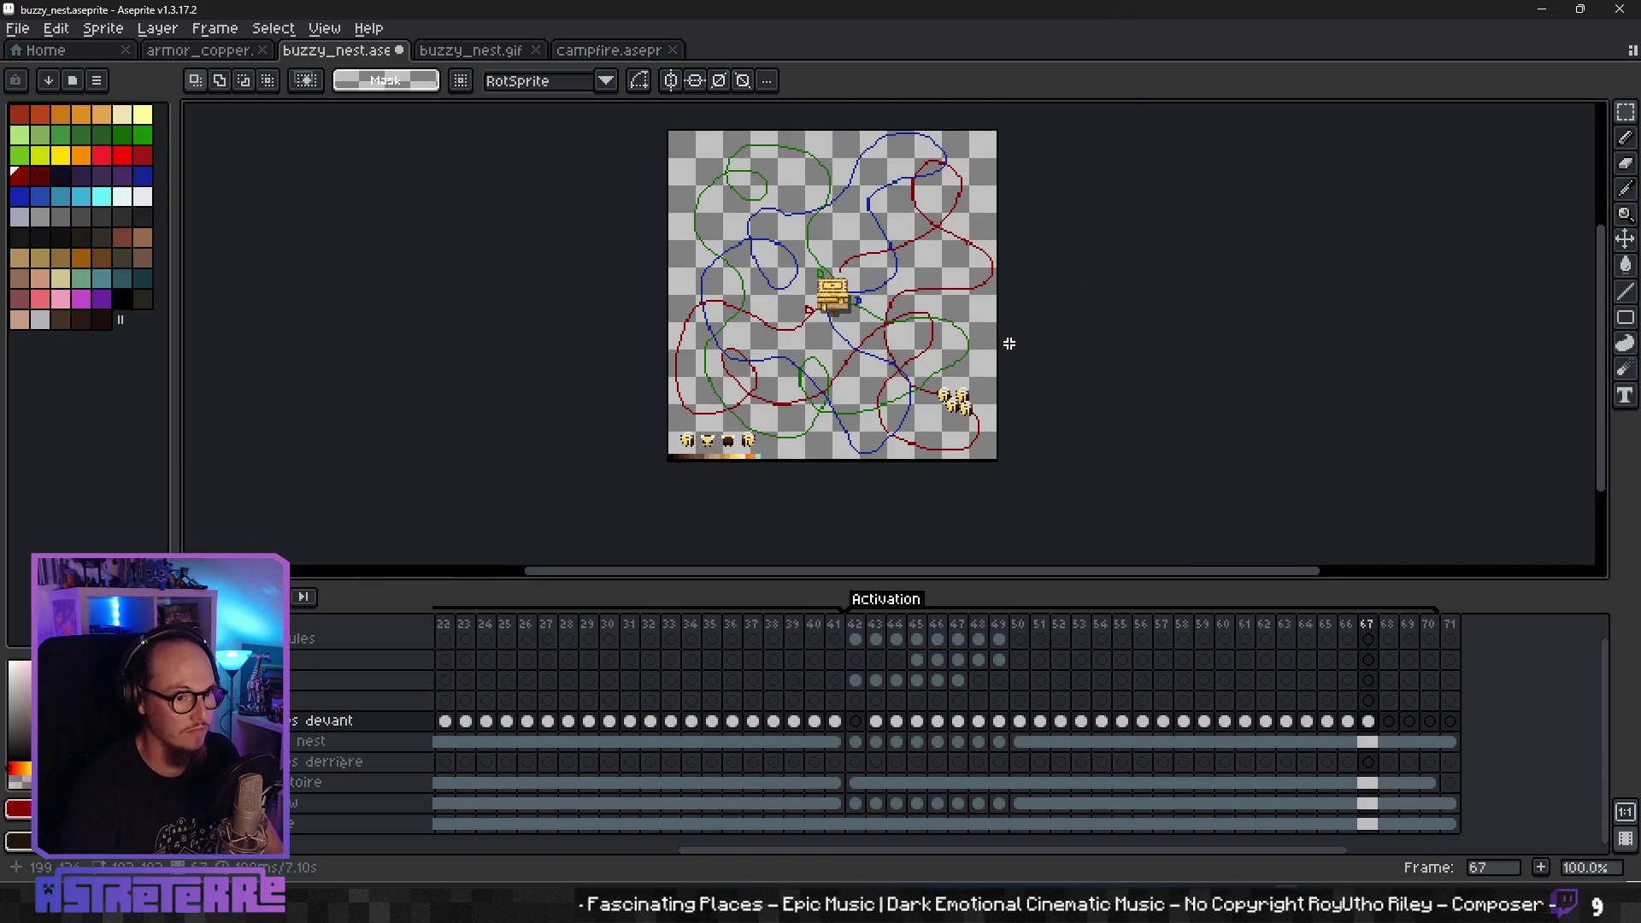
key("comma")
key("comma")
key("comma")
key("comma")
key("comma")
key("comma")
key("comma")
key("comma")
key("comma")
key("comma")
key("comma")
key("comma")
key("comma")
key("comma")
key("comma")
key("comma")
key("comma")
key("comma")
key("comma")
key("comma")
key("comma")
key("comma")
key("comma")
key("comma")
key("comma")
key("period")
key("period")
key("period")
key("period")
key("period")
key("period")
key("period")
key("period")
key("period")
key("period")
key("period")
key("period")
key("period")
key("period")
key("period")
key("period")
key("period")
key("period")
key("period")
key("period")
key("period")
key("period")
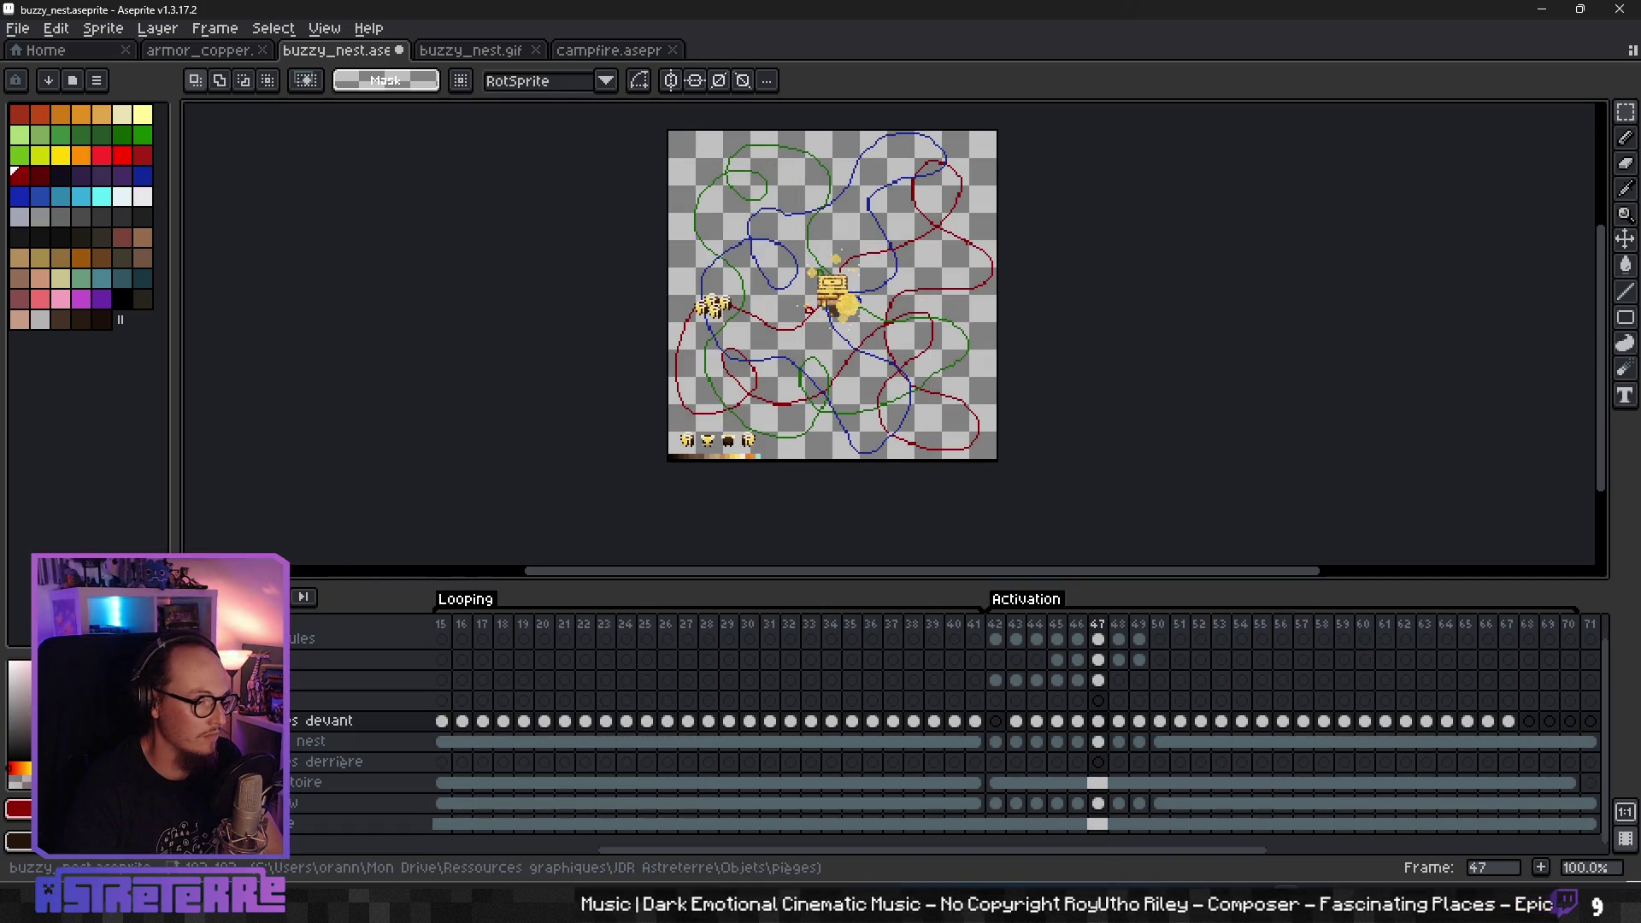
key("period")
key("period")
key("period")
key("period")
key("period")
key("period")
key("period")
key("period")
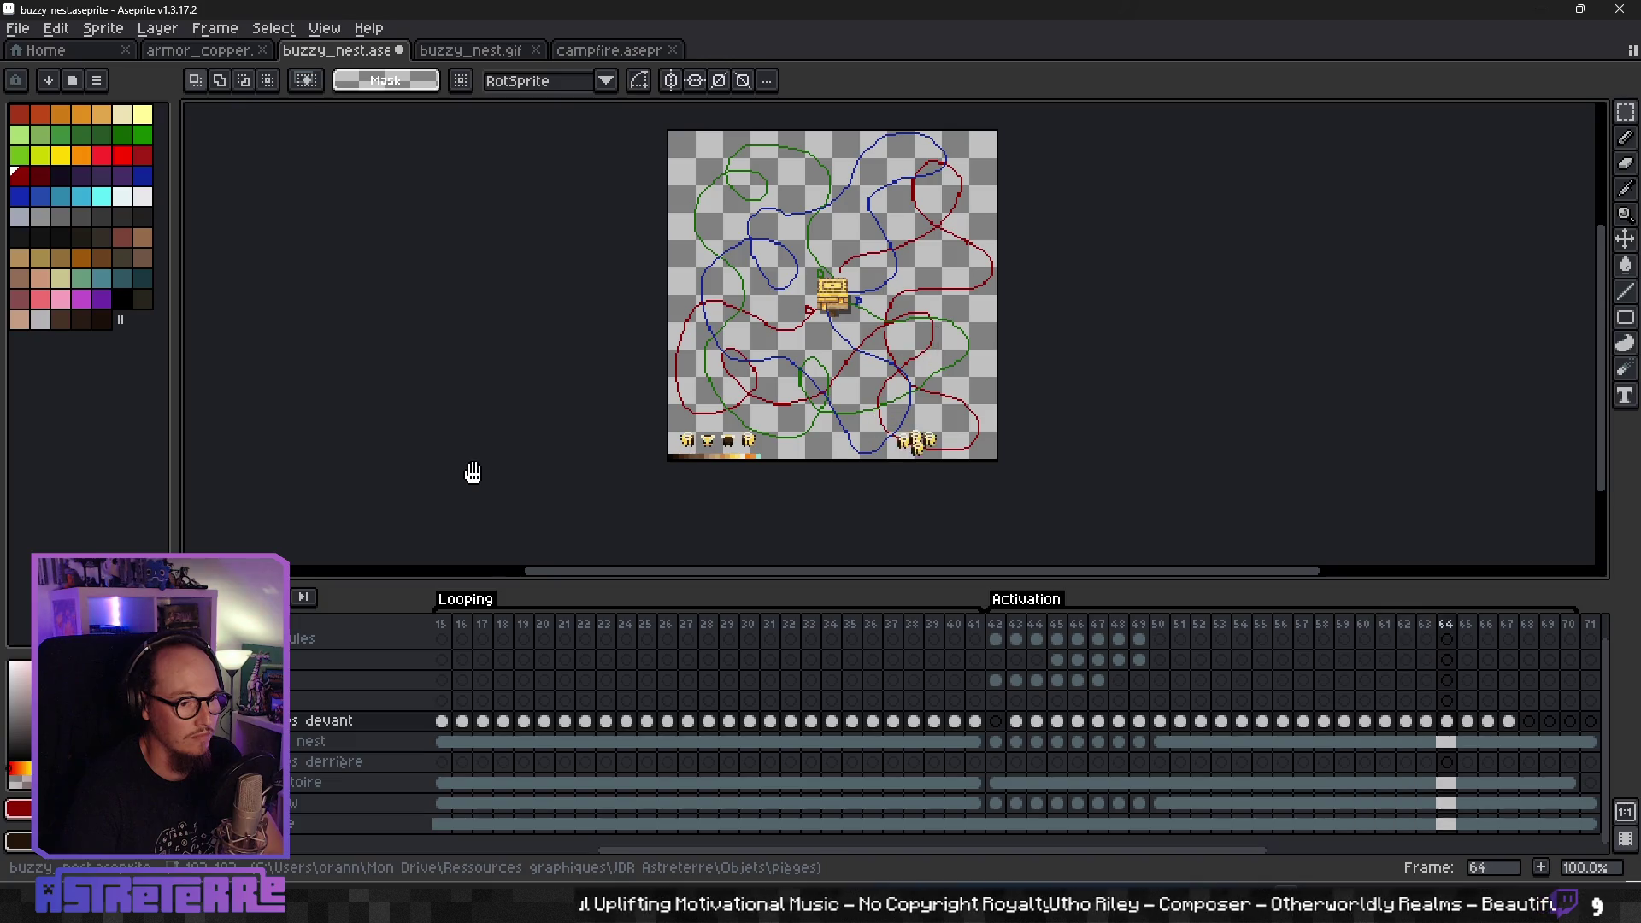
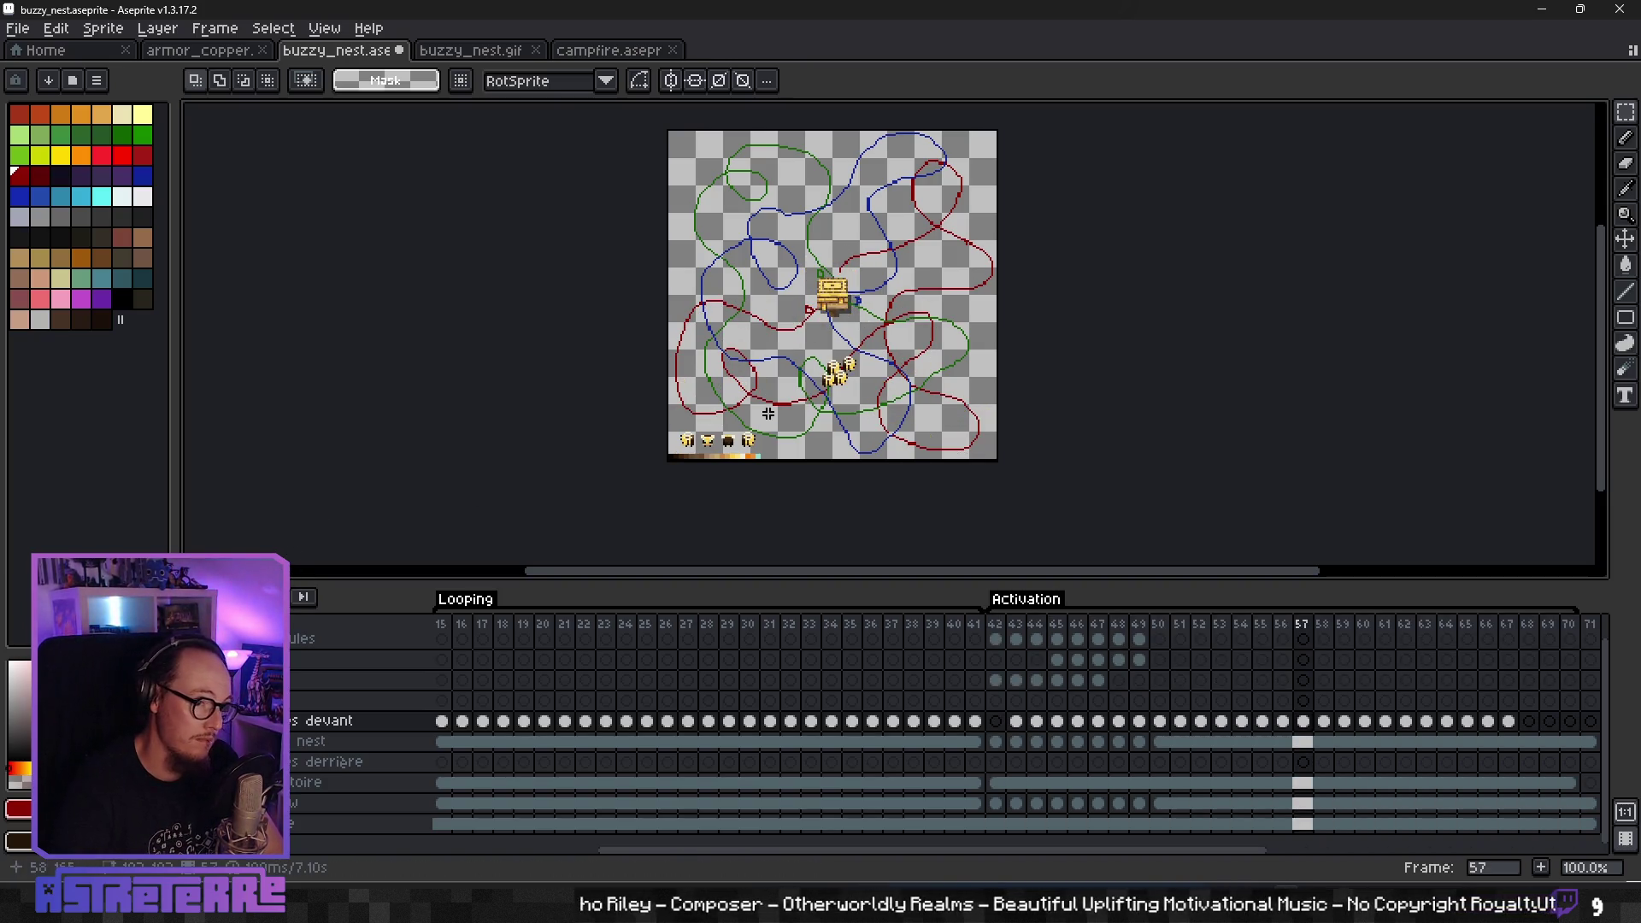
- Switch to the FigJam Astreterre Brainstorming tab and pan across the bee and nest references
scroll(722, 408, "up", 3)
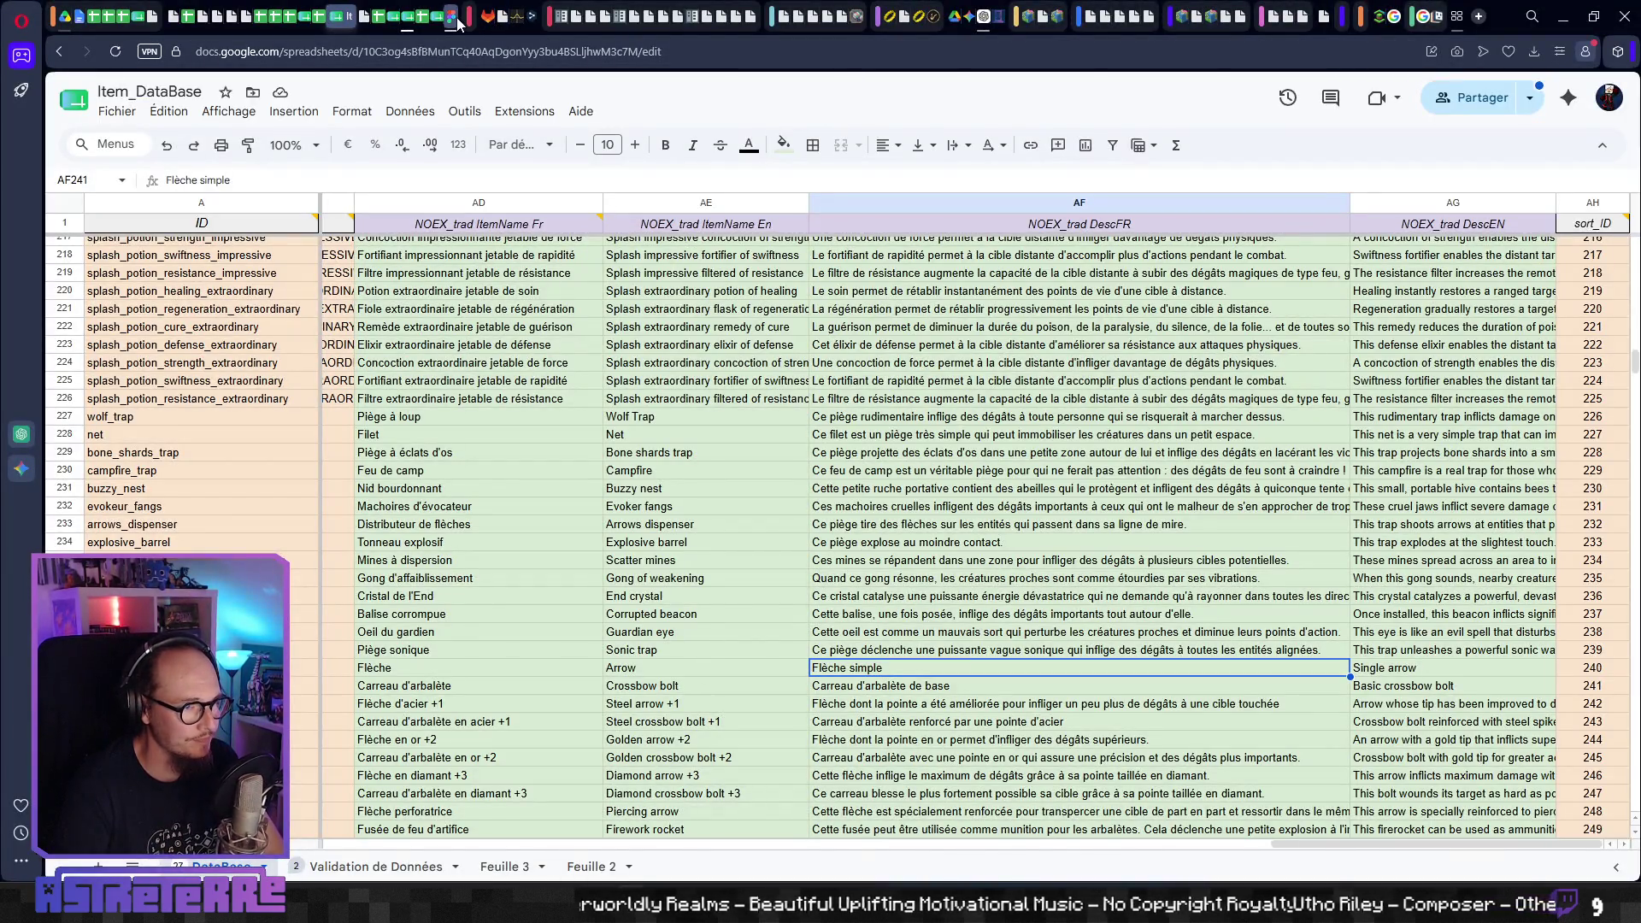
left_click(451, 15)
left_click_drag(983, 451, 764, 467)
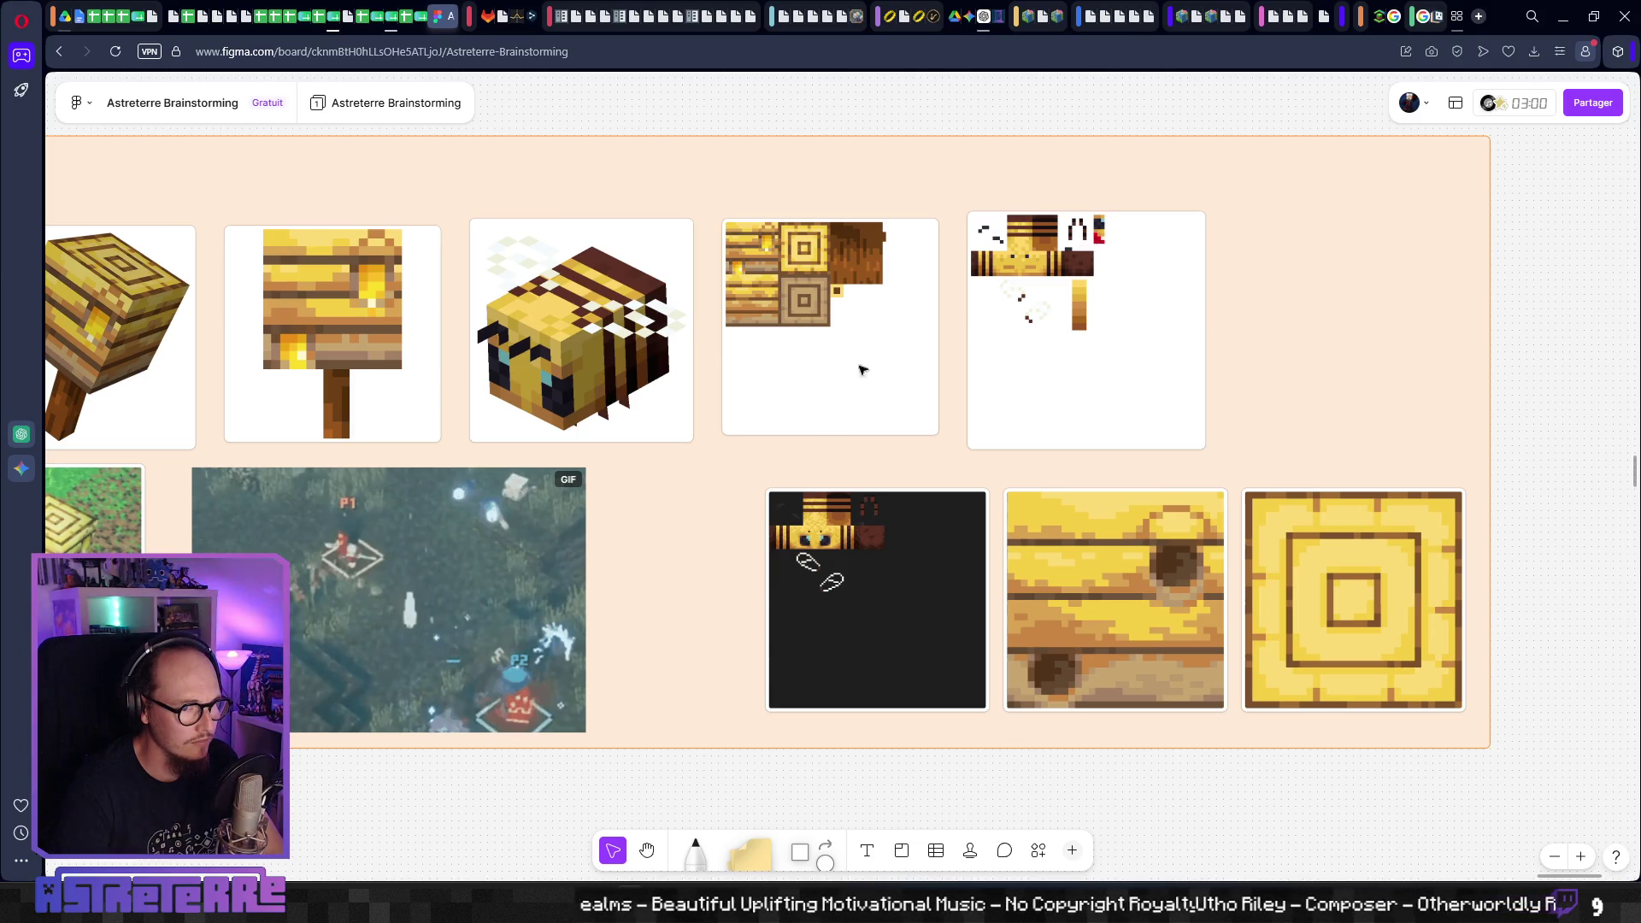
- Play the gameplay GIF on the reference board, then minimize the browser back to Aseprite
left_click_drag(718, 415, 826, 397)
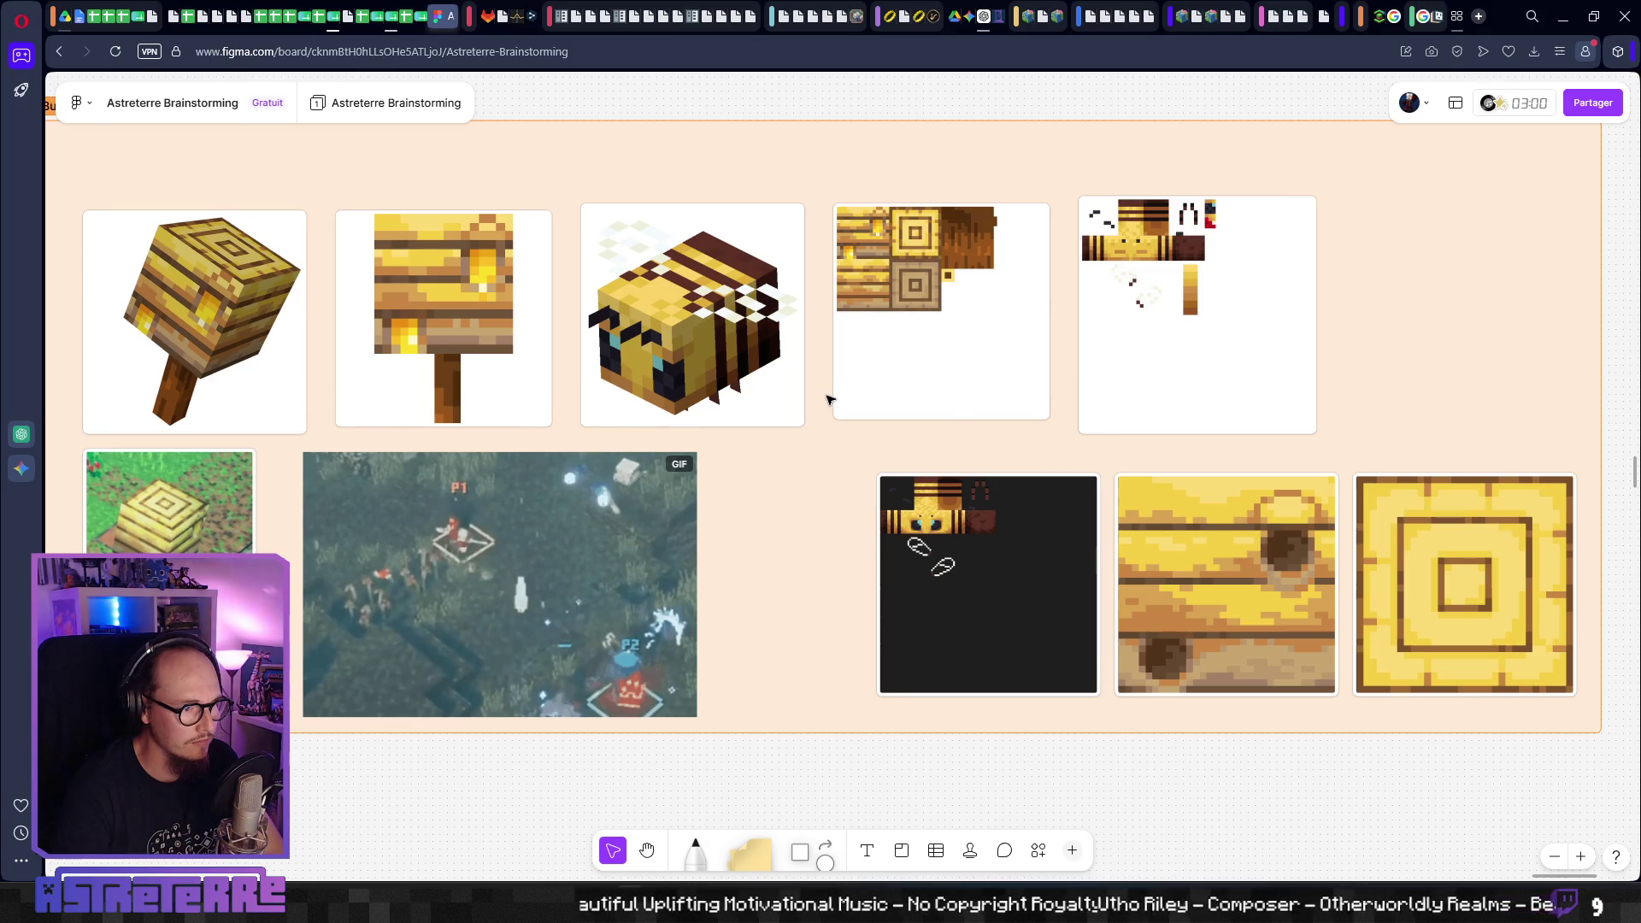
left_click(521, 597)
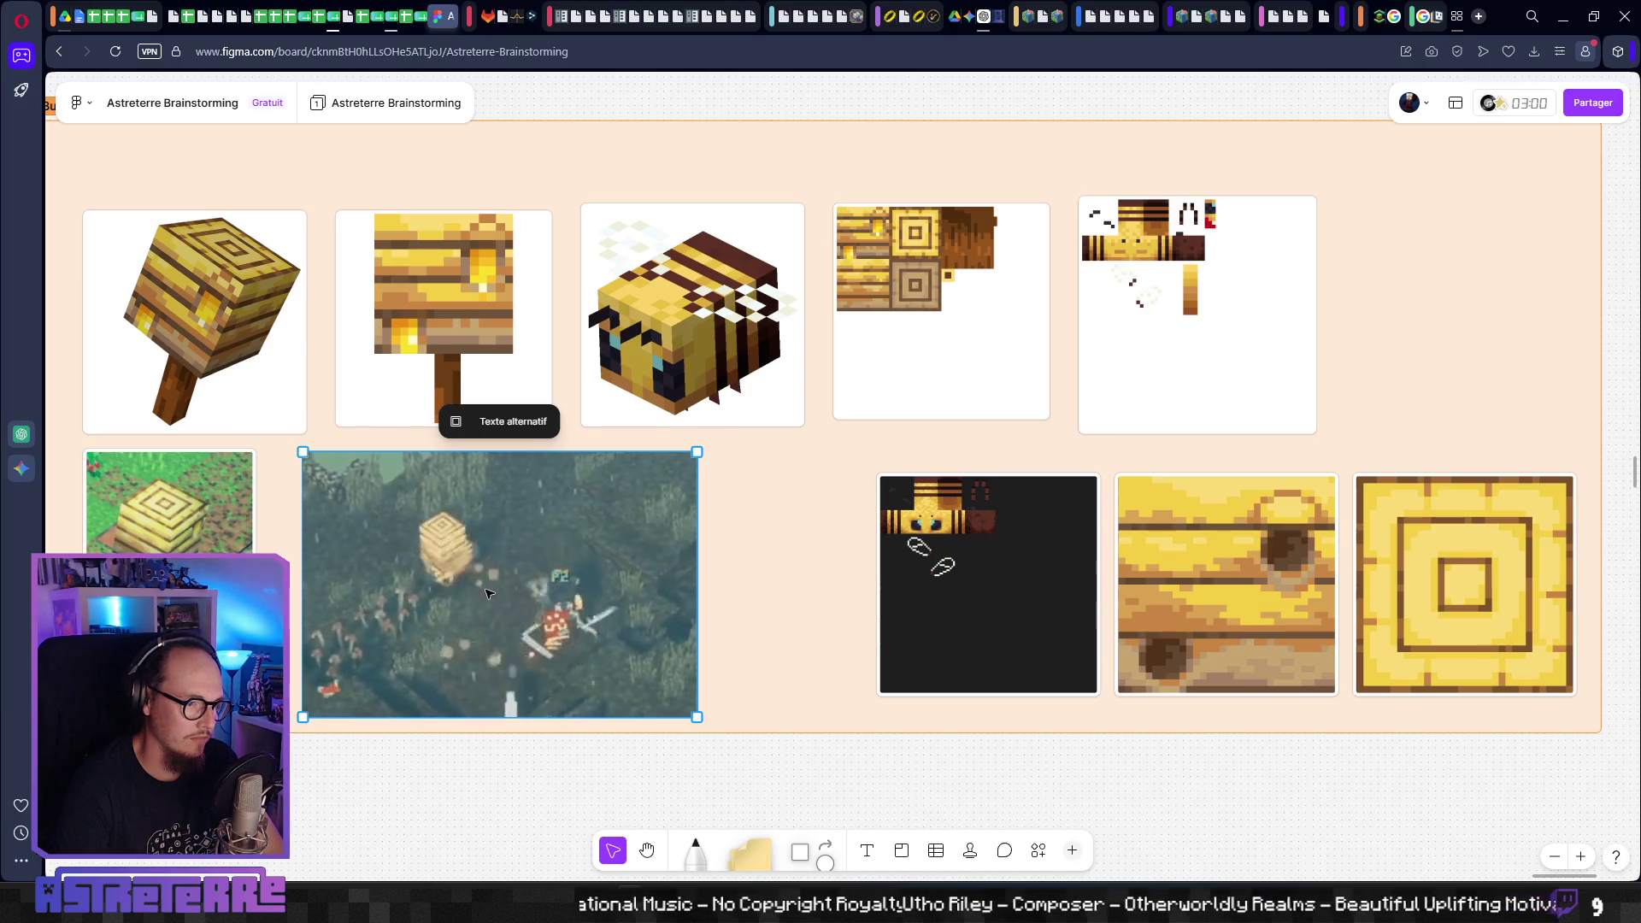
left_click(564, 726)
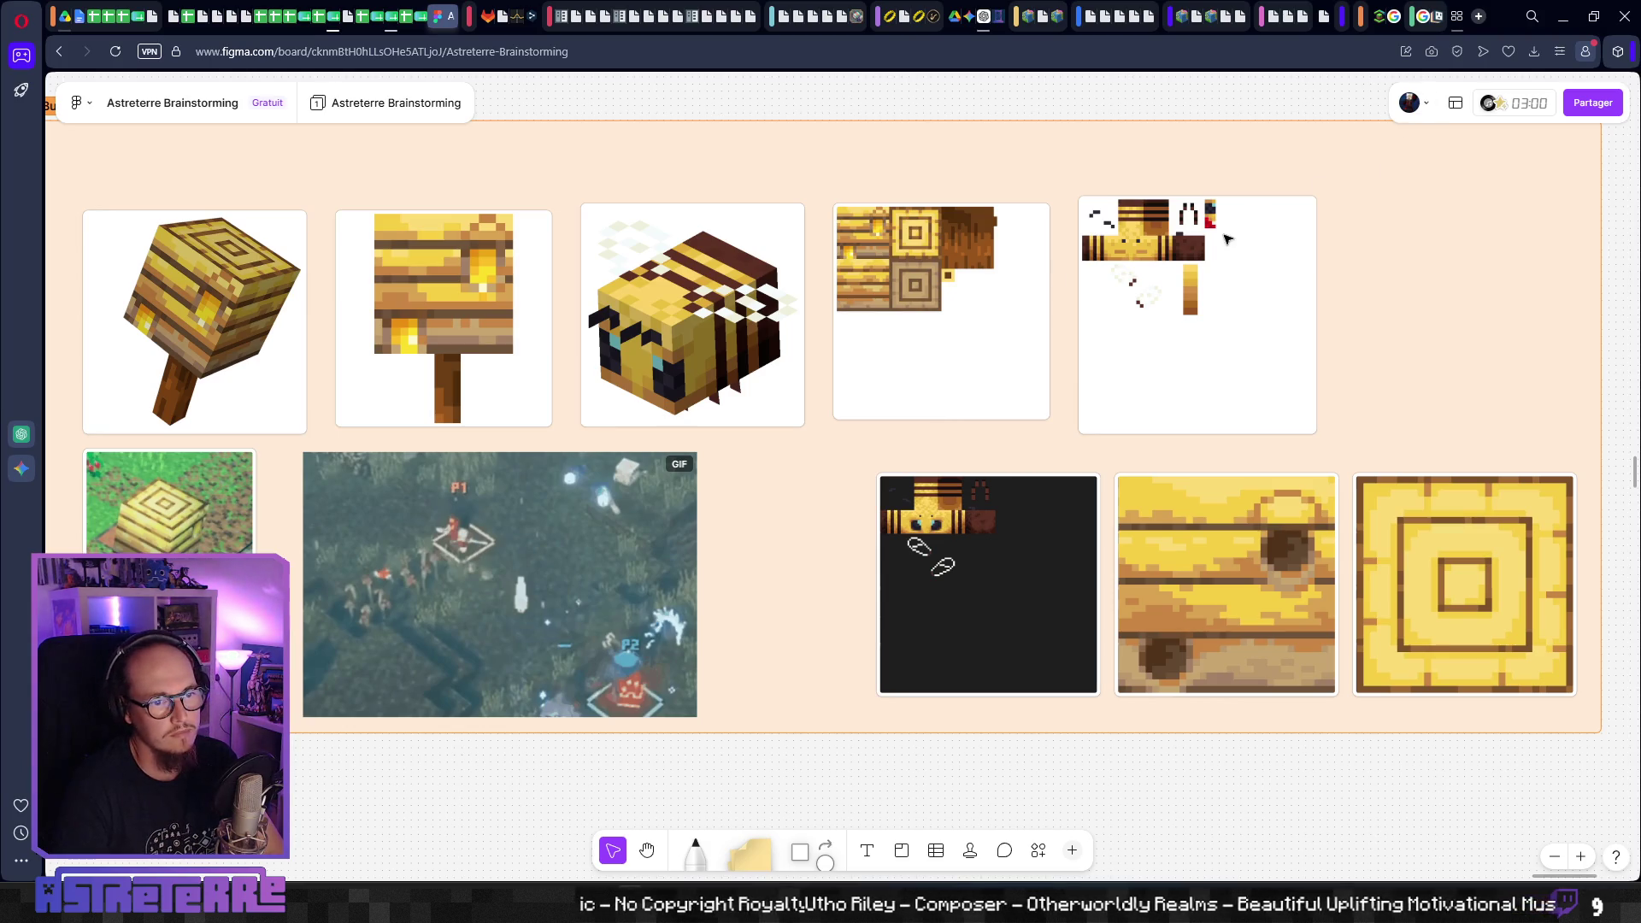
left_click(1564, 22)
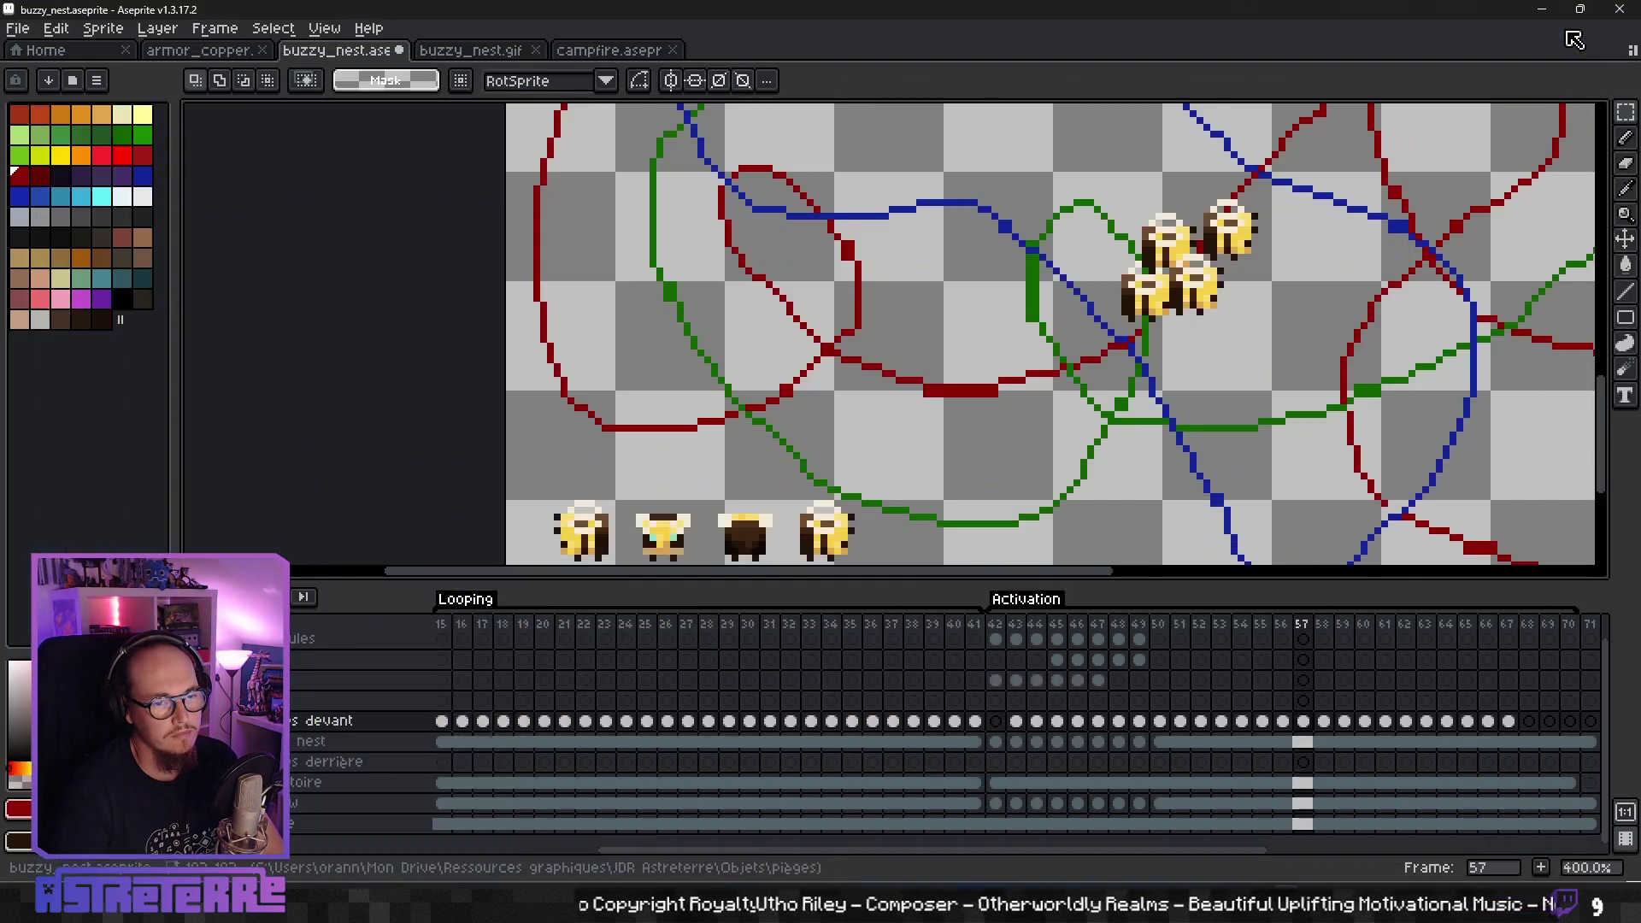
- Take the Pencil with bright red and undo the stray strokes on the swarm
scroll(1290, 249, "down", 1)
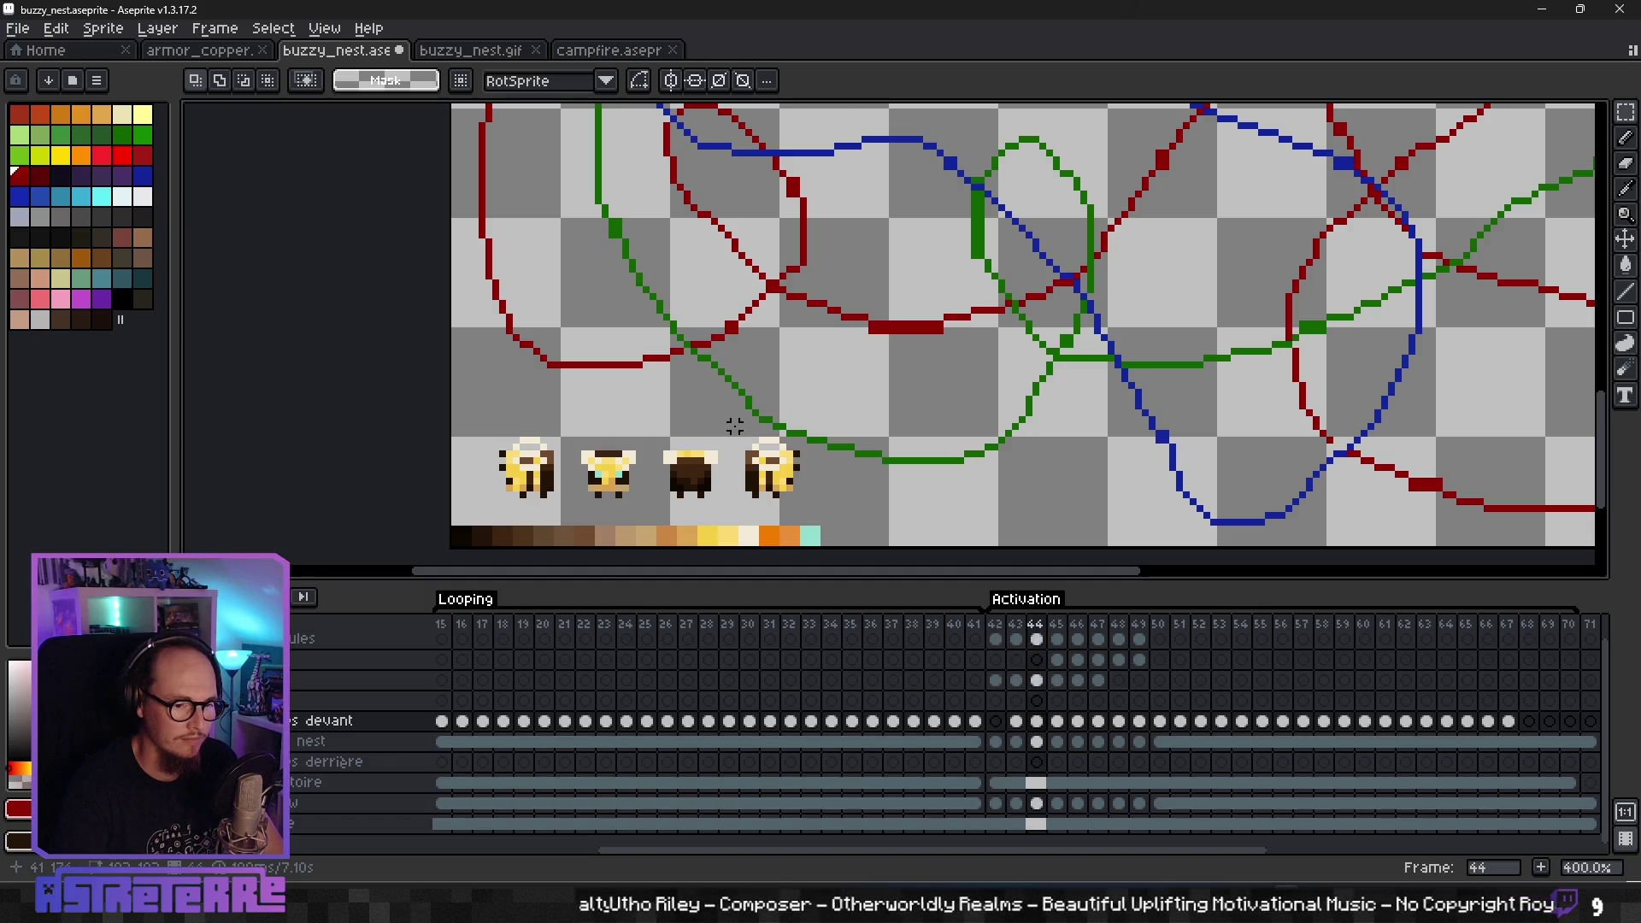
scroll(770, 427, "up", 5)
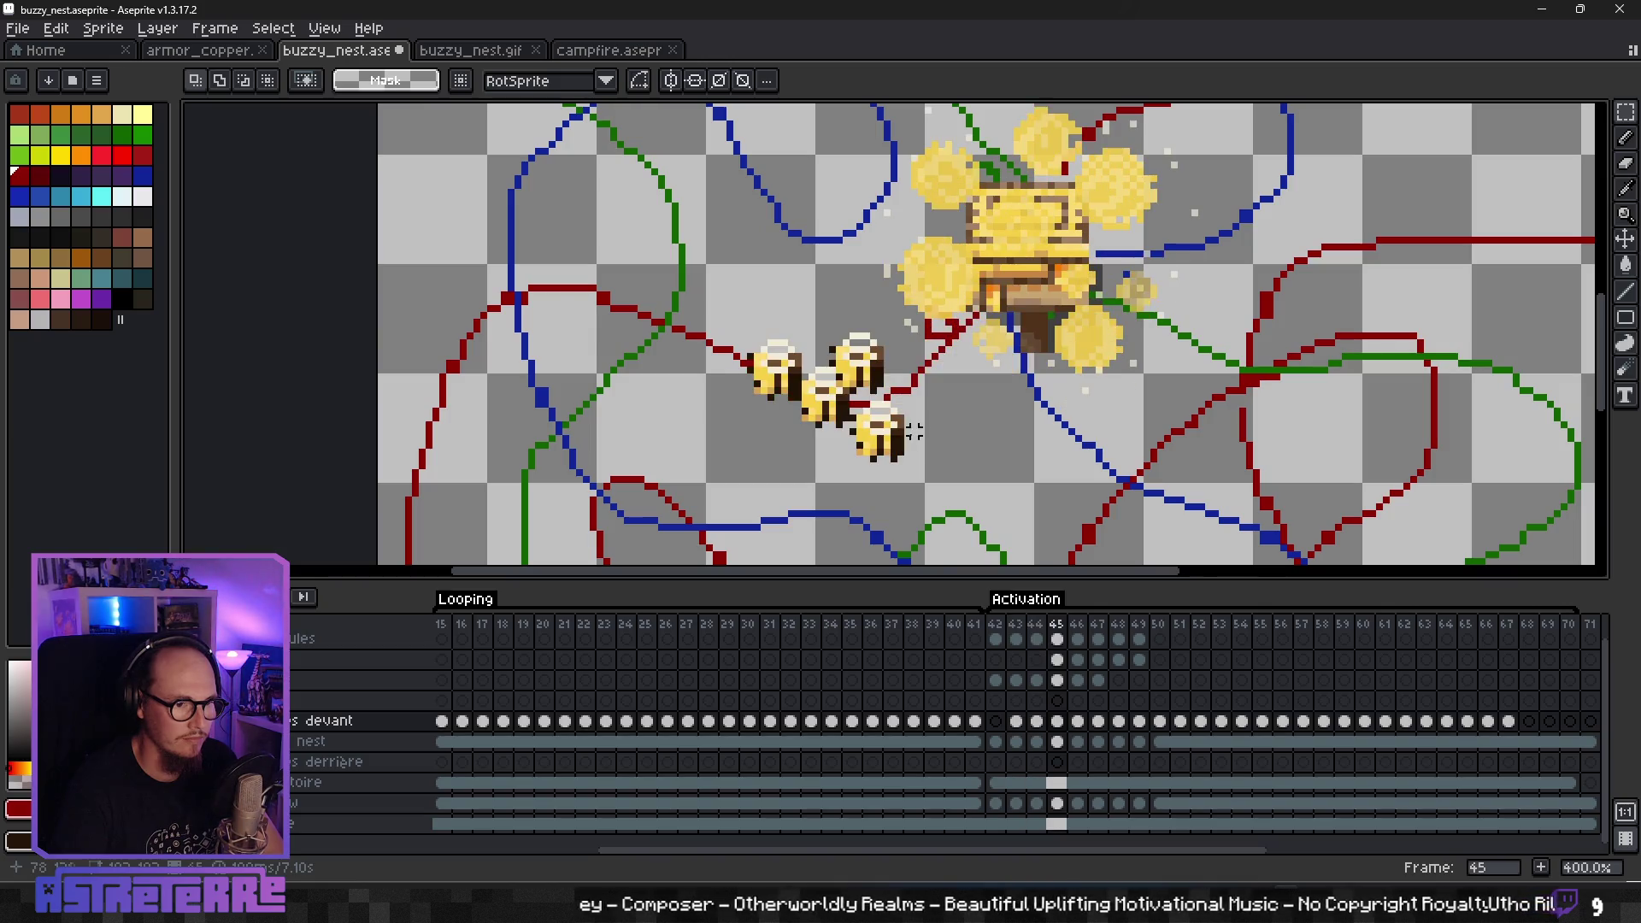
scroll(880, 393, "up", 1)
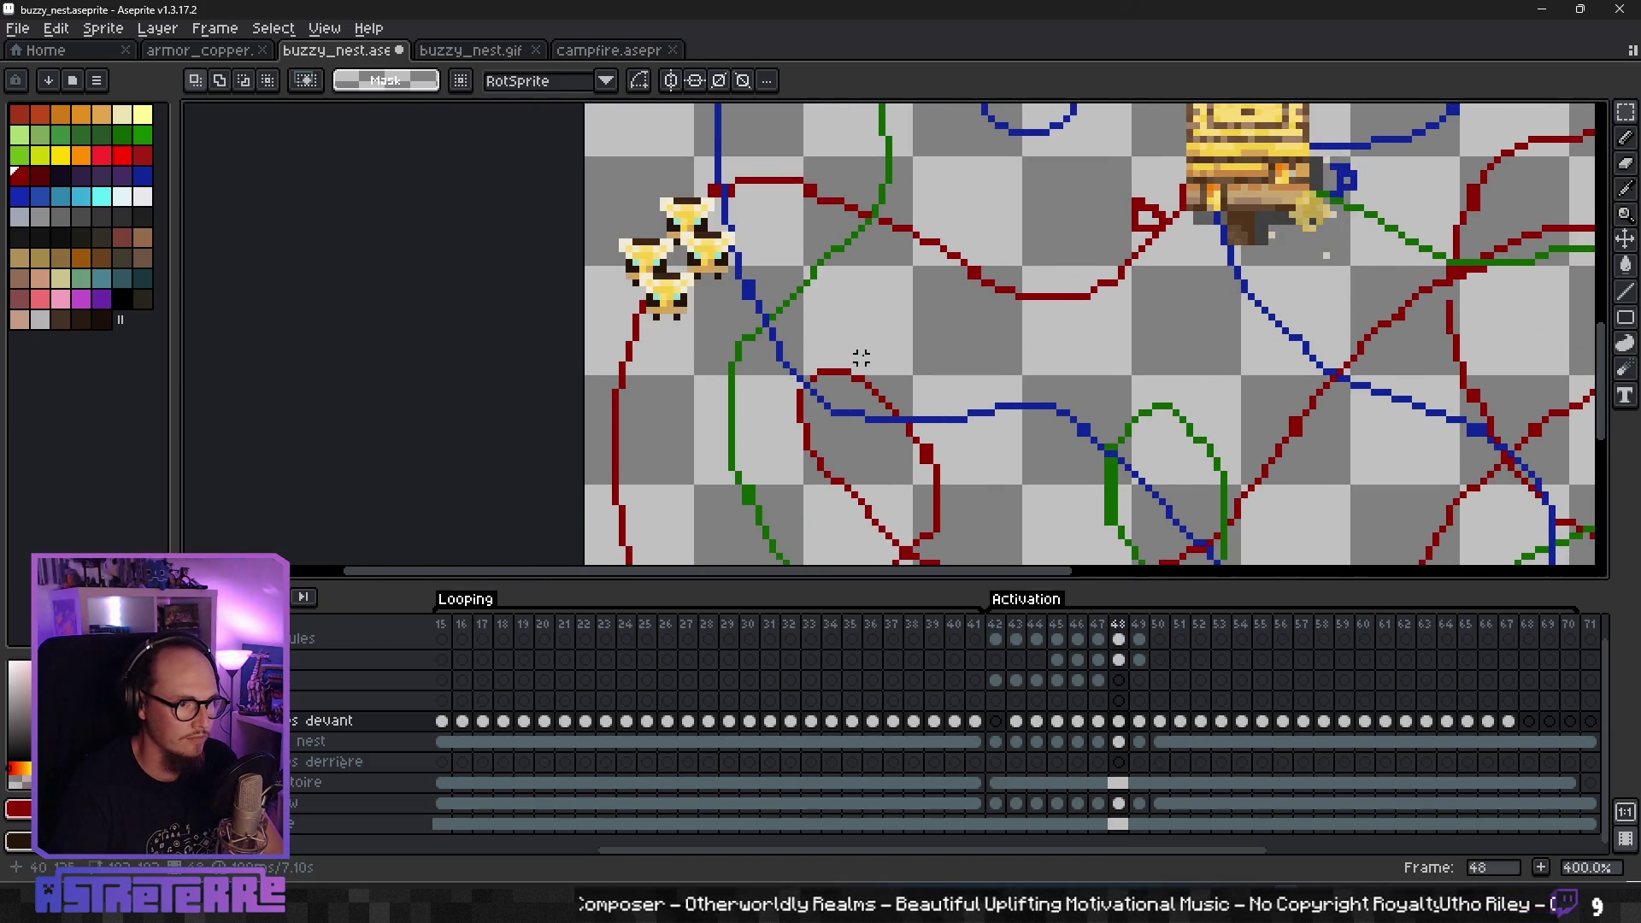
scroll(657, 300, "up", 1)
scroll(658, 299, "up", 1)
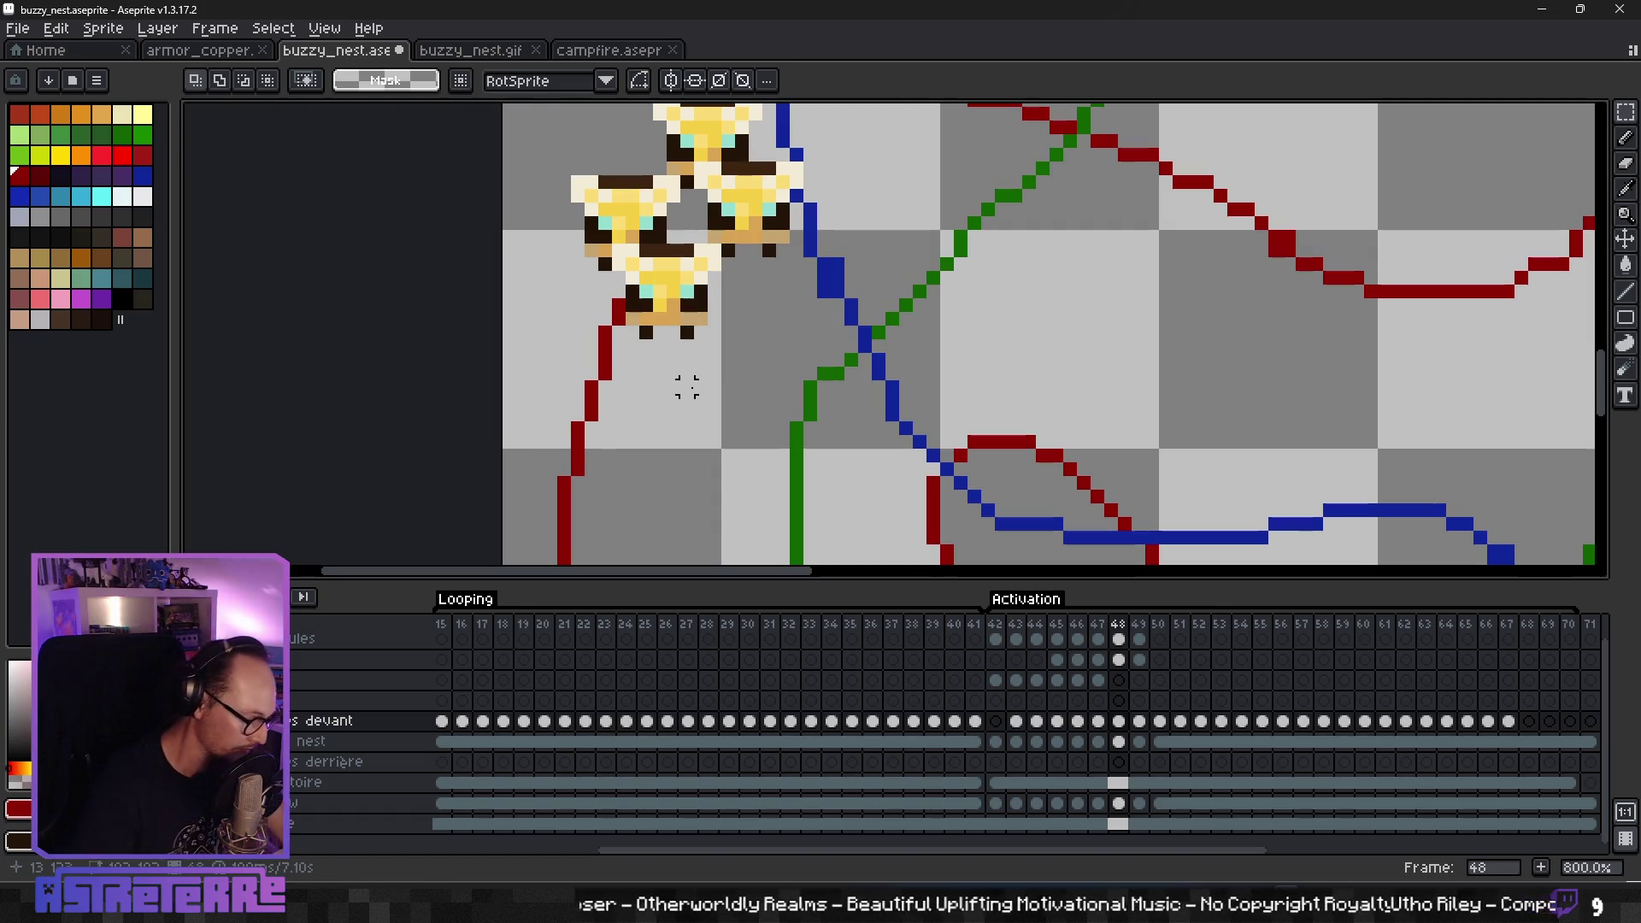
key("b")
left_click(122, 155)
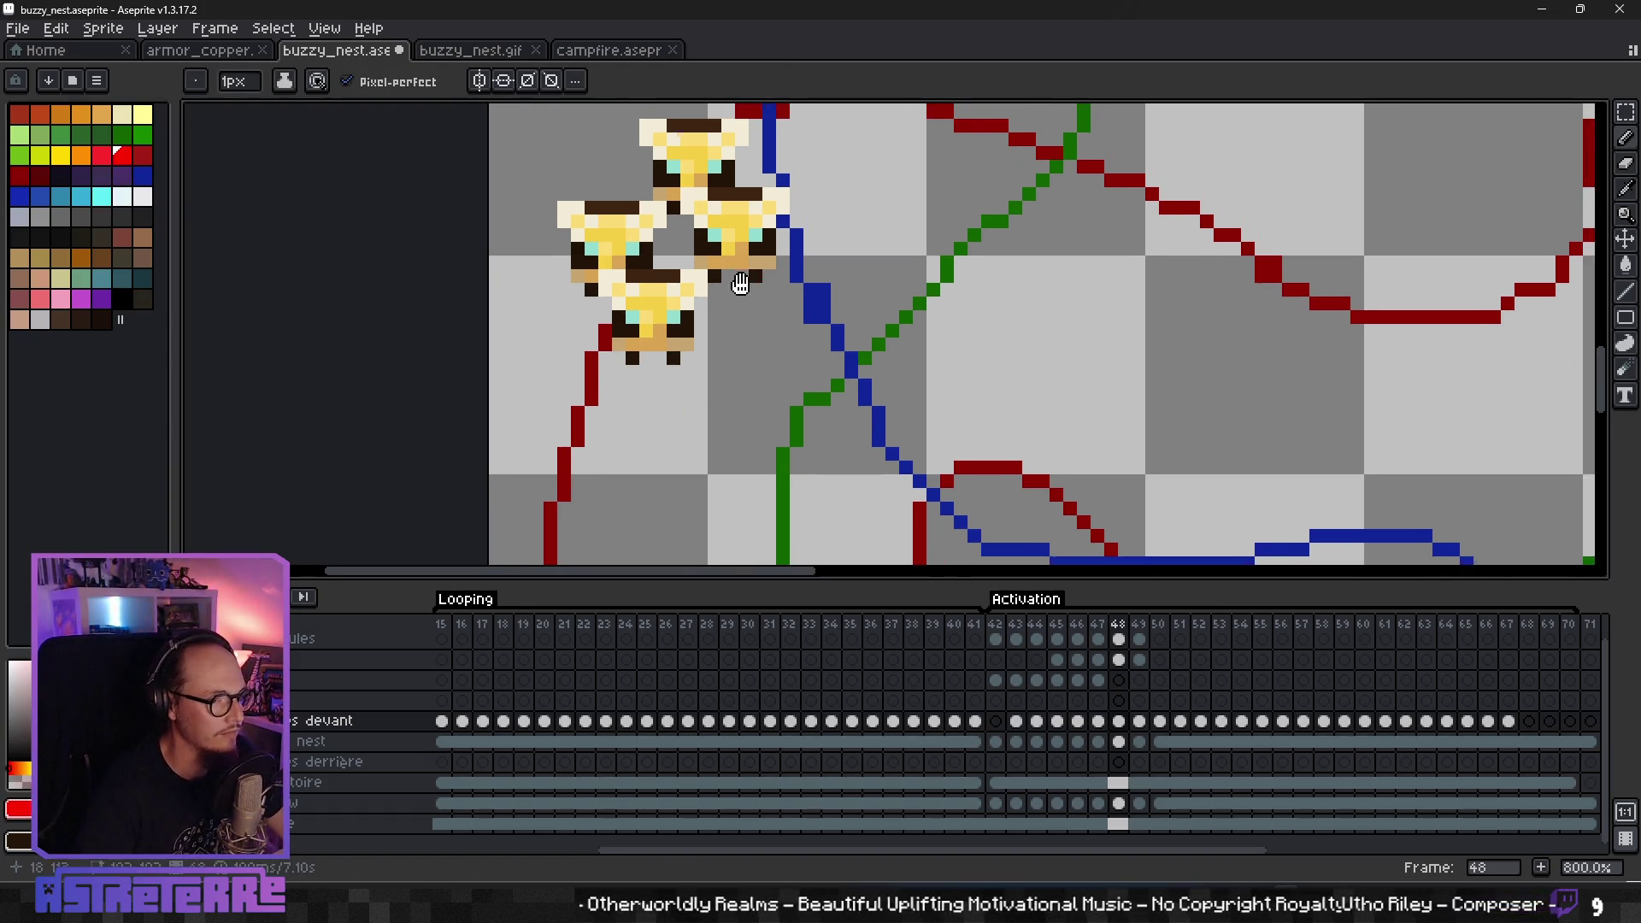
left_click_drag(638, 223, 601, 280)
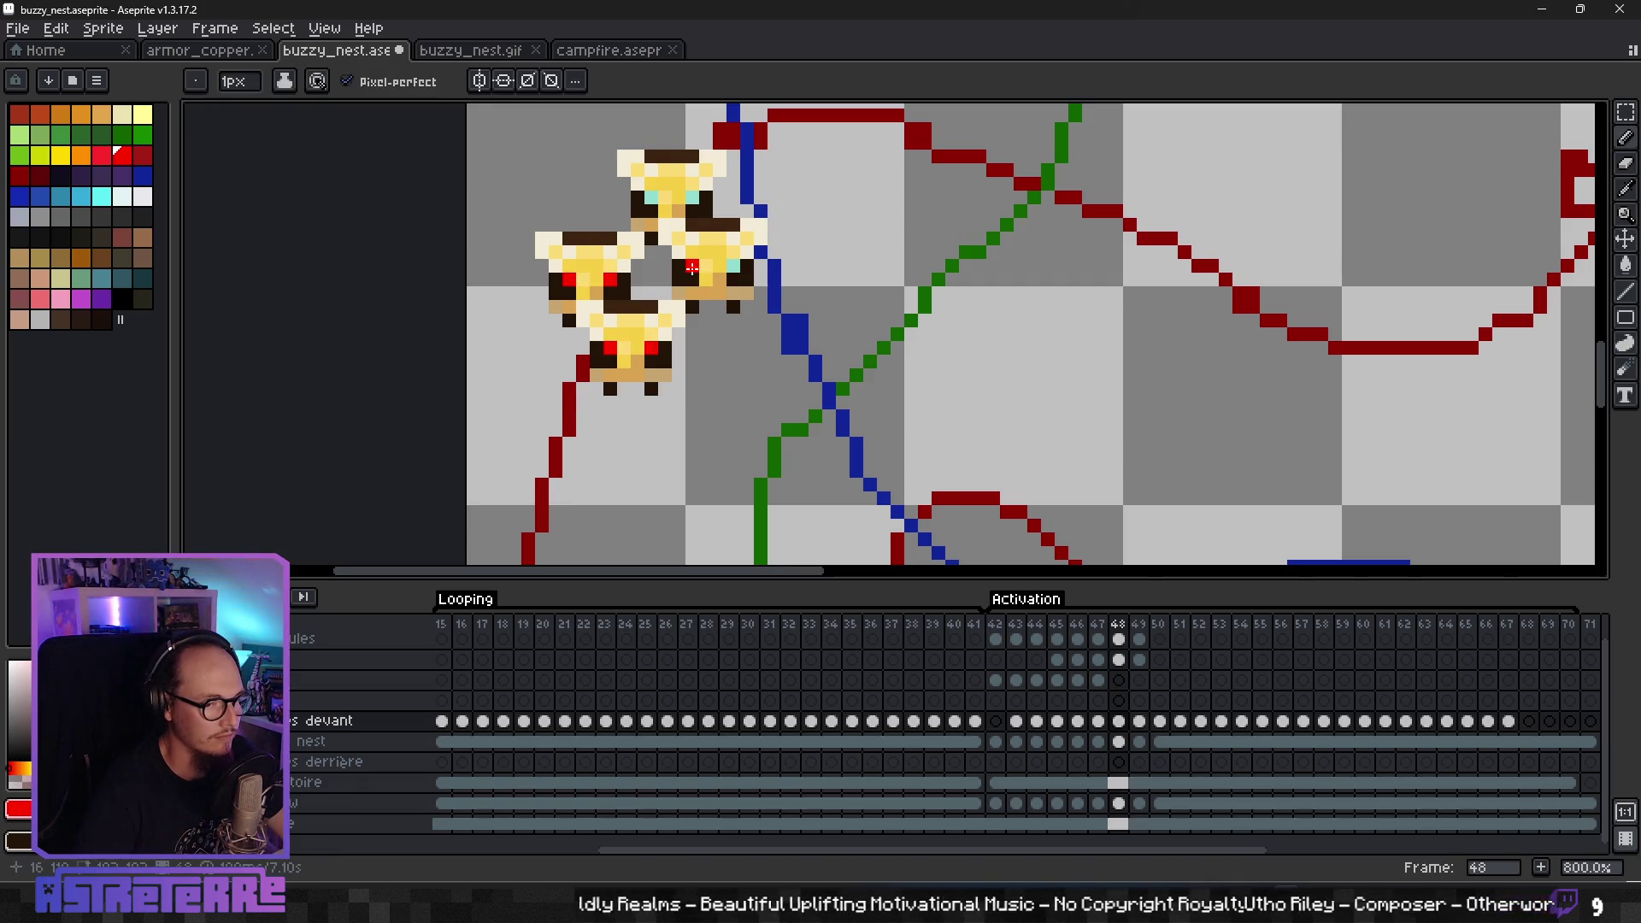
key("ctrl+z")
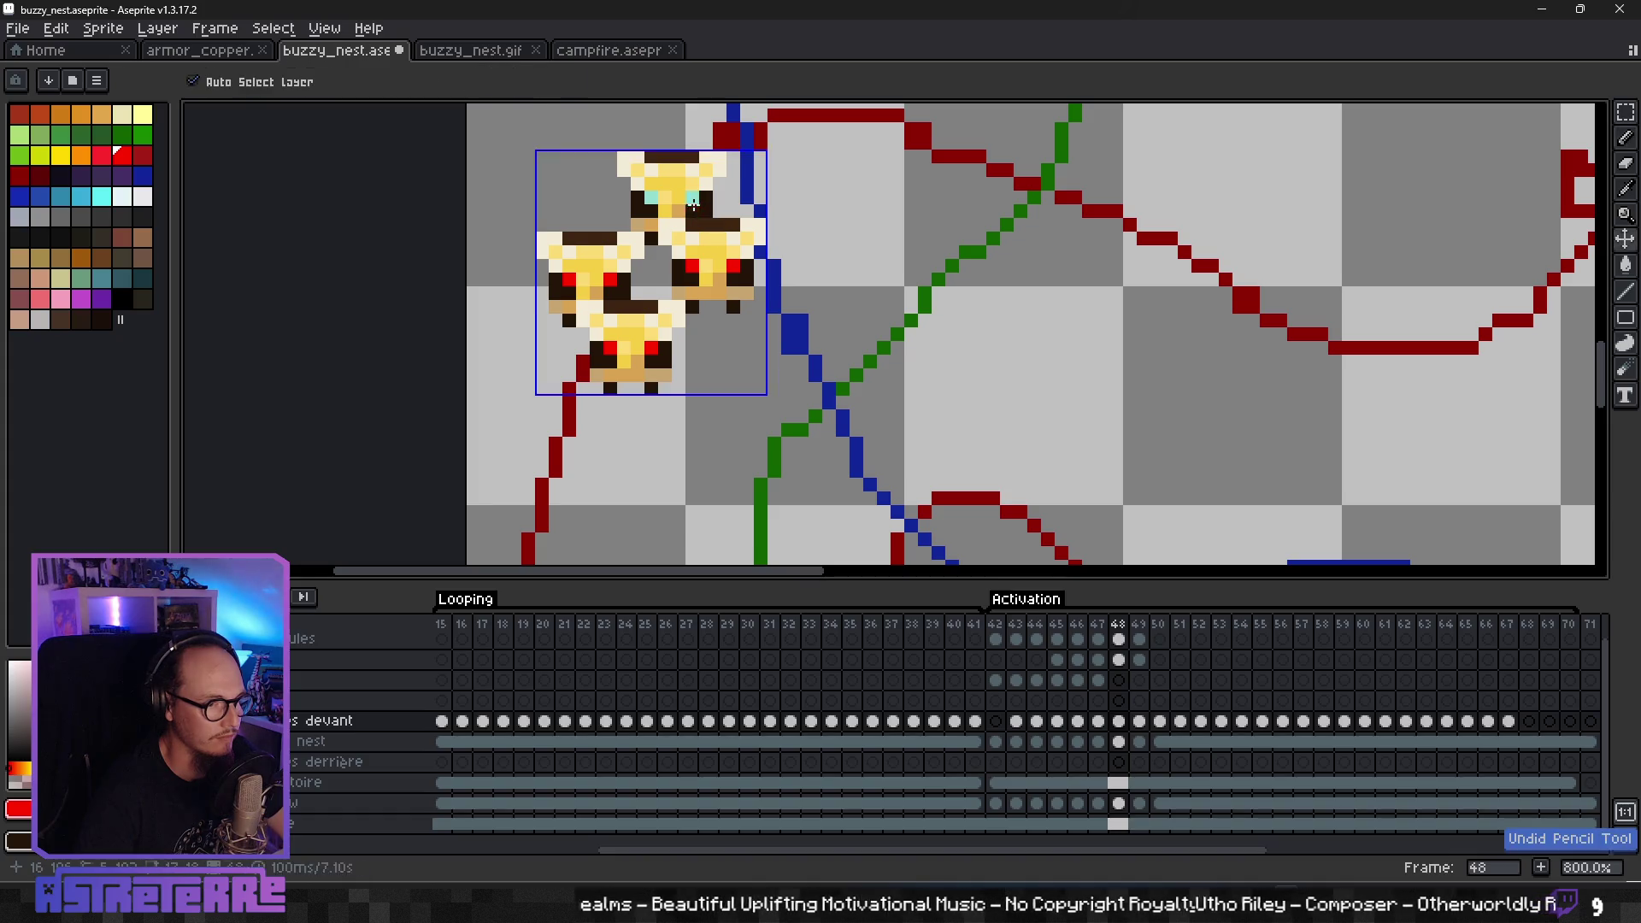
key("ctrl+z")
- On the next frame, paint both eyes of the top bee red
scroll(684, 256, "down", 4)
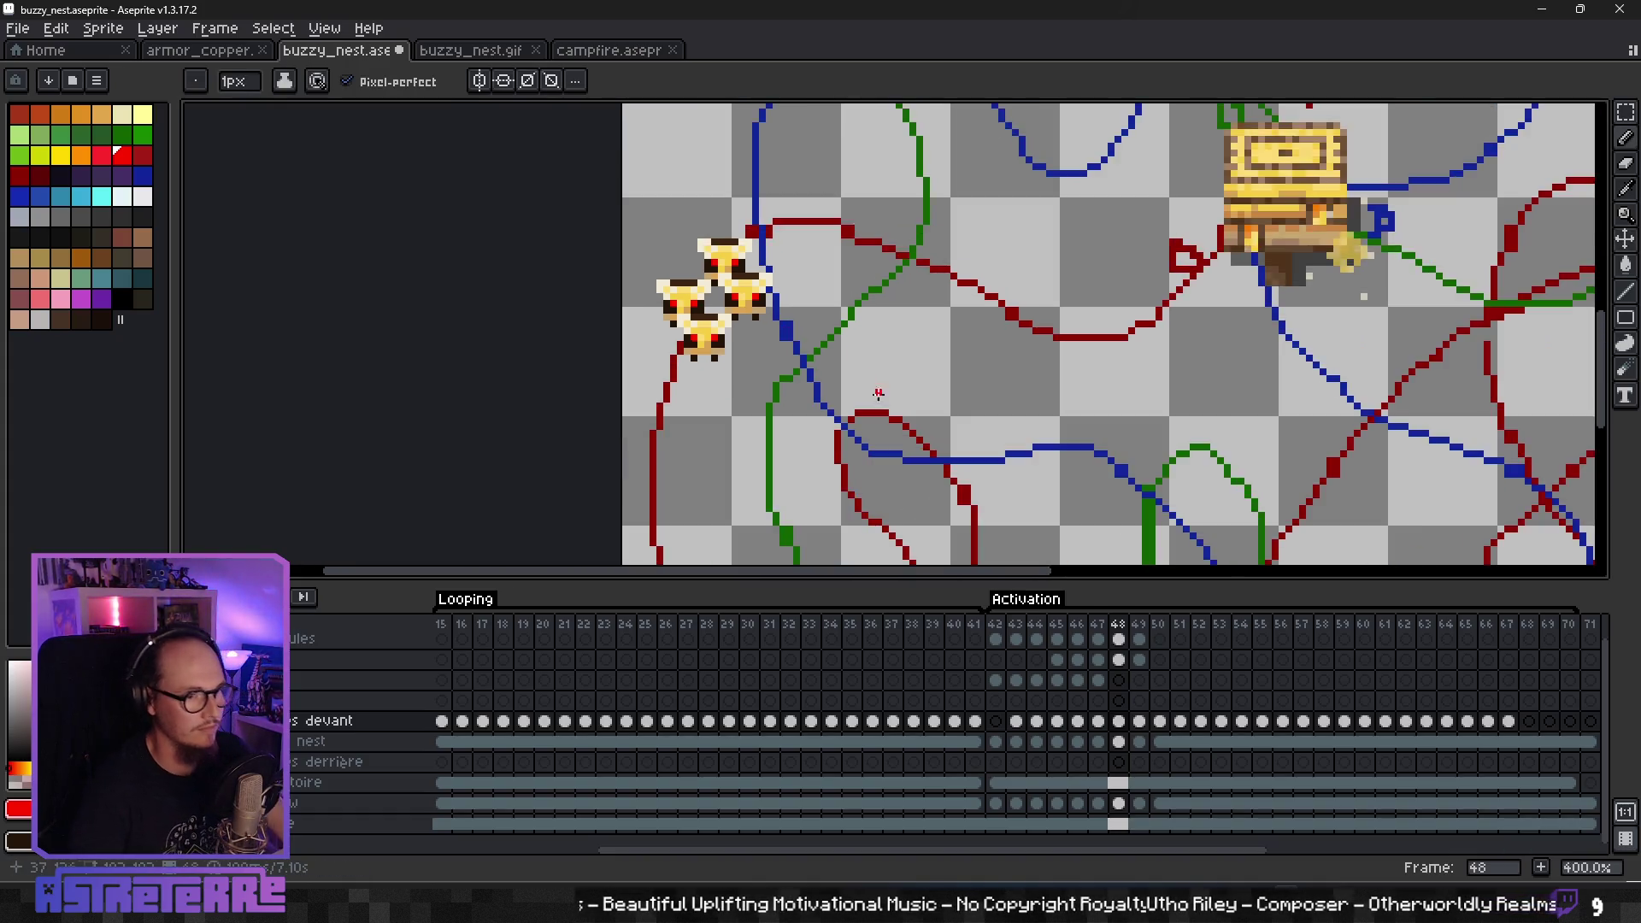
scroll(769, 325, "down", 2)
scroll(769, 333, "up", 2)
scroll(801, 336, "up", 1)
key("period")
scroll(637, 295, "up", 1)
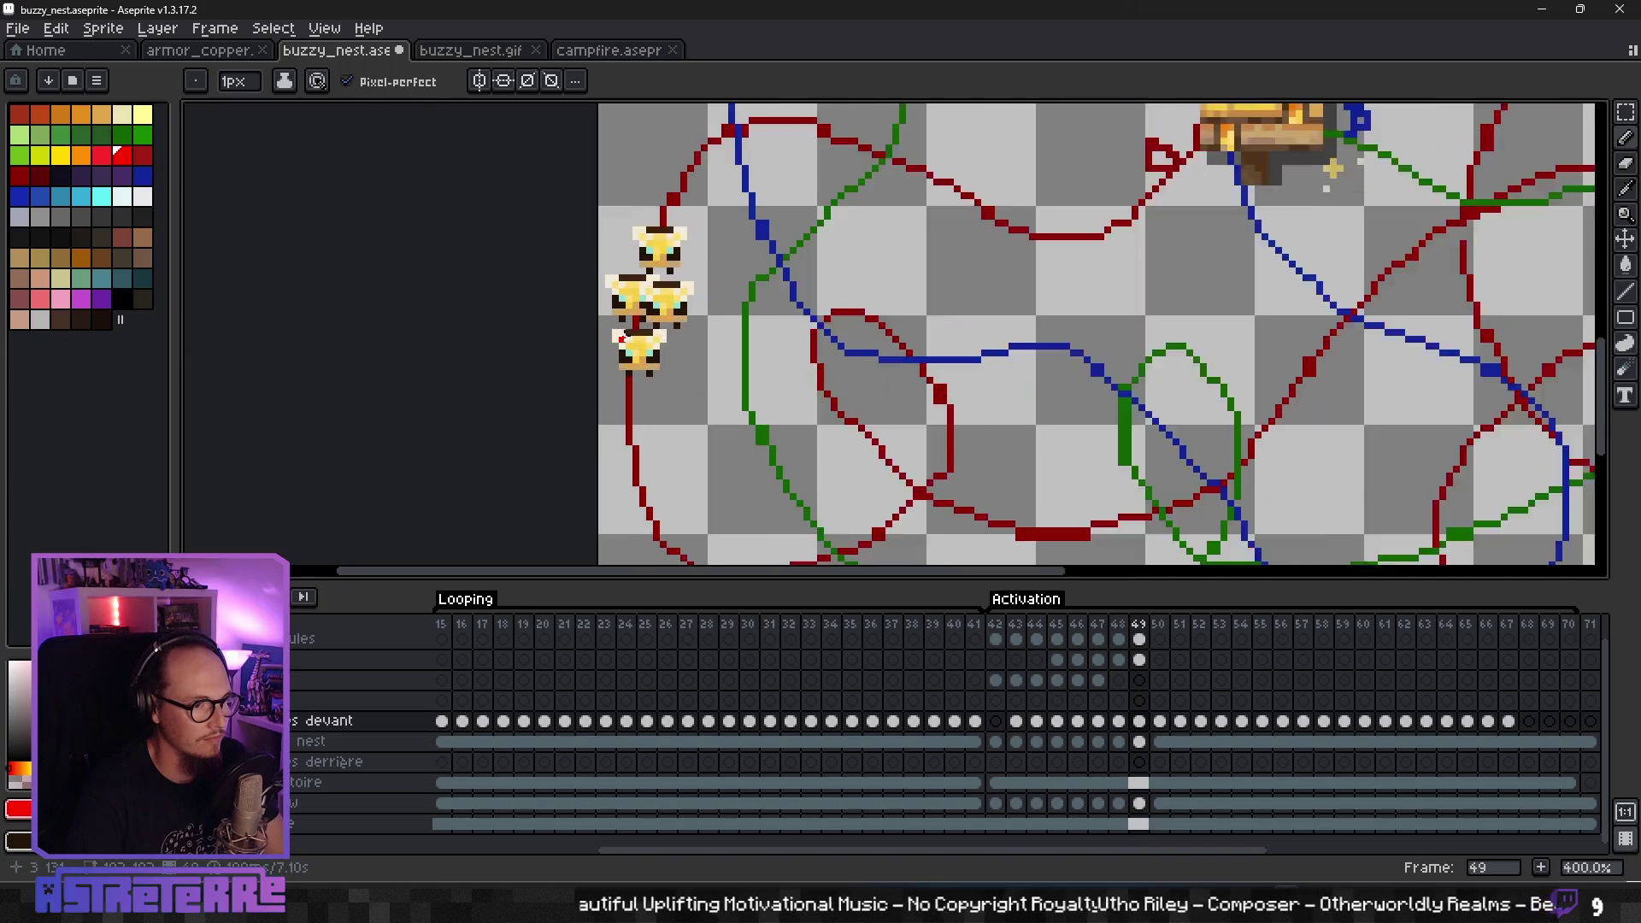
scroll(628, 295, "up", 3)
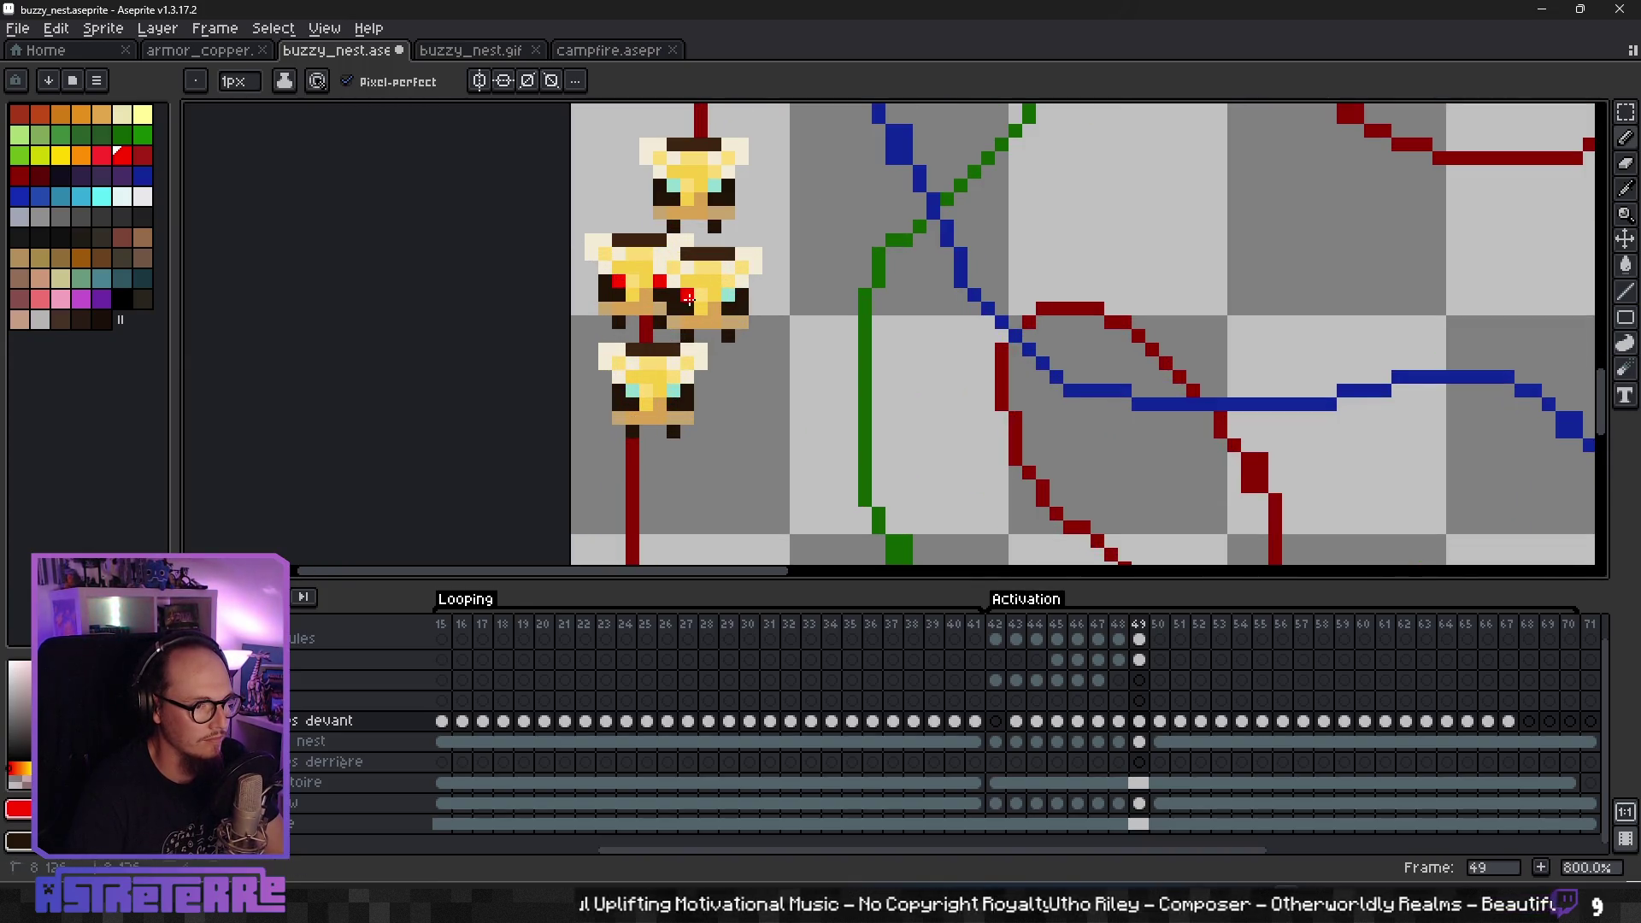
left_click(714, 186)
left_click(674, 187)
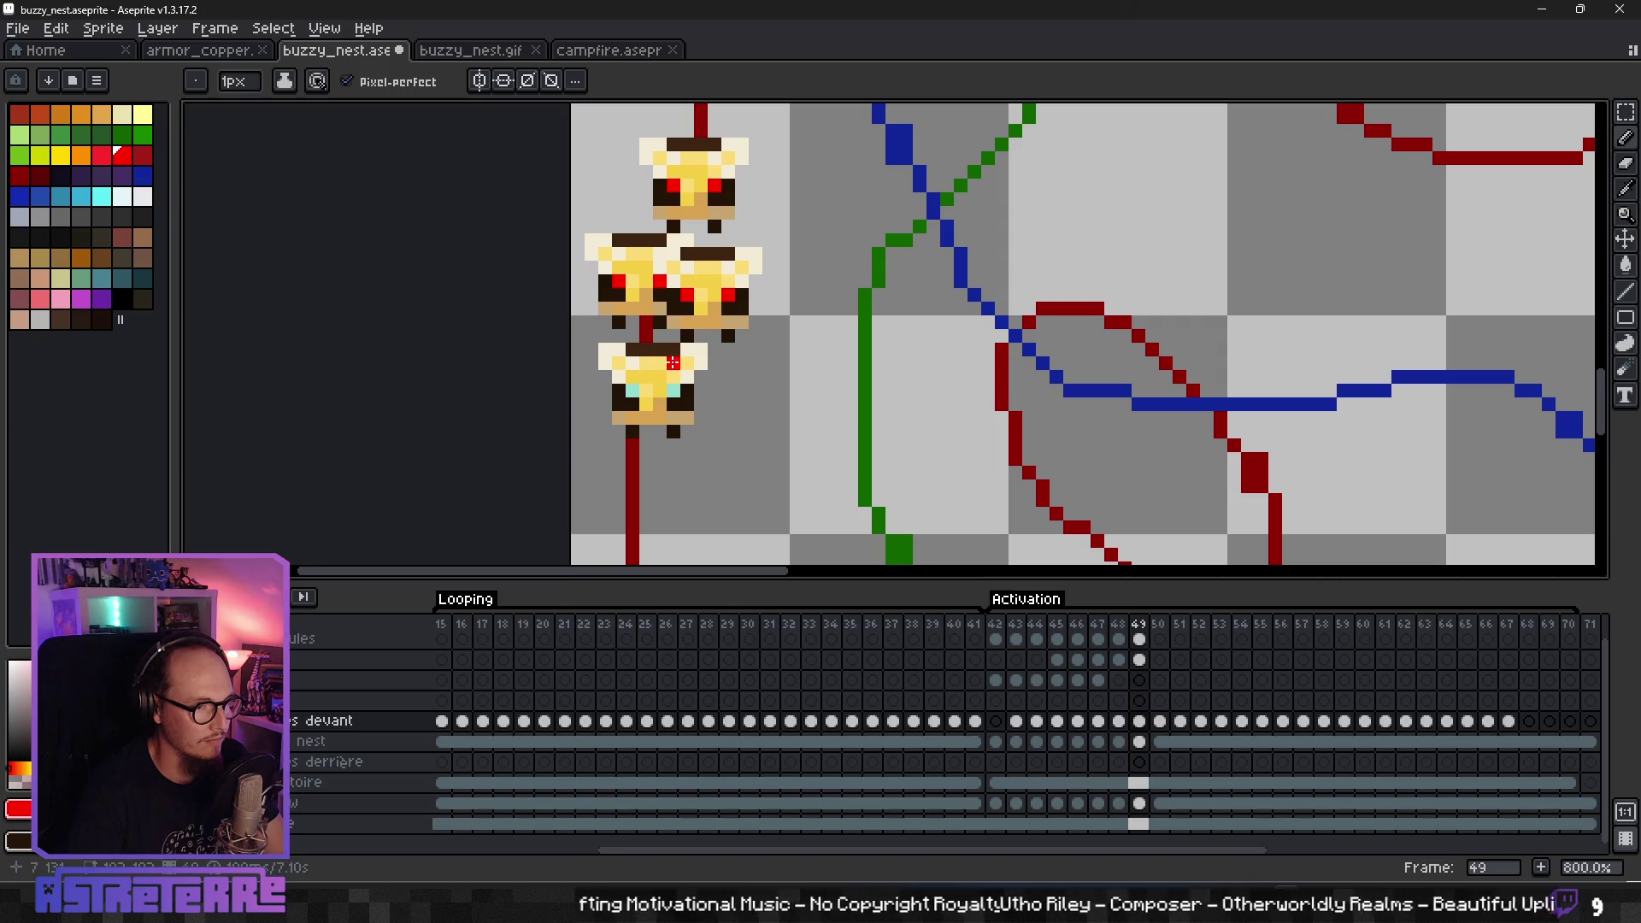
scroll(633, 391, "down", 5)
scroll(742, 368, "up", 2)
key("period")
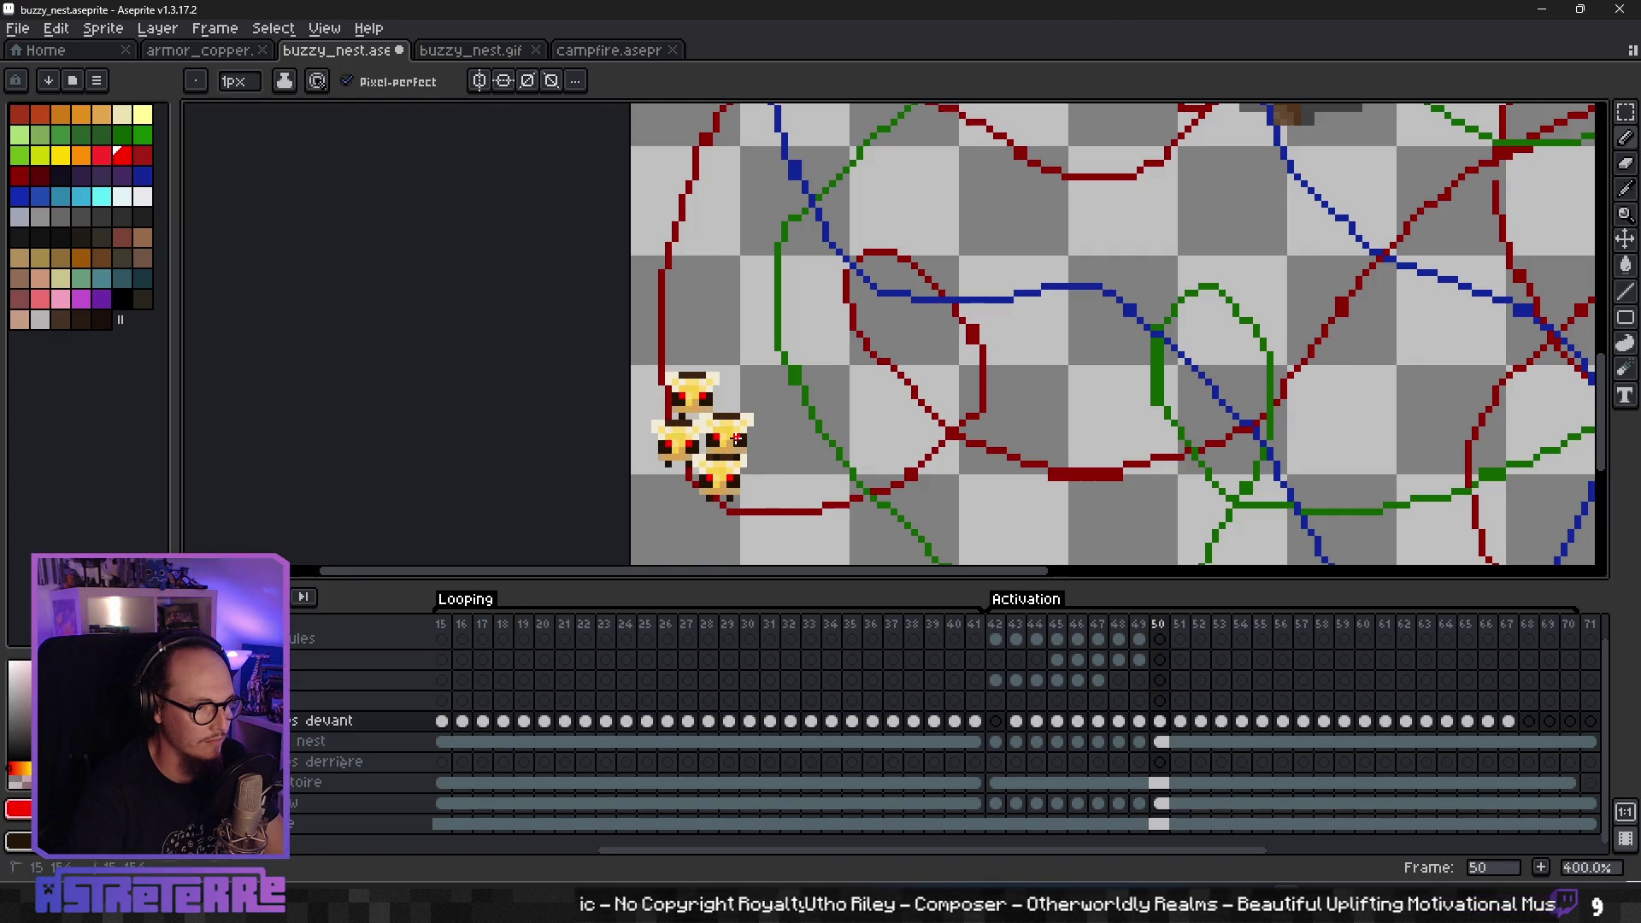
- Step forward through the animation frames to frame 62
key("period")
scroll(769, 427, "down", 2)
scroll(820, 414, "up", 2)
key("period")
key("period")
key("period")
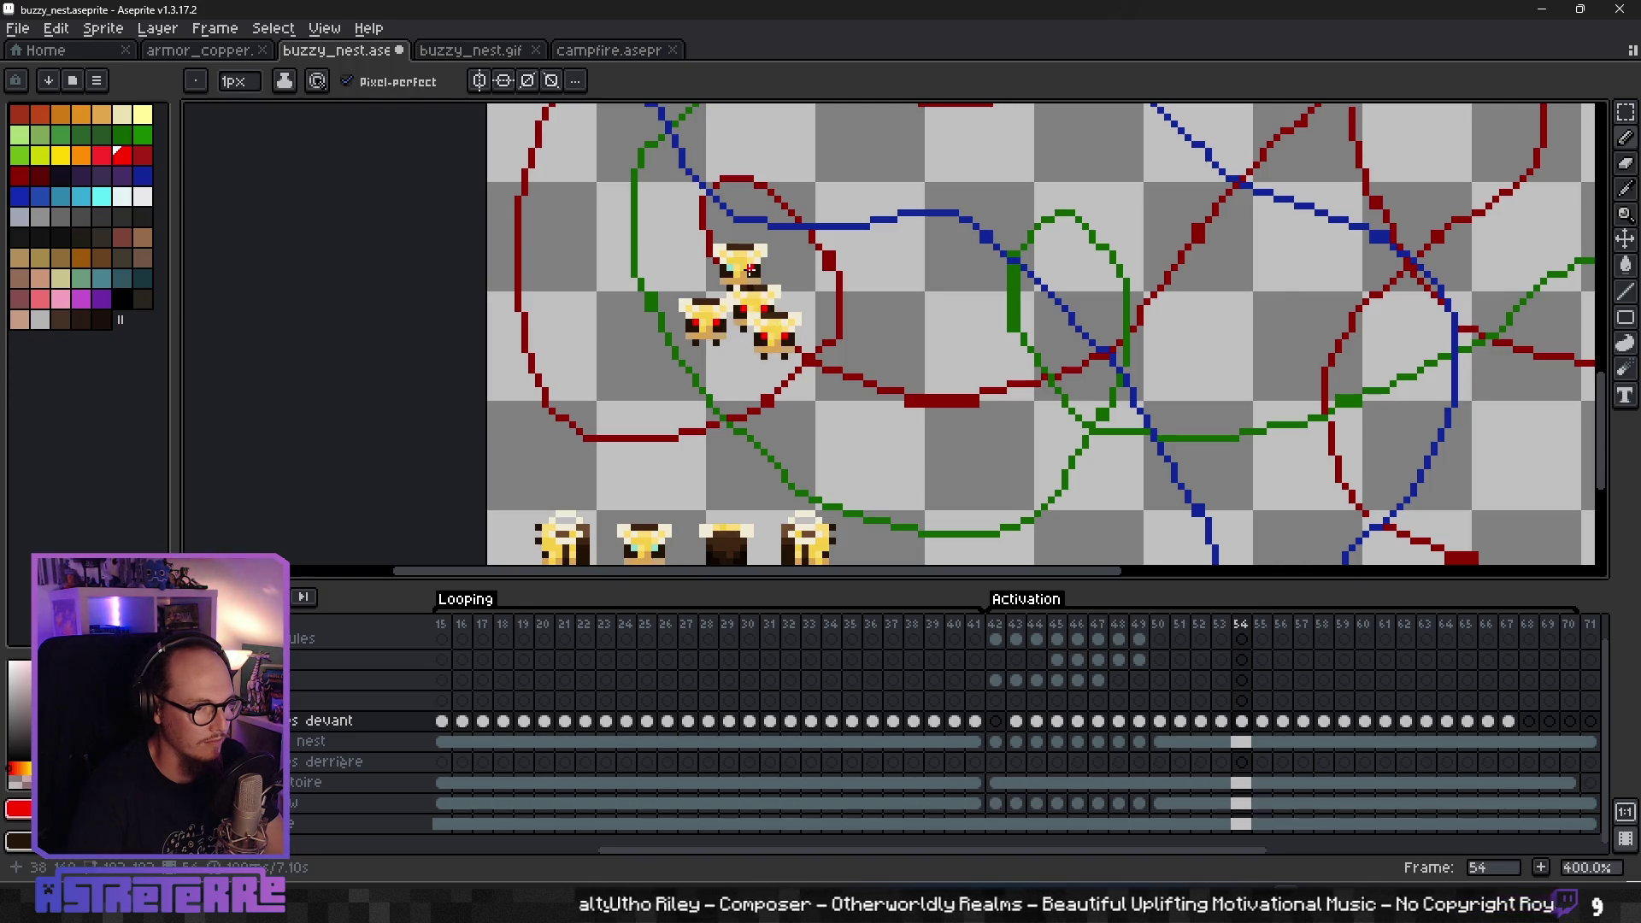
scroll(729, 282, "down", 1)
scroll(731, 342, "up", 1)
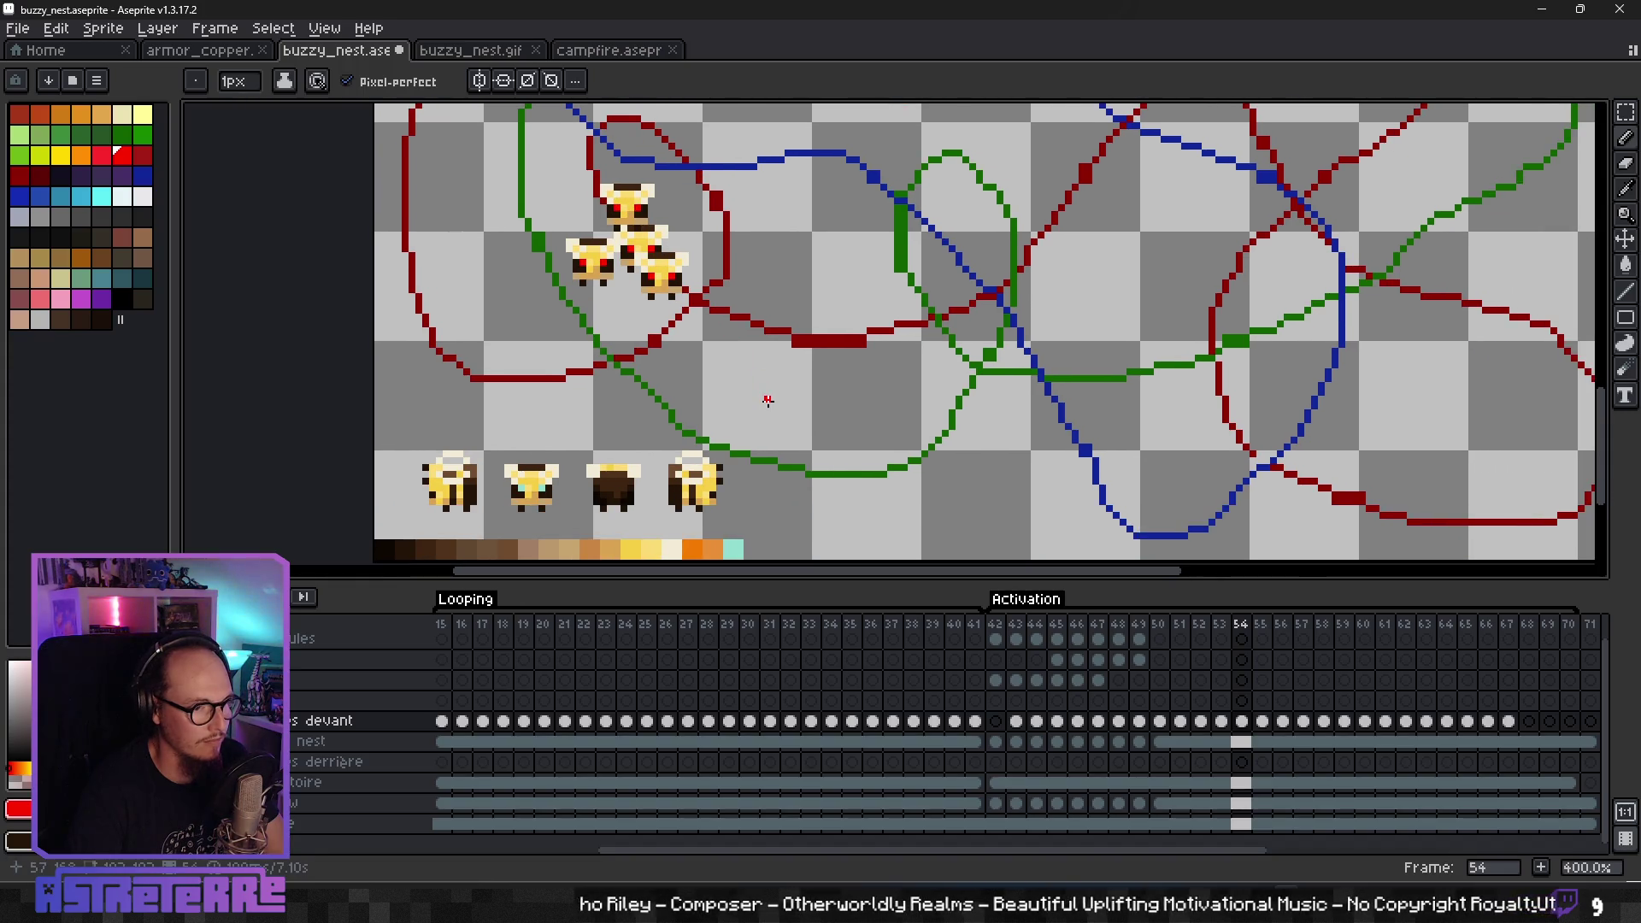
key("period")
key("period")
key("period")
scroll(896, 379, "right", 2)
key("period")
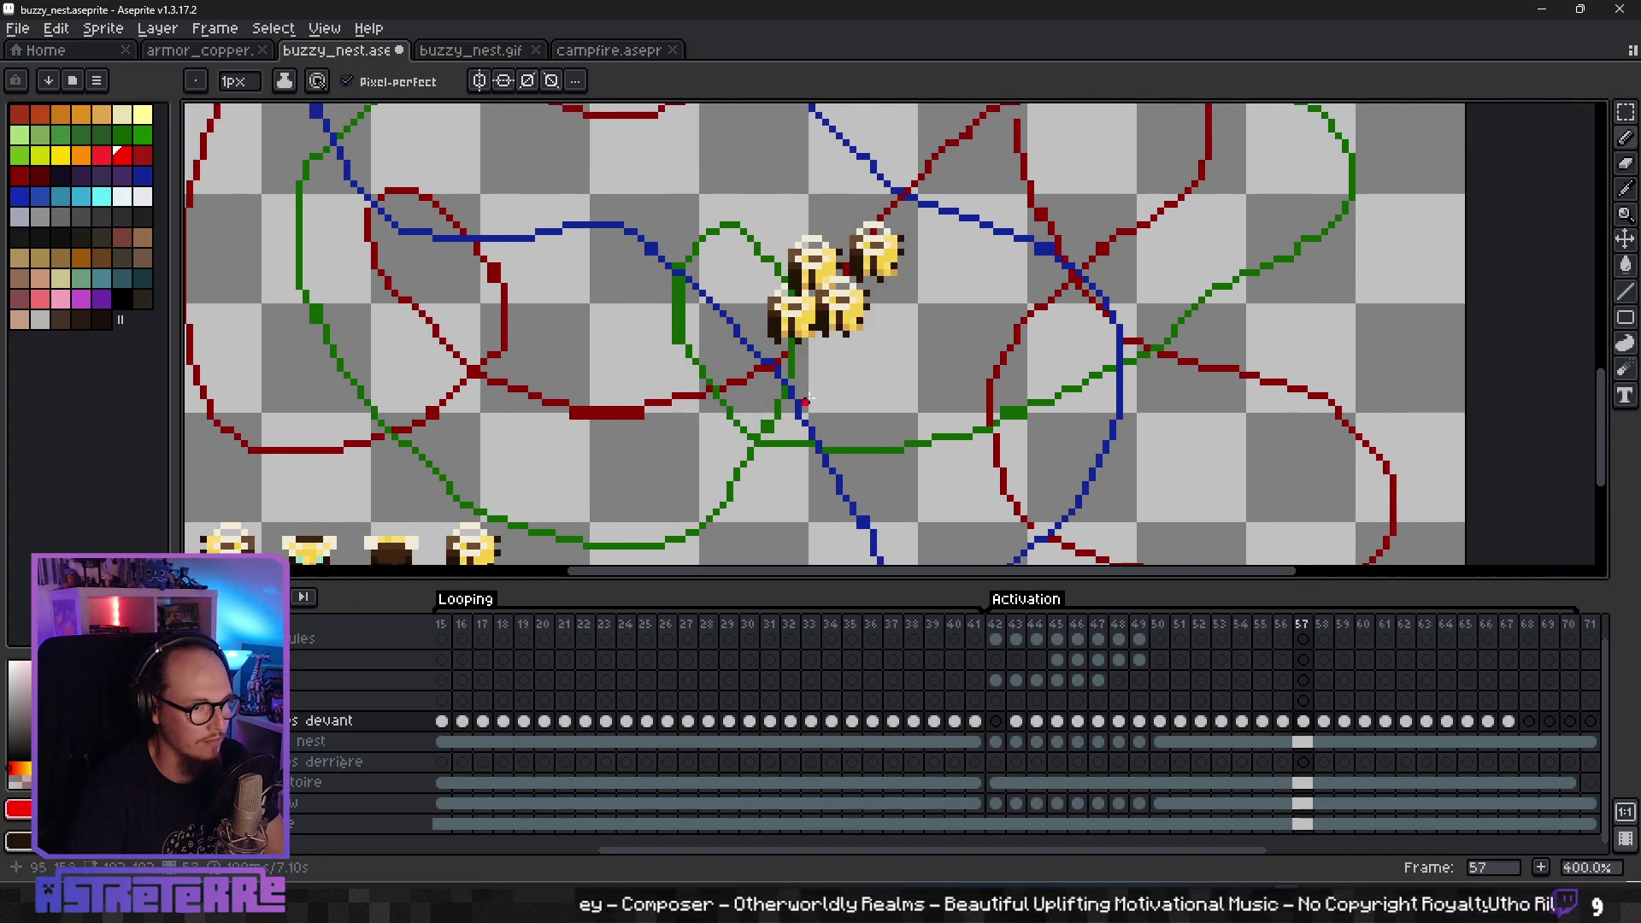
key("period")
scroll(843, 392, "up", 1)
scroll(770, 418, "up", 1)
key("period")
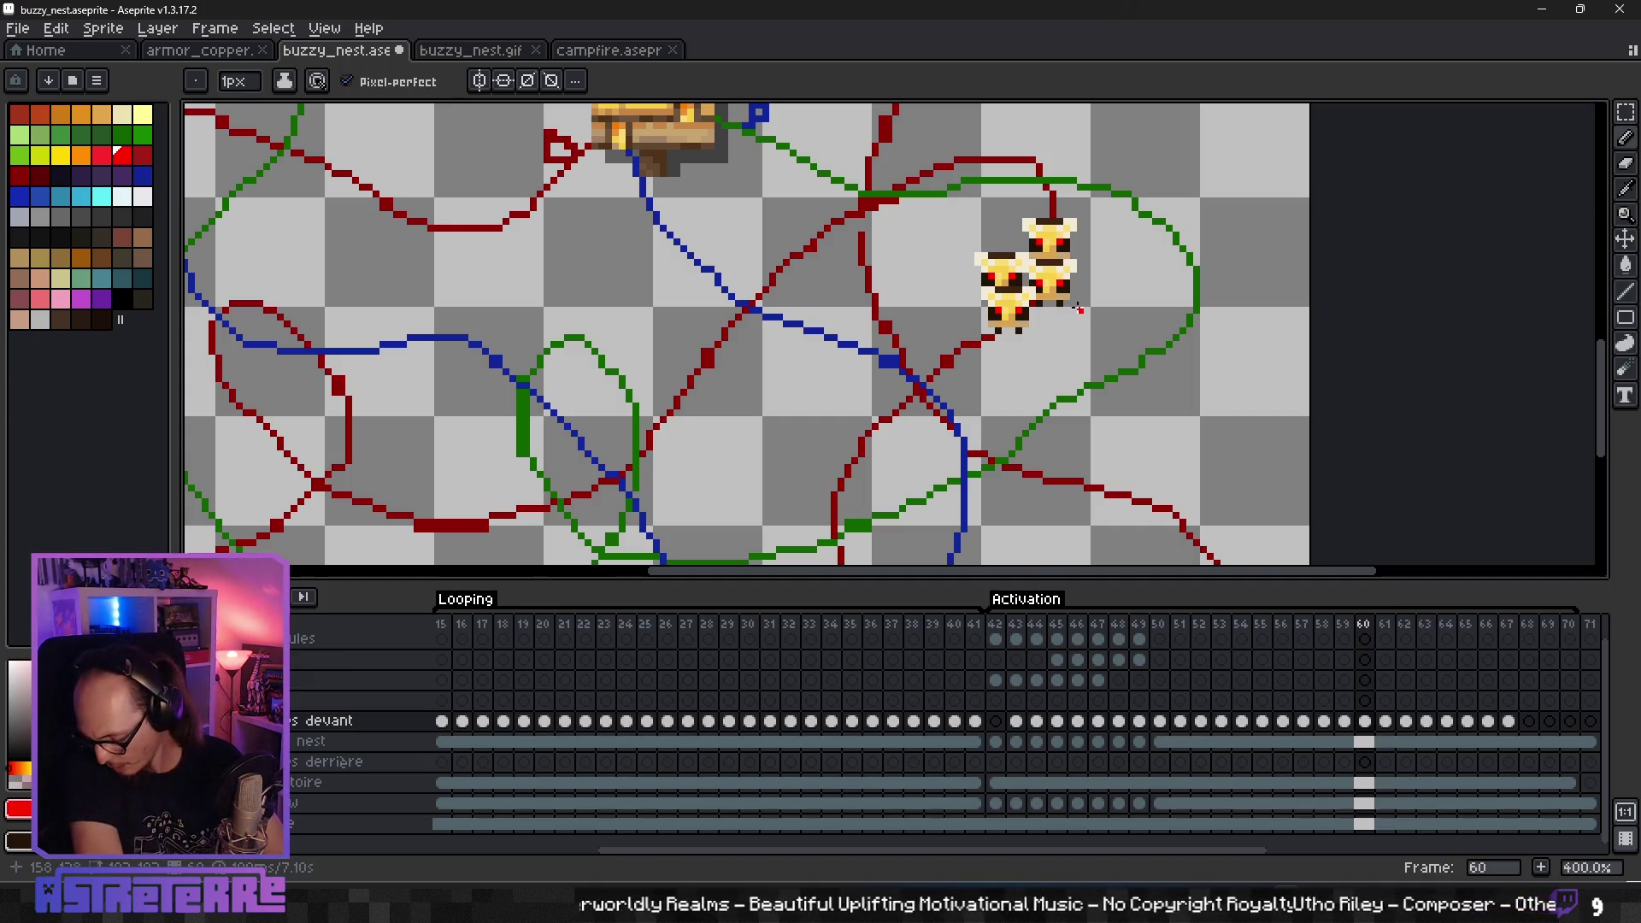
key("period")
scroll(1026, 290, "down", 1)
scroll(991, 277, "left", 1)
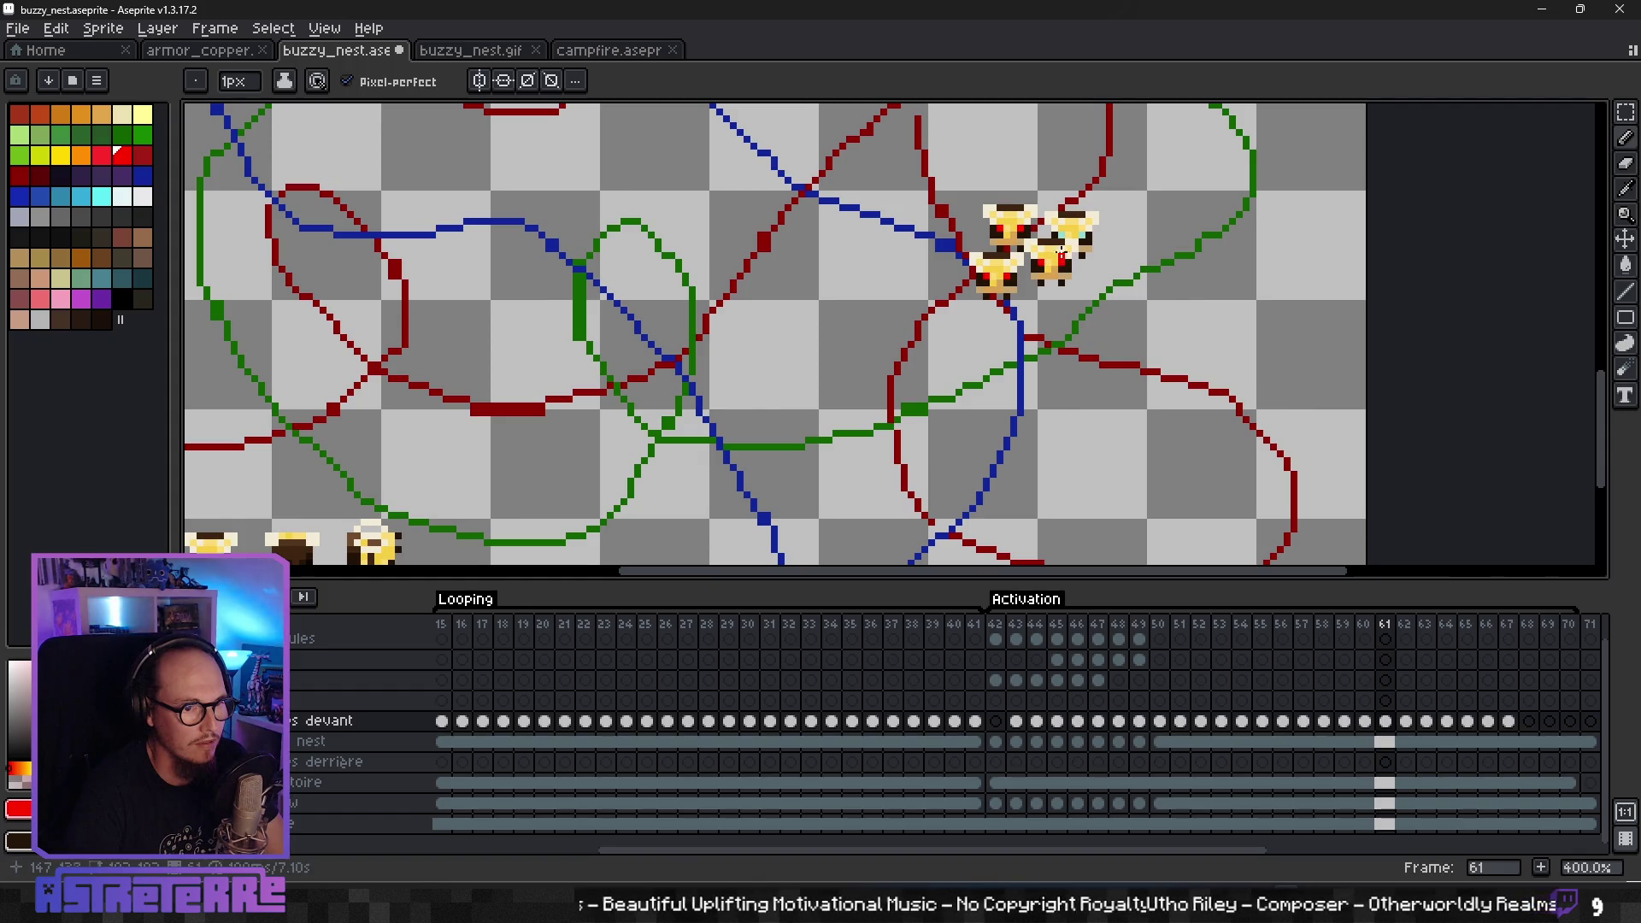
key("period")
scroll(940, 273, "down", 2)
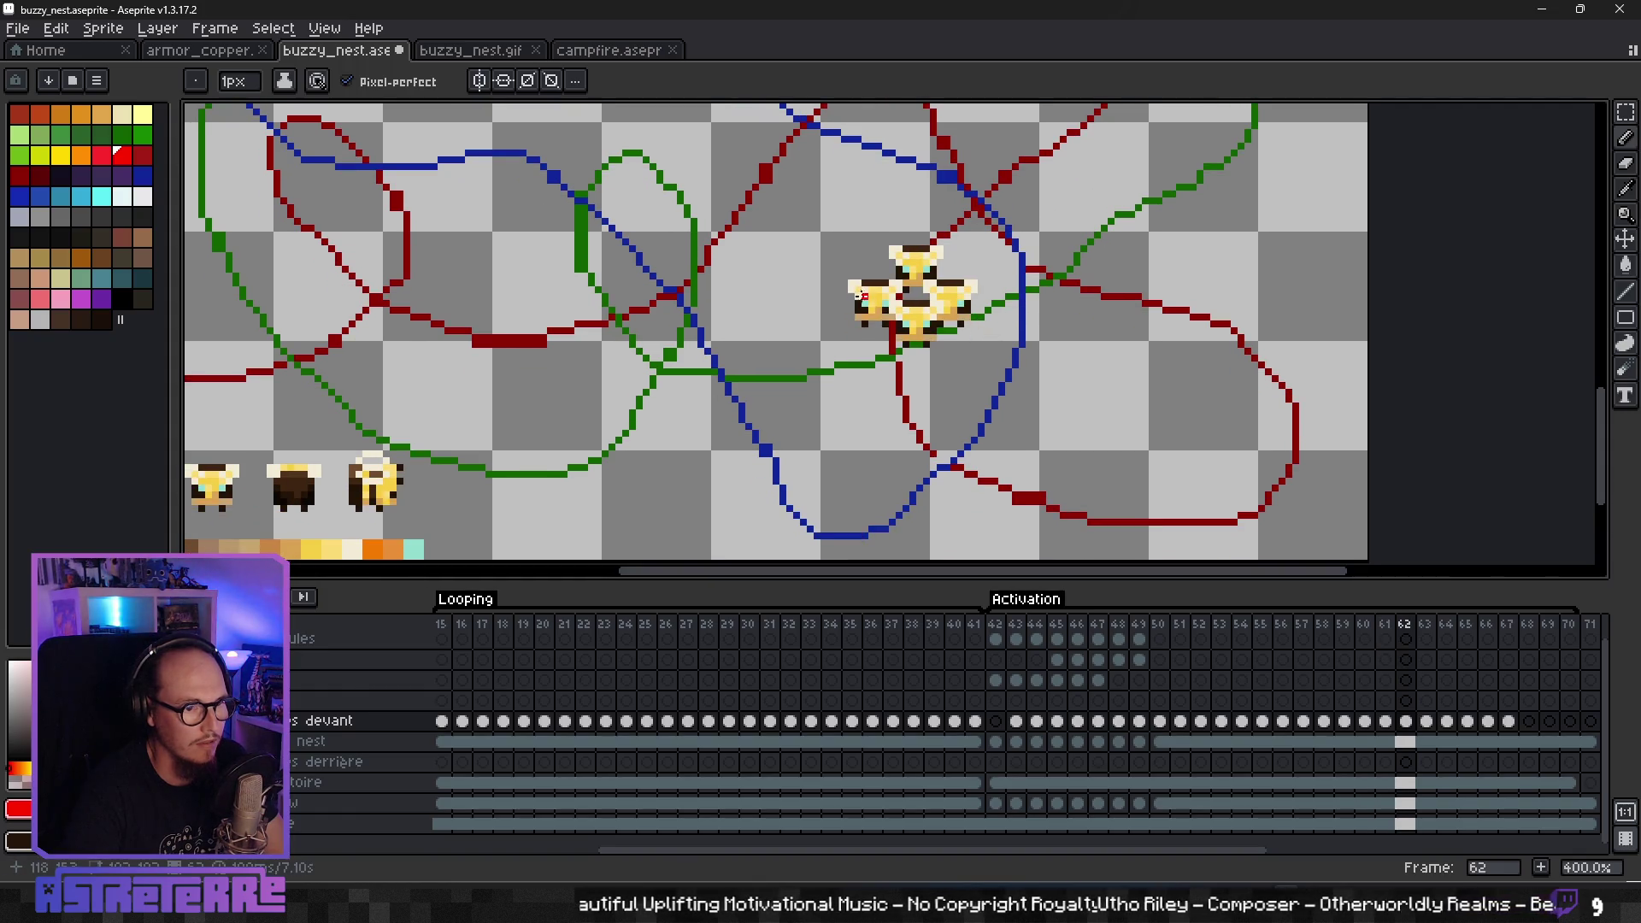
scroll(889, 301, "up", 1)
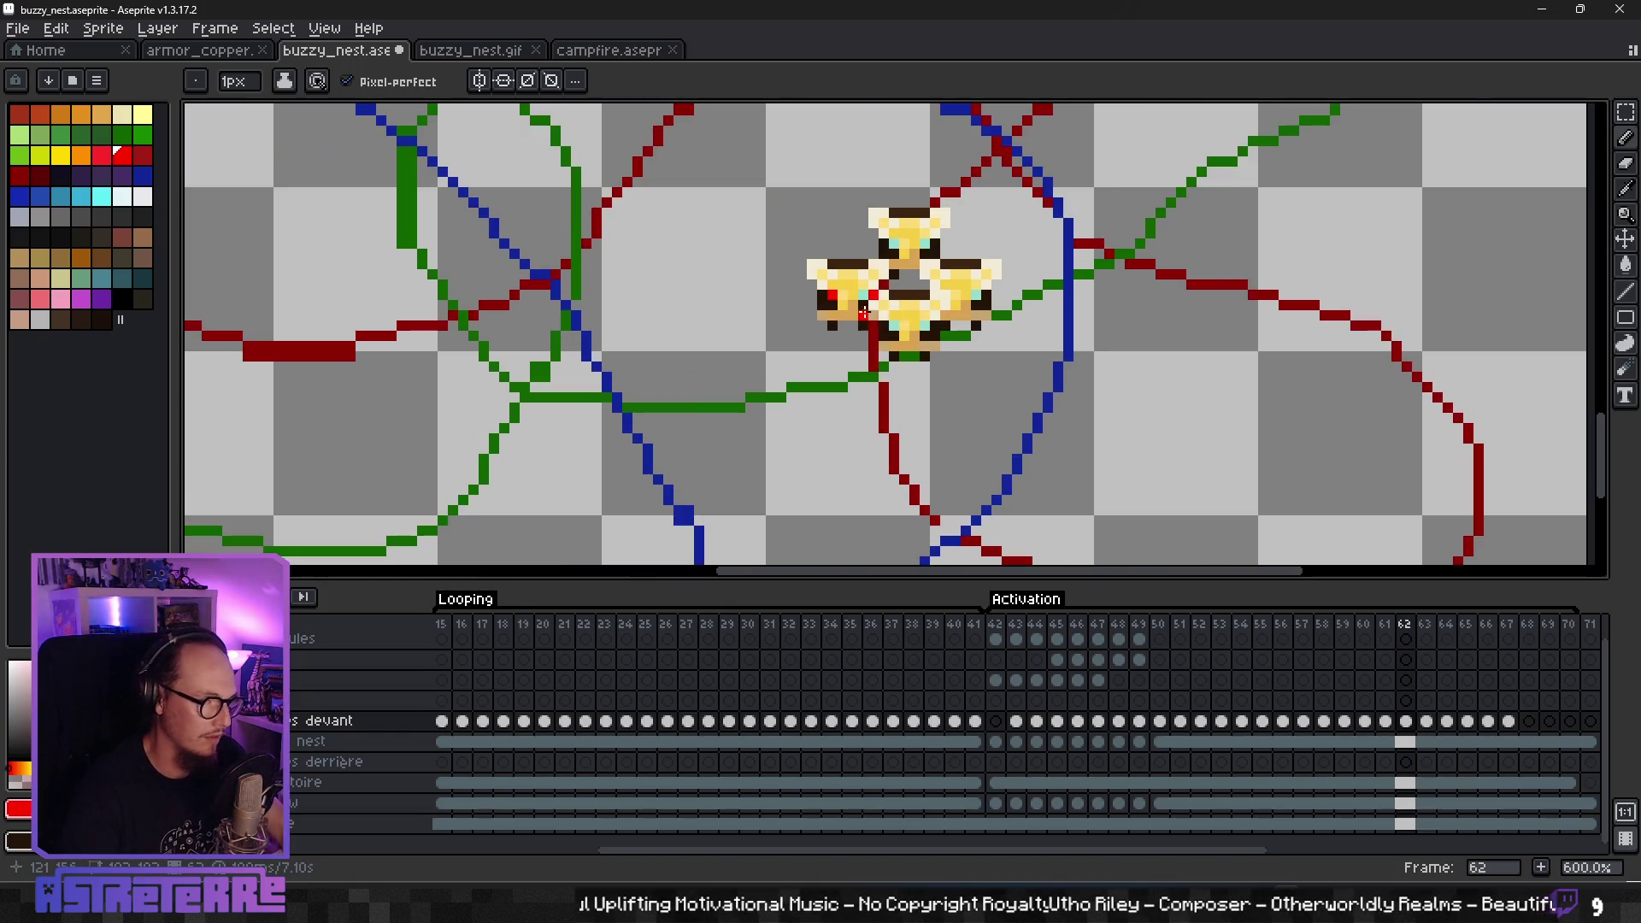
- Paint the top and right bees' eyes red on frame 62, and the lower-right bee's on frame 63
key("ctrl+z")
left_click(899, 245)
left_click(975, 295)
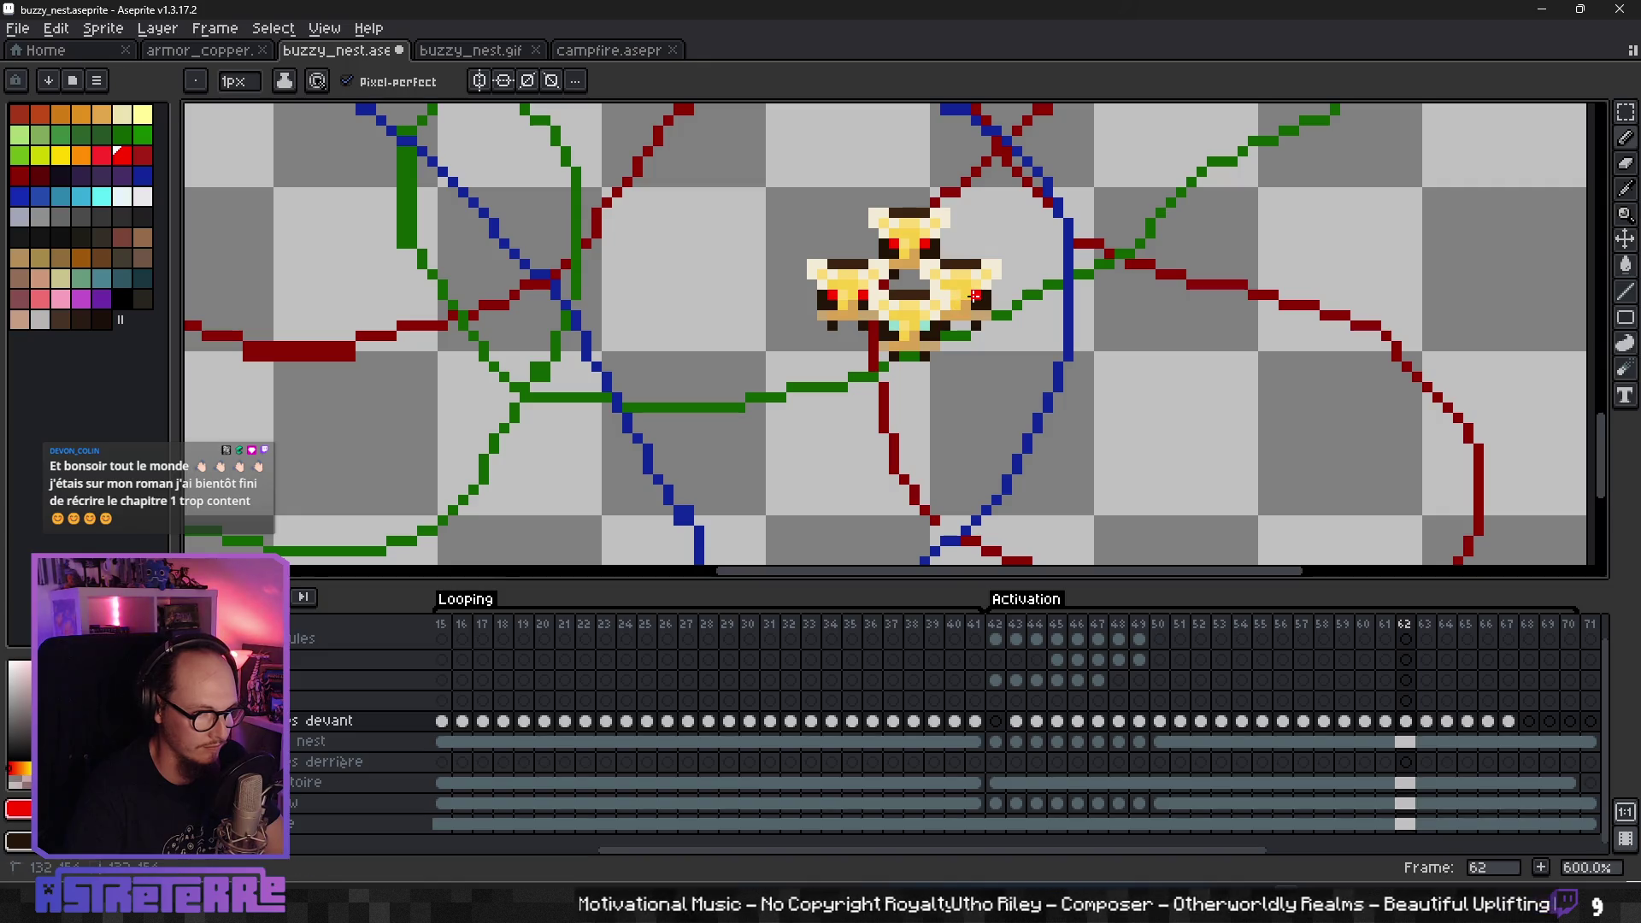
scroll(894, 325, "down", 1)
key("period")
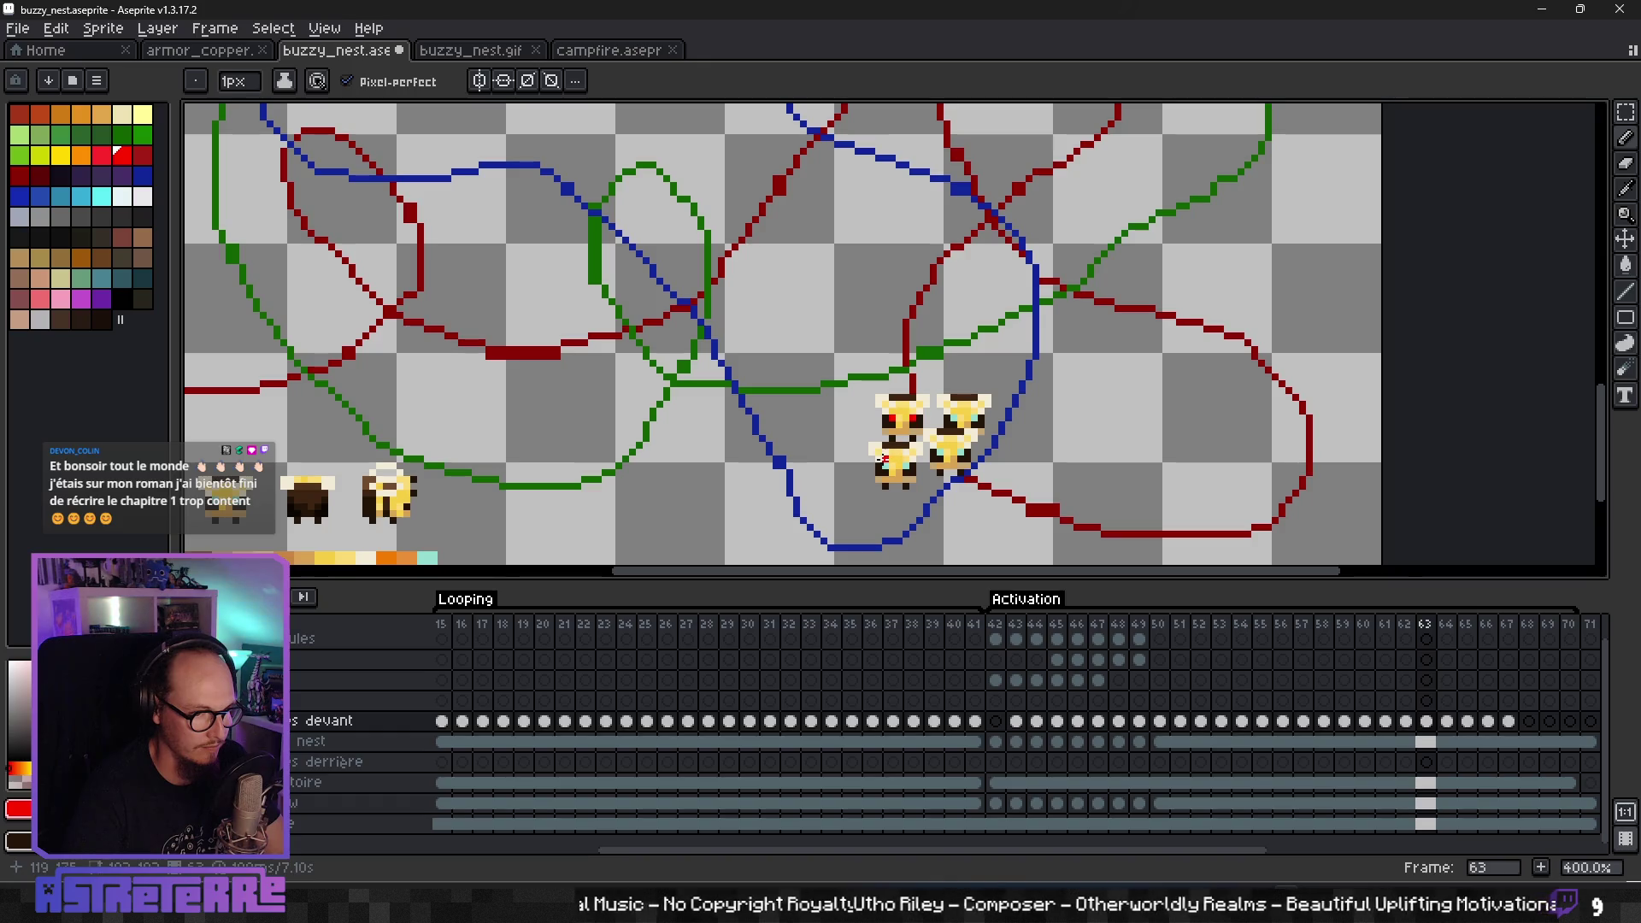
left_click(941, 451)
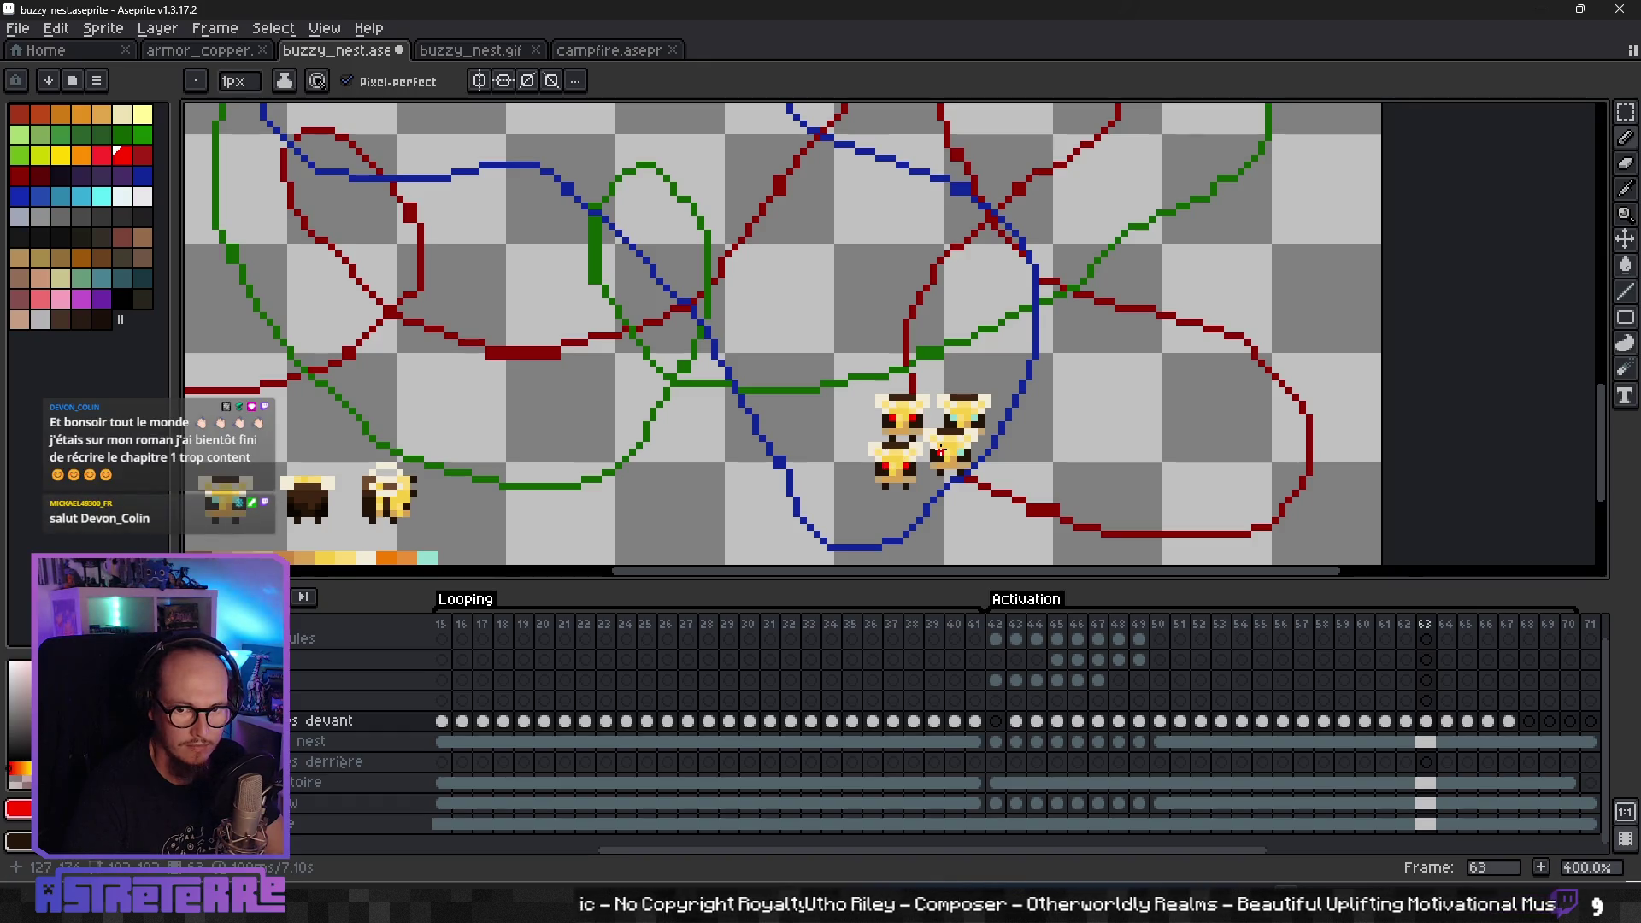
left_click(959, 456)
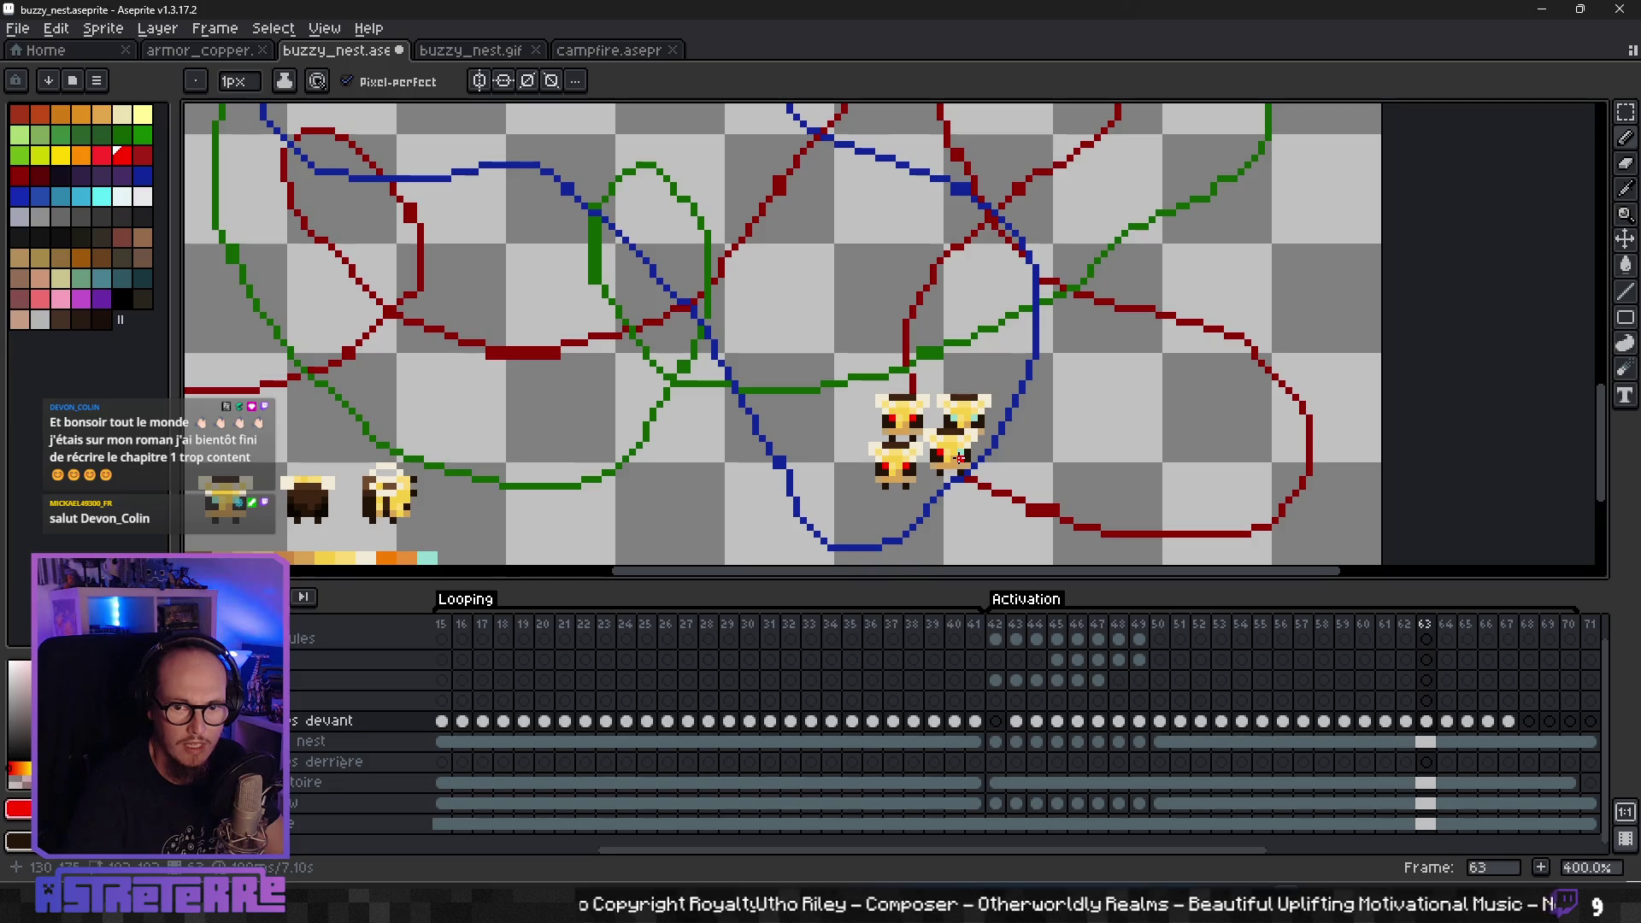
scroll(1014, 485, "up", 1)
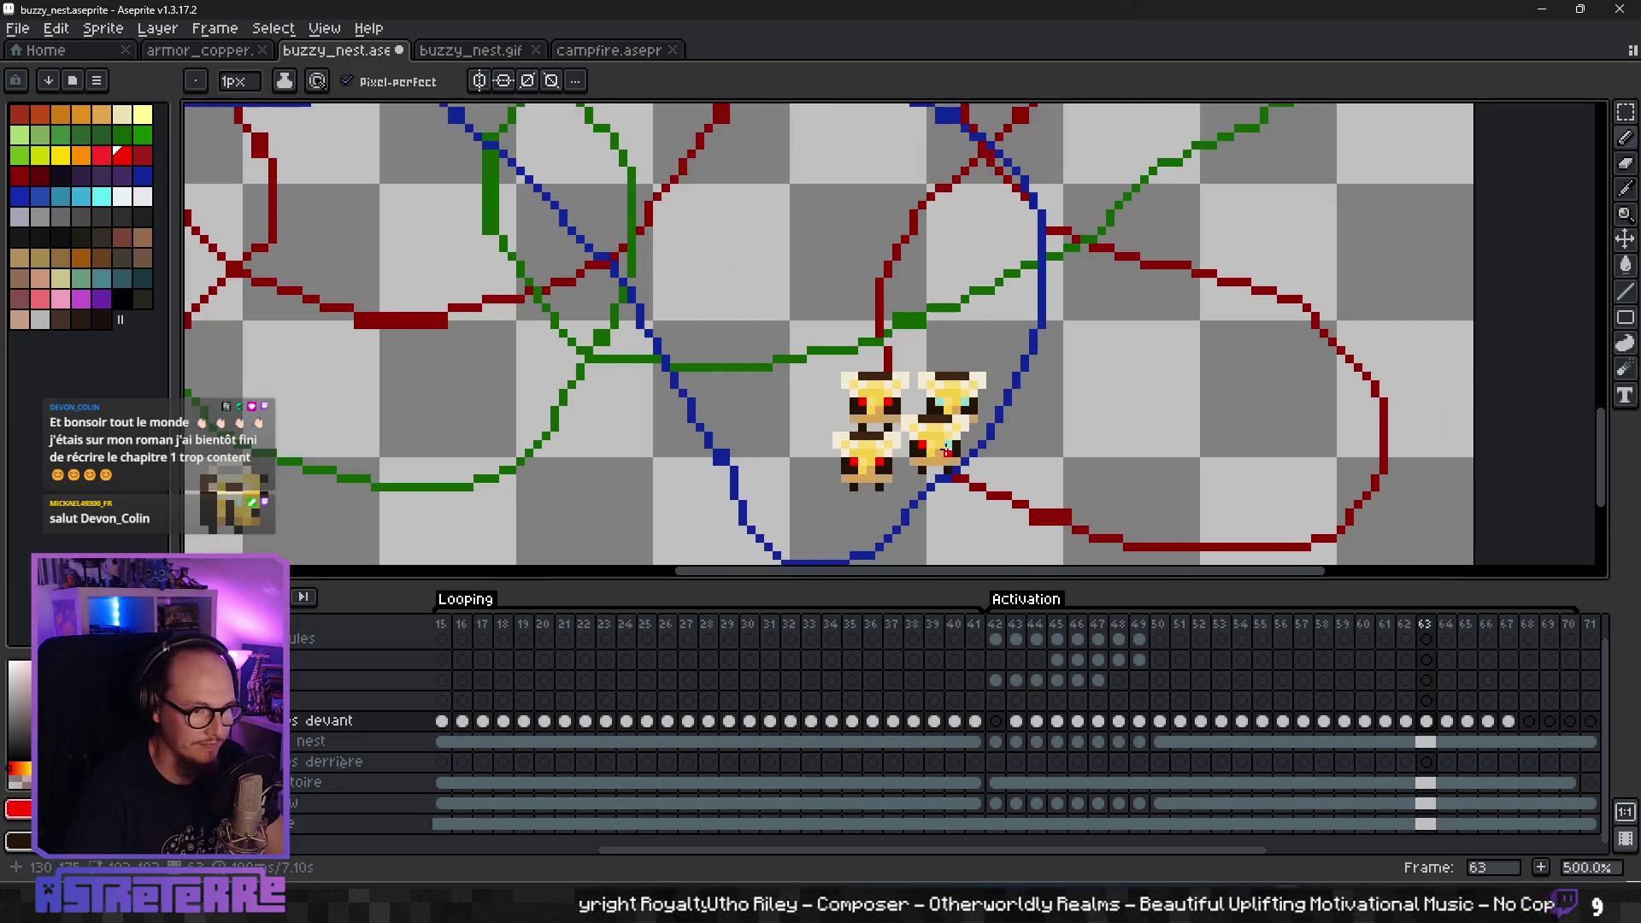
- Step back and forth around frame 63 to review the swarm's movement
key("Right")
key("Right")
left_click_drag(1138, 508, 961, 439)
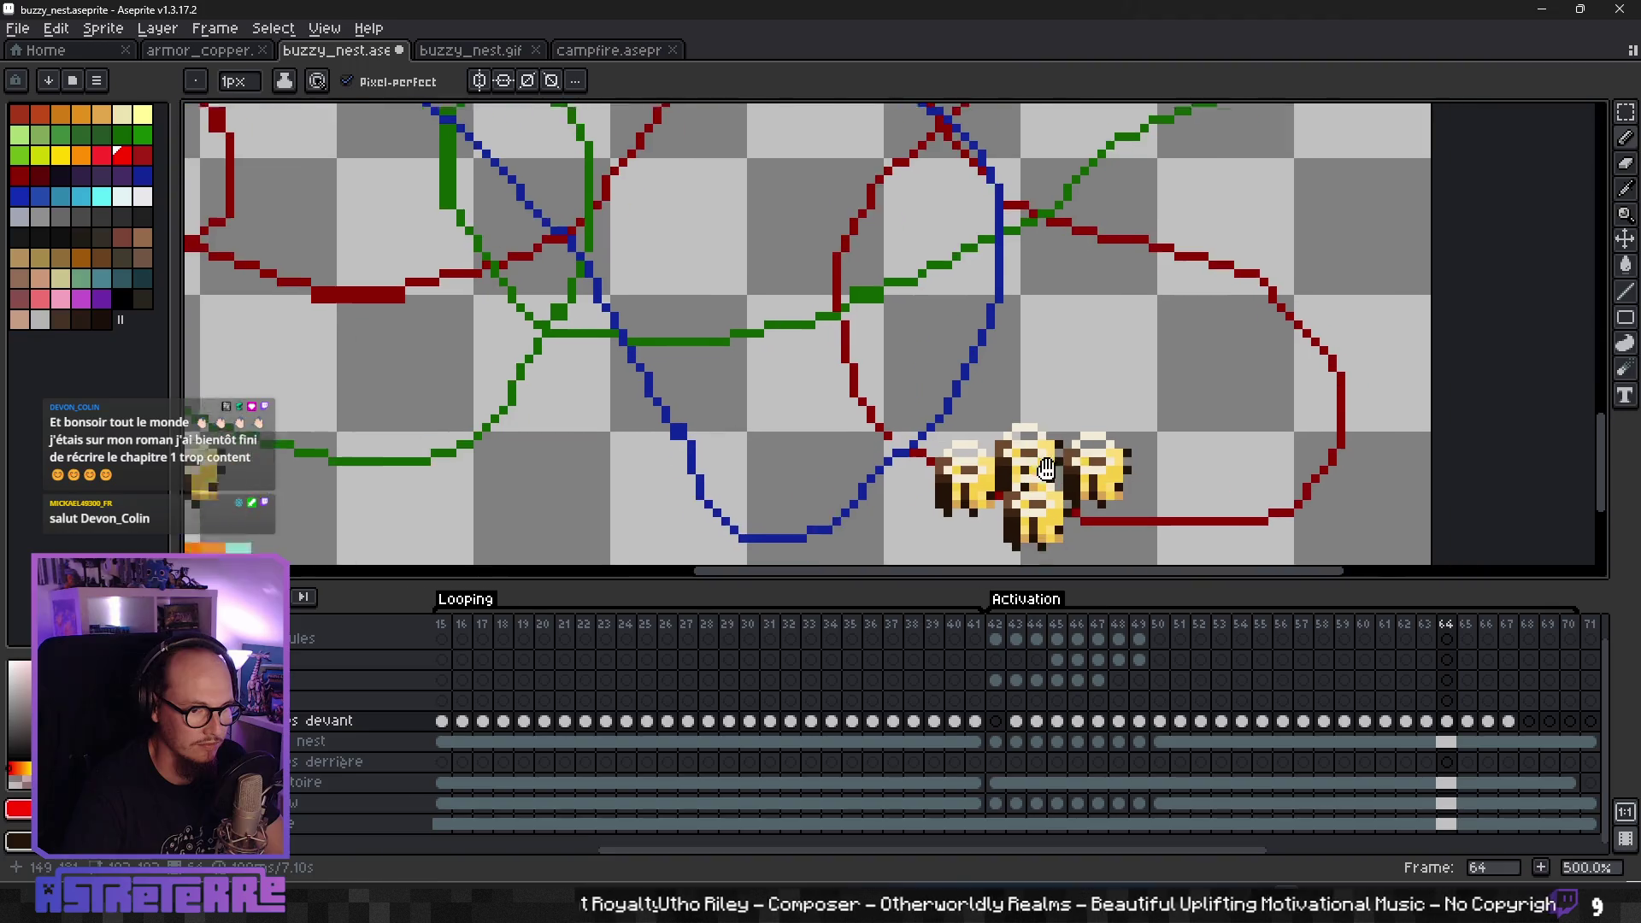
key("Right")
key("Right")
key("Right")
key("Left")
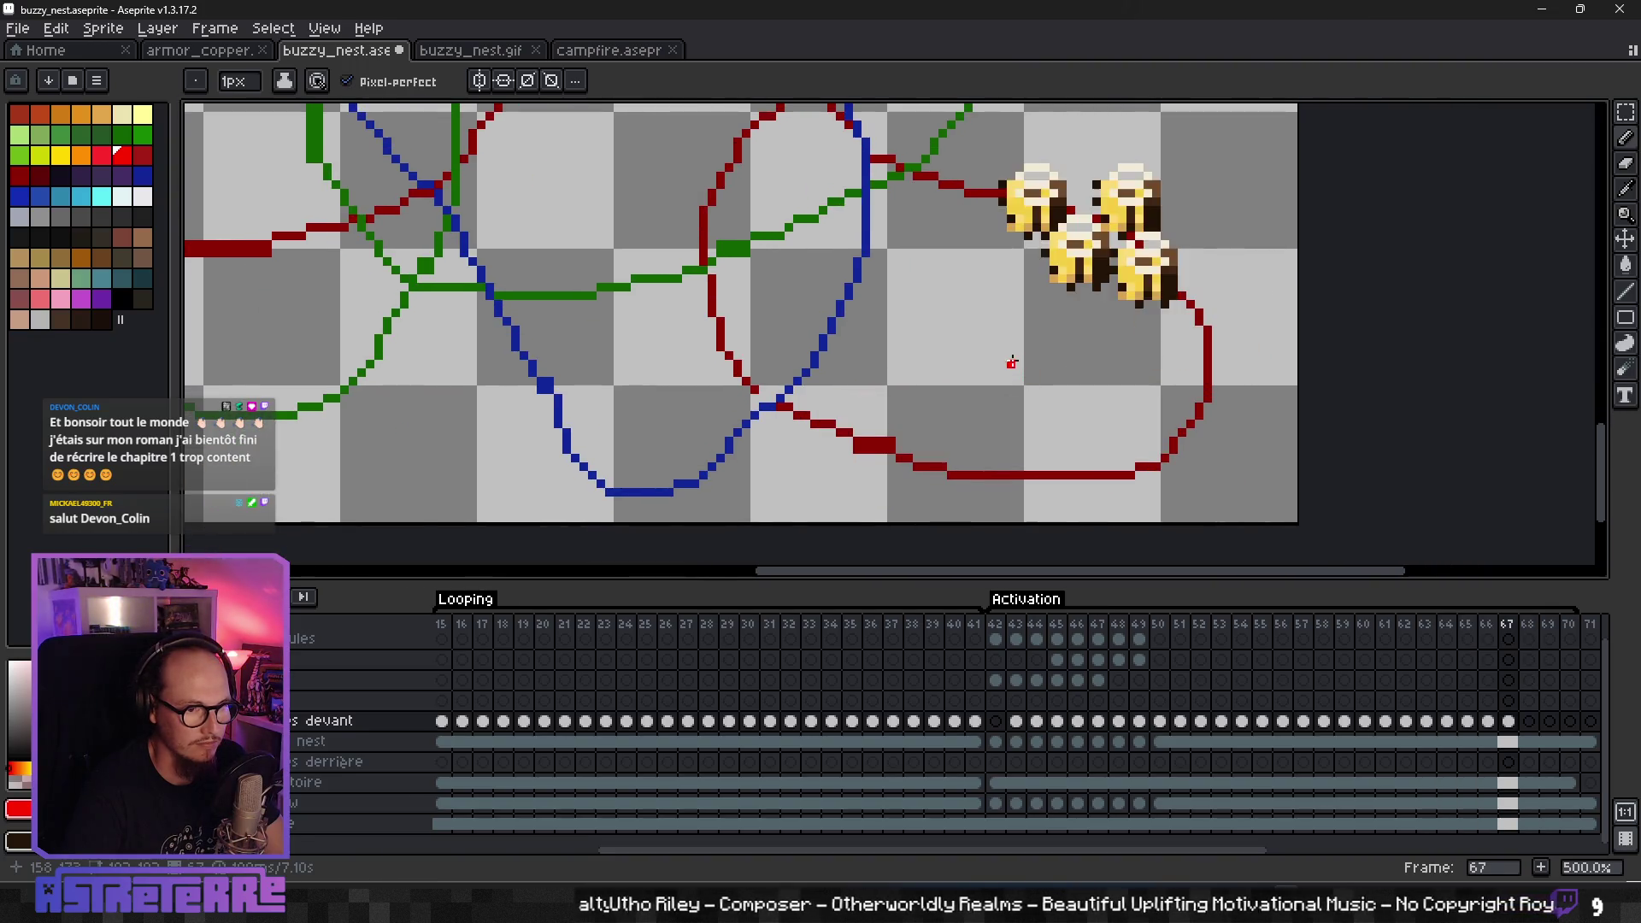
scroll(933, 364, "down", 5)
key("Left")
key("Left")
key("Left")
key("Left")
scroll(934, 363, "up", 3)
scroll(927, 369, "down", 1)
left_click_drag(928, 369, 907, 446)
key("Right")
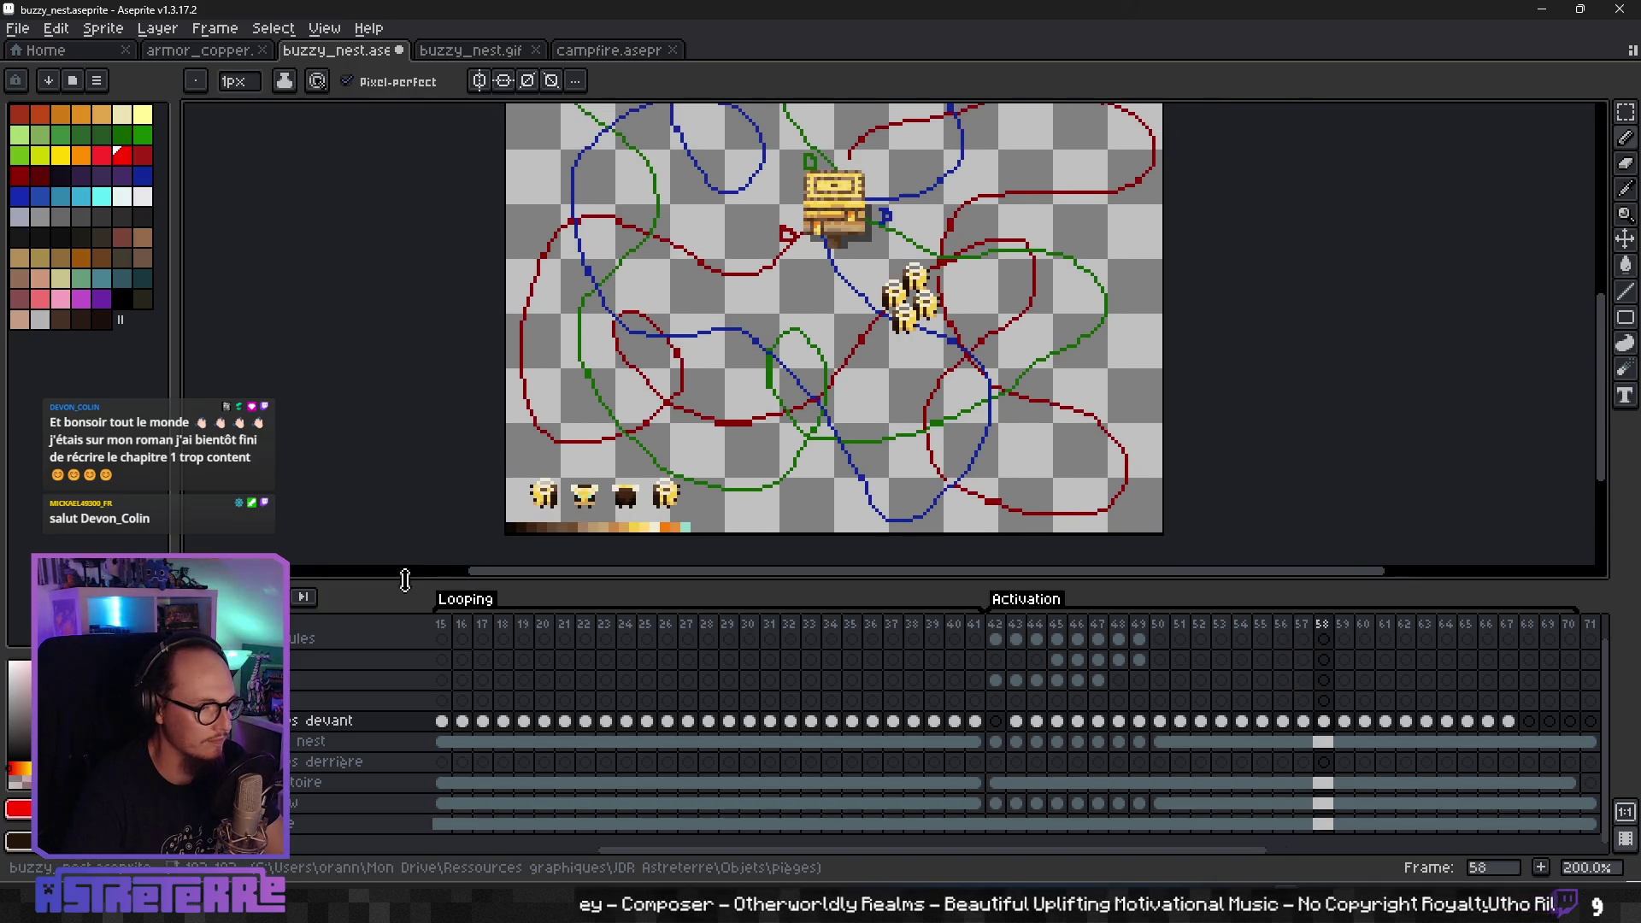
- Play the animation, then select the bottom layer's cel at frame 53
key("Return")
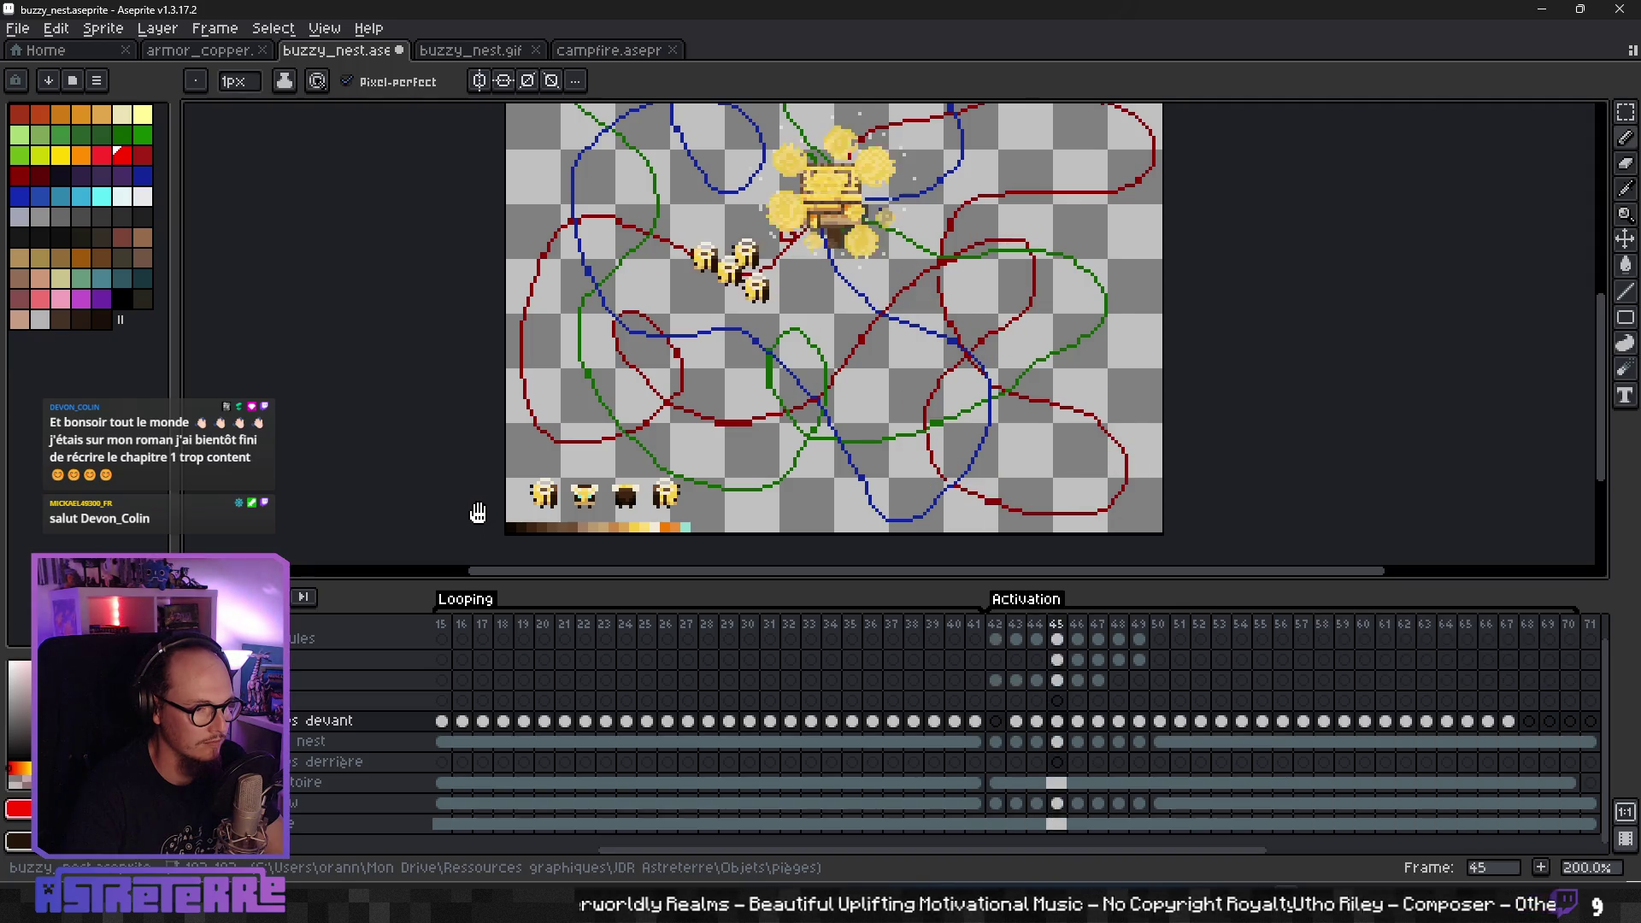
scroll(502, 373, "up", 4)
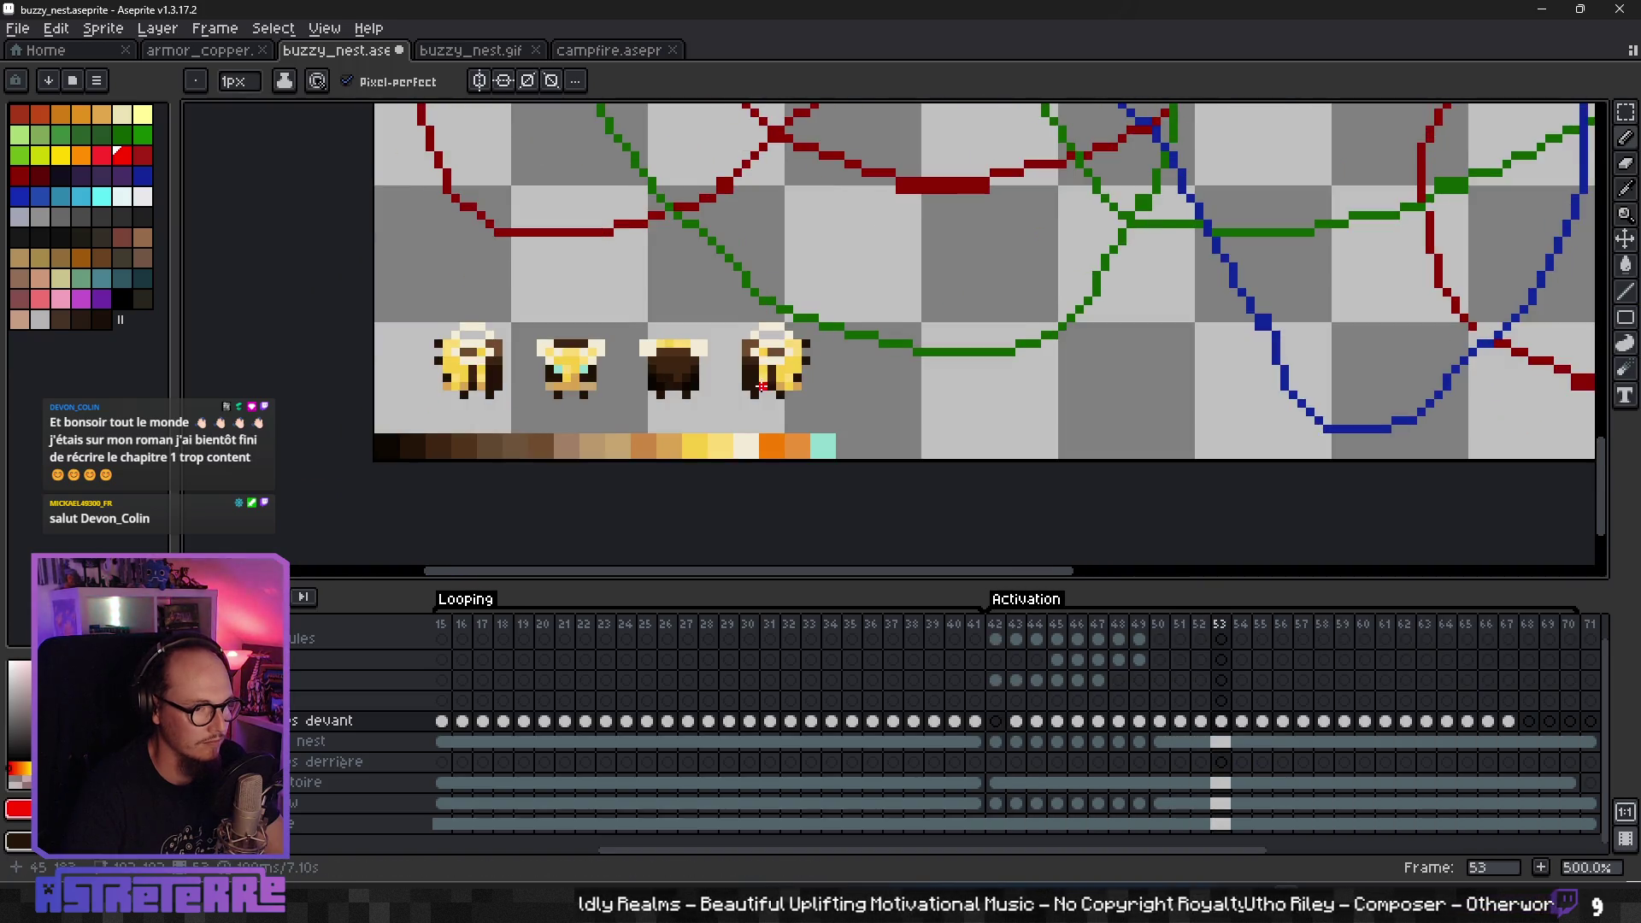
left_click(1221, 824)
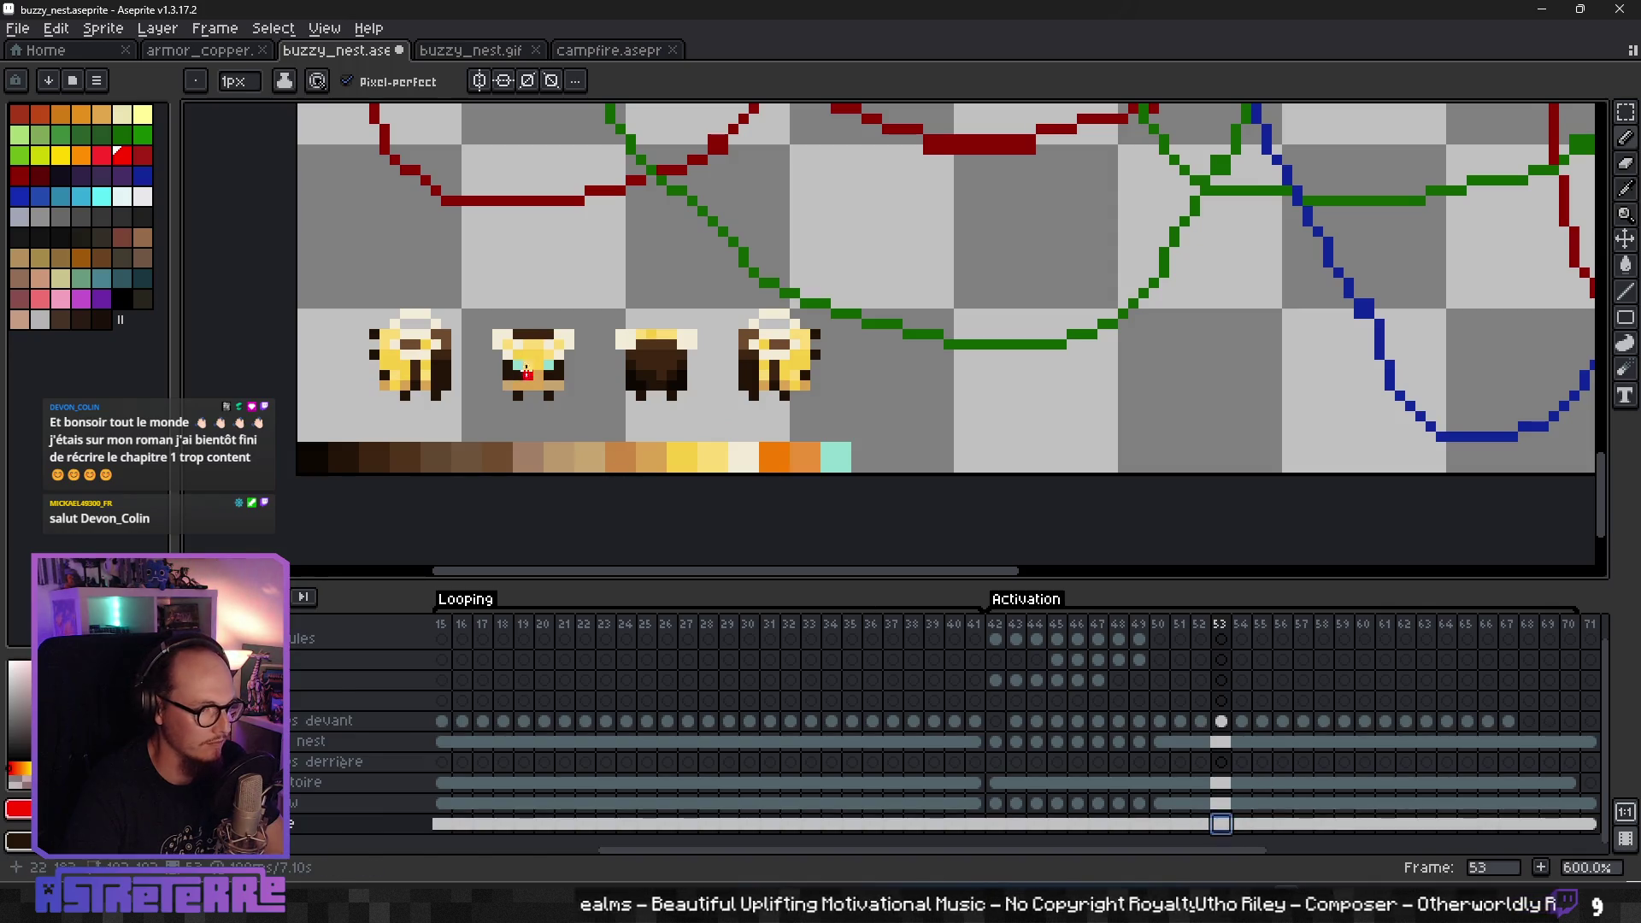
scroll(989, 367, "down", 3)
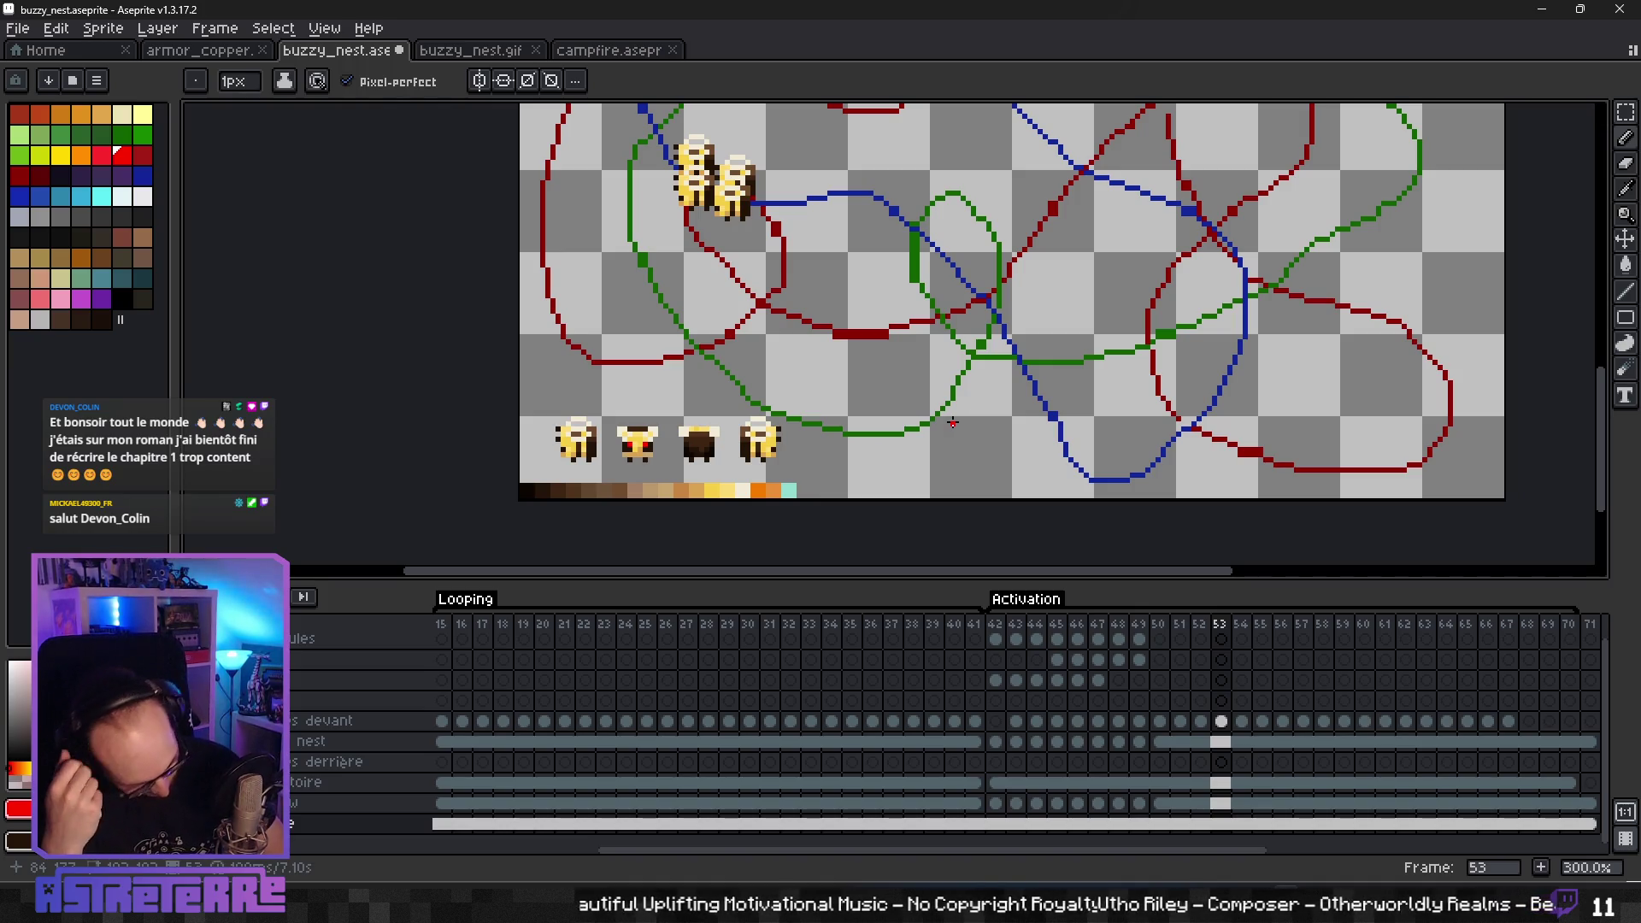
- Step through the frames to follow the bees, settling on frame 67
key("Right")
key("Right")
key("Right")
key("Right")
key("Right")
scroll(964, 423, "down", 2)
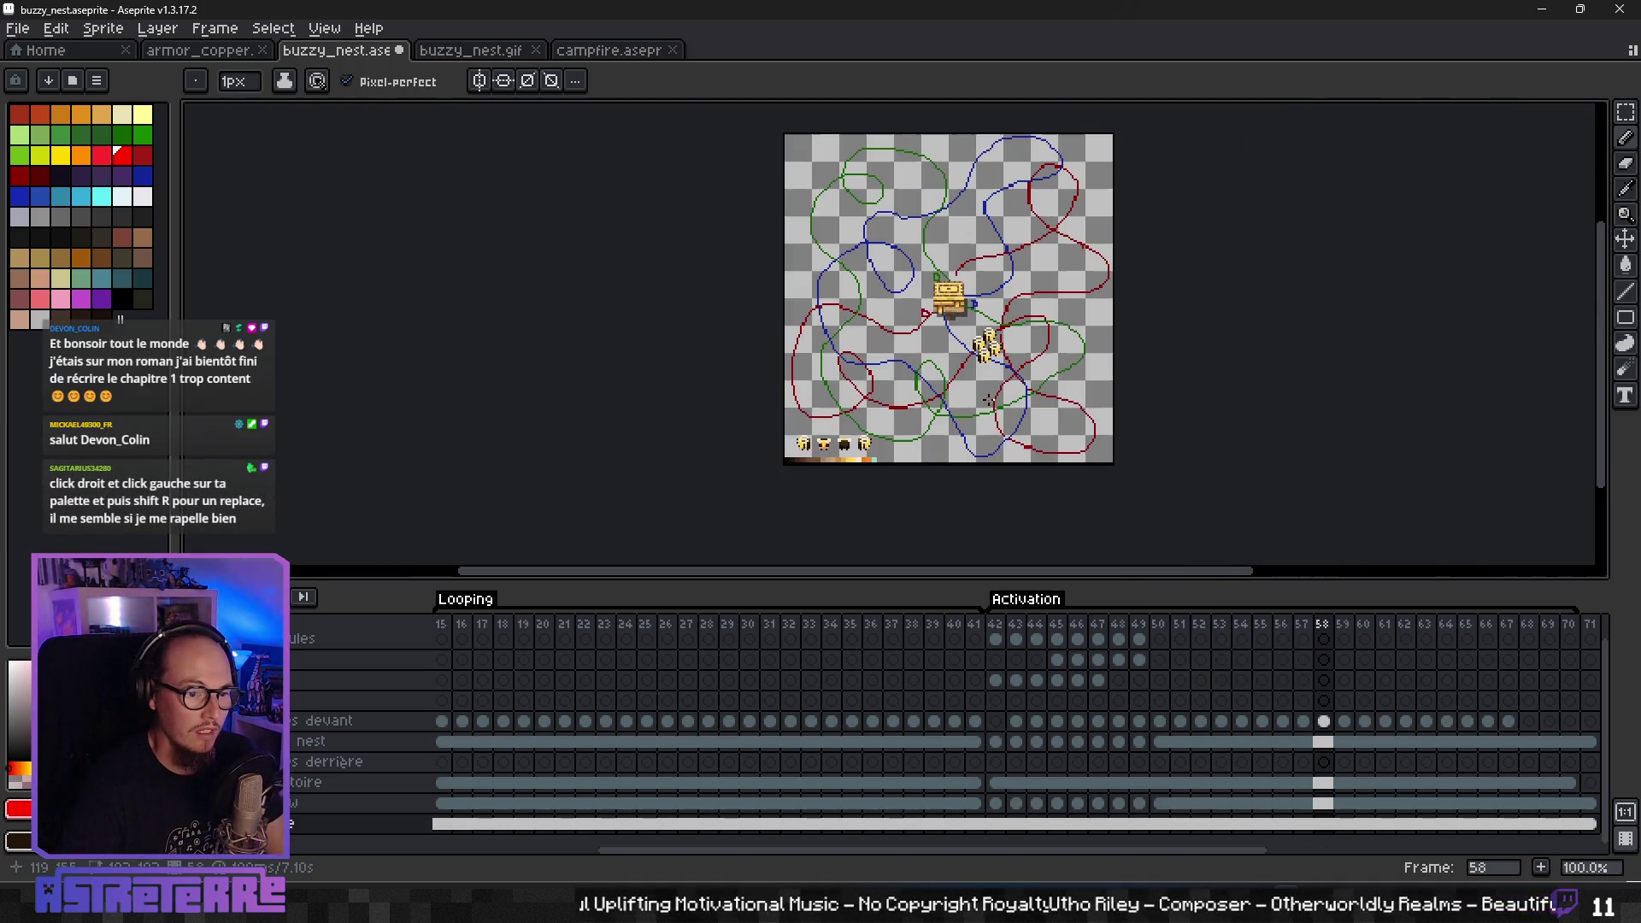
key("Right")
key("Right")
key("Right")
key("Right")
key("Right")
key("Right")
key("Right")
key("Right")
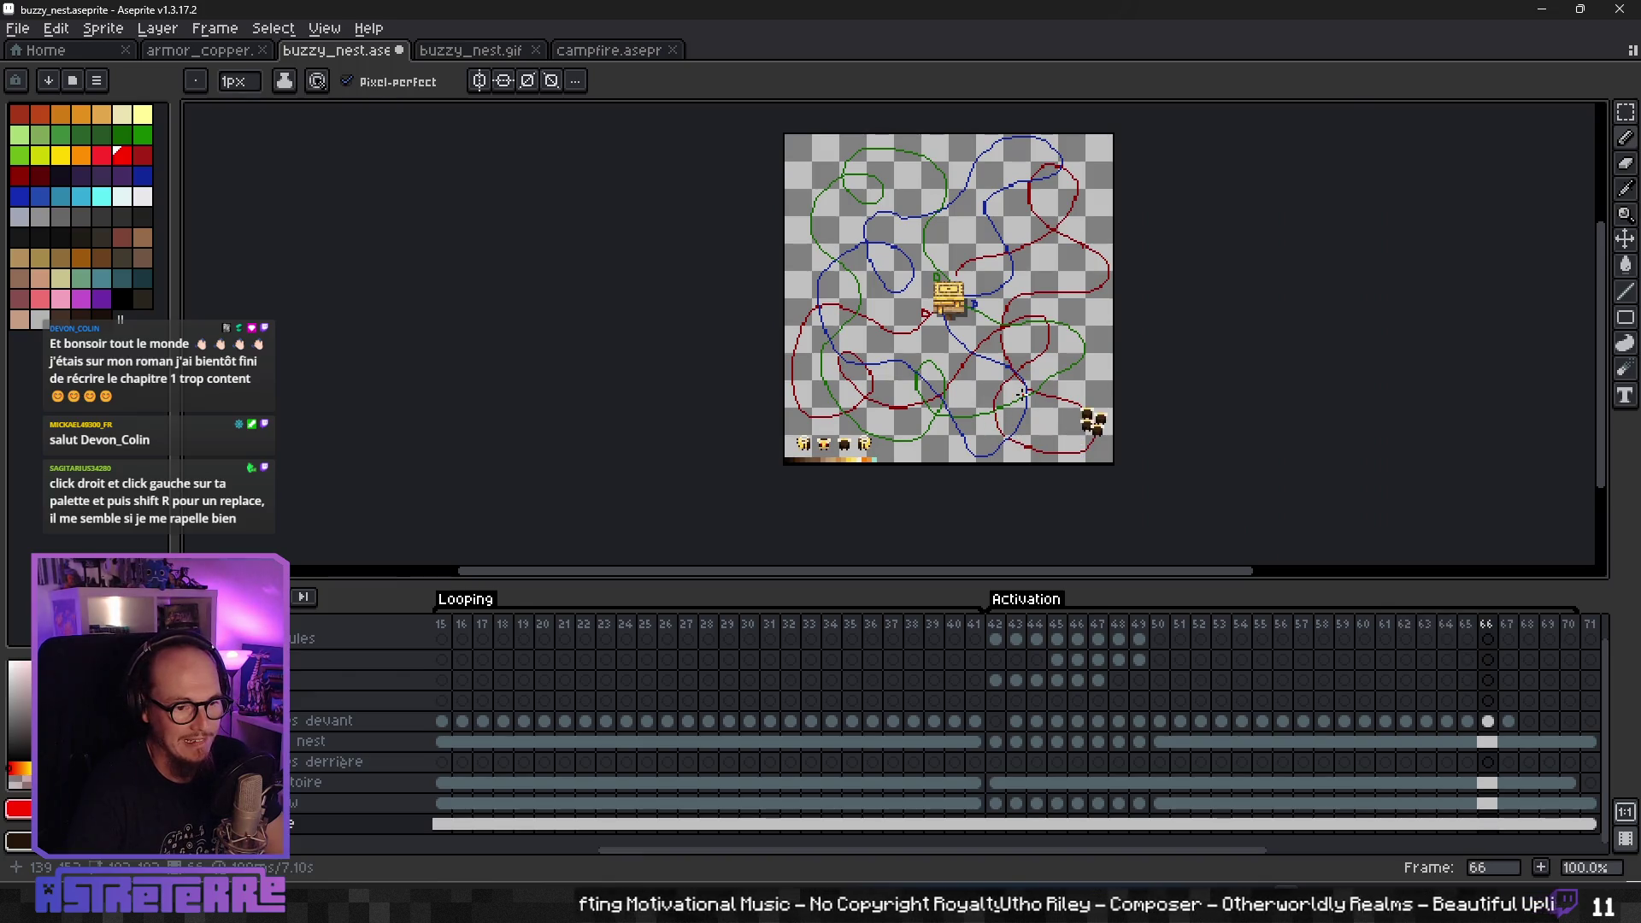
key("Right")
key("Right")
key("Left")
scroll(1098, 412, "up", 2)
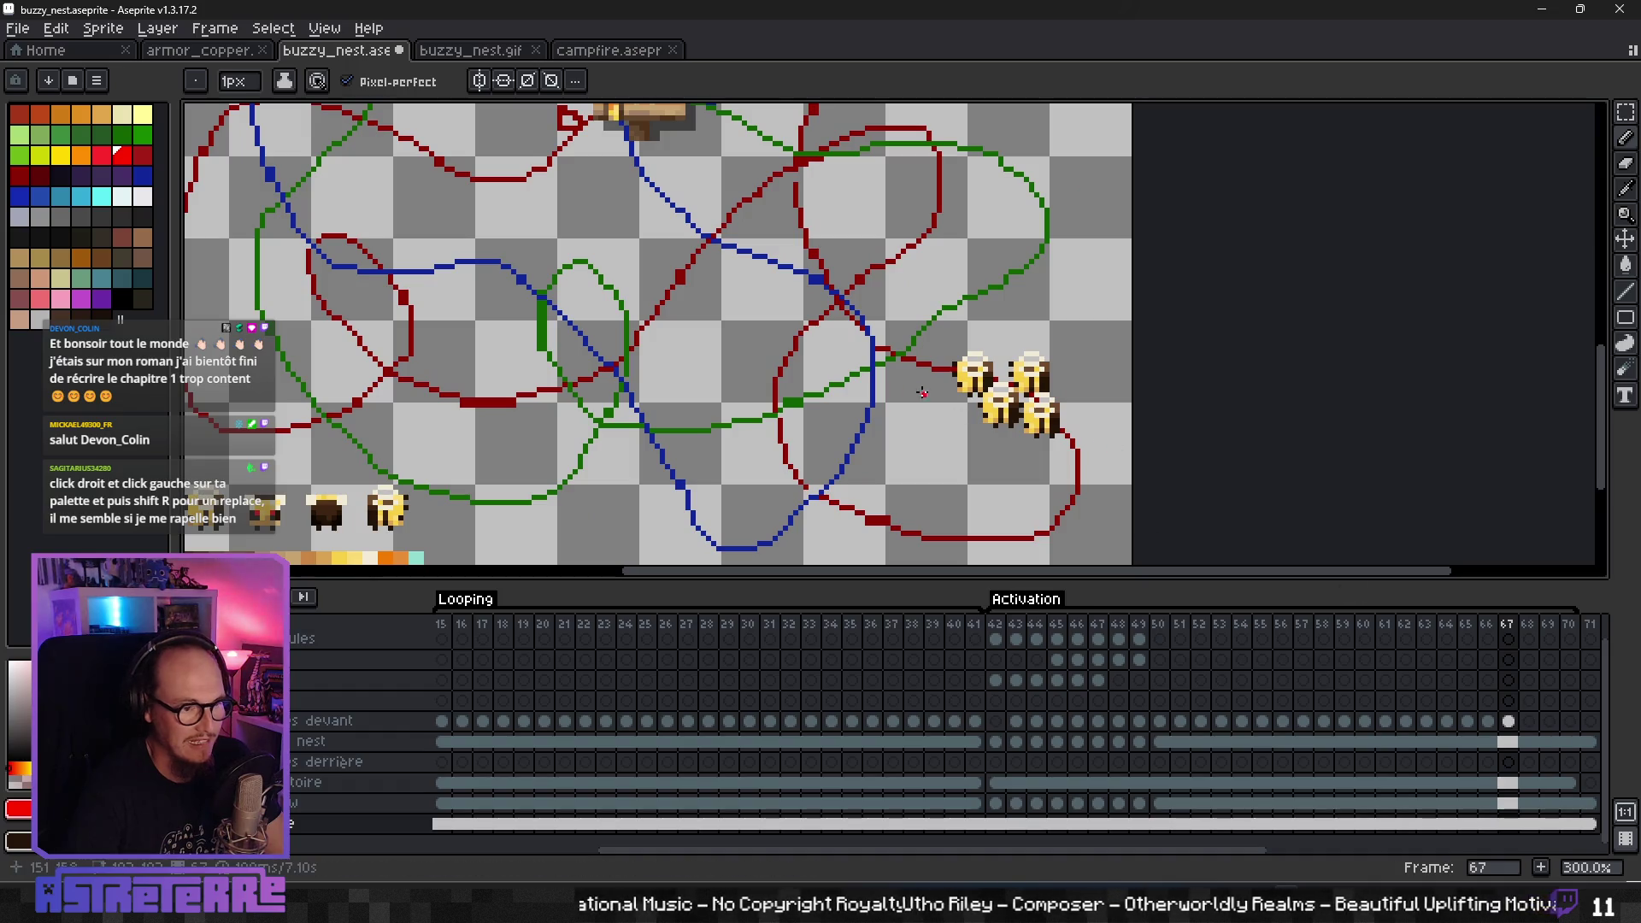
scroll(543, 421, "left", 3)
scroll(543, 421, "down", 2)
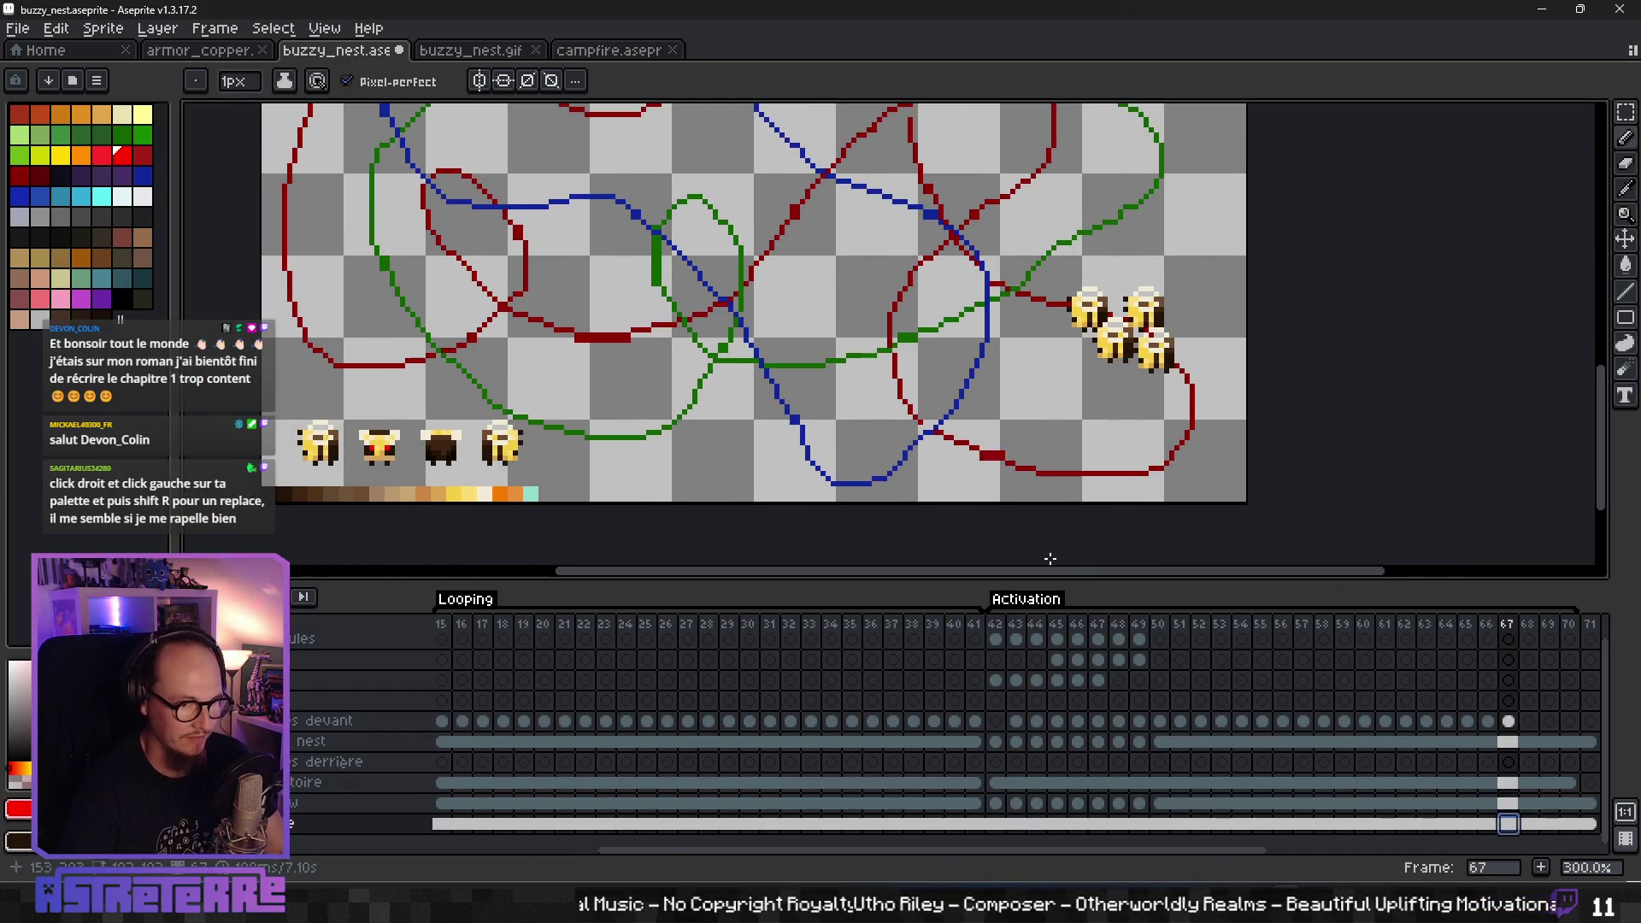
- Marquee-select and copy the first reference bee, then try pasting it into frame 68
key("m")
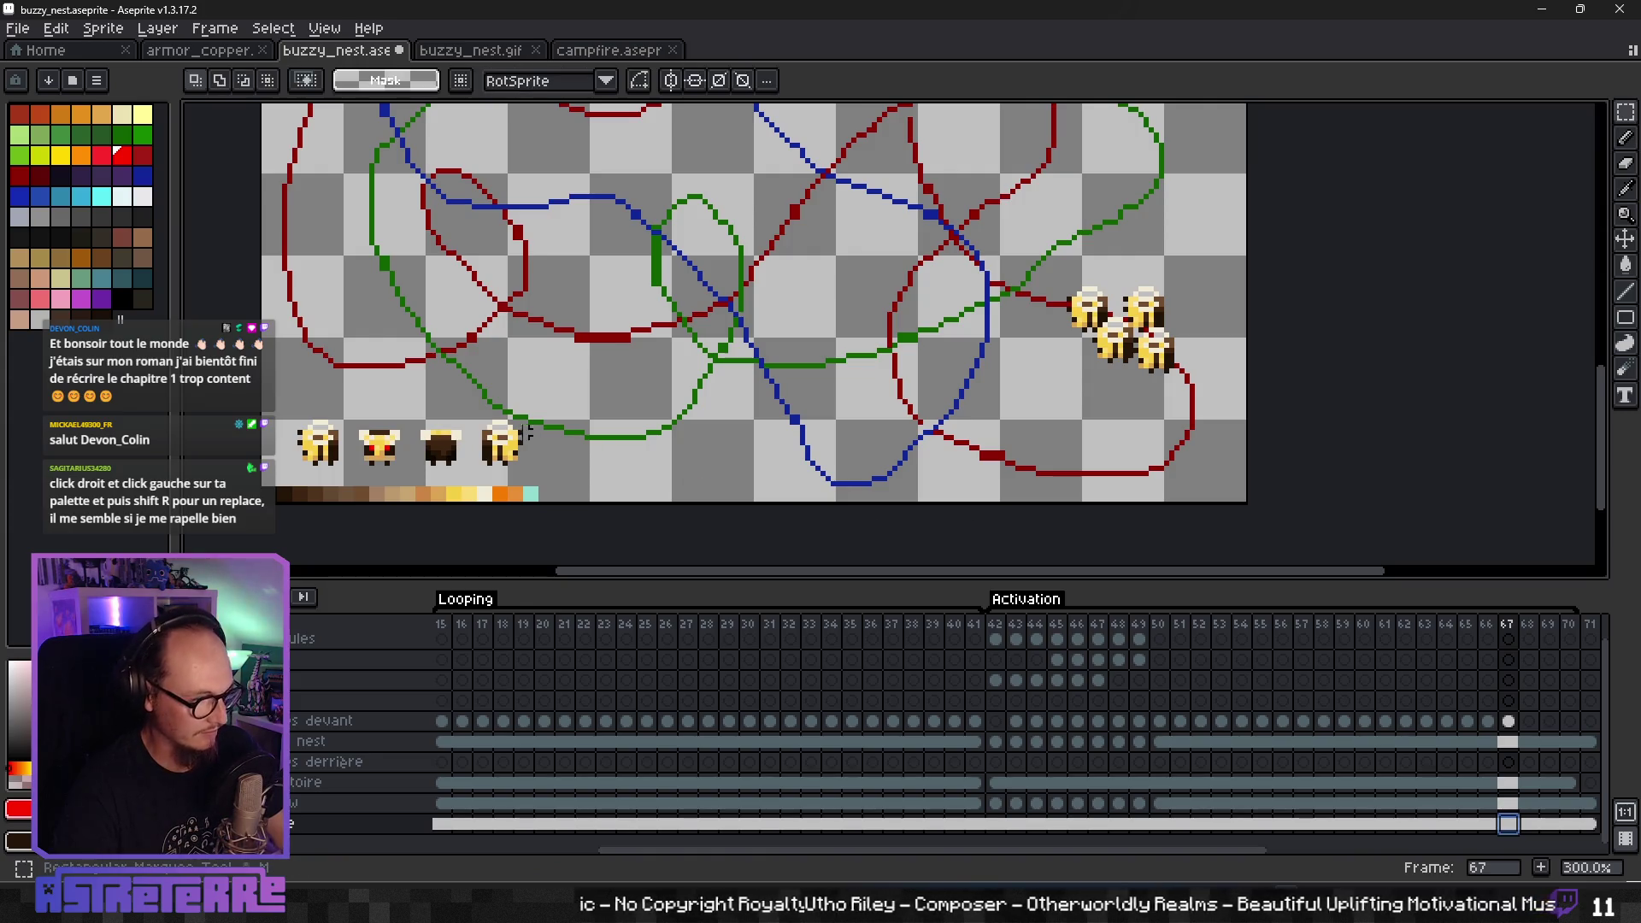
left_click_drag(282, 406, 352, 475)
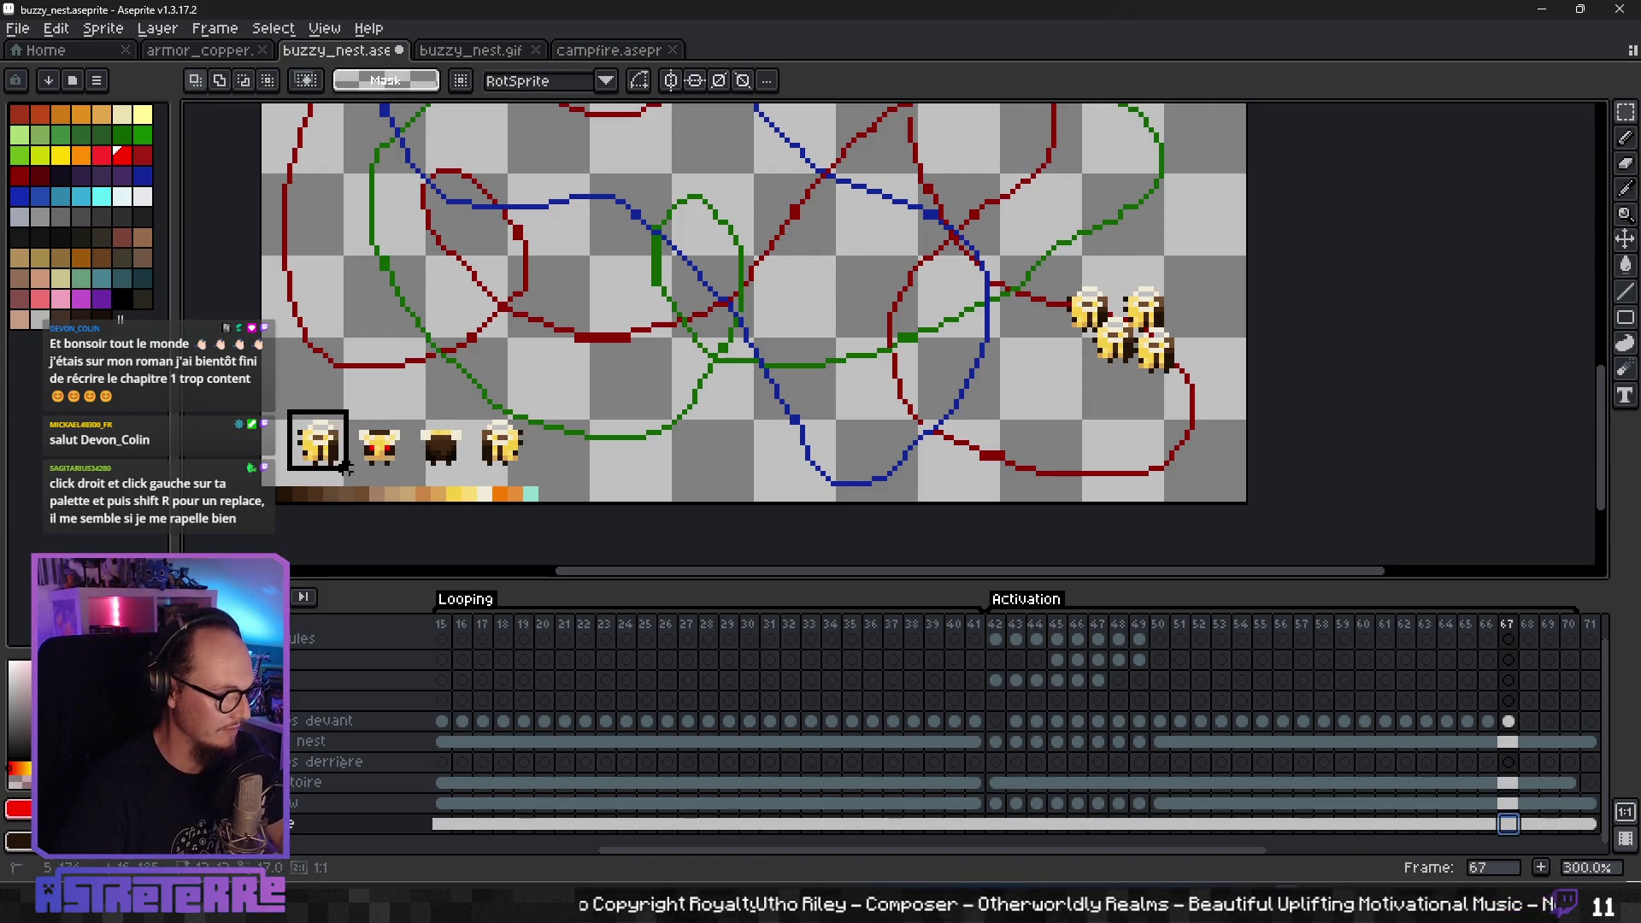
key("ctrl+d")
scroll(1137, 473, "up", 2)
key("Right")
scroll(1136, 473, "up", 3)
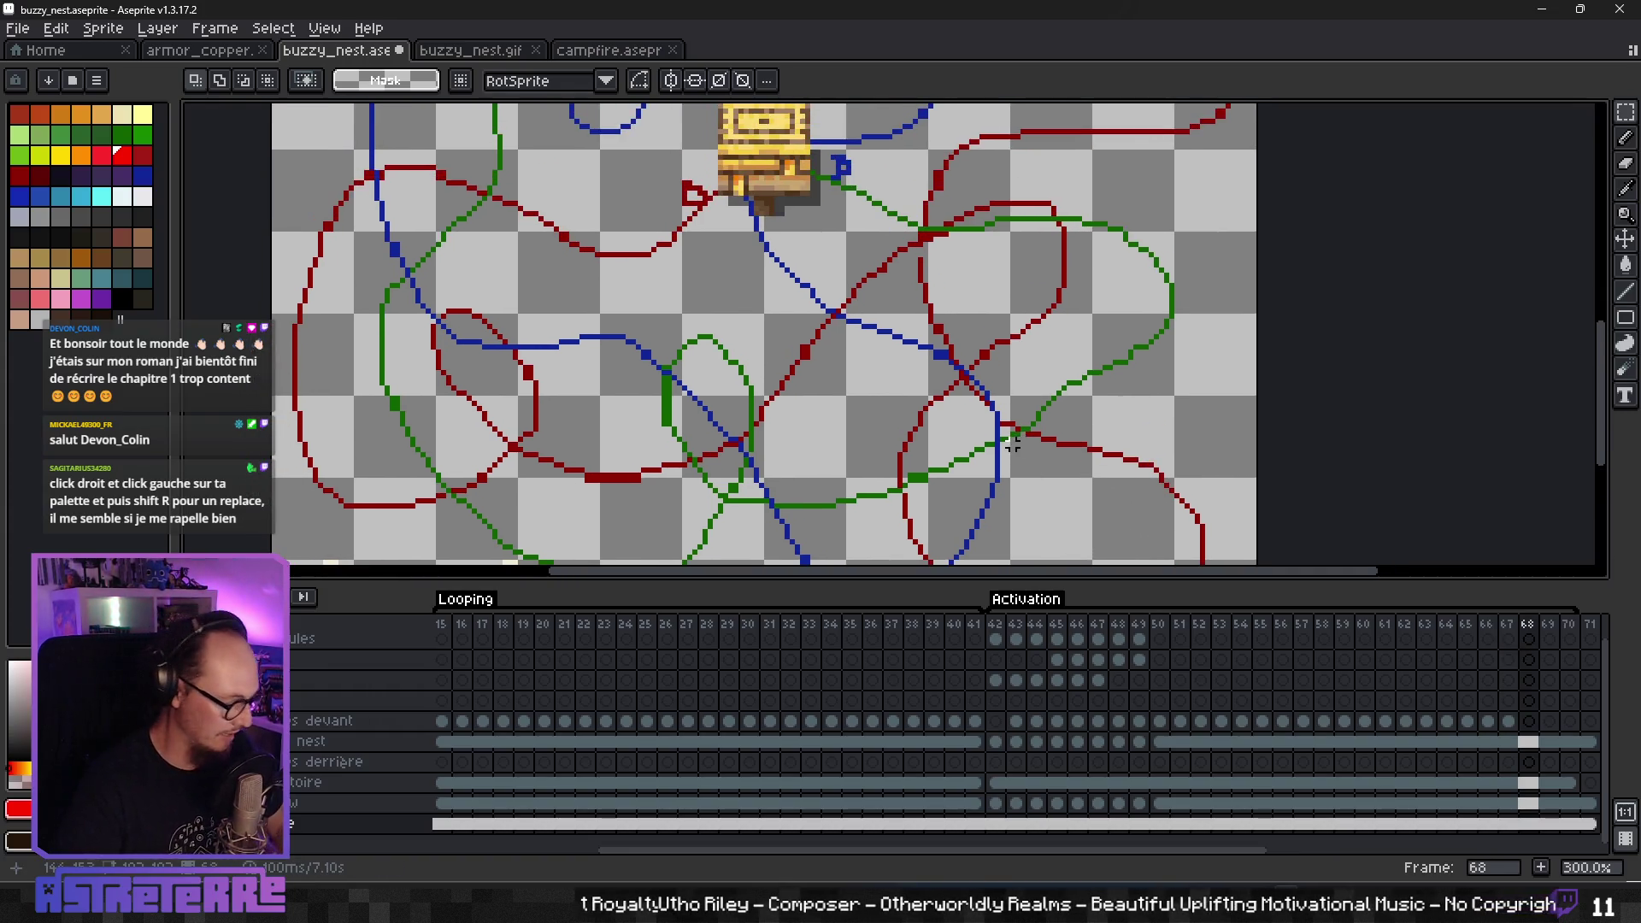
key("ctrl+v")
left_click_drag(383, 363, 1026, 445)
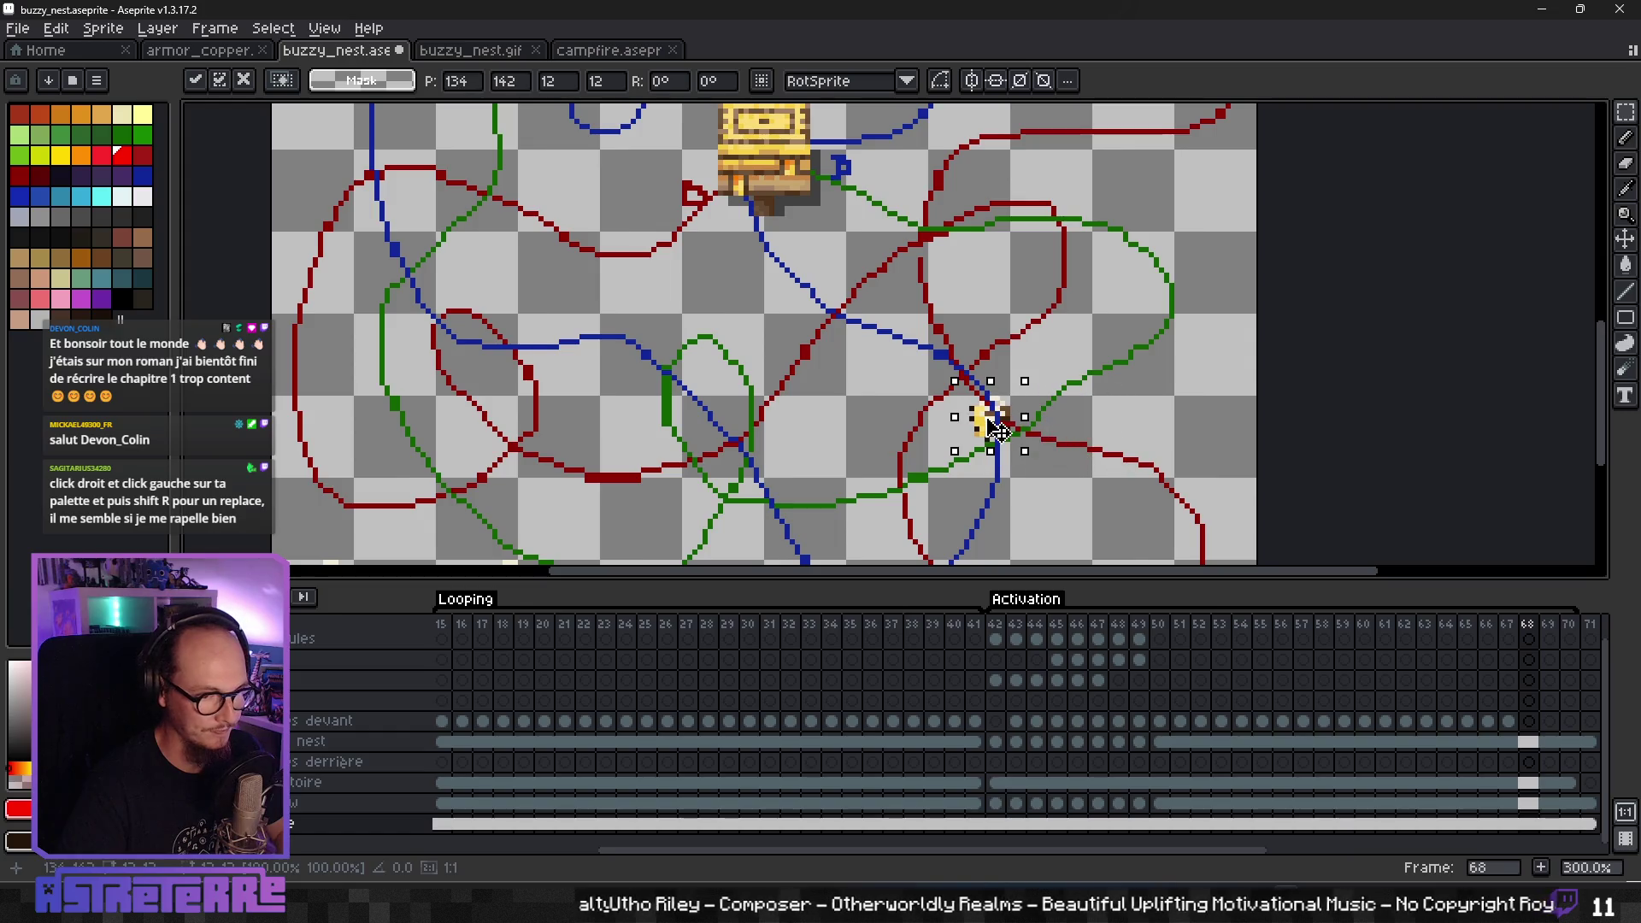
key("ctrl+z")
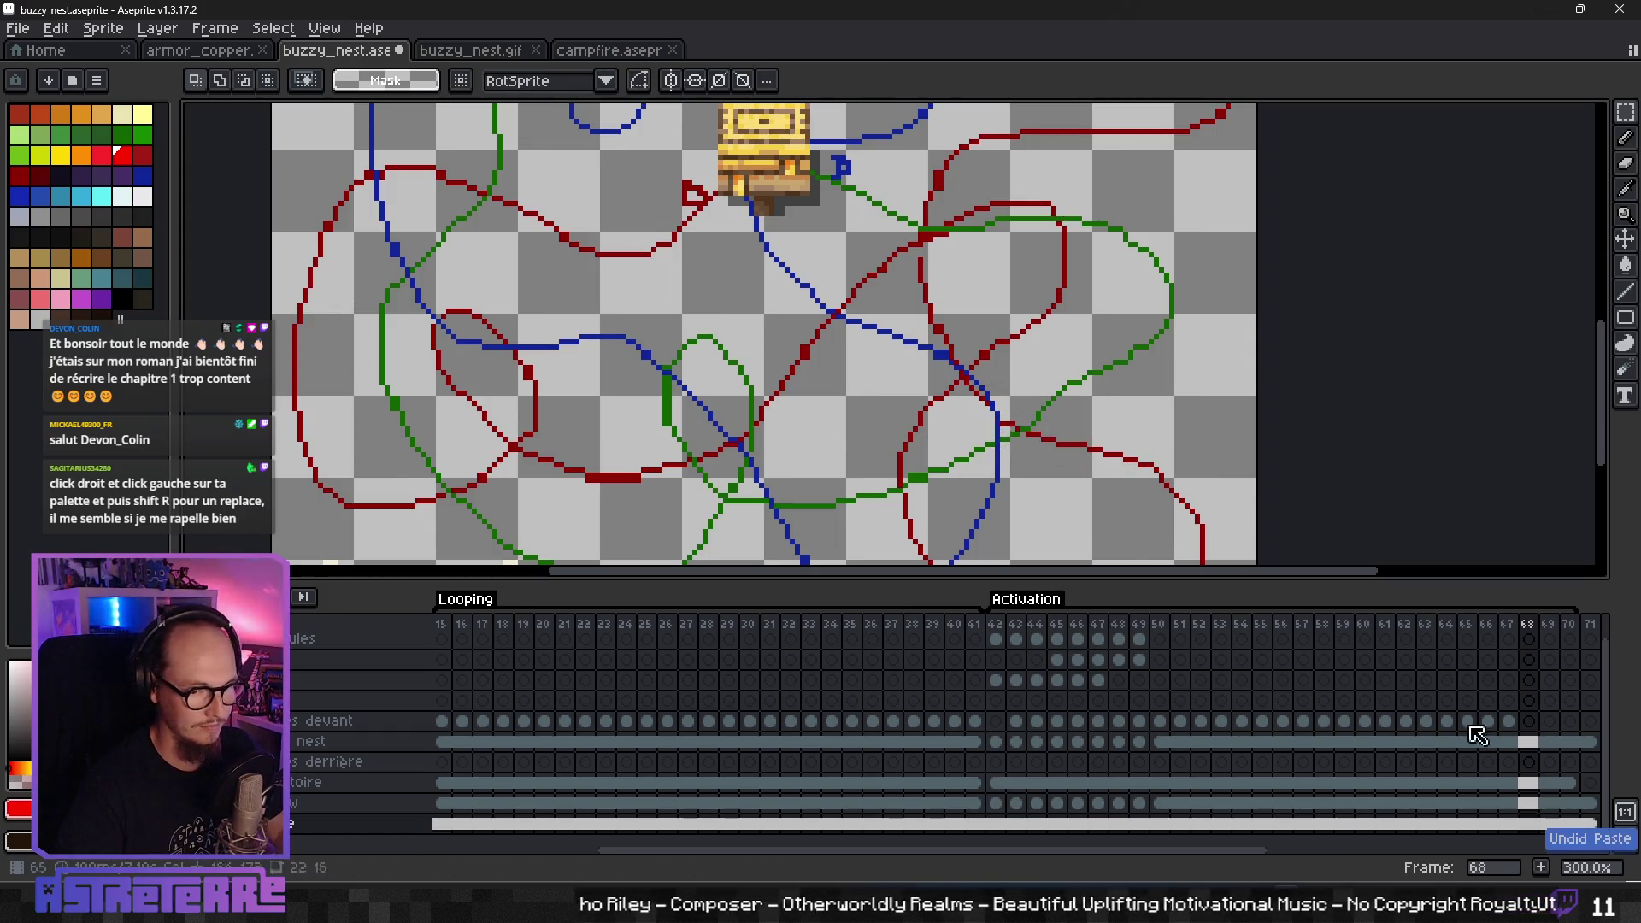
- Paste four bee copies on the front layer, clustered where the red and blue paths cross
left_click(1528, 721)
left_click_drag(331, 341, 1004, 419)
key("ctrl+v")
left_click_drag(340, 340, 983, 375)
key("ctrl+v")
left_click_drag(351, 351, 970, 422)
key("ctrl+v")
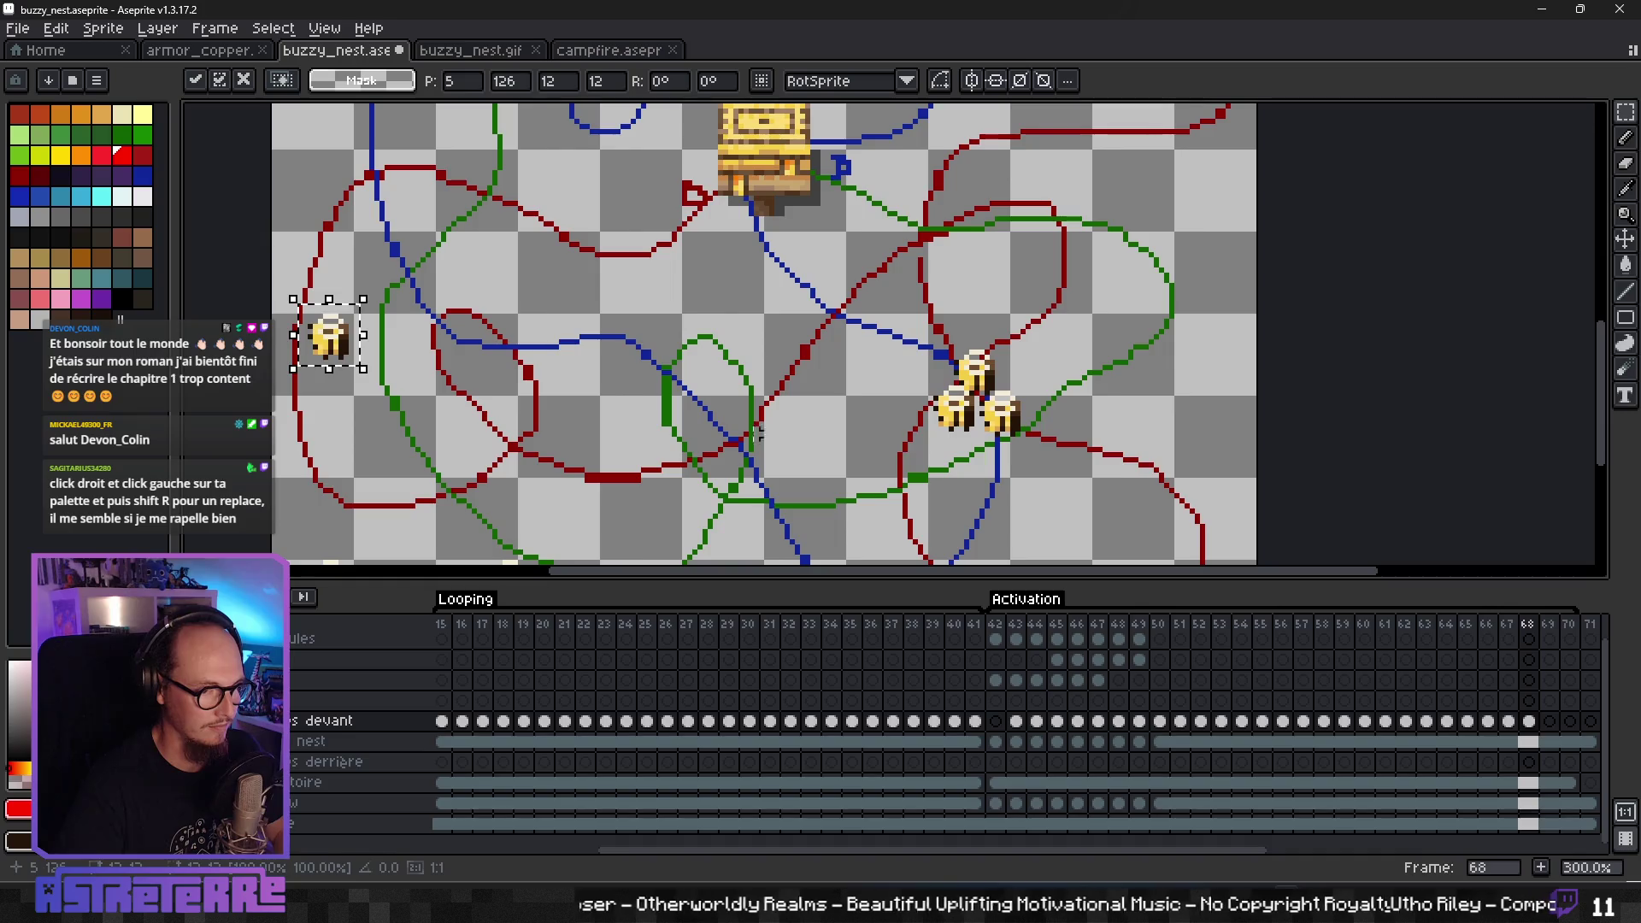
left_click_drag(342, 342, 979, 376)
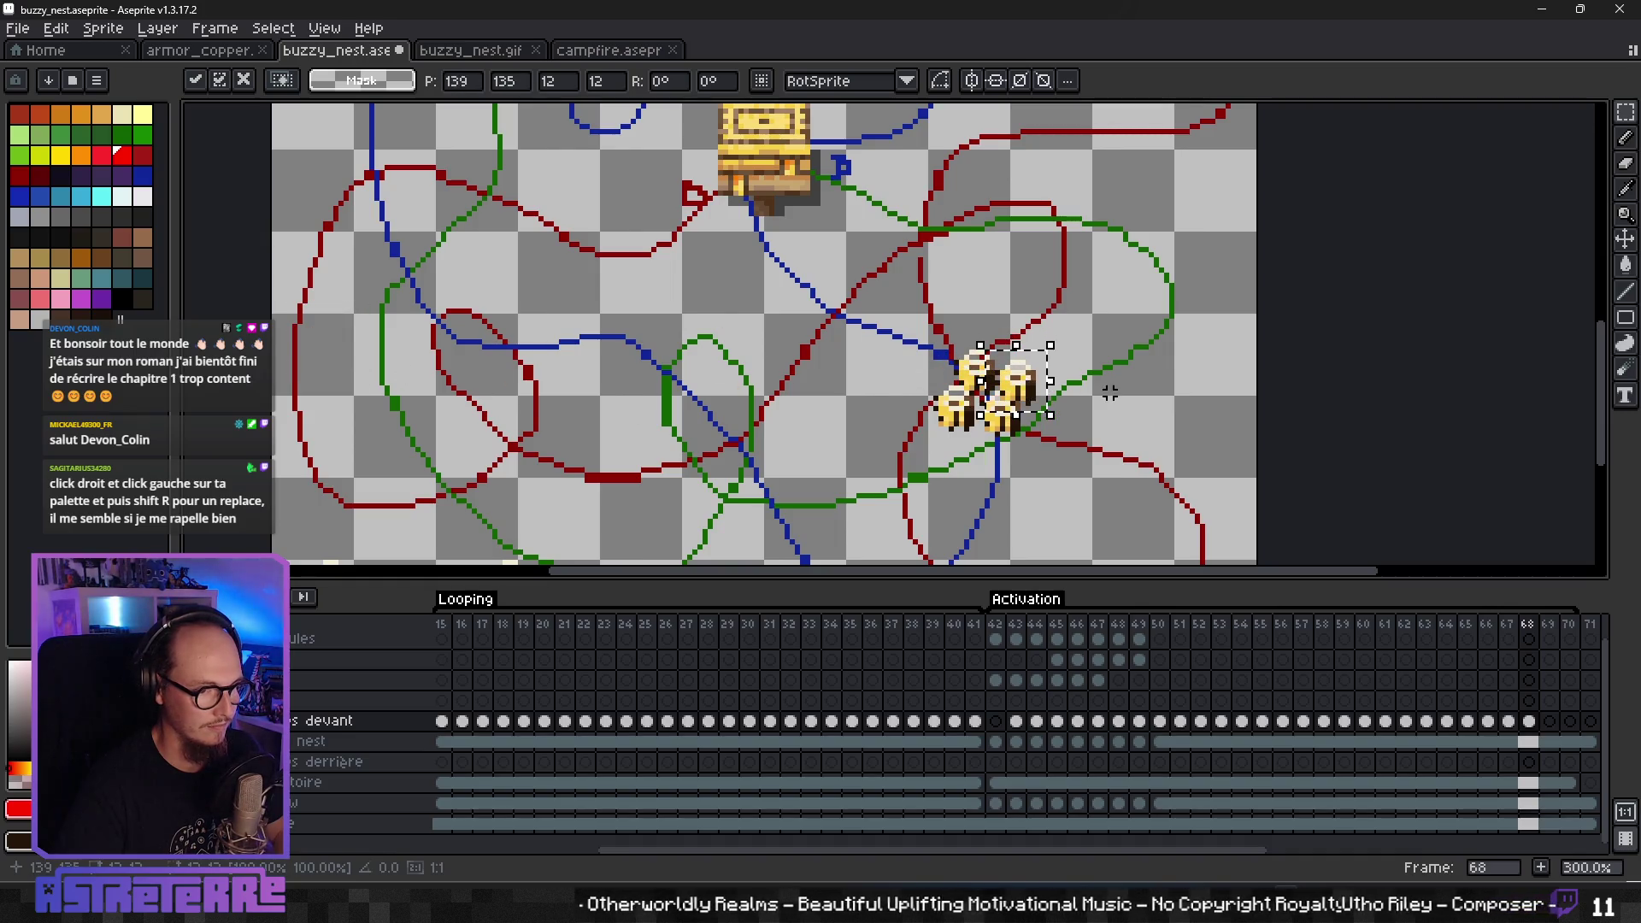
scroll(1114, 466, "down", 1)
scroll(1114, 466, "up", 1)
left_click(1549, 721)
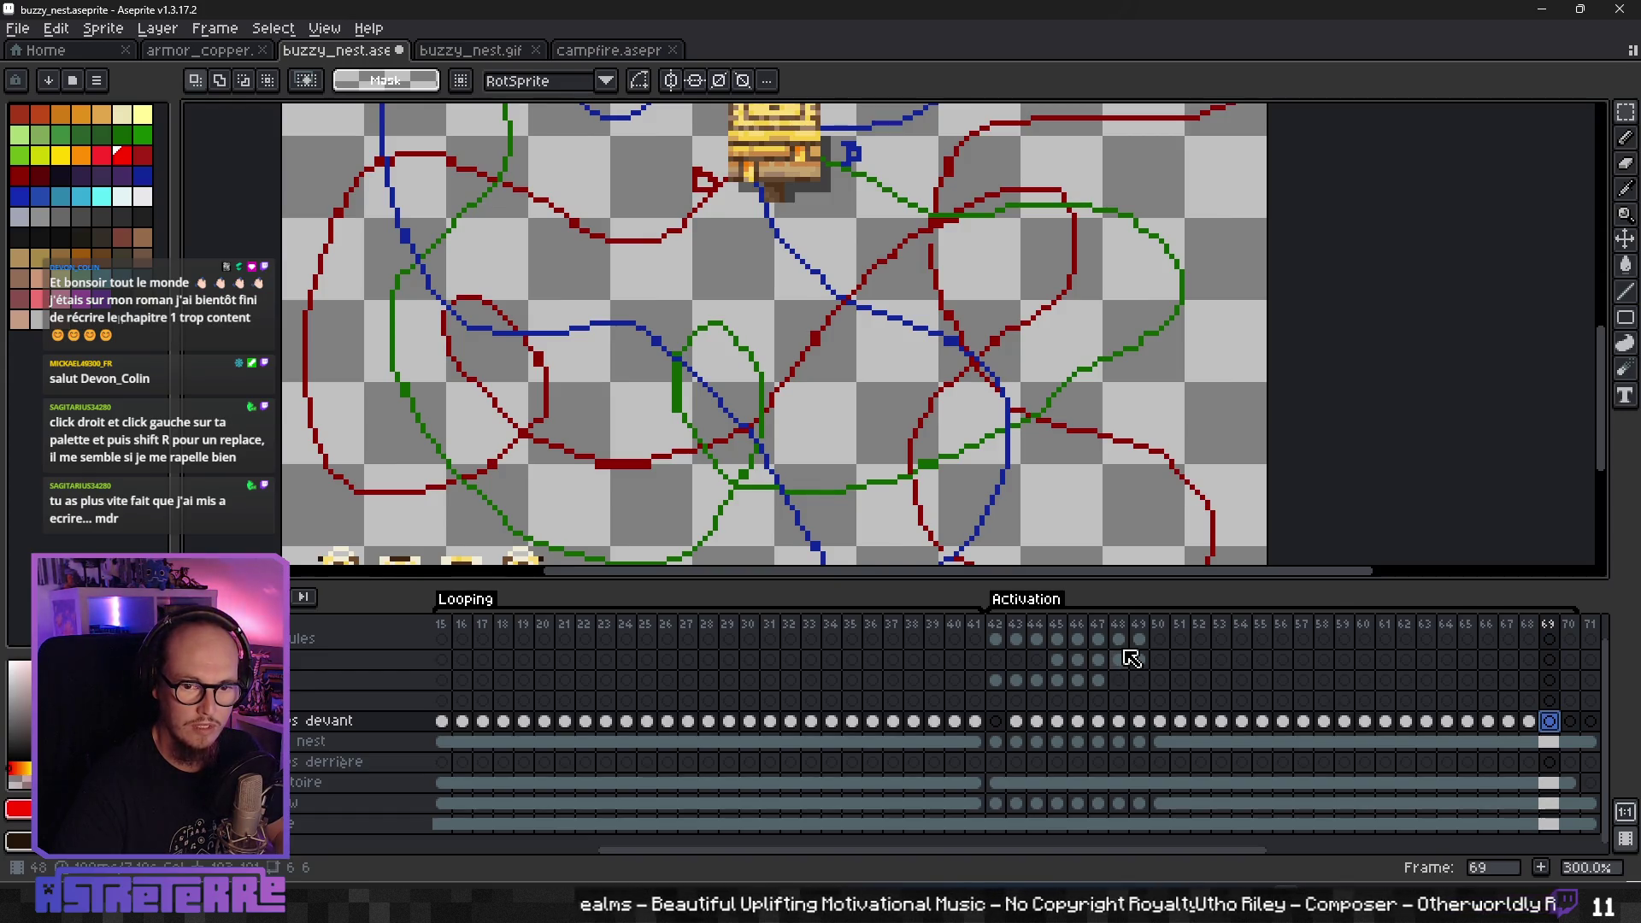
- Go back to frame 68 and open Replace Color with red index 19 to replace
mouse_move(960, 850)
left_mouse_down()
mouse_move(1188, 877)
mouse_move(1147, 867)
left_mouse_up()
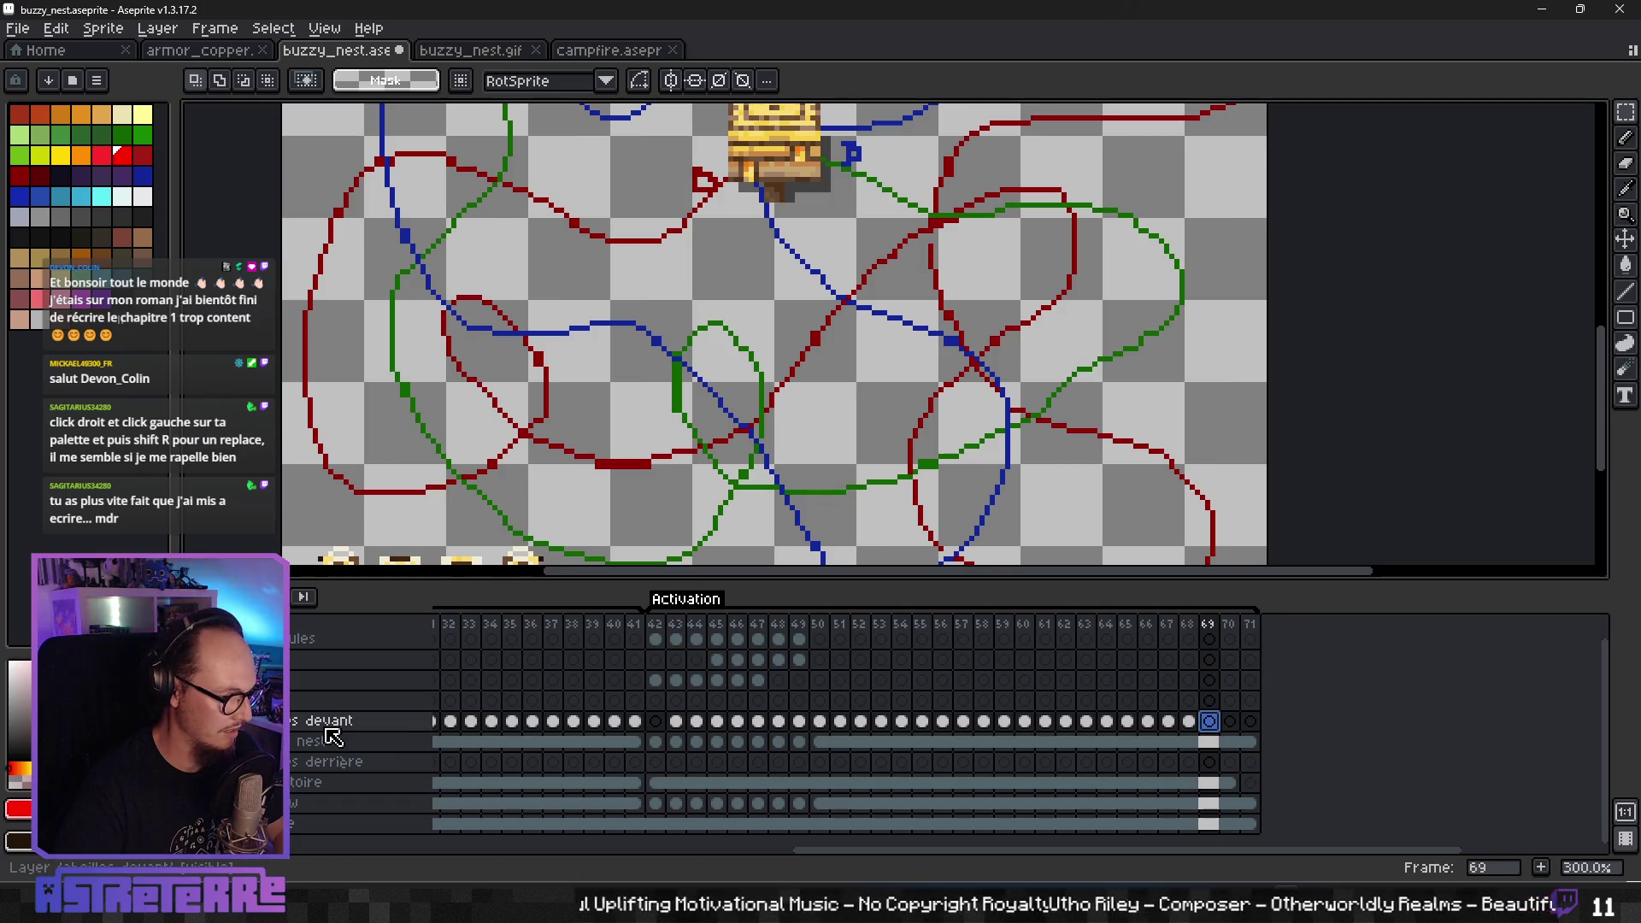
left_click_drag(884, 439, 938, 370)
key("Left")
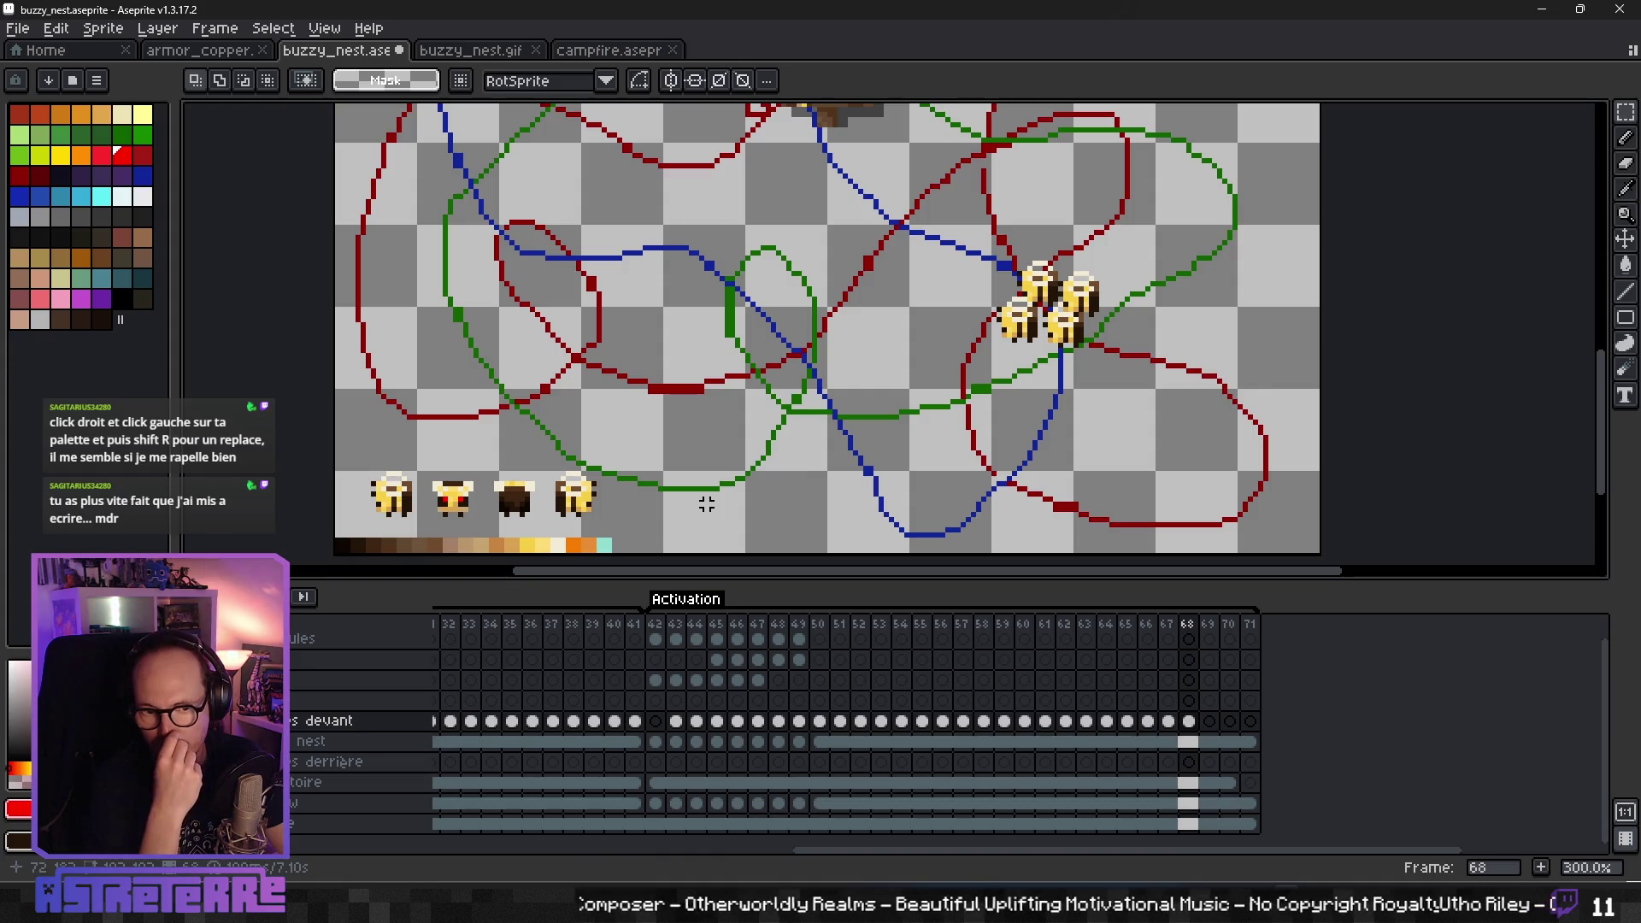
key("shift+r")
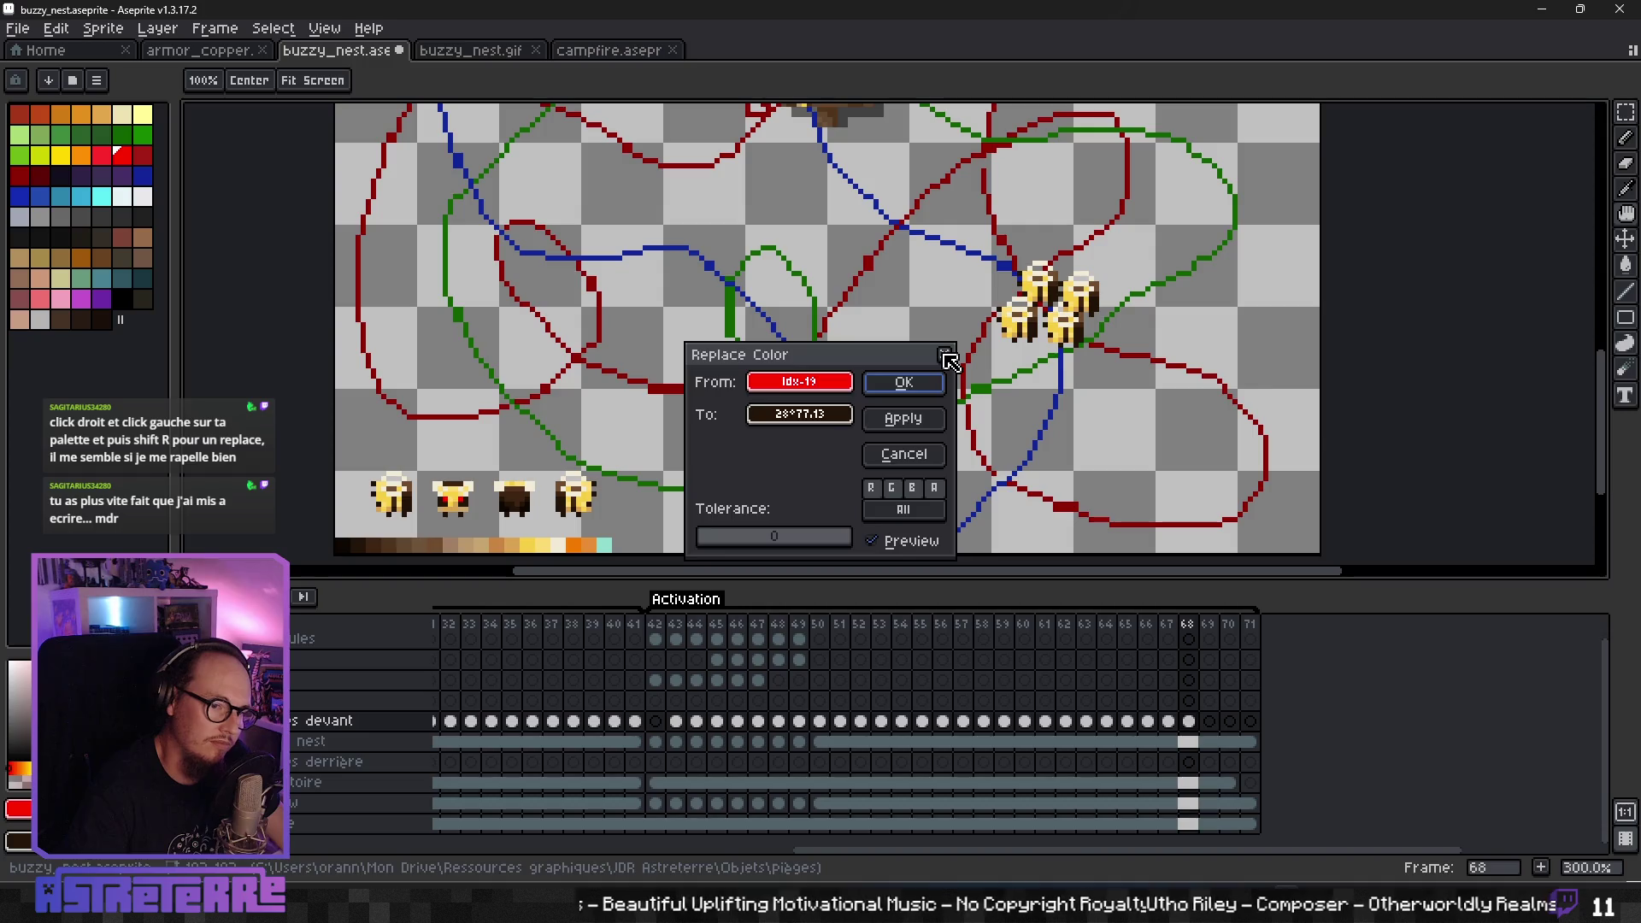
- Close Replace Color unchanged, then marquee-select the dark reference bee on the bottom layer
left_click(947, 359)
mouse_move(1002, 290)
left_mouse_down()
mouse_move(931, 352)
mouse_move(990, 396)
left_mouse_up()
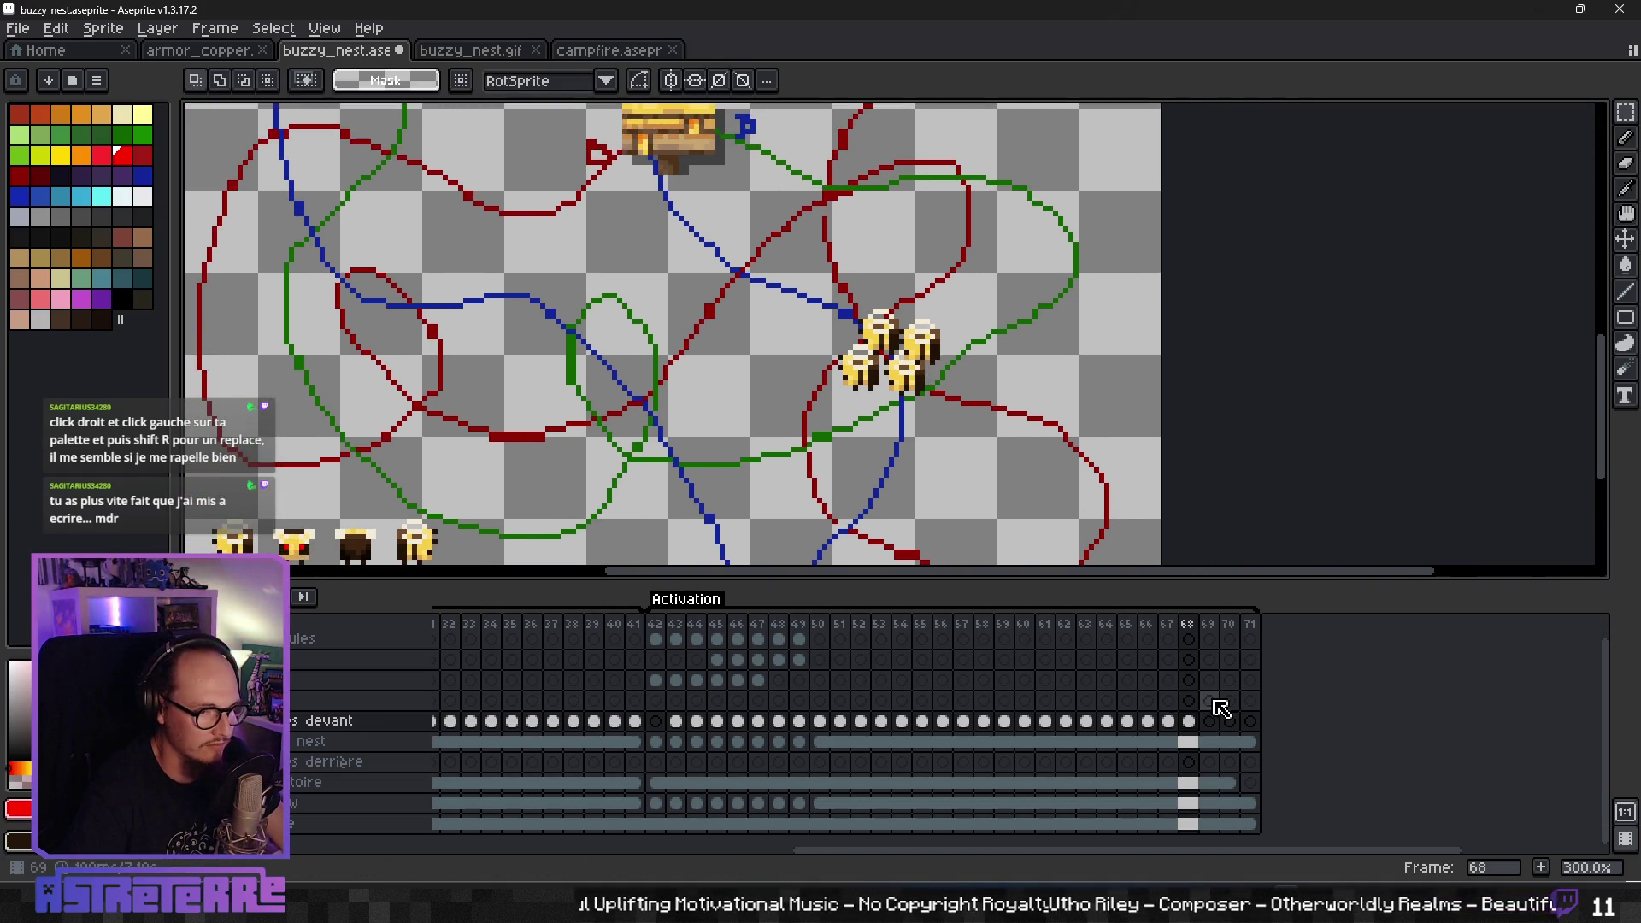
left_click(1188, 823)
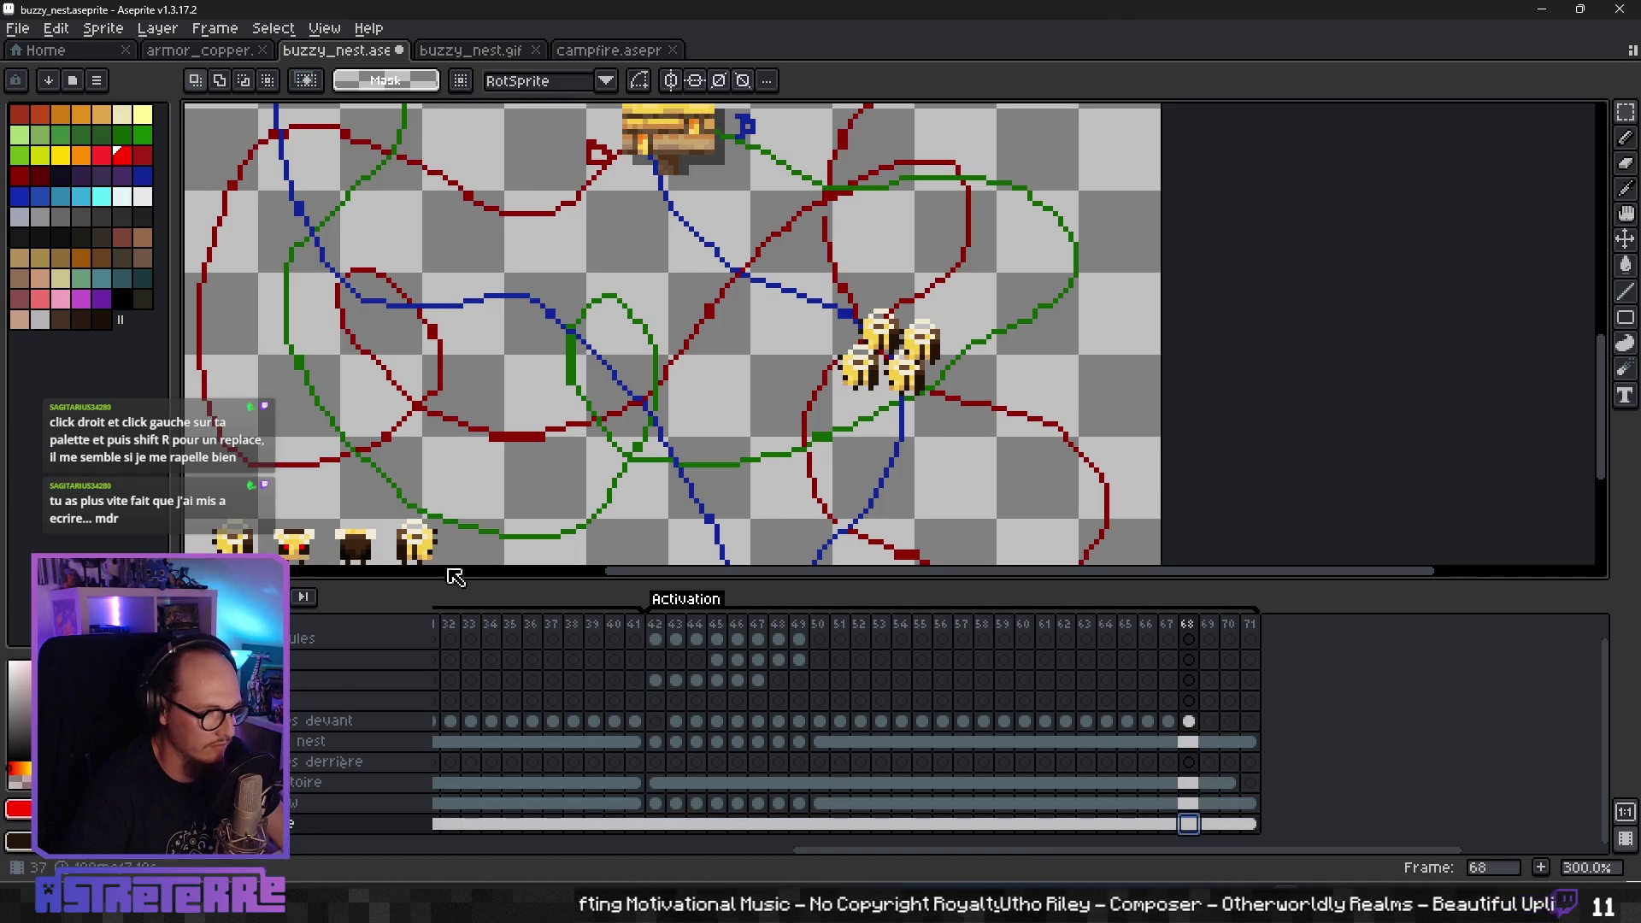
left_click_drag(433, 450, 580, 330)
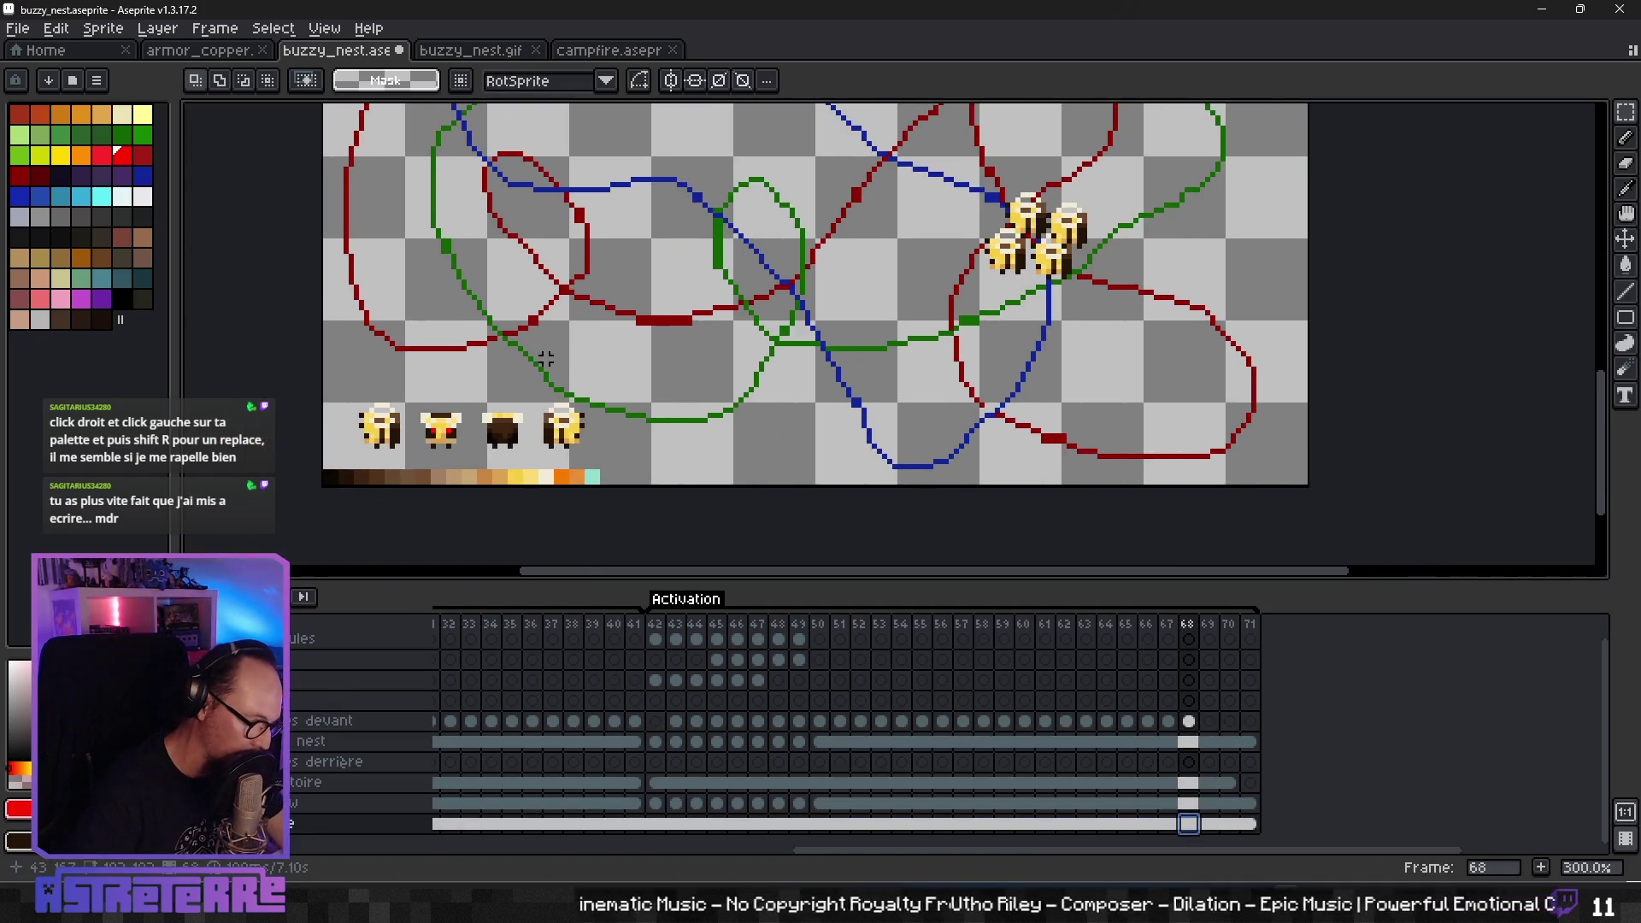
left_click_drag(468, 389, 531, 456)
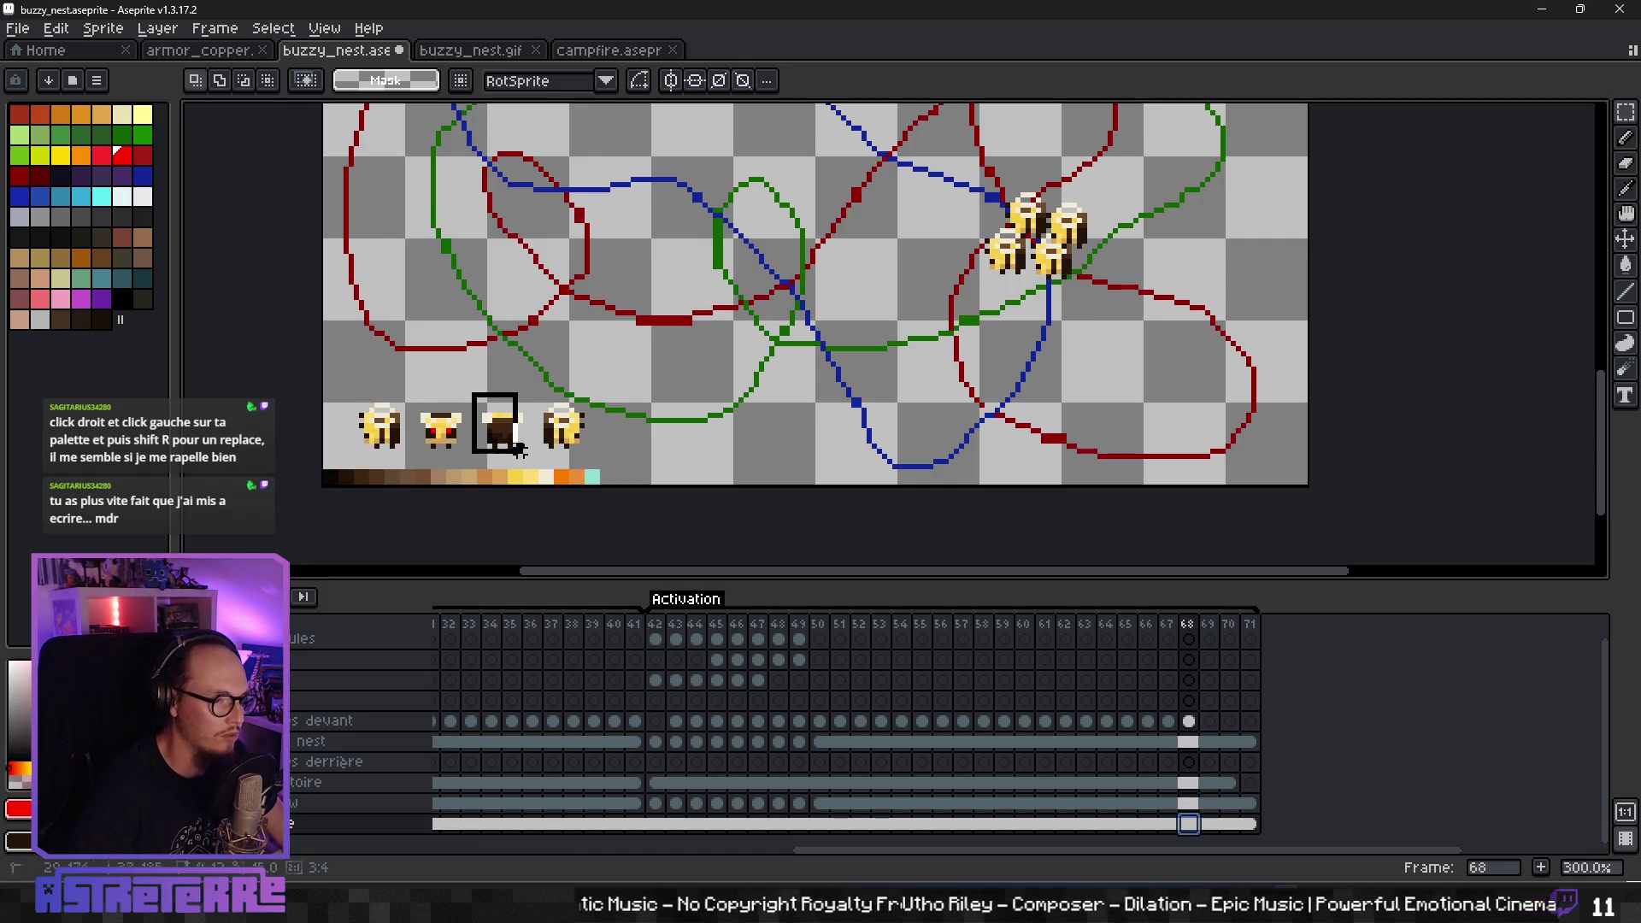
key("ctrl+d")
left_click_drag(689, 349, 566, 415)
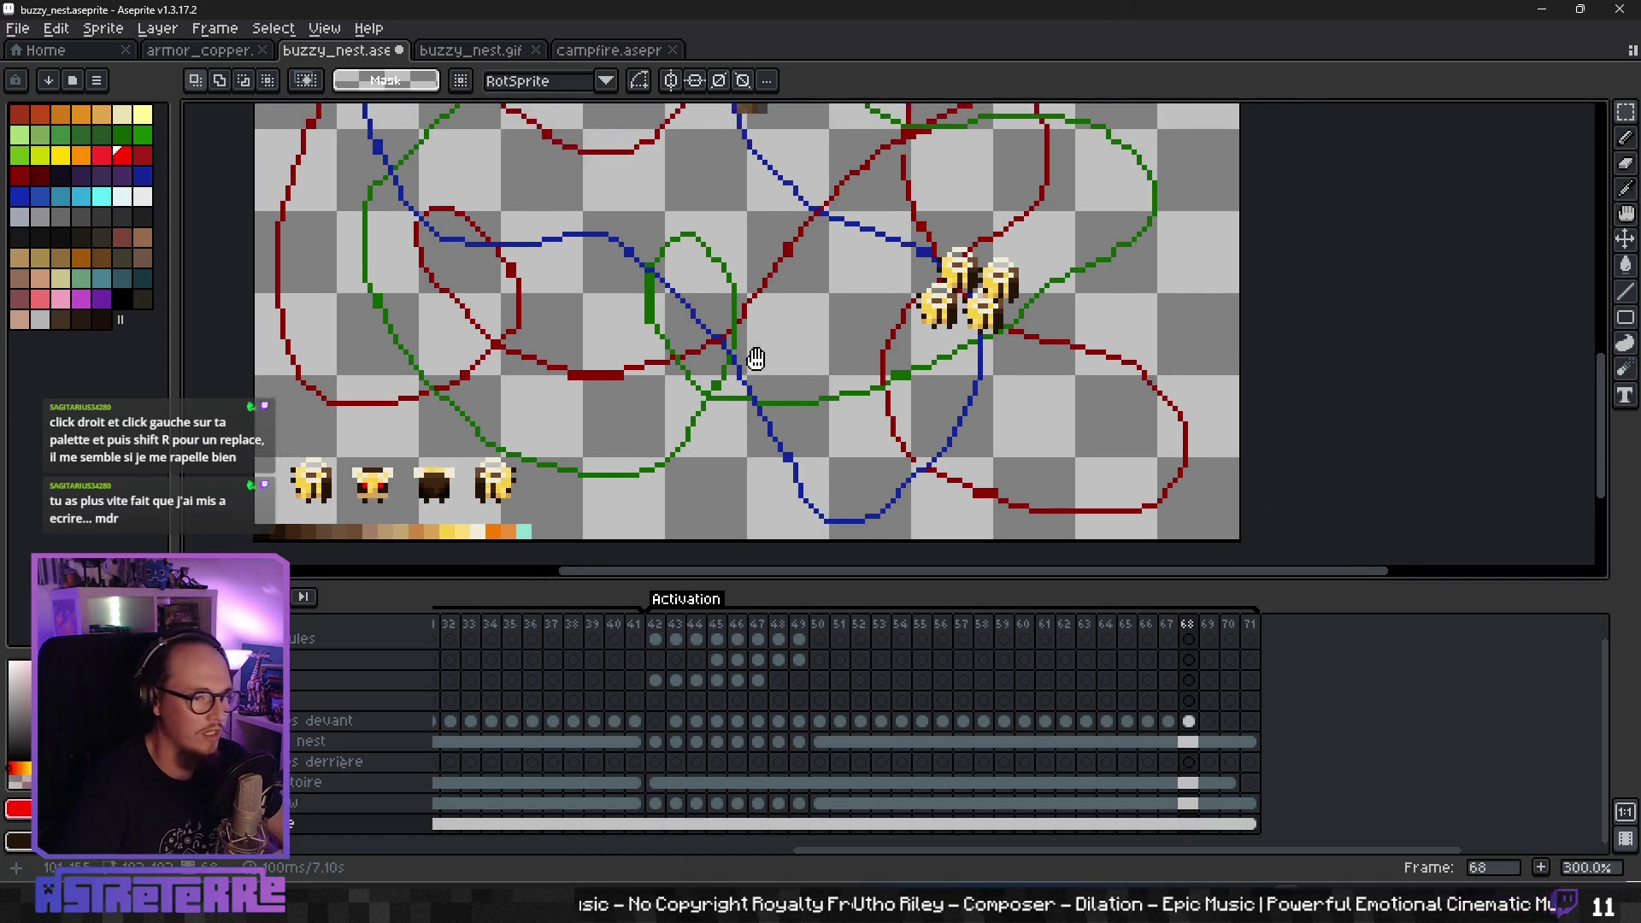
left_click(1208, 721)
- Paste four dark bee copies into a cluster just right of centre in frame 69
left_click_drag(919, 325, 928, 411)
key("ctrl+v")
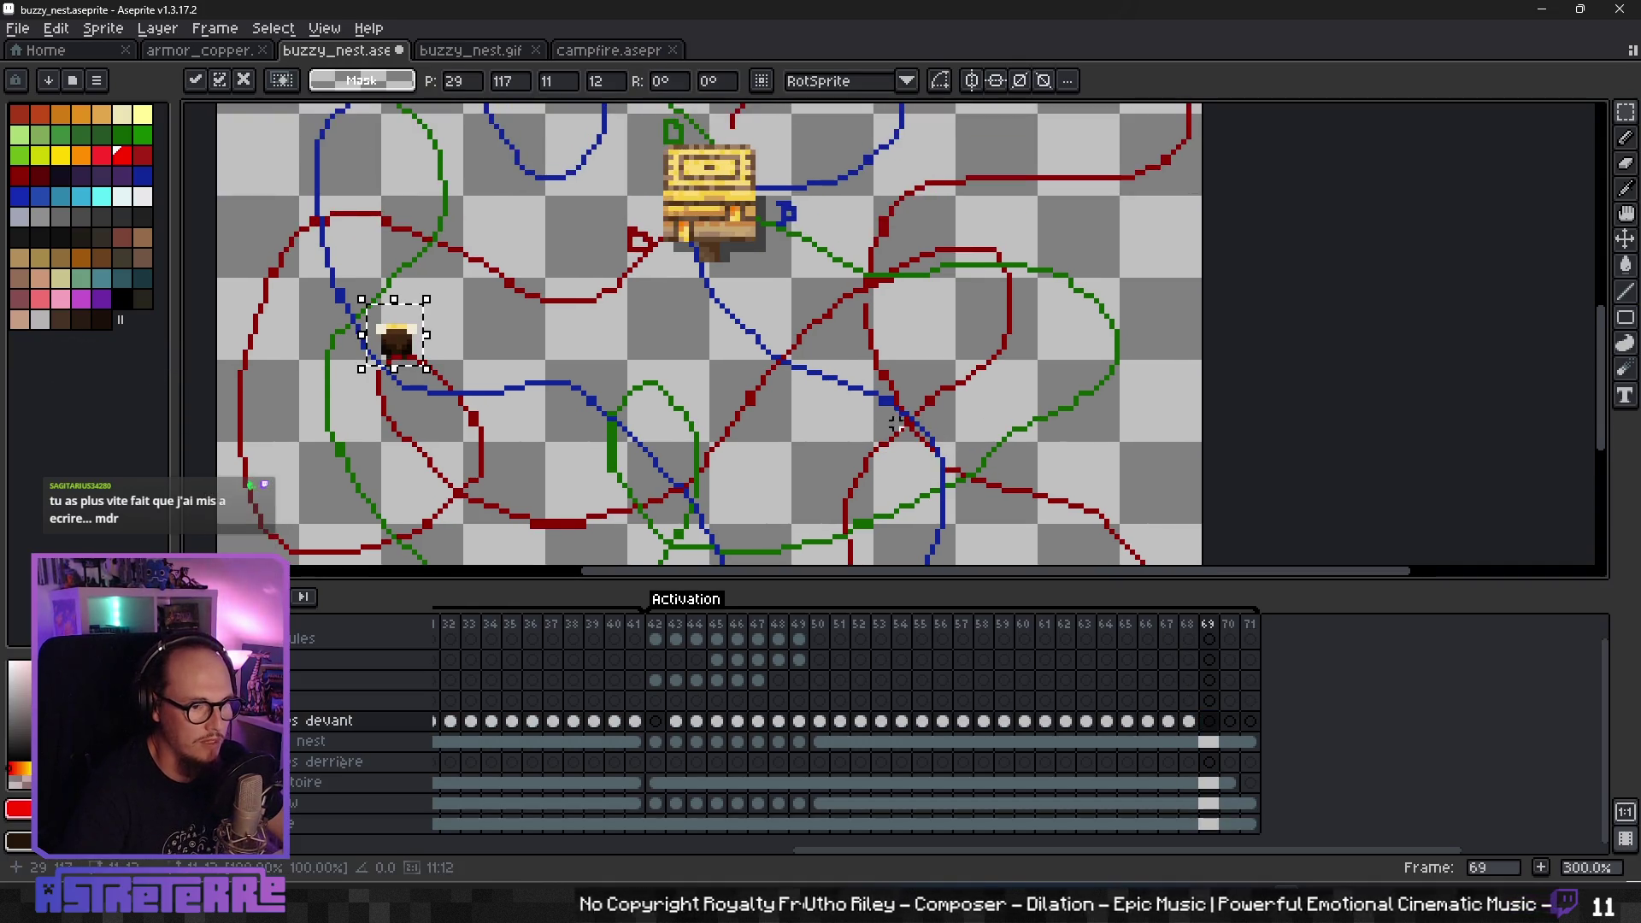
left_click_drag(393, 344, 885, 378)
key("ctrl+v")
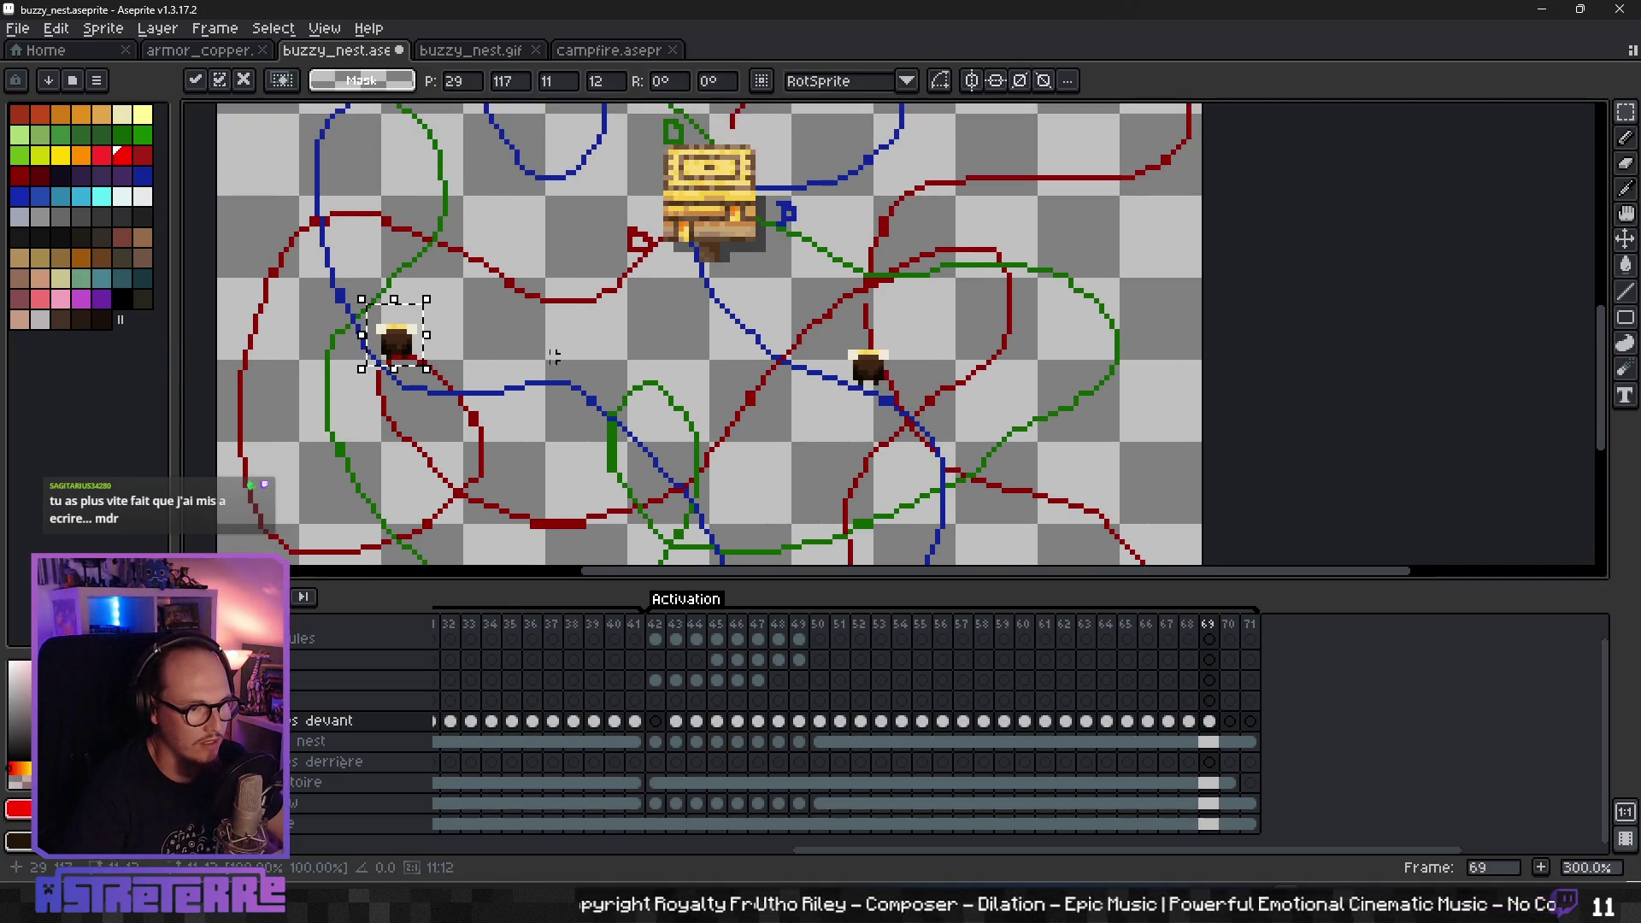
left_click_drag(410, 354, 922, 391)
key("ctrl+v")
mouse_move(402, 351)
left_mouse_down()
mouse_move(884, 359)
mouse_move(906, 345)
left_mouse_up()
key("ctrl+v")
left_click_drag(402, 350, 851, 342)
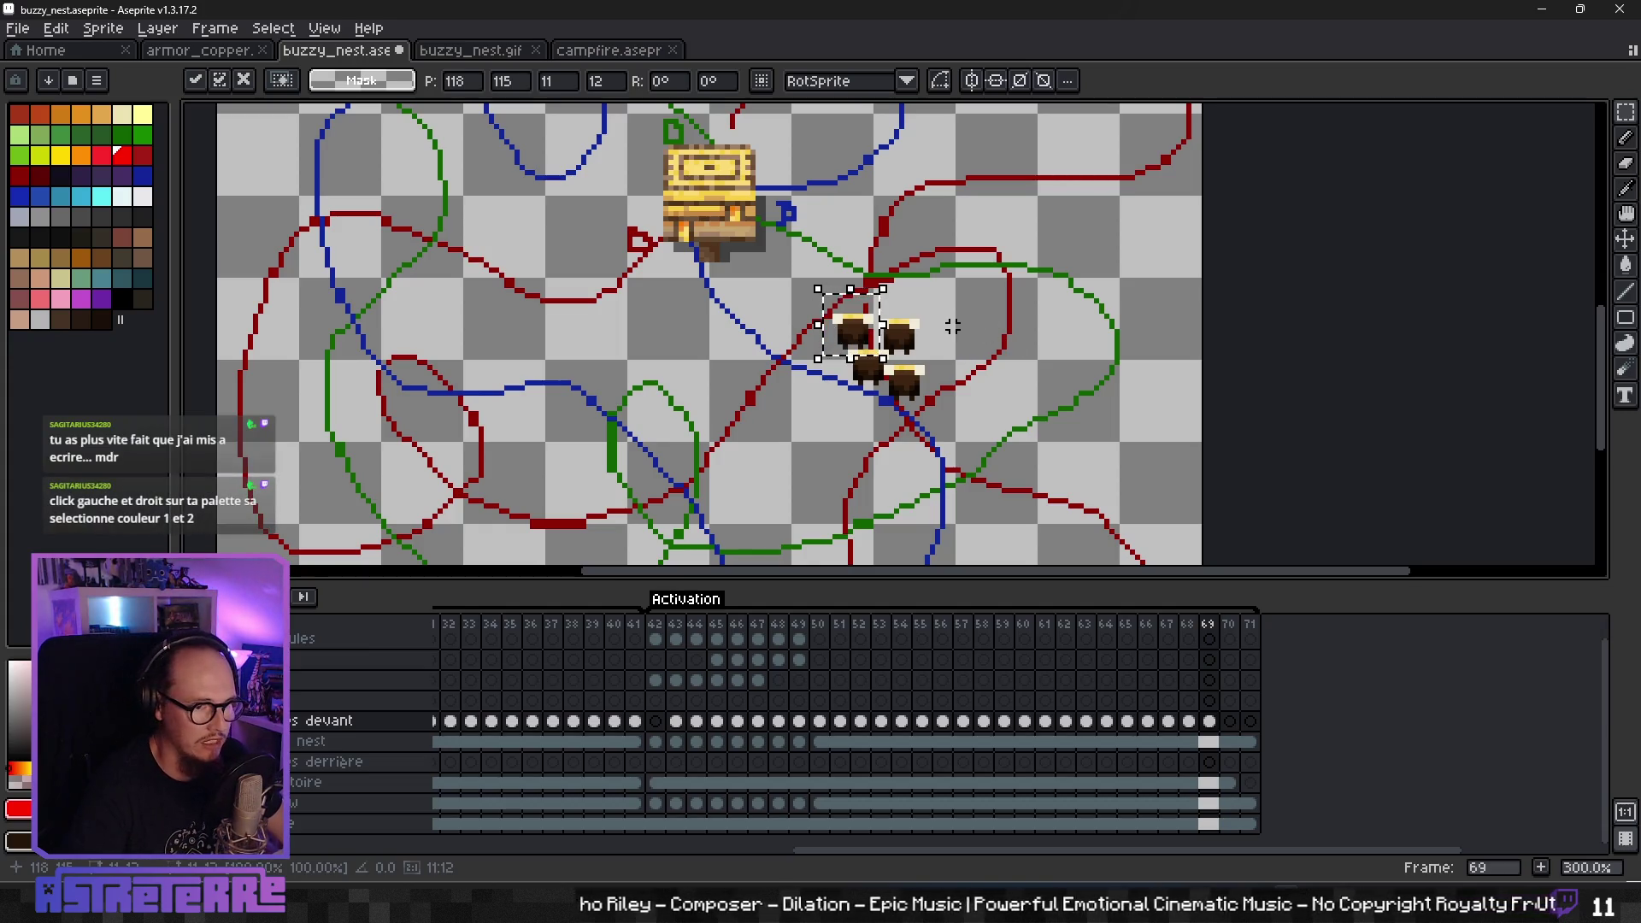
left_click(978, 336)
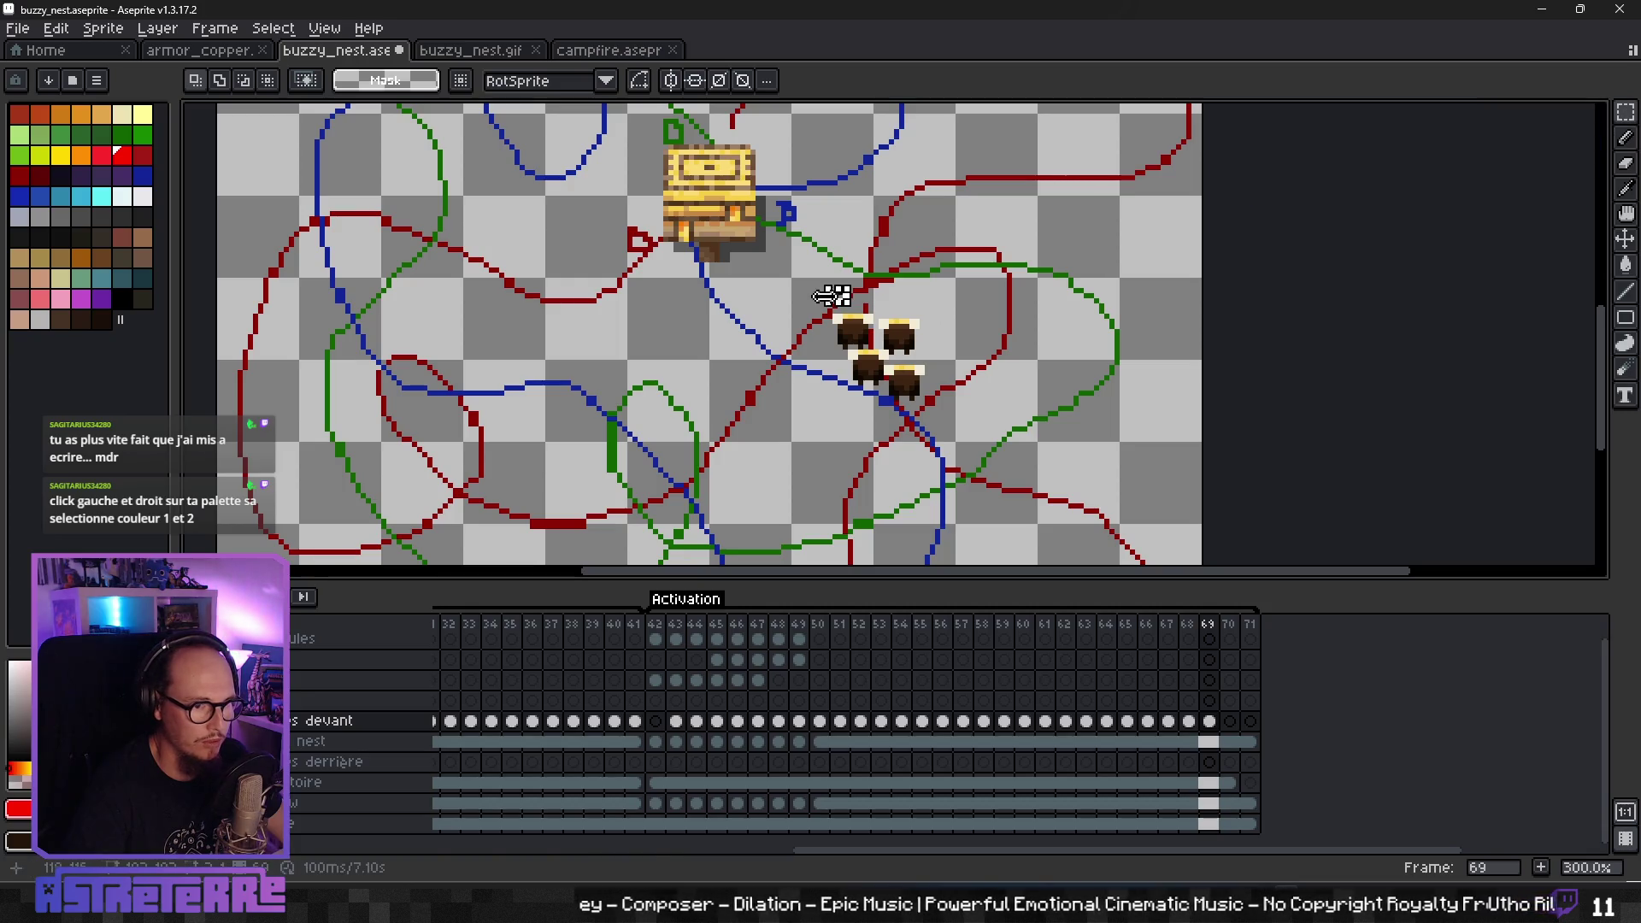
- Select, cut and re-paste the four-bee cluster as one group in frame 69
left_click_drag(803, 285, 939, 409)
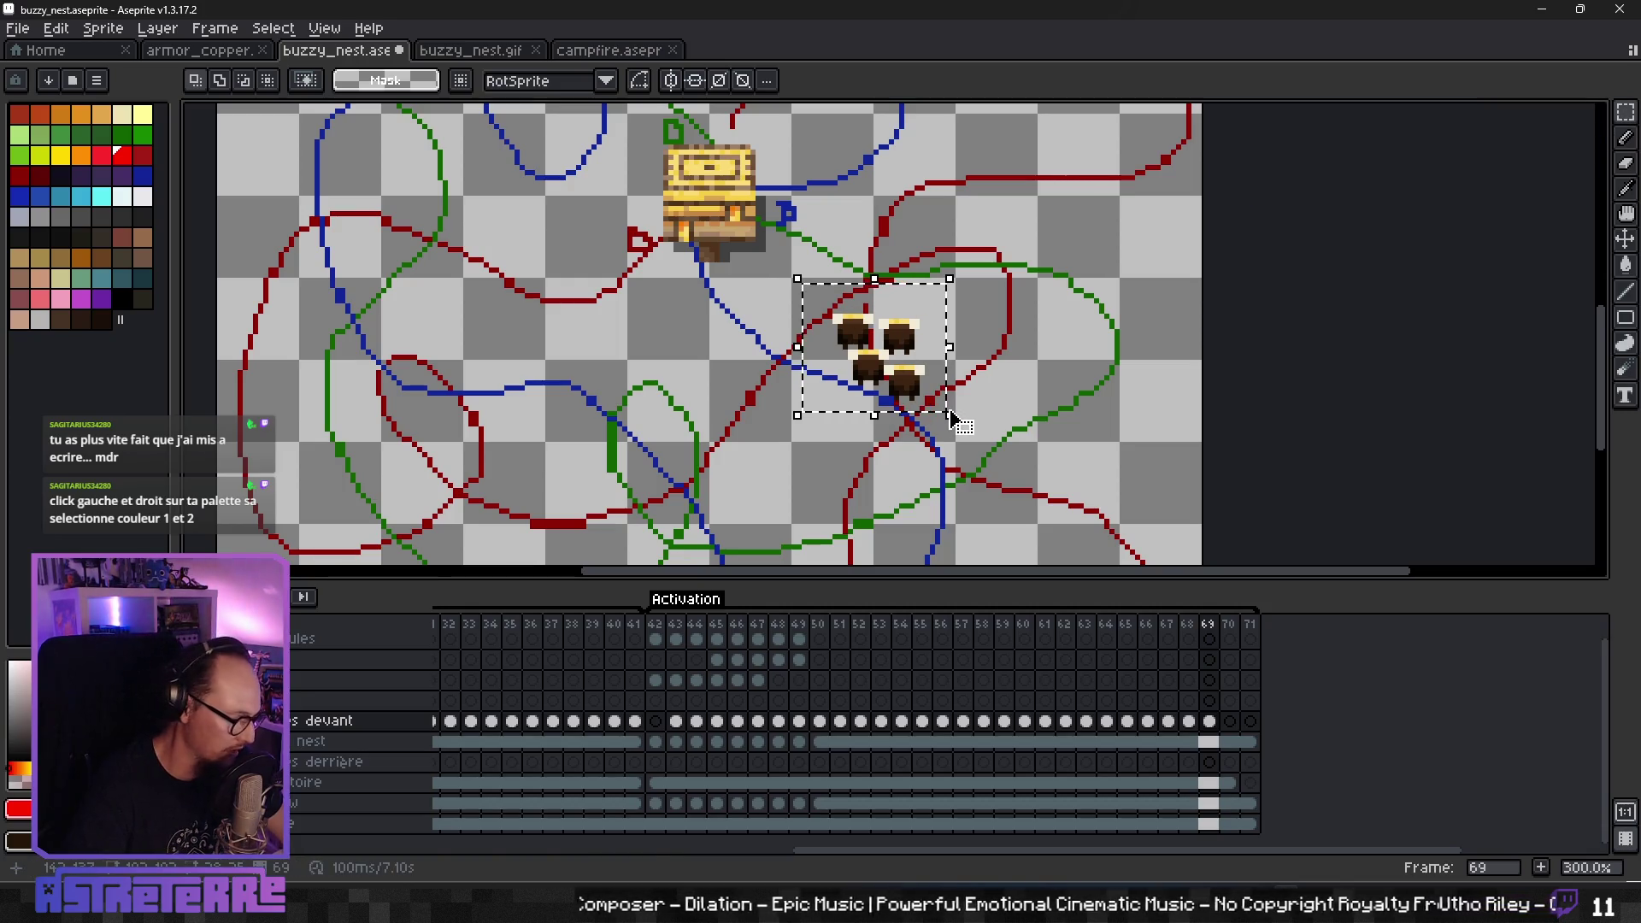
key("Delete")
key("ctrl+v")
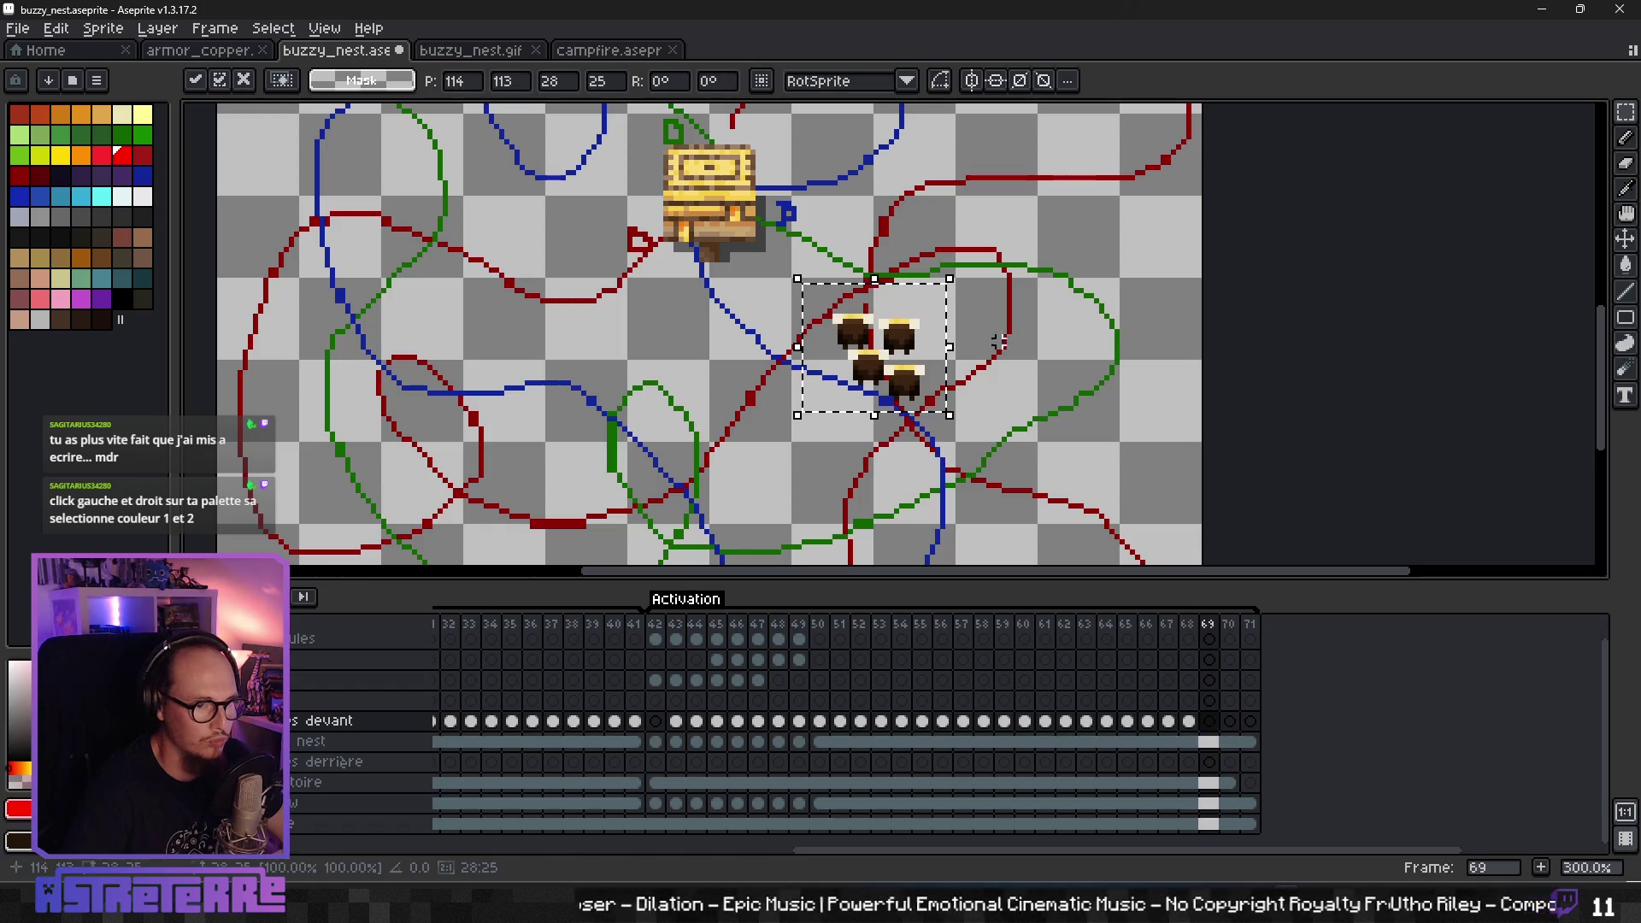
left_click(1002, 342)
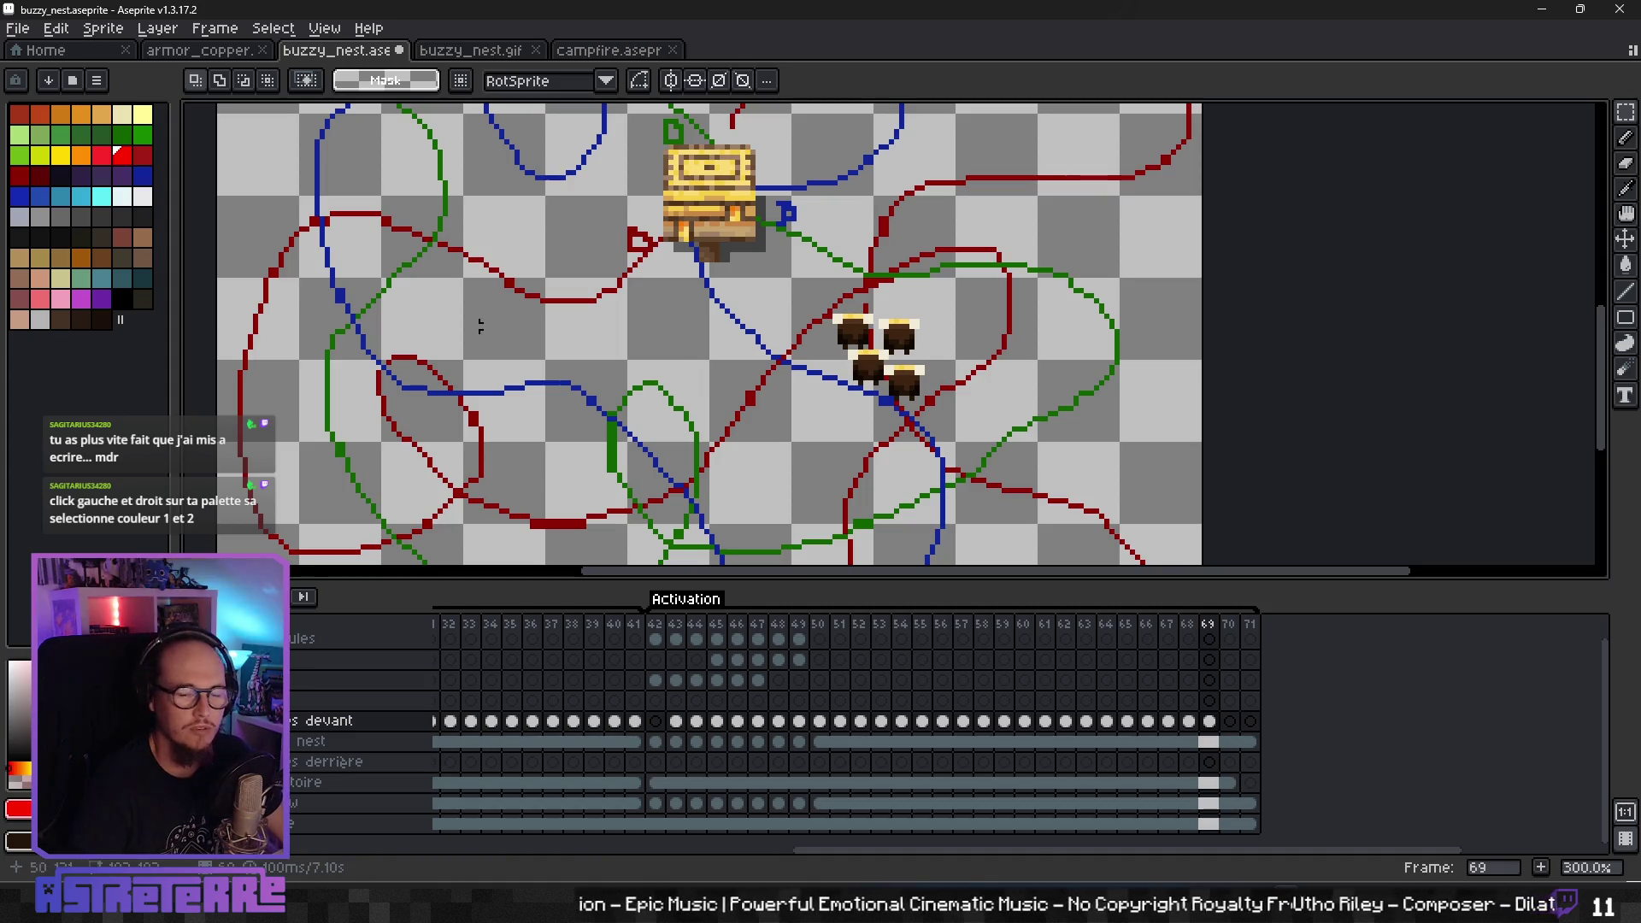
left_click(38, 114)
right_click(38, 114)
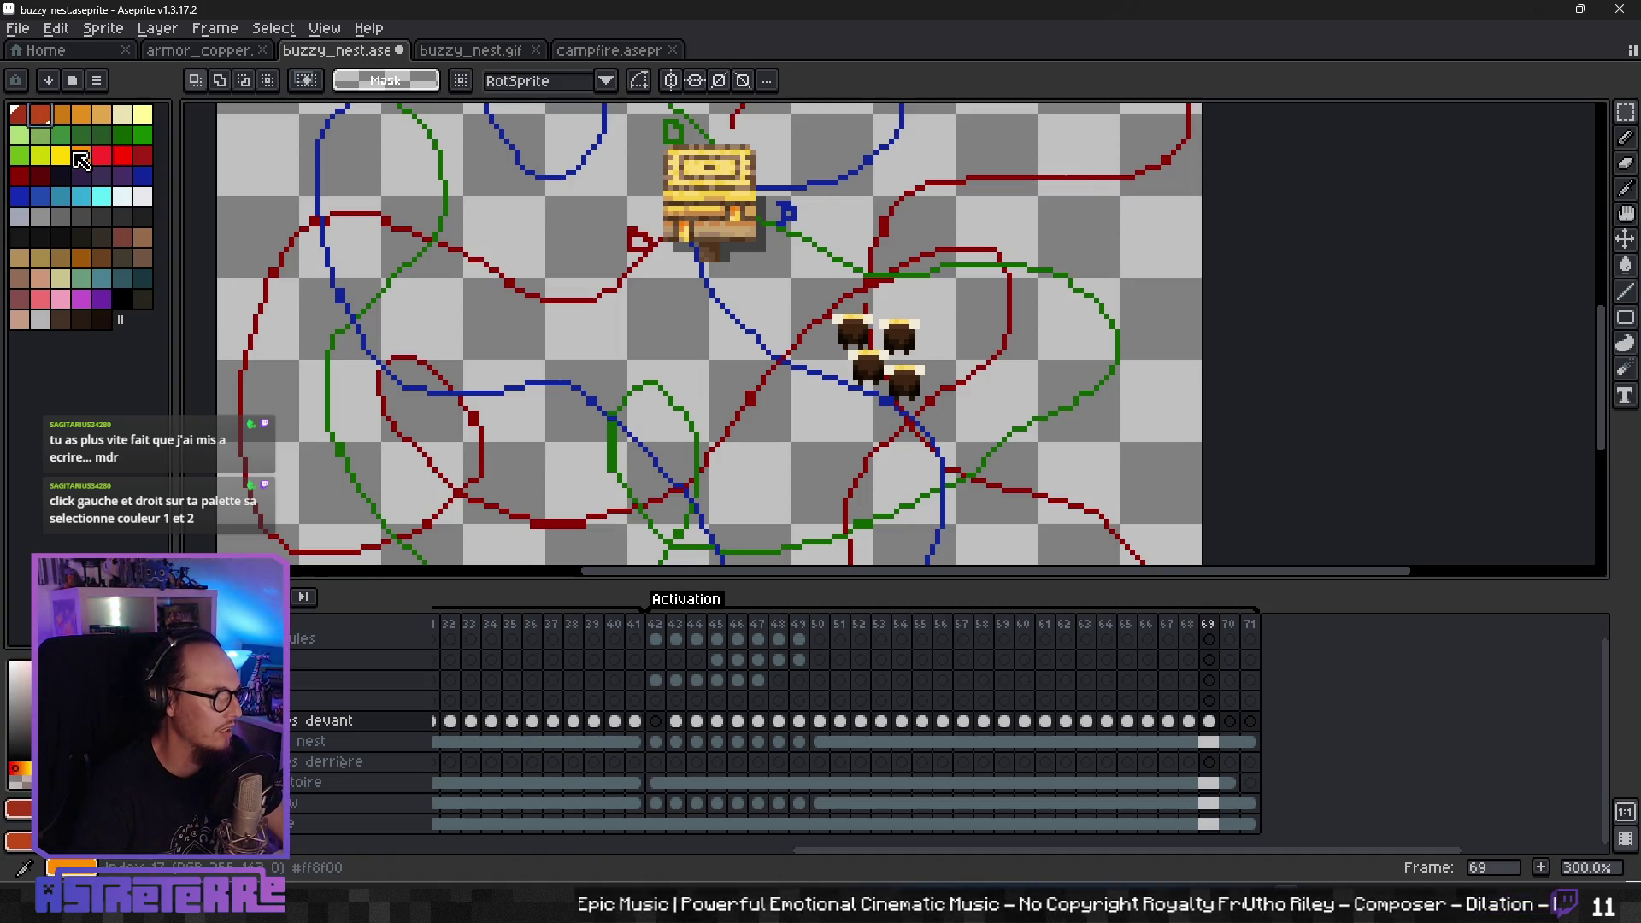
key("shift+r")
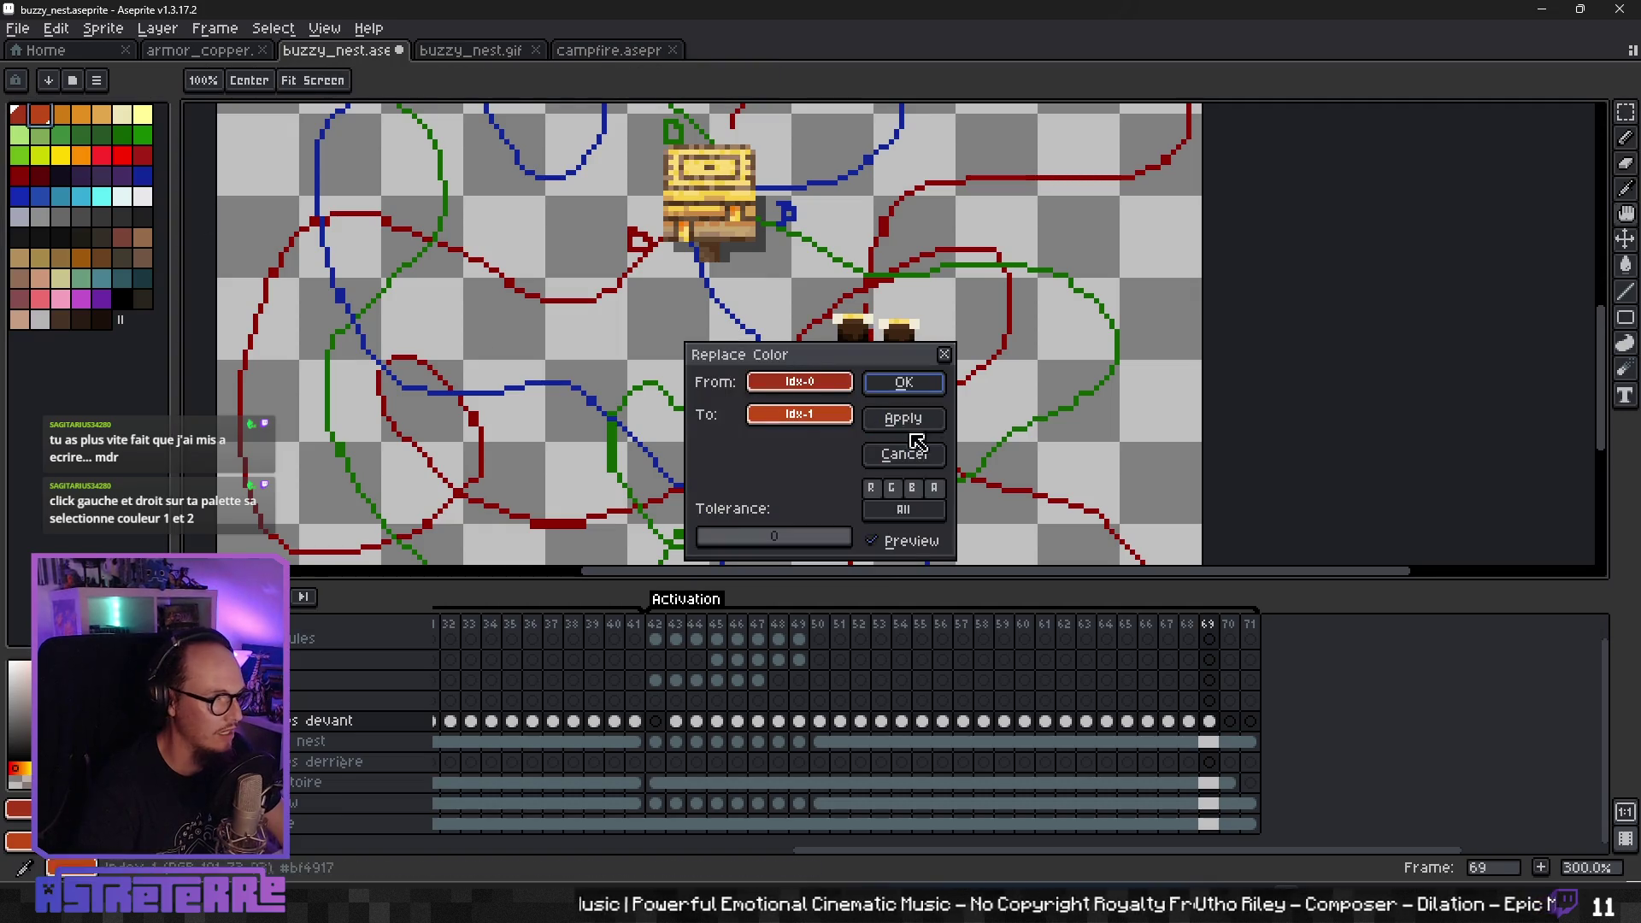
left_click(946, 355)
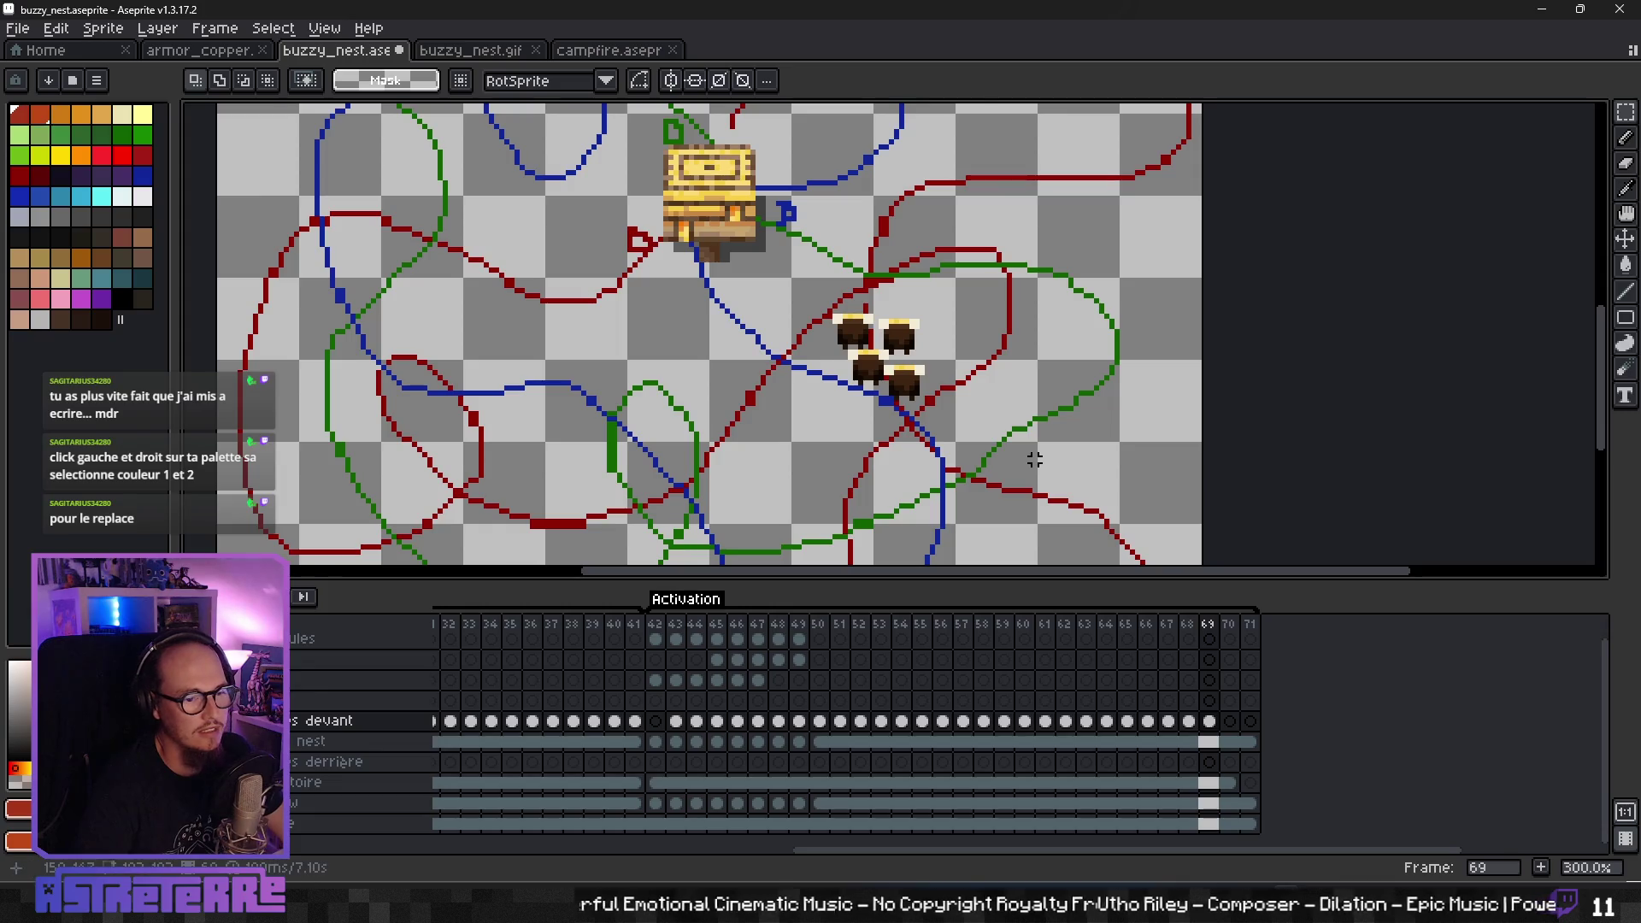
scroll(1035, 460, "down", 2)
scroll(1025, 457, "up", 1)
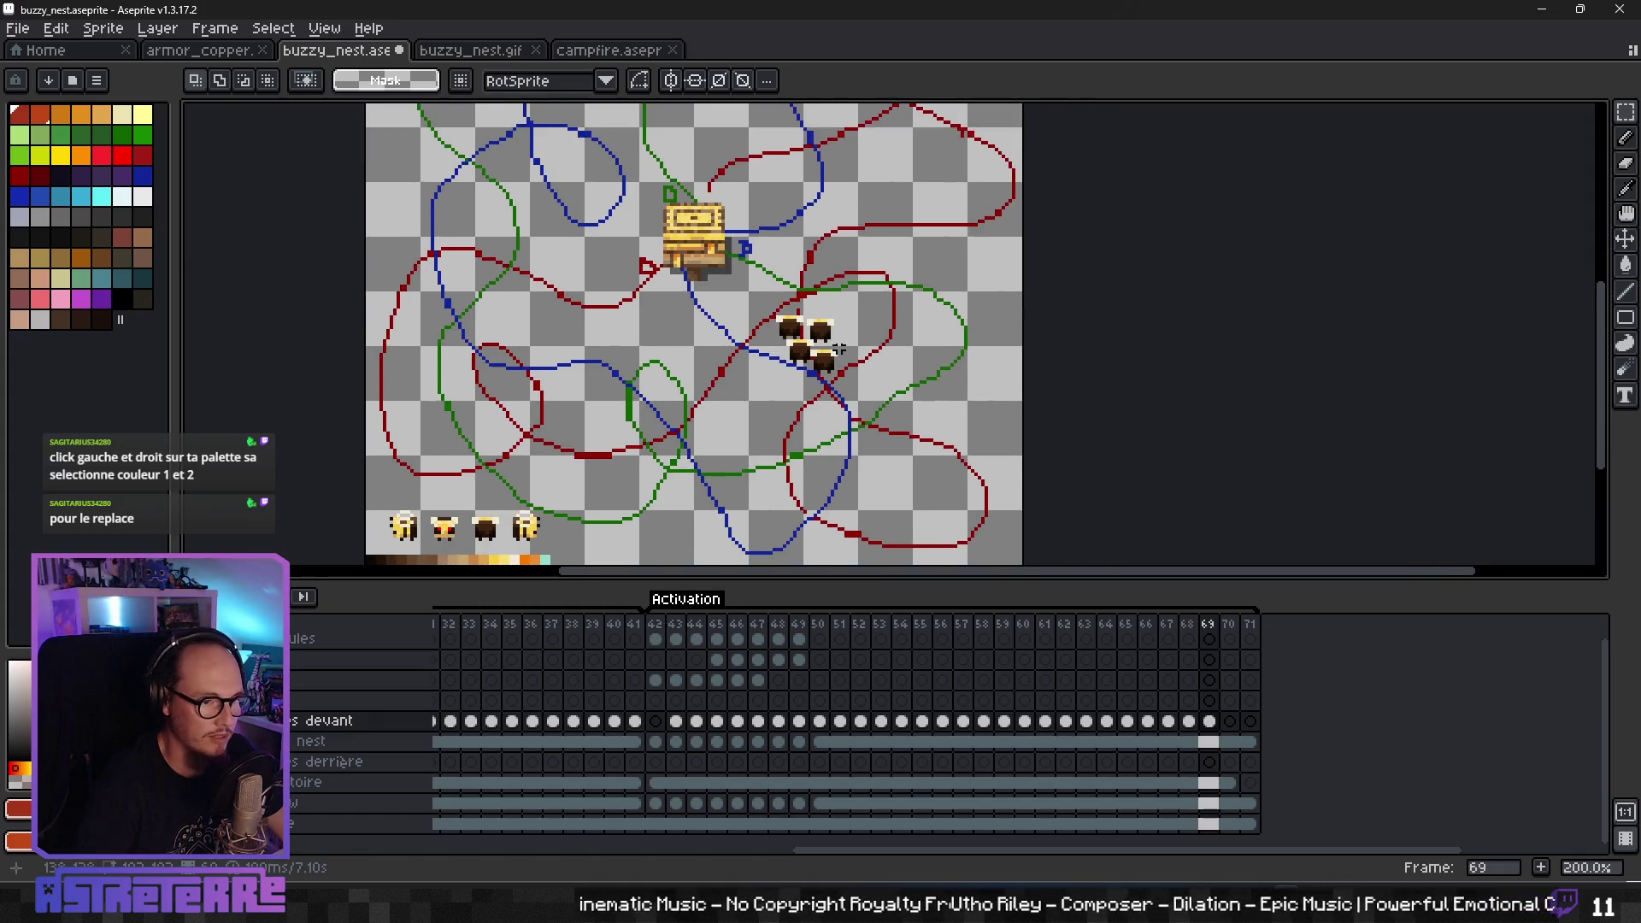
- Move to frame 70 with the nest chest in view, comparing it against frame 69's bee positions
scroll(935, 445, "up", 1)
left_click(1208, 823)
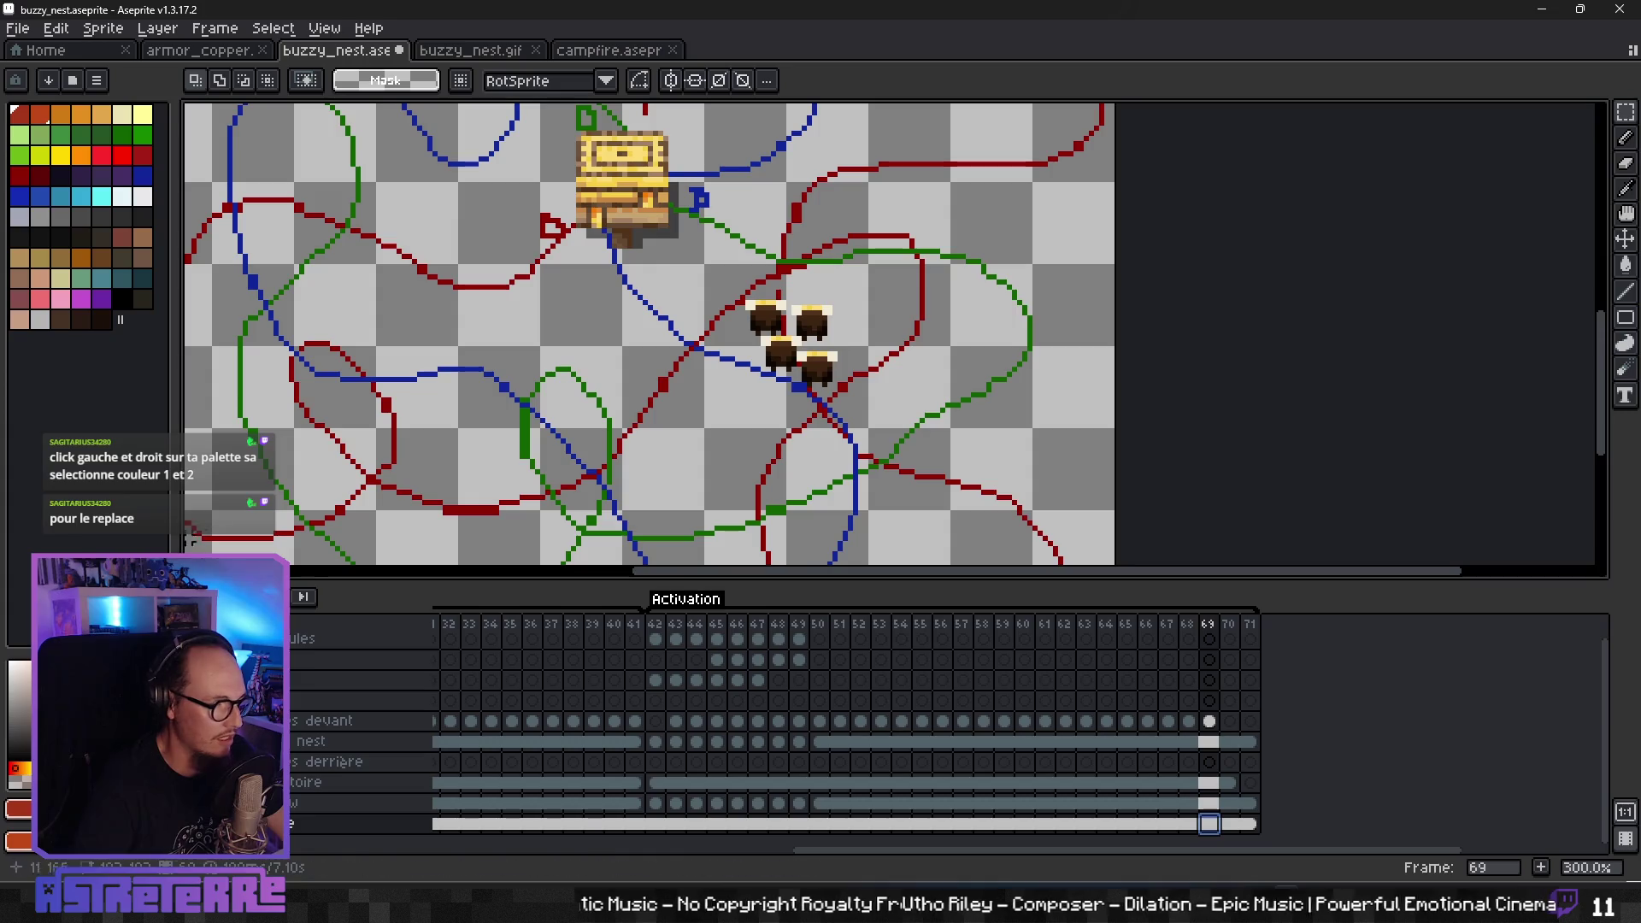
left_click_drag(652, 414, 720, 252)
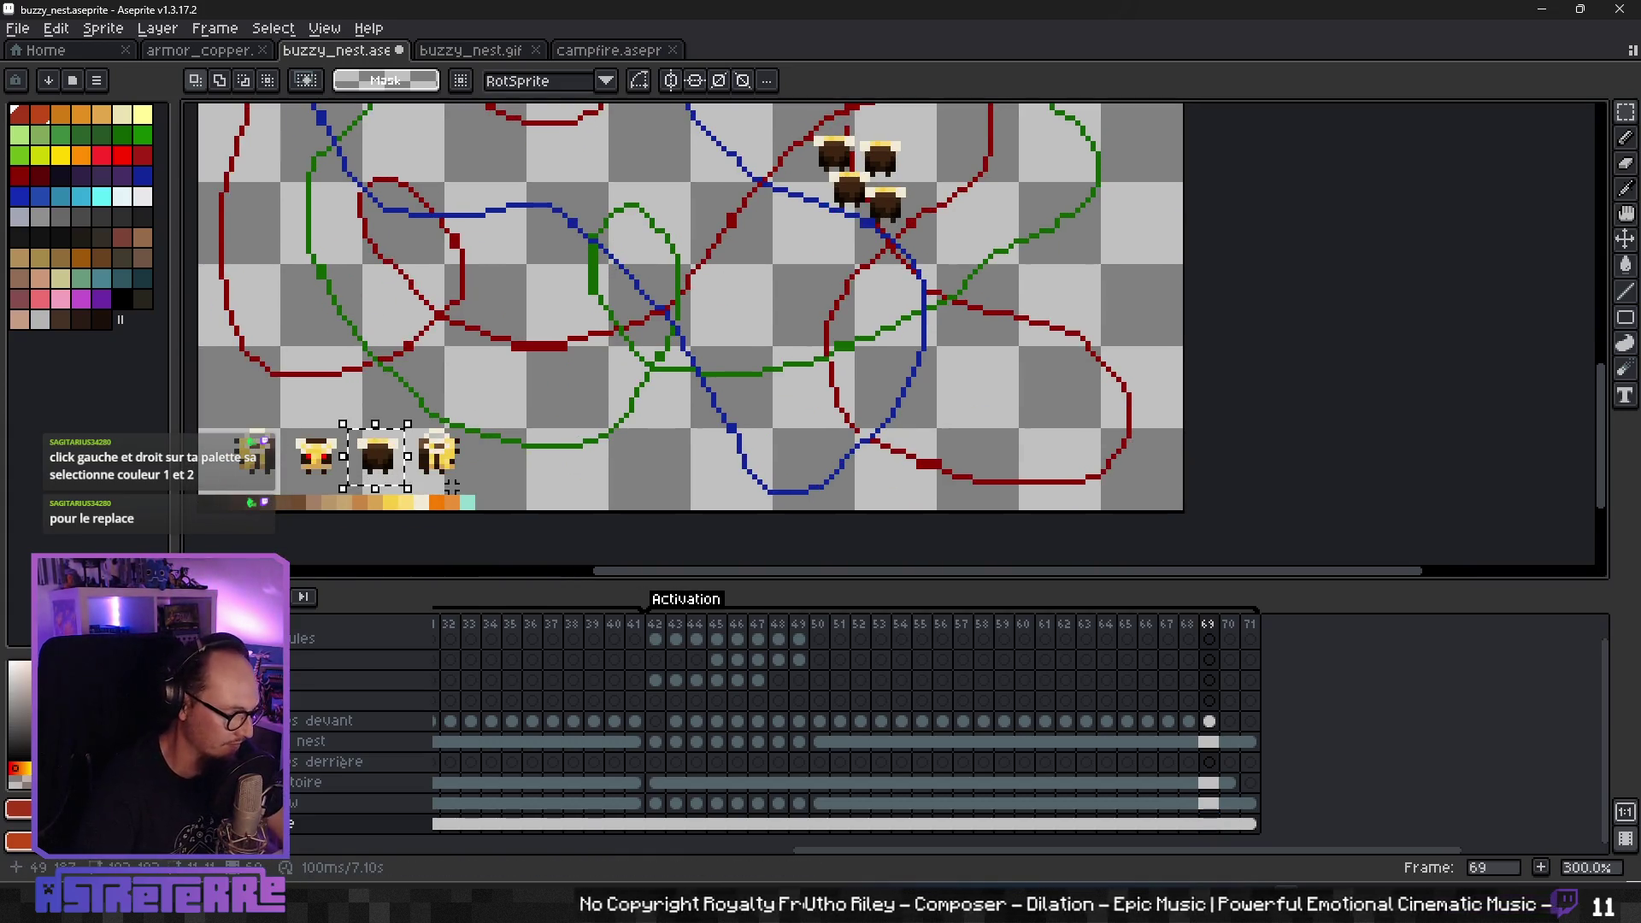
left_click_drag(788, 342, 738, 471)
left_click(1229, 722)
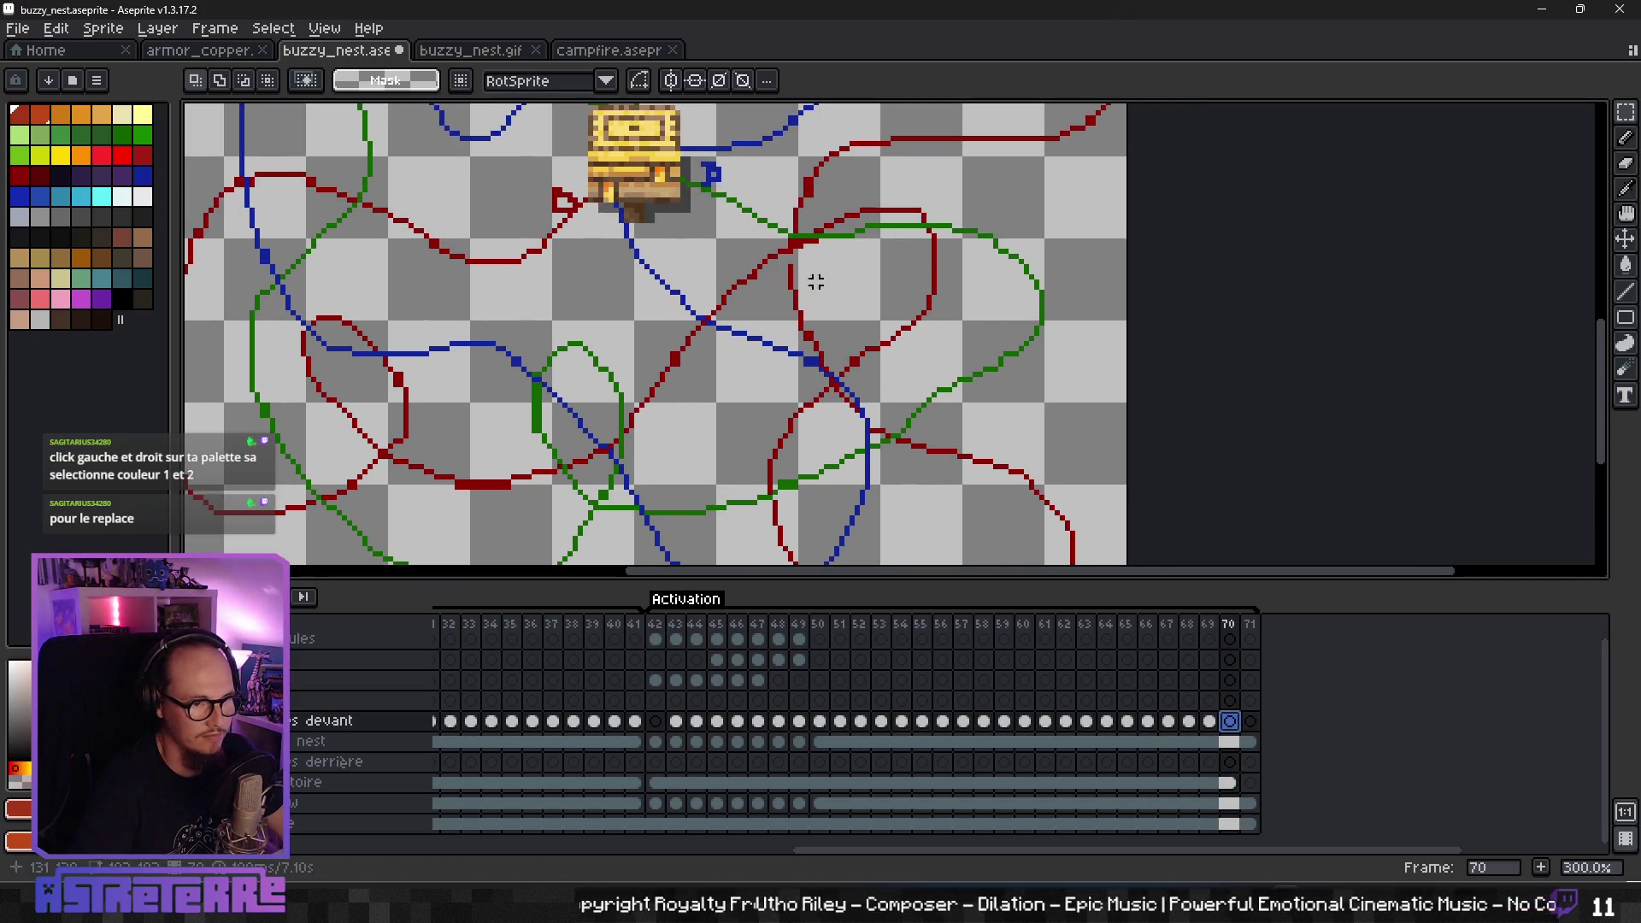
left_click_drag(813, 274, 786, 409)
left_click(1215, 724)
left_click(1229, 721)
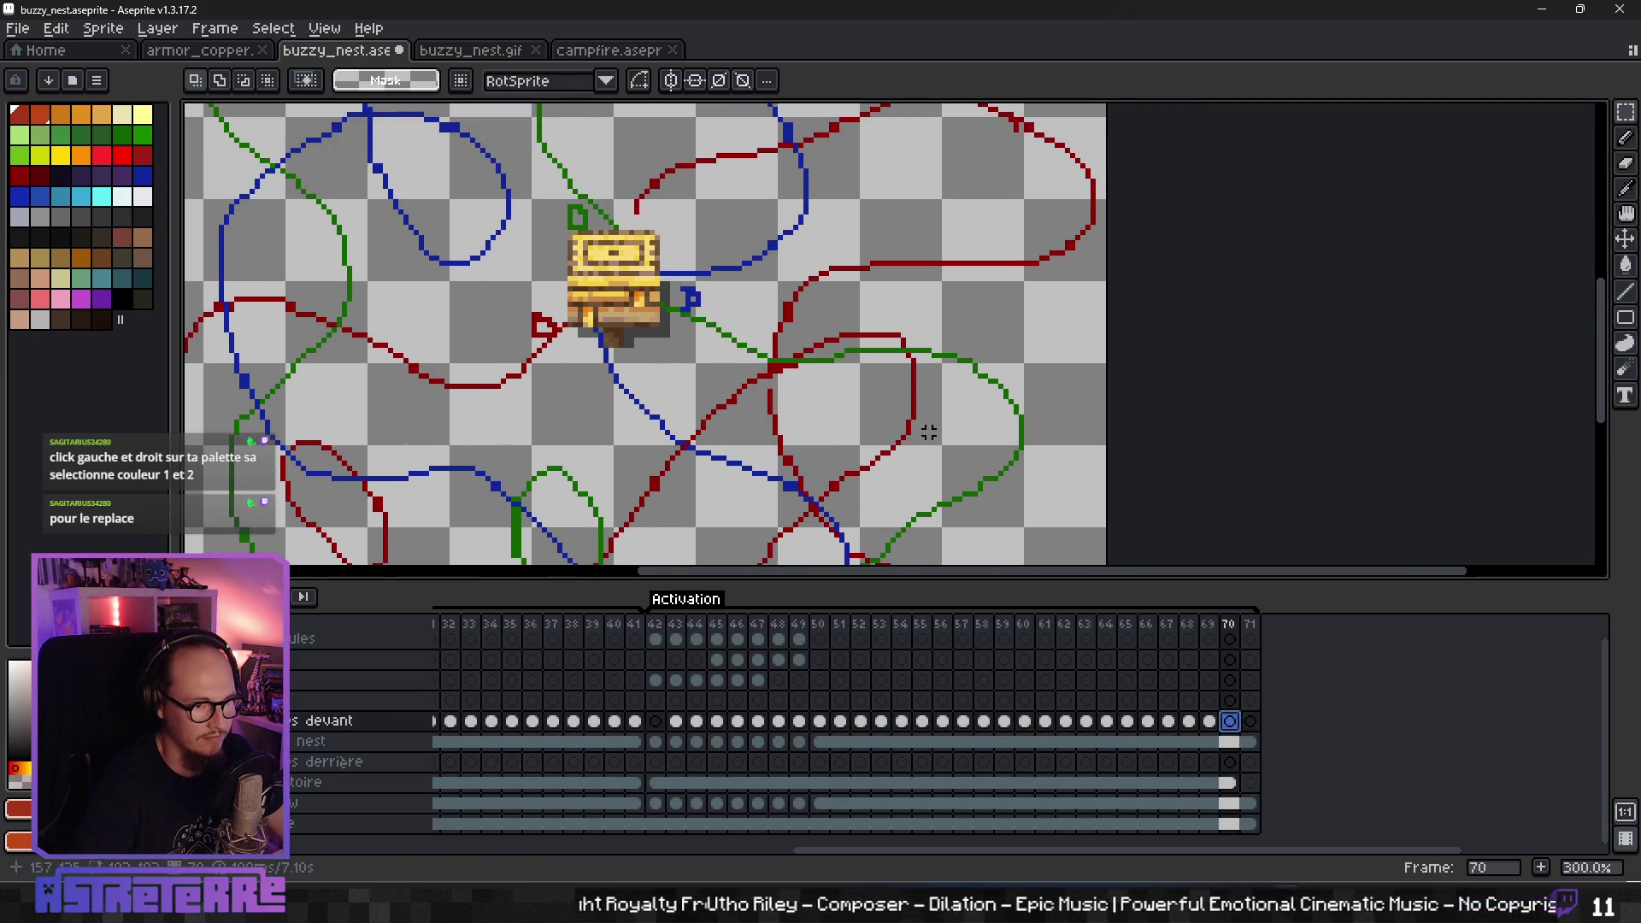
- Paste bee copies into frame 70 and cluster them just right of the nest chest
key("ctrl+v")
left_click_drag(358, 352, 783, 318)
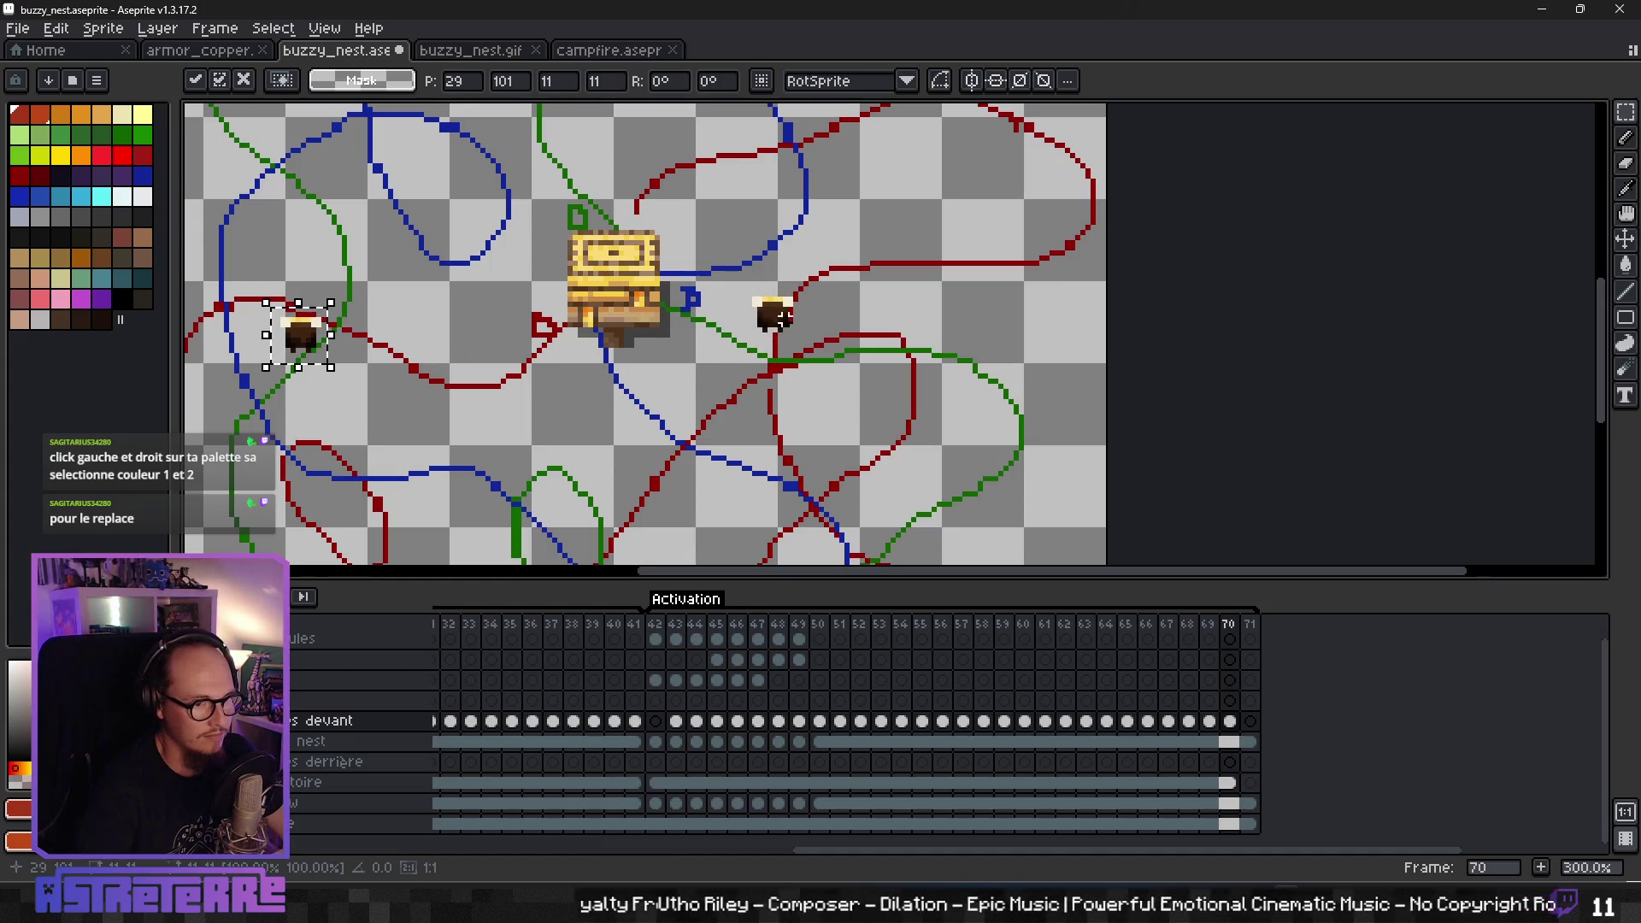
left_click_drag(293, 341, 791, 351)
key("ctrl+v")
left_click_drag(293, 339, 804, 338)
key("ctrl+v")
mouse_move(293, 338)
left_mouse_down()
mouse_move(810, 293)
mouse_move(720, 364)
left_mouse_up()
key("Return")
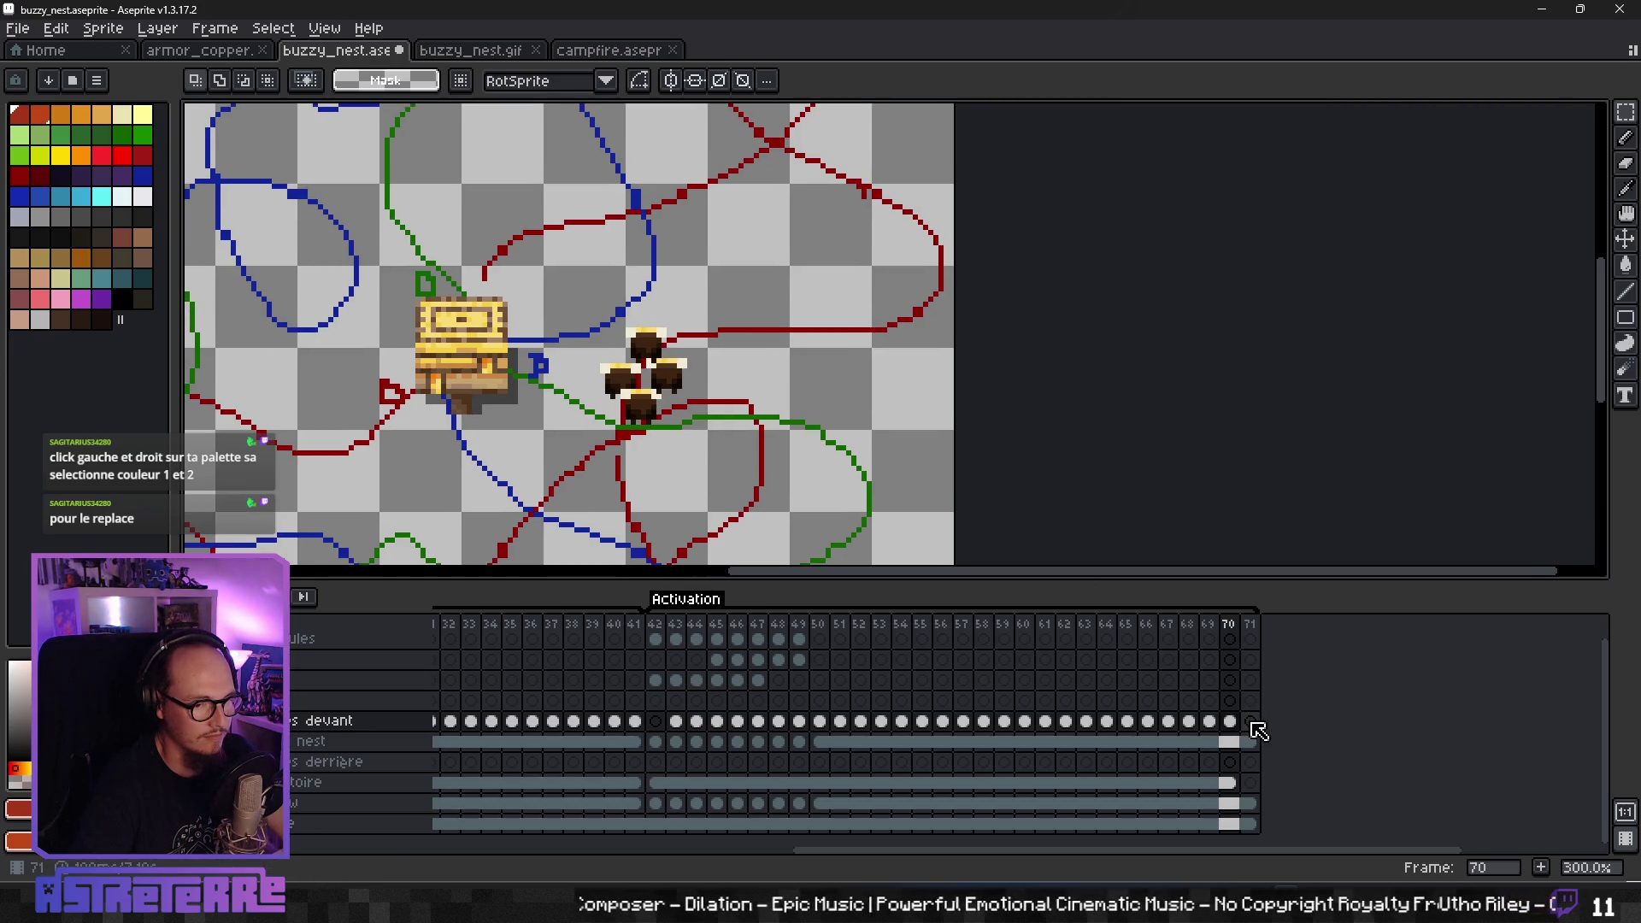
left_click(1252, 638)
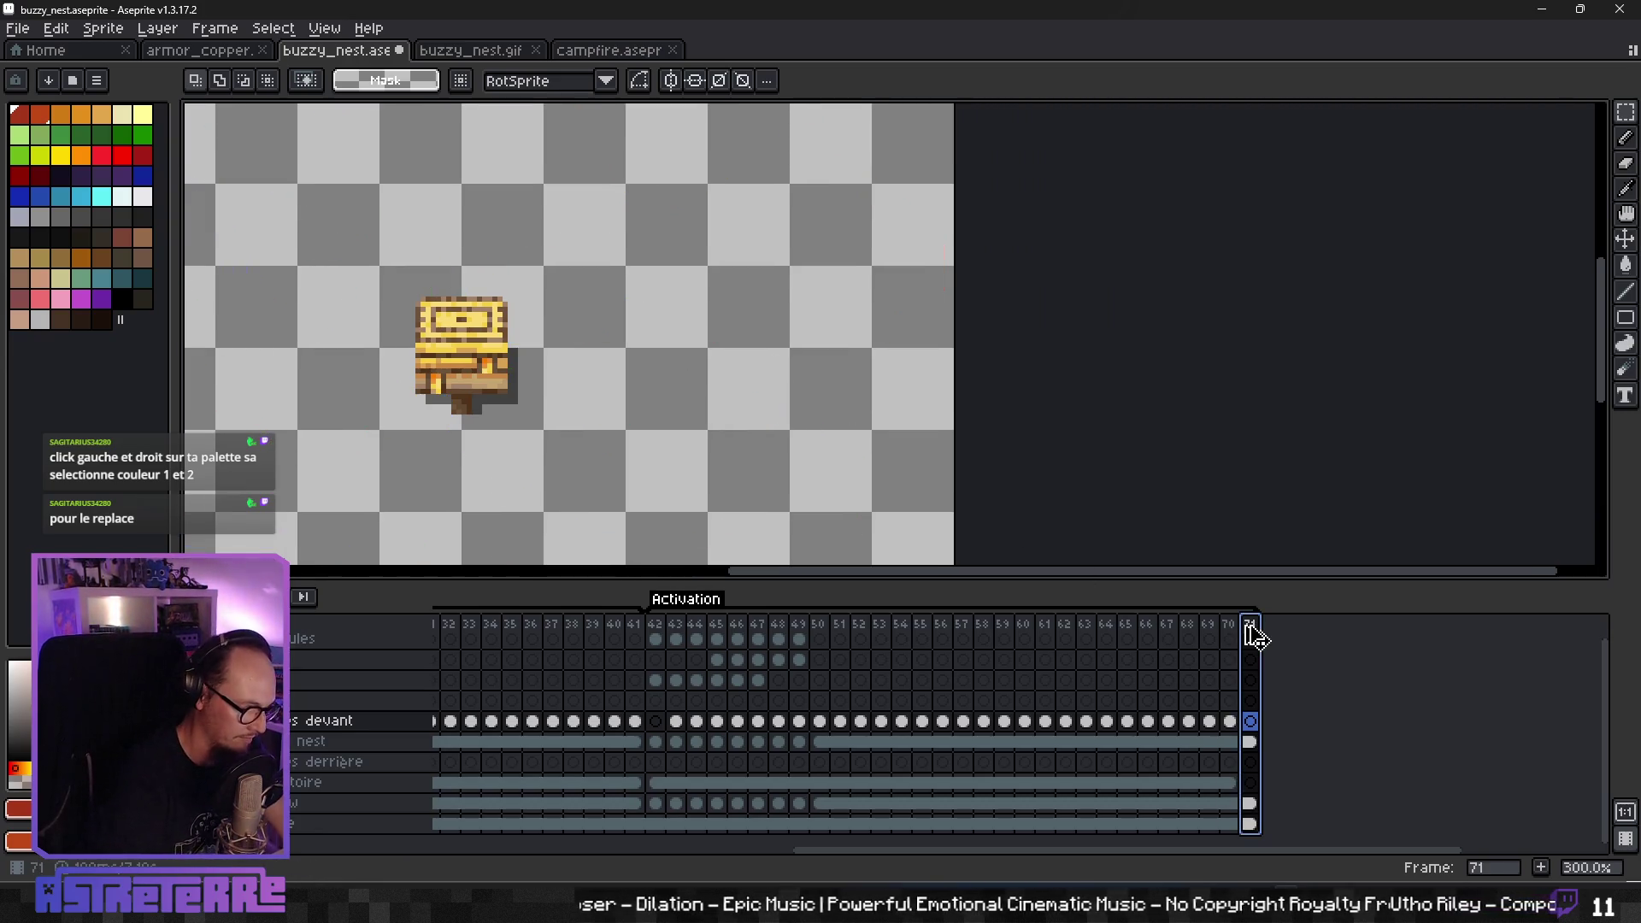
- Add new frames after frame 71 so the animation runs to frame 94
key("alt+n")
key("alt+n")
key("alt+n")
key("alt+n")
key("alt+n")
key("alt+n")
key("alt+n")
key("alt+n")
key("alt+n")
key("alt+n")
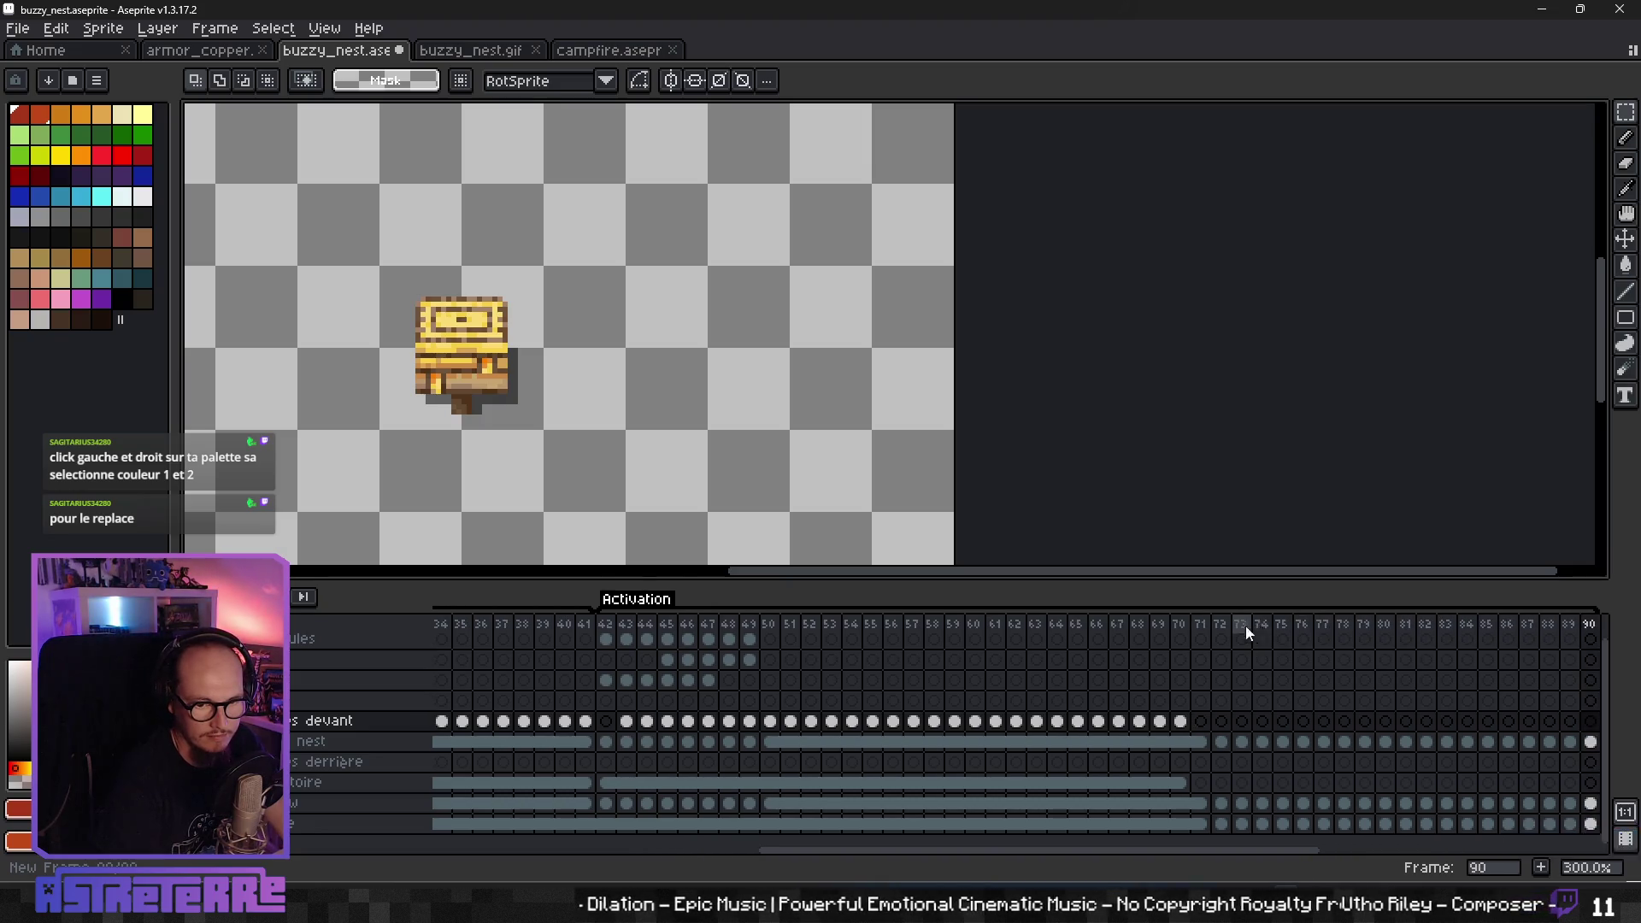
key("alt+n")
key("alt+n")
key("alt+n")
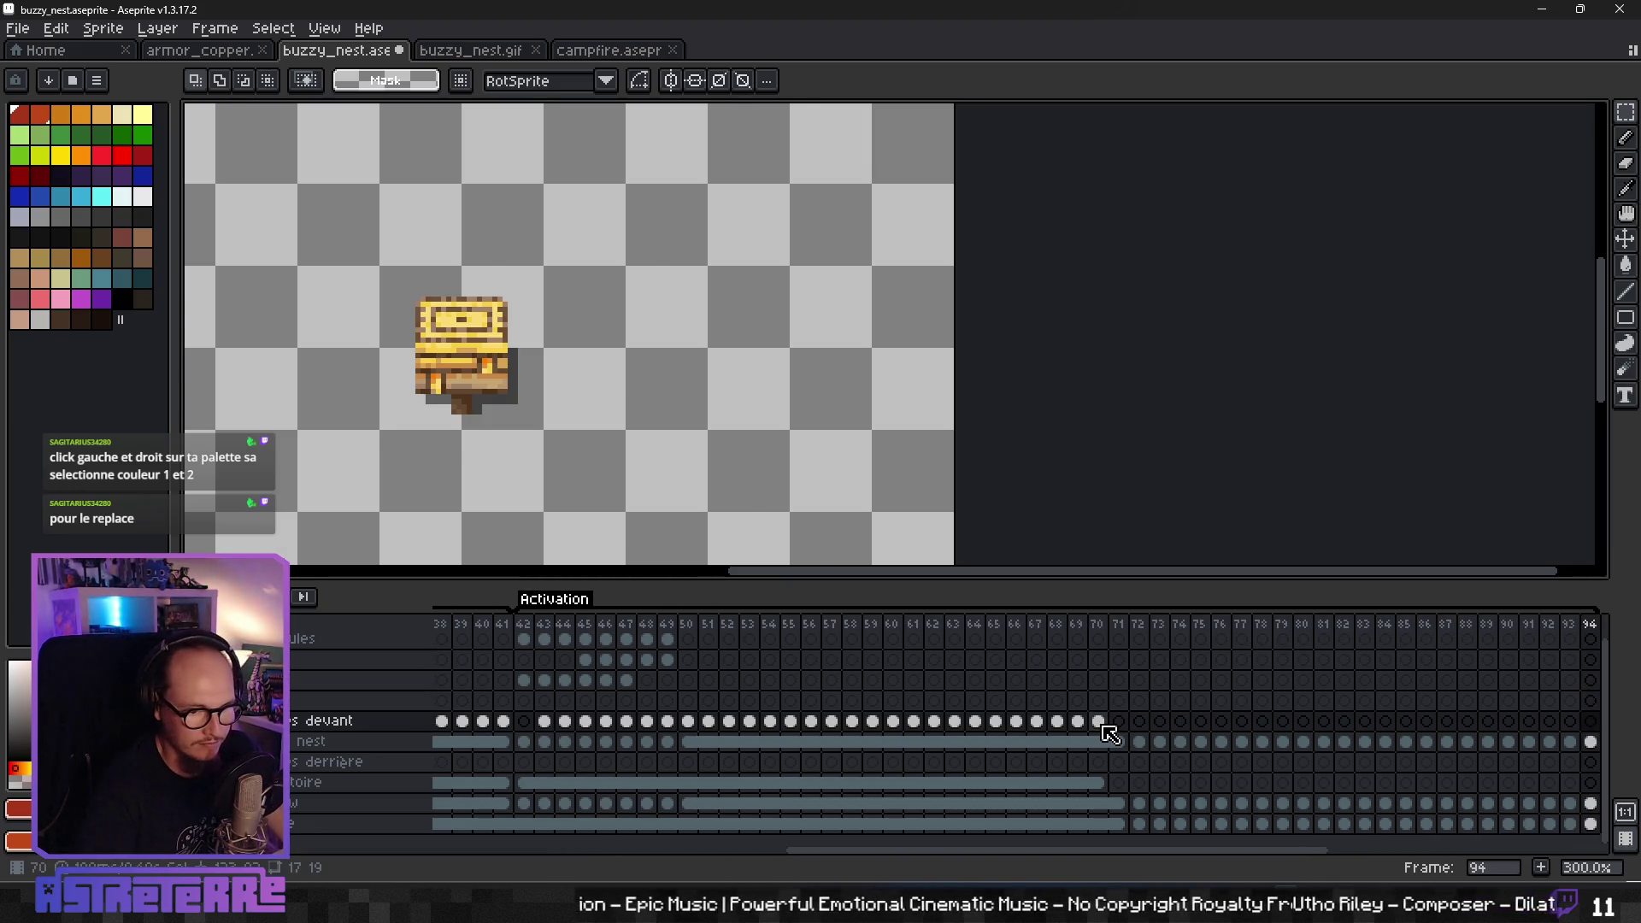
left_click(1098, 721)
left_click(1119, 723)
- Link the nest layer's cels 71–94 and another layer's cels 71–94
left_click_drag(1123, 744, 1592, 743)
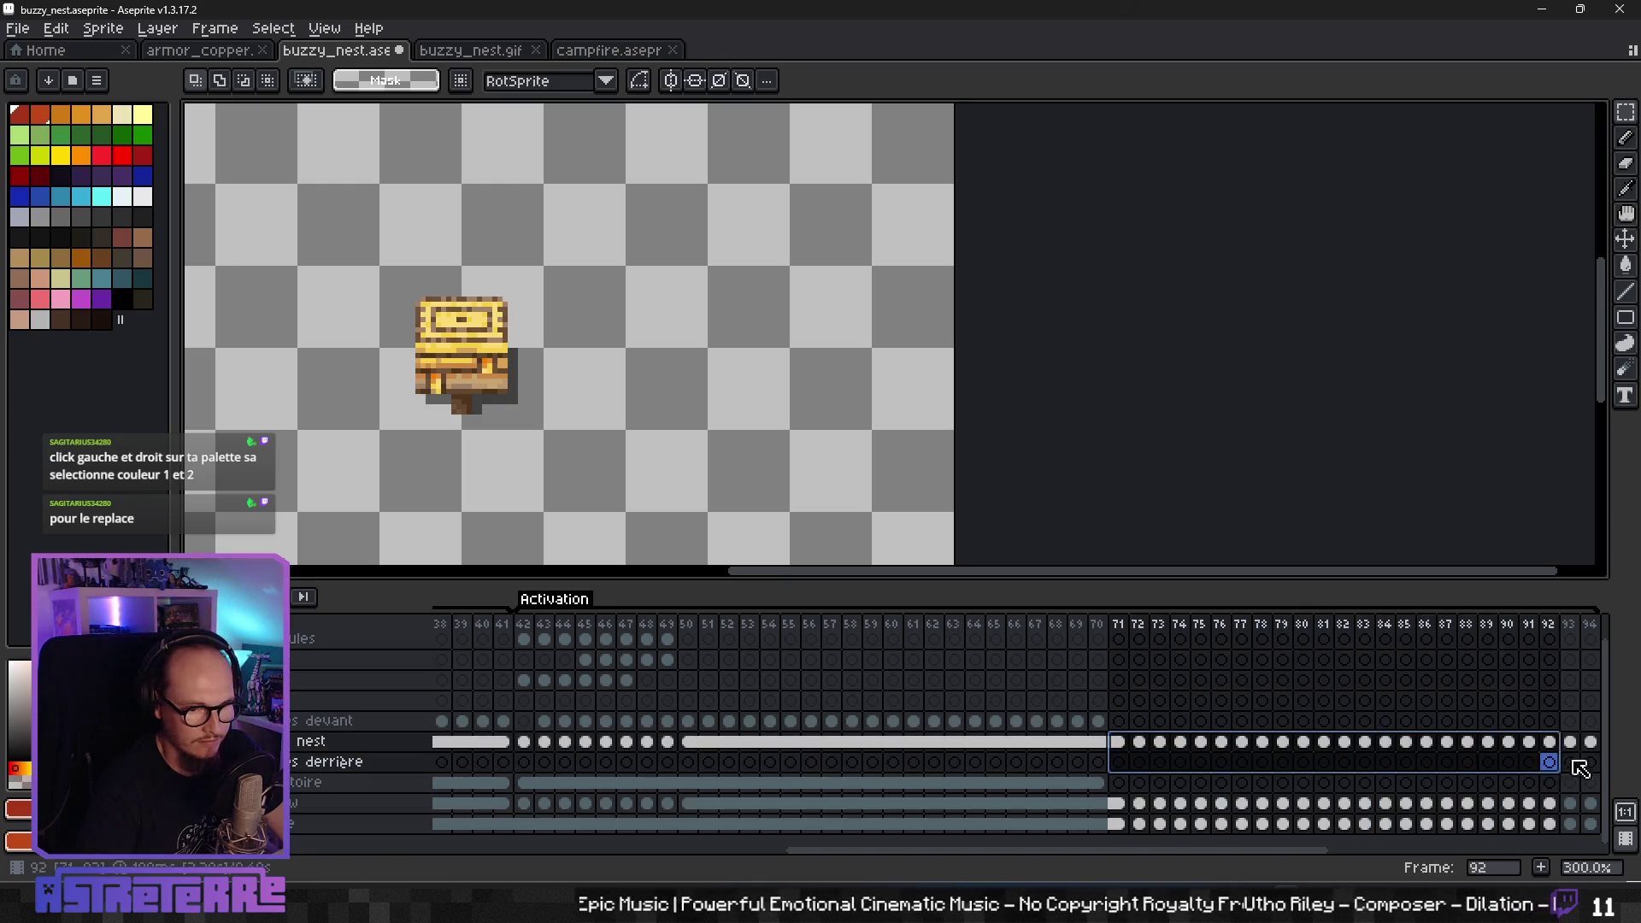
right_click(1597, 744)
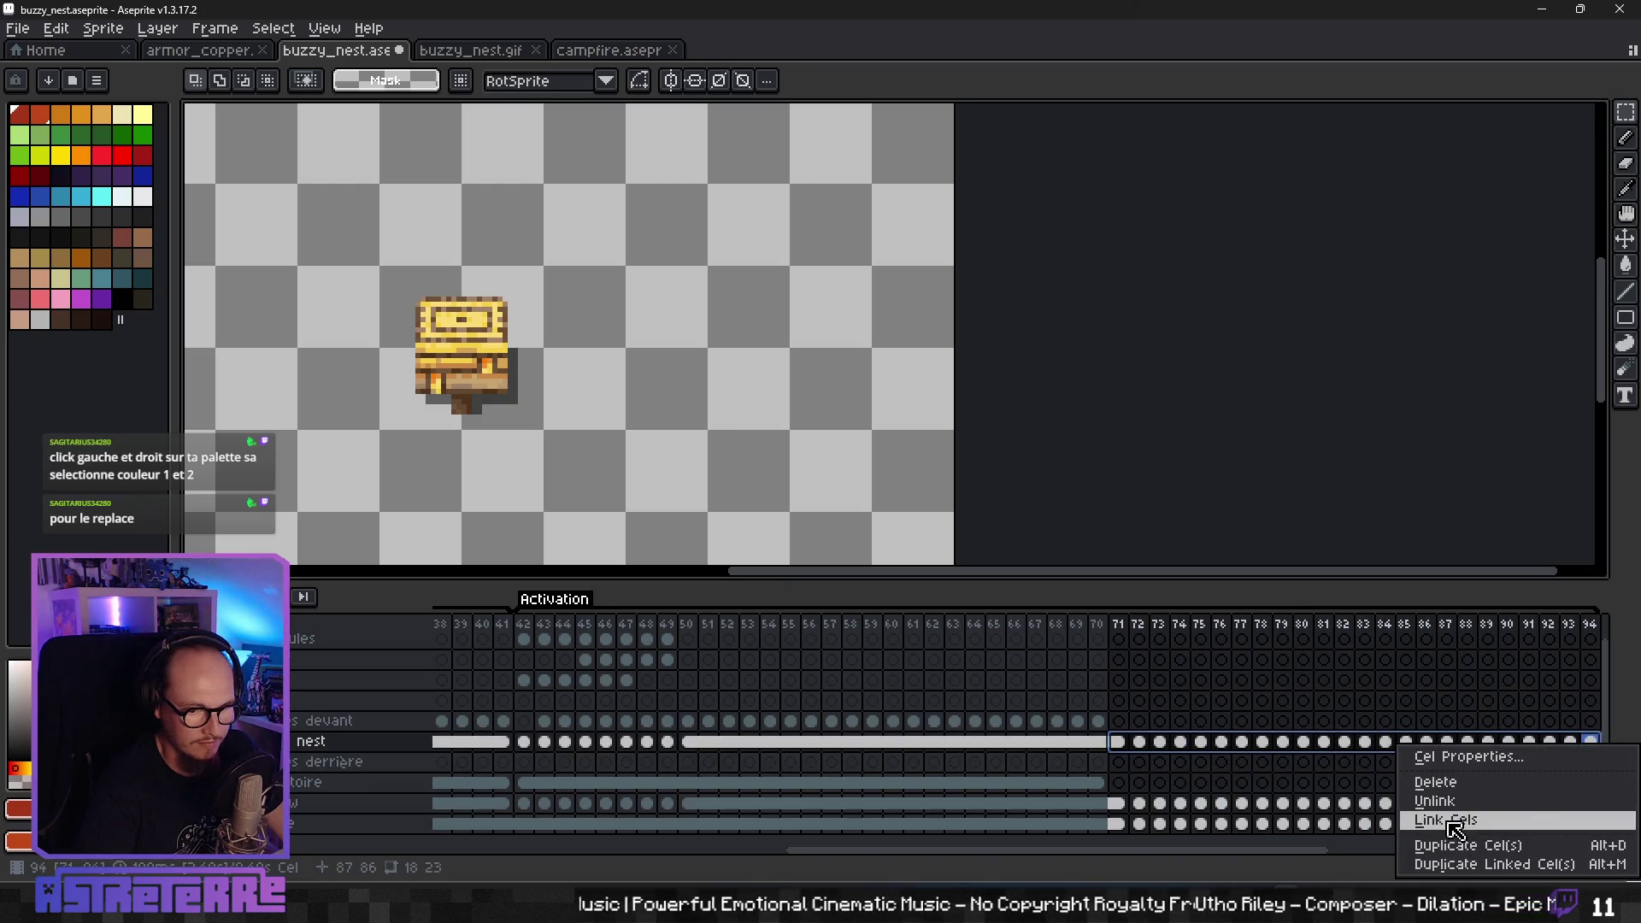
left_click(1453, 824)
left_click_drag(1127, 810, 1592, 808)
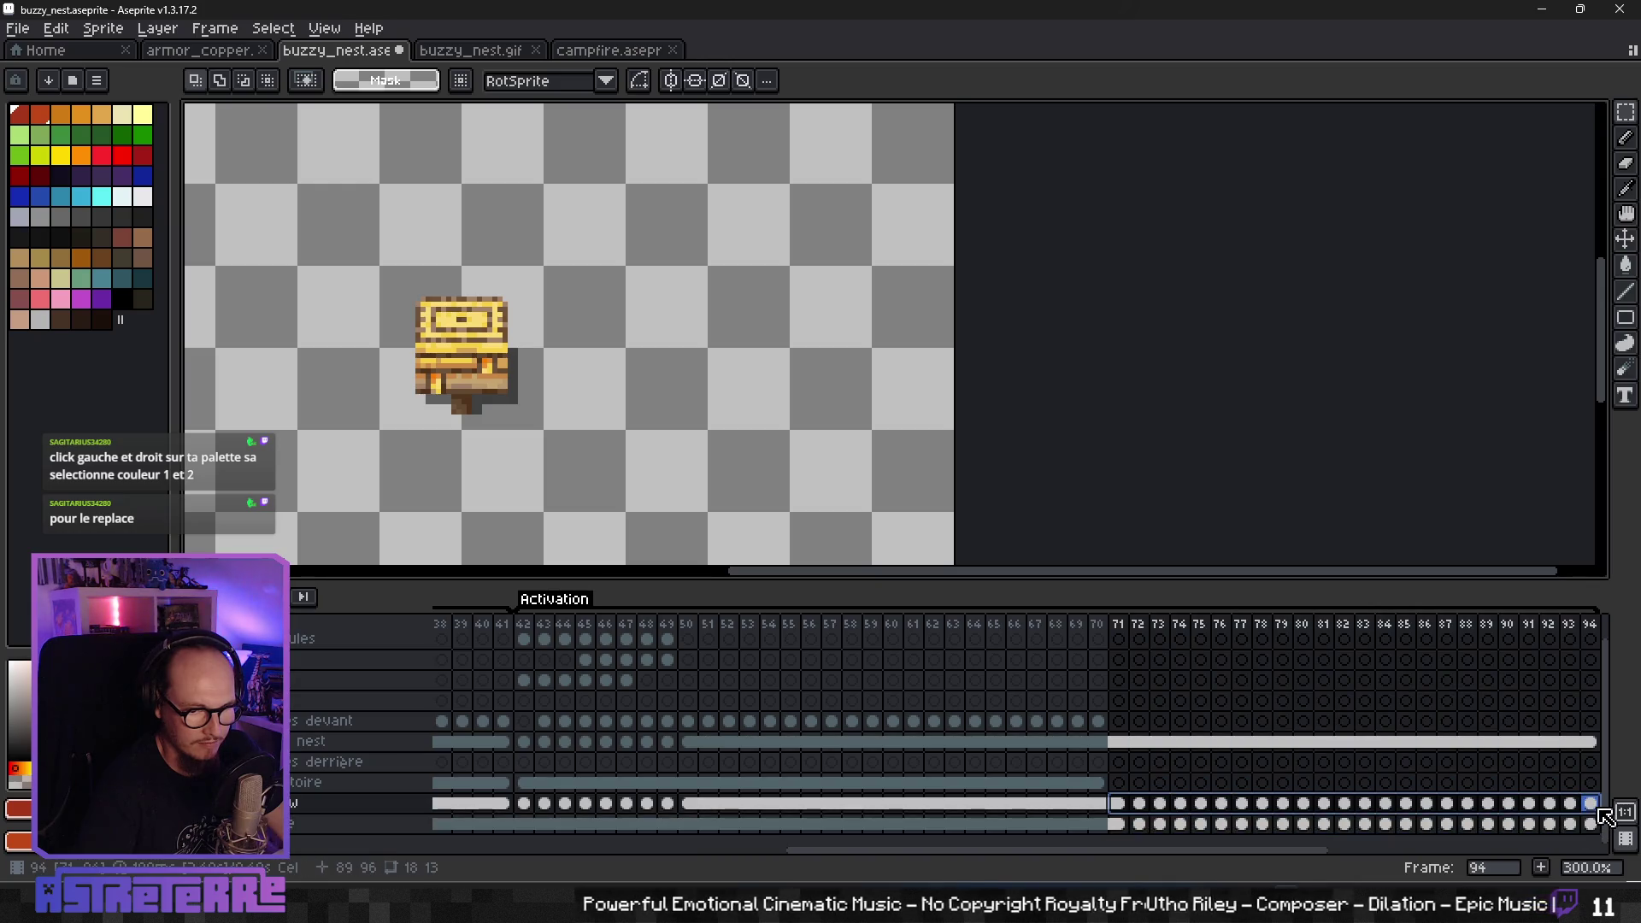
right_click(1594, 812)
left_click(1449, 822)
- Link the path layer's cels 70–94 and the bottom layer's cels 71–94, then check frames 70–71
left_click_drag(1098, 782, 1592, 783)
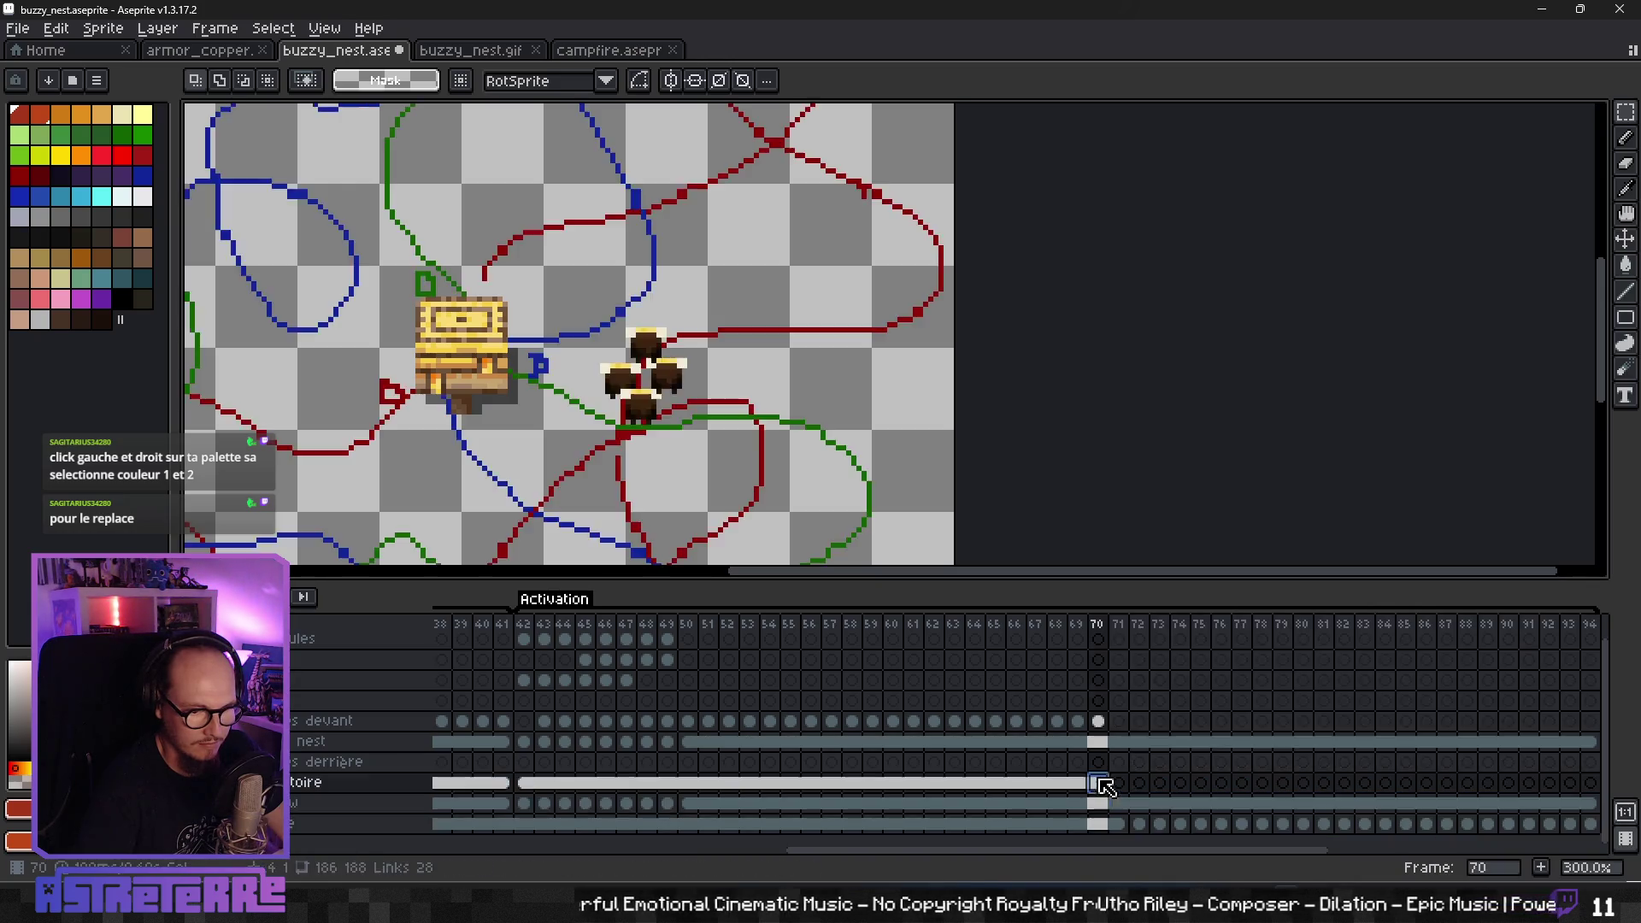
right_click(1592, 783)
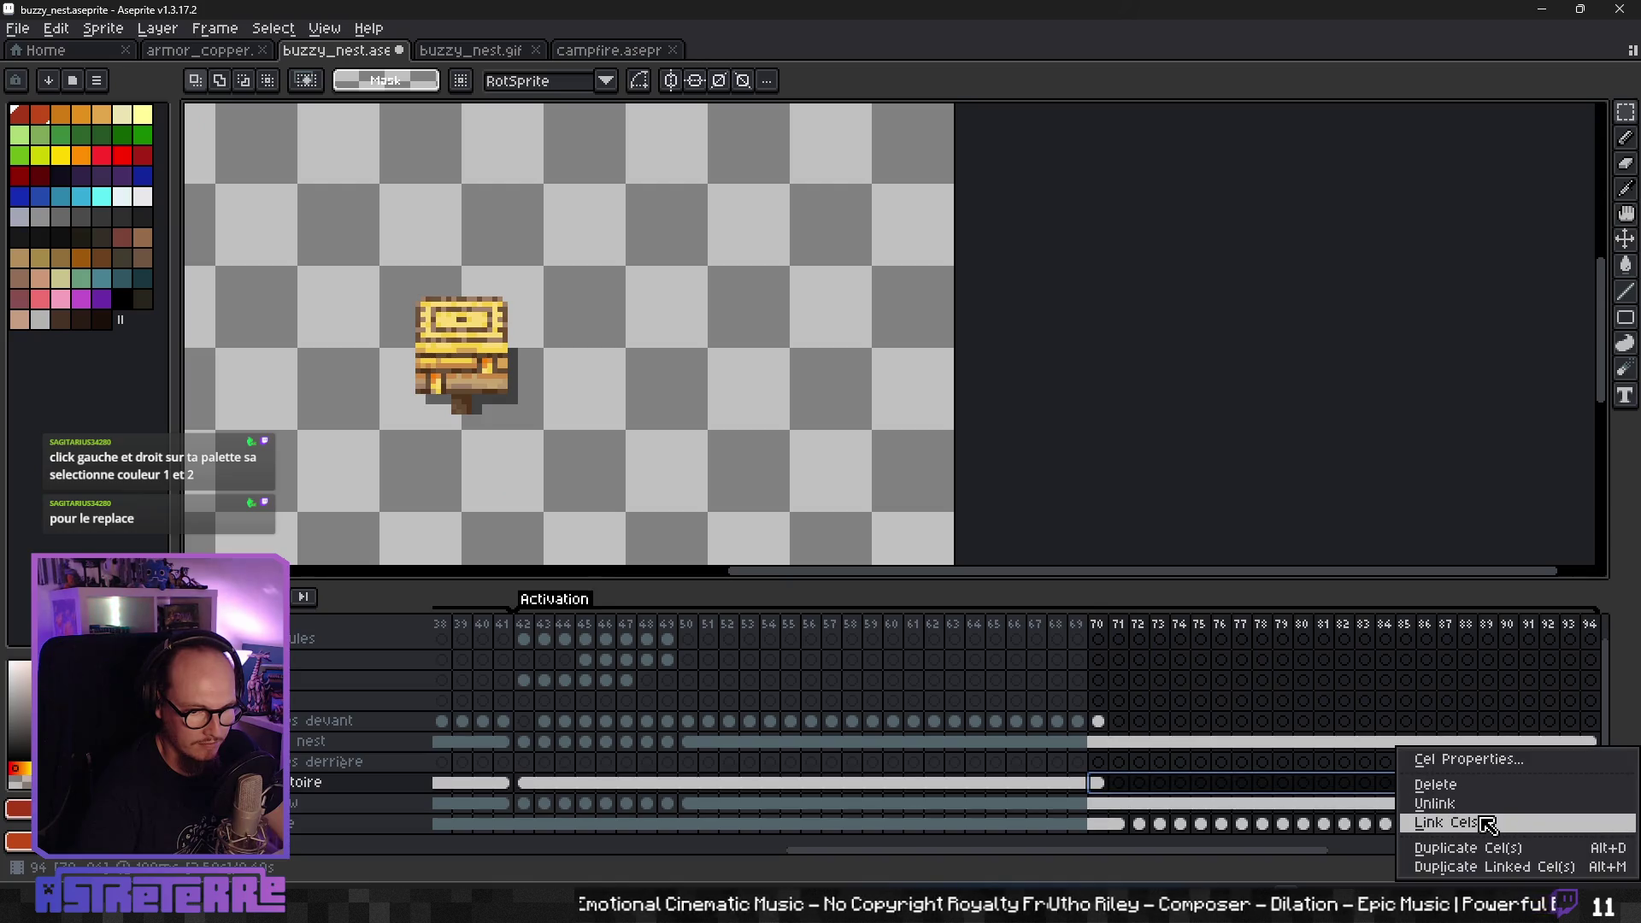
left_click(1453, 825)
left_click_drag(1124, 828, 1592, 824)
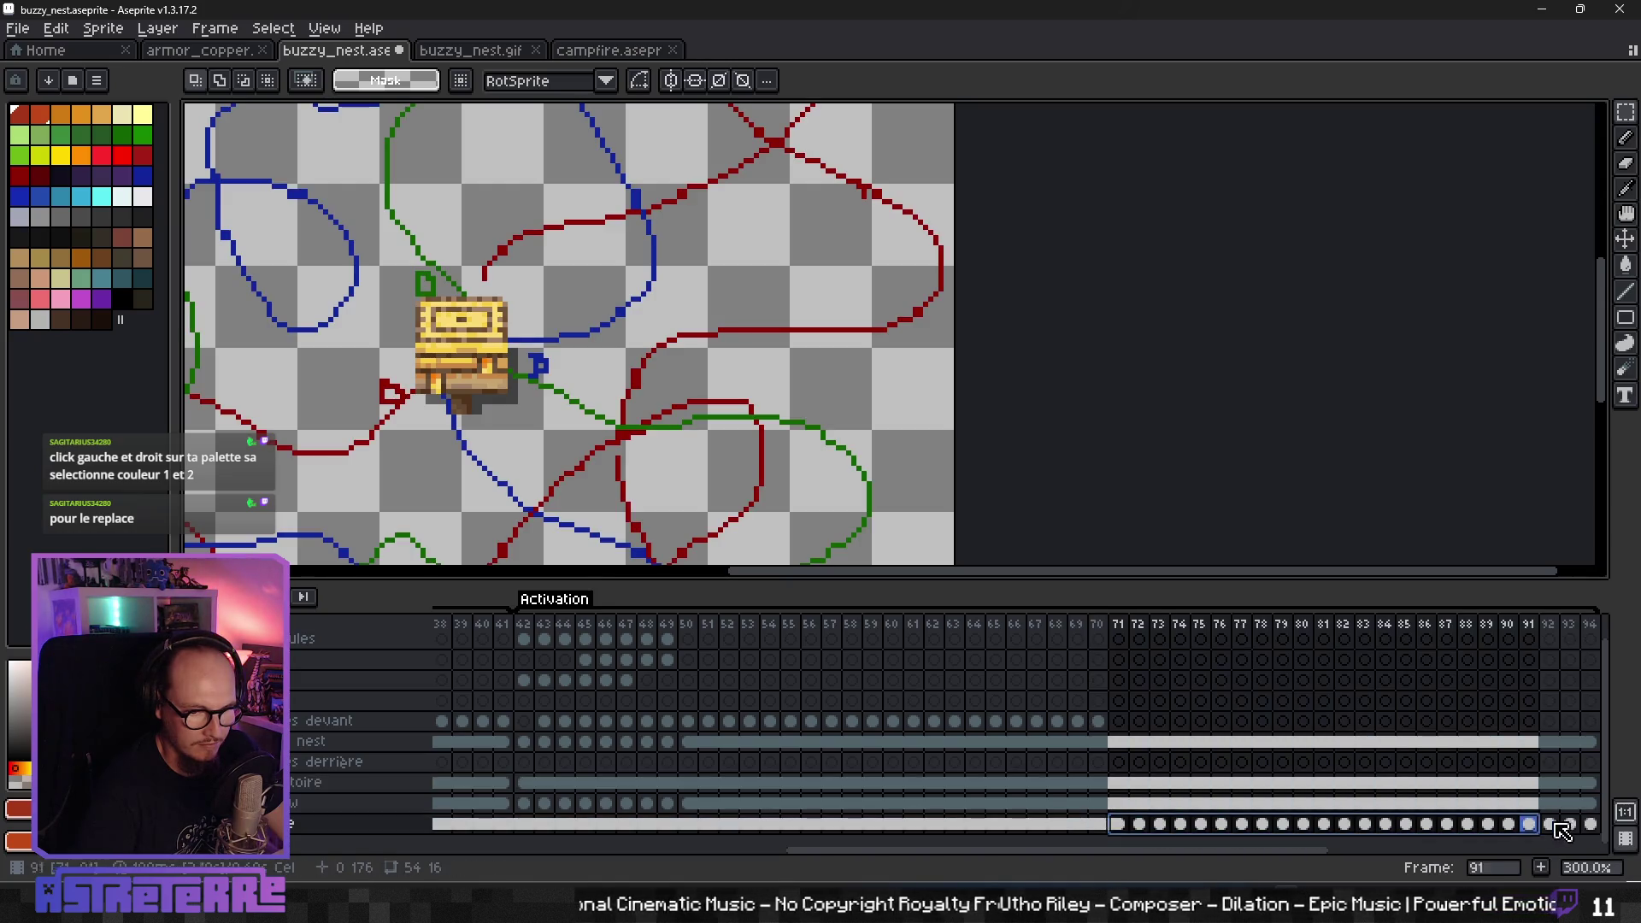
right_click(1592, 824)
left_click(1479, 827)
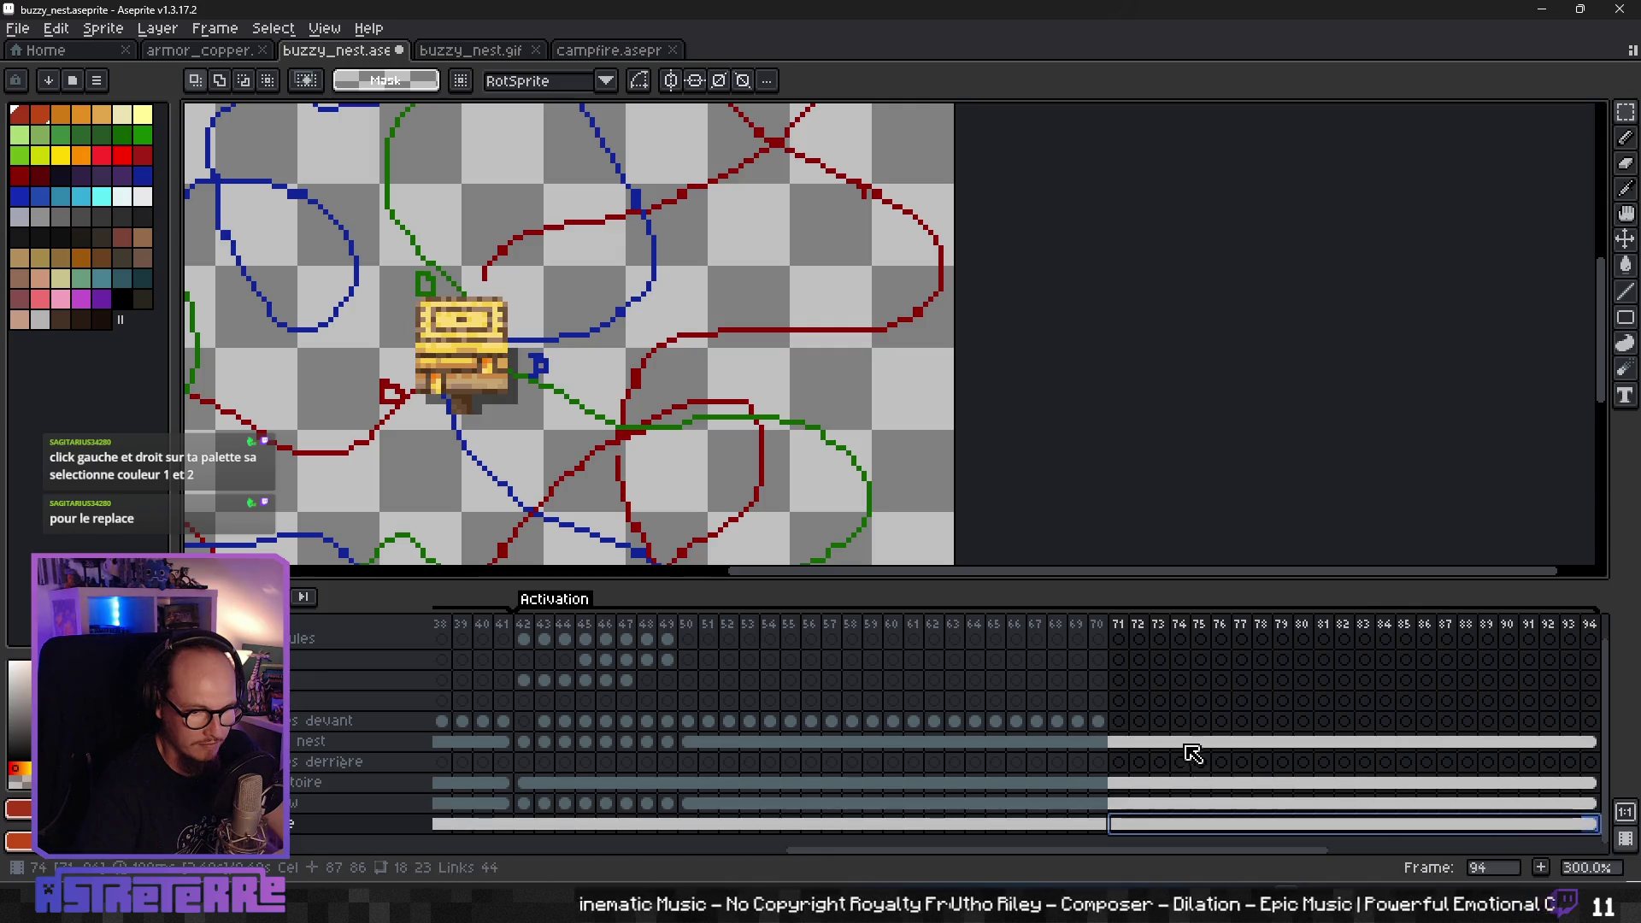
left_click(1102, 723)
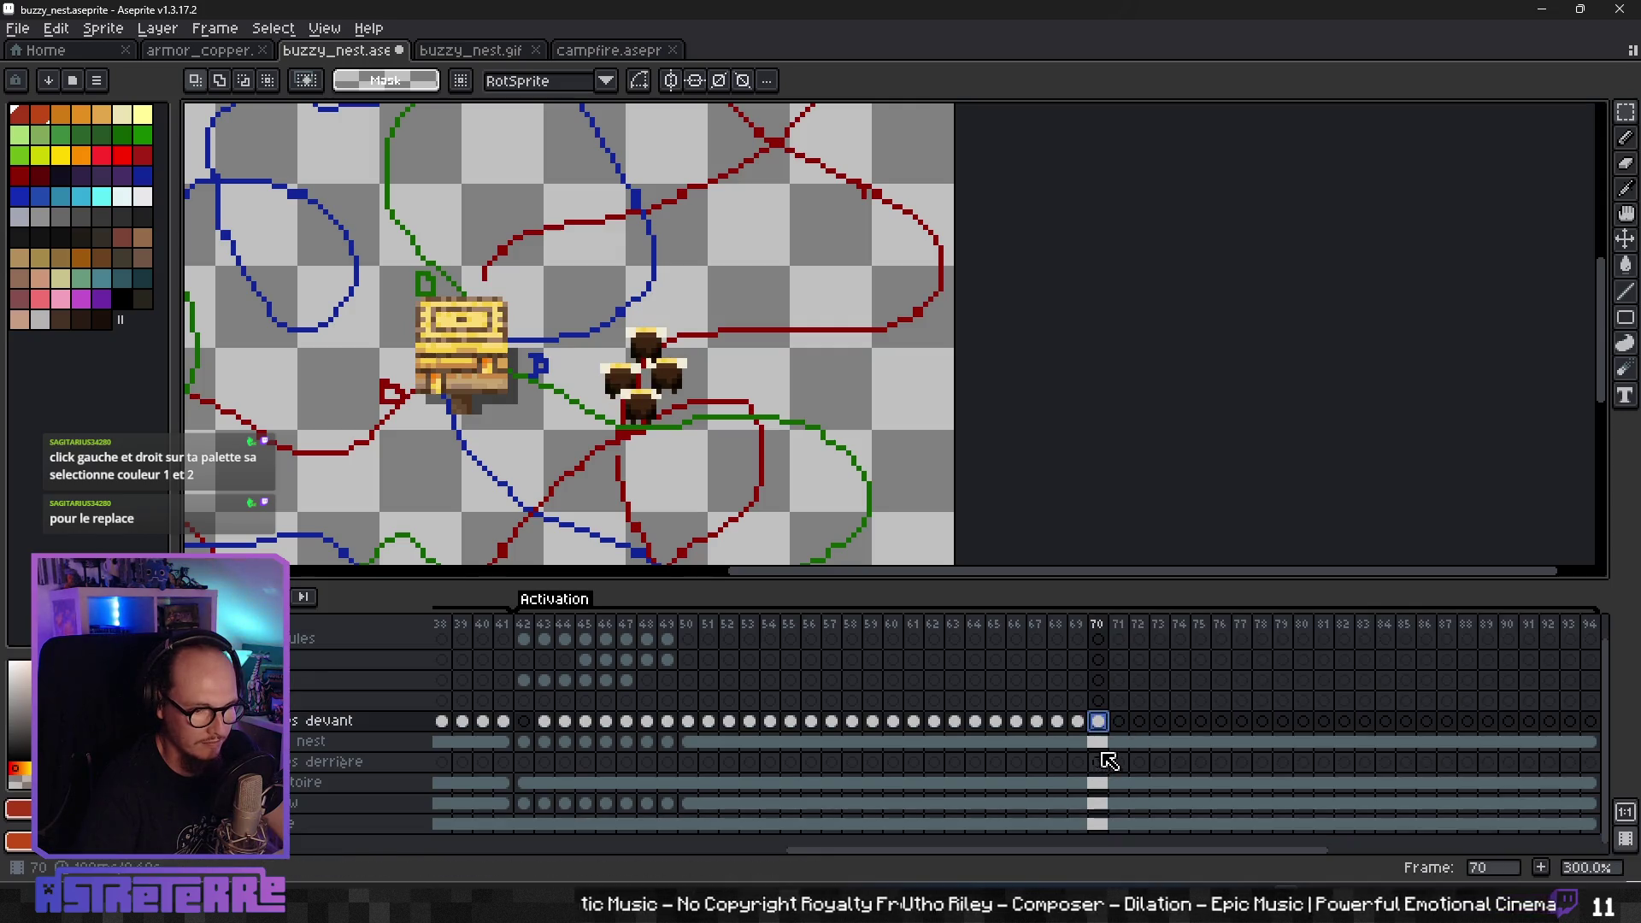
left_click(1117, 824)
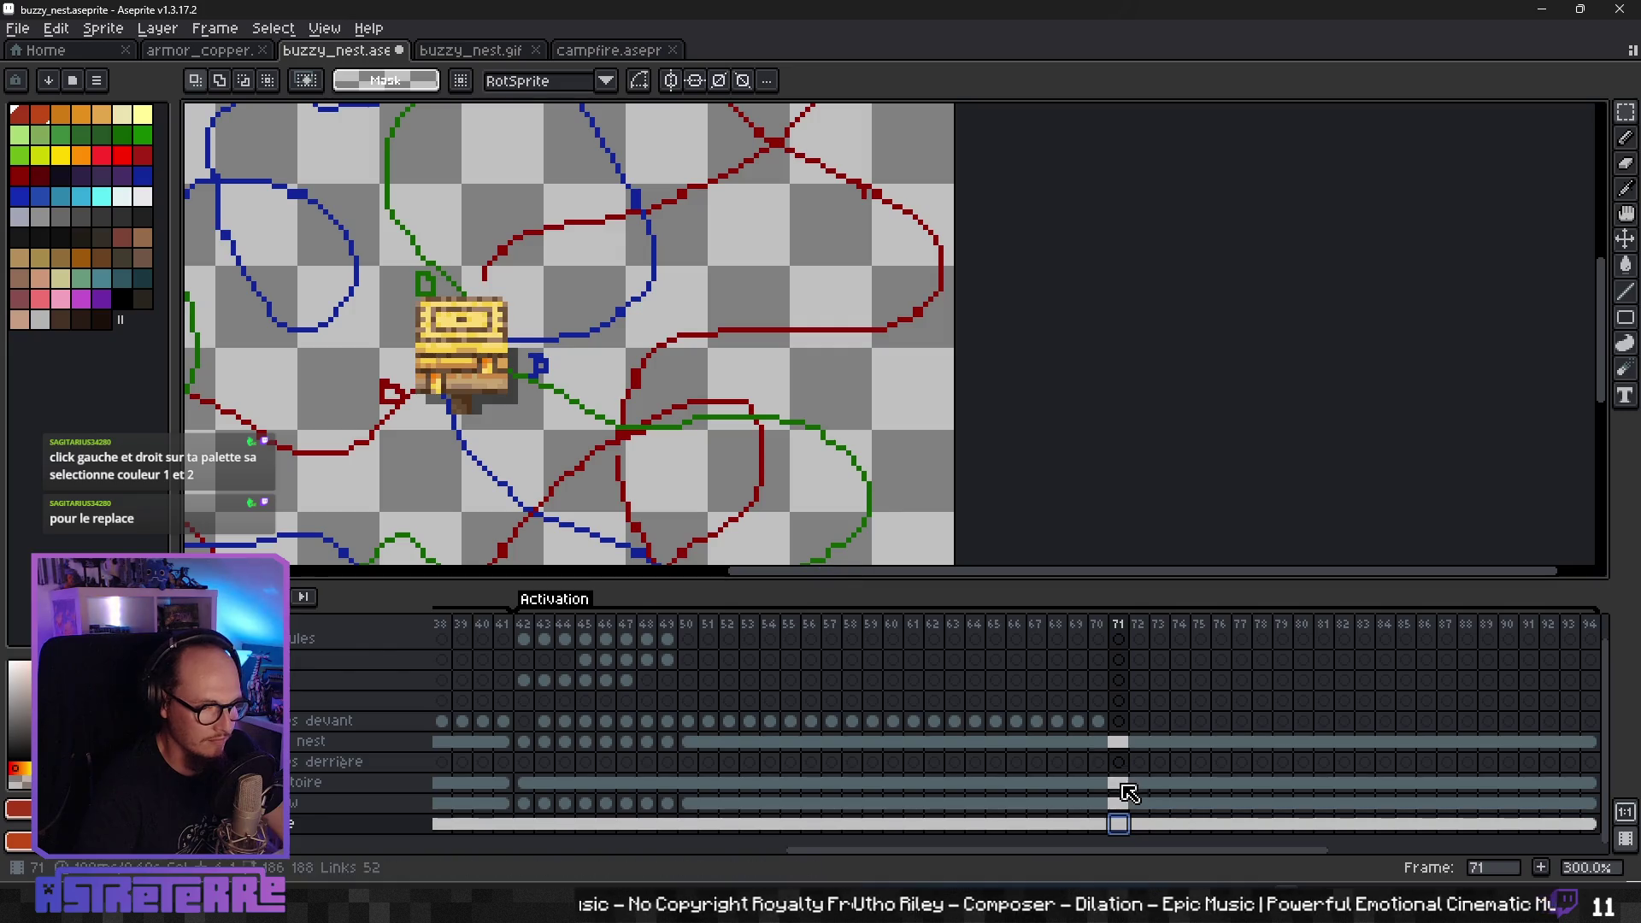
left_click_drag(663, 405, 718, 365)
scroll(718, 366, "down", 1)
- Paste four bees into frame 71 of the front layer, clustered on the red path right of the nest
scroll(681, 436, "up", 1)
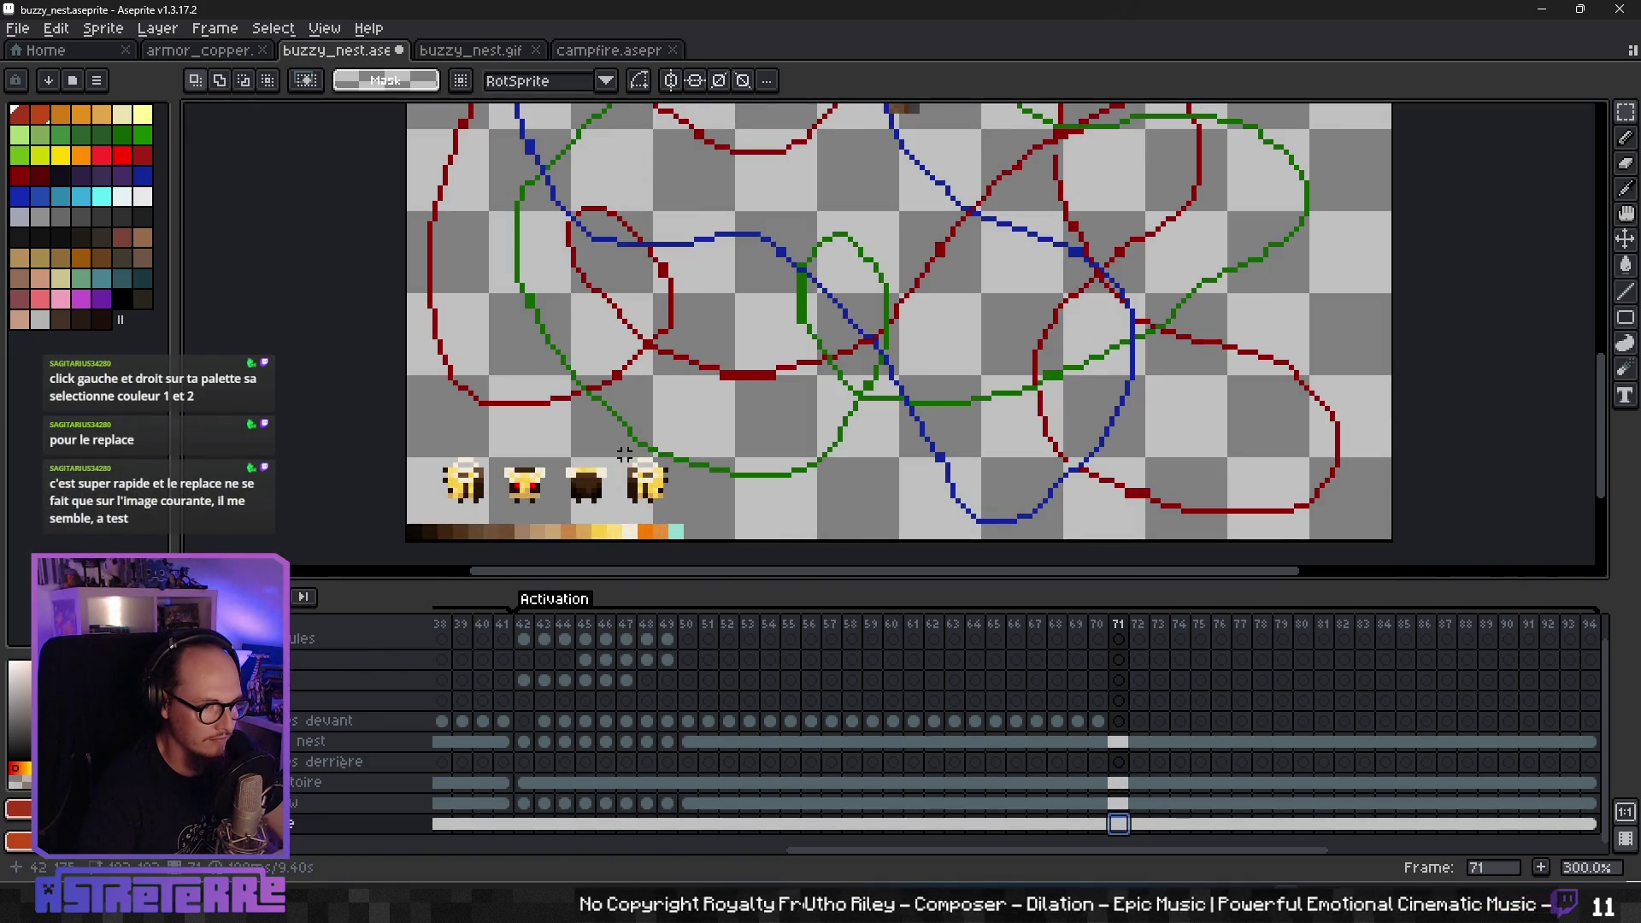
left_click_drag(936, 348, 784, 504)
left_click(1118, 720)
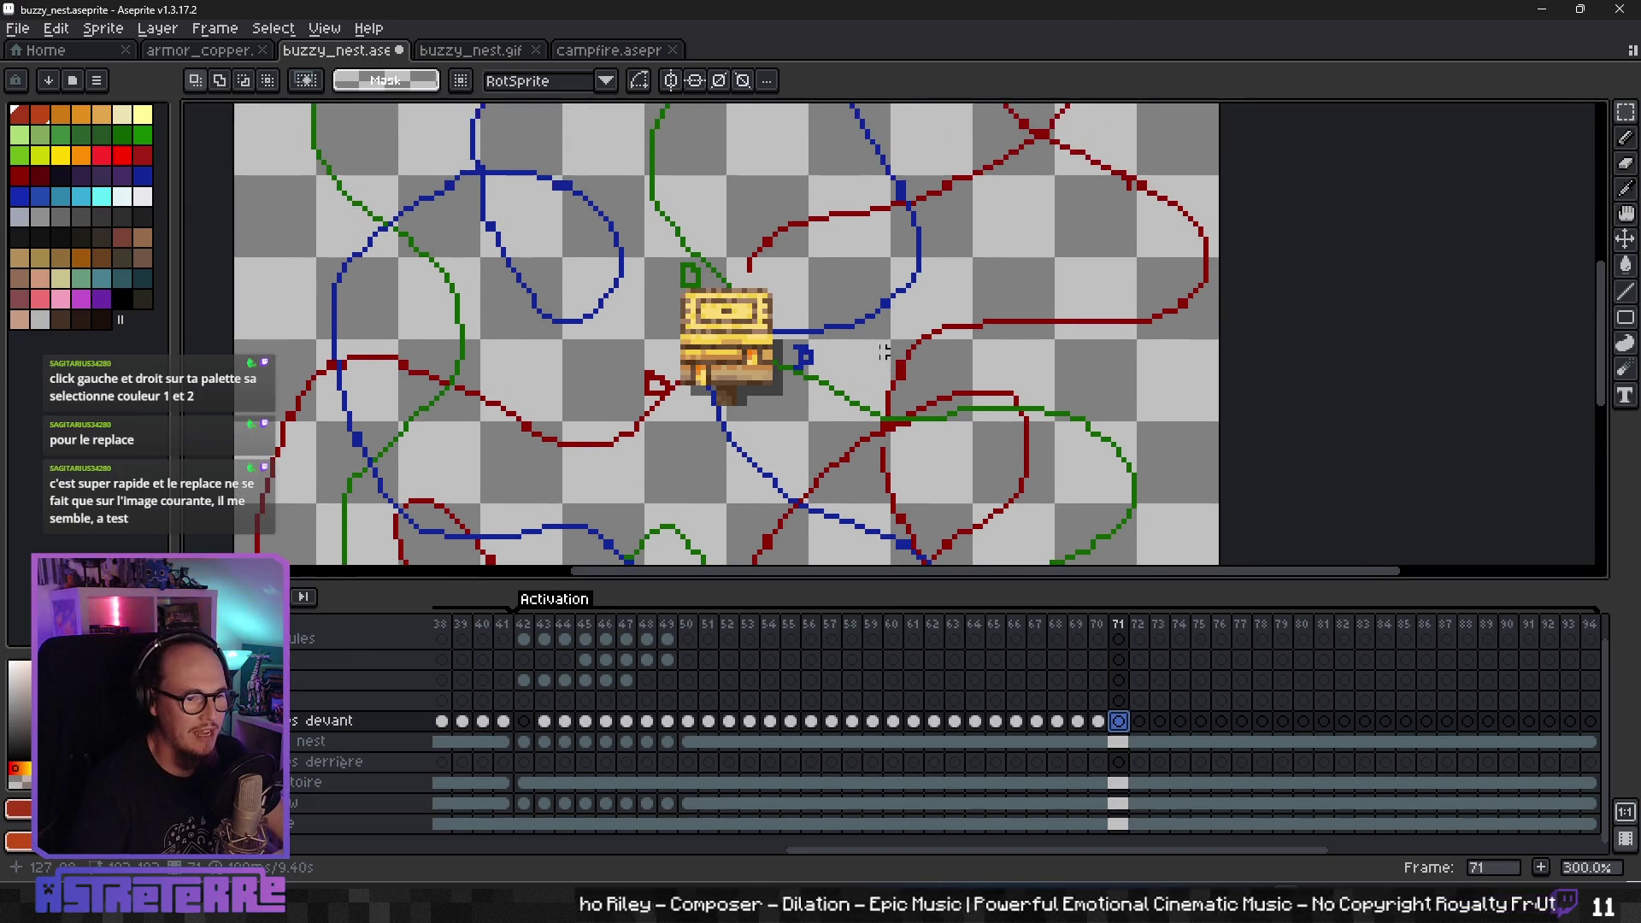
key("ctrl+v")
left_click_drag(481, 345, 983, 325)
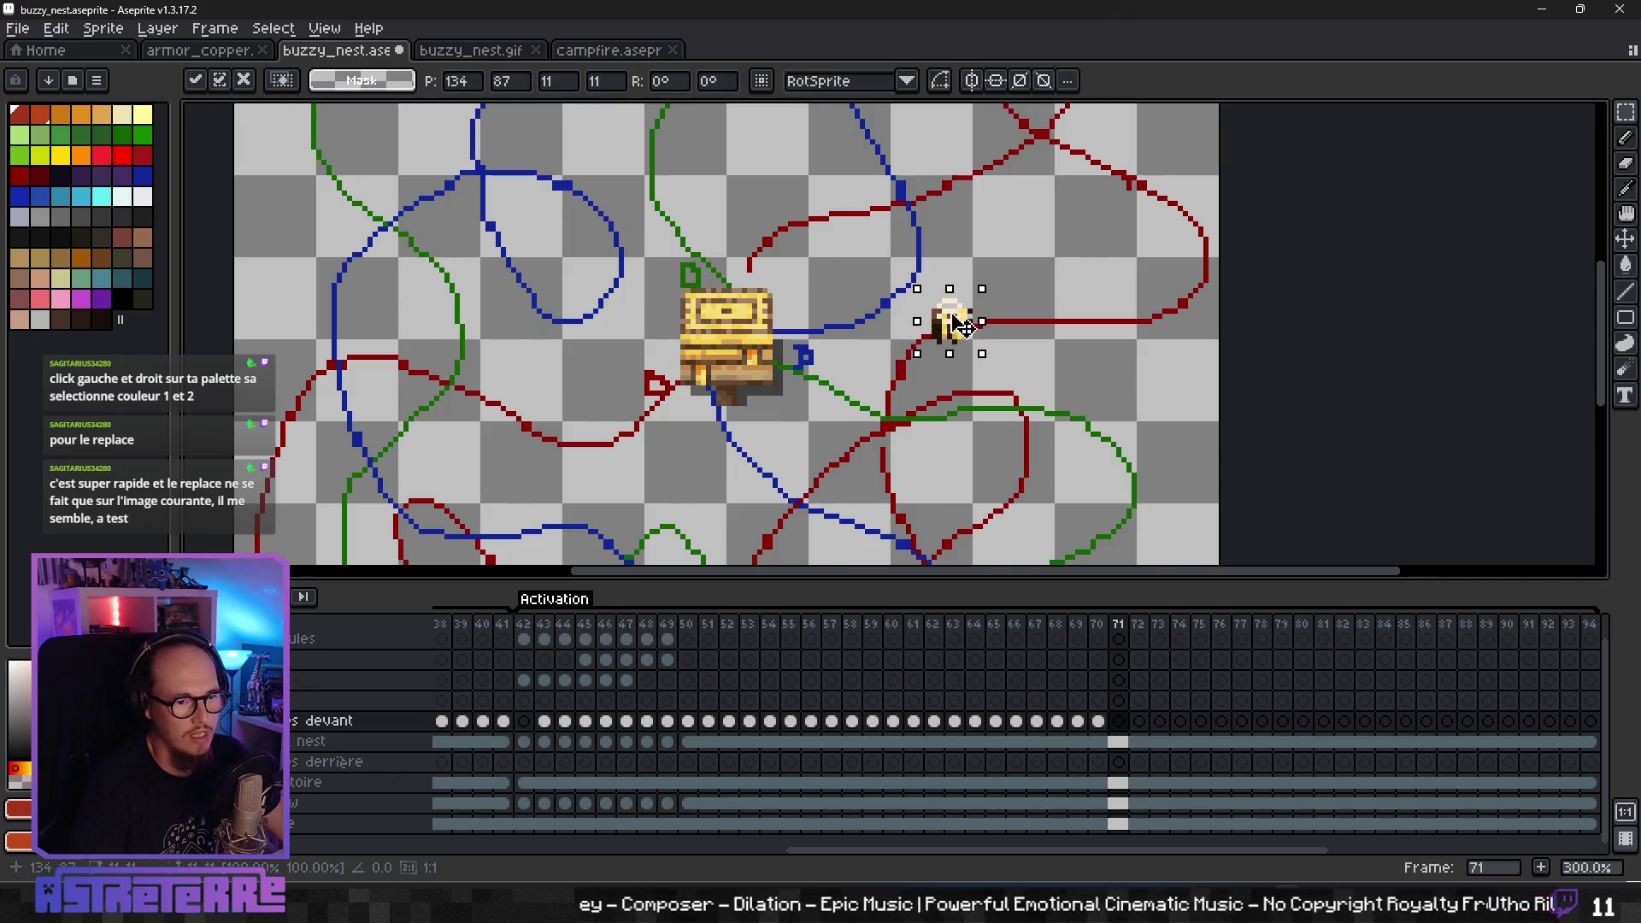
key("ctrl+v")
left_click_drag(489, 347, 1015, 352)
key("ctrl+v")
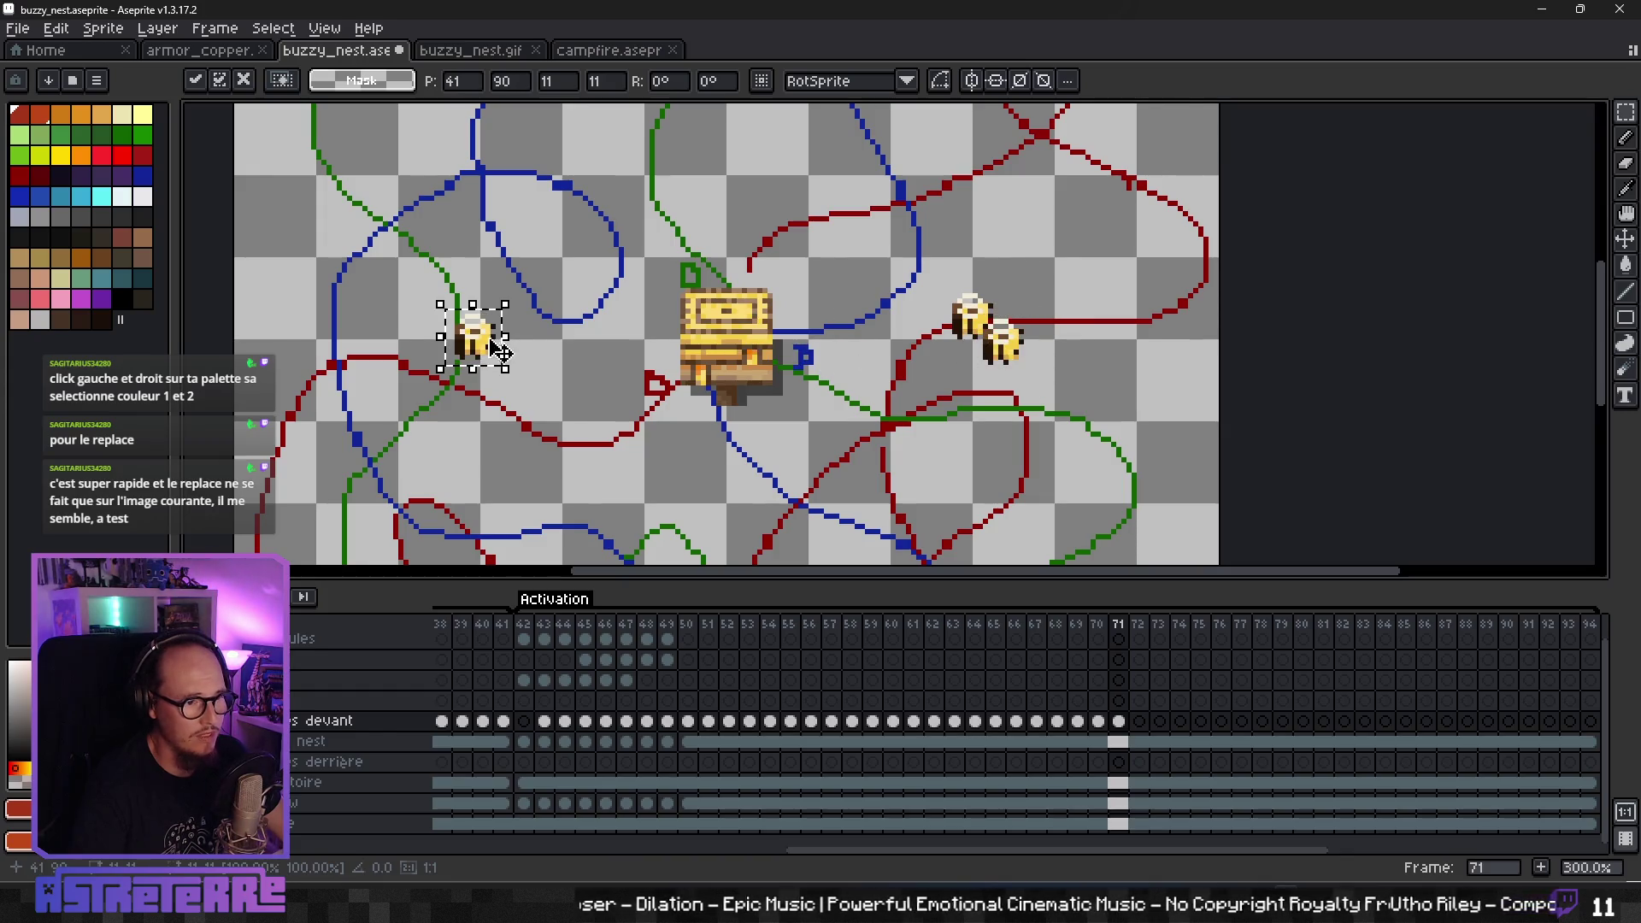
left_click_drag(498, 350, 1037, 313)
key("ctrl+v")
left_click_drag(496, 363, 1055, 359)
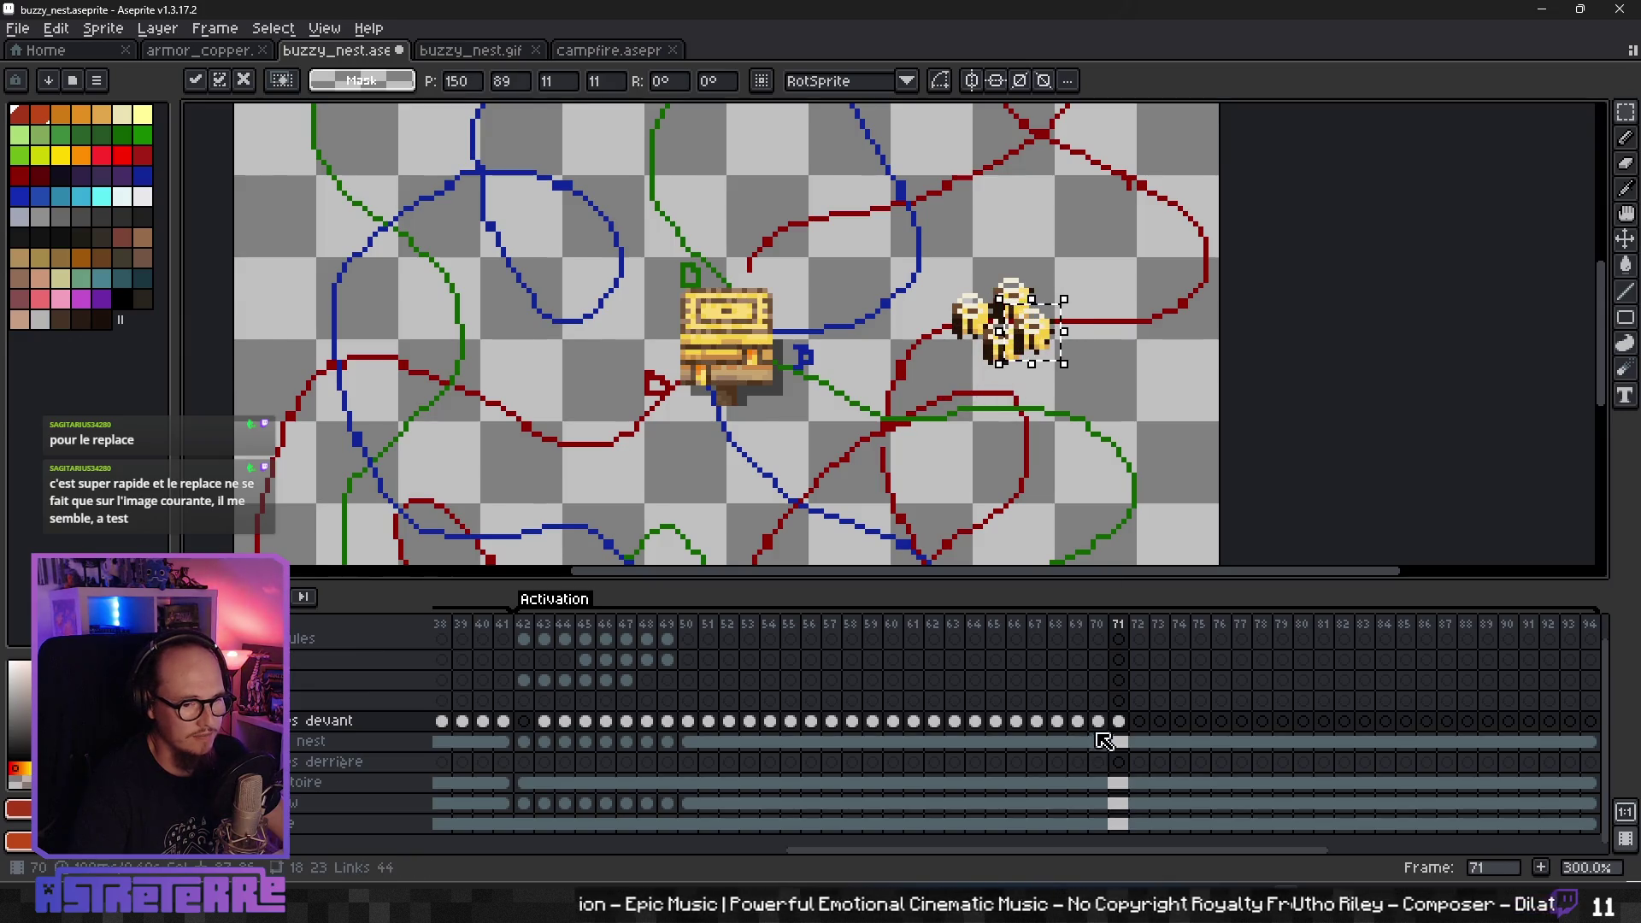
key("Return")
- Paste four bees into frame 72, clustered further right along the red path near the canvas edge
key("Right")
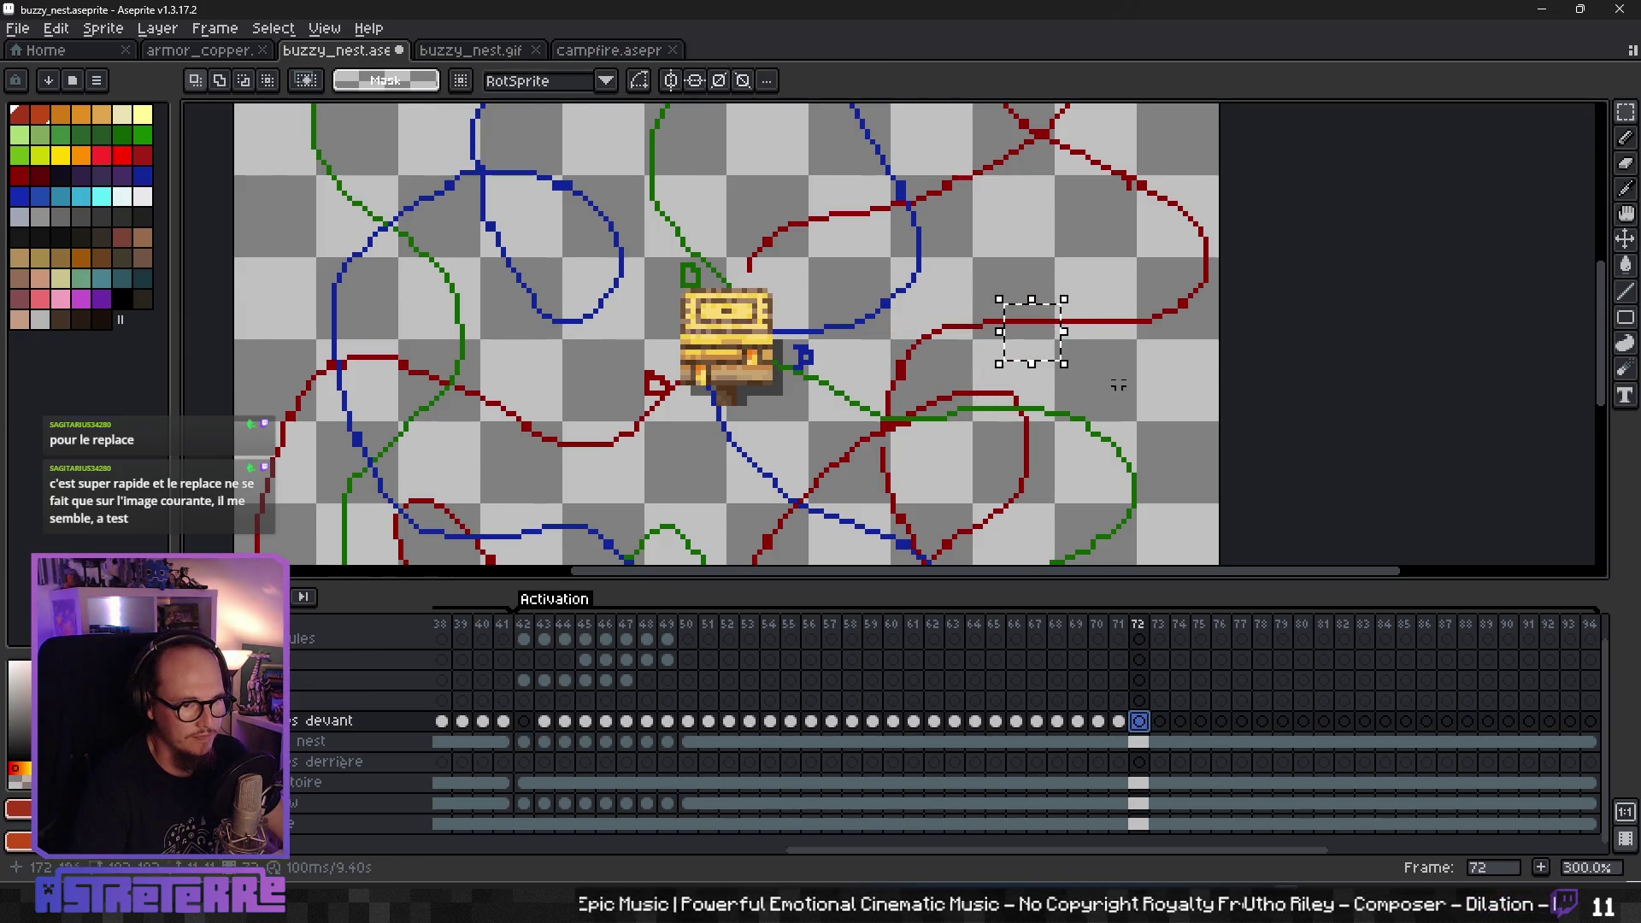
key("ctrl+v")
left_click_drag(513, 361, 1175, 335)
key("Return")
key("ctrl+v")
left_click_drag(481, 344, 1180, 339)
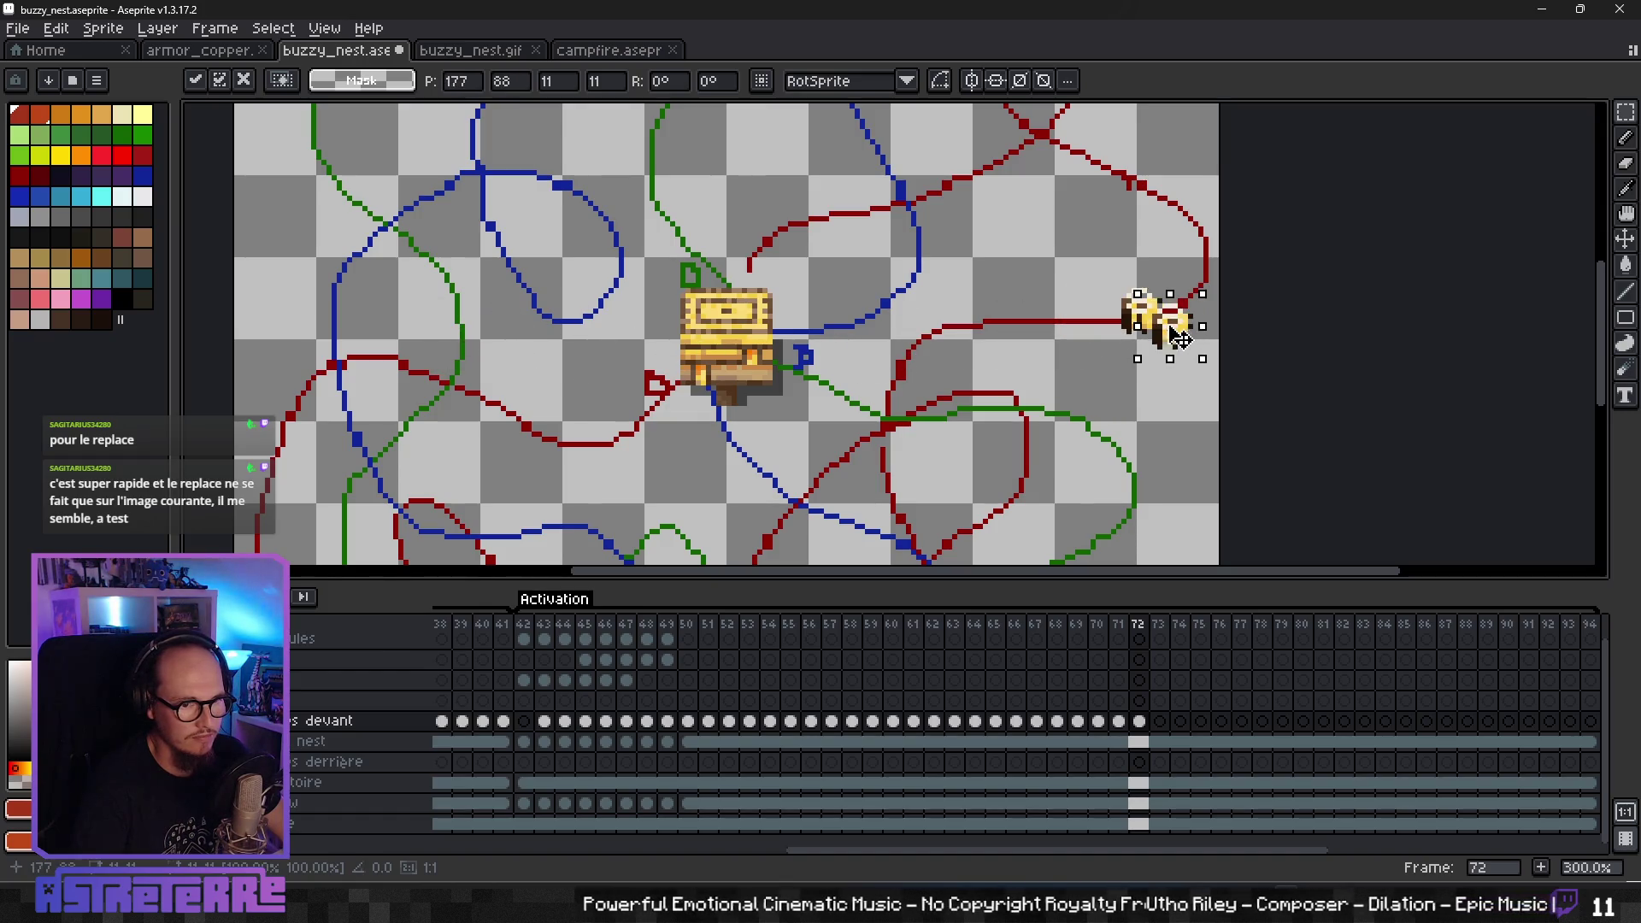
key("Return")
key("ctrl+v")
left_click_drag(481, 346, 1184, 295)
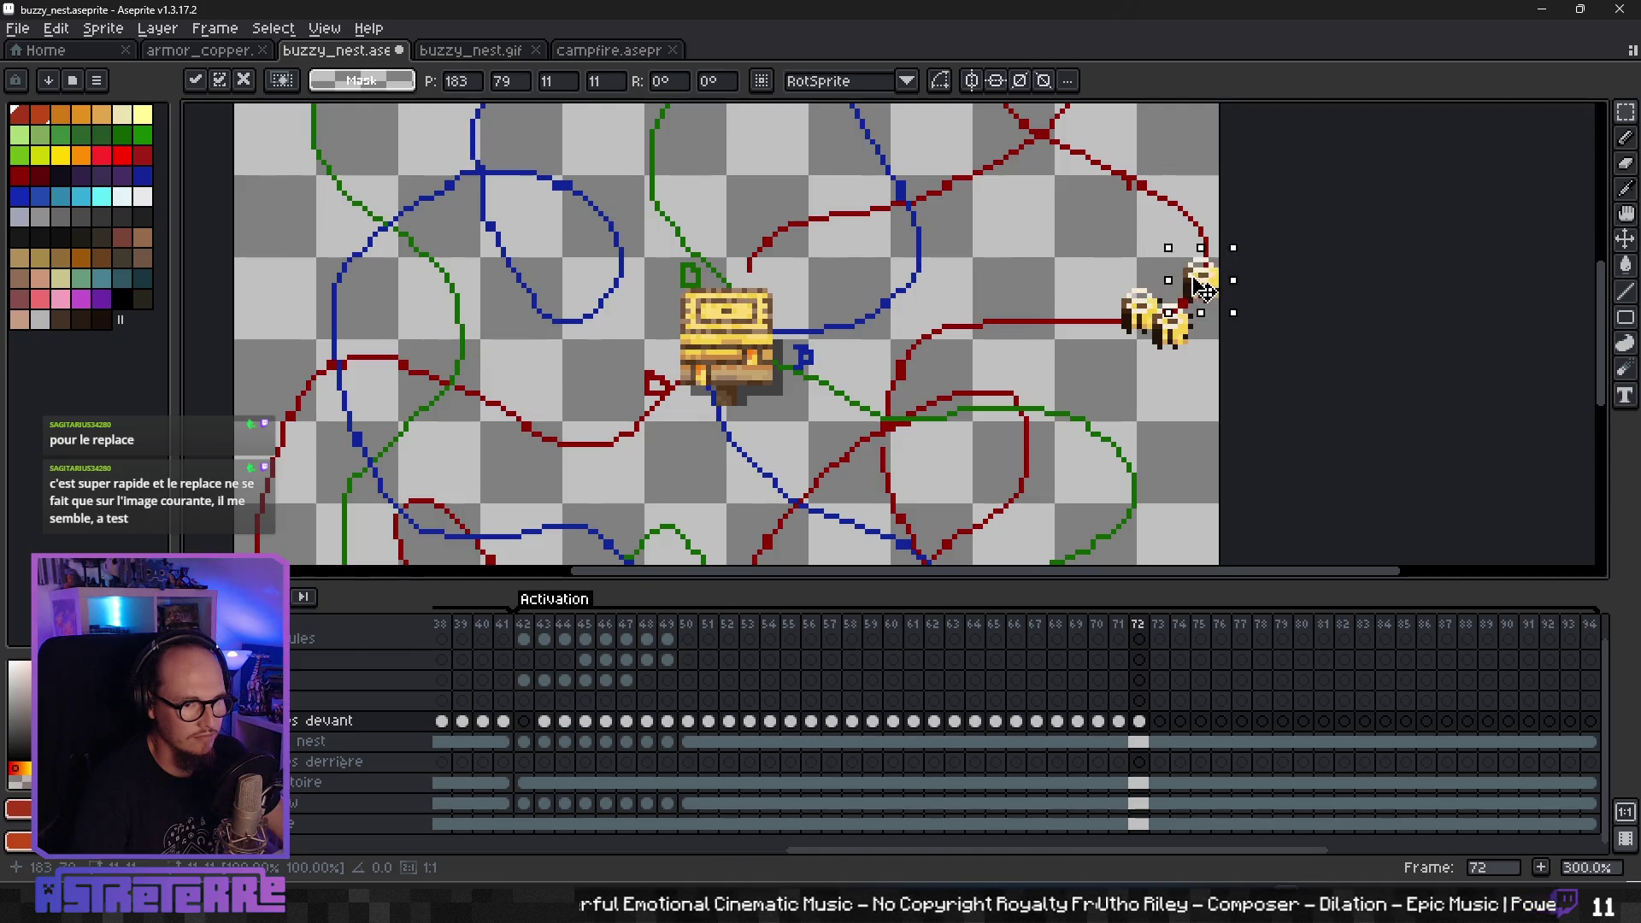
key("Return")
key("ctrl+v")
left_click_drag(481, 346, 1219, 333)
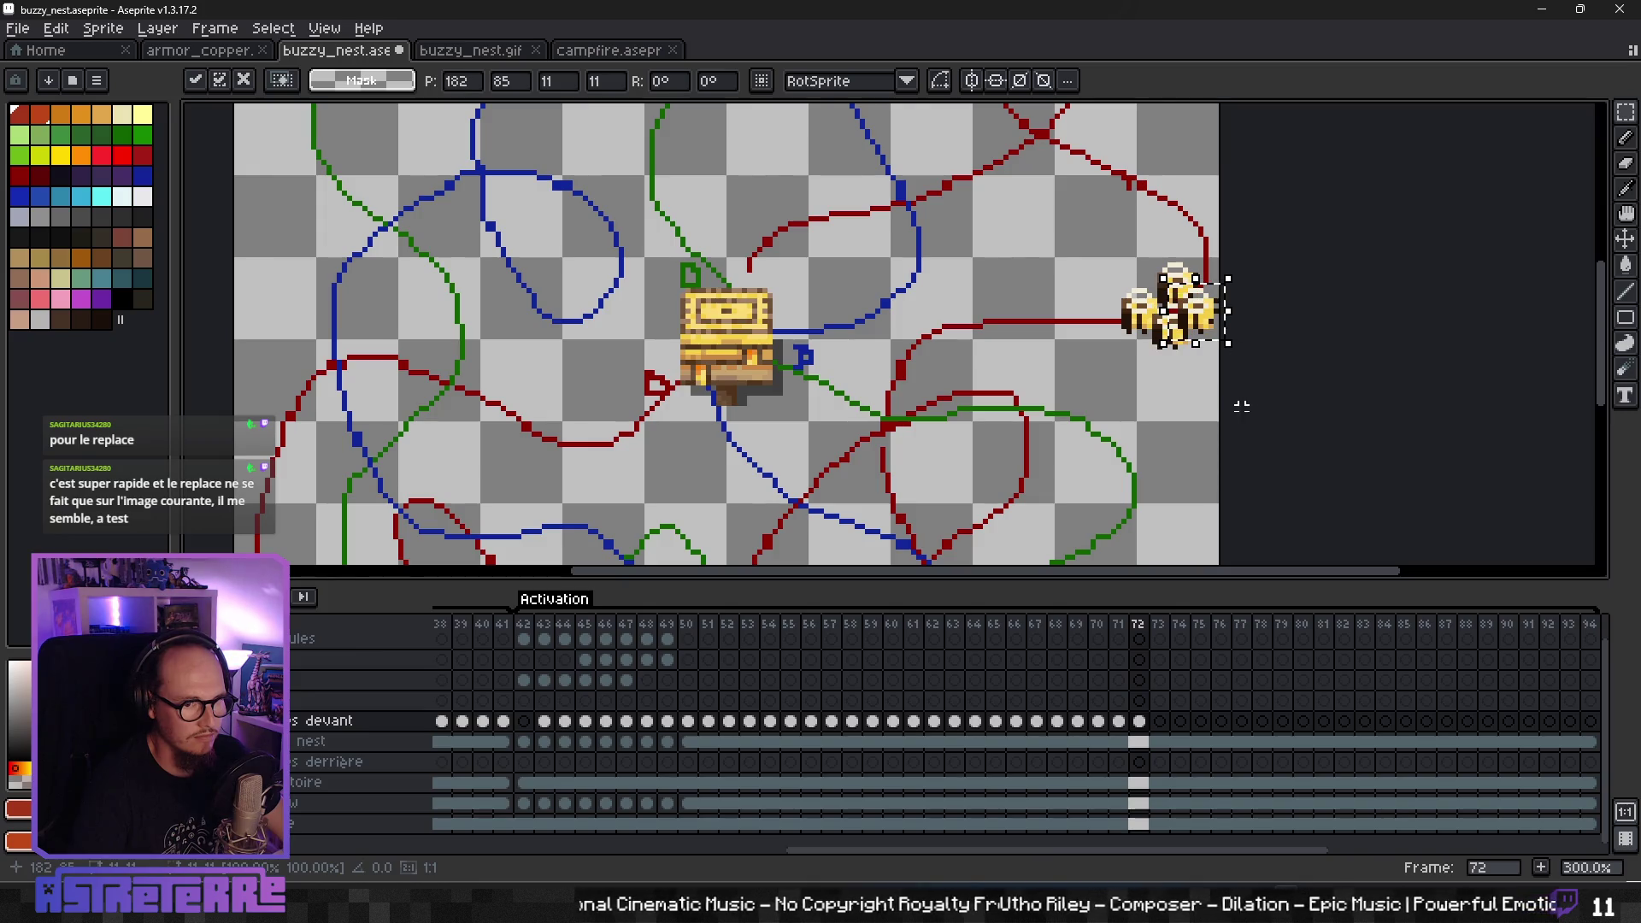
key("Return")
left_click(1160, 721)
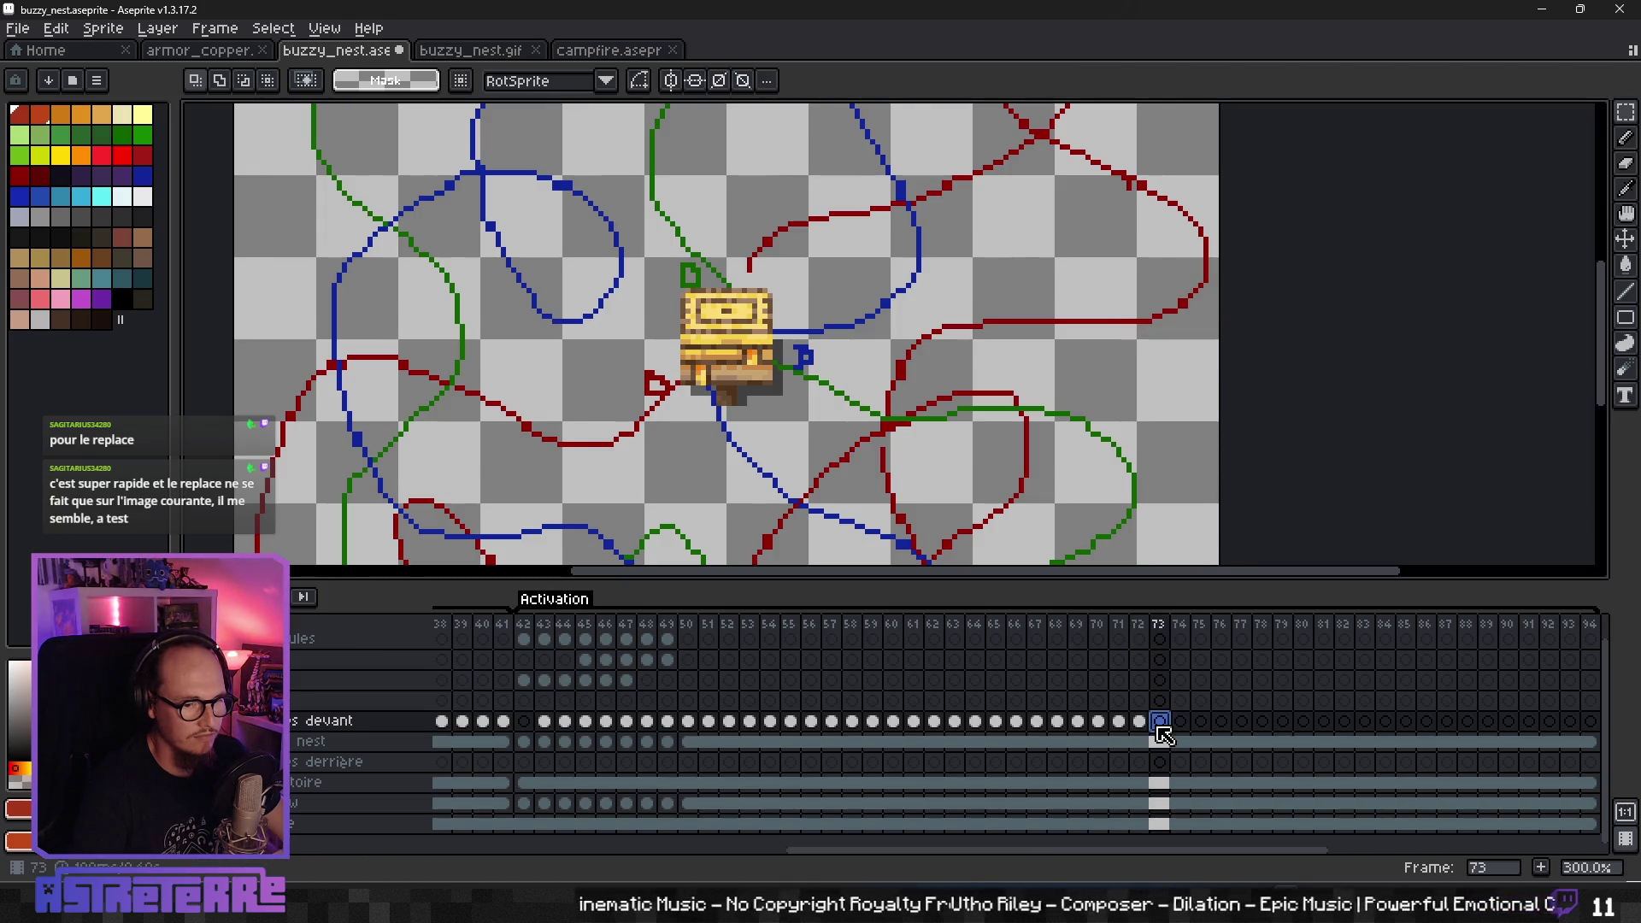
- Select the dark bee sprite in frame 73 of the bottom layer to copy
left_click(1160, 823)
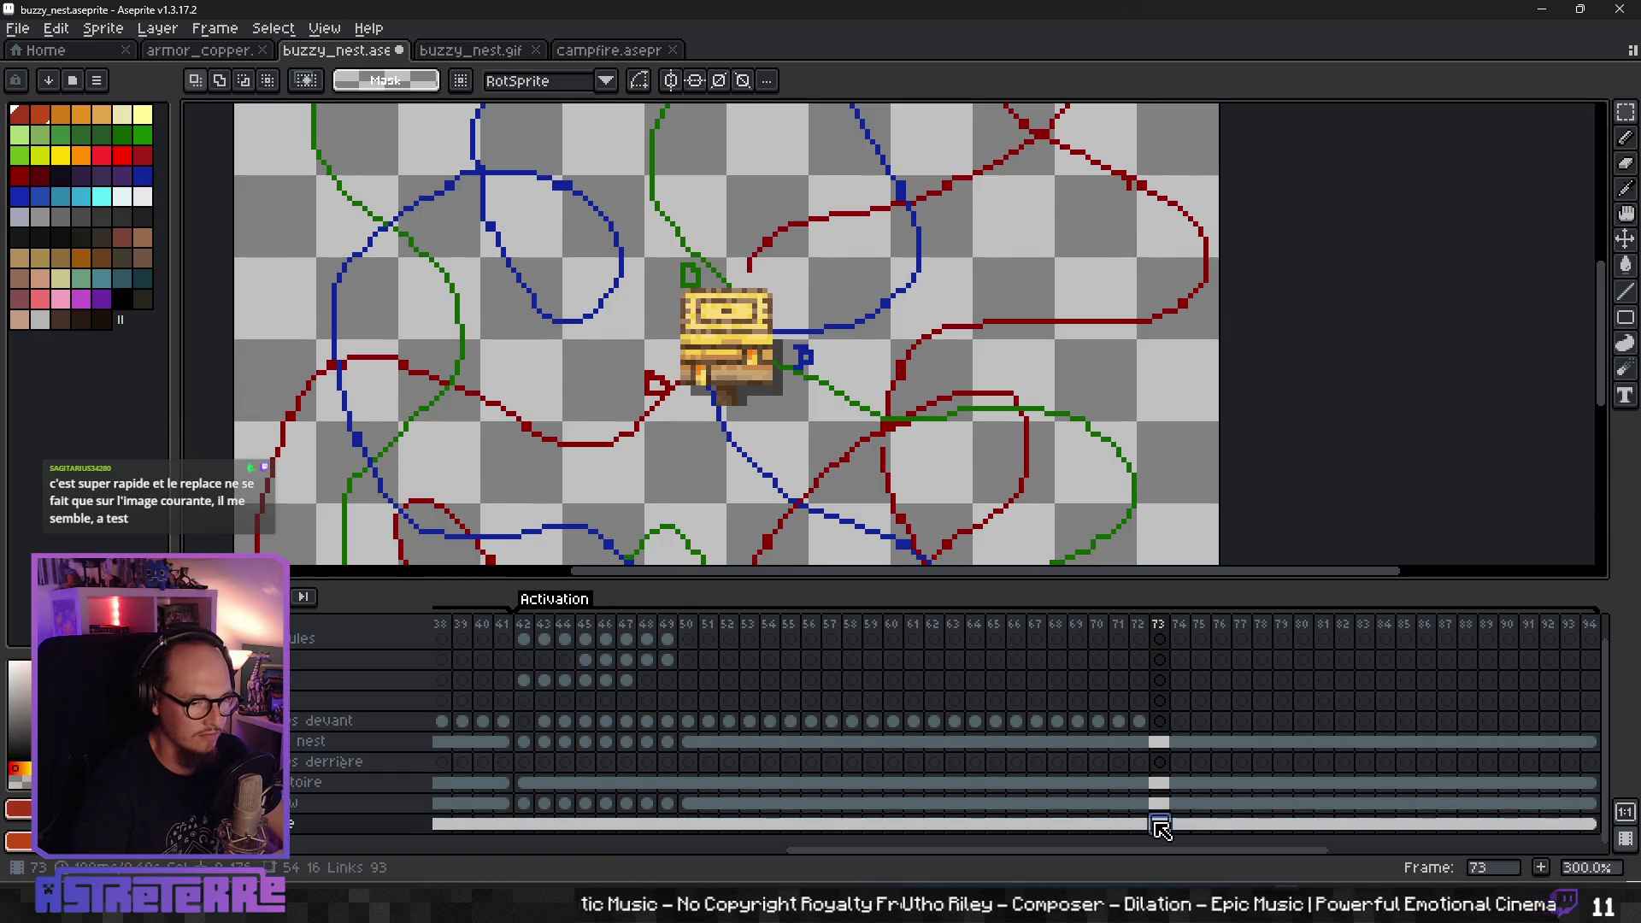
scroll(586, 496, "down", 3)
scroll(556, 483, "down", 1)
scroll(529, 471, "up", 1)
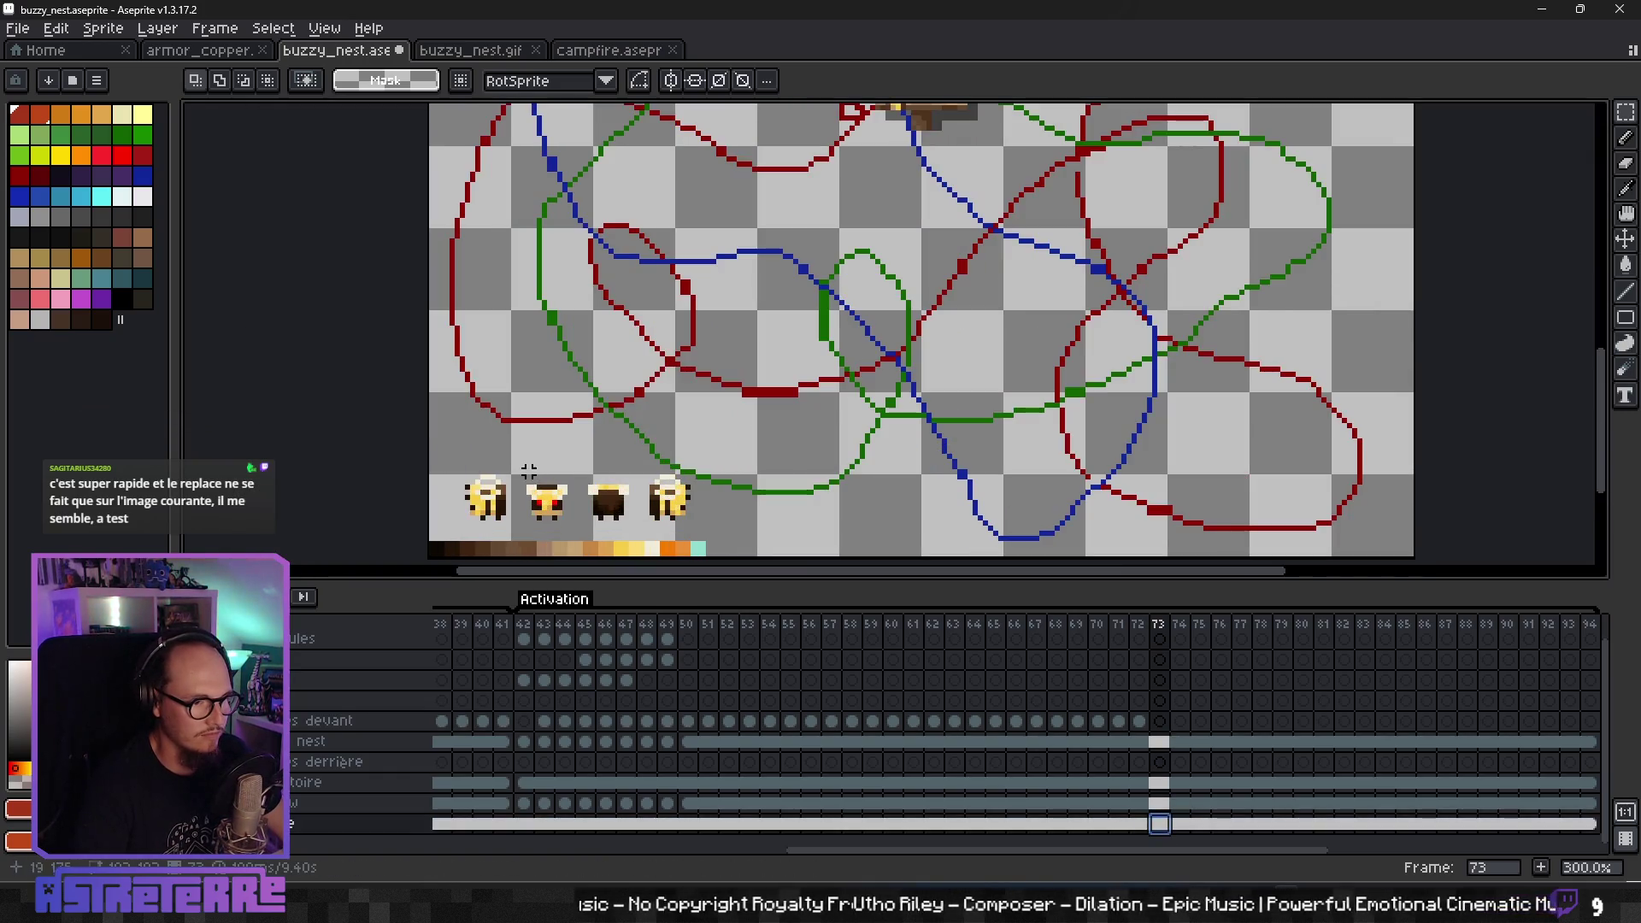
left_click(625, 525)
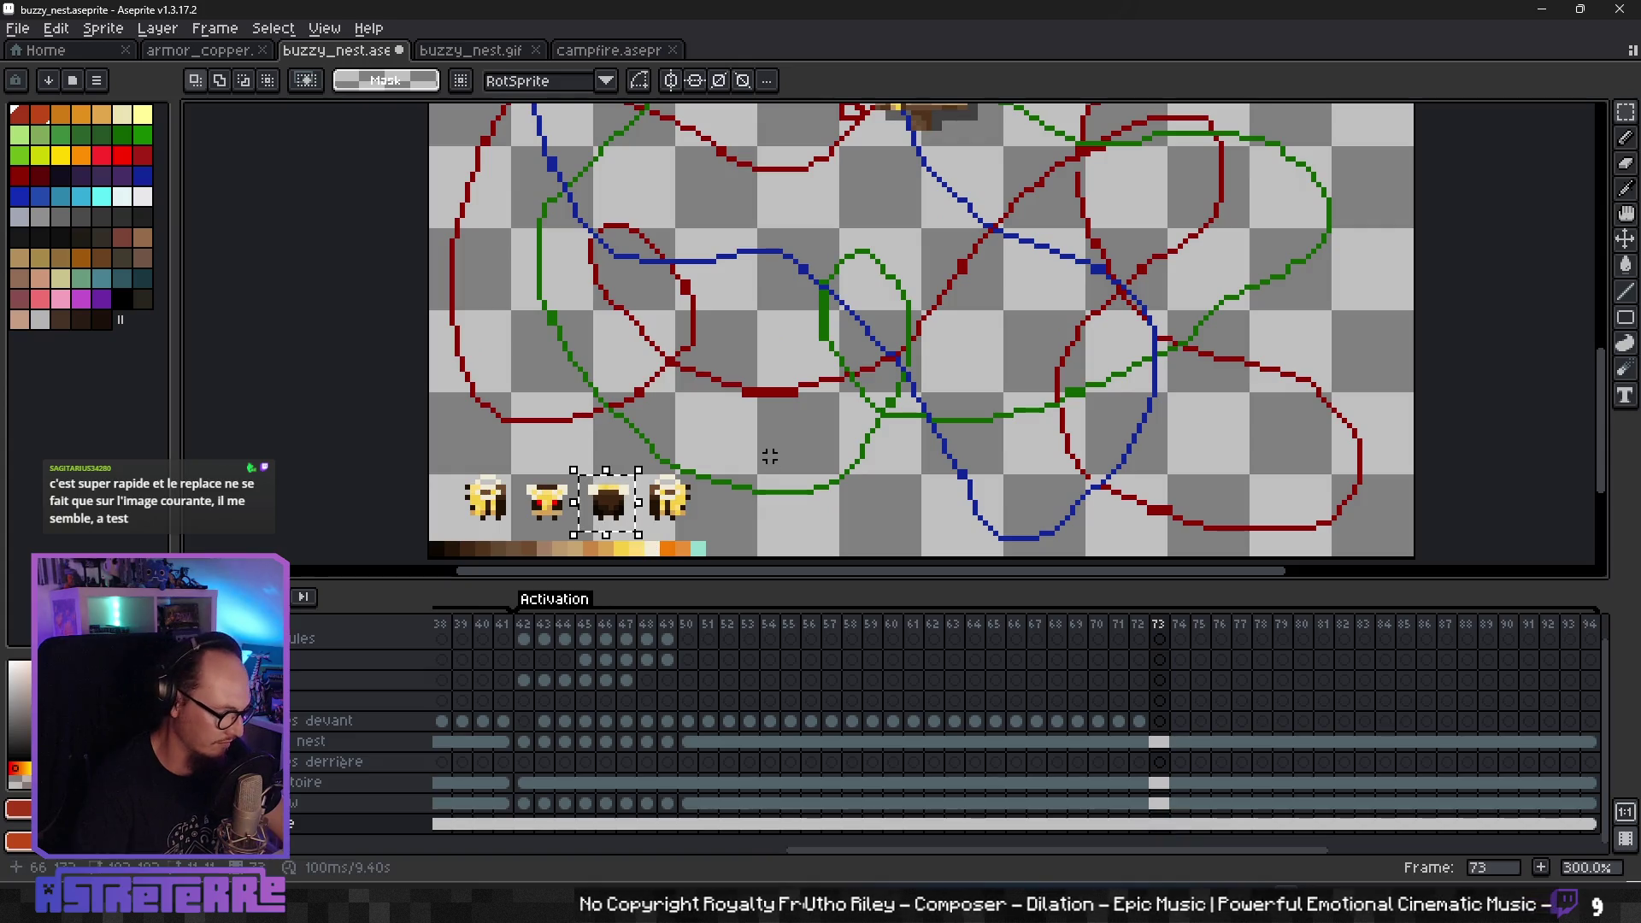
scroll(990, 342, "up", 2)
- Paste four dark bees into frame 73 of the front layer, clustered on the upper-right red path
left_click(1160, 720)
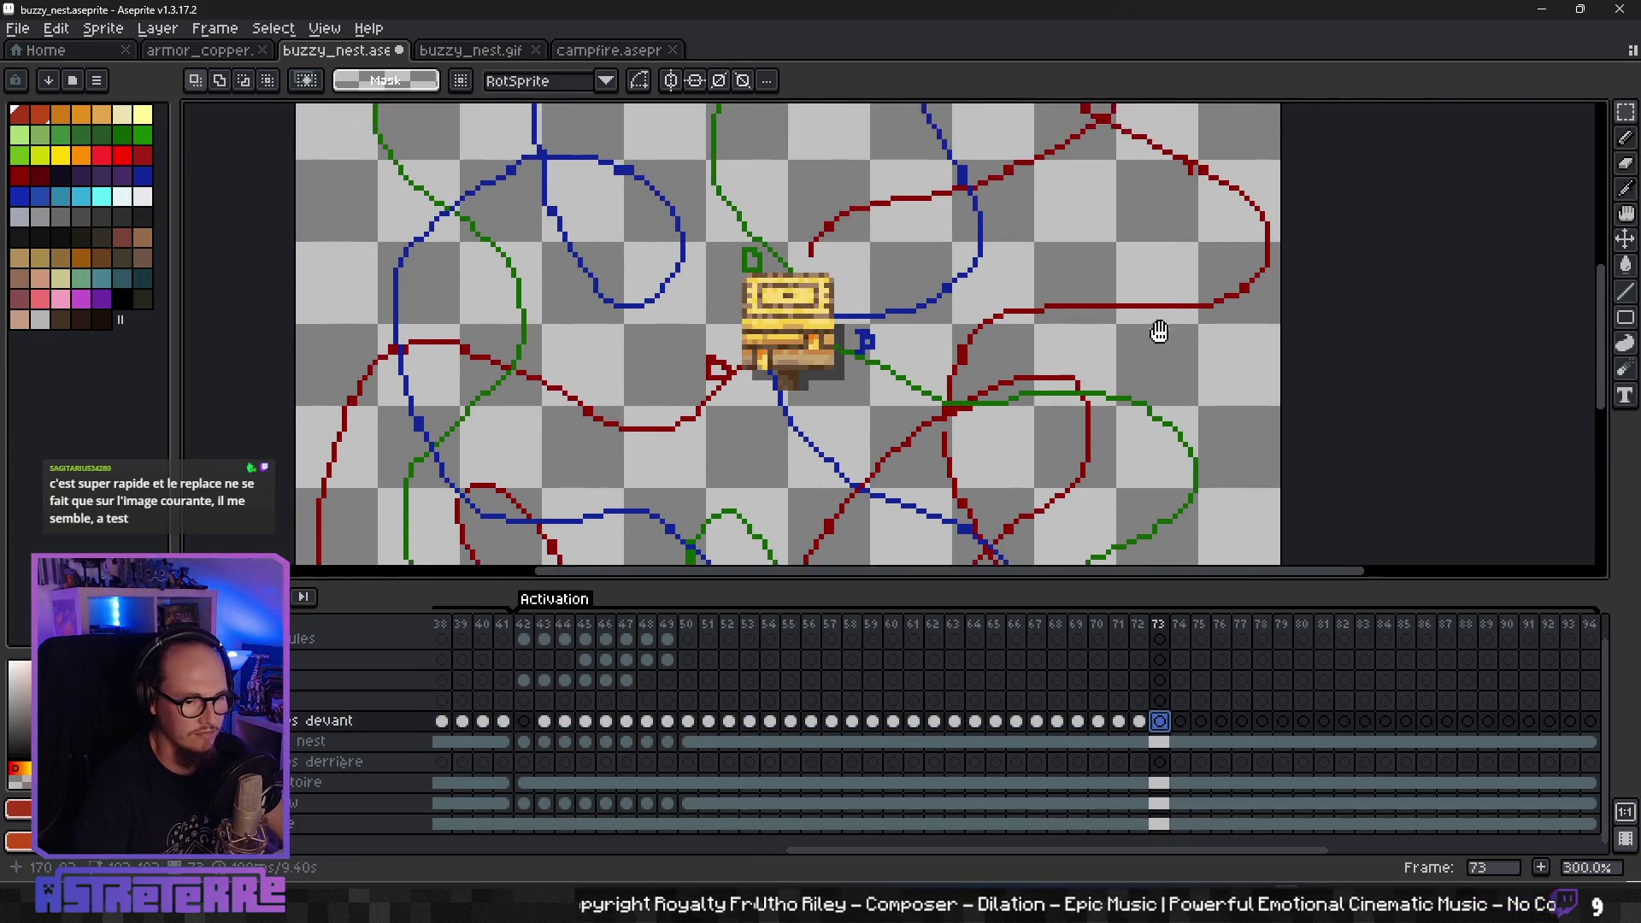
scroll(1123, 413, "up", 2)
key("ctrl+v")
left_click_drag(368, 340, 1150, 393)
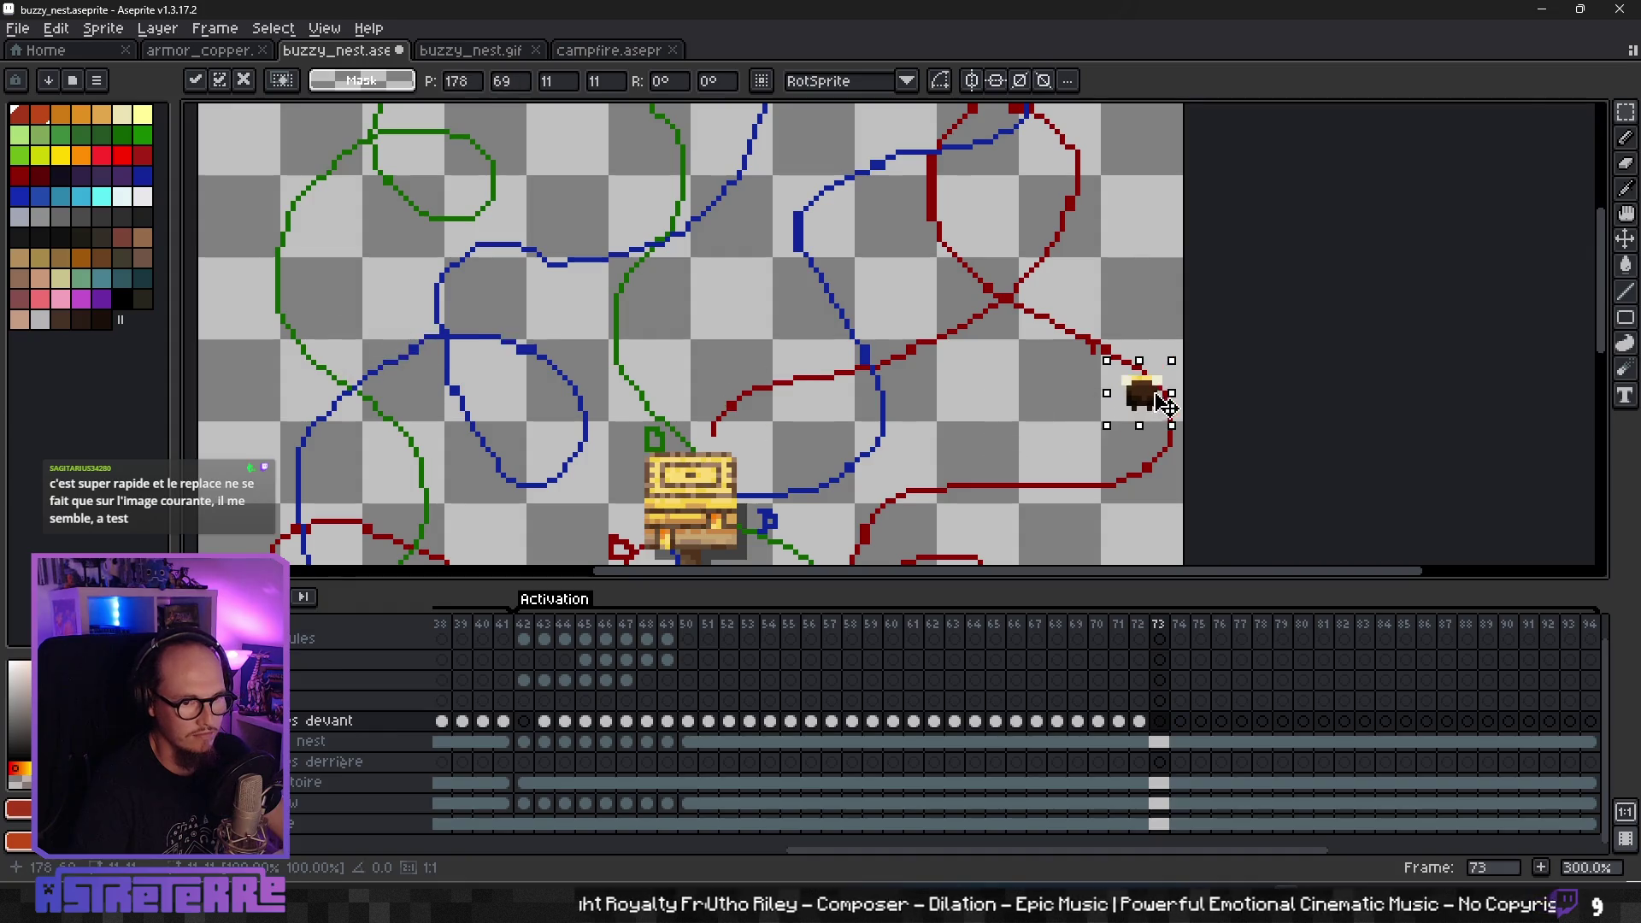
key("ctrl+v")
left_click_drag(376, 338, 1141, 352)
key("ctrl+v")
left_click_drag(377, 337, 1105, 372)
key("ctrl+v")
left_click_drag(405, 342, 1123, 344)
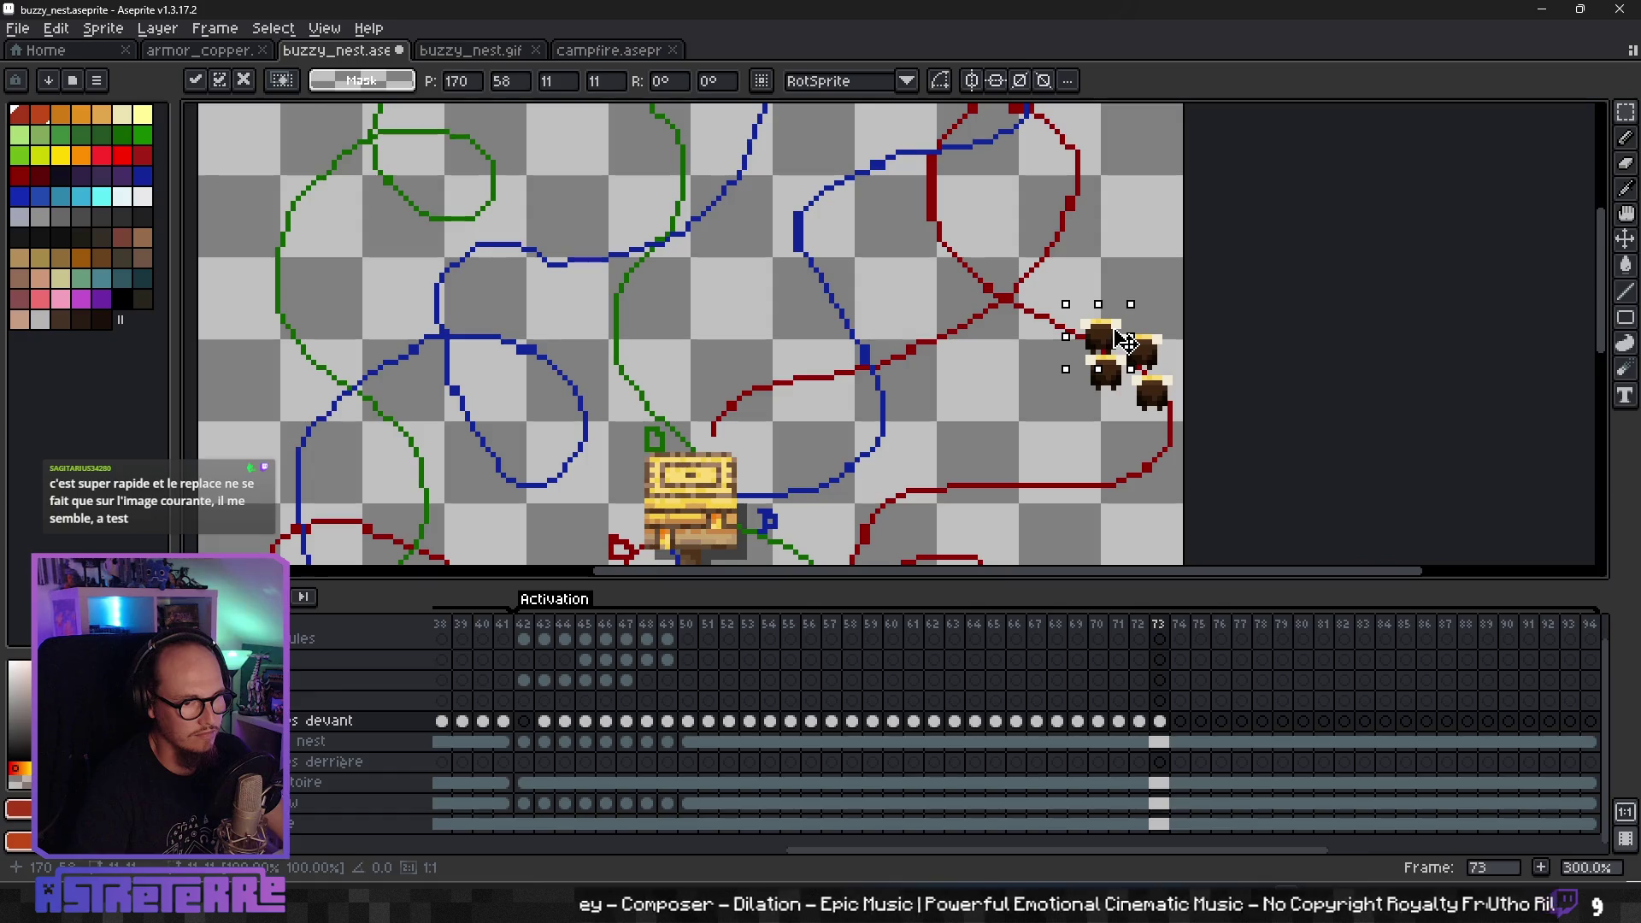
left_click(976, 325)
scroll(1034, 369, "down", 1)
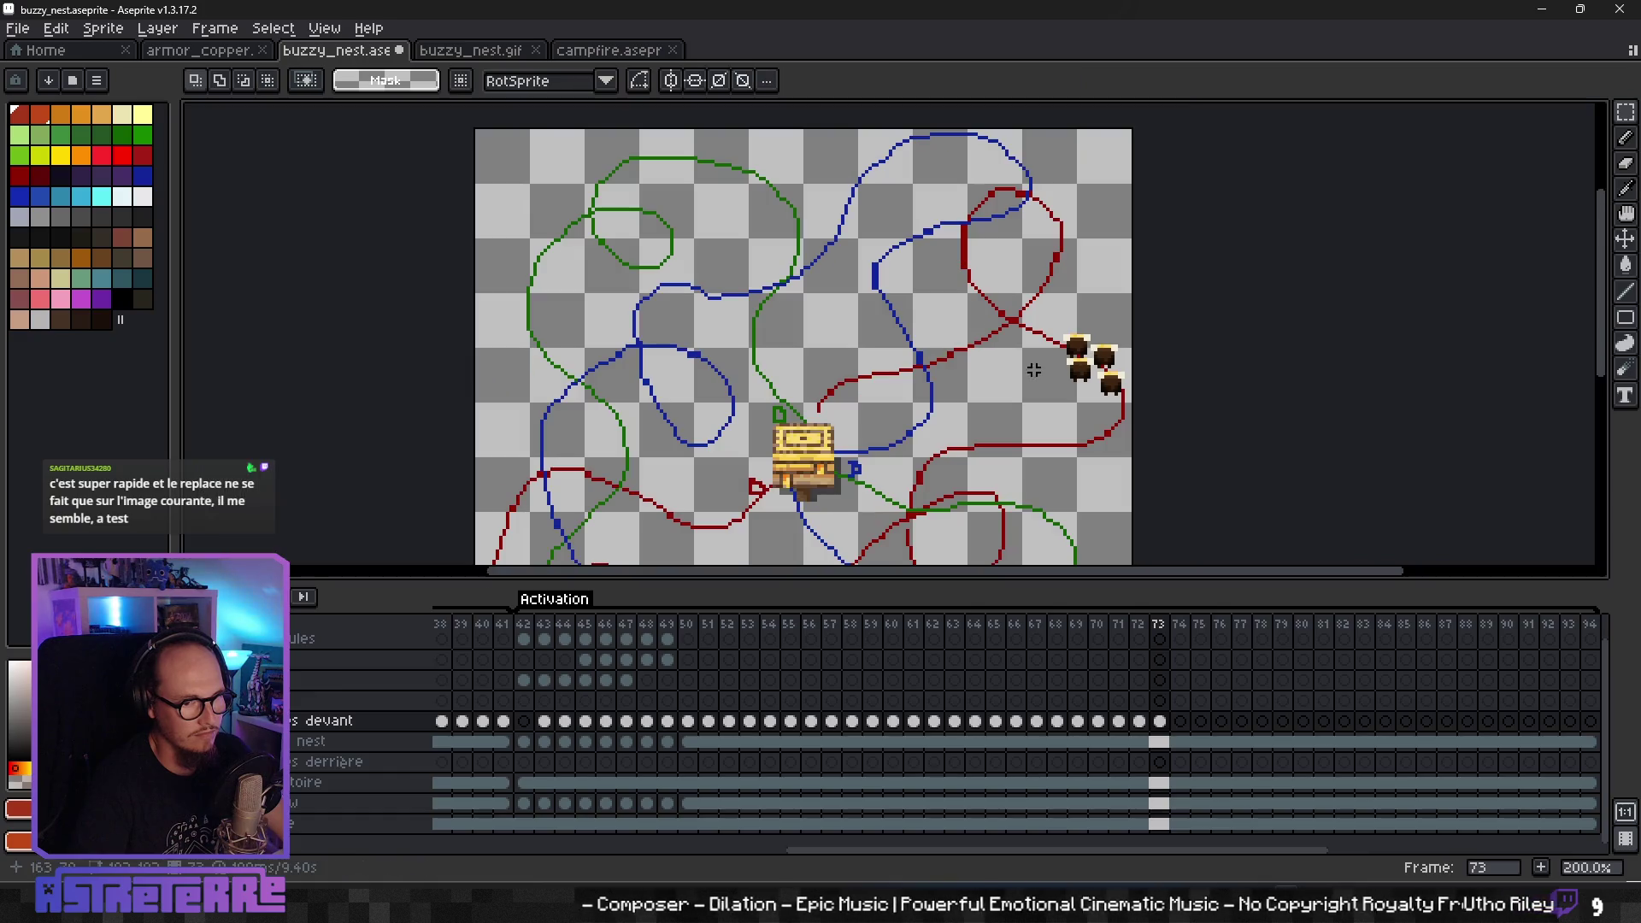
- Paste four bees into frame 74, moving the cluster up and left along the red path
left_click(1186, 731)
key("ctrl+v")
left_click_drag(609, 340, 1003, 331)
left_click(853, 355)
key("ctrl+v")
left_click_drag(612, 346, 1039, 309)
key("ctrl+v")
left_click_drag(613, 359, 985, 312)
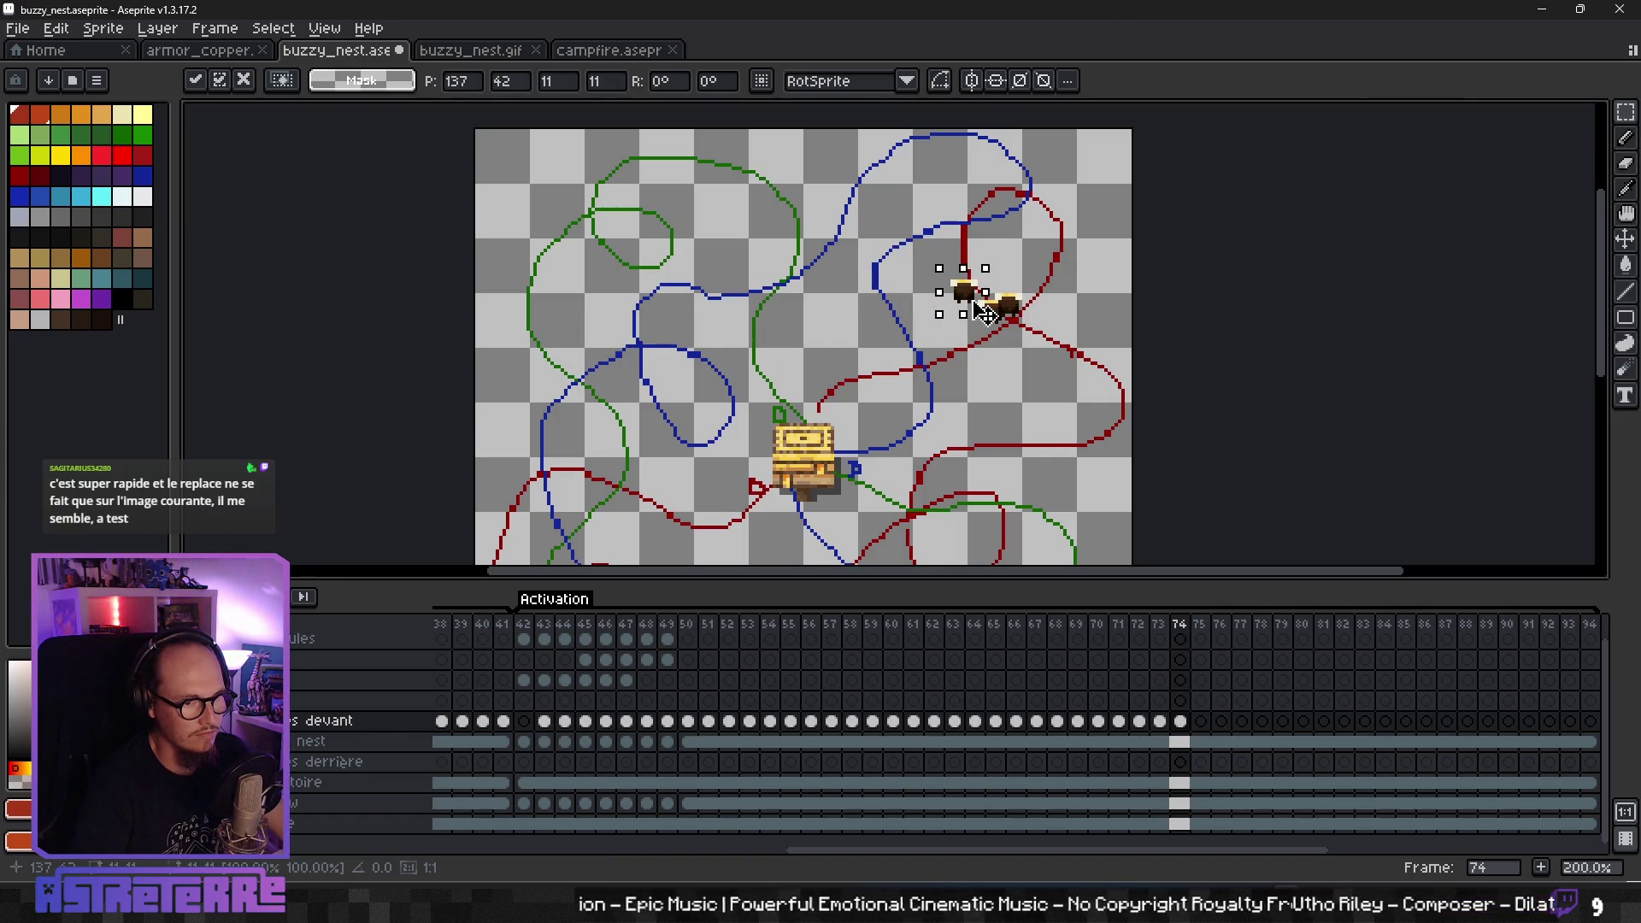
key("Return")
key("ctrl+v")
left_click_drag(603, 355, 1001, 306)
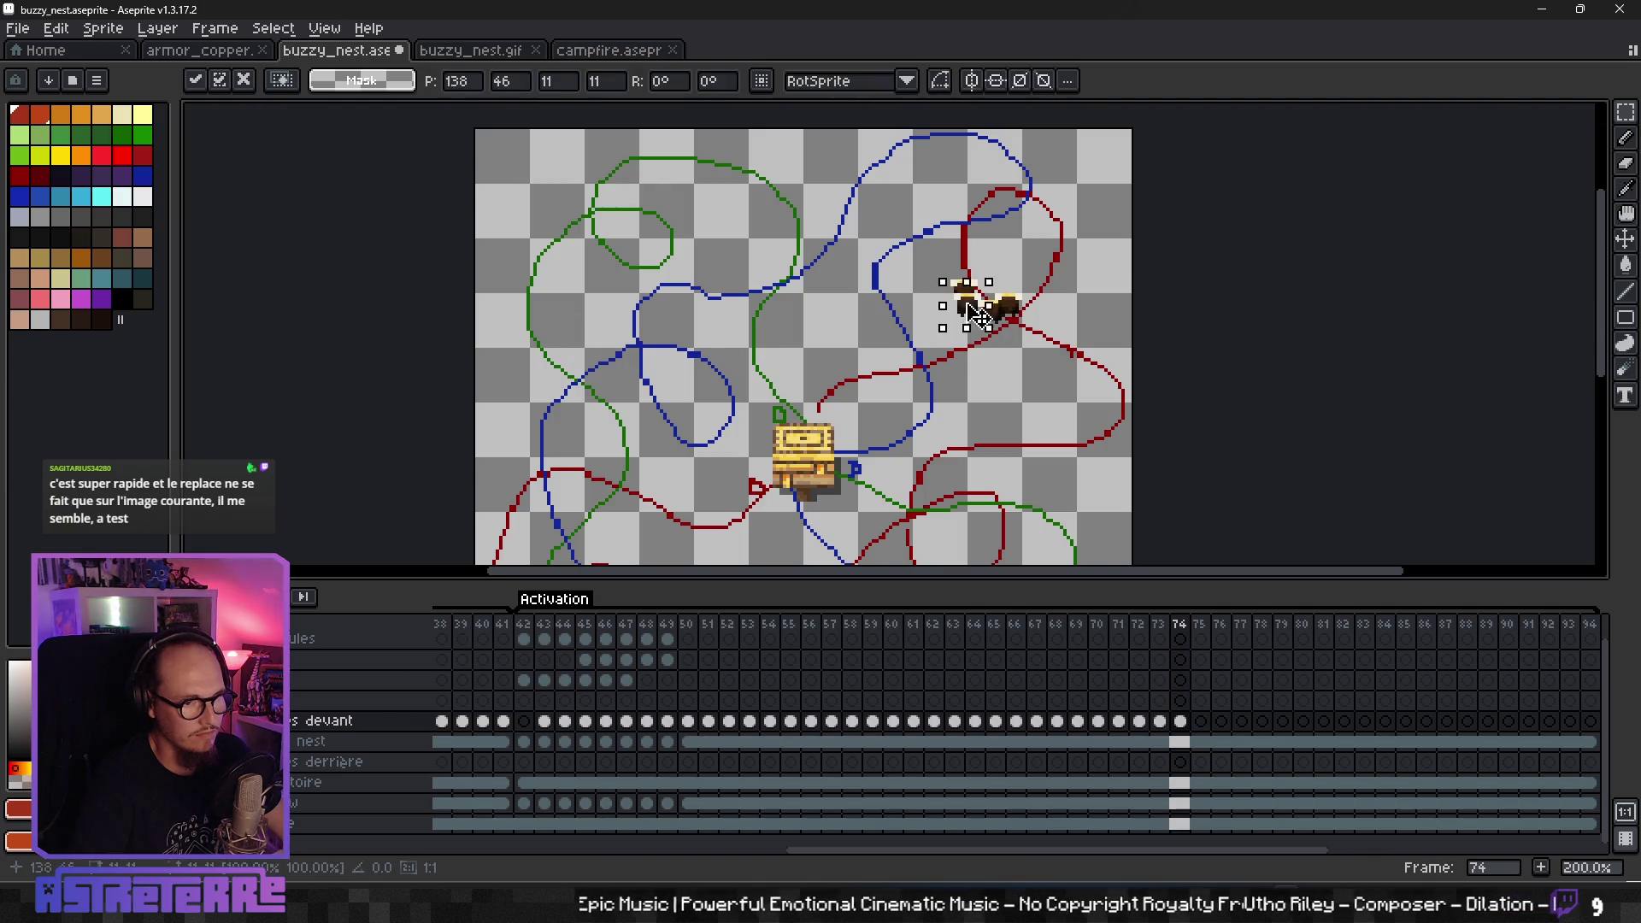
key("Return")
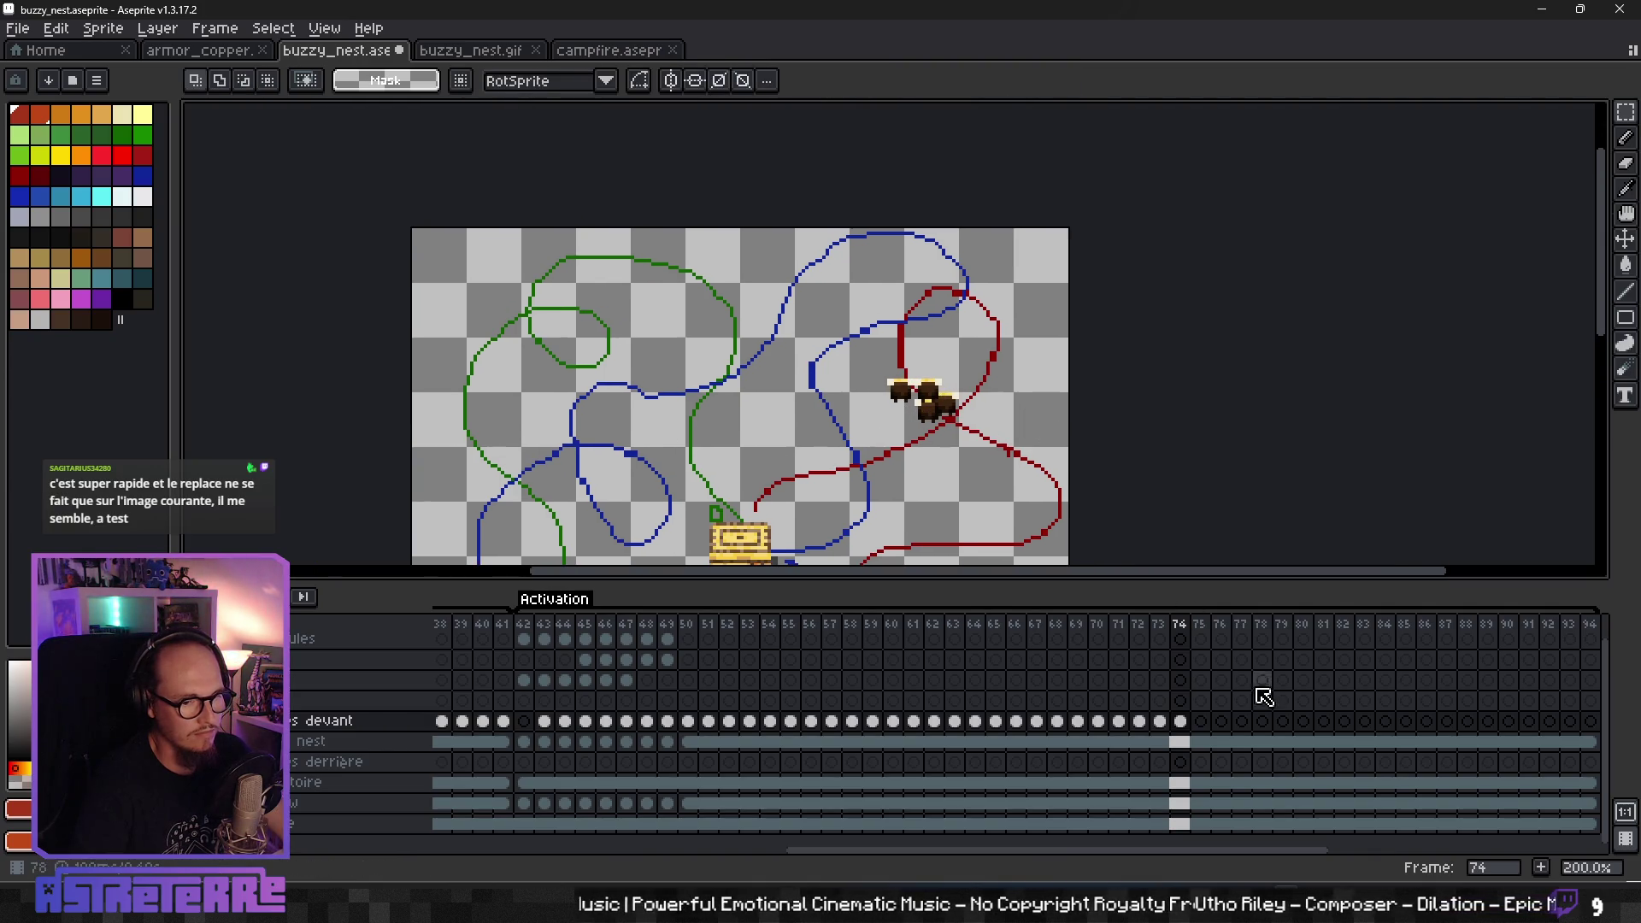
- Paste three bees into frame 75, clustered at the upper red-path loop
left_click(1201, 720)
key("ctrl+v")
mouse_move(537, 351)
left_mouse_down()
mouse_move(898, 348)
mouse_move(937, 365)
left_mouse_up()
key("Return")
key("ctrl+v")
left_click_drag(537, 351, 903, 363)
key("Return")
key("ctrl+v")
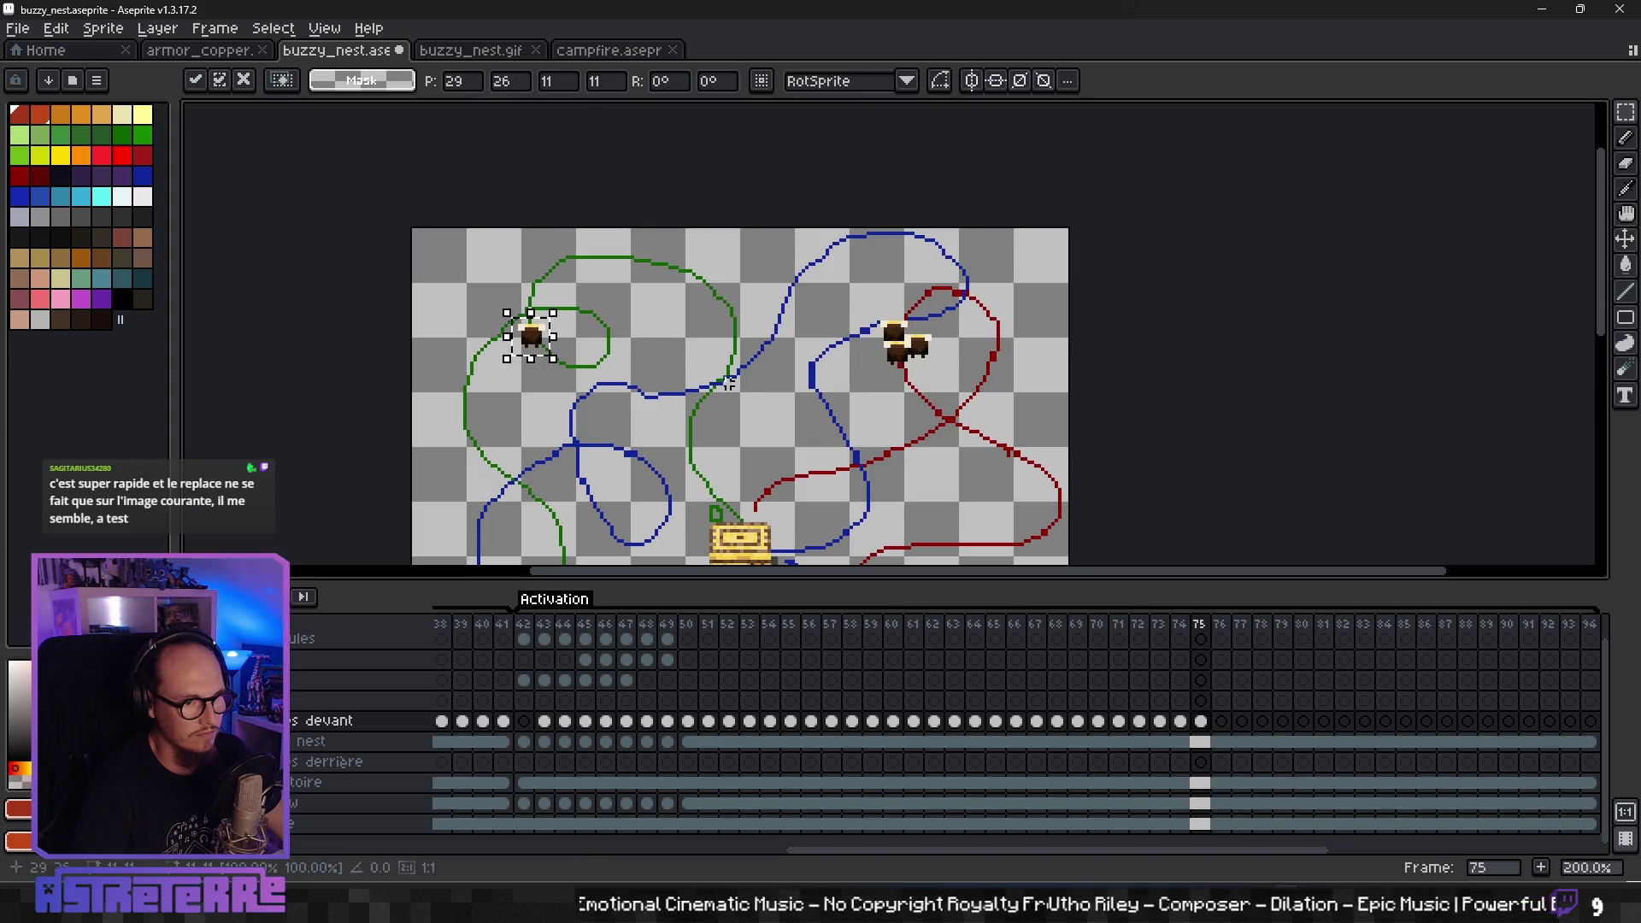
left_click_drag(551, 335, 932, 333)
key("Return")
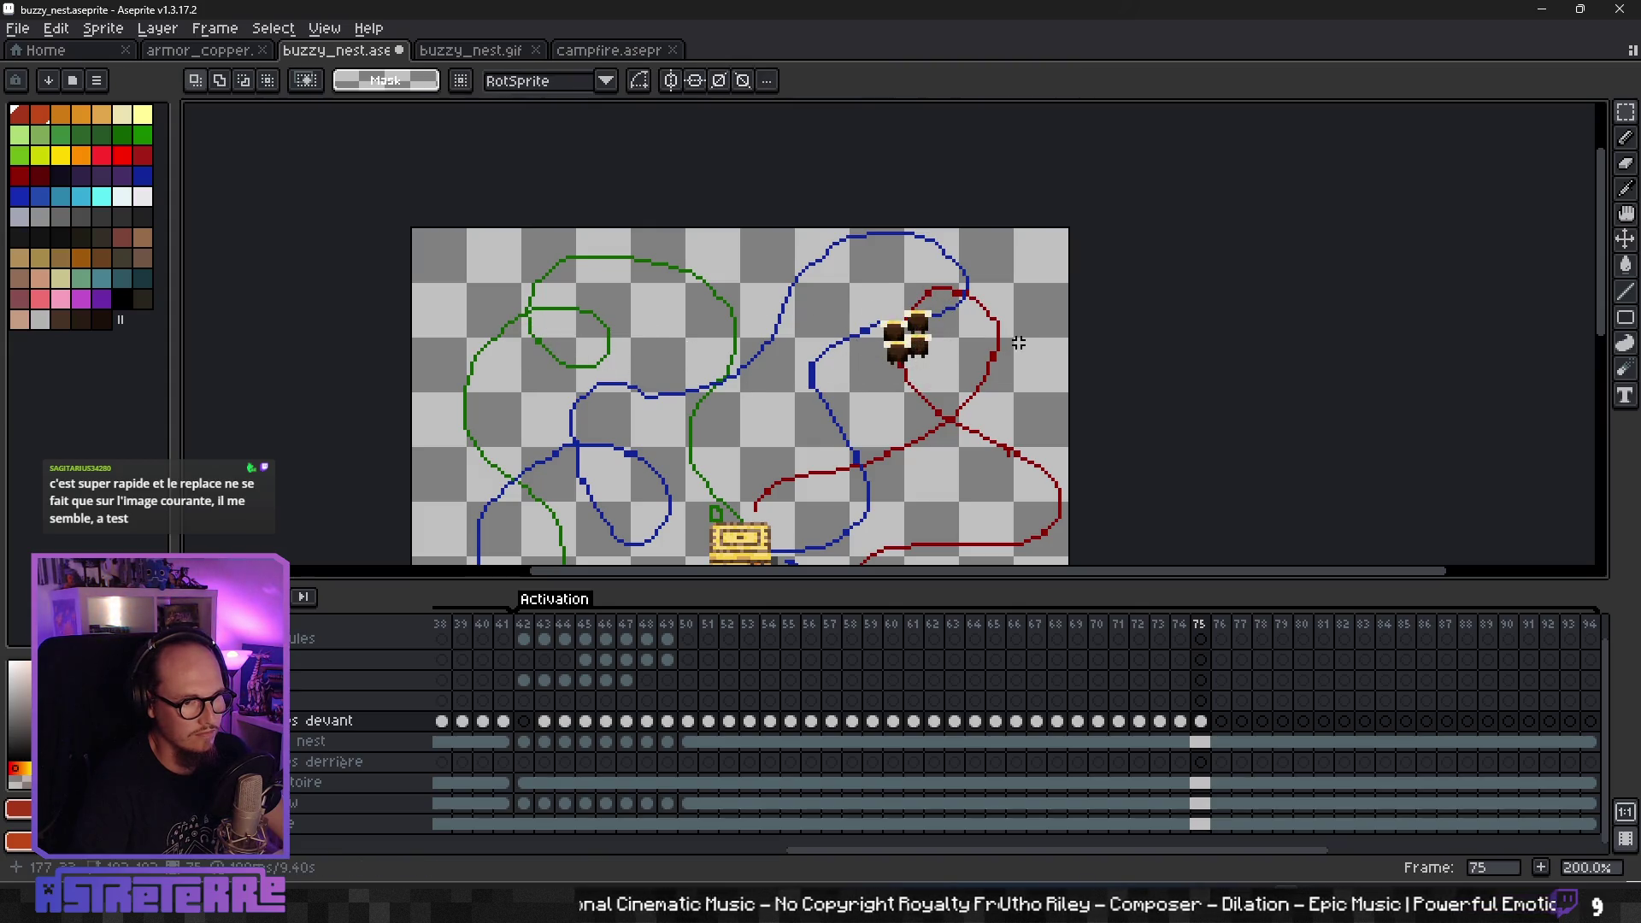
left_click(1224, 826)
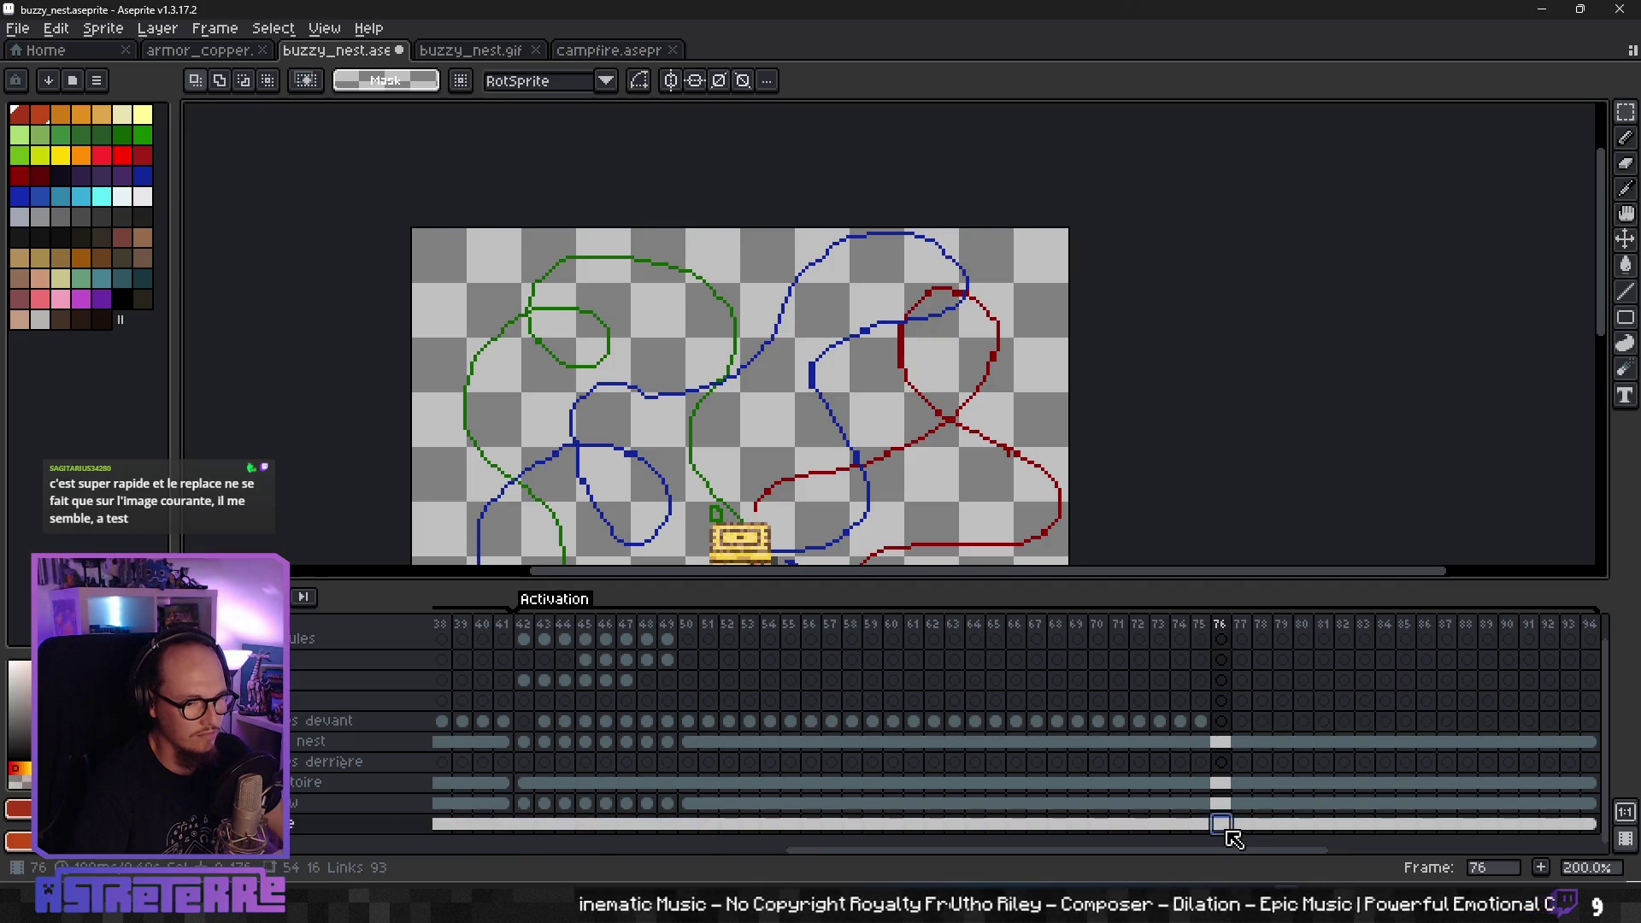
- Select the last bee sprite to copy, discarding a misplaced pasted copy
scroll(818, 393, "down", 5)
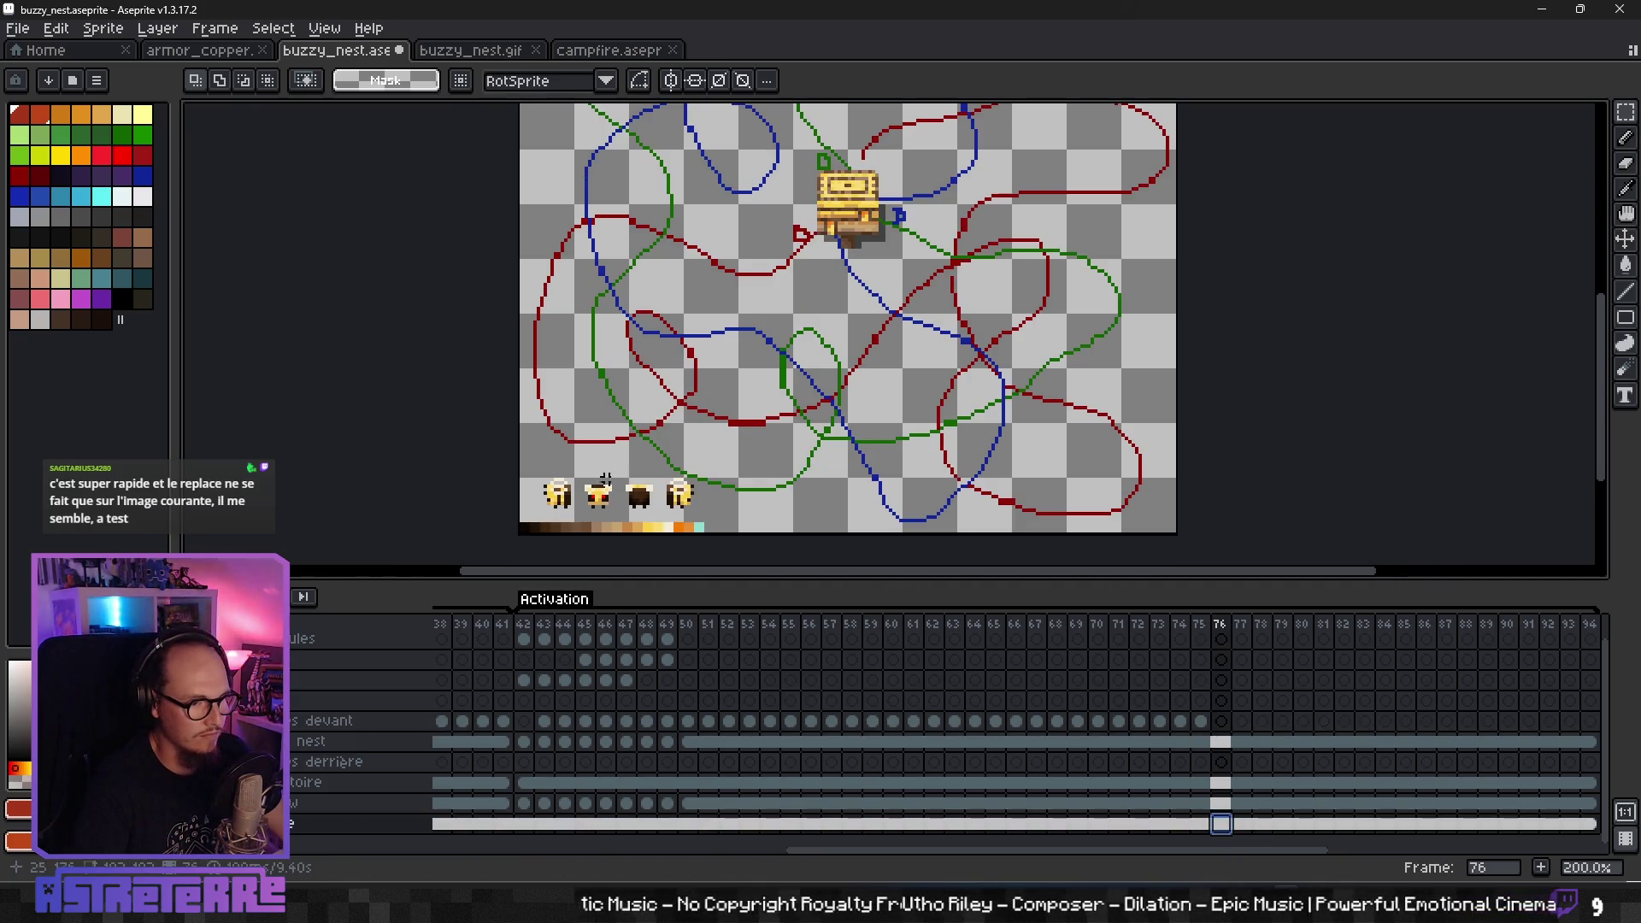
left_click_drag(712, 523, 713, 523)
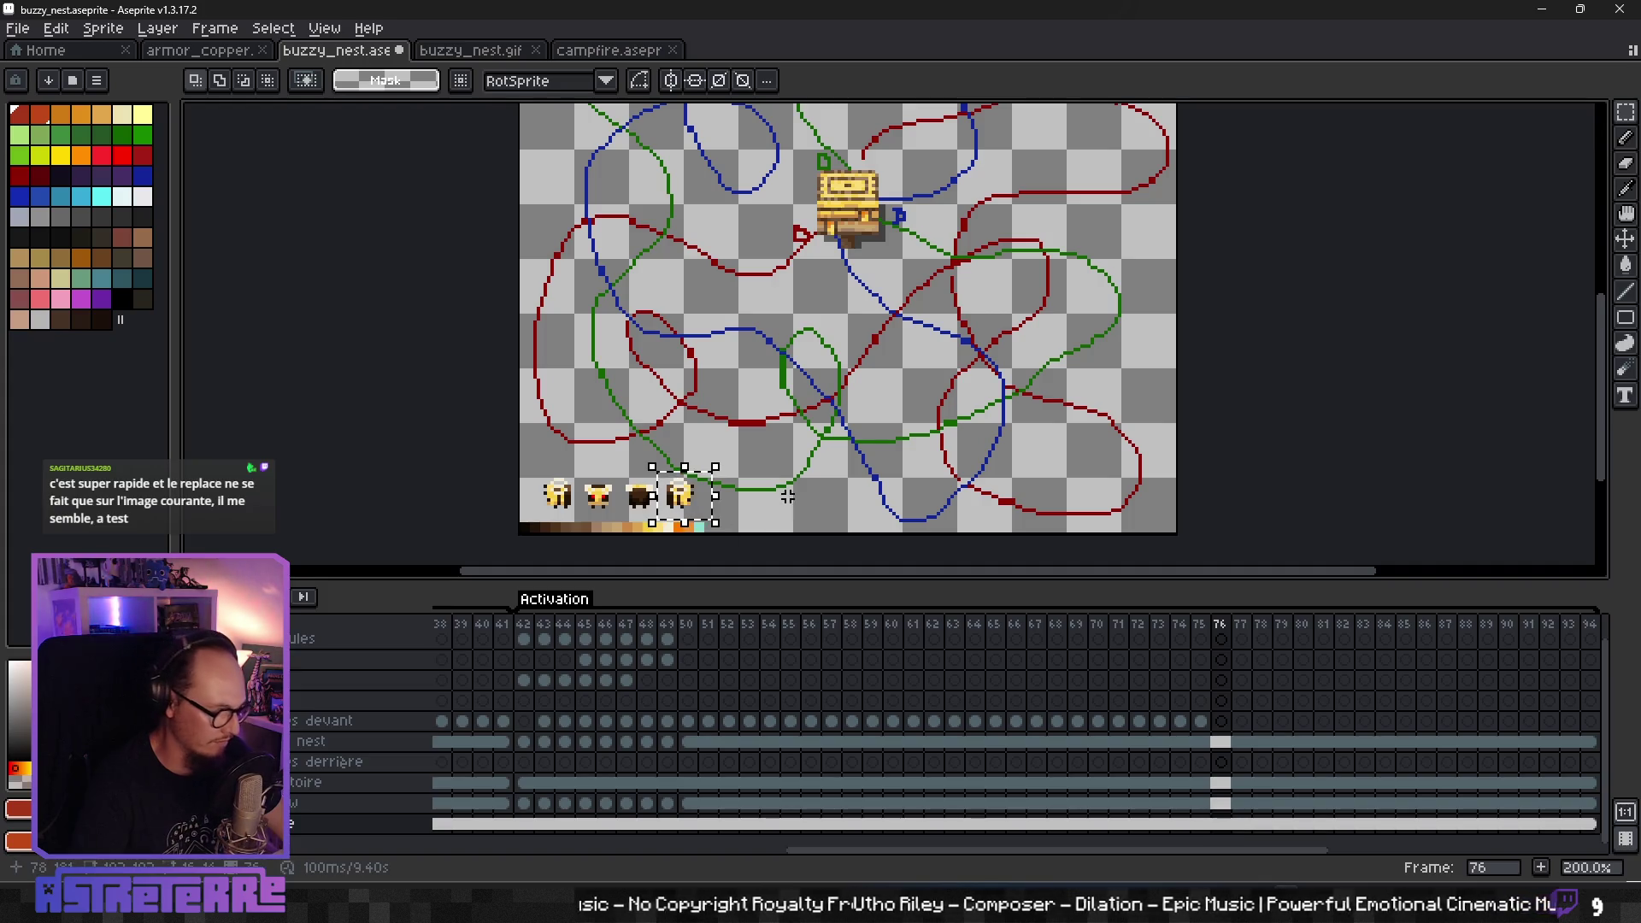
scroll(941, 355, "up", 5)
key("ctrl+v")
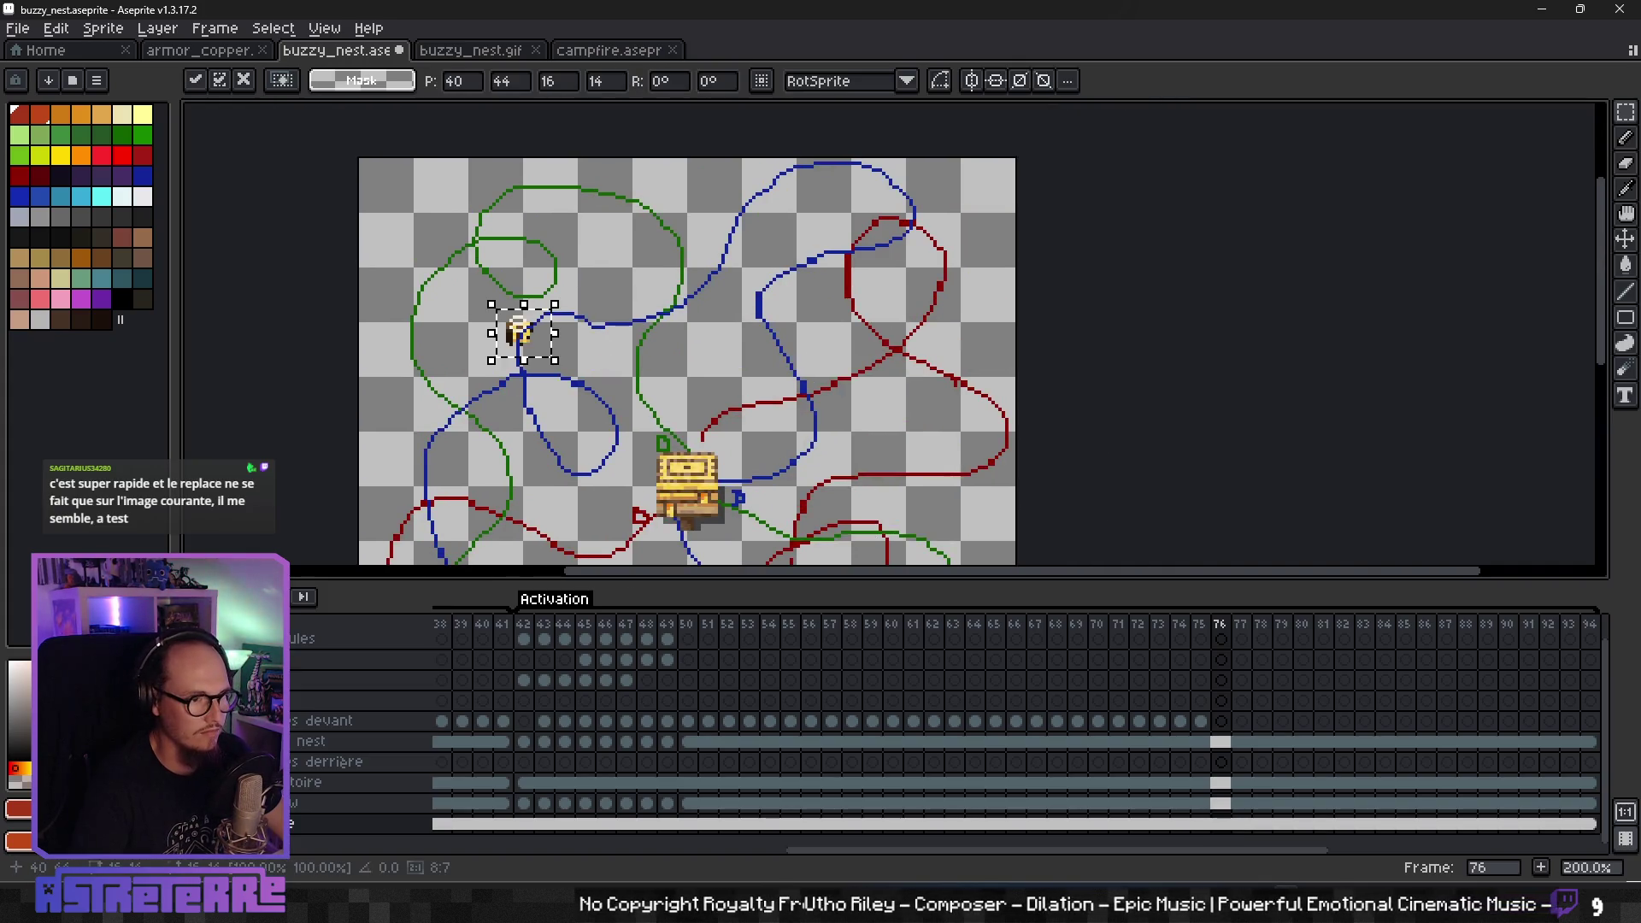
left_click_drag(541, 350, 894, 245)
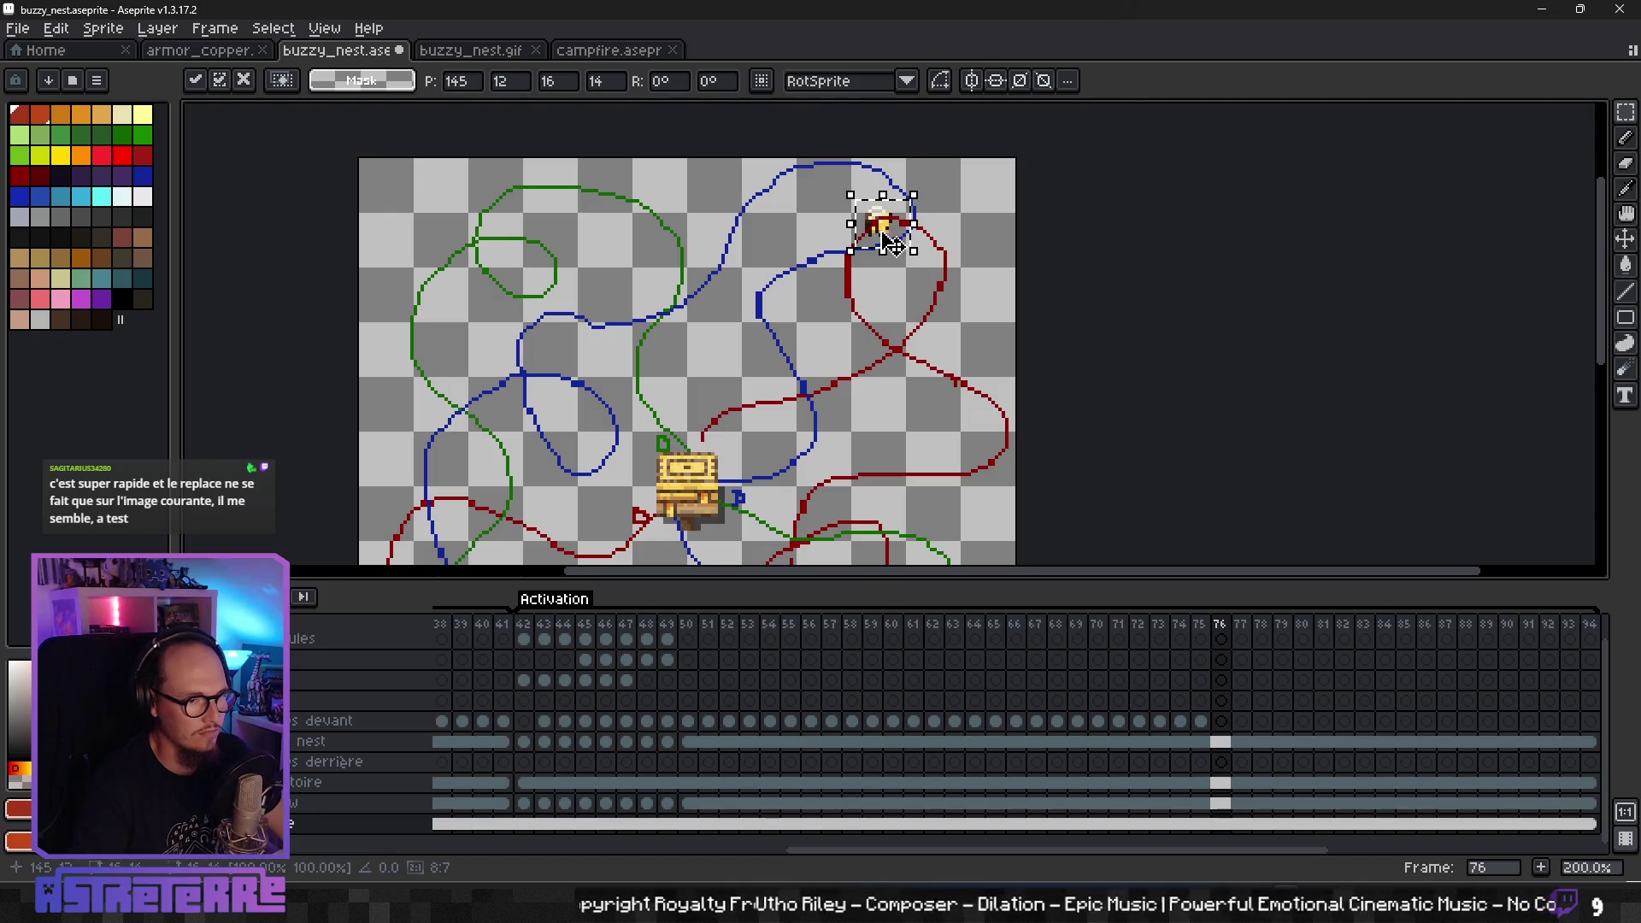
key("Escape")
- Paste four bee copies into frame 76 on the front layer, clustered at upper right
left_click(1221, 721)
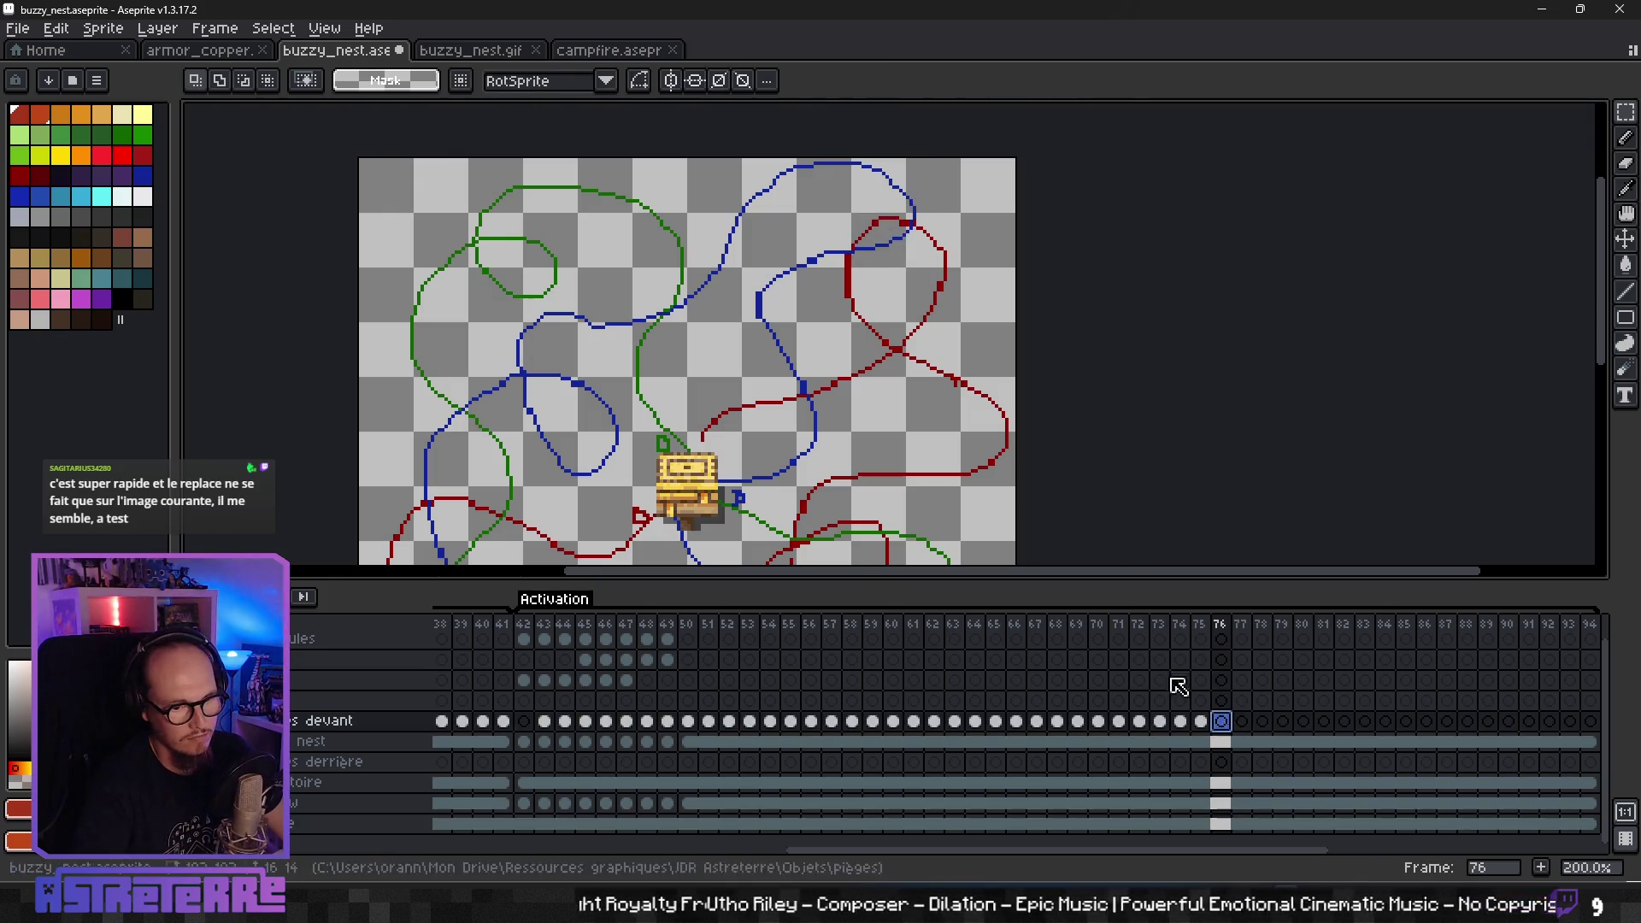
key("ctrl+v")
left_click_drag(535, 346, 875, 242)
key("ctrl+v")
left_click_drag(512, 340, 881, 267)
key("ctrl+v")
left_click_drag(525, 342, 889, 242)
key("ctrl+v")
left_click_drag(521, 346, 925, 248)
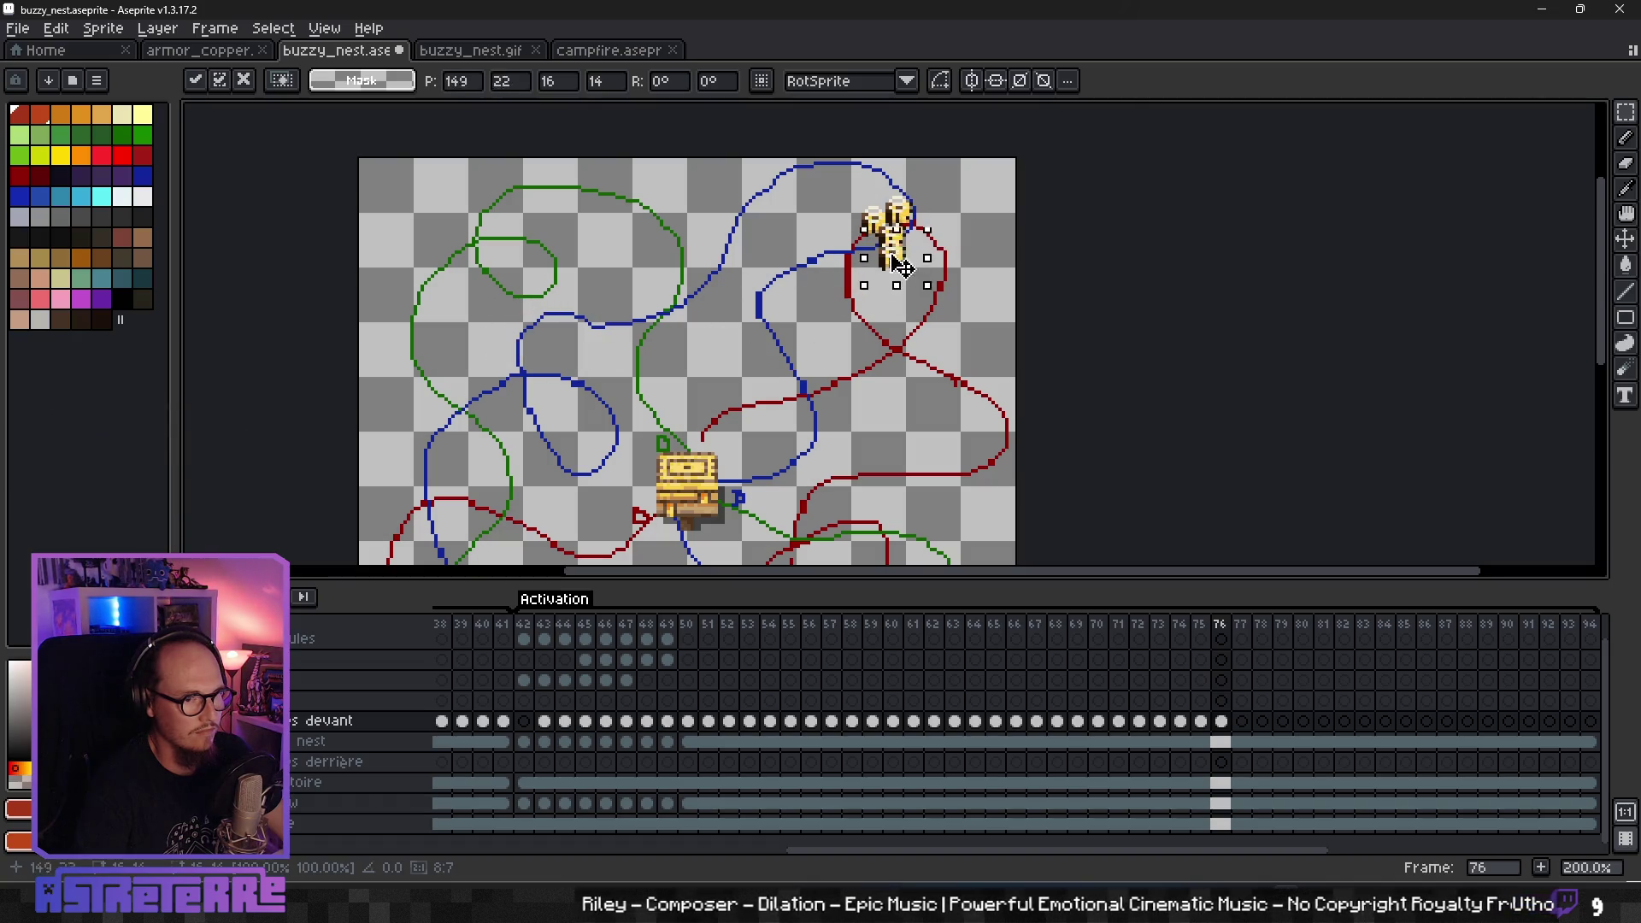
left_click(1017, 229)
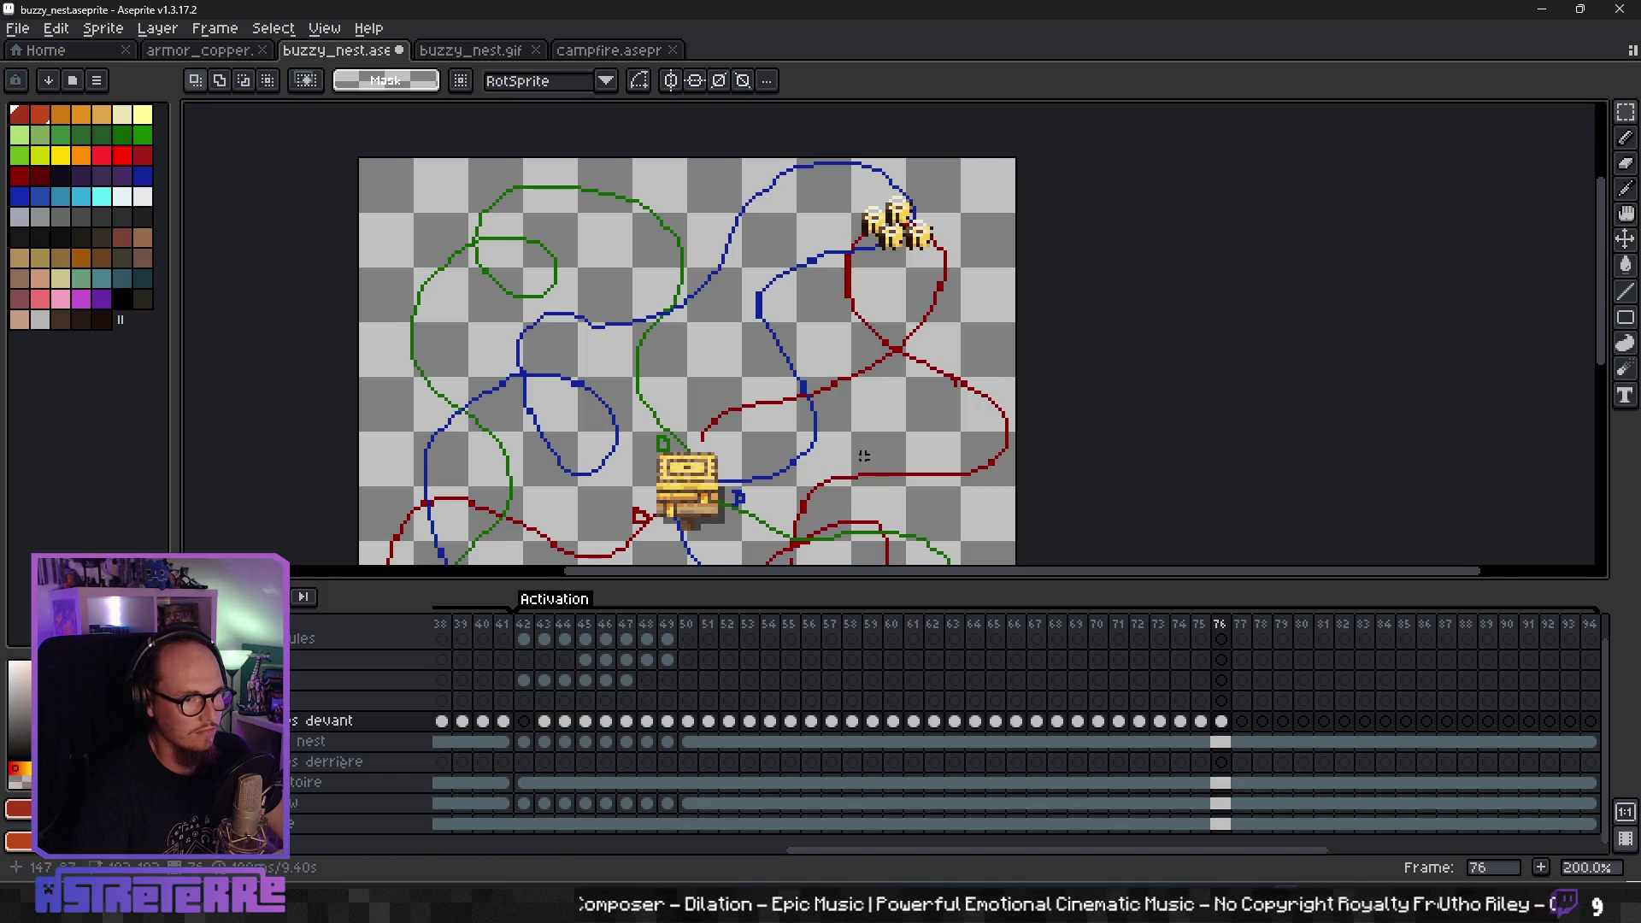
- On frame 77, place bee copies together on the red path at upper right
scroll(864, 457, "down", 5)
scroll(806, 368, "down", 3)
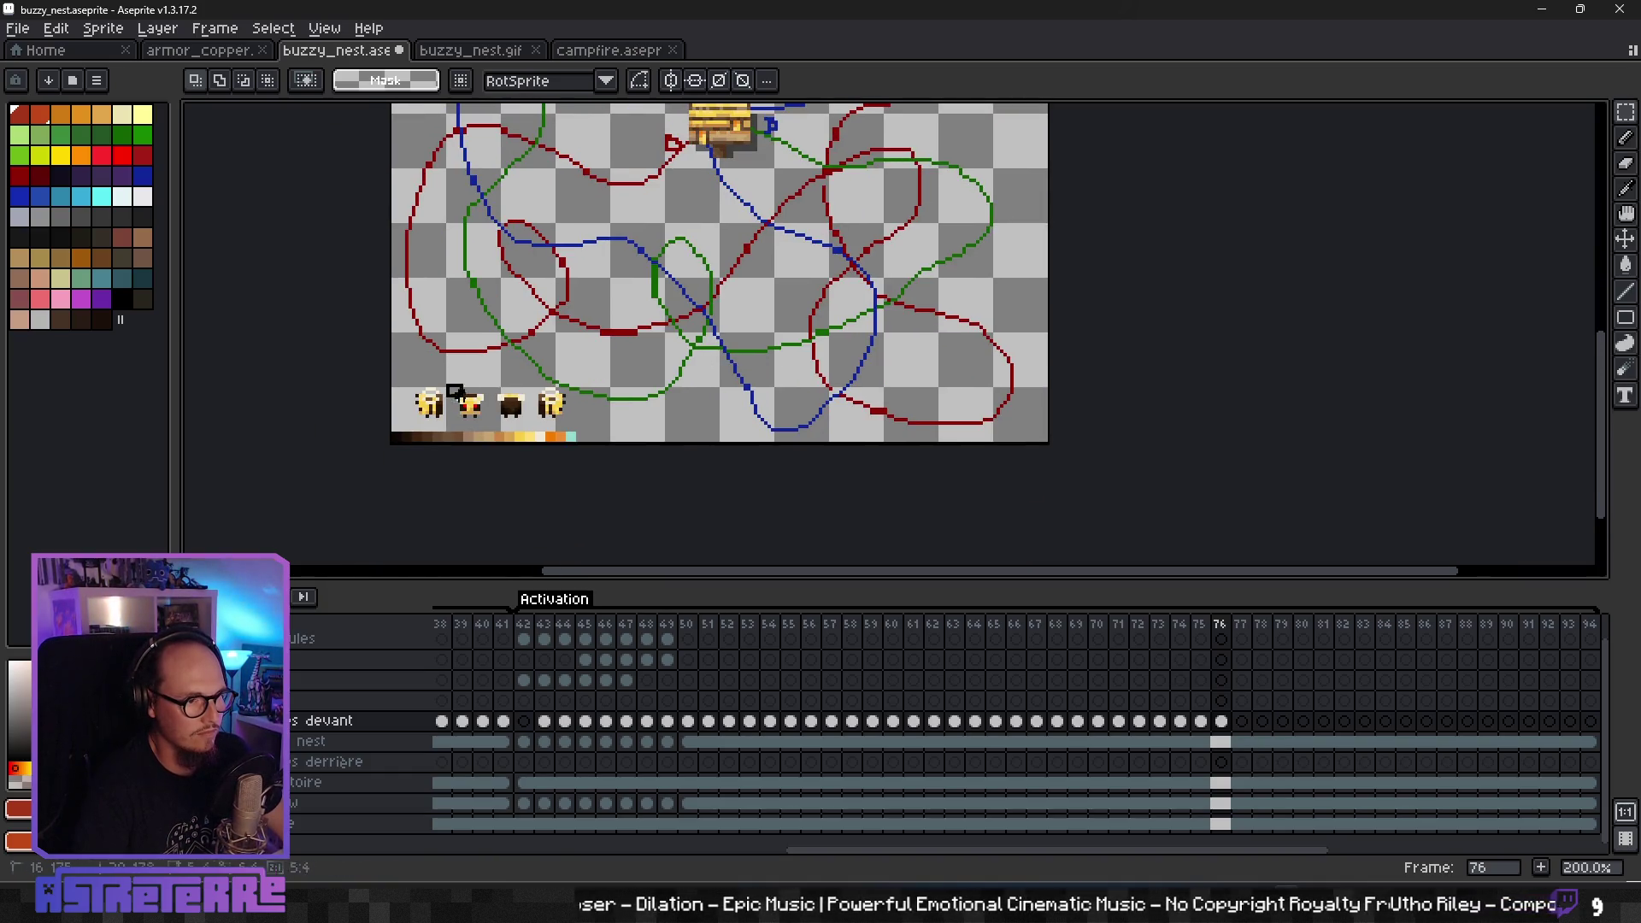
left_click(691, 413)
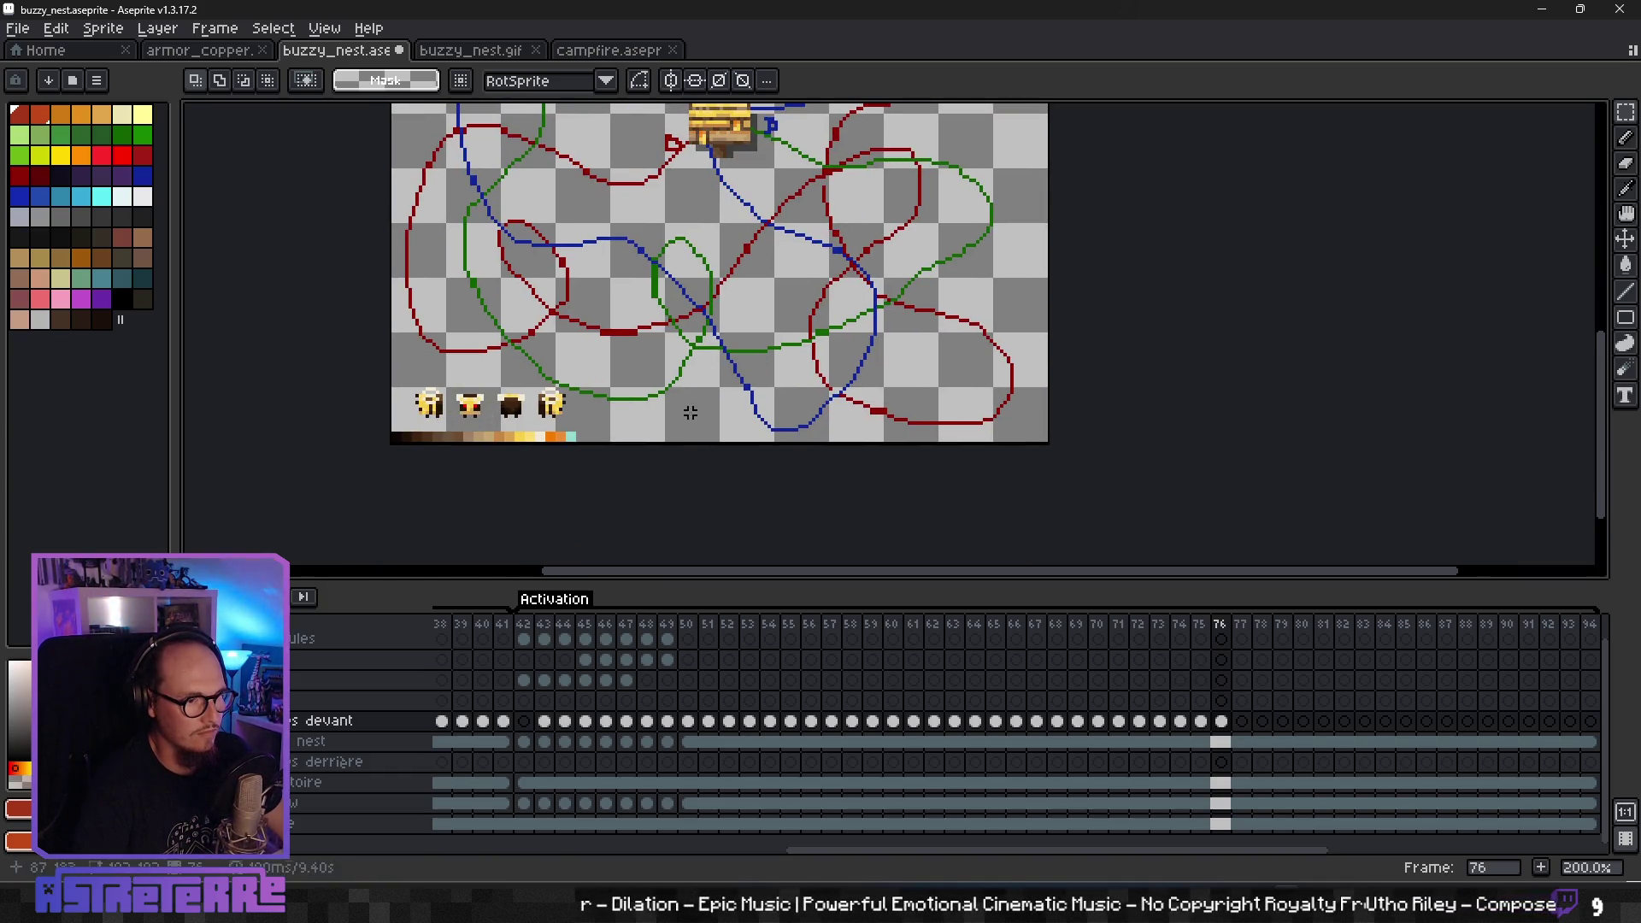
left_click(1242, 824)
key("ctrl+shift+d")
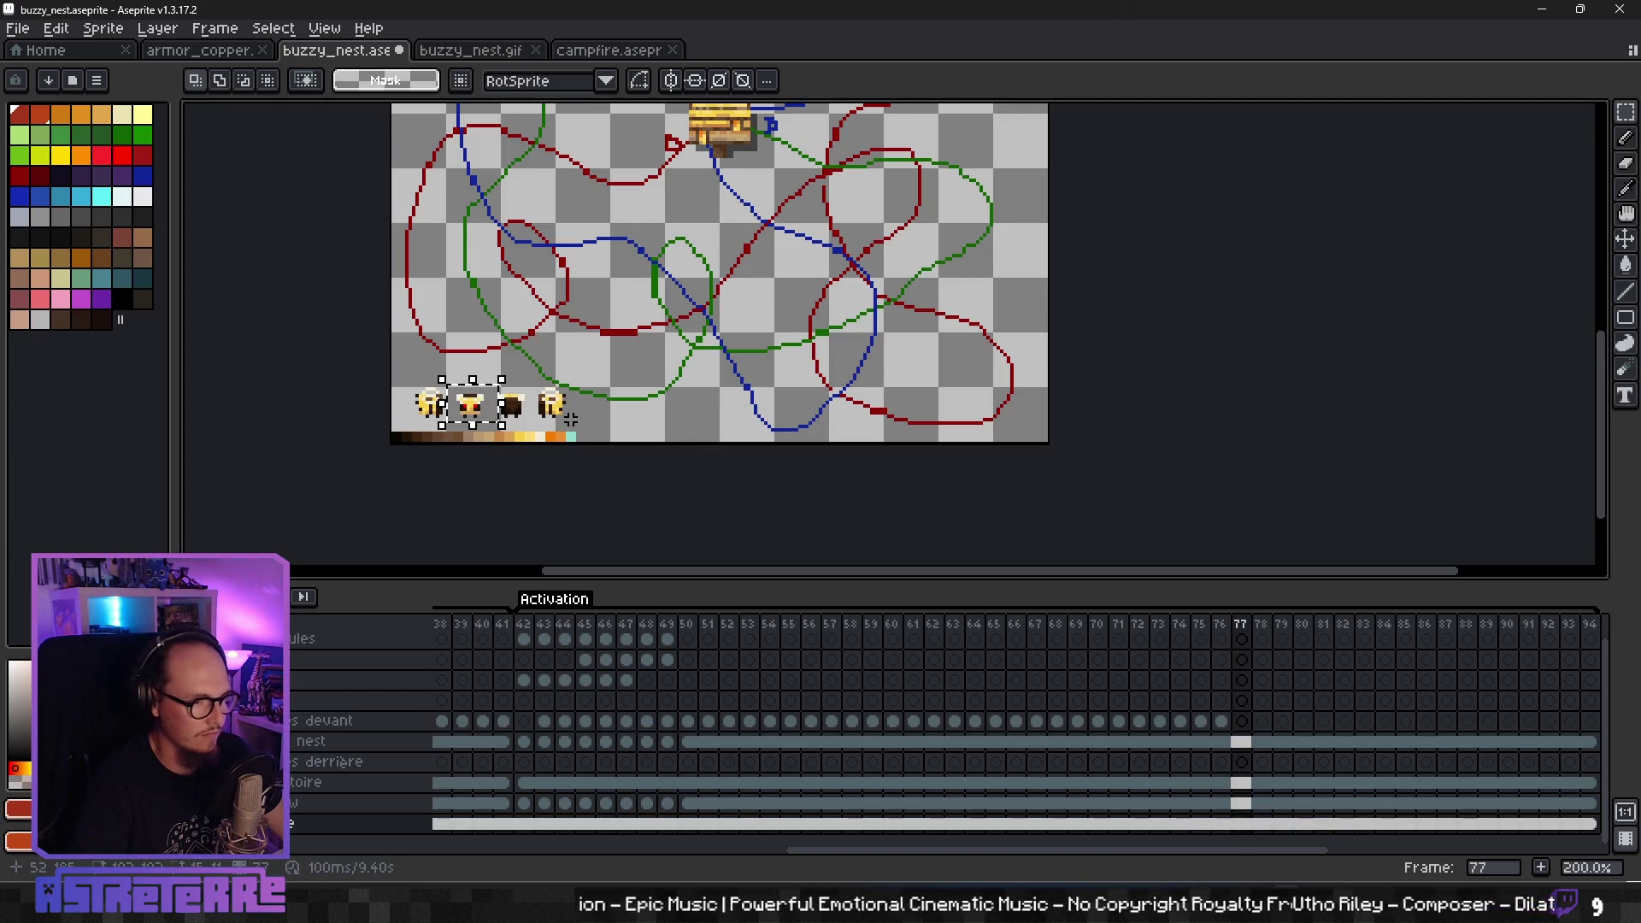
left_click(1242, 720)
scroll(734, 312, "up", 5)
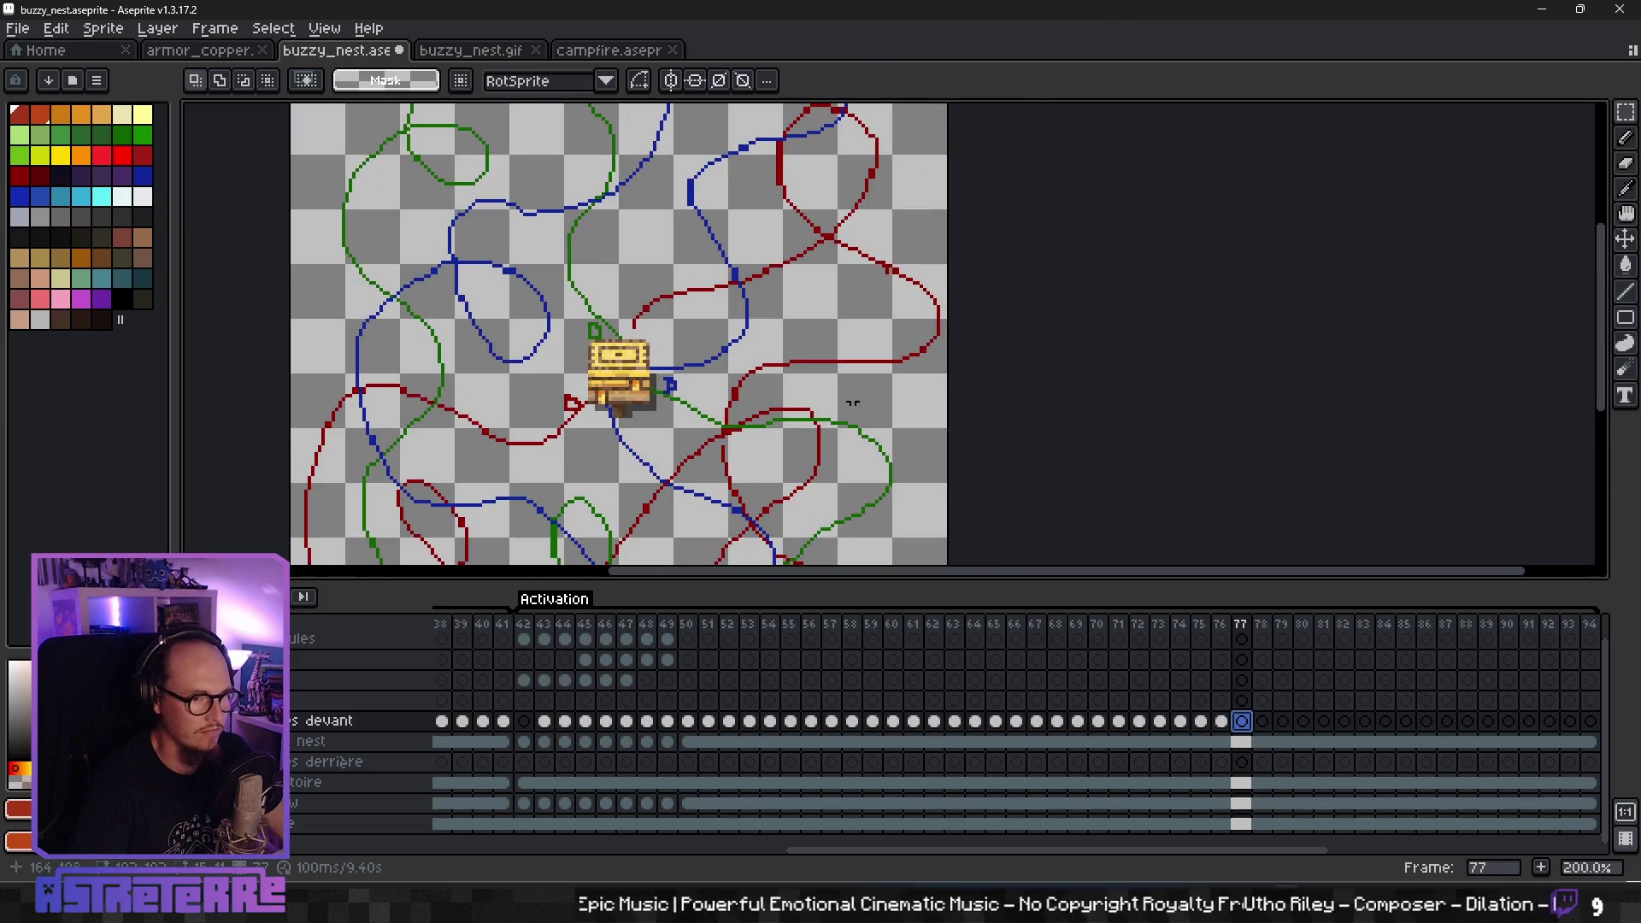
key("ctrl+v")
left_click_drag(376, 351, 868, 162)
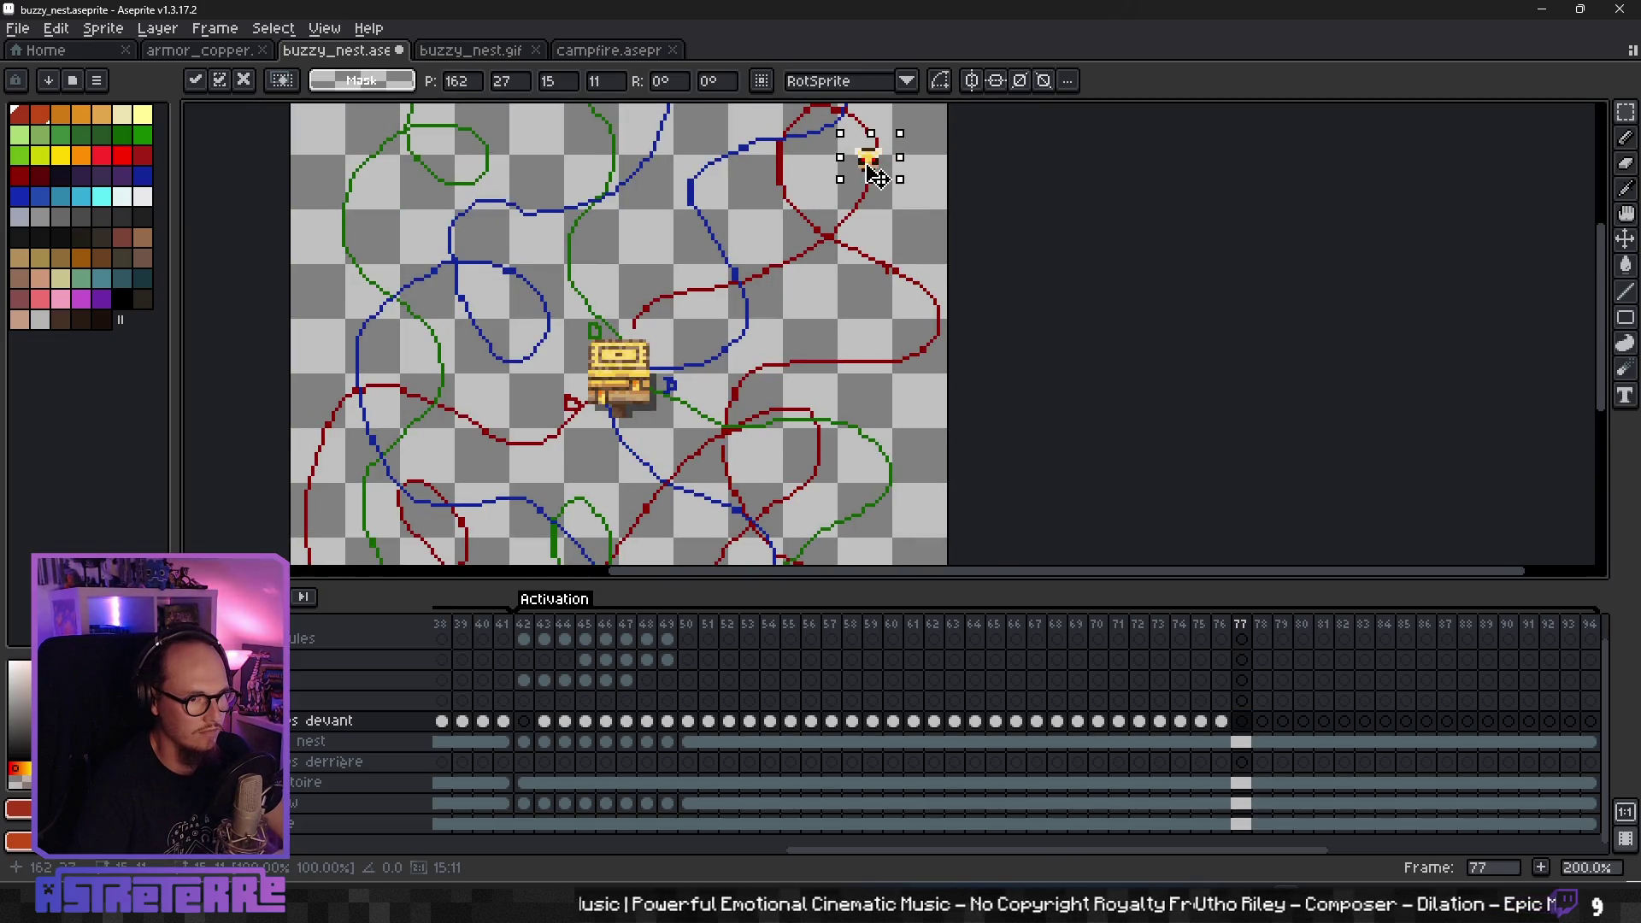
left_click_drag(392, 350, 876, 170)
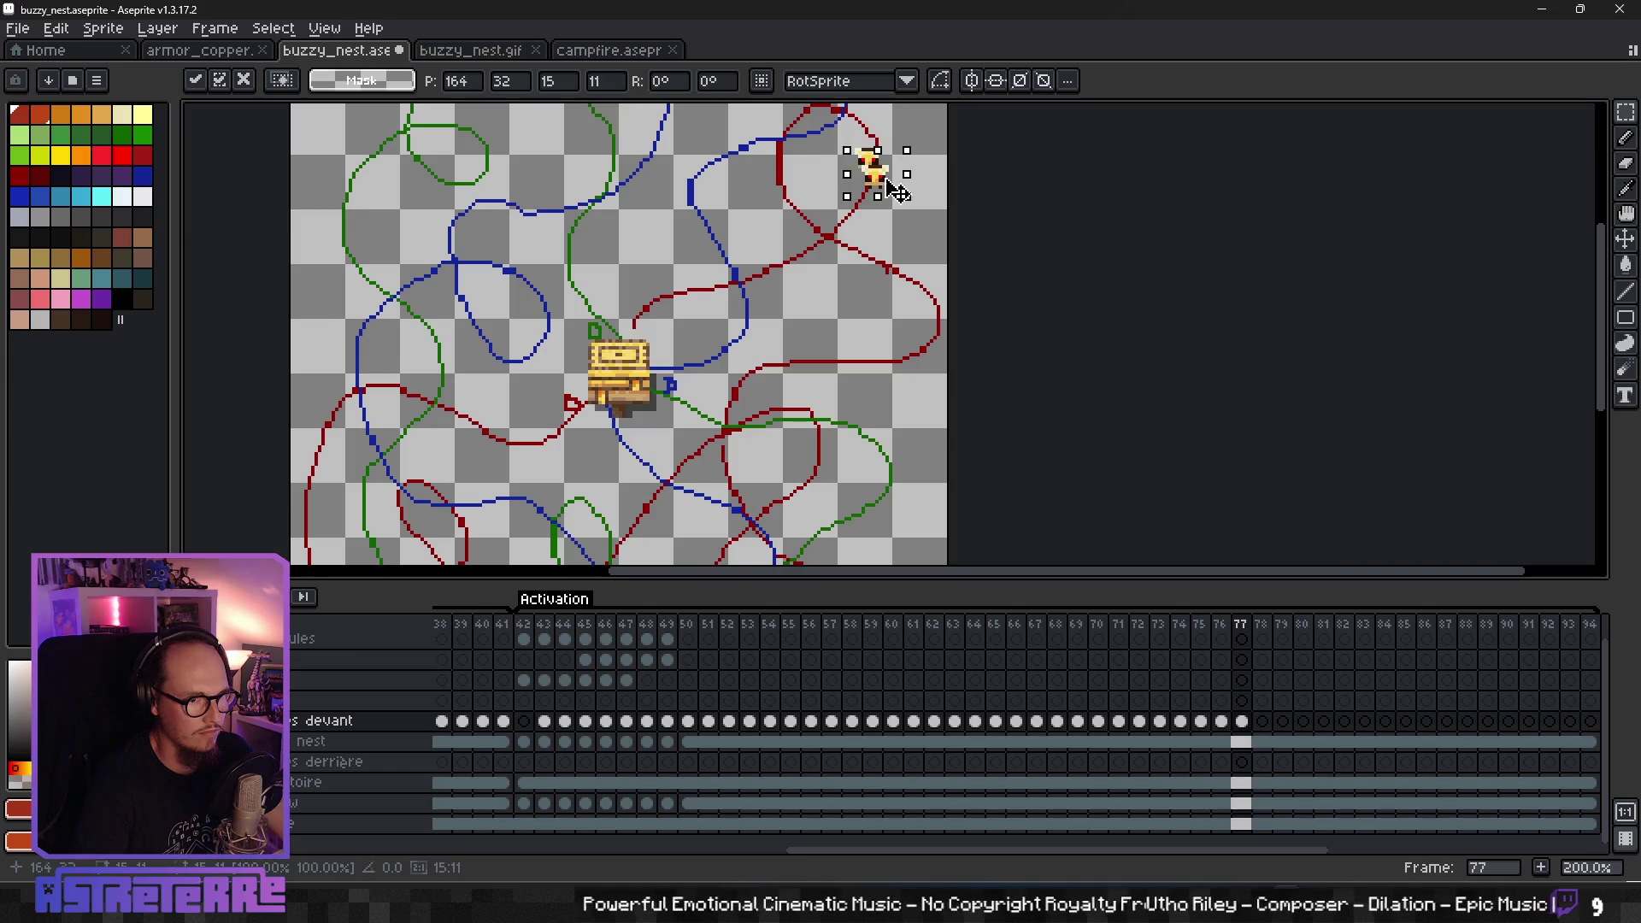
left_click_drag(371, 348, 846, 198)
key("ctrl+v")
left_click_drag(402, 342, 898, 214)
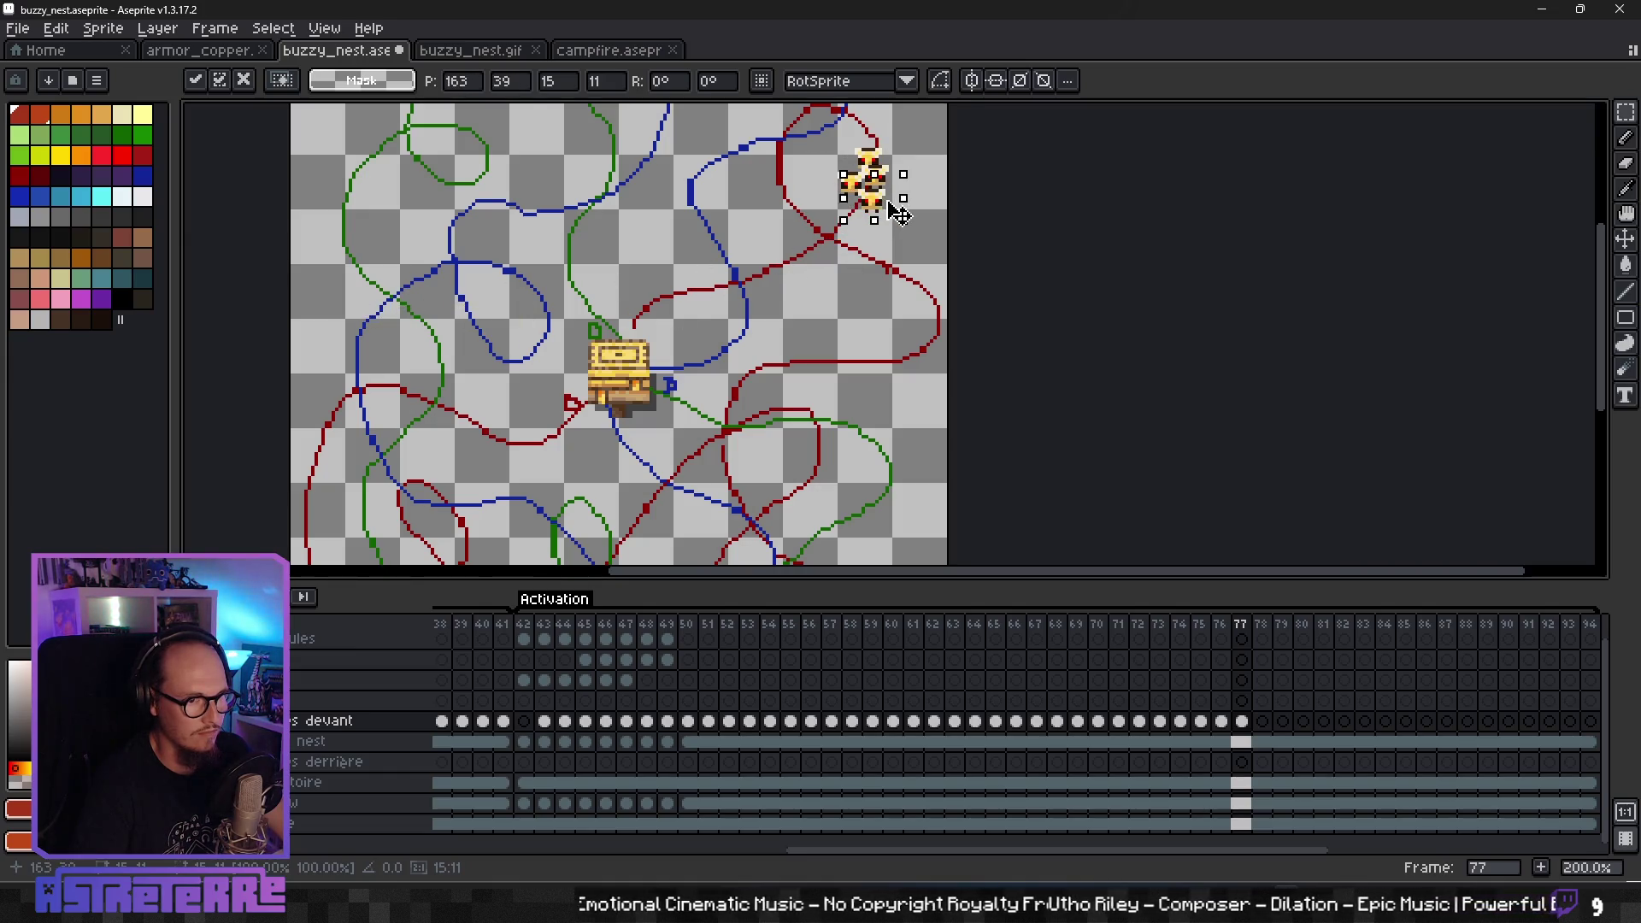
left_click(926, 260)
- On frame 78, paste four bees grouped along the red path below the upper loop
left_click(1260, 723)
key("ctrl+v")
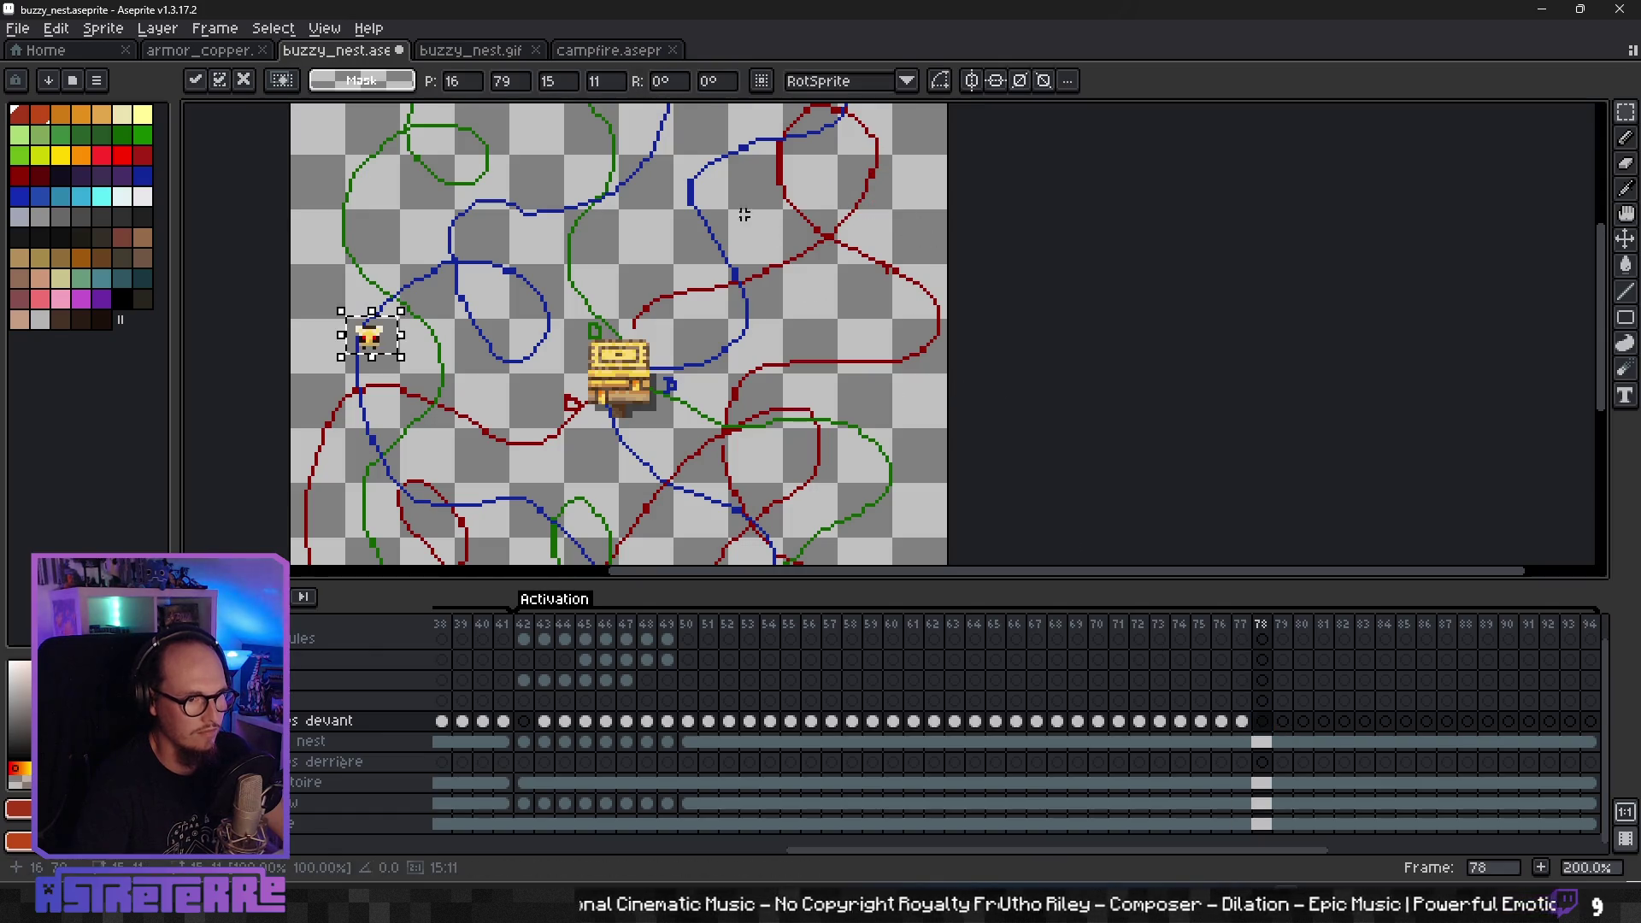
left_click_drag(389, 350, 809, 269)
key("ctrl+v")
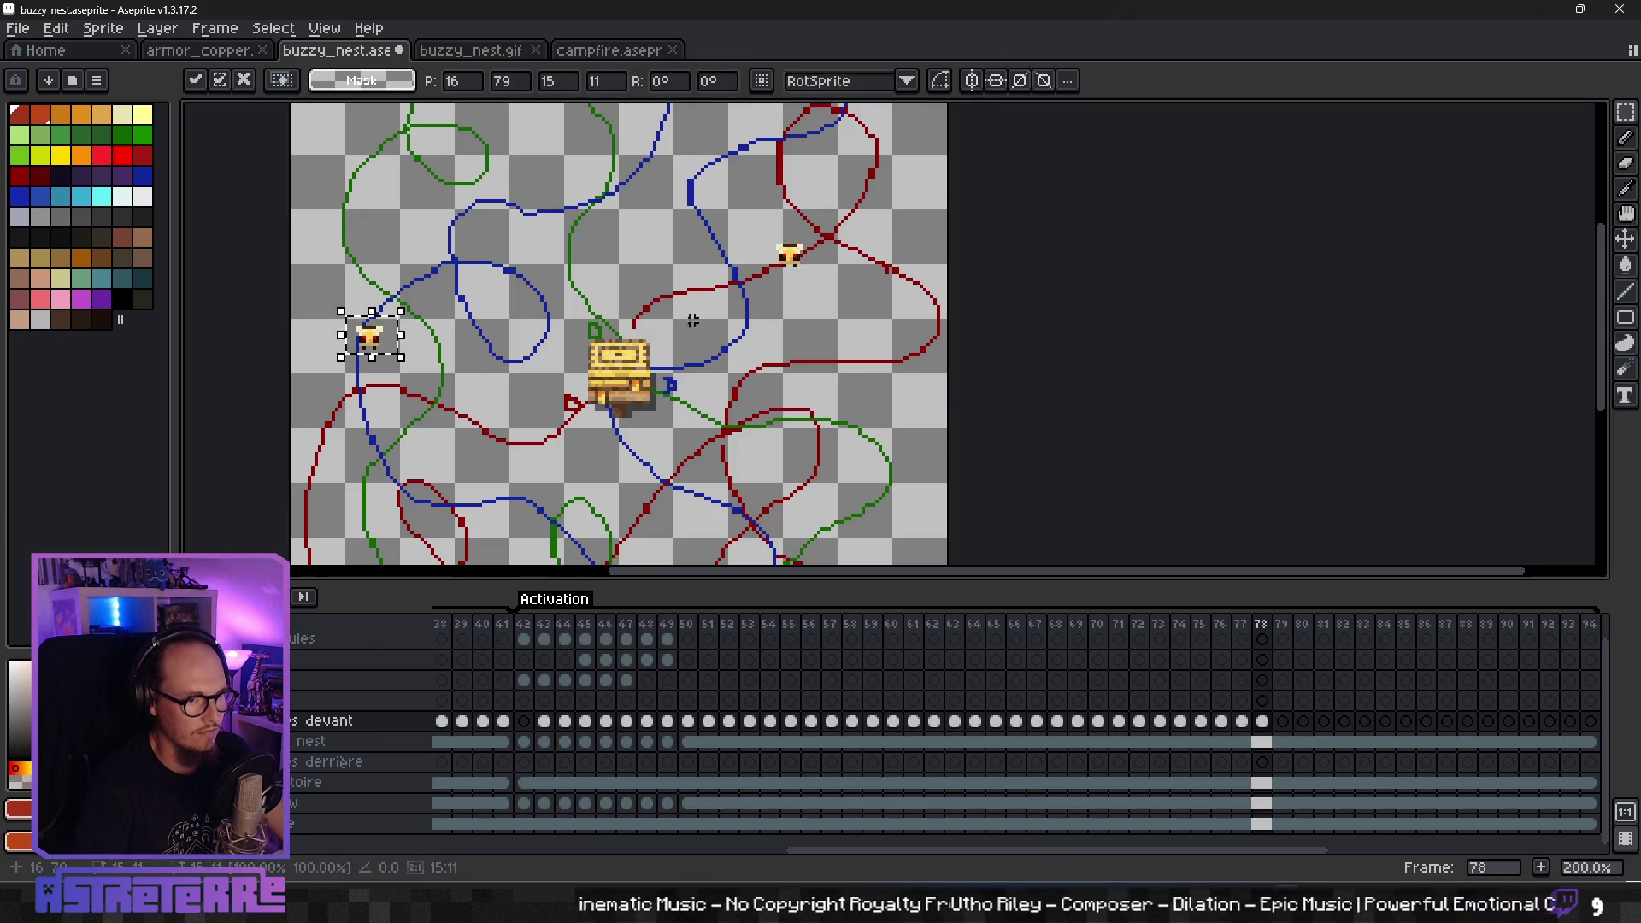
left_click_drag(392, 352, 827, 288)
left_click_drag(389, 351, 835, 261)
key("ctrl+v")
left_click_drag(364, 345, 841, 278)
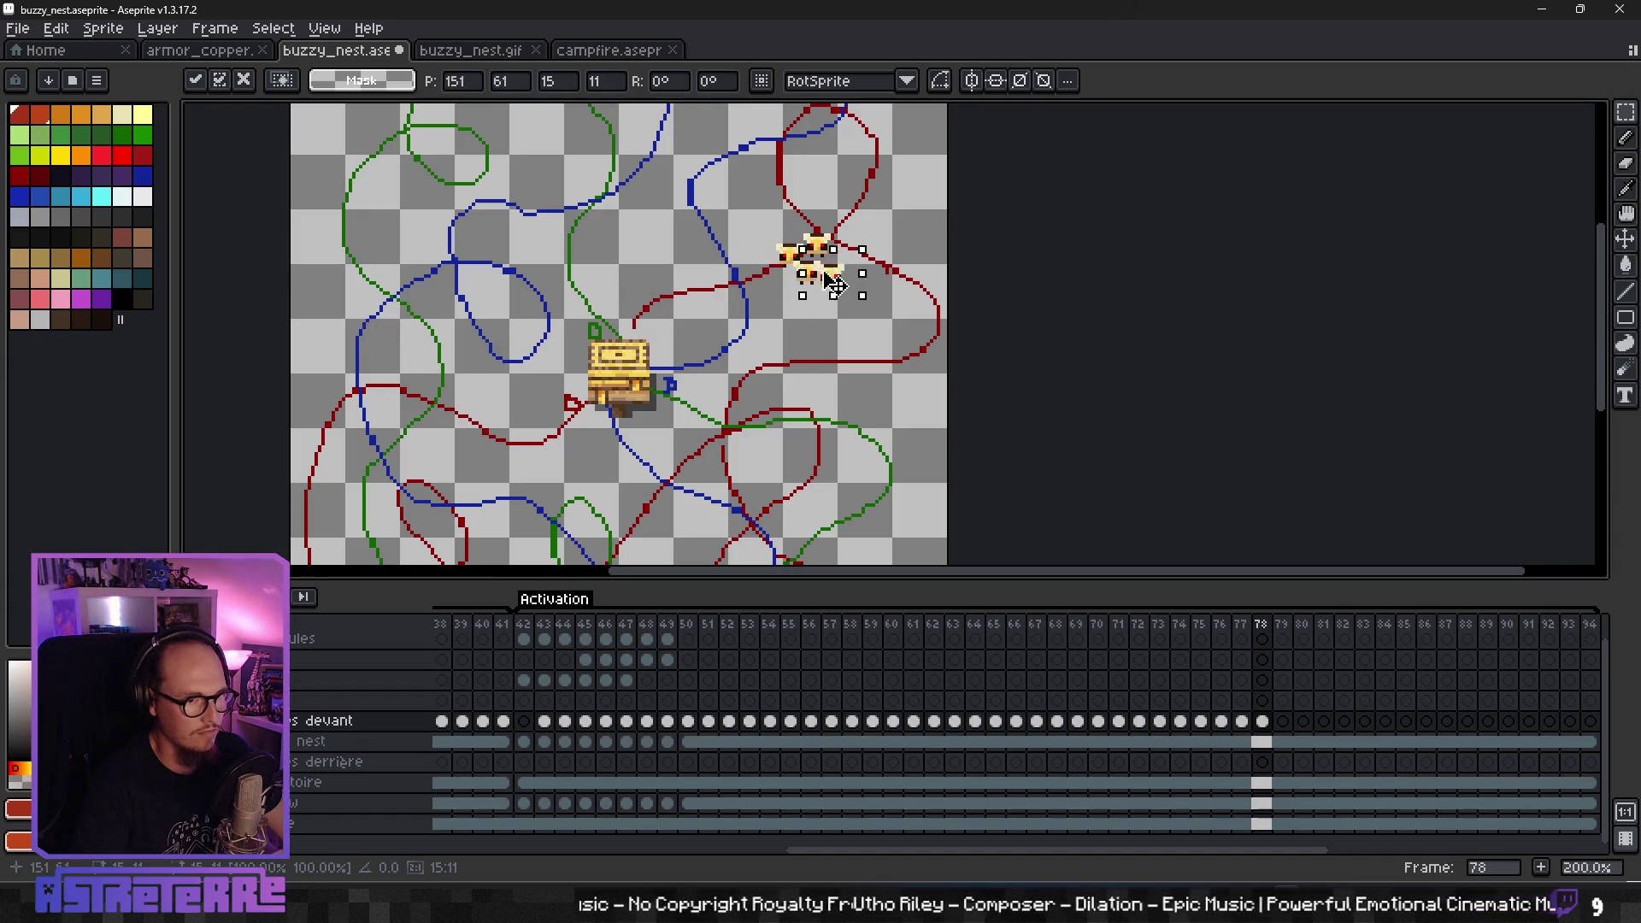
key("Return")
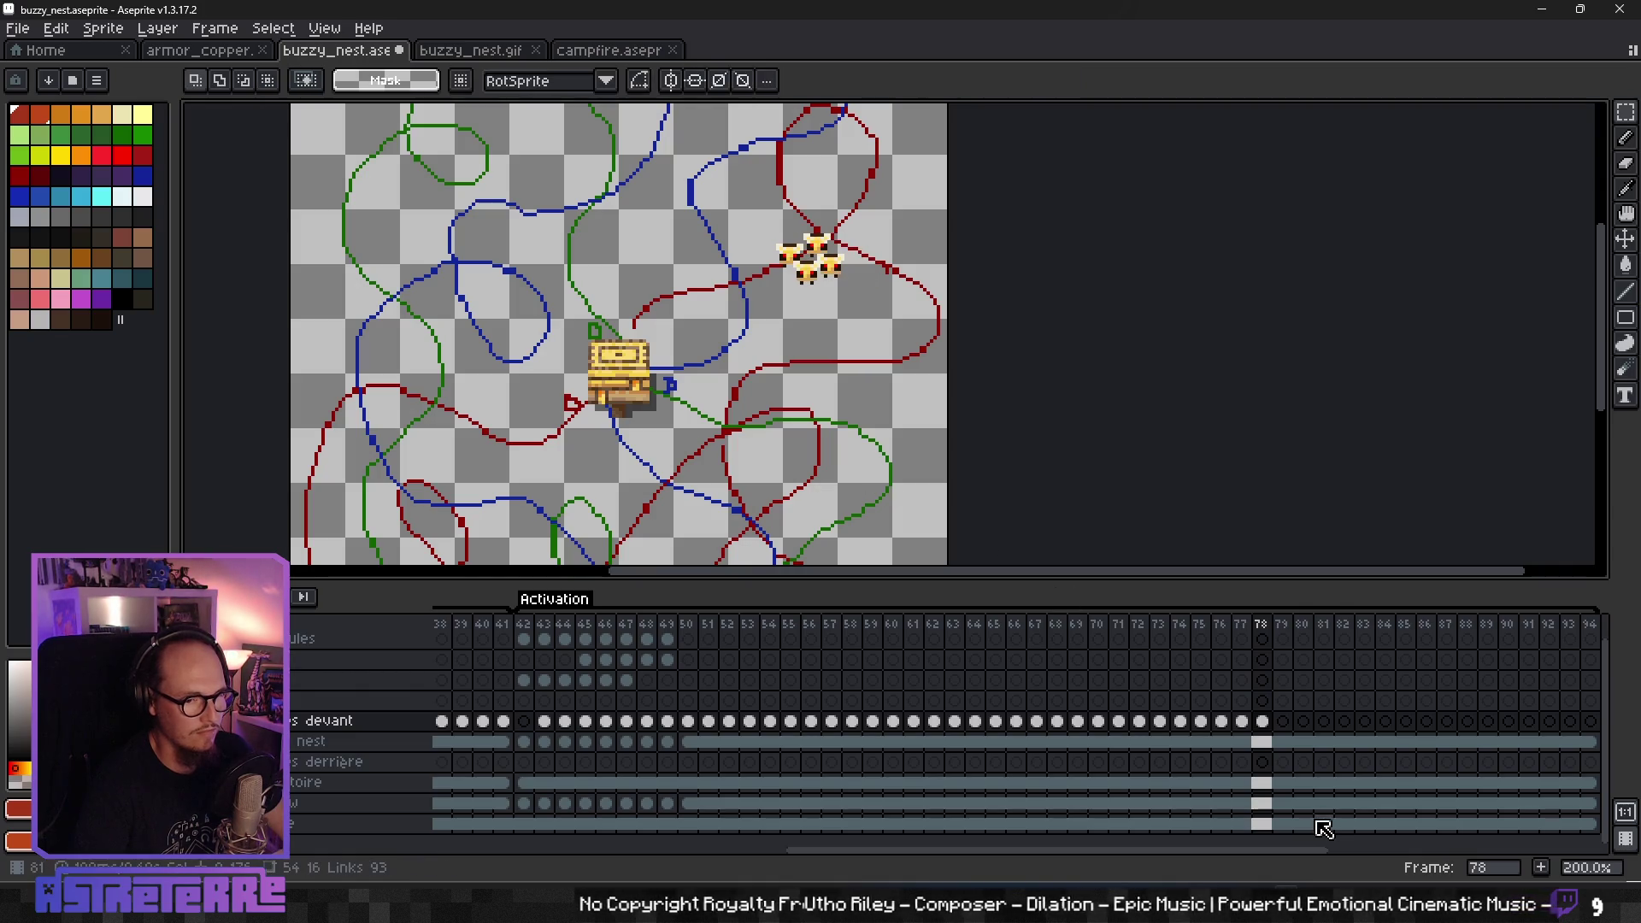
left_click(1282, 825)
scroll(722, 392, "down", 5)
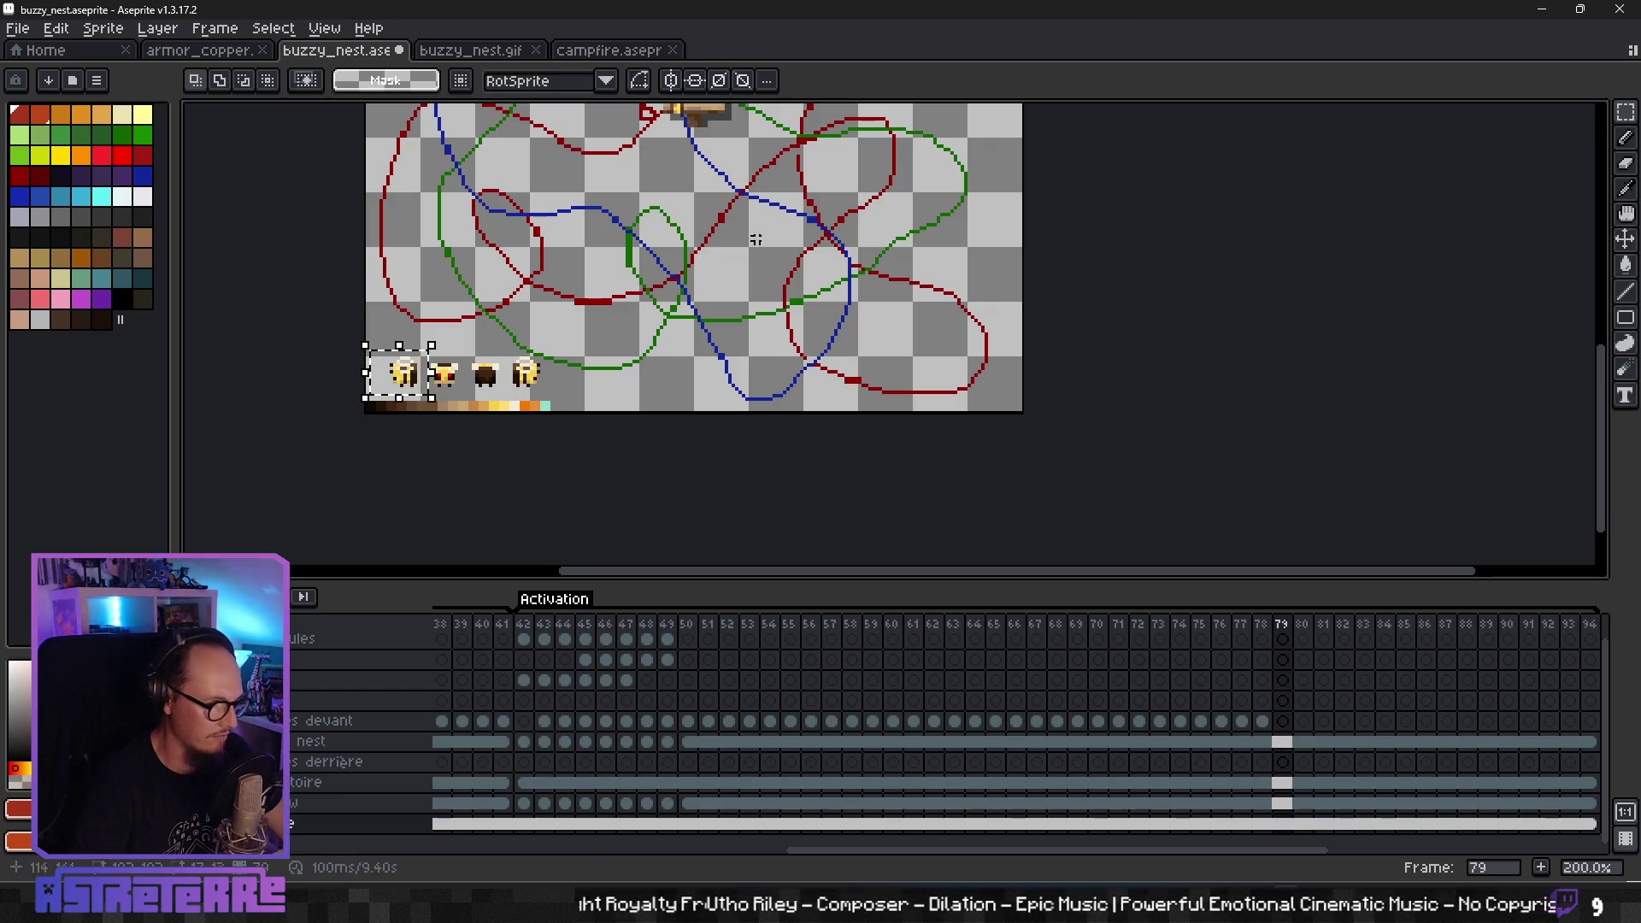
- Paste four bee copies onto frame 79, grouped just above the nest
left_click(1303, 722)
key("Left")
scroll(855, 385, "up", 5)
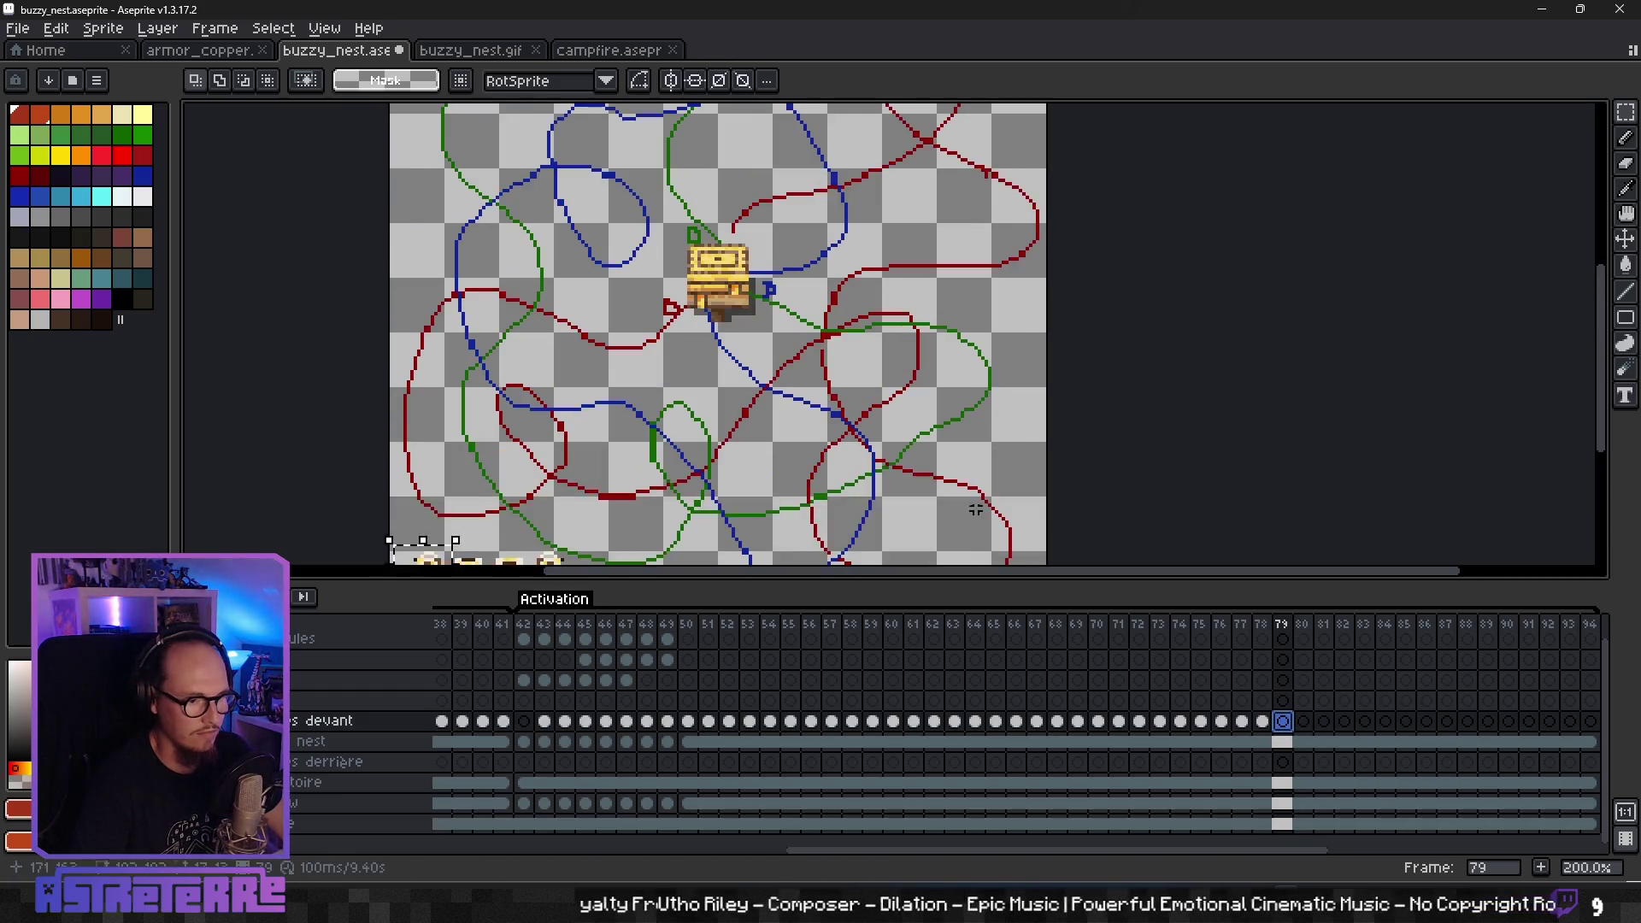
key("ctrl+v")
left_click_drag(442, 349, 776, 349)
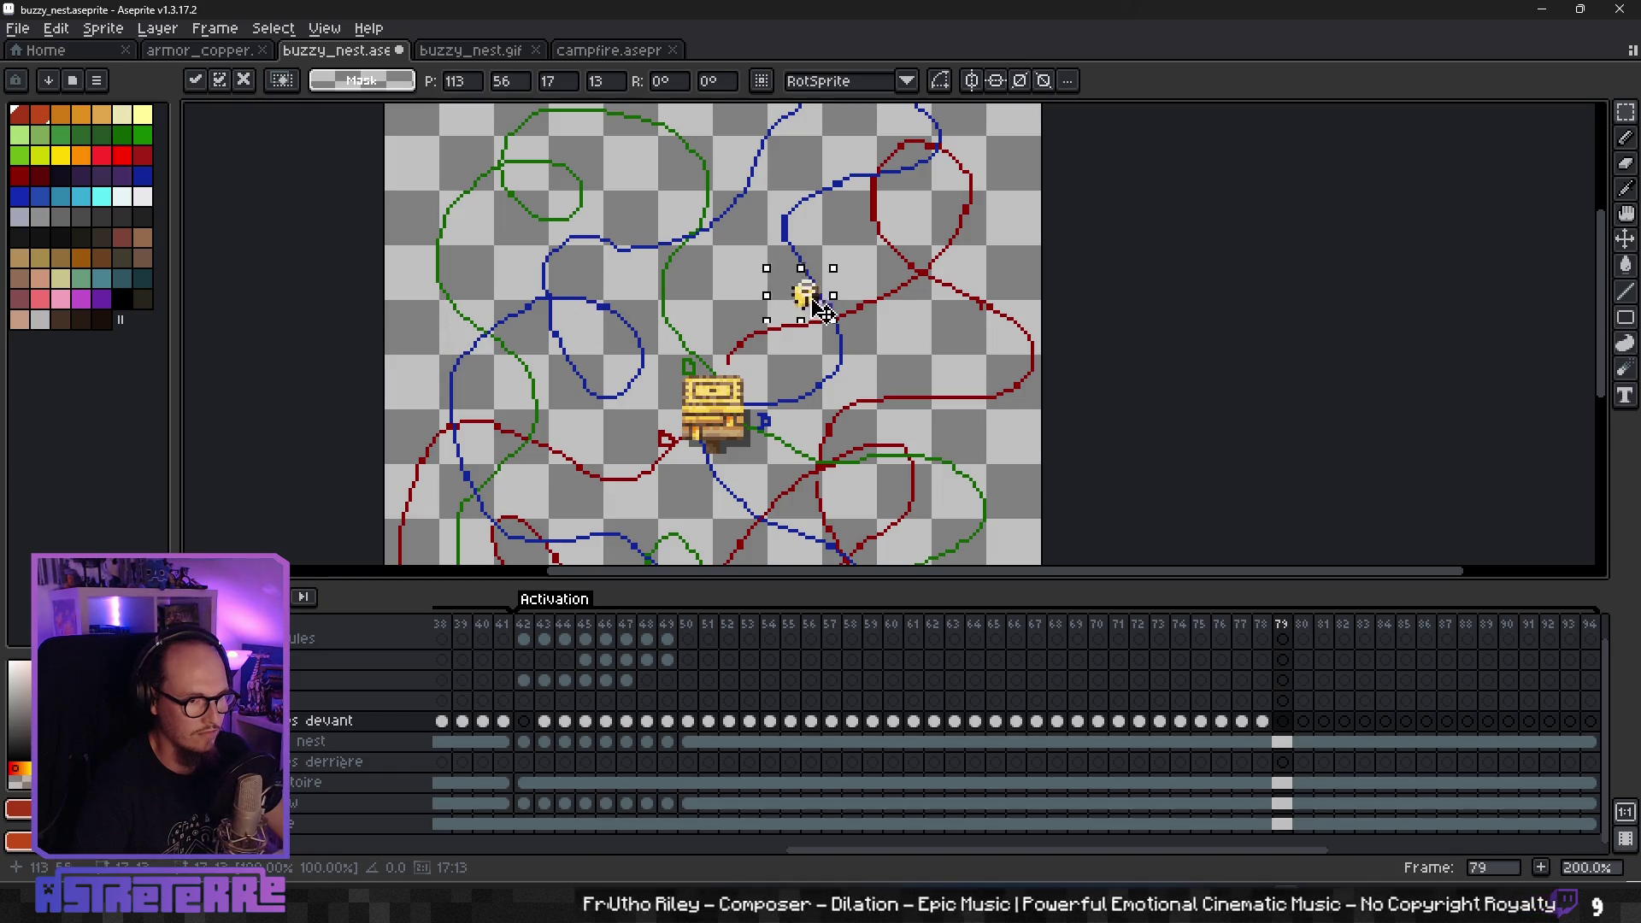
key("ctrl+v")
left_click_drag(452, 353, 808, 367)
key("ctrl+v")
mouse_move(432, 352)
left_mouse_down()
mouse_move(816, 334)
mouse_move(784, 340)
left_mouse_up()
key("ctrl+v")
left_click_drag(435, 349, 815, 355)
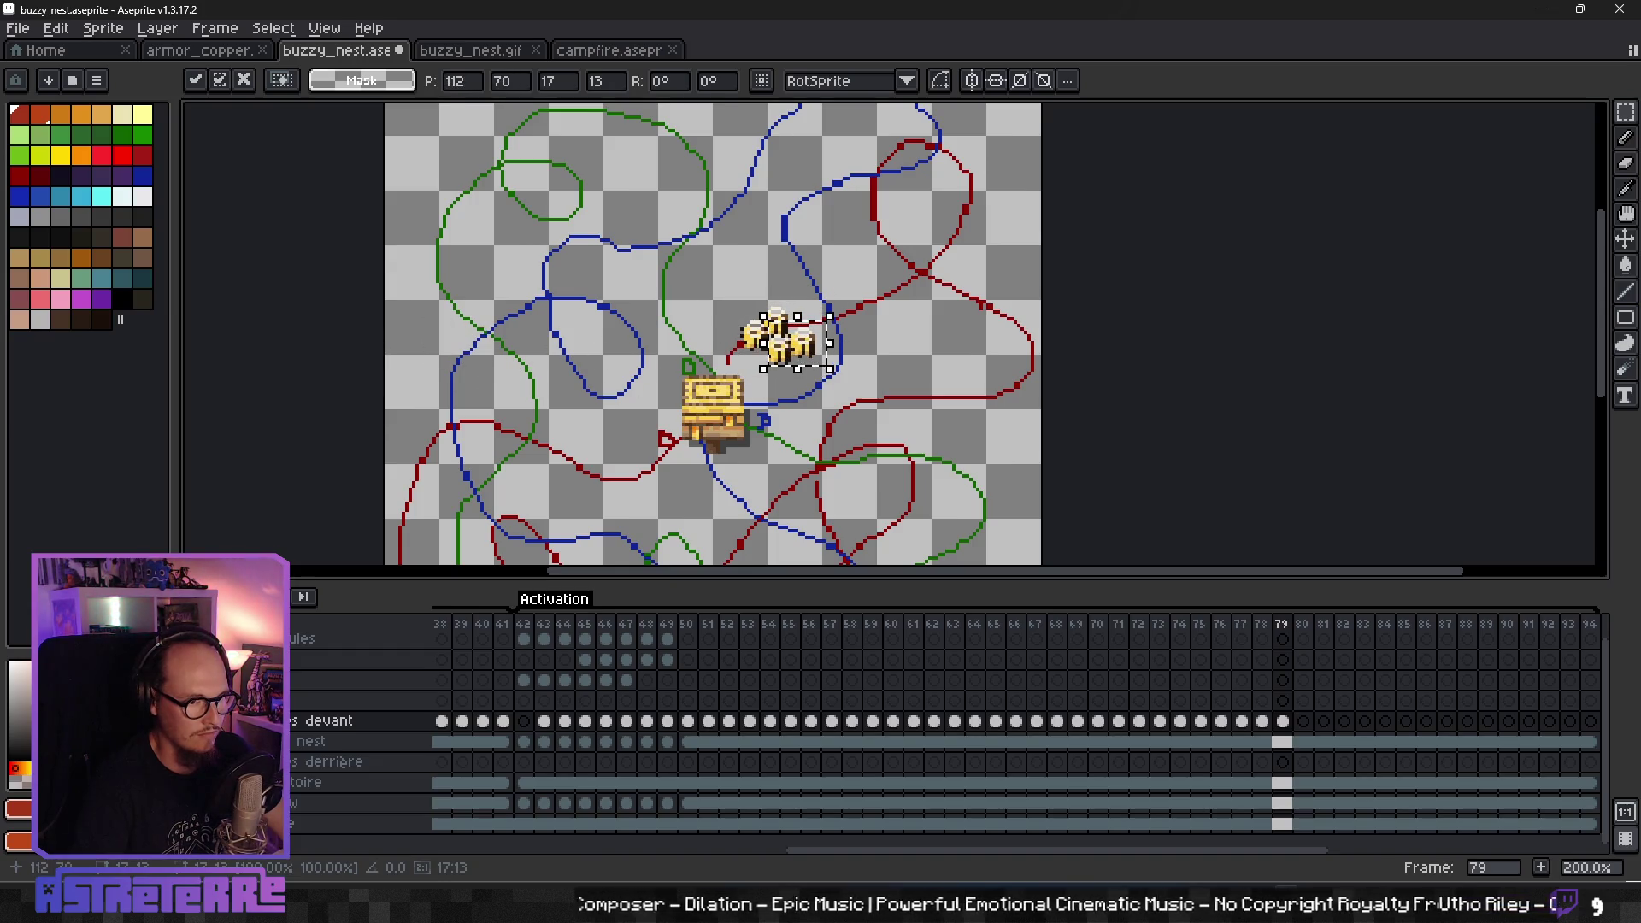
left_click(1282, 722)
- Shift frame 79's bee group slightly up and to the right
left_click(1303, 721)
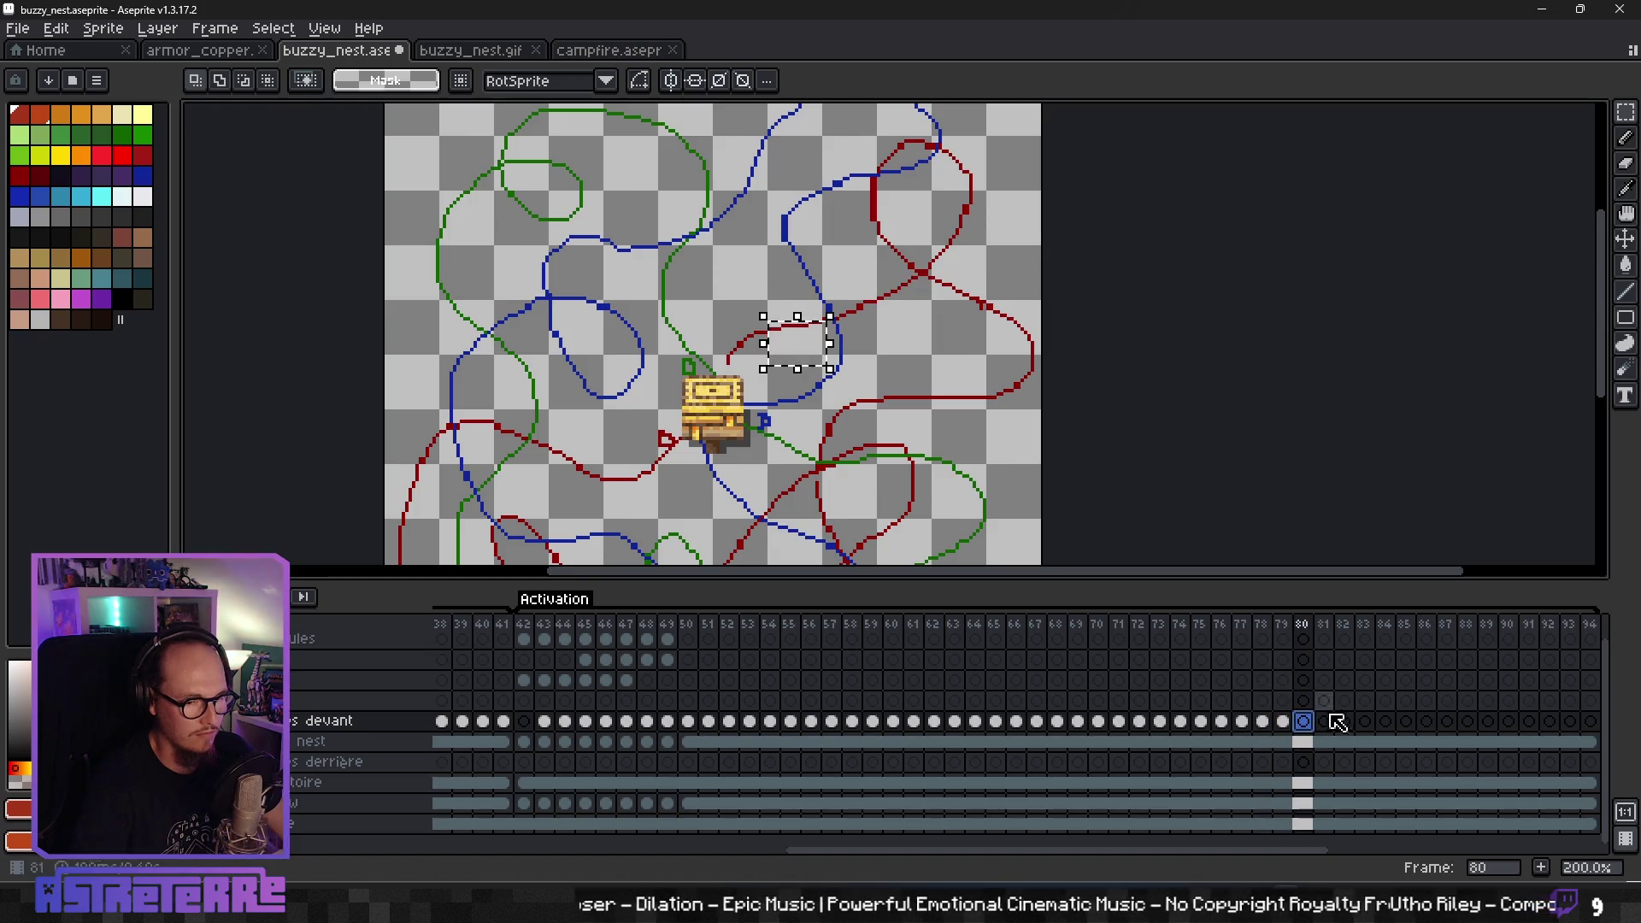
left_click(1282, 723)
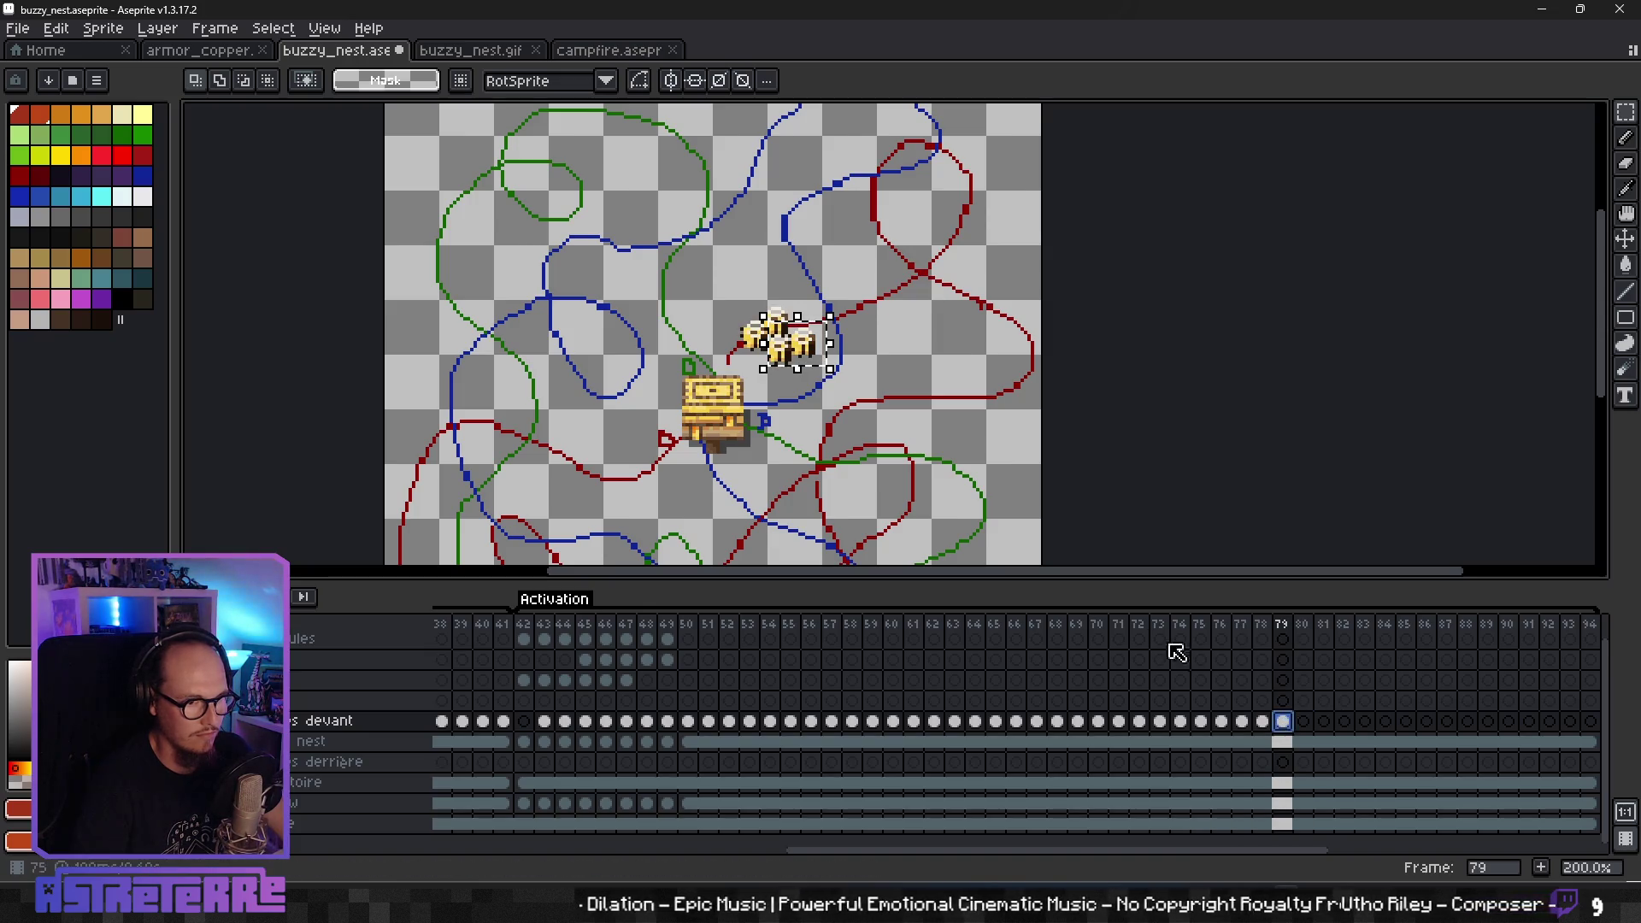
mouse_move(720, 304)
left_mouse_down()
mouse_move(867, 392)
mouse_move(860, 346)
left_mouse_up()
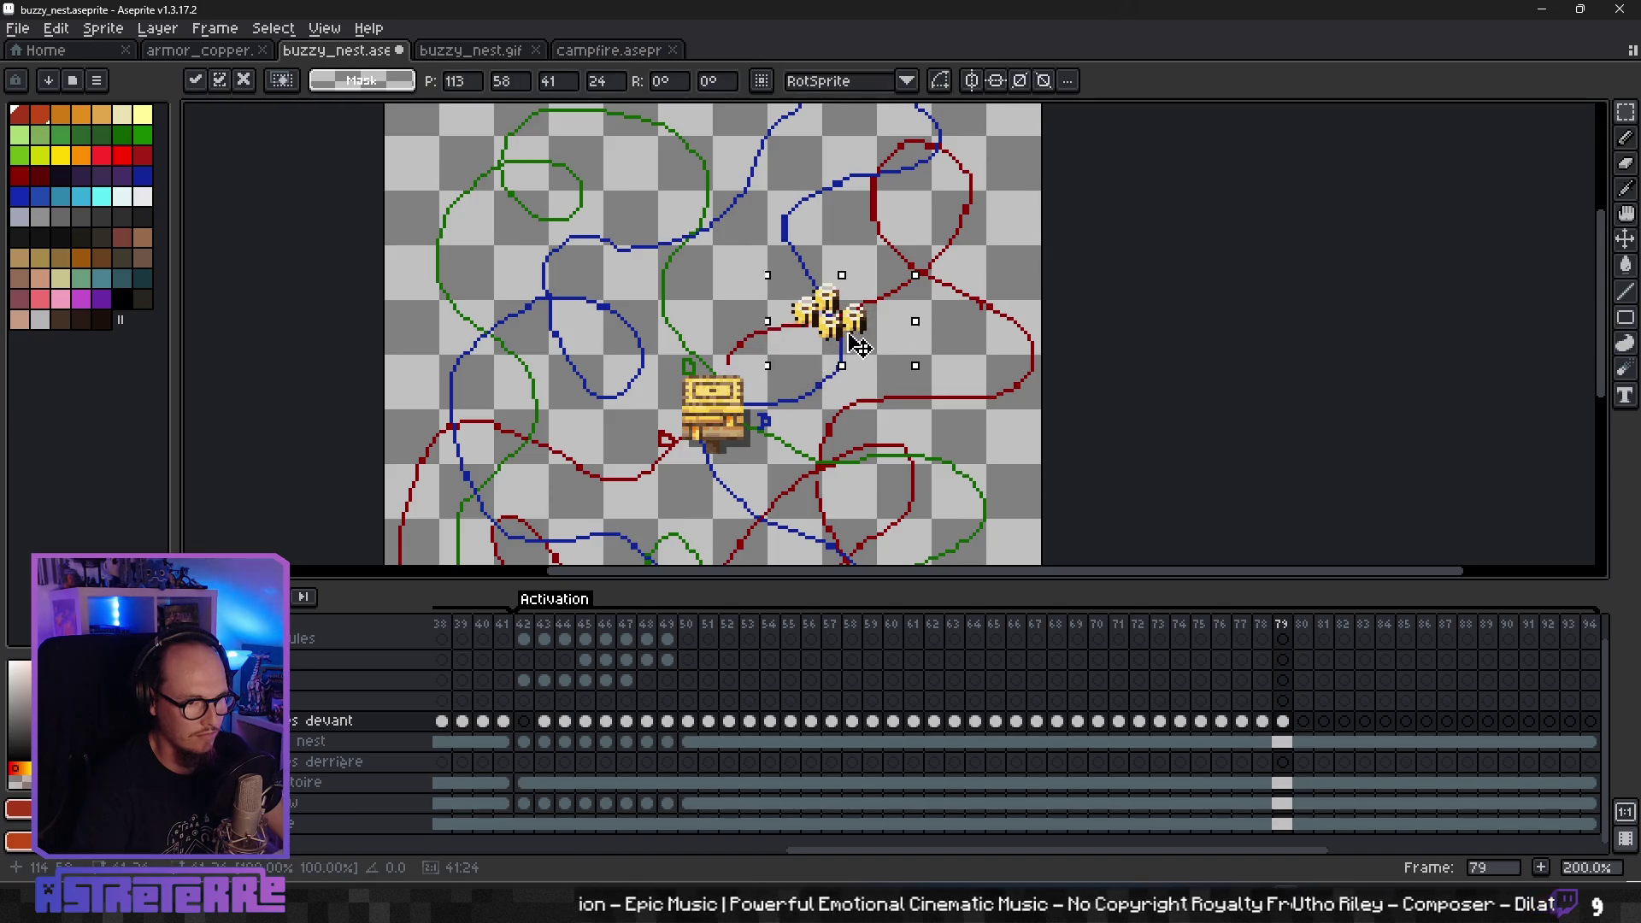
left_click(1004, 349)
left_click(1263, 721)
left_click(1284, 722)
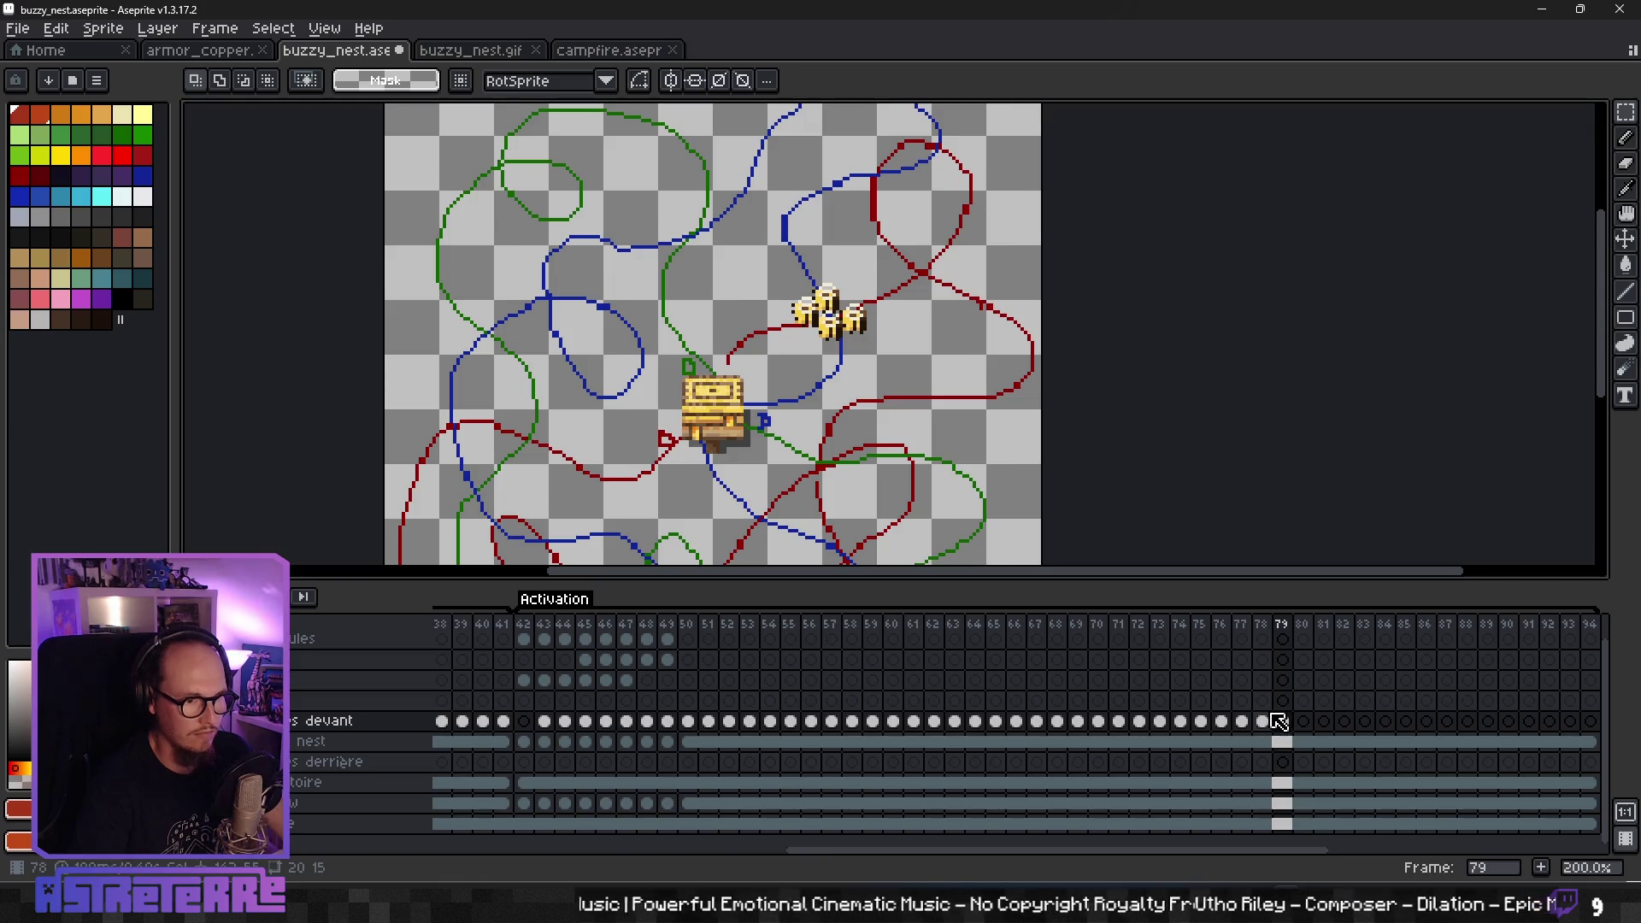
- Paste two more bees onto frame 80, right beside the nest
key("ctrl+v")
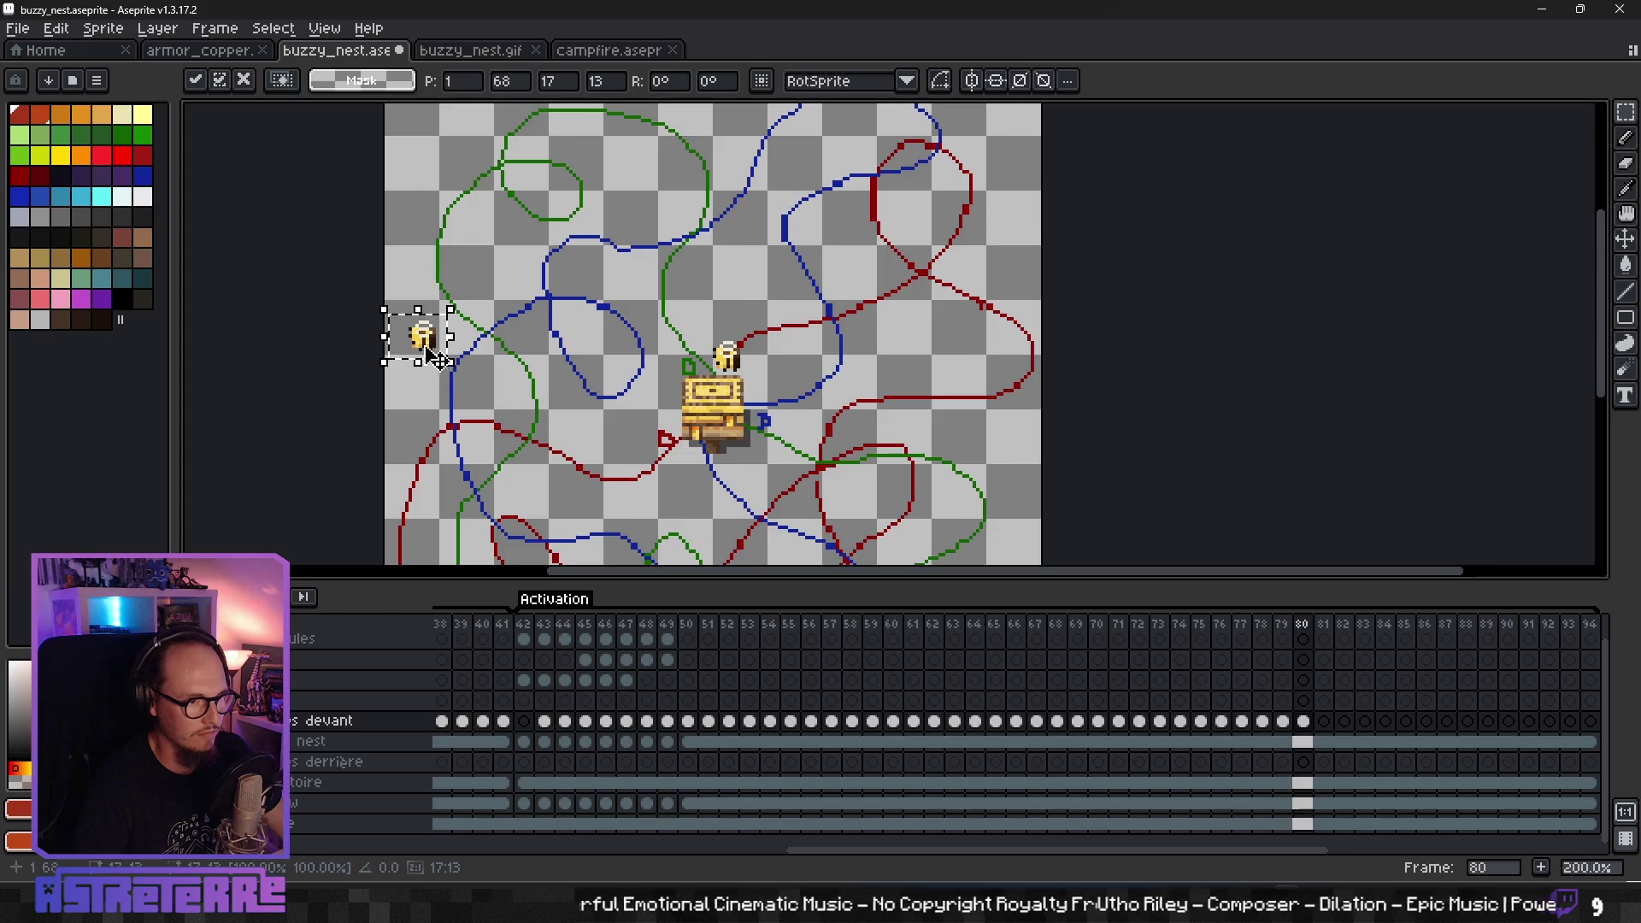
left_click_drag(413, 364, 814, 357)
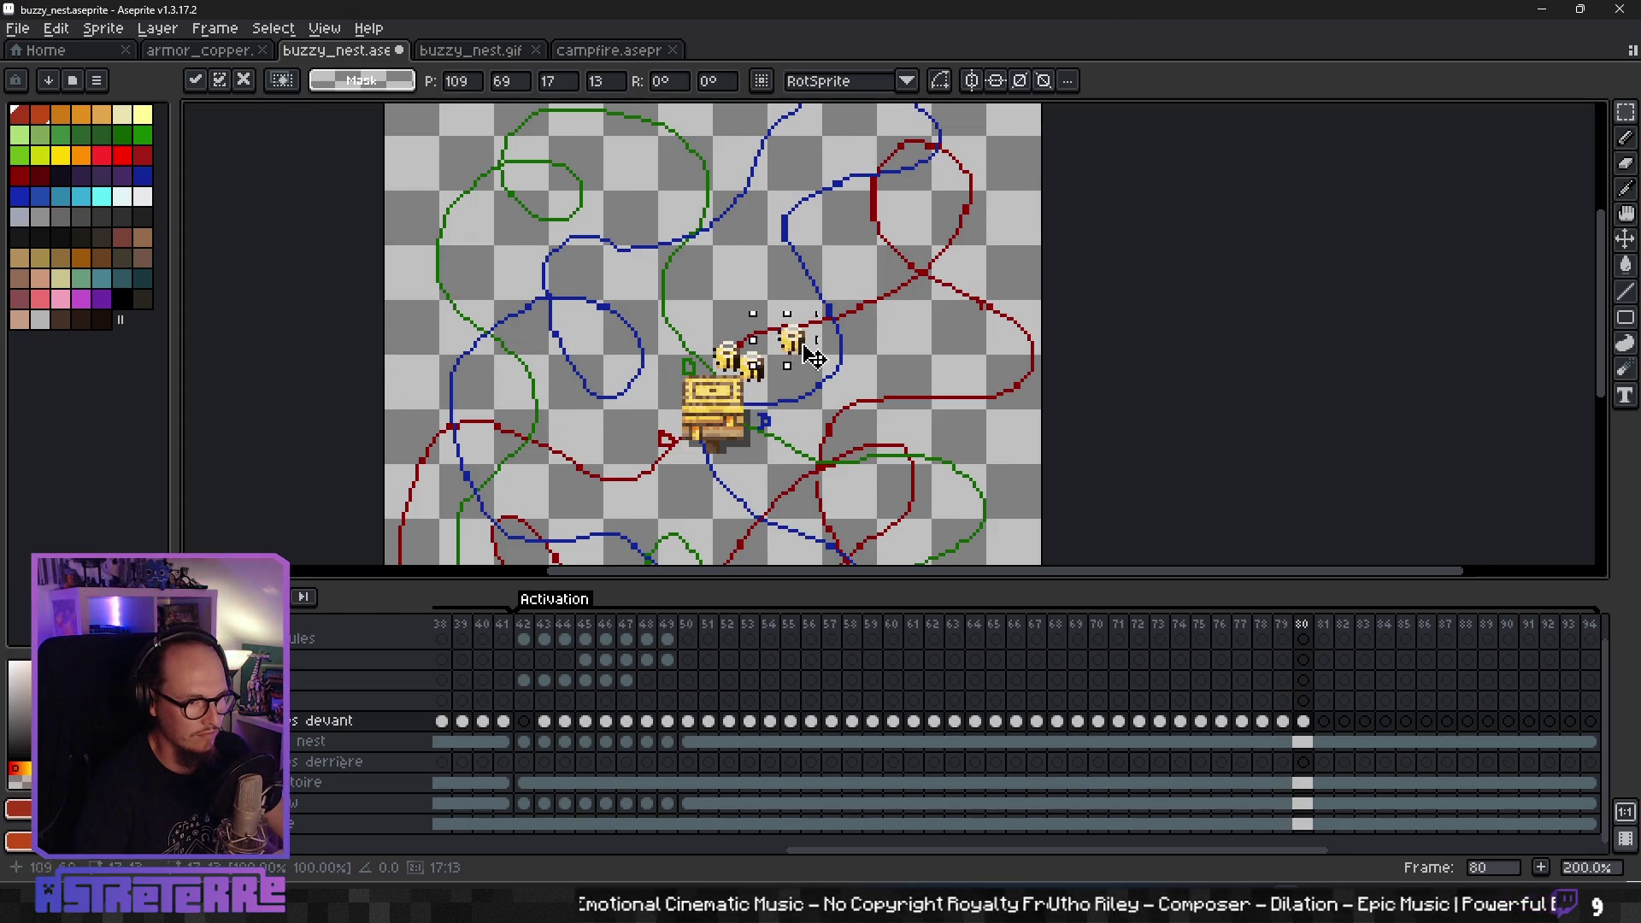
key("ctrl+v")
left_click_drag(427, 351, 850, 399)
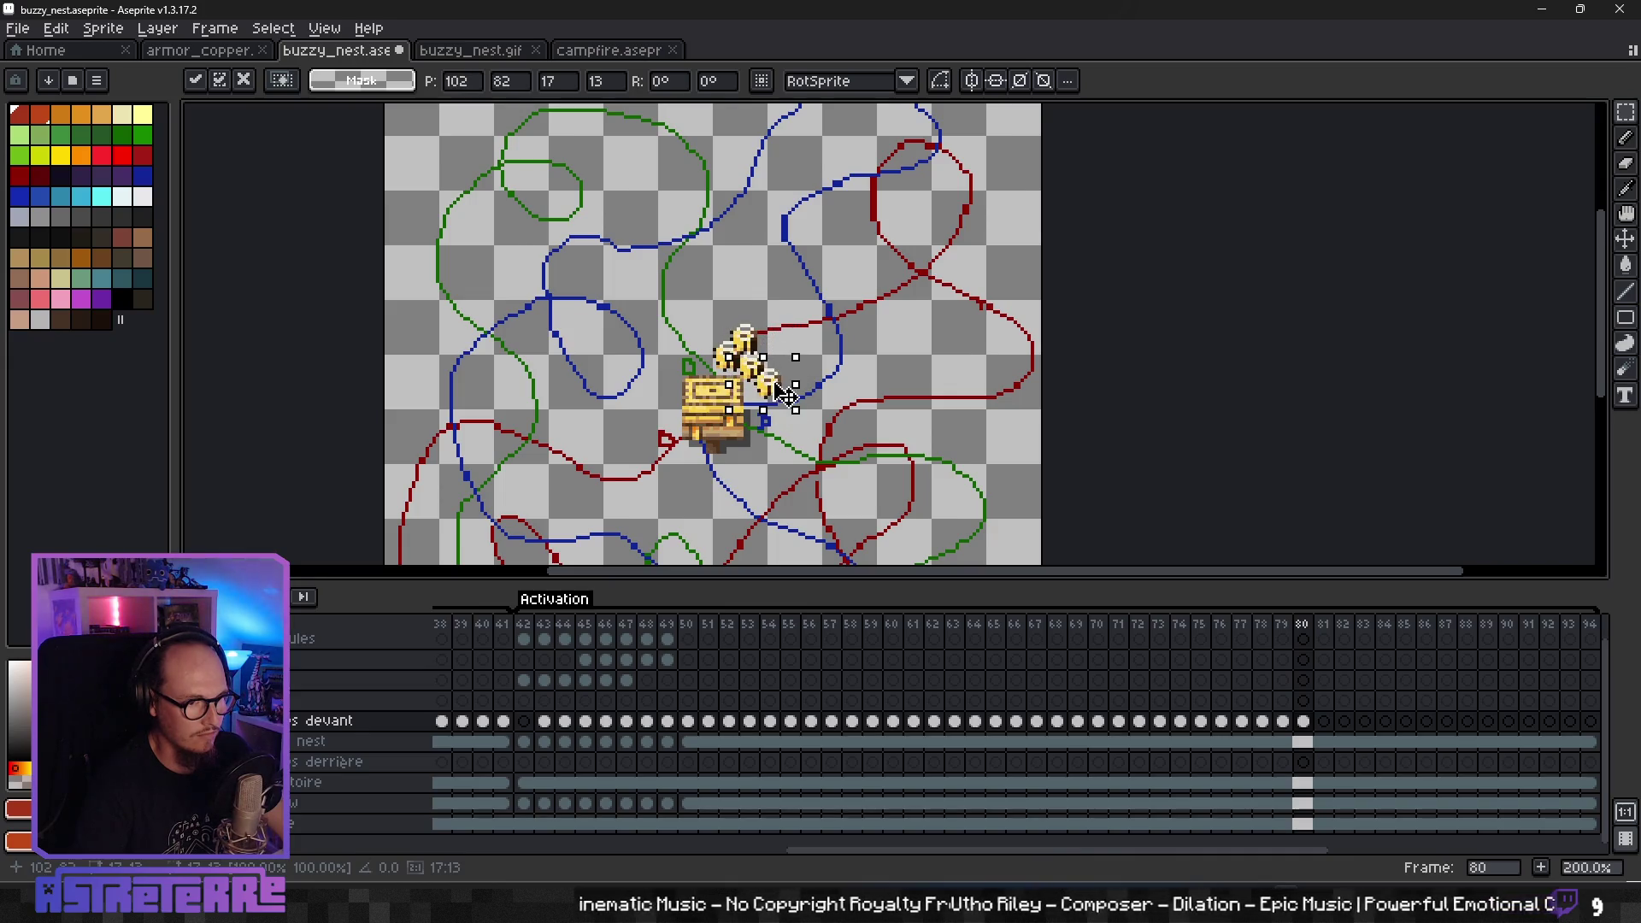
key("Return")
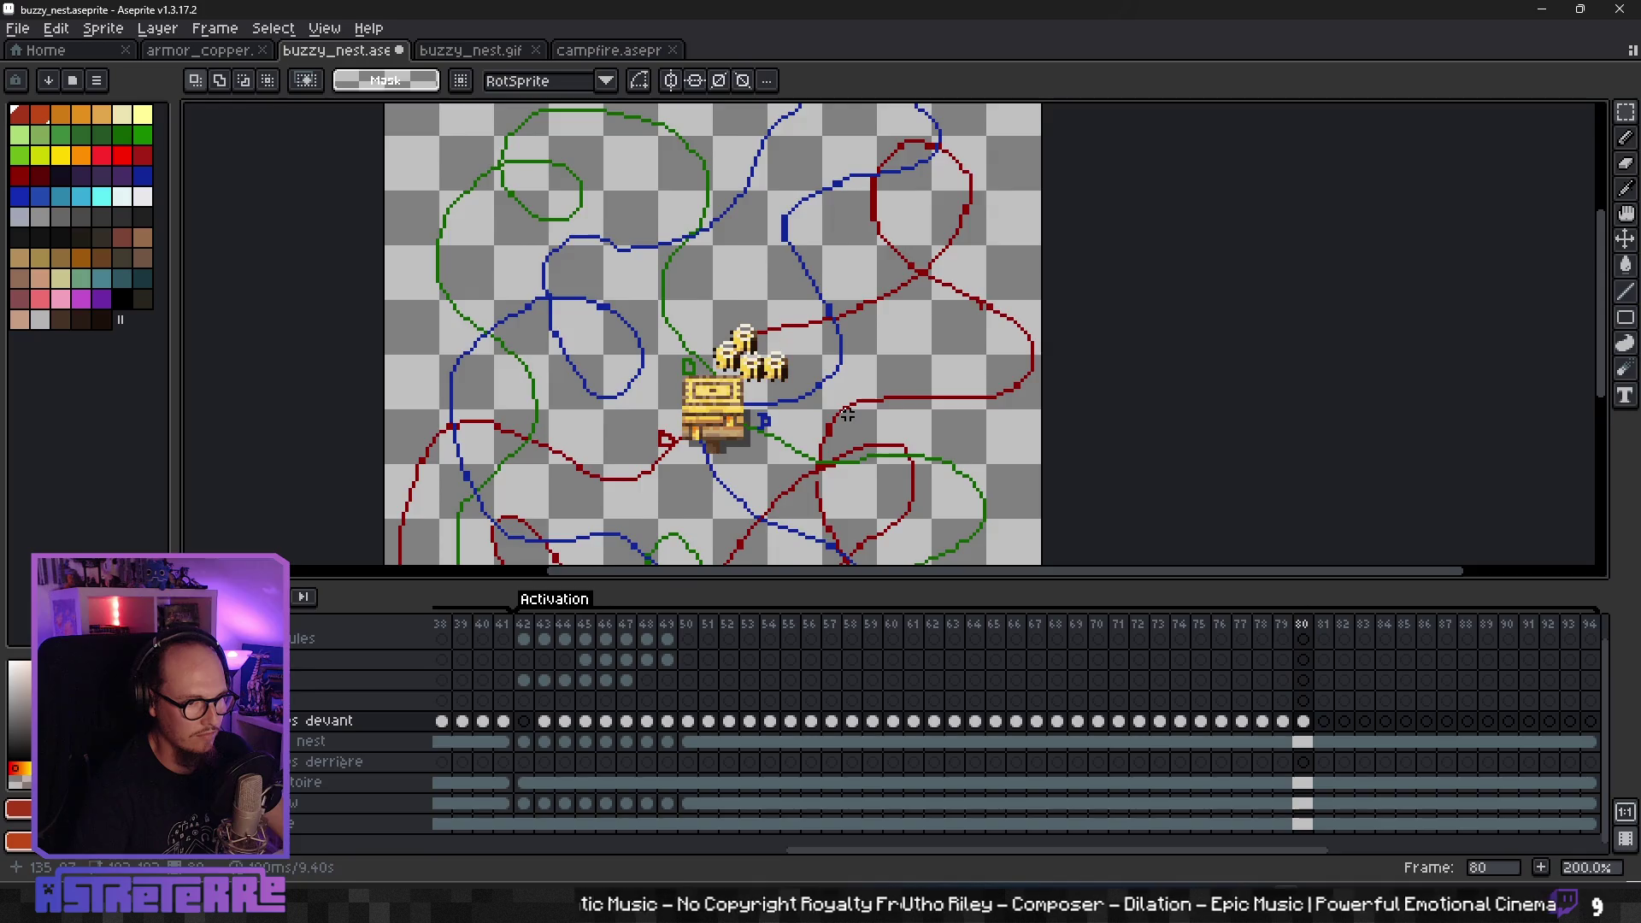
- Hide the trajectoire flight-path layer
scroll(907, 447, "down", 2)
scroll(906, 447, "up", 1)
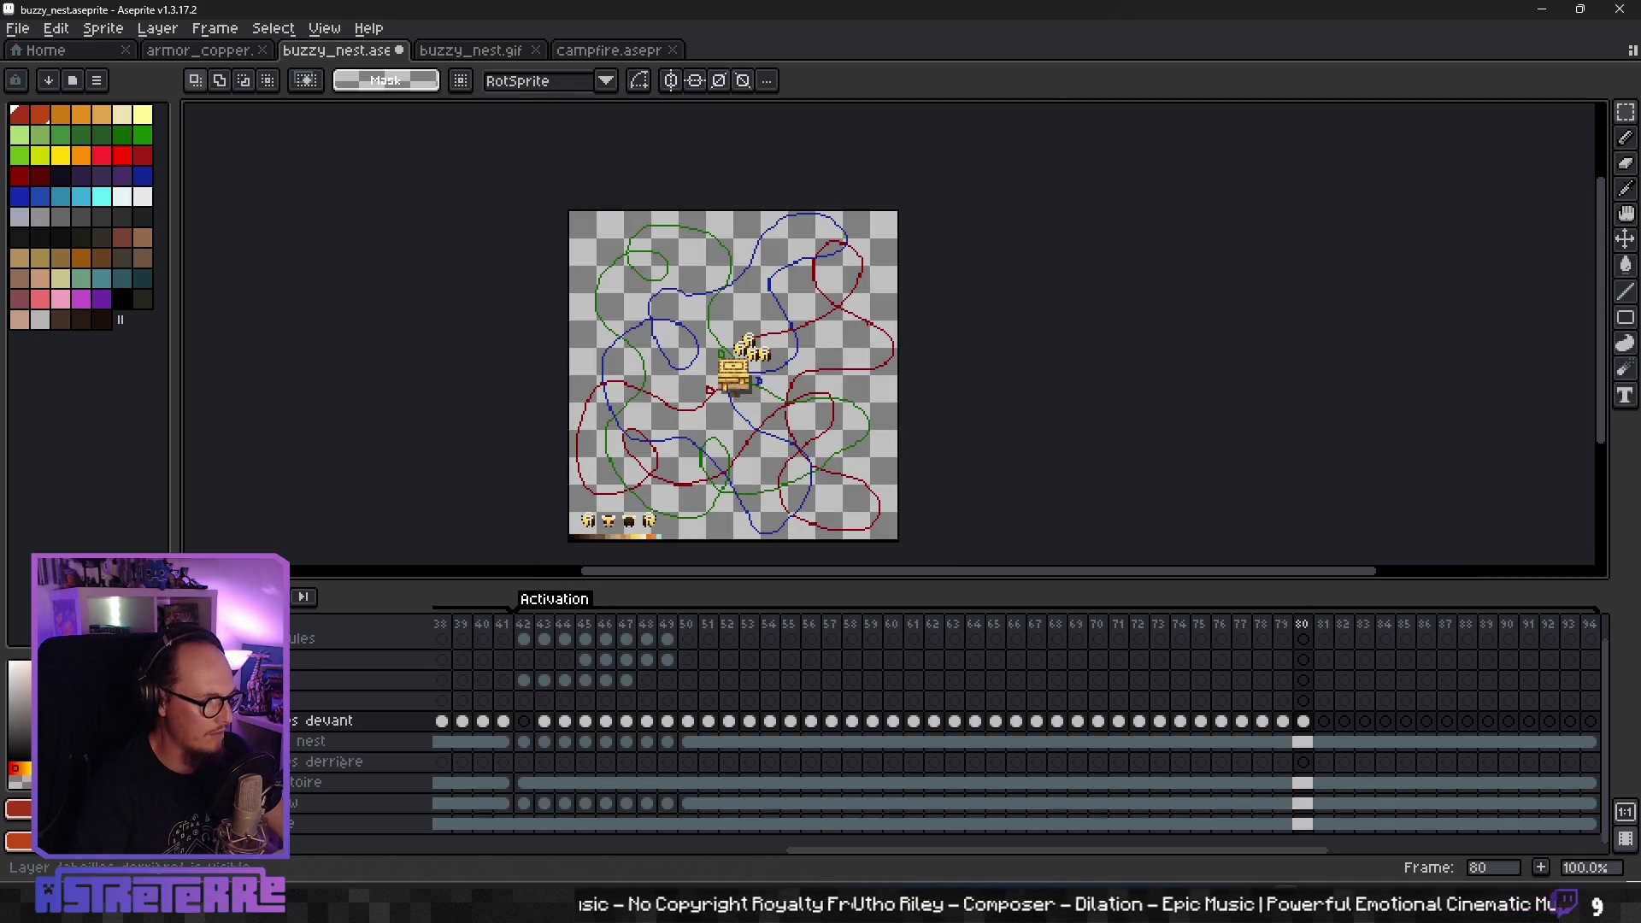
left_click(175, 782)
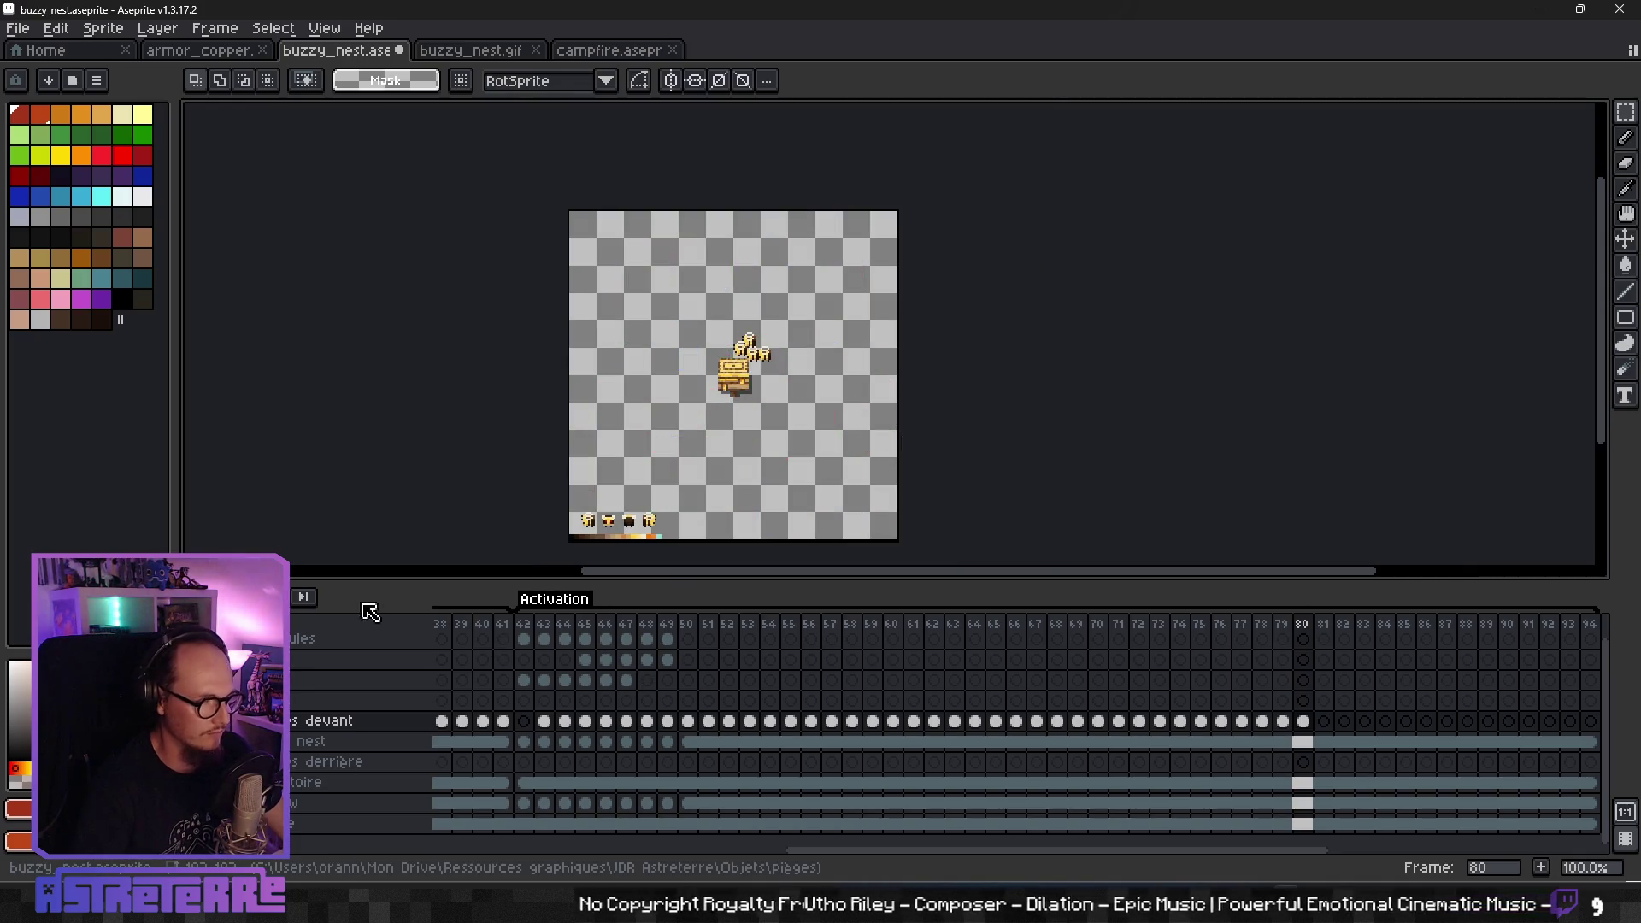
- Play back the swarm's flight through frame 80, then select frame 67 on the timeline
left_click_drag(666, 434, 802, 380)
key("Return")
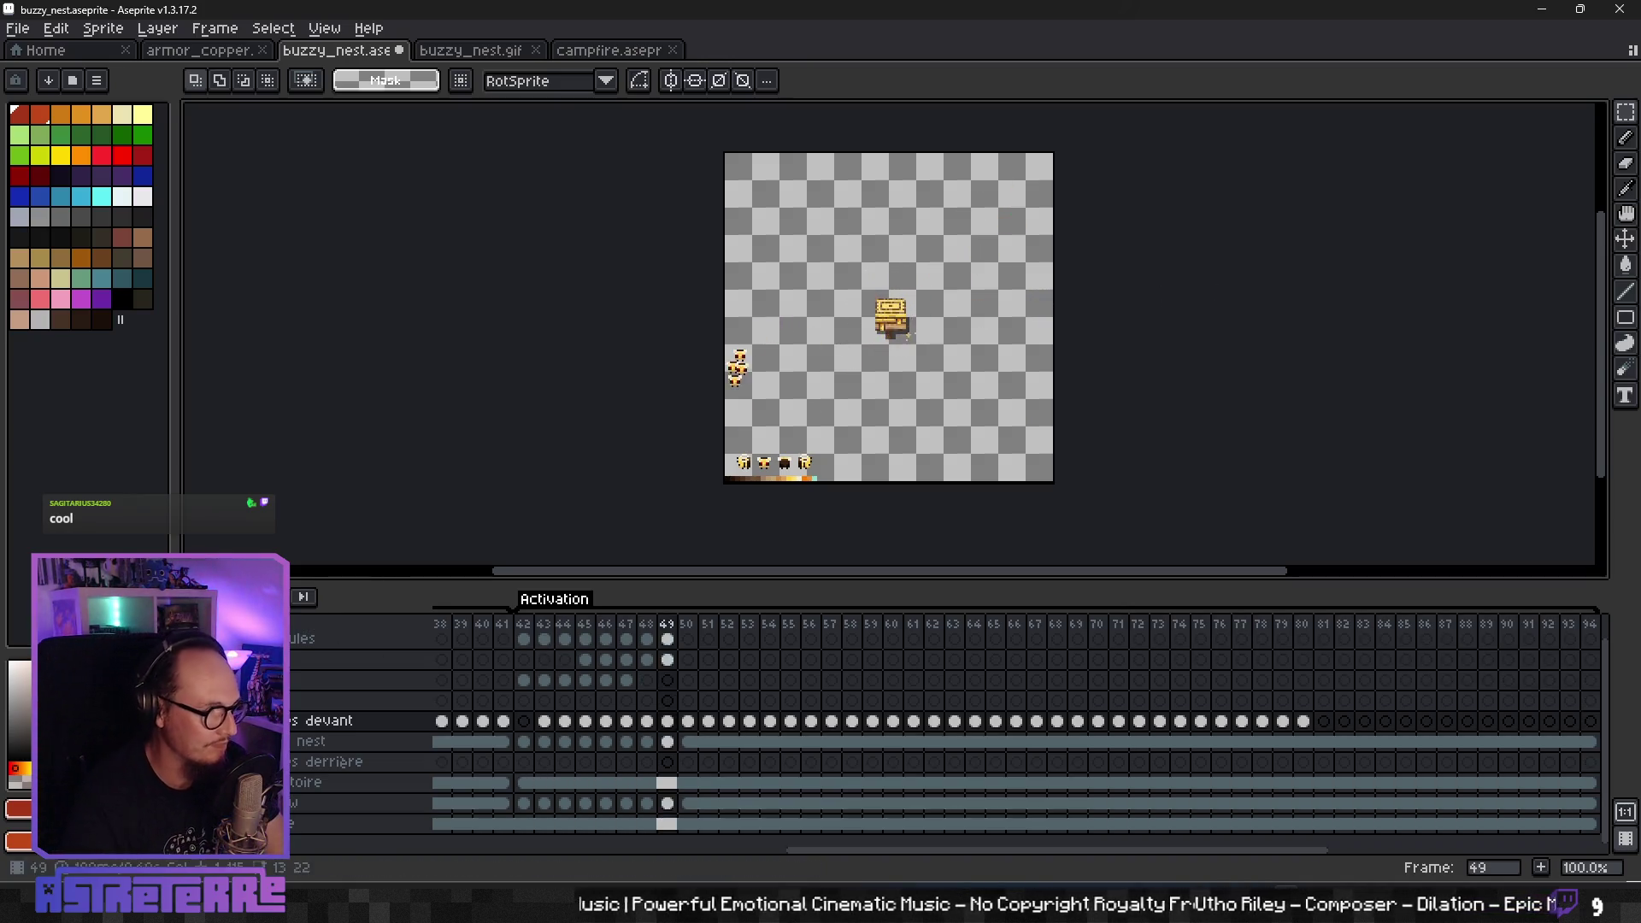
scroll(989, 746, "right", 3)
left_click(901, 733)
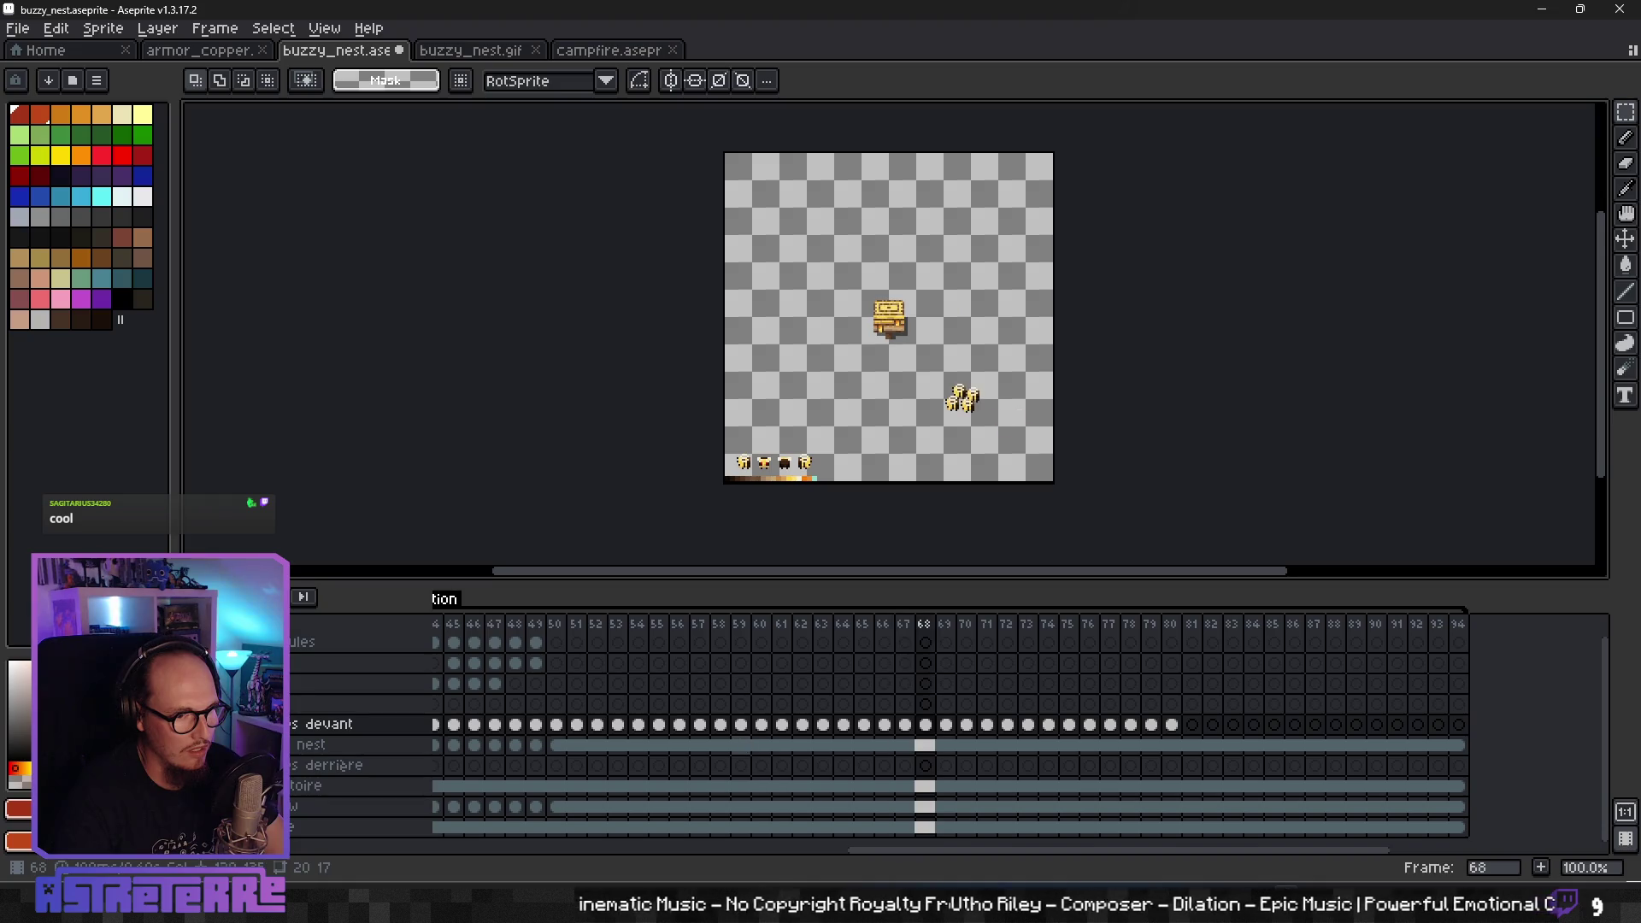
- Shift the front layer's cels from frame 67 onward one frame later, then compare frames 67 and 68
left_click_drag(899, 727, 1221, 729)
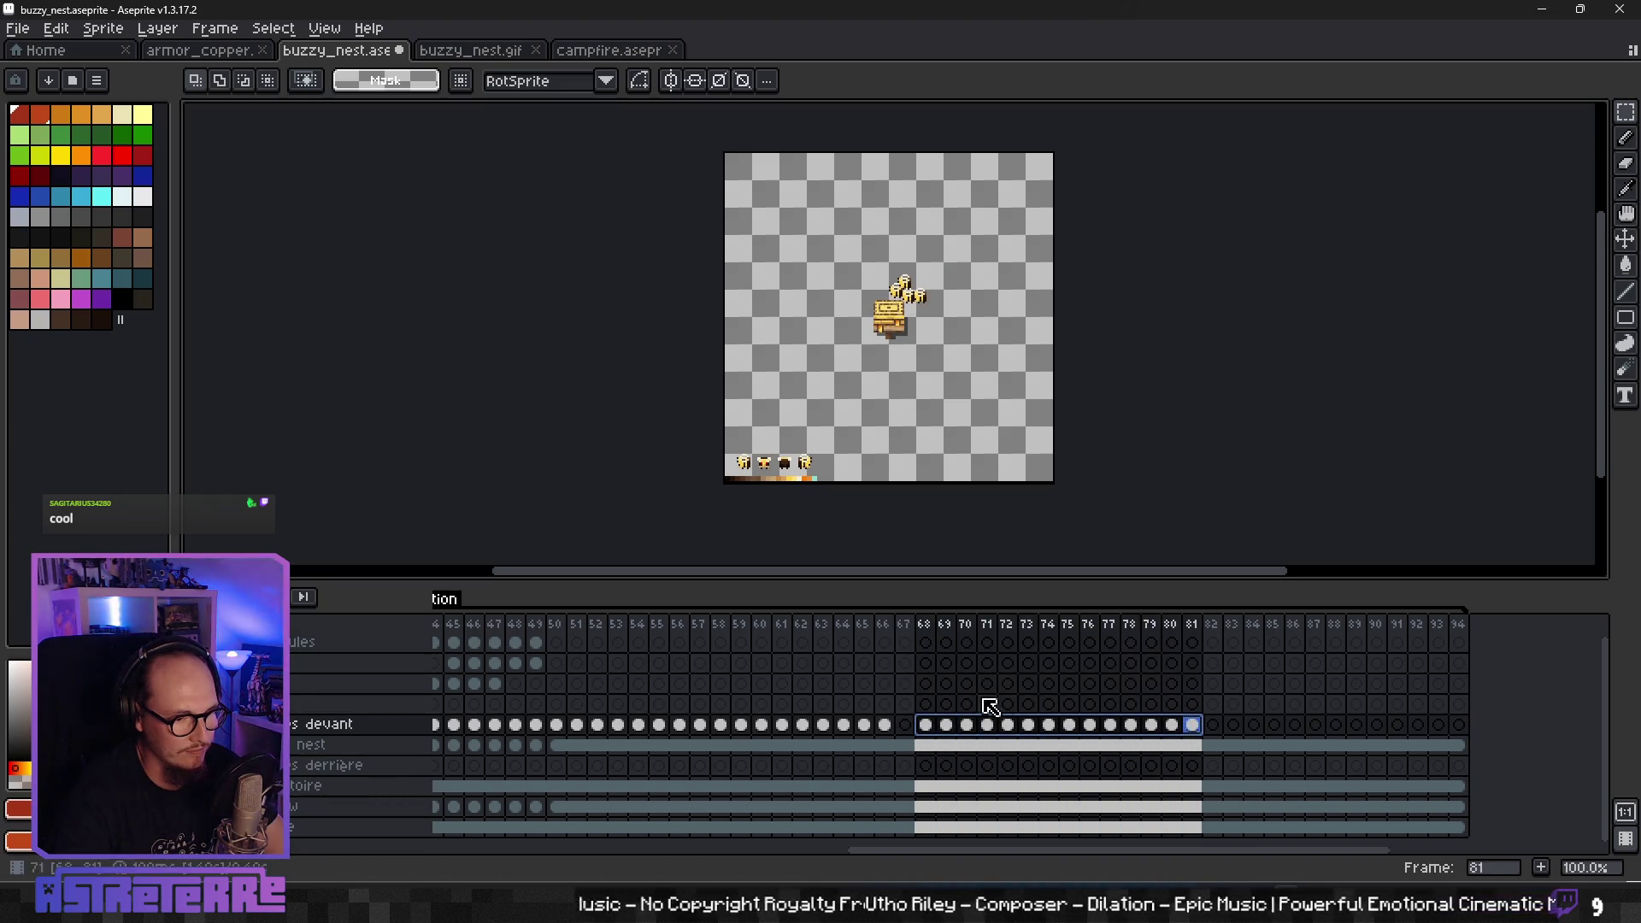
left_click(888, 726)
left_click(906, 727)
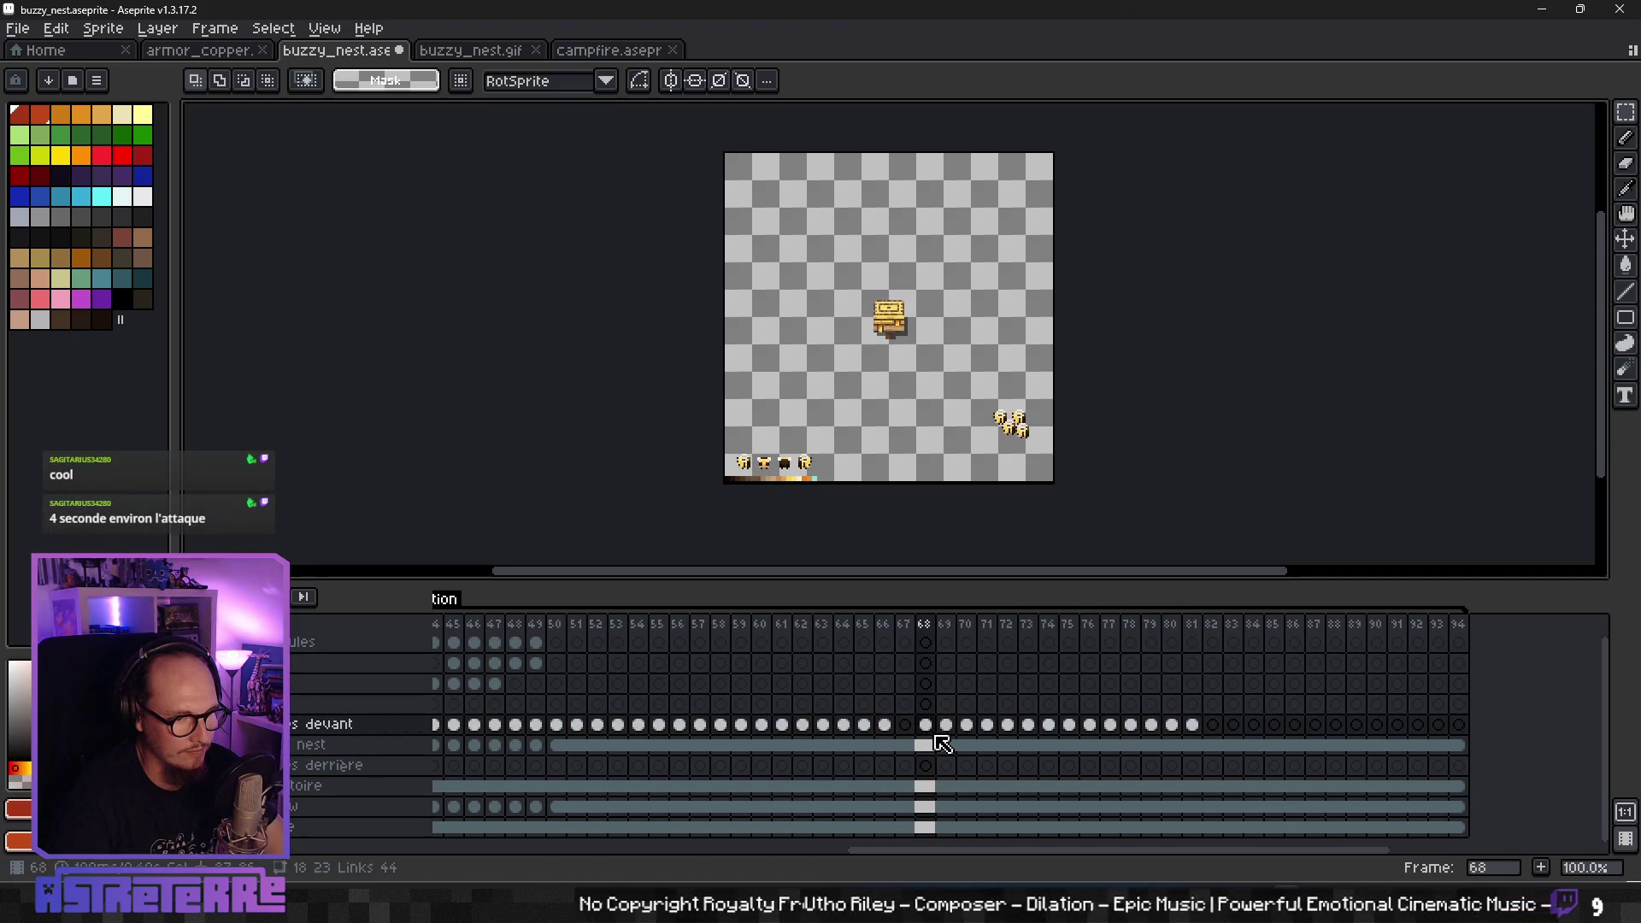
left_click(926, 734)
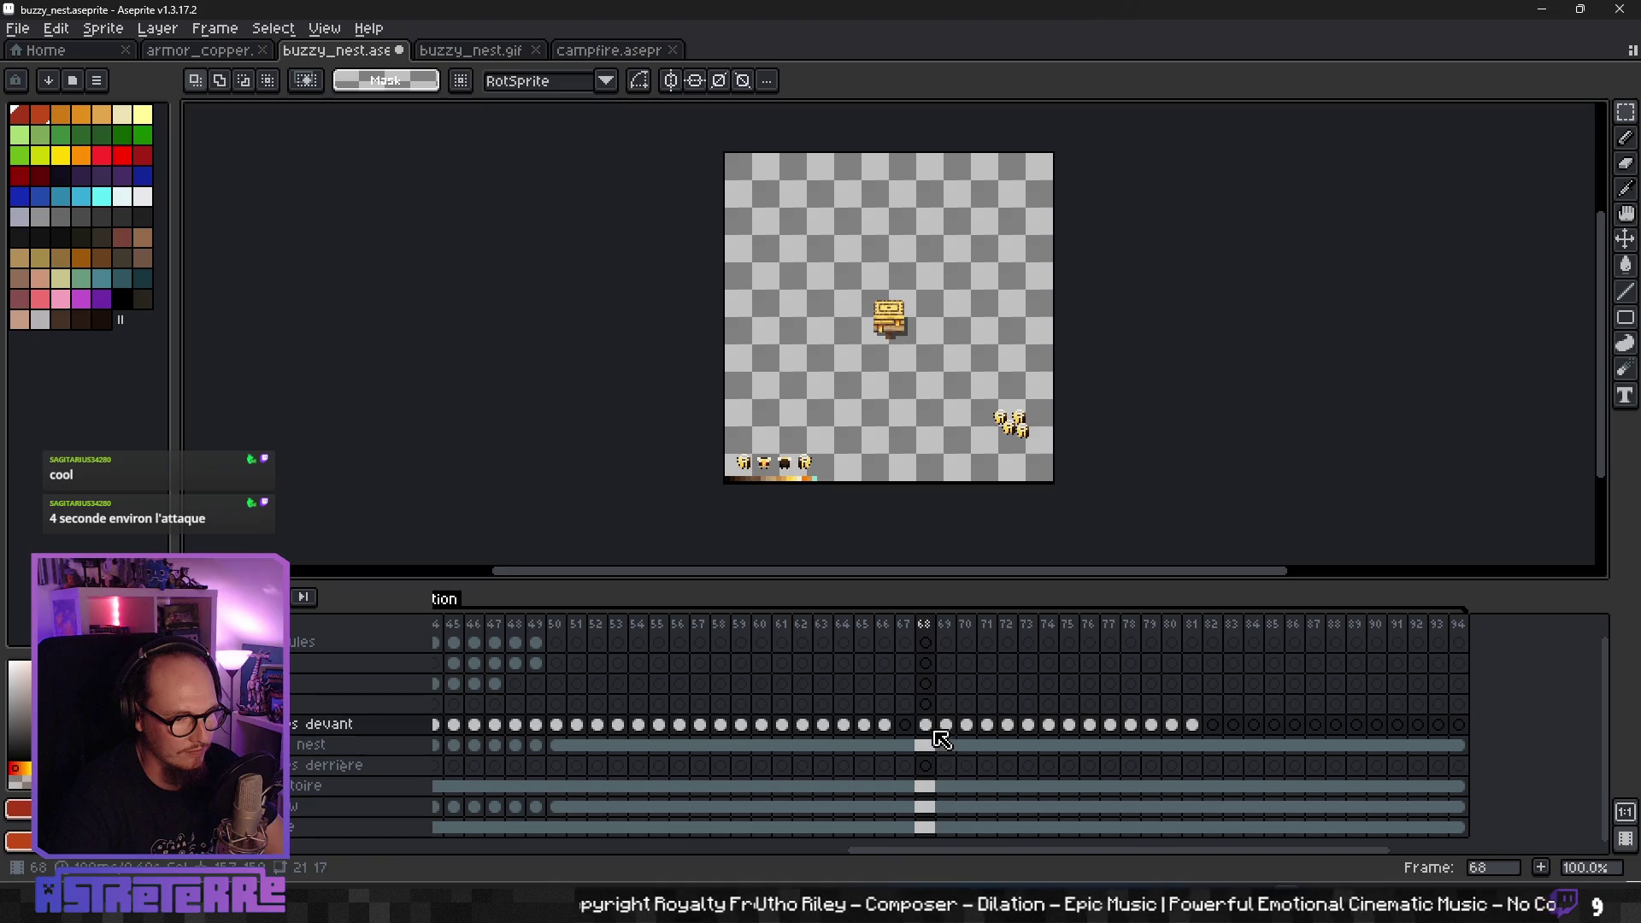
key("Left")
key("Right")
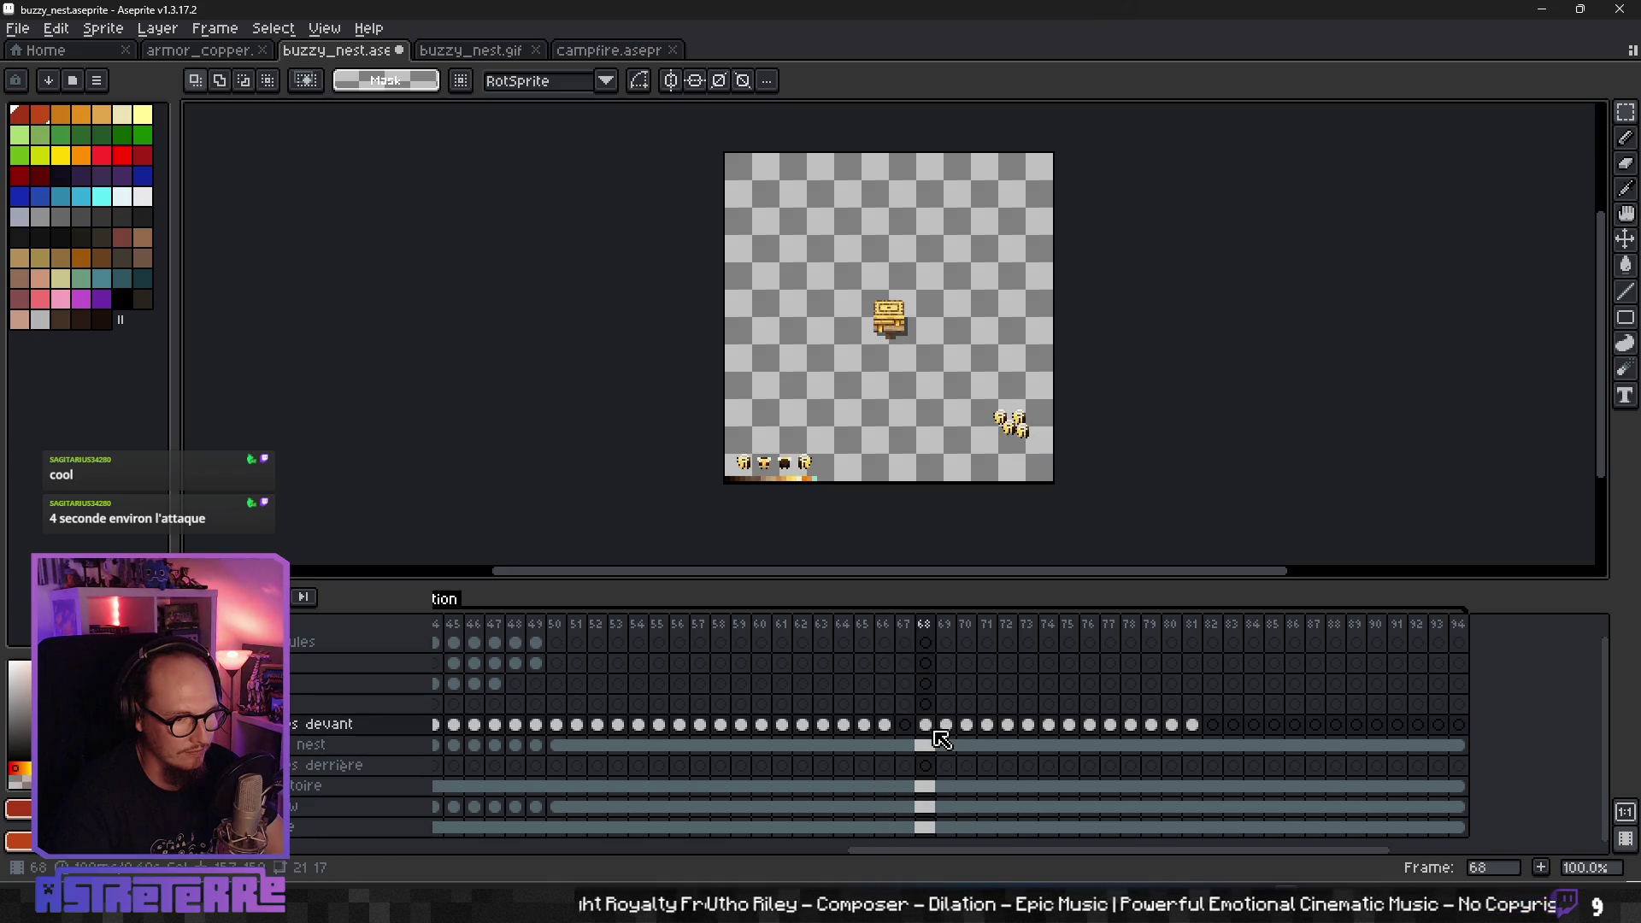
- Move frame 68's bee cel back to frame 67 and select the bee cels of frames 71–81
left_click_drag(931, 734, 908, 732)
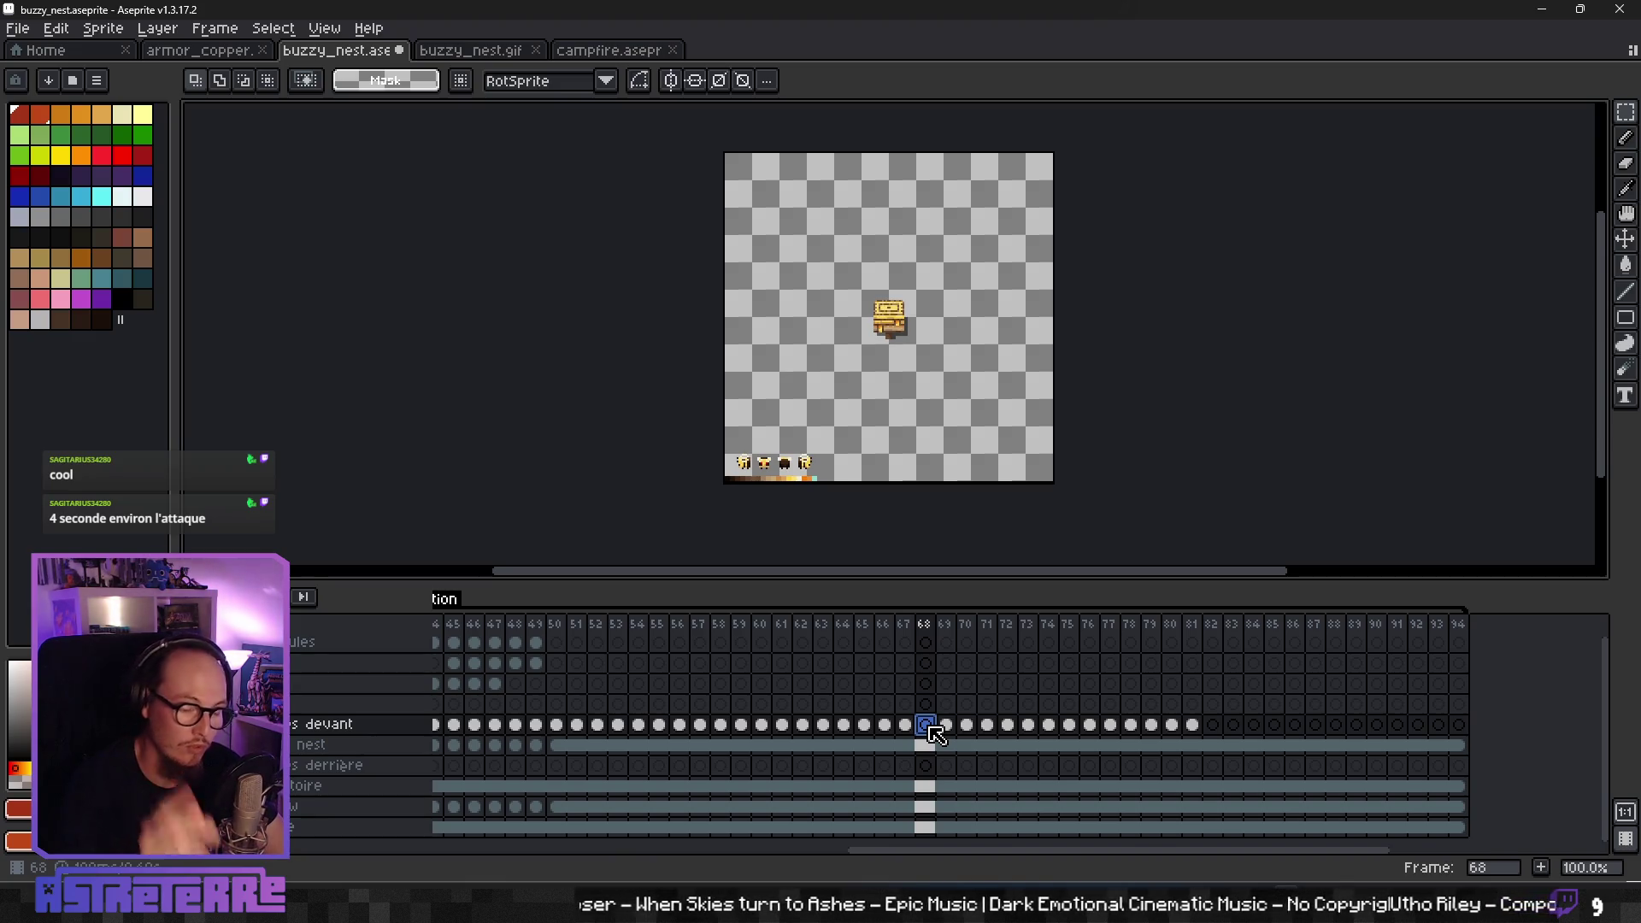
key("Right")
key("Right")
key("Right")
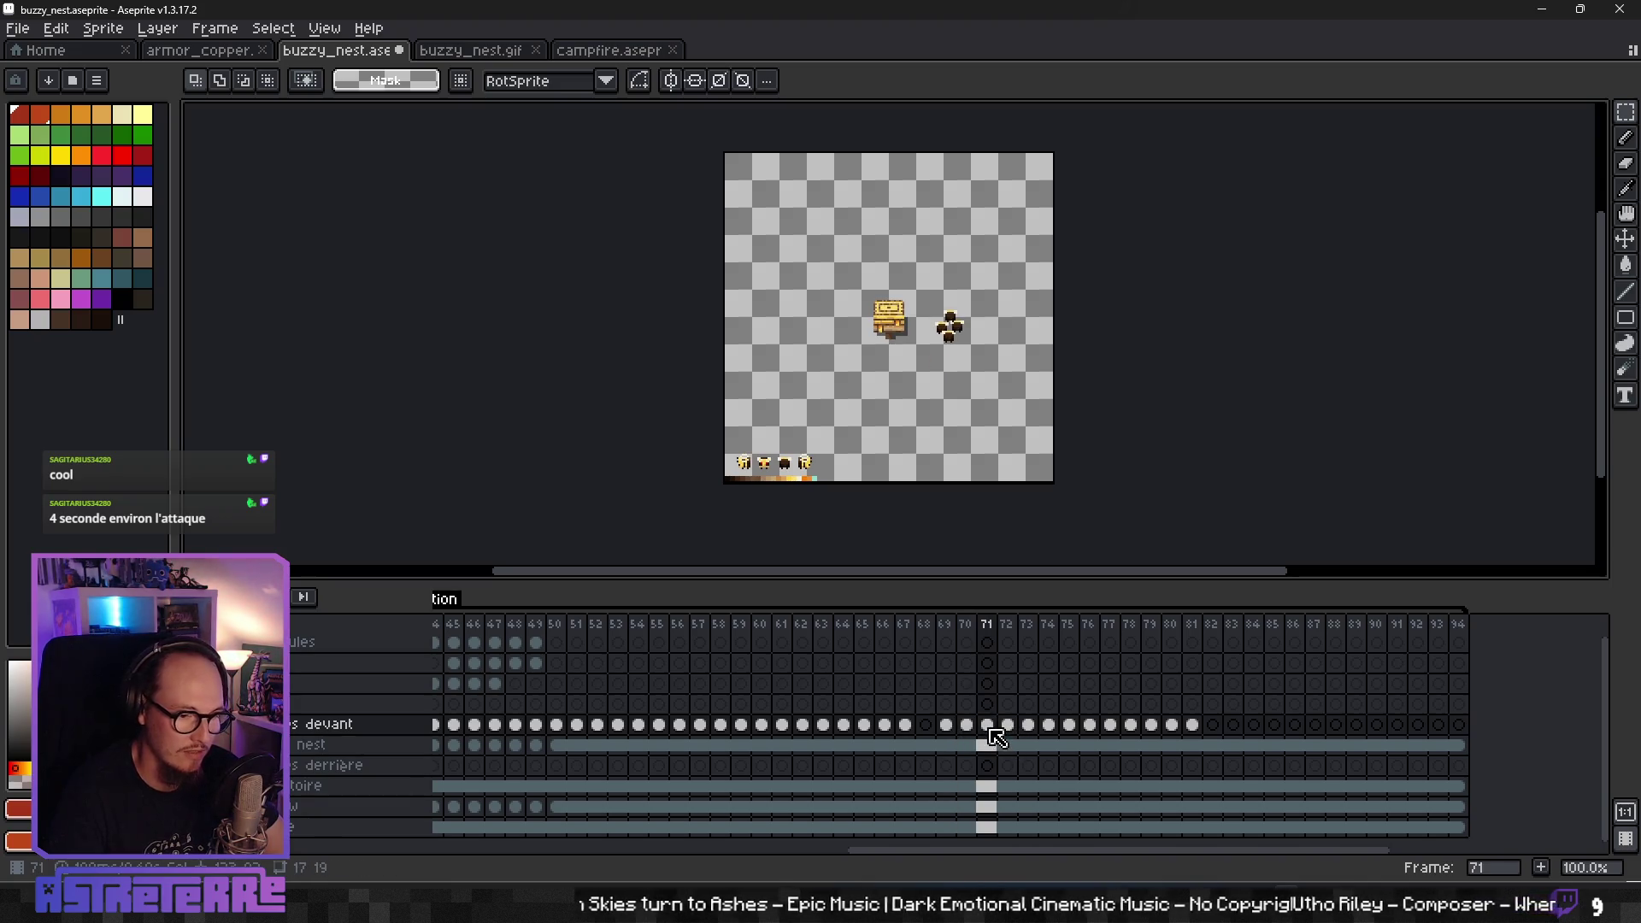
left_click(1193, 725, "shift")
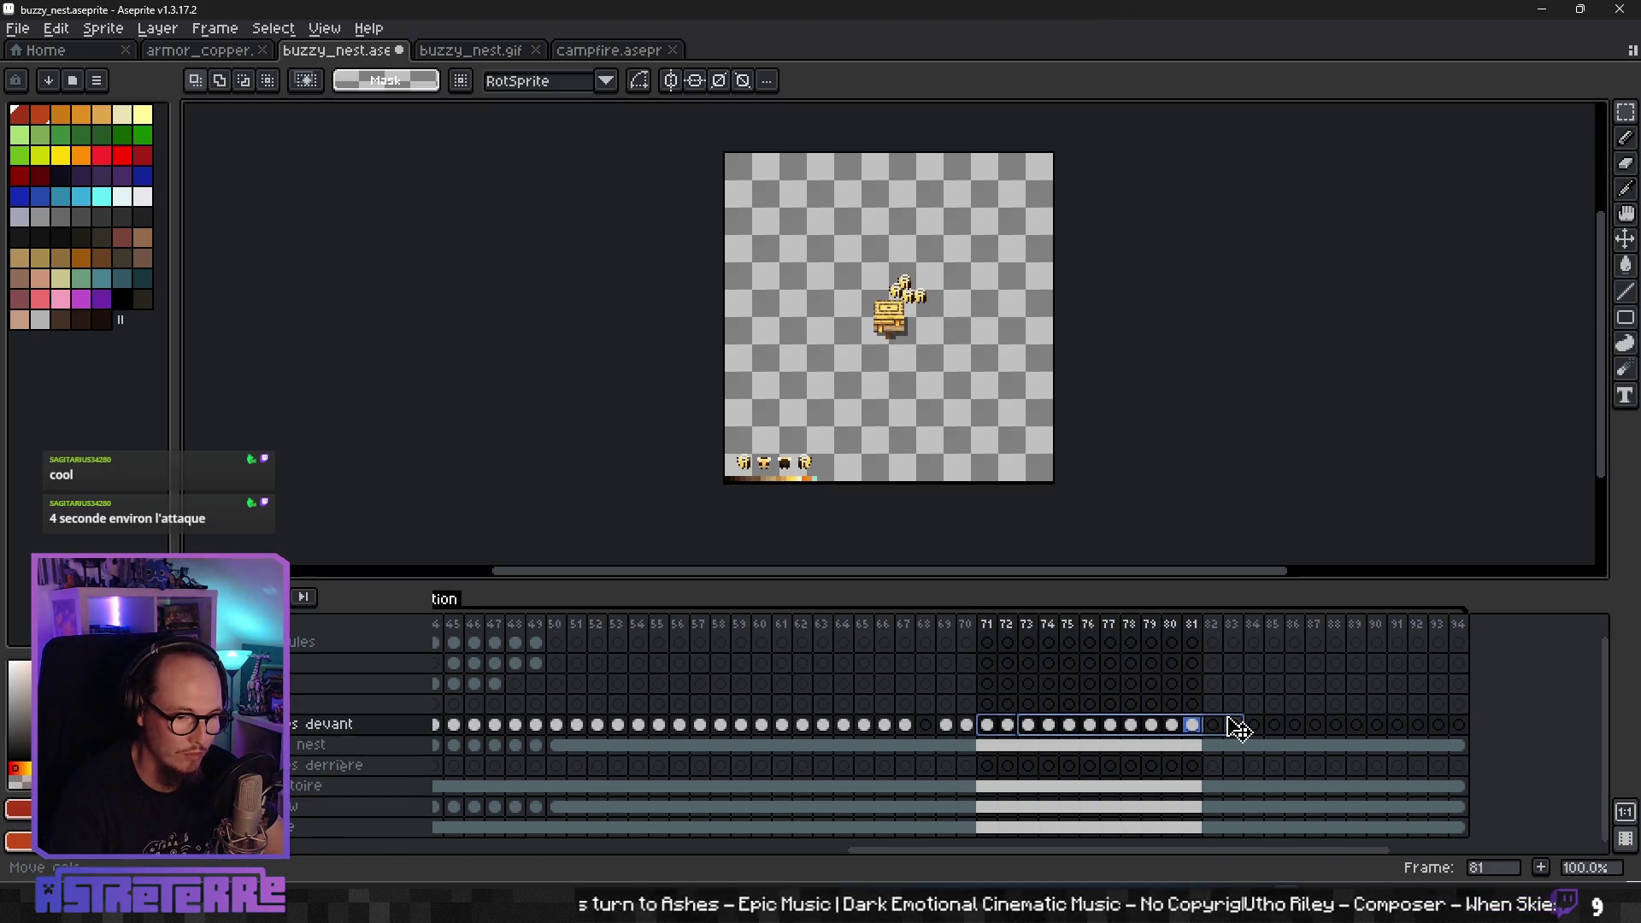
- Shift bee cels 71–81 one frame later and step through frames 70–76 to check timing
left_click_drag(1222, 729, 1243, 729)
left_click(1026, 704)
key("Left")
key("Left")
key("Left")
key("Right")
key("Right")
key("Right")
key("Left")
key("Right")
key("Right")
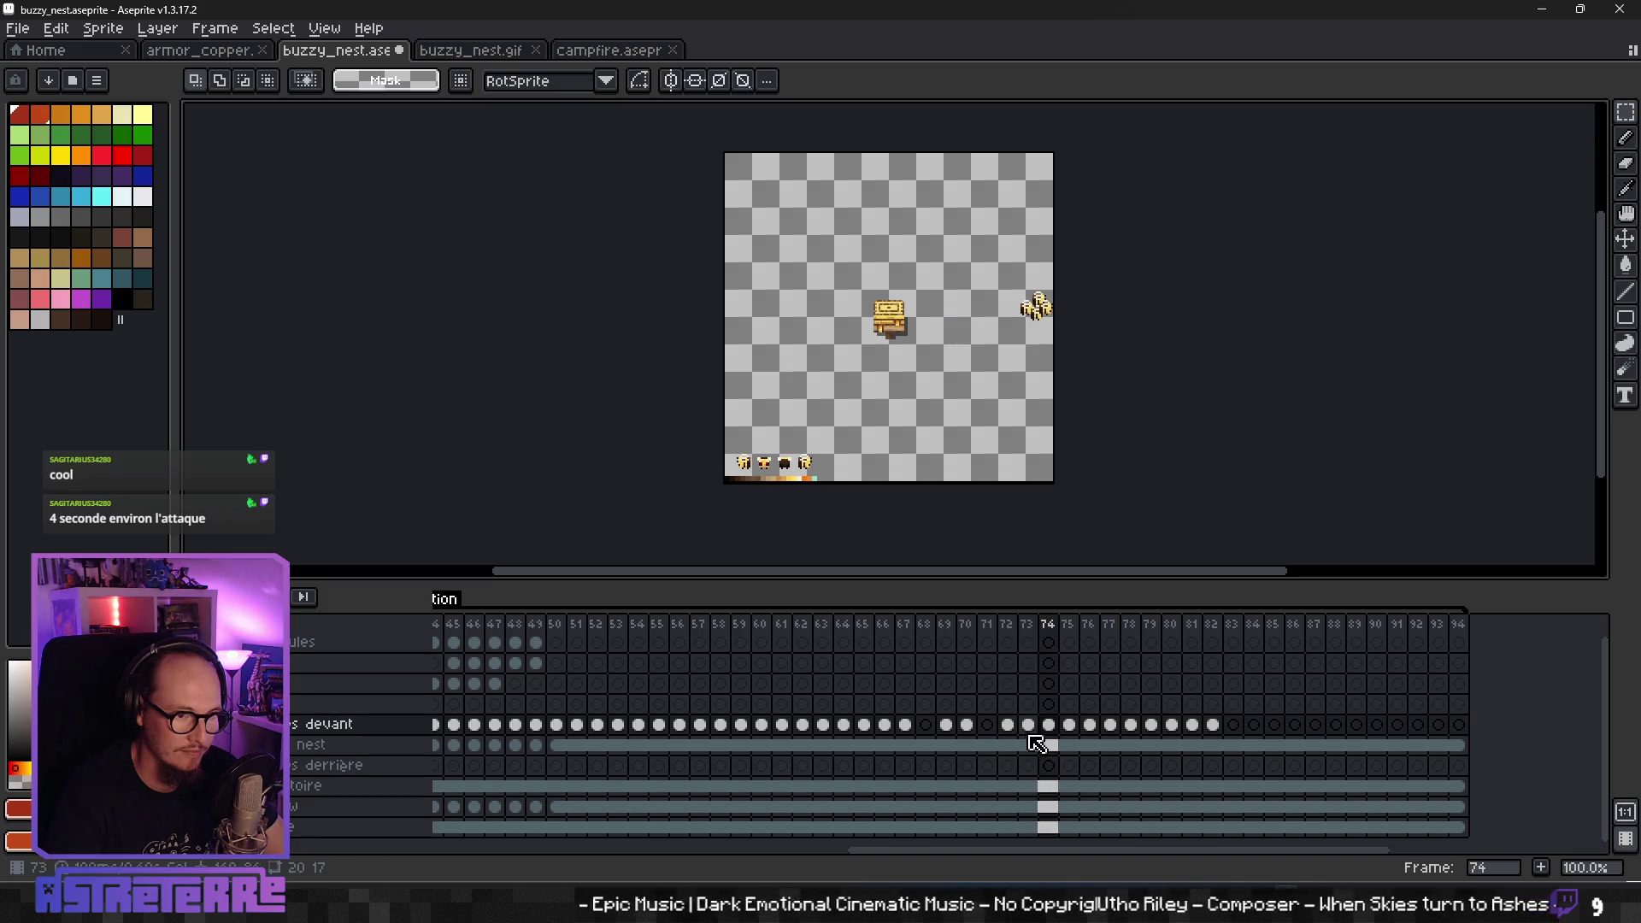
key("Right")
key("Left")
key("Left")
key("Right")
key("Left")
key("Left")
key("Right")
key("Right")
key("Right")
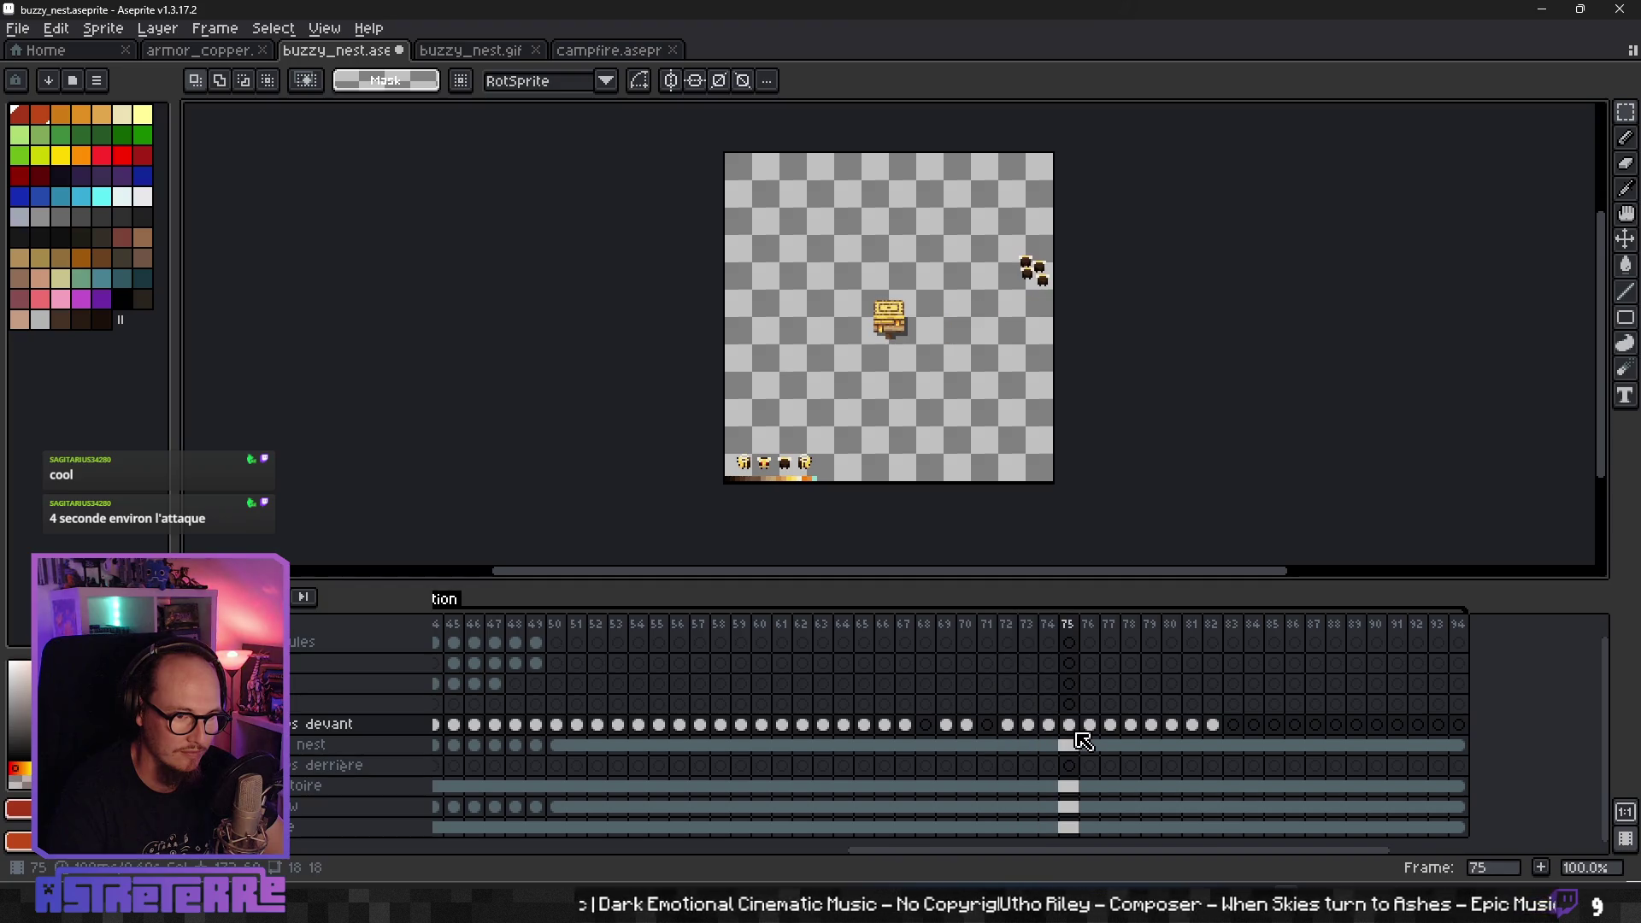
key("Right")
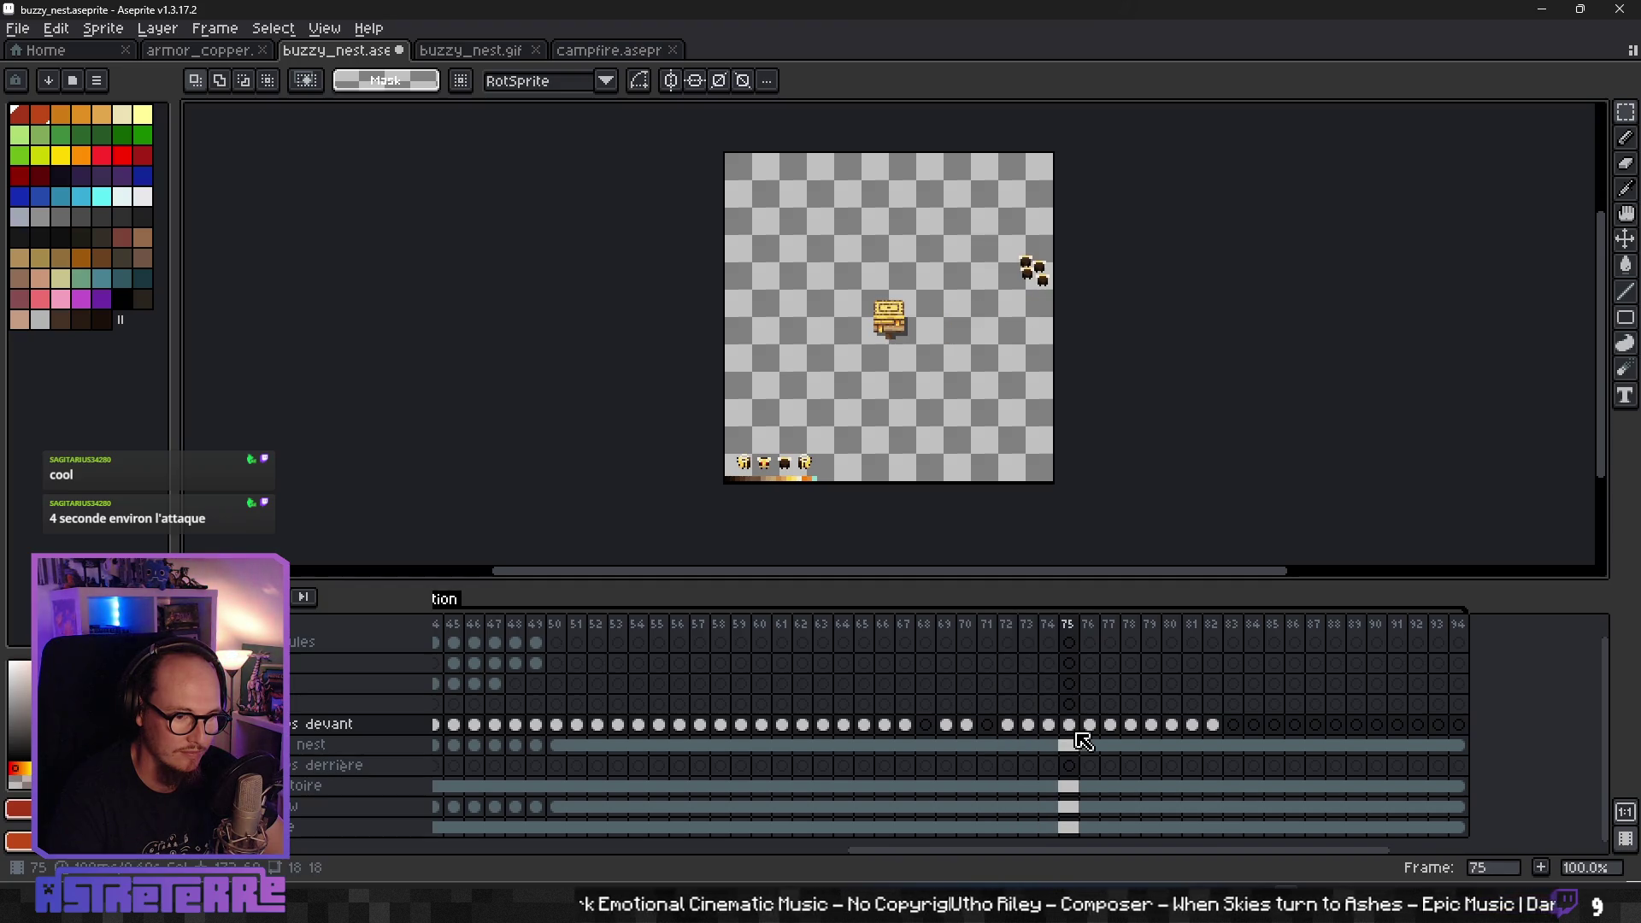
- Shift bee cels 76–82 one frame later and preview the flight from frame 76
mouse_move(1100, 732)
left_mouse_down()
mouse_move(1212, 725)
mouse_move(1156, 725)
left_mouse_up()
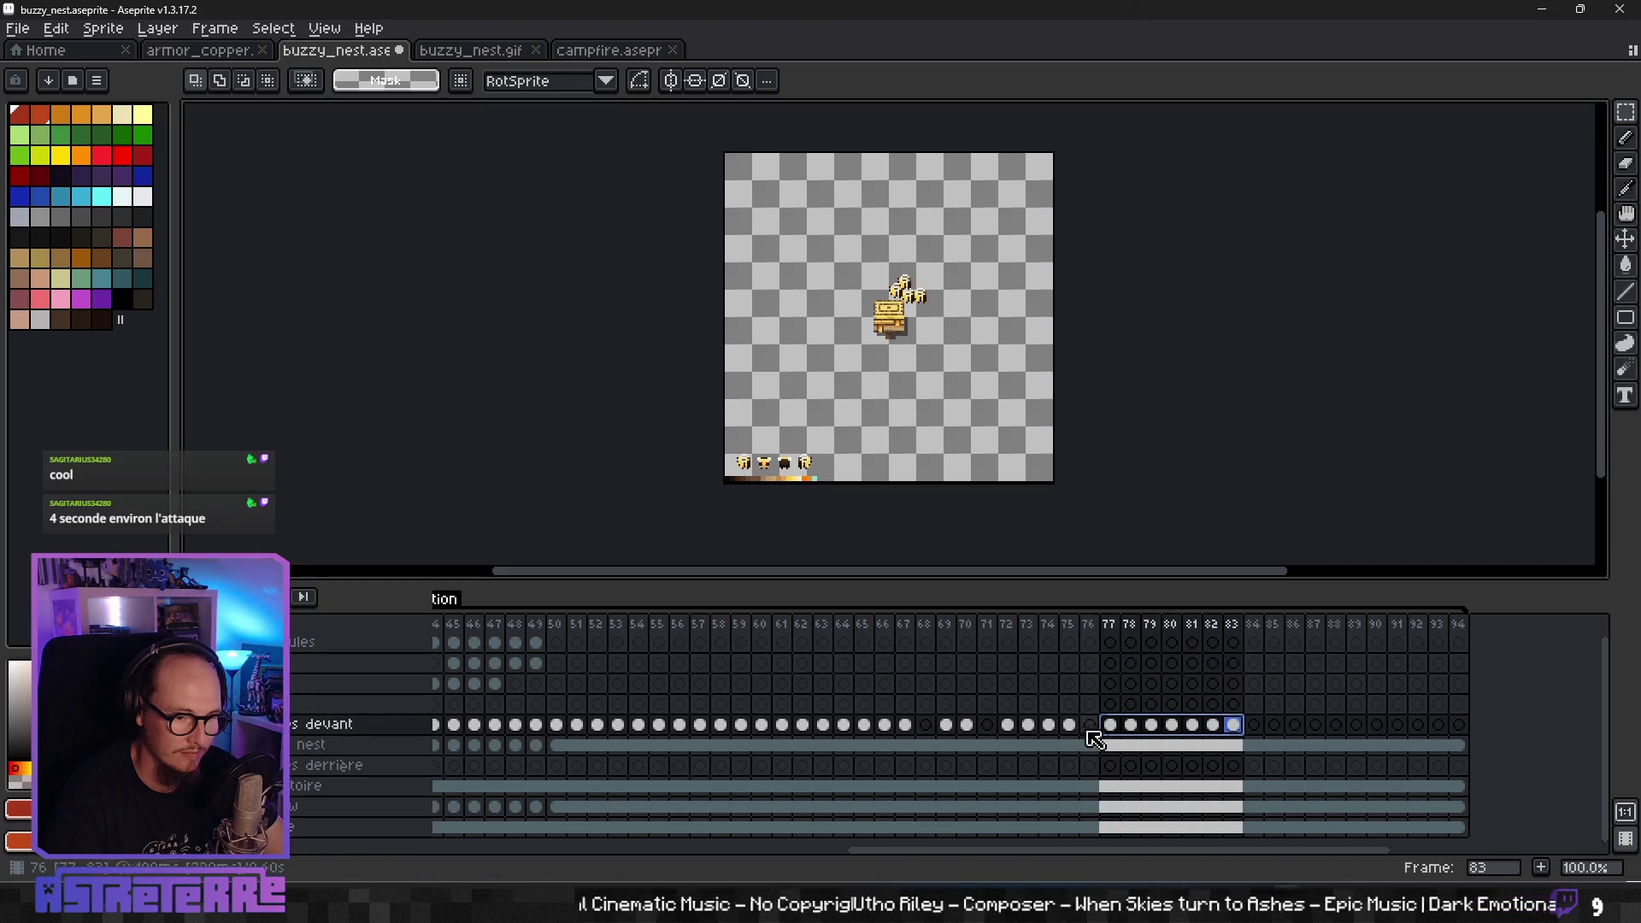
left_click(1090, 734)
key("Return")
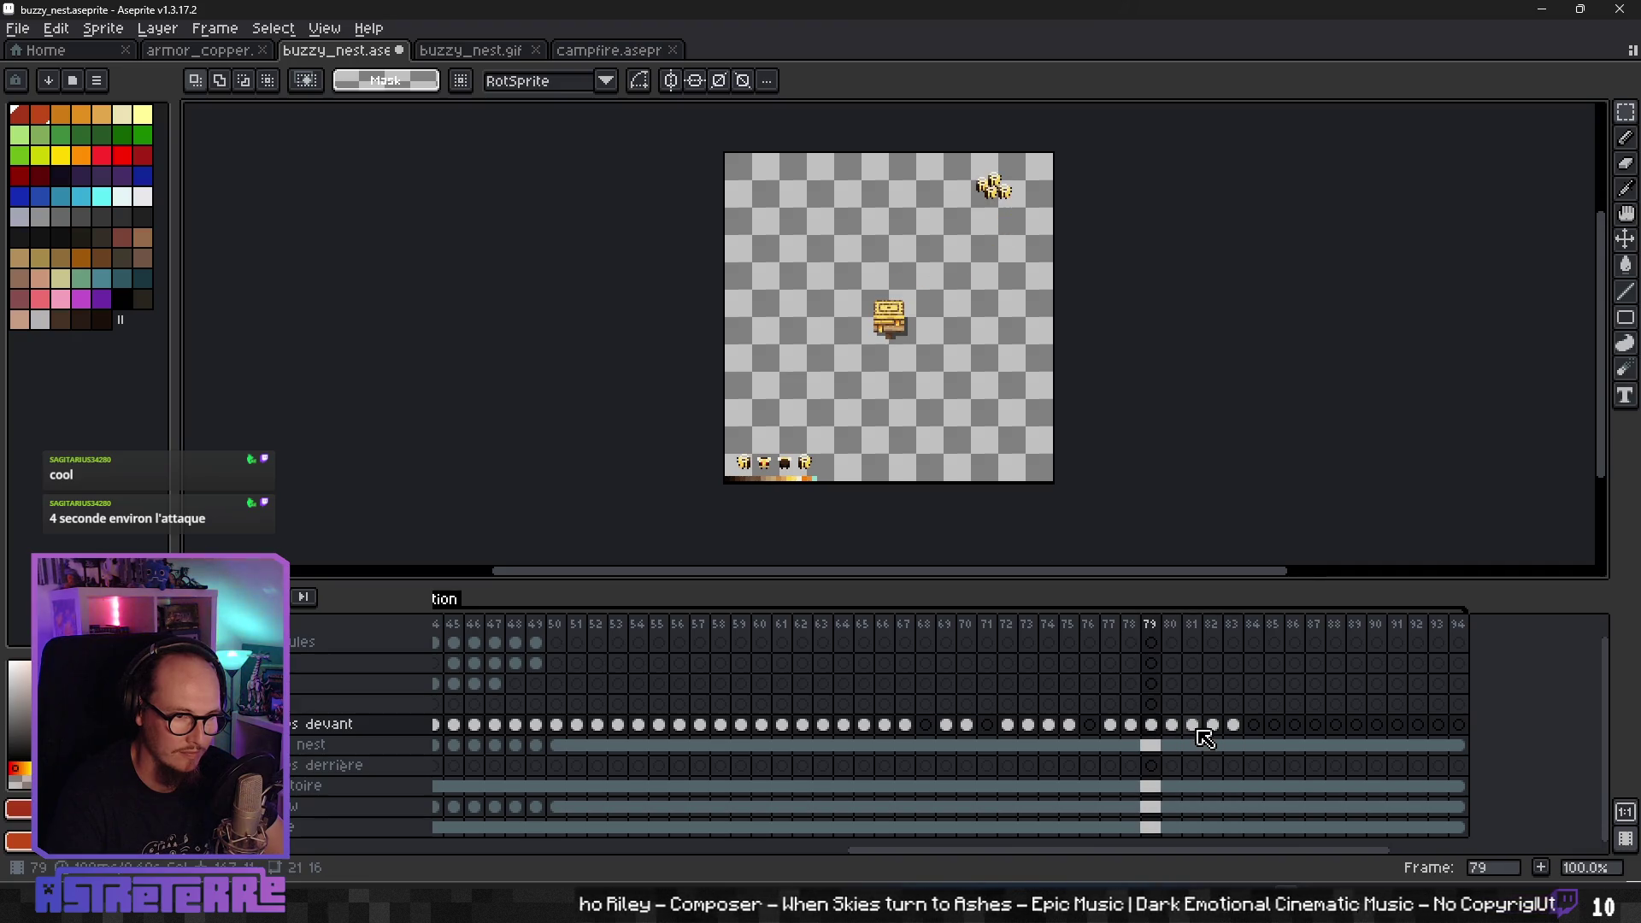
- Shift bee cels 80–83 one frame later, moving the frame-81 cel back to frame 80
left_click_drag(1183, 740, 1236, 738)
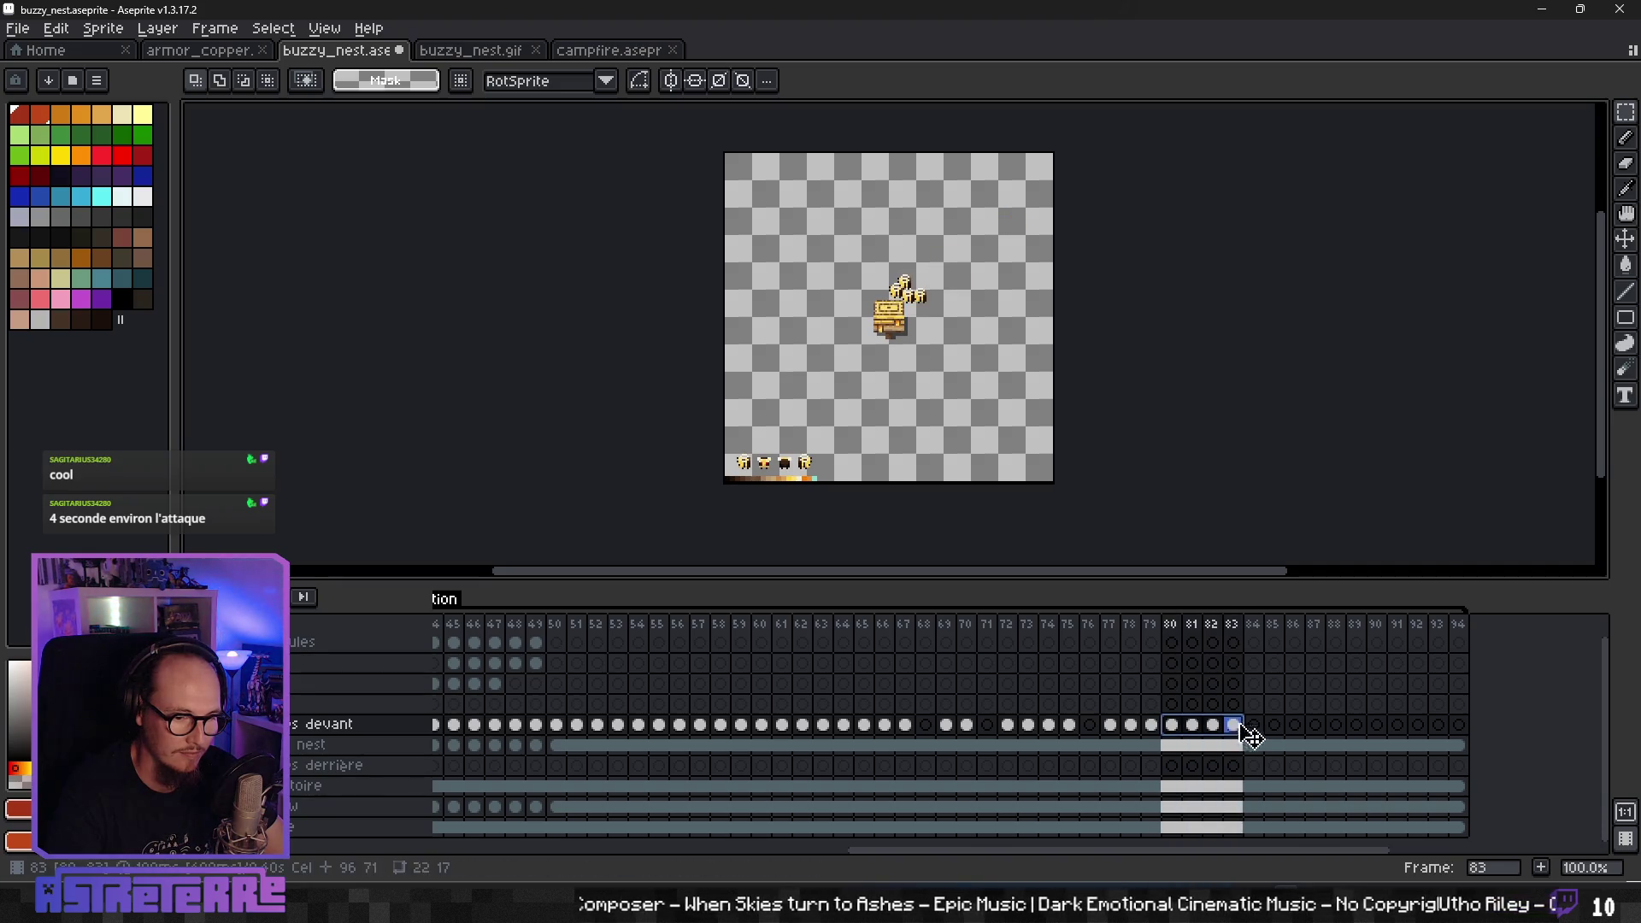
left_click_drag(1228, 728, 1248, 727)
left_click(1152, 726)
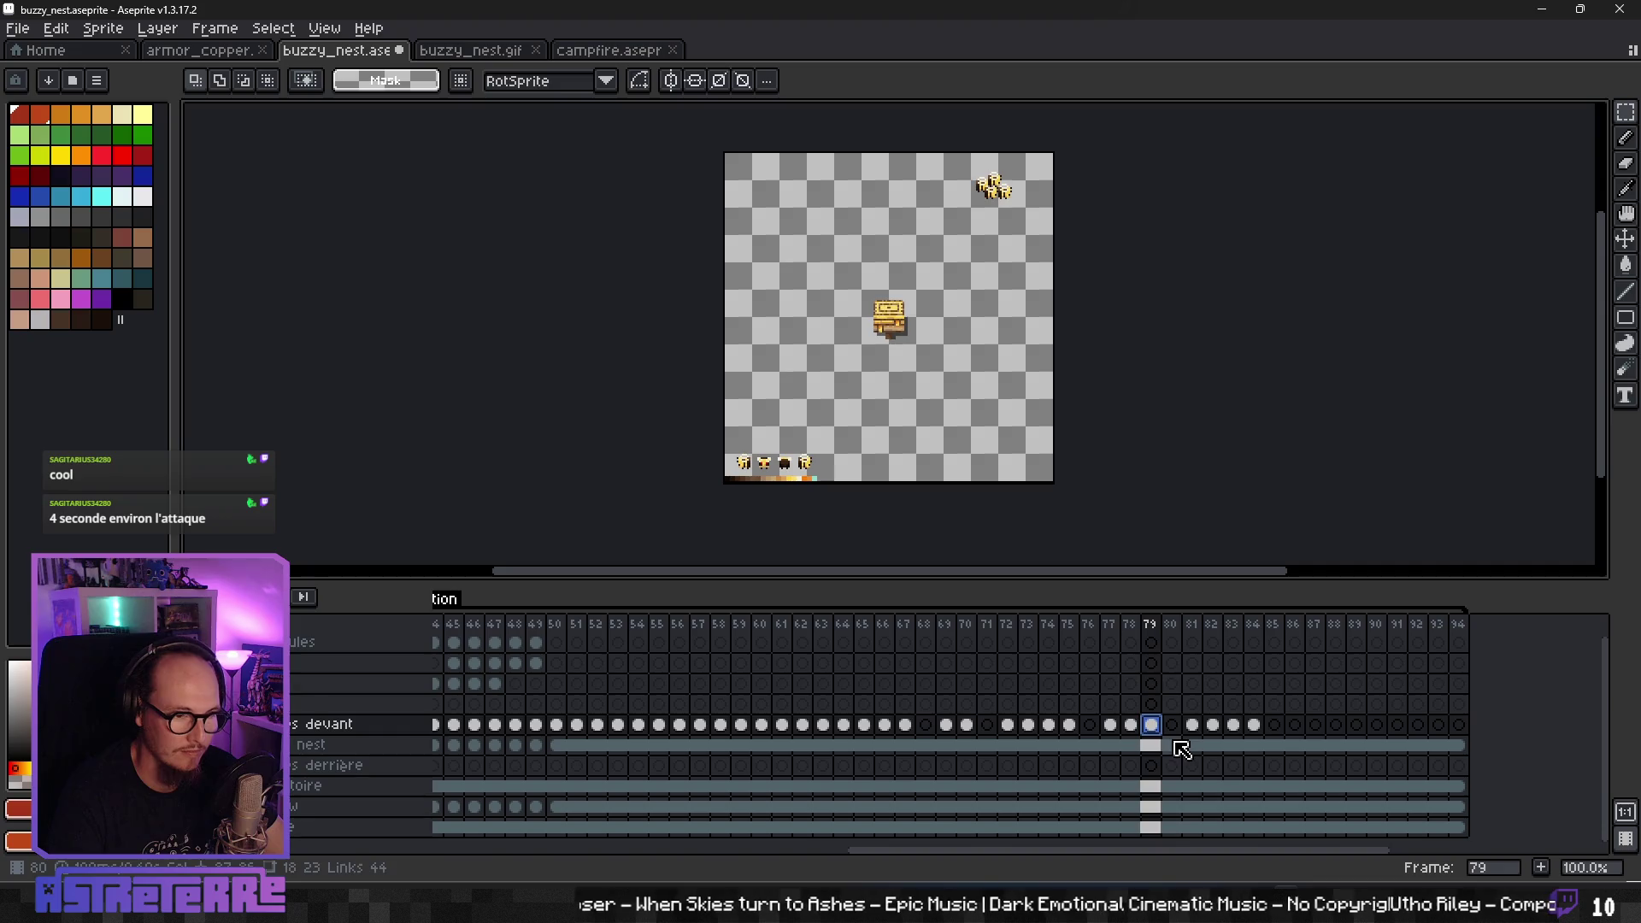
key("Right")
key("Right")
key("Left")
key("Left")
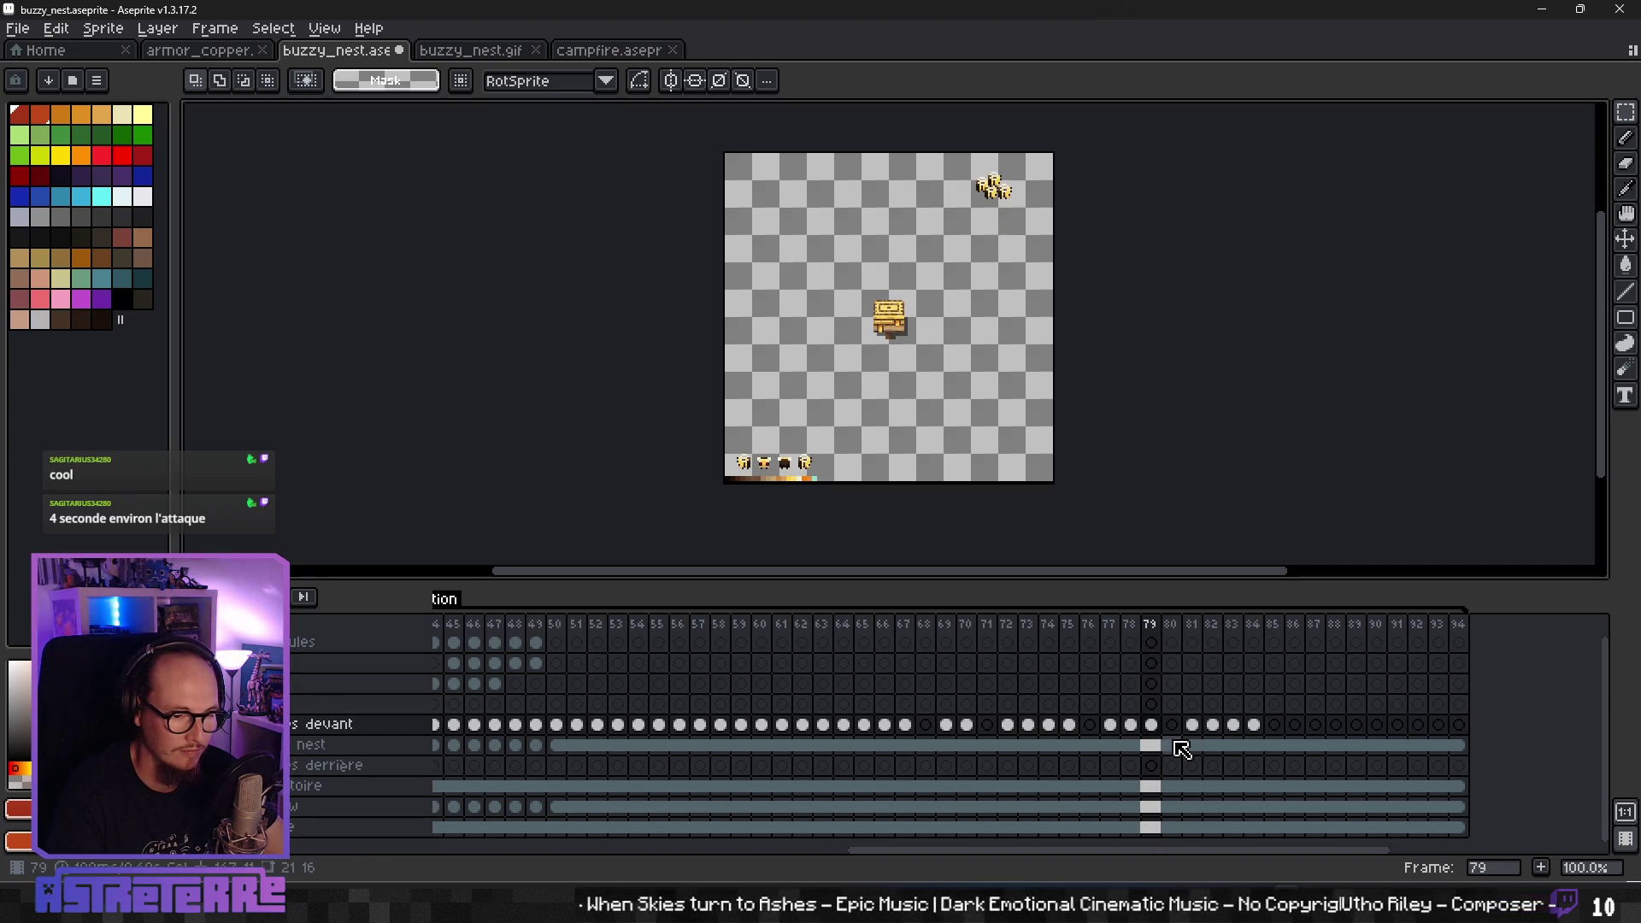
key("Right")
key("Right")
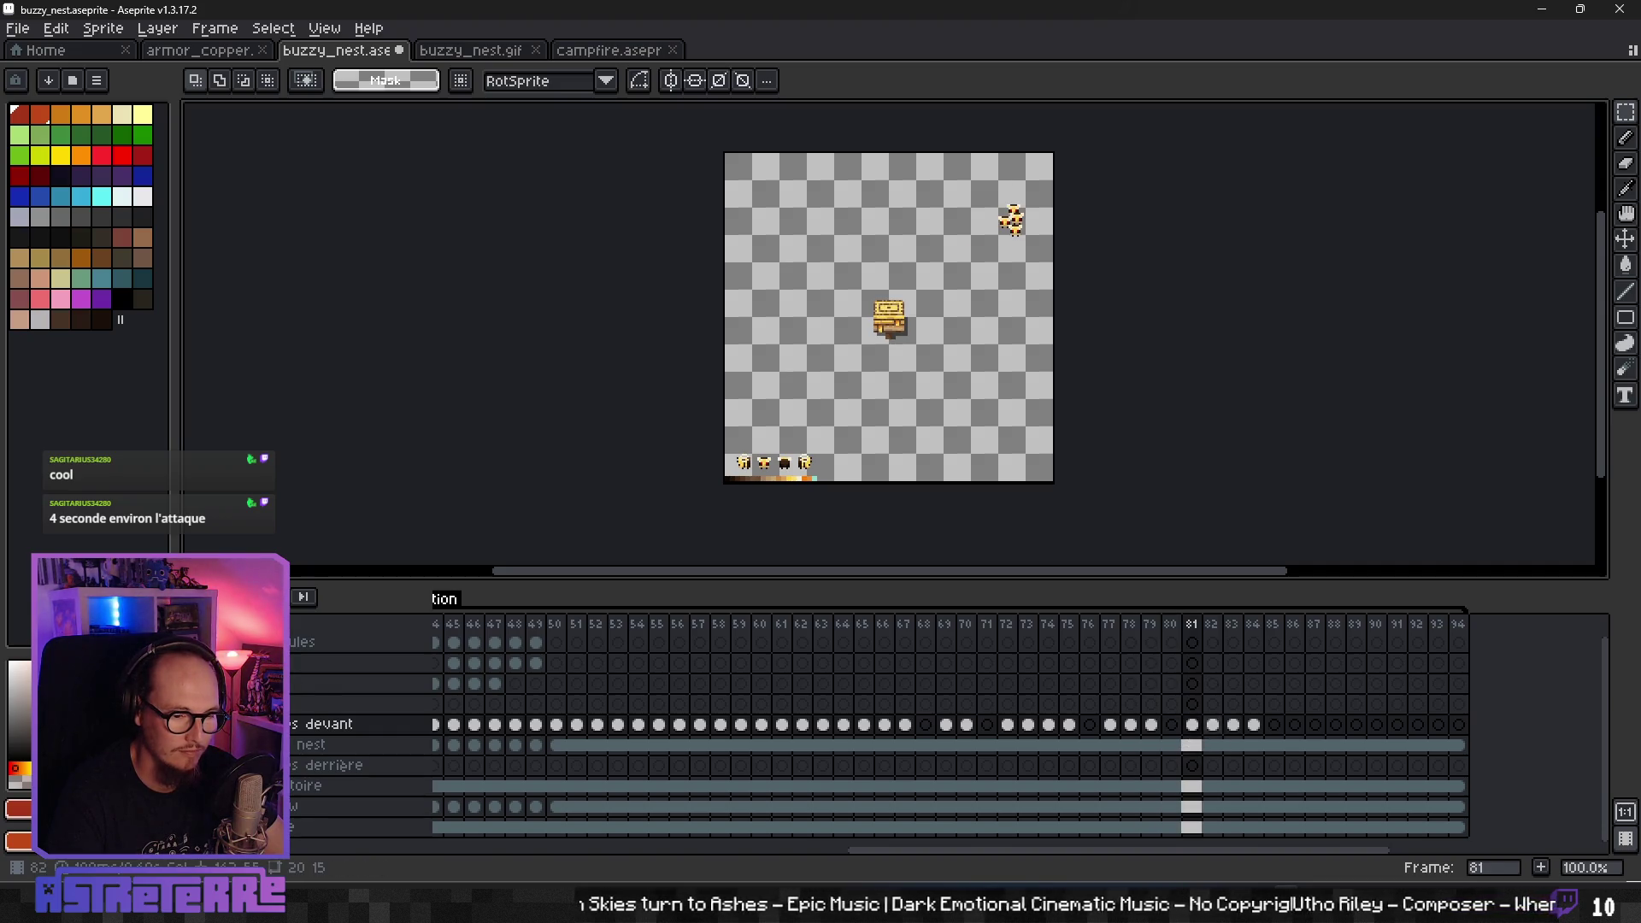
left_click_drag(1193, 725, 1173, 725)
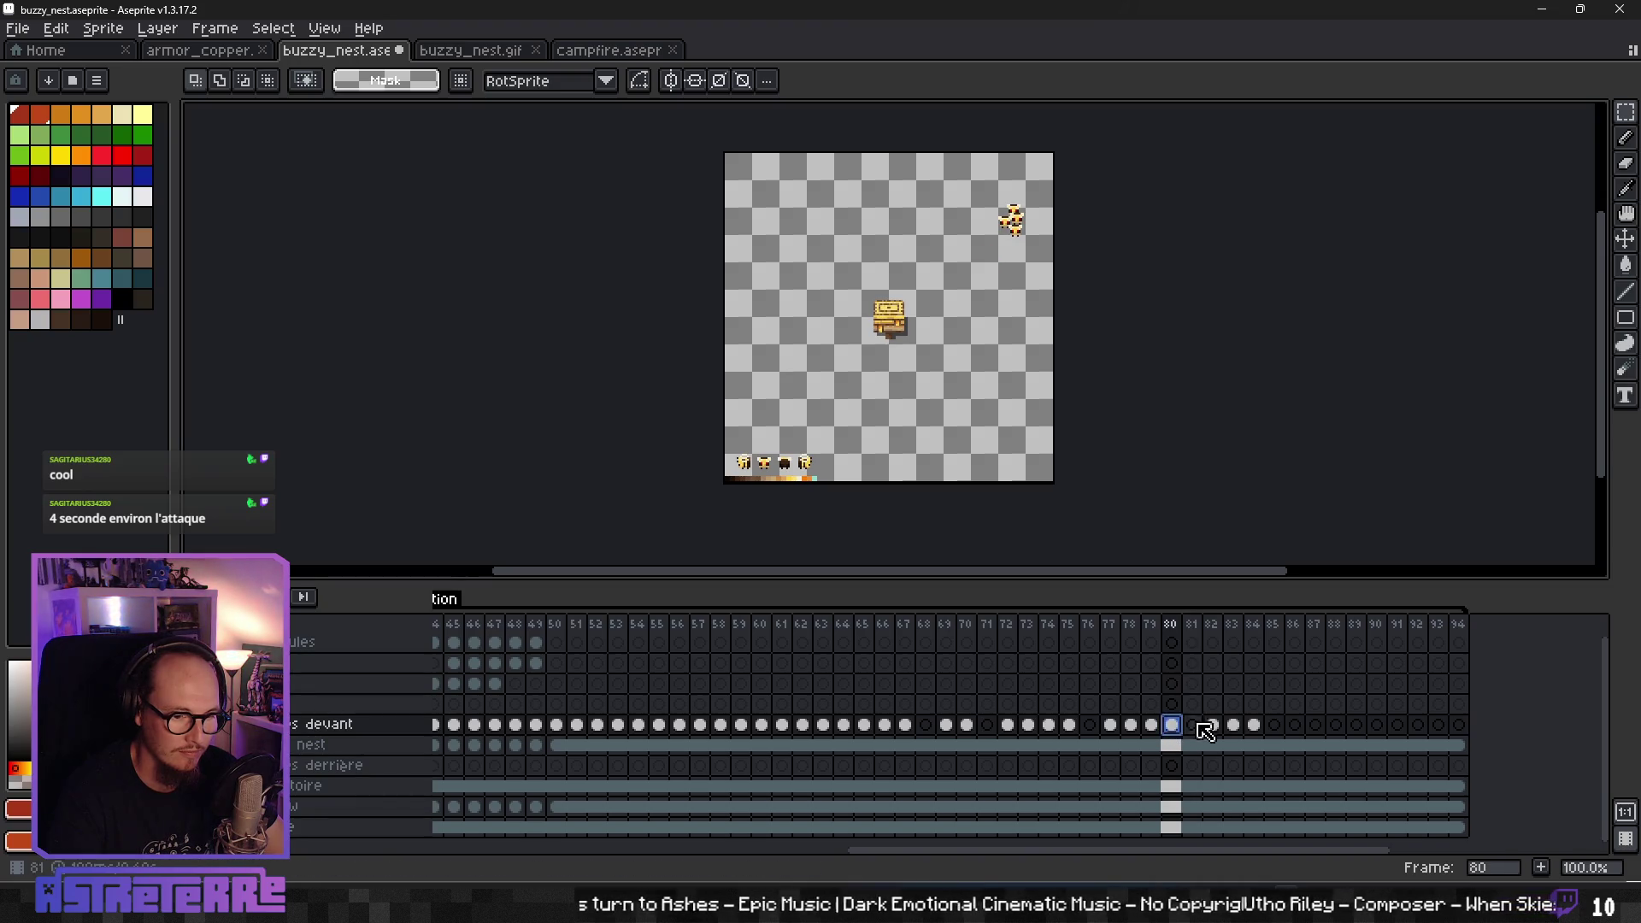
left_click(1212, 729)
left_click(1235, 749)
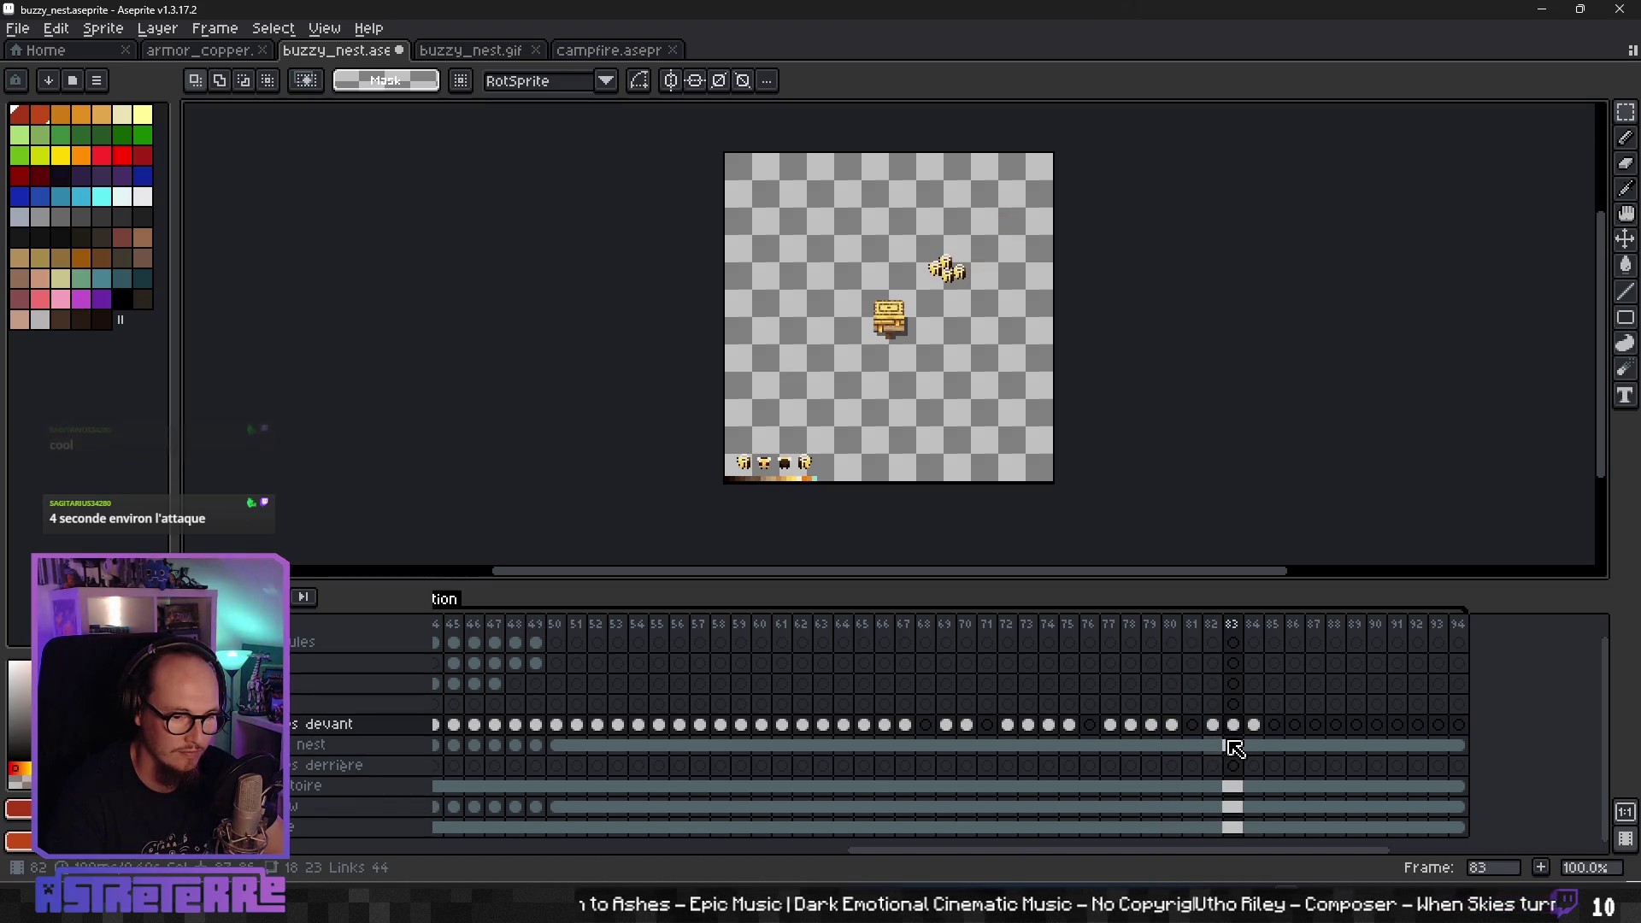
left_click_drag(1255, 737, 1274, 741)
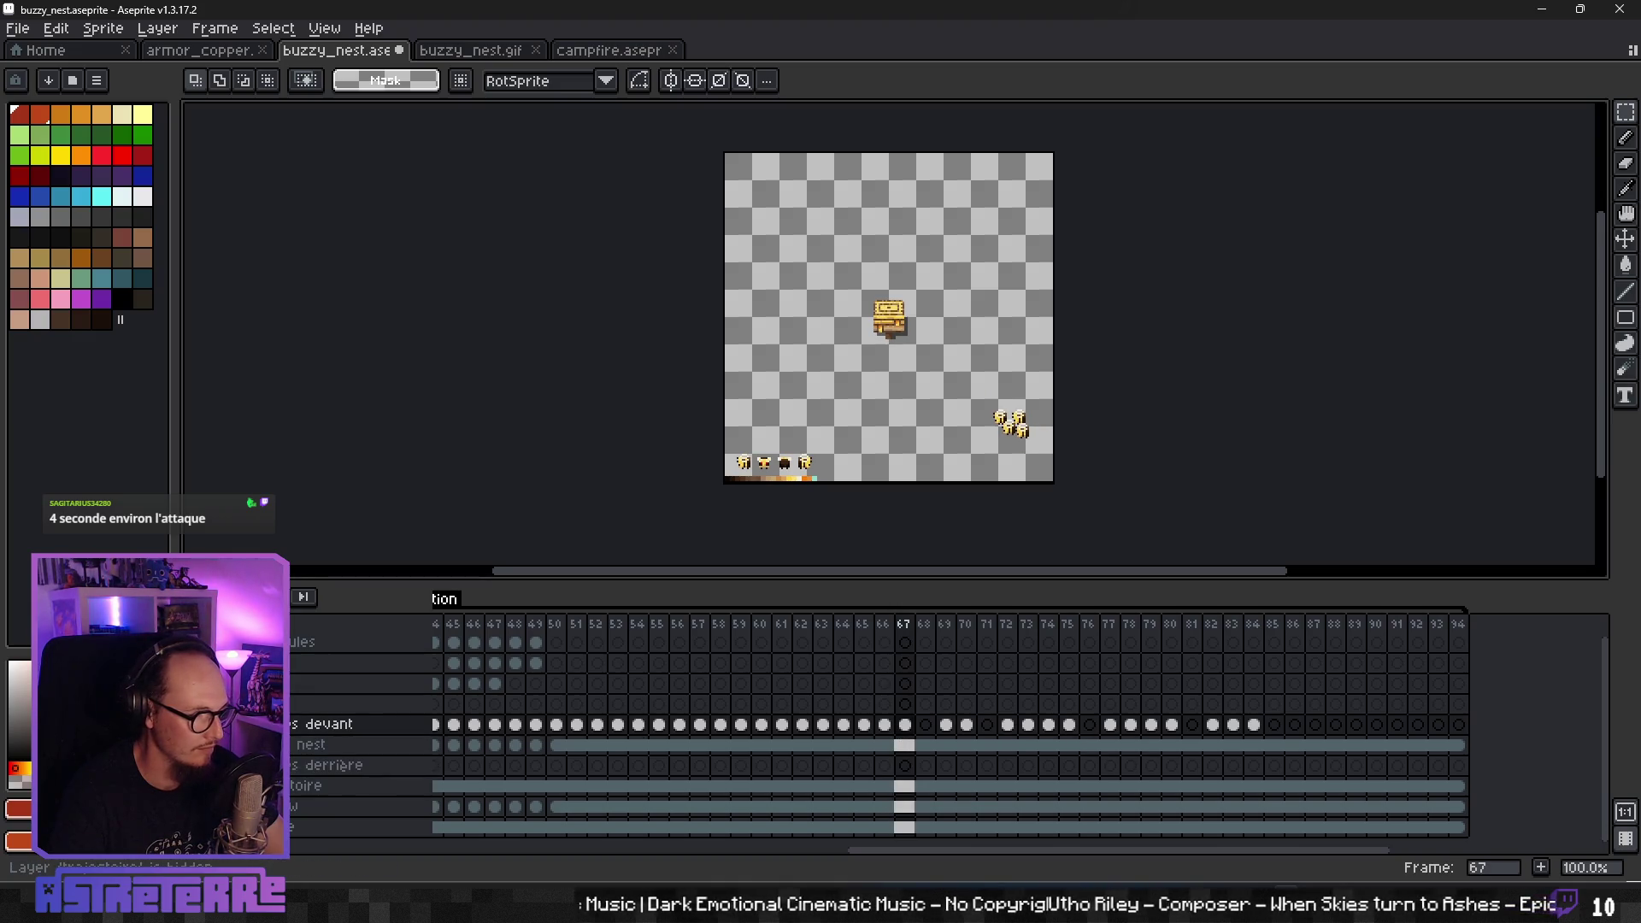
- Show the trajectoire layer again and compare the bees on frames 67 and 68
left_click(195, 785)
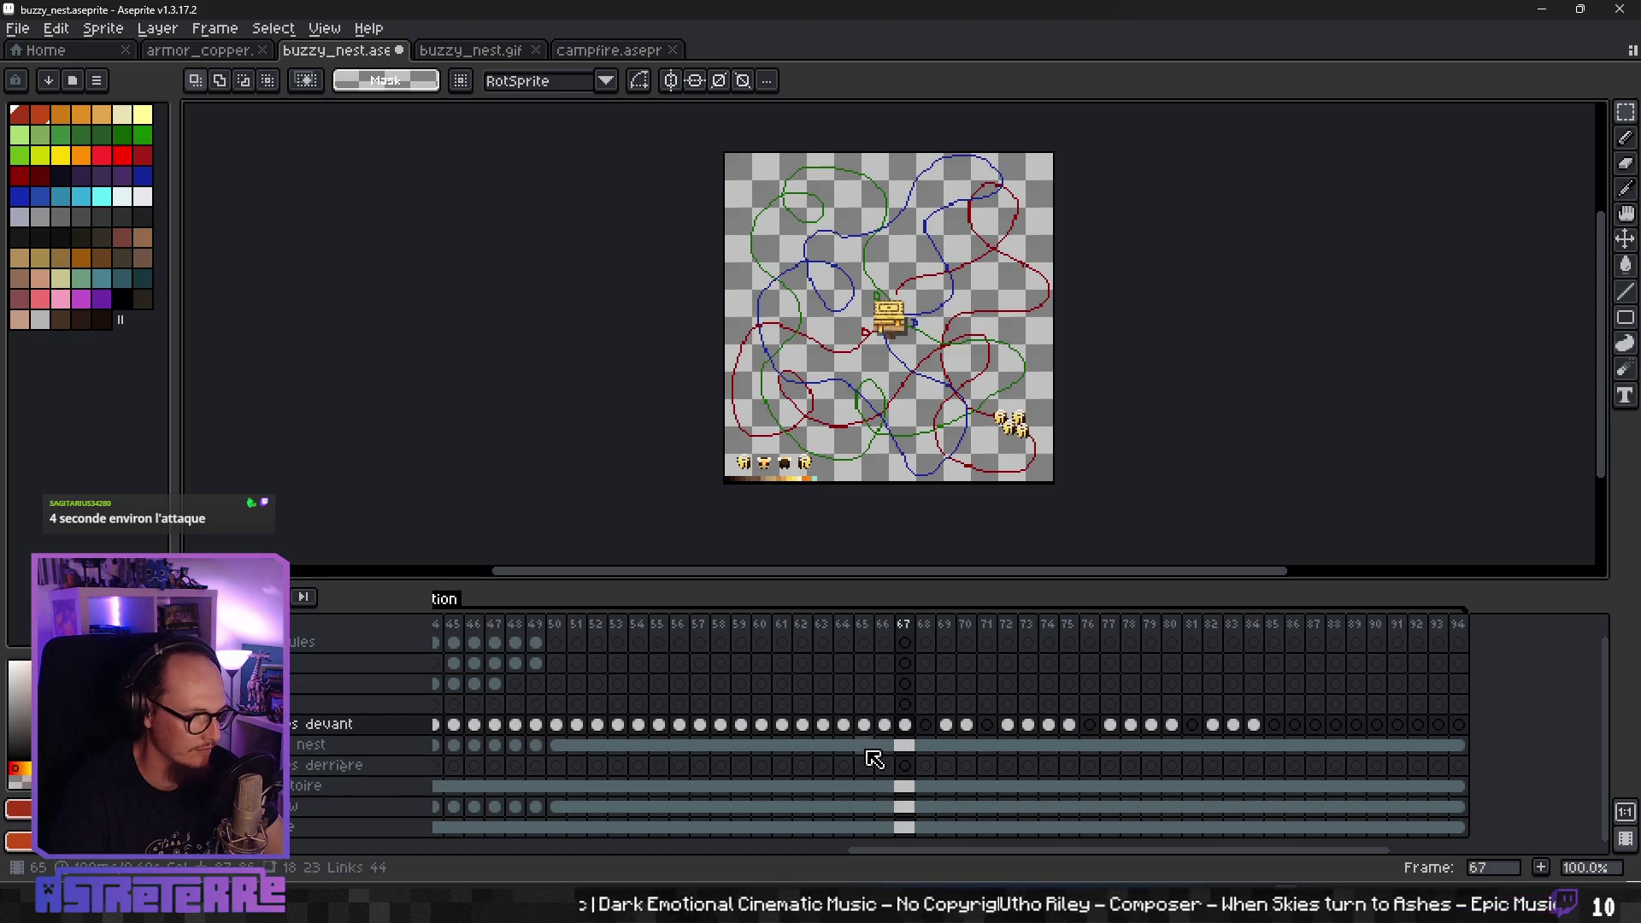
left_click(905, 724)
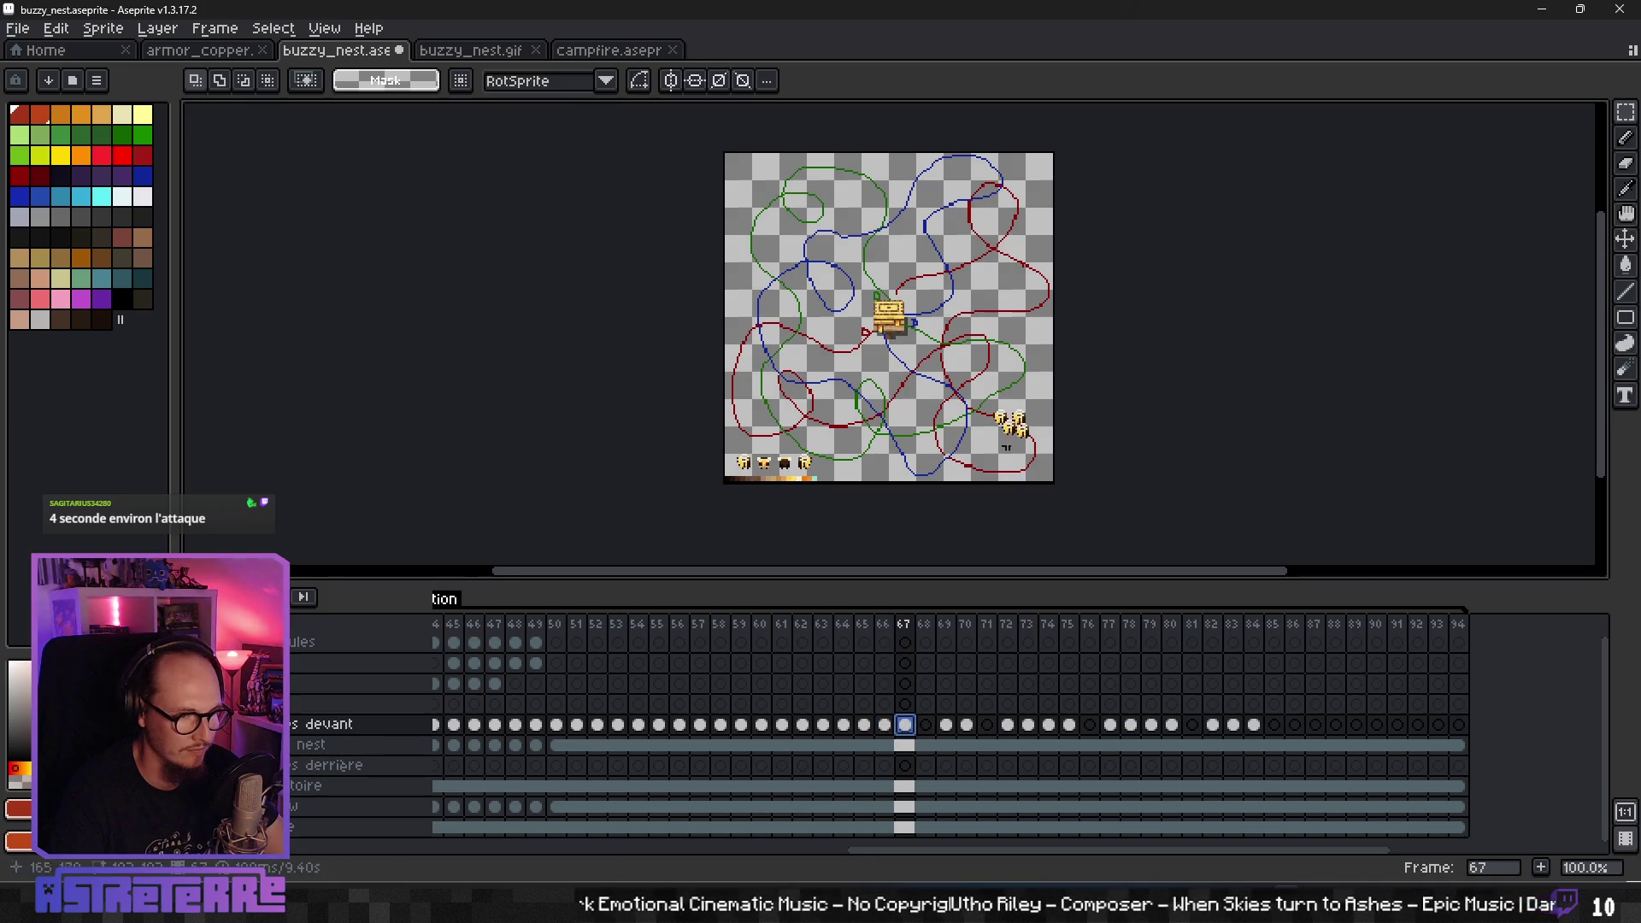
scroll(1024, 386, "up", 2)
scroll(1024, 386, "down", 2)
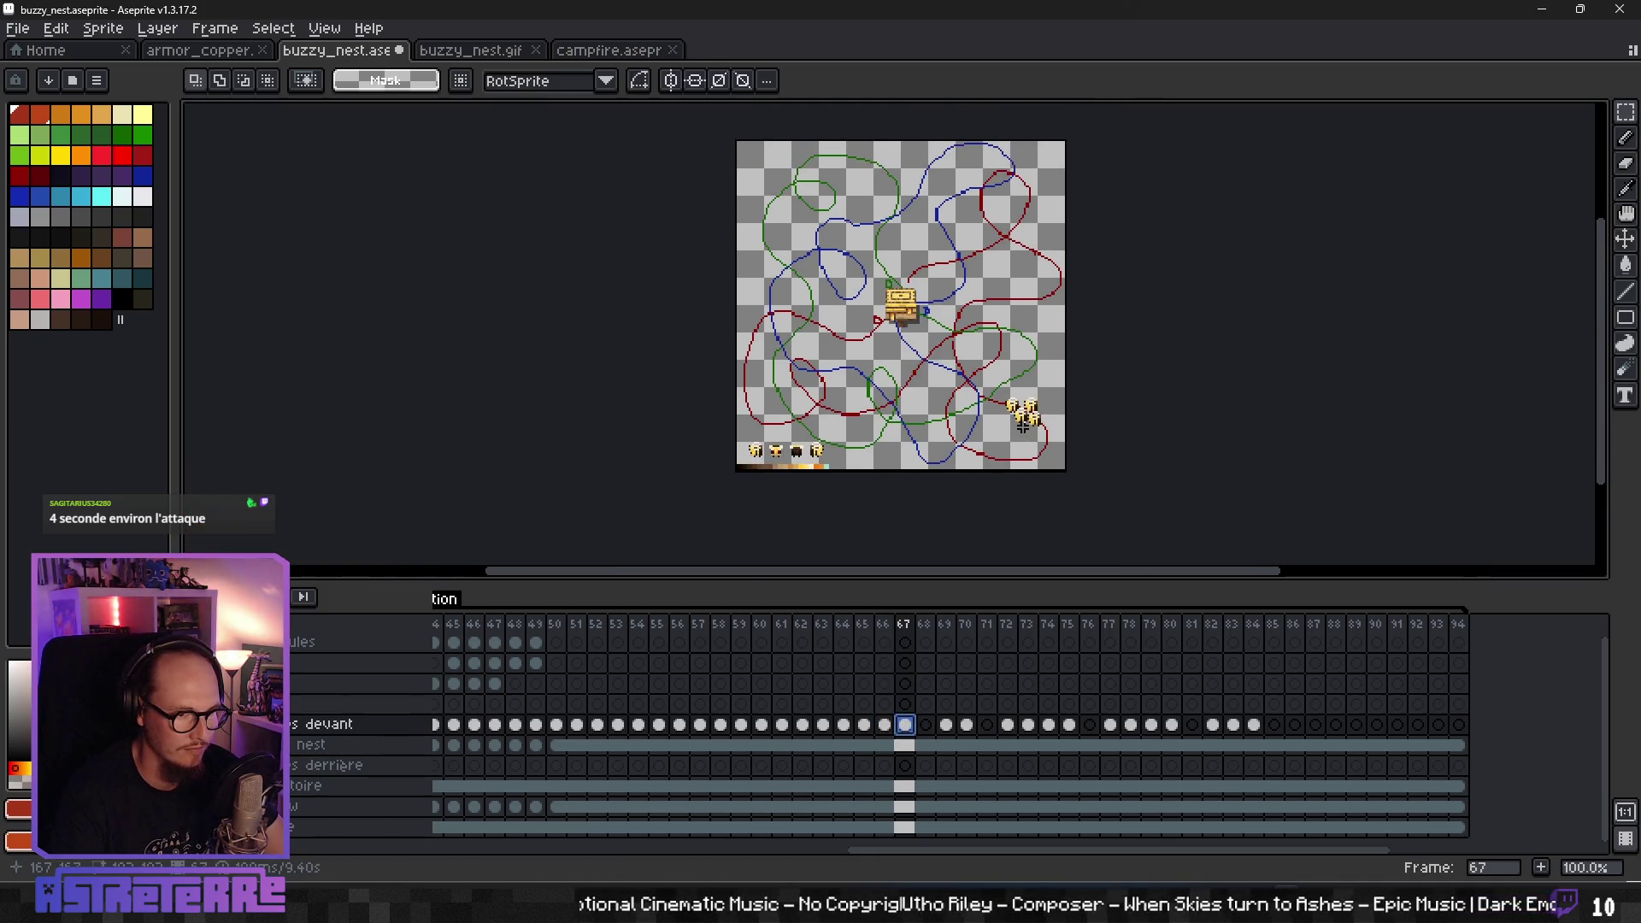
scroll(1051, 457, "up", 1)
key("Right")
key("Left")
key("Right")
key("Right")
key("Left")
key("Left")
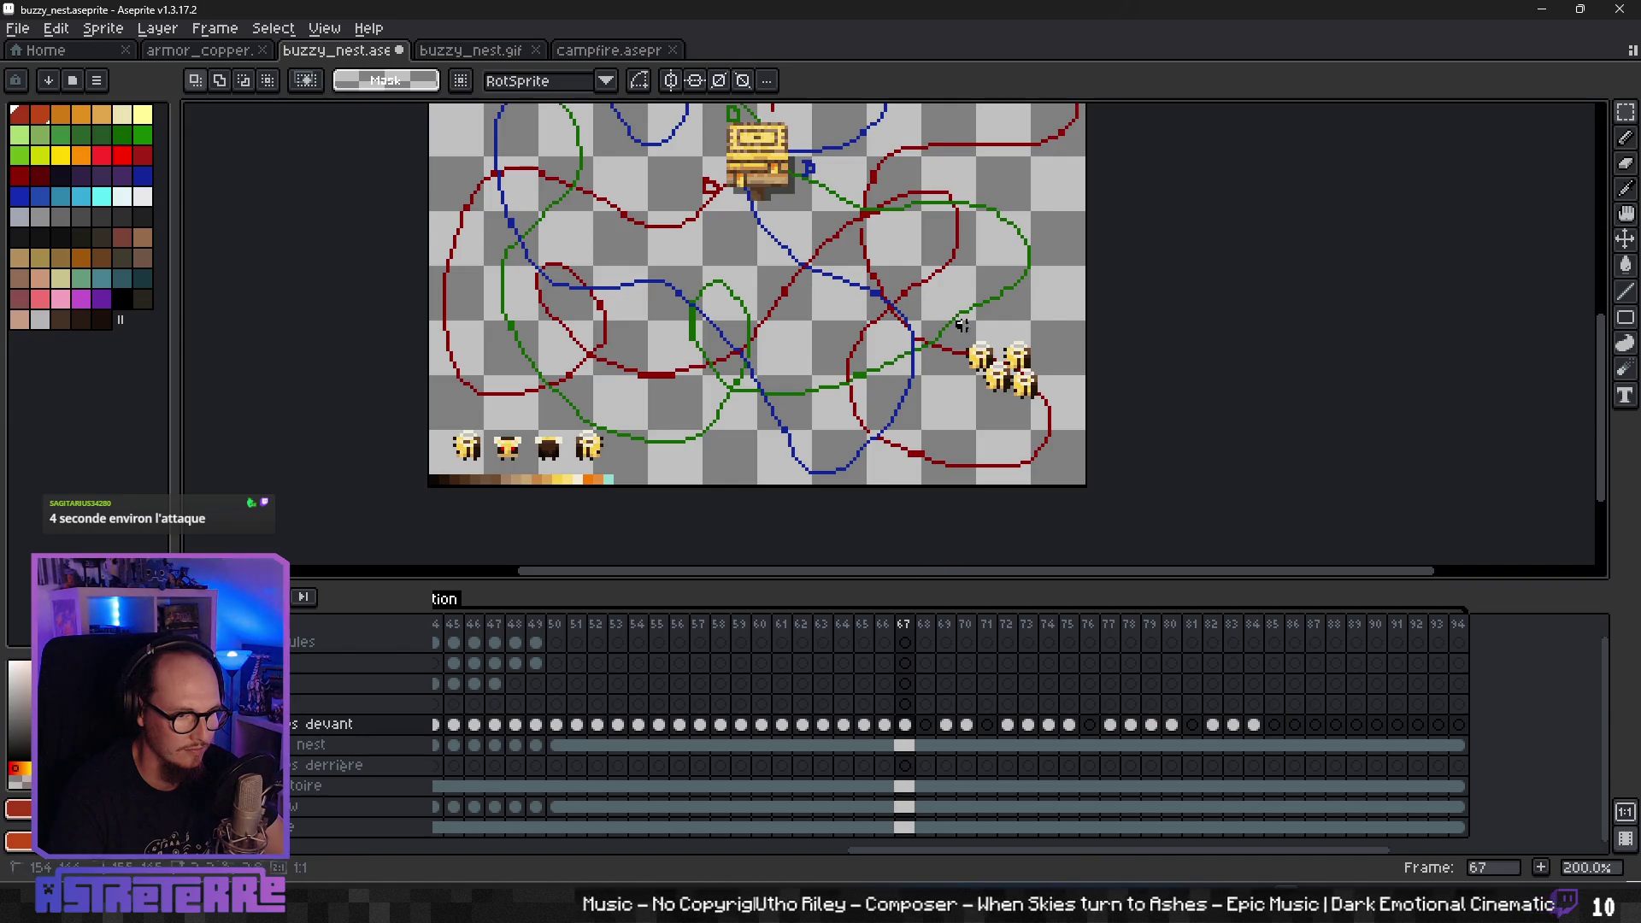
- Select frame 67's four bees and nudge them slightly right and down
left_click_drag(1053, 410, 1030, 389)
key("ctrl+d")
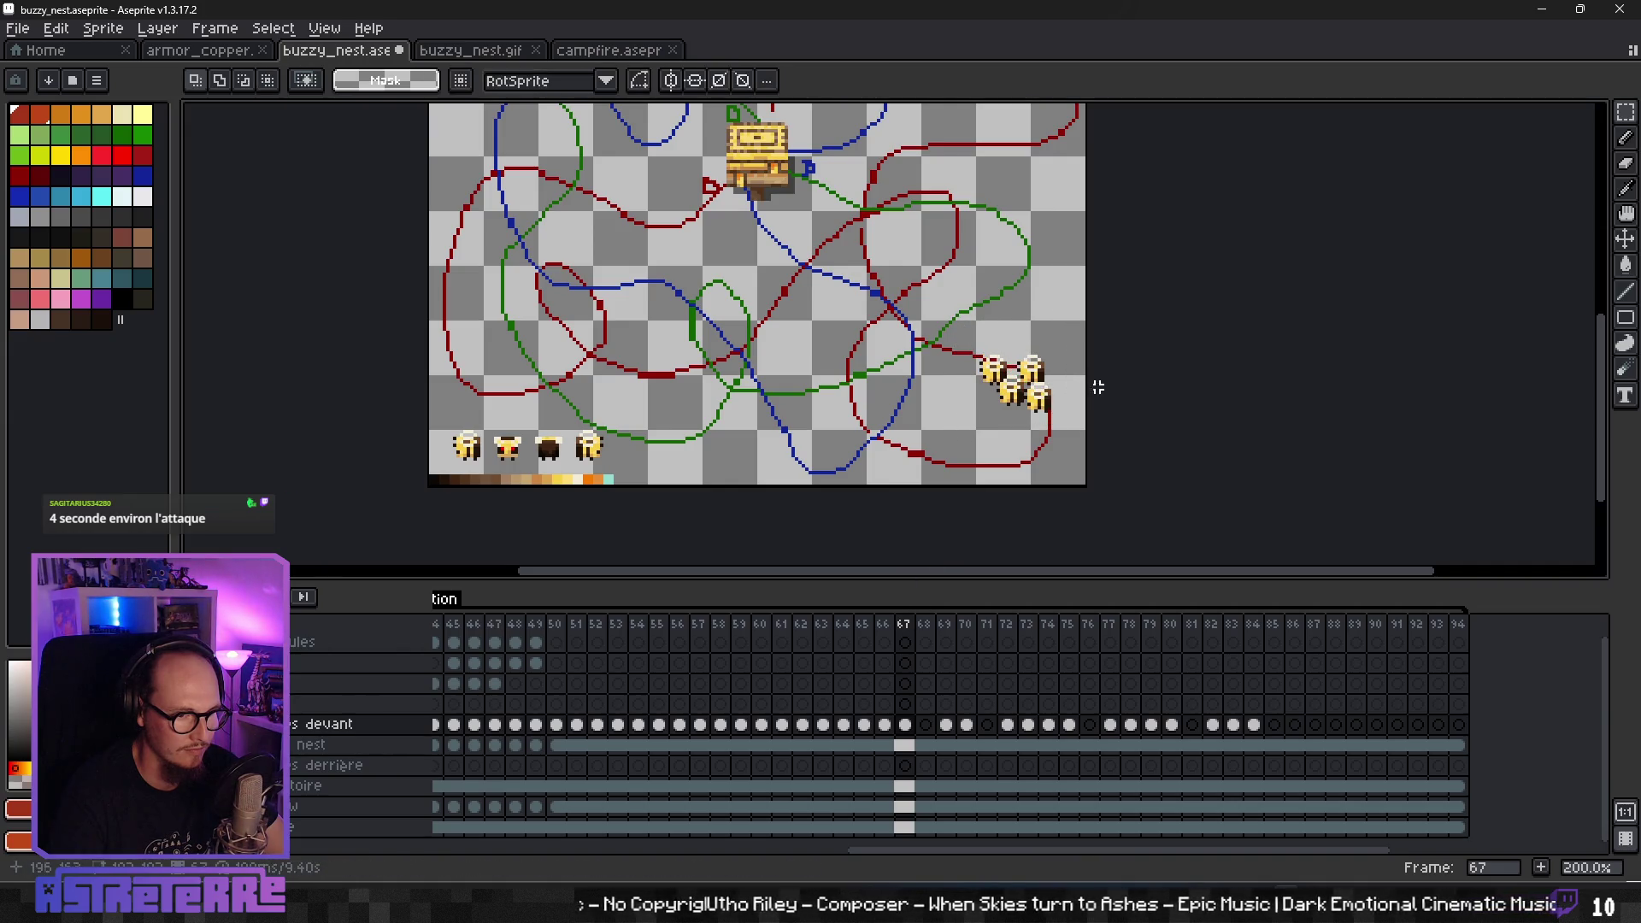
left_click(925, 827)
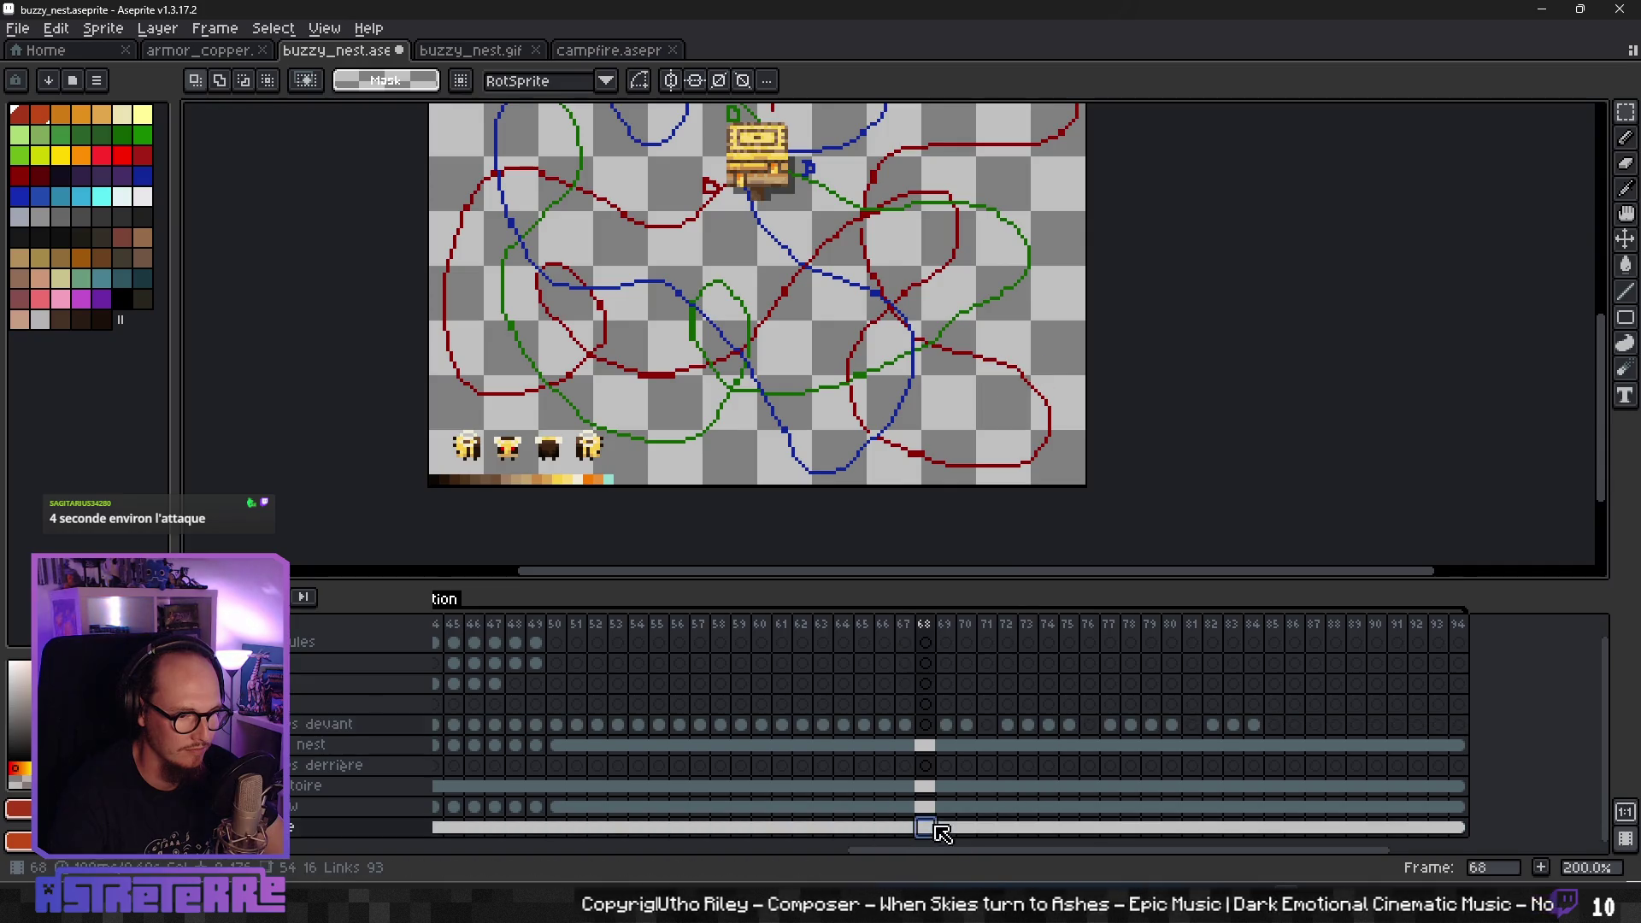
- Copy the first sample bee onto the flight paths in frame 68 on the front bees layer
left_click_drag(439, 413, 498, 471)
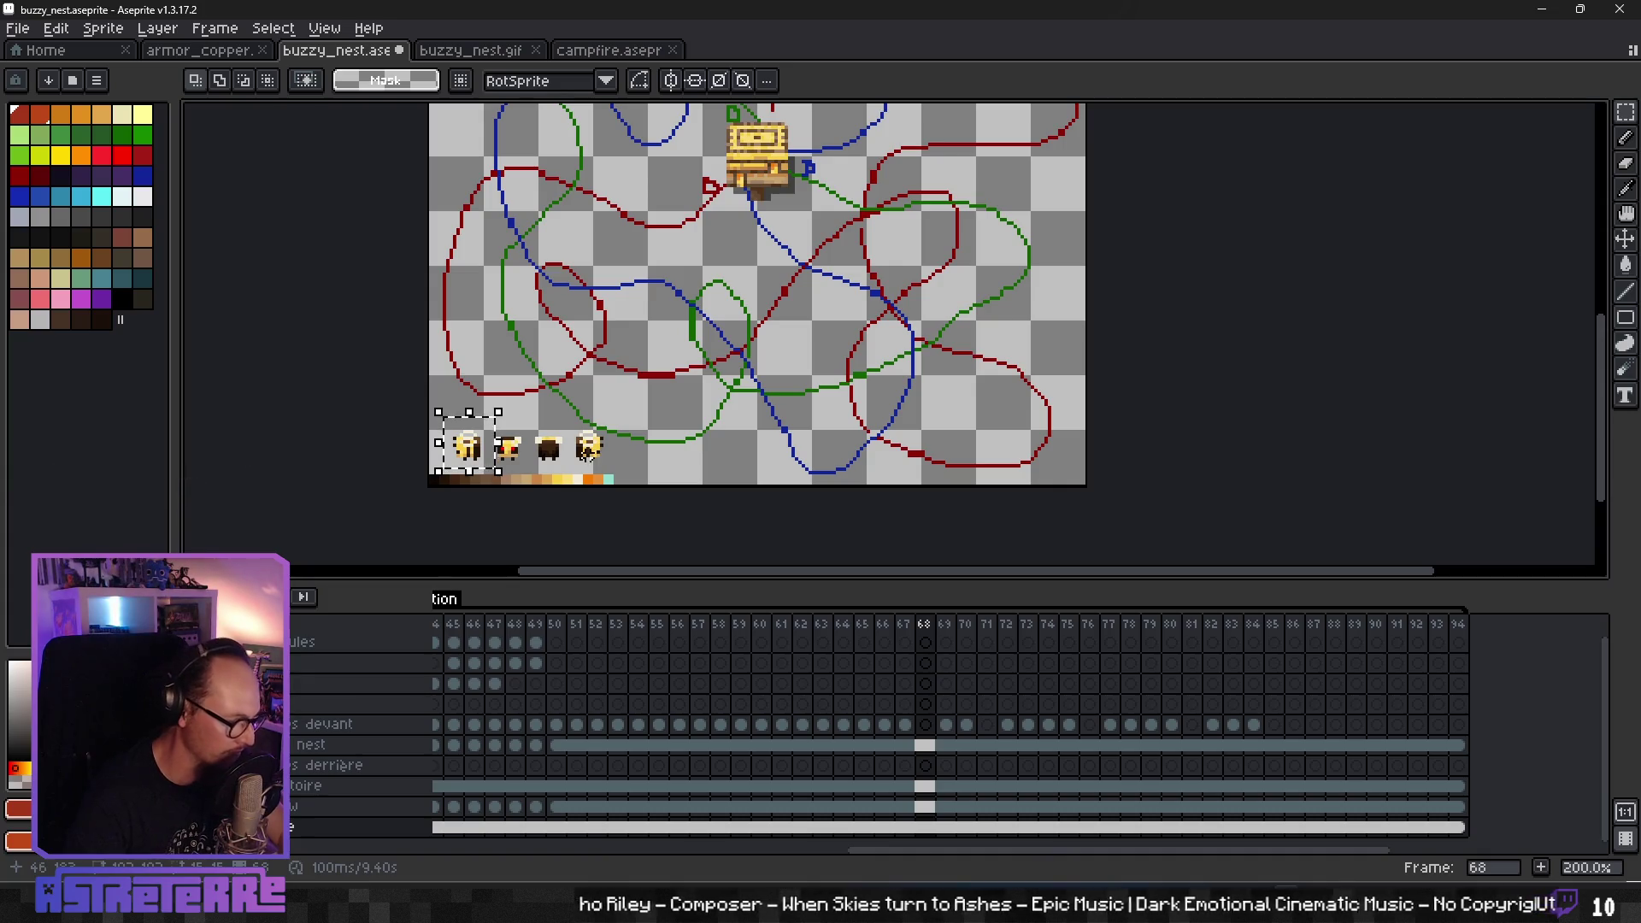
key("ctrl+d")
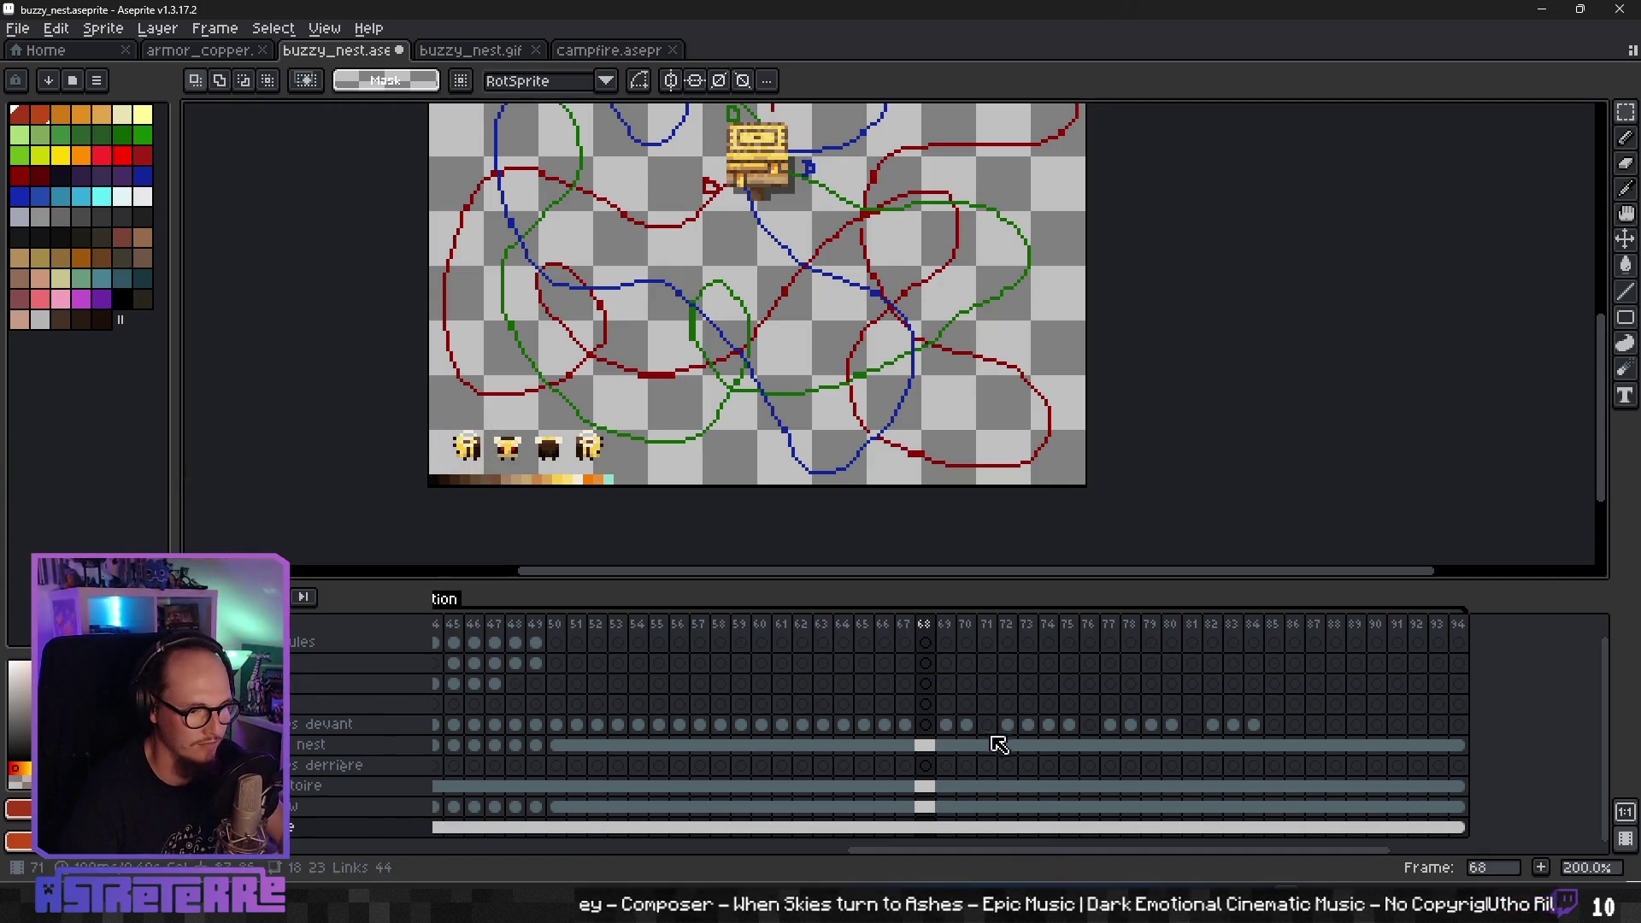
left_click(919, 727)
key("ctrl+shift+d")
left_click_drag(469, 452, 968, 382)
key("ctrl+shift+d")
- Place three more bee copies beside it along the paths in frame 68
left_click_drag(485, 456, 1004, 360)
left_click_drag(468, 449, 1000, 376)
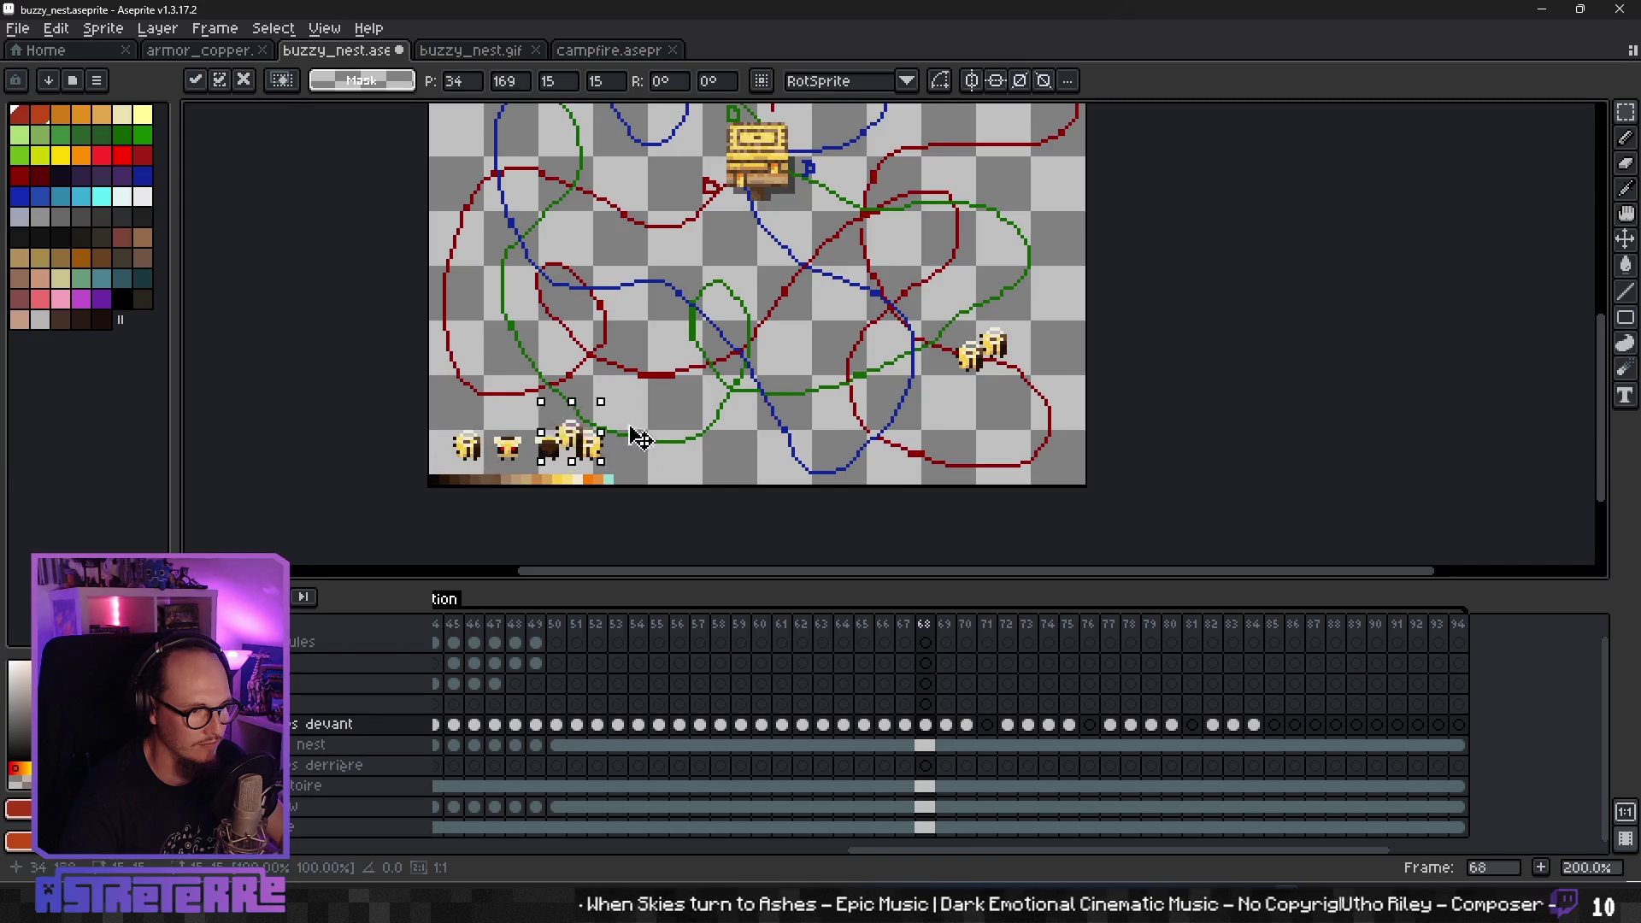
key("ctrl+shift+d")
left_click_drag(487, 452, 842, 416)
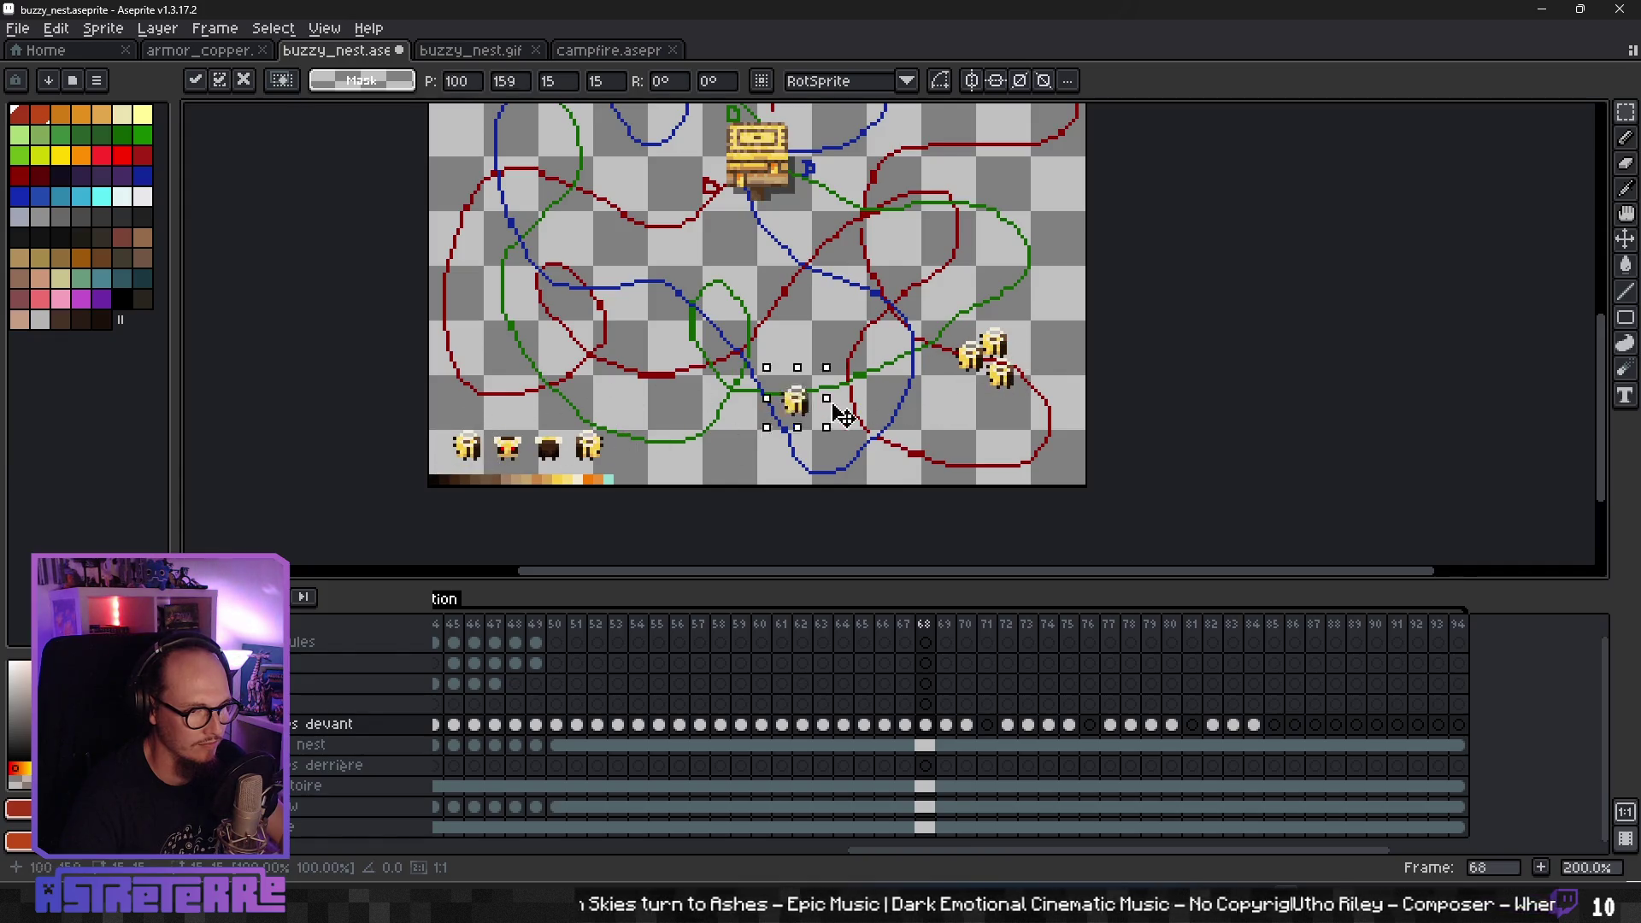
left_click(988, 423)
- Nudge the frame 68 bees into place along the path
key("Right")
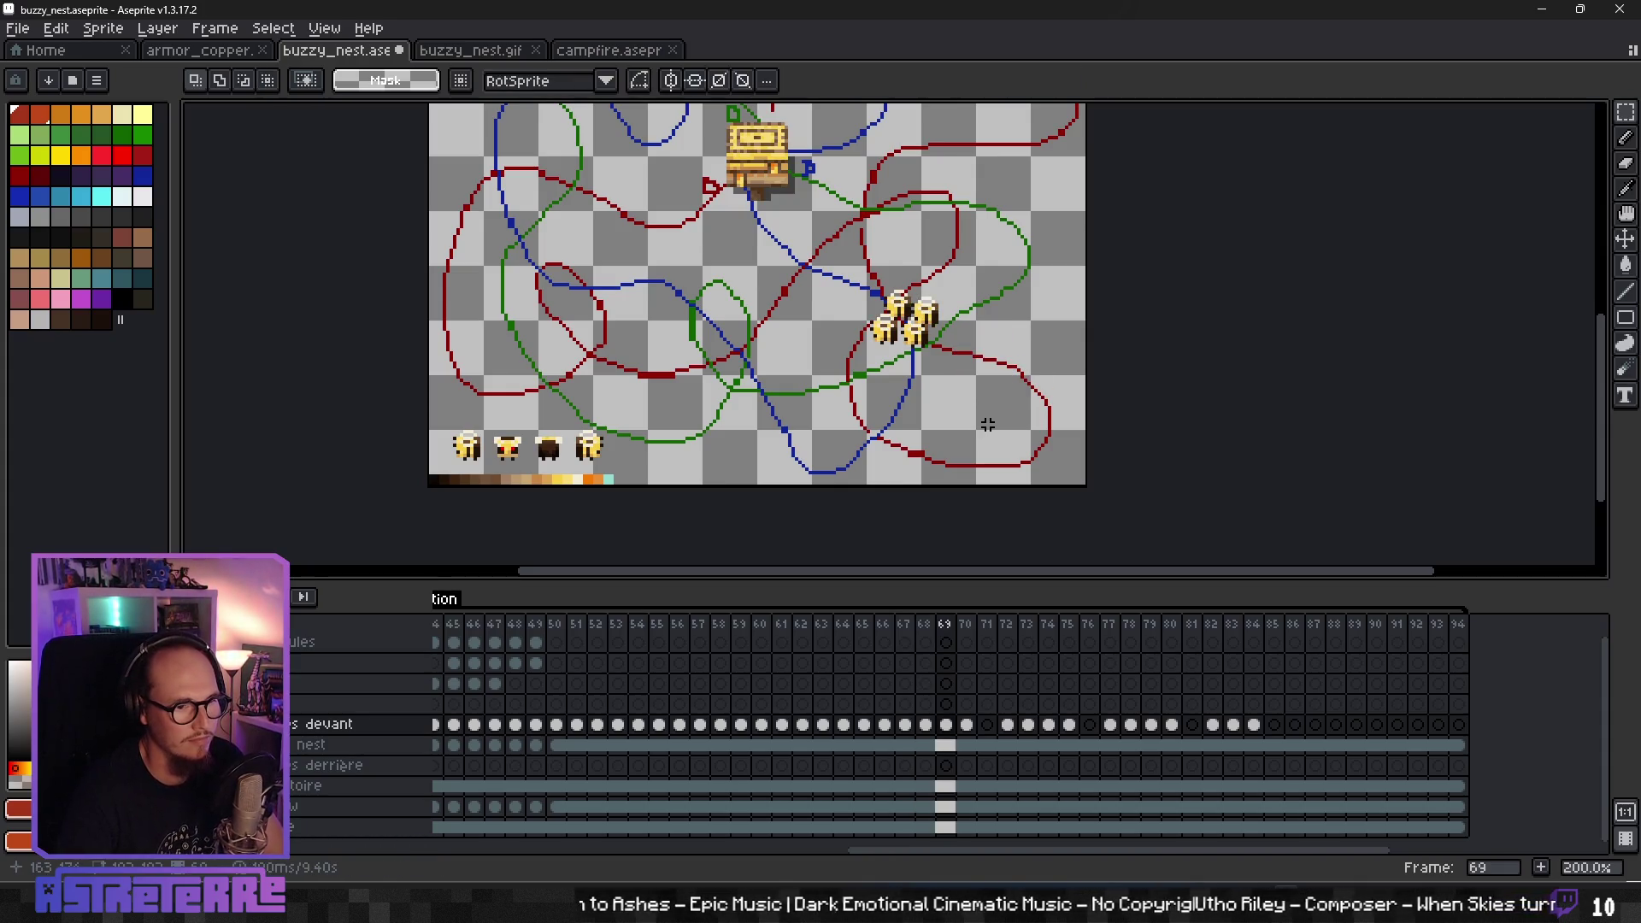
key("Left")
left_click_drag(1032, 387, 1055, 409)
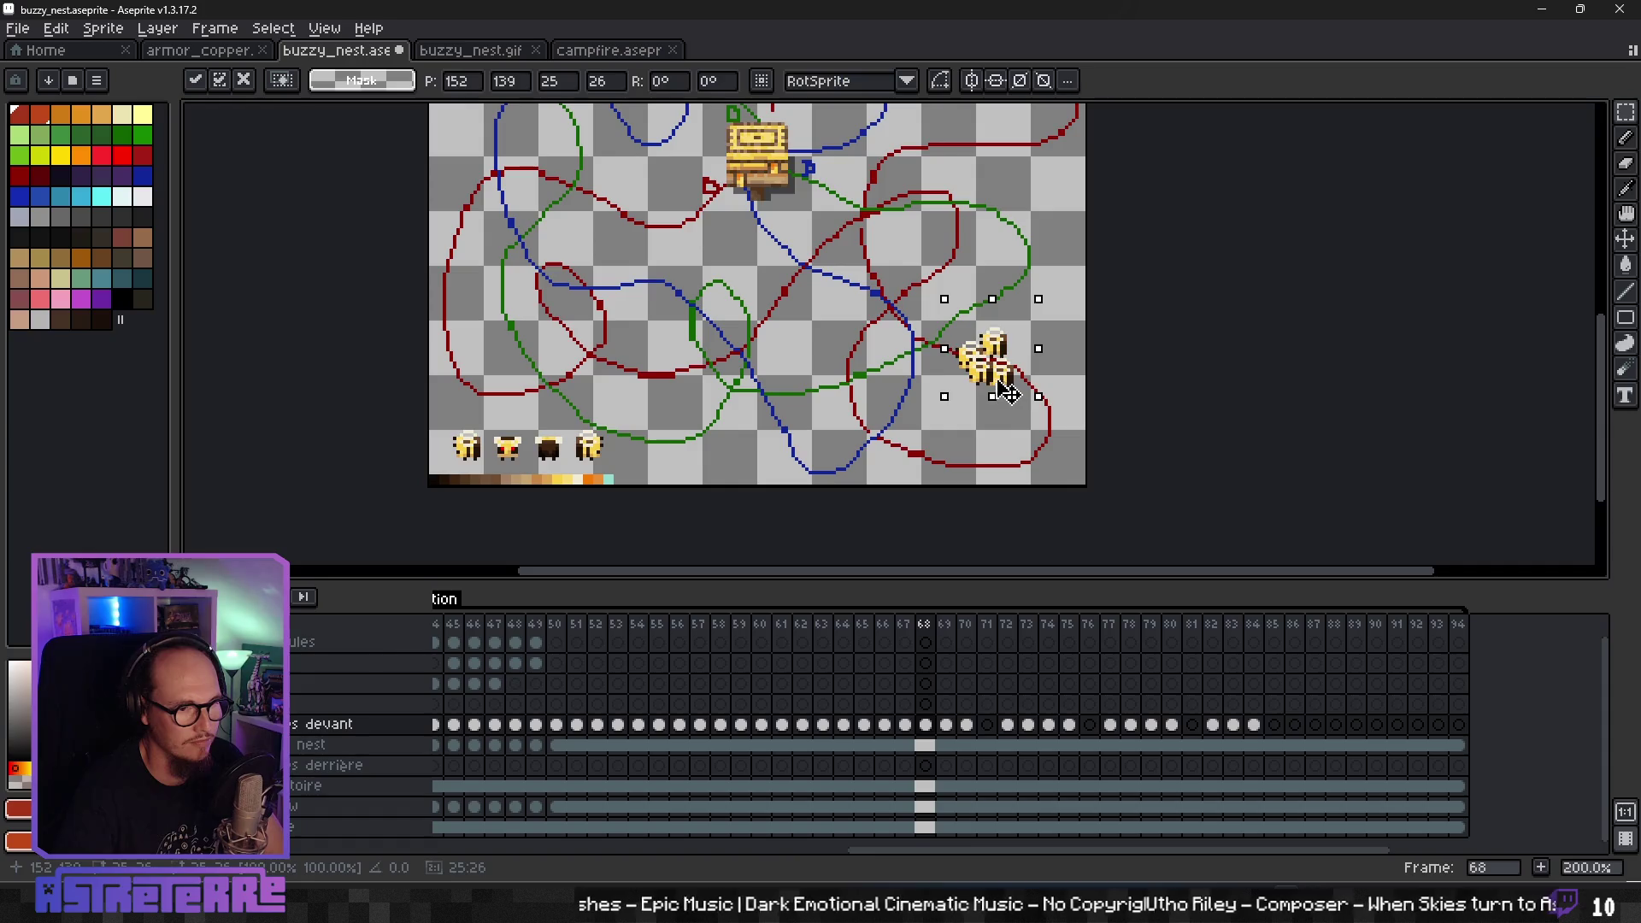
left_click(954, 435)
- Shift the bee group slightly down in frame 70
key("Left")
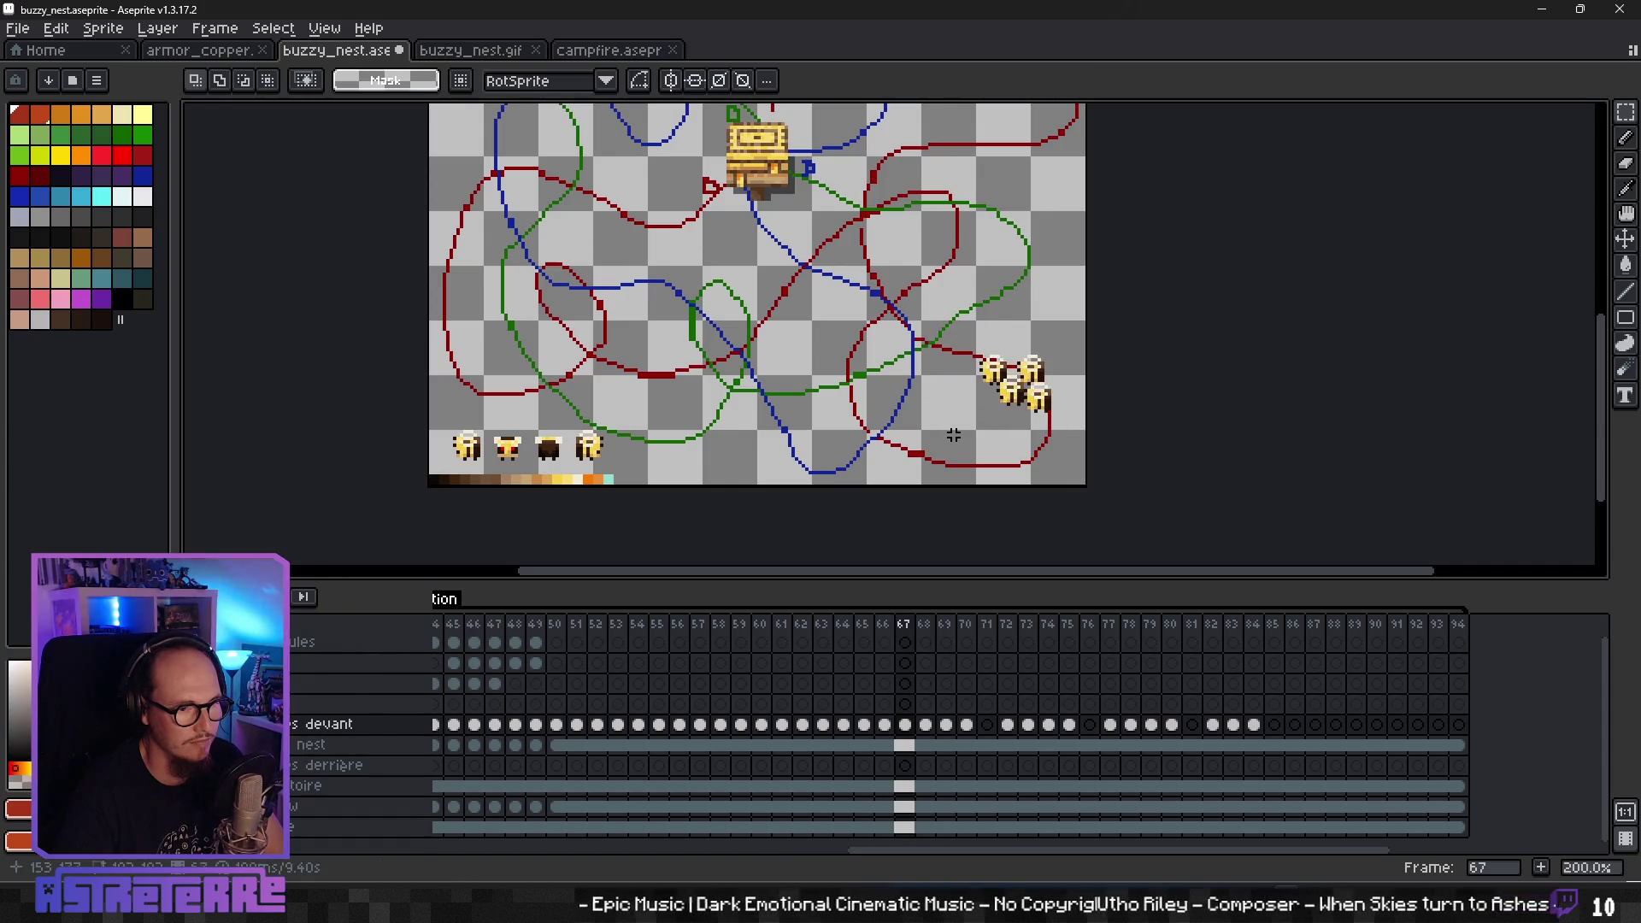
key("Right")
key("Right")
key("Right")
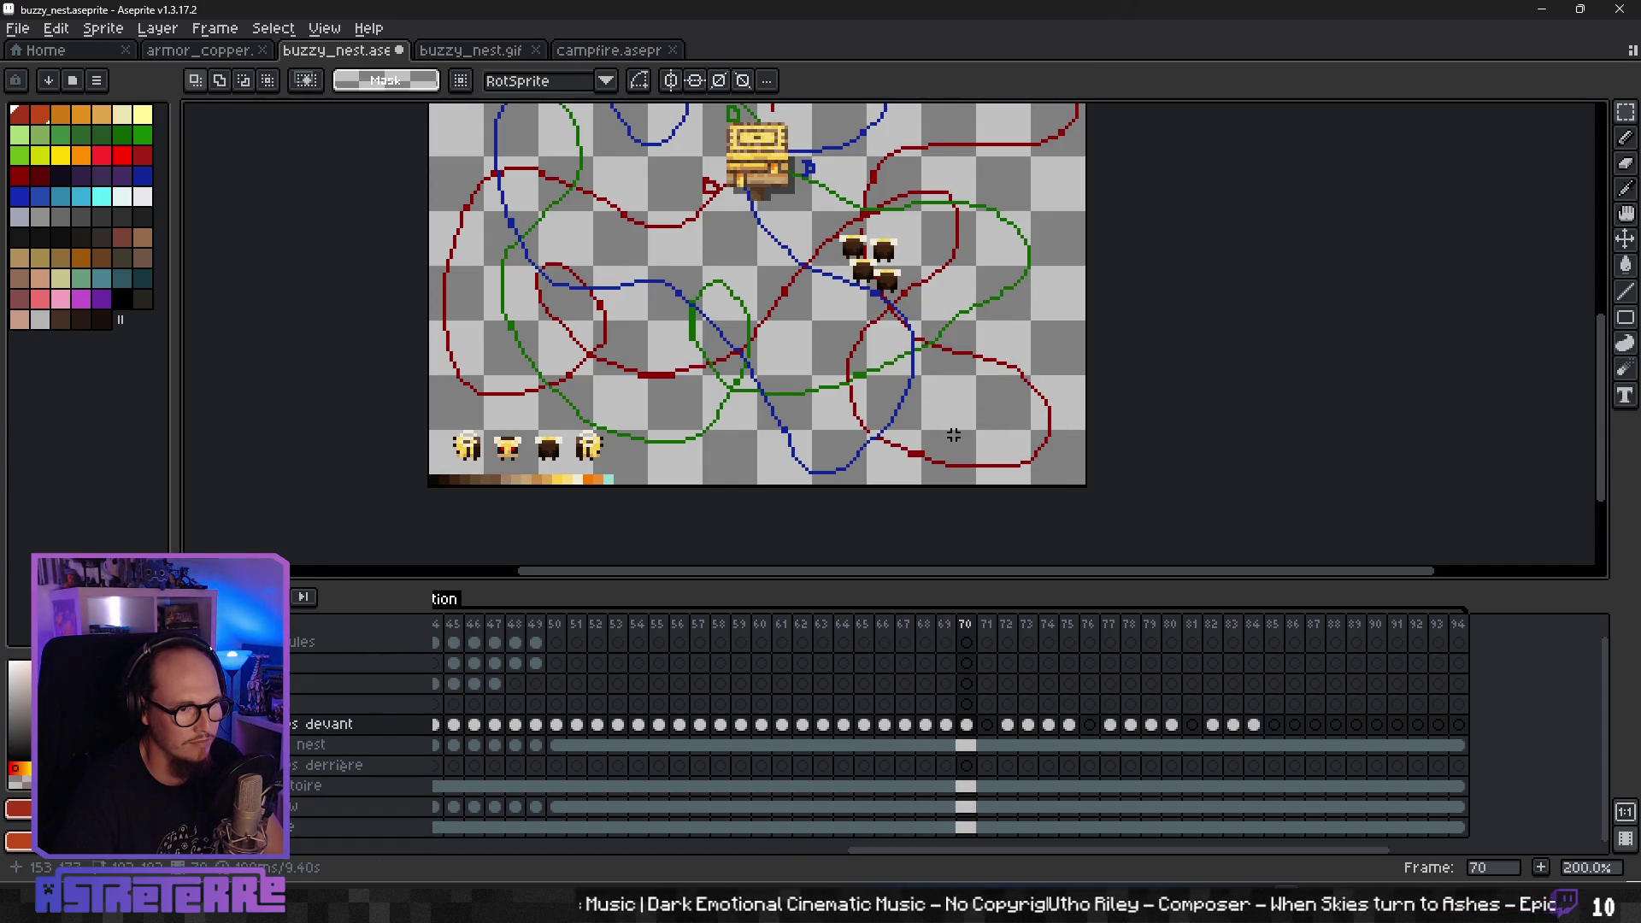
key("Right")
key("Right")
key("Left")
key("Left")
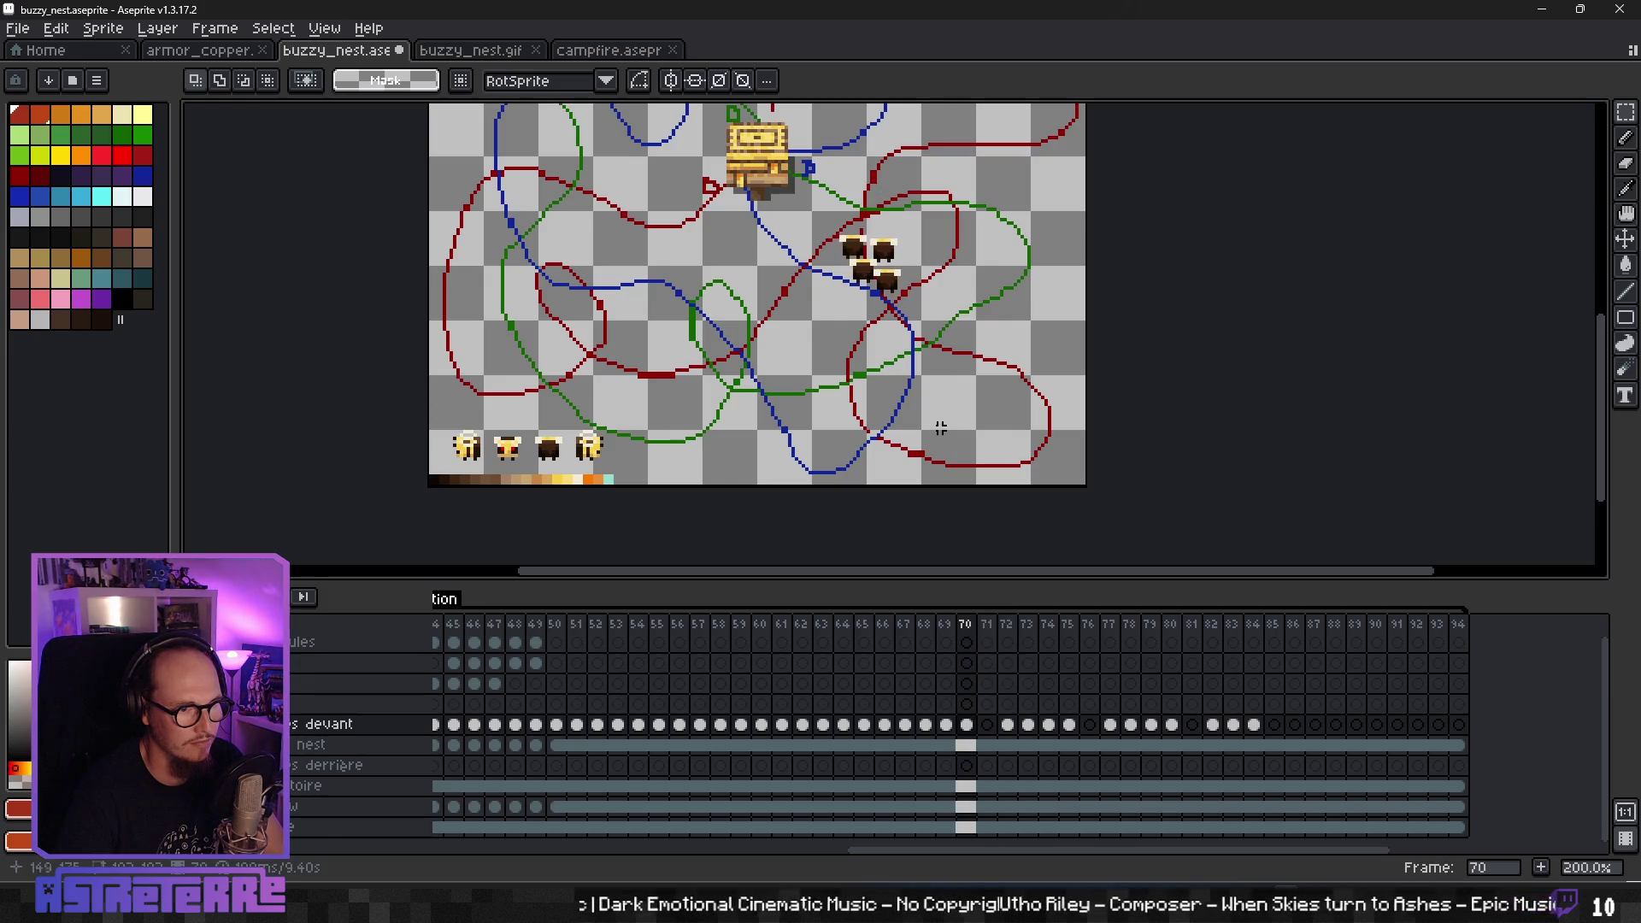
mouse_move(812, 211)
left_mouse_down()
mouse_move(943, 338)
mouse_move(920, 334)
left_mouse_up()
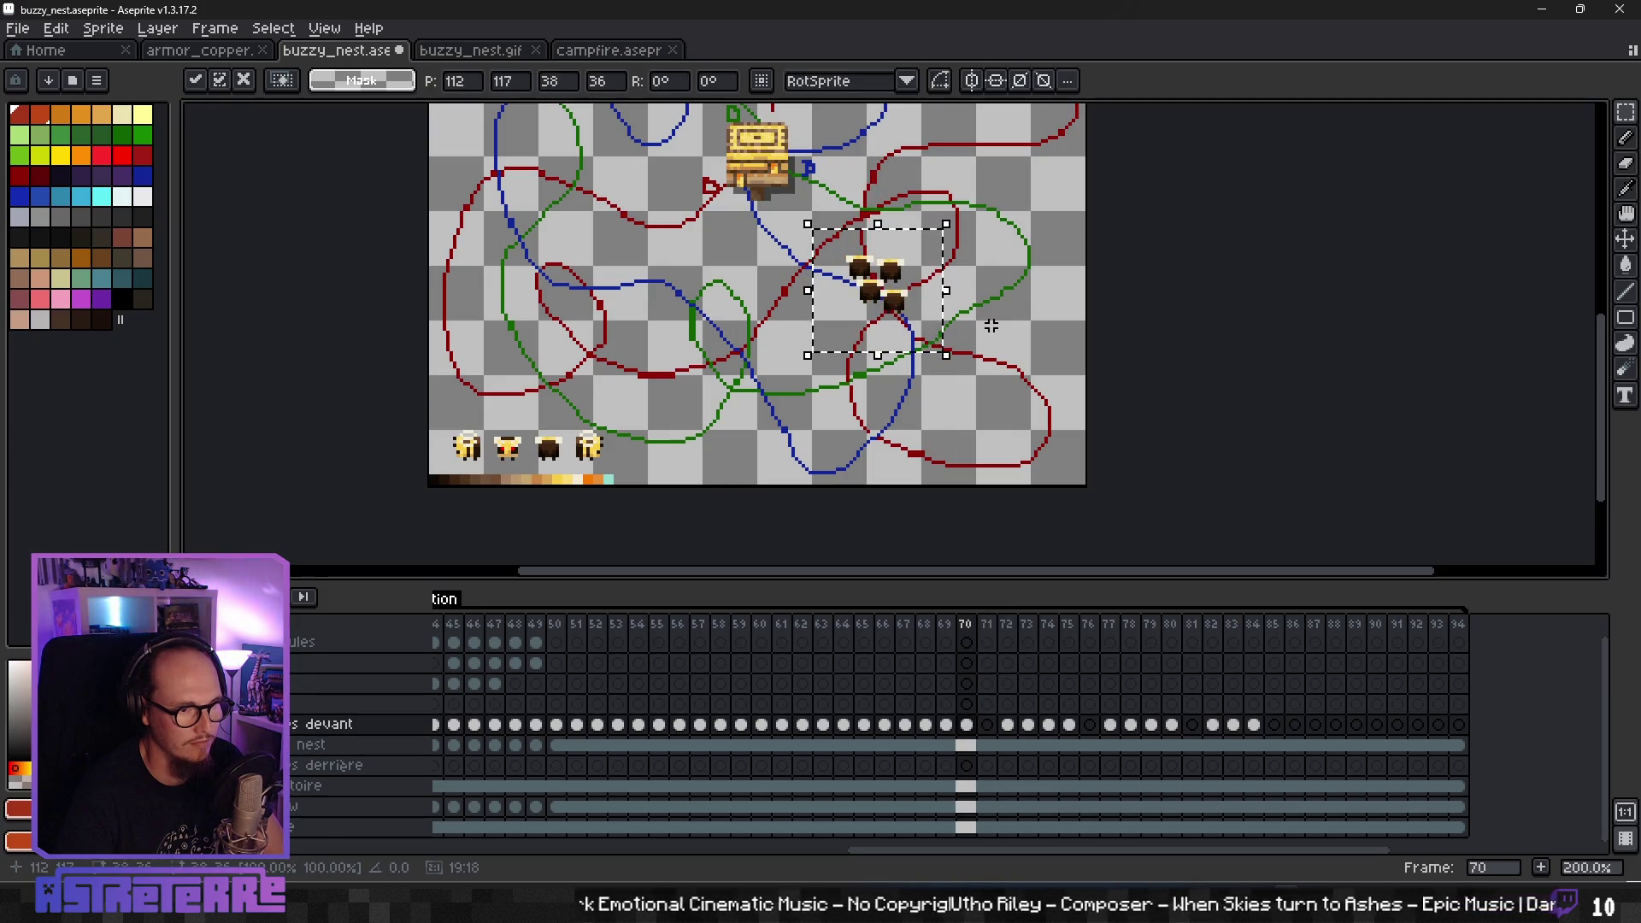
key("ctrl+d")
- Copy the dark bee from the sprite strip and paste it into frame 71 on the front layer
key("Left")
key("Left")
key("Right")
key("Right")
key("Right")
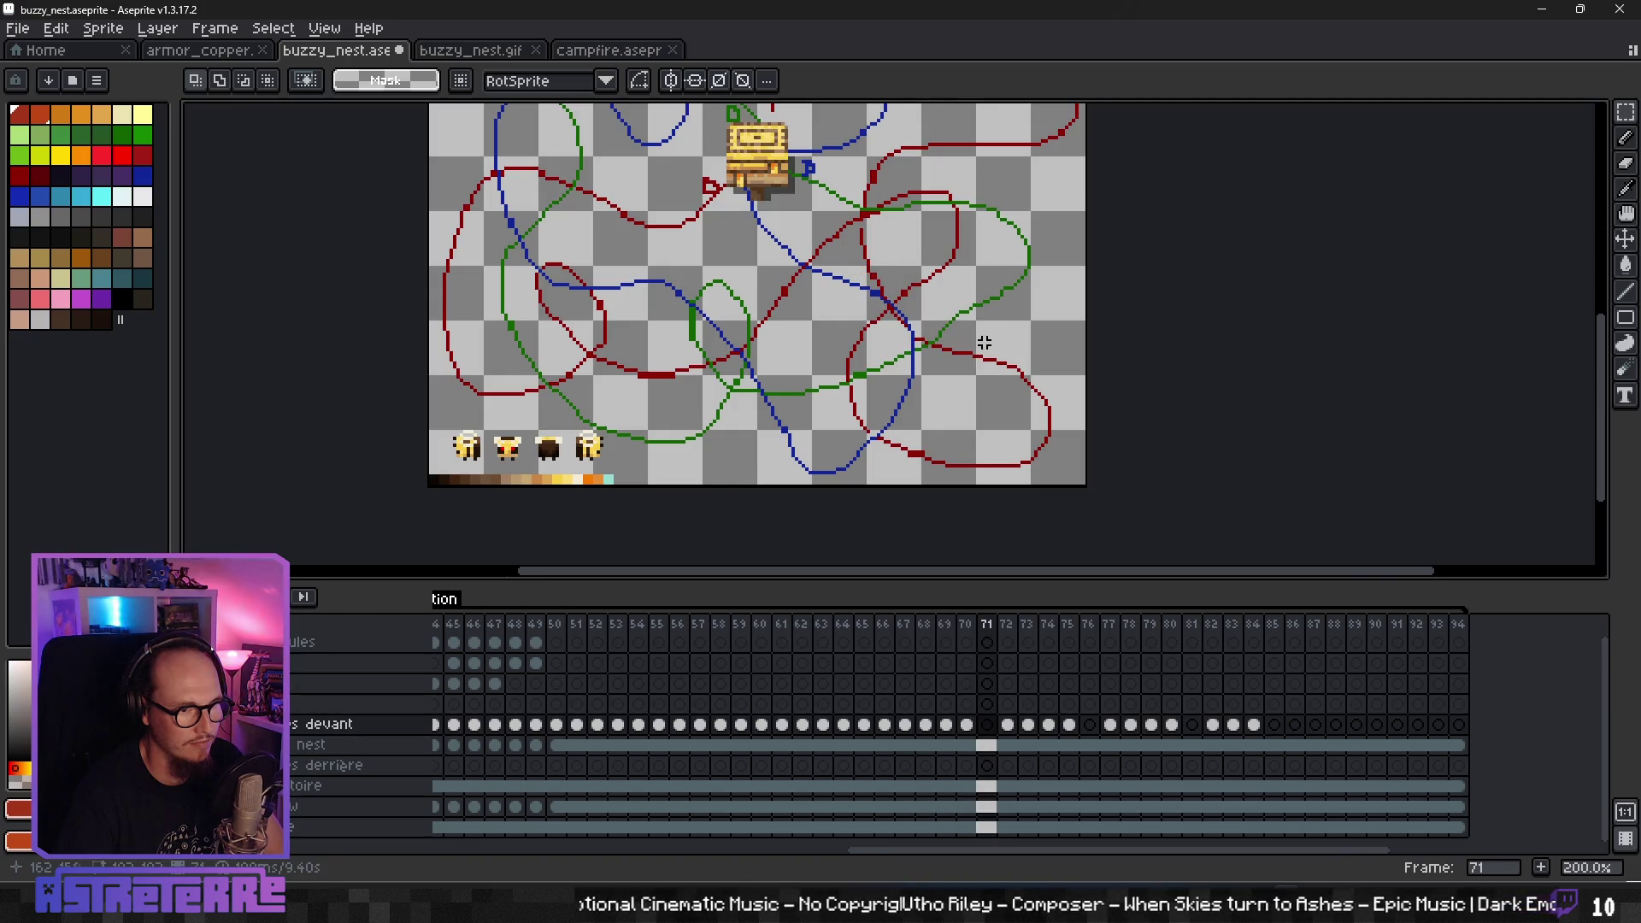
left_click(988, 824)
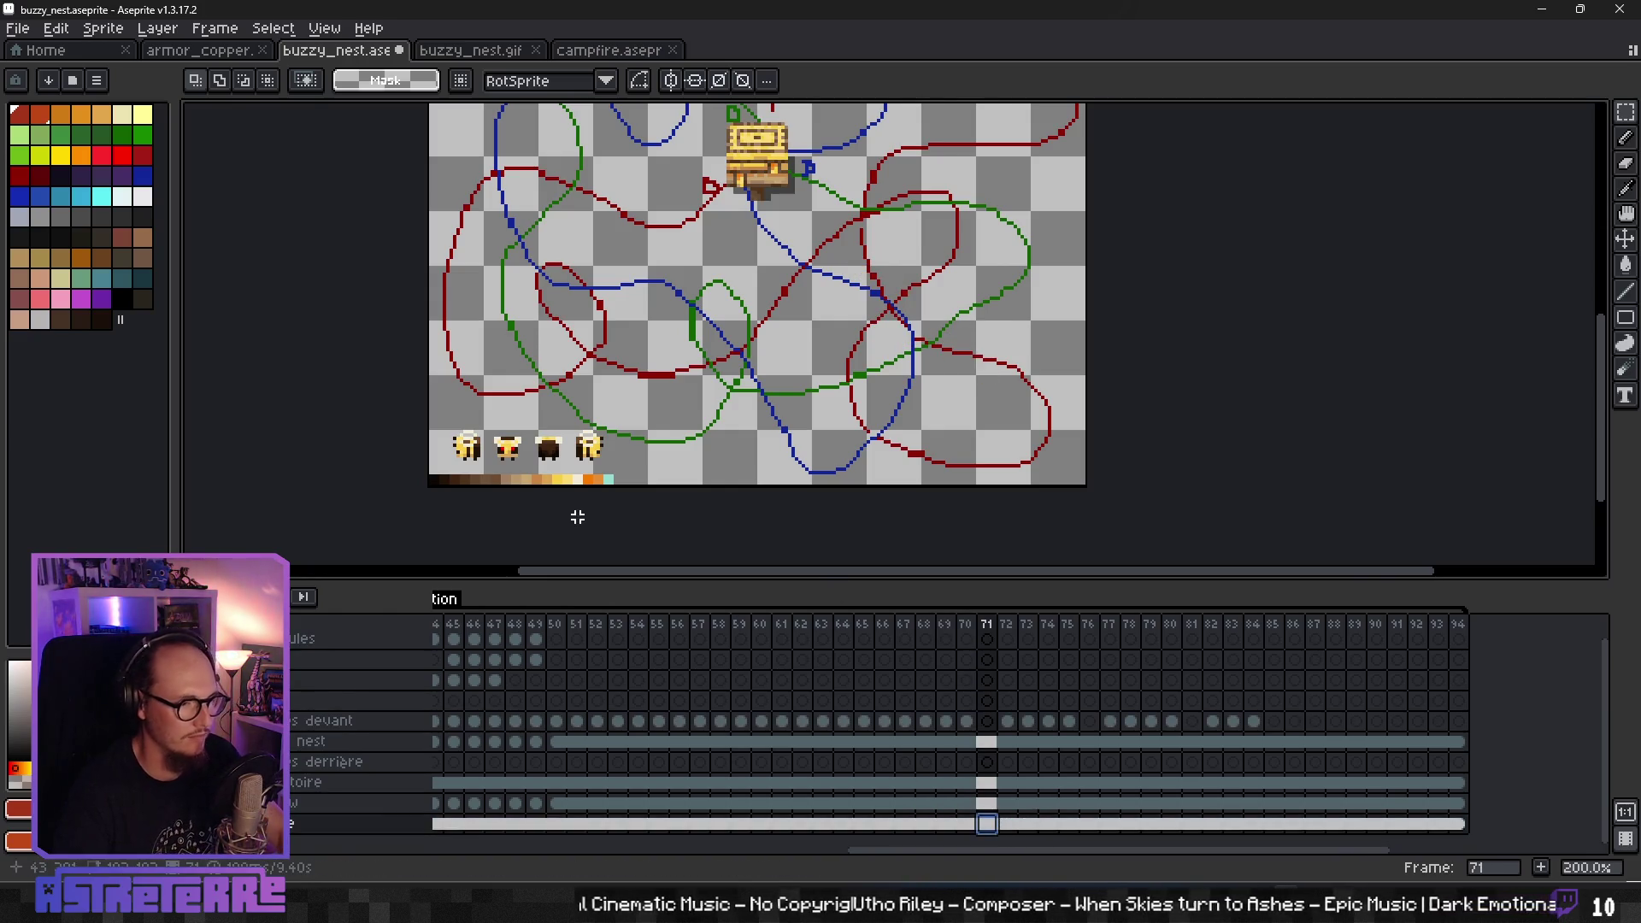
left_click(560, 456)
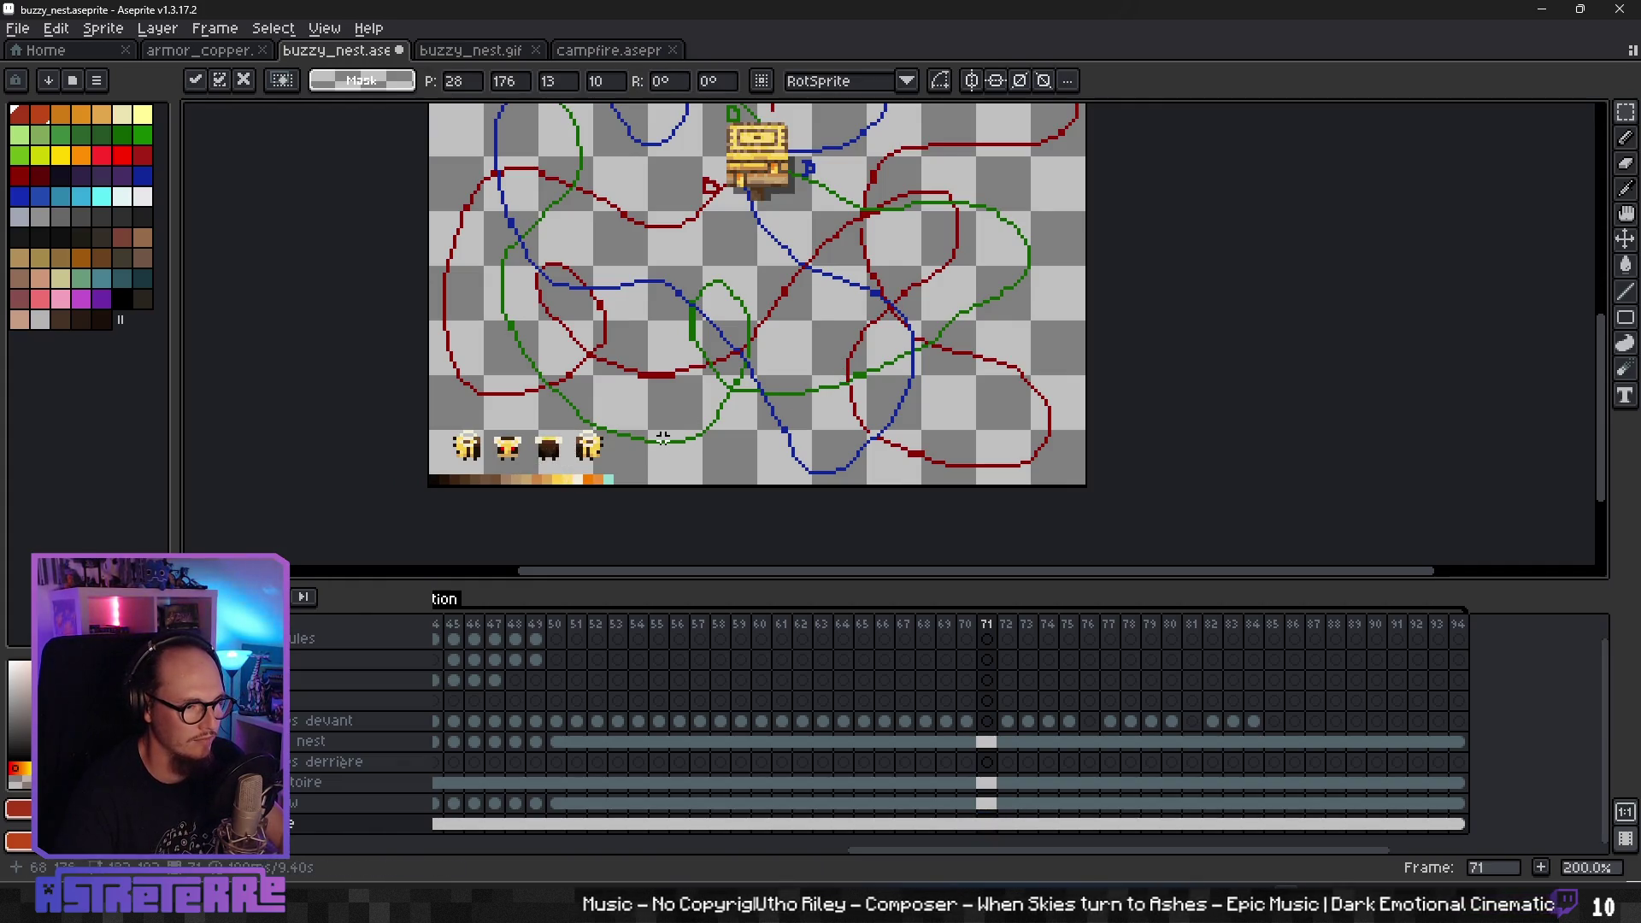
left_click(988, 722)
key("ctrl+v")
- Arrange four pasted bees into a swarm on the red path in frame 71
left_click_drag(617, 420, 859, 245)
left_click_drag(548, 416, 895, 245)
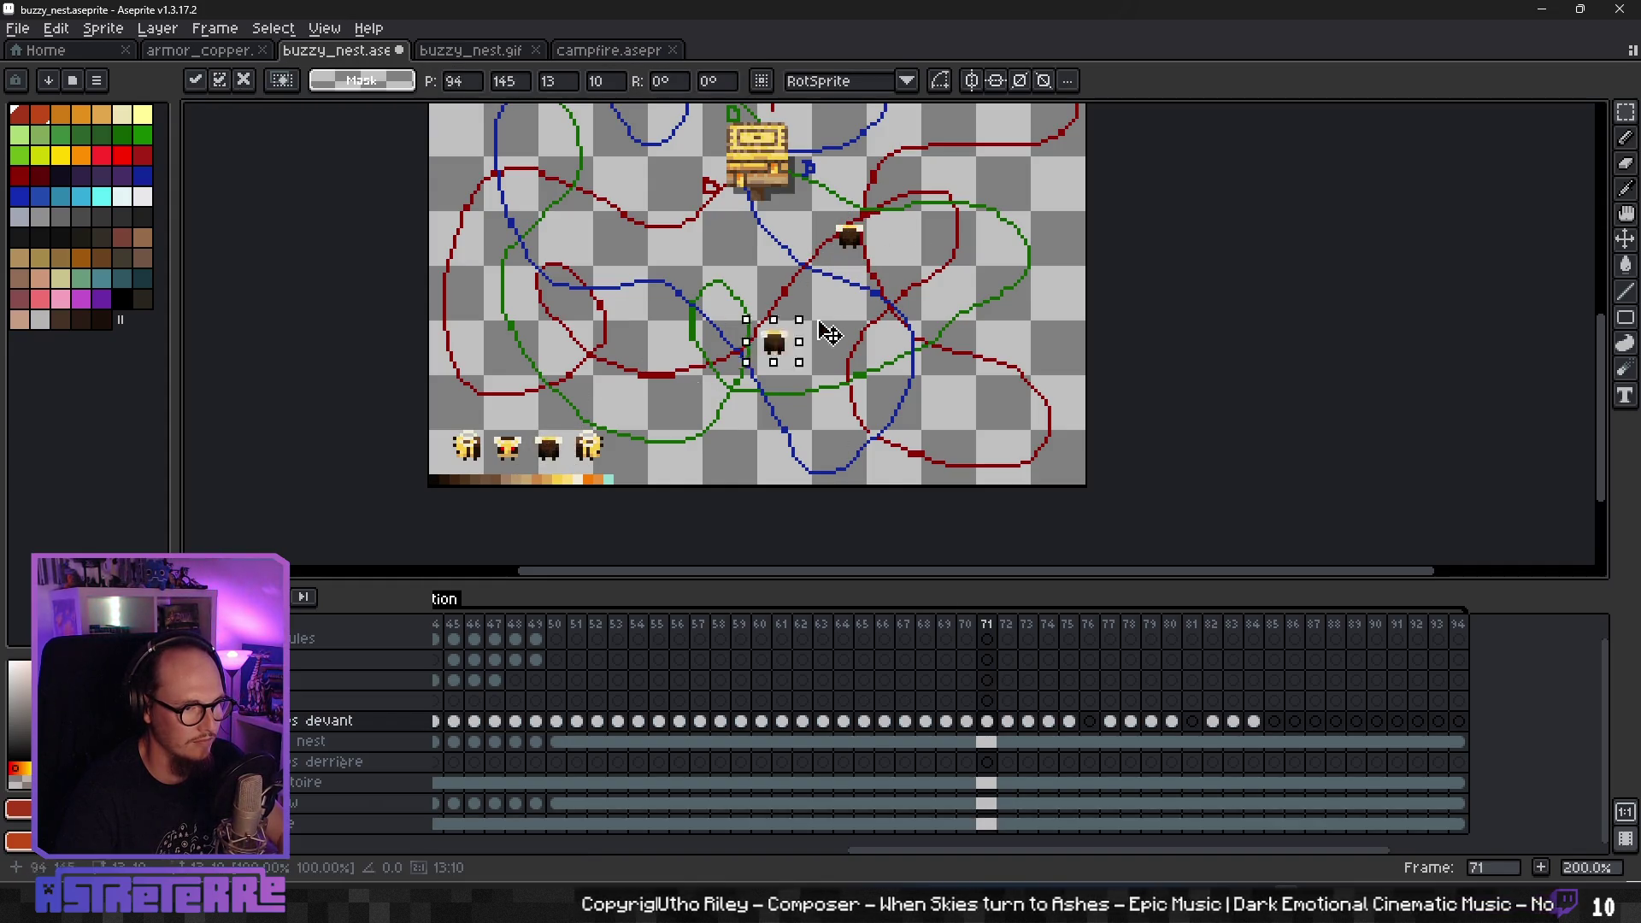
left_click_drag(621, 441, 884, 268)
left_click_drag(539, 453, 840, 309)
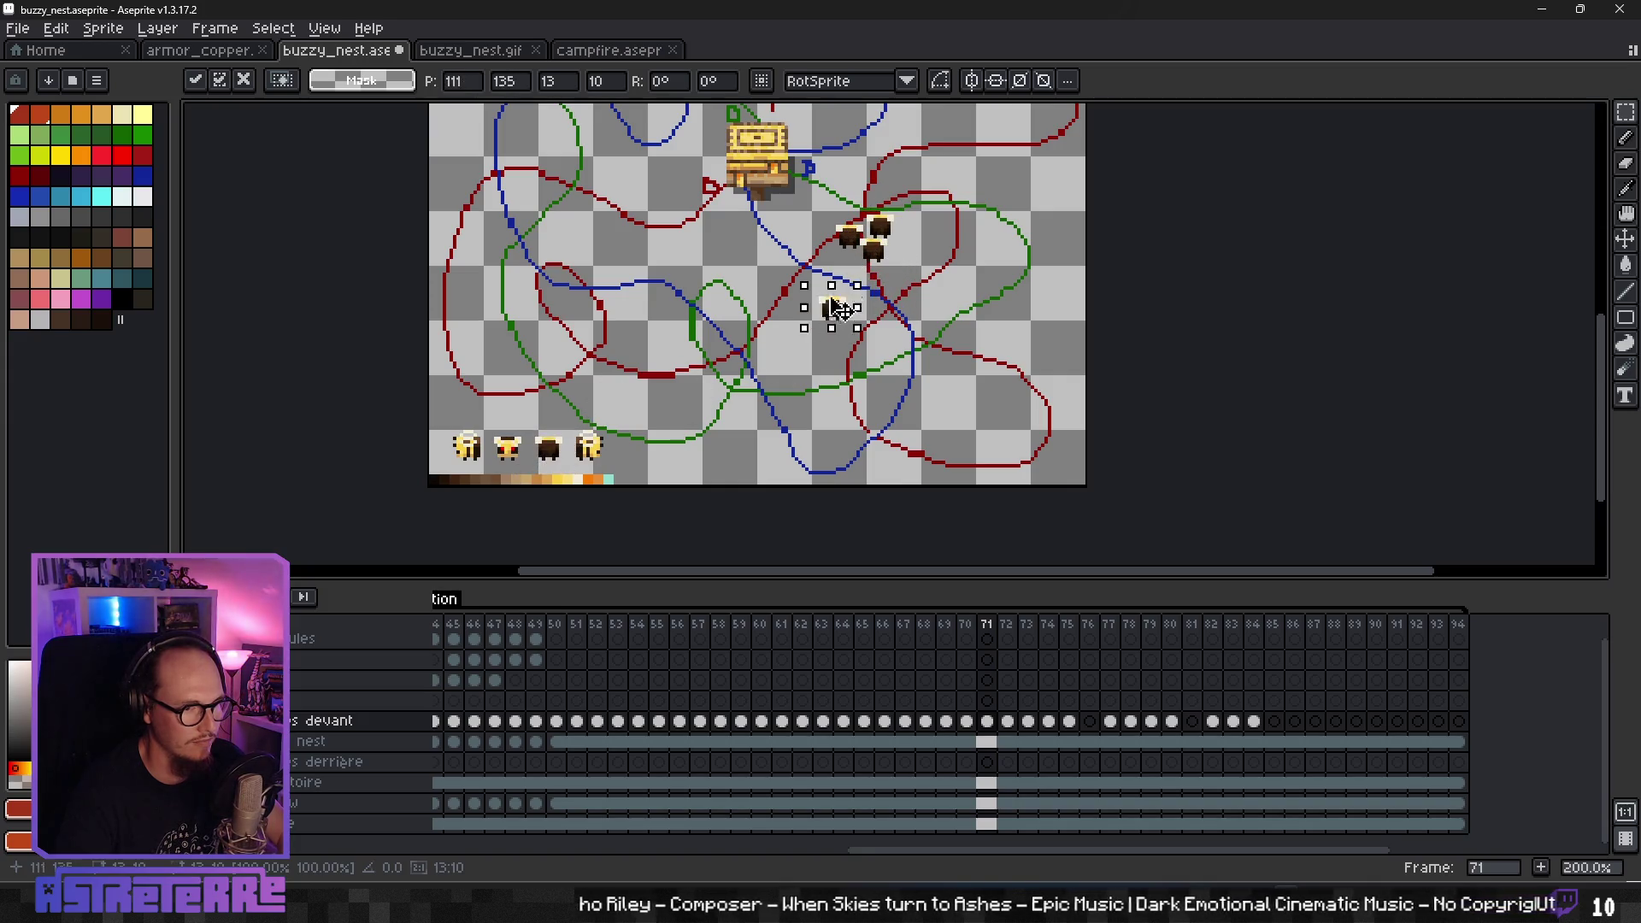
key("Return")
scroll(945, 366, "up", 2)
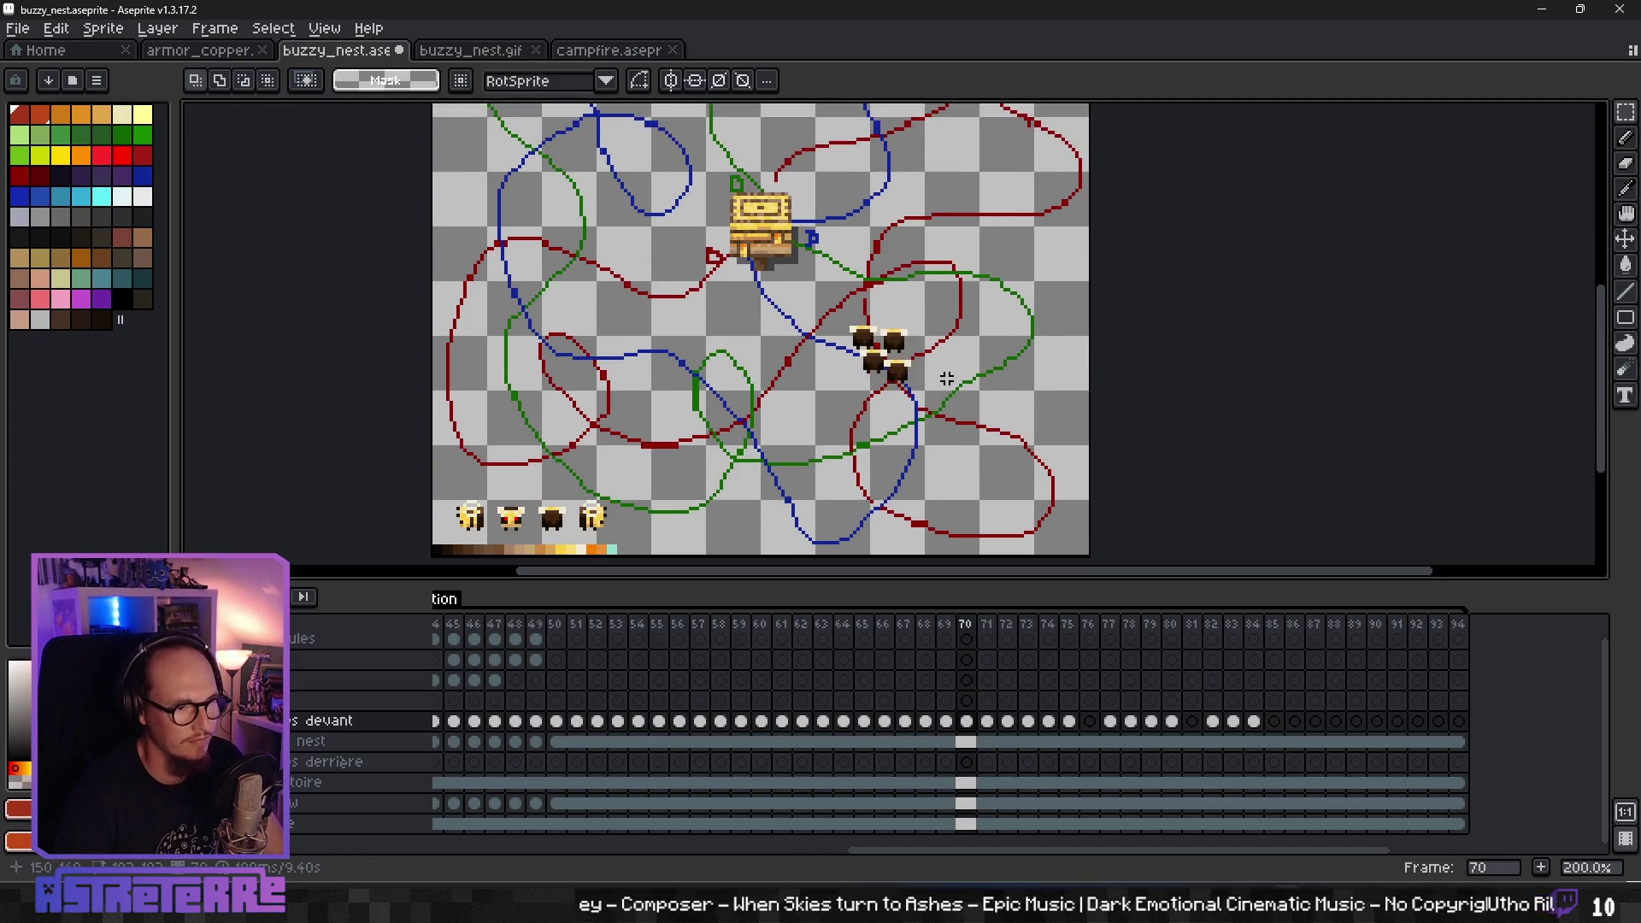
- Move the frame 71 swarm slightly up along the path
key("Right")
key("Left")
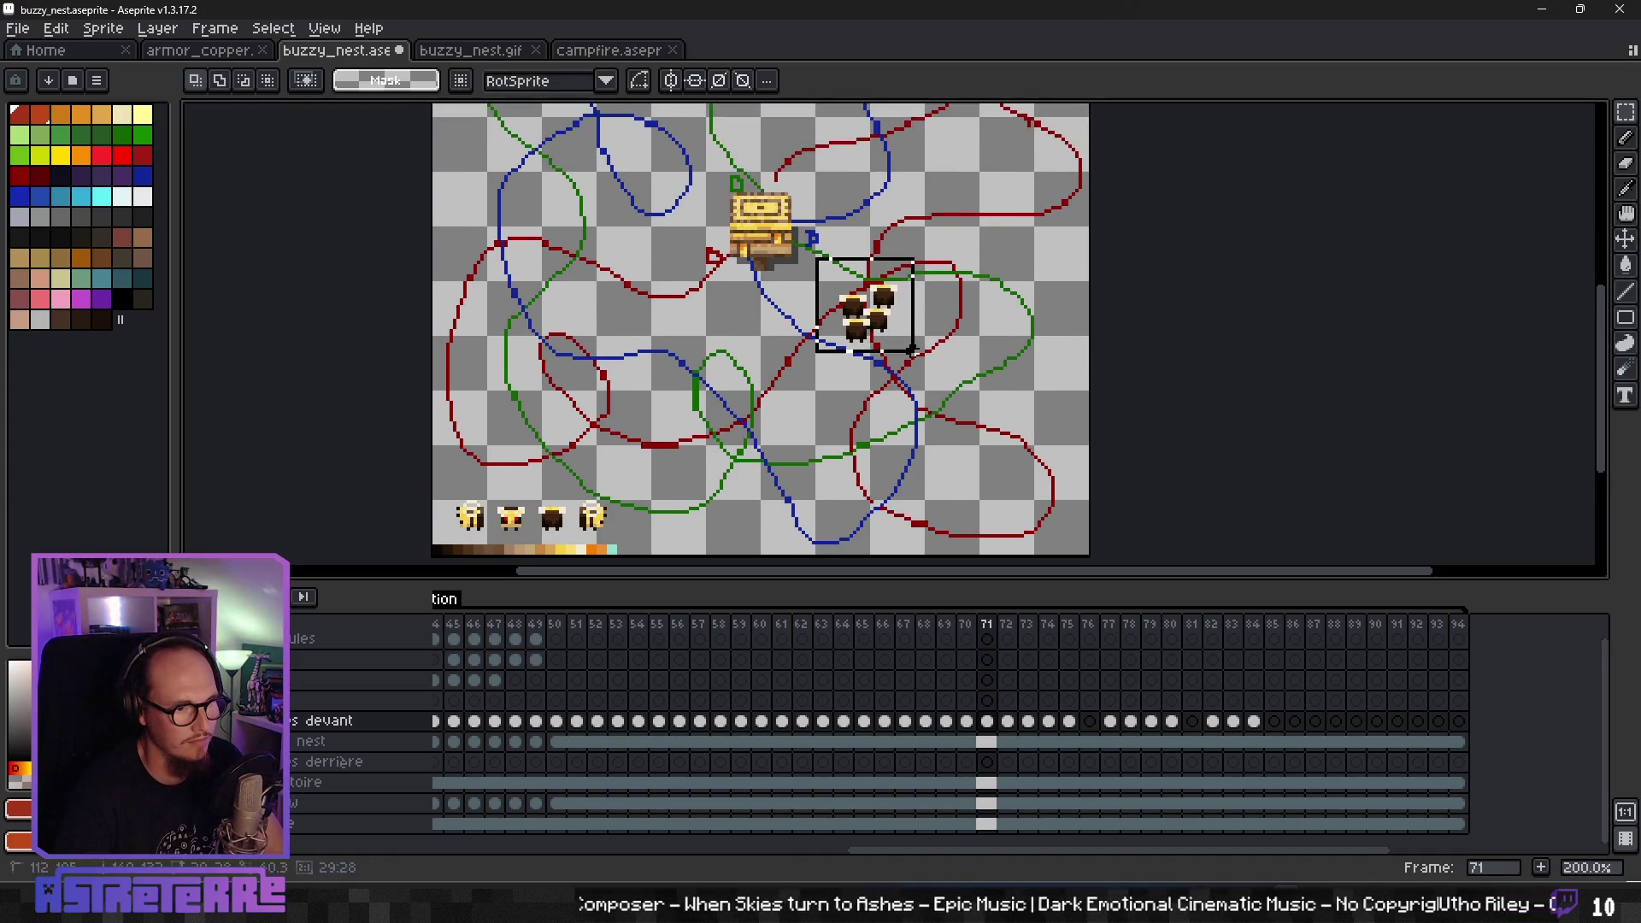
left_click_drag(912, 348, 911, 330)
key("Return")
- Advance to frame 76 and clear out its old bees
key("Right")
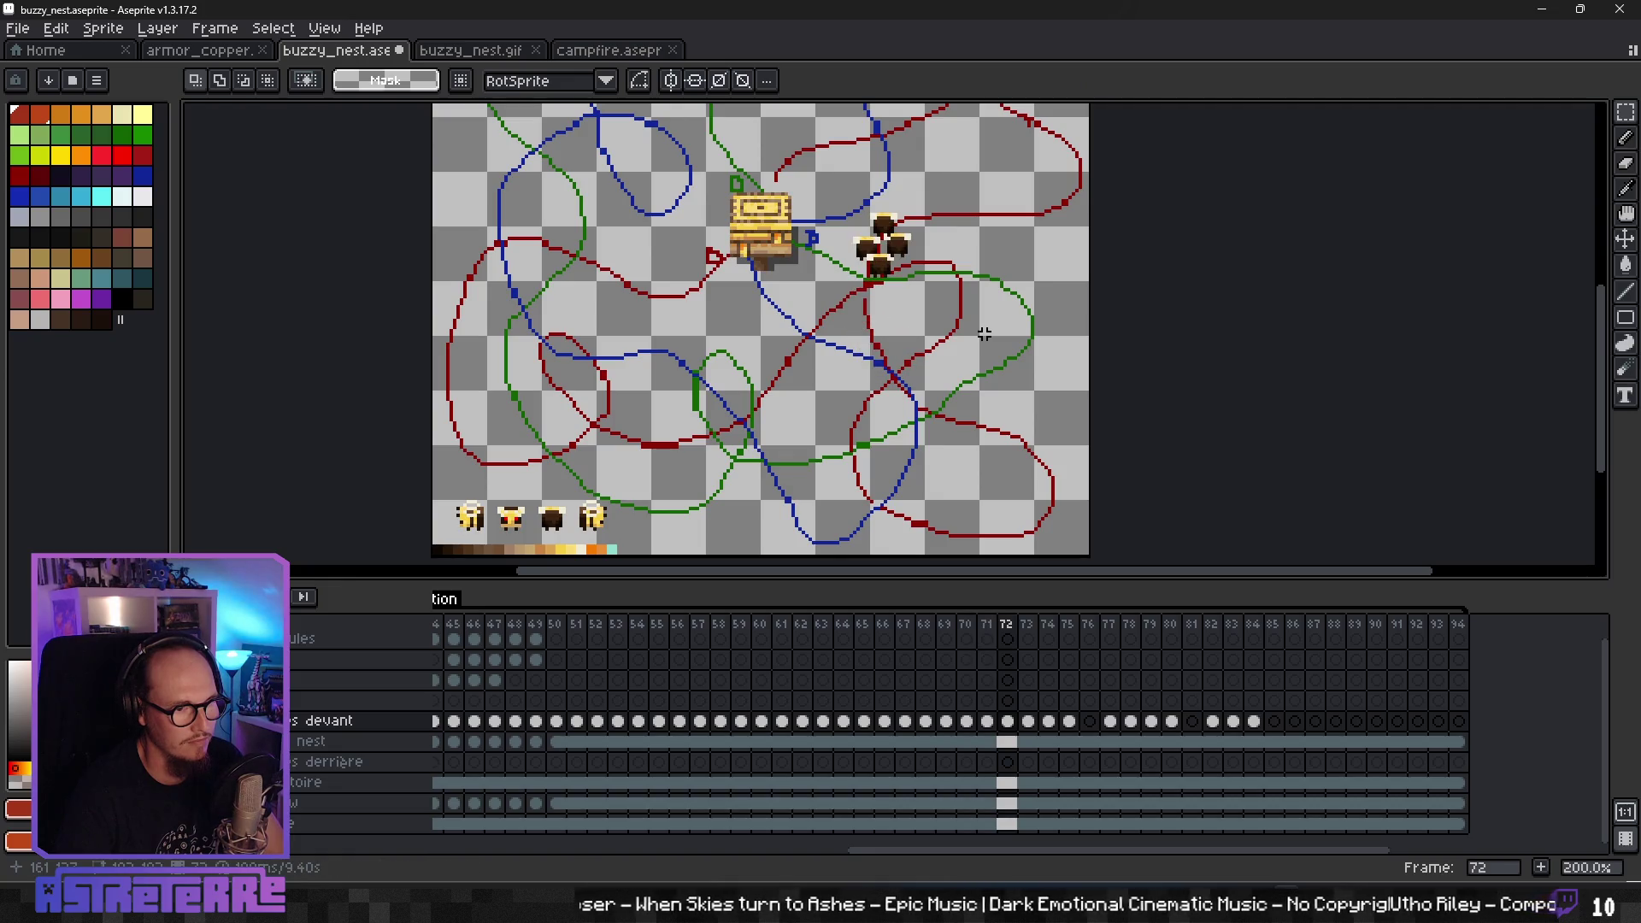
key("Right")
key("Right")
key("Right")
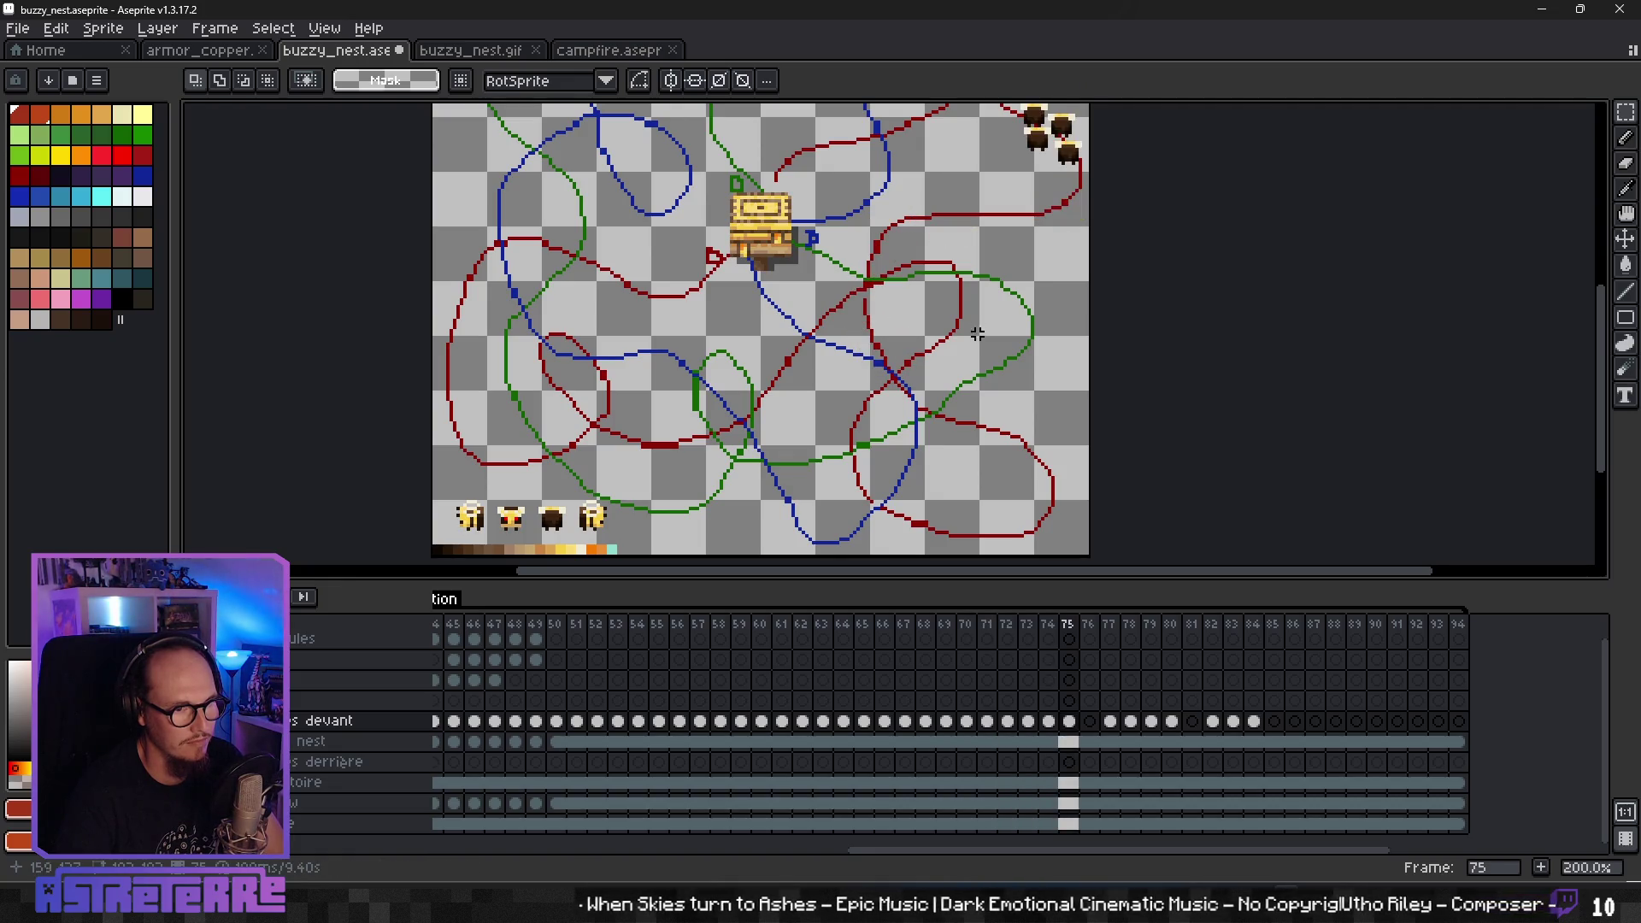
left_click_drag(977, 333, 931, 391)
key("Right")
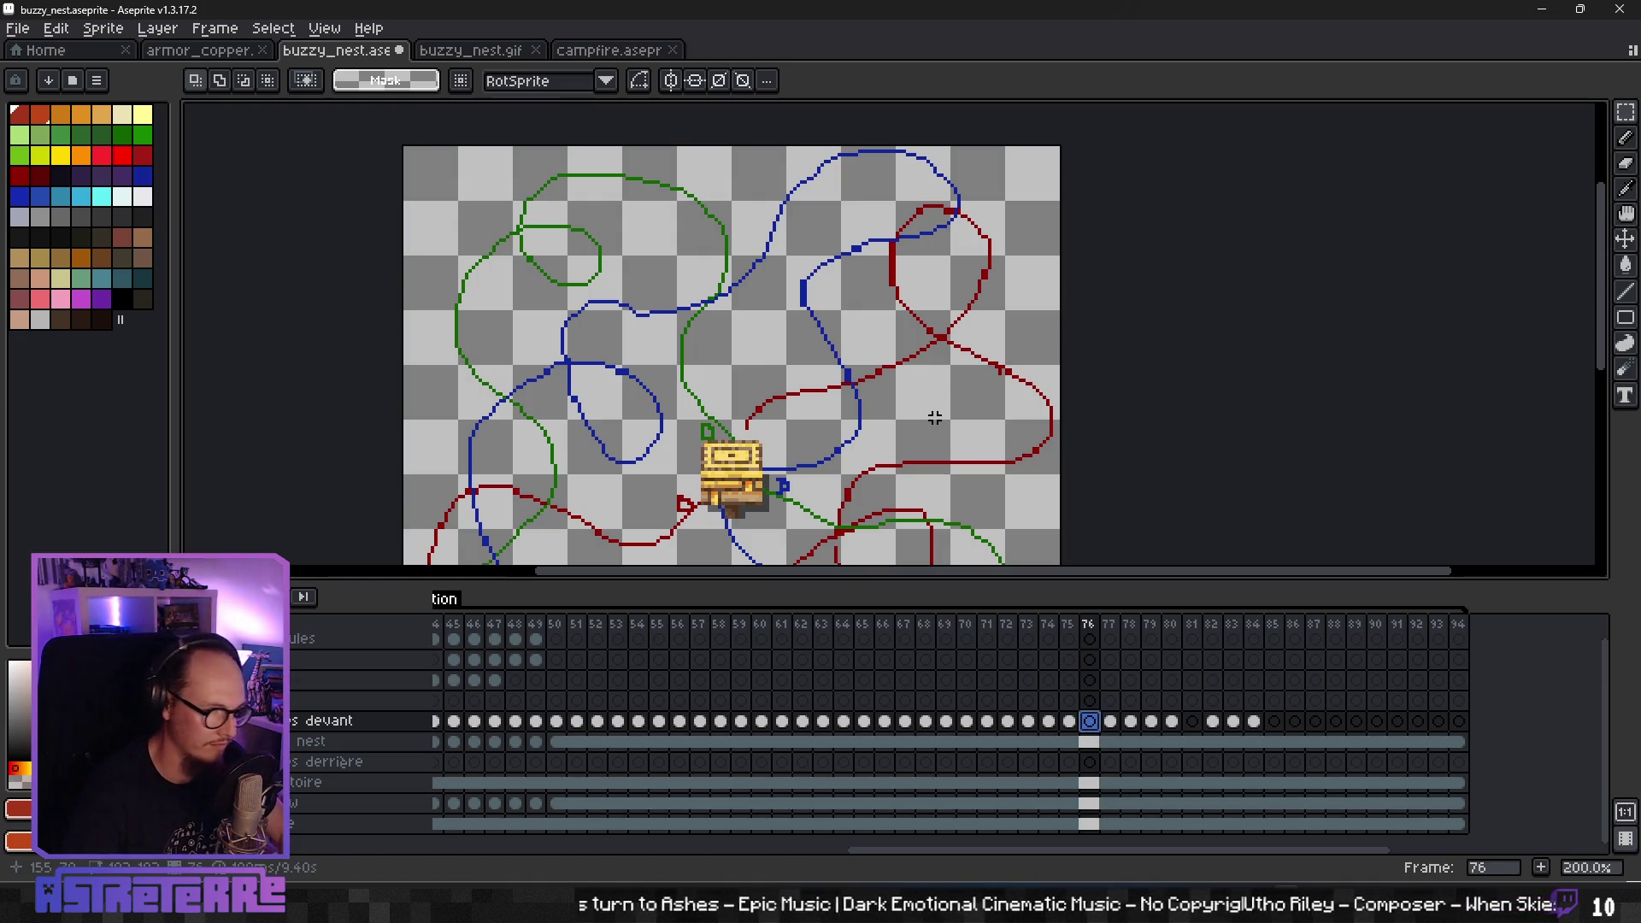
key("ctrl+z")
key("ctrl+x")
- Paste a single bee into frame 76 and position it by the red path
key("ctrl+v")
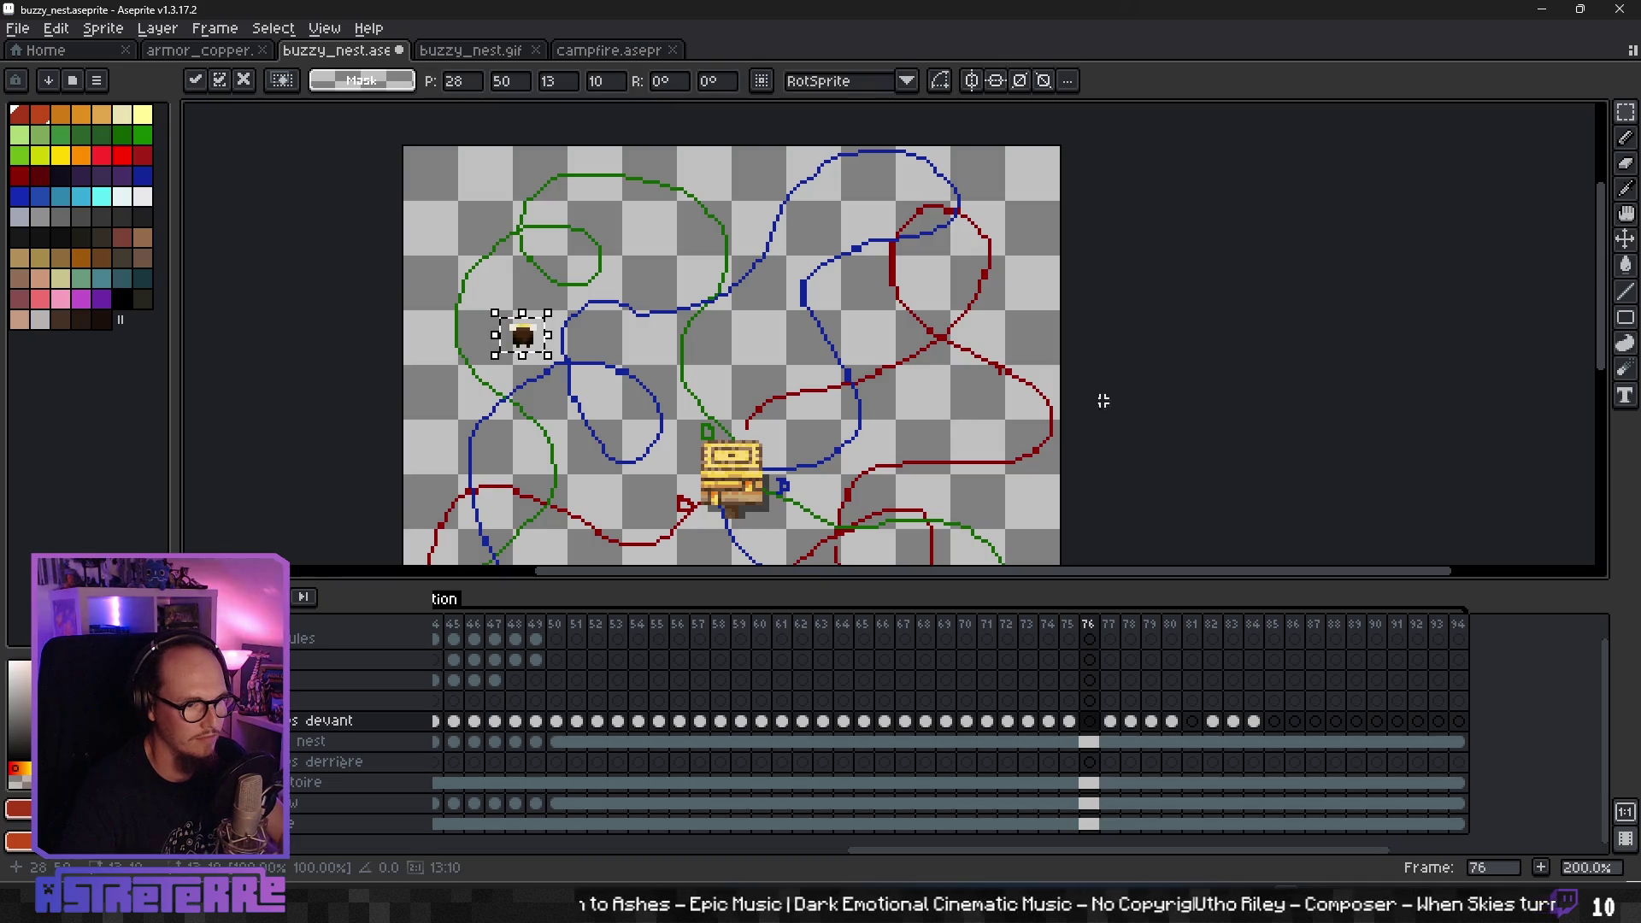
left_click_drag(511, 329, 870, 351)
left_click_drag(928, 342, 528, 363)
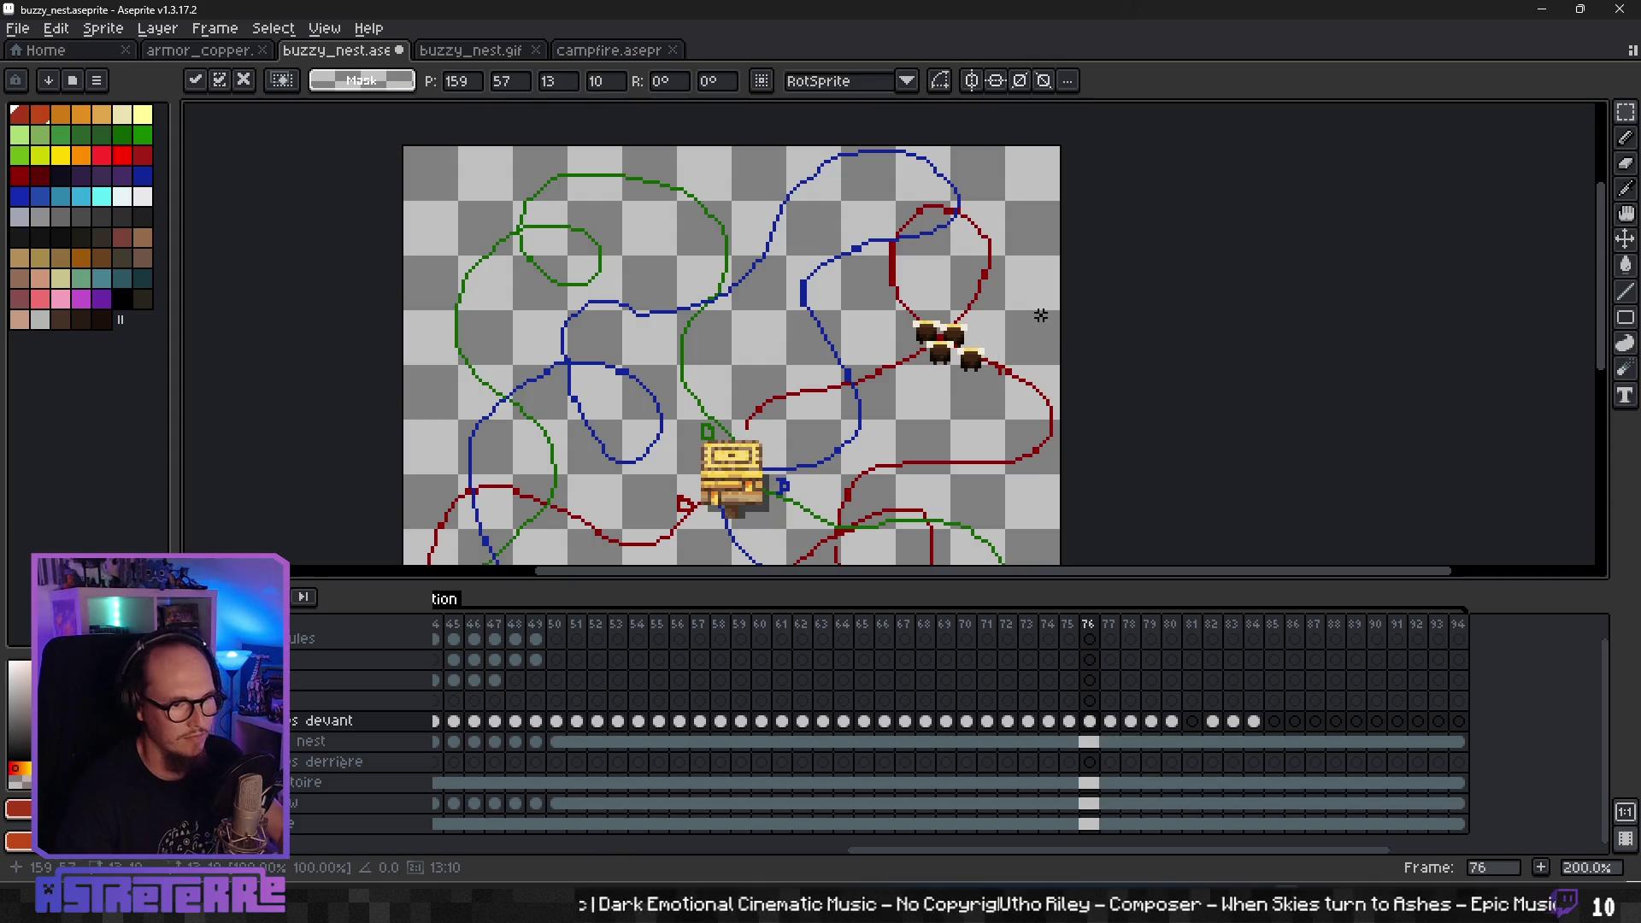
key("Return")
key("Return")
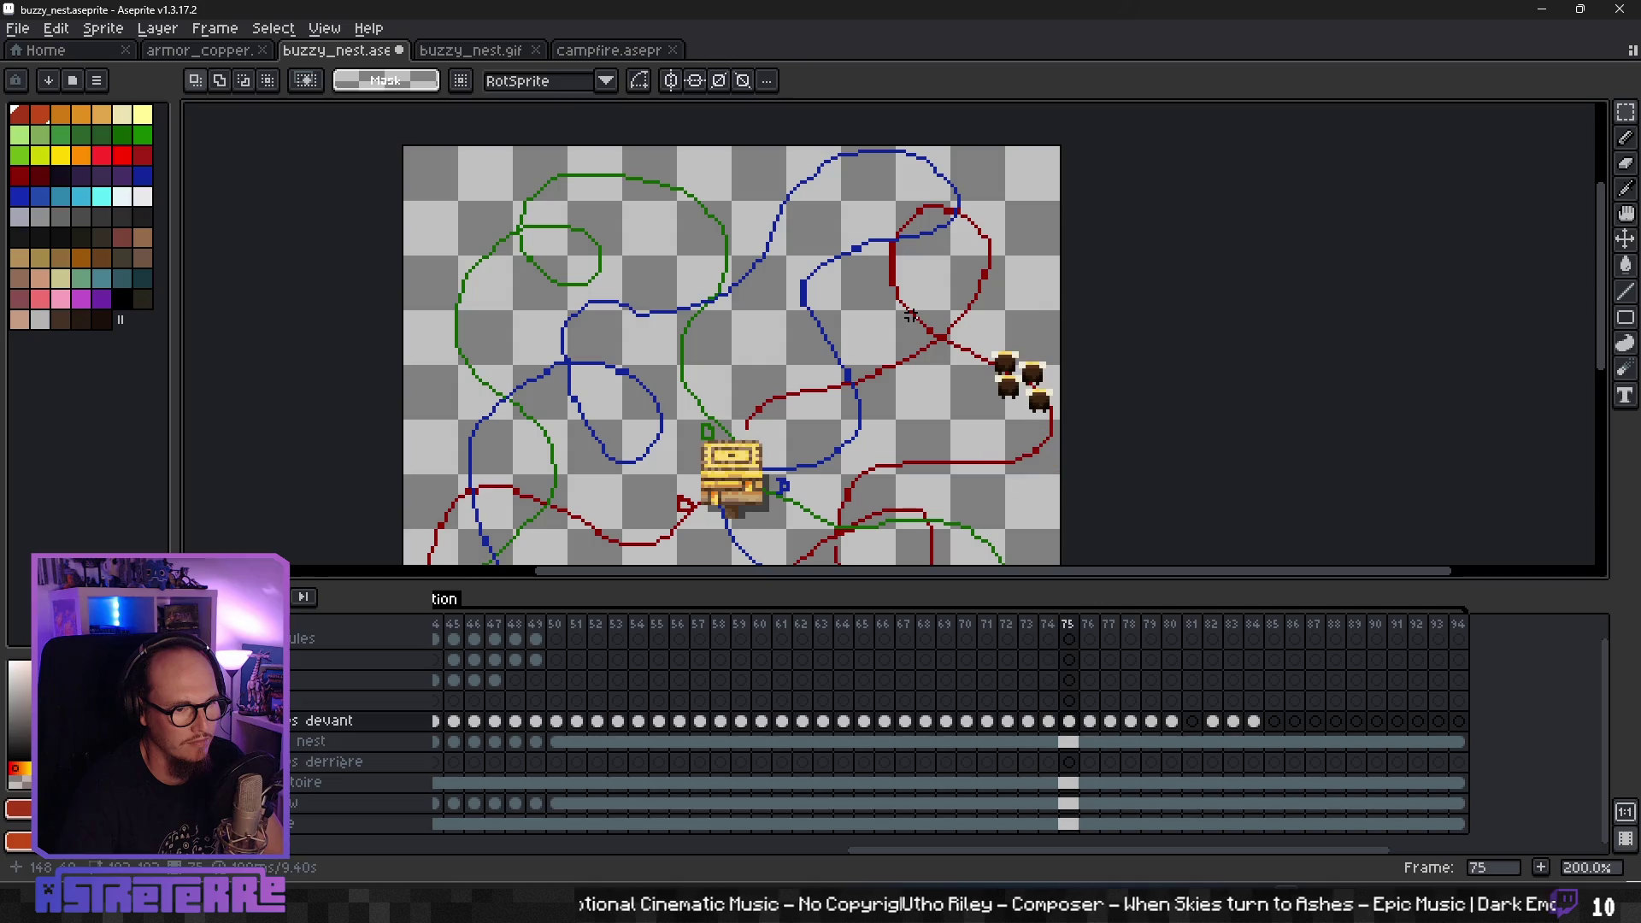
- Reselect and commit the bee groups in frames 76 and 77
key("Right")
left_click_drag(919, 310, 1026, 390)
key("ctrl+d")
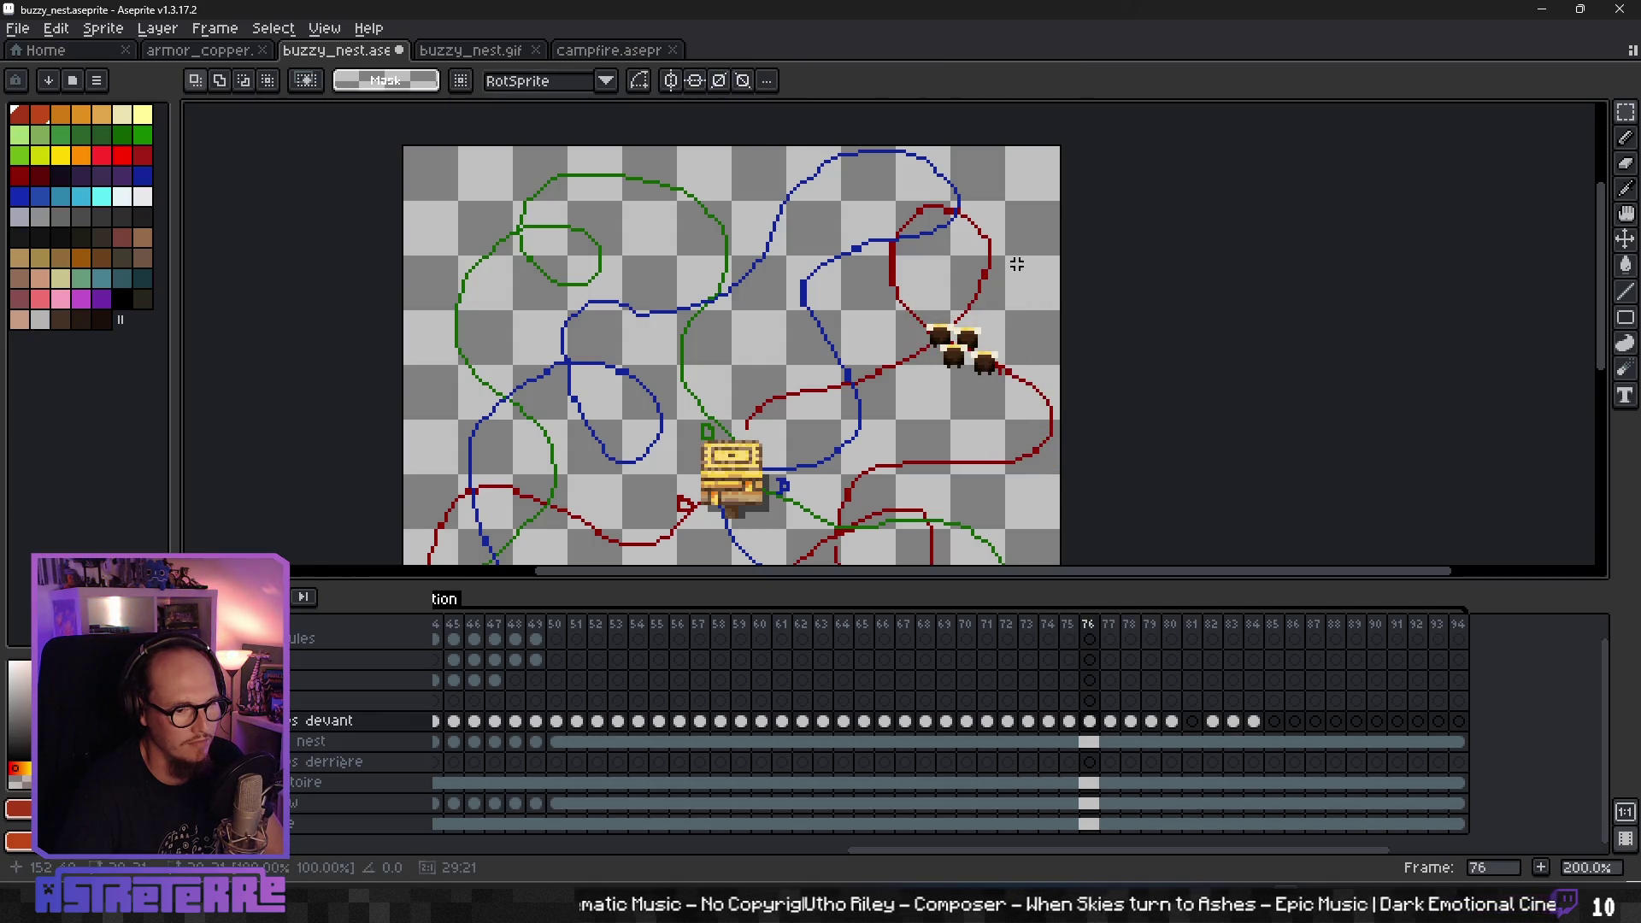
key("Right")
key("Right")
key("Left")
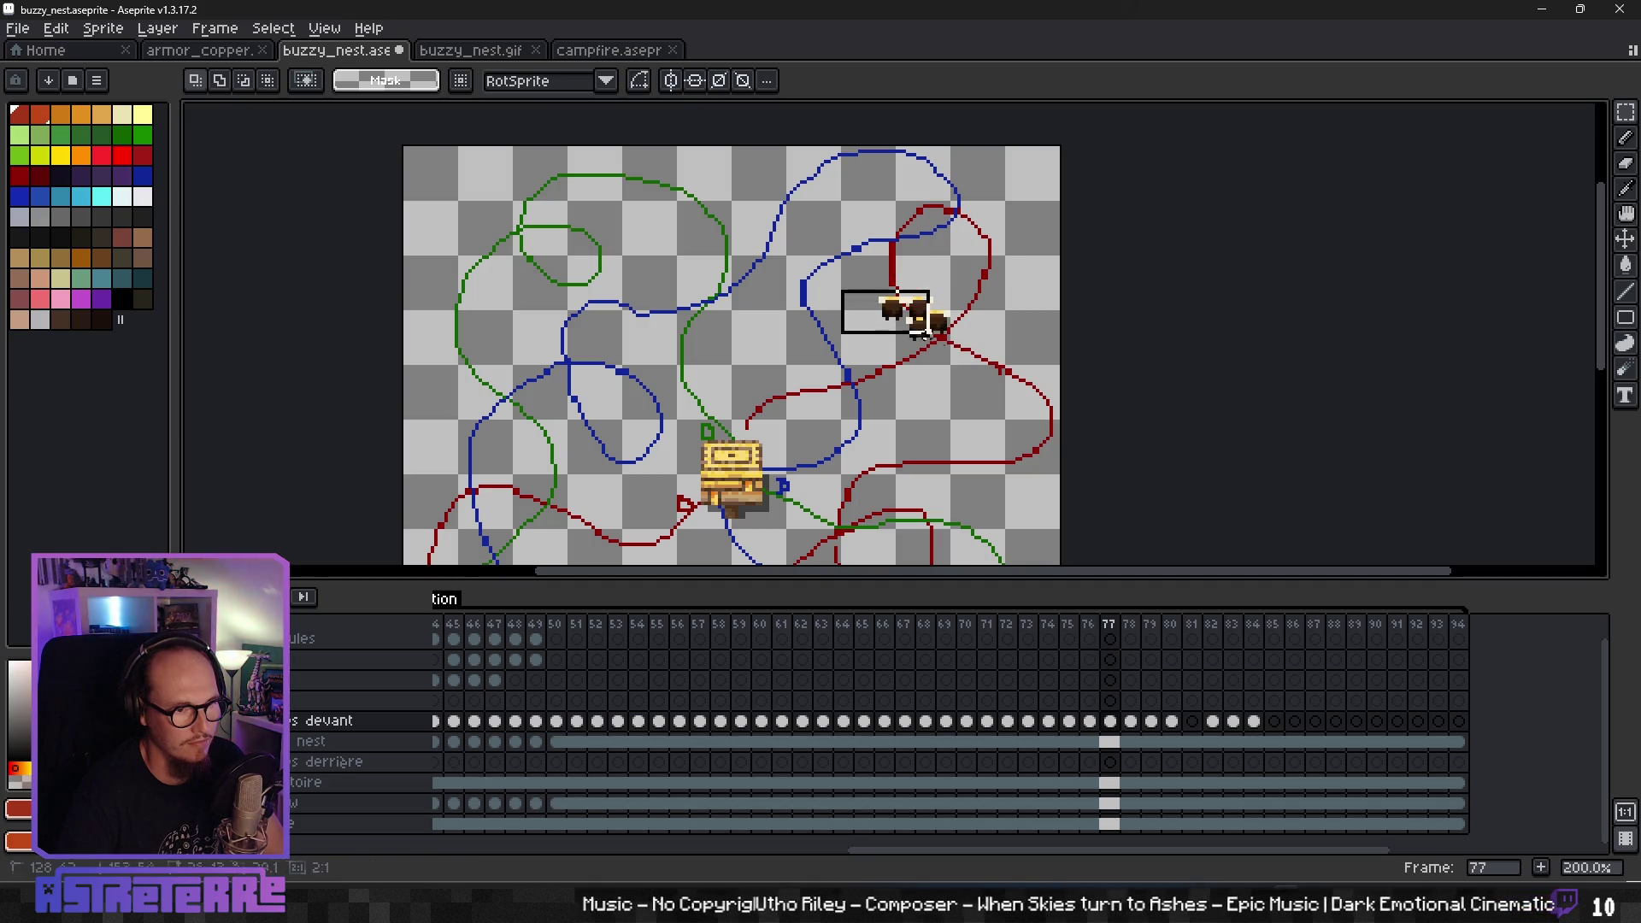
left_click_drag(924, 329, 973, 359)
key("ctrl+d")
- Lift the frame 80 bees about 20 px up the red path, then target frame 81's bottom layer
key("Right")
key("Right")
key("Right")
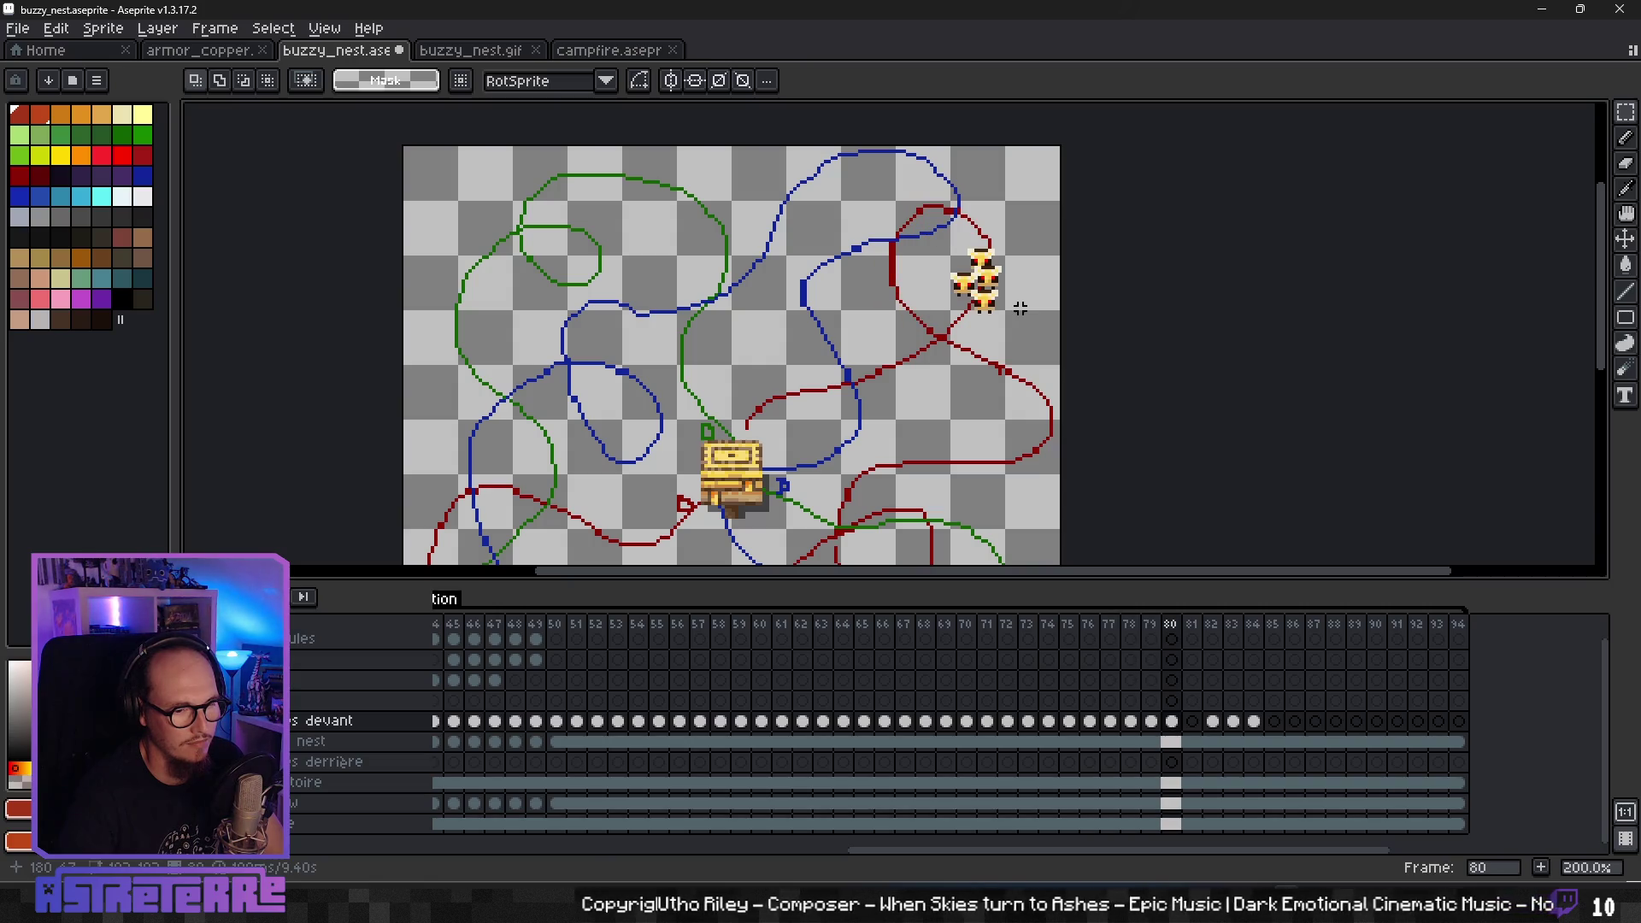
key("Right")
key("Right")
key("Left")
key("Left")
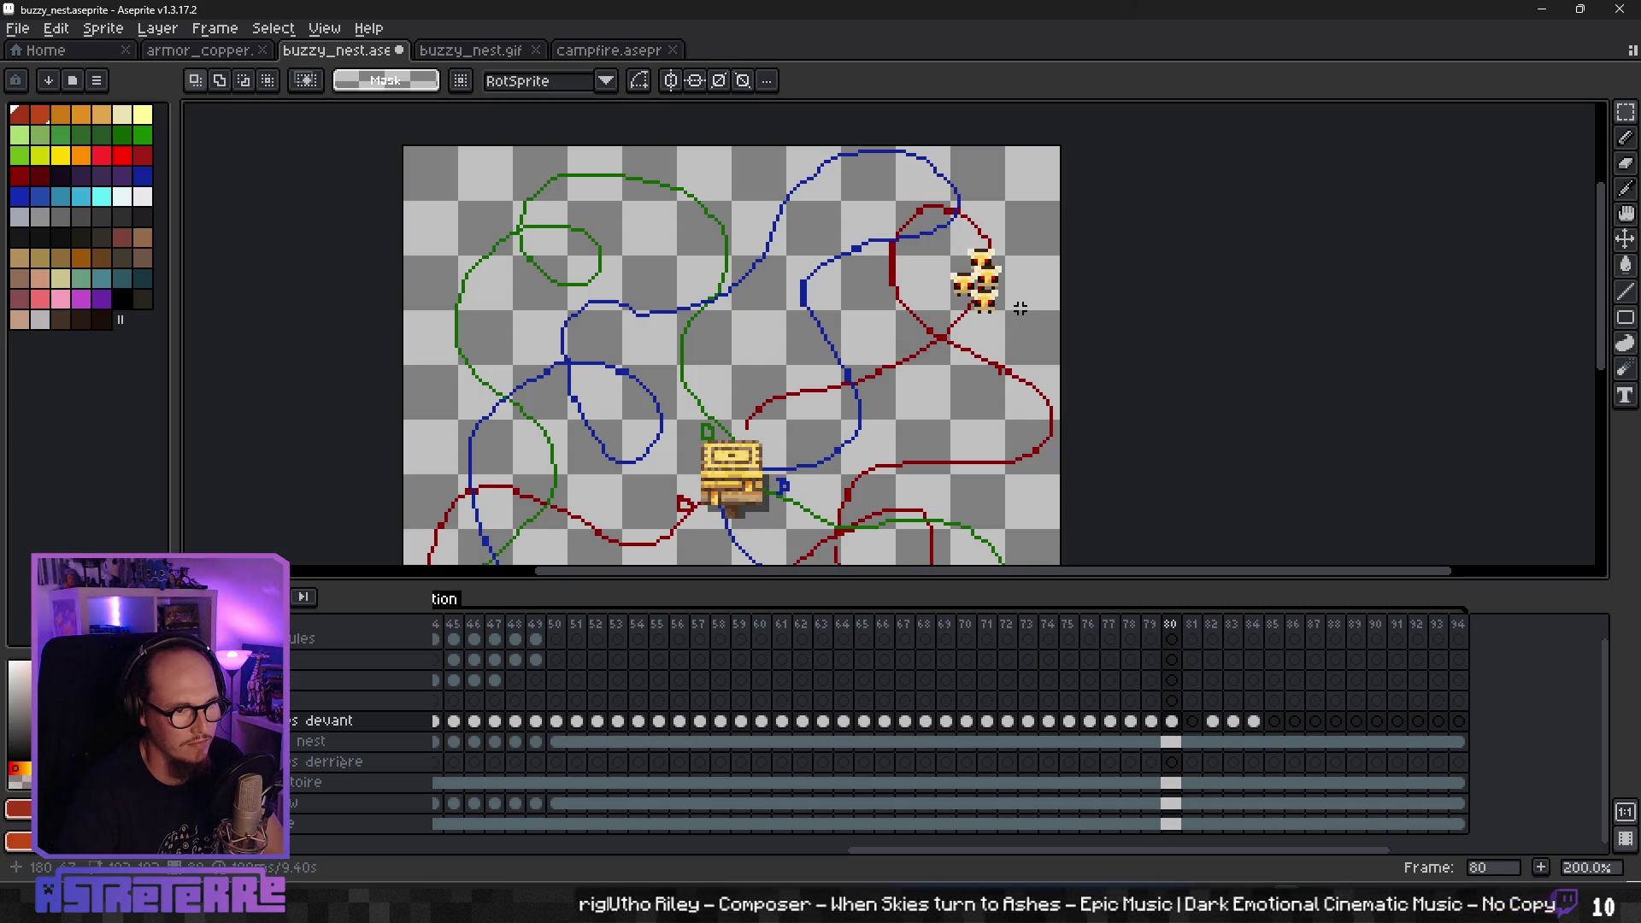
left_click_drag(1002, 318, 1004, 300)
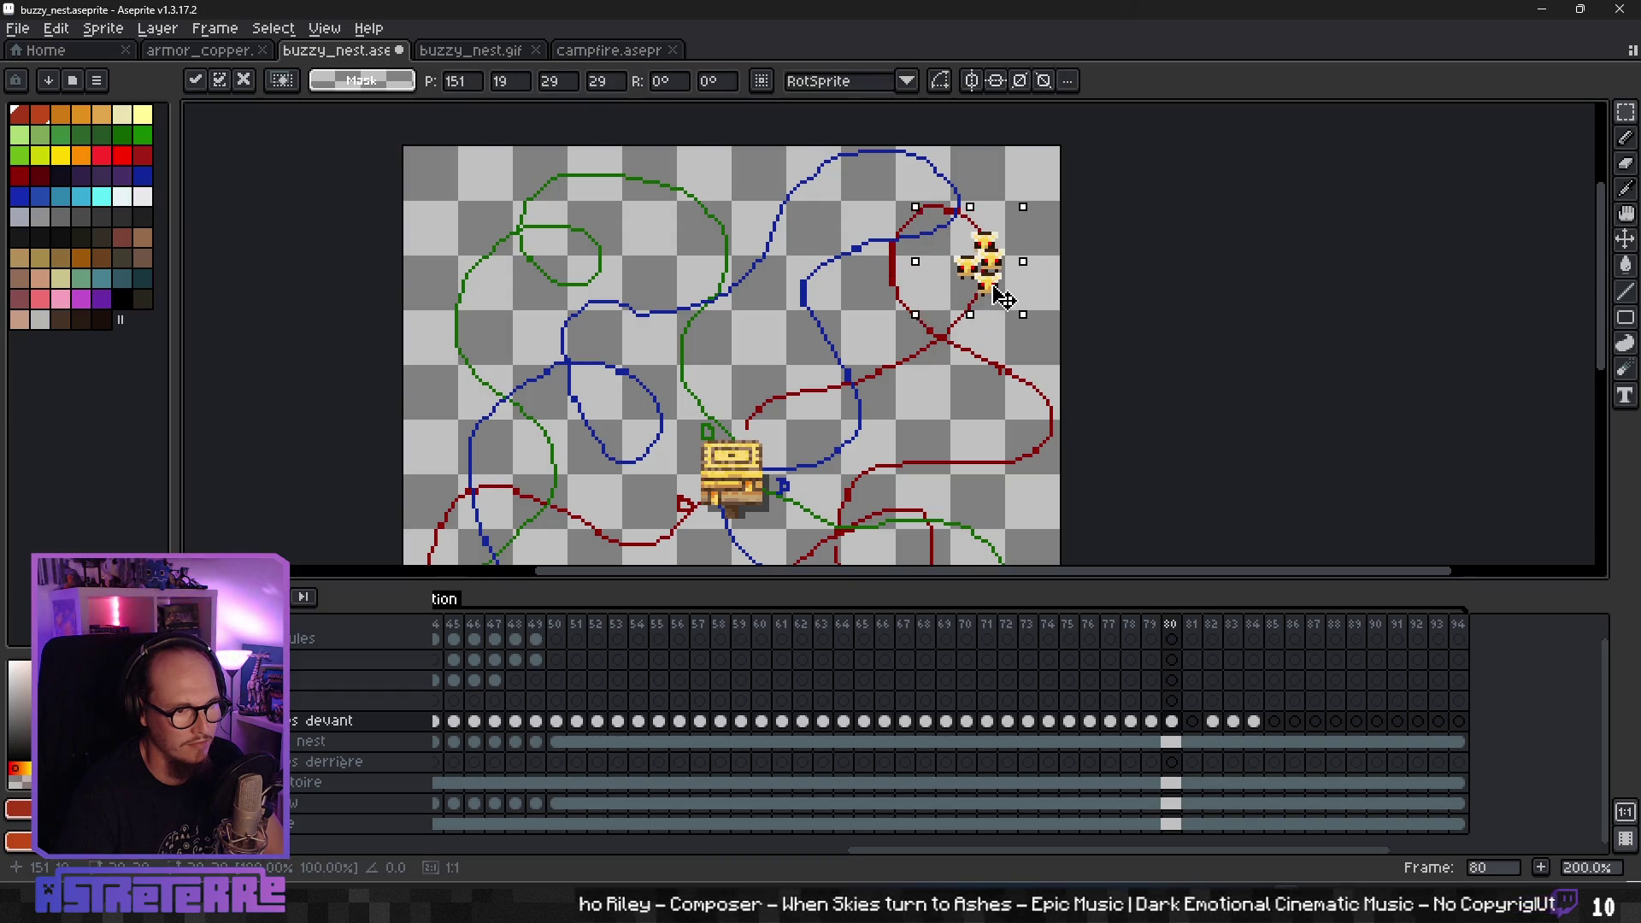
key("Return")
key("Right")
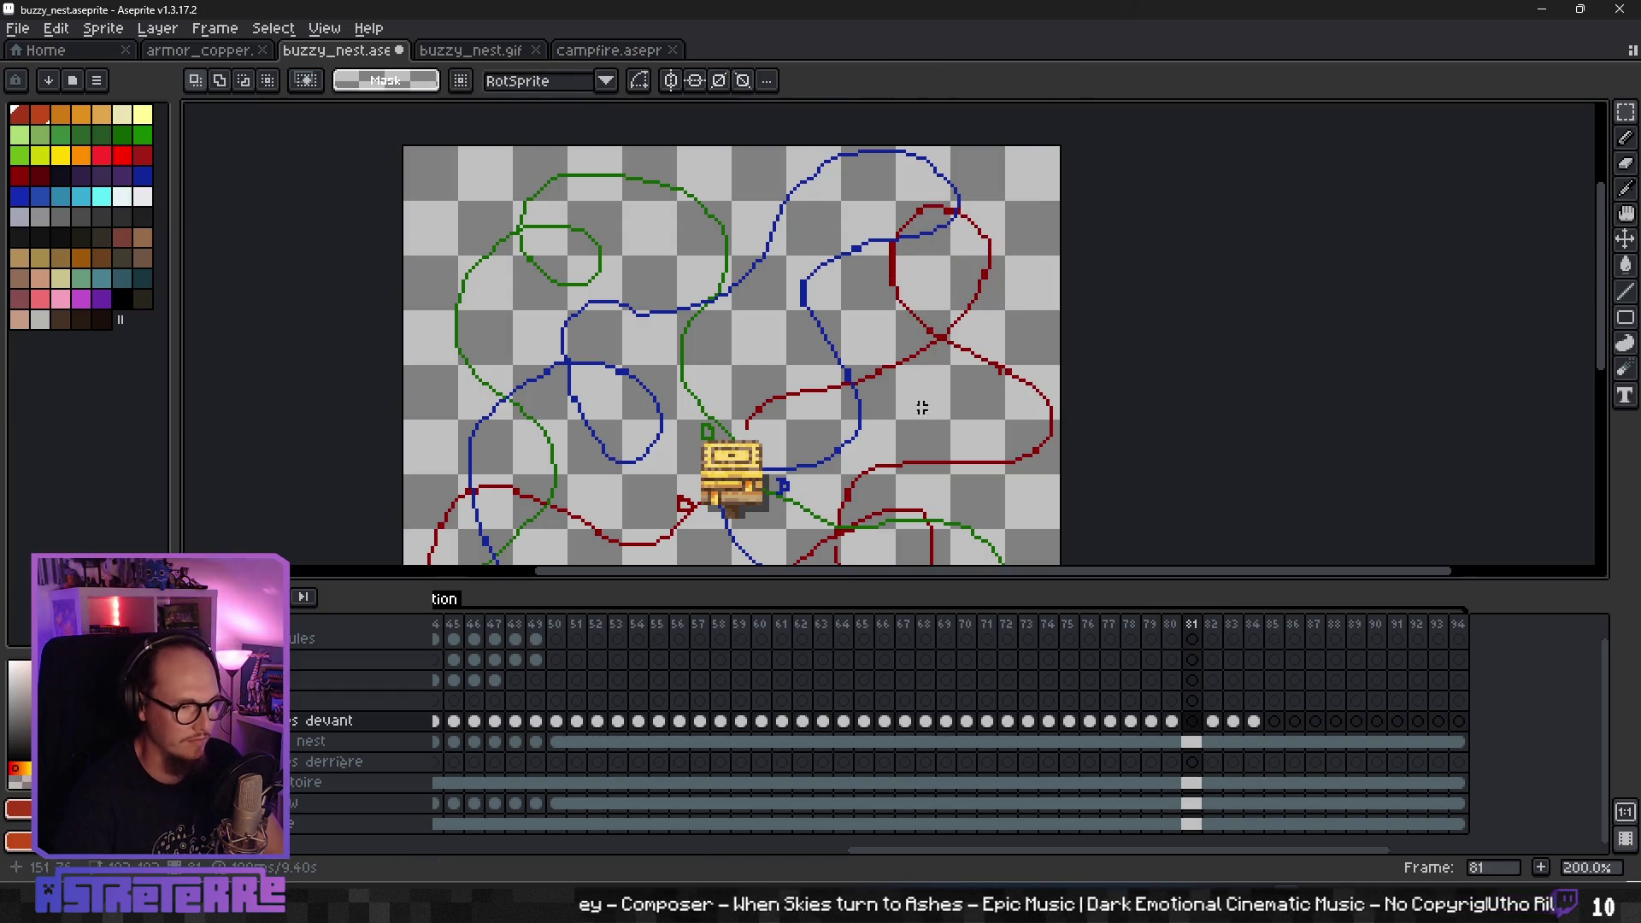
left_click(1192, 824)
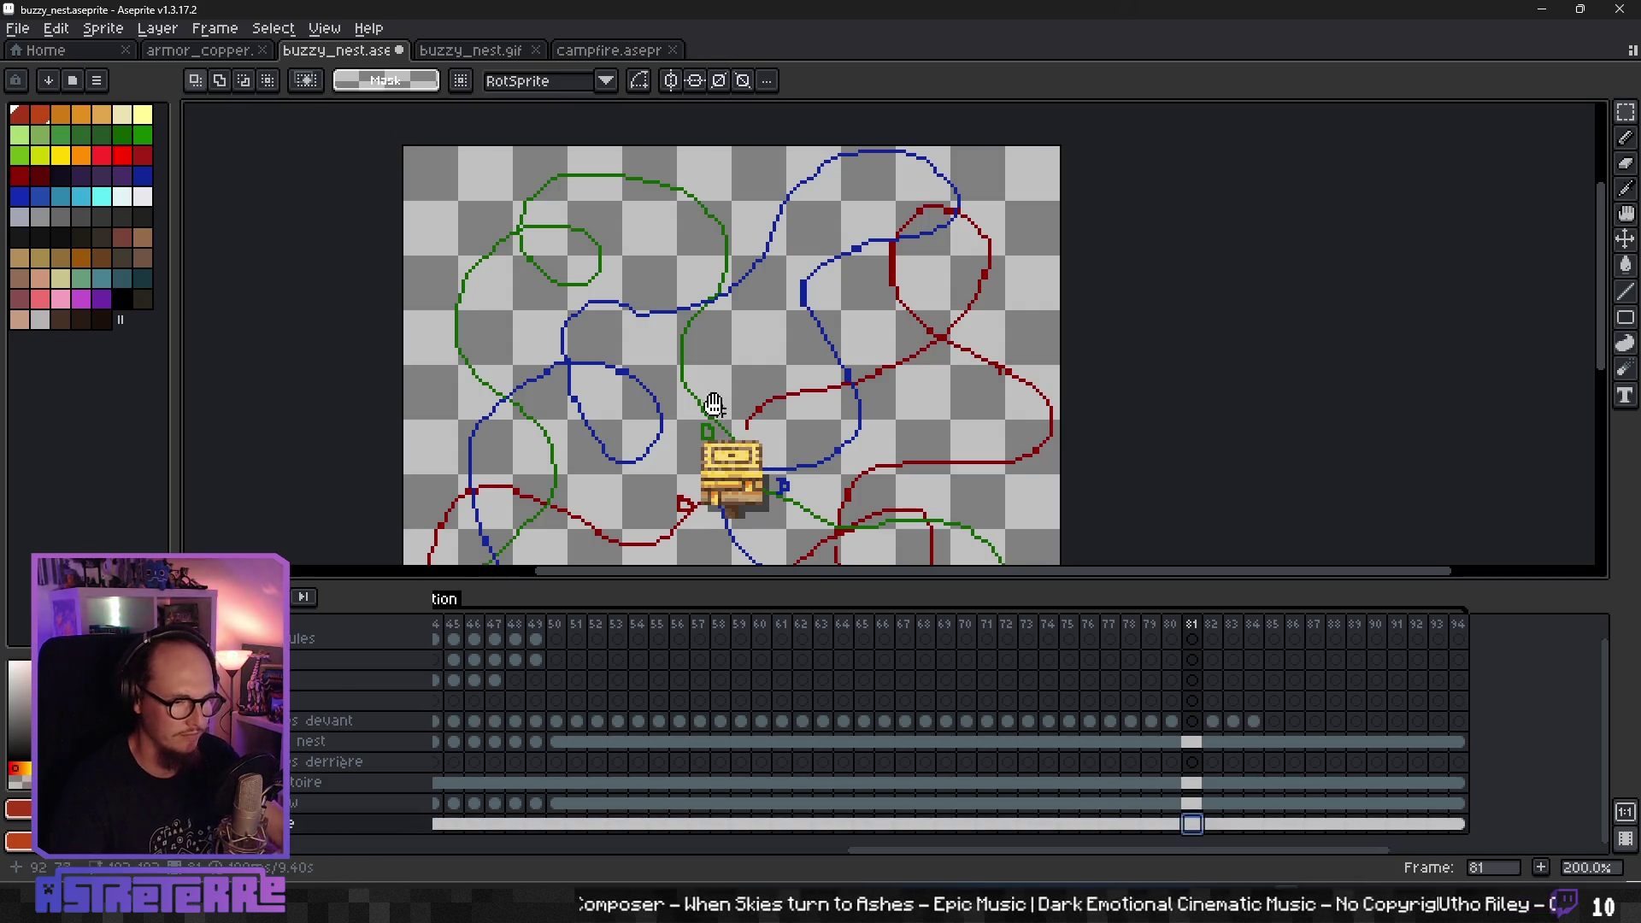
scroll(526, 424, "down", 5)
scroll(555, 445, "down", 3)
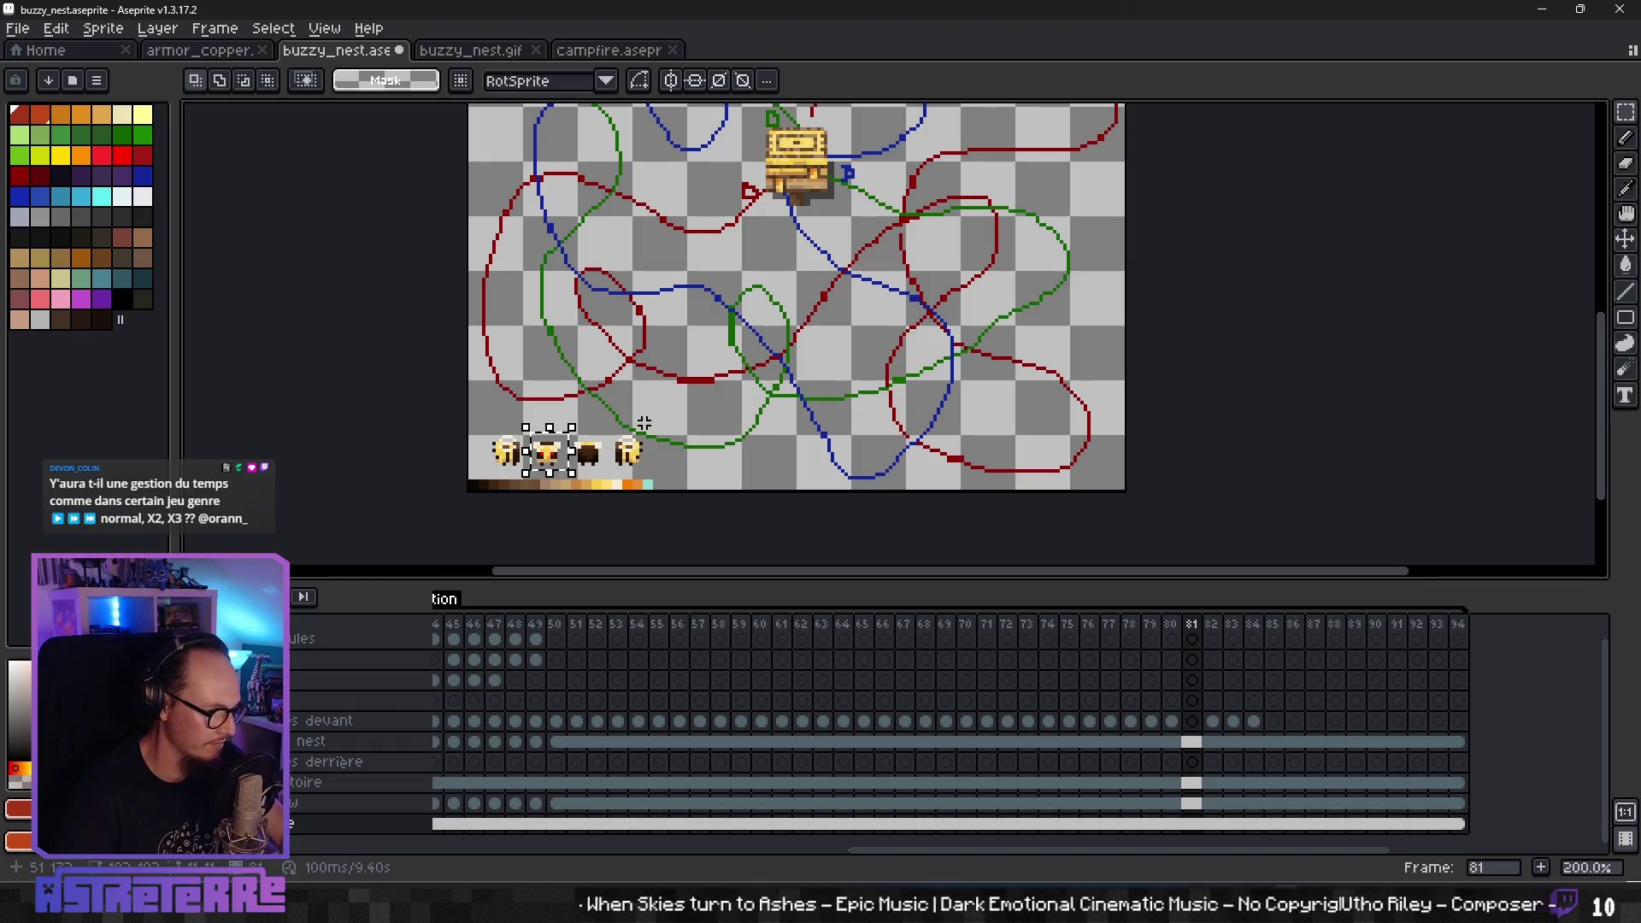
scroll(897, 275, "up", 5)
left_click(1191, 721)
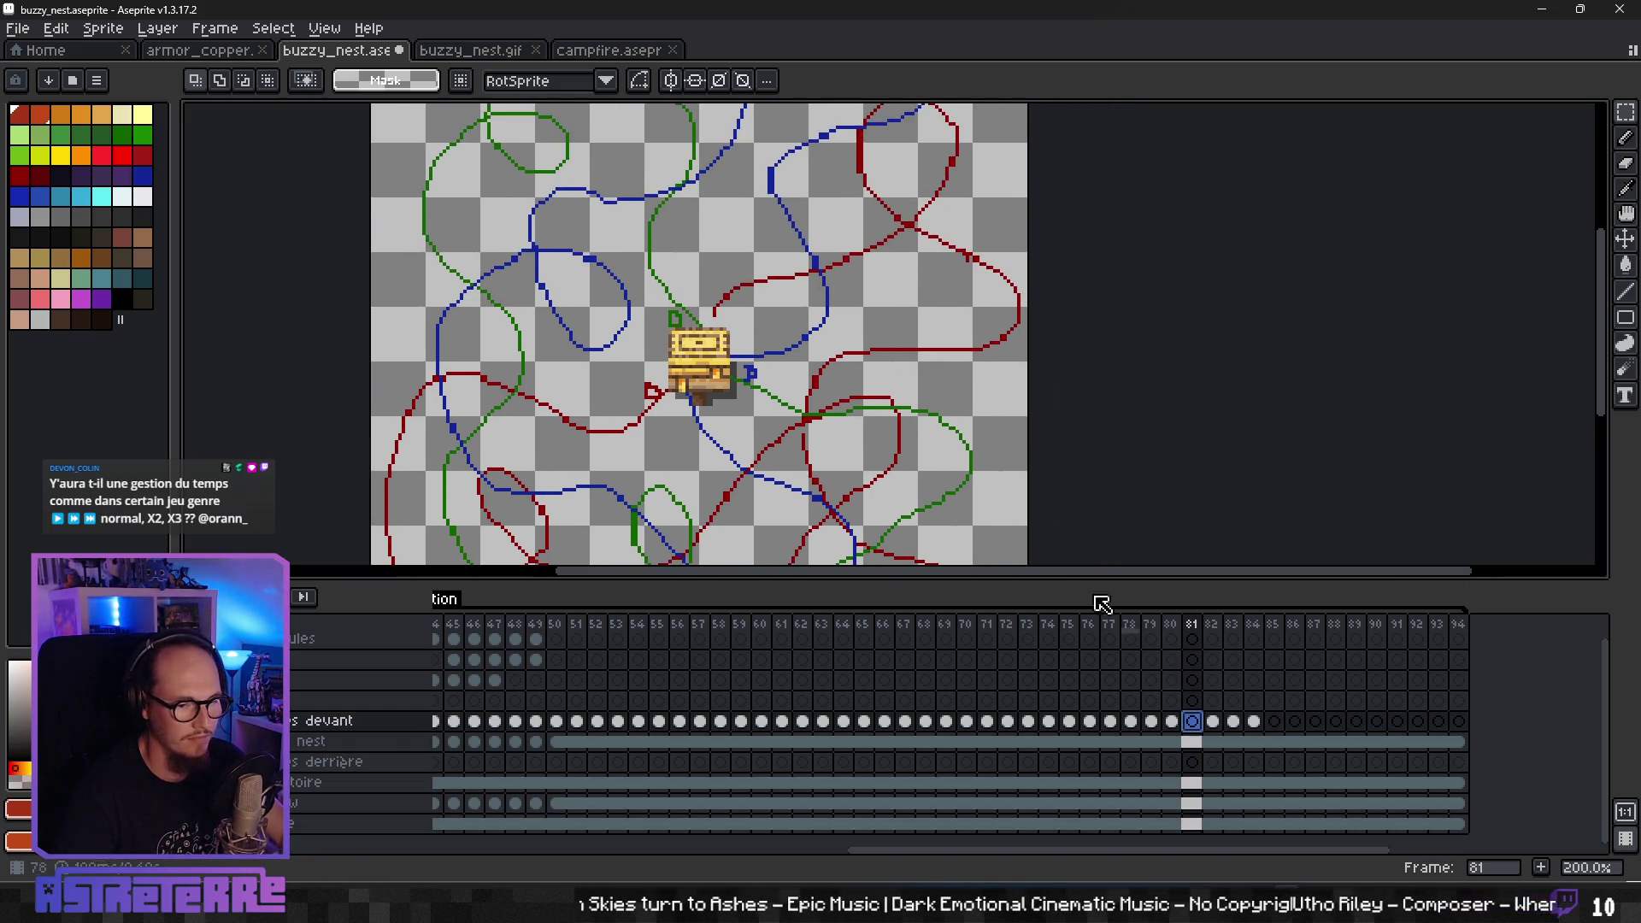
scroll(917, 504, "up", 2)
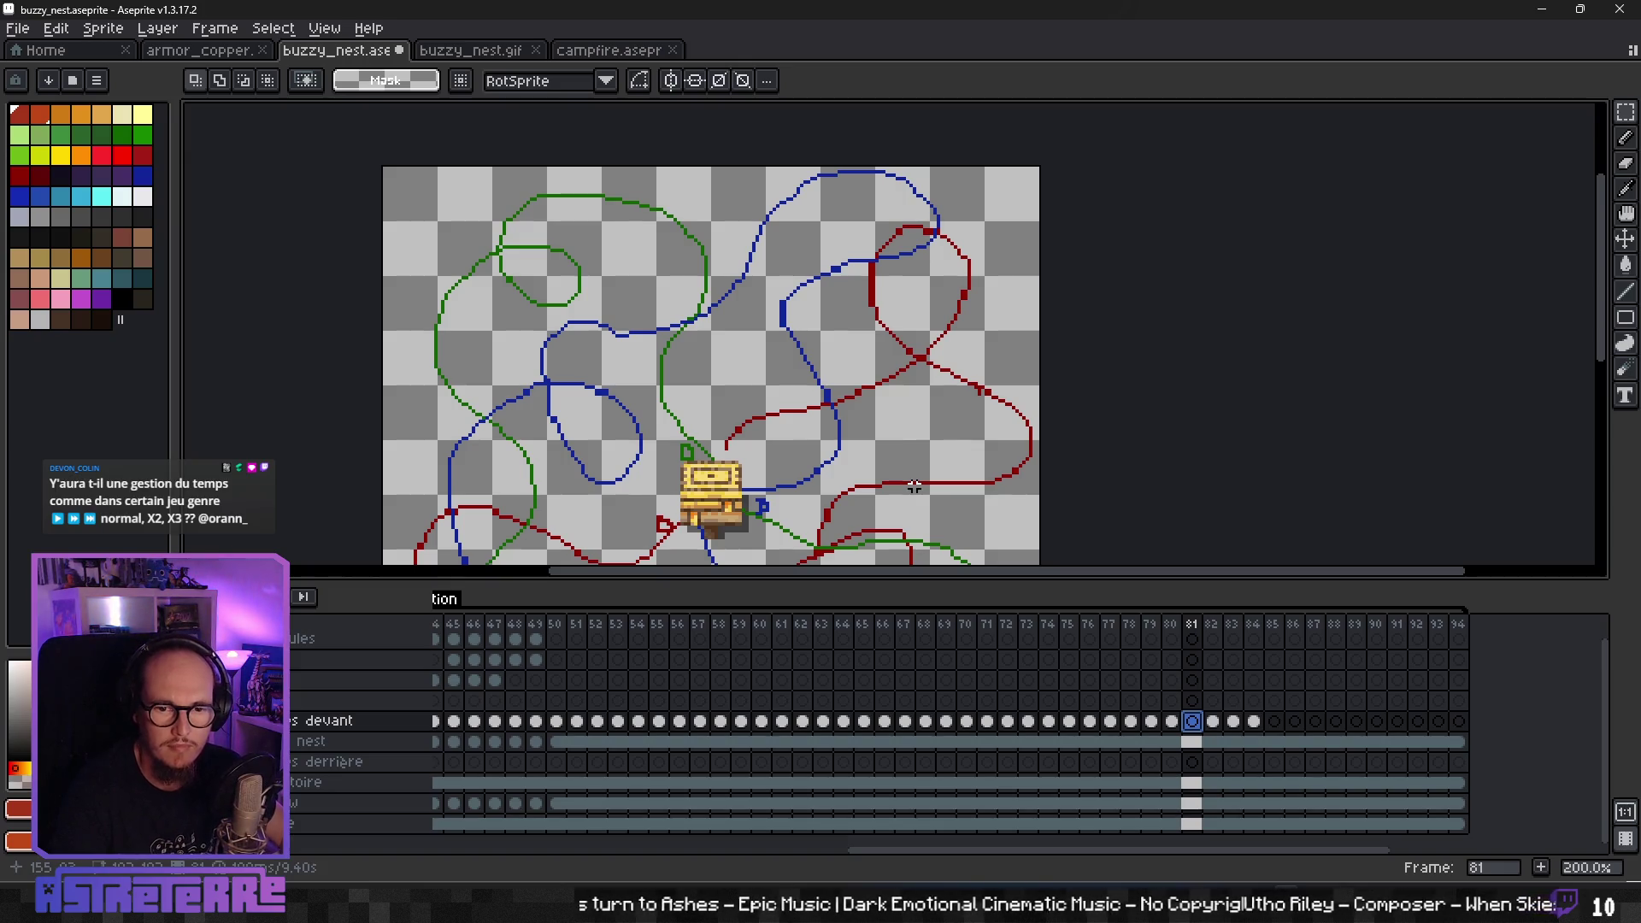
key("ctrl+v")
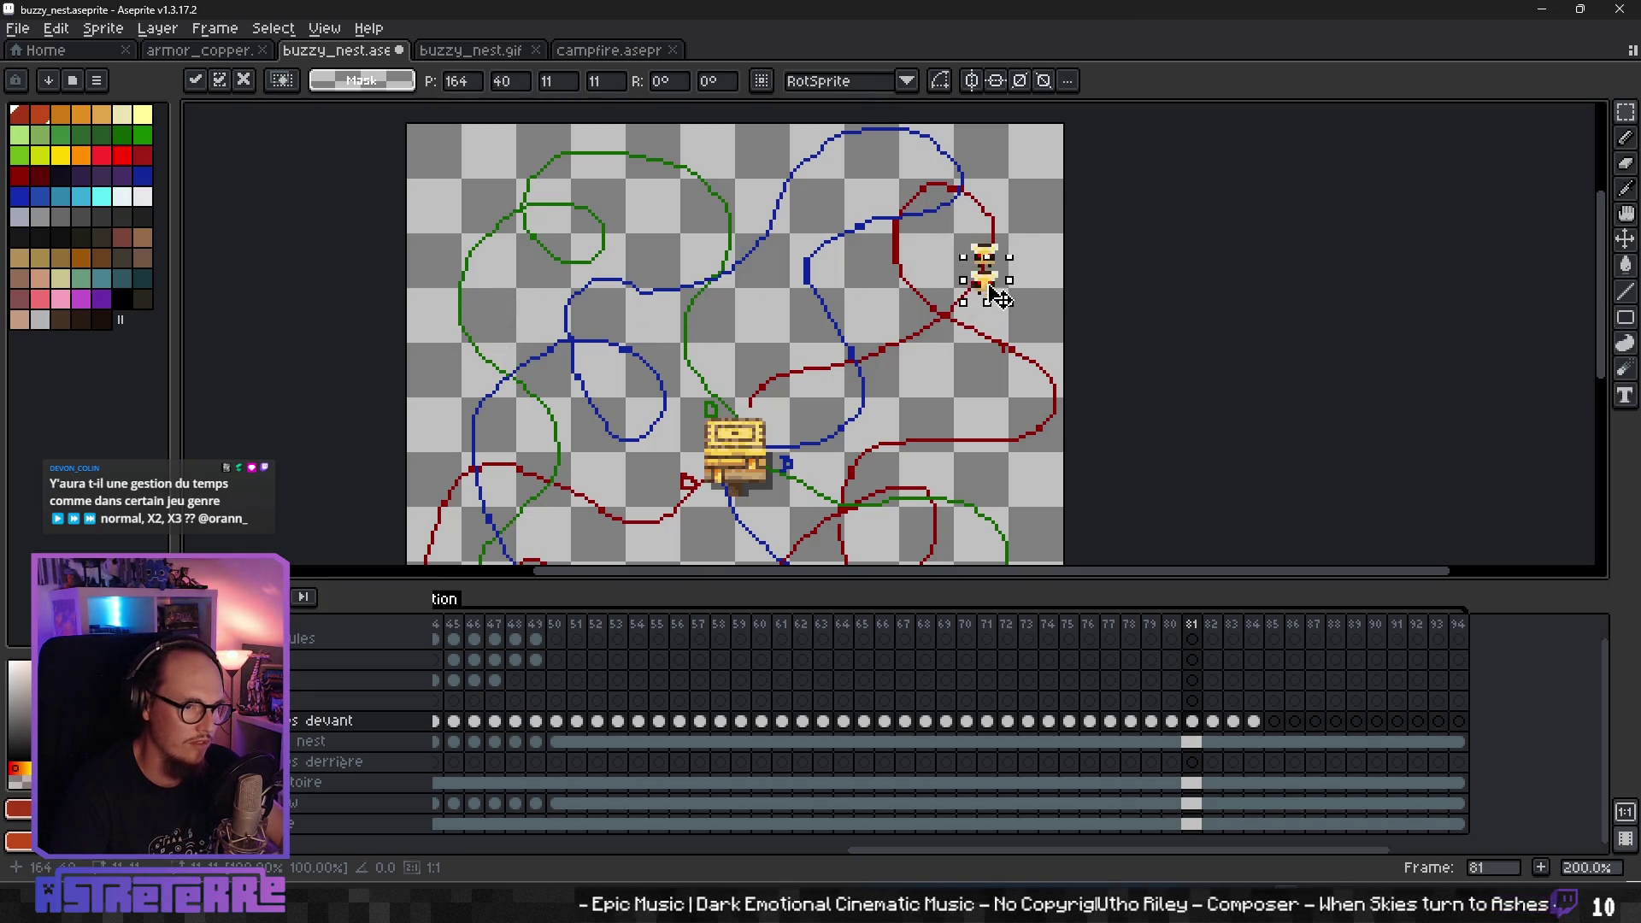
- Paste two more bee copies onto the red path and shift the group slightly left
key("Return")
key("ctrl+v")
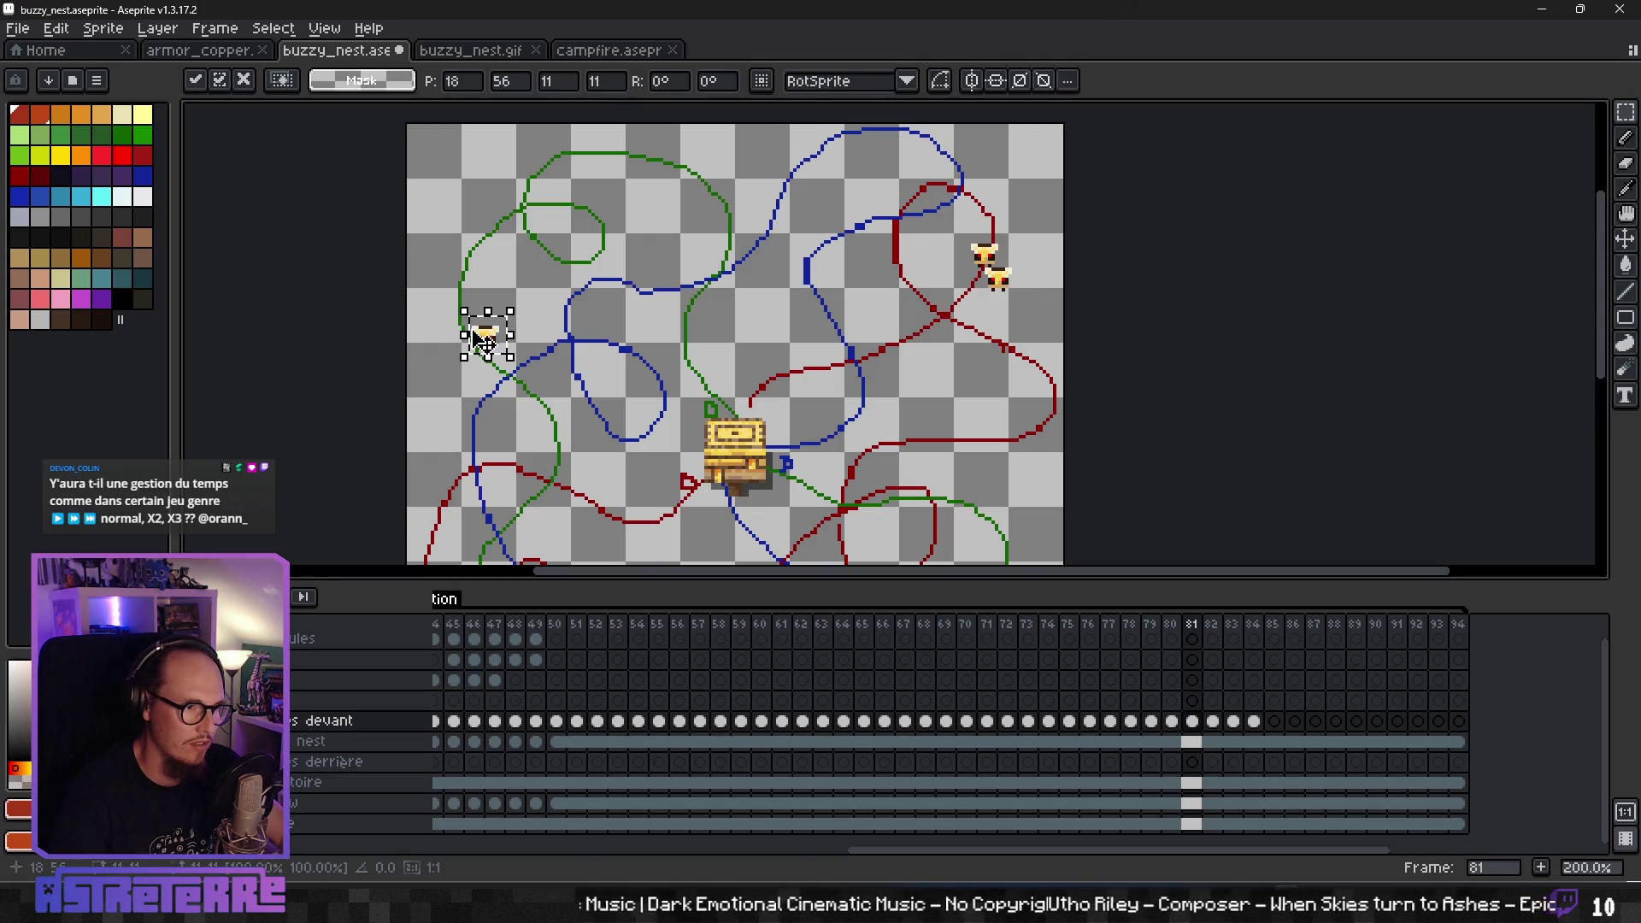
key("ctrl+v")
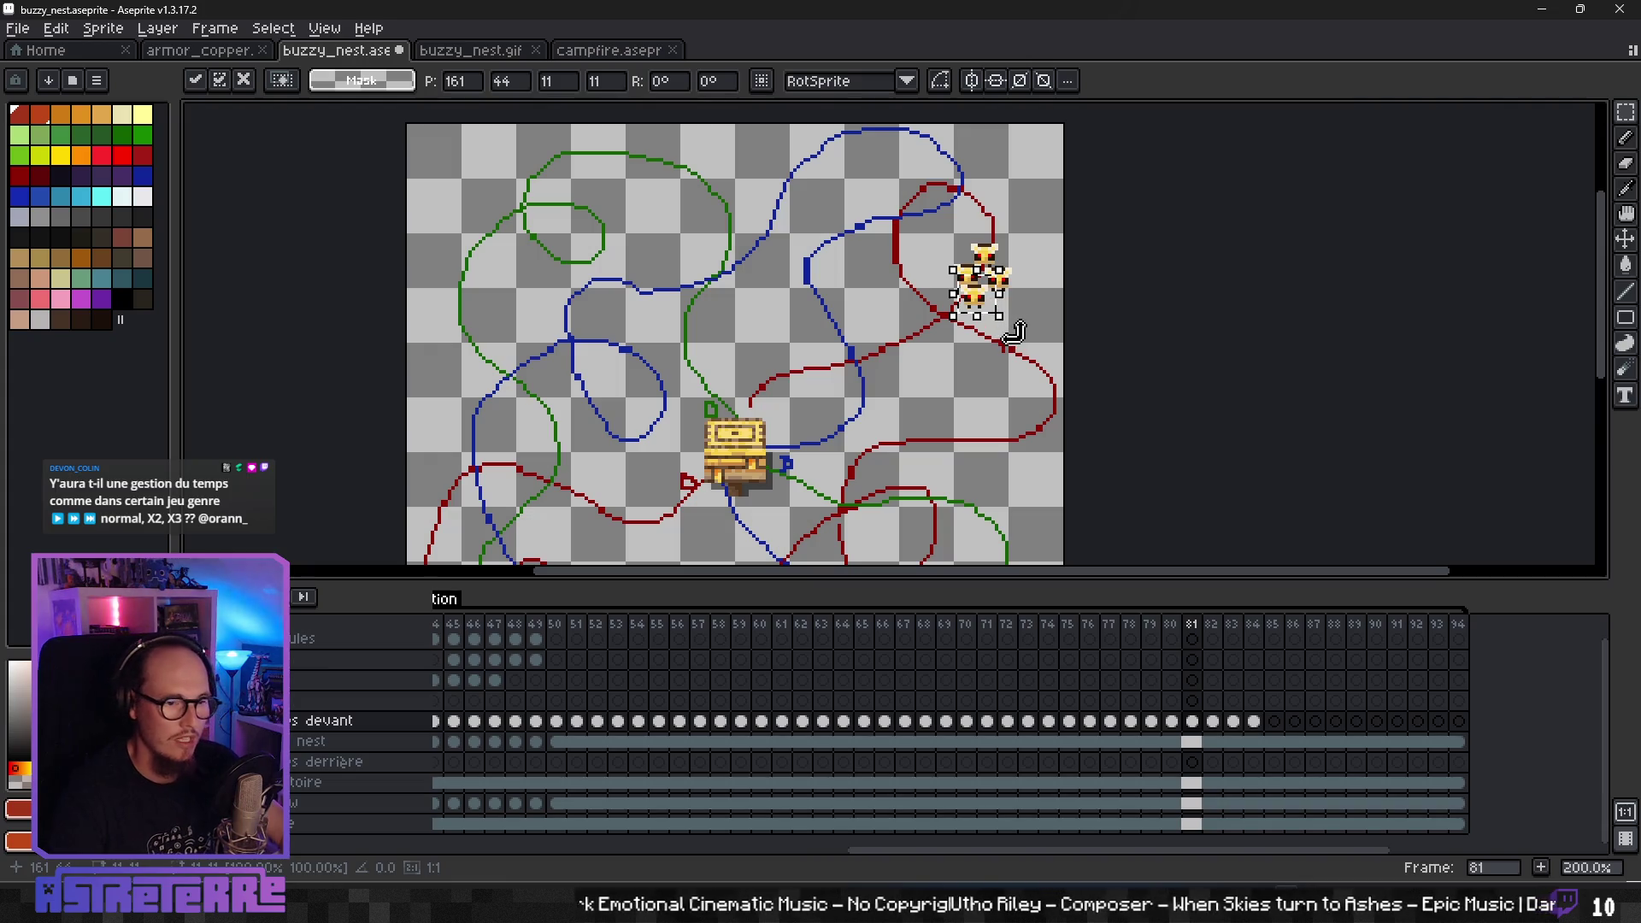
key("Return")
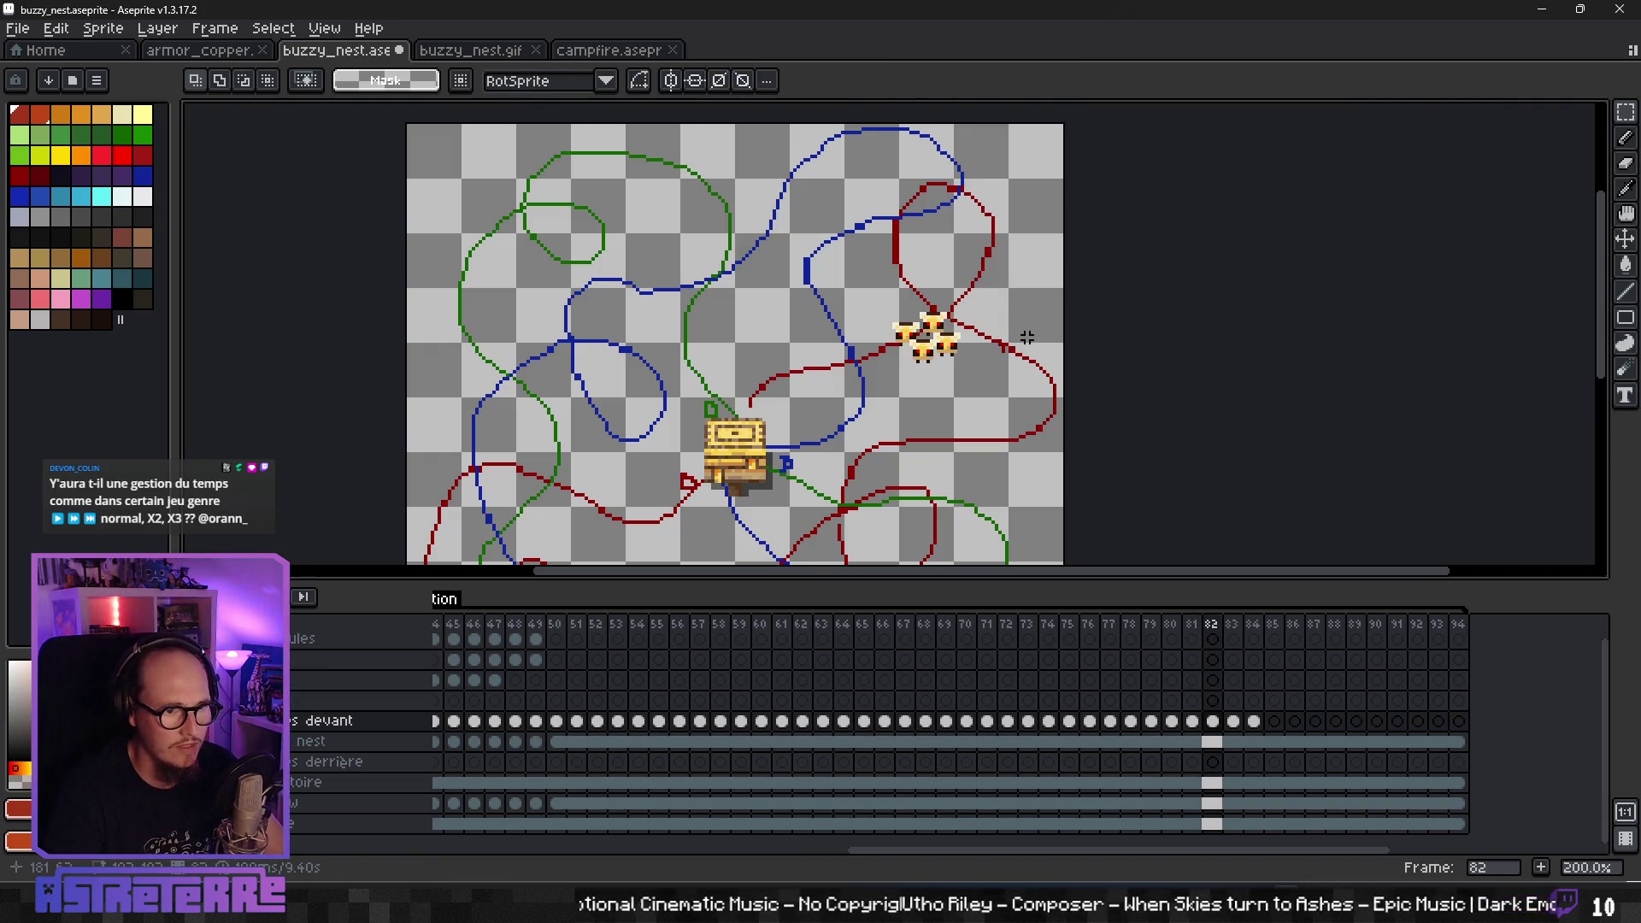
left_click_drag(1040, 320, 1017, 321)
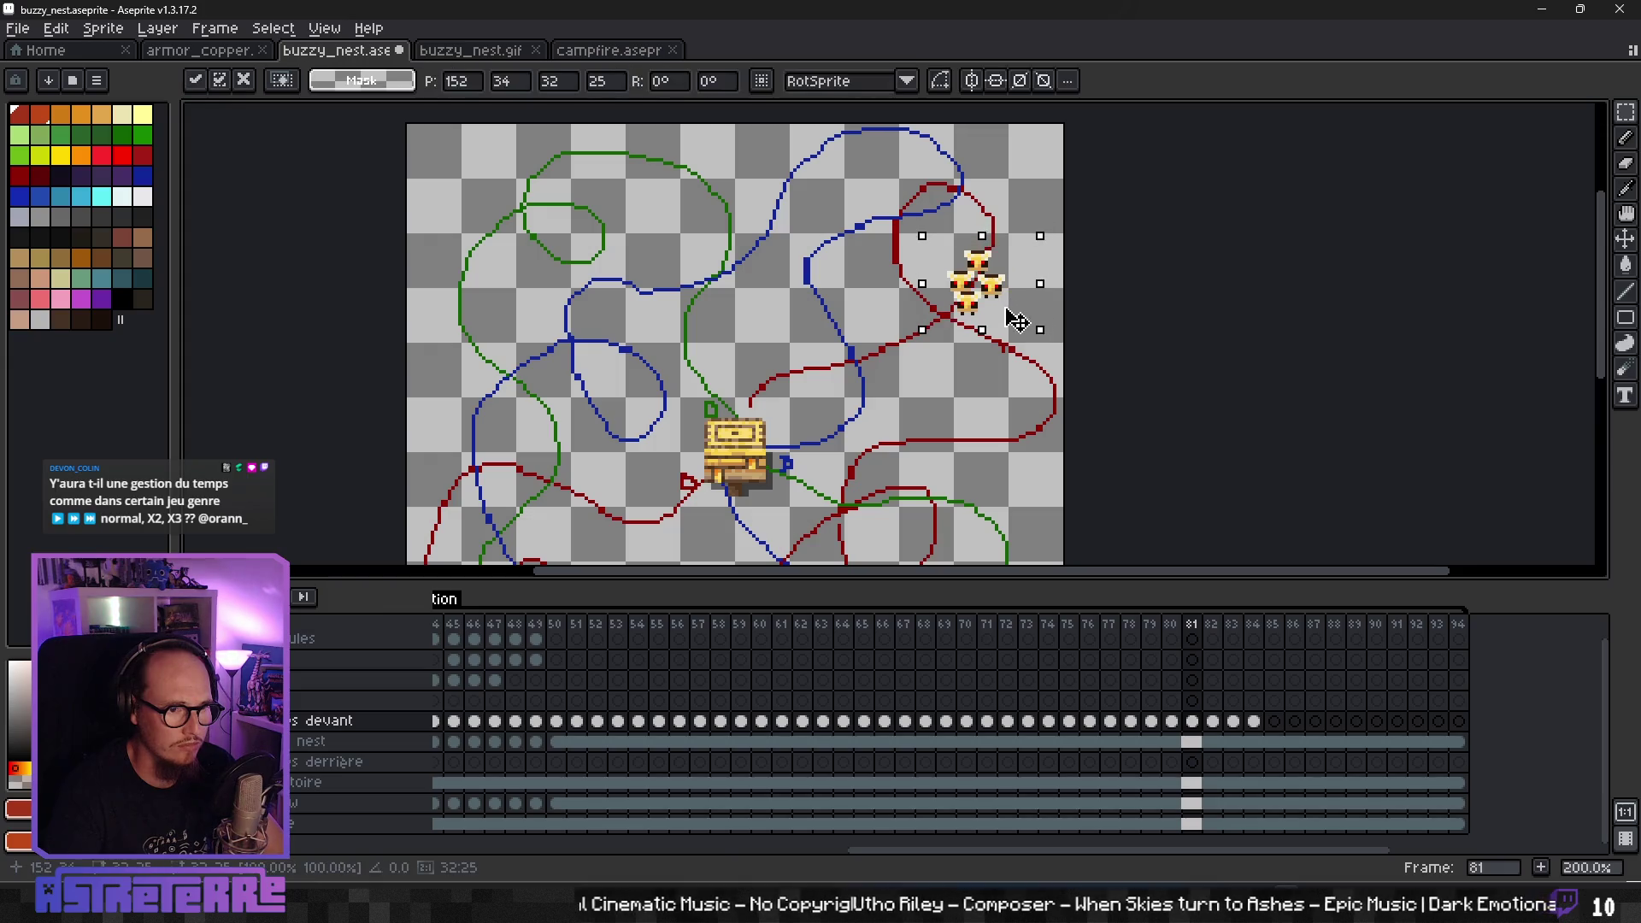
left_click(1014, 370)
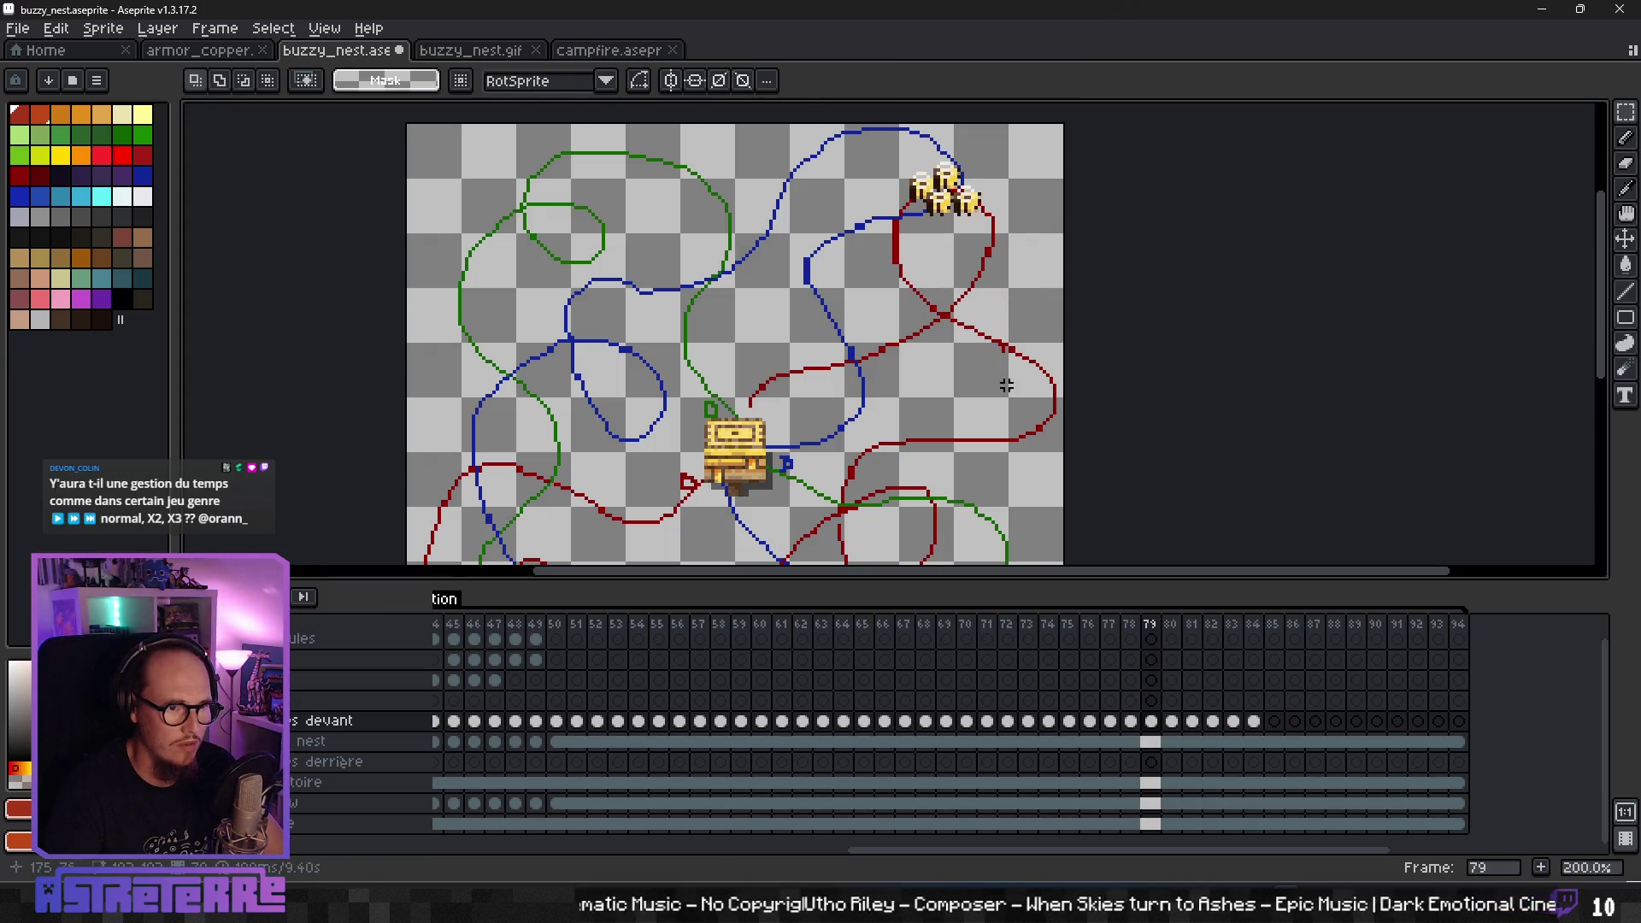
- Reselect and commit the bee group in frame 82
key("Right")
key("Right")
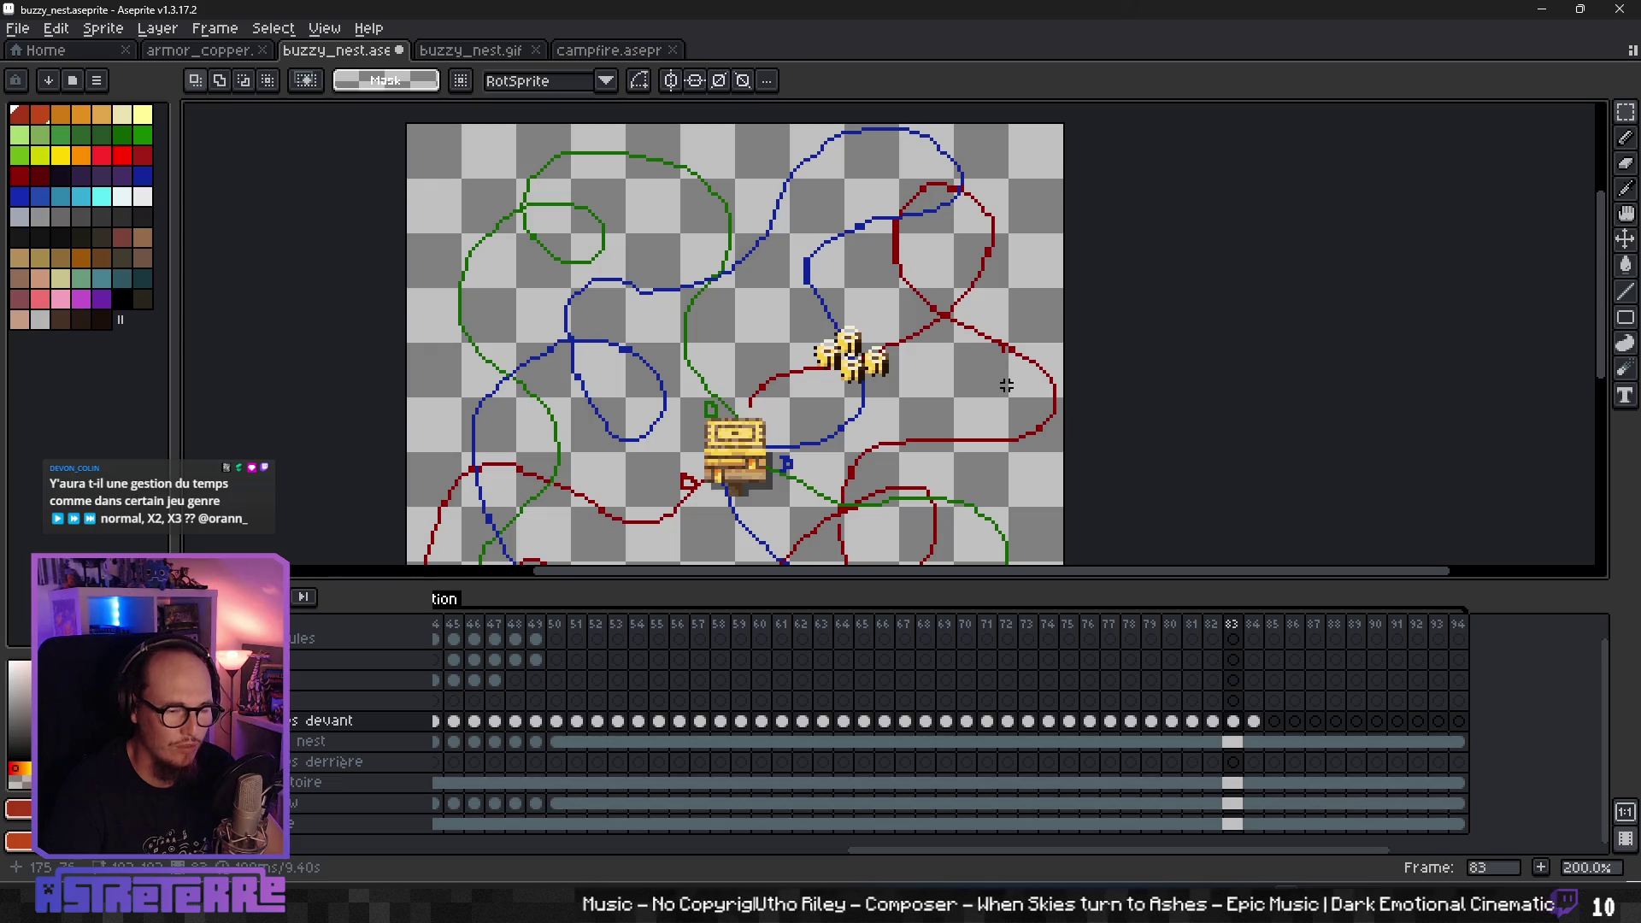
key("Left")
left_click_drag(923, 317, 989, 371)
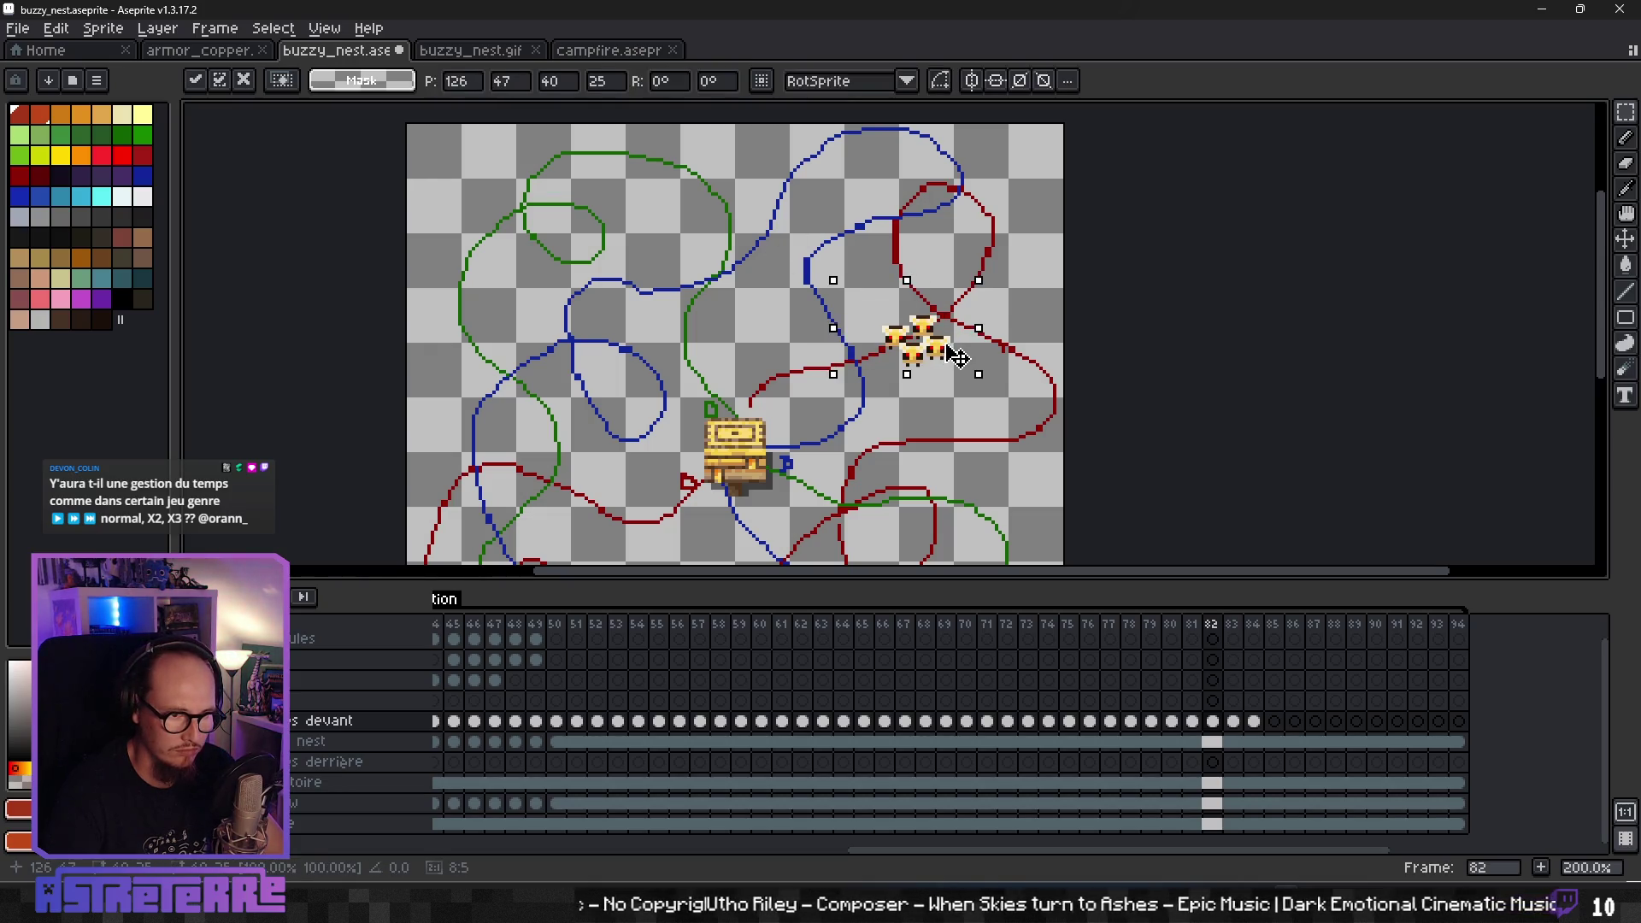
key("Return")
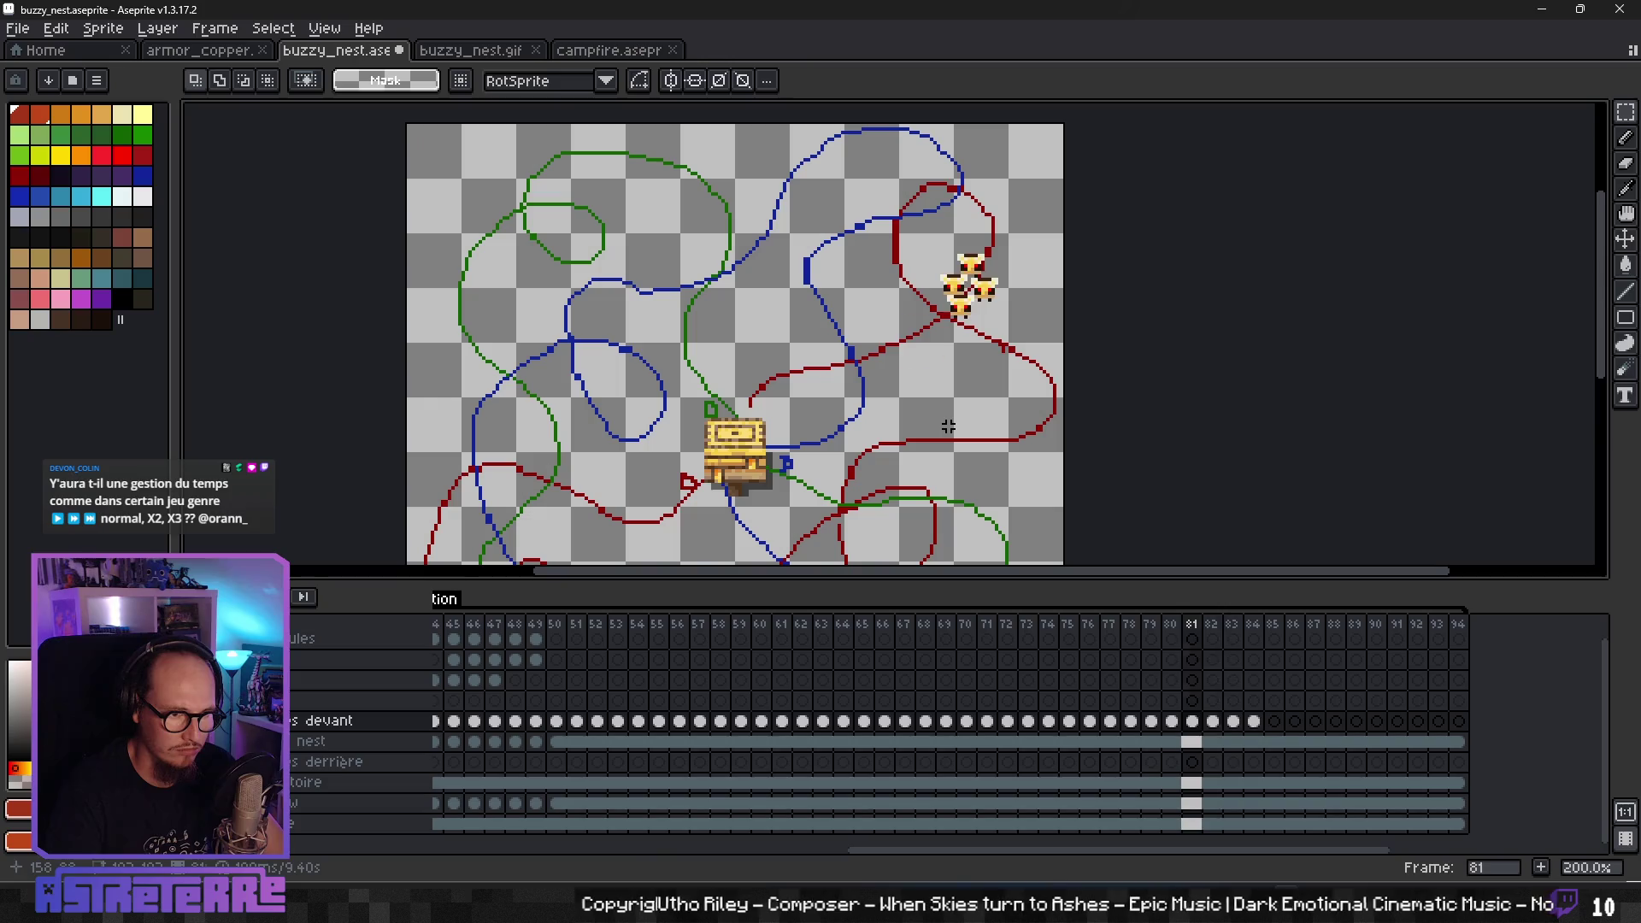
key("Right")
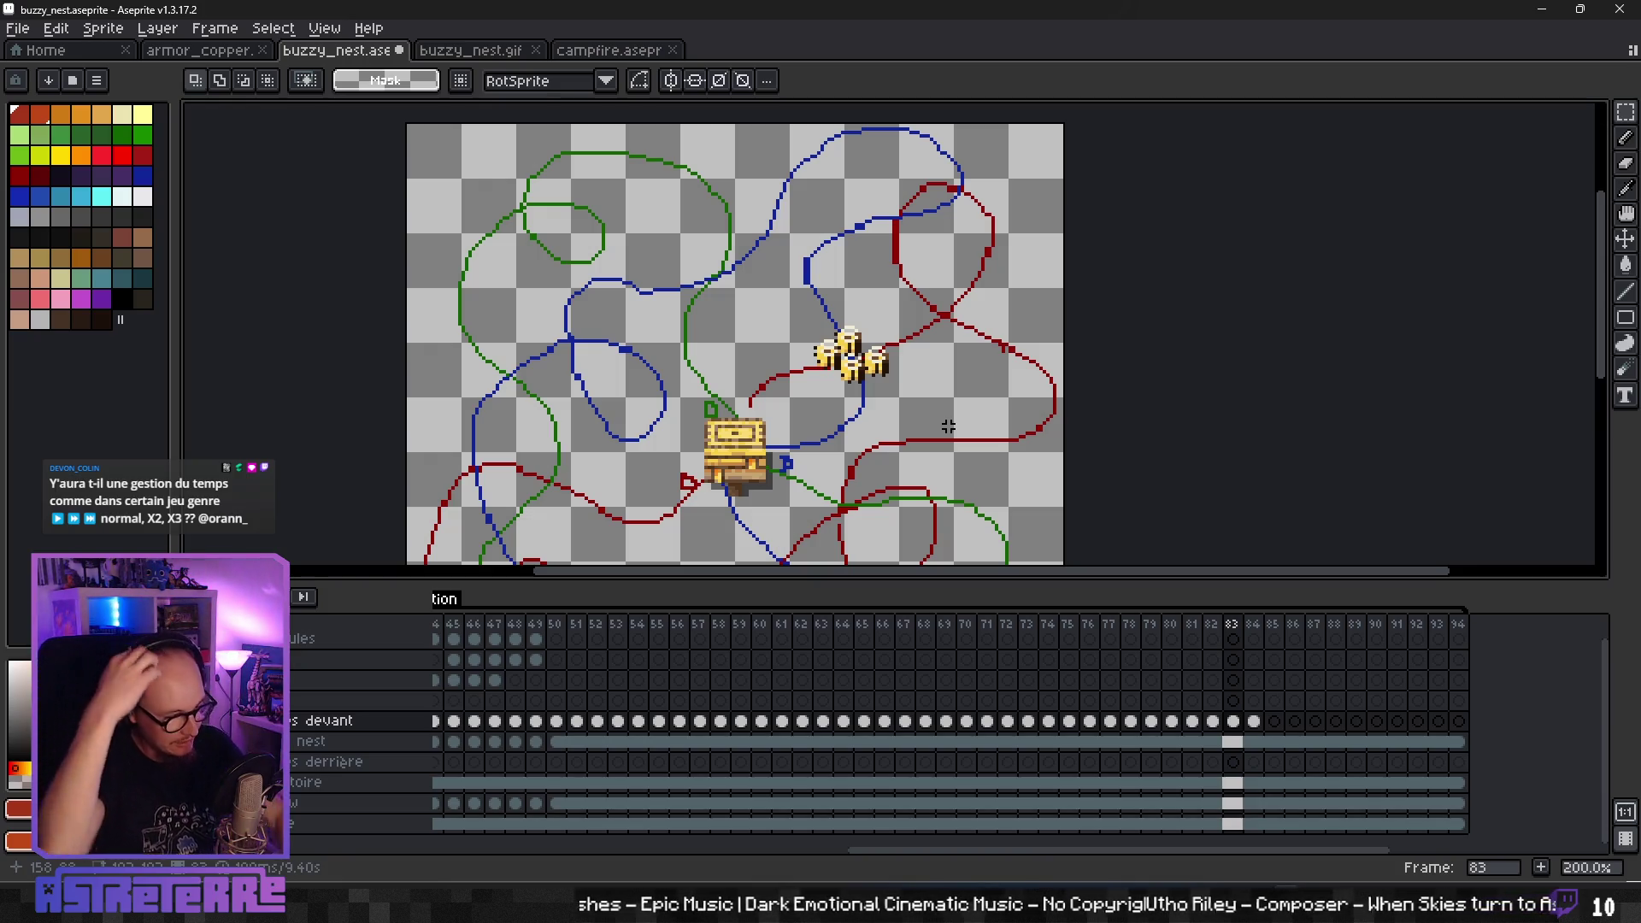
- Reposition and commit the bees in frame 83, checking against frame 84
key("Right")
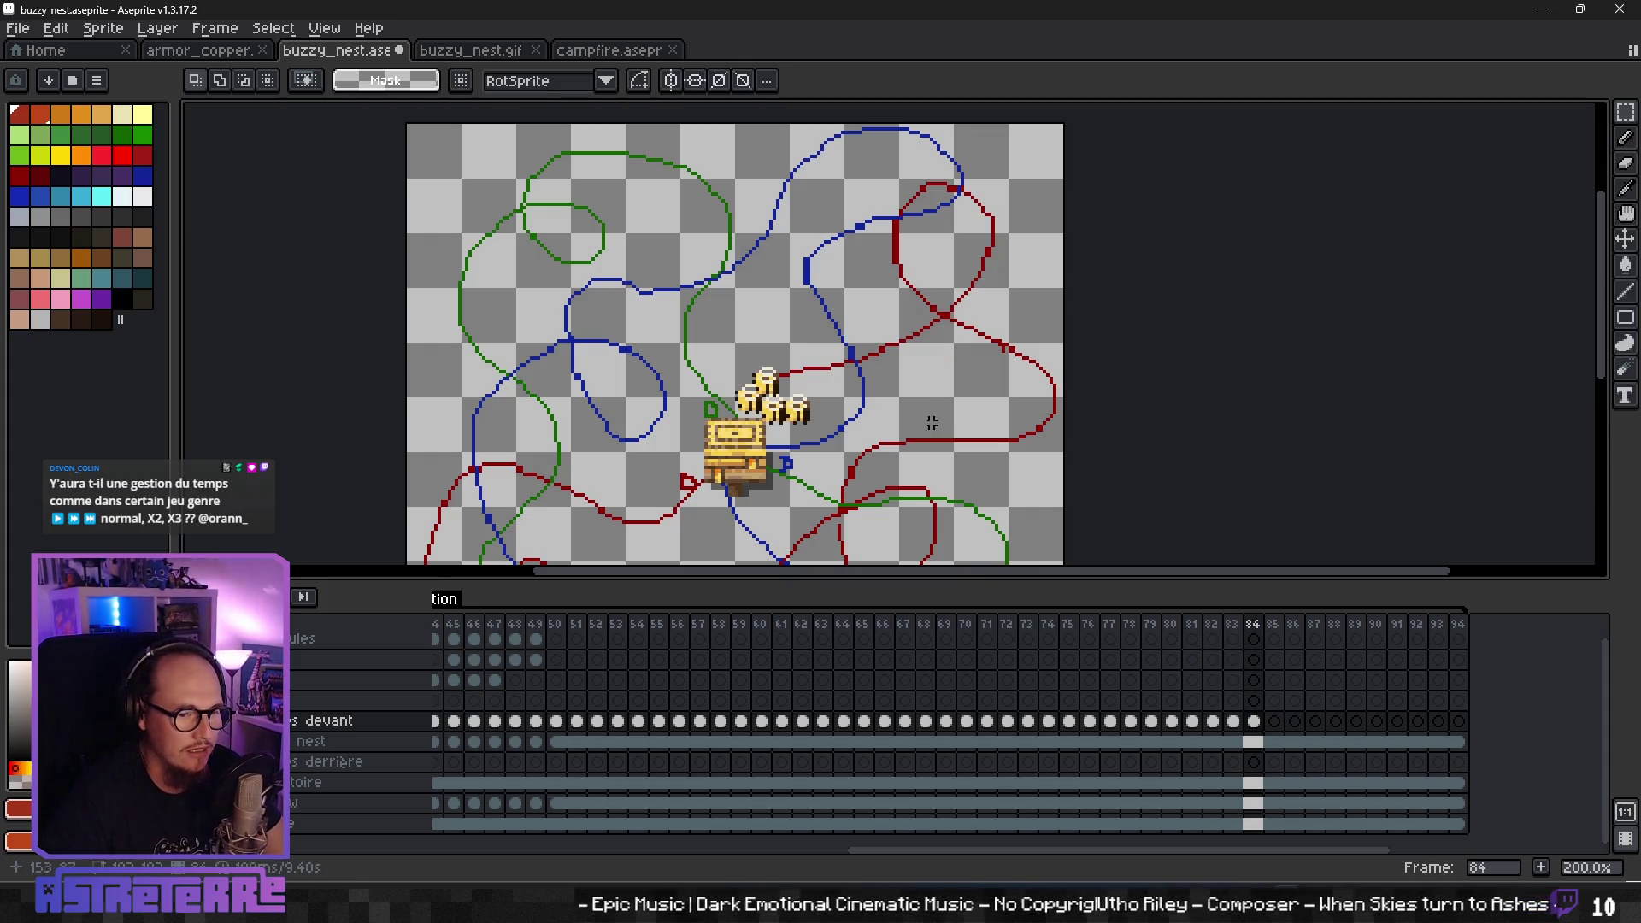
key("Left")
key("Left")
key("Left")
key("Right")
key("Right")
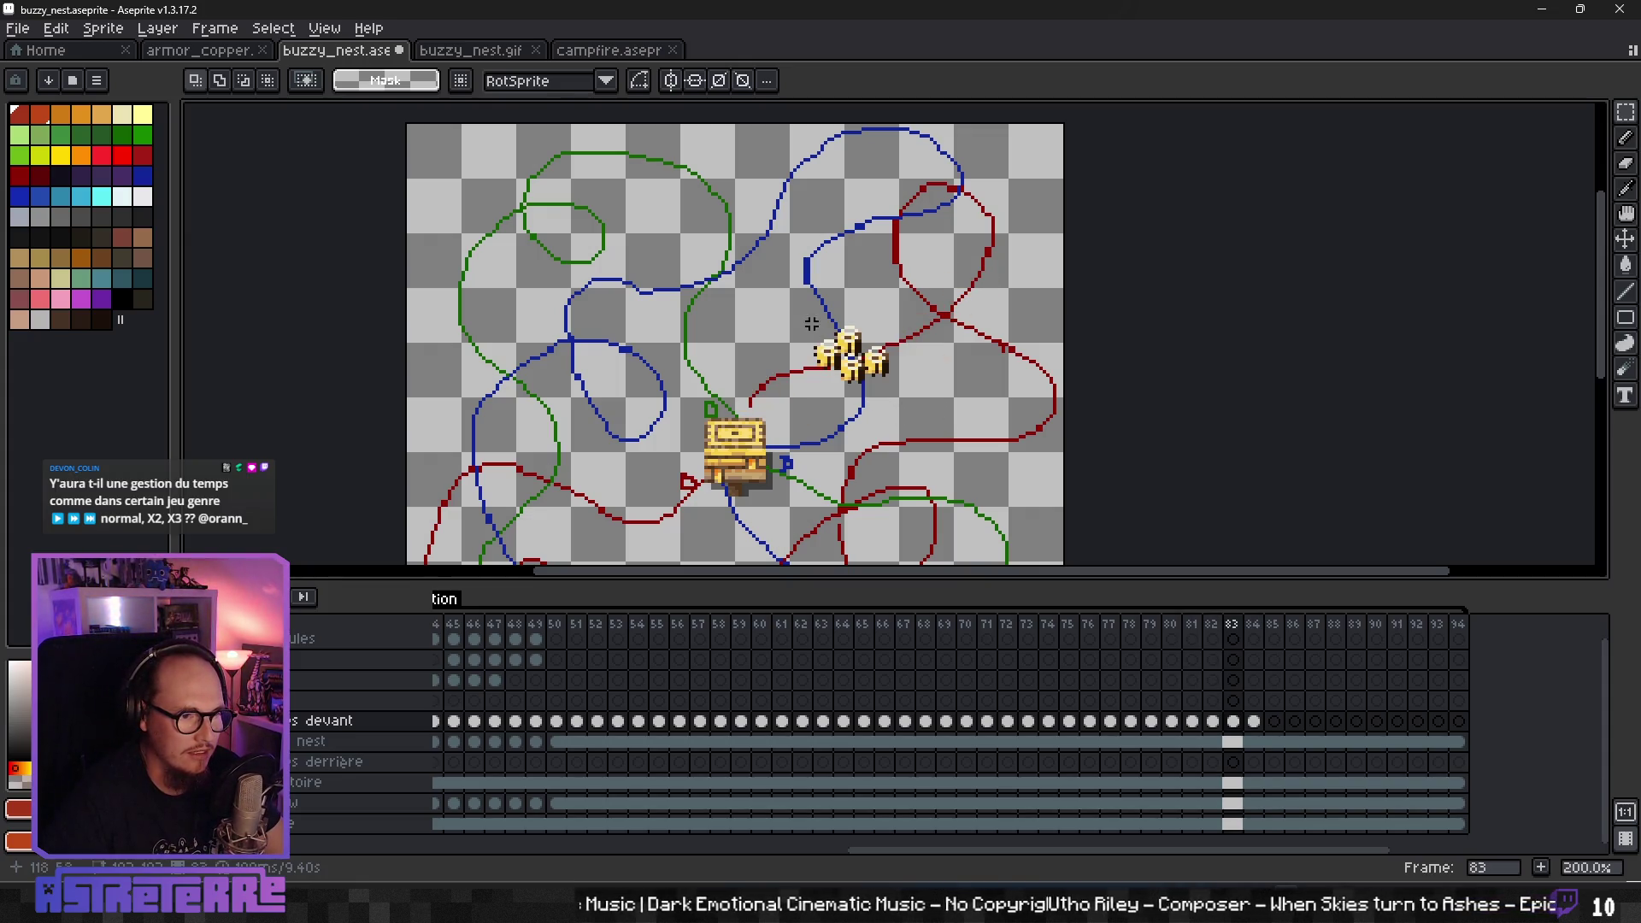
left_click(890, 395)
key("Return")
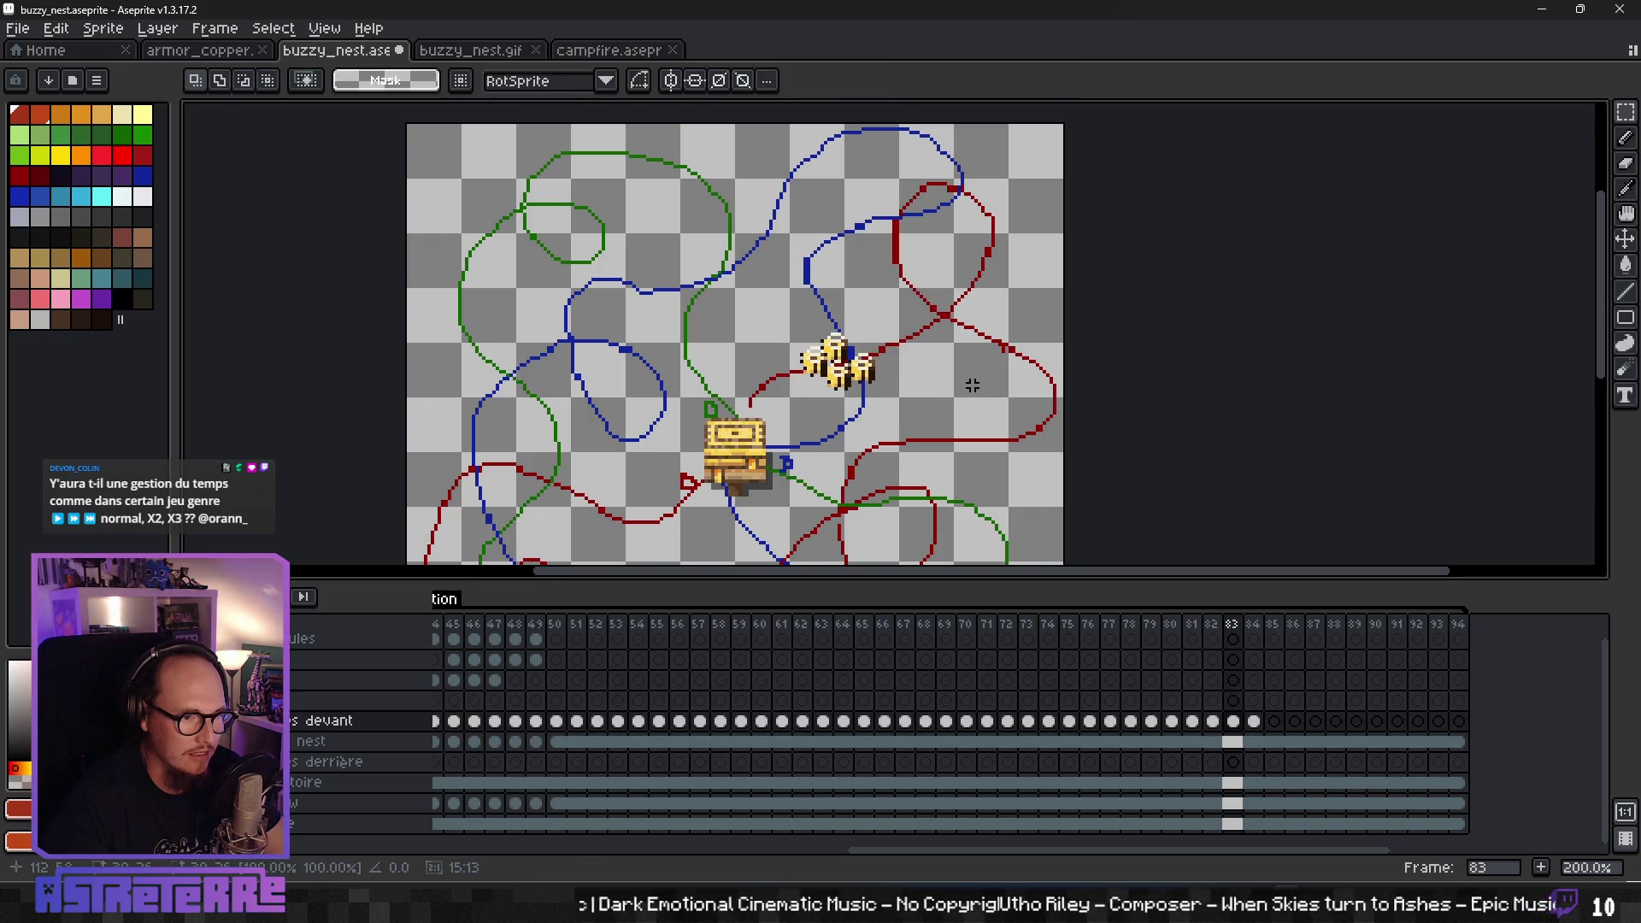
key("Left")
key("Right")
key("Right")
key("Left")
key("Left")
key("Left")
key("Left")
key("Left")
key("Left")
key("Left")
key("Left")
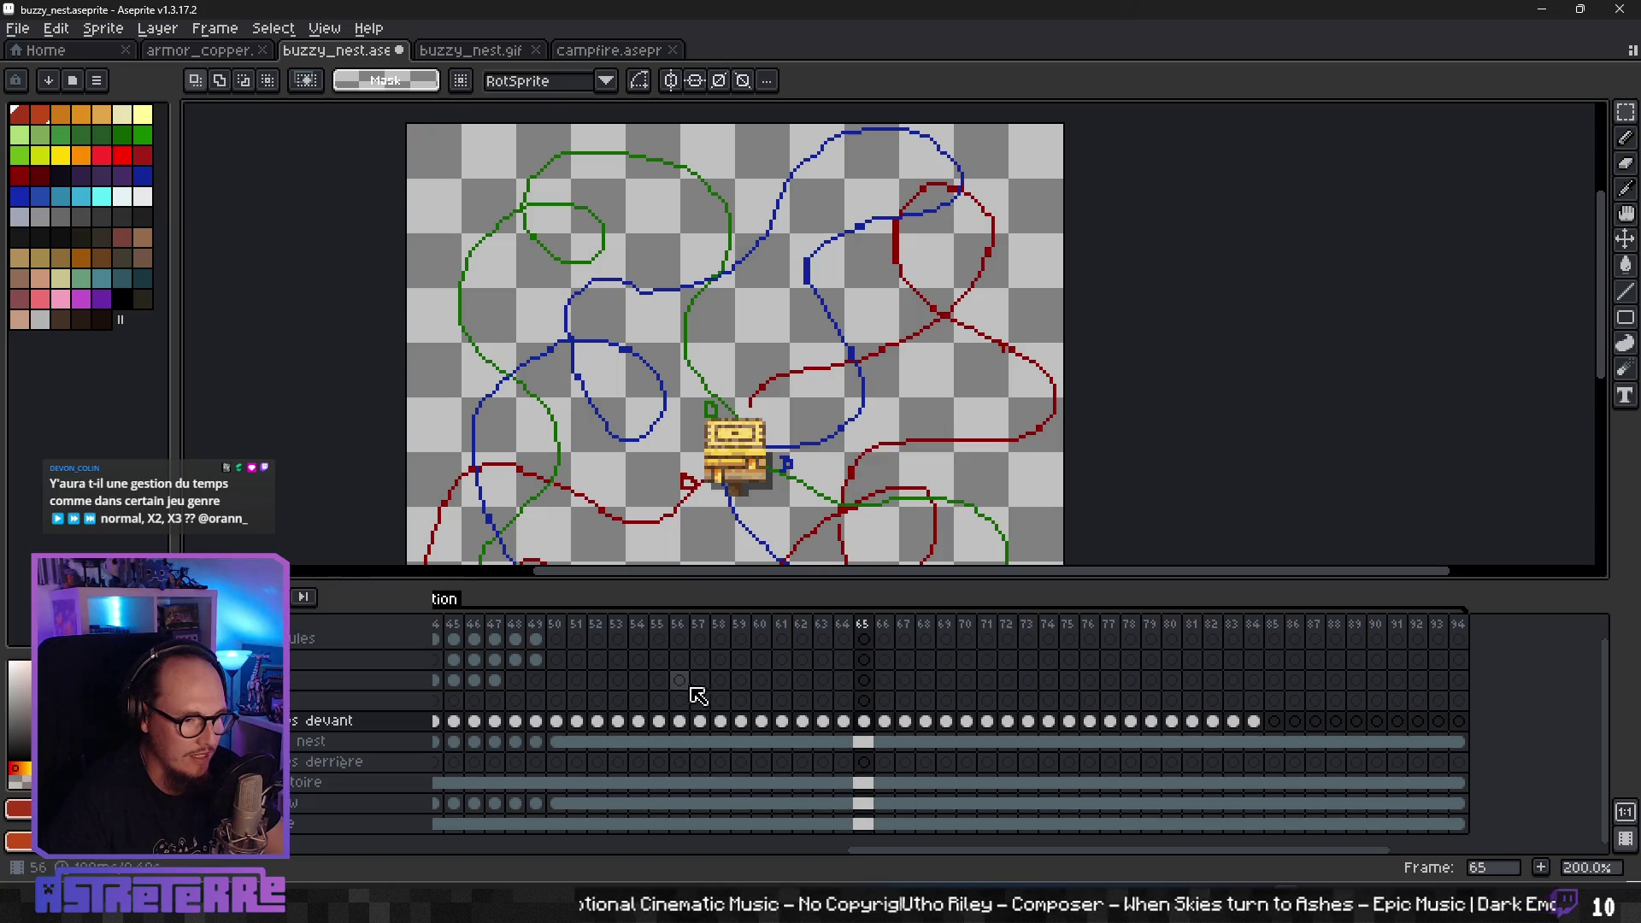
- Jump to frame 42, zoom out to fit the sprite, and play the swarm animation
scroll(880, 685, "left", 8)
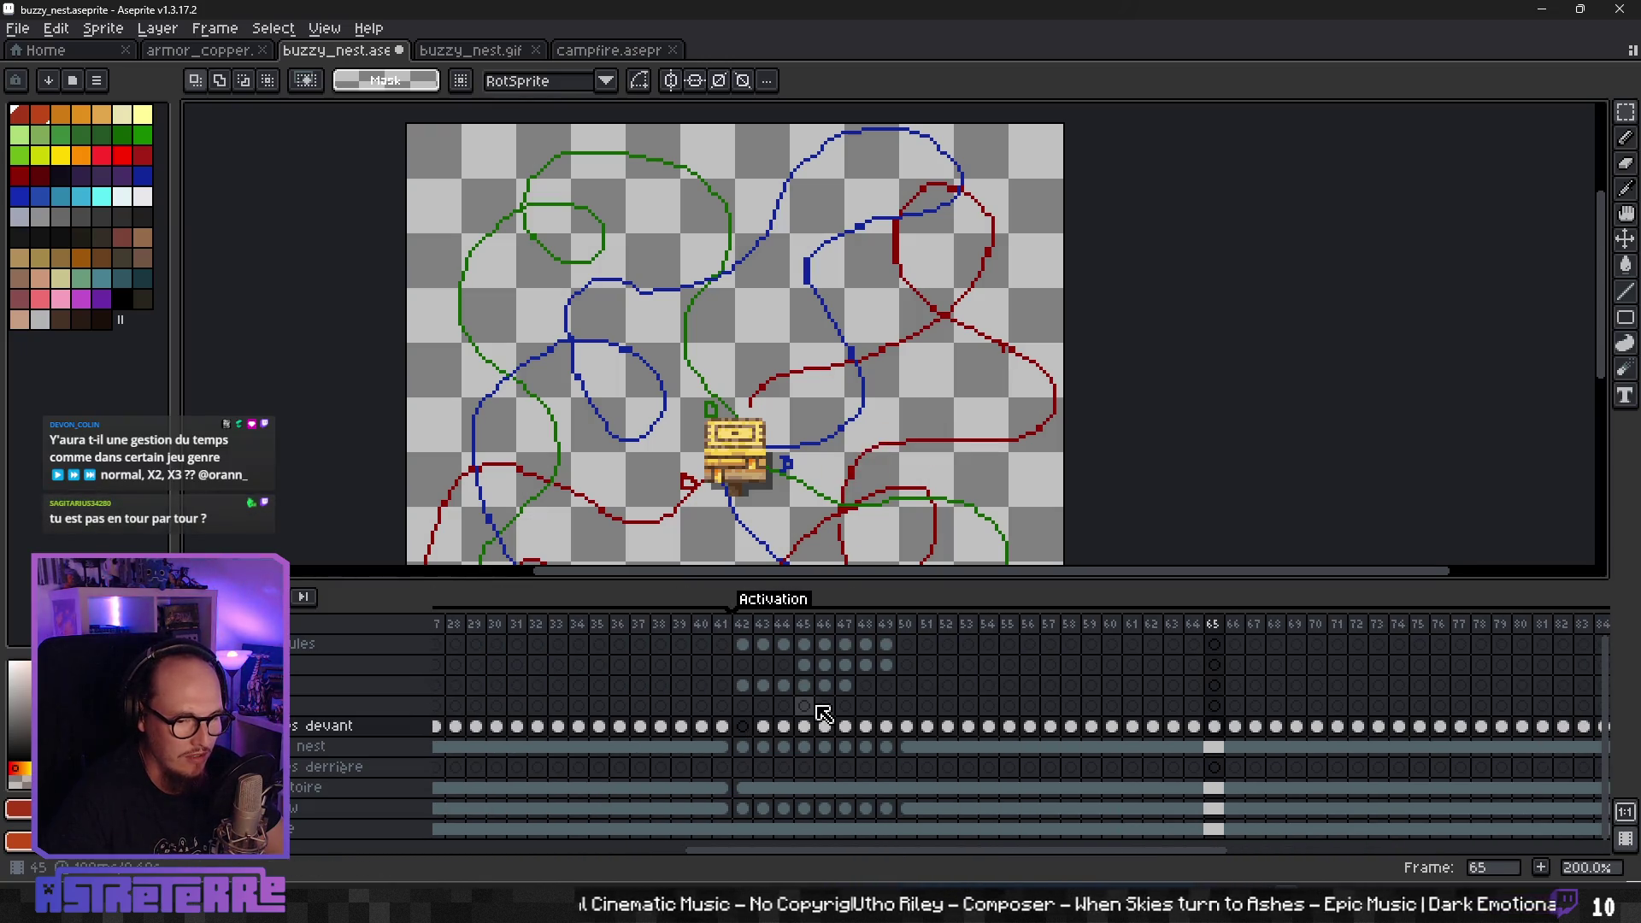
left_click(742, 726)
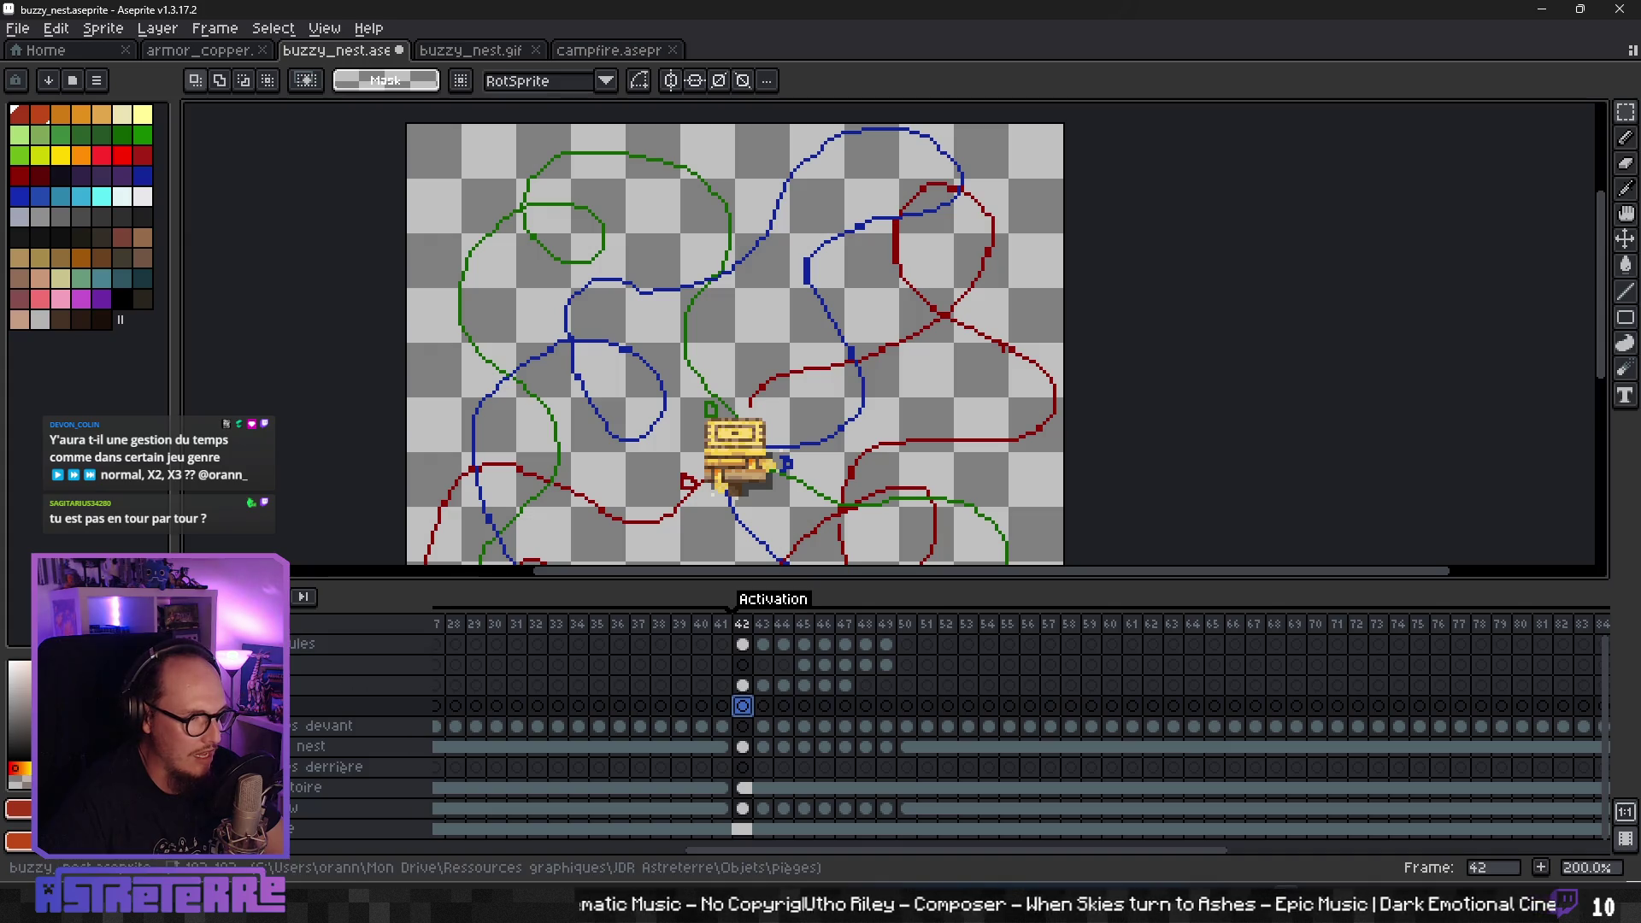
key("Right")
key("Right")
key("Right")
scroll(836, 426, "down", 3)
key("Right")
key("Right")
key("Right")
scroll(836, 425, "up", 1)
key("Right")
key("Right")
key("Right")
key("Right")
key("Right")
key("Right")
key("Right")
key("Right")
key("Right")
key("Right")
key("Right")
key("Right")
key("Right")
key("Right")
key("Right")
key("Right")
key("Right")
key("Right")
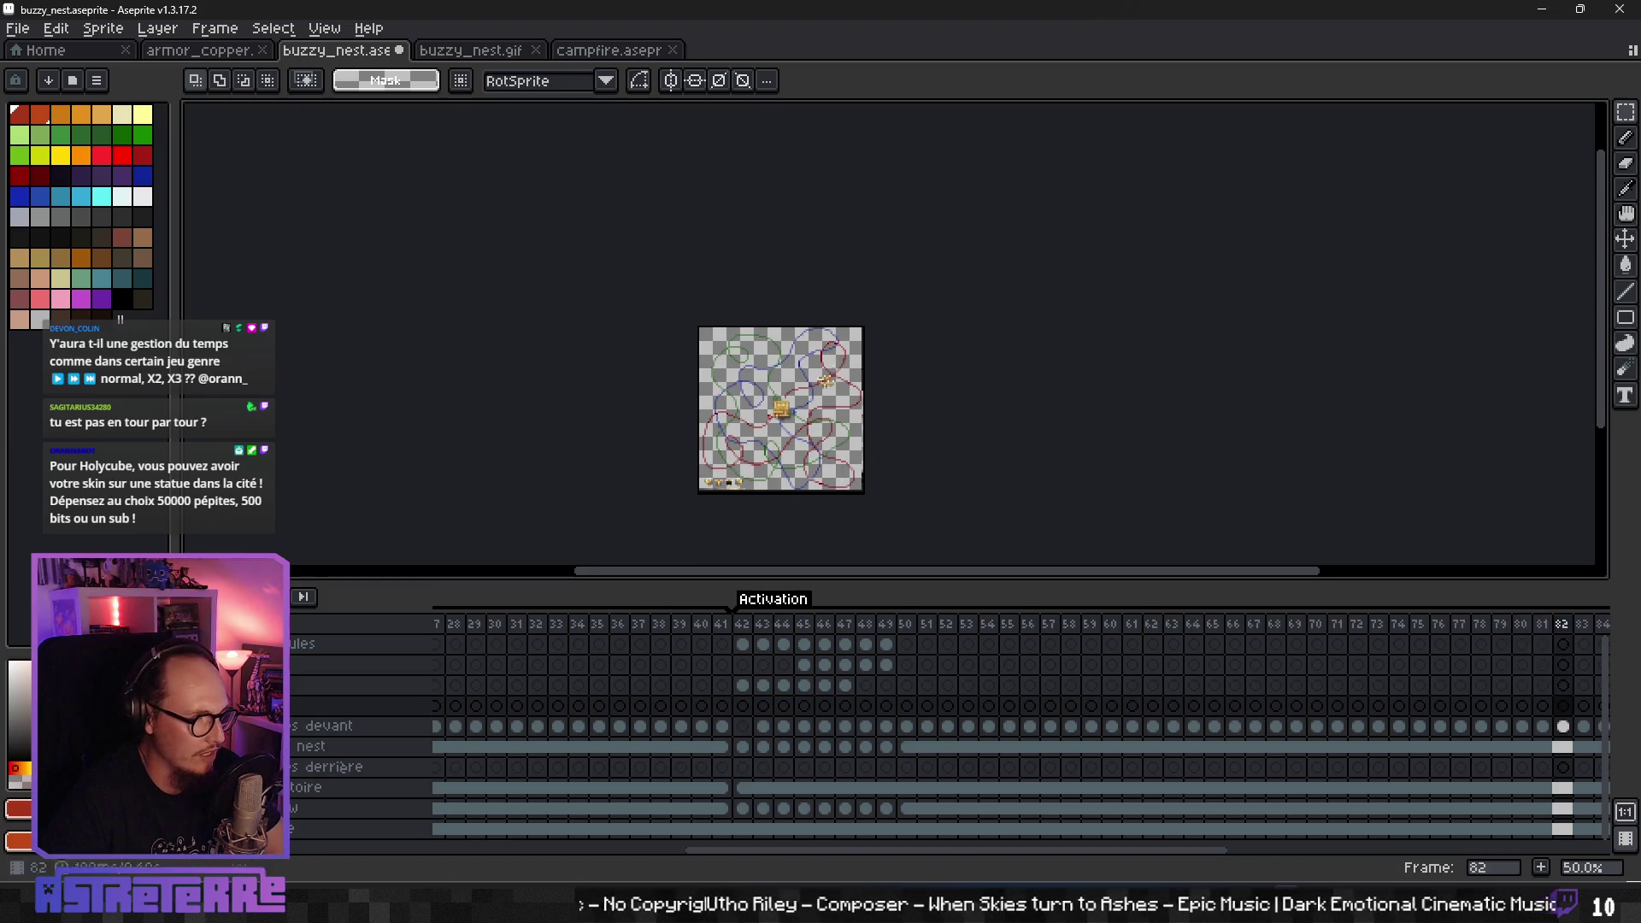
key("Right")
key("Right")
key("Right")
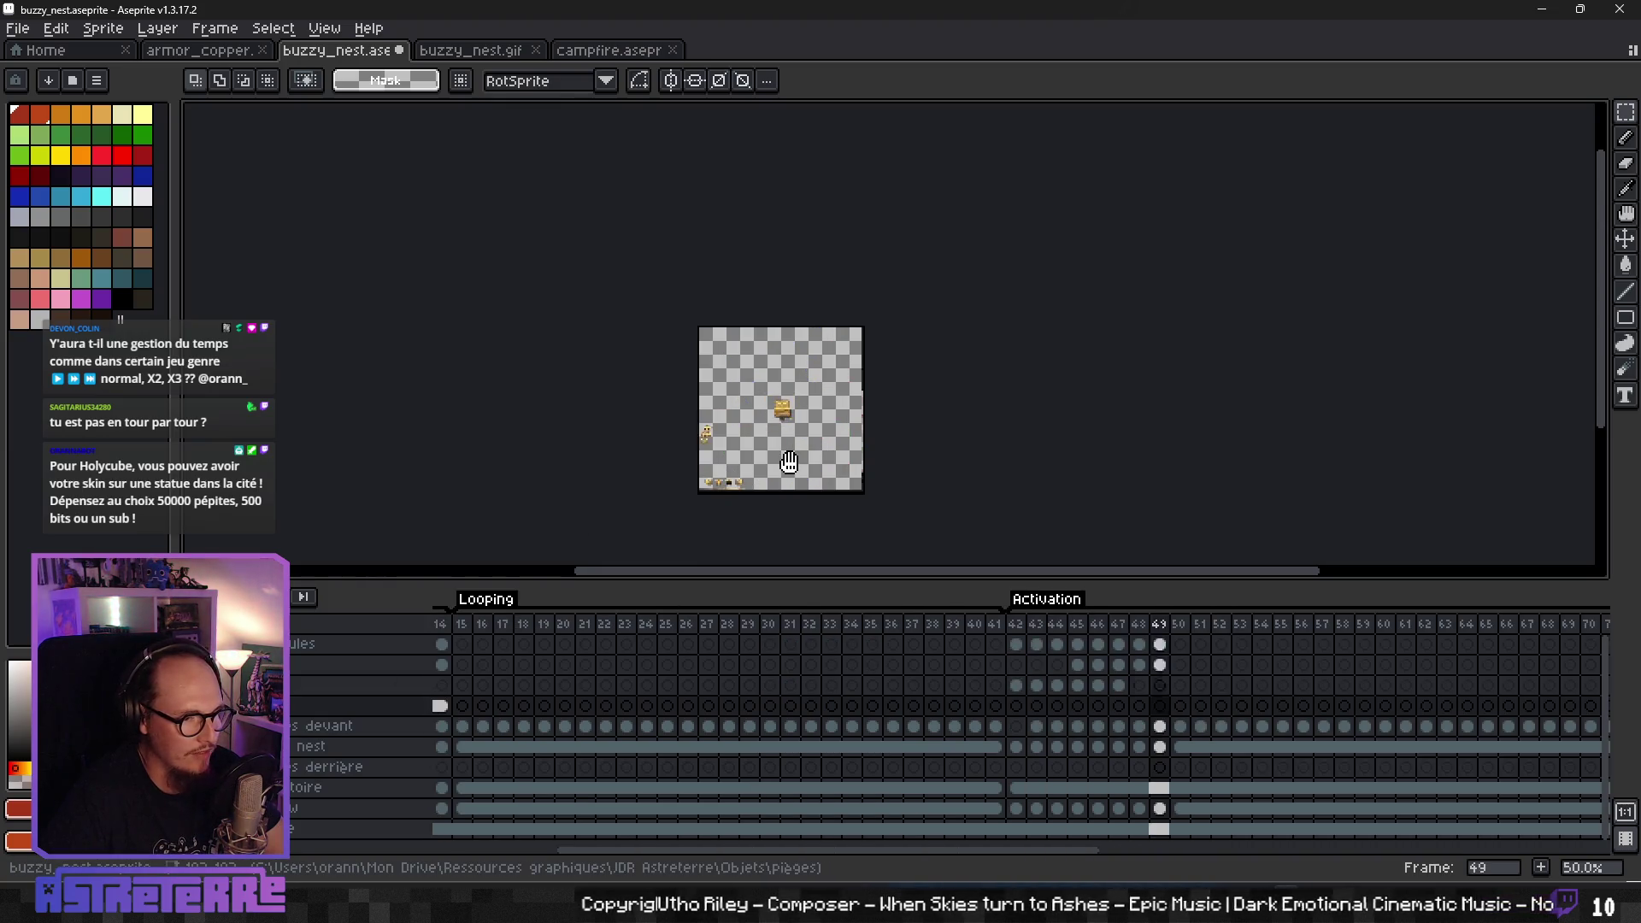
scroll(824, 458, "up", 1)
left_click_drag(824, 458, 918, 453)
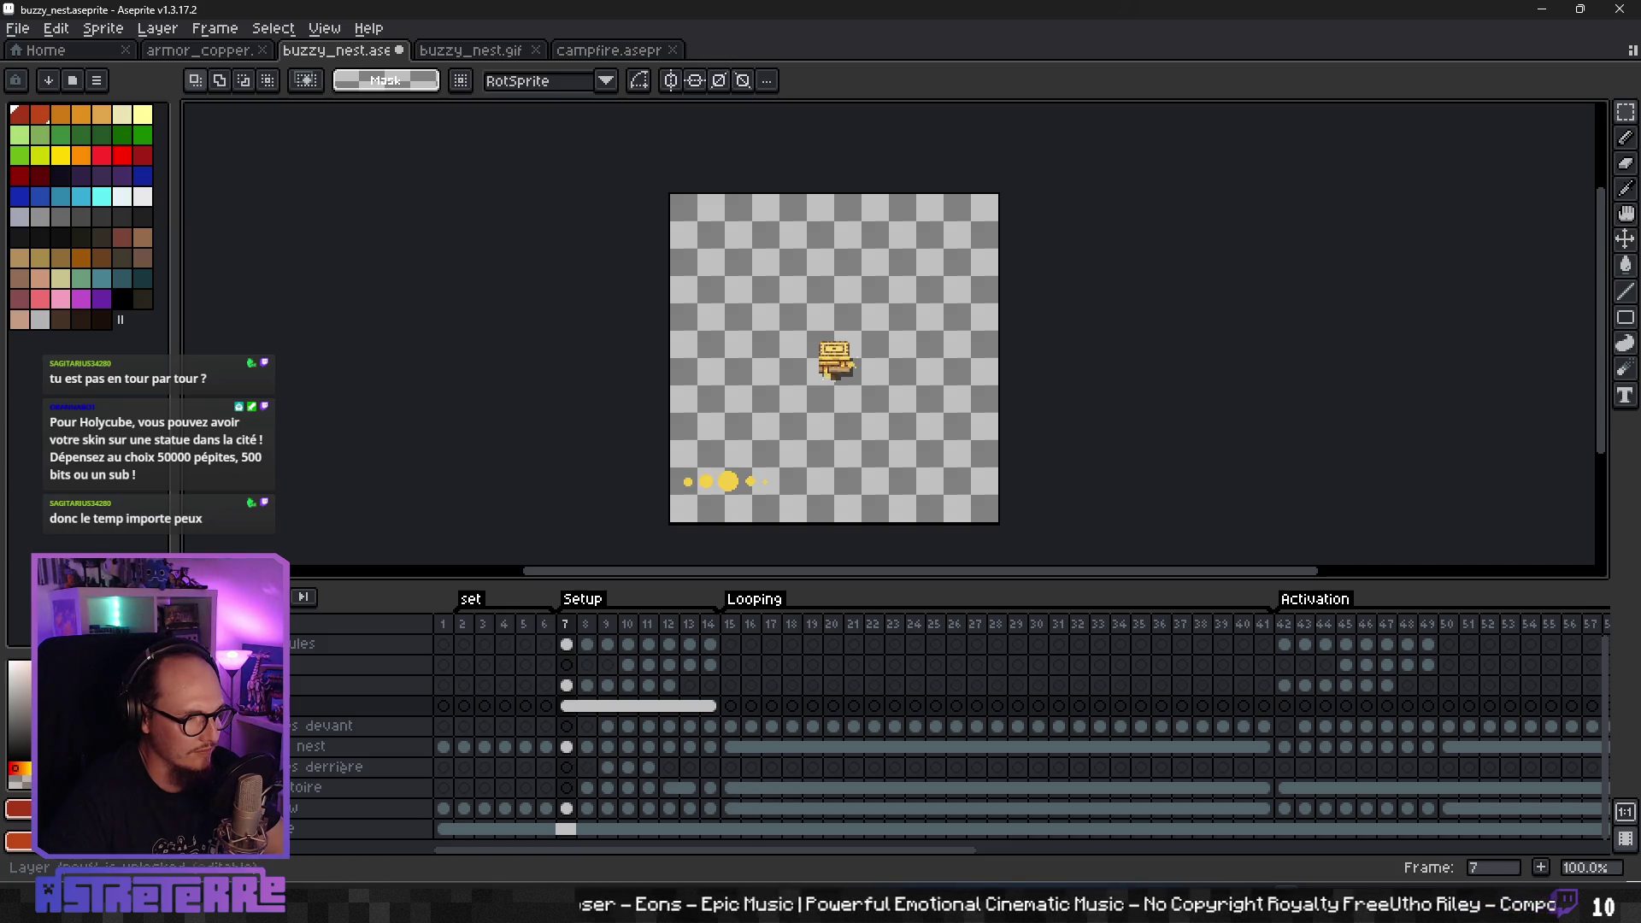
- Rename the layer to 'pouf test'
double_click(359, 706)
type("pouf")
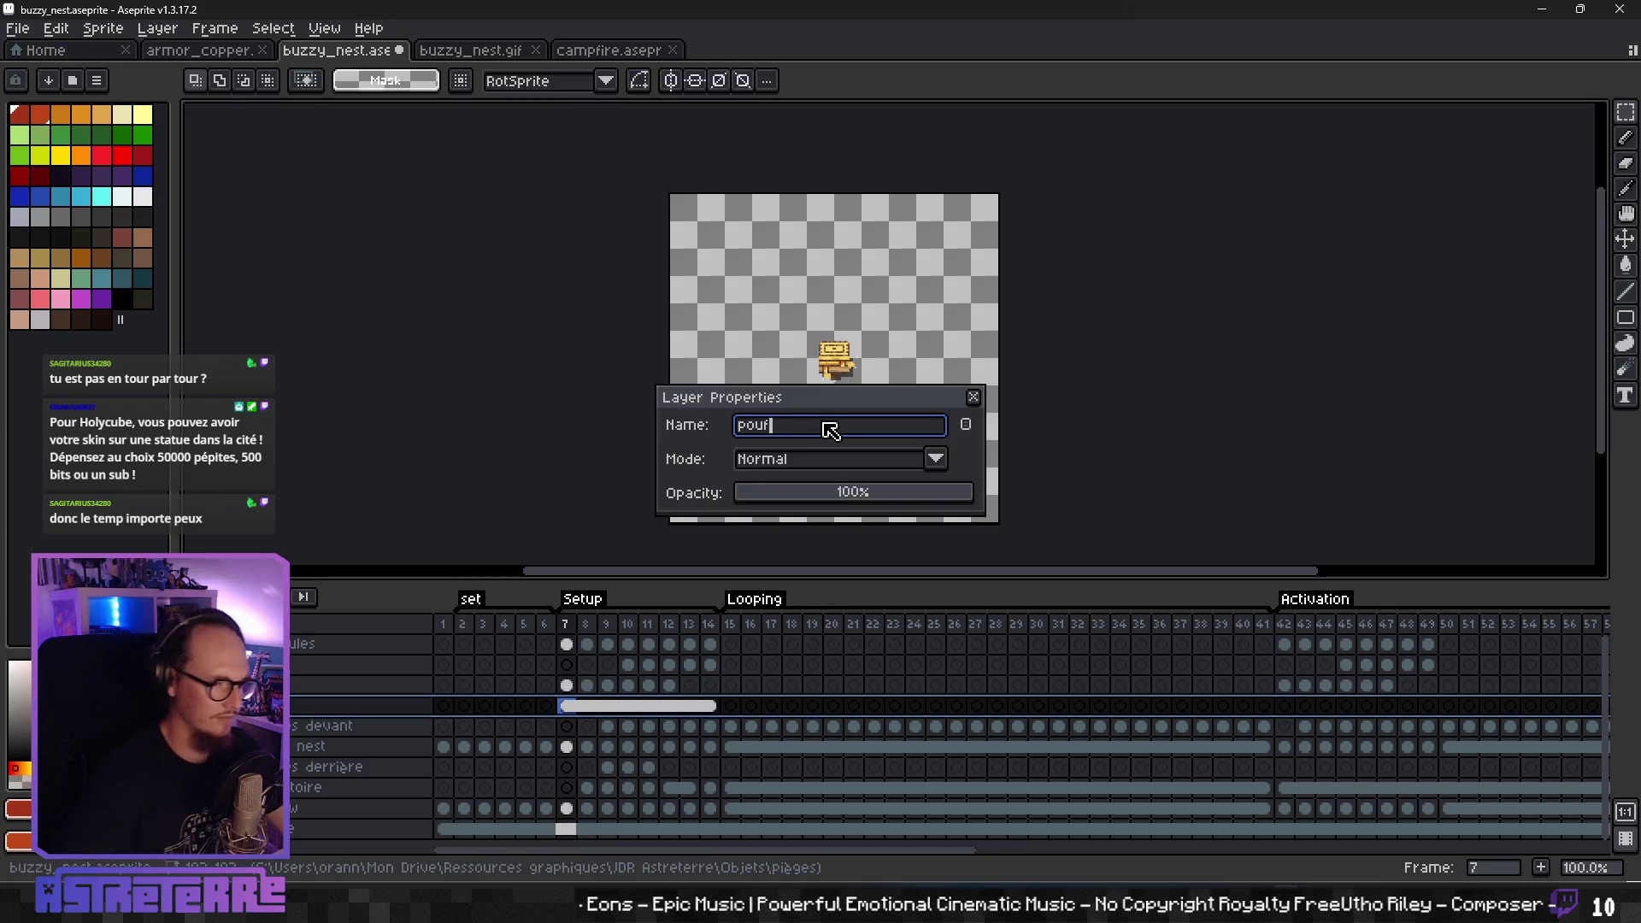
type(" test")
key("Return")
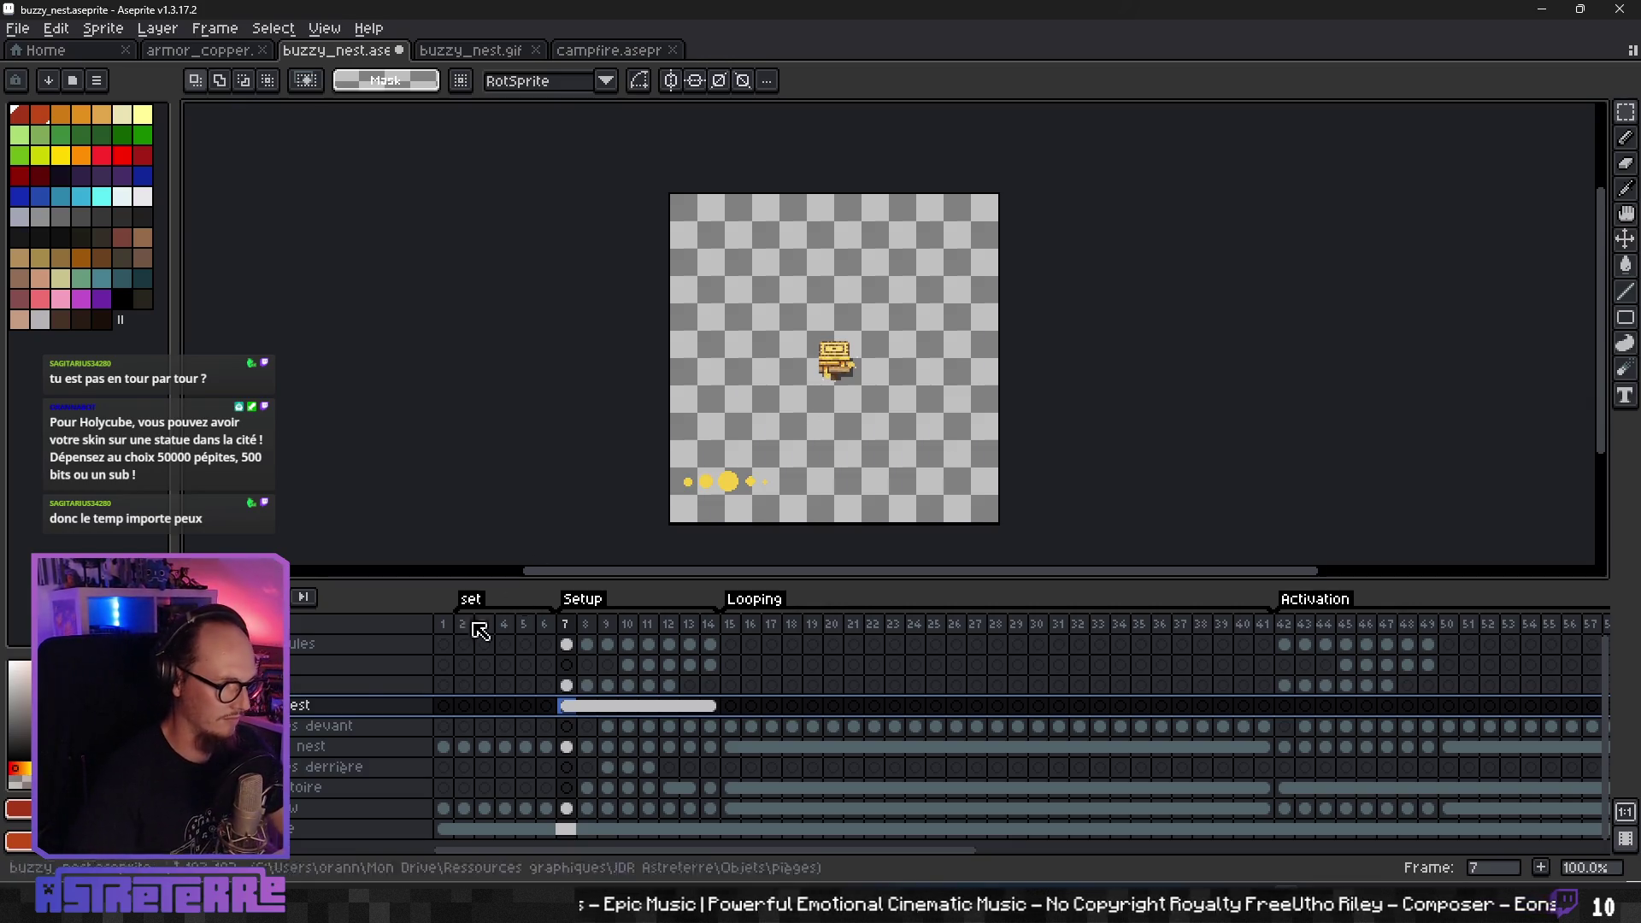
- Play the animation again, then stop on the devant layer
key("Return")
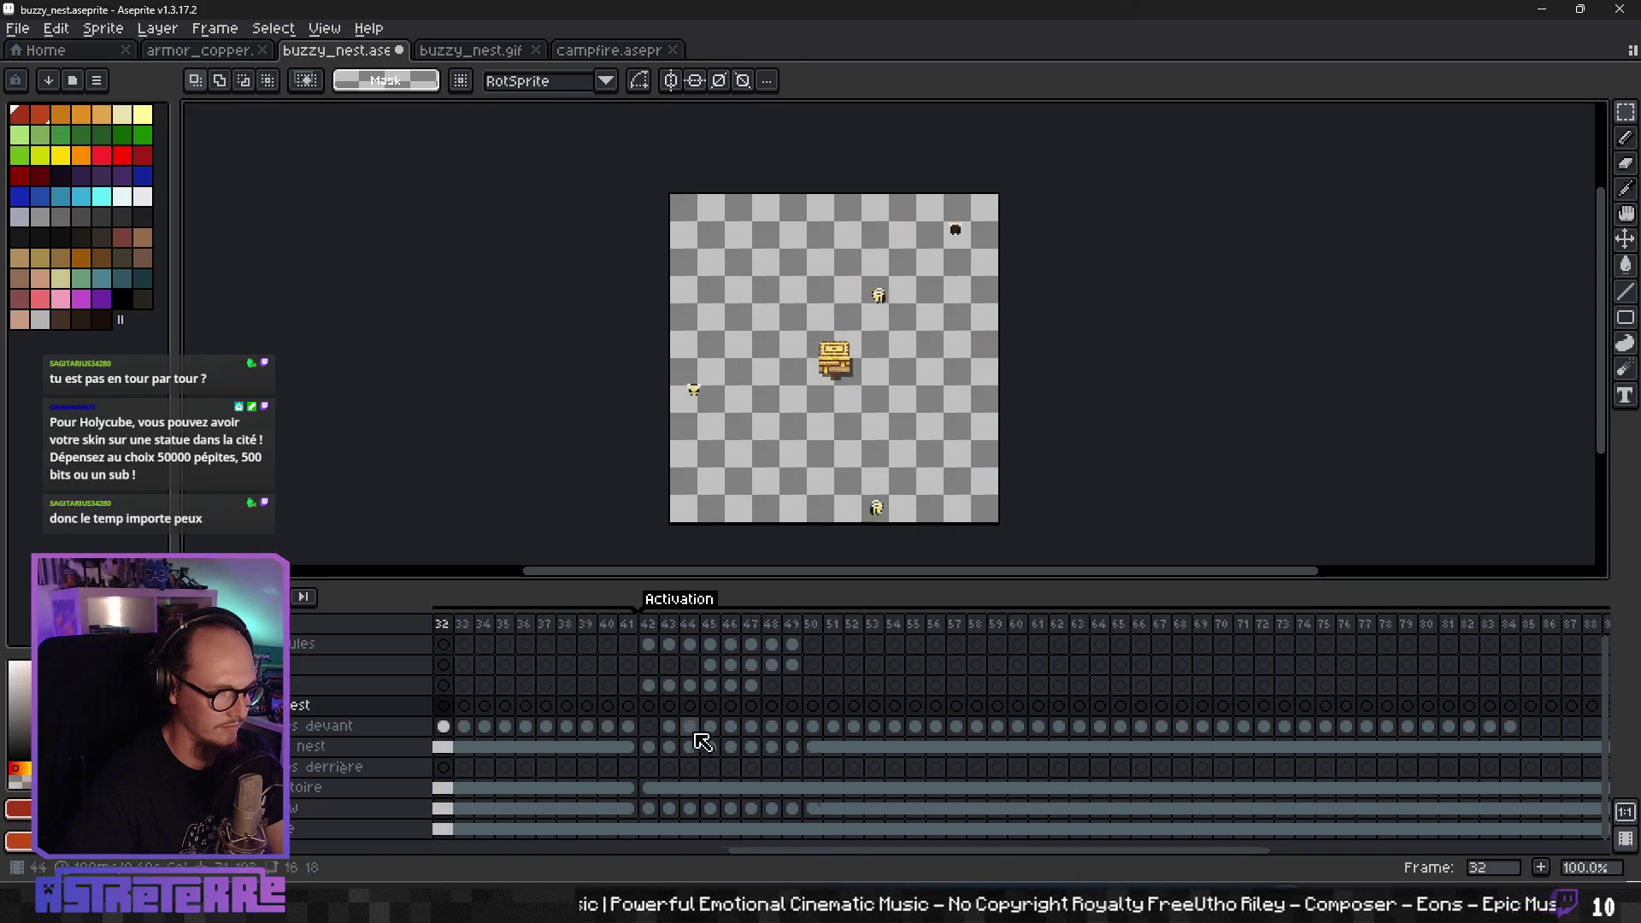
left_click_drag(715, 867, 455, 870)
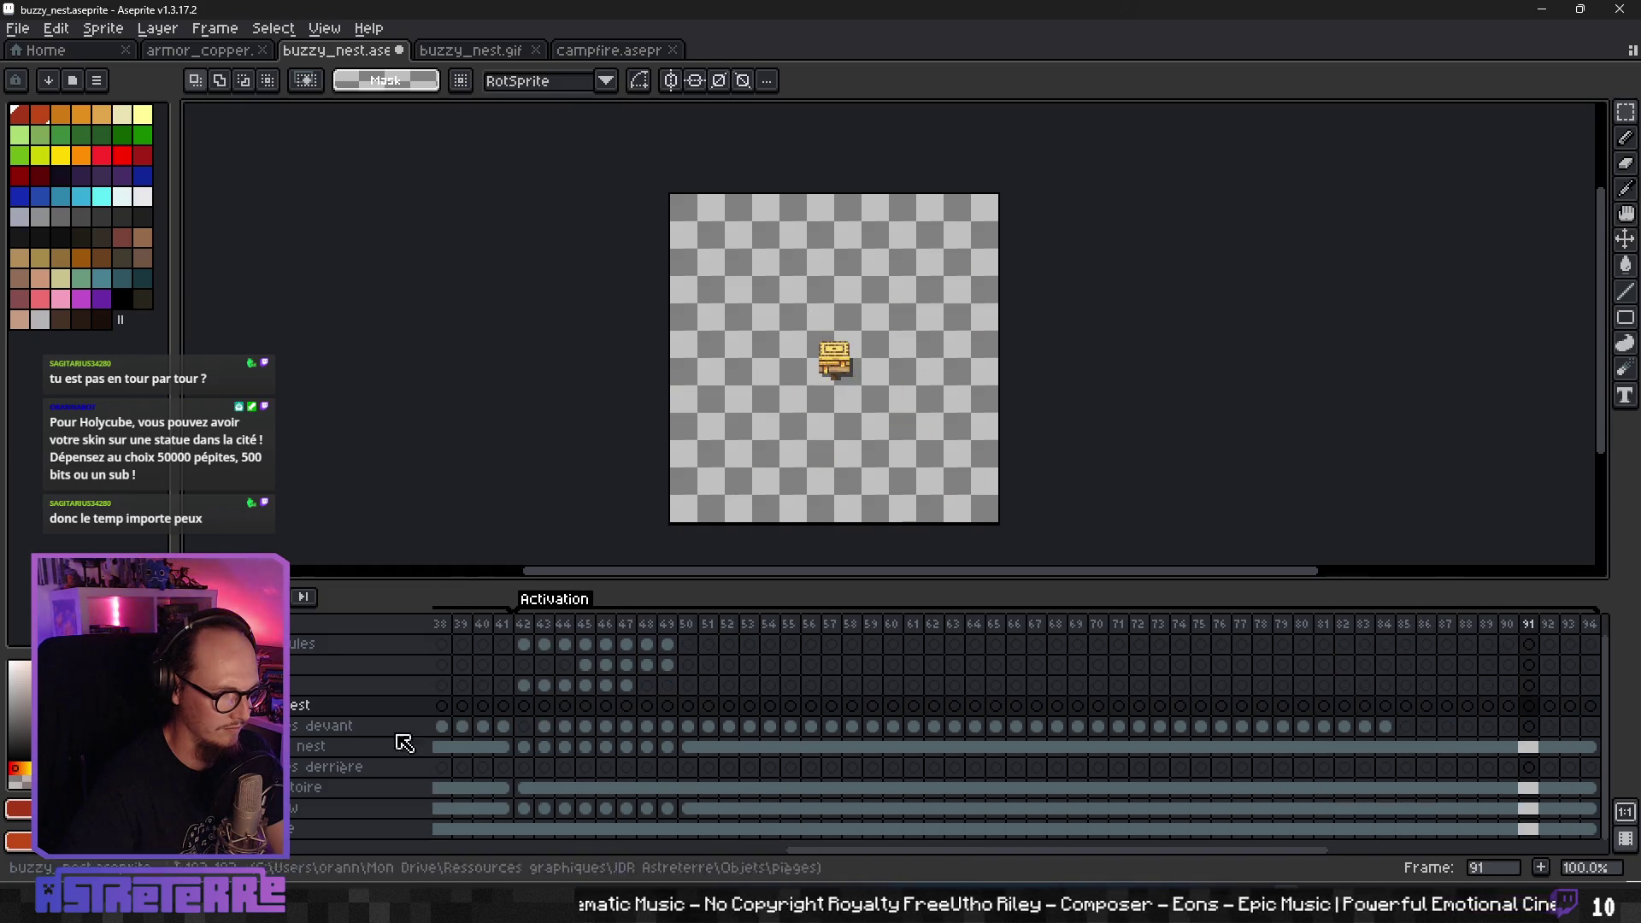
left_click(321, 728)
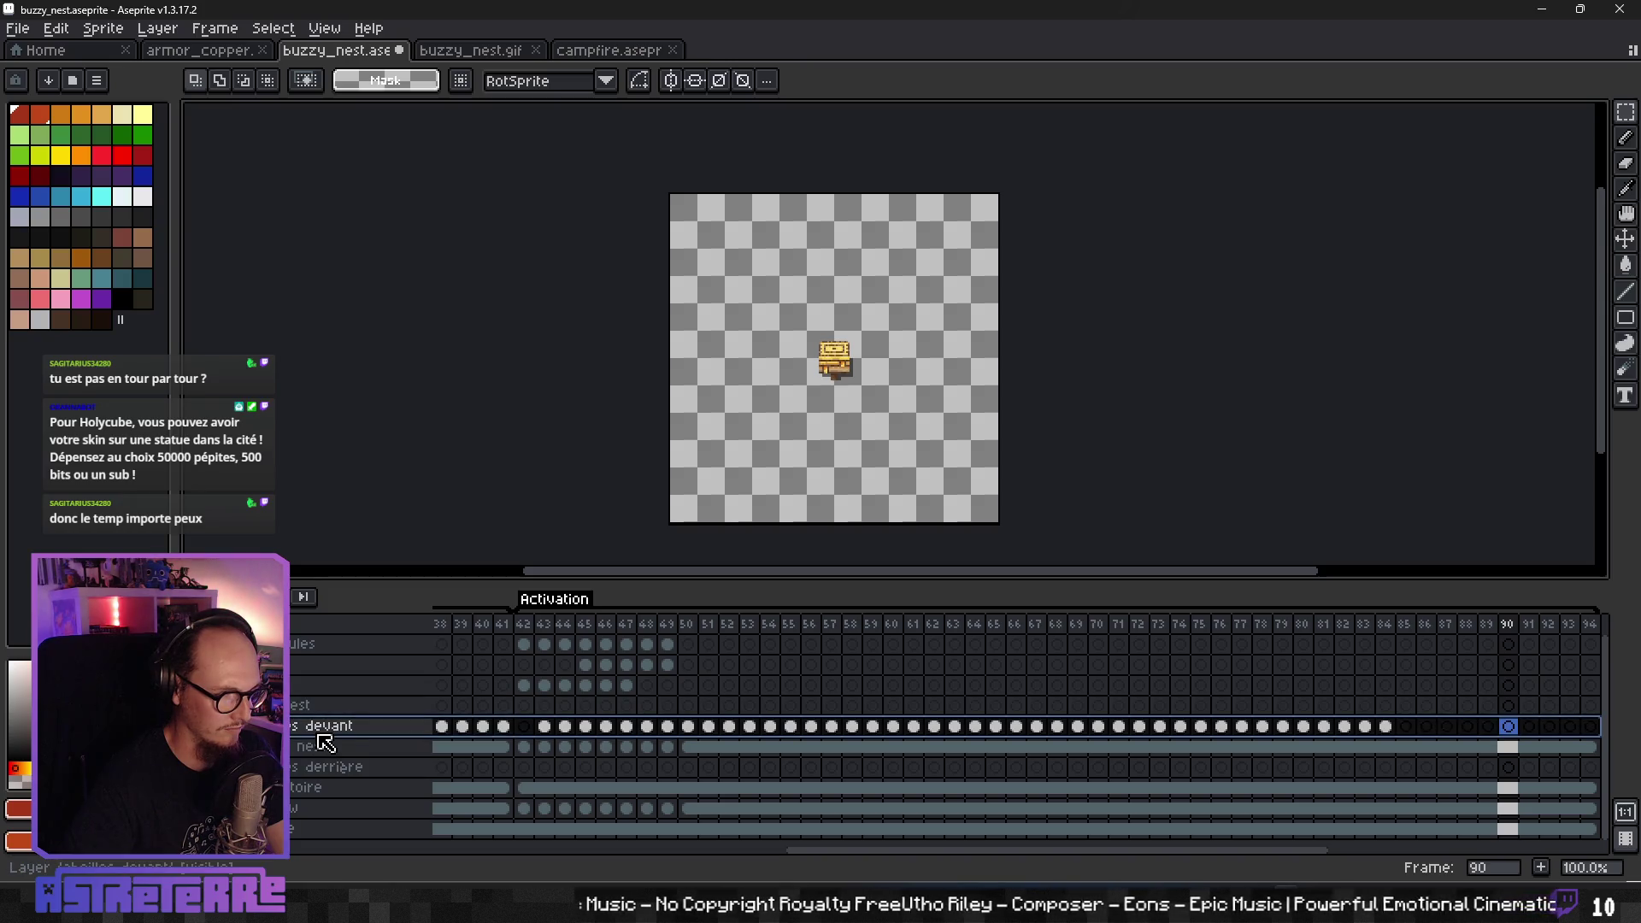
- Insert a new layer above devant and name it 'abeilles attaque'
left_click_drag(766, 847, 644, 868)
right_click(312, 734)
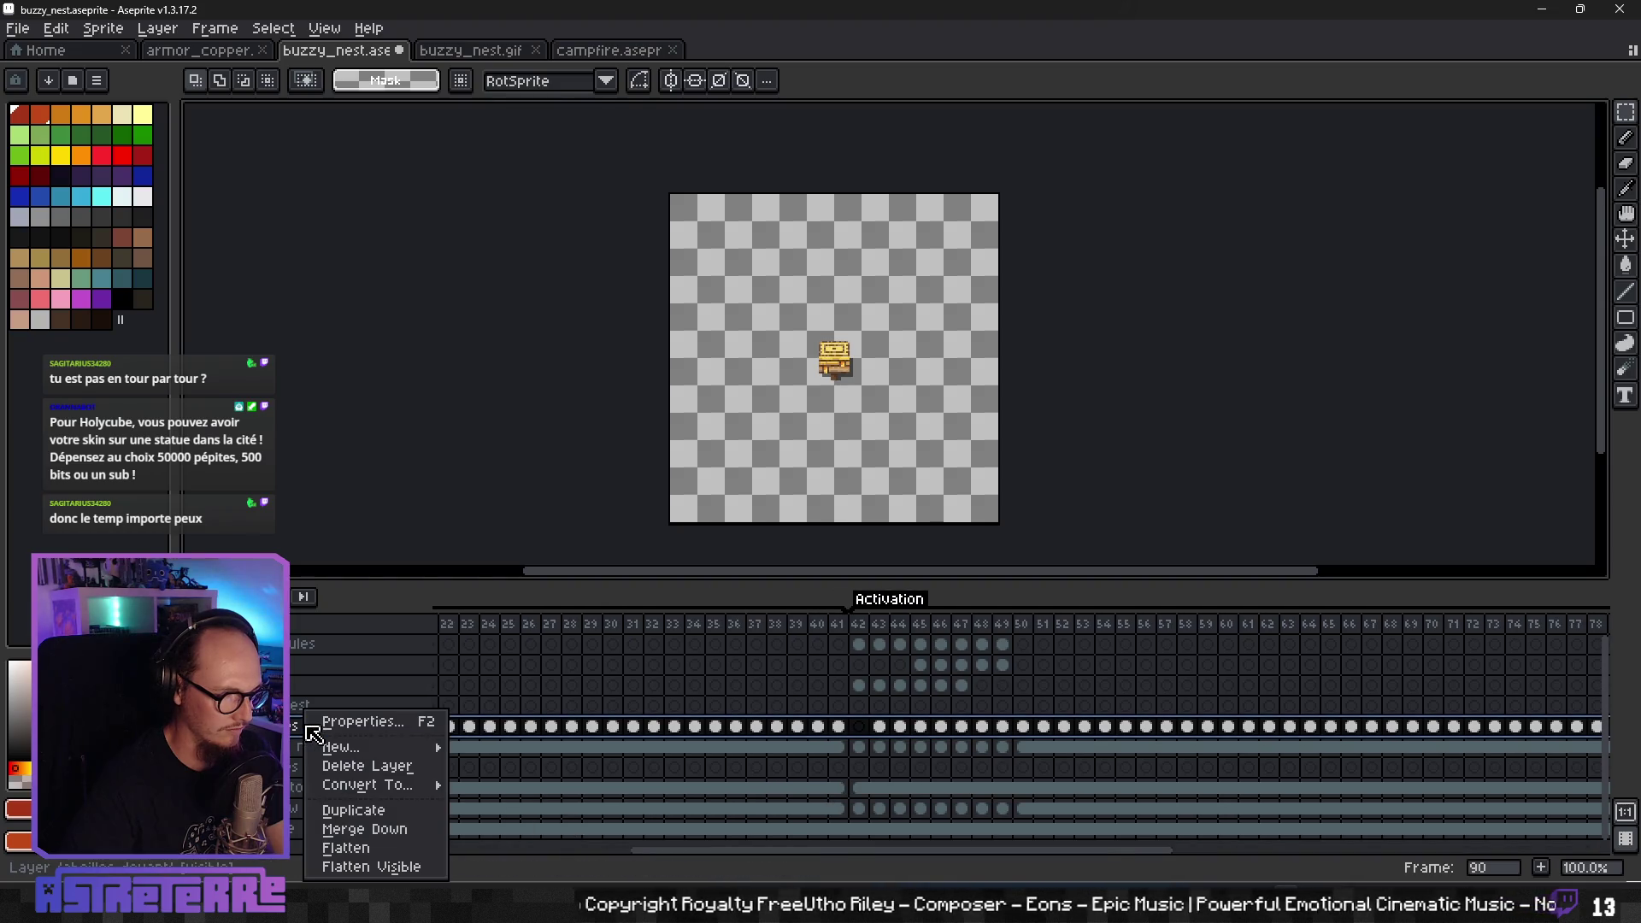
mouse_move(338, 748)
left_click(483, 748)
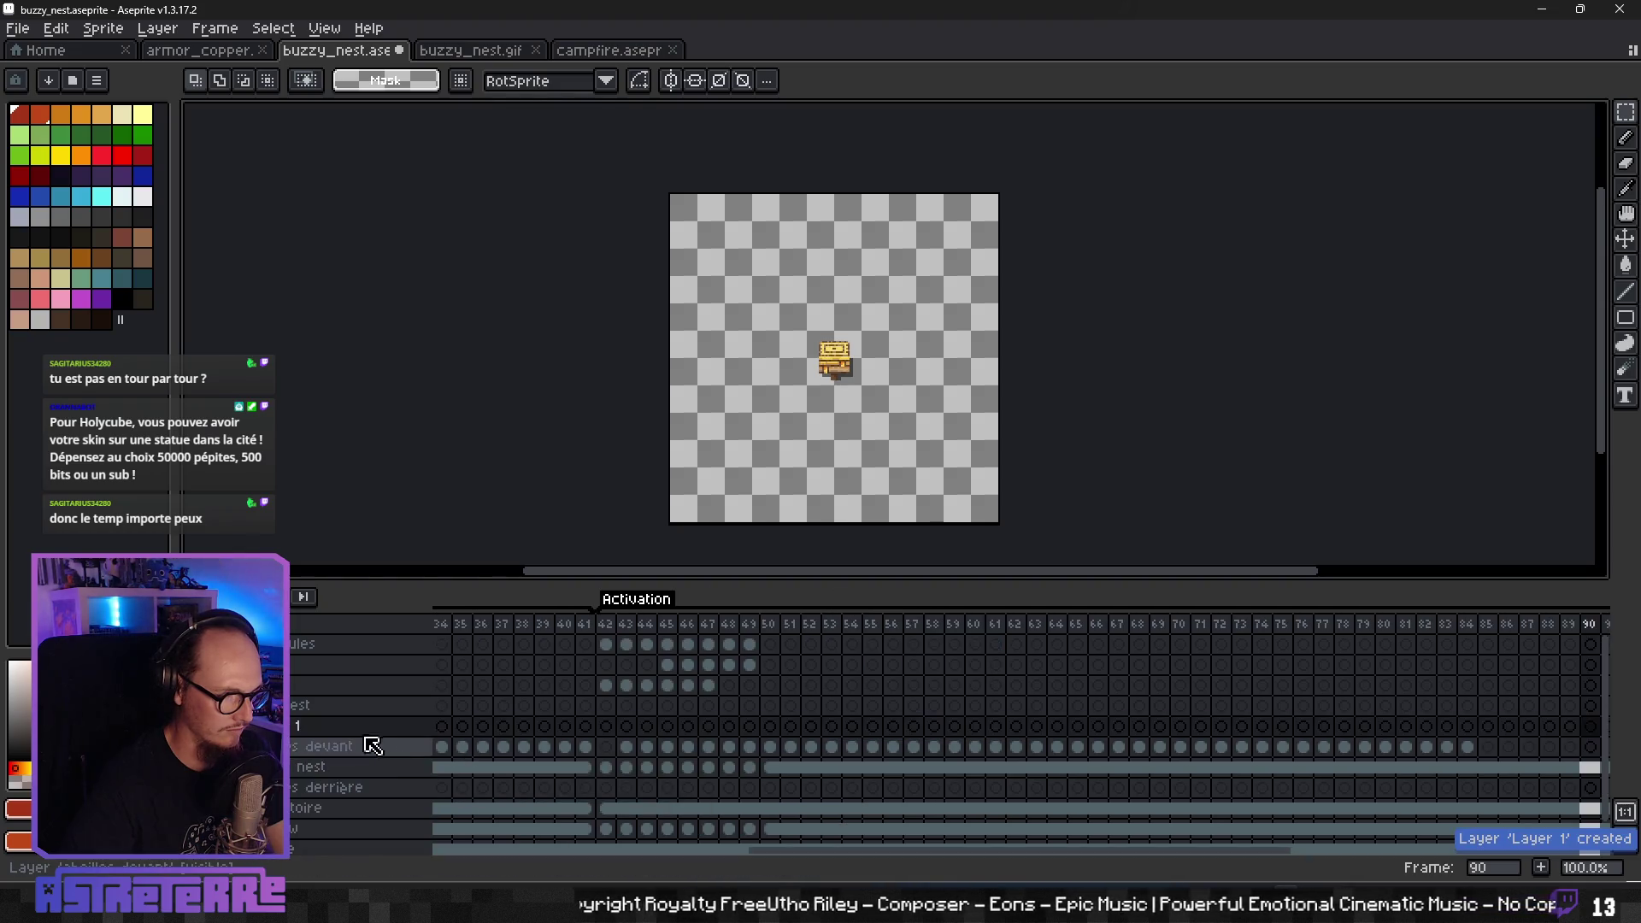
double_click(303, 729)
type("abeilles a")
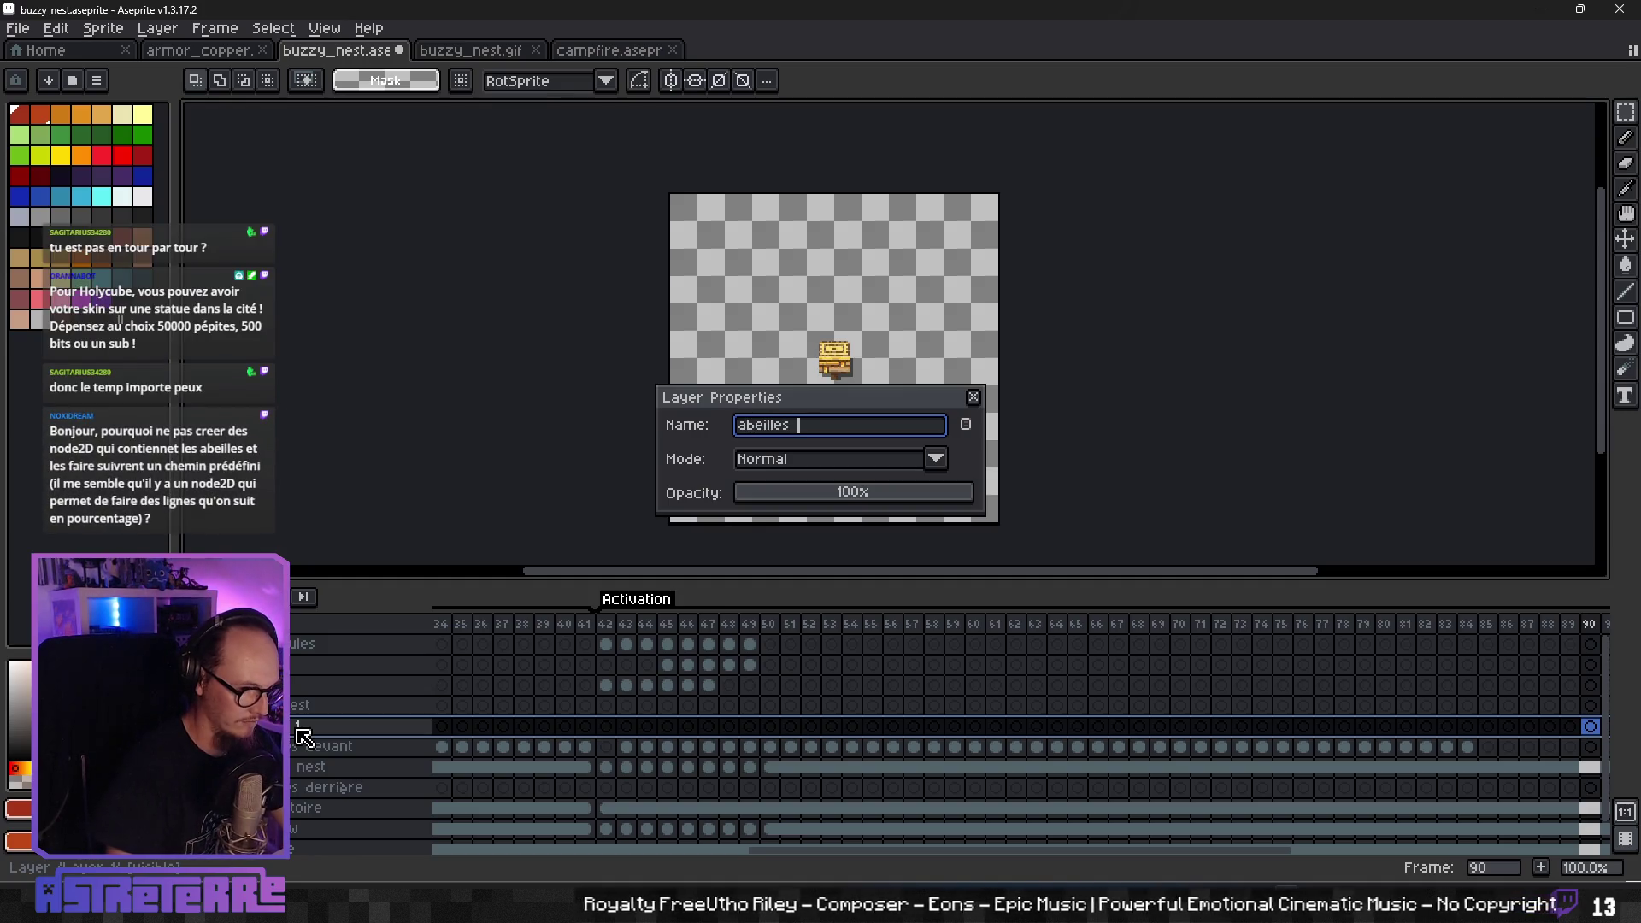
type("ttaque")
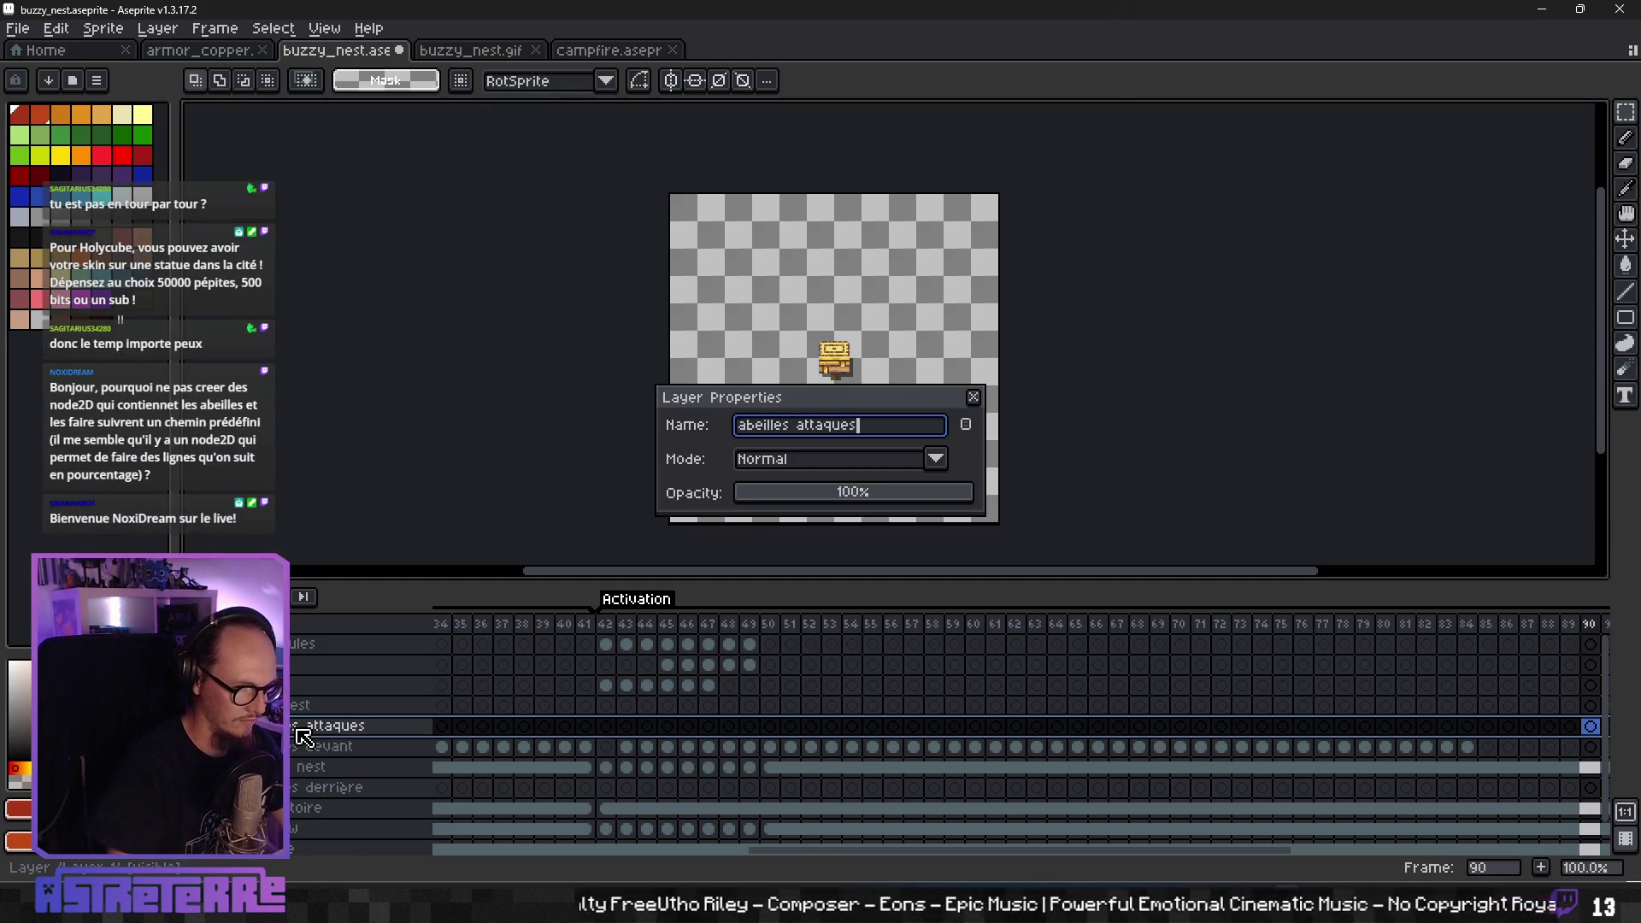
key("Return")
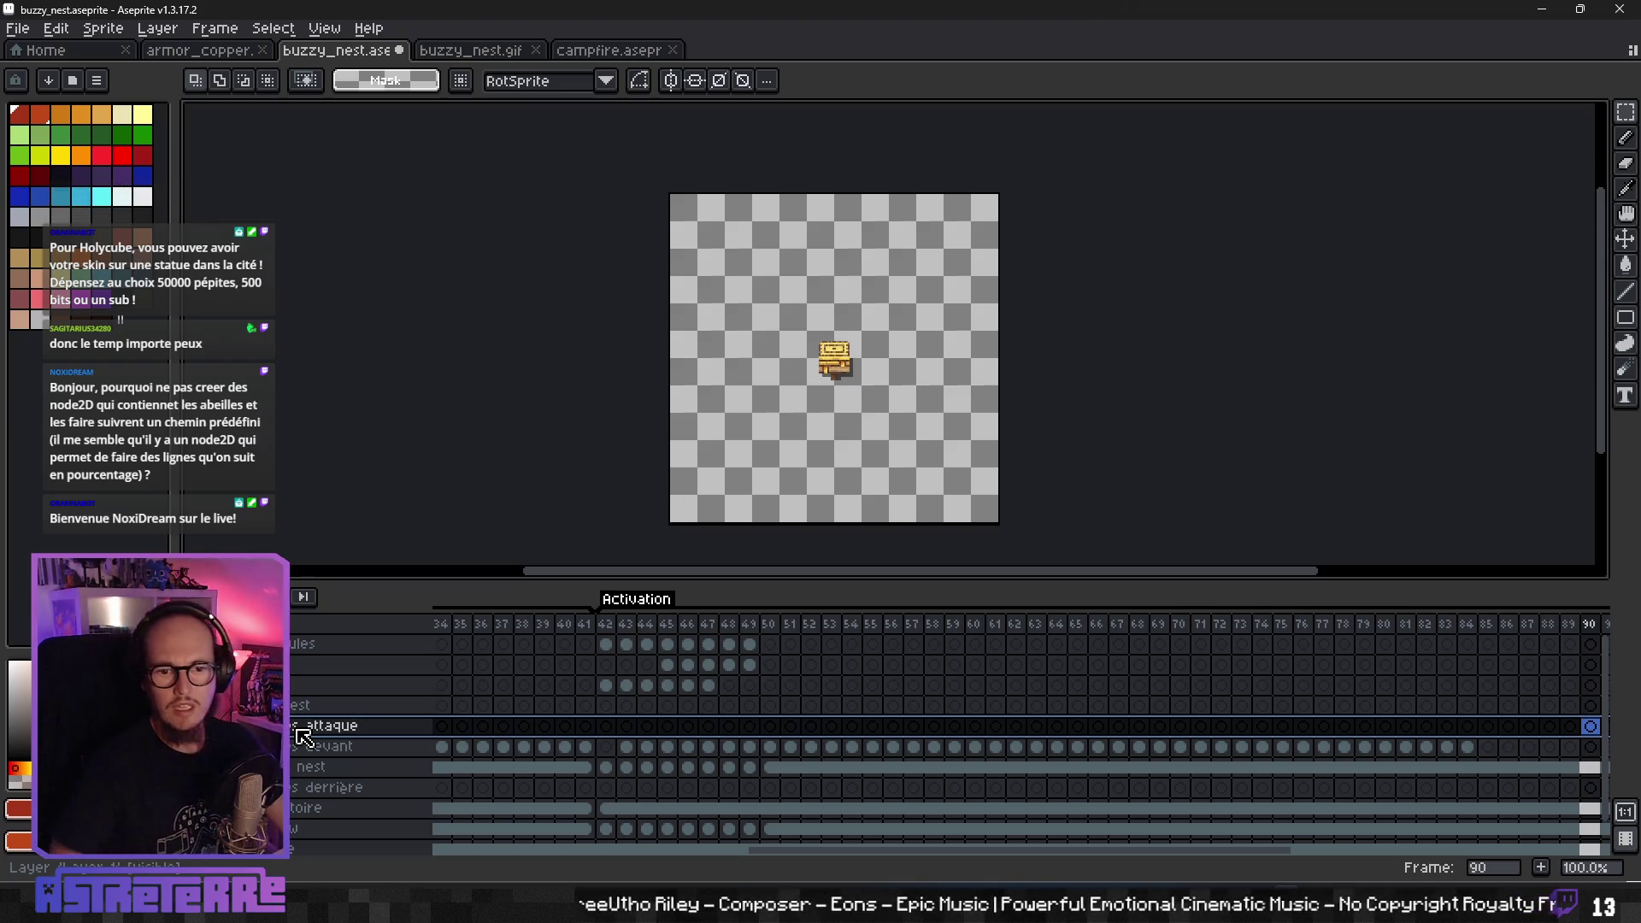
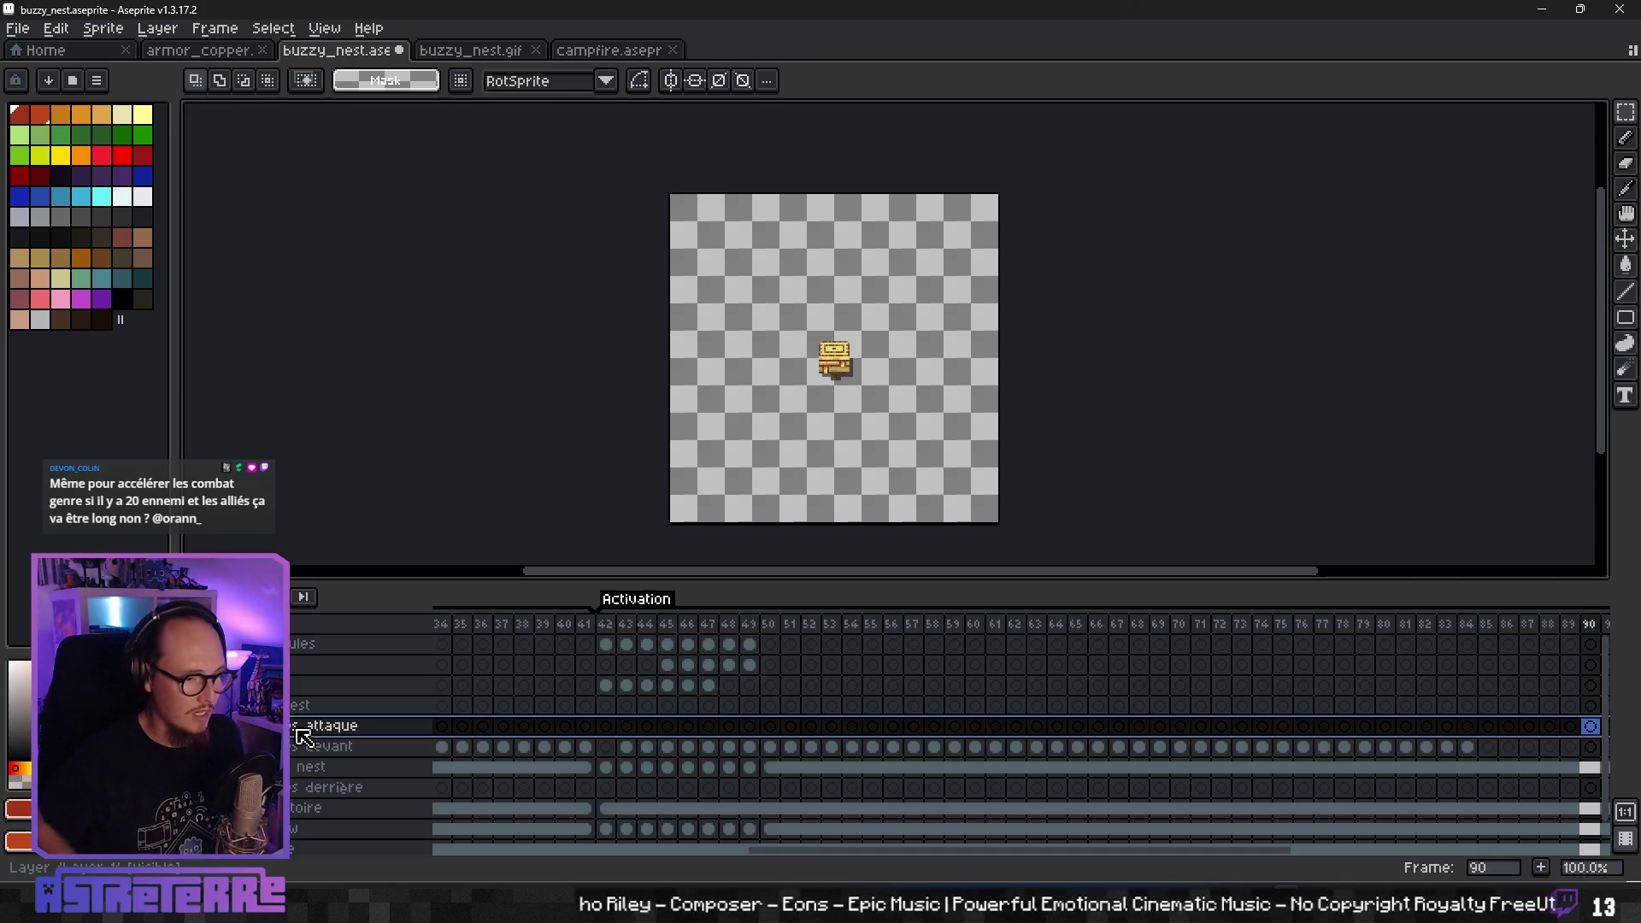
- Move the devant bee cels for frames 43–84 up into the attaque layer
key("Return")
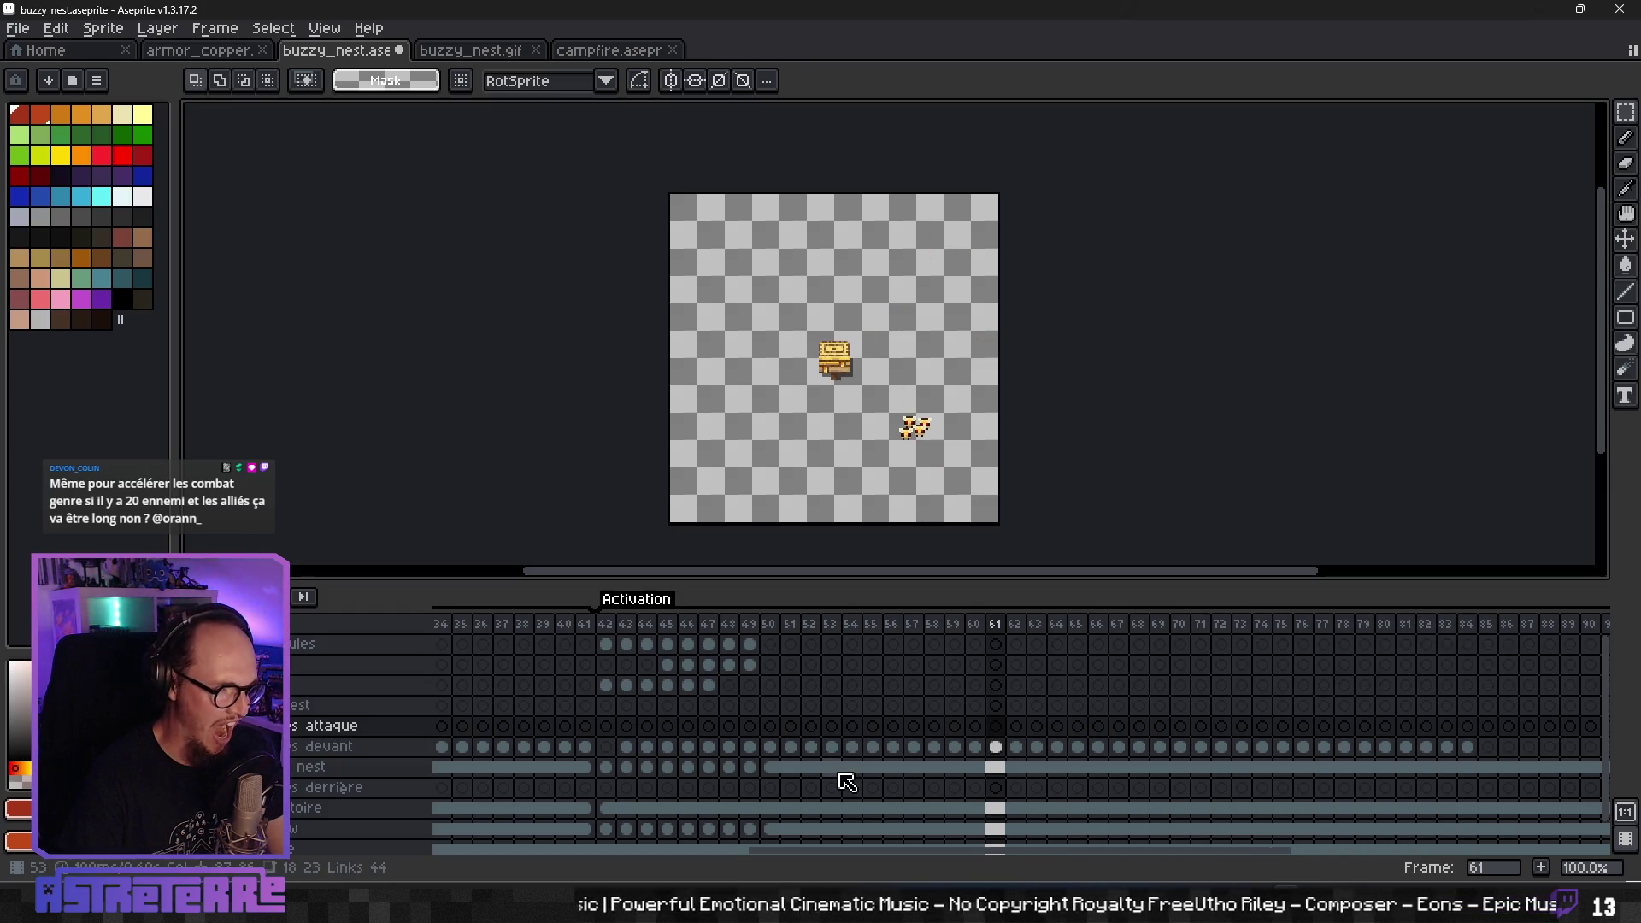
left_click_drag(633, 749, 1467, 747)
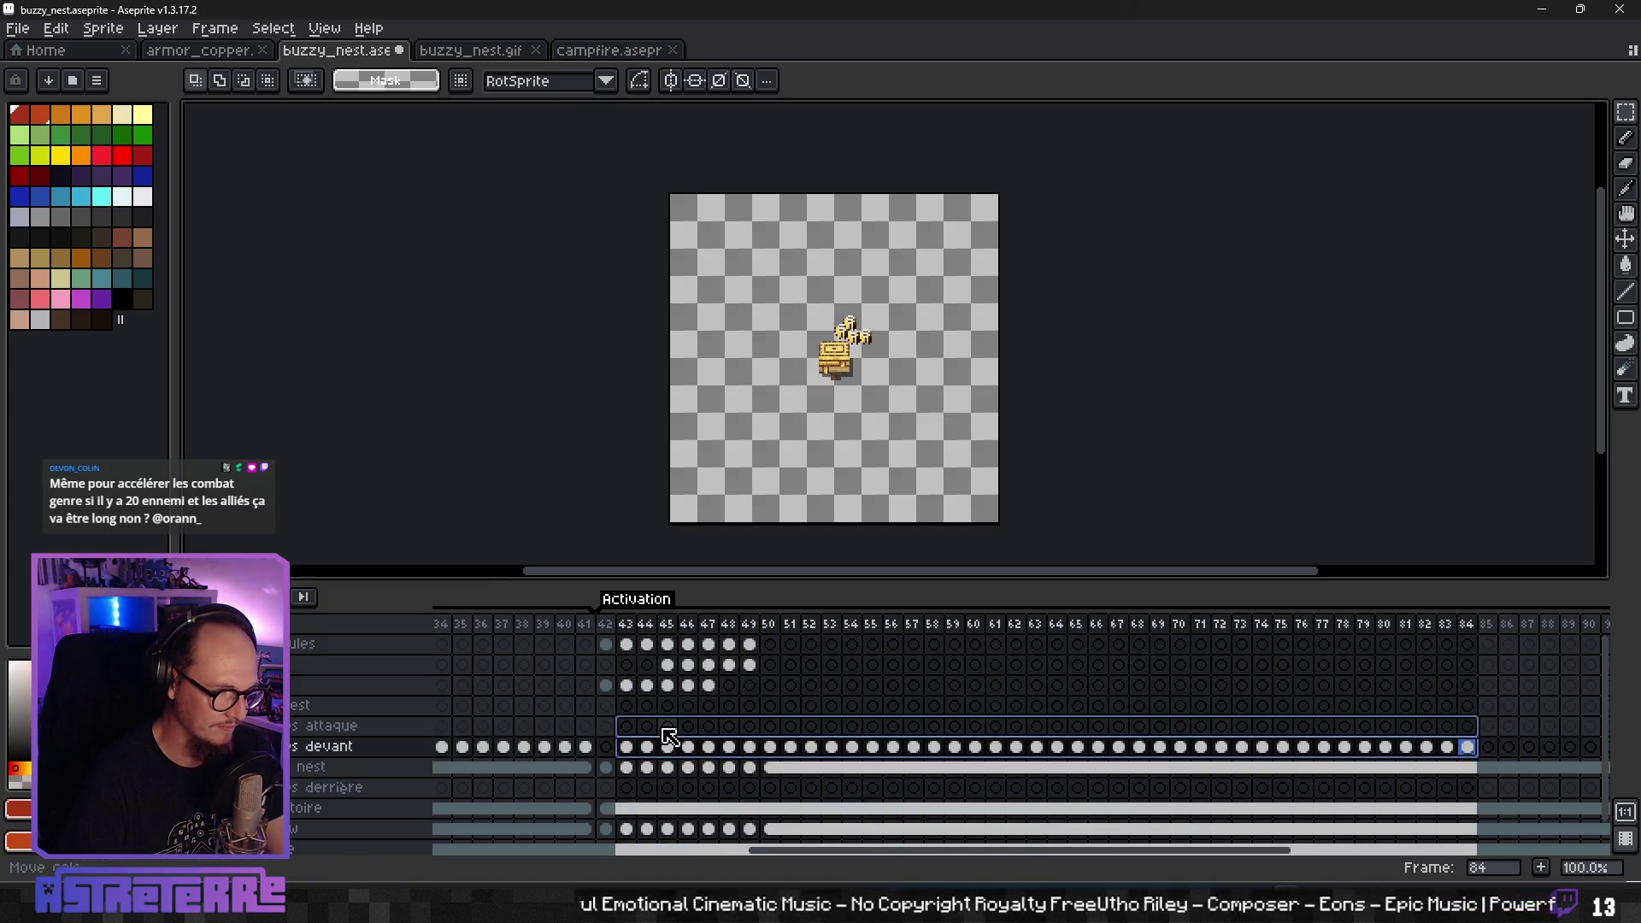
left_click_drag(669, 749, 669, 727)
key("Return")
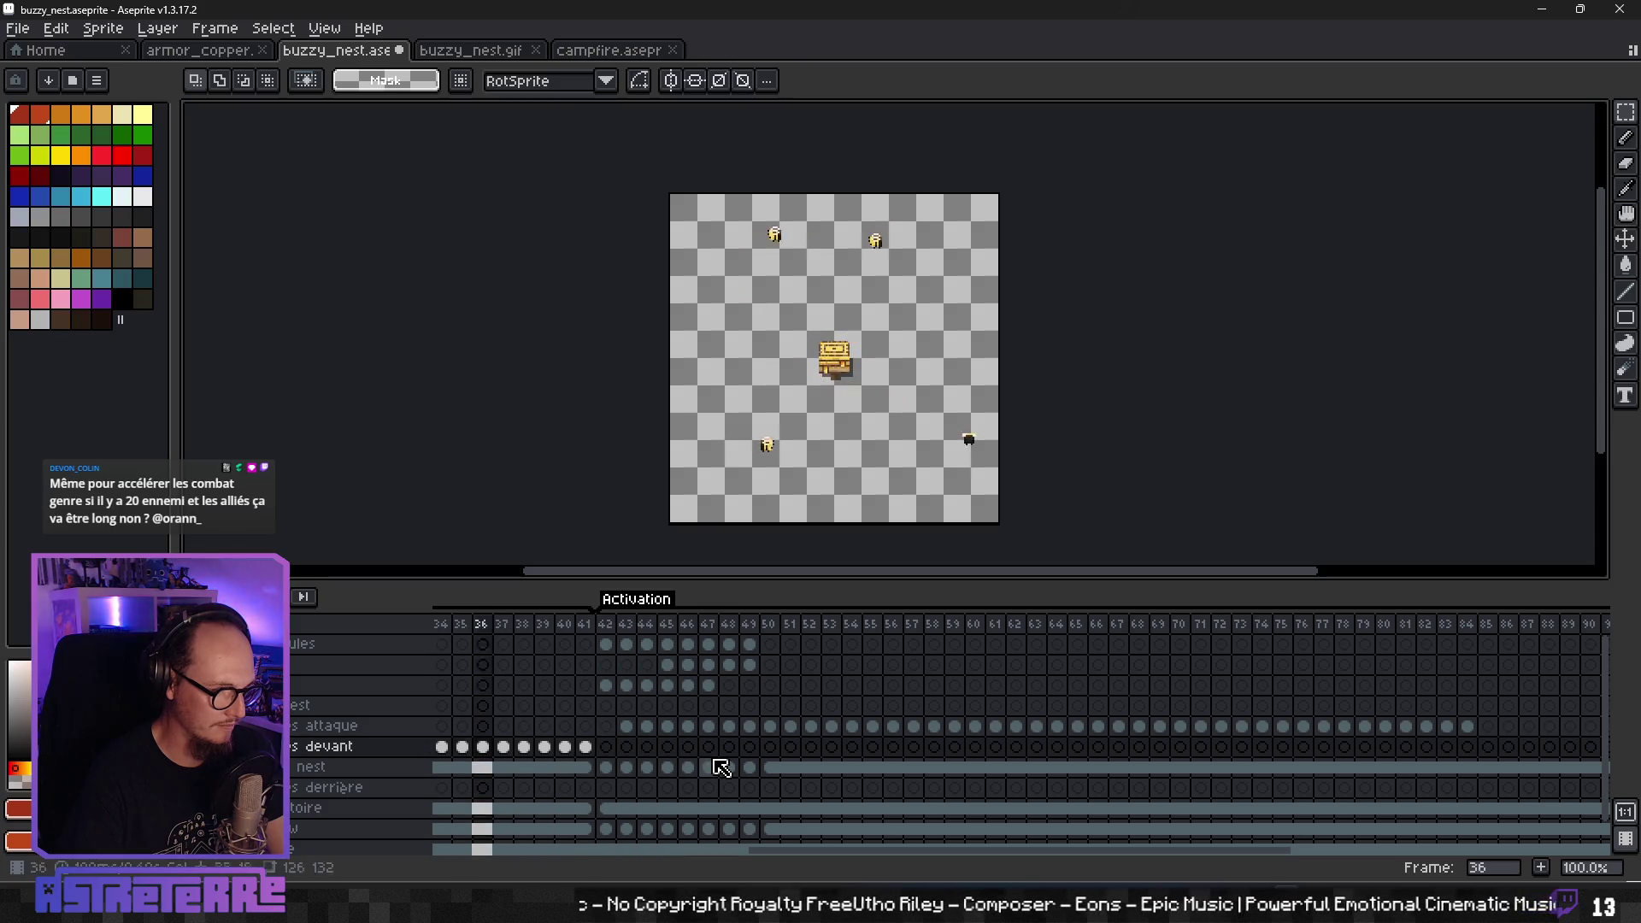
- Review the timeline from frame 4 to the last frame to check the moved cels
scroll(914, 763, "up", 1)
left_click_drag(878, 851, 638, 863)
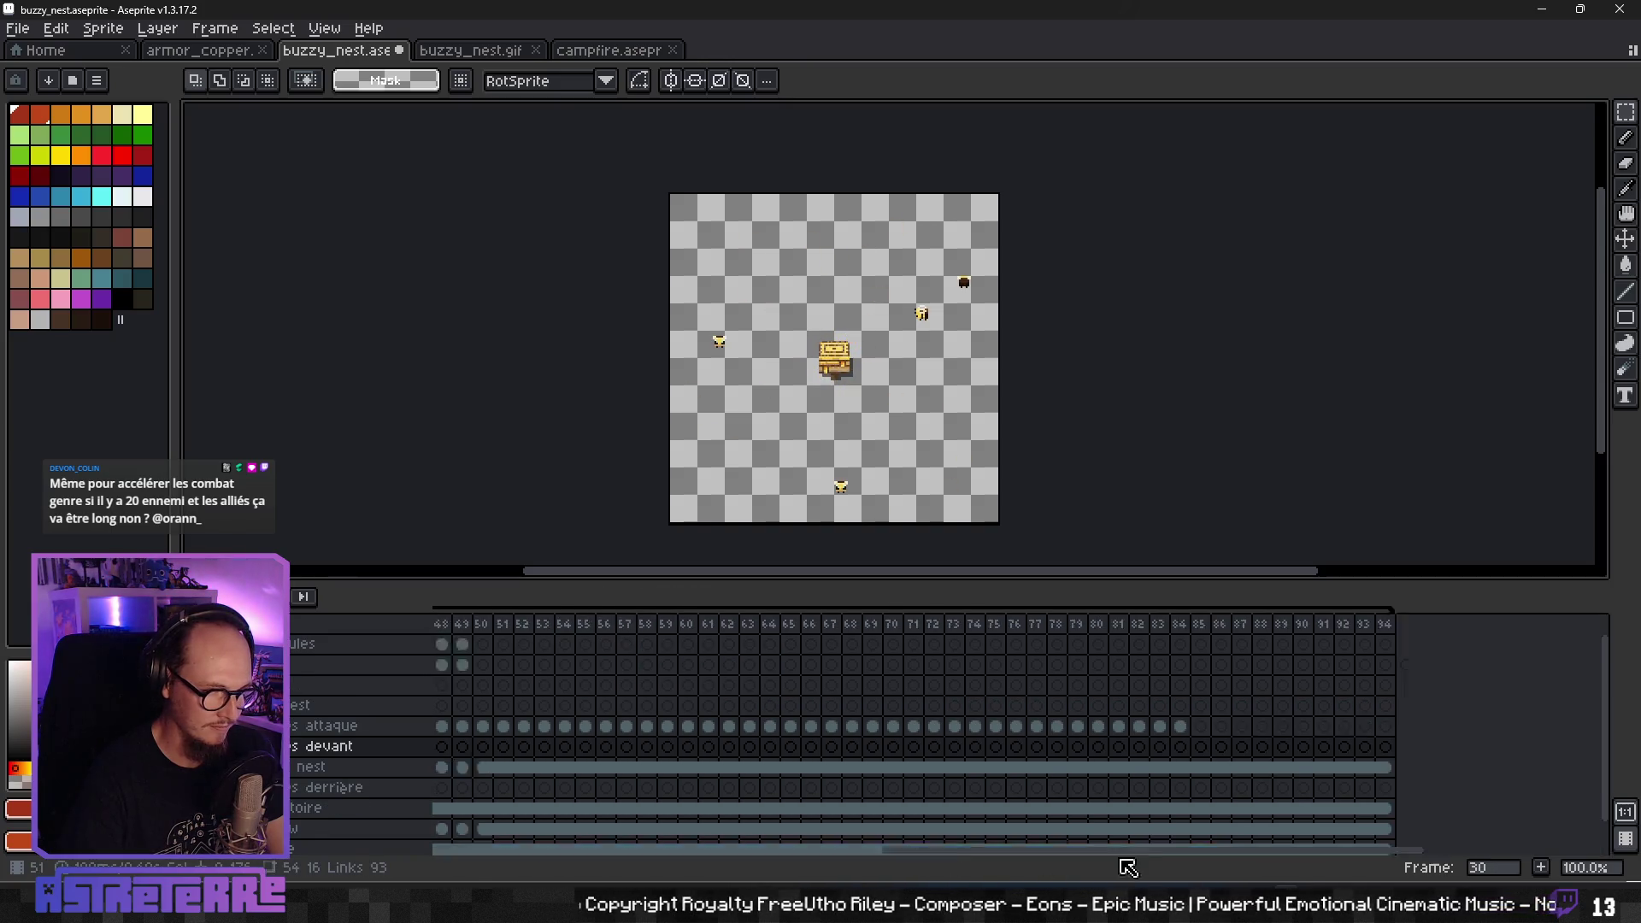
left_click(502, 744)
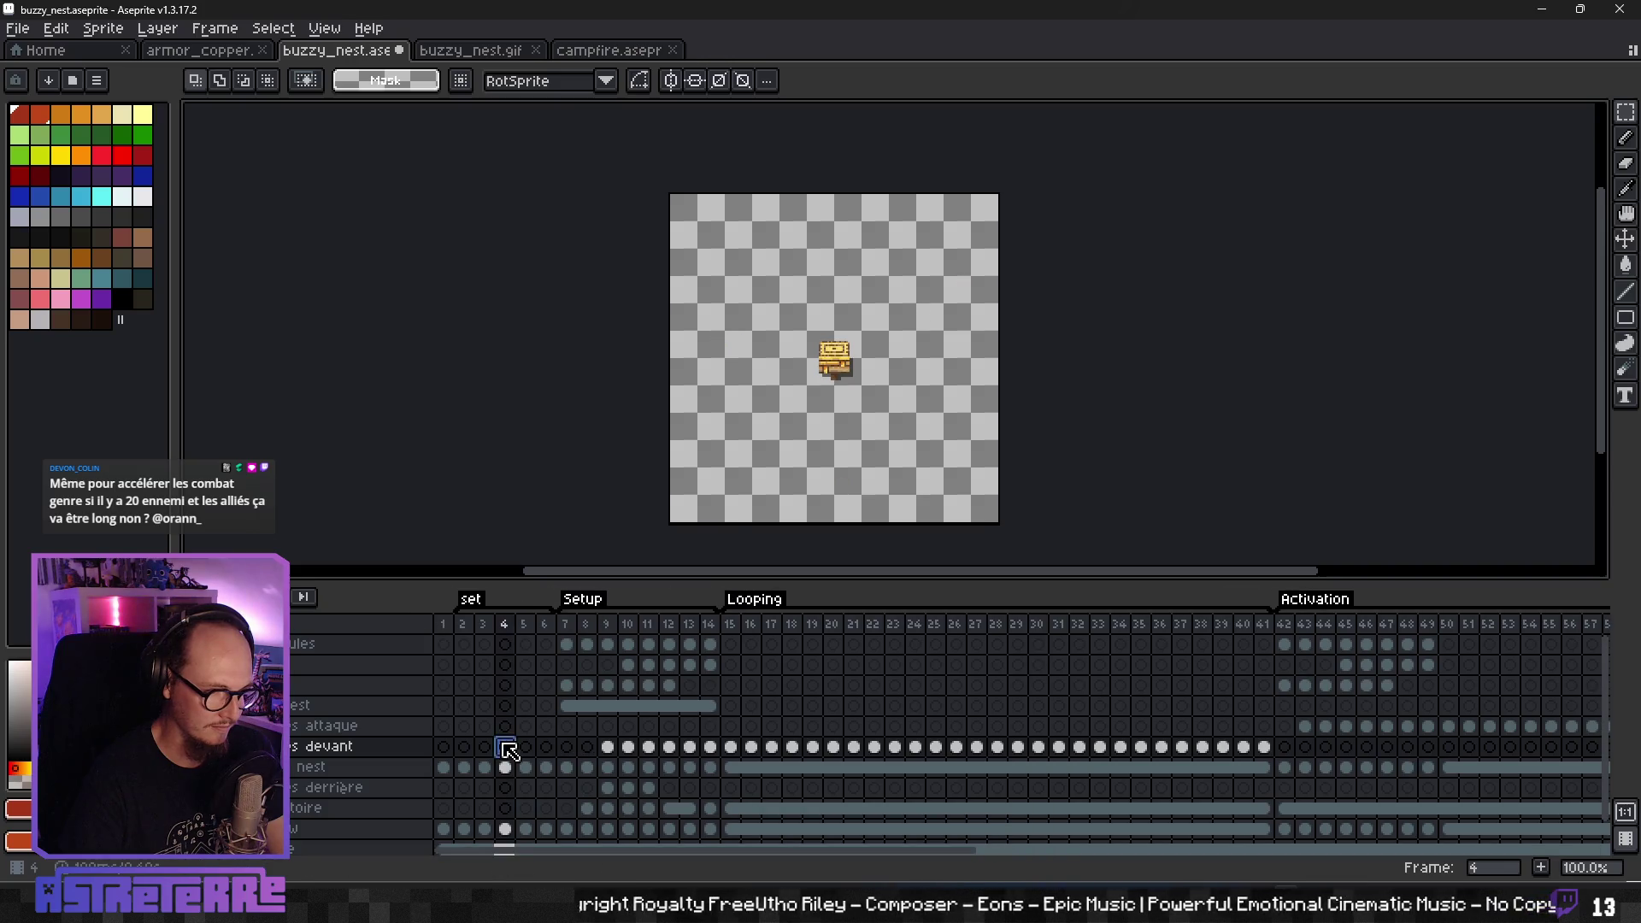
key("End")
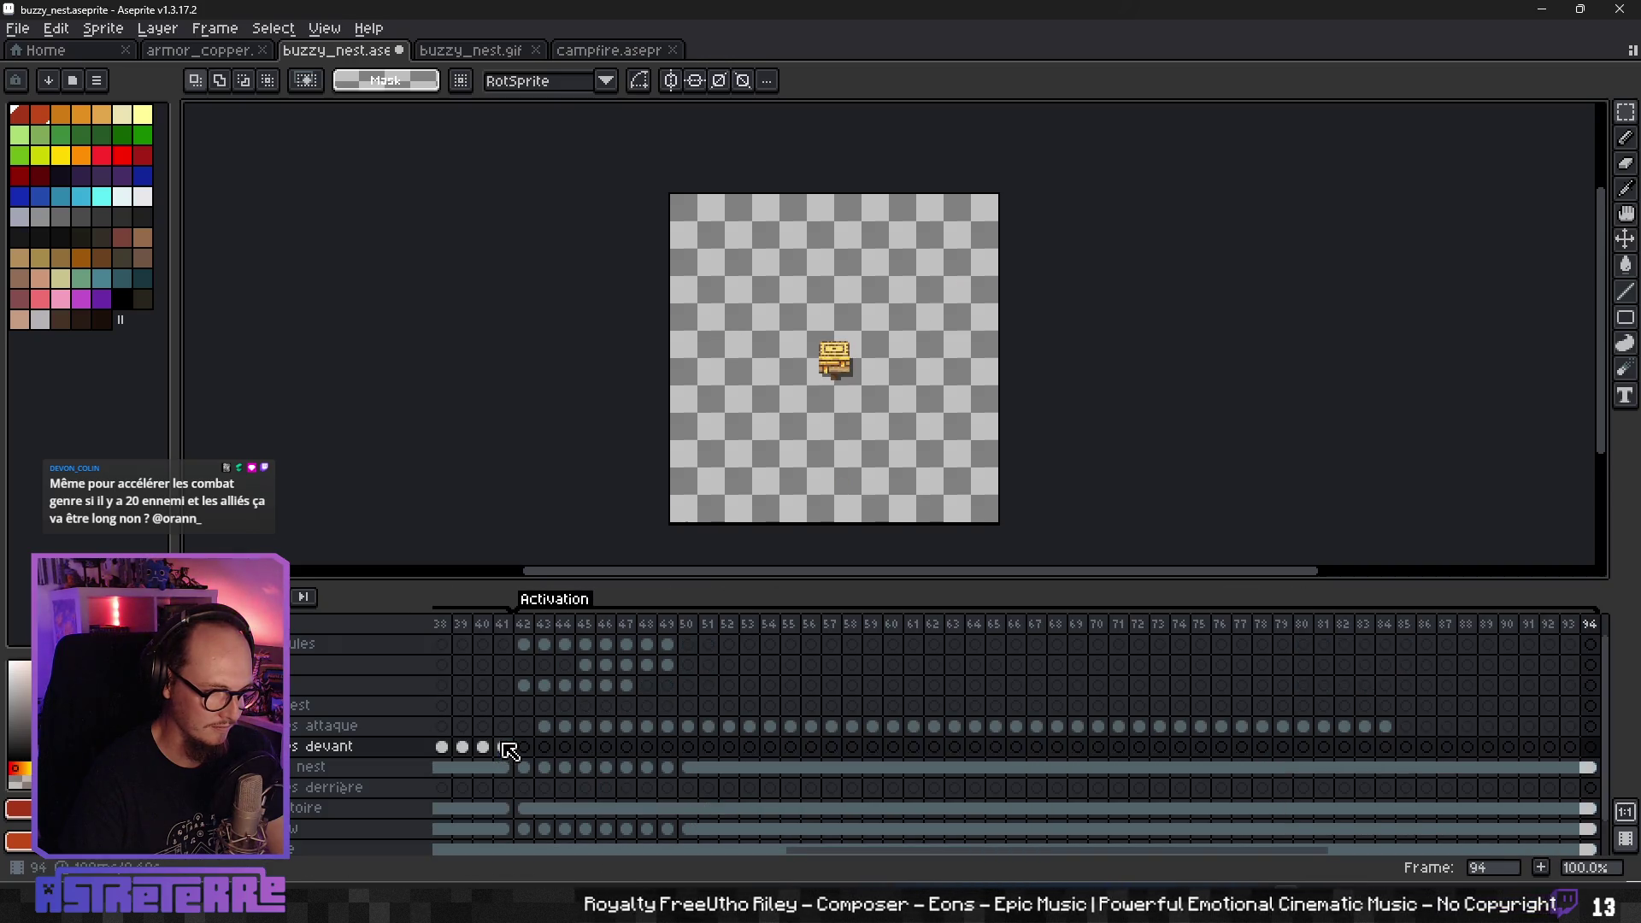
left_click(17, 29)
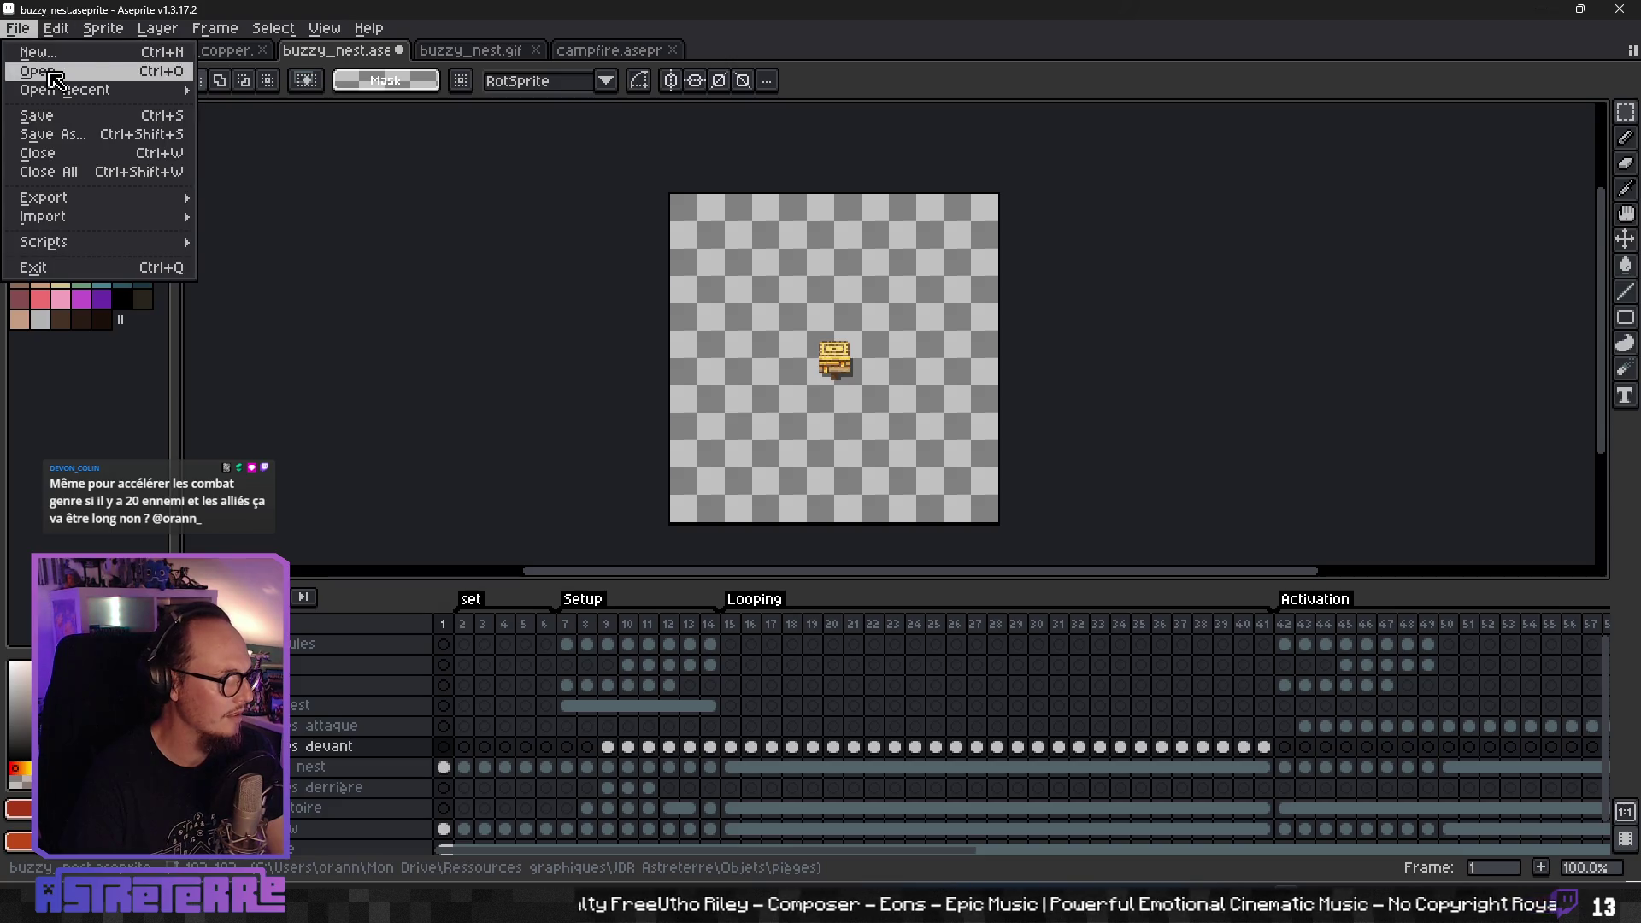
- Save buzzy_nest.aseprite and bring up the Astreterre Brainstorming board in the browser
left_click(34, 114)
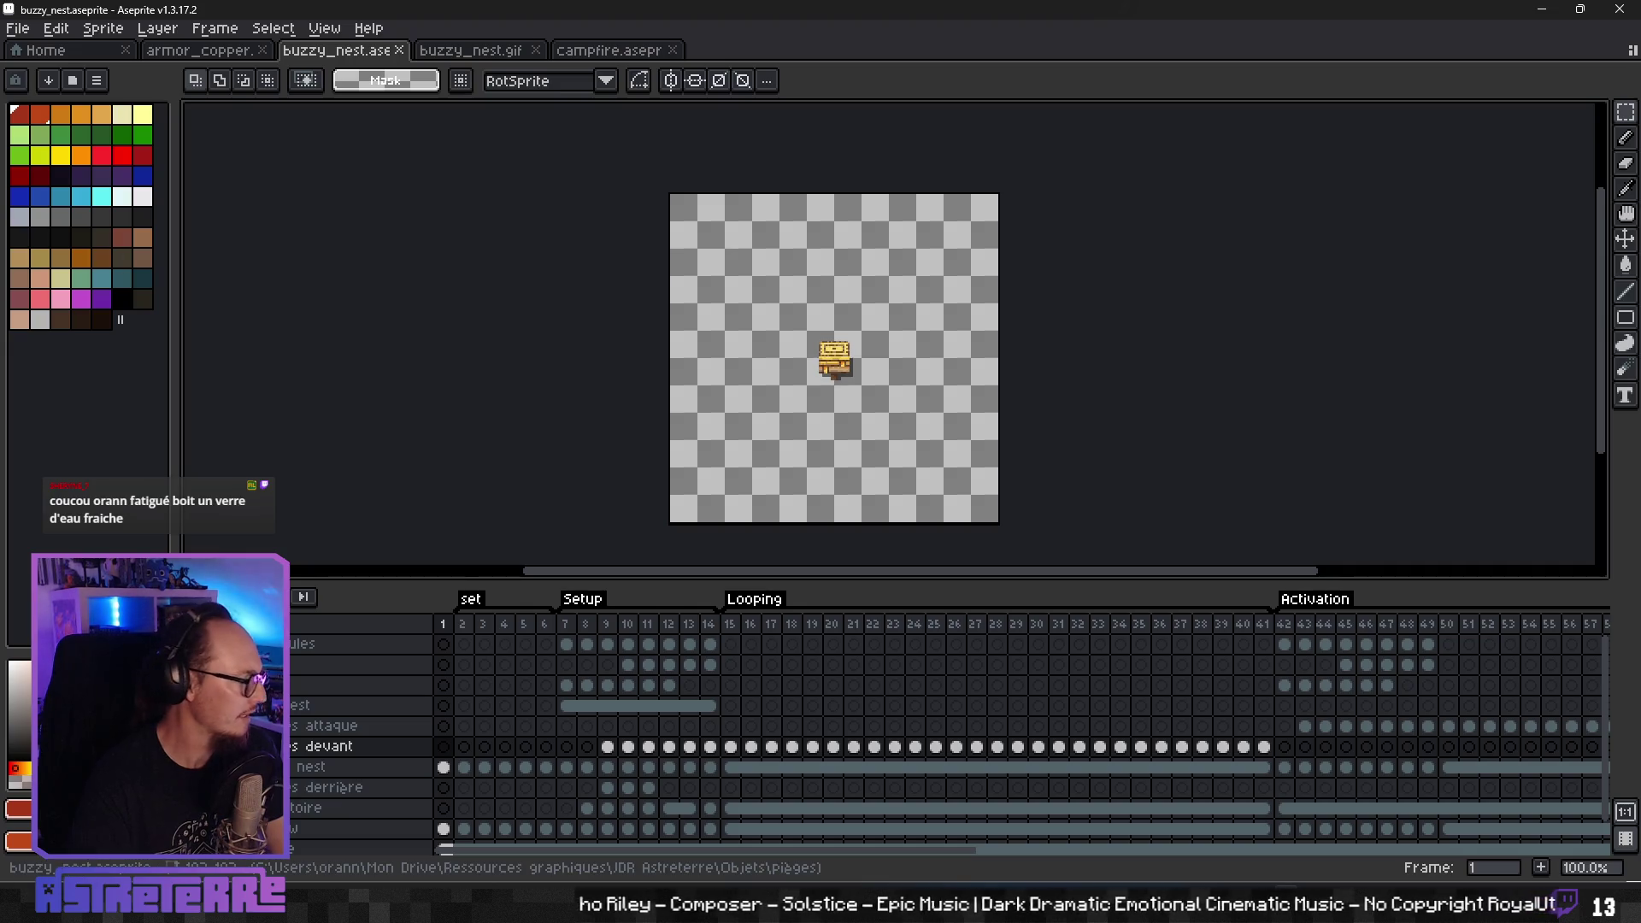
mouse_move(632, 919)
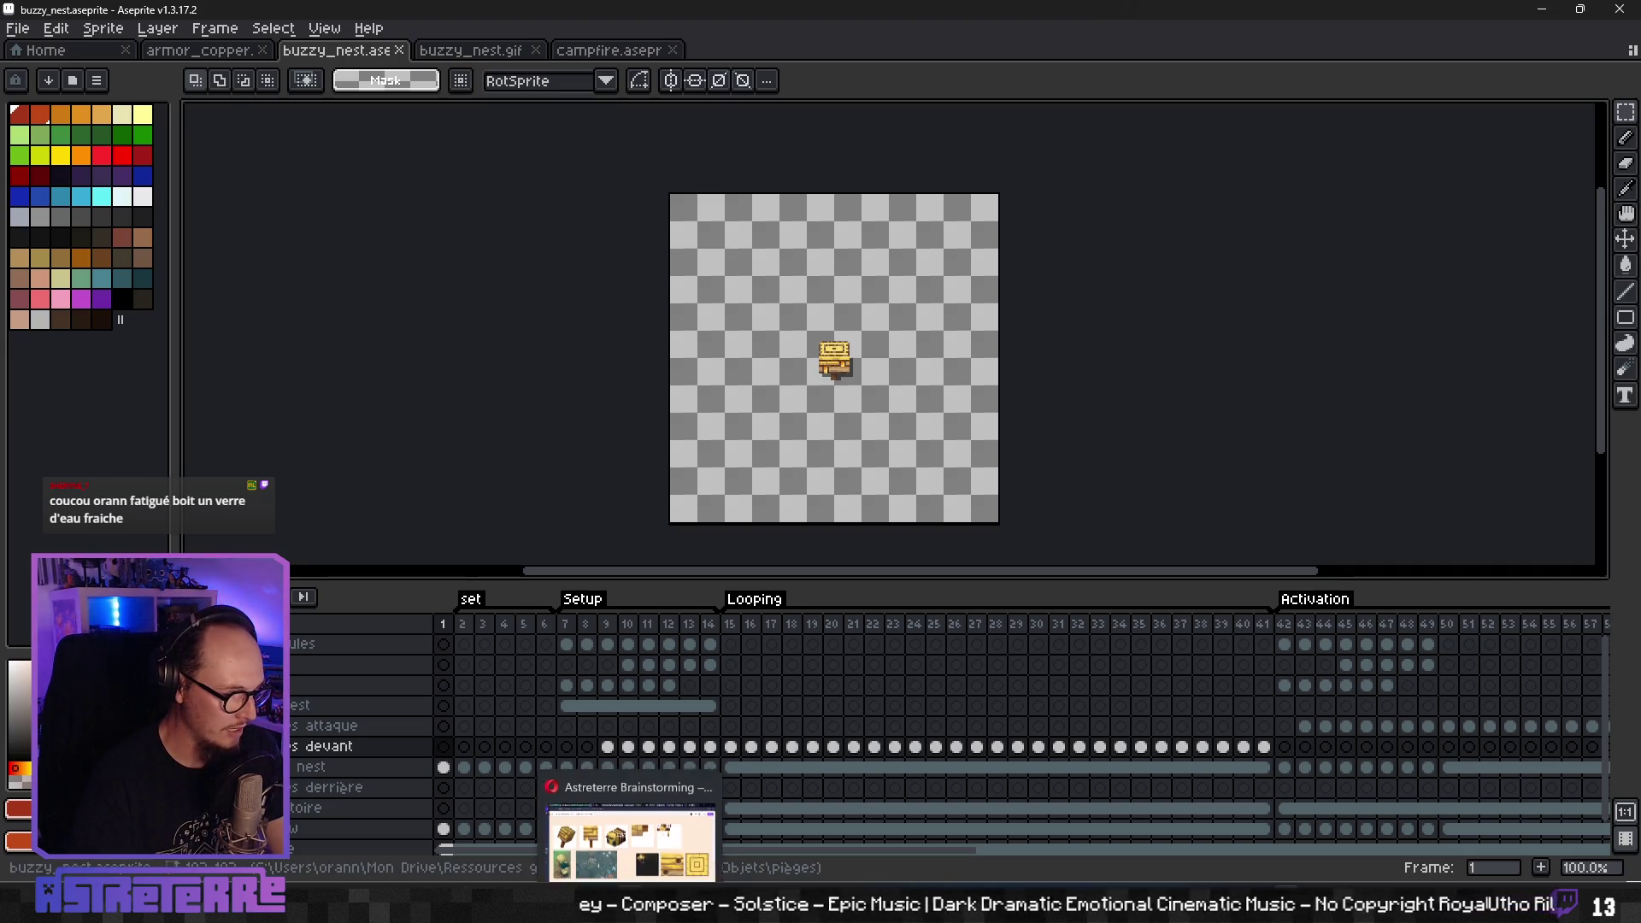
left_click(633, 919)
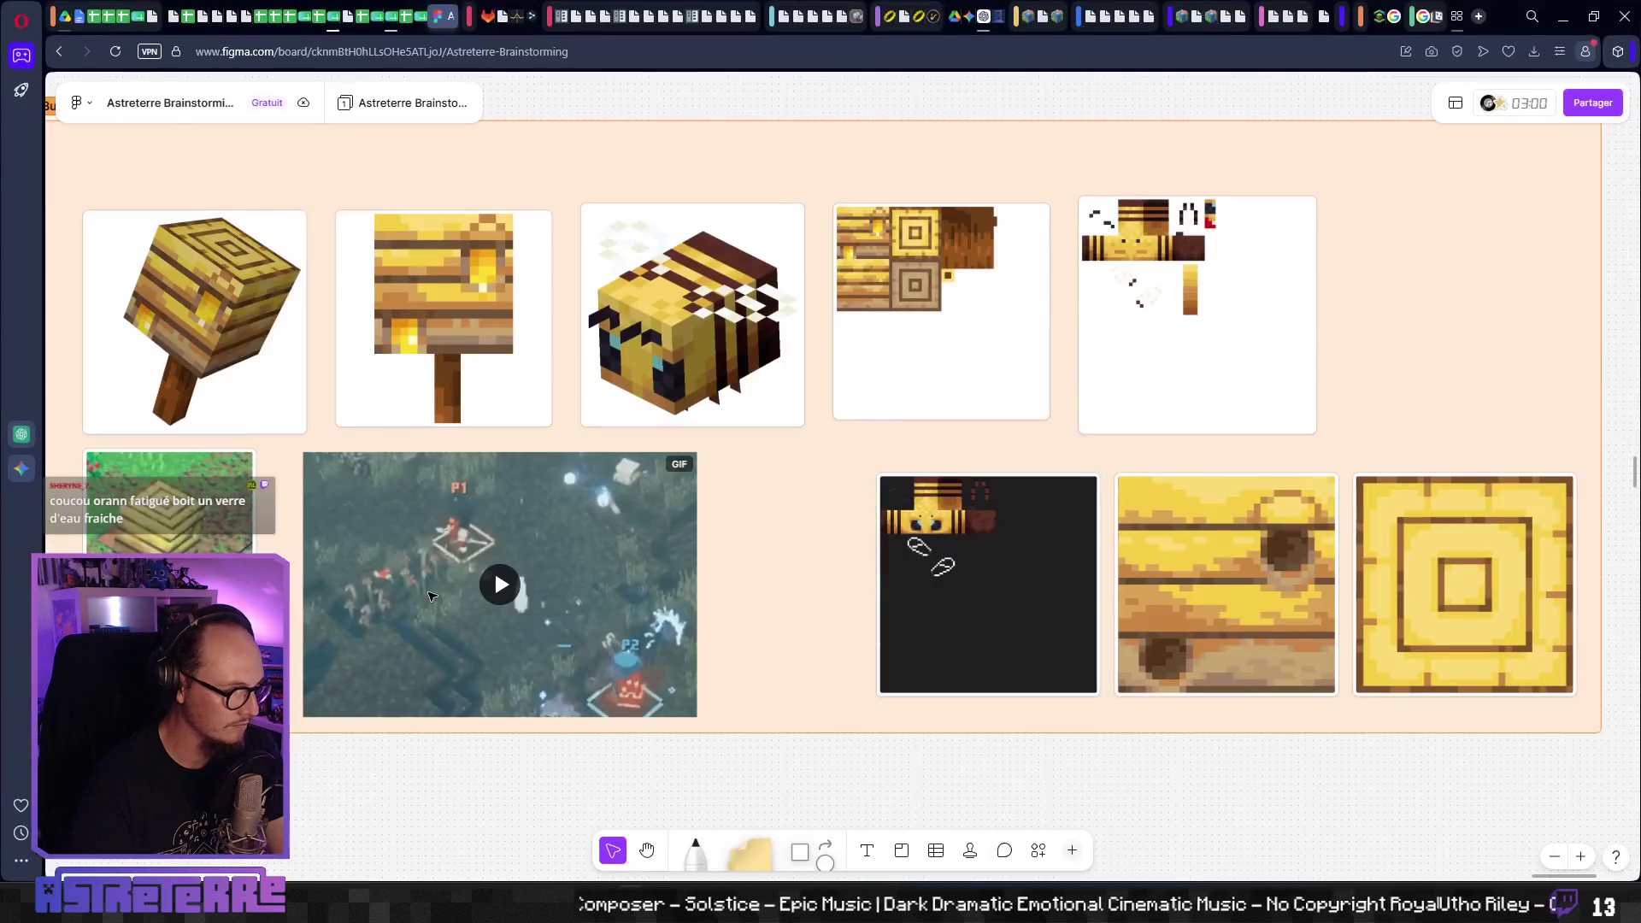
- Open the Actions_Catalog sheet and locate the buzzy_nest ID in cell A144
left_click(334, 19)
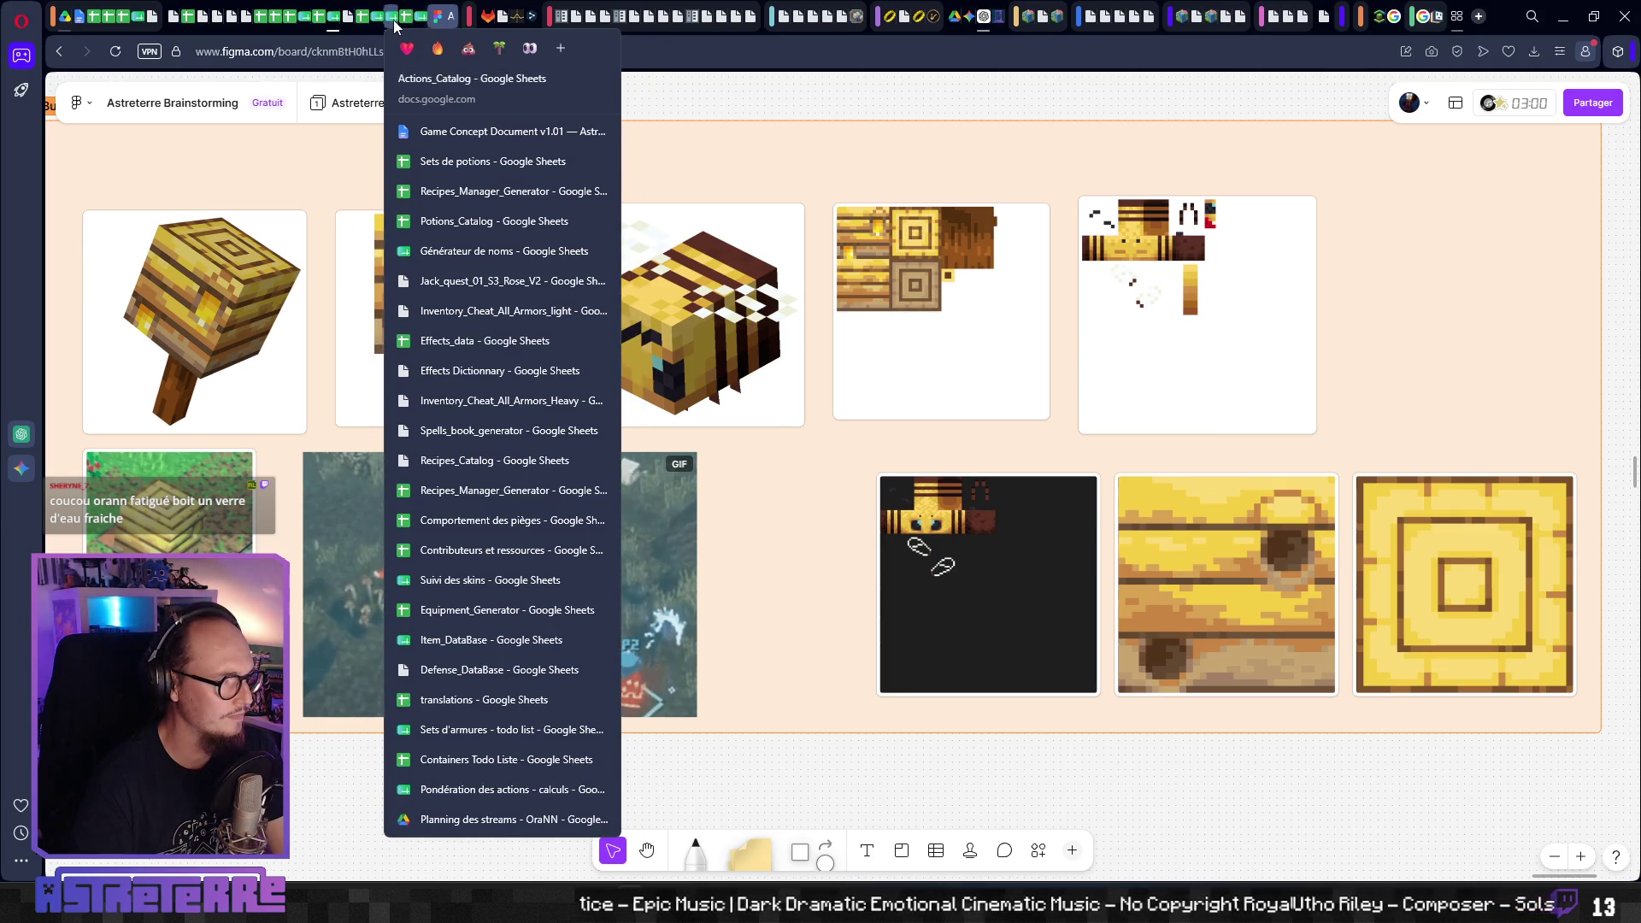
left_click(397, 16)
left_click(221, 434)
left_click(214, 449)
left_click(219, 466)
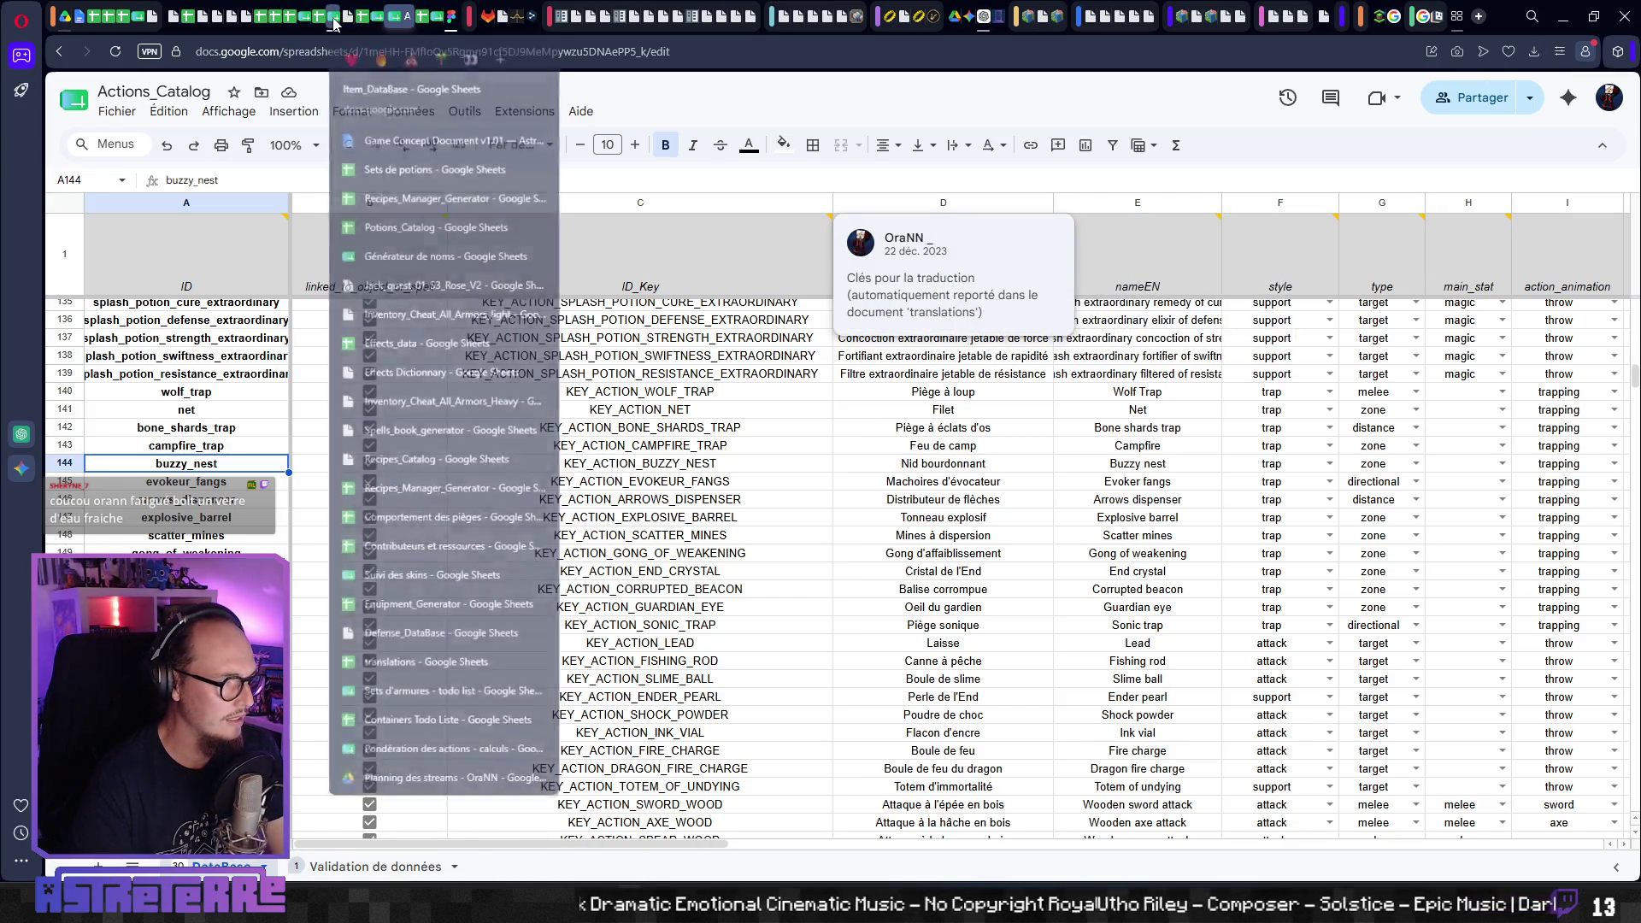
left_click(356, 23)
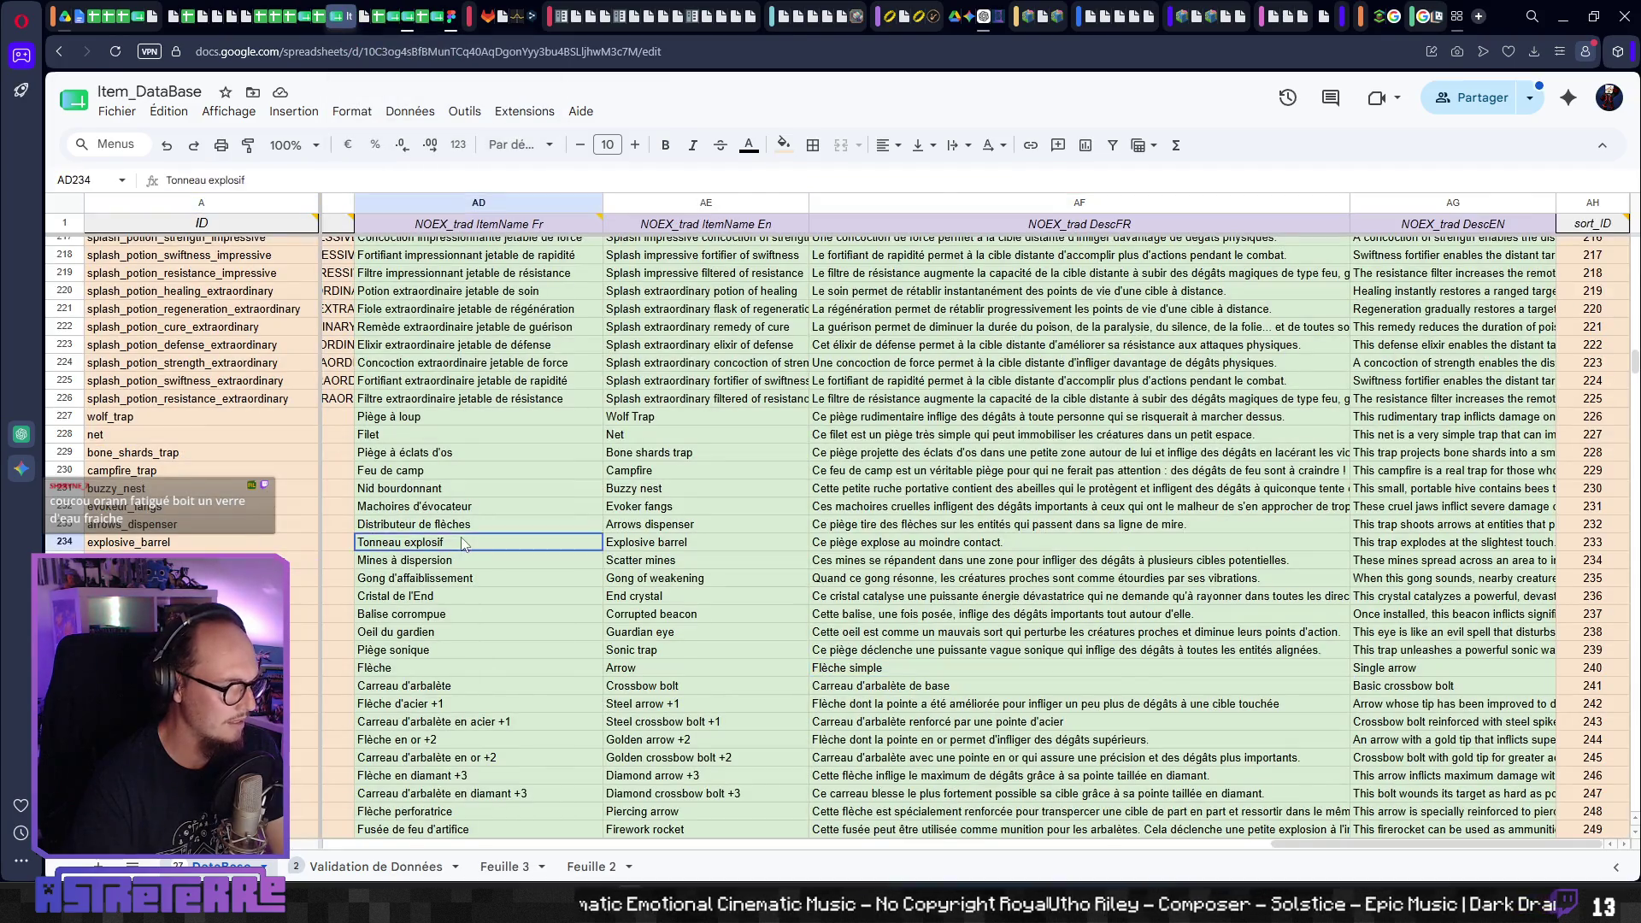
- Move to the ItemSkin cell Q231 in the buzzy_nest row
scroll(462, 545, "left", 15)
left_click(376, 542)
scroll(460, 536, "left", 1)
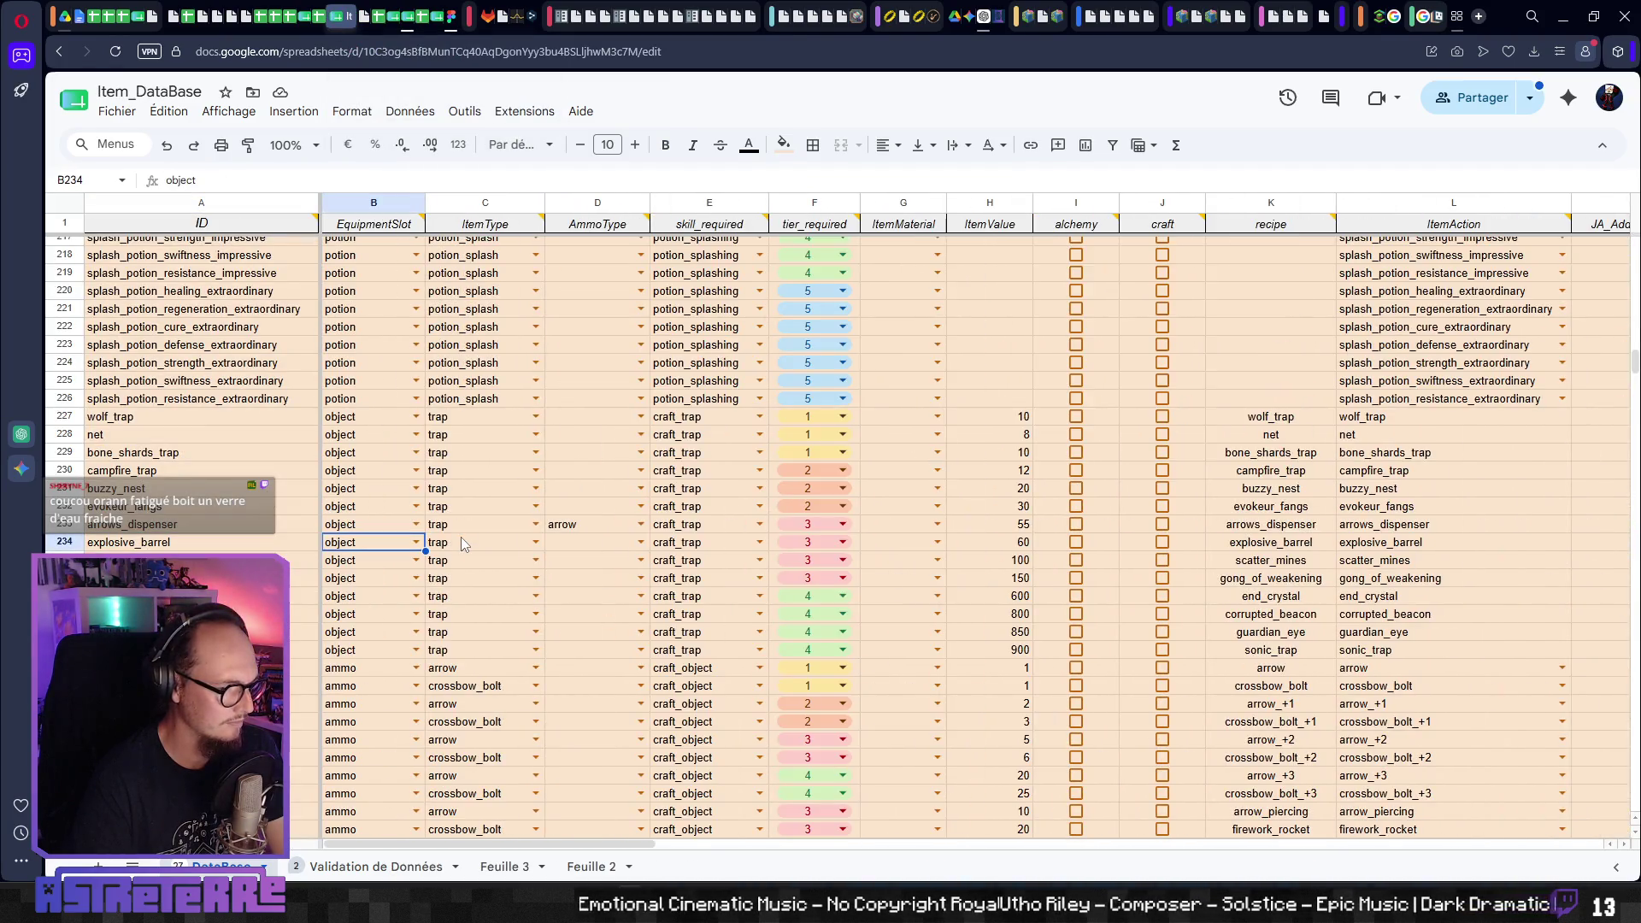
key("Right")
key("Right")
key("Right")
key("Up")
key("Up")
key("Up")
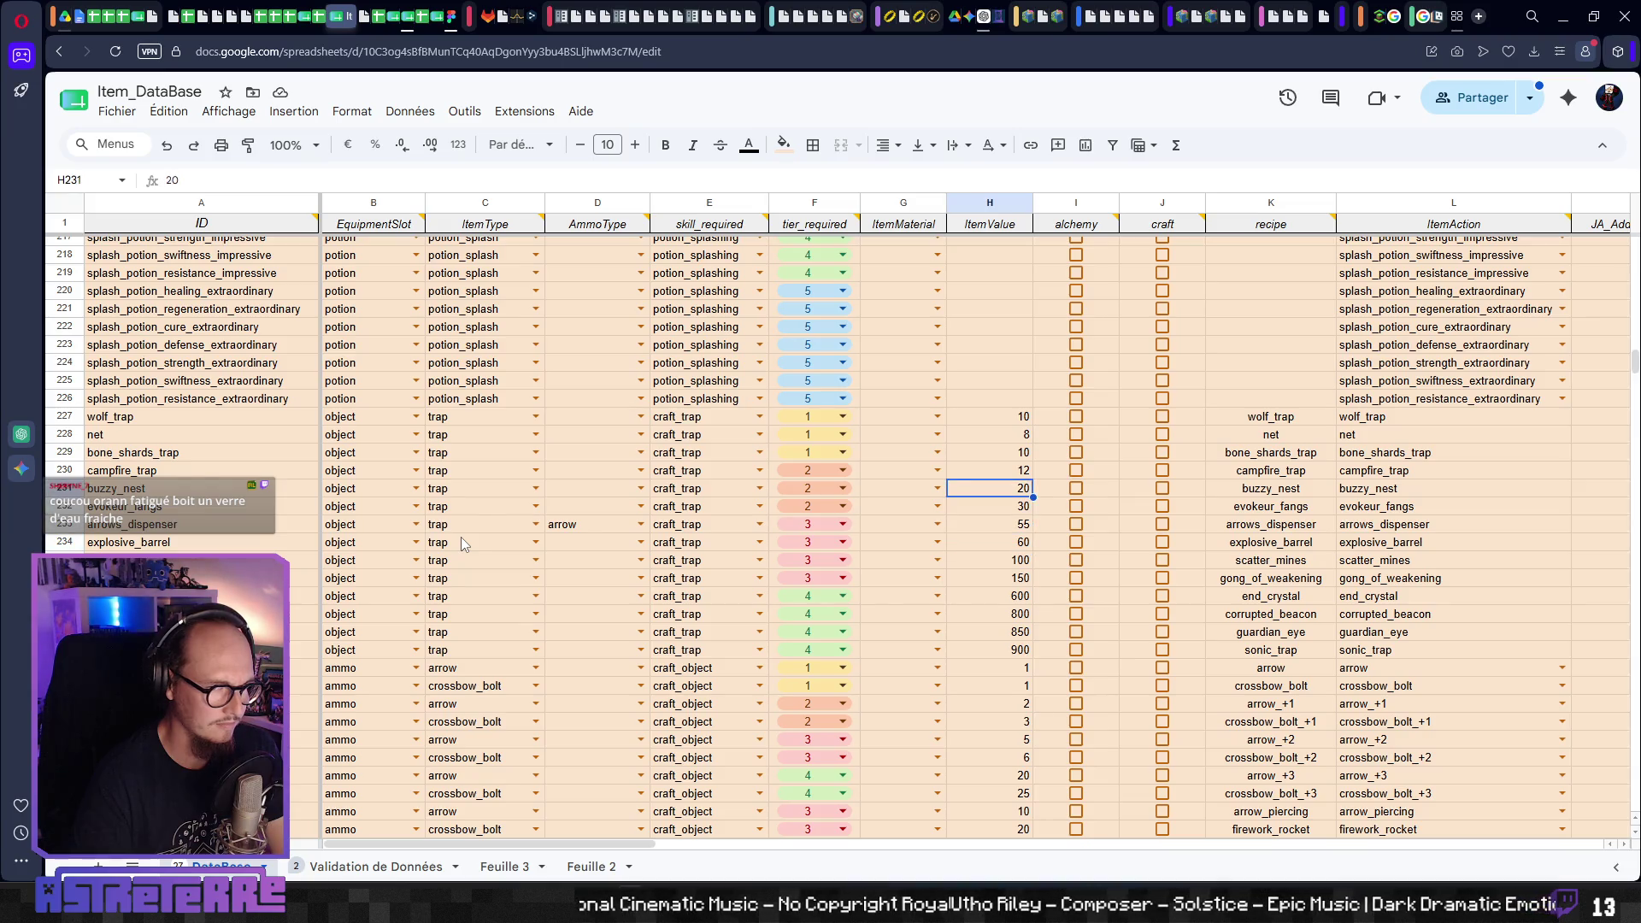
key("Left")
key("Home")
key("Right")
key("Right")
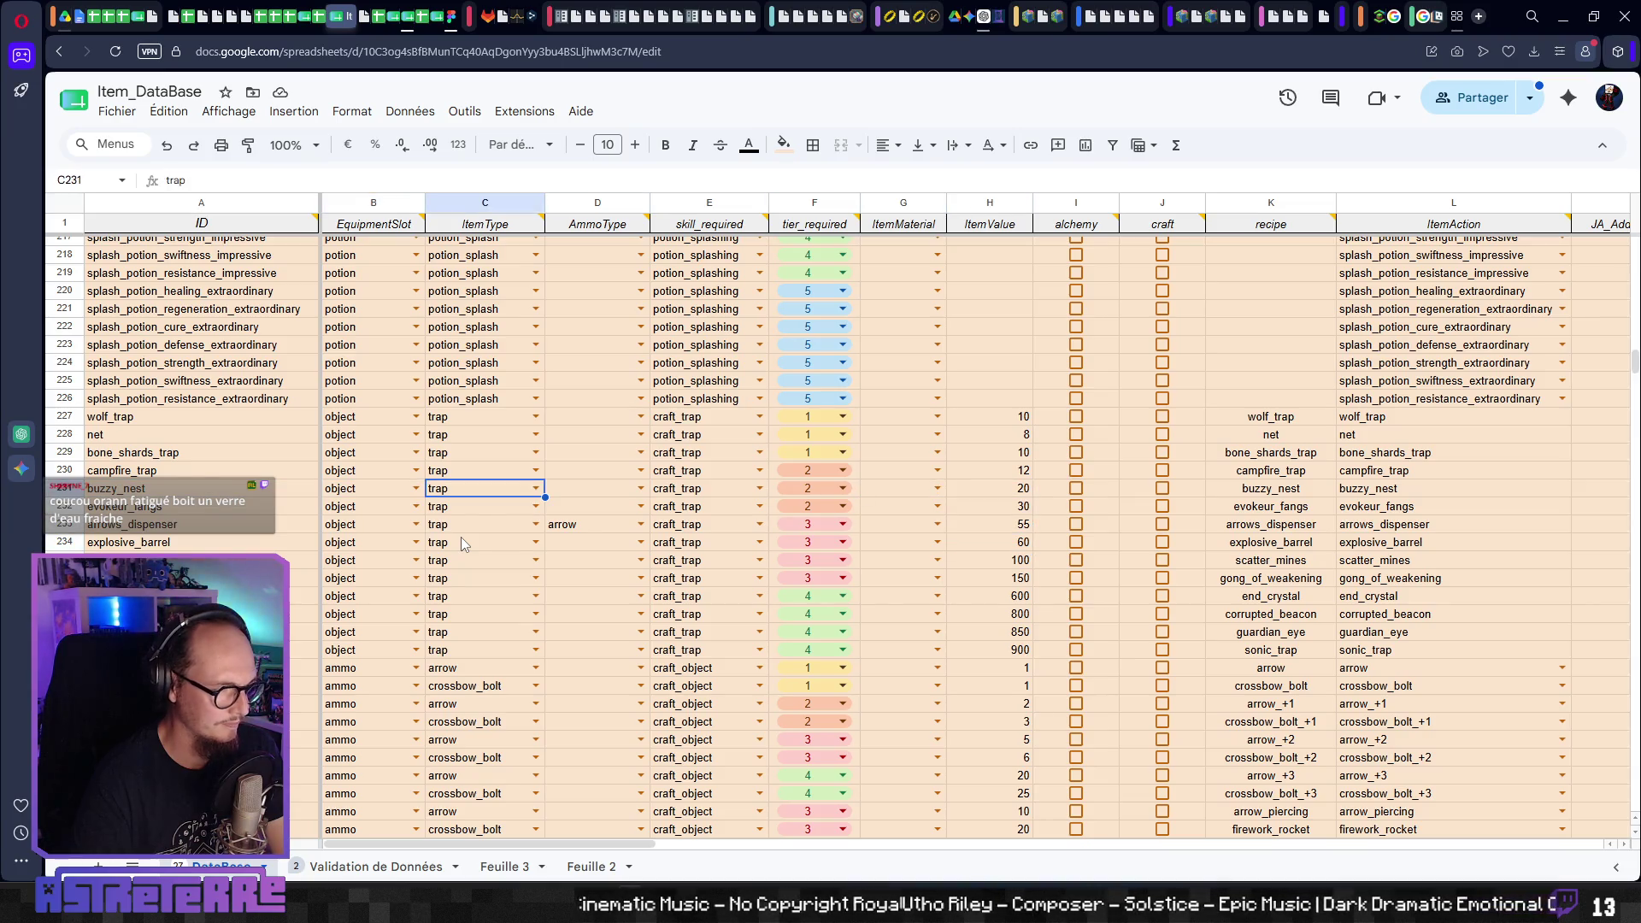
key("Right")
key("Right")
key("Right")
key("Right")
key("Right")
key("Right")
key("Right")
key("Right")
key("Right")
key("Right")
key("Right")
key("Right")
key("Left")
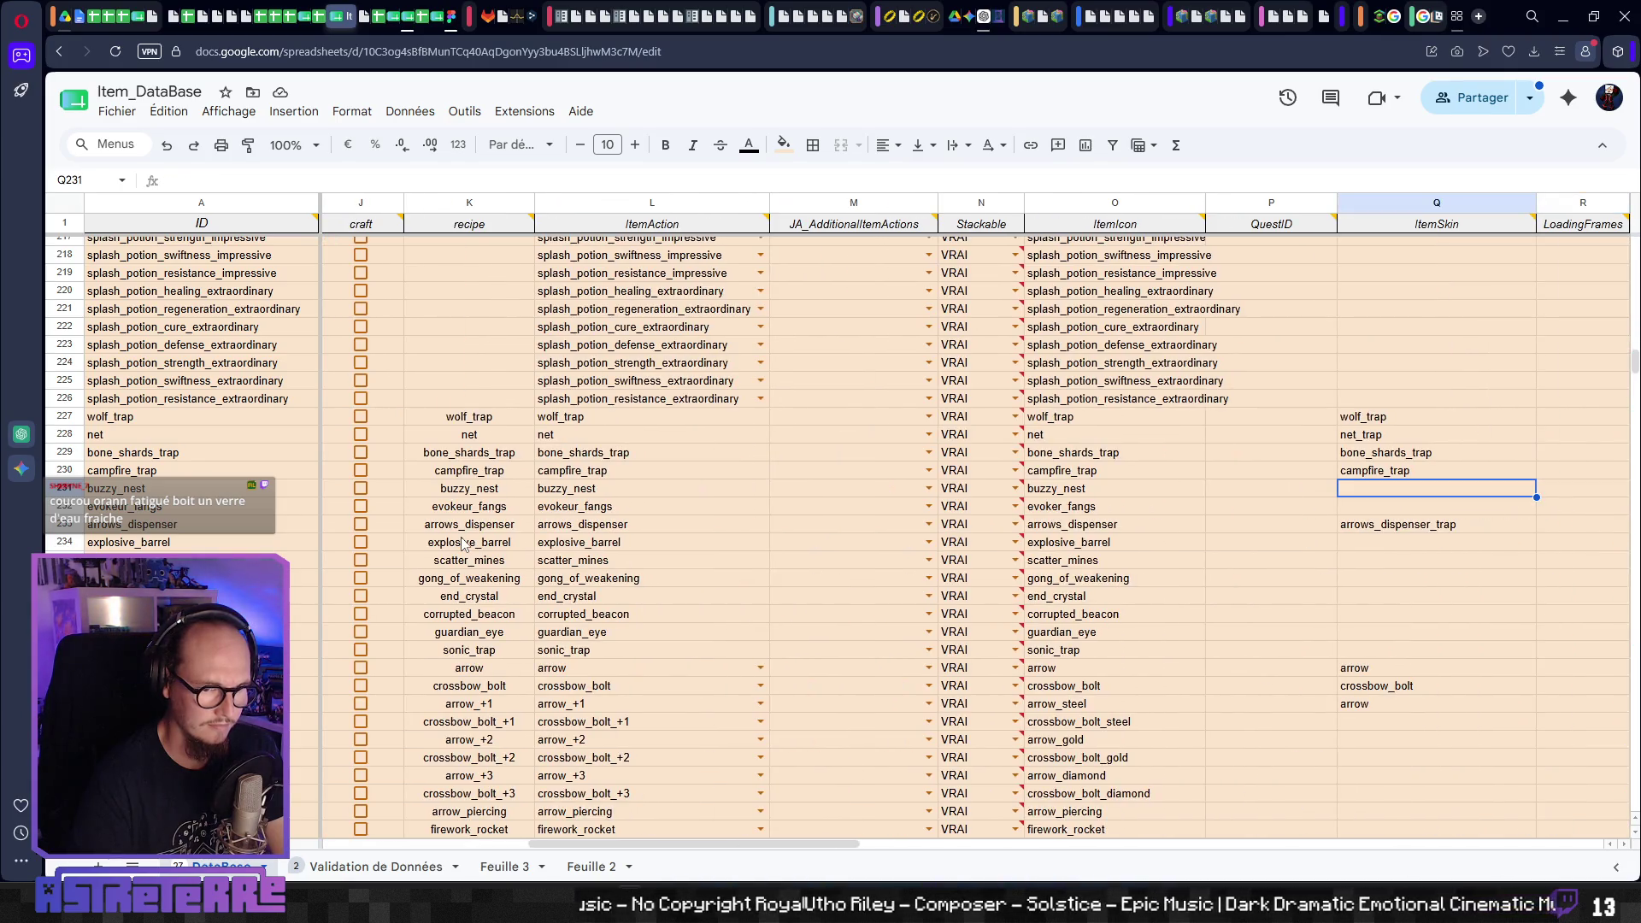
- Enter buzzy_nest_trap as the buzzy_nest skin name and confirm it
type("buzzy_nest")
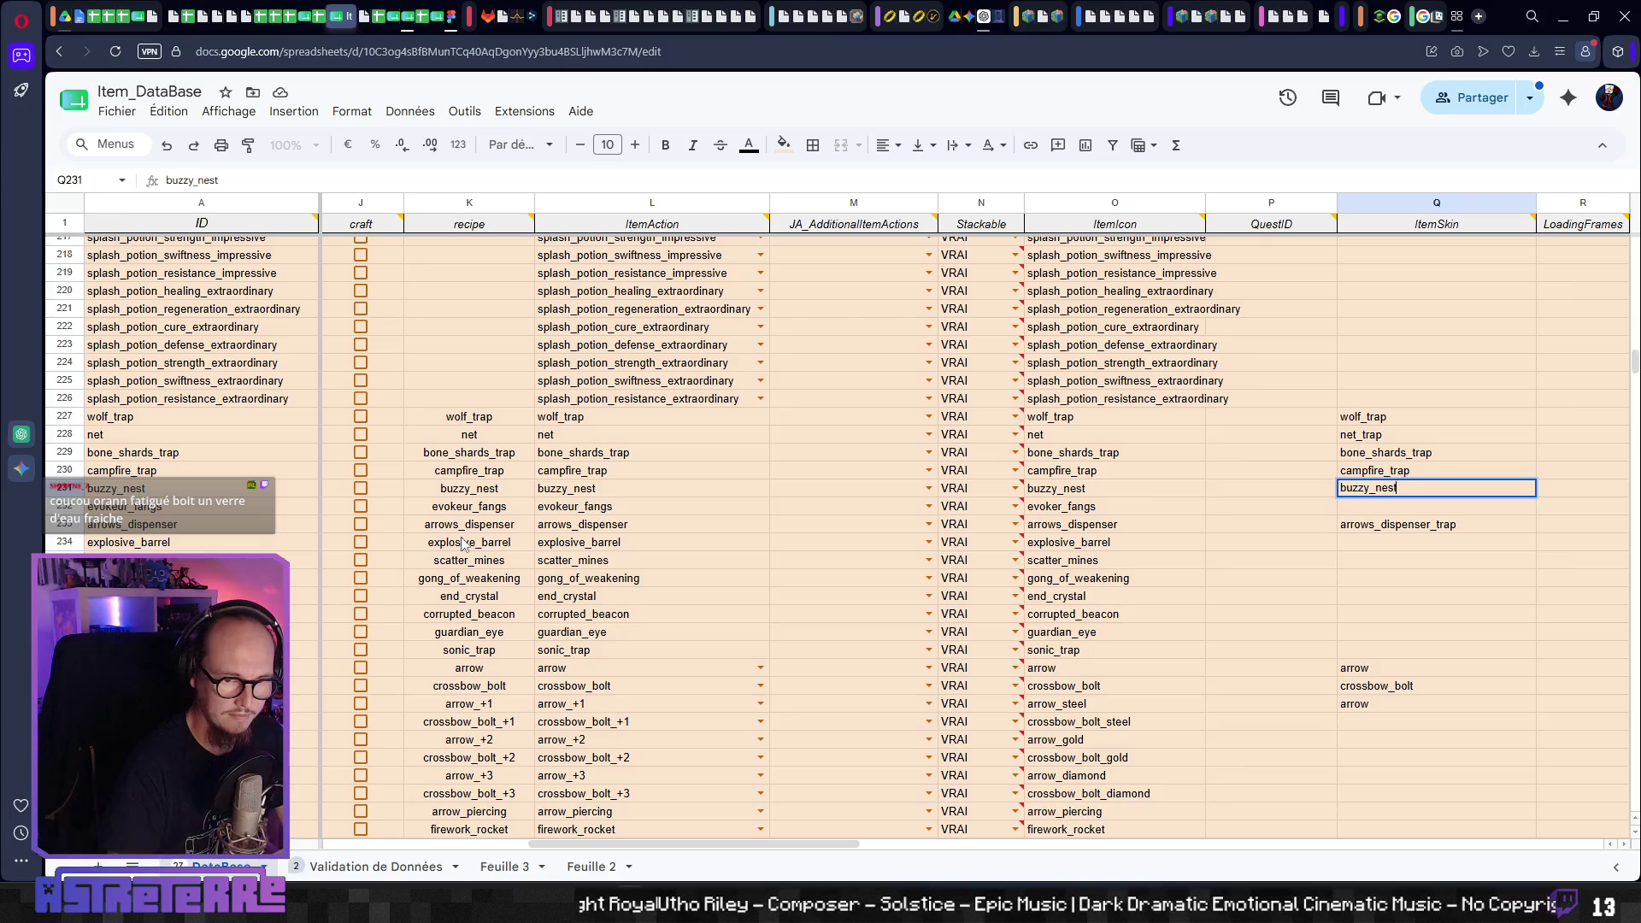
type("_trap")
left_click(1414, 472)
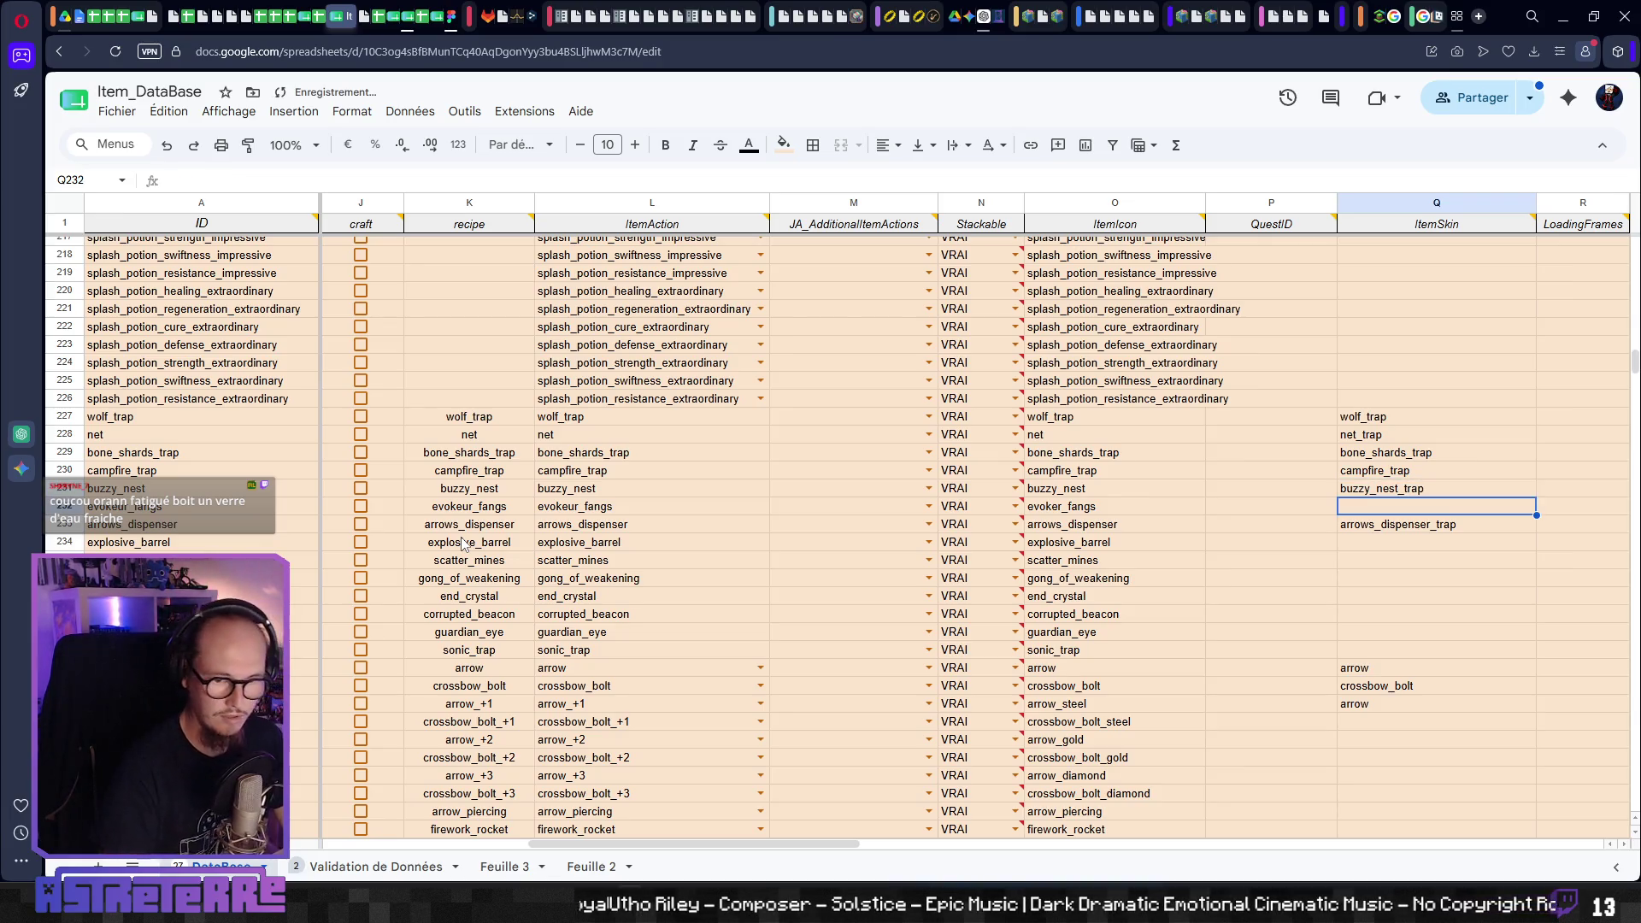
key("Down")
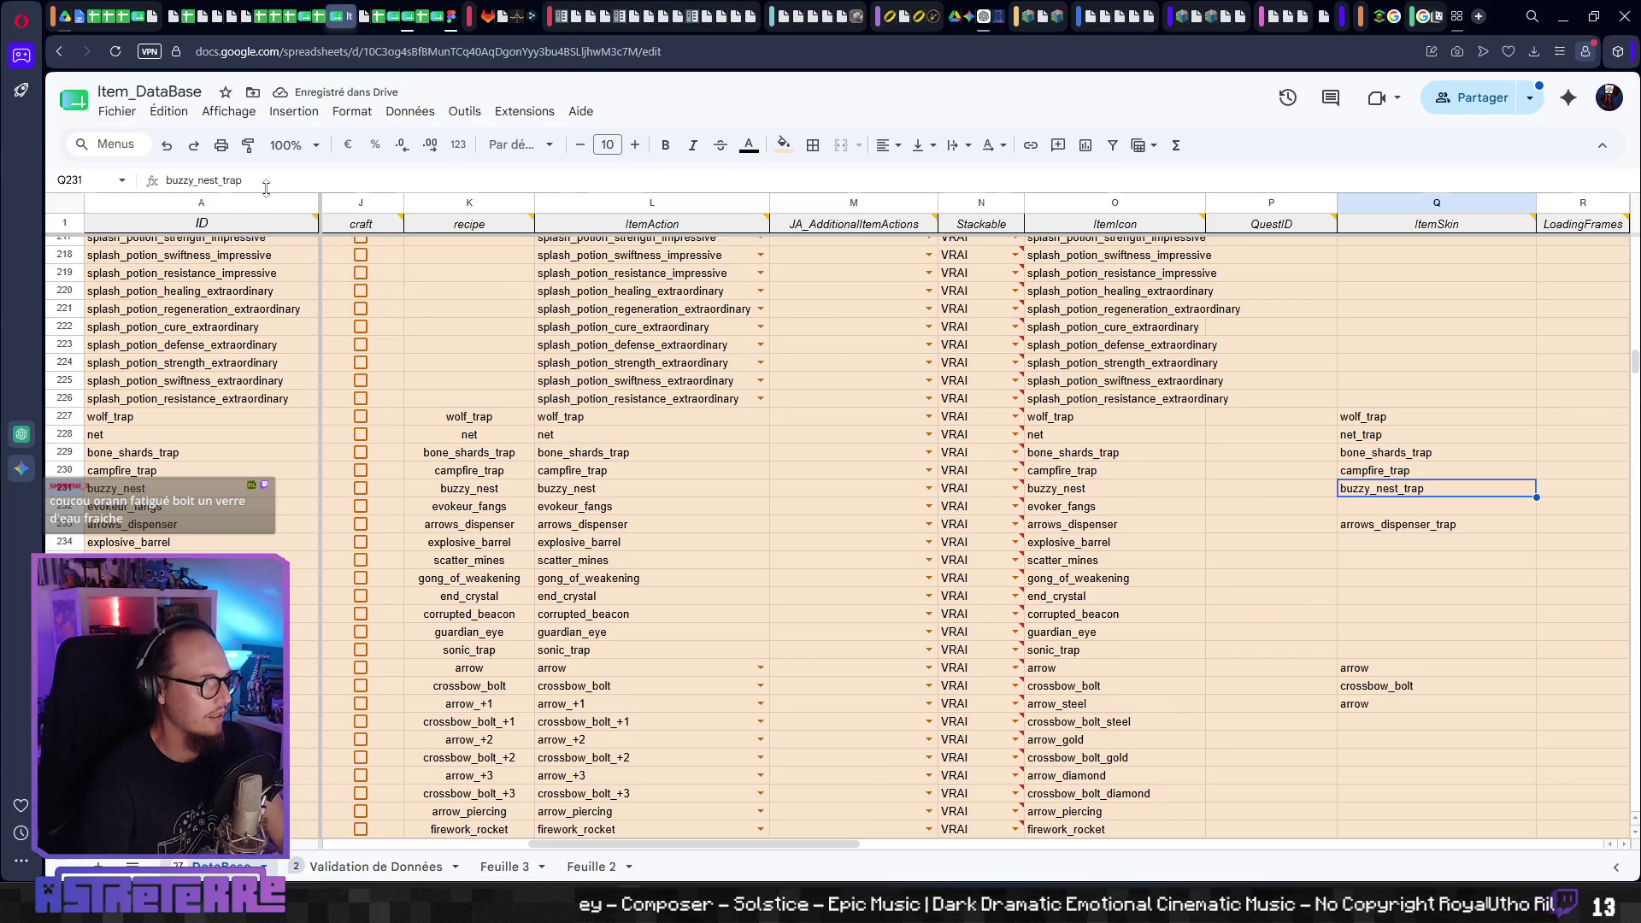
double_click(205, 180)
key("Return")
key("Down")
key("Down")
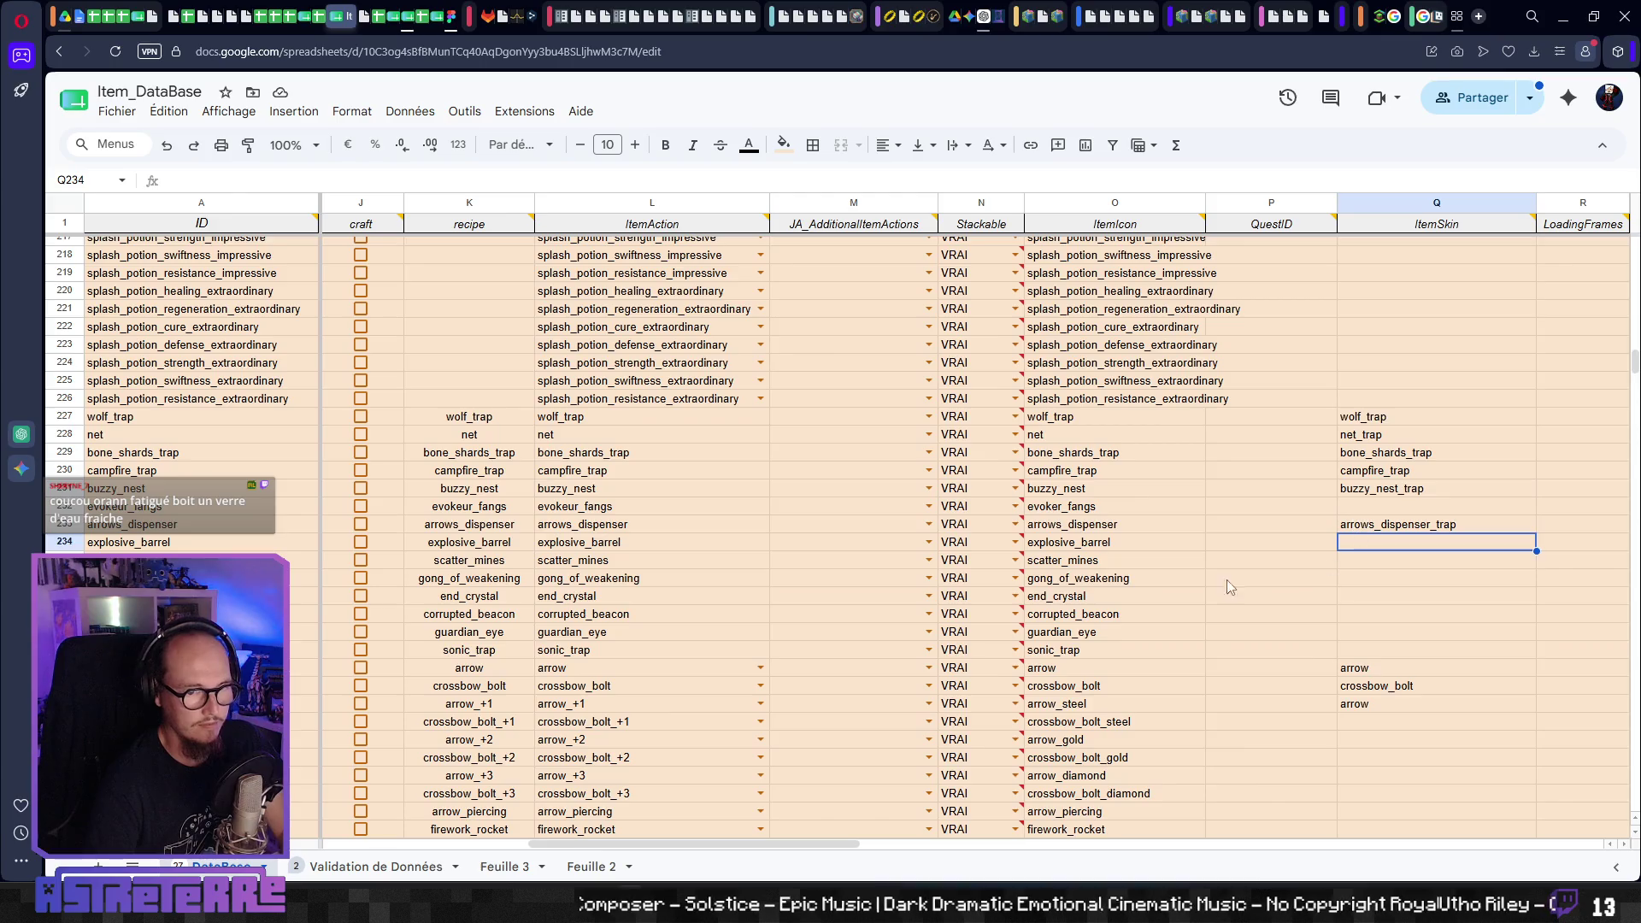
left_click(117, 111)
left_click(507, 113)
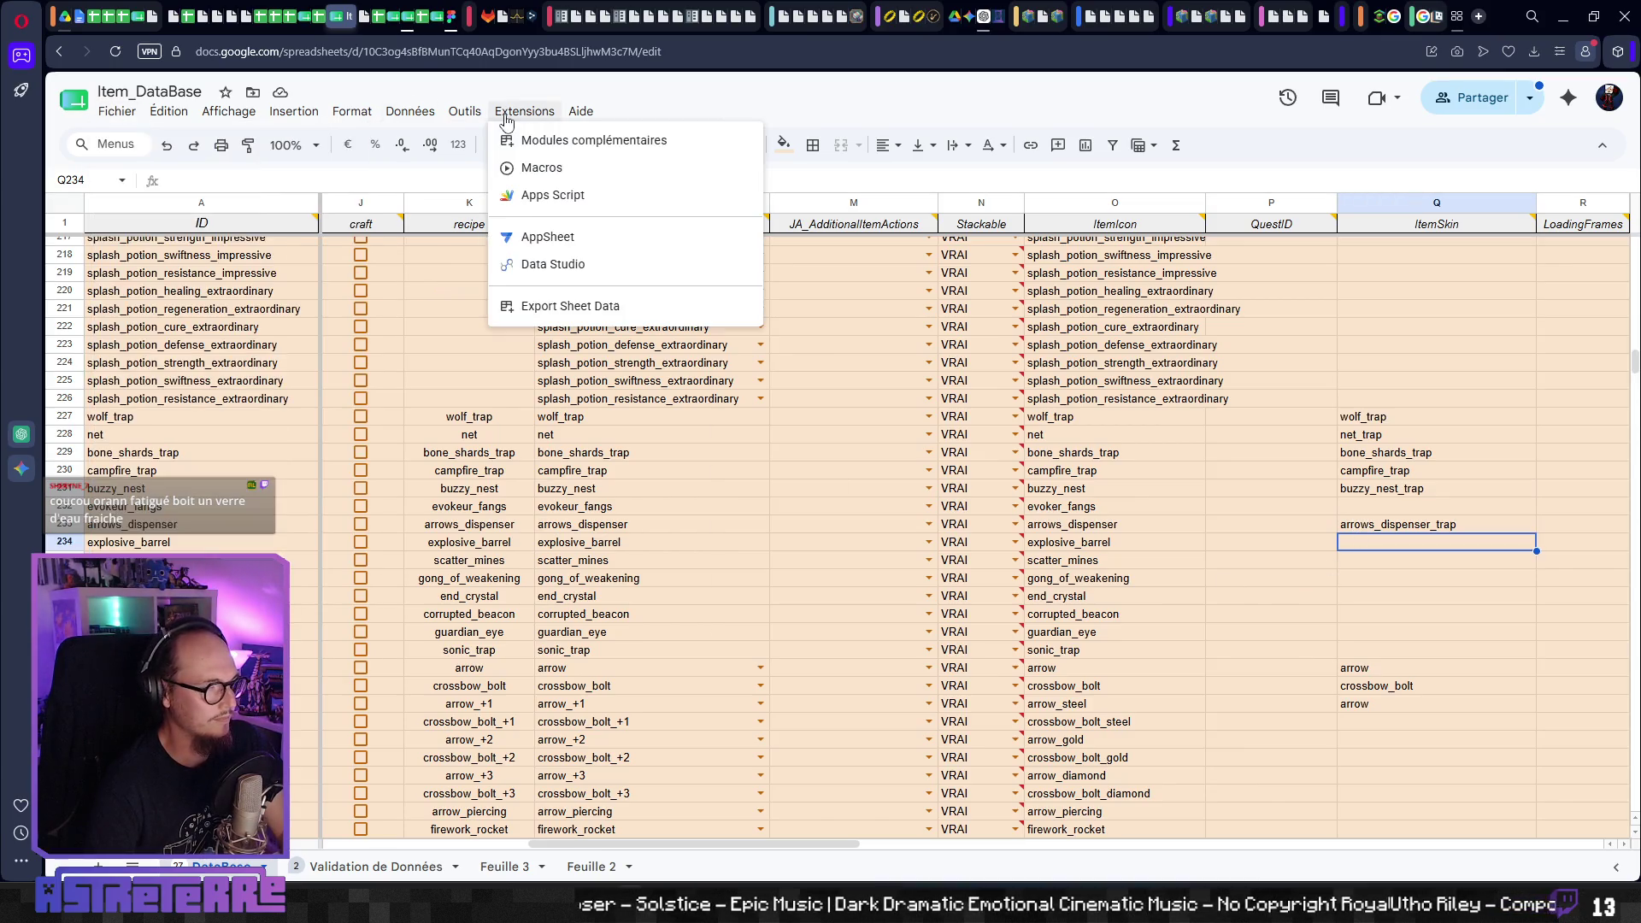
- Open the Export Sheet Data sidebar and keep JSON as the export format
mouse_move(598, 306)
left_click(807, 385)
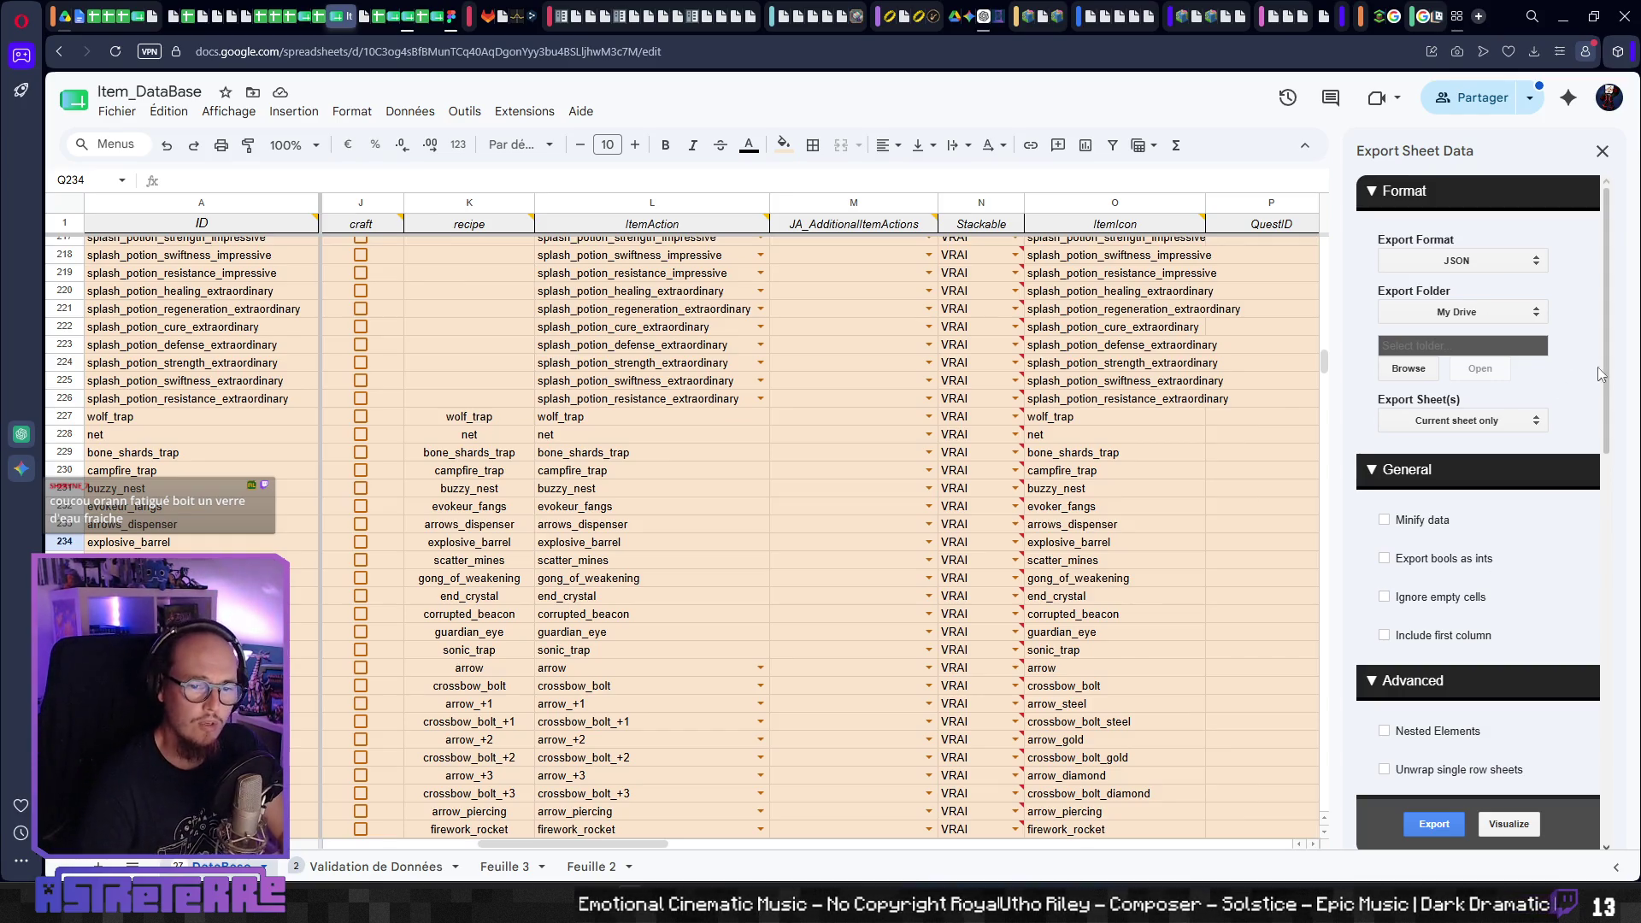
scroll(1601, 374, "down", 5)
scroll(1585, 559, "down", 2)
scroll(1586, 559, "down", 3)
scroll(1586, 559, "down", 3)
scroll(1585, 559, "down", 2)
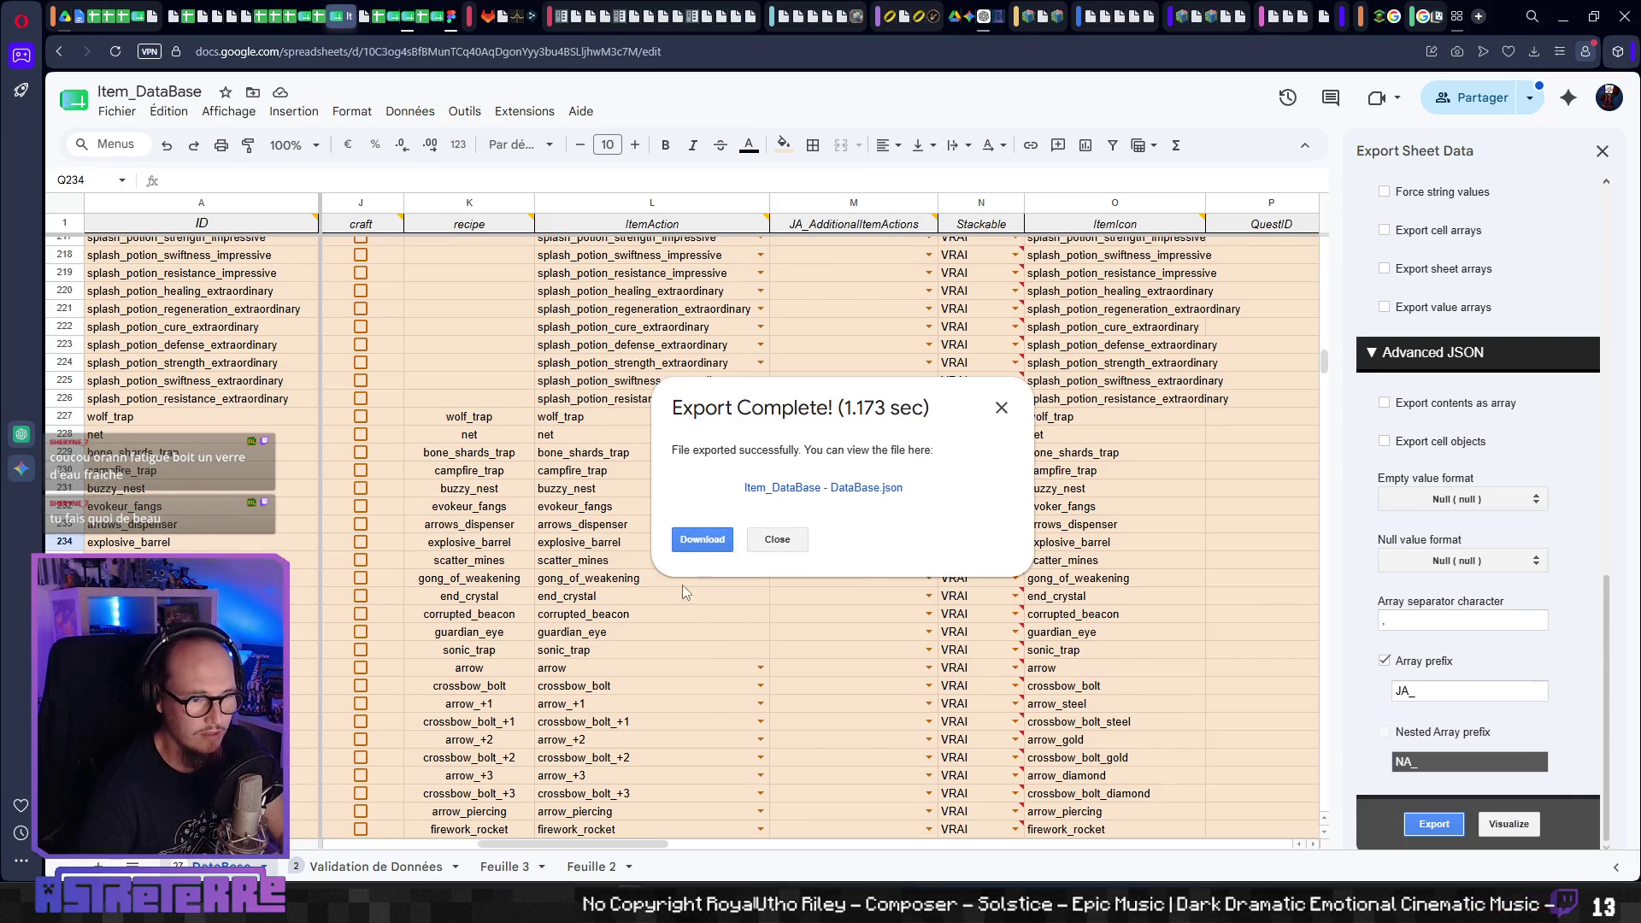
- Download Item_DataBase - DataBase.json, close the dialog, and return to Aseprite
left_click(699, 542)
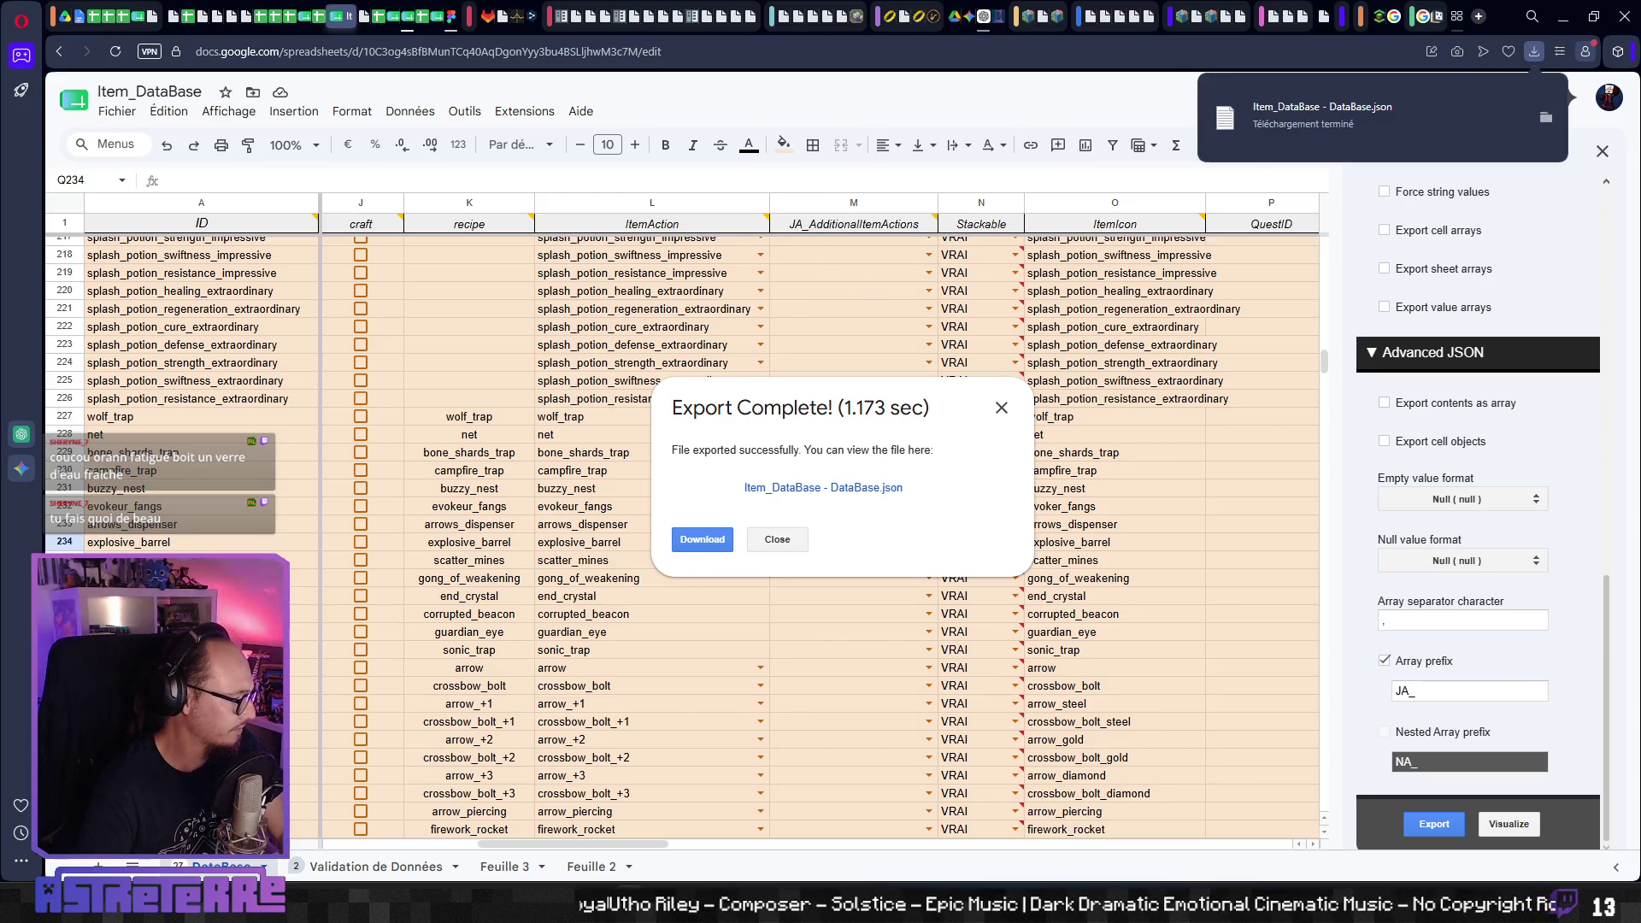
left_click(790, 543)
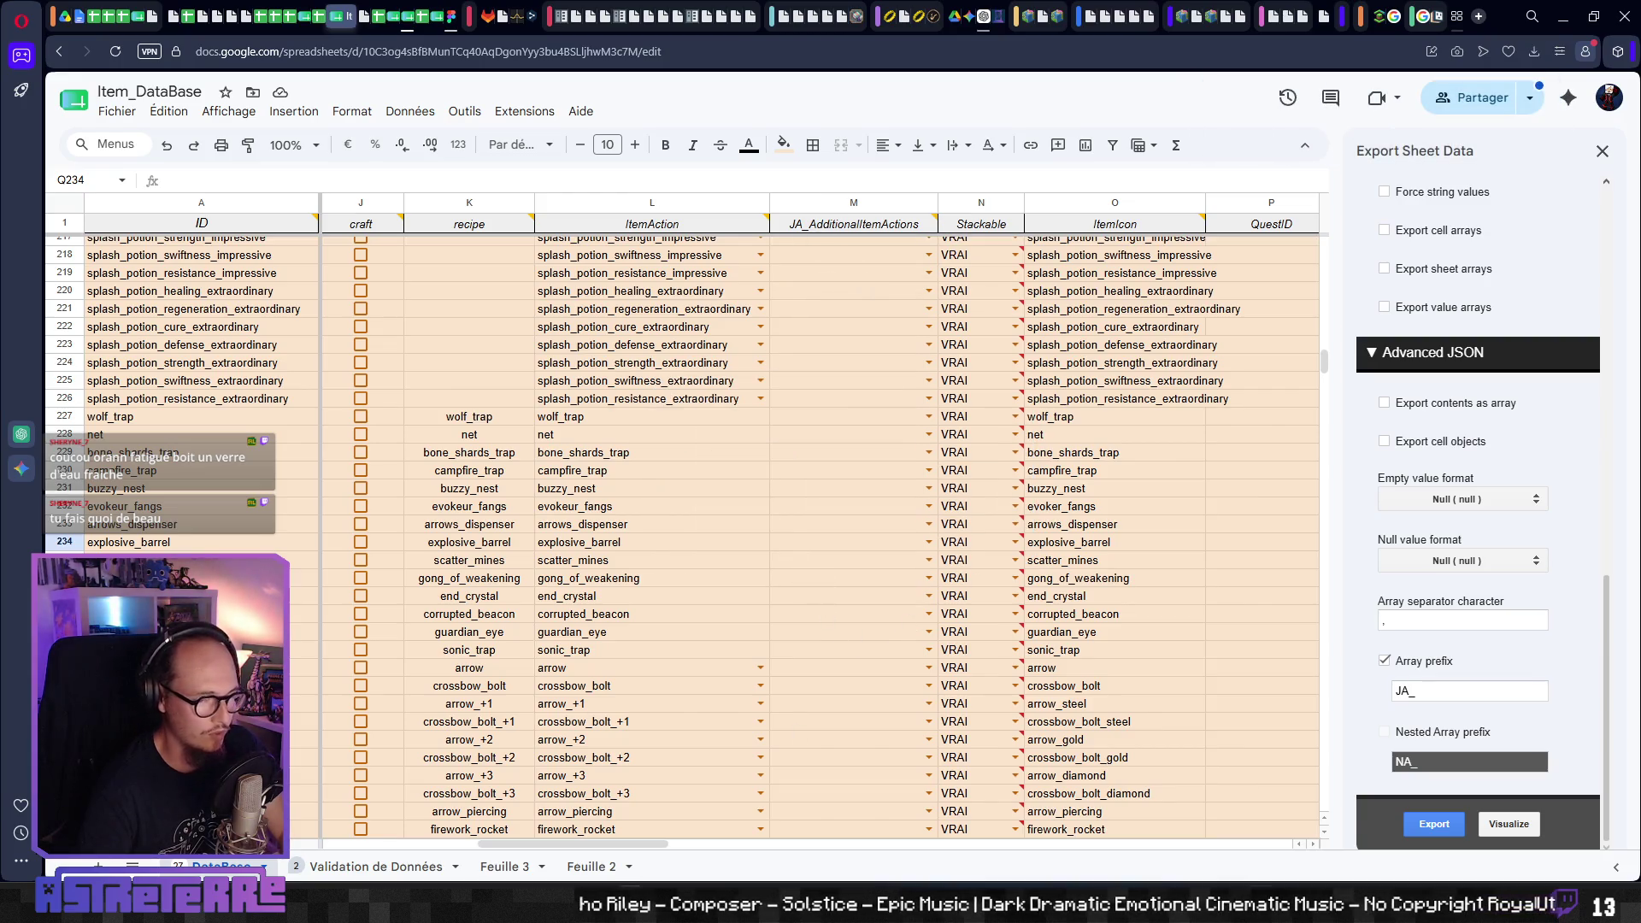
key("alt+Tab")
left_click(772, 727)
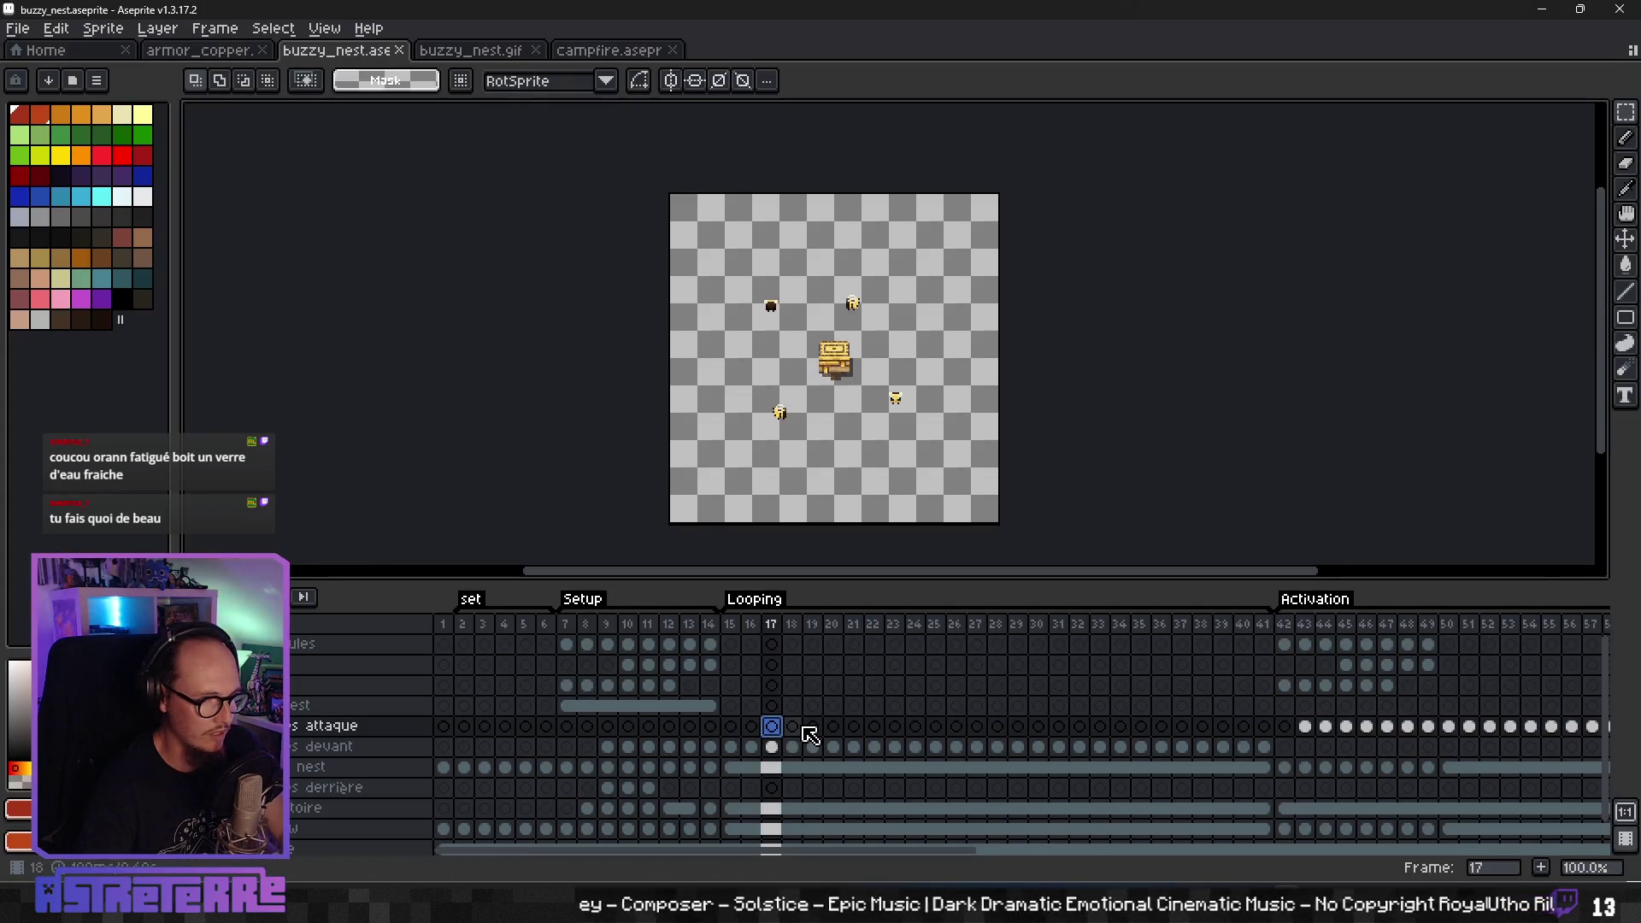
- Replay buzzy_nest from frame 1, then play the Activation section from frame 42
key("Home")
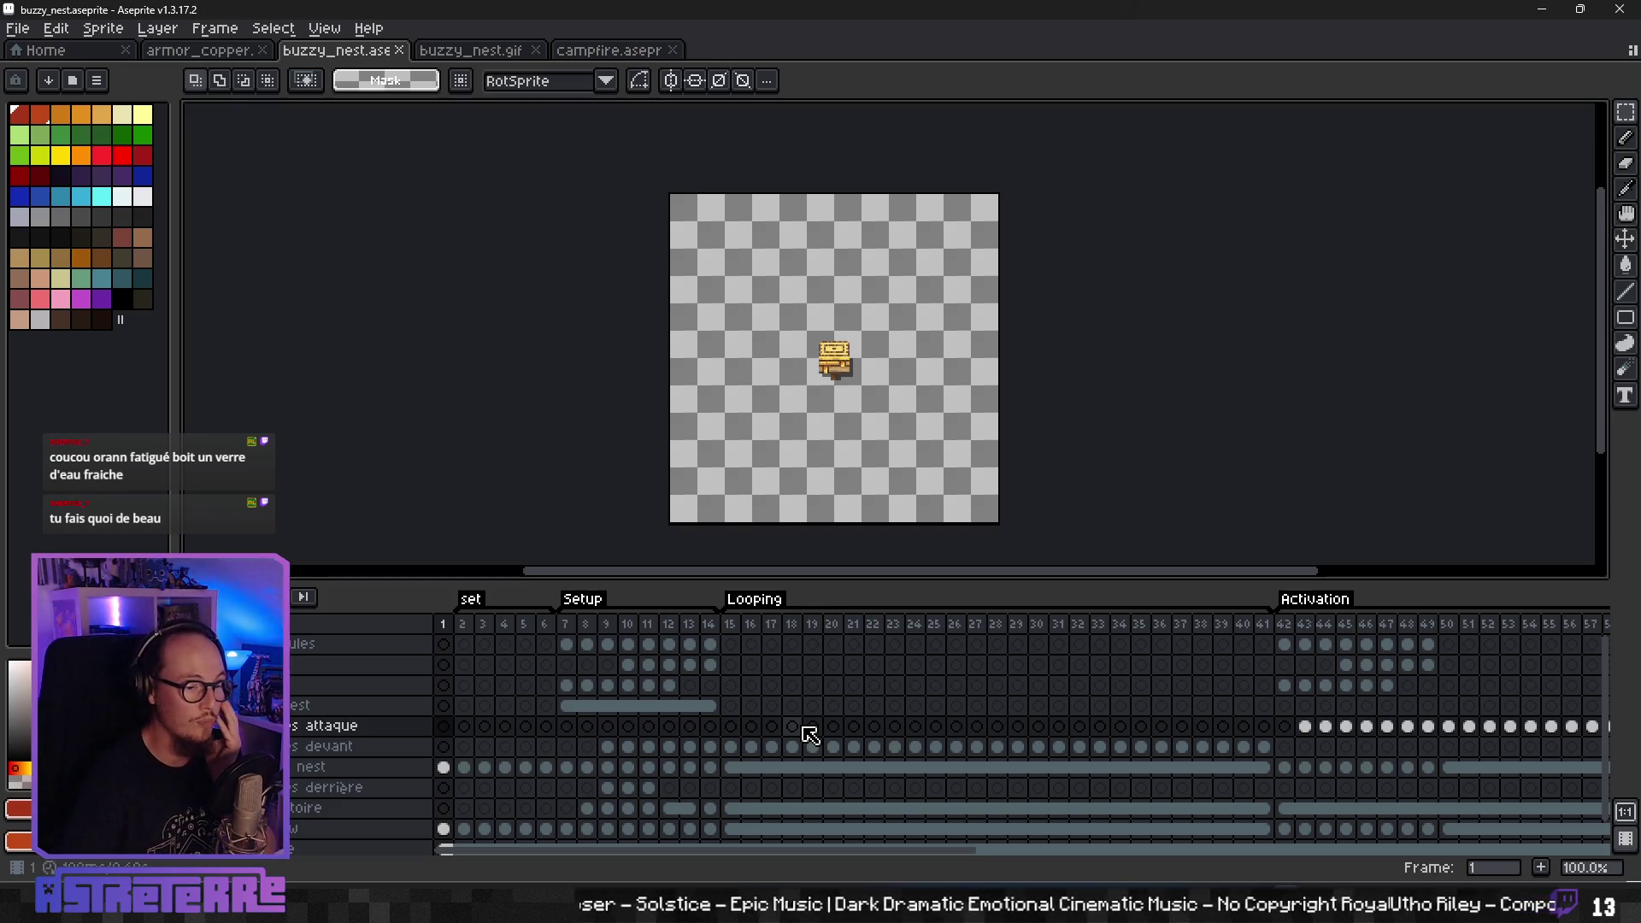
key("Return")
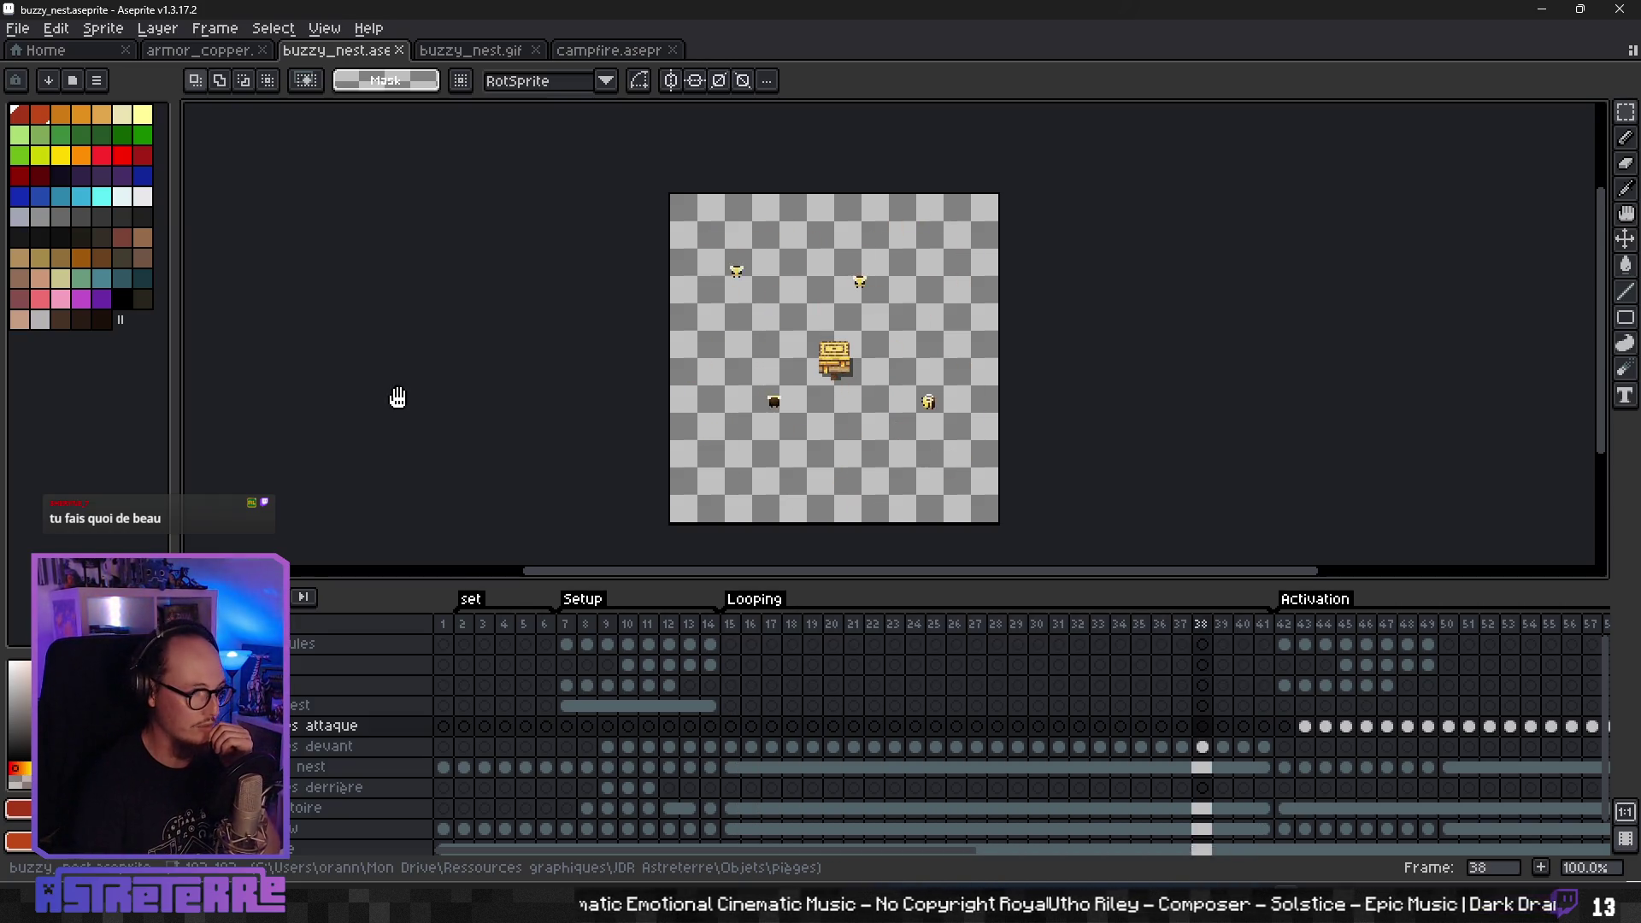
left_click(1284, 623)
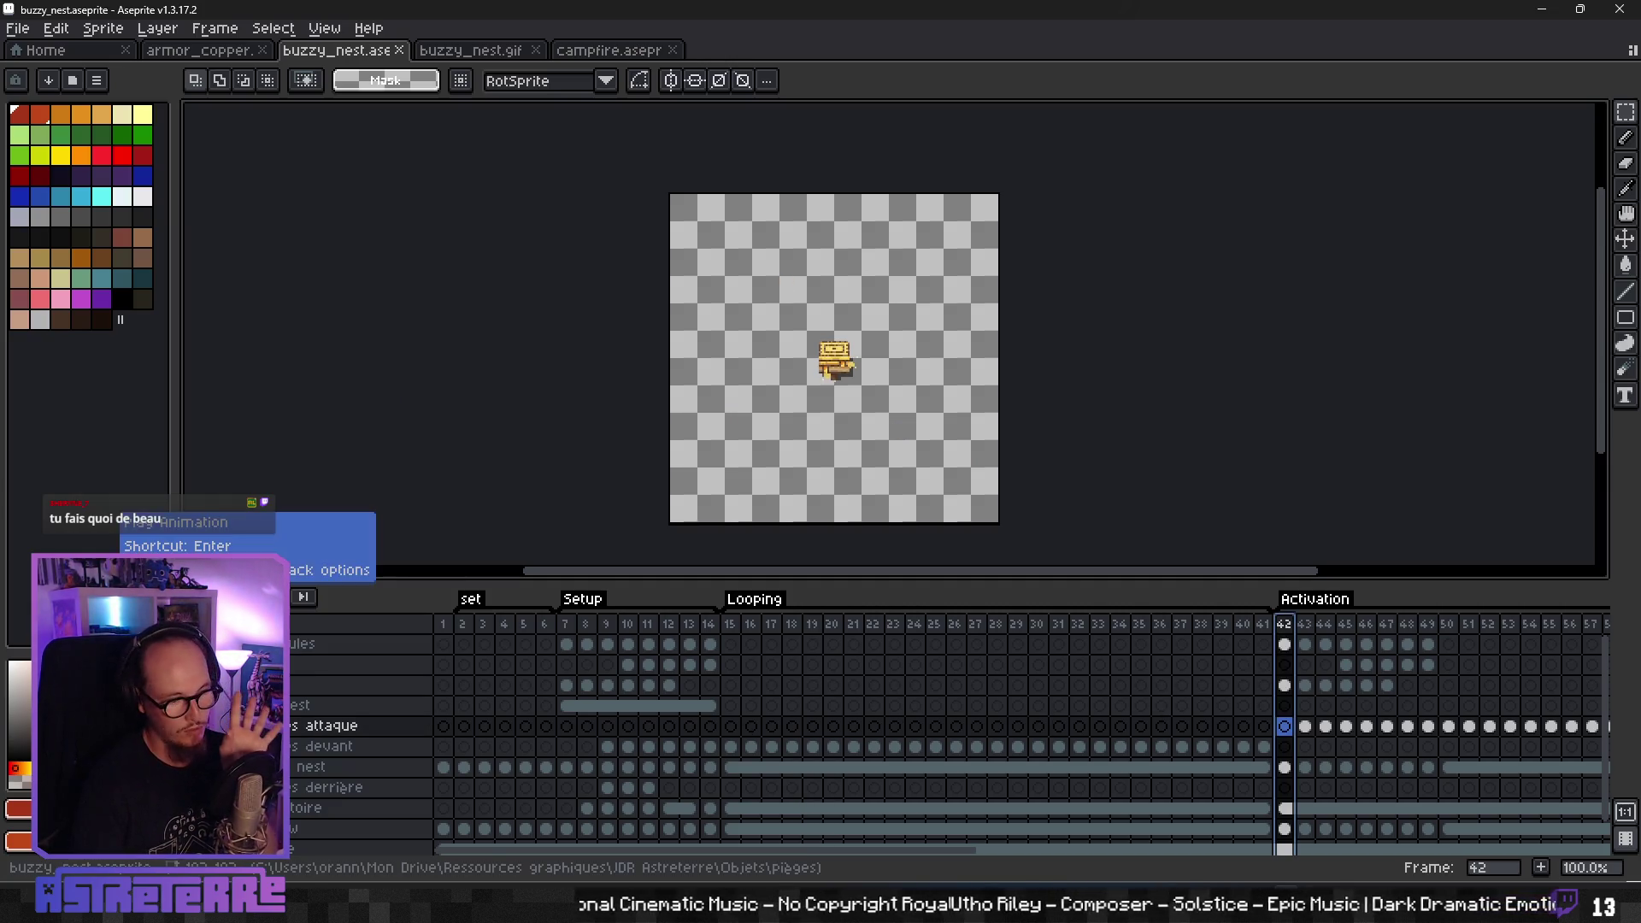
key("Return")
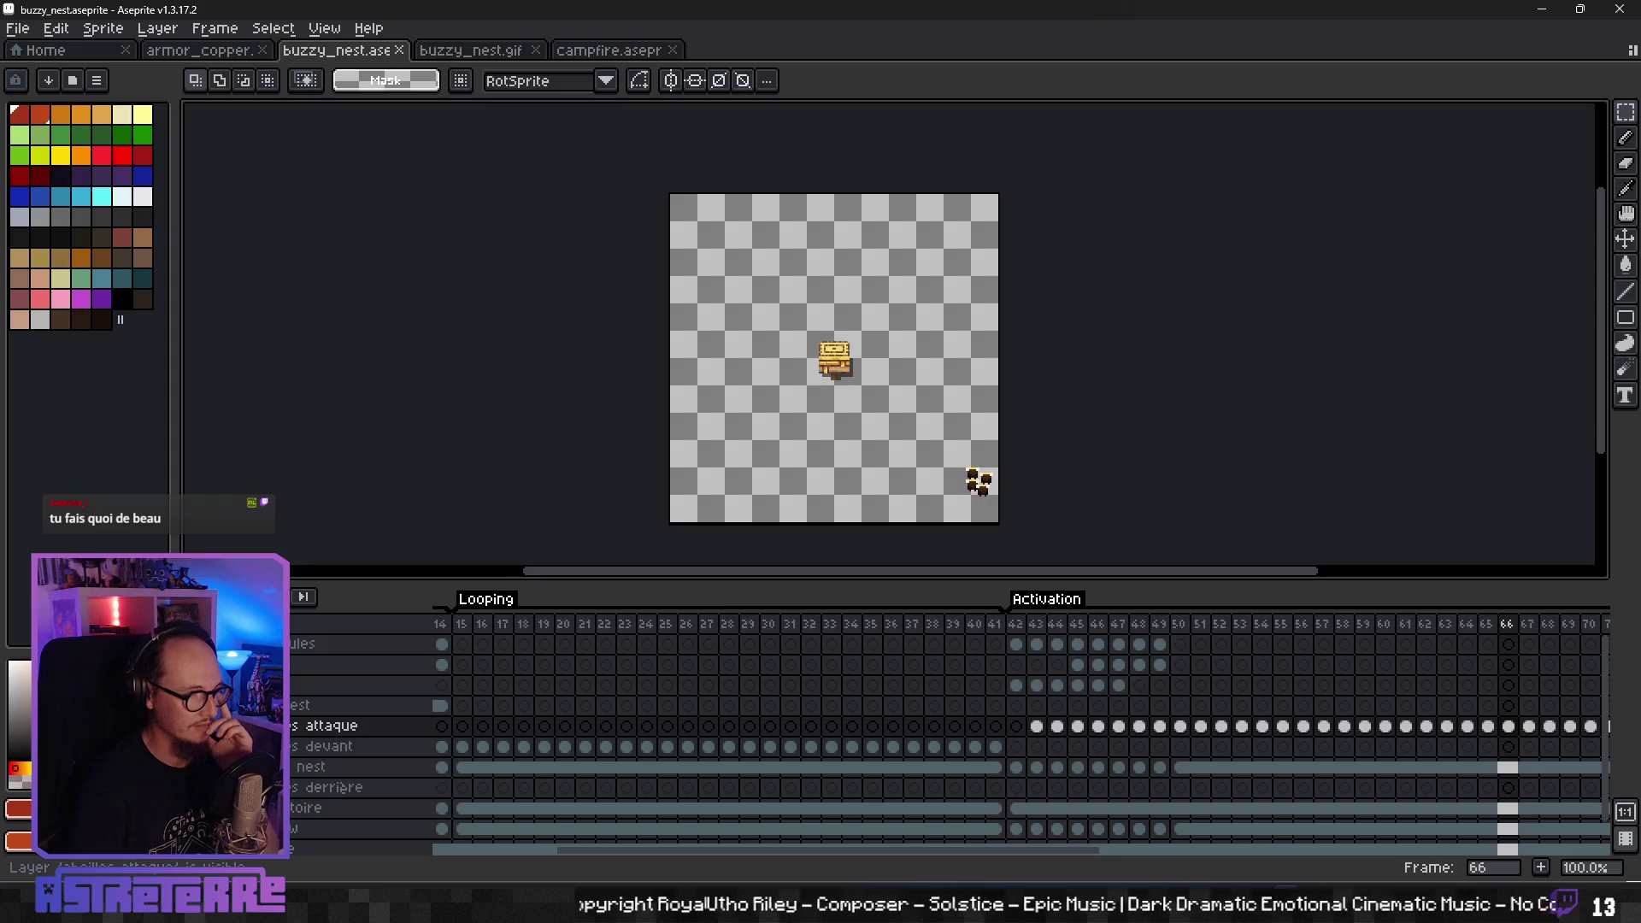
left_click_drag(624, 851, 501, 854)
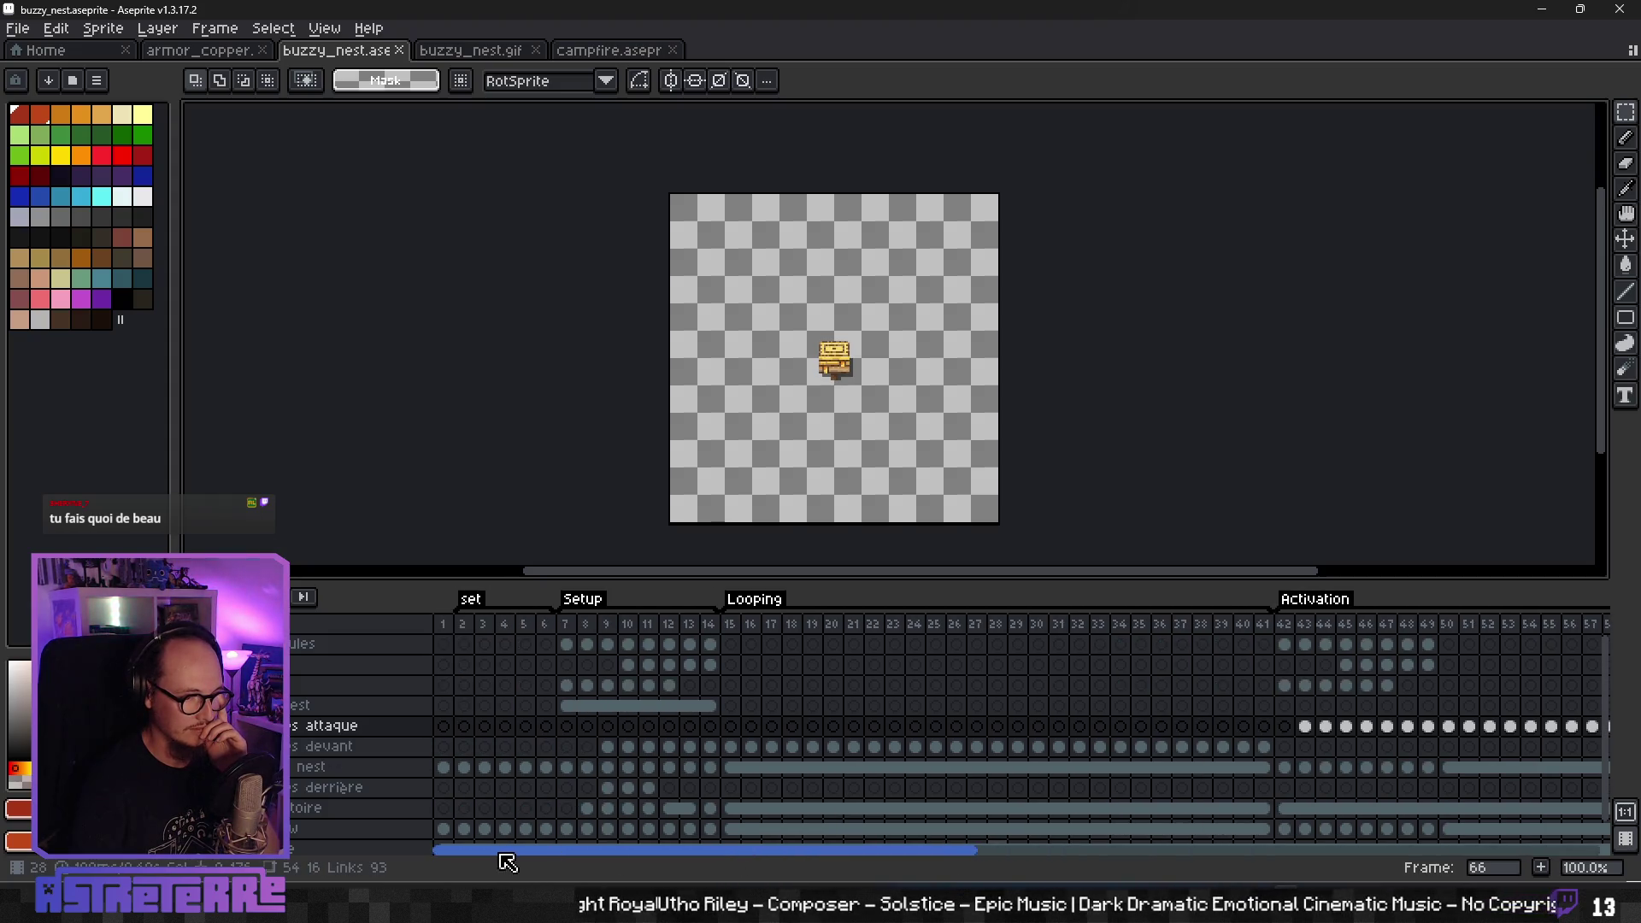
left_click(19, 38)
- Export all frames as the sprite sheet buzzy_nest_trap.png into the Godot Assets\traps folder
mouse_move(103, 197)
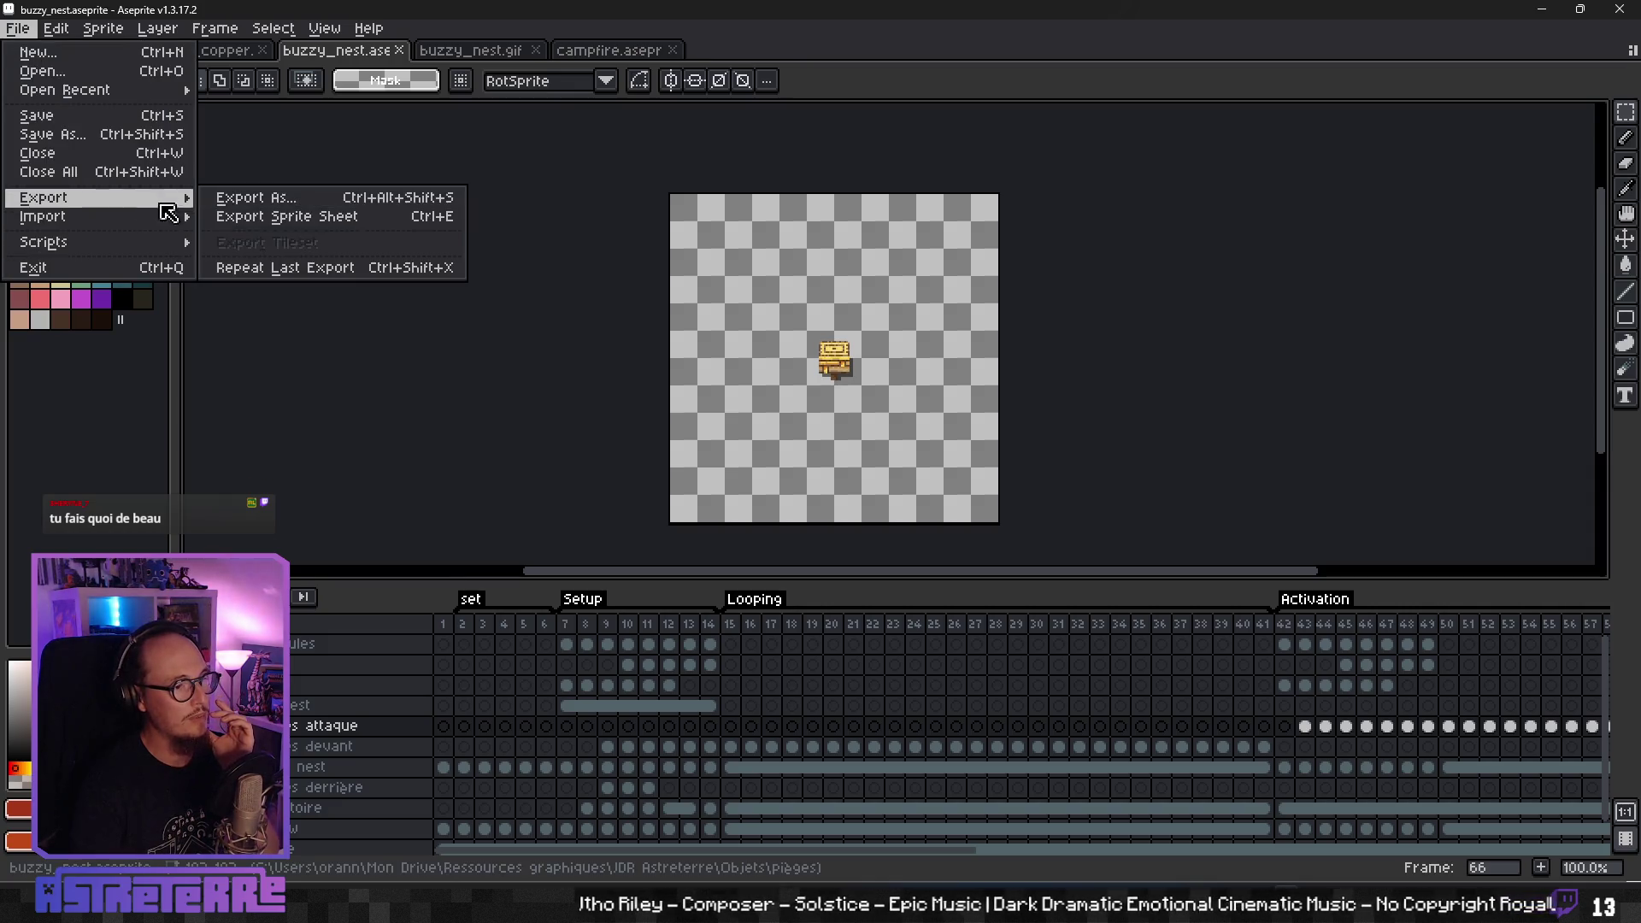
left_click(290, 216)
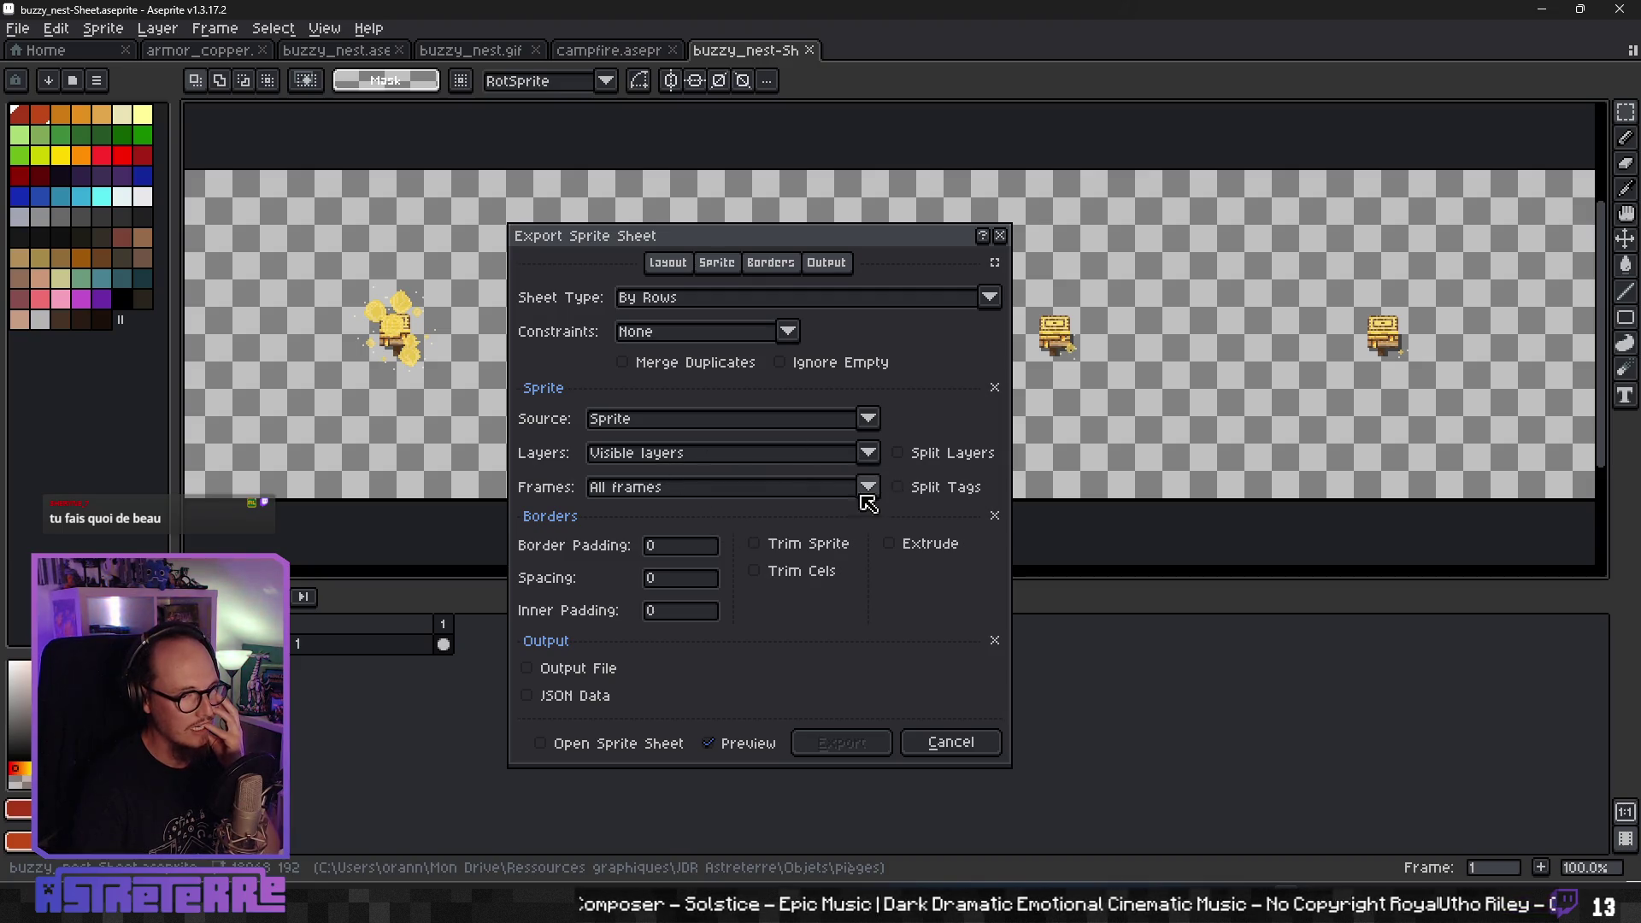
left_click(576, 668)
left_click(733, 669)
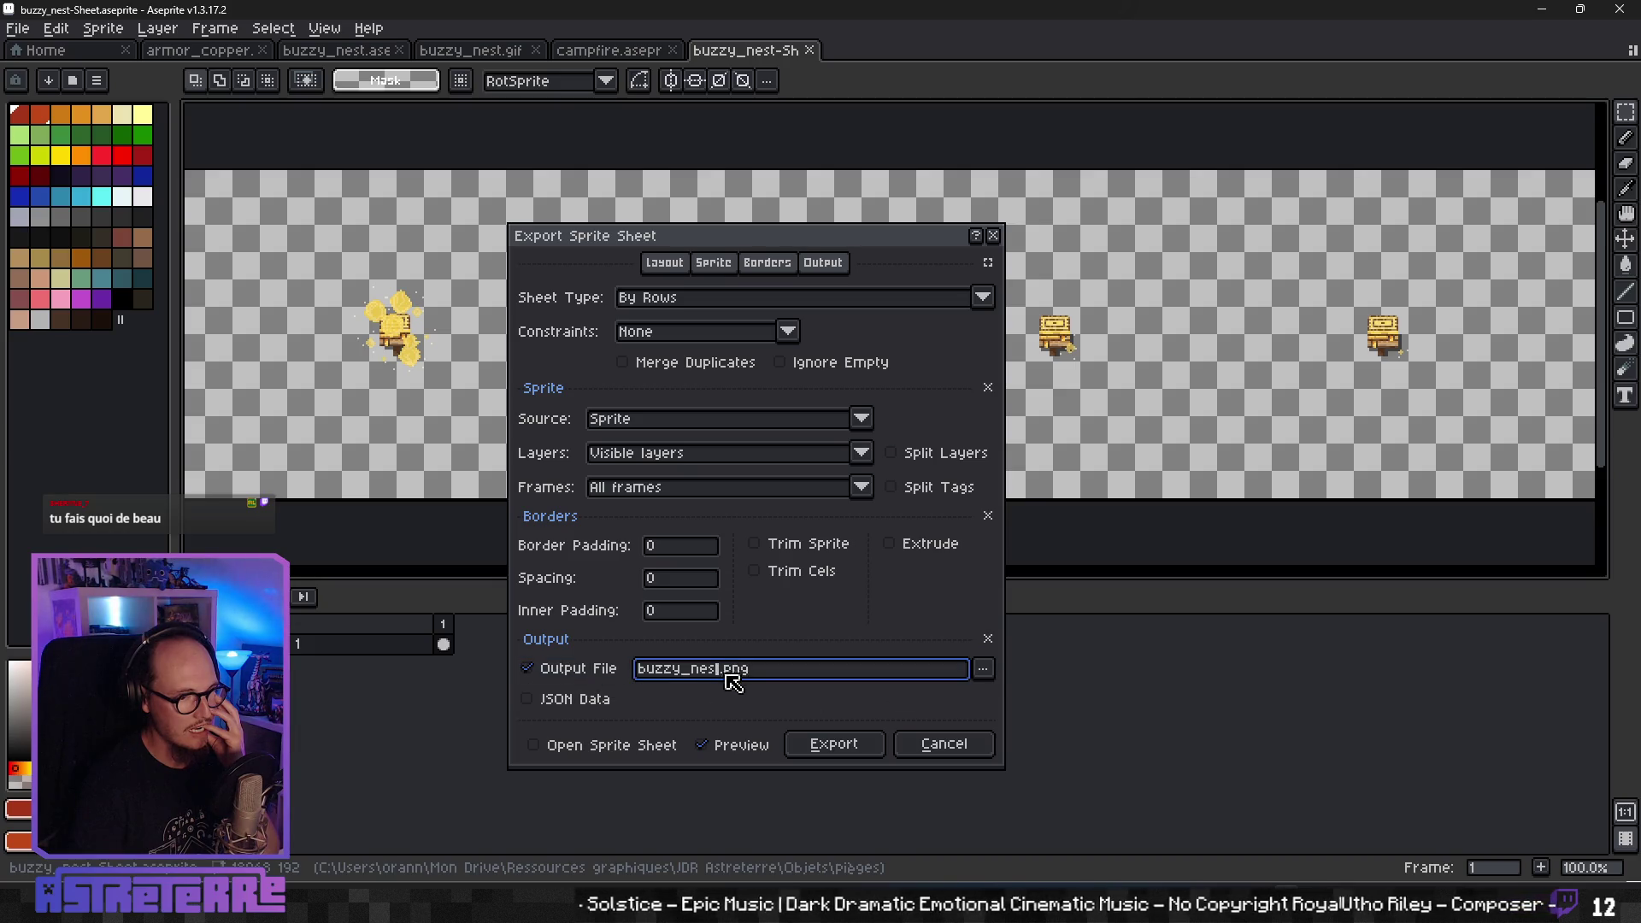
type("_trap")
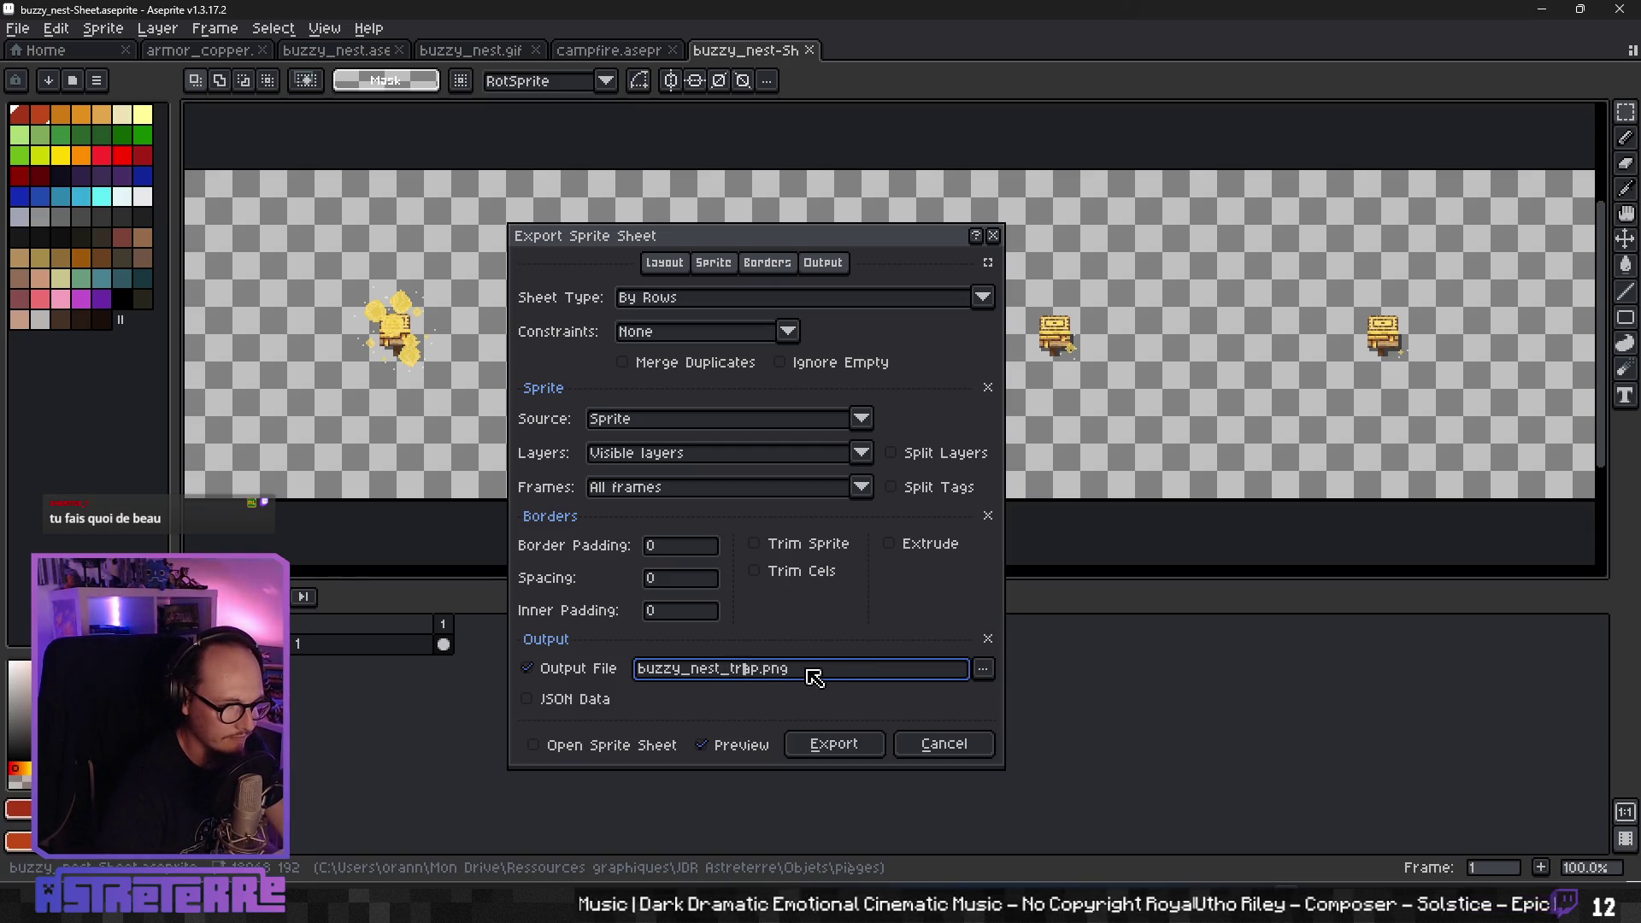
left_click(984, 669)
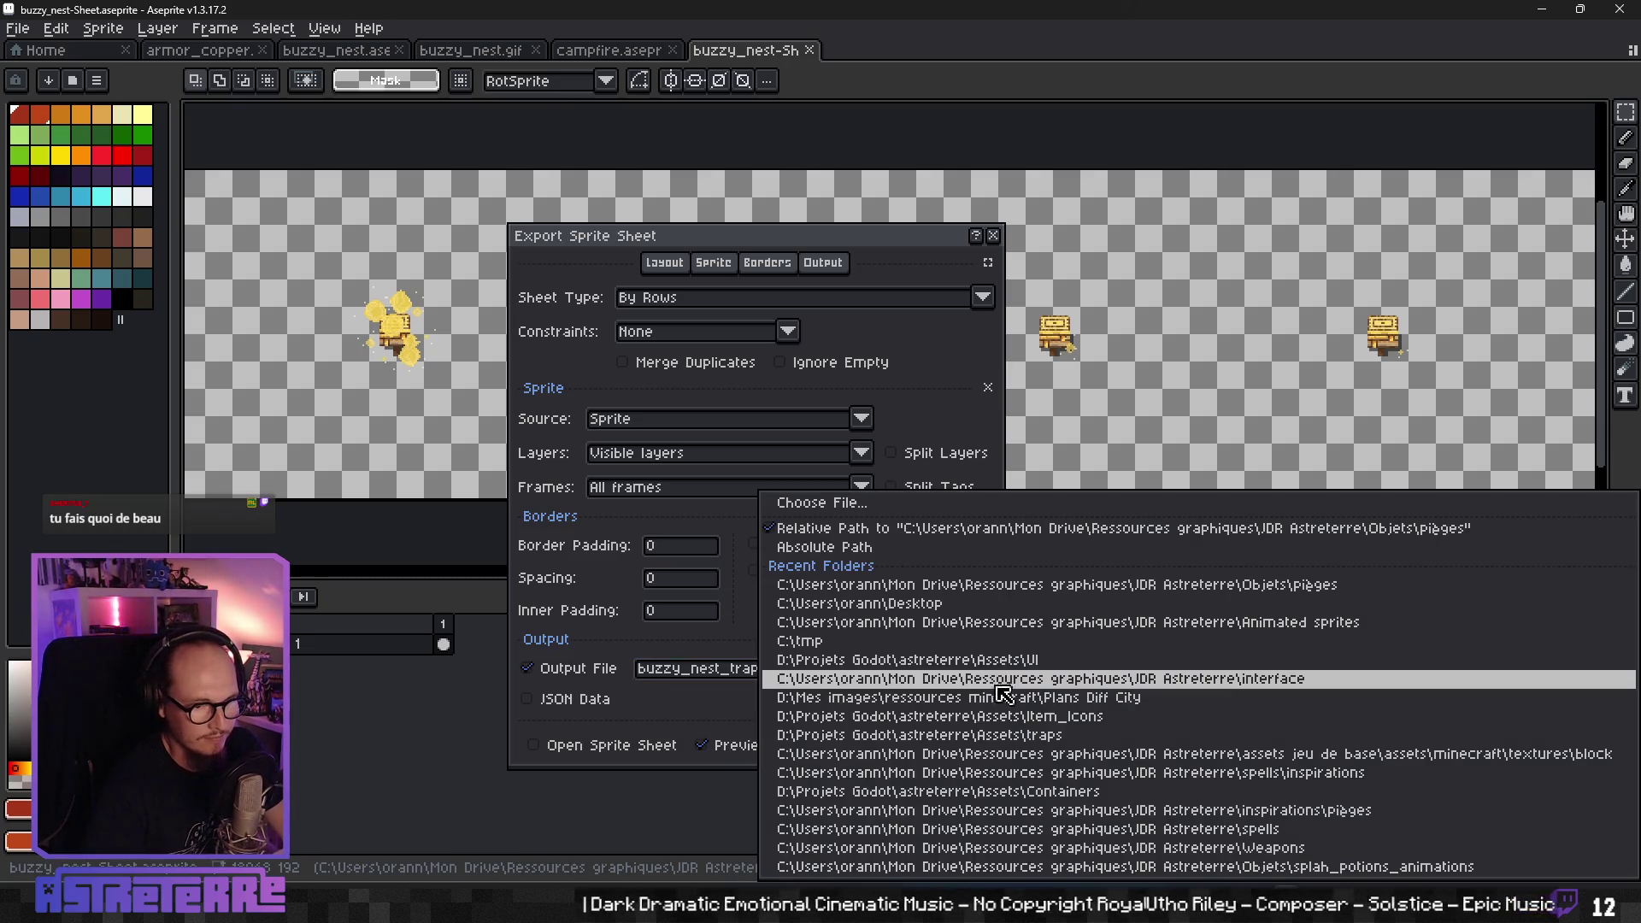
left_click(983, 736)
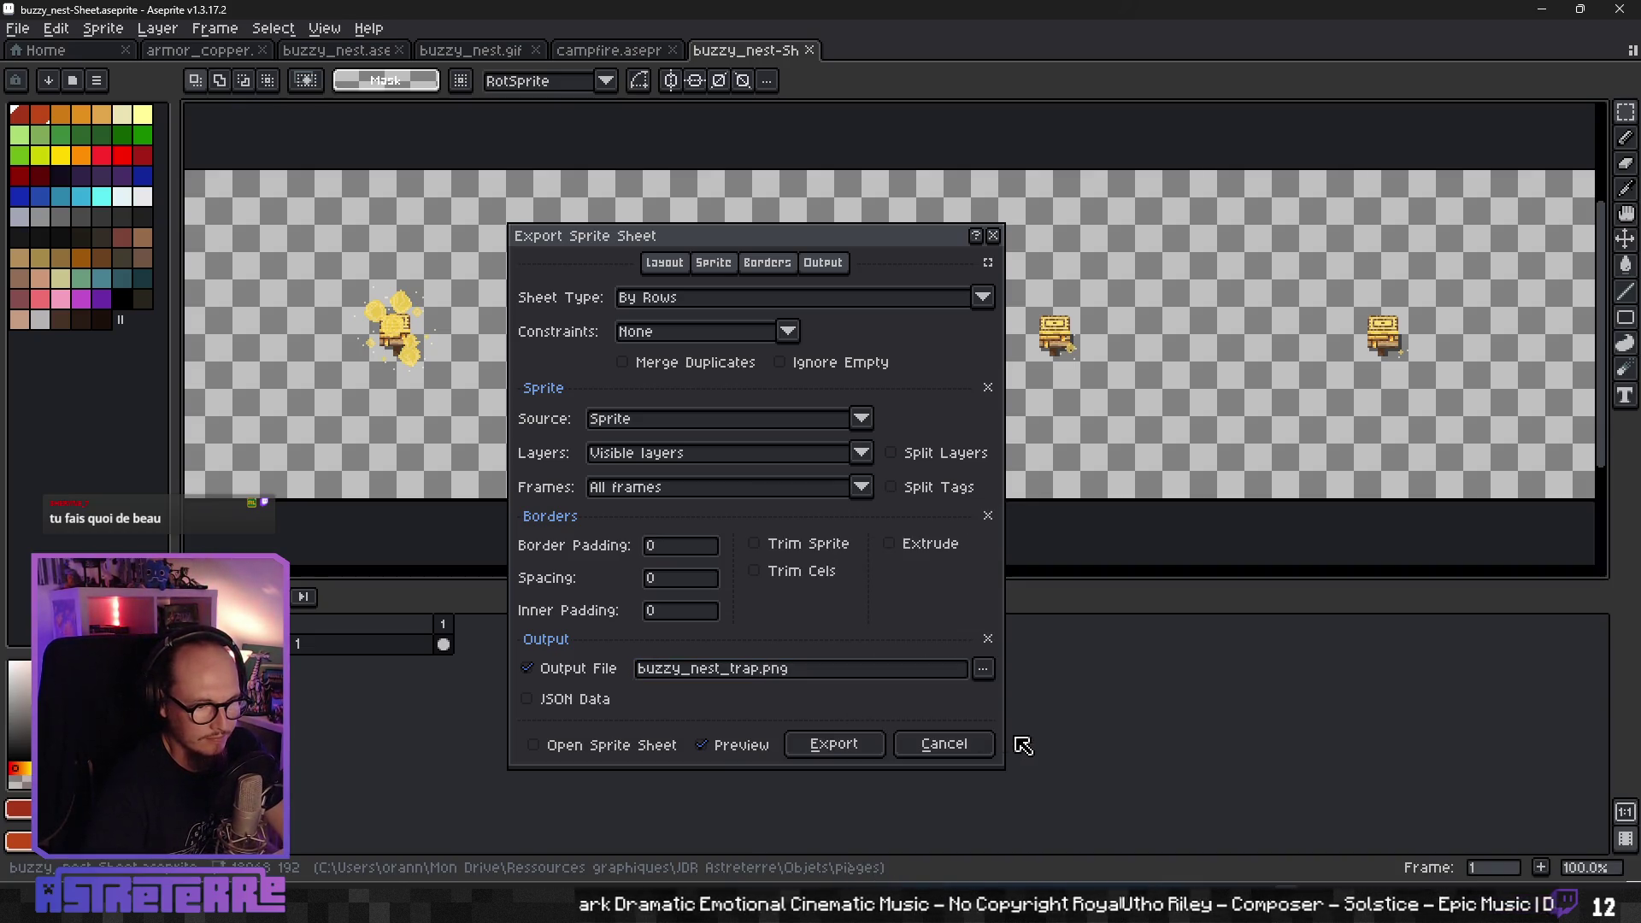
left_click(833, 745)
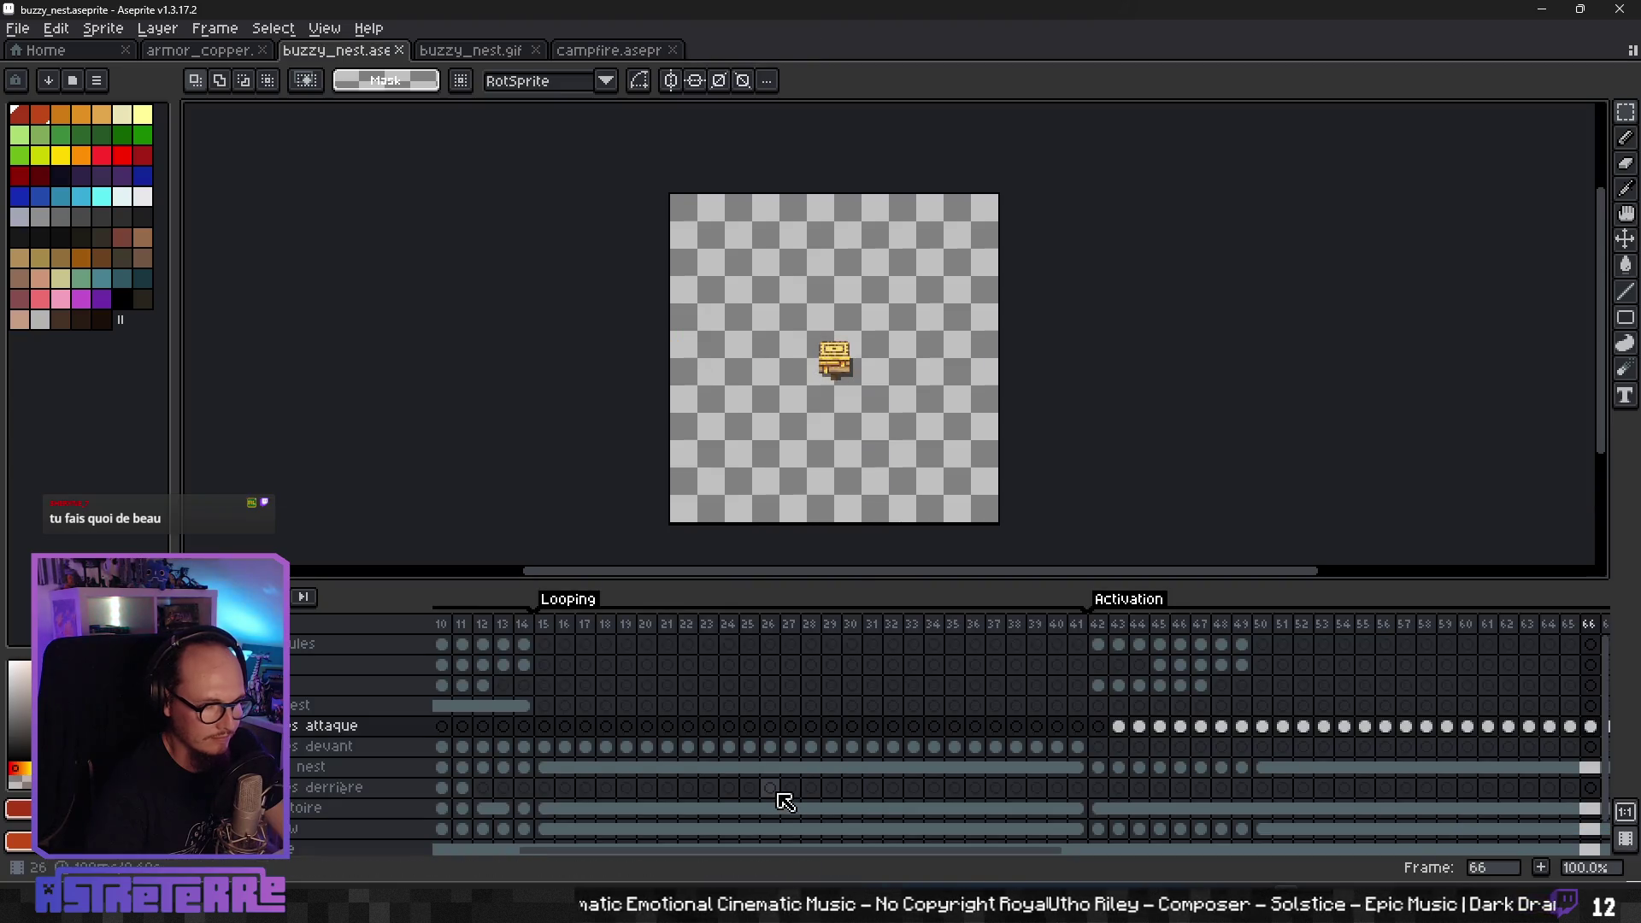
- Open buzzy_nest_trap.png from Recent files and zoom across its long row of frames
left_click(81, 51)
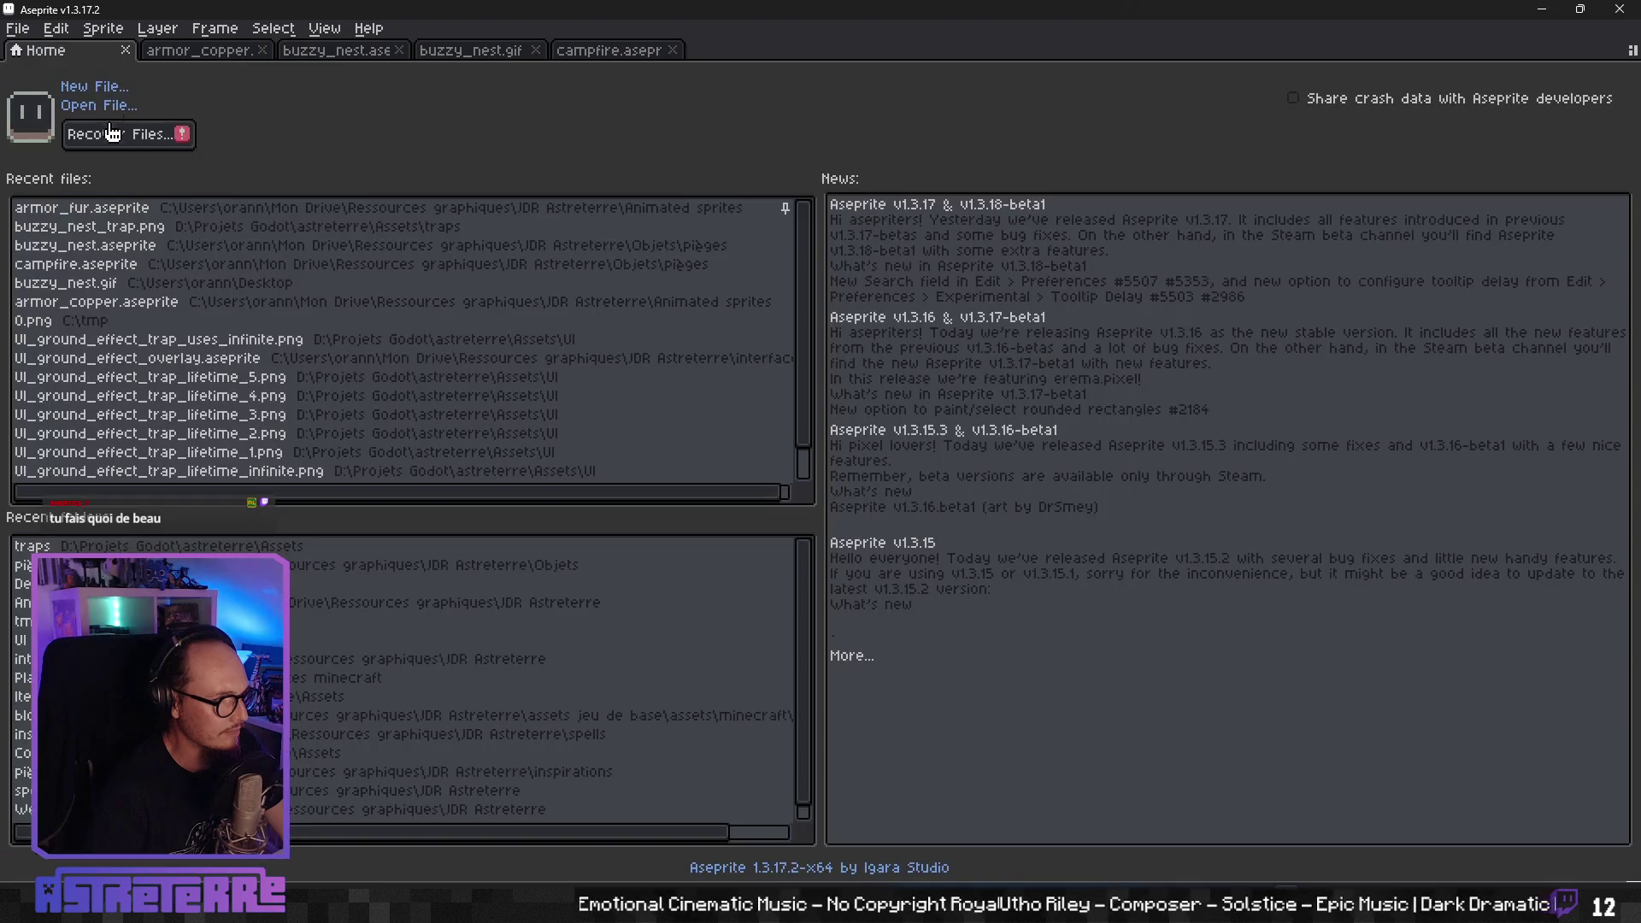
left_click(141, 227)
scroll(793, 420, "down", 2)
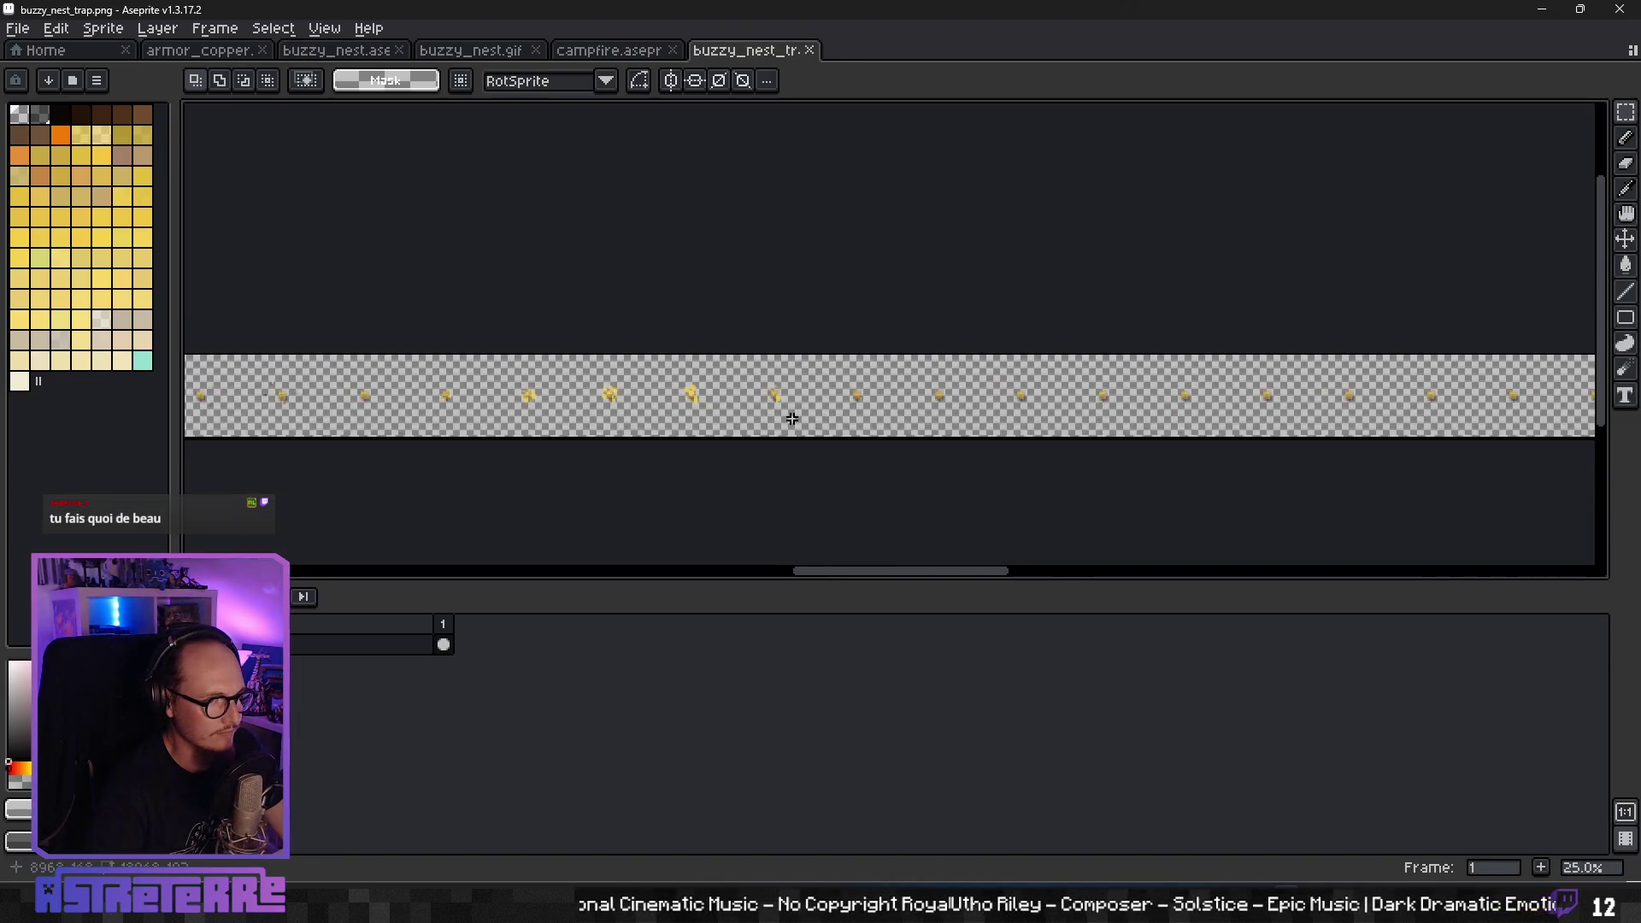
scroll(792, 420, "down", 2)
scroll(792, 420, "down", 5)
scroll(792, 422, "up", 2)
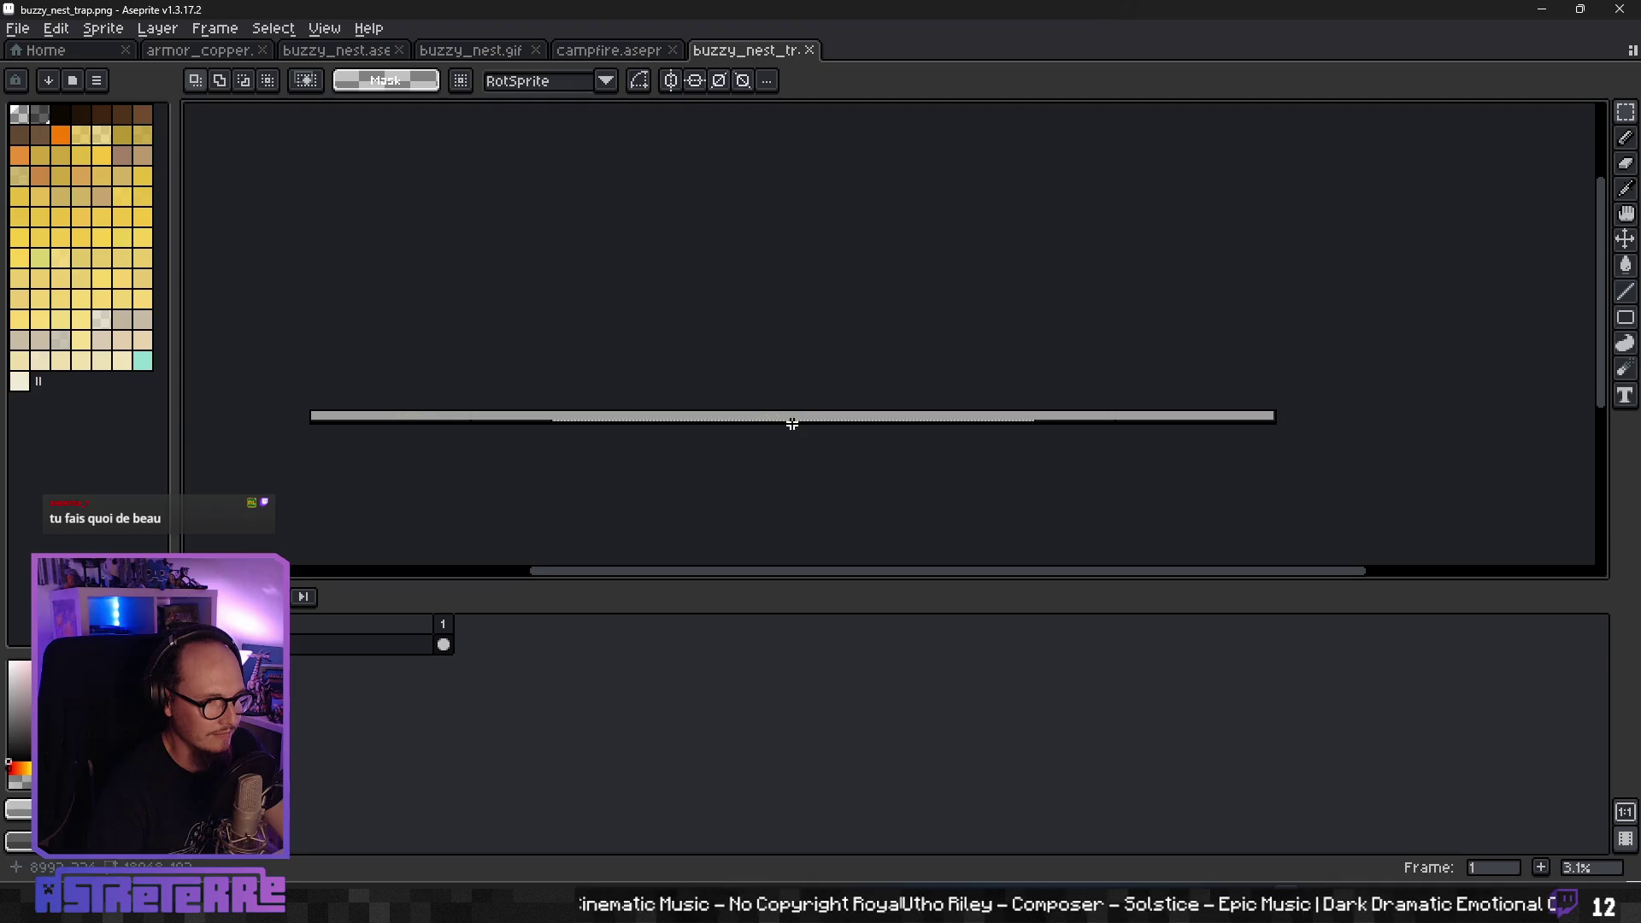
scroll(769, 424, "up", 1)
scroll(1209, 412, "up", 4)
scroll(1001, 412, "up", 4)
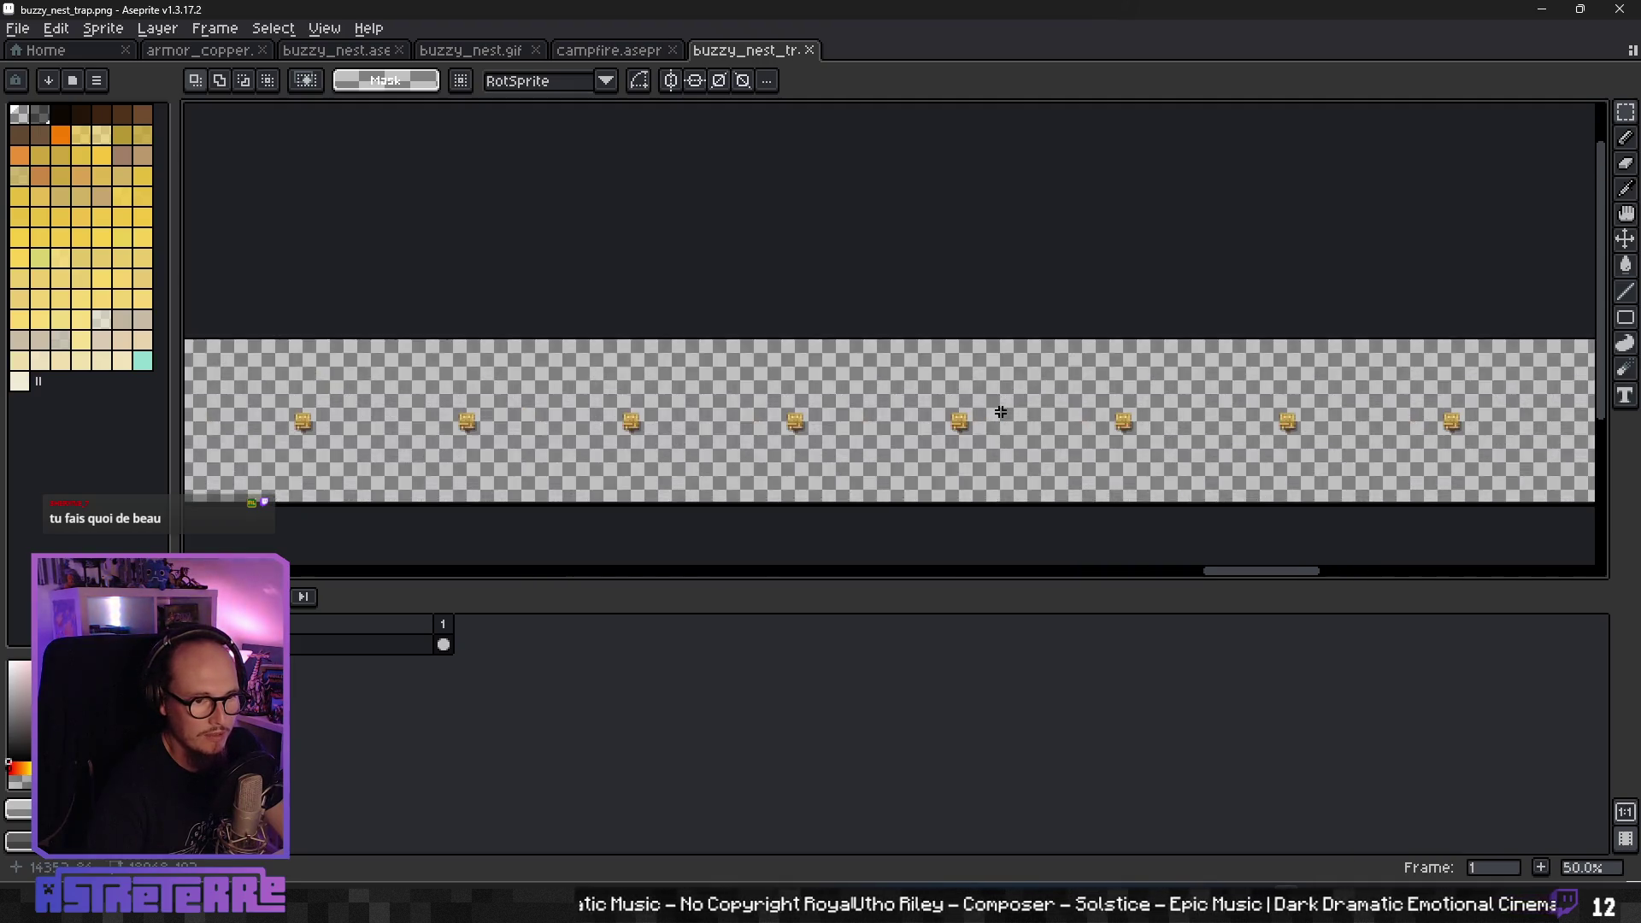
scroll(1000, 410, "up", 3)
scroll(732, 418, "down", 2)
scroll(634, 407, "down", 1)
scroll(823, 378, "down", 3)
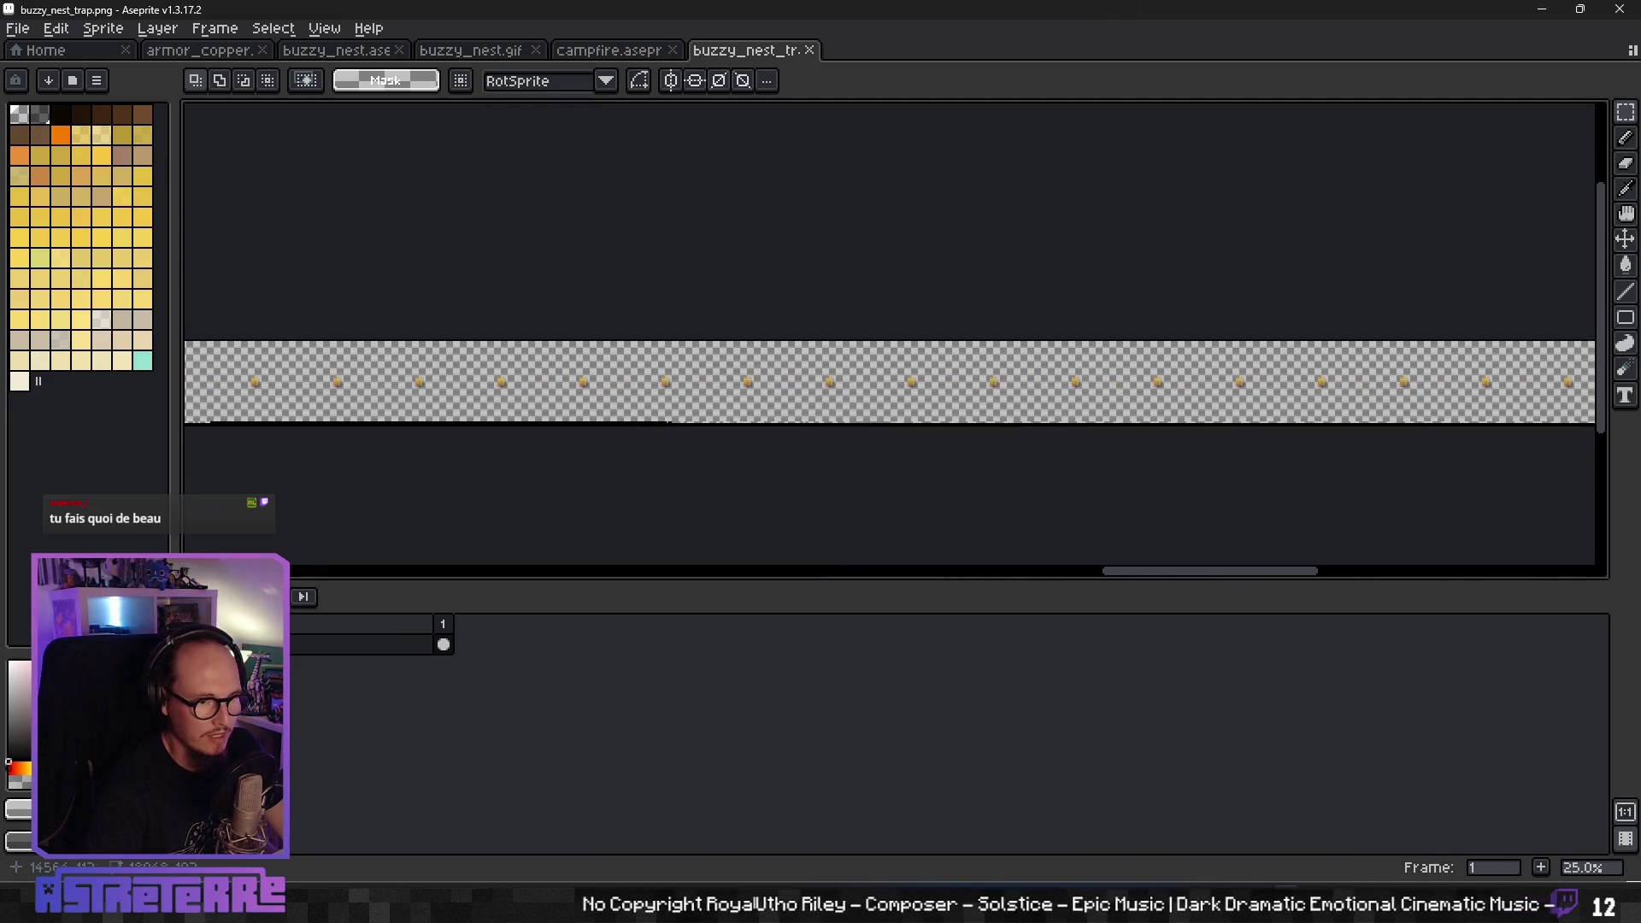
scroll(843, 381, "down", 2)
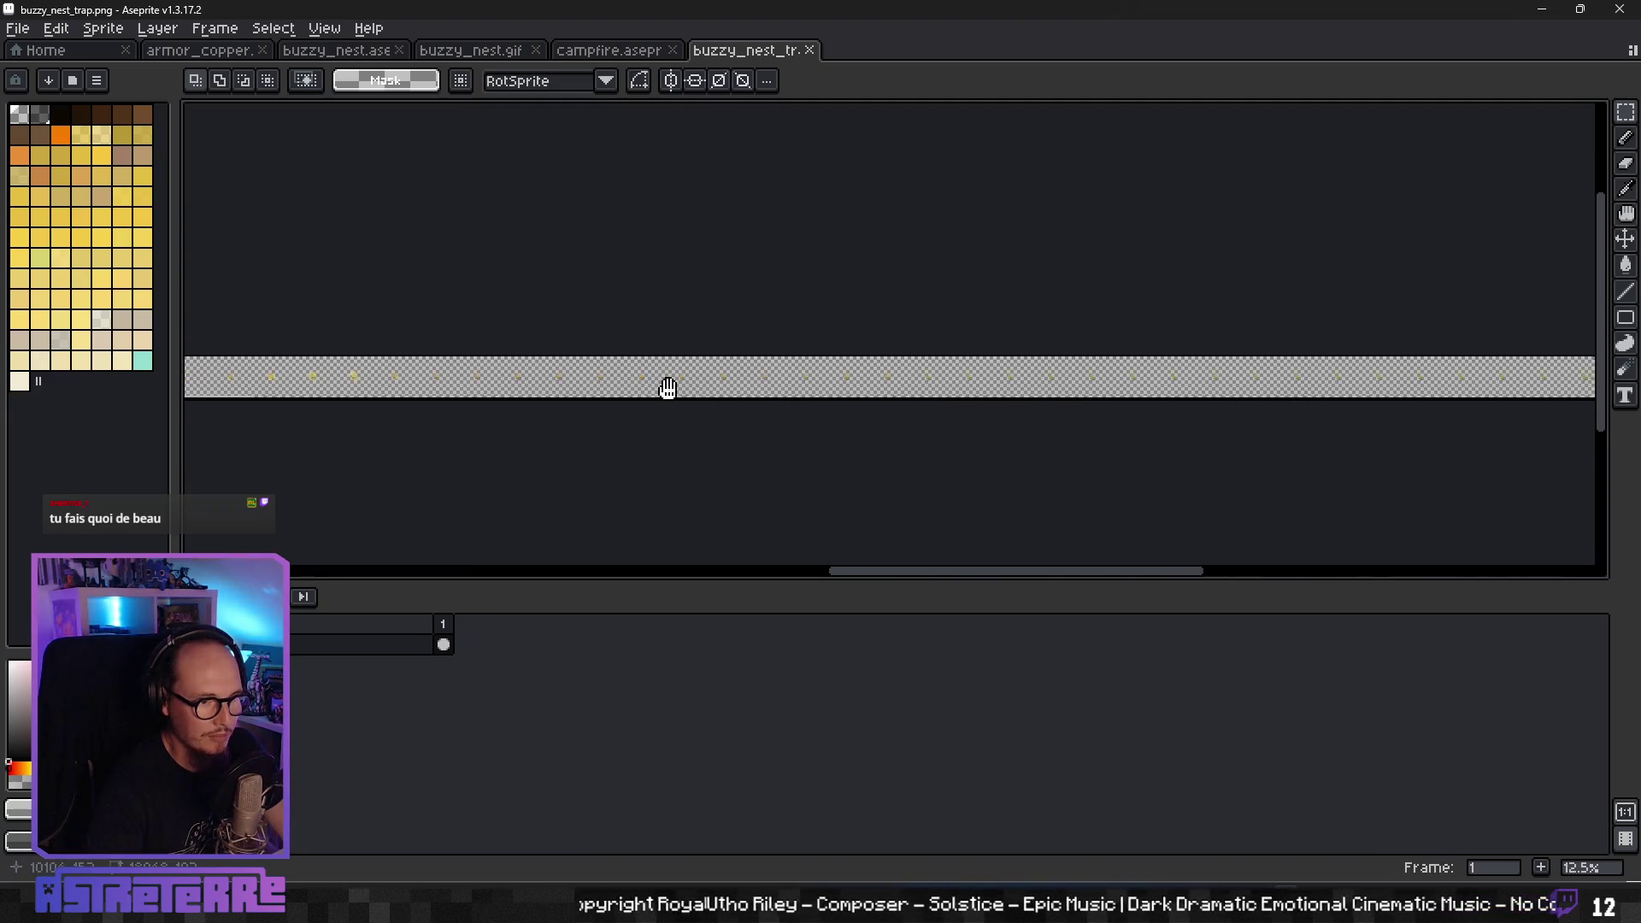
scroll(679, 377, "up", 2)
scroll(756, 369, "up", 4)
scroll(755, 368, "down", 3)
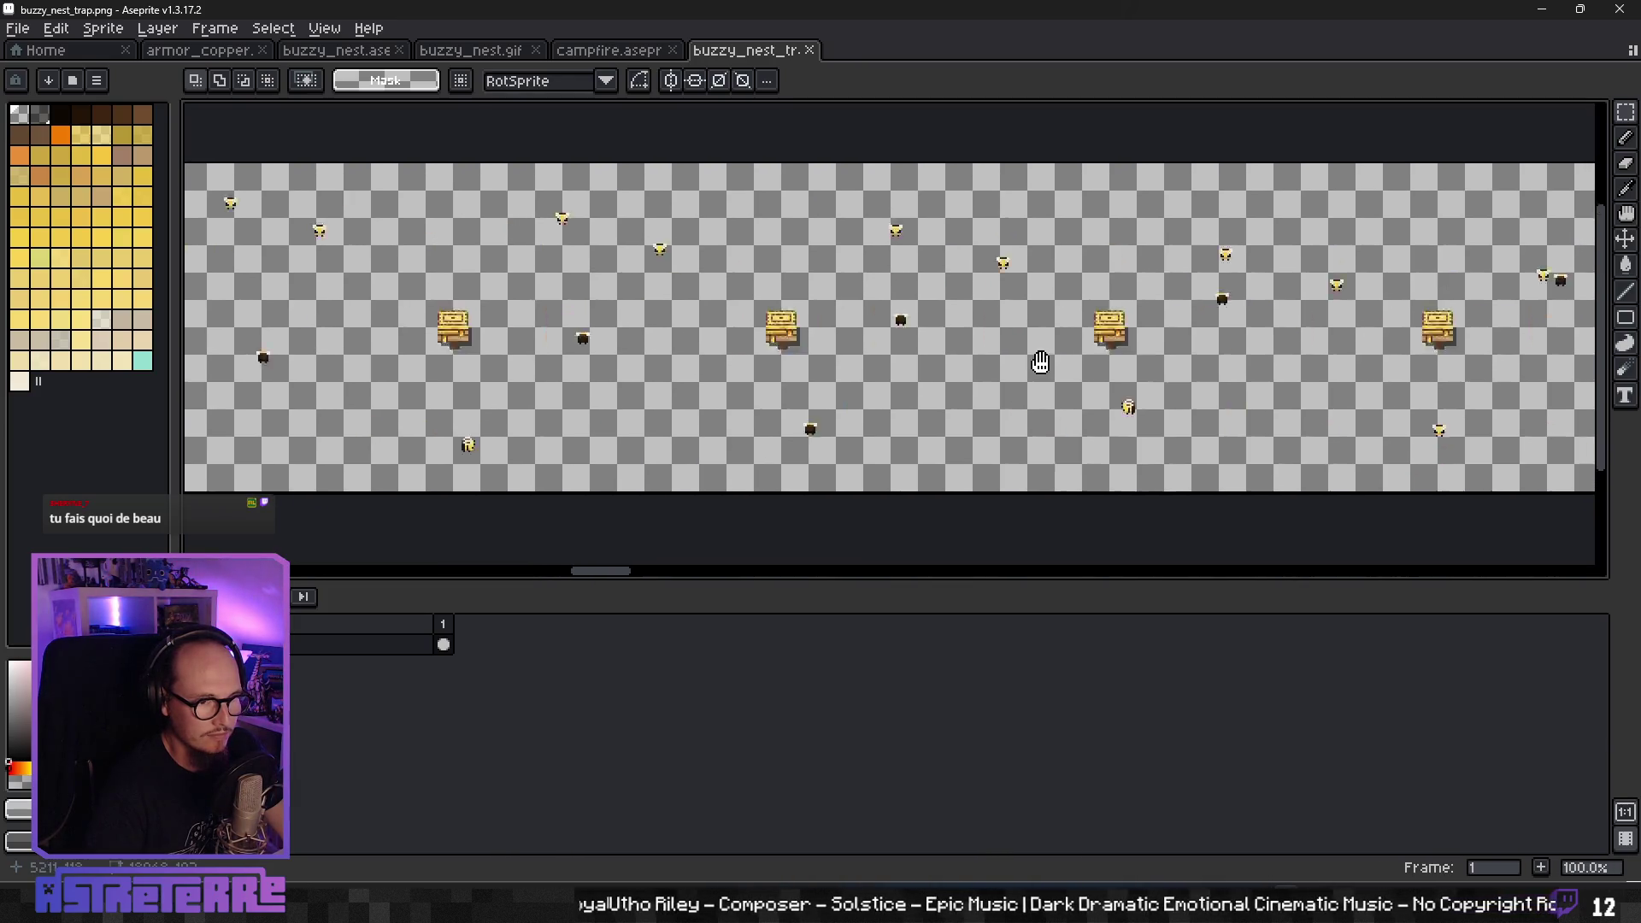
scroll(713, 359, "down", 2)
scroll(713, 359, "up", 1)
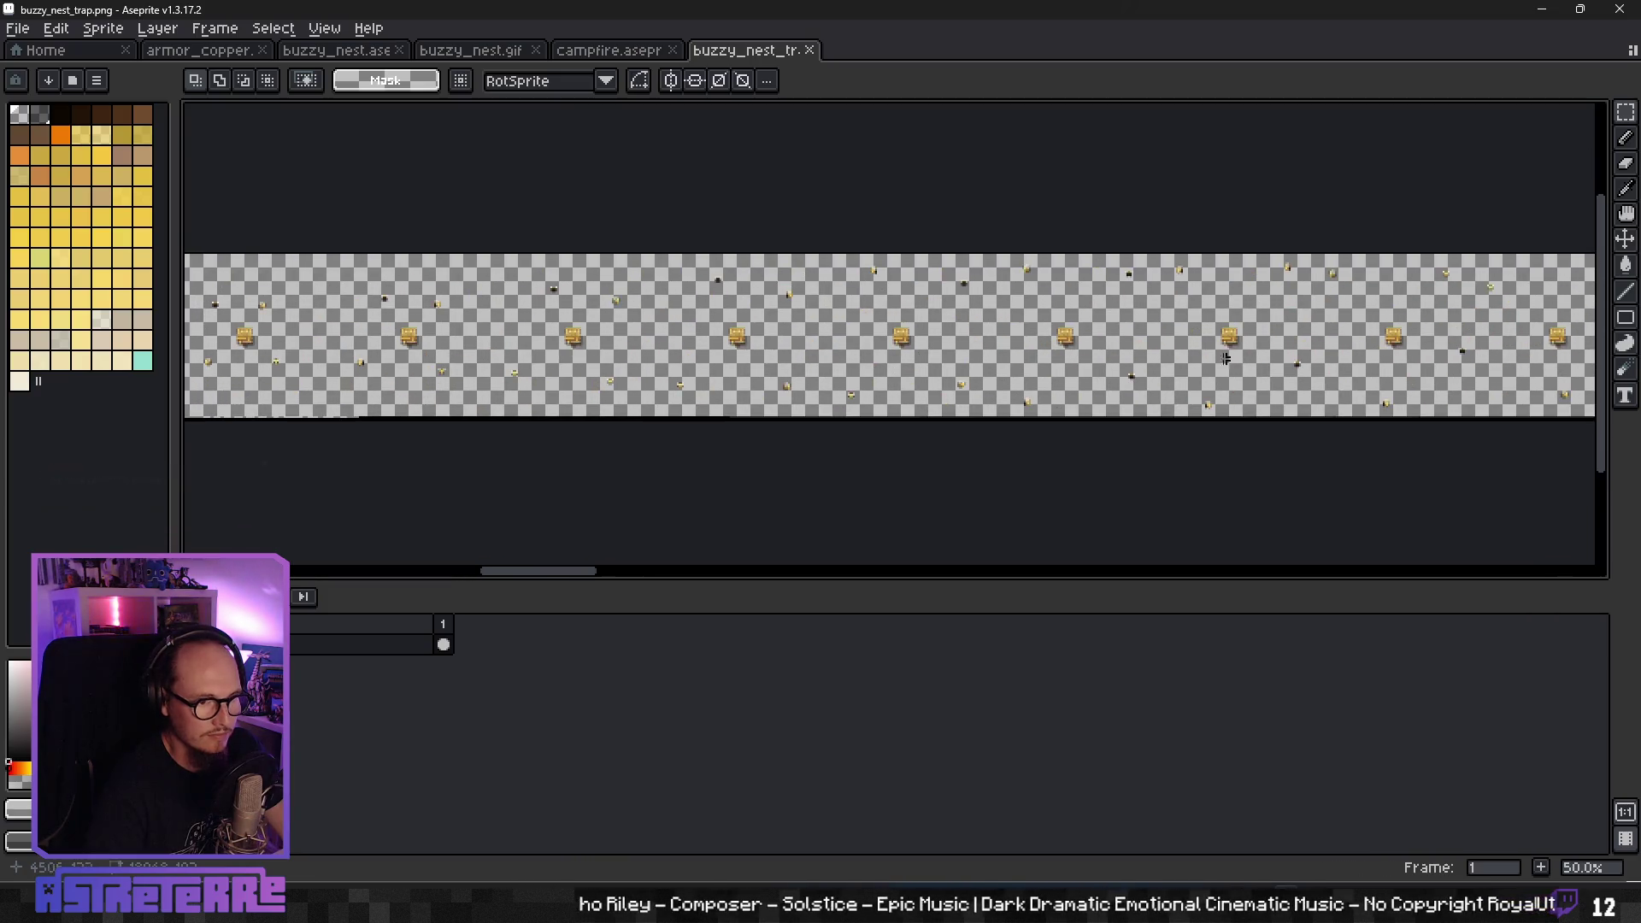
scroll(645, 355, "down", 3)
scroll(645, 356, "down", 2)
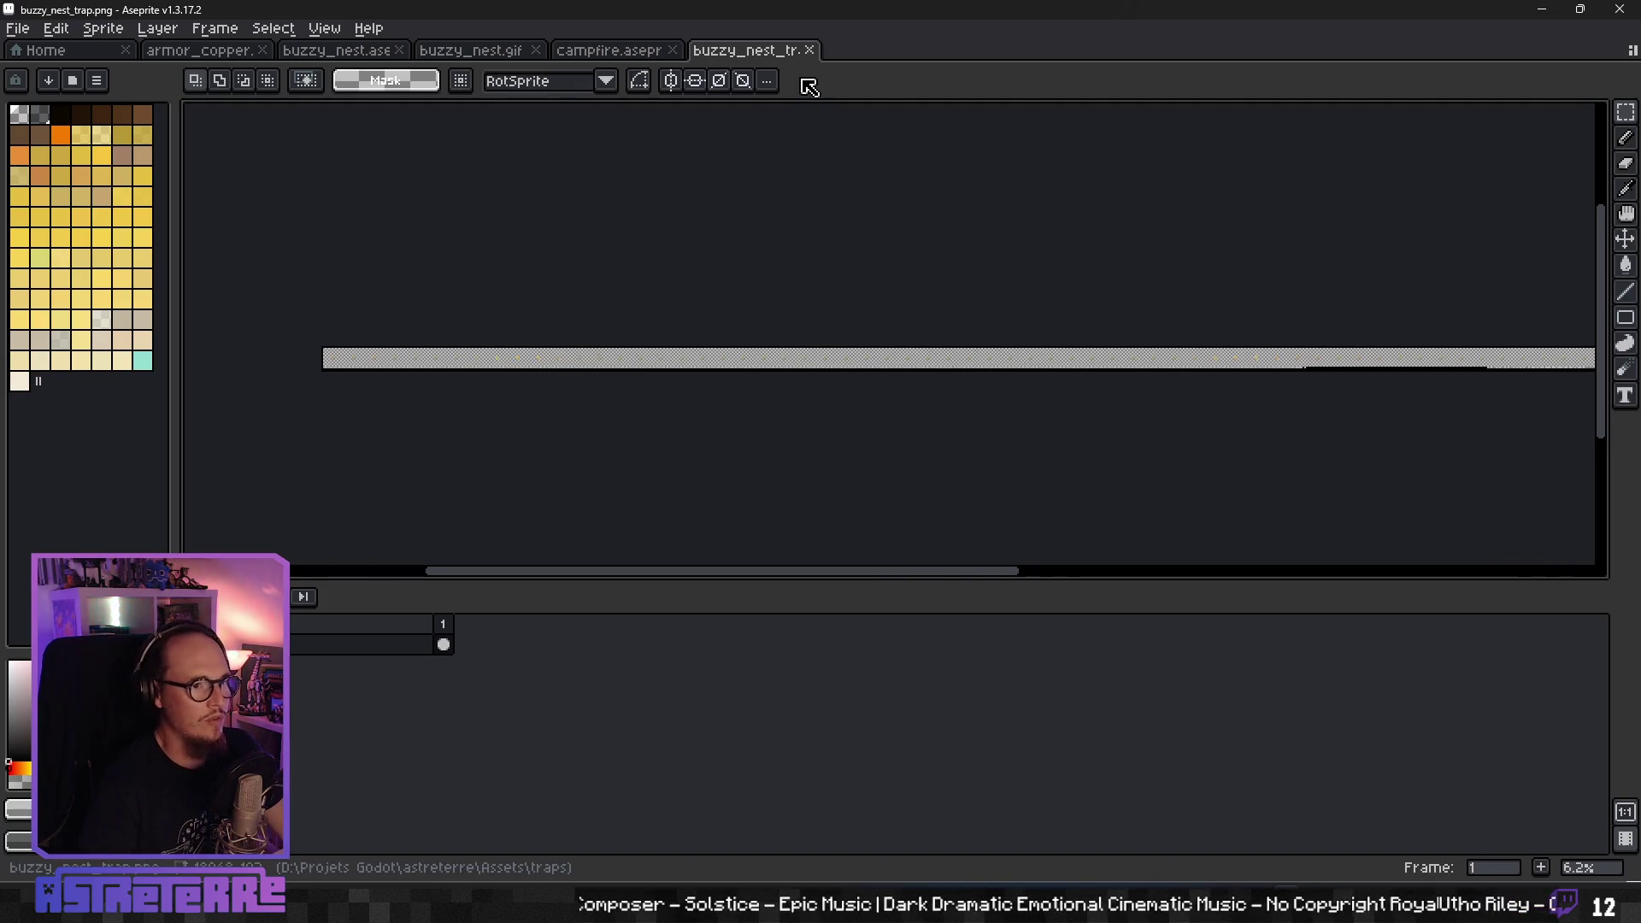
- Close the buzzy_nest_trap.png sheet and the buzzy_nest.gif reference
left_click(809, 49)
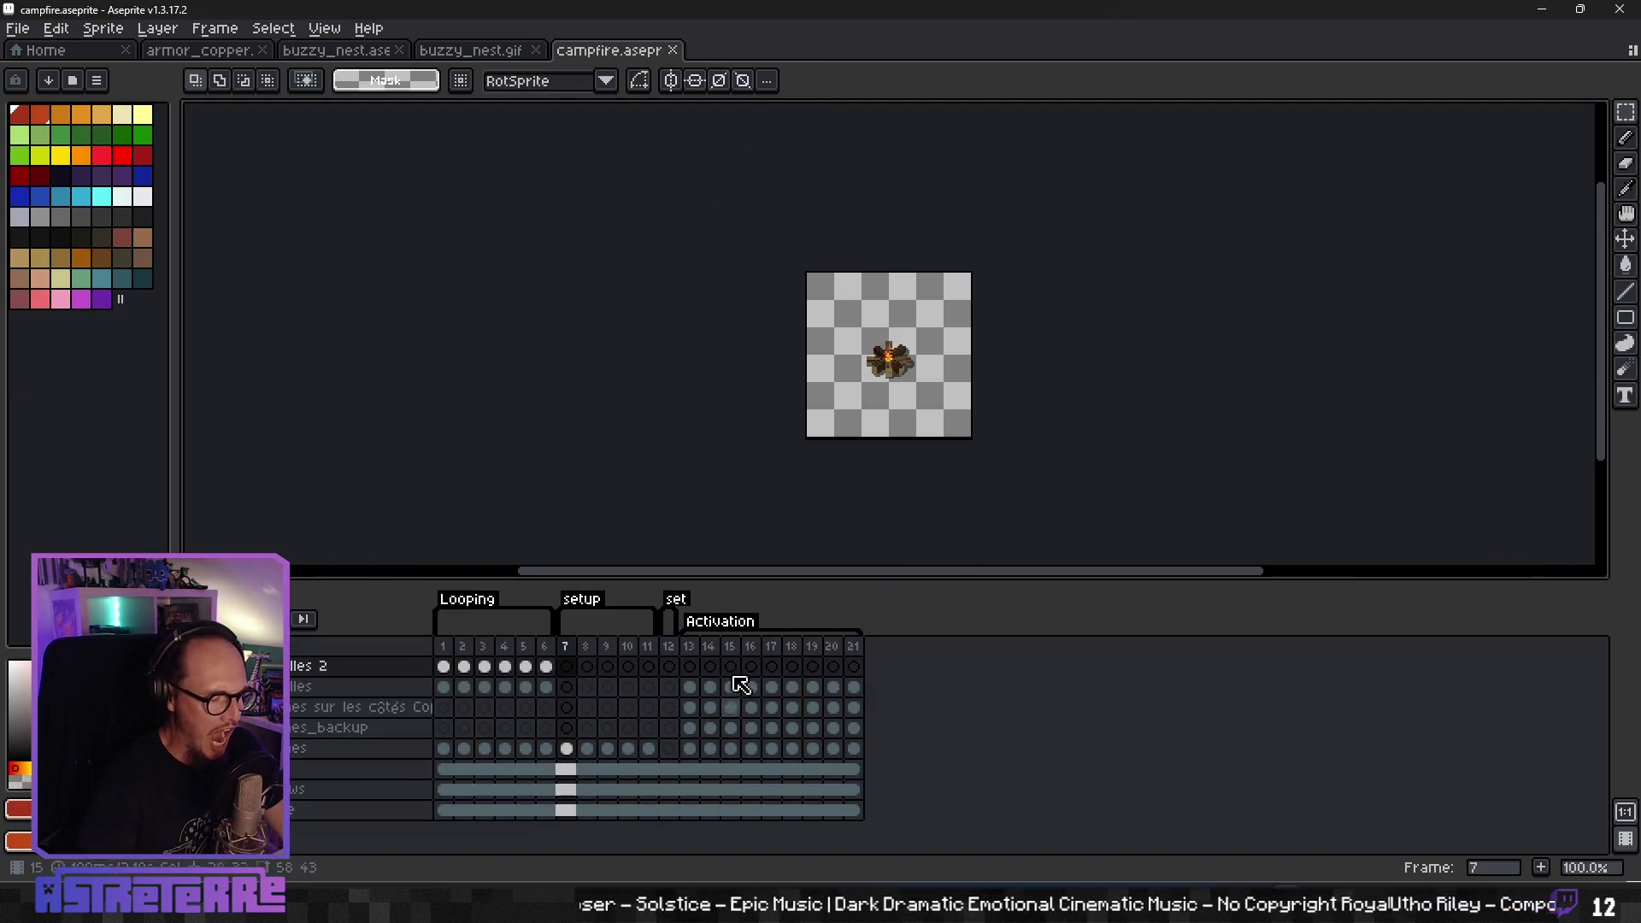
left_click(486, 53)
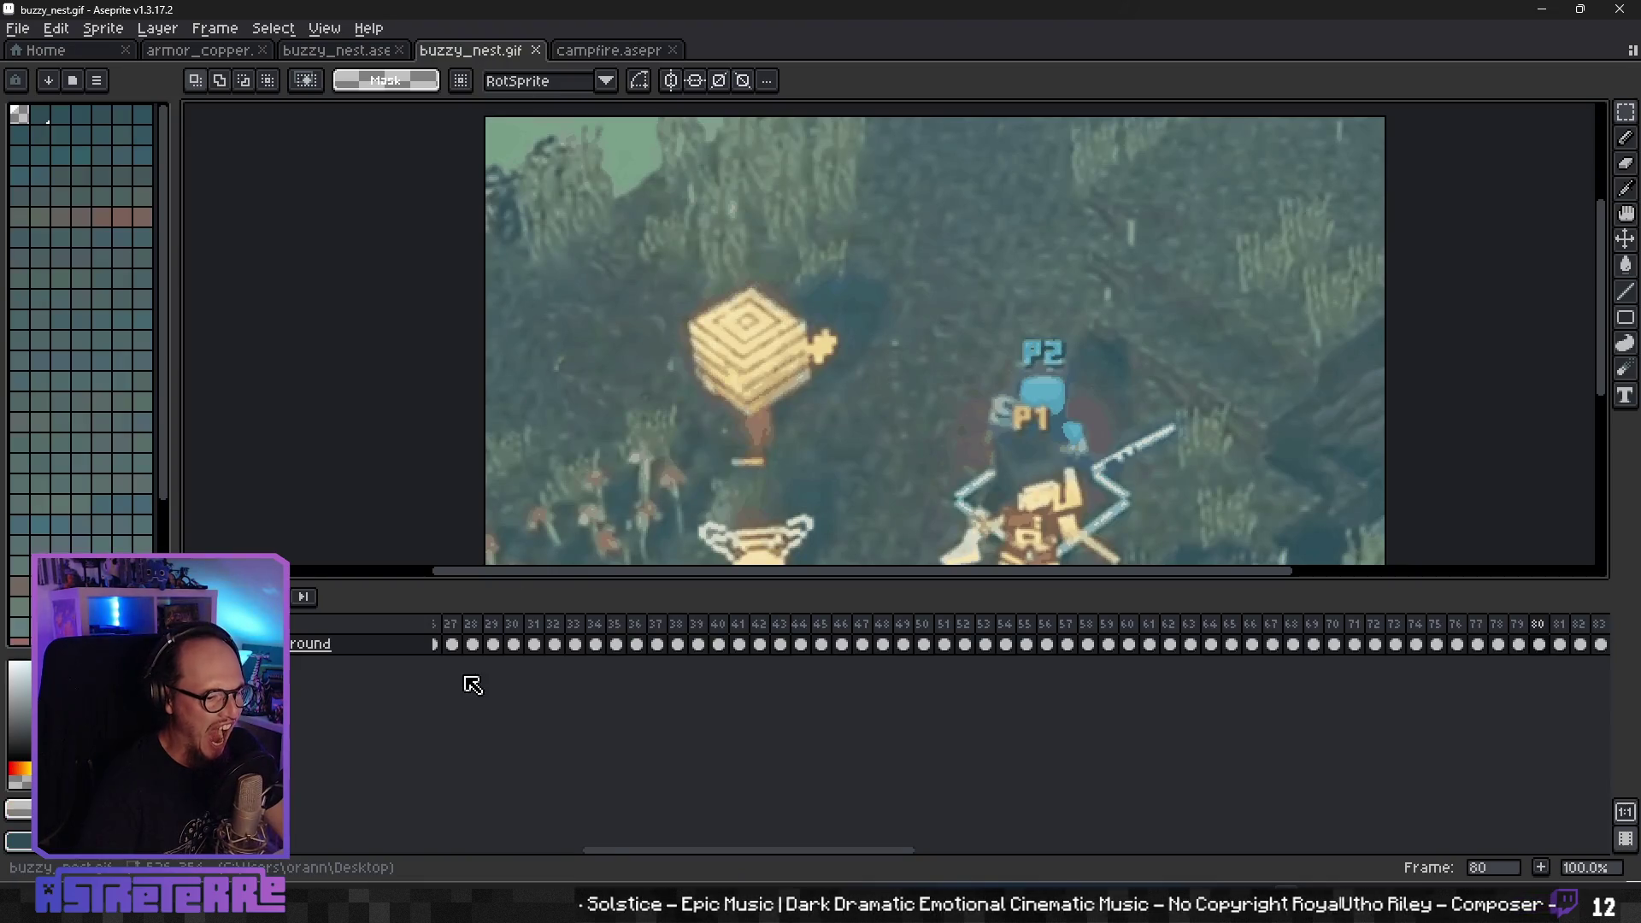
left_click_drag(615, 851, 385, 858)
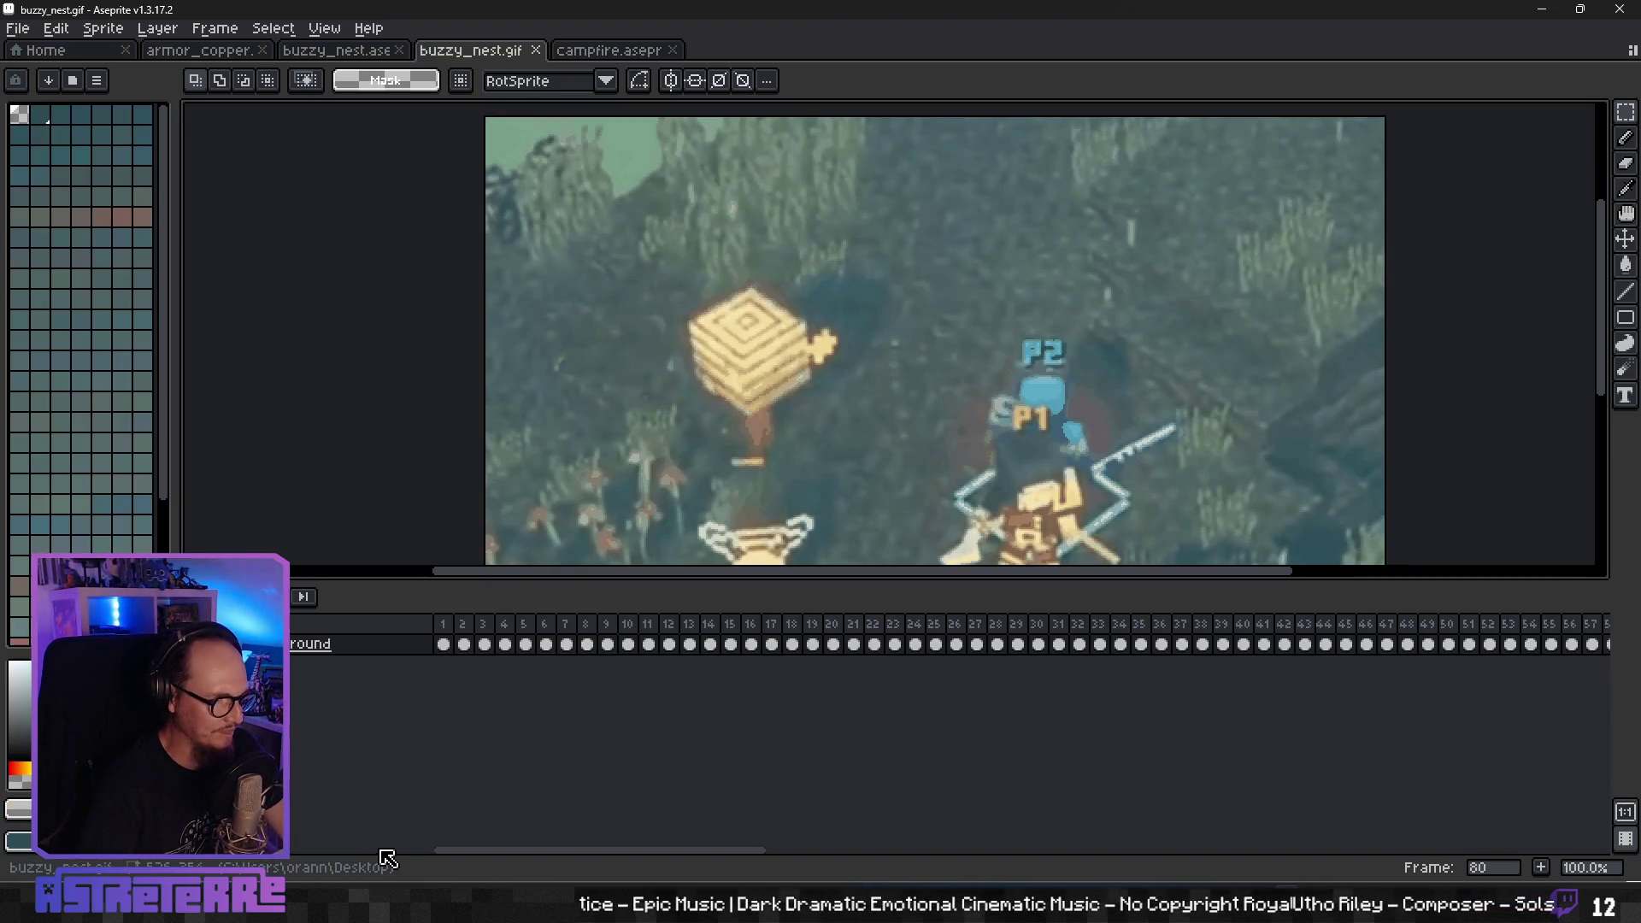
left_click(536, 49)
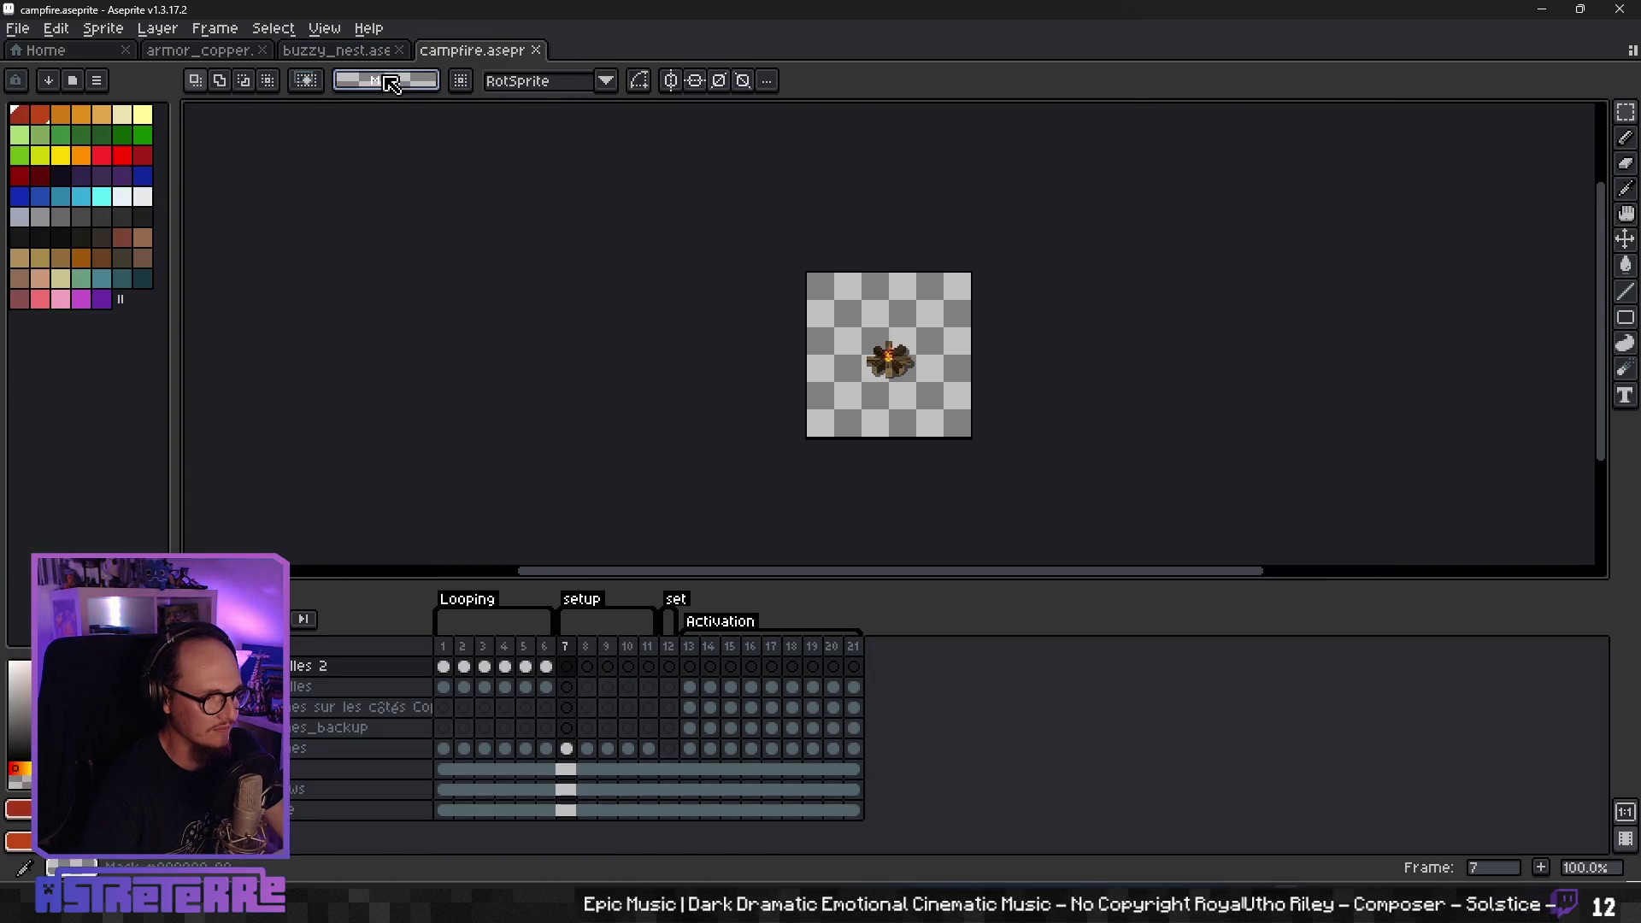
- Return to buzzy_nest.aseprite and review its Setup, Looping and Activation frames
left_click(364, 52)
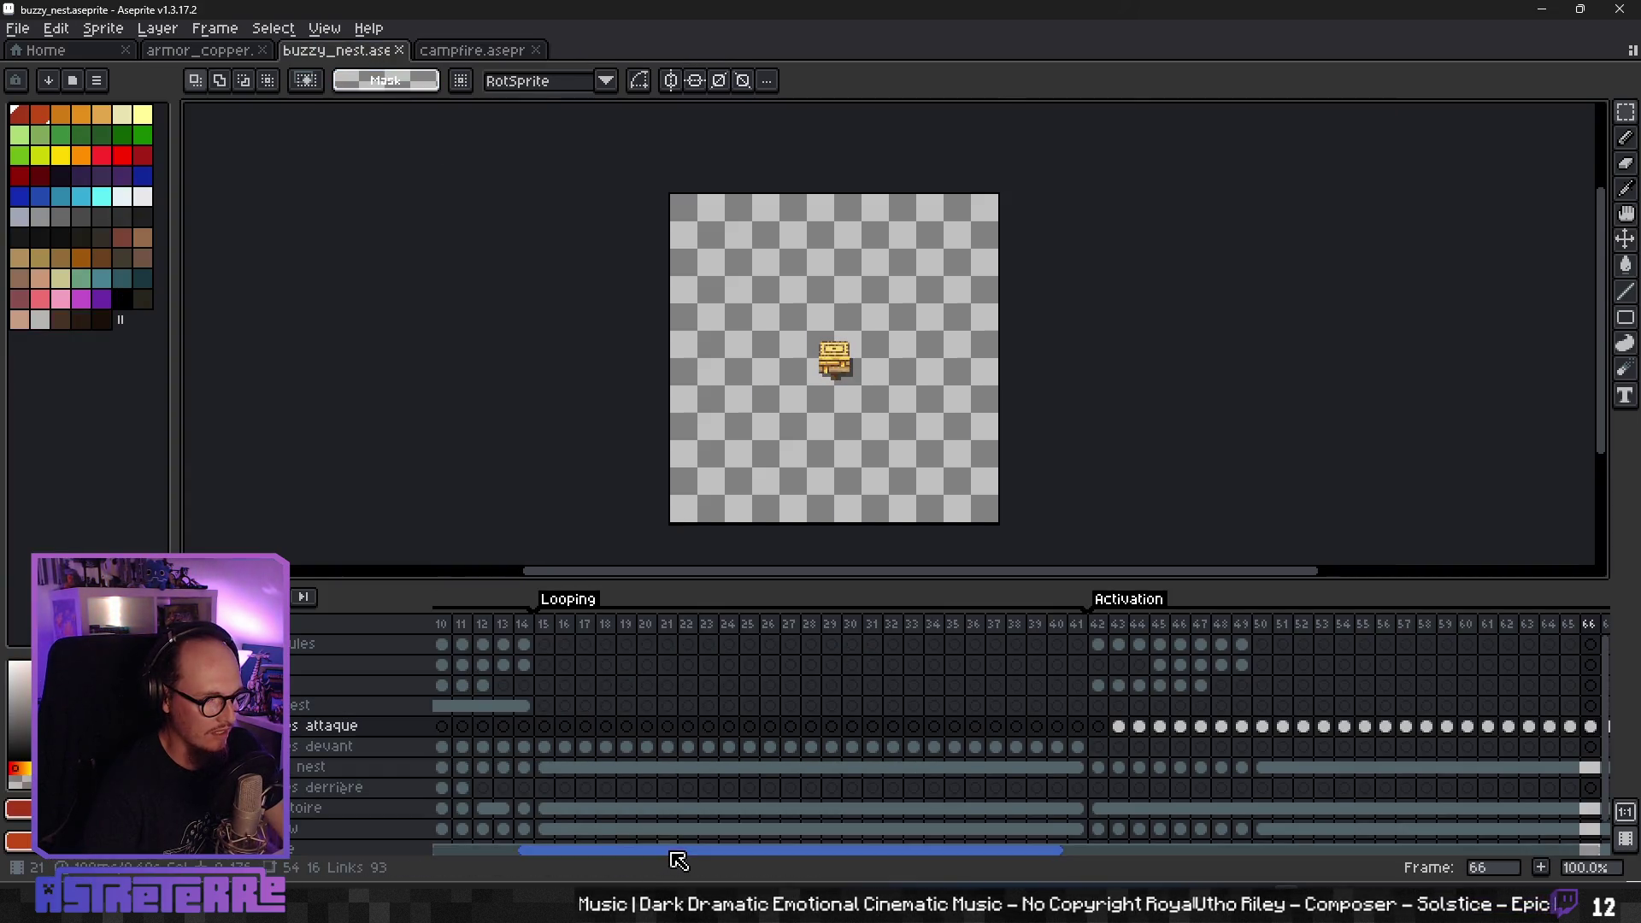
left_click_drag(678, 861, 414, 855)
mouse_move(454, 629)
left_mouse_down()
mouse_move(1636, 623)
mouse_move(623, 649)
mouse_move(800, 646)
left_mouse_up()
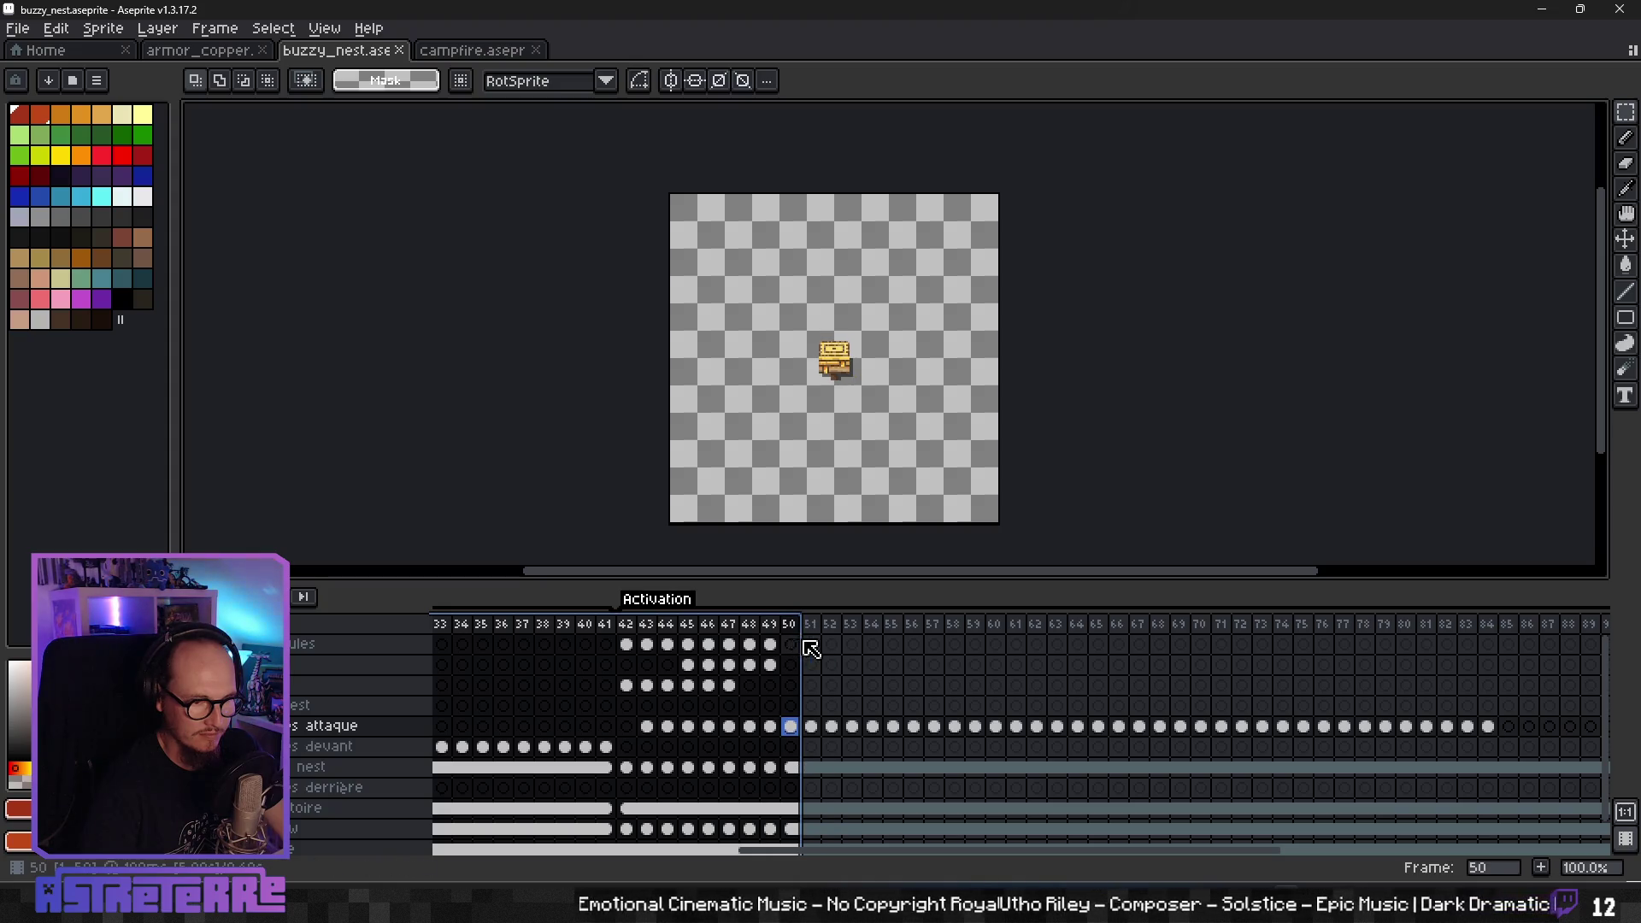
mouse_move(872, 850)
left_mouse_down()
mouse_move(902, 880)
mouse_move(483, 881)
left_mouse_up()
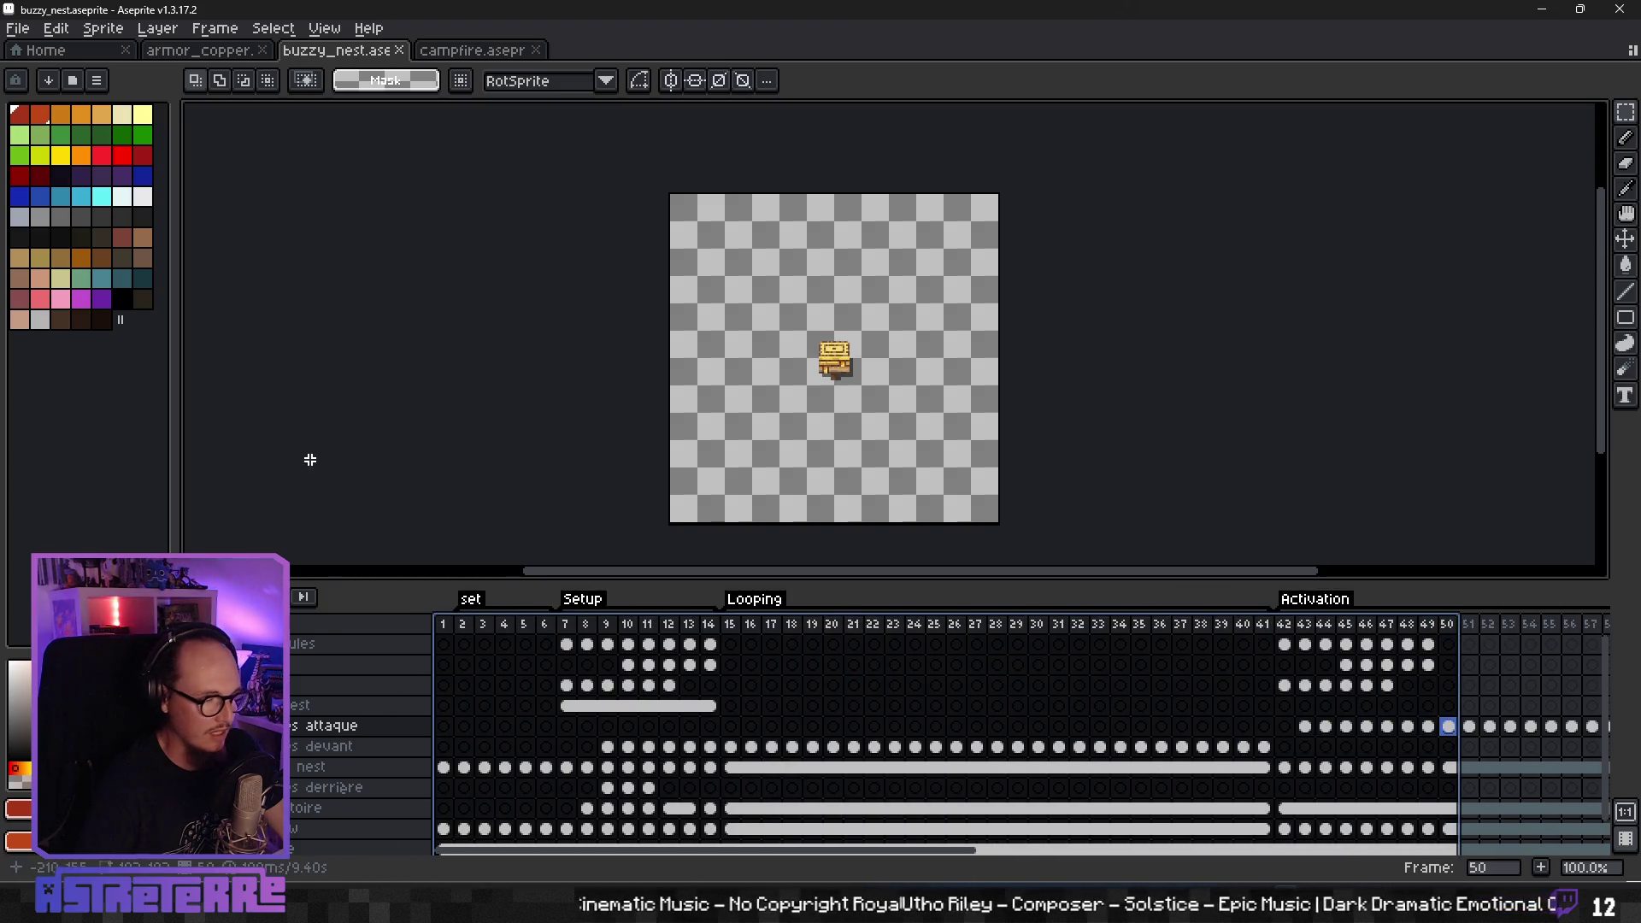
left_click(18, 28)
- Start a sprite sheet export with Sprite as the source and Visible layers
mouse_move(43, 198)
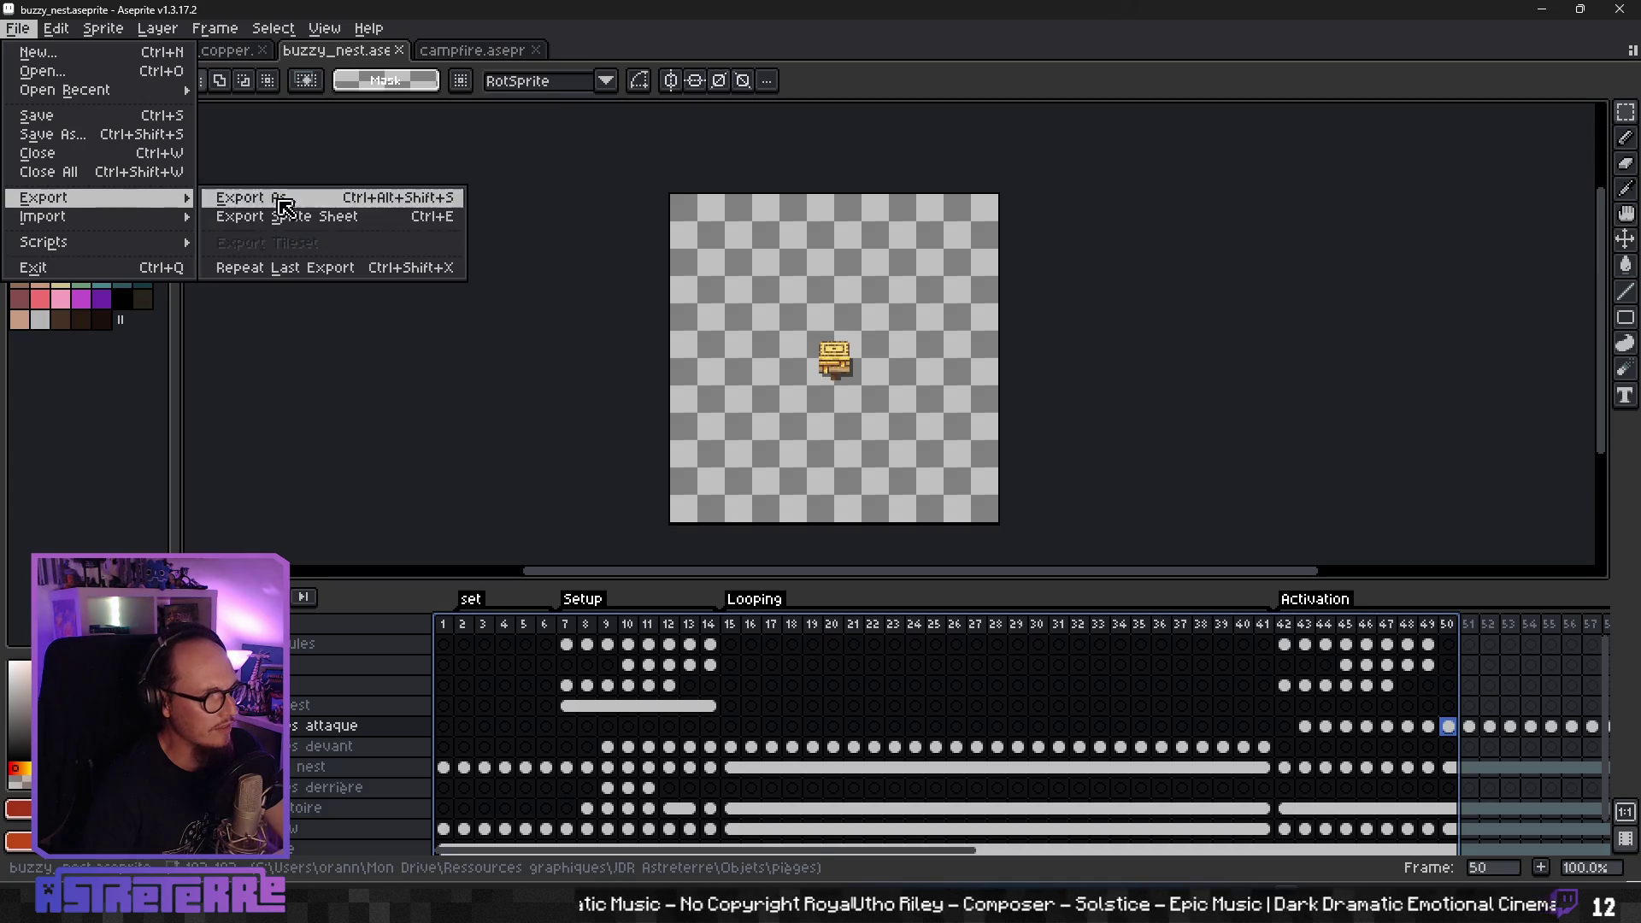
left_click(286, 217)
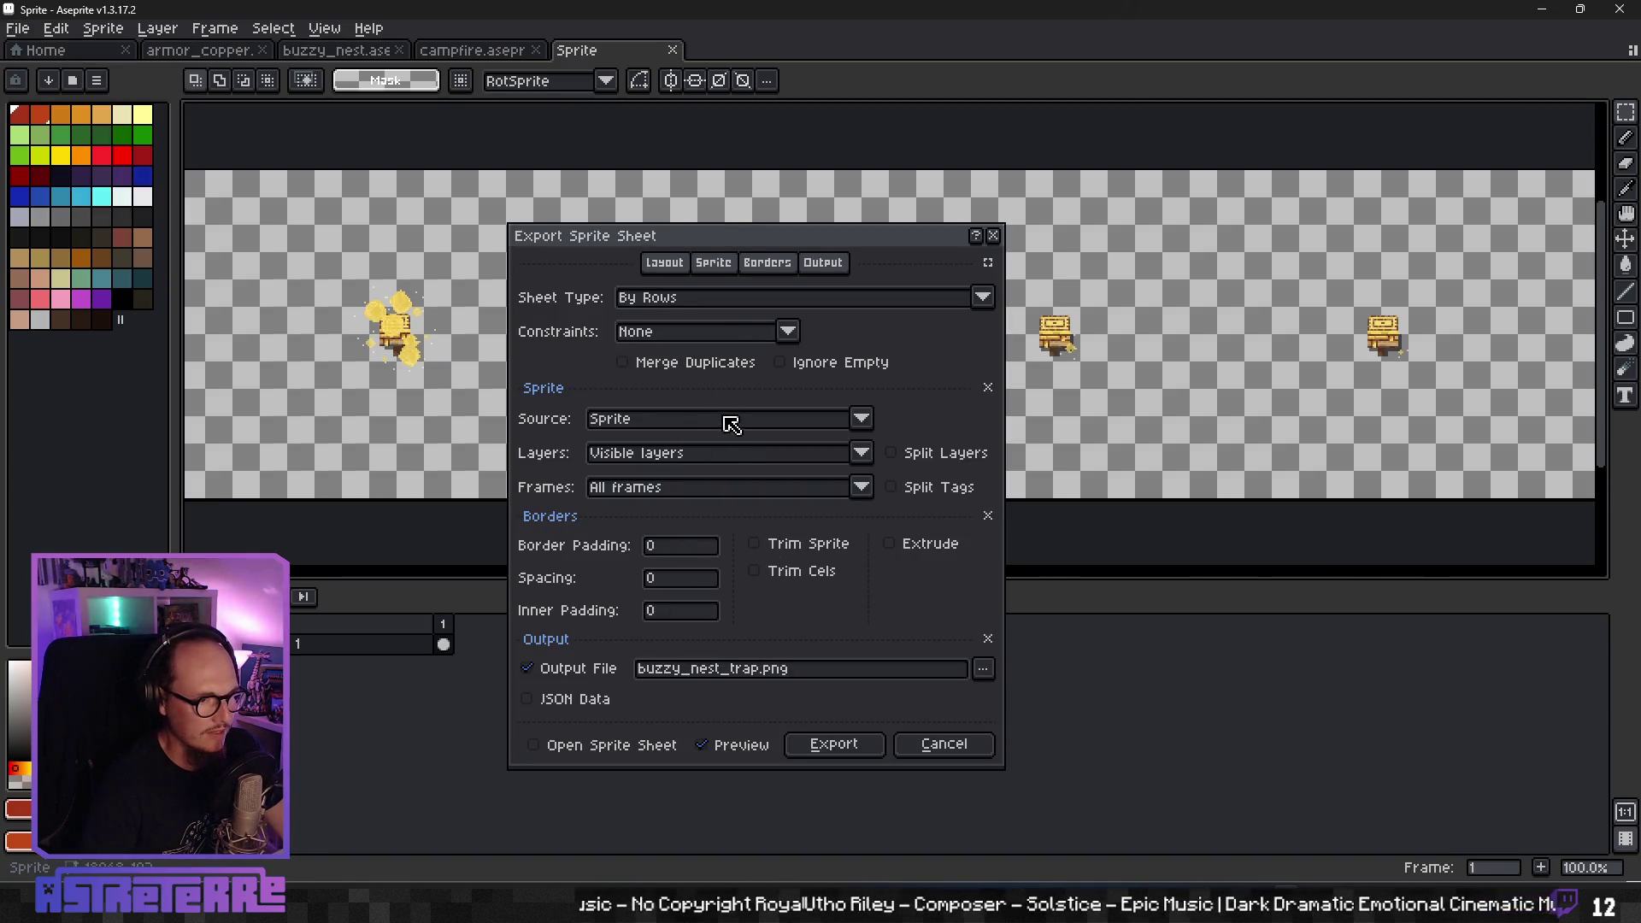
left_click(863, 420)
left_click(866, 428)
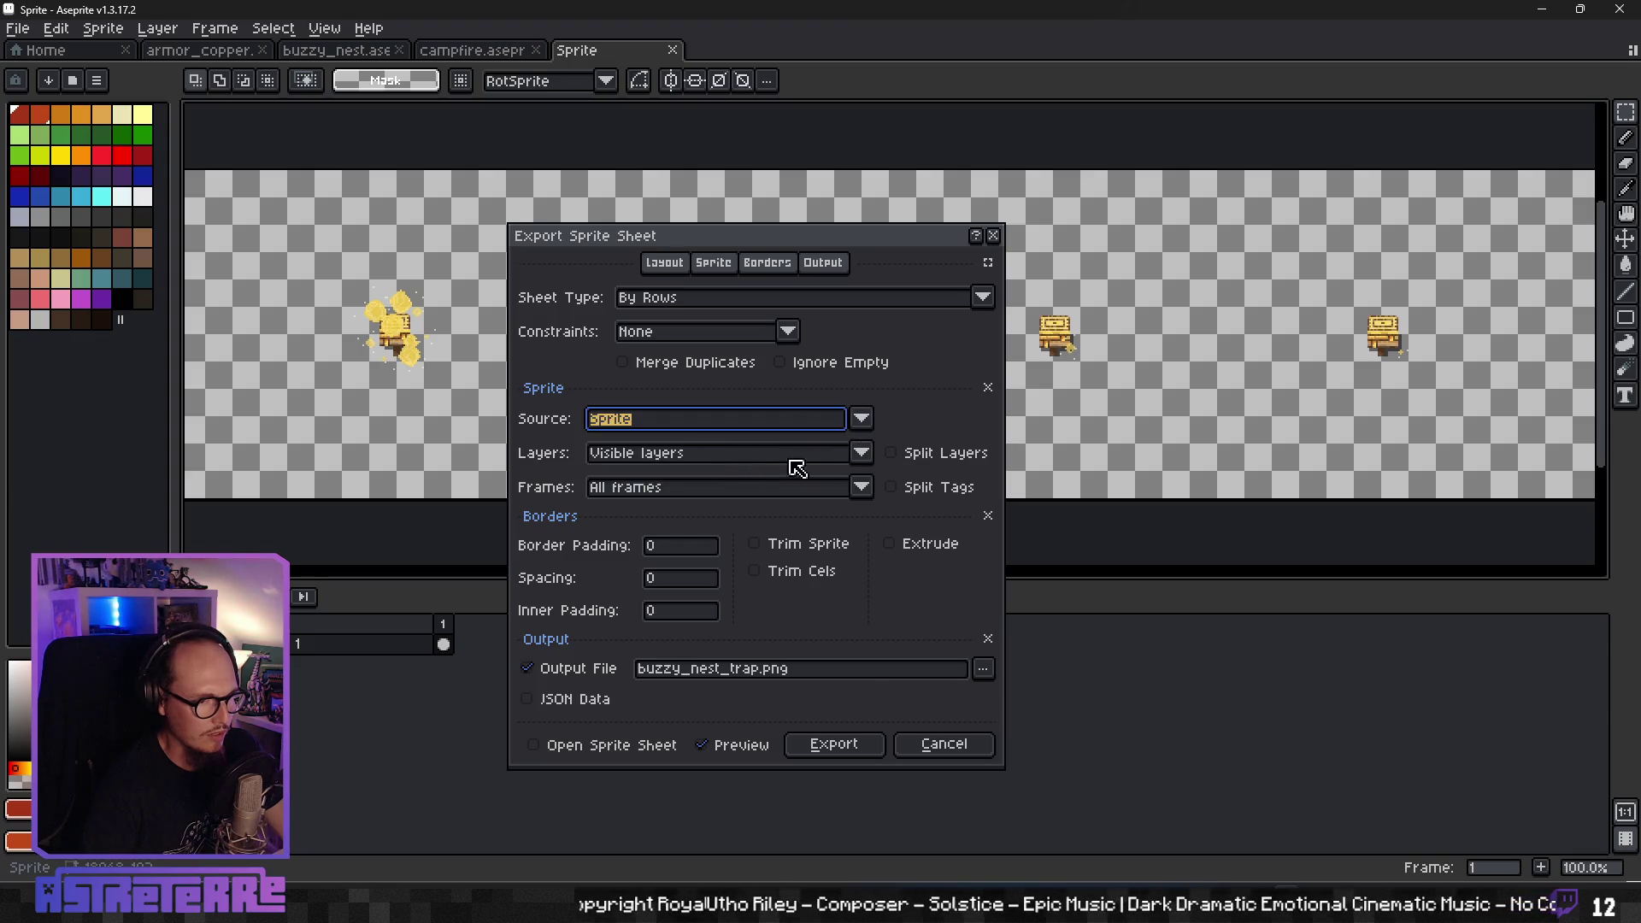
left_click(861, 453)
left_click(755, 494)
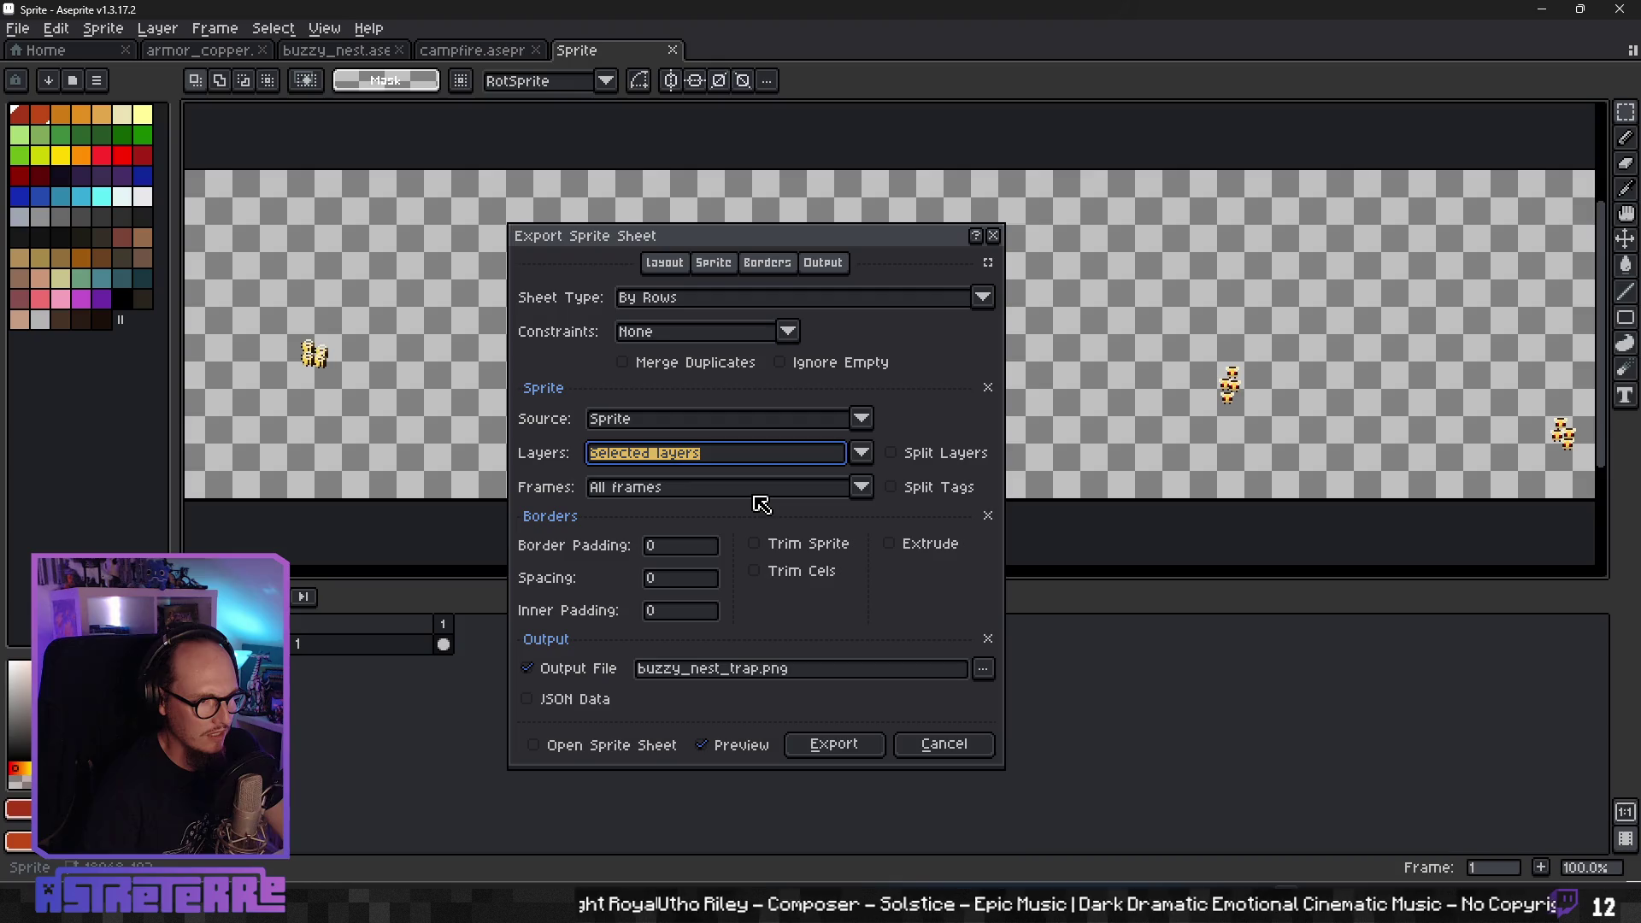
left_click(862, 453)
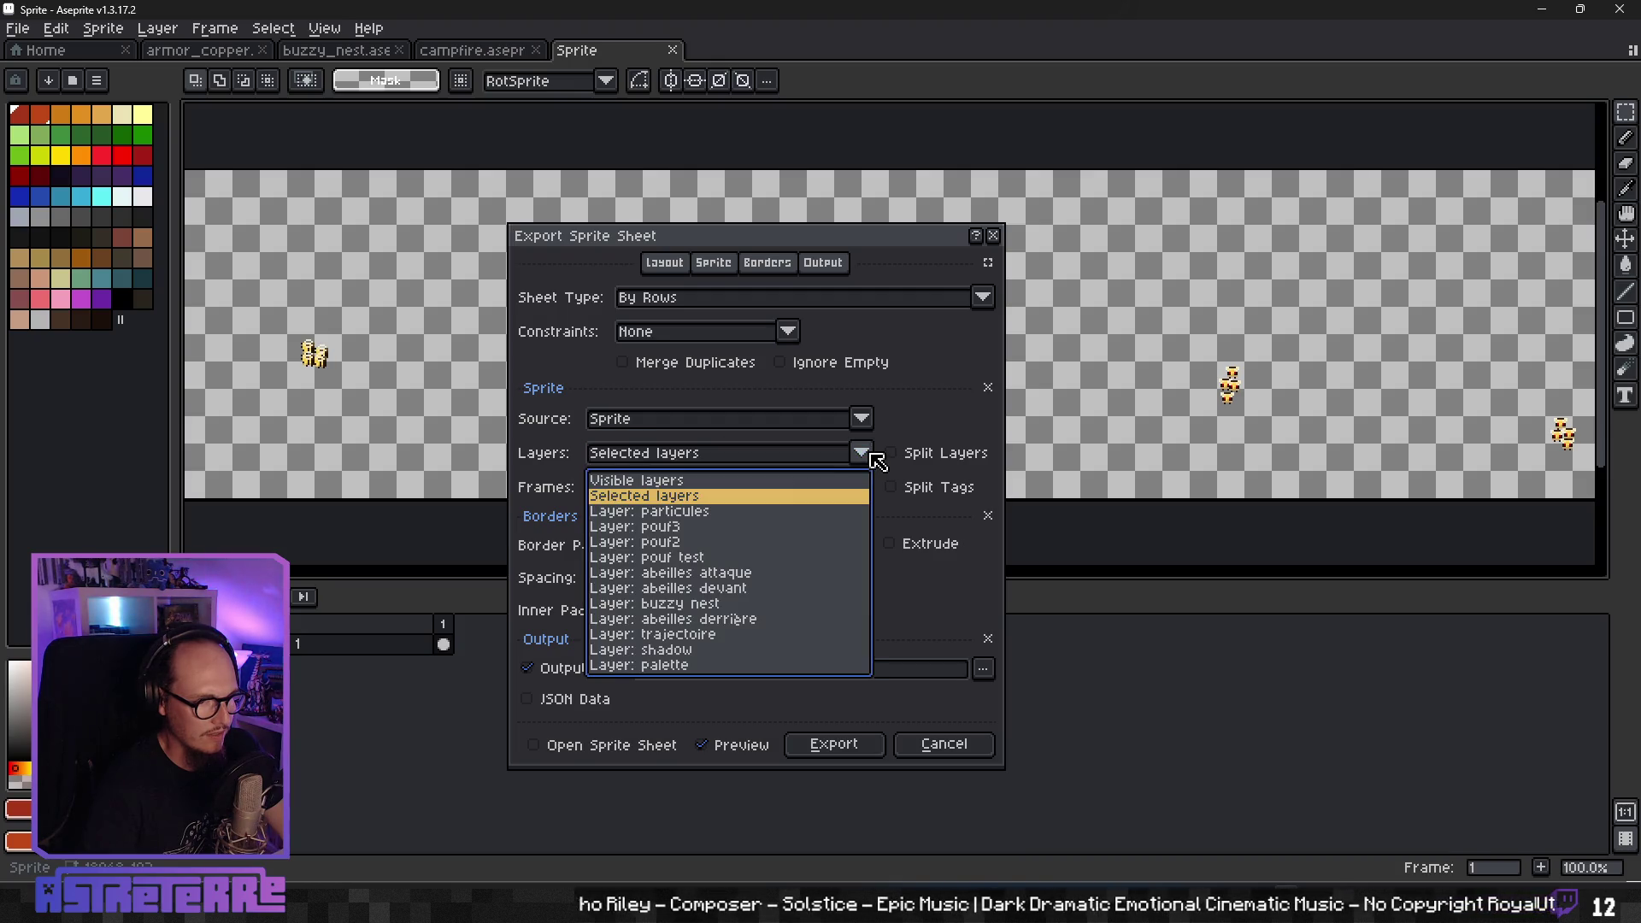
left_click(772, 479)
- Limit the export to Selected frames and regenerate buzzy_nest_trap.png
left_click(860, 489)
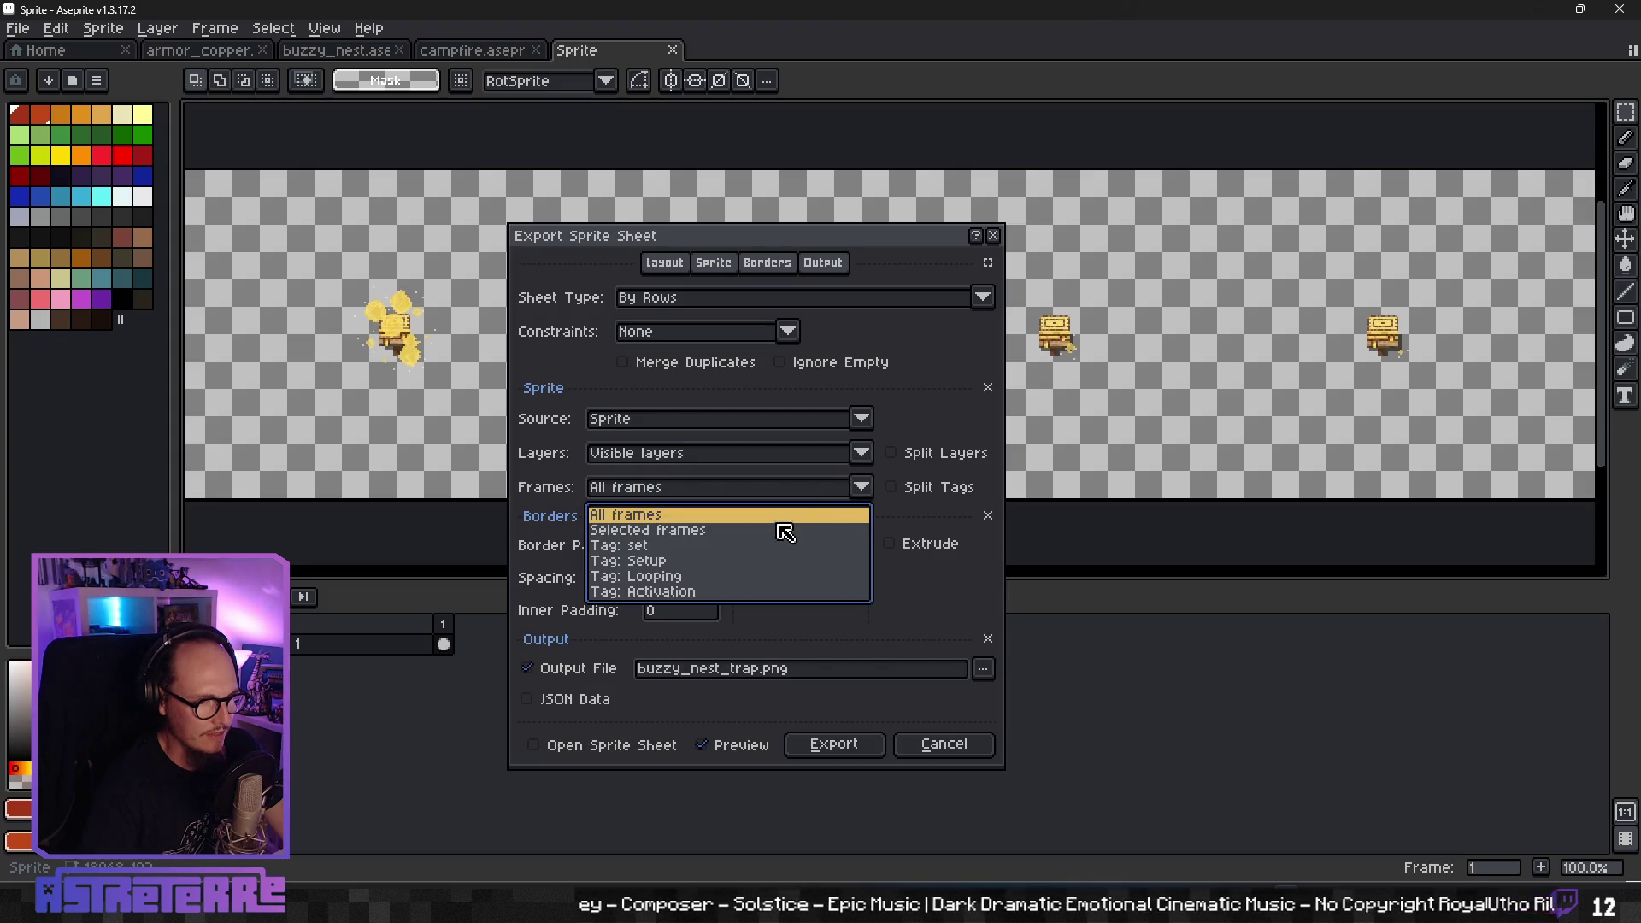
left_click(735, 531)
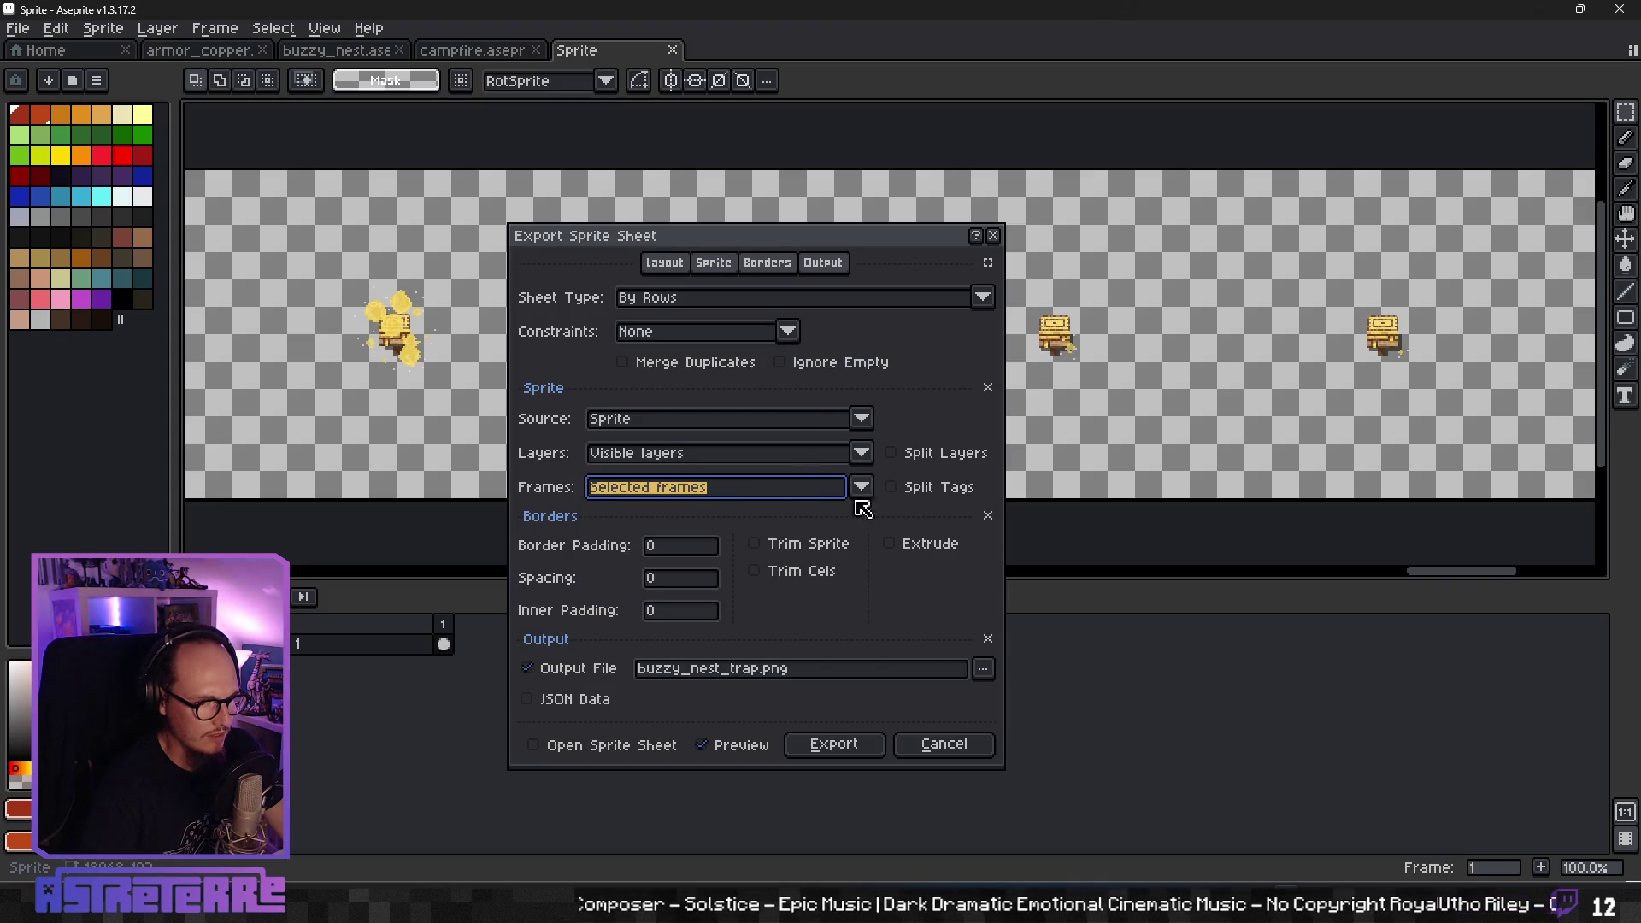
left_click(983, 669)
left_click(868, 717)
left_click(829, 743)
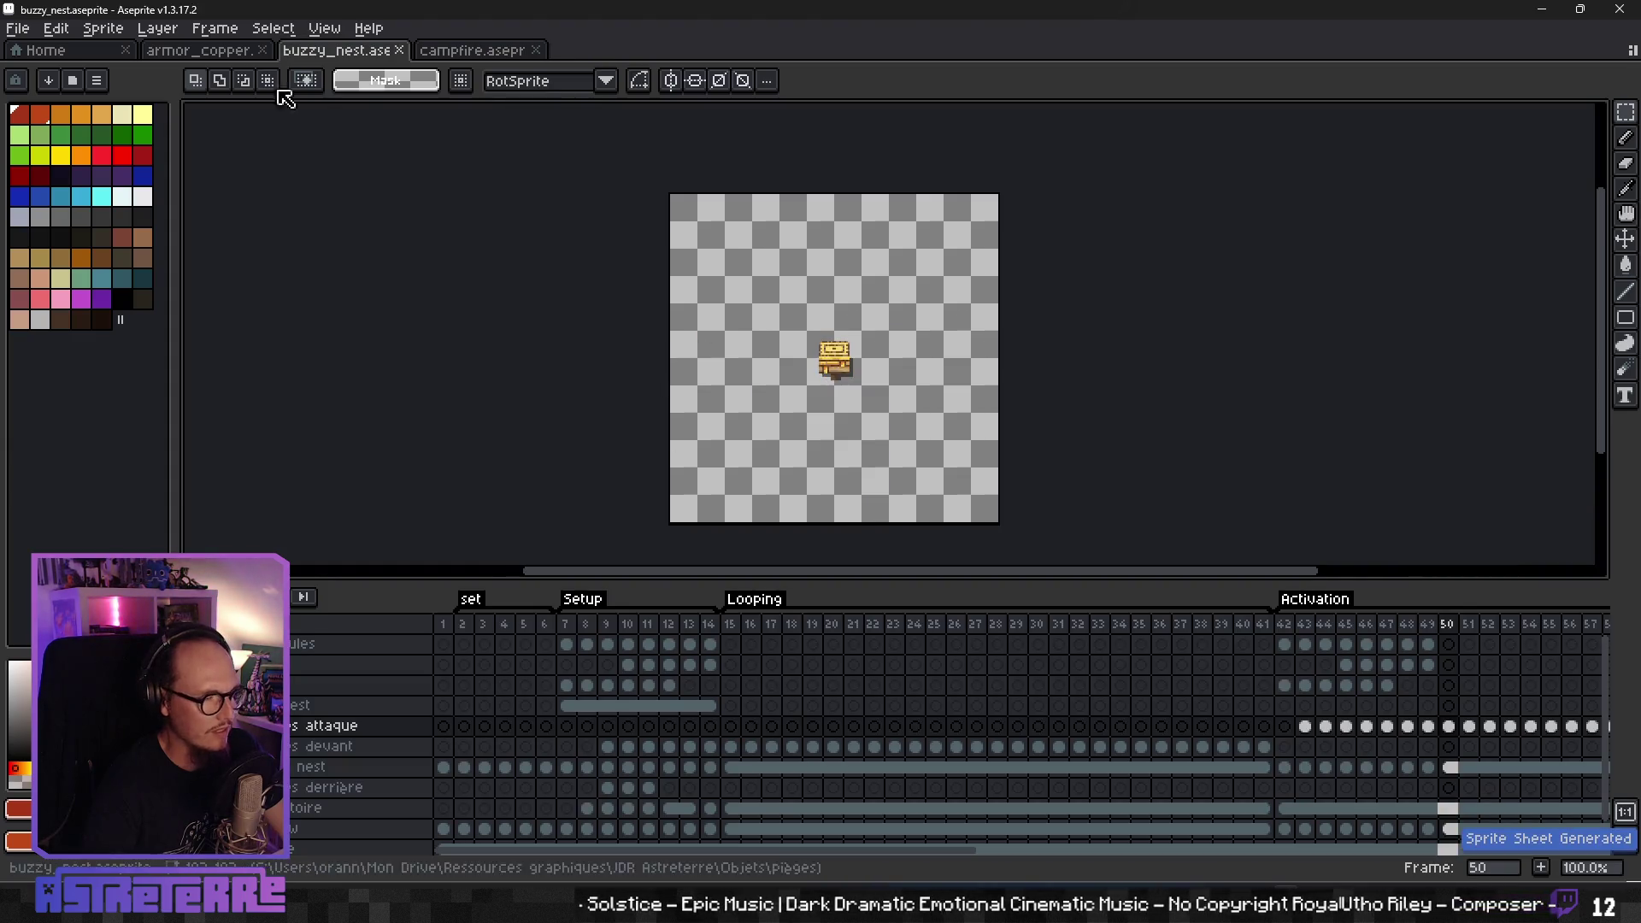
left_click(51, 50)
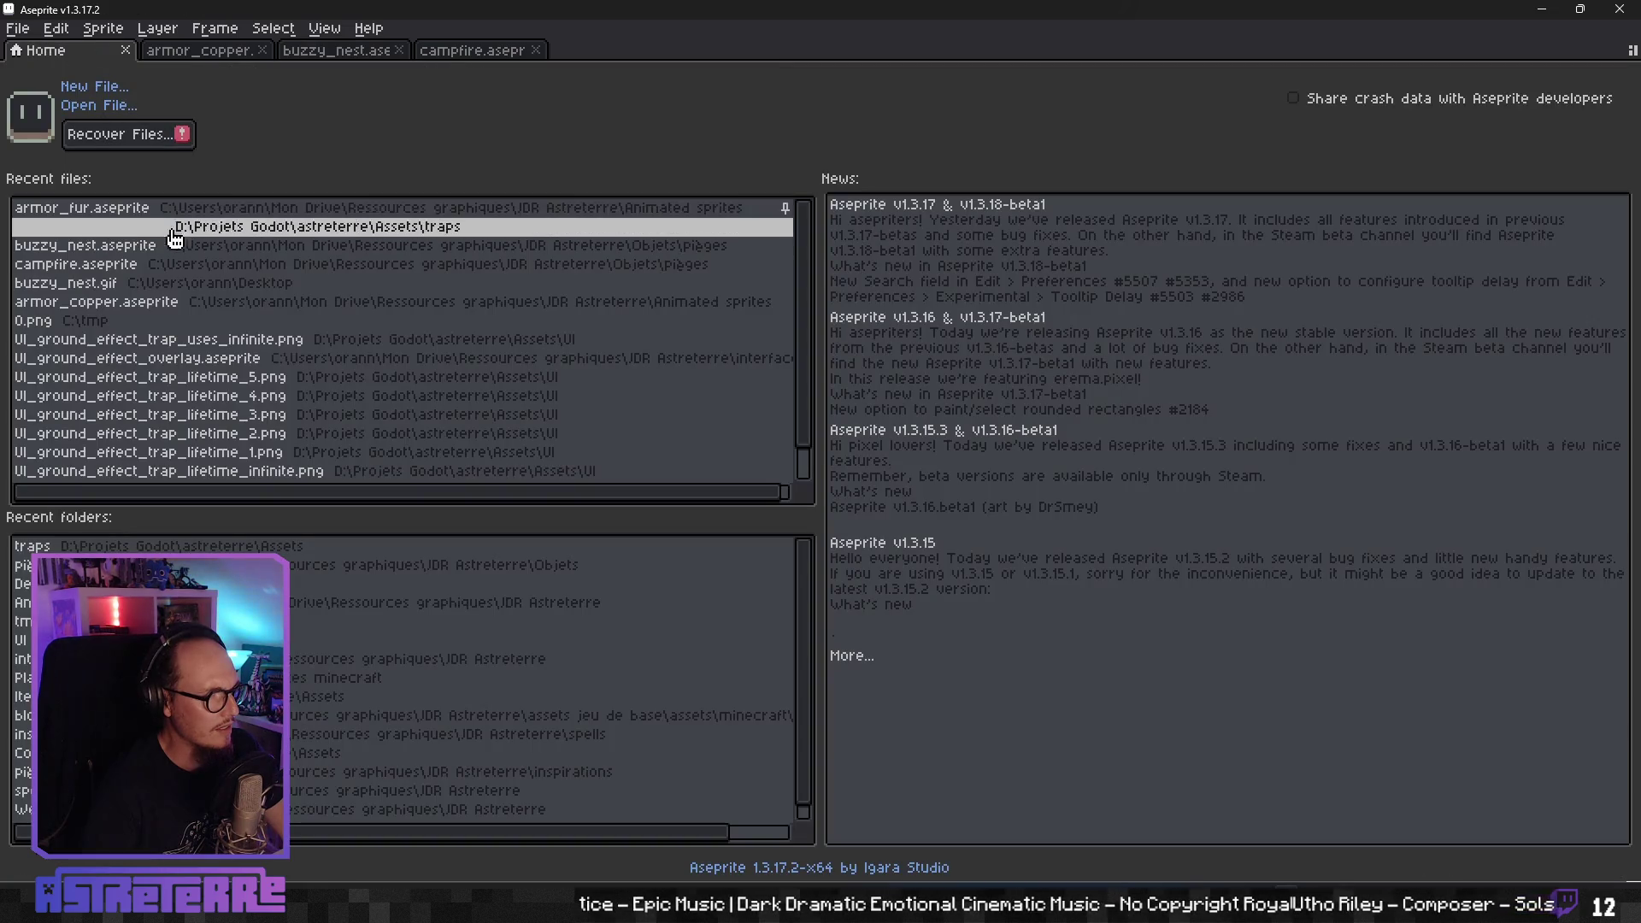
- Open buzzy_nest_trap.png from Recent files, inspect its frame strip, then return to campfire.aseprite
left_click(247, 227)
scroll(996, 384, "down", 3)
scroll(1000, 391, "down", 3)
scroll(1000, 391, "up", 4)
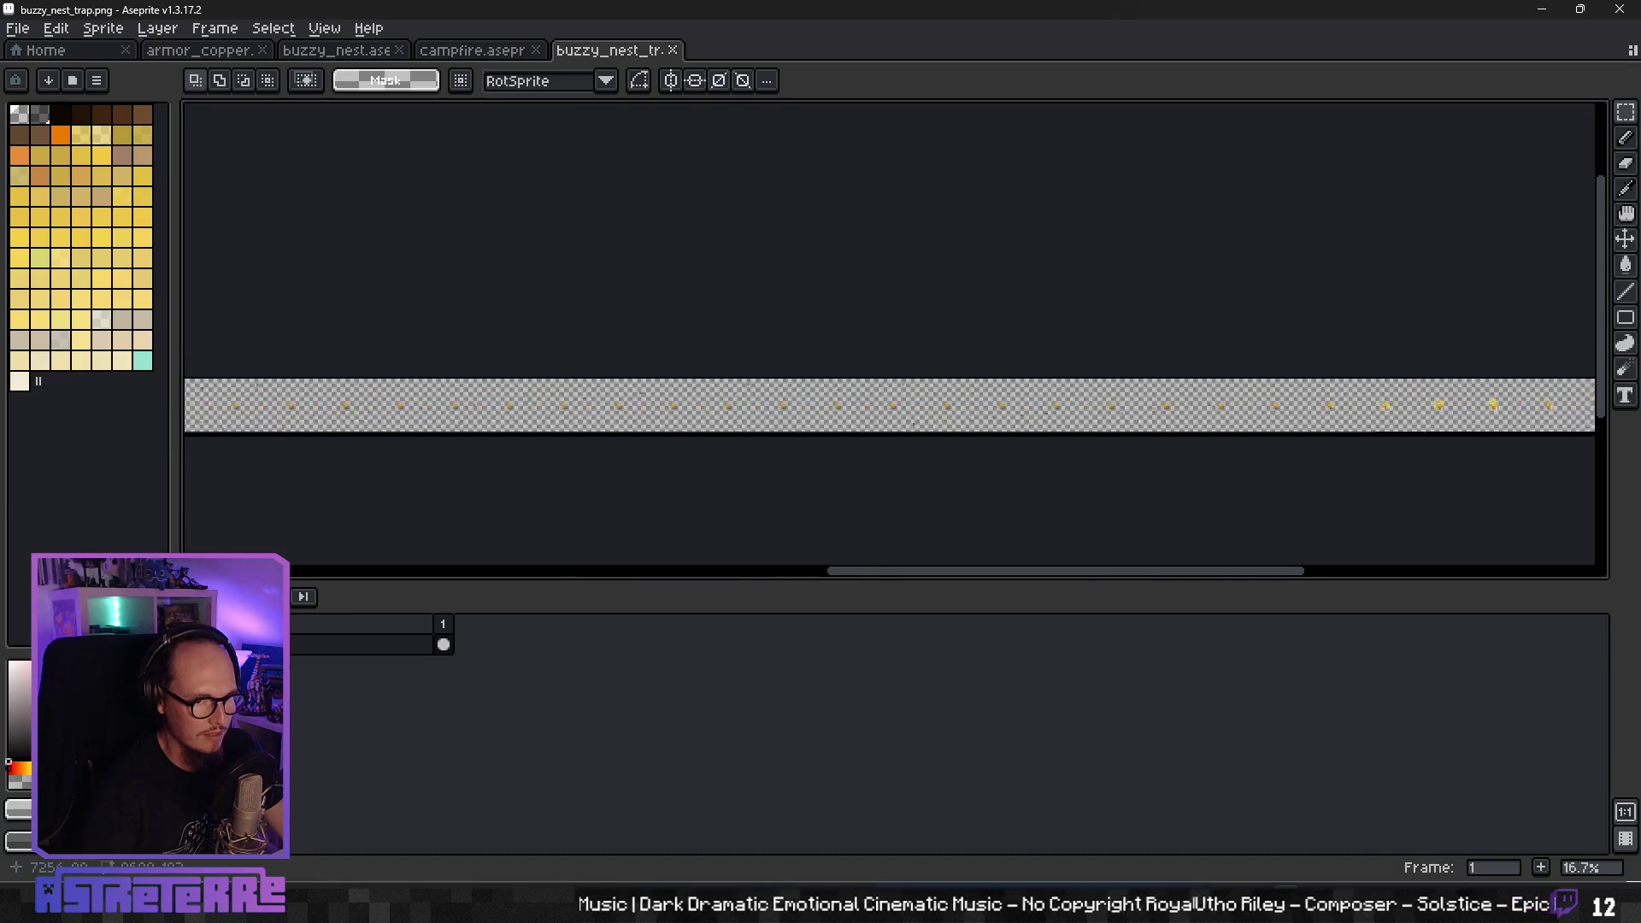
scroll(962, 393, "up", 5)
scroll(961, 393, "right", 3)
scroll(965, 389, "right", 3)
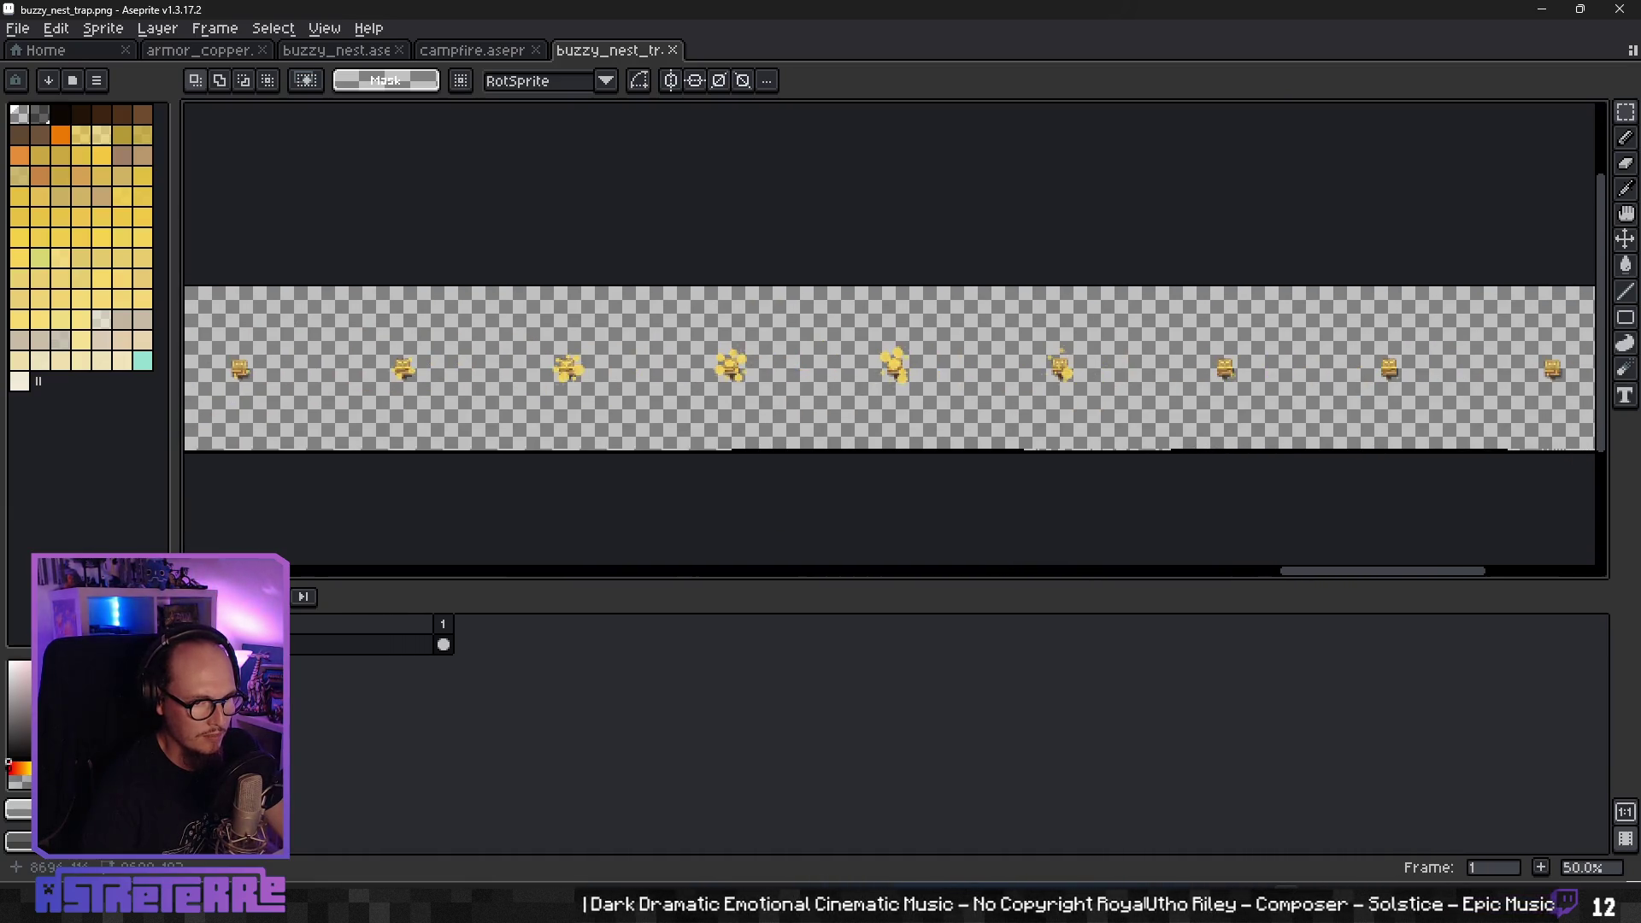
scroll(971, 385, "right", 3)
scroll(976, 381, "right", 2)
scroll(940, 376, "left", 2)
scroll(821, 351, "left", 2)
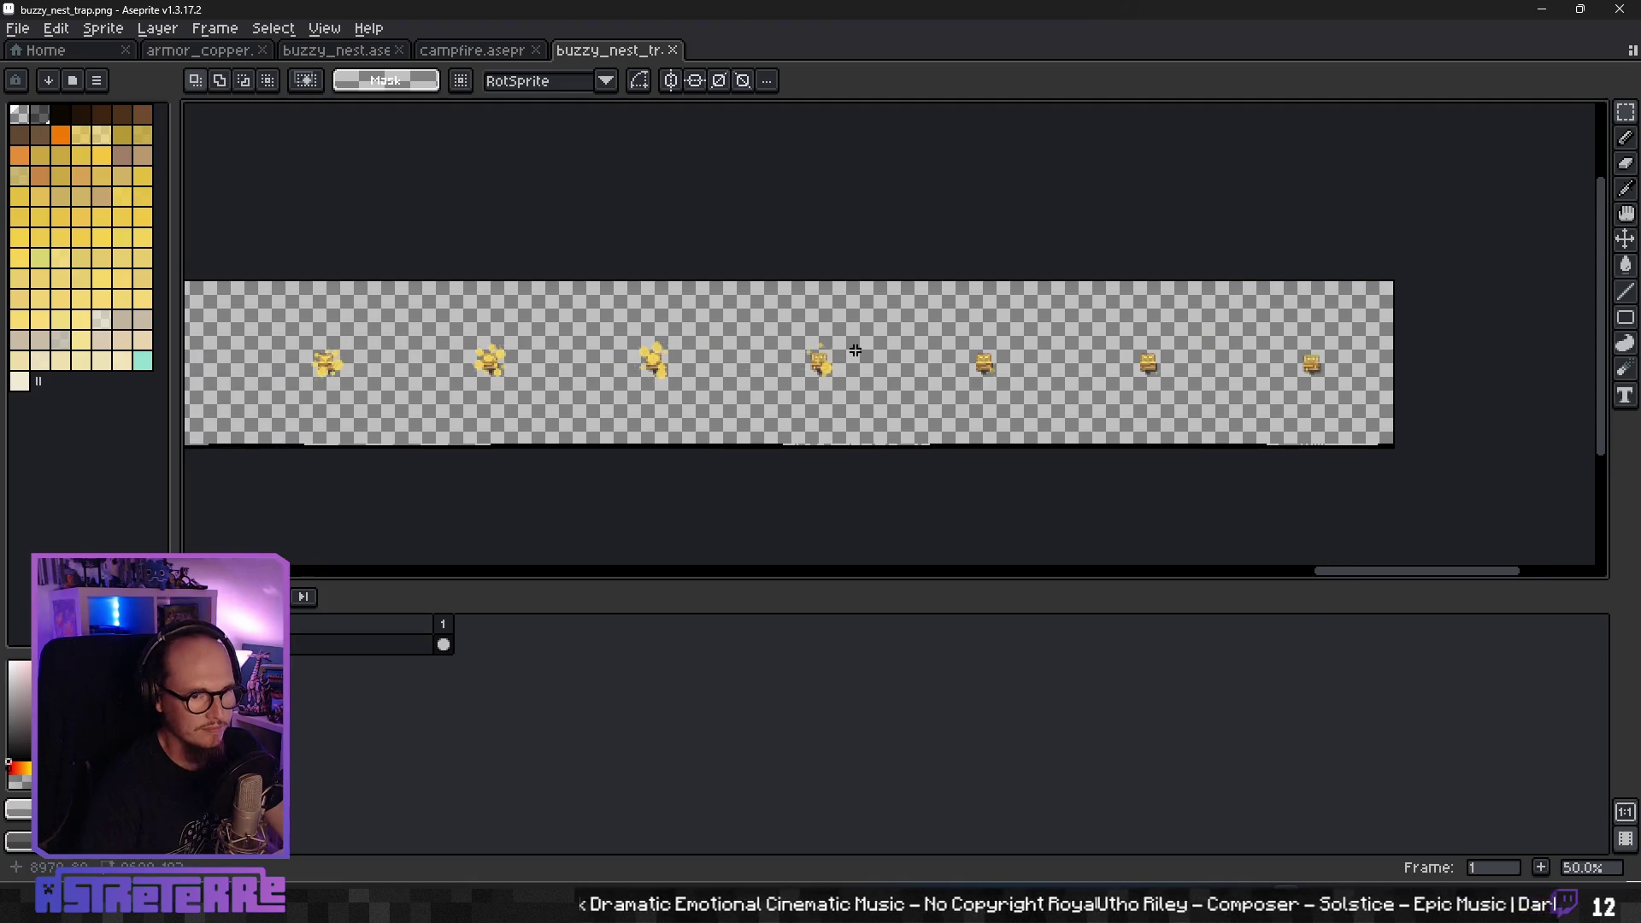
scroll(940, 350, "right", 1)
scroll(1034, 357, "up", 2)
scroll(1017, 445, "down", 1)
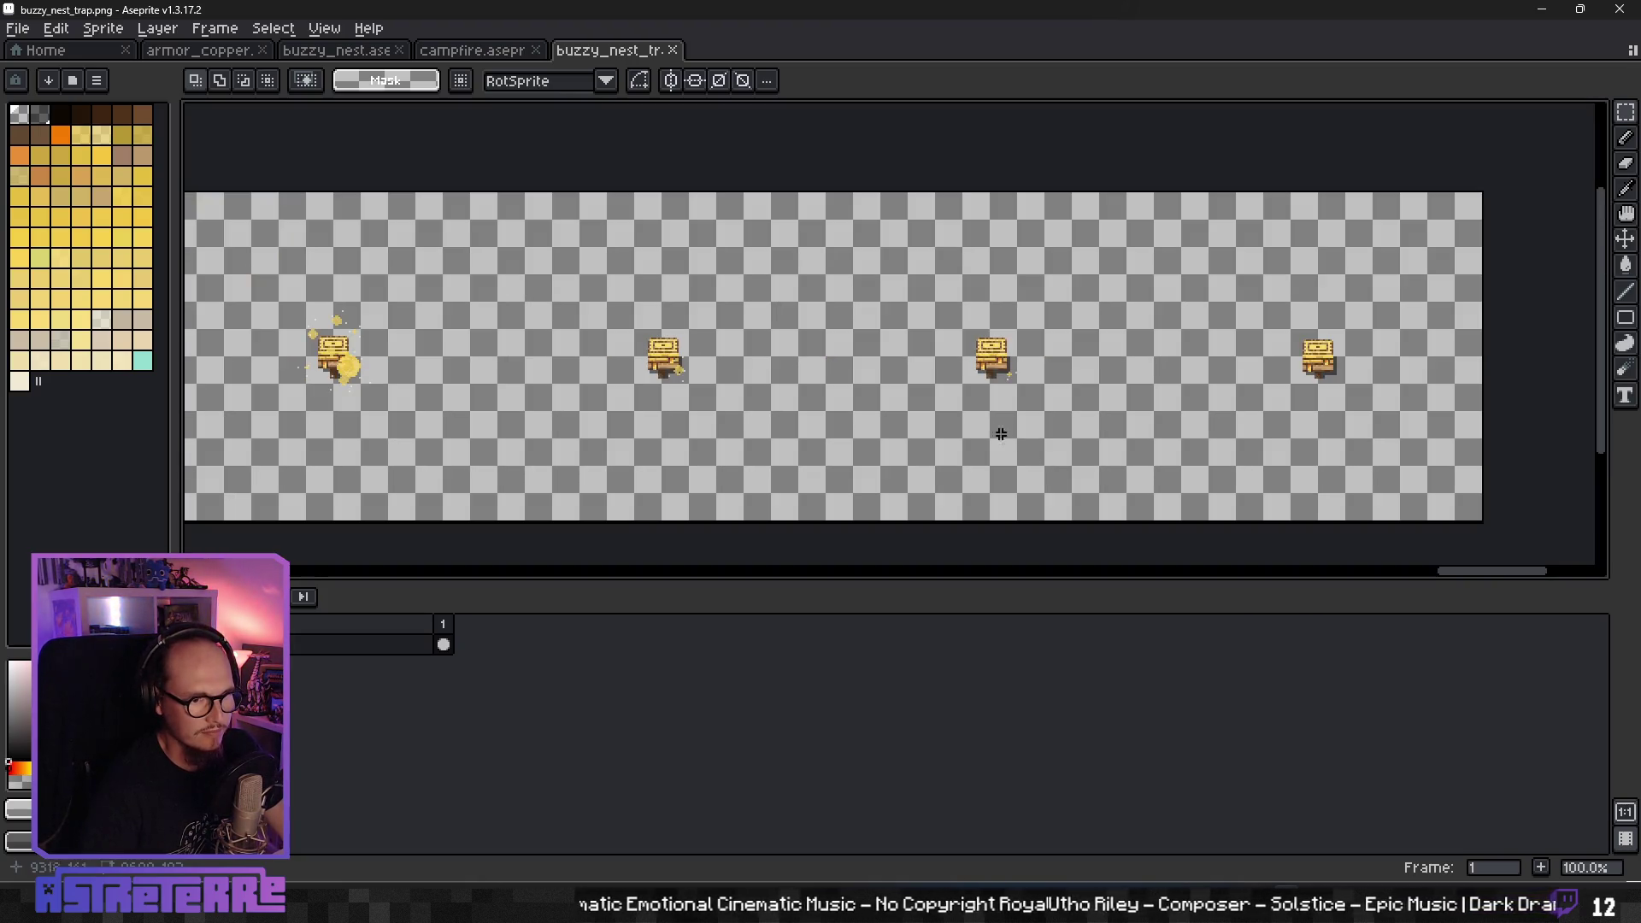
scroll(812, 374, "down", 5)
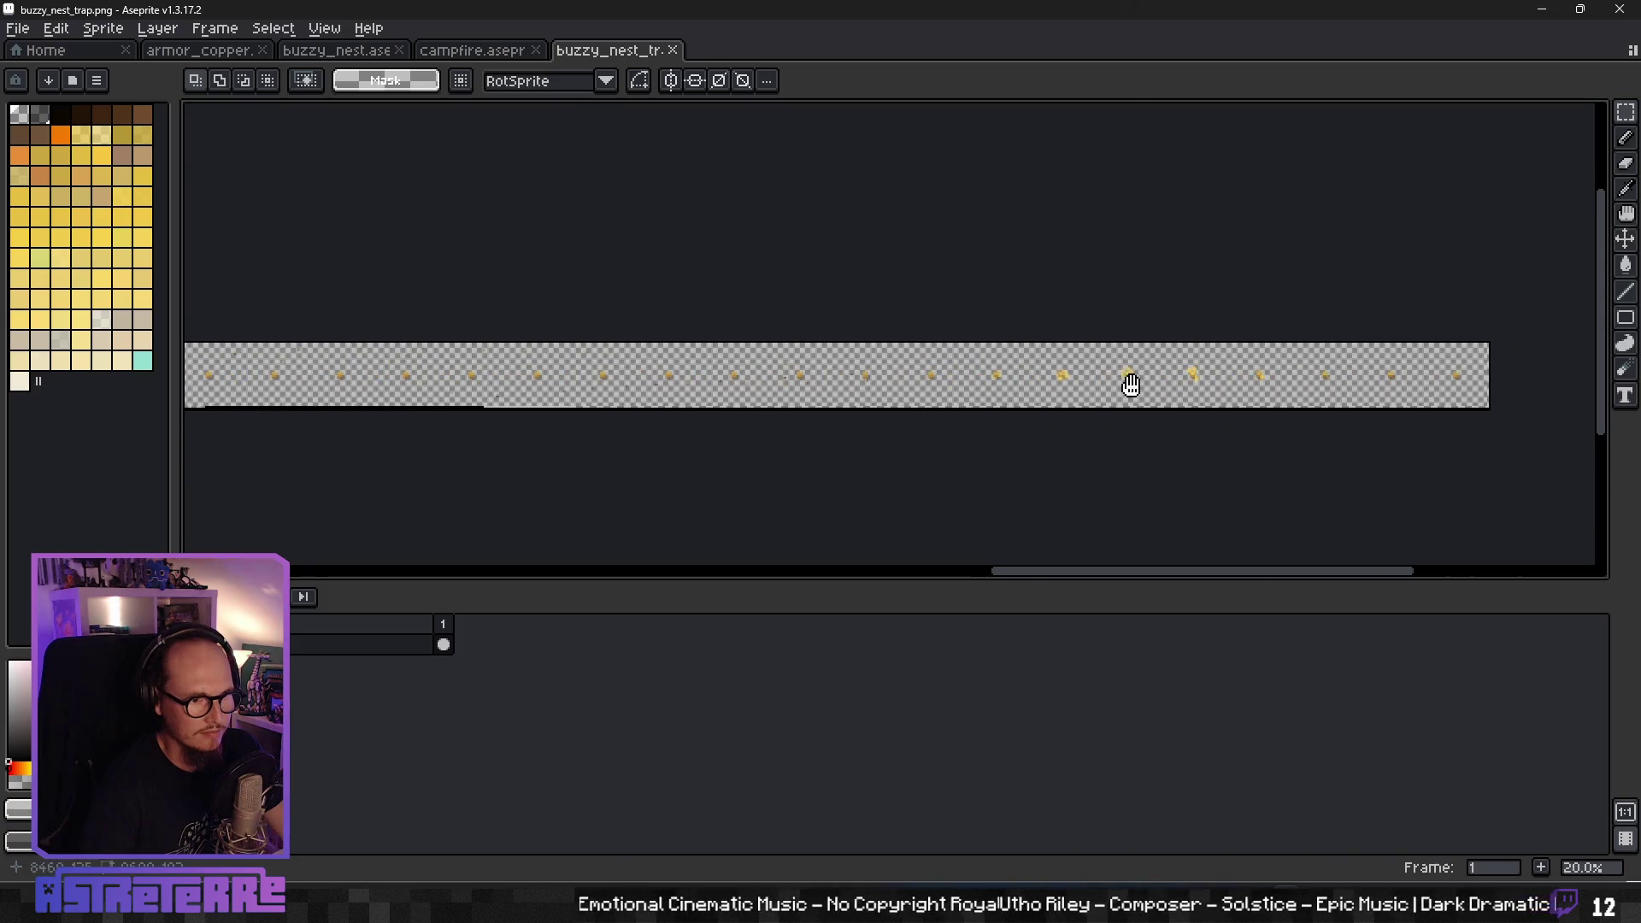
scroll(948, 364, "down", 1)
scroll(843, 356, "down", 4)
mouse_move(689, 363)
left_mouse_down()
mouse_move(1018, 370)
mouse_move(940, 367)
left_mouse_up()
scroll(940, 367, "up", 1)
scroll(854, 376, "down", 1)
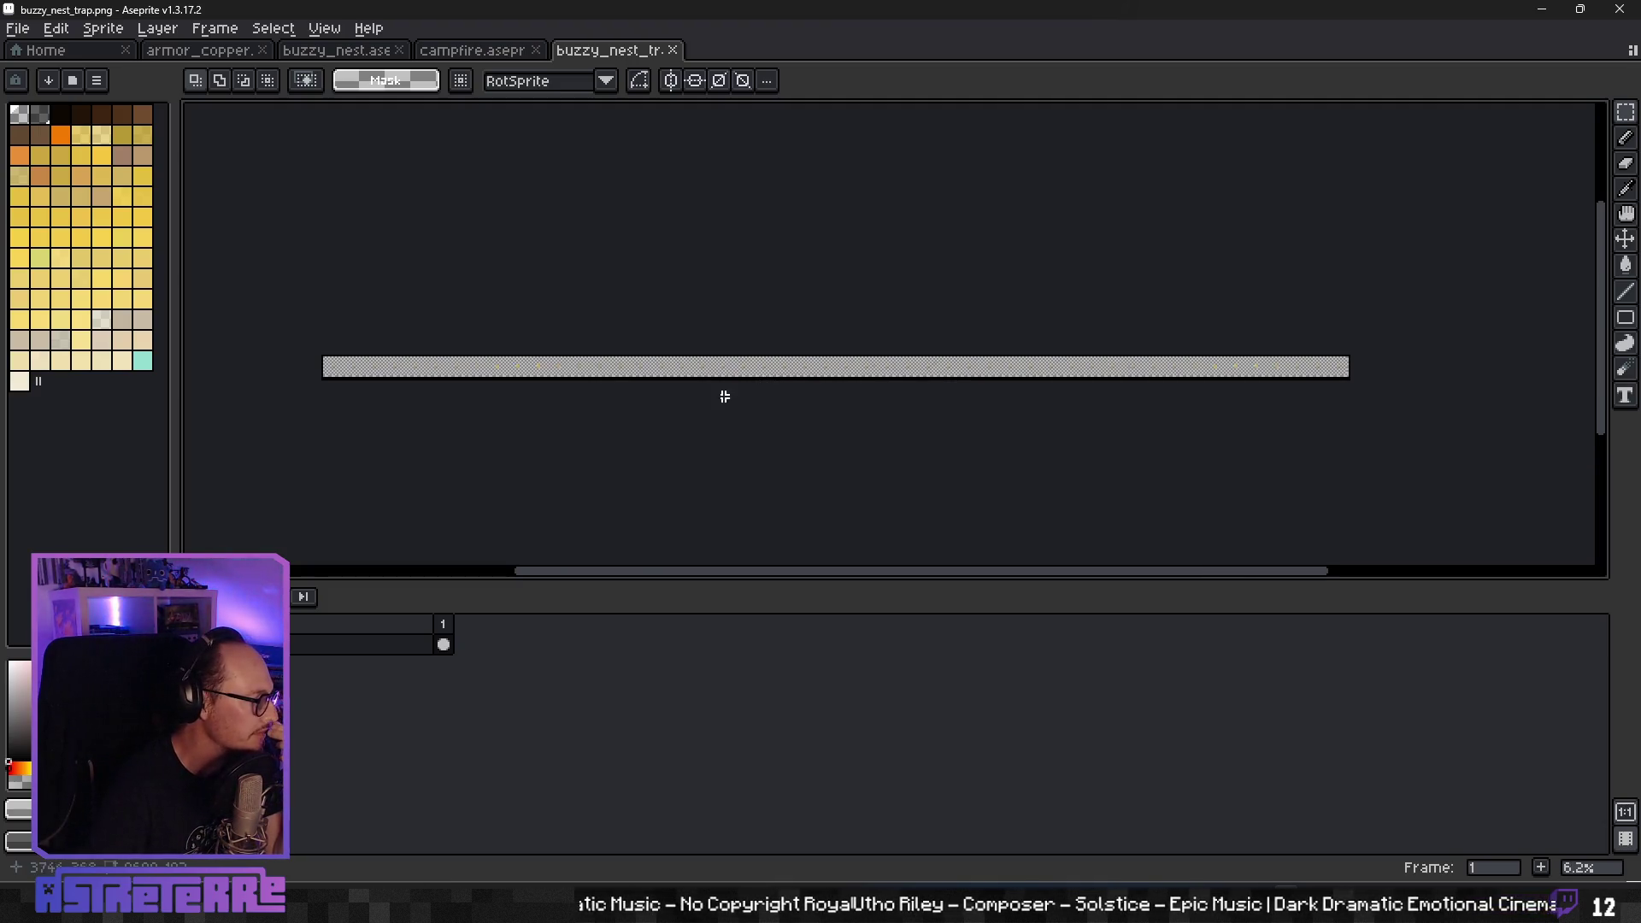
scroll(435, 398, "up", 1)
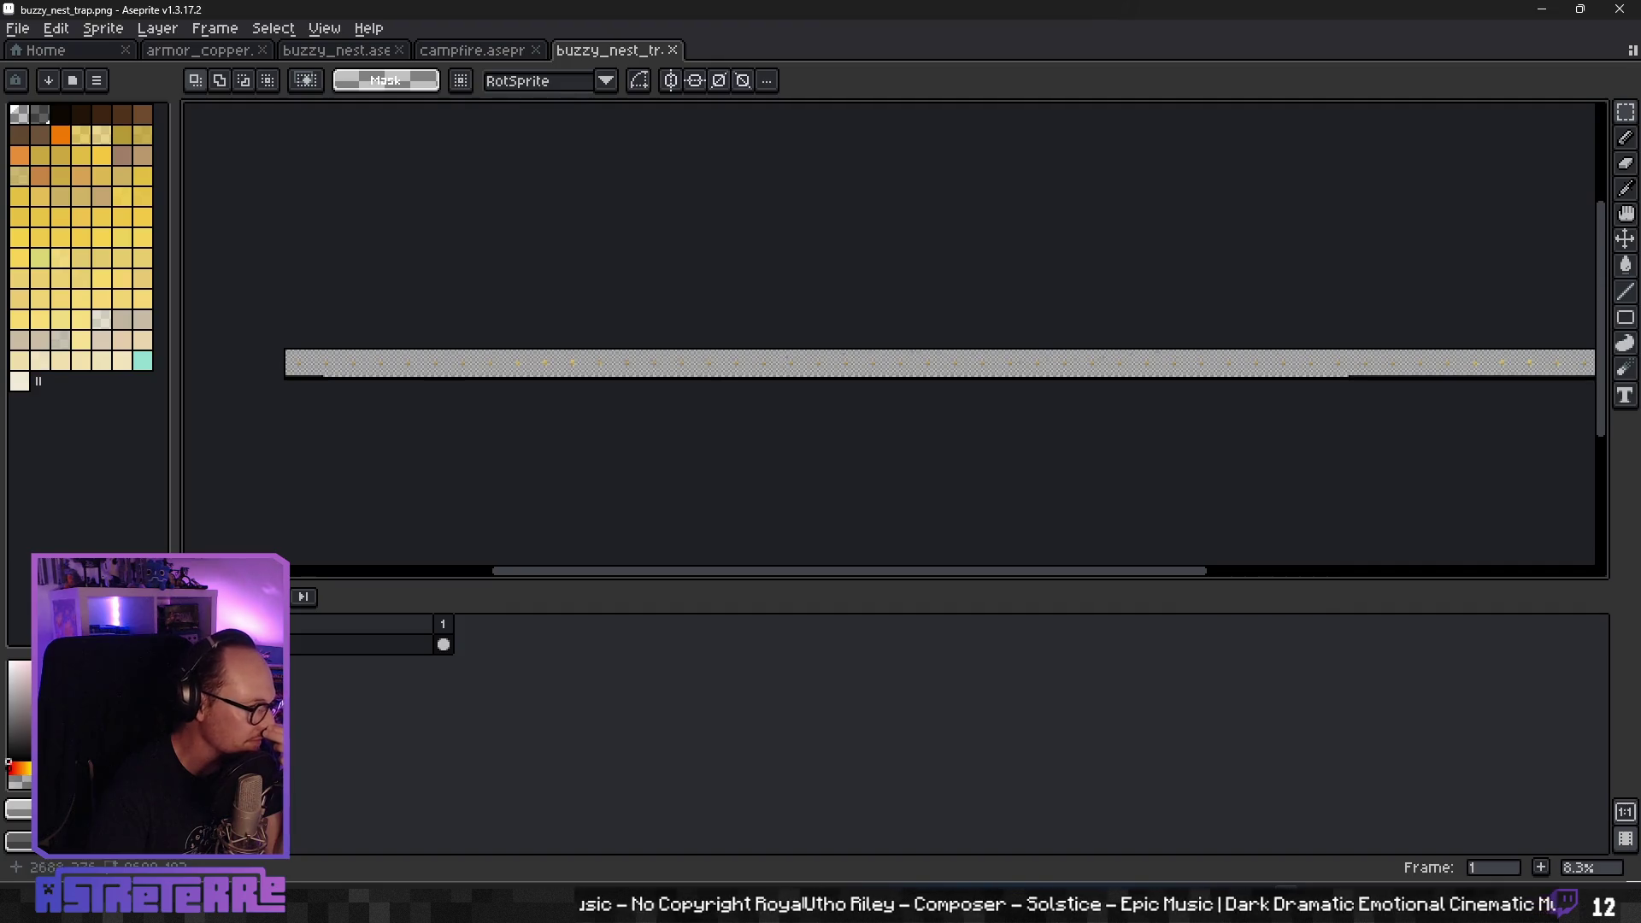
left_click_drag(731, 385, 654, 388)
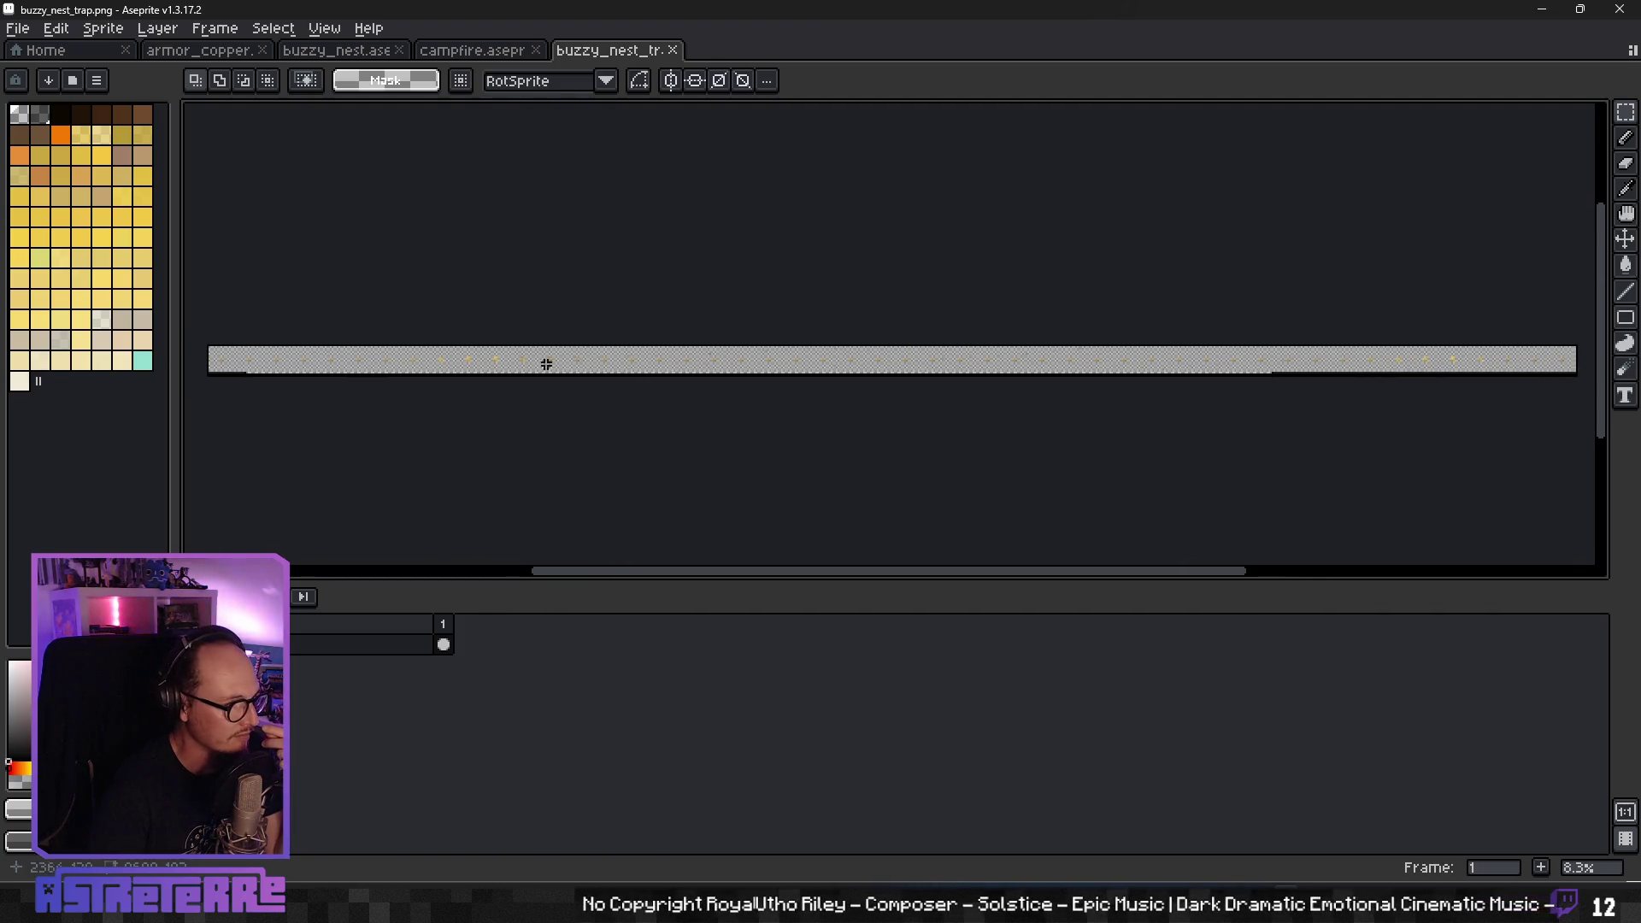
left_click(518, 53)
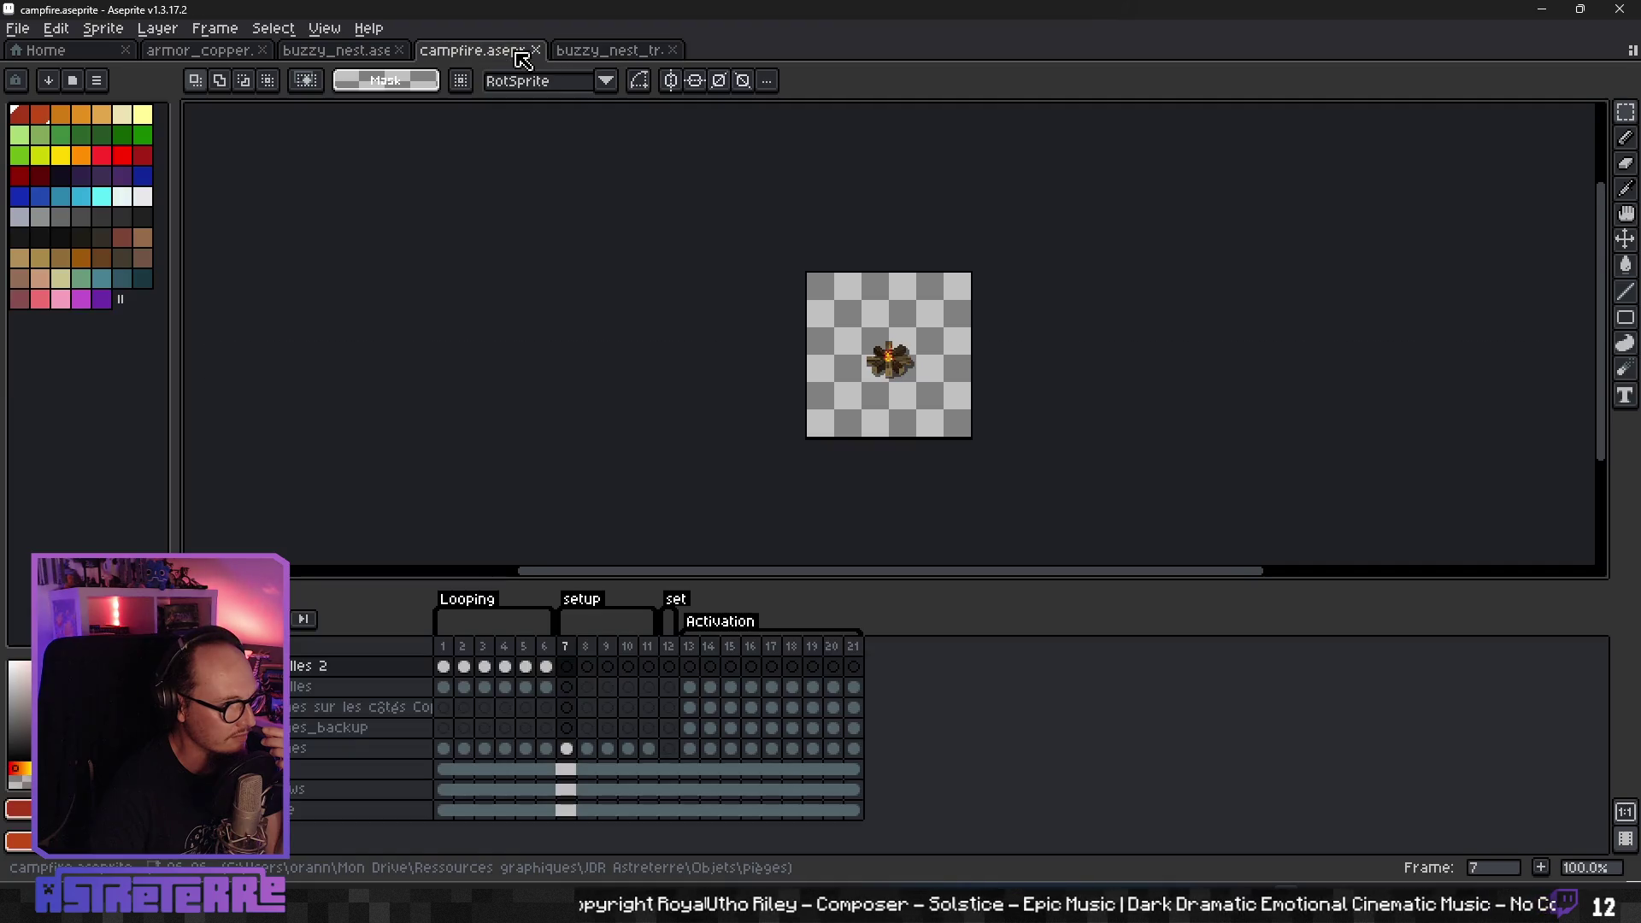
- Filter Godot's FileSystem by 'trap', check buzzy_nest_trap_z1.png and buzzy_nest_trap_2.png, then return to Aseprite
key("alt+Tab")
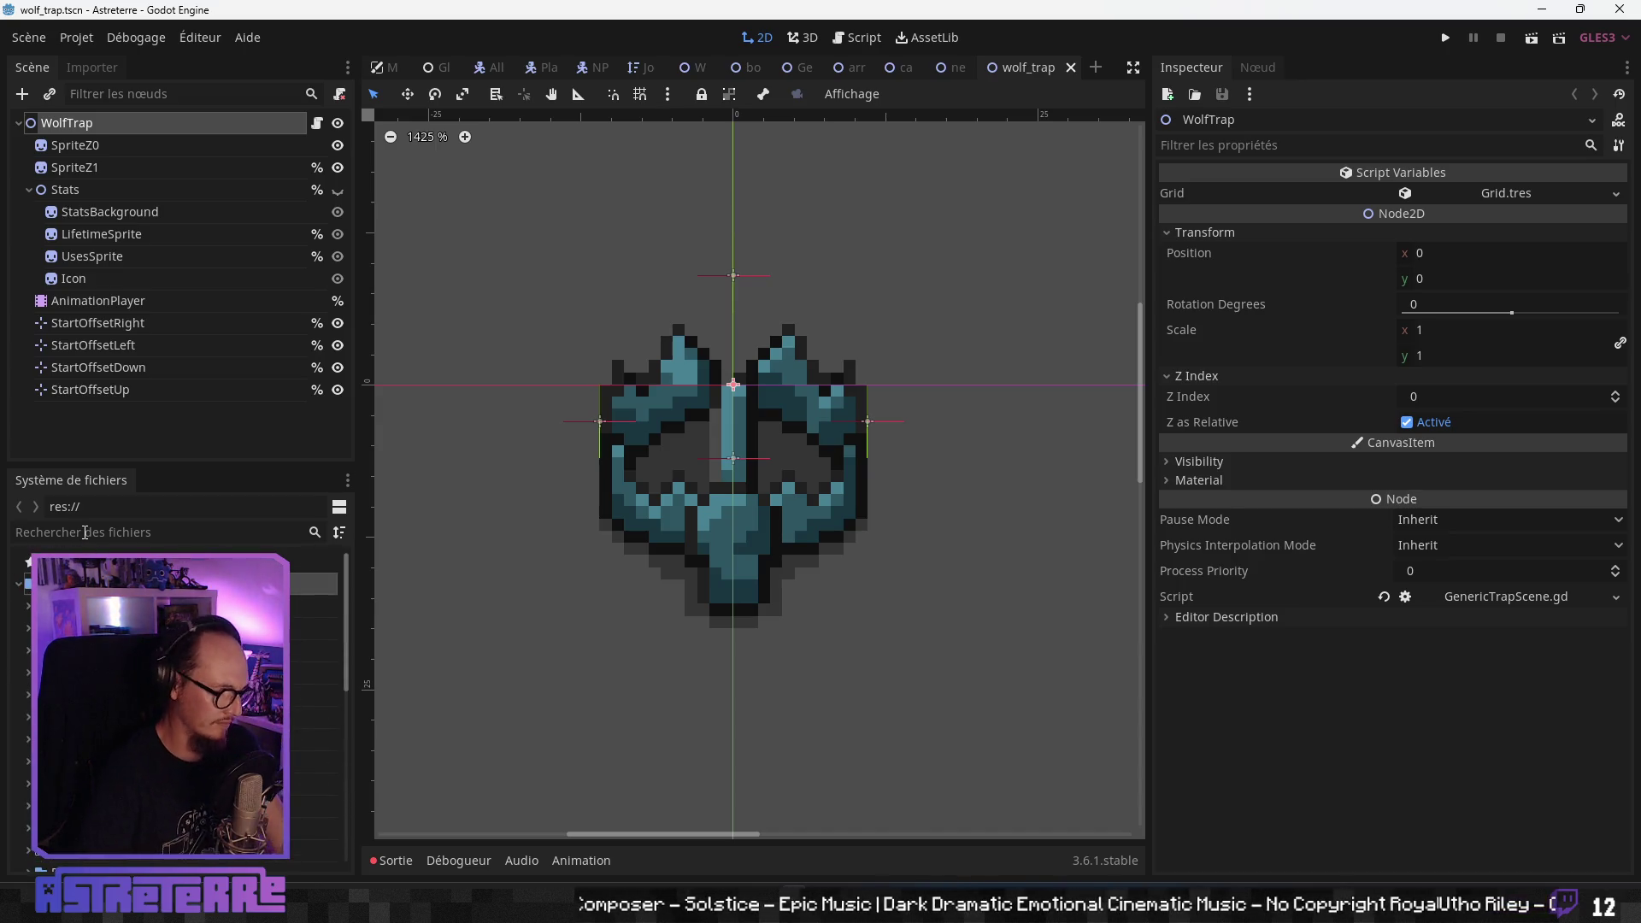
type("trap")
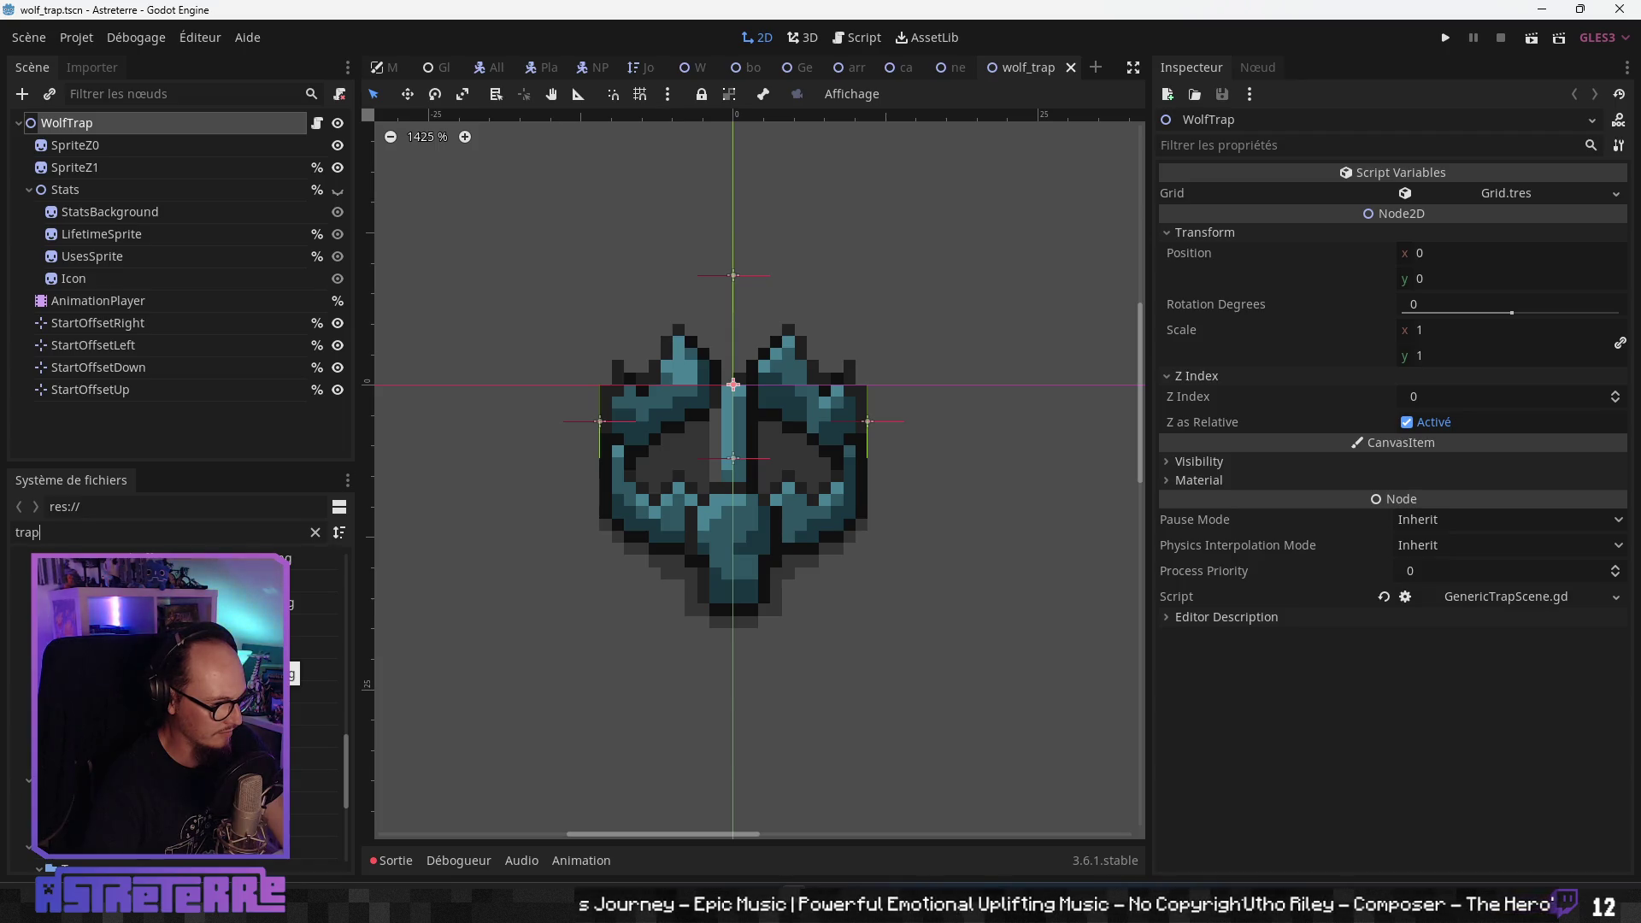
left_click(314, 647)
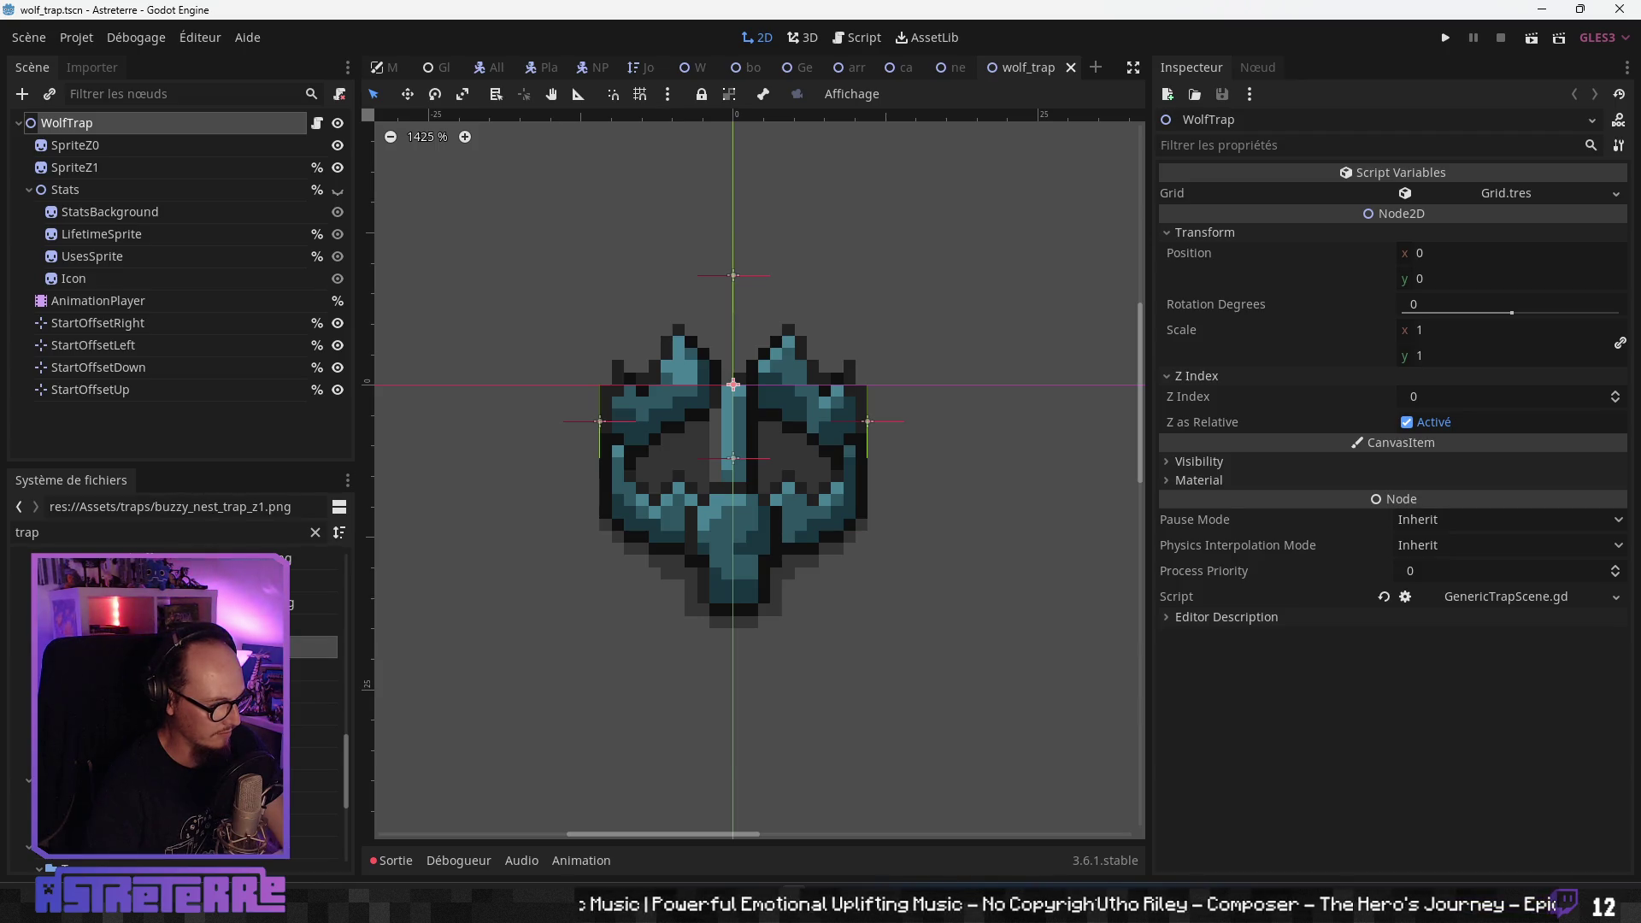
scroll(315, 675, "up", 3)
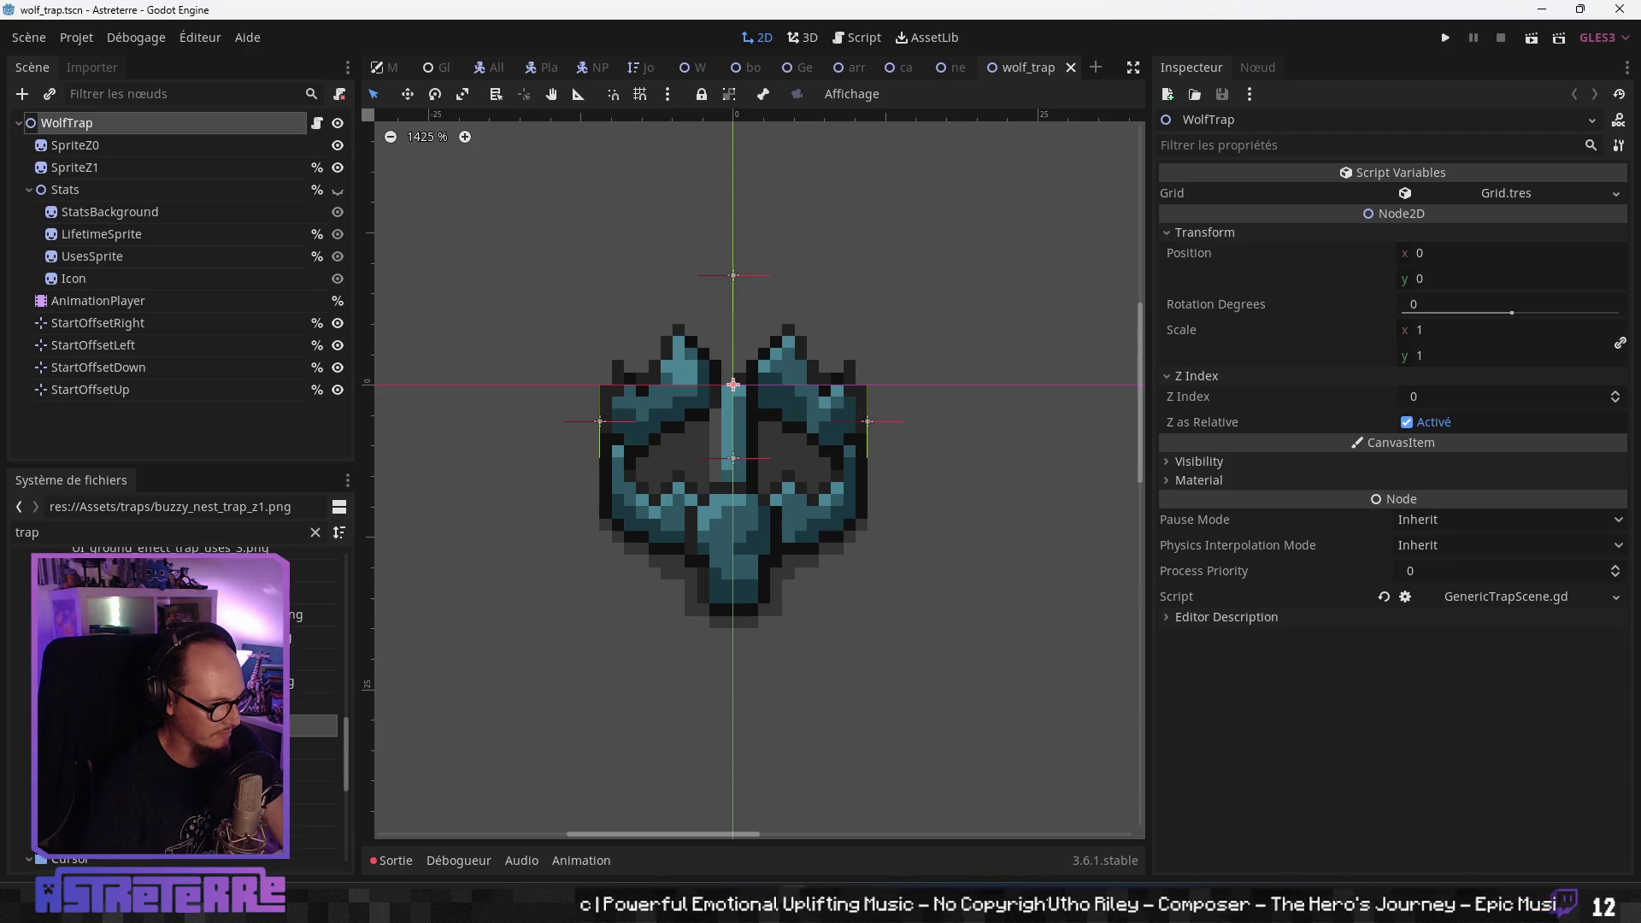
scroll(315, 676, "down", 3)
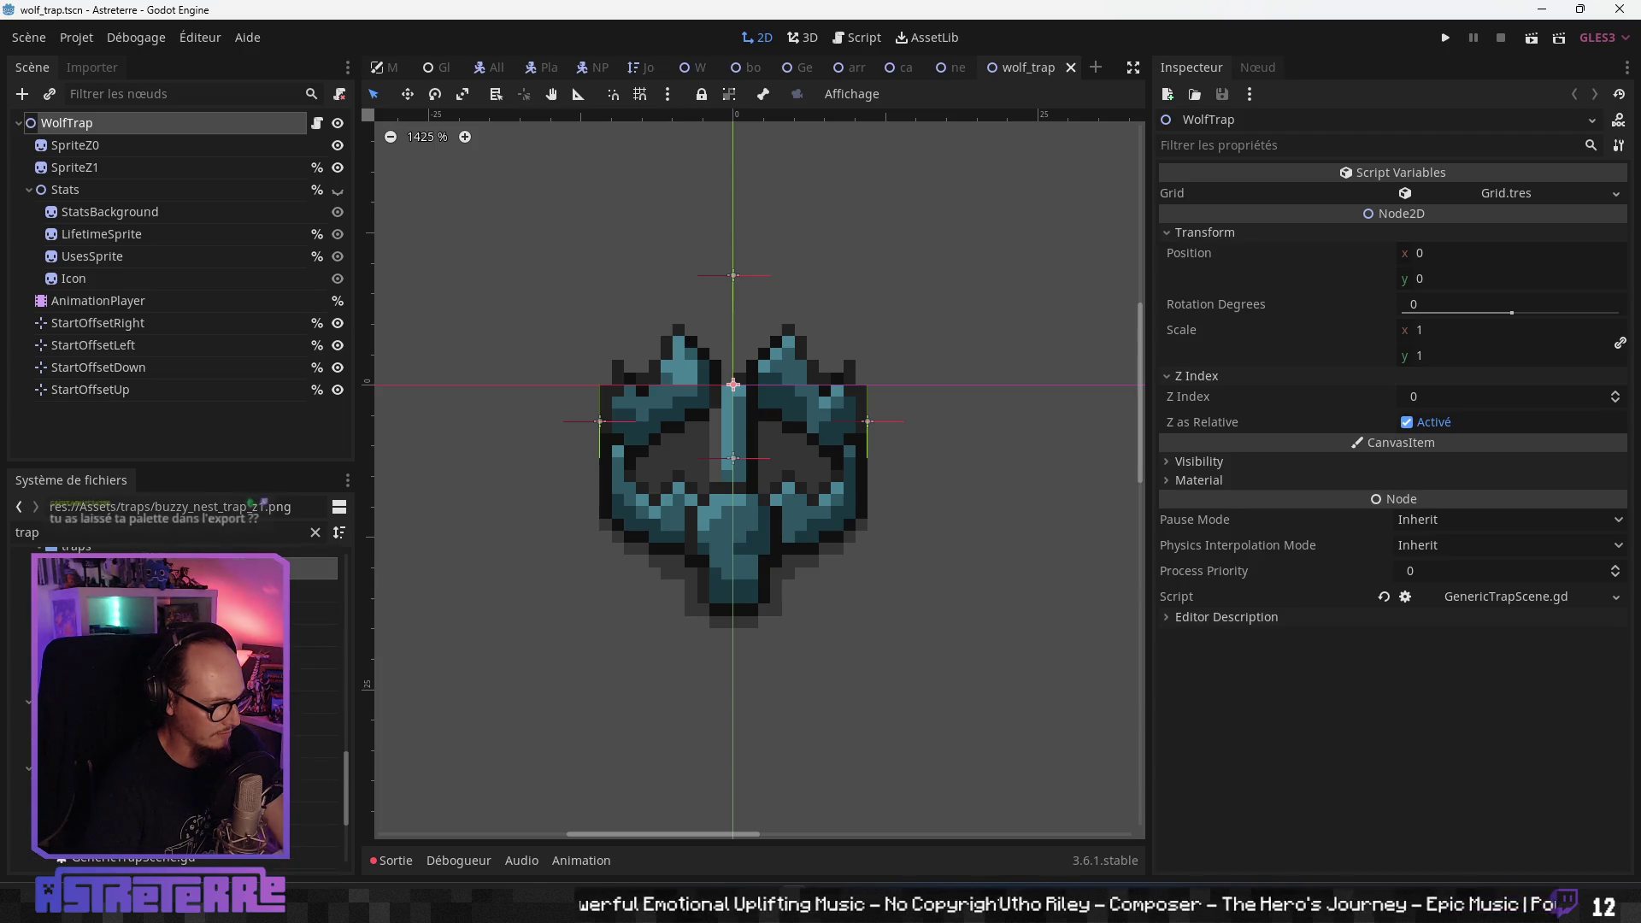
scroll(171, 683, "up", 2)
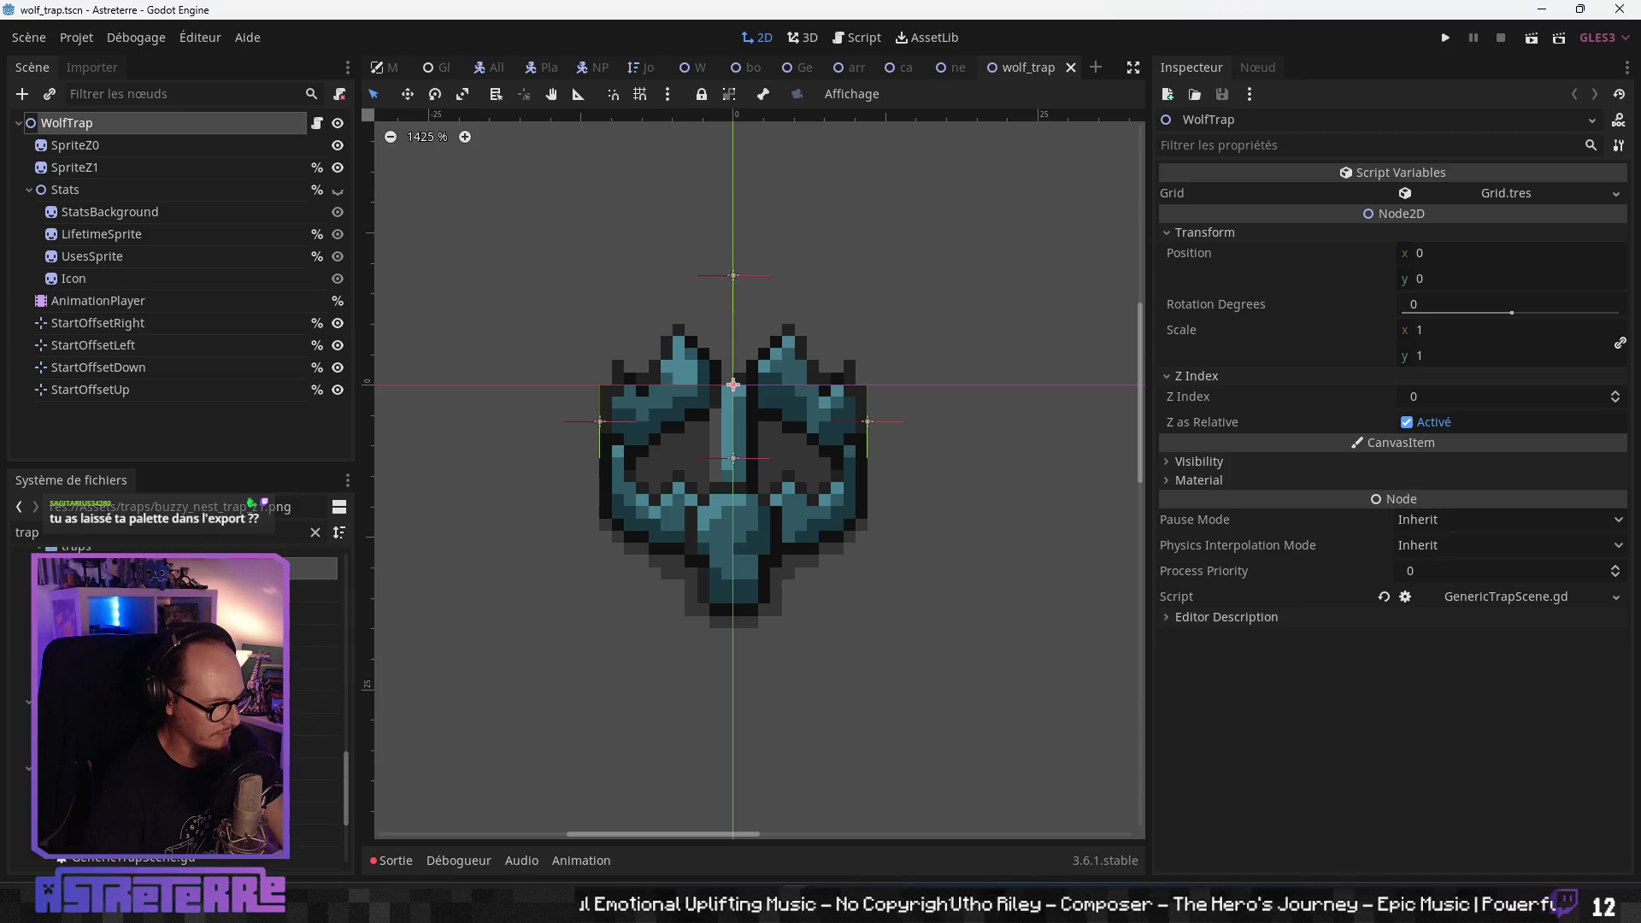
left_click(317, 630)
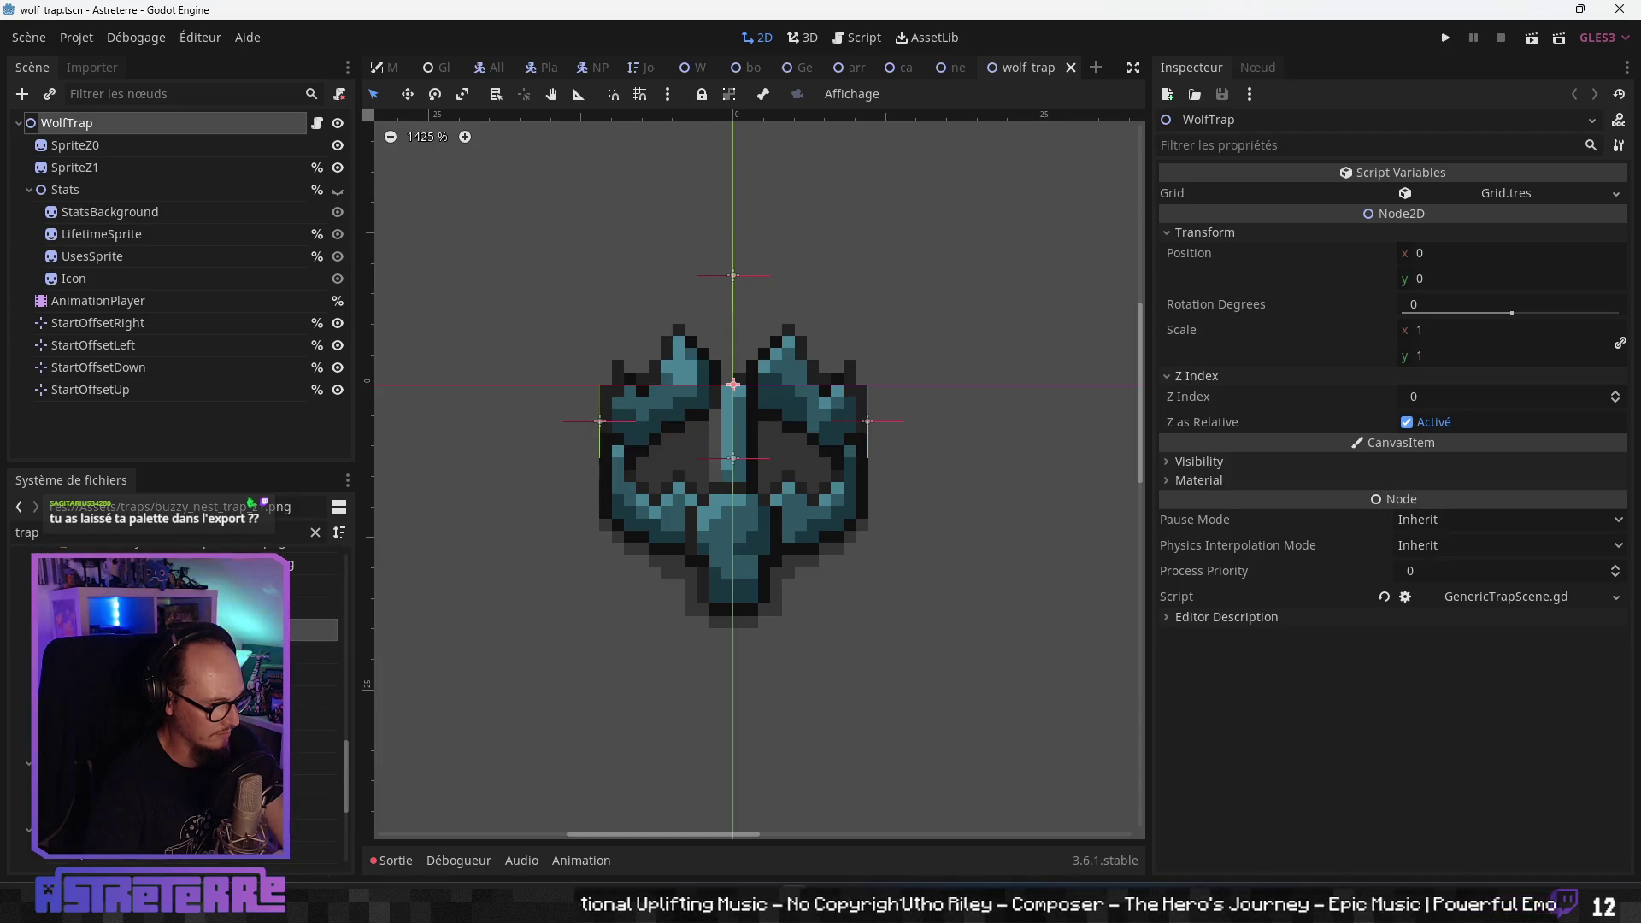
left_click(313, 608)
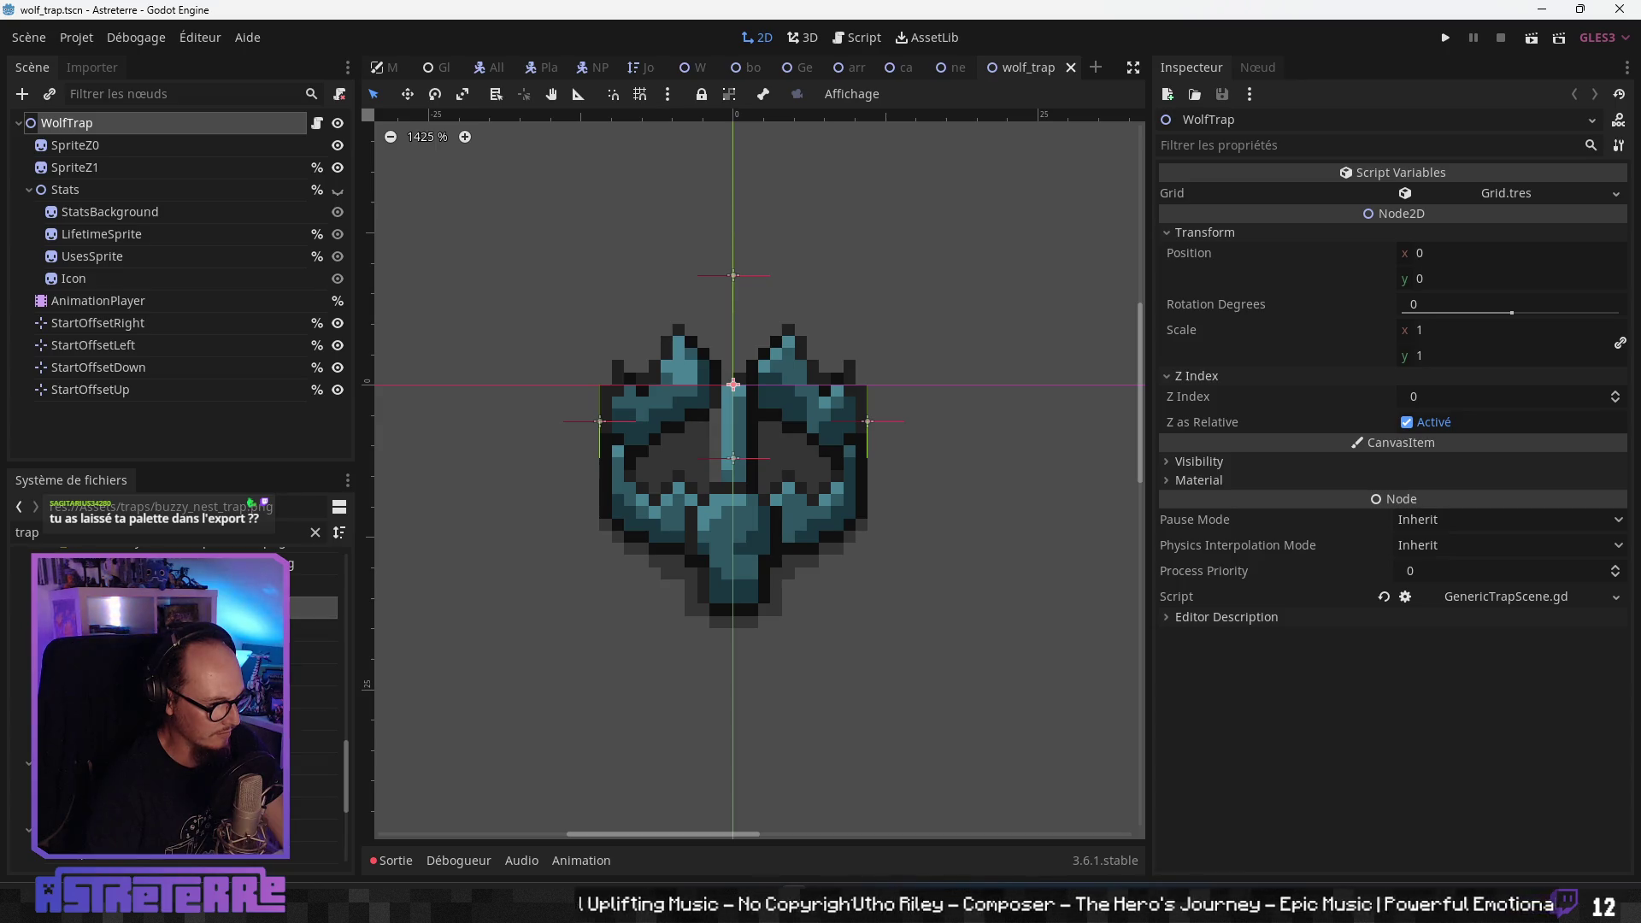
left_click(313, 630)
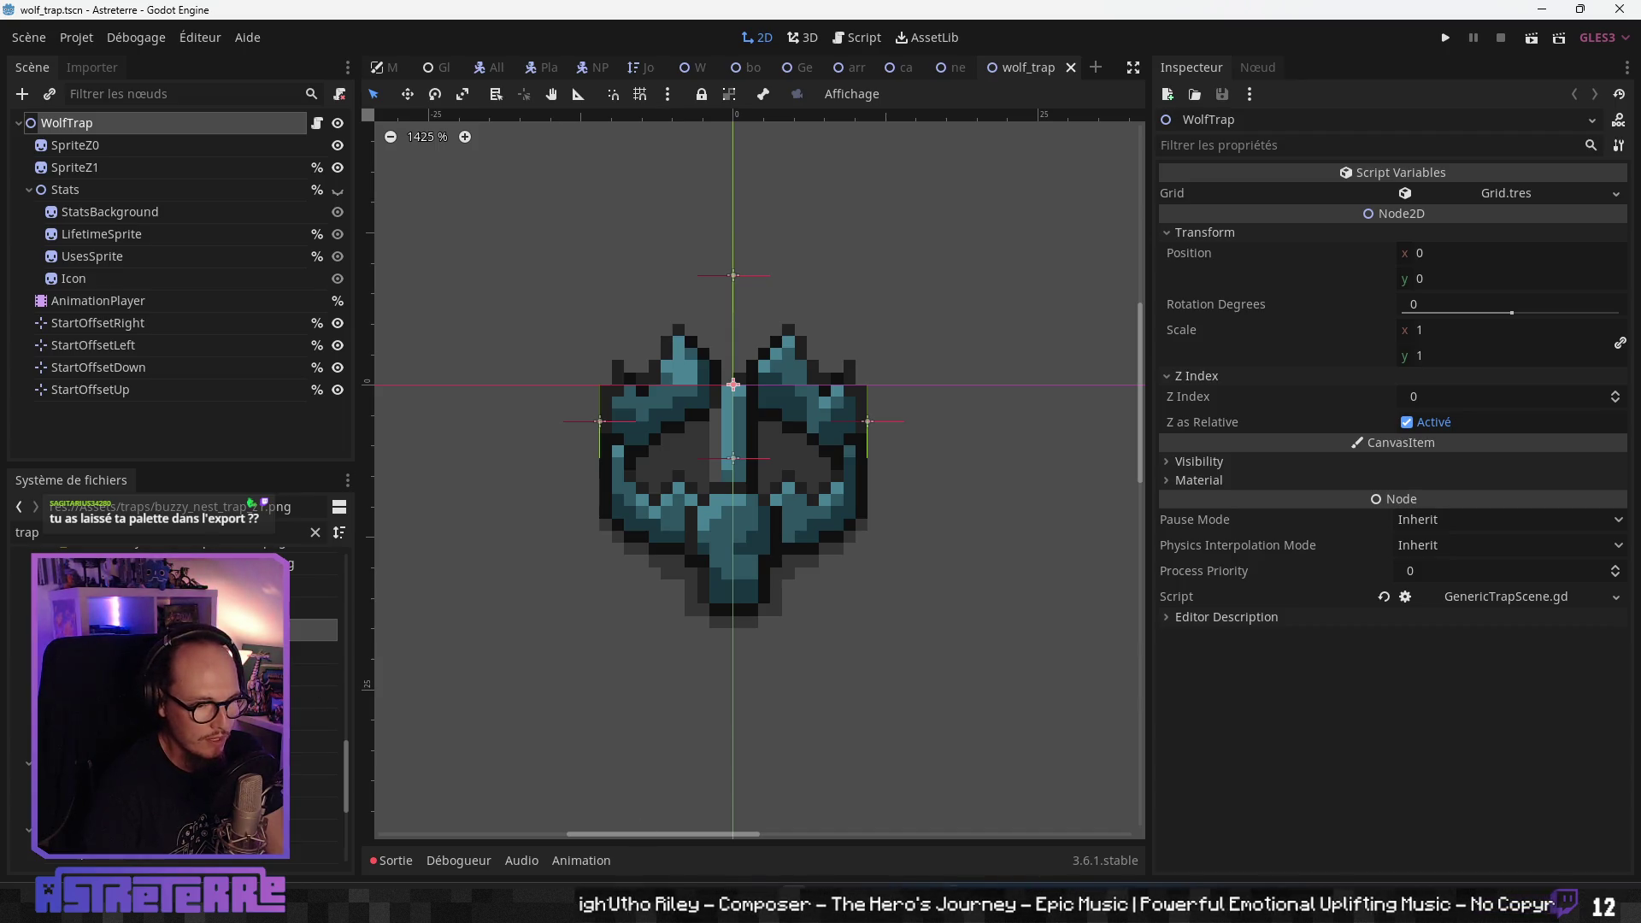
left_click(1291, 804)
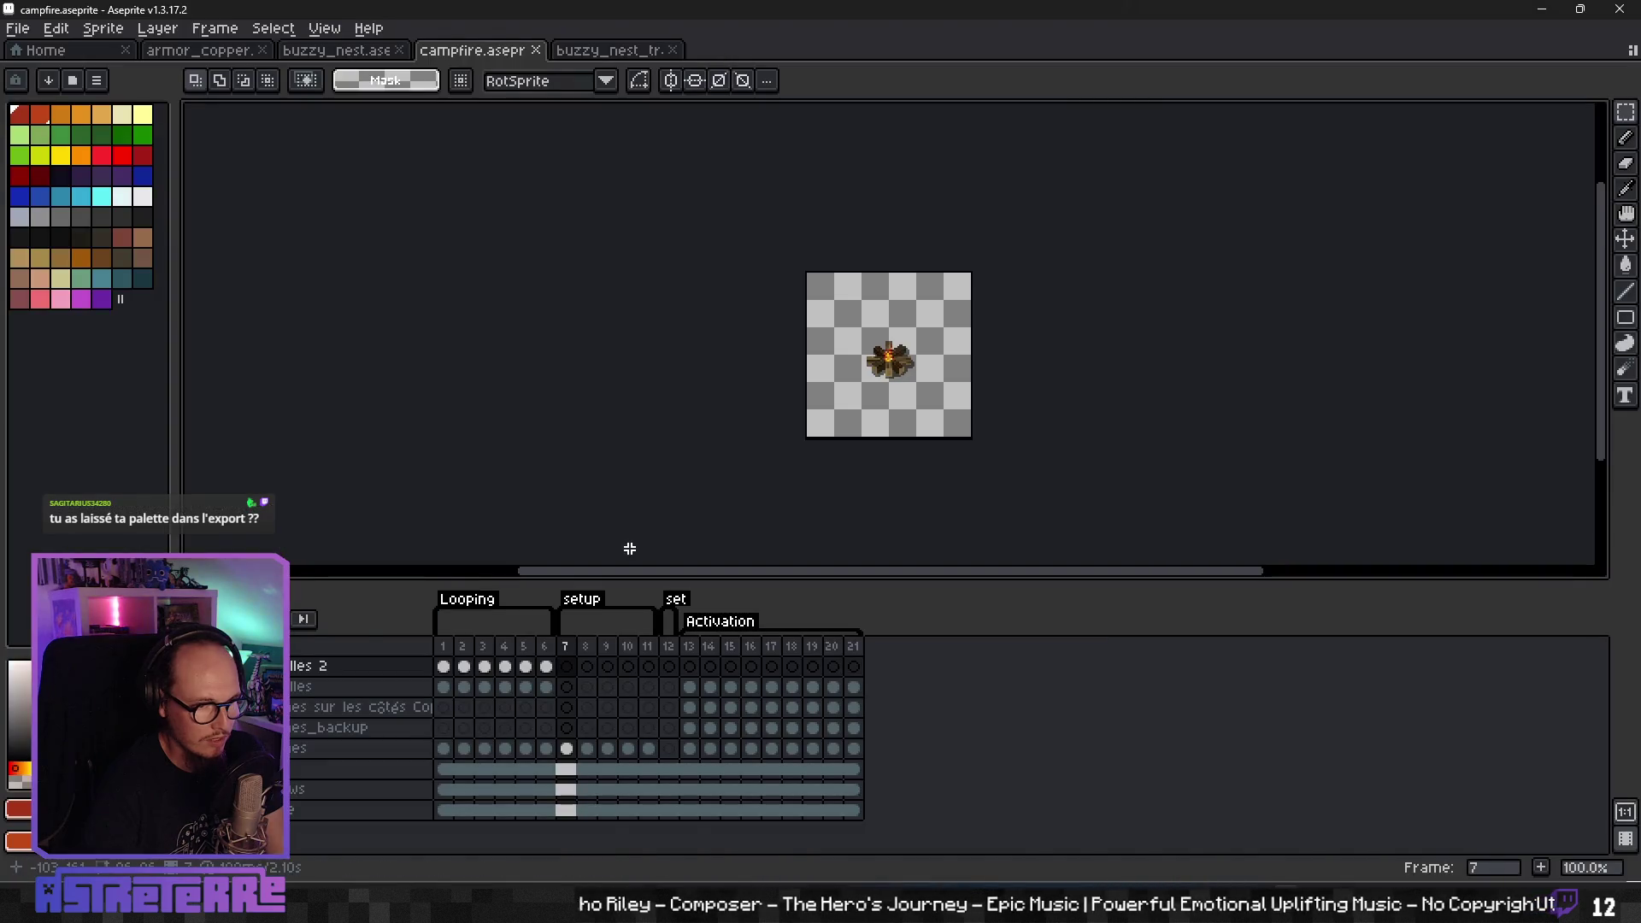
- Close the buzzy_nest_trap.png tab and review buzzy_nest.aseprite's timeline tags before switching to Godot
left_click(598, 52)
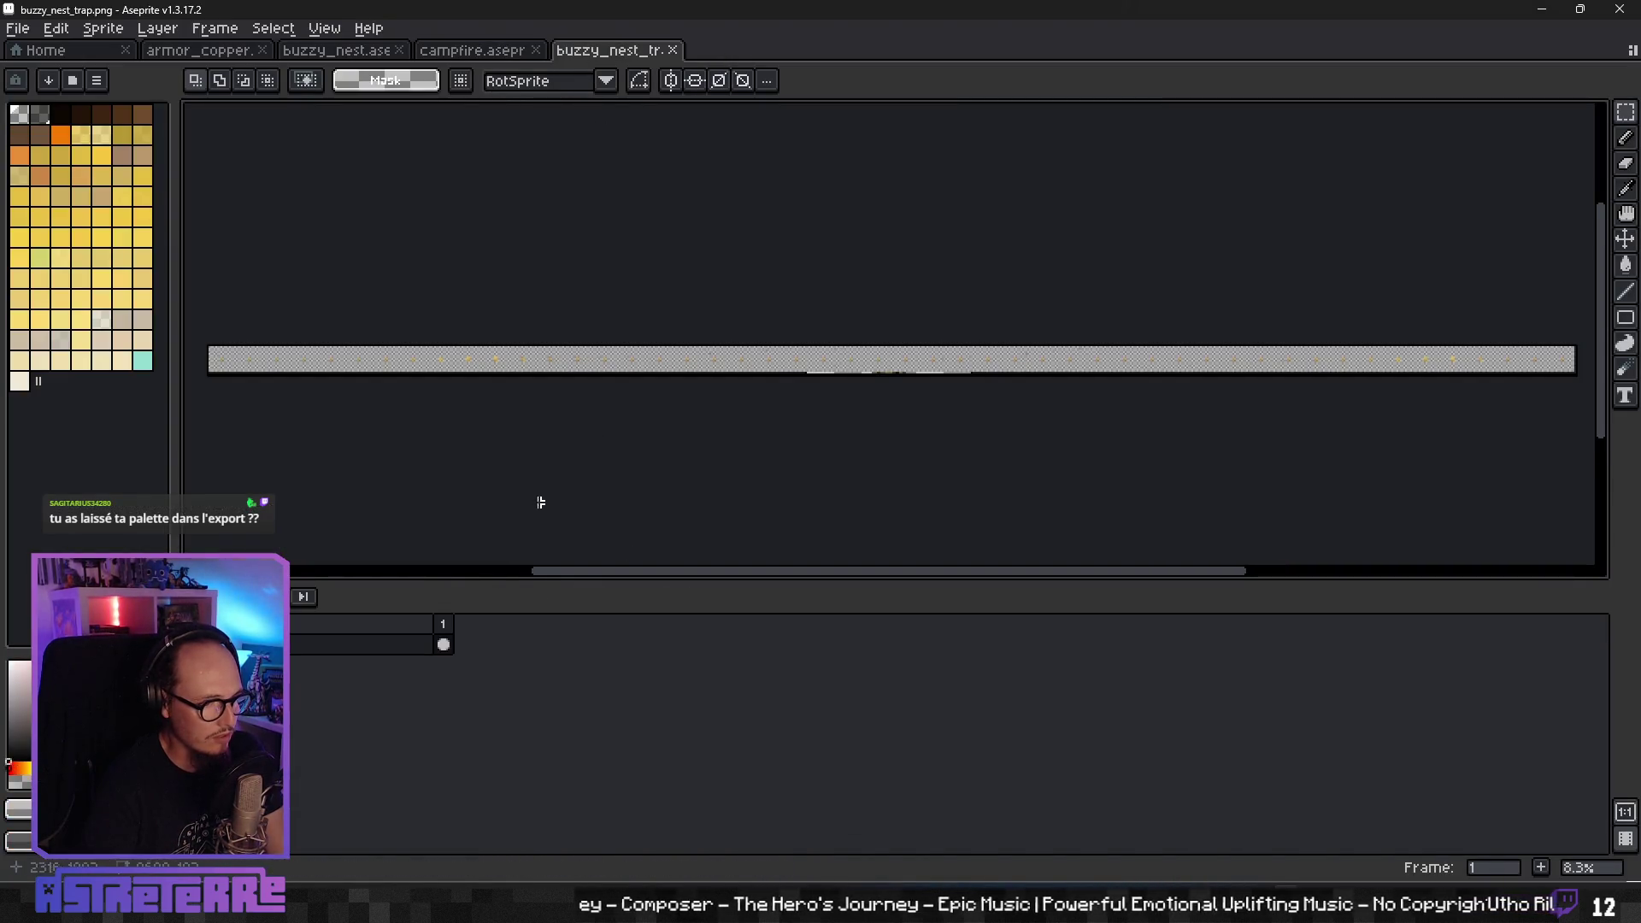
left_click(674, 51)
left_click(336, 51)
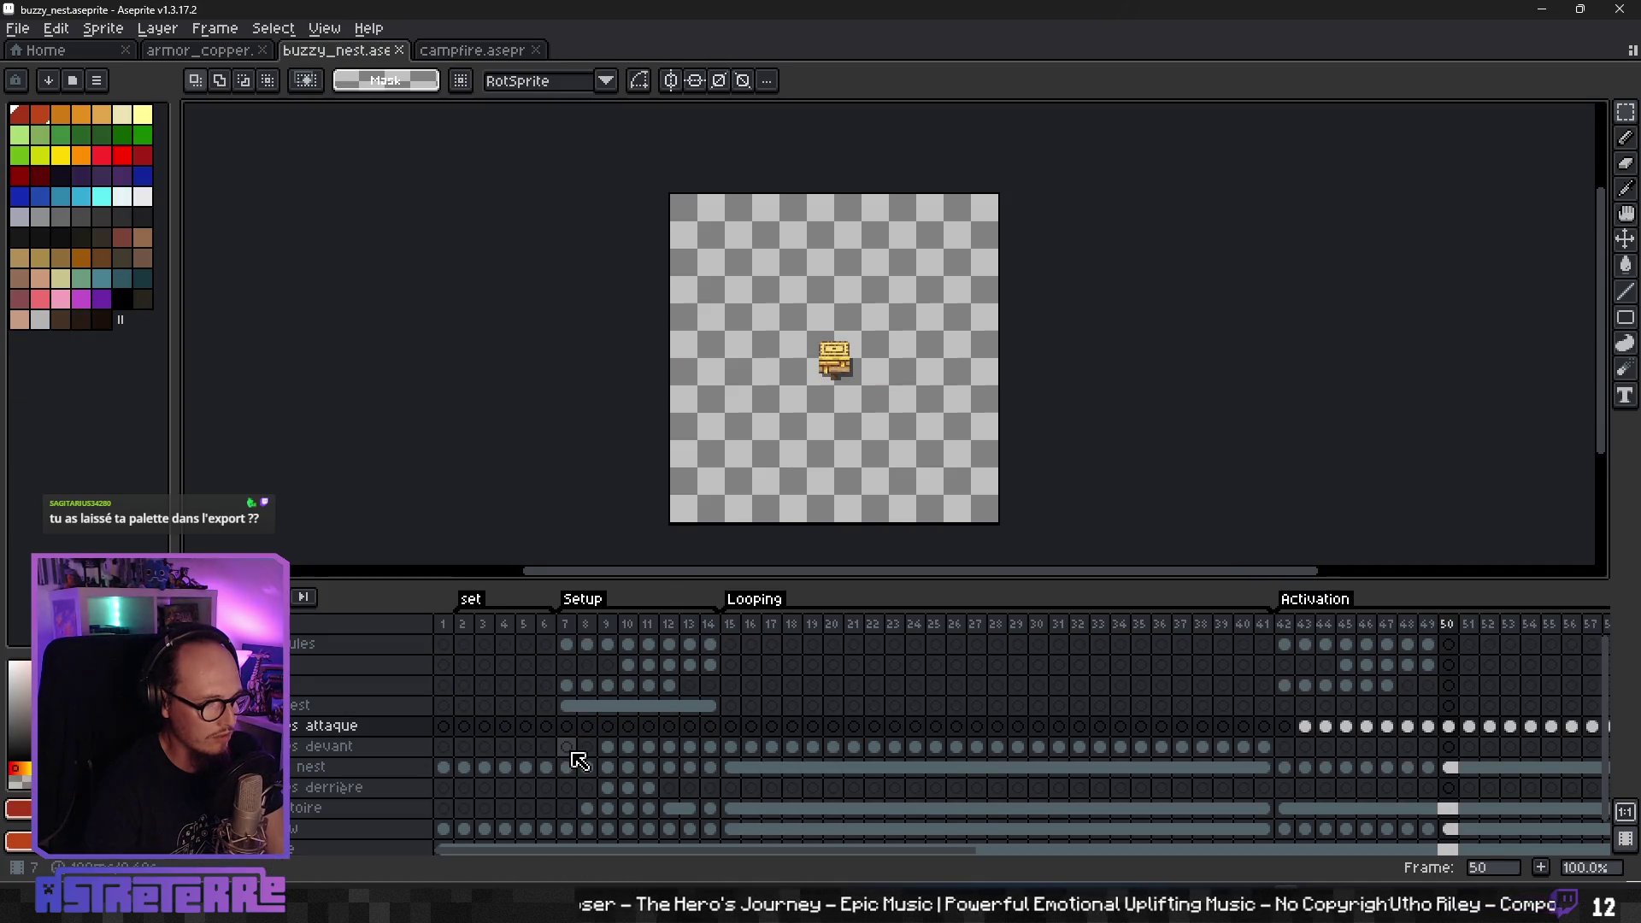
scroll(567, 750, "down", 1)
scroll(807, 502, "up", 2)
scroll(803, 503, "down", 2)
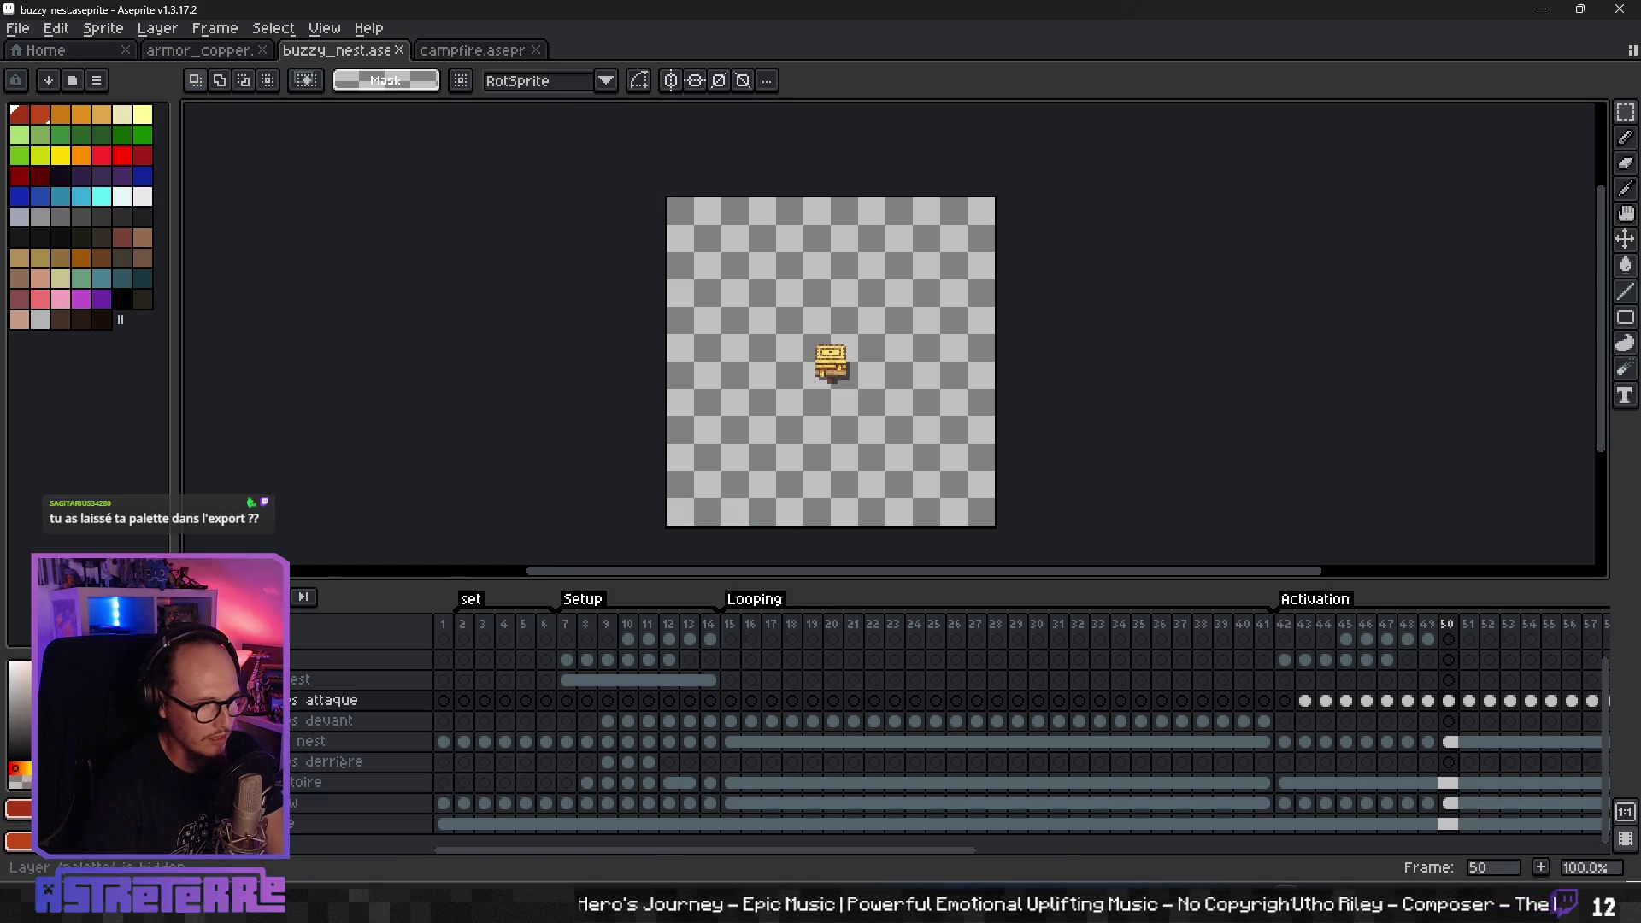
scroll(889, 415, "up", 1)
scroll(905, 407, "down", 1)
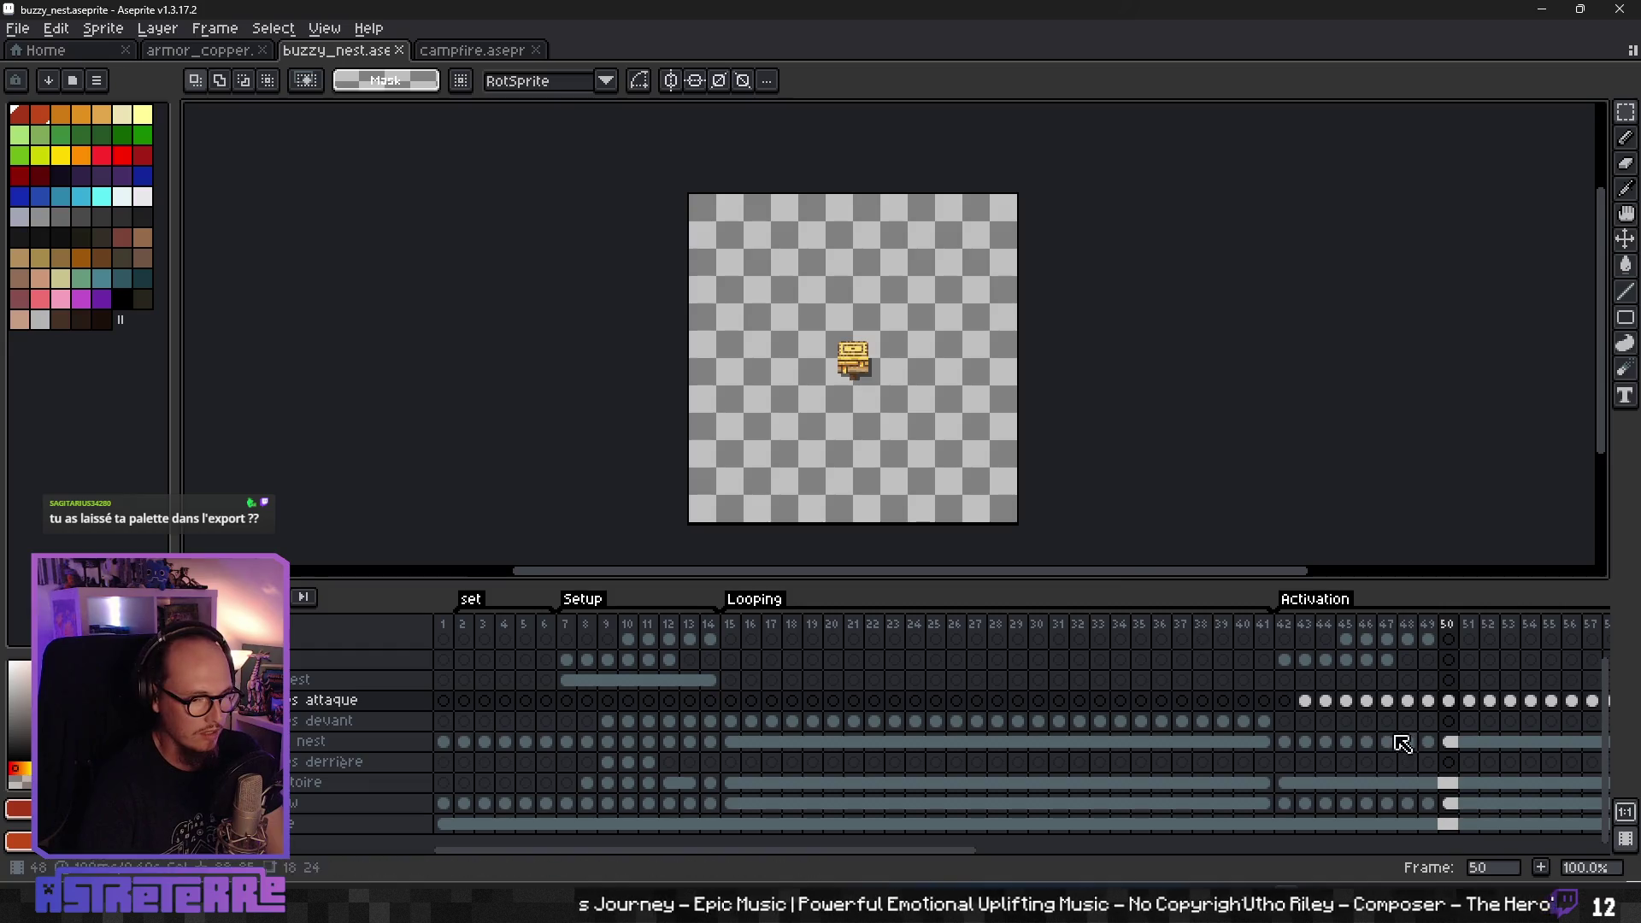
key("alt+Tab")
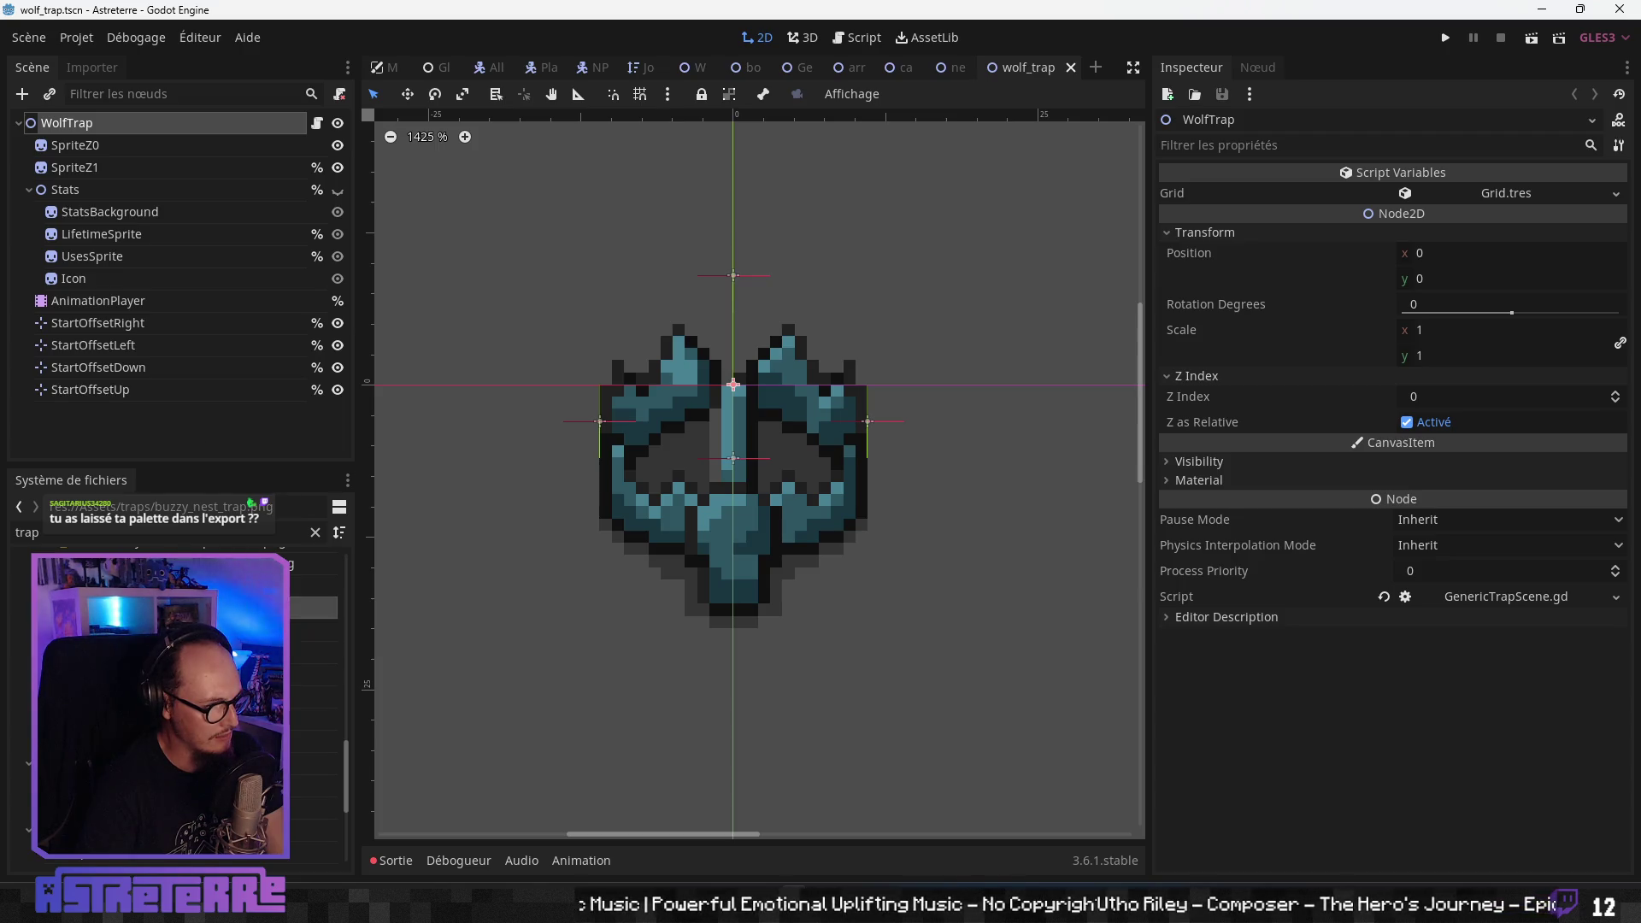
- Delete the old trap images and rename the new sheet to buzzy_nest_trap_z1.png
key("Delete")
left_click(674, 474)
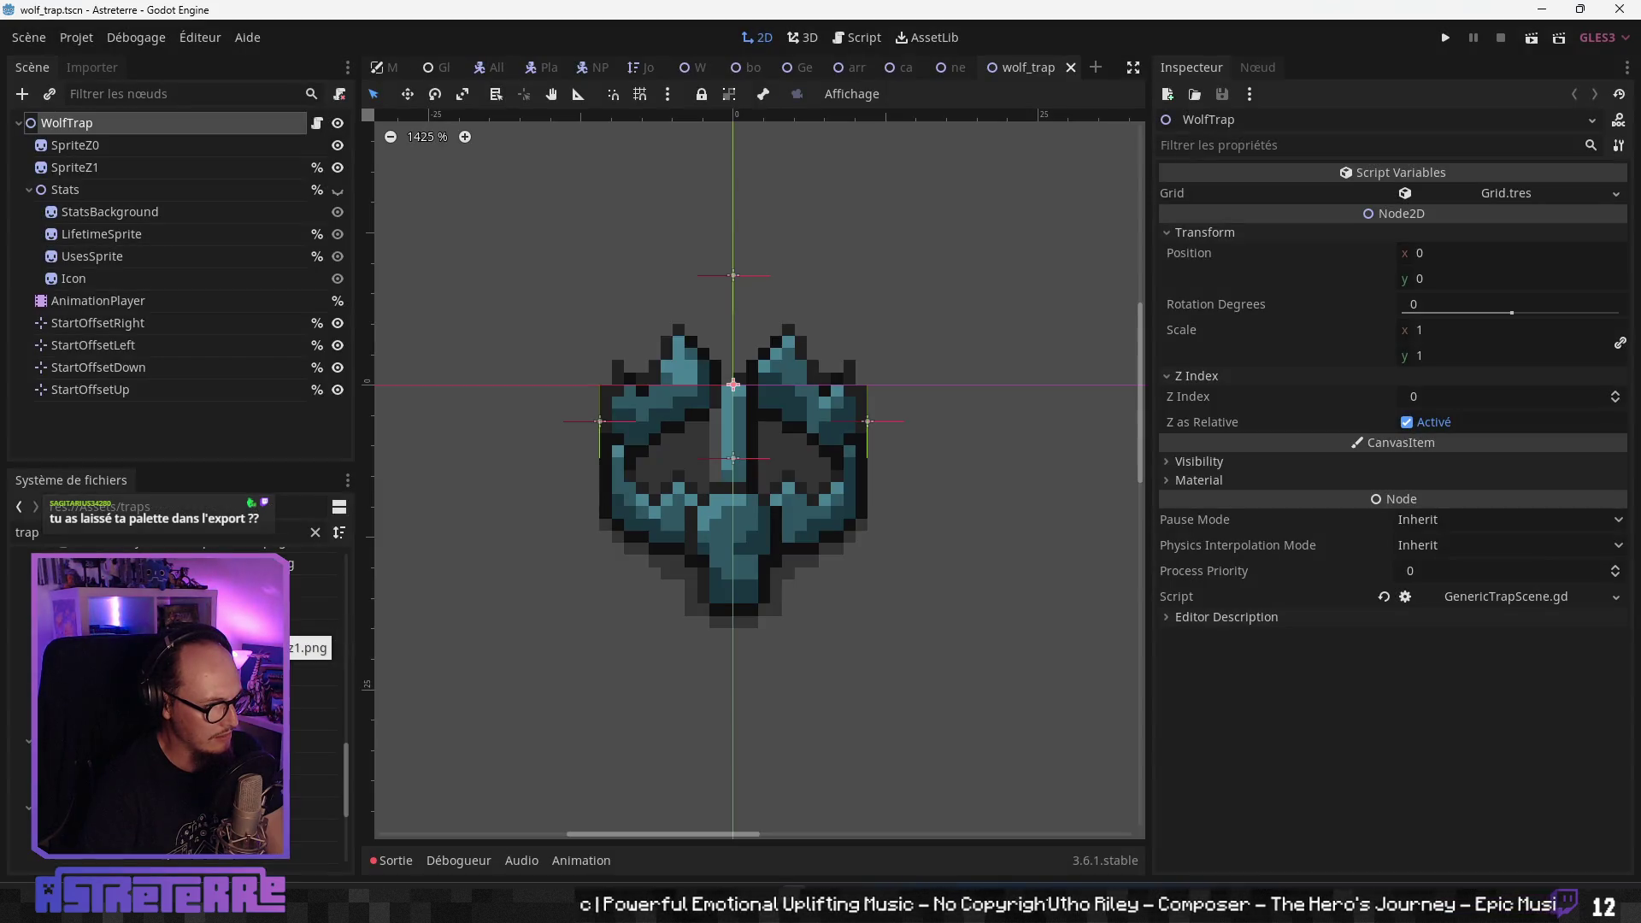
right_click(158, 598)
left_click(197, 668)
key("Right")
type("_z1")
left_click(787, 478)
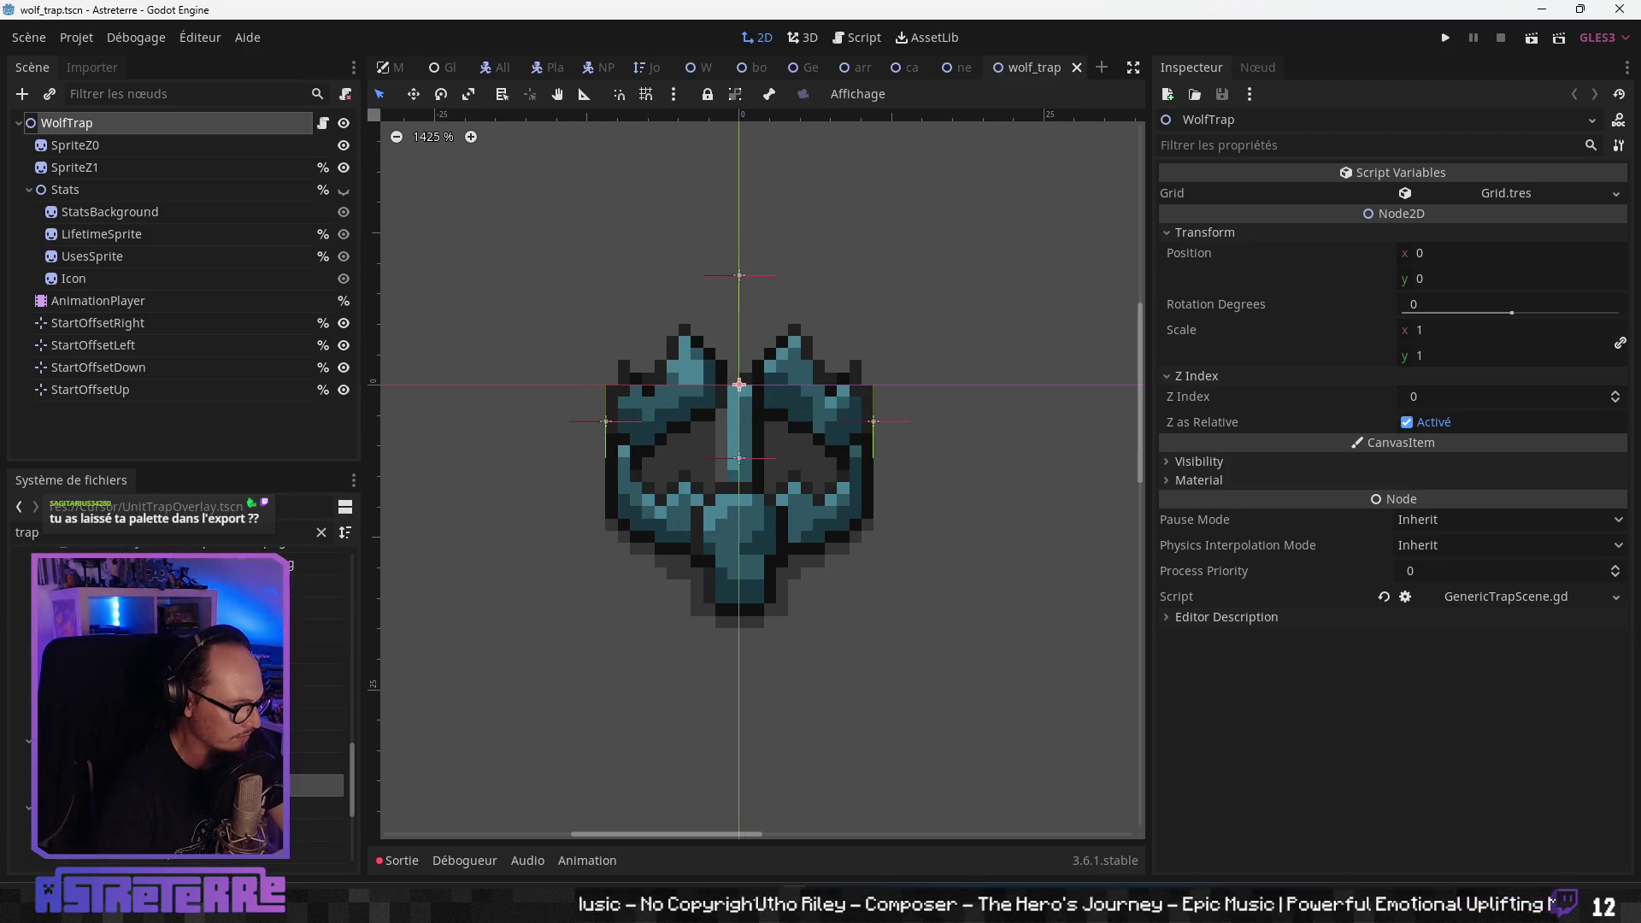
- Duplicate campfire_trap.tscn as buzzy_nest_trap.tscn and open the new scene
left_click(316, 734)
left_click(316, 757)
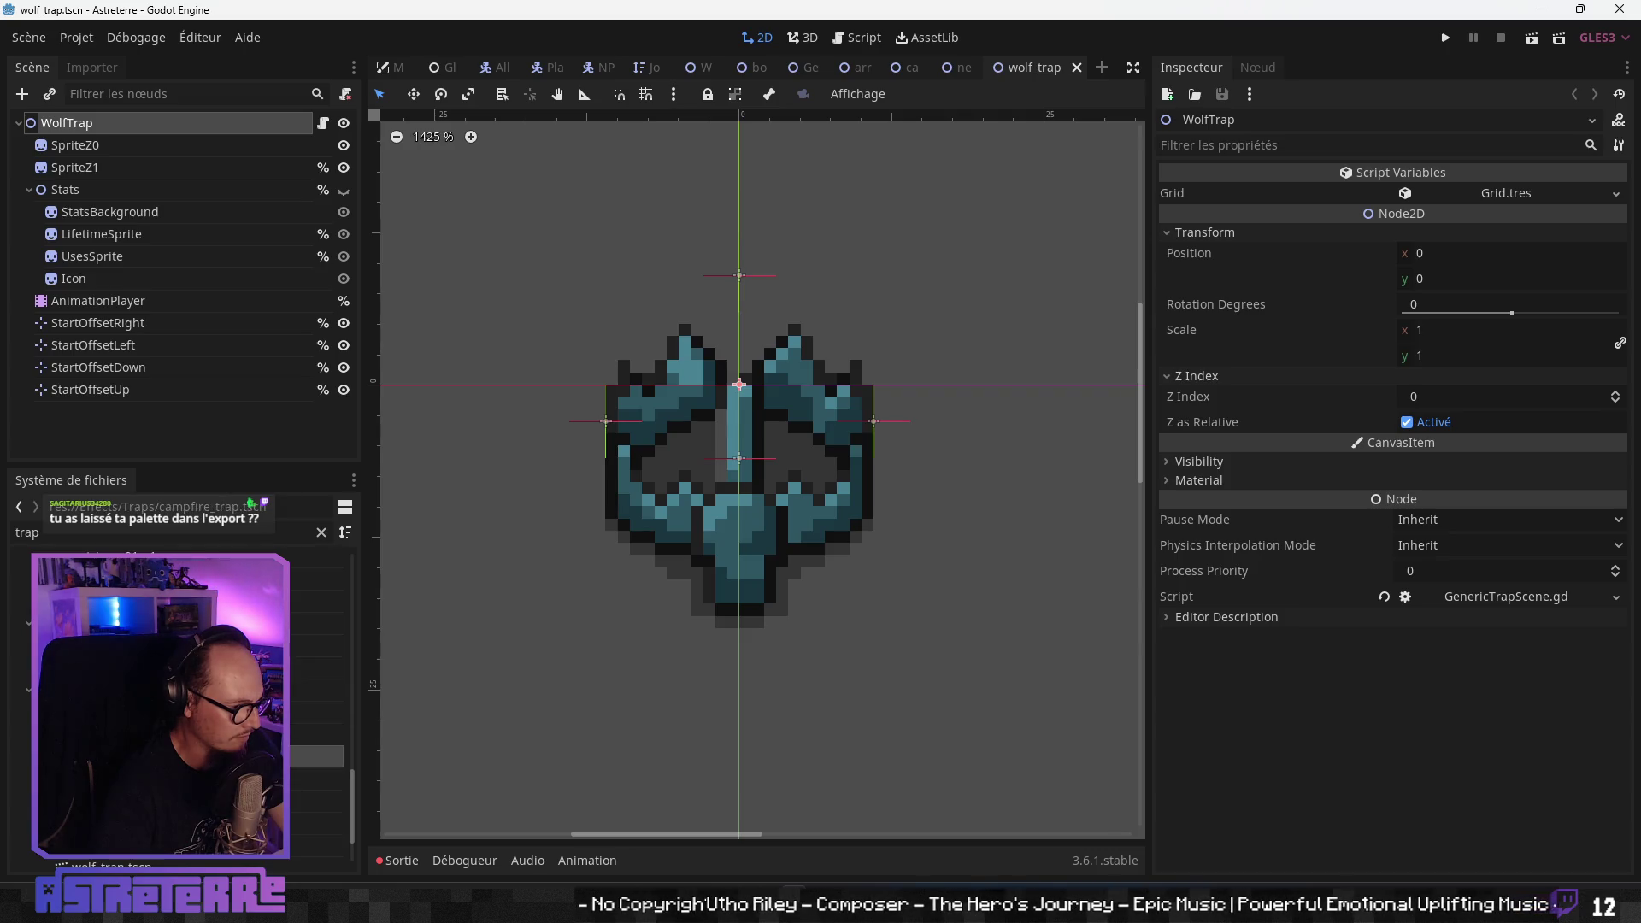
right_click(168, 756)
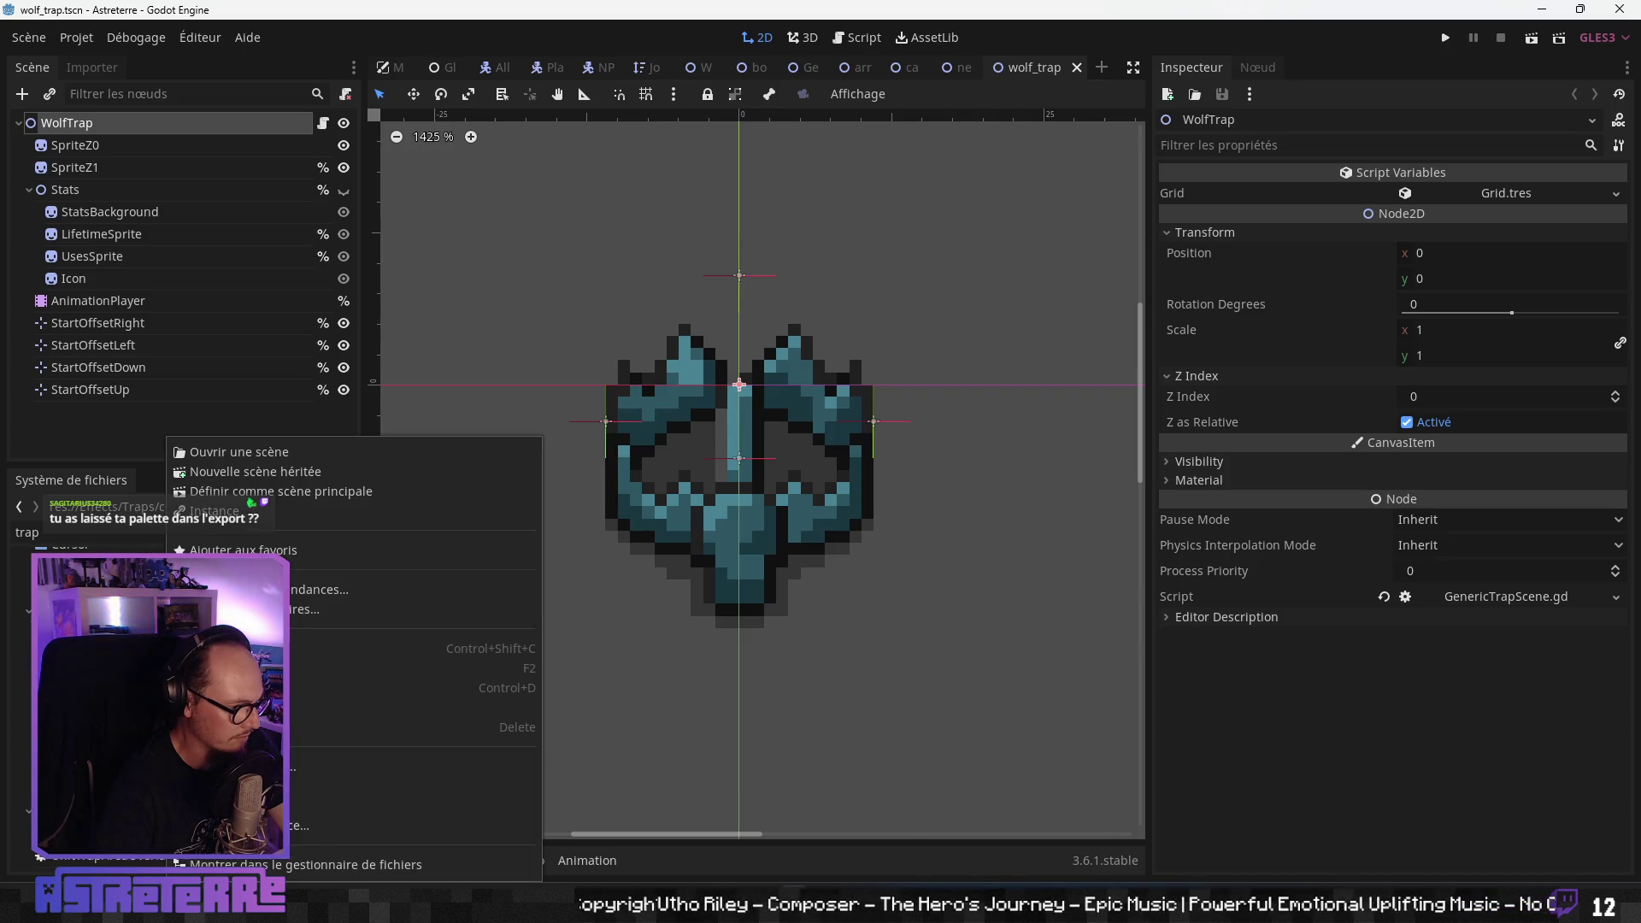
left_click(231, 688)
left_click(727, 448)
left_click_drag(721, 449, 572, 460)
type("buzzy_nest_trap.tscn")
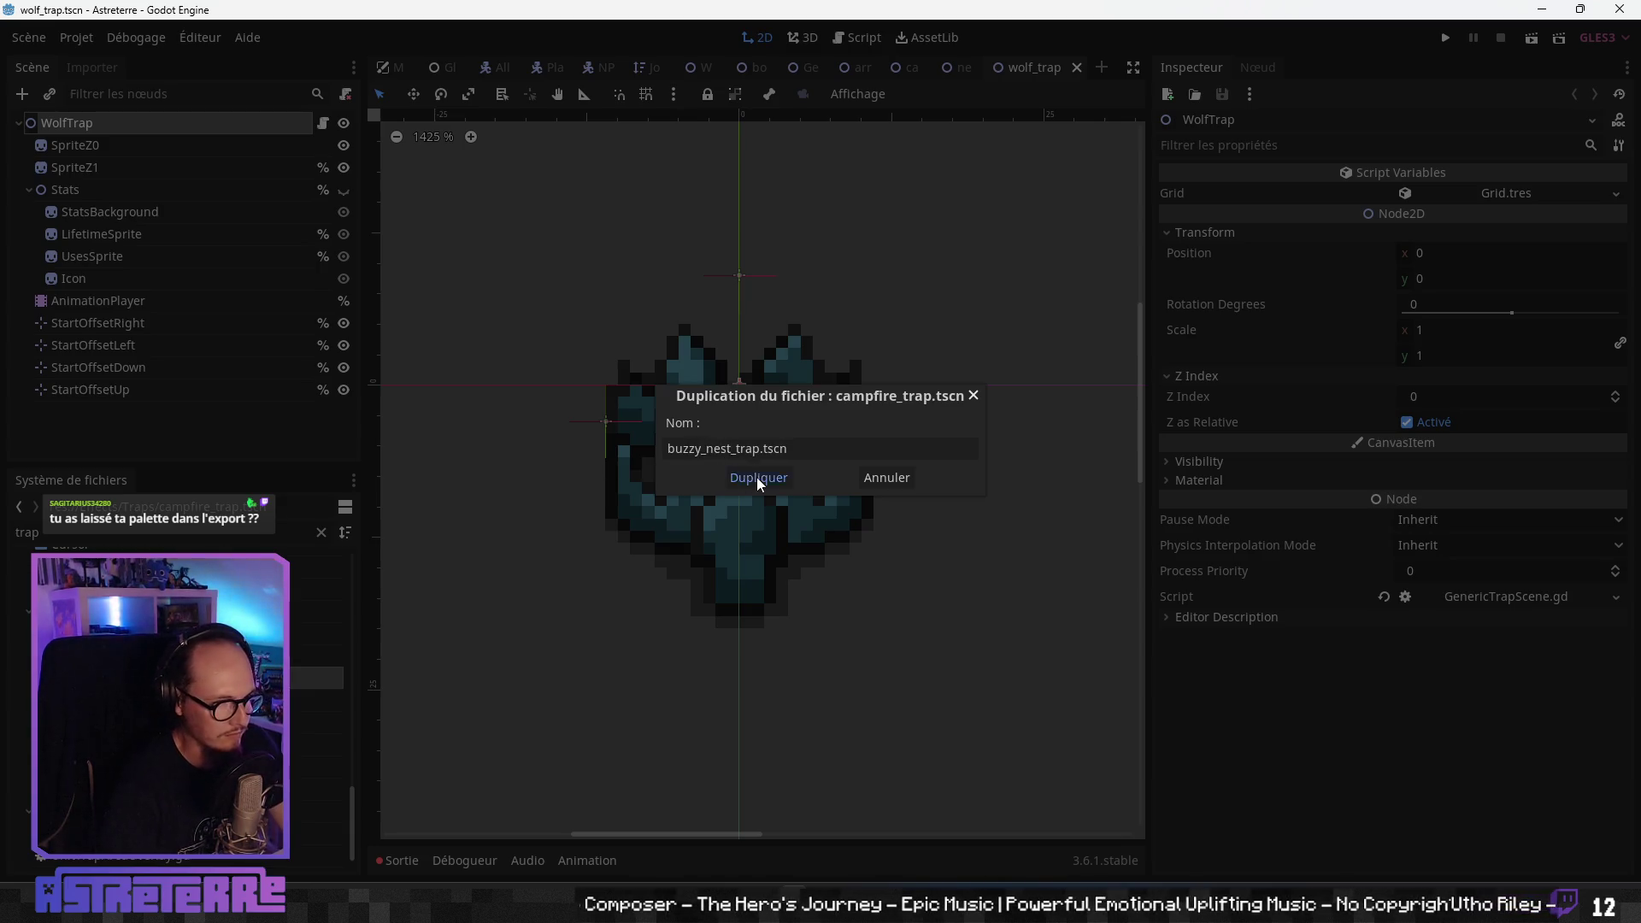
left_click(757, 477)
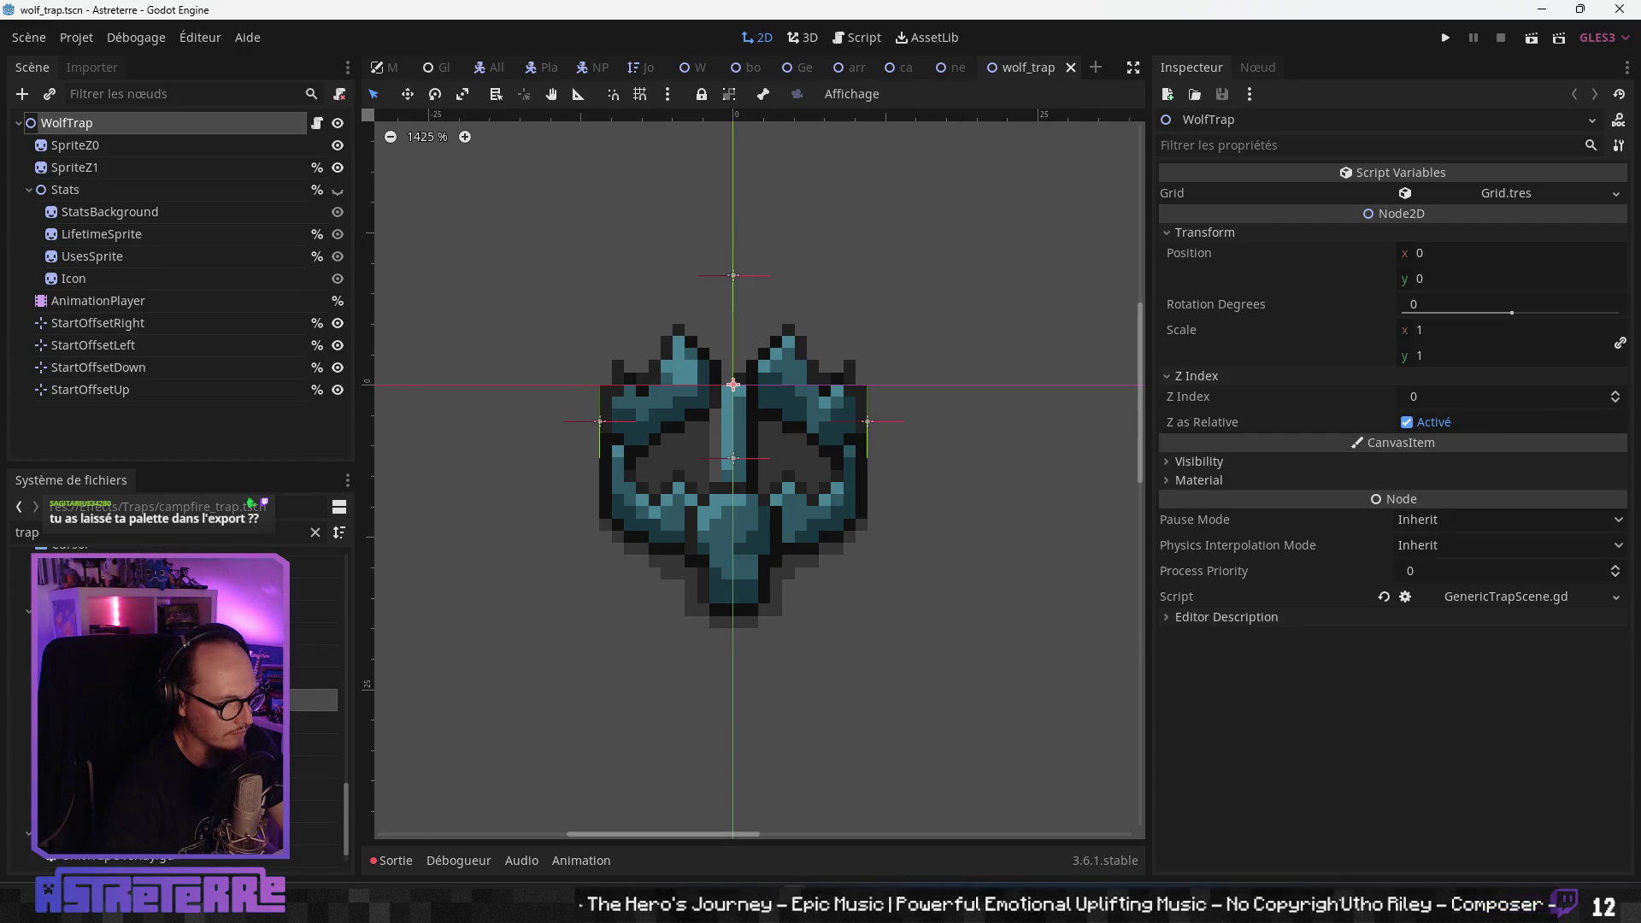
double_click(316, 678)
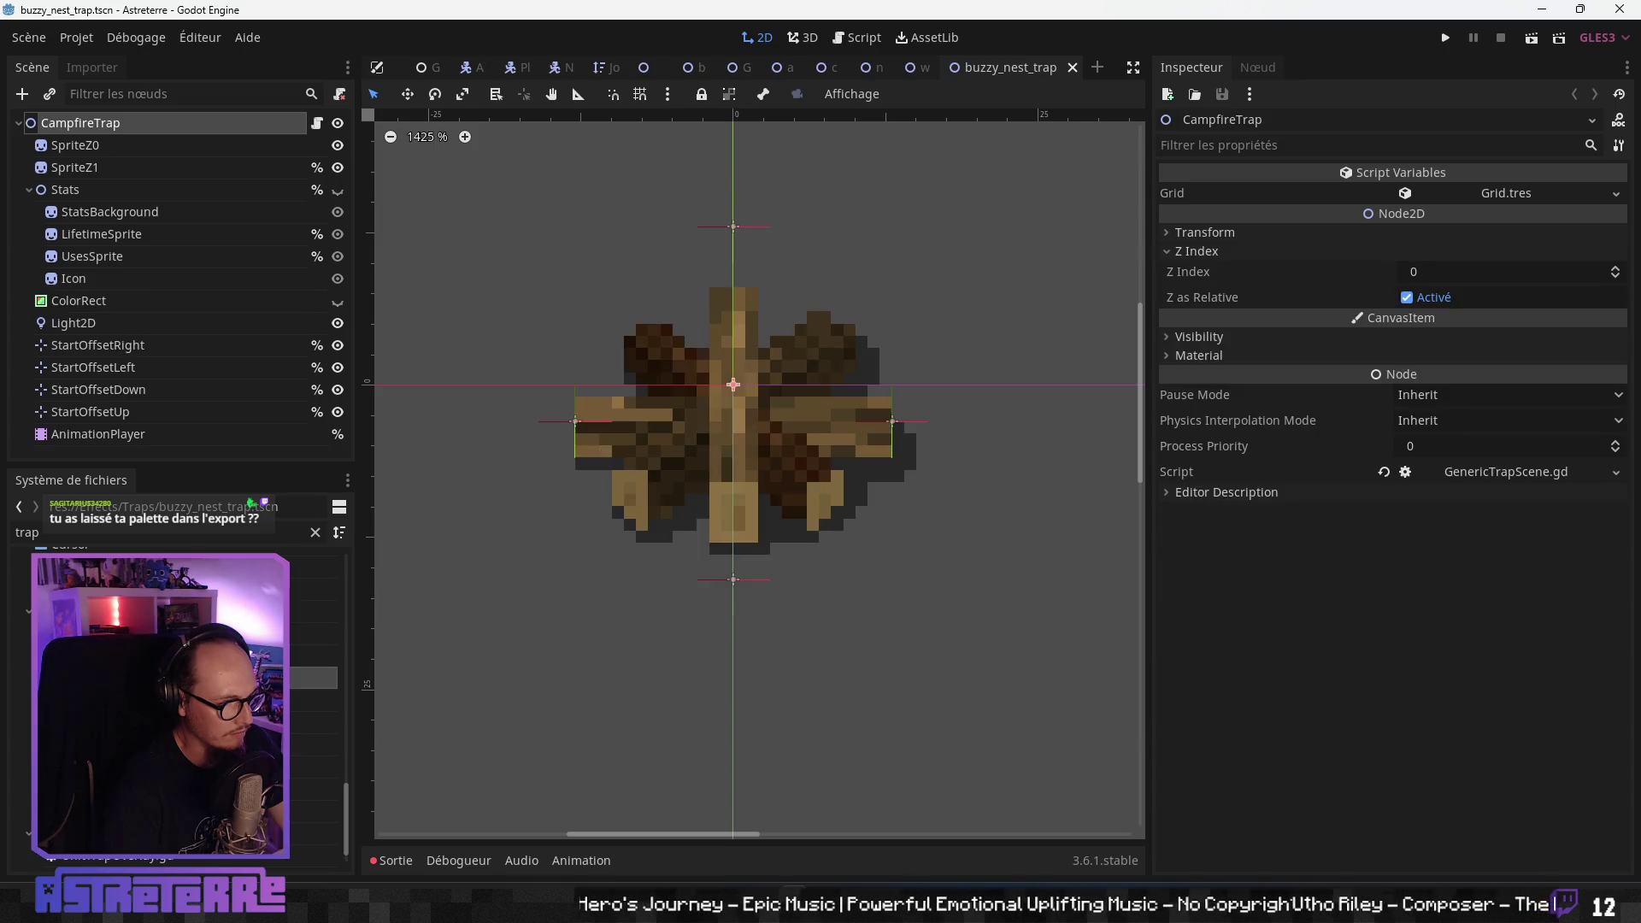
left_click(83, 125)
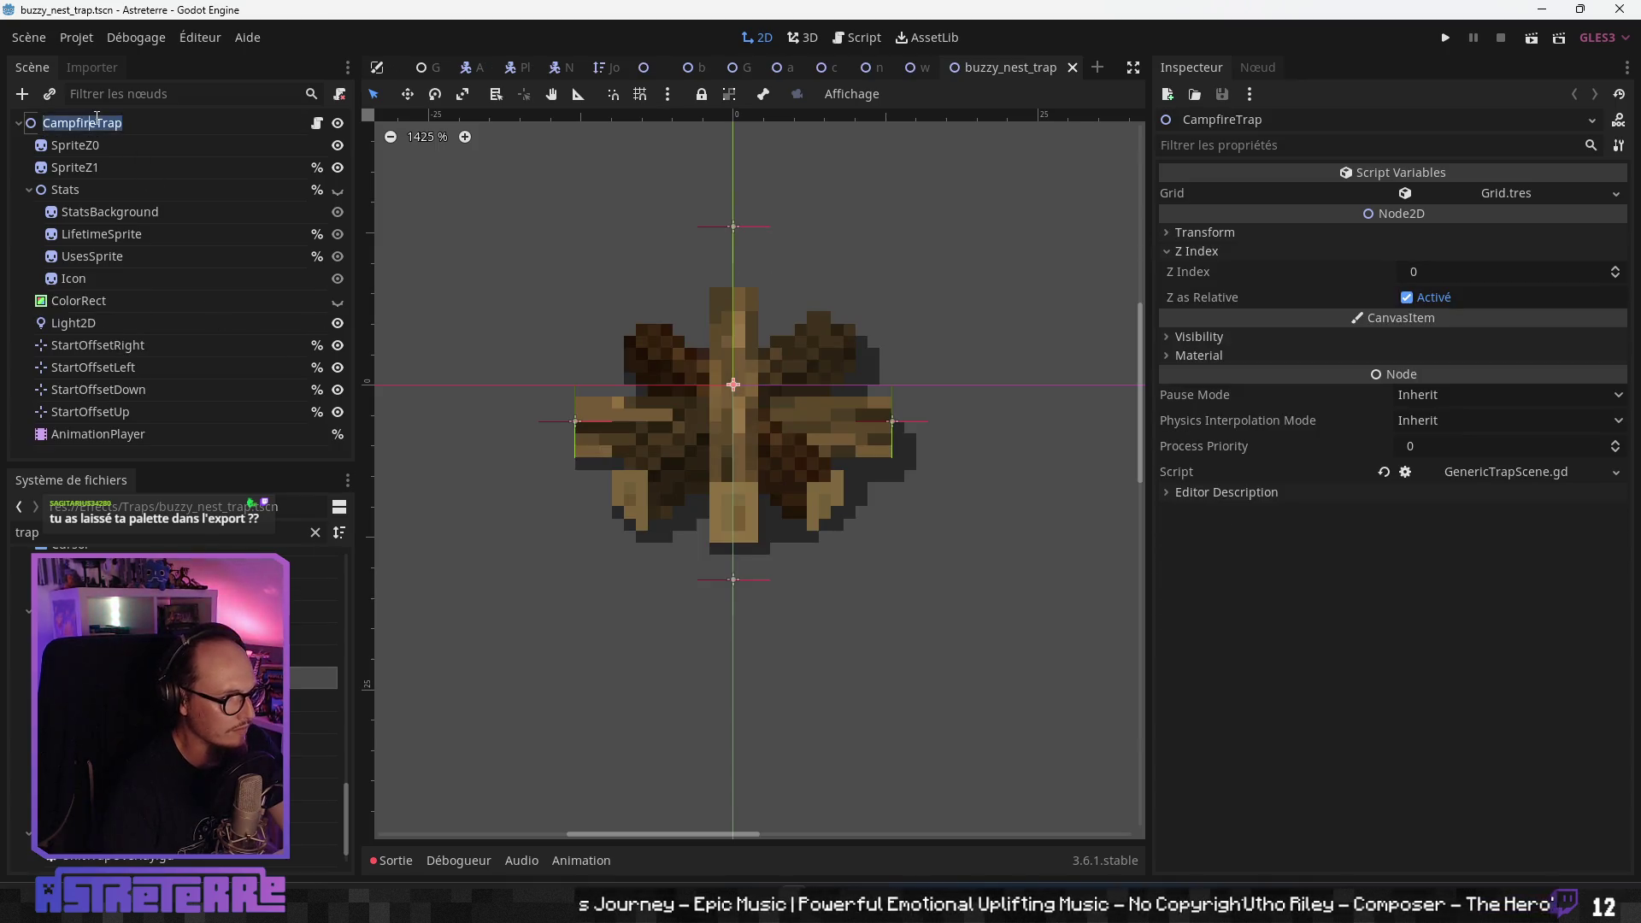
- Rename the root node from CampfireTrap to BuzzyNestTrap
left_click_drag(89, 123, 42, 123)
key("BackSpace")
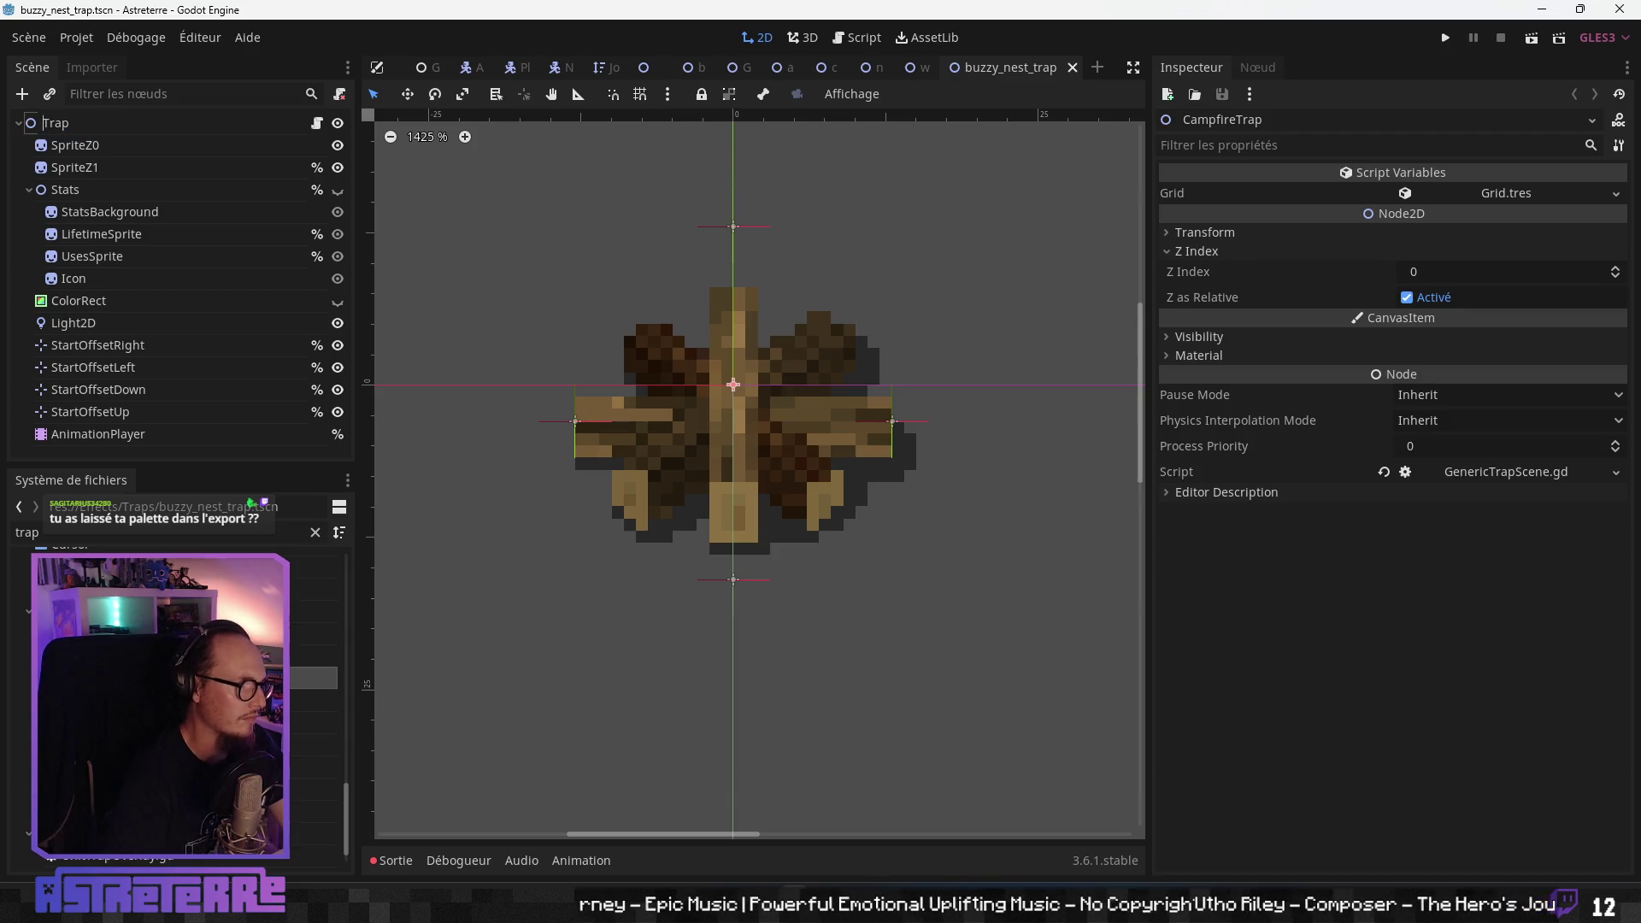
type("BuzzyNest")
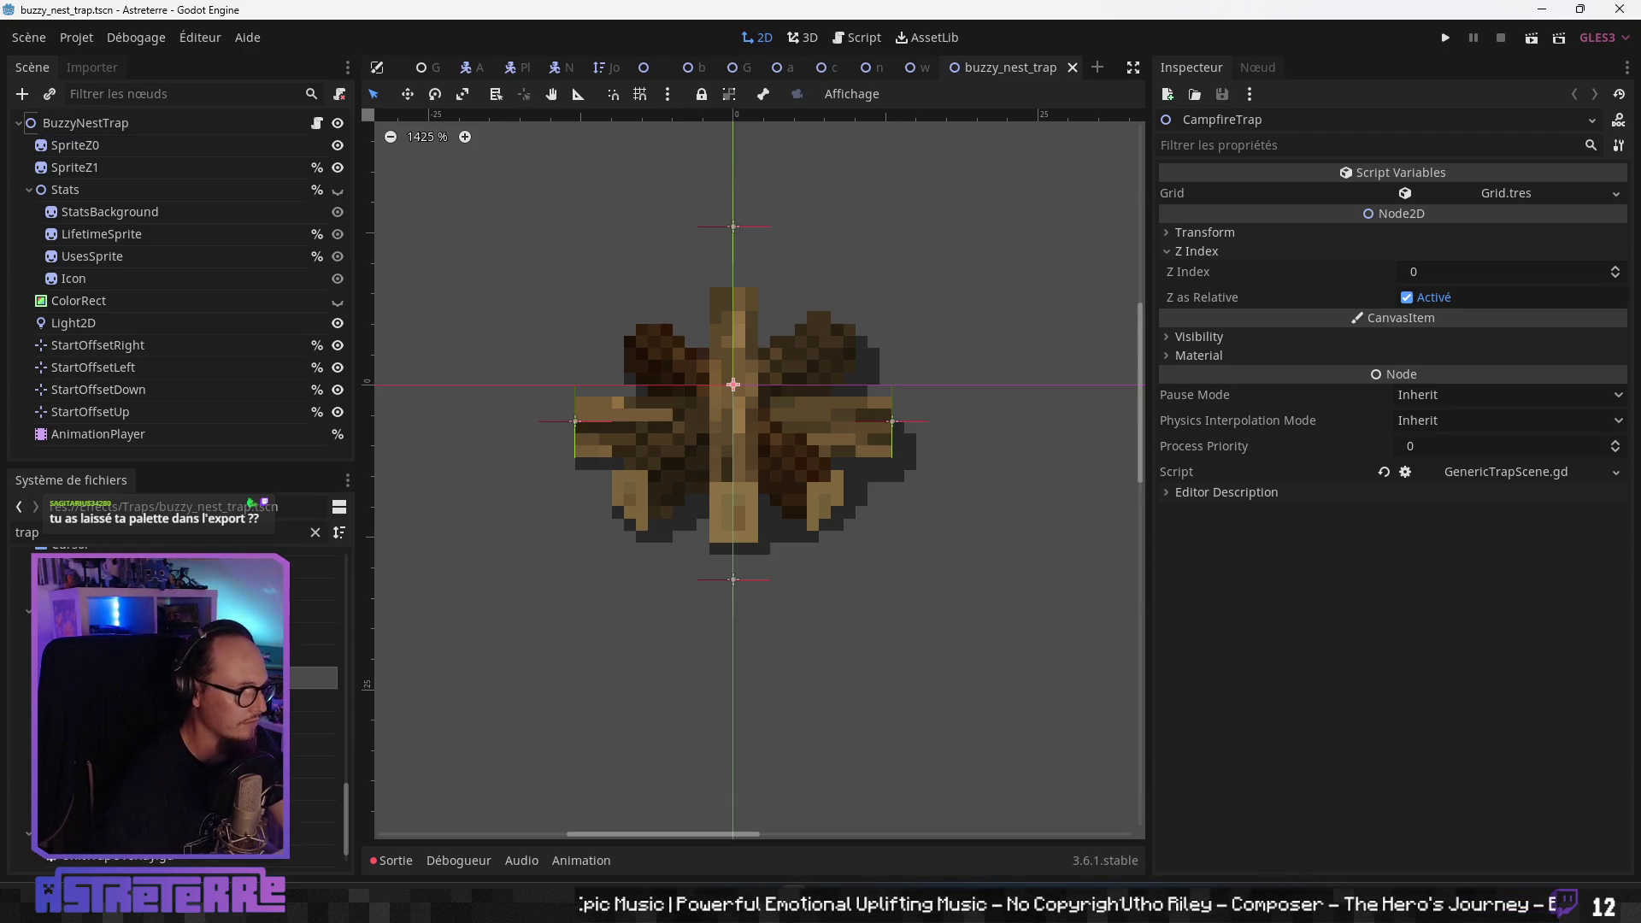
key("Return")
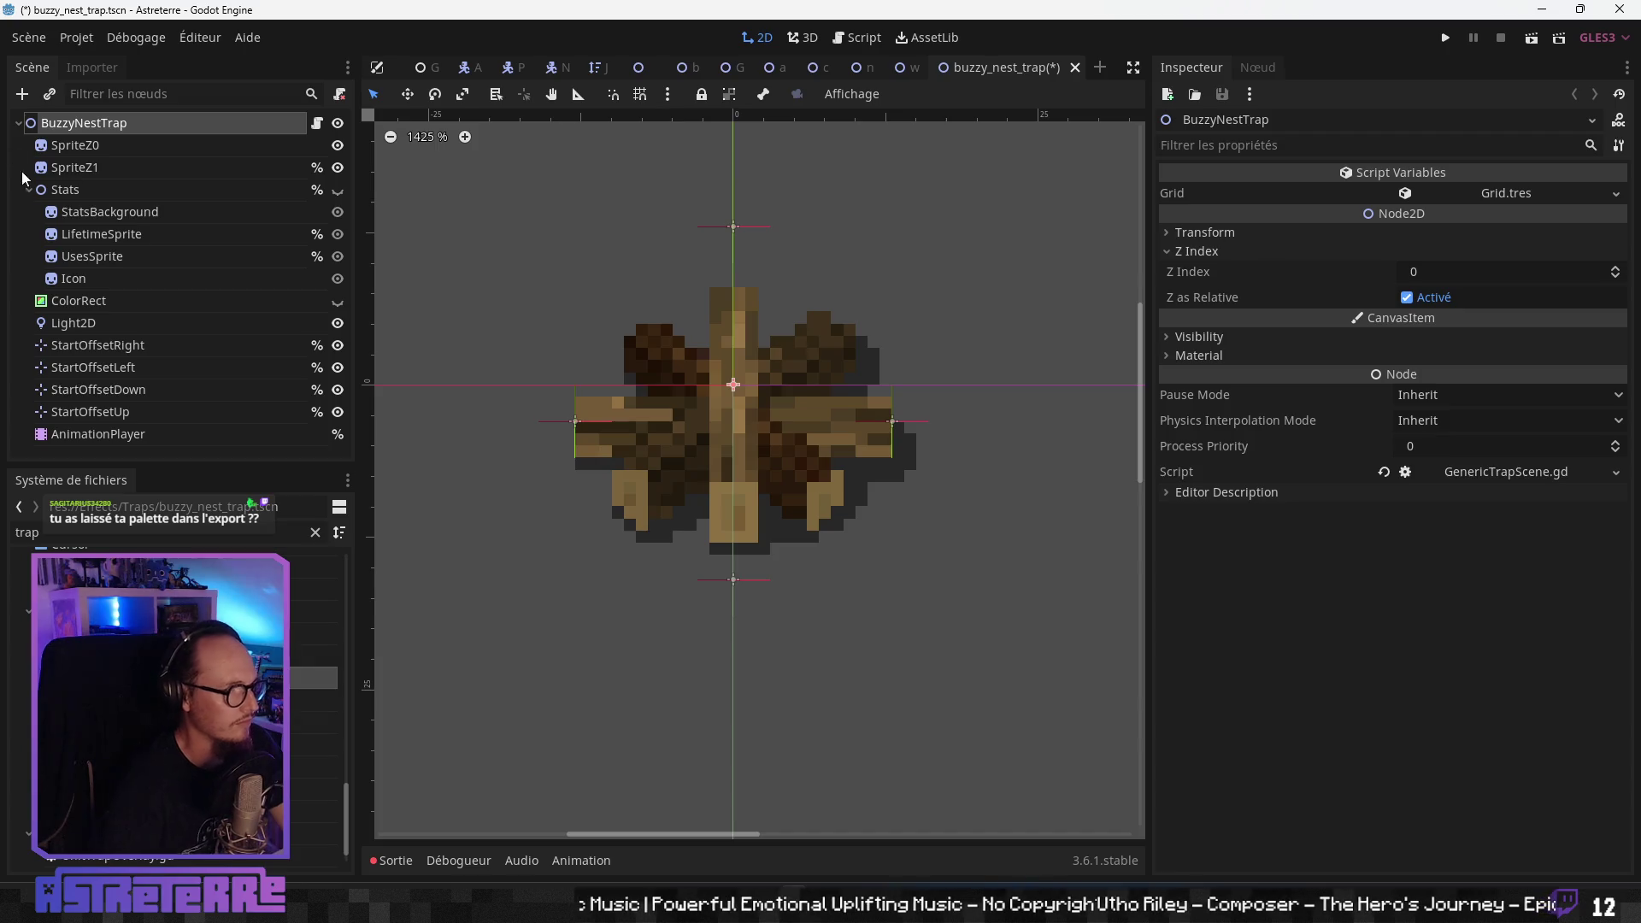
- Assign buzzy_nest_trap_z1.png as SpriteZ1's texture, then switch to Aseprite
left_click(140, 142)
left_click(124, 168)
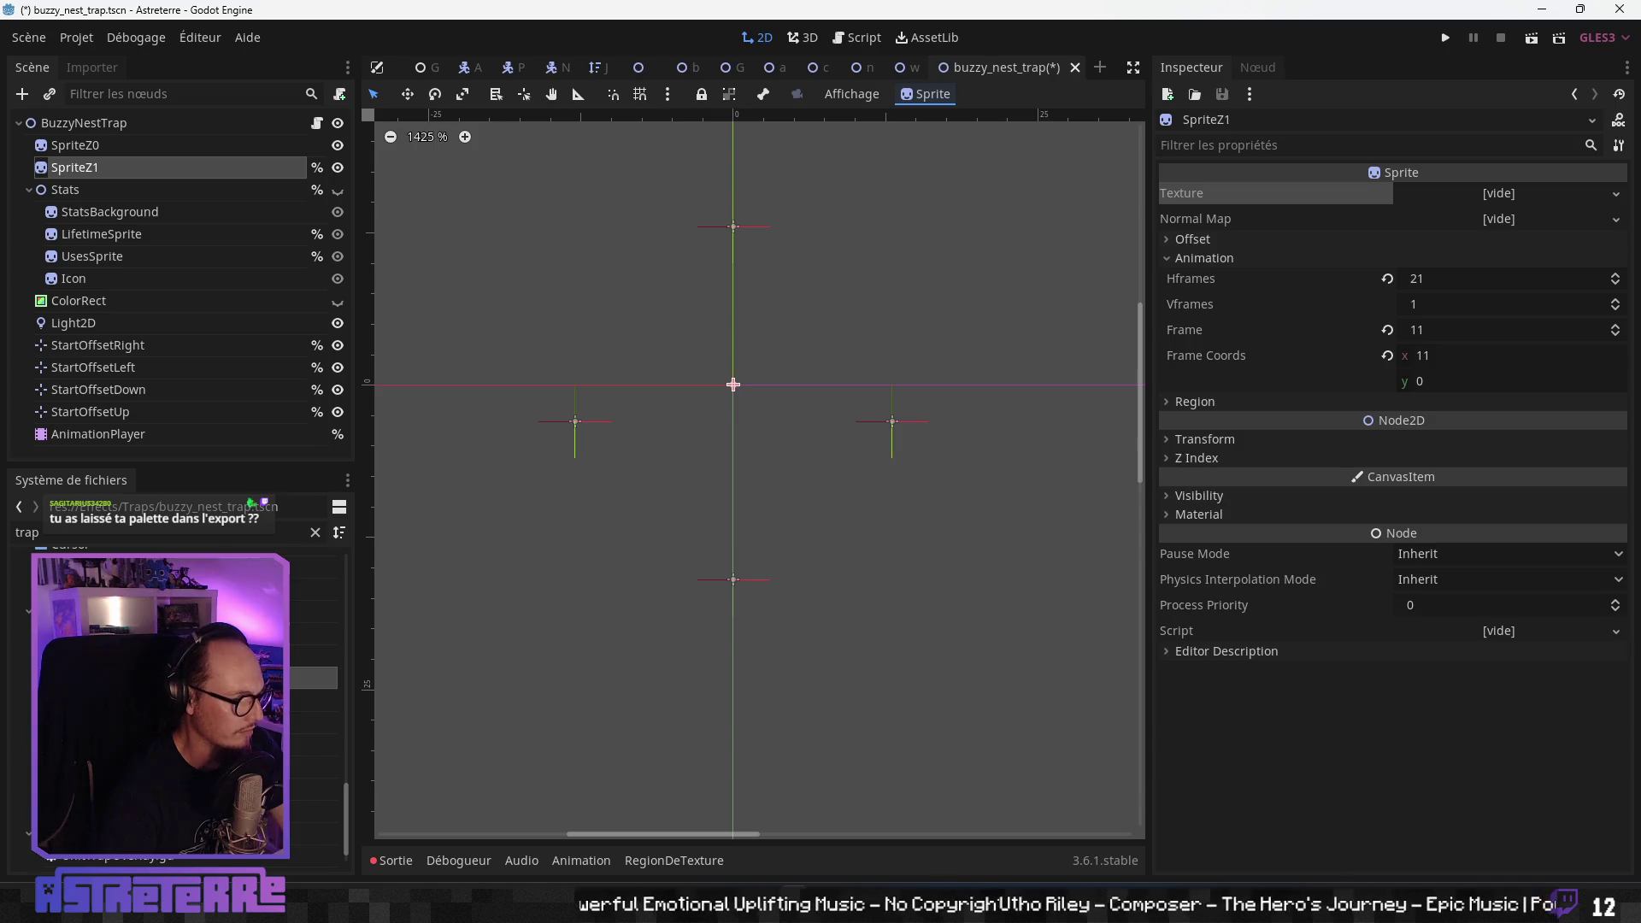
scroll(171, 709, "up", 5)
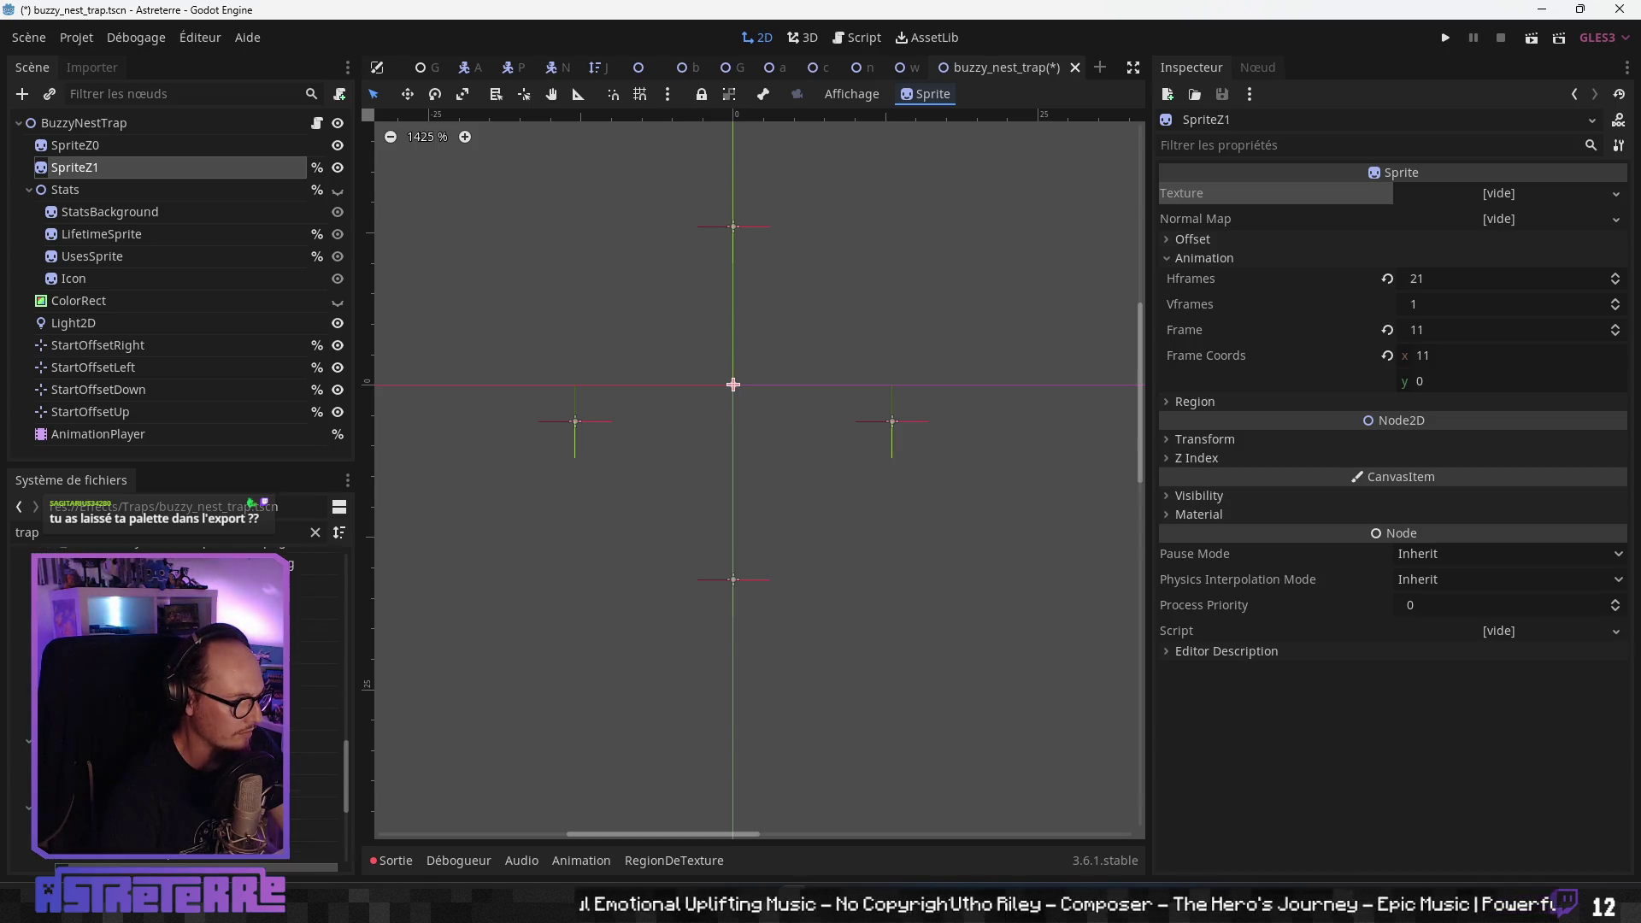
left_click_drag(171, 608, 1474, 199)
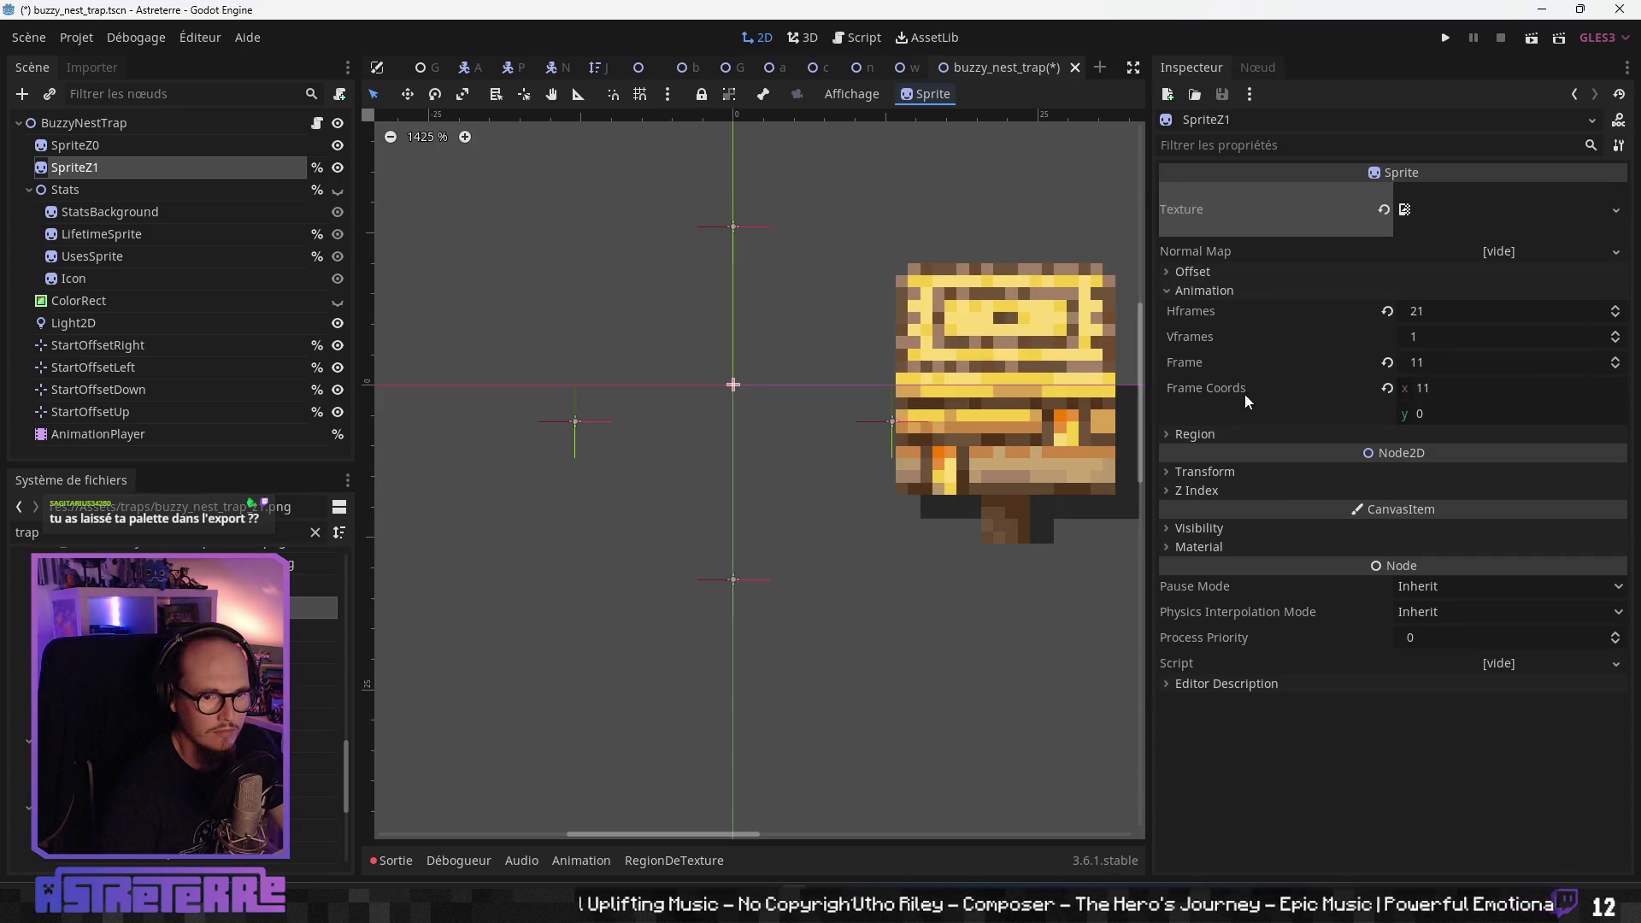
key("alt+Tab")
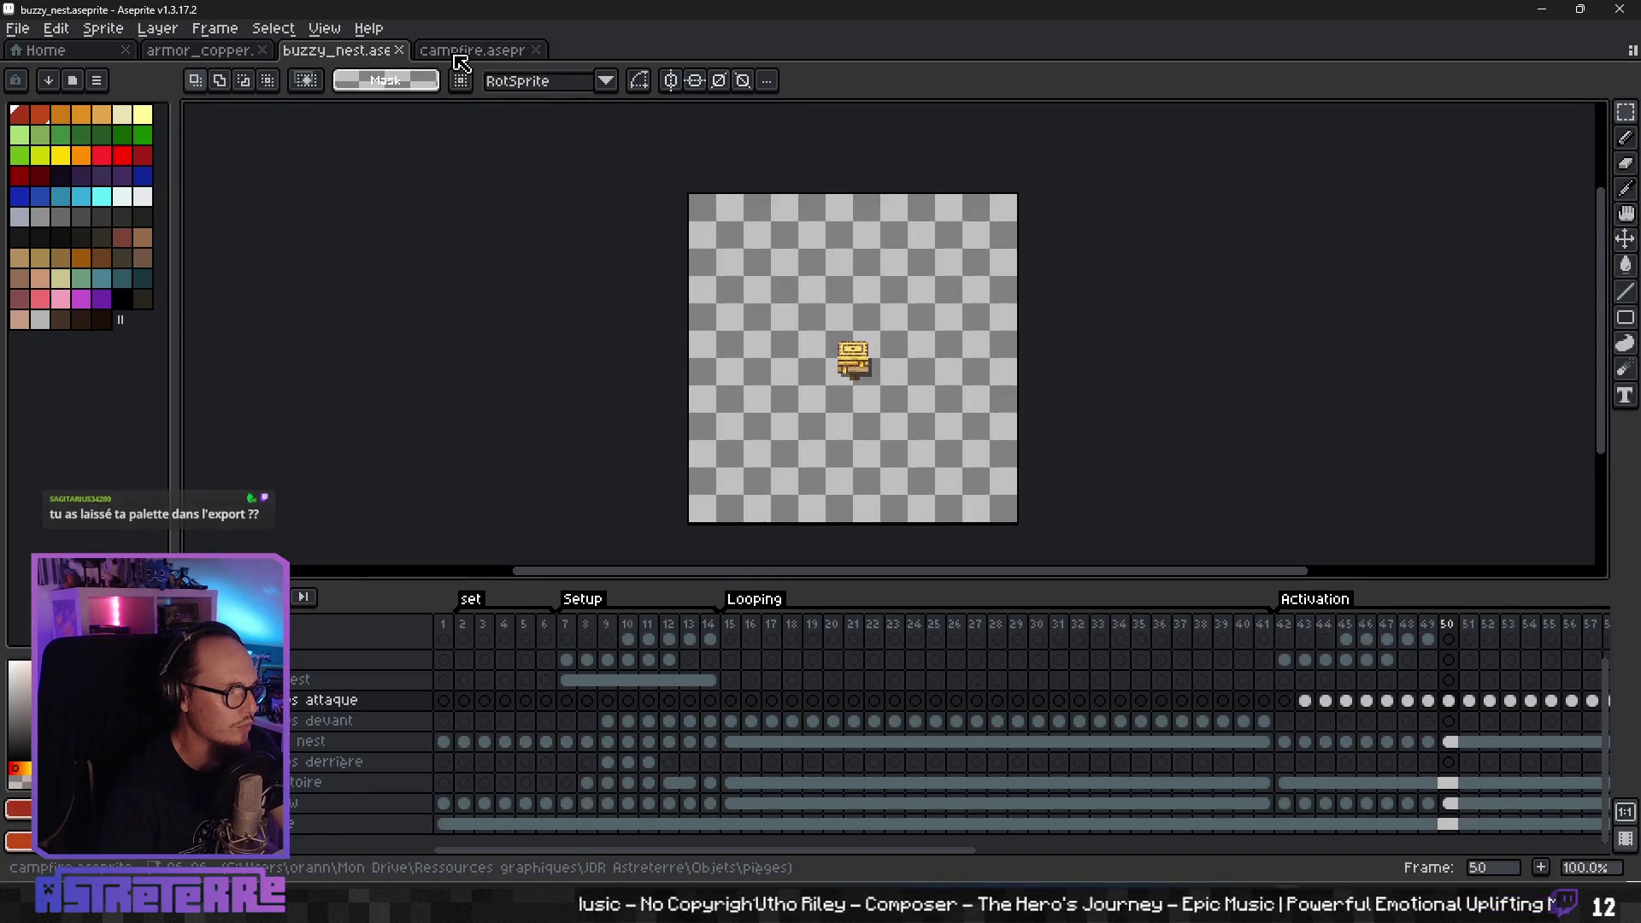
left_click(70, 53)
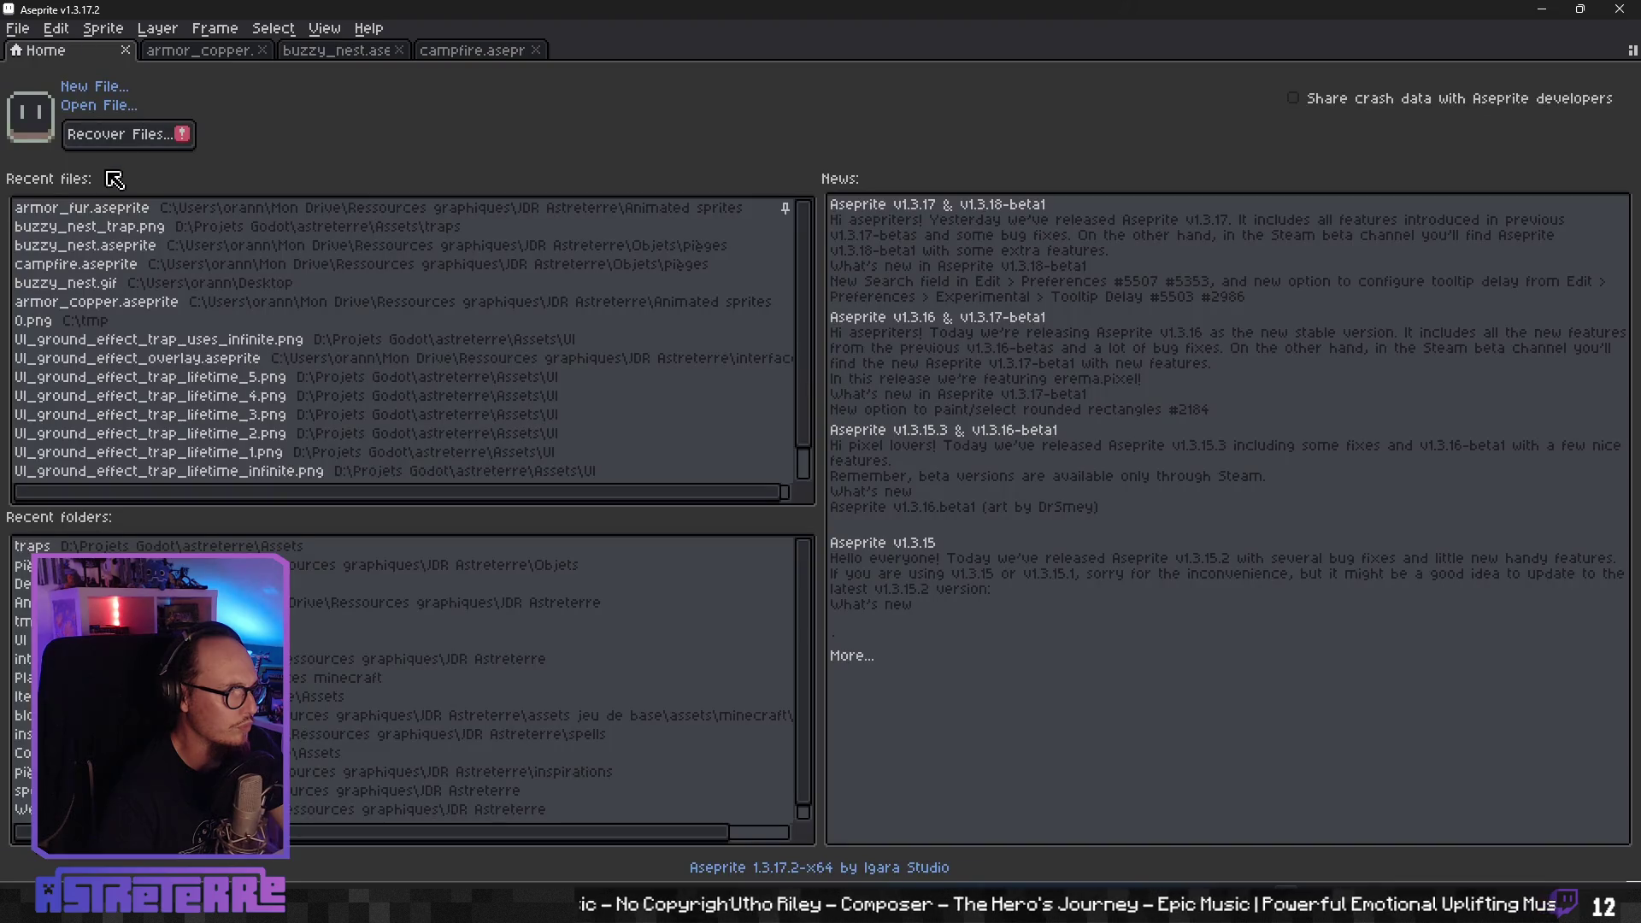
left_click(188, 231)
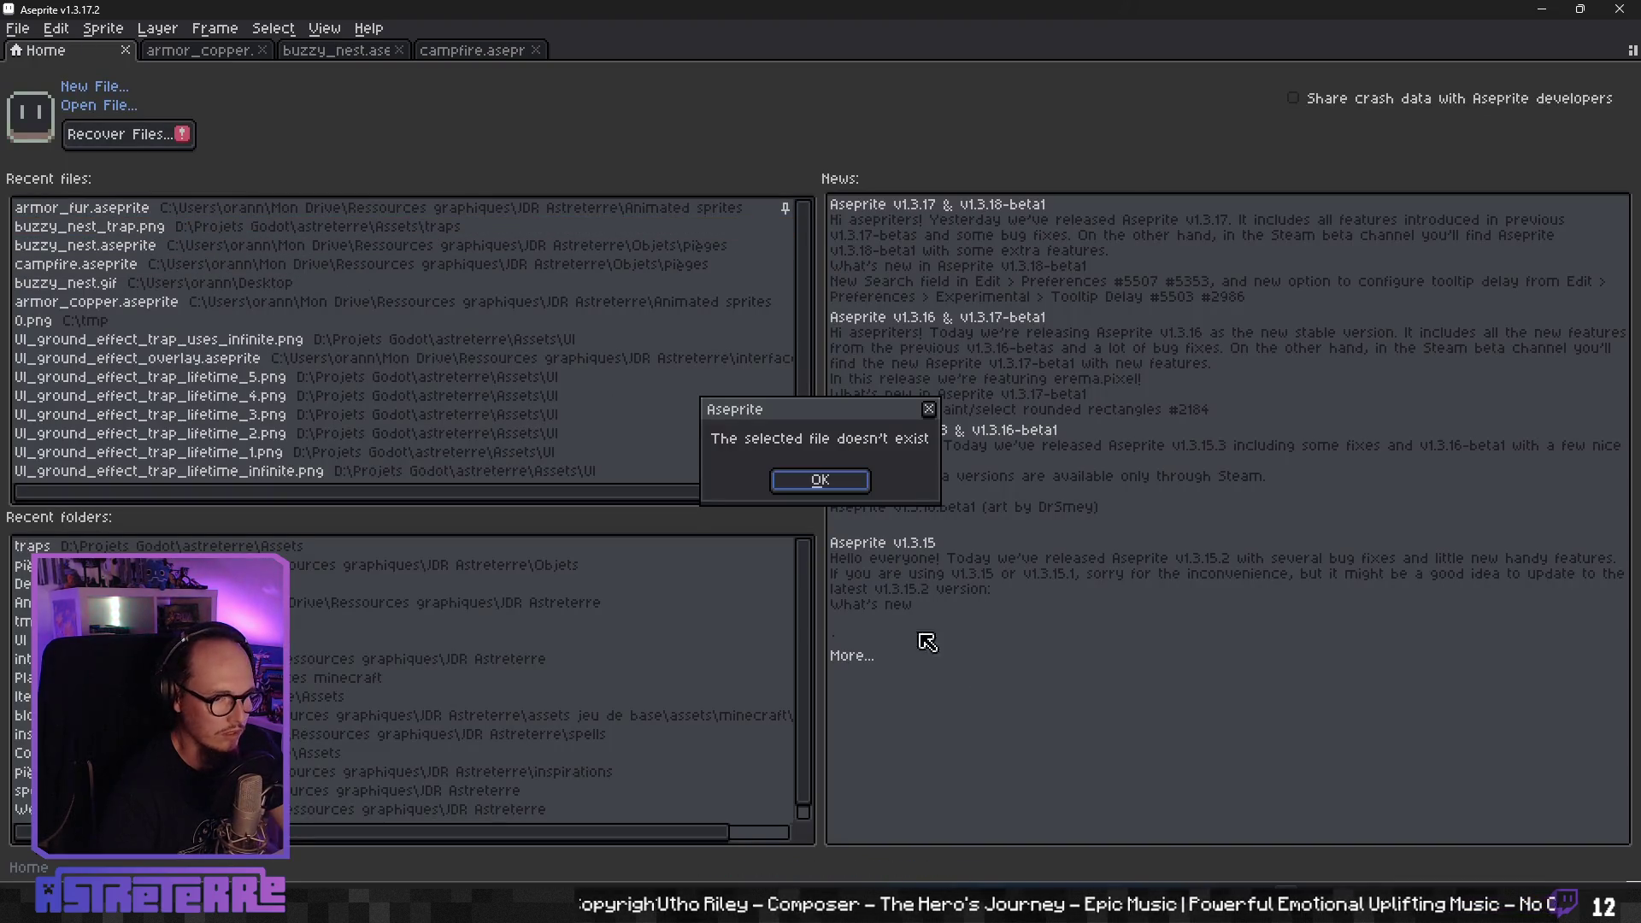
left_click(859, 482)
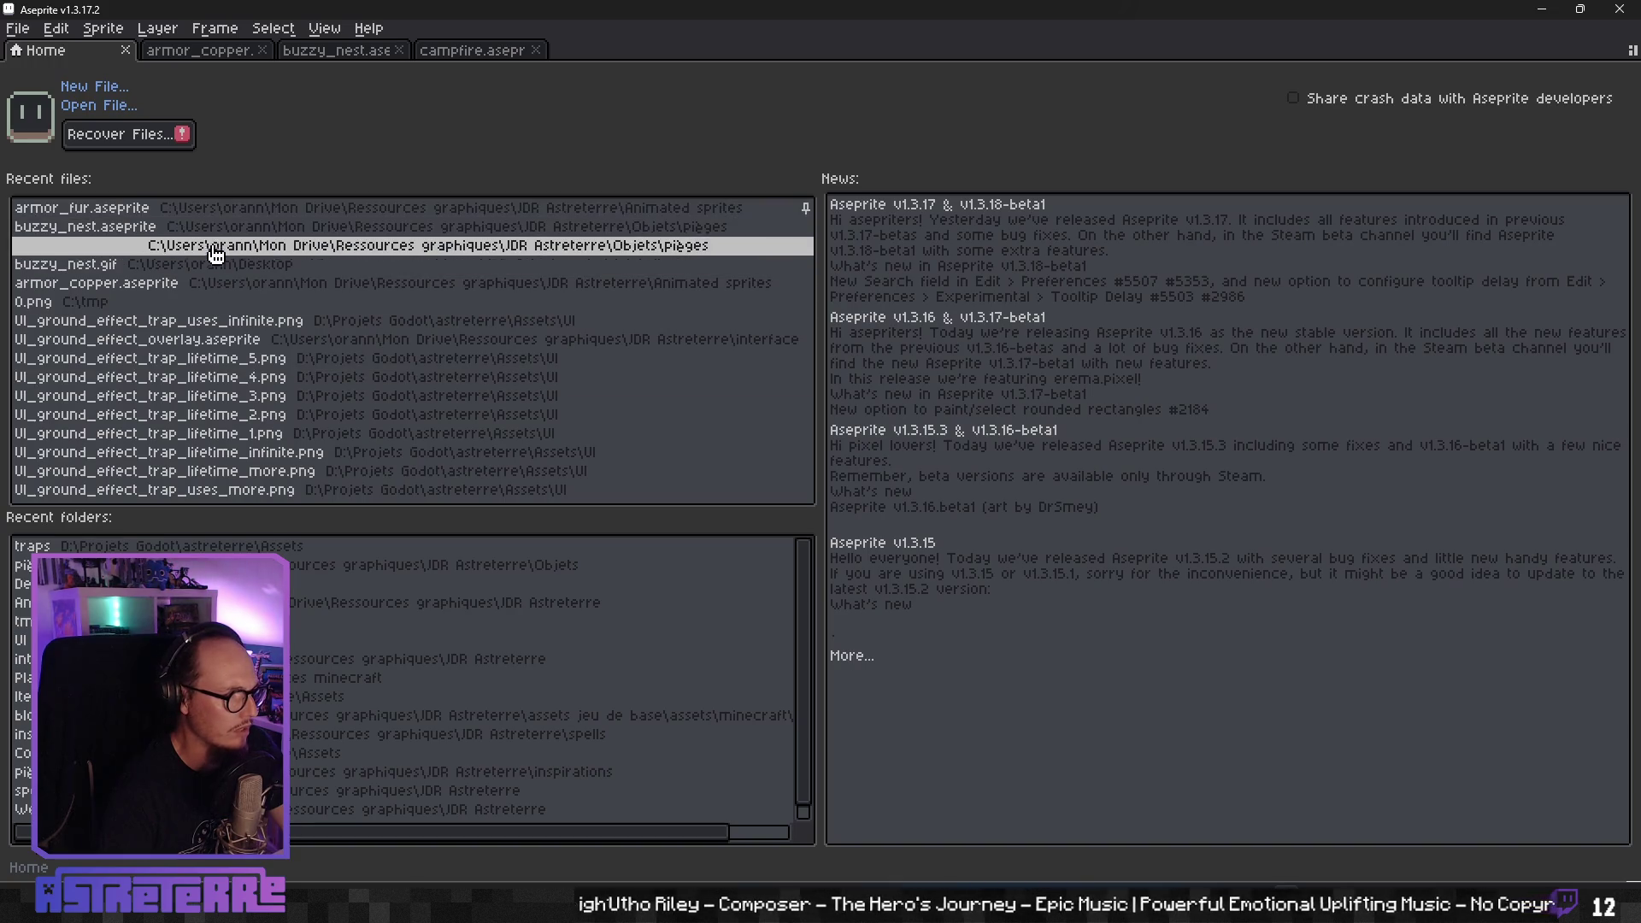
left_click(598, 546)
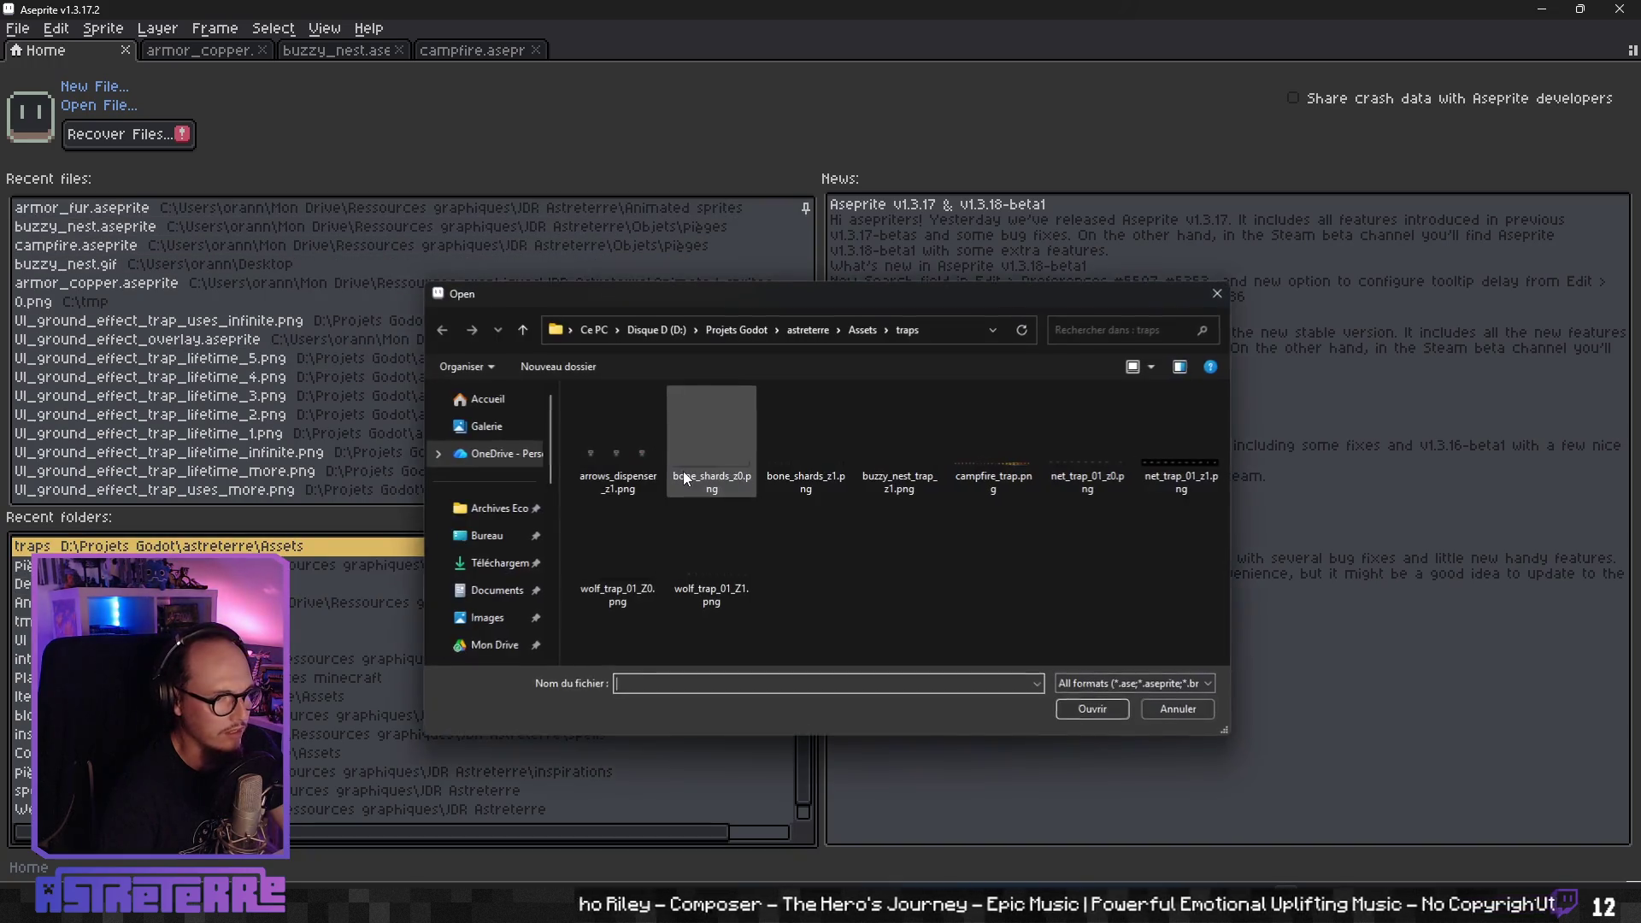
left_click(900, 464)
left_click(1075, 704)
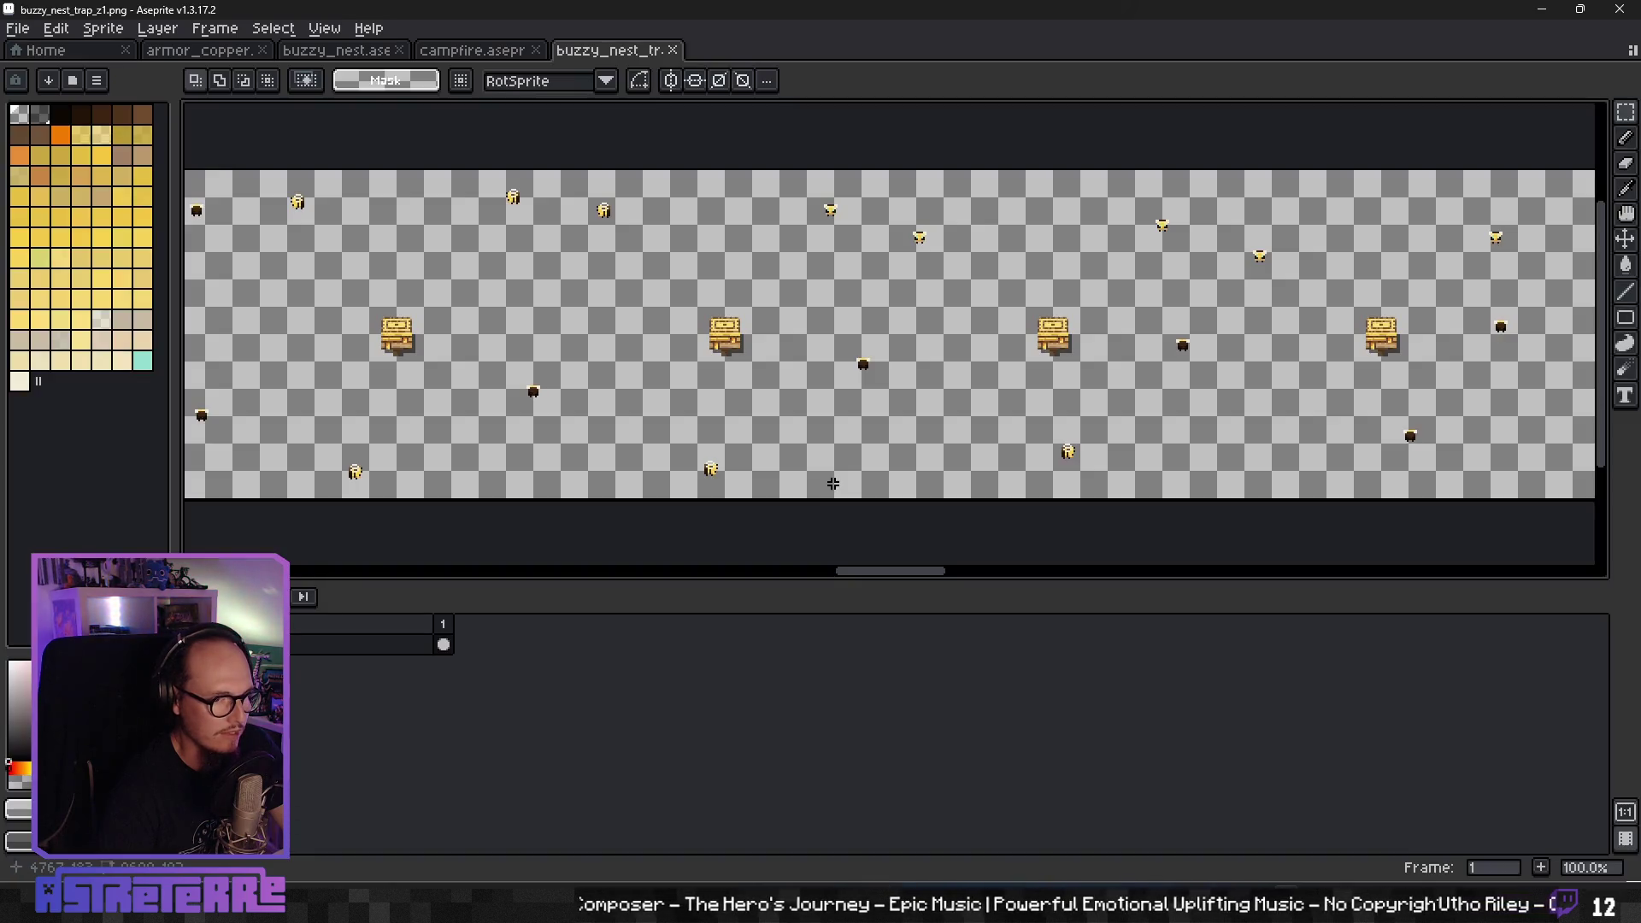
scroll(752, 442, "down", 4)
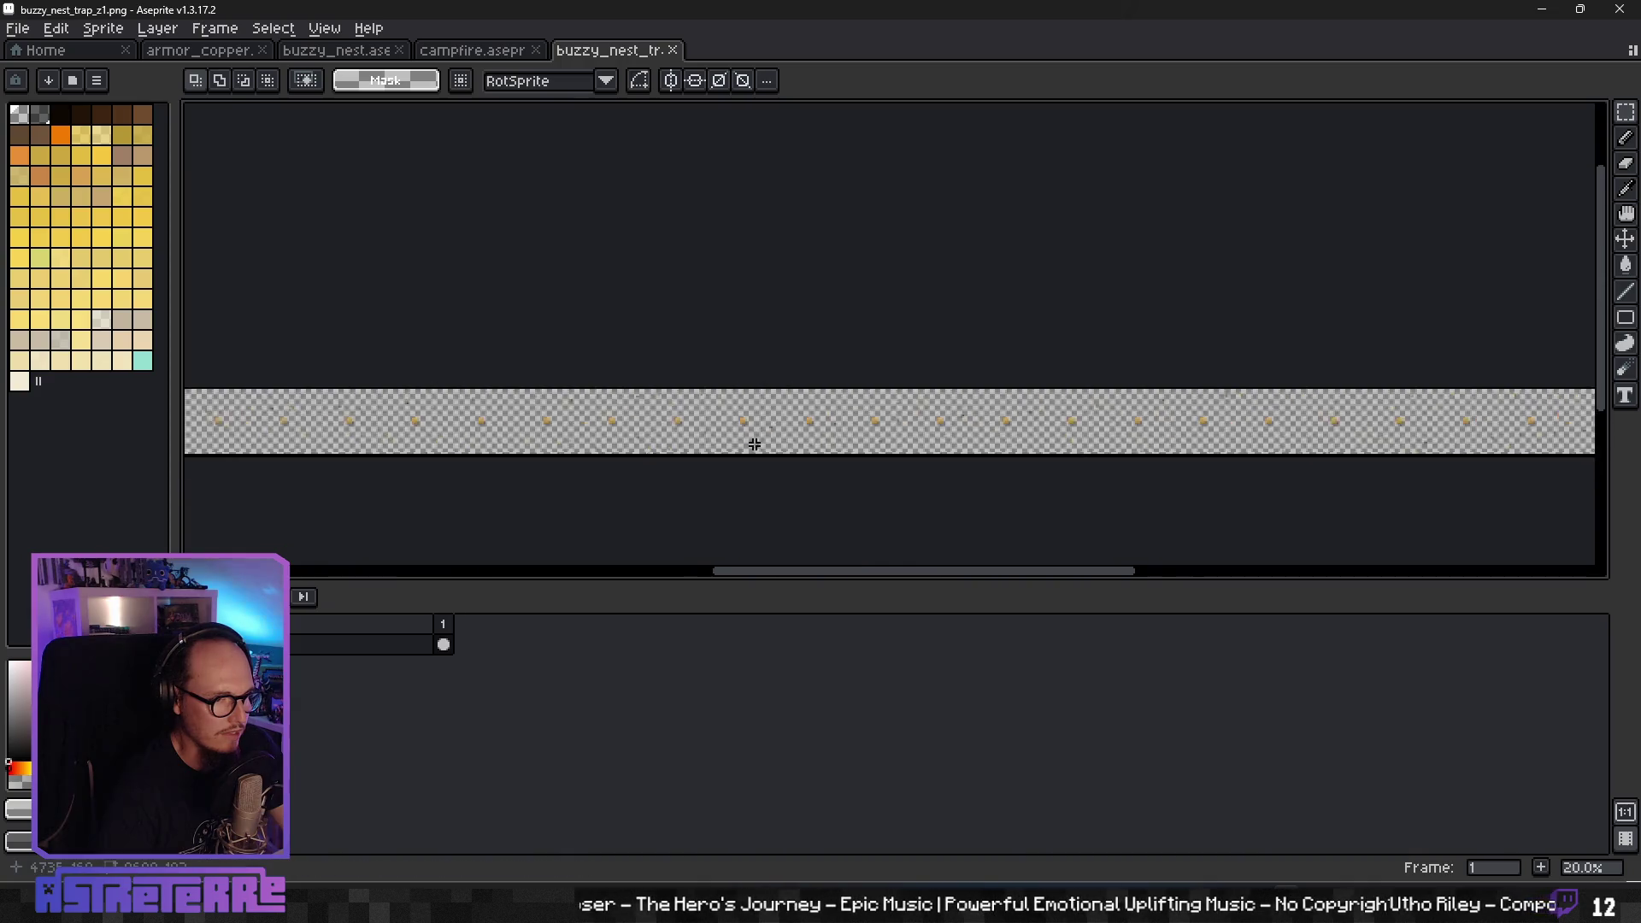
scroll(754, 443, "down", 2)
scroll(757, 443, "down", 1)
scroll(761, 443, "up", 2)
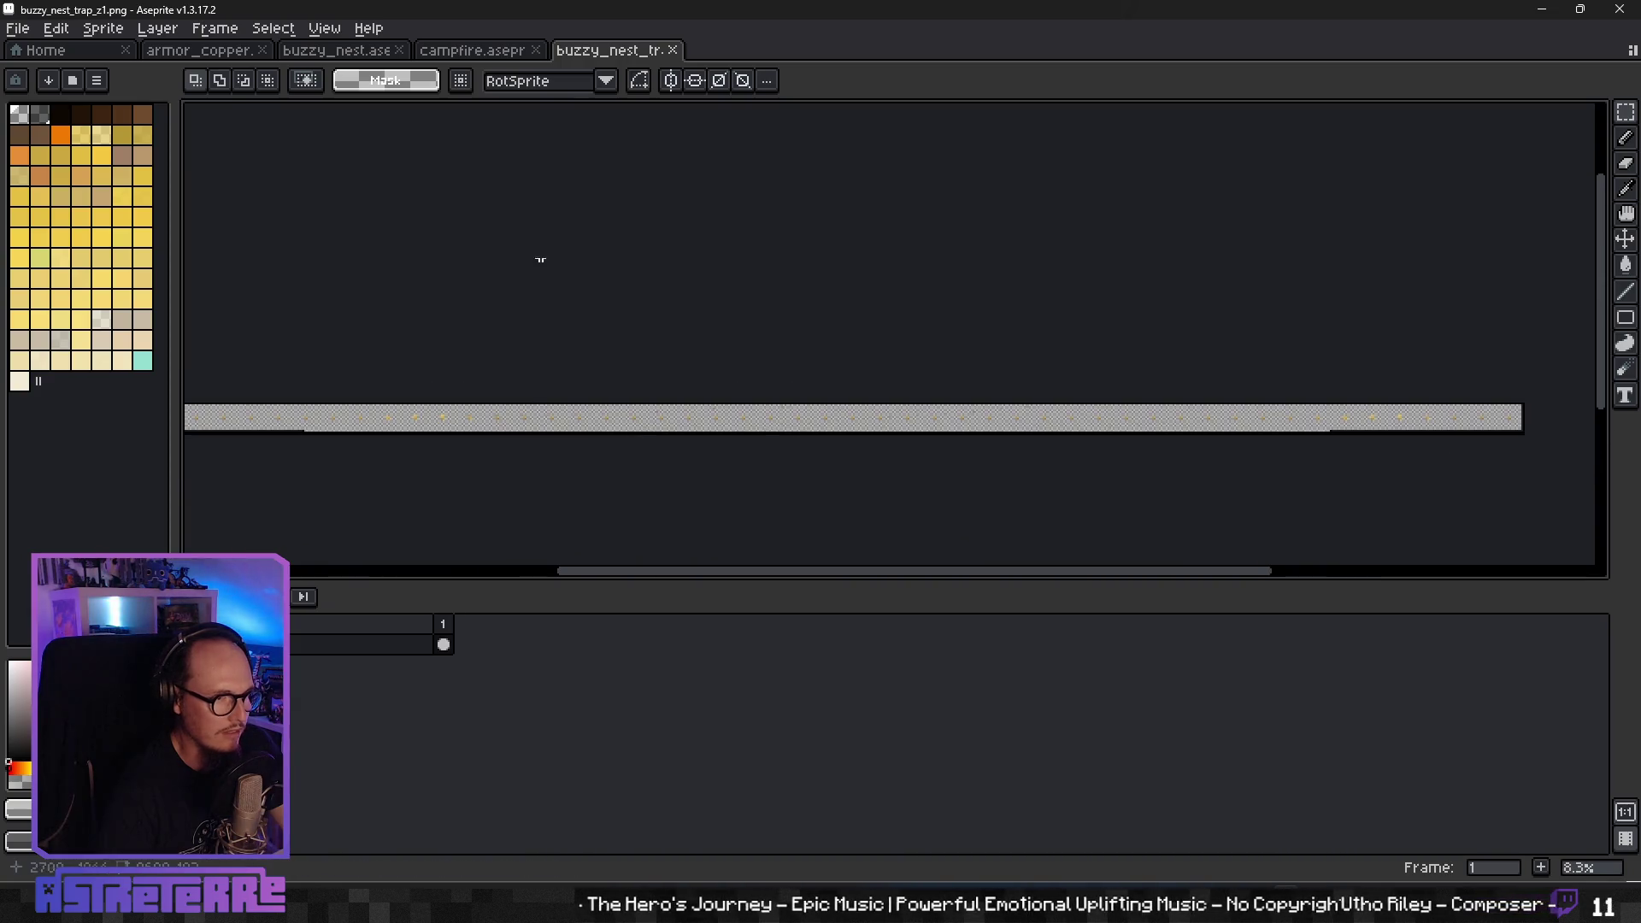
left_click(673, 49)
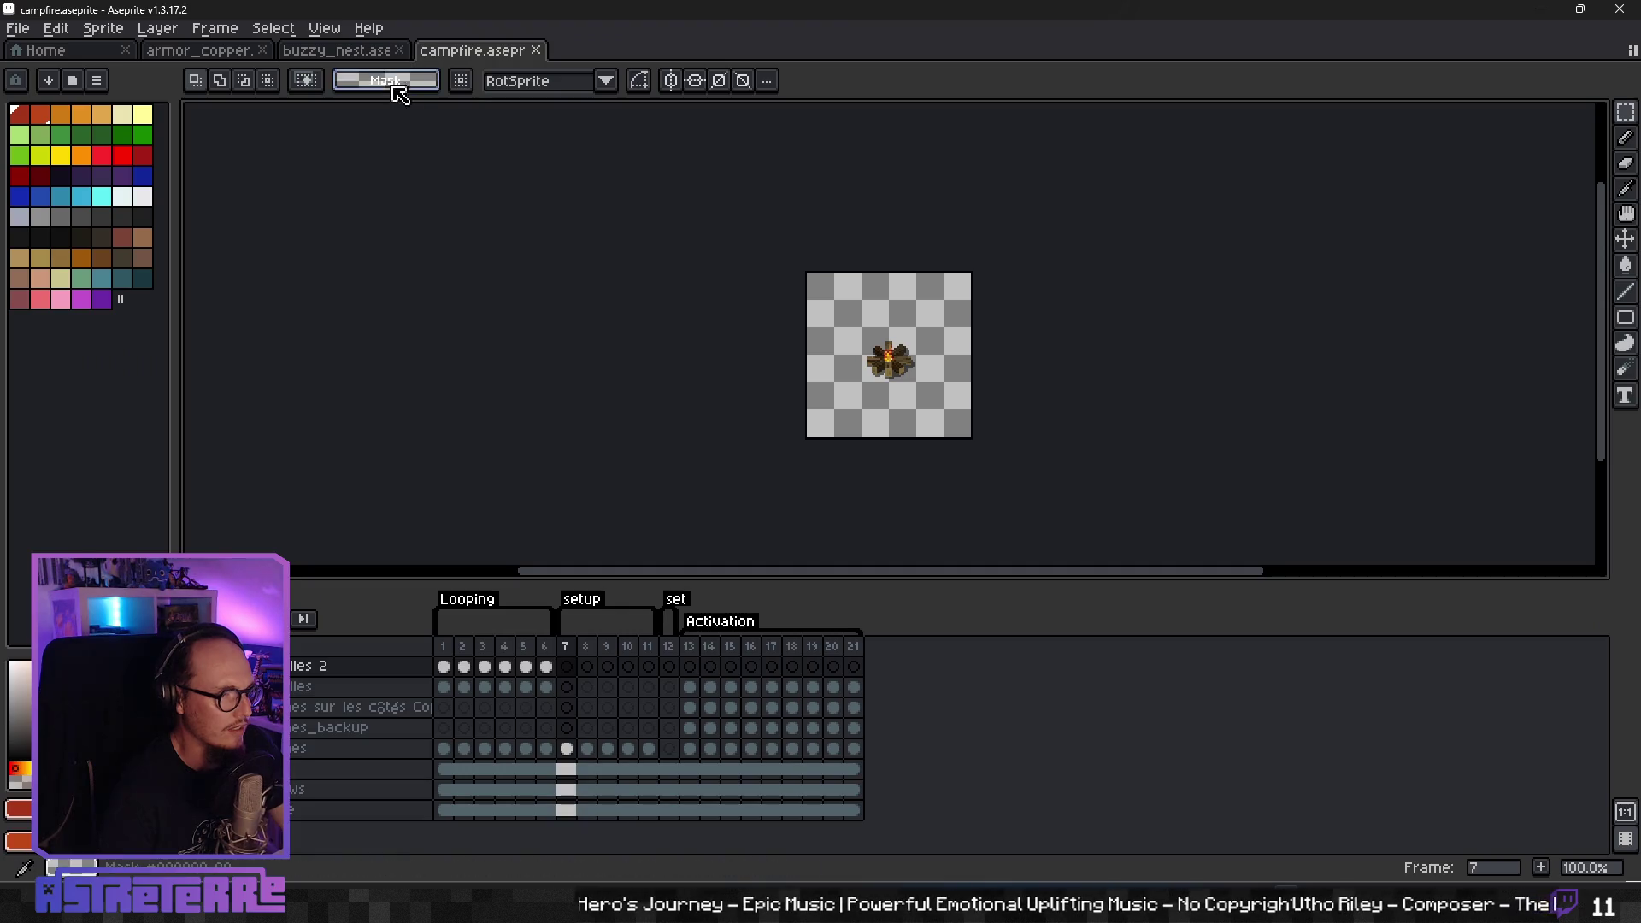
left_click(377, 51)
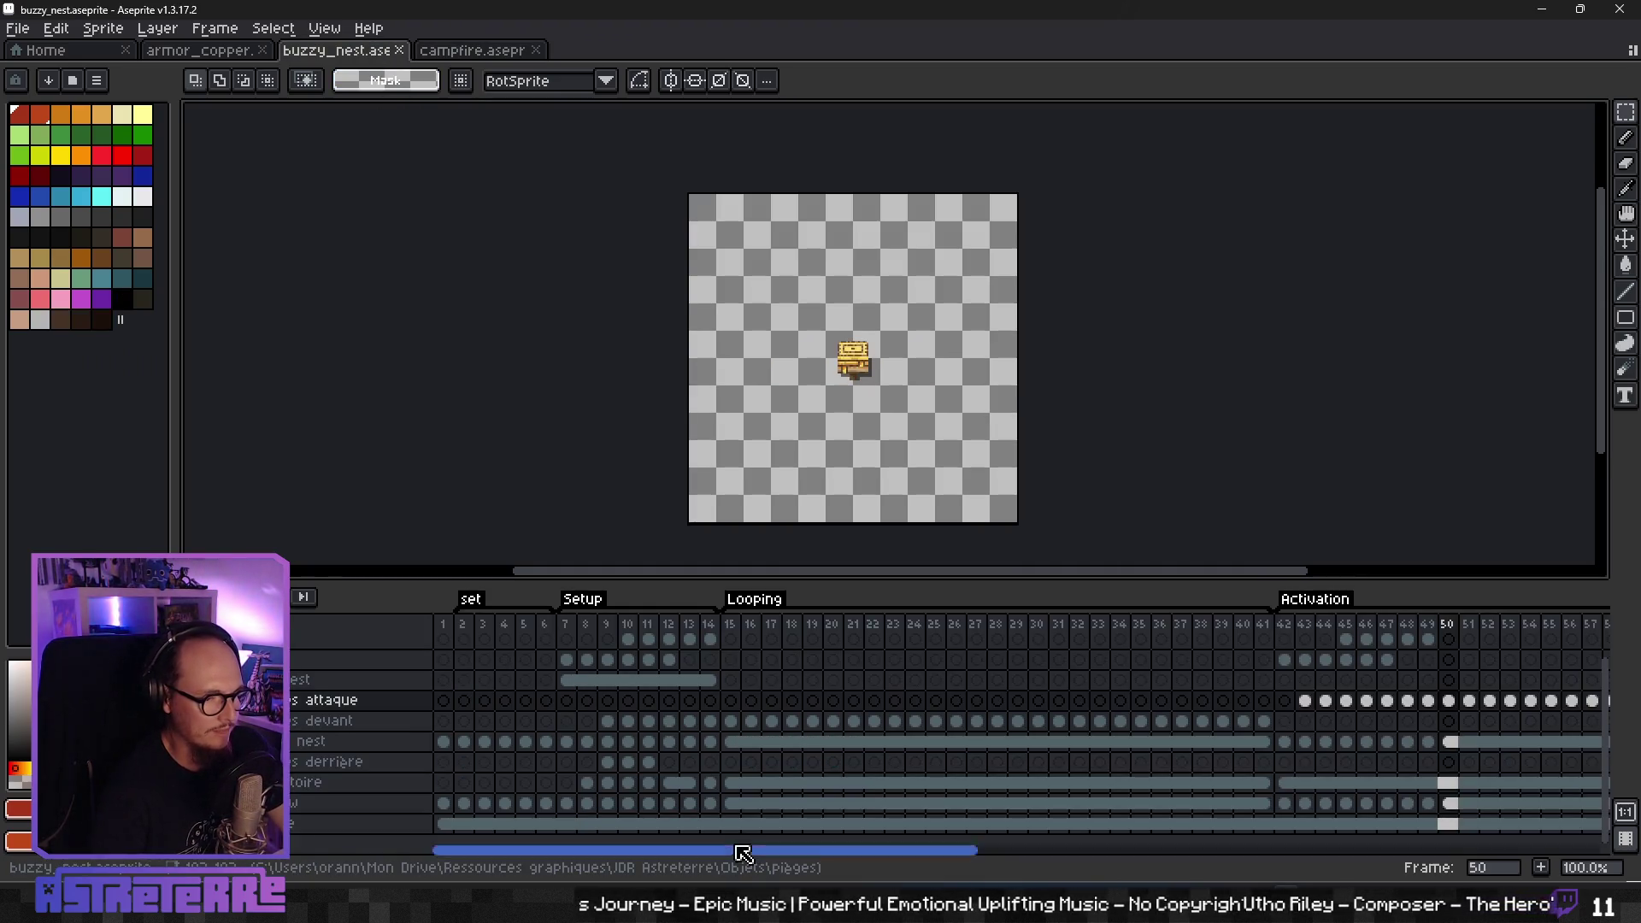
left_click(1447, 626)
left_click_drag(1450, 633, 431, 639)
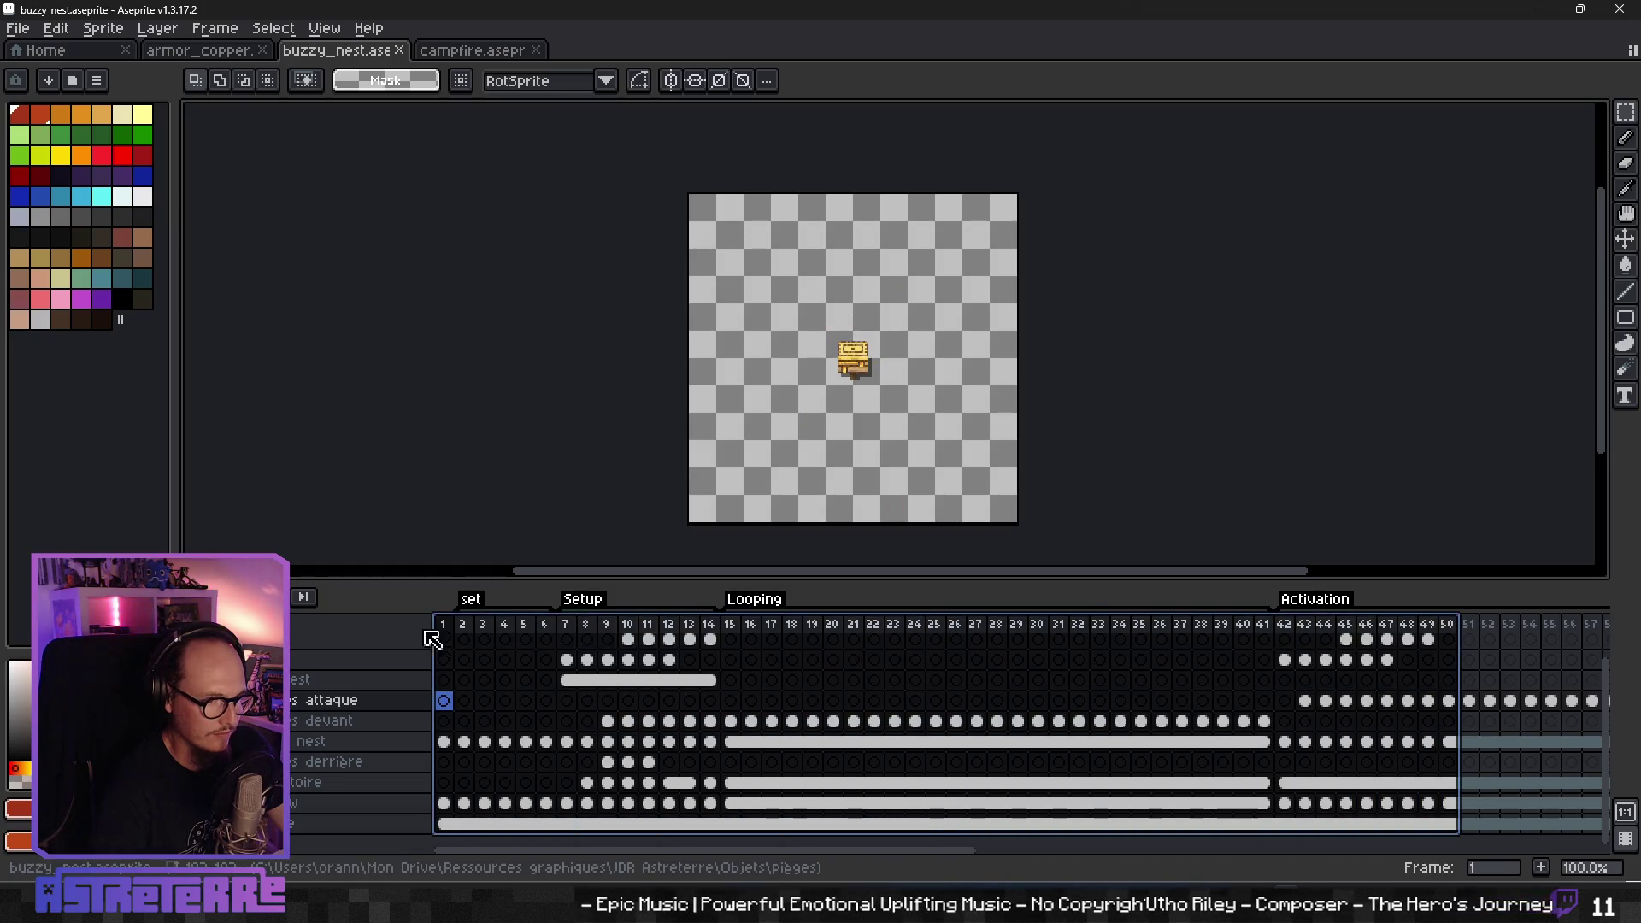
left_click_drag(955, 626, 456, 630)
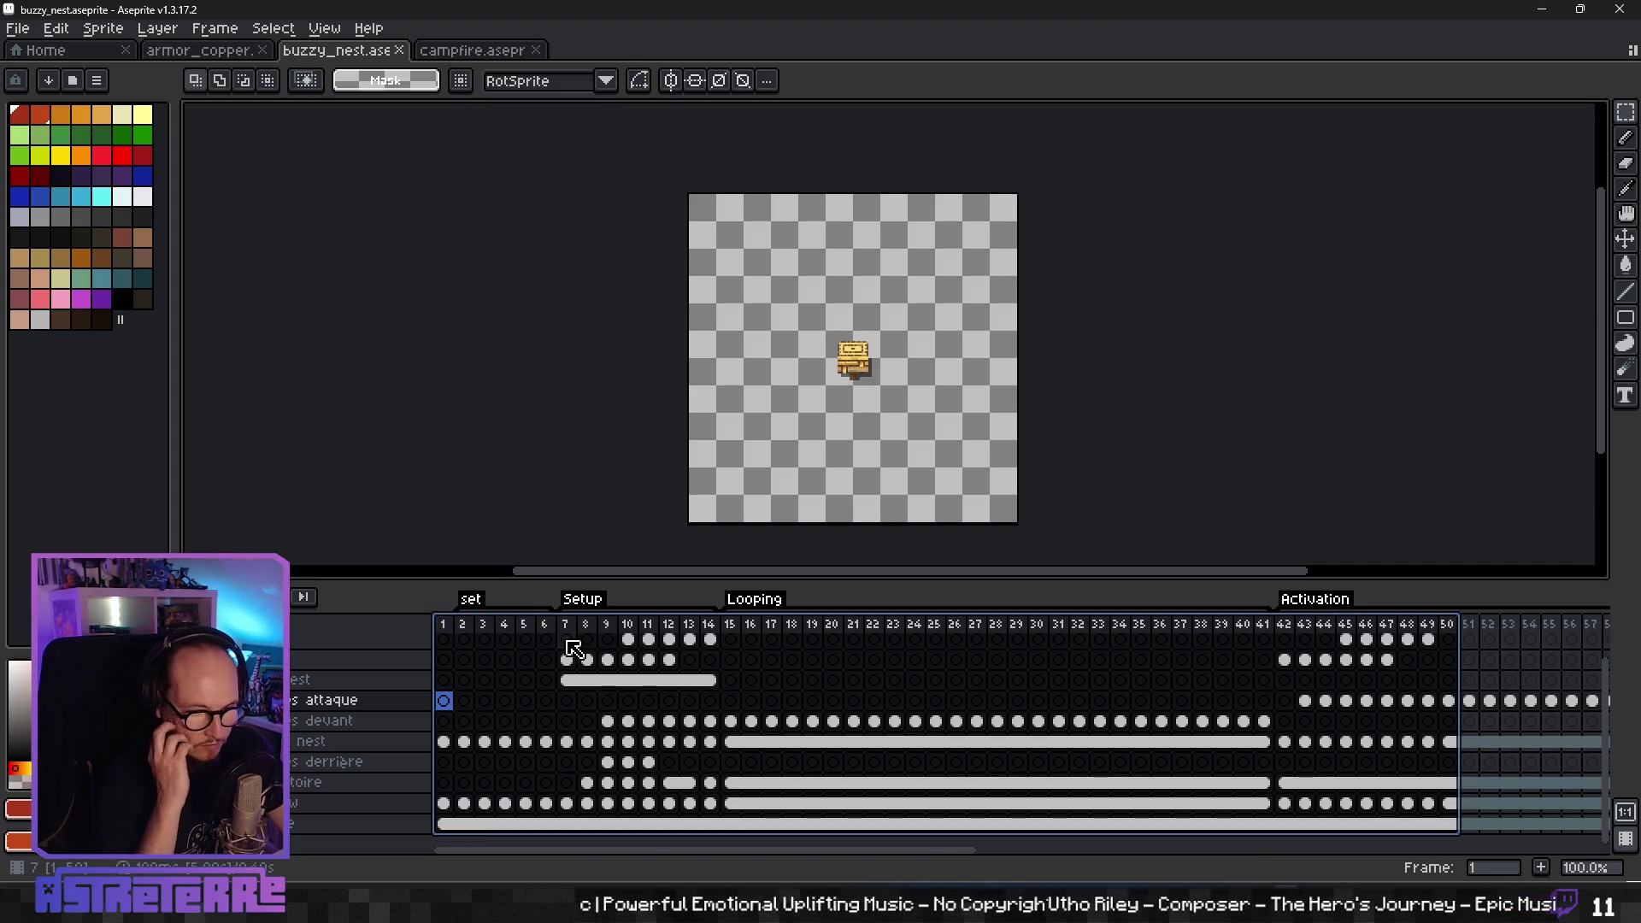
key("alt+Tab")
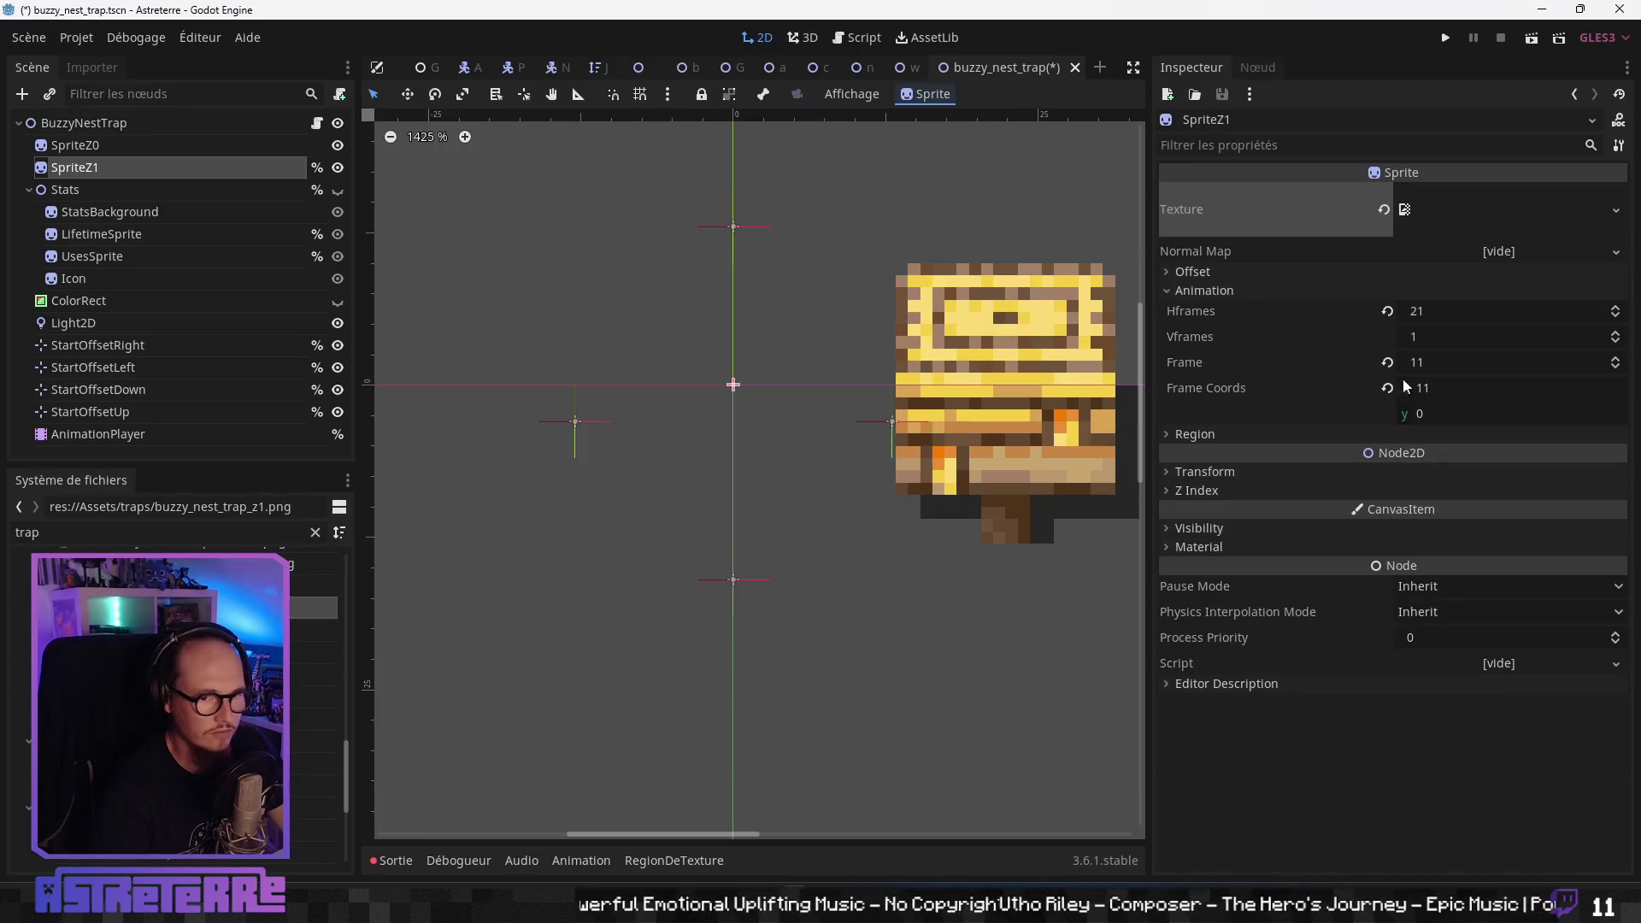
- Set SpriteZ1's Hframes to 50 and its Frame to 0
left_click(1436, 310)
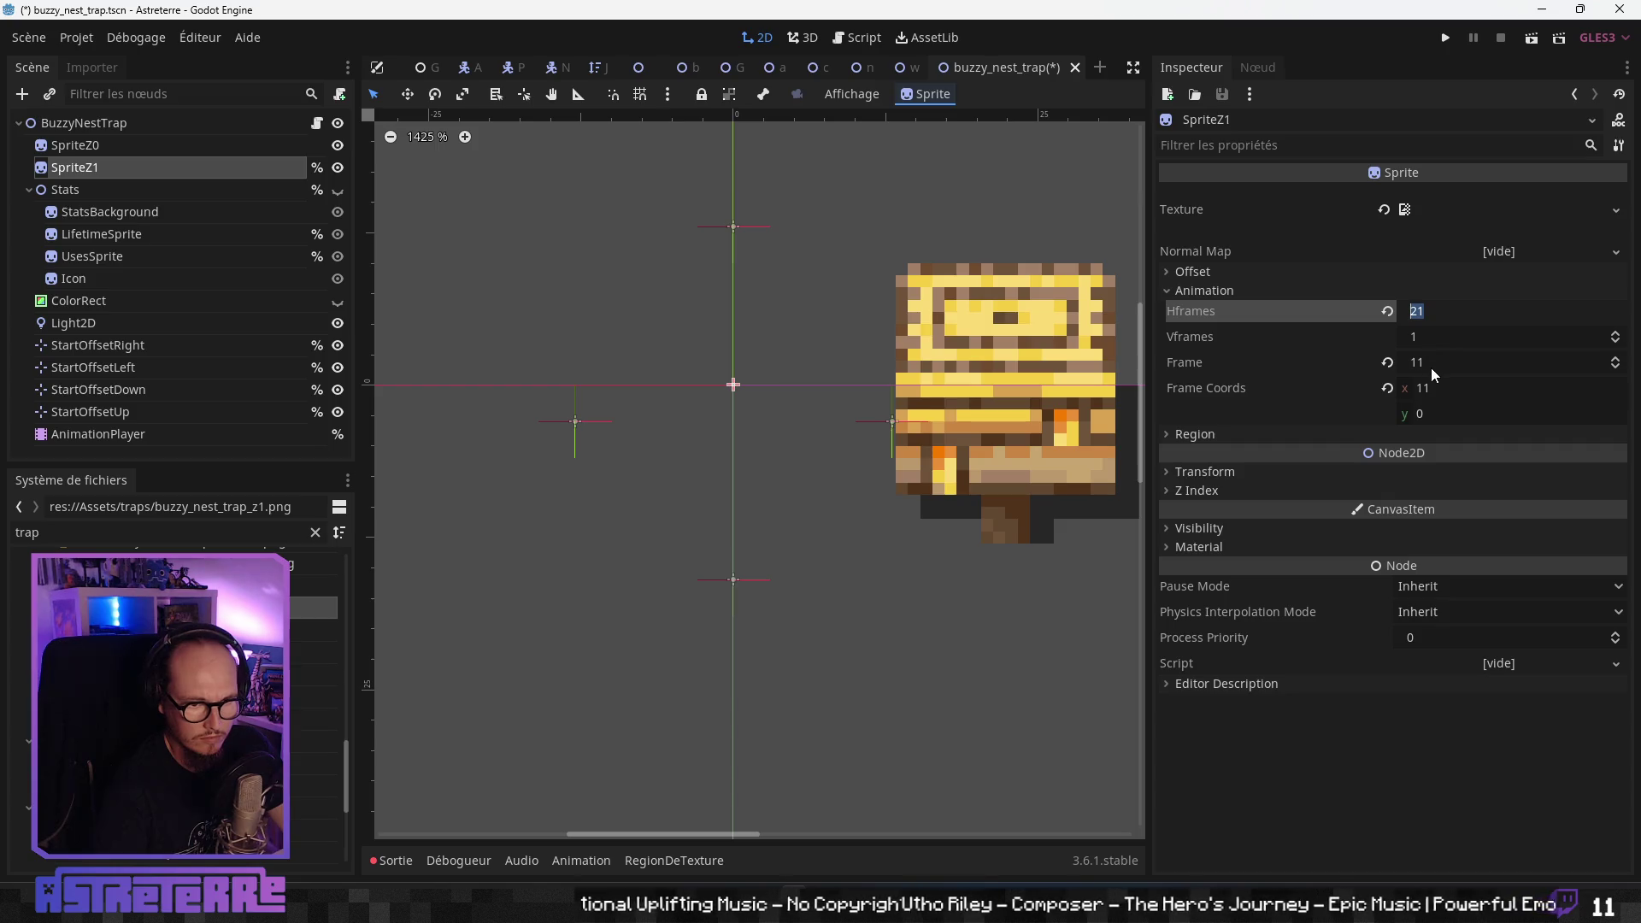
type("50")
key("Return")
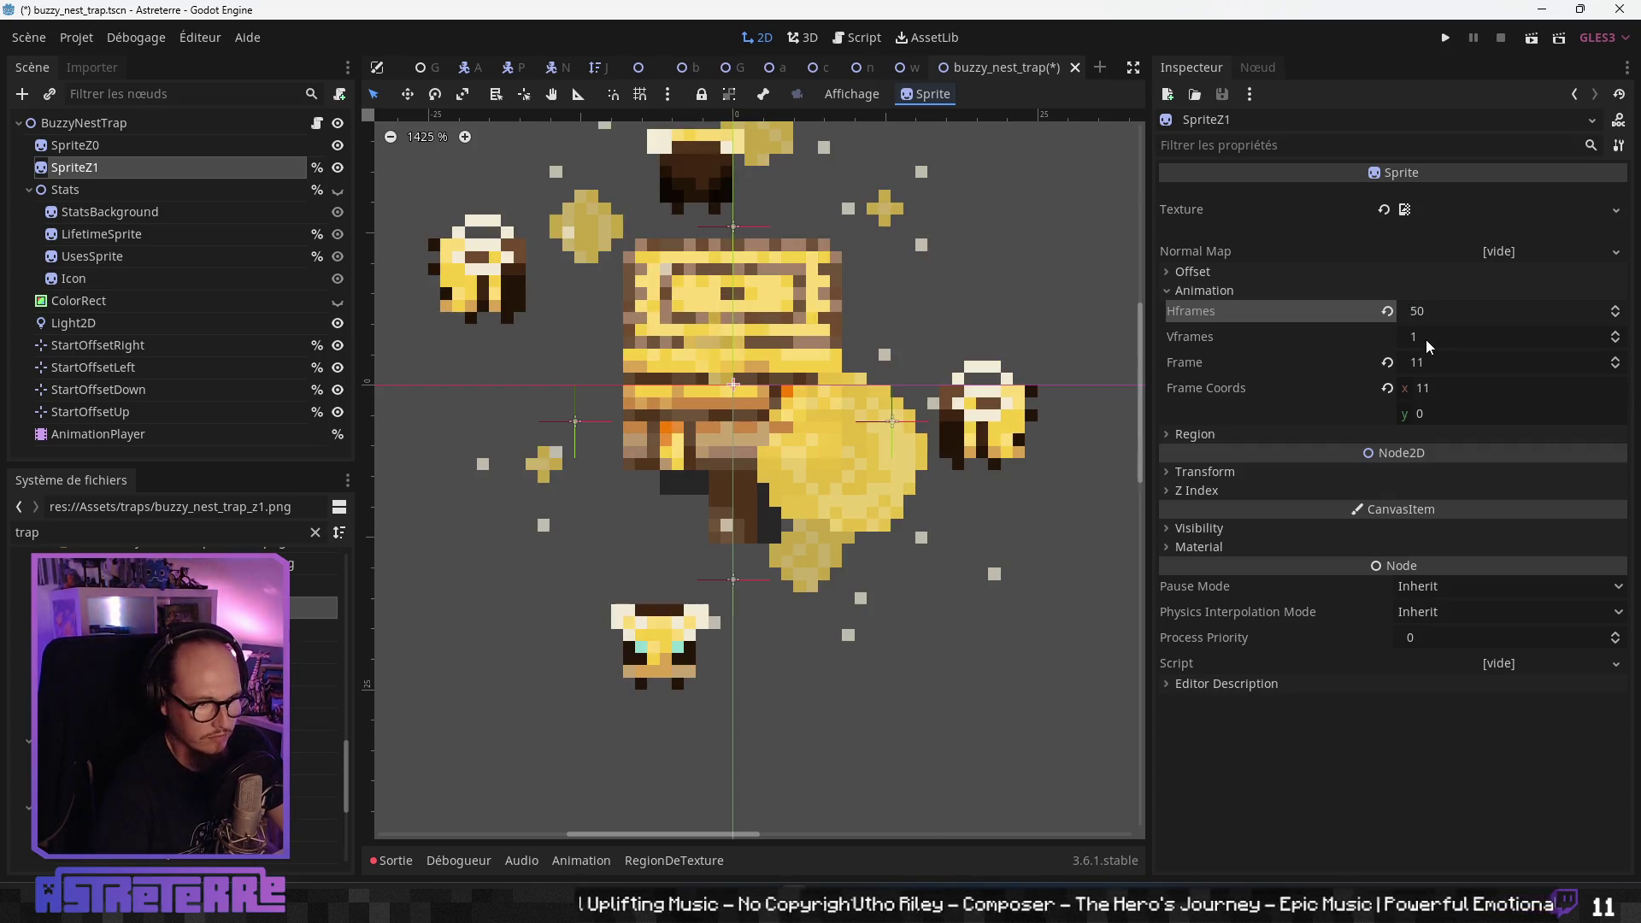
scroll(838, 444, "down", 3)
scroll(808, 485, "down", 3)
scroll(817, 483, "down", 2)
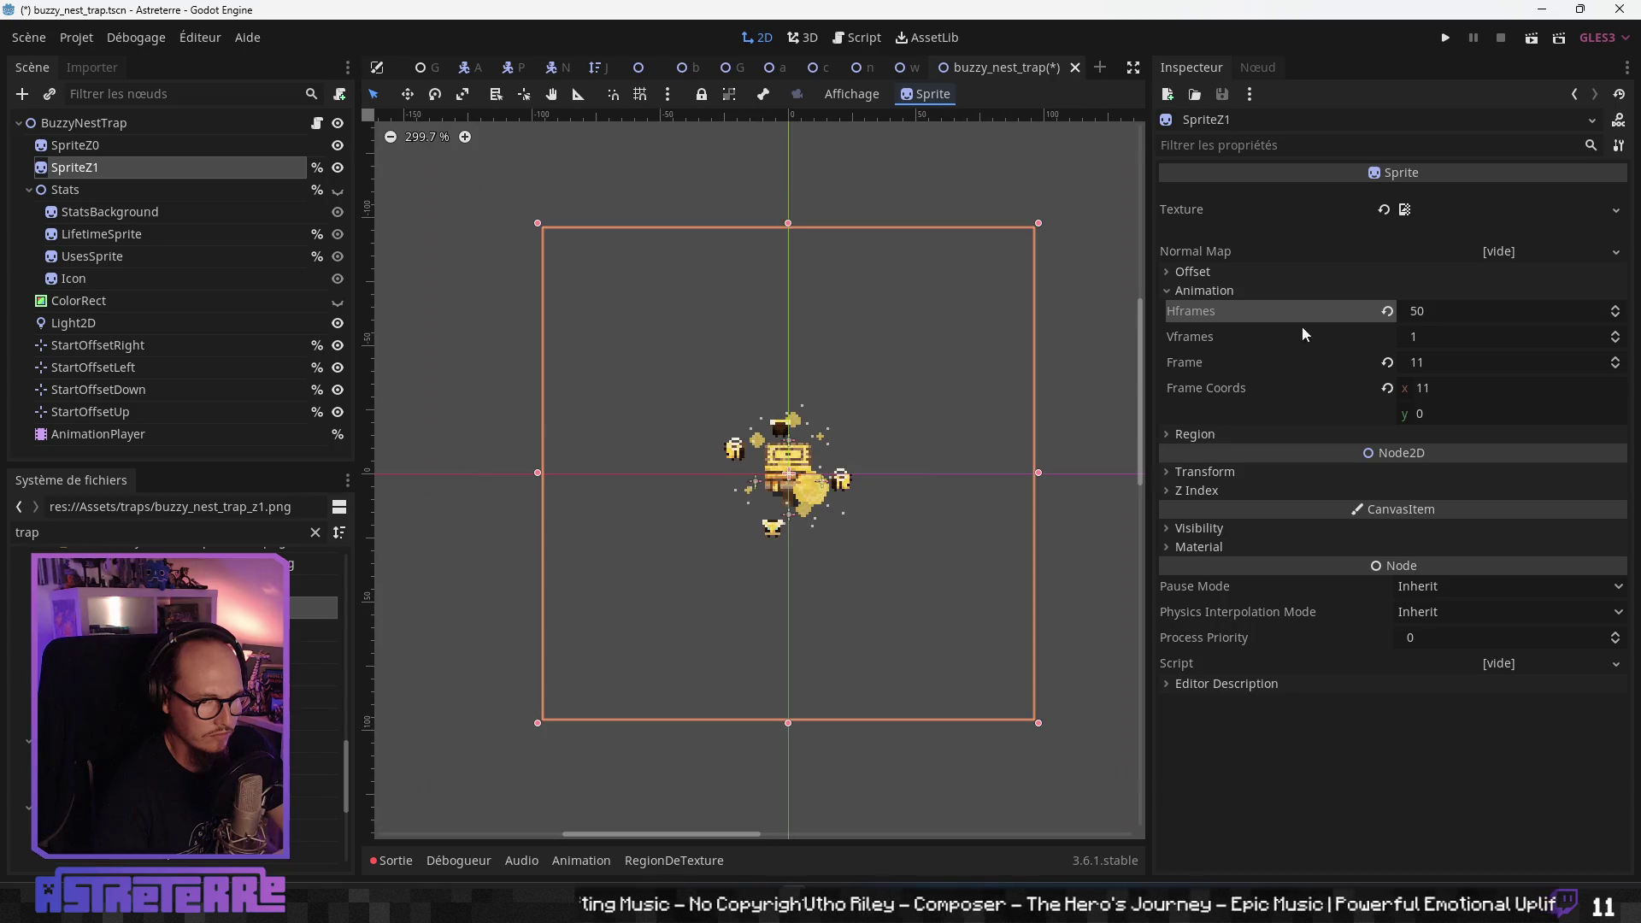
left_click(1437, 362)
type("0")
key("Return")
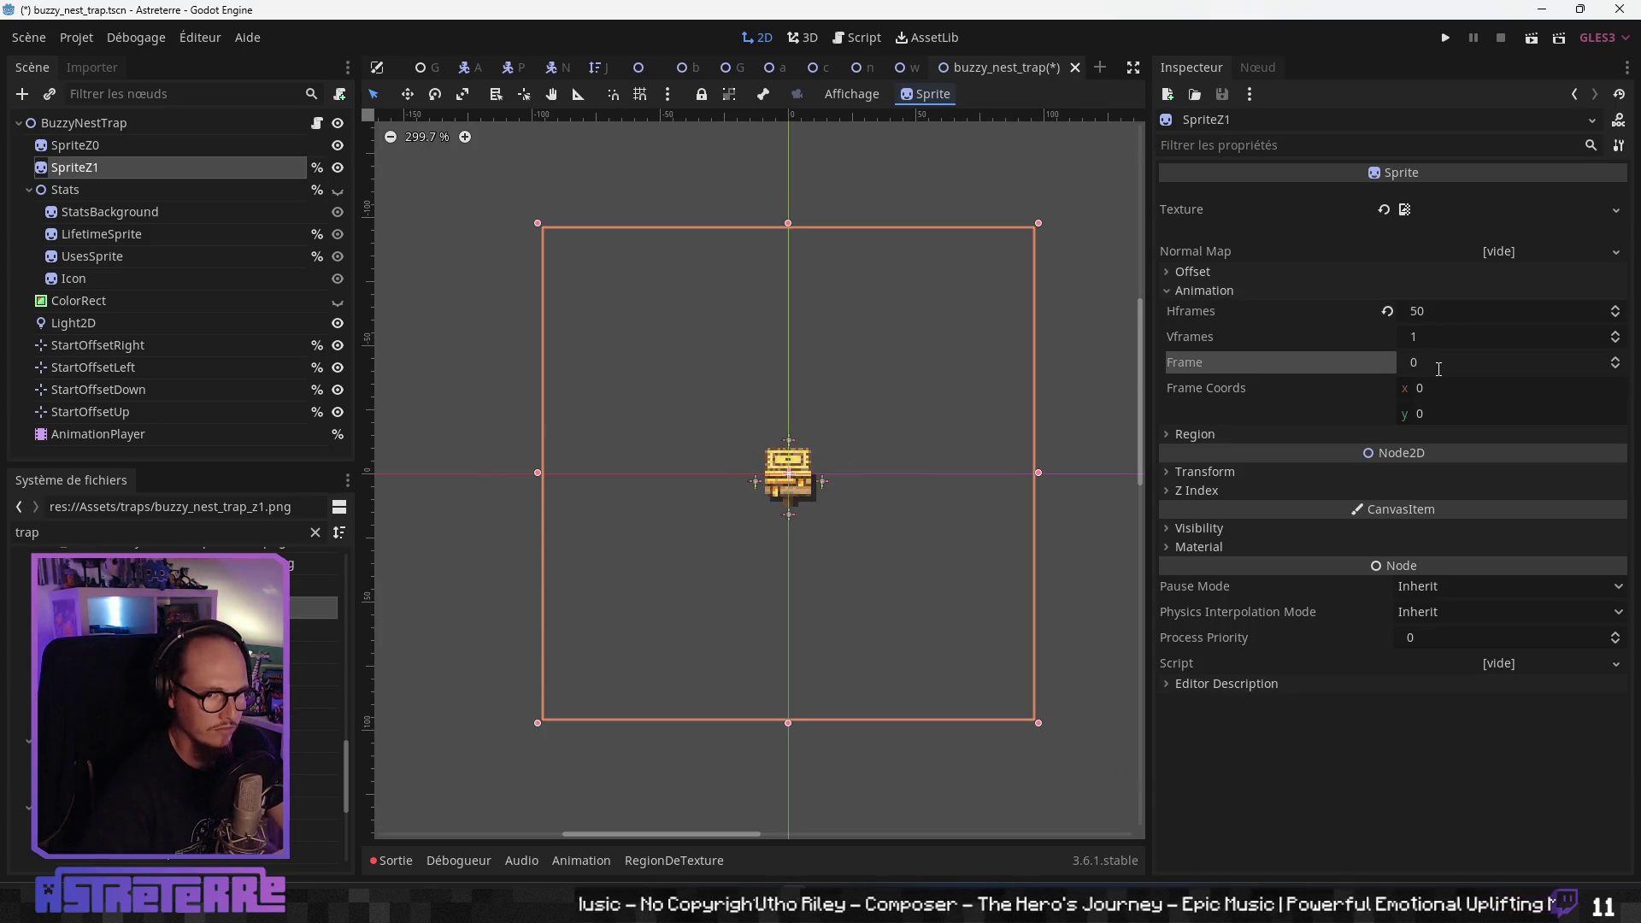
scroll(841, 537, "up", 1)
scroll(838, 535, "down", 1)
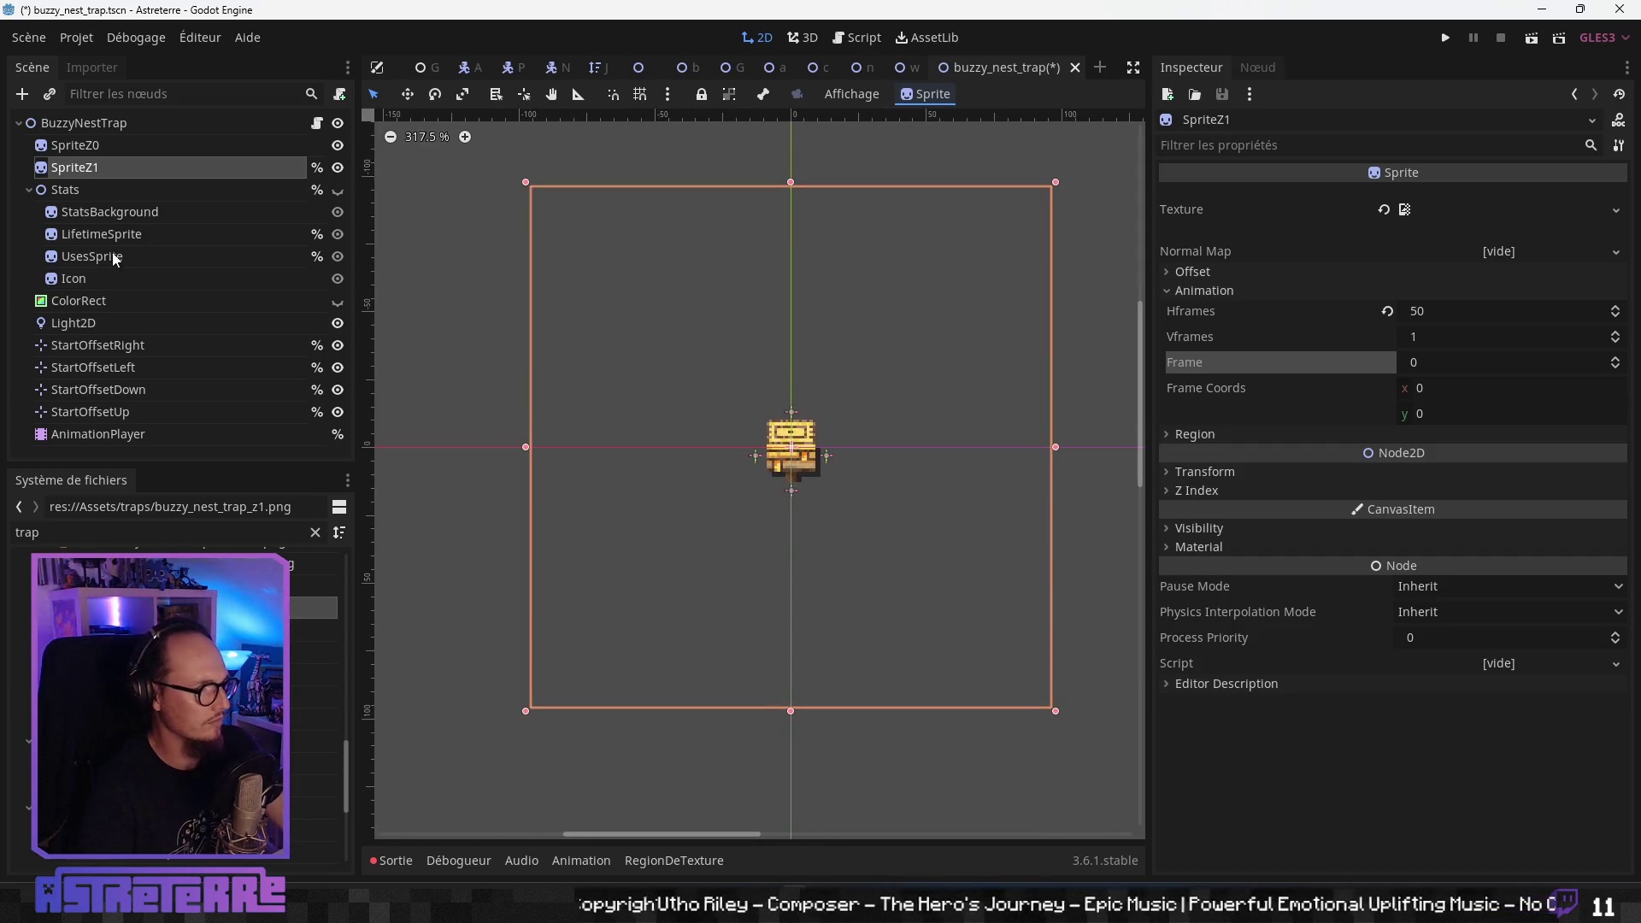
- Make the Stats group visible and select its Icon node
left_click(84, 188)
left_click(338, 189)
scroll(773, 442, "up", 6)
left_click(124, 214)
left_click(111, 235)
left_click(104, 259)
left_click(103, 277)
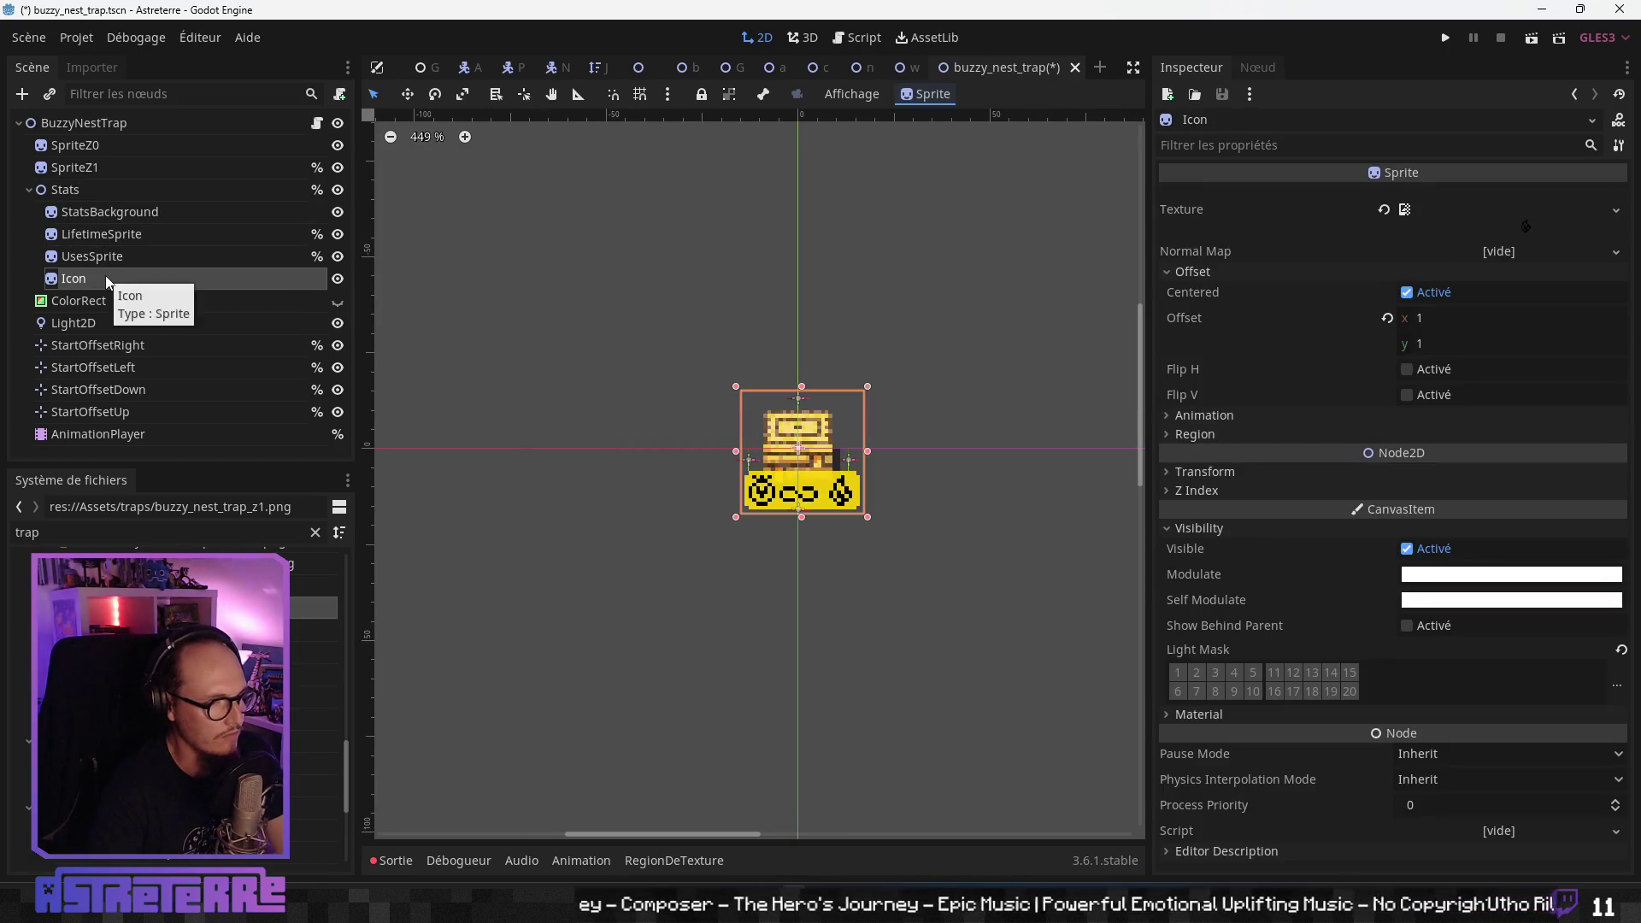
- Replace the Icon's texture with the UI_ground_effect_trap_poison skull icon
left_click(1381, 210)
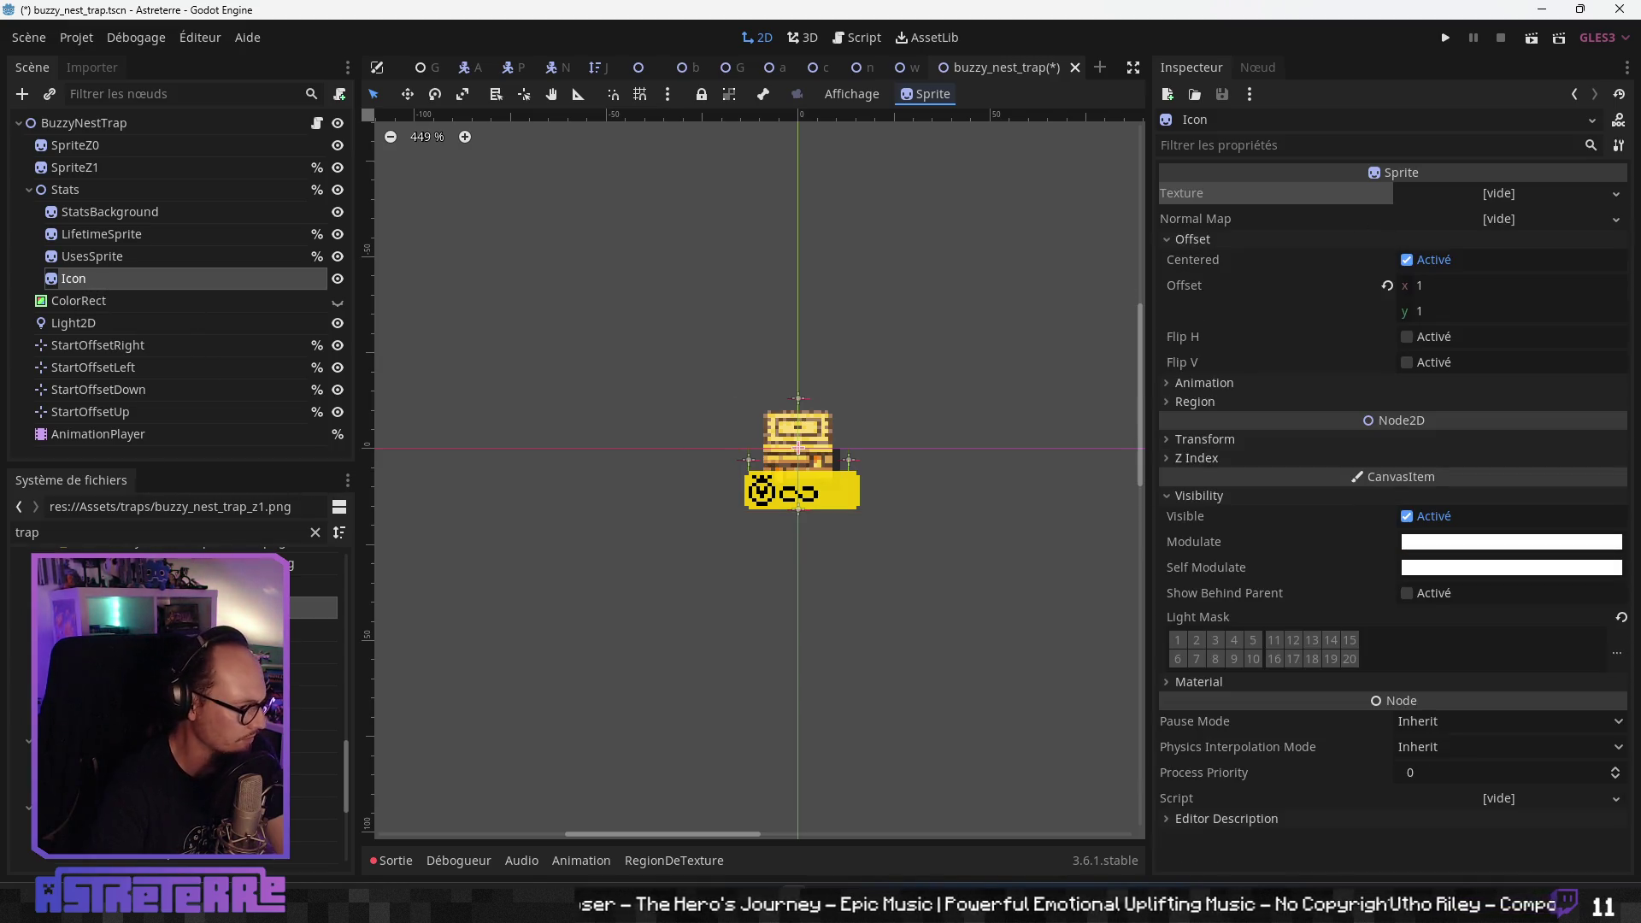
scroll(171, 684, "up", 5)
scroll(171, 684, "up", 3)
mouse_move(171, 751)
left_mouse_down()
mouse_move(1519, 200)
mouse_move(1504, 196)
left_mouse_up()
scroll(808, 550, "up", 1)
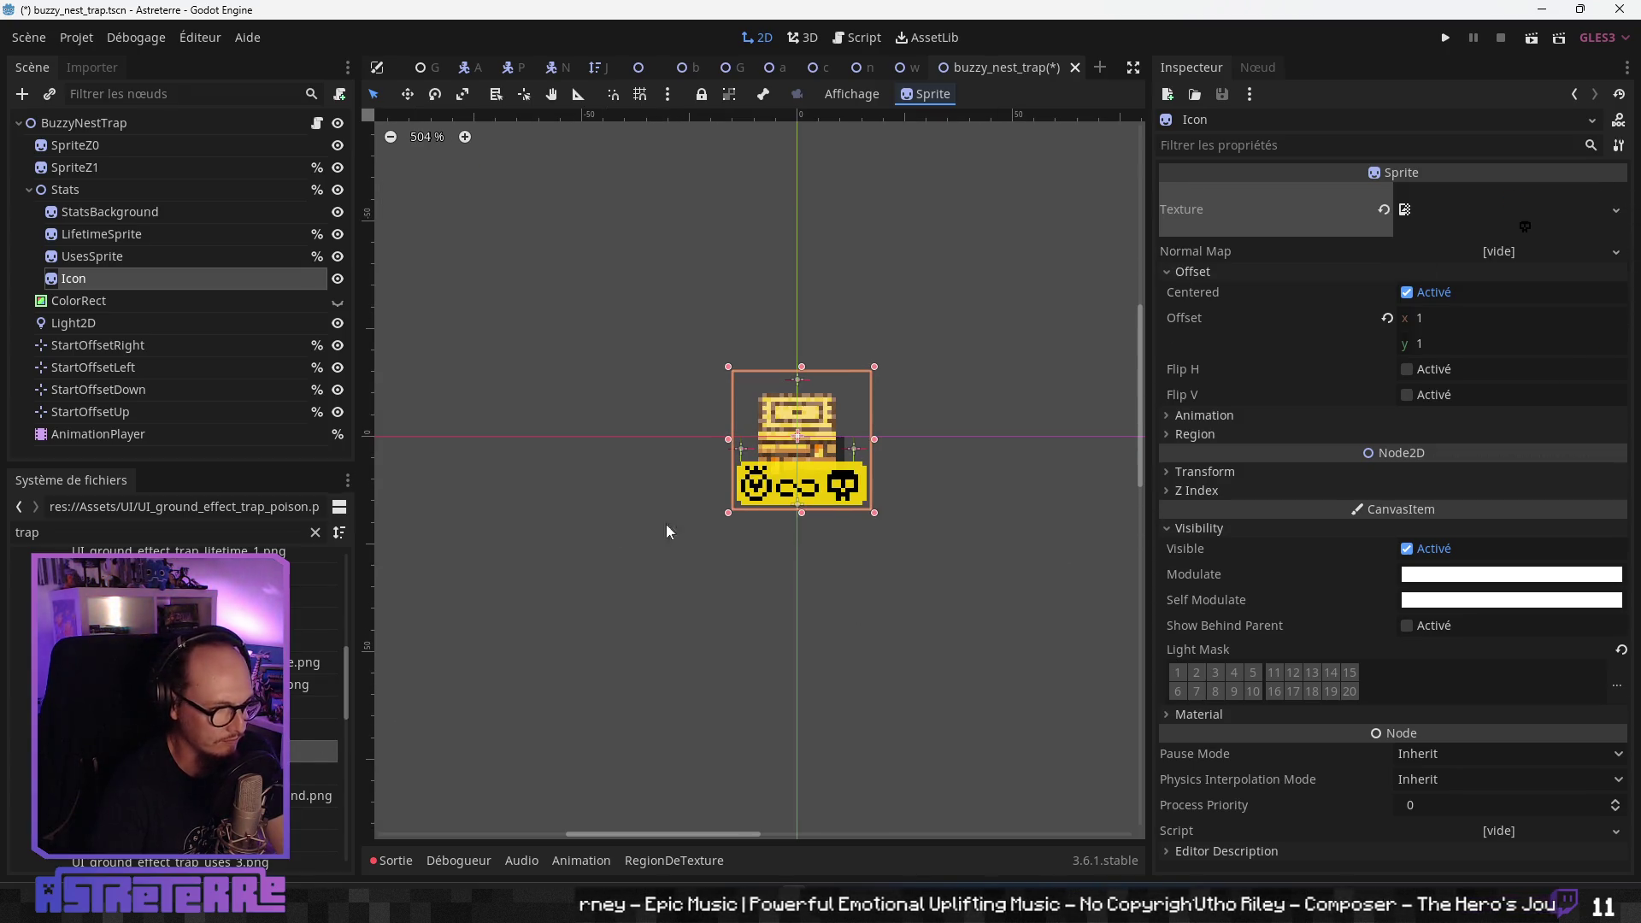
- Hide the Light2D node and keep the ColorRect hidden
left_click(95, 324)
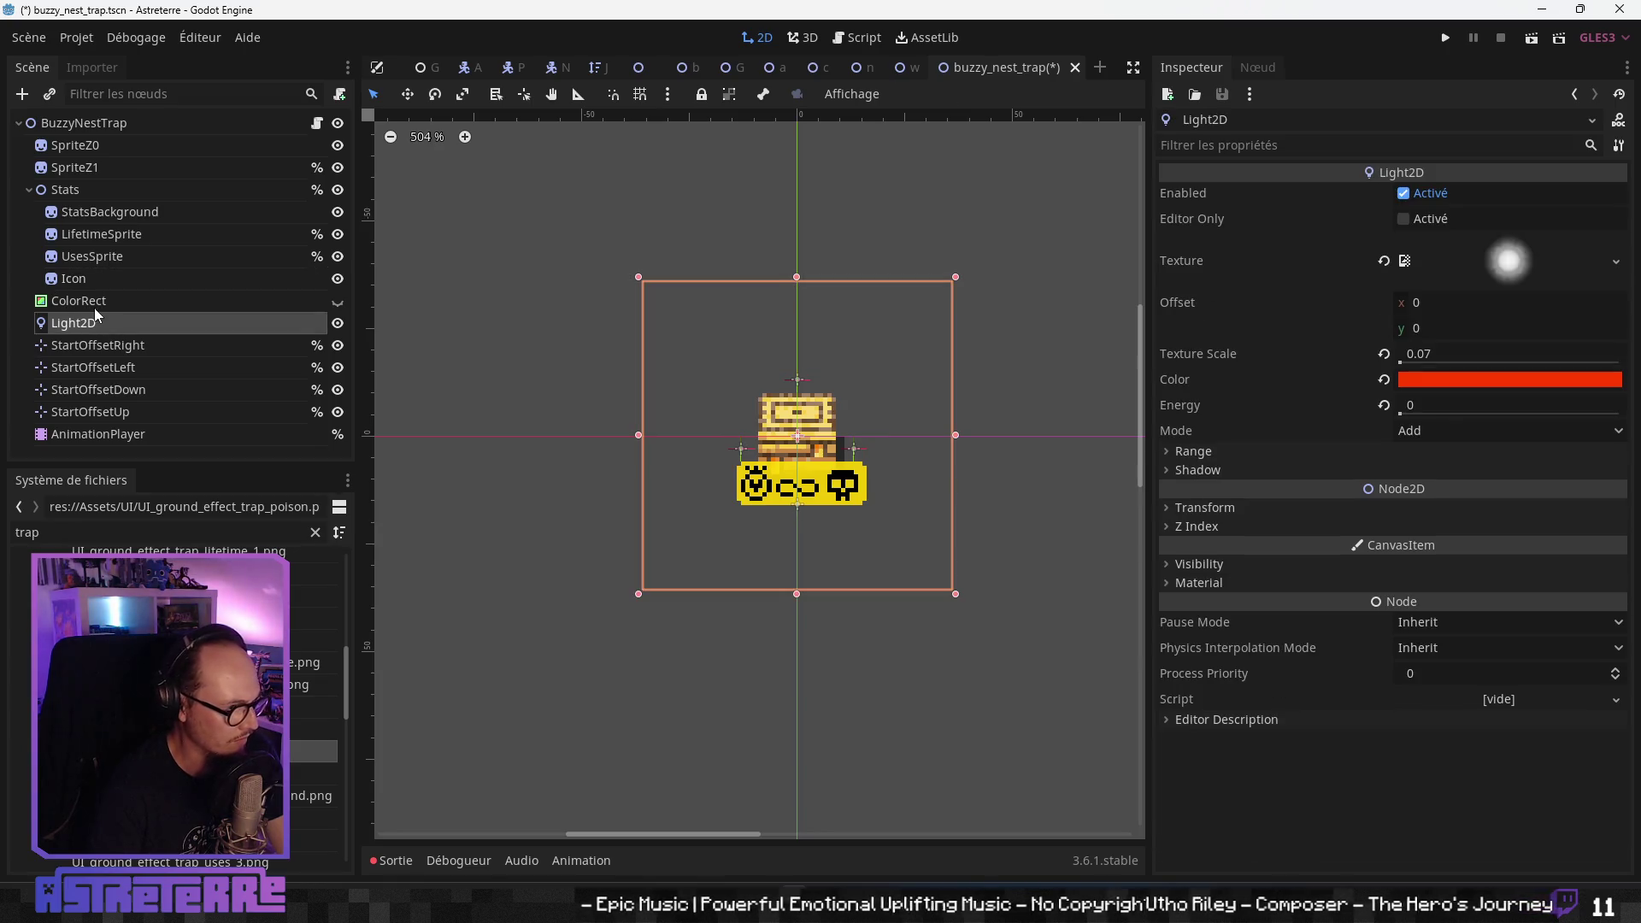
left_click(84, 300)
left_click(86, 323)
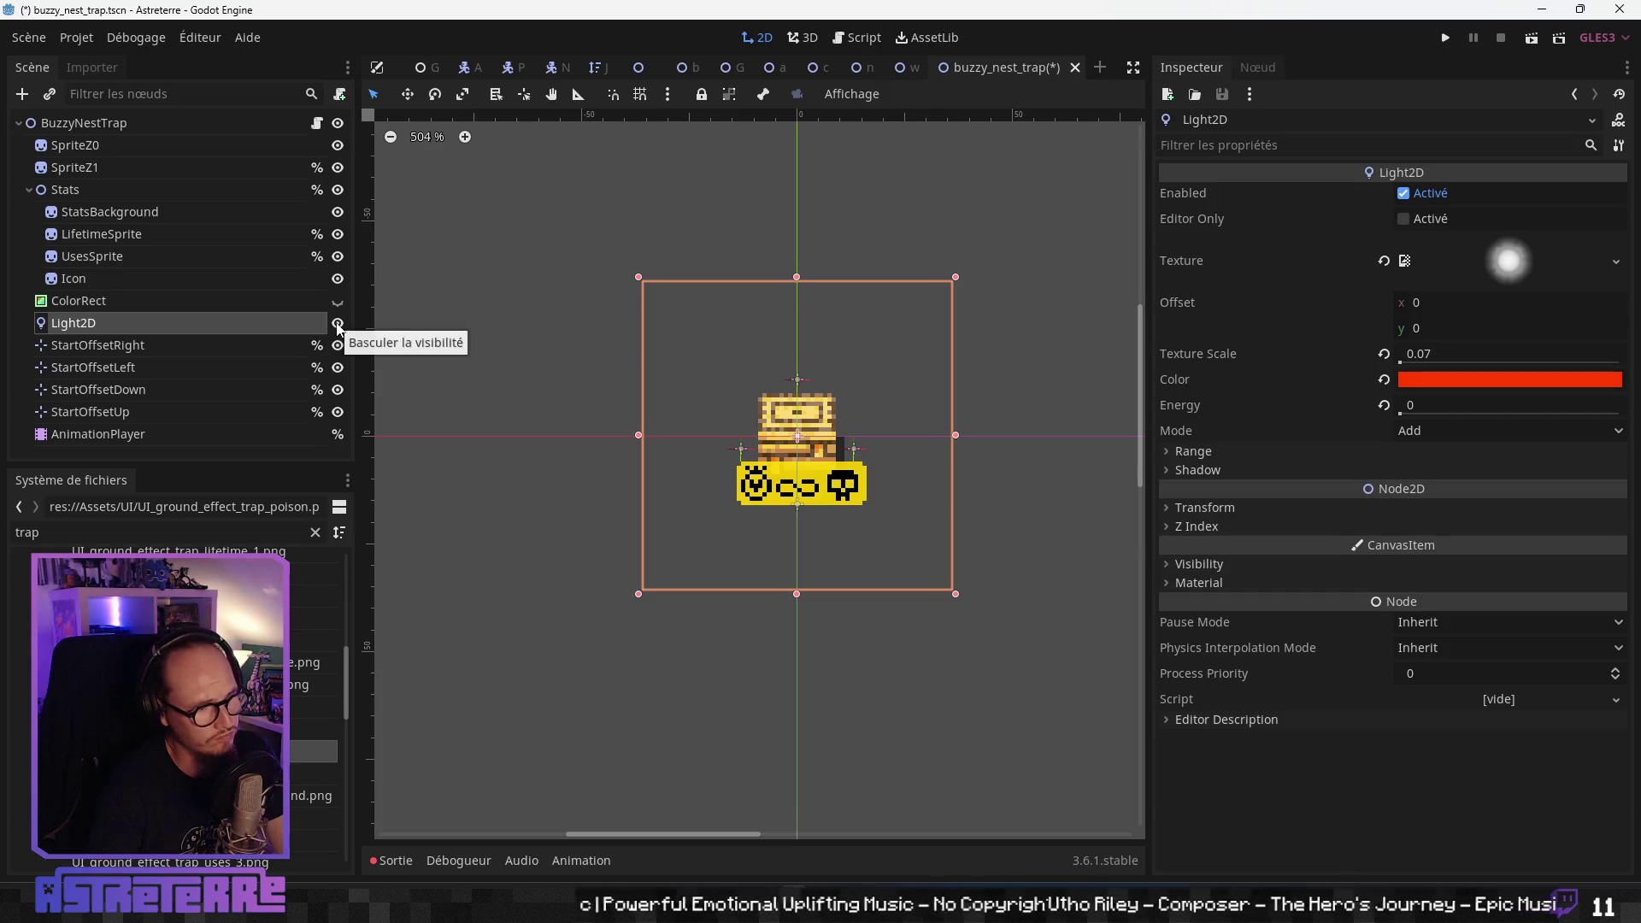
left_click(339, 324)
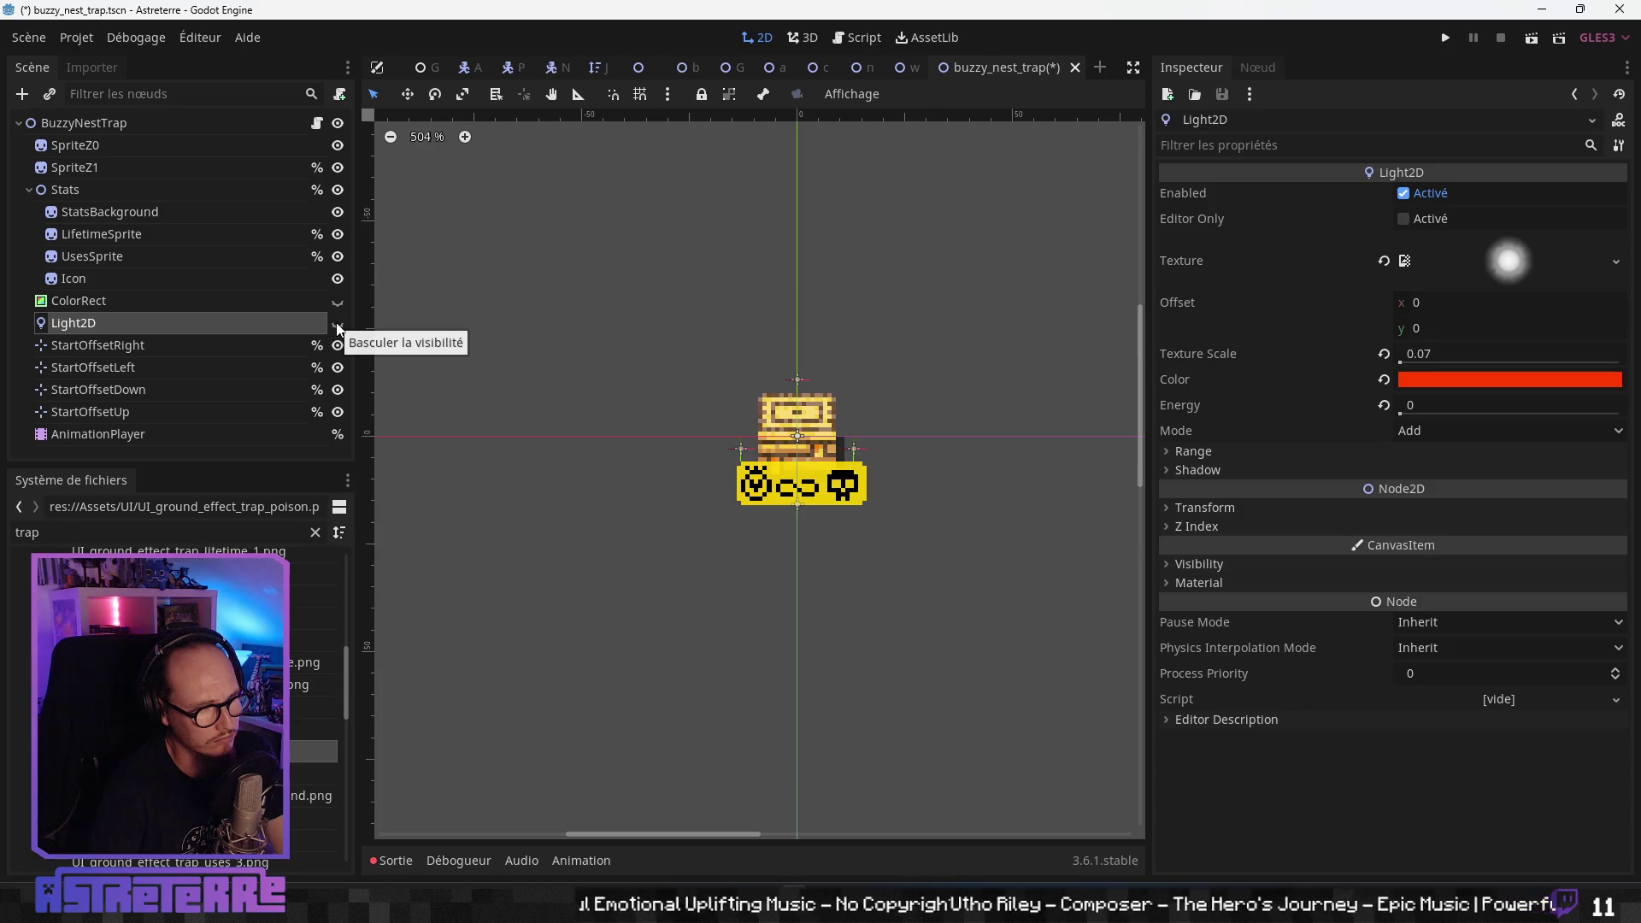
left_click(120, 303)
left_click(337, 303)
left_click(338, 303)
- Select the AnimationPlayer and enlarge the animation track area
left_click(112, 329)
left_click(103, 346)
left_click(96, 412)
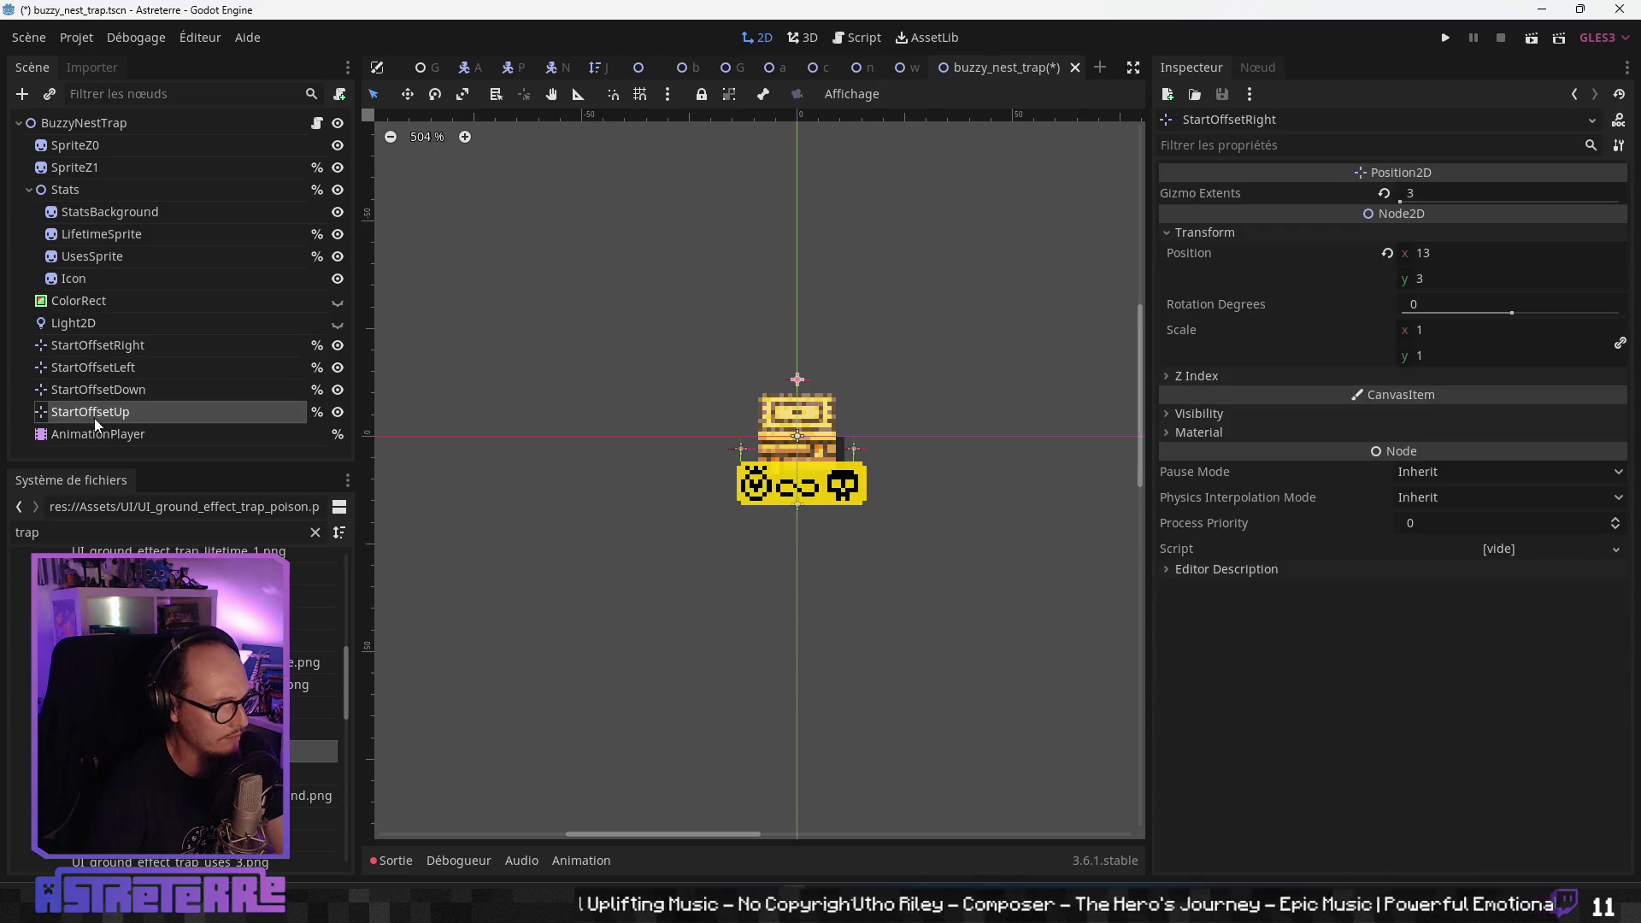
left_click(98, 434)
mouse_move(762, 654)
left_mouse_down()
mouse_move(762, 488)
mouse_move(754, 512)
left_mouse_up()
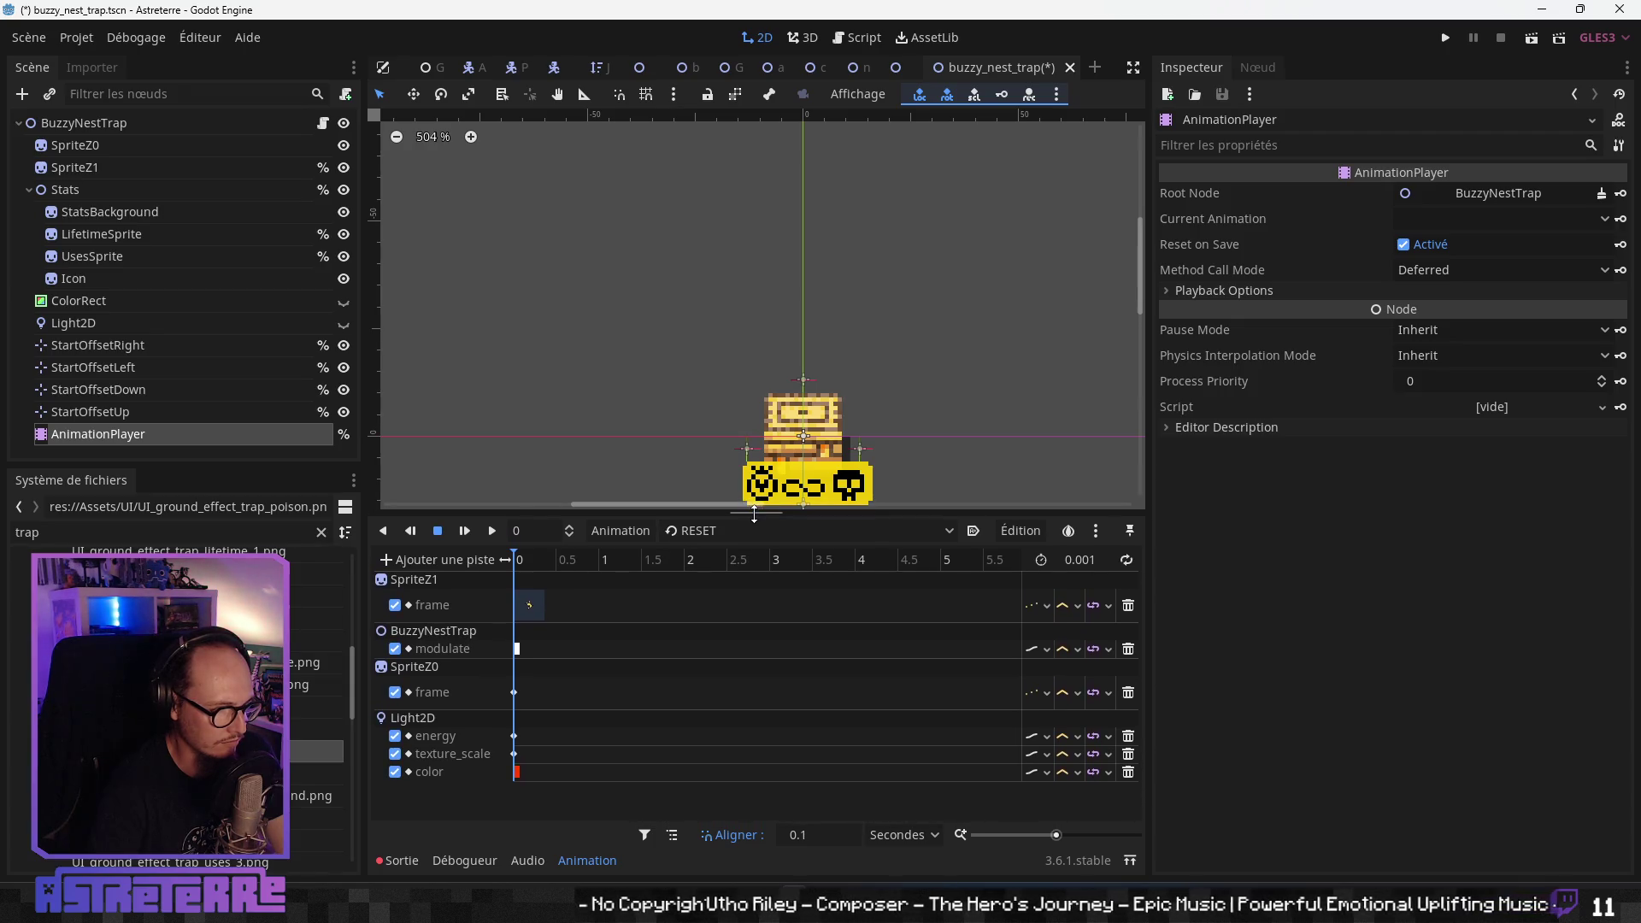
- Delete the Light2D tracks from the RESET and activation animations
left_click_drag(683, 392, 609, 219)
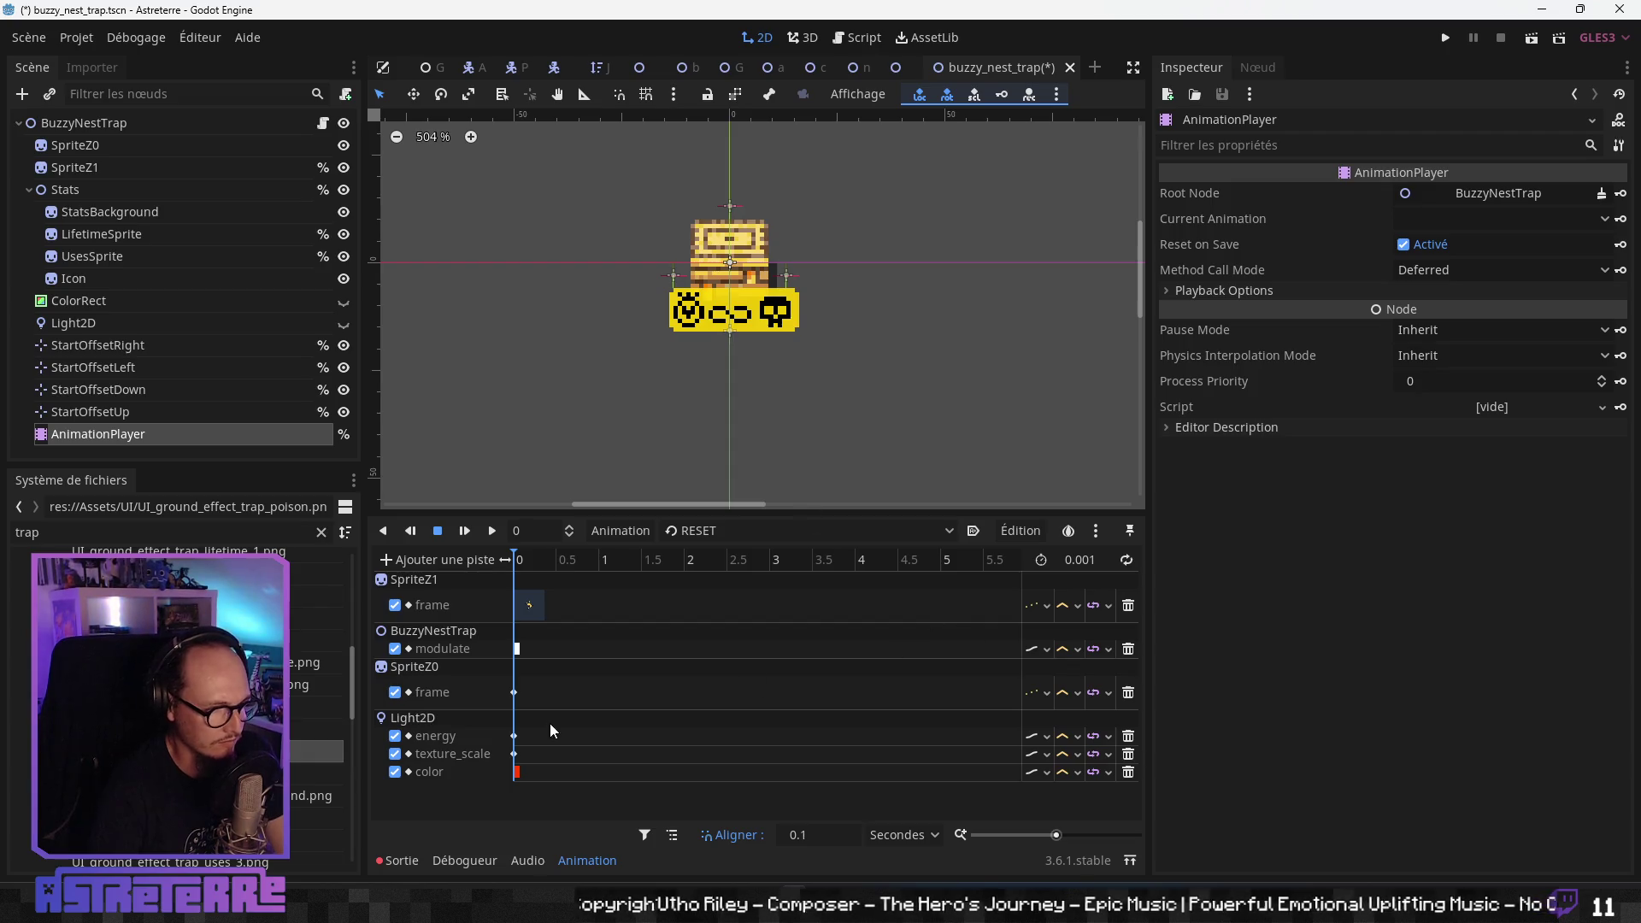
left_click(1128, 736)
left_click(1129, 735)
left_click(1128, 736)
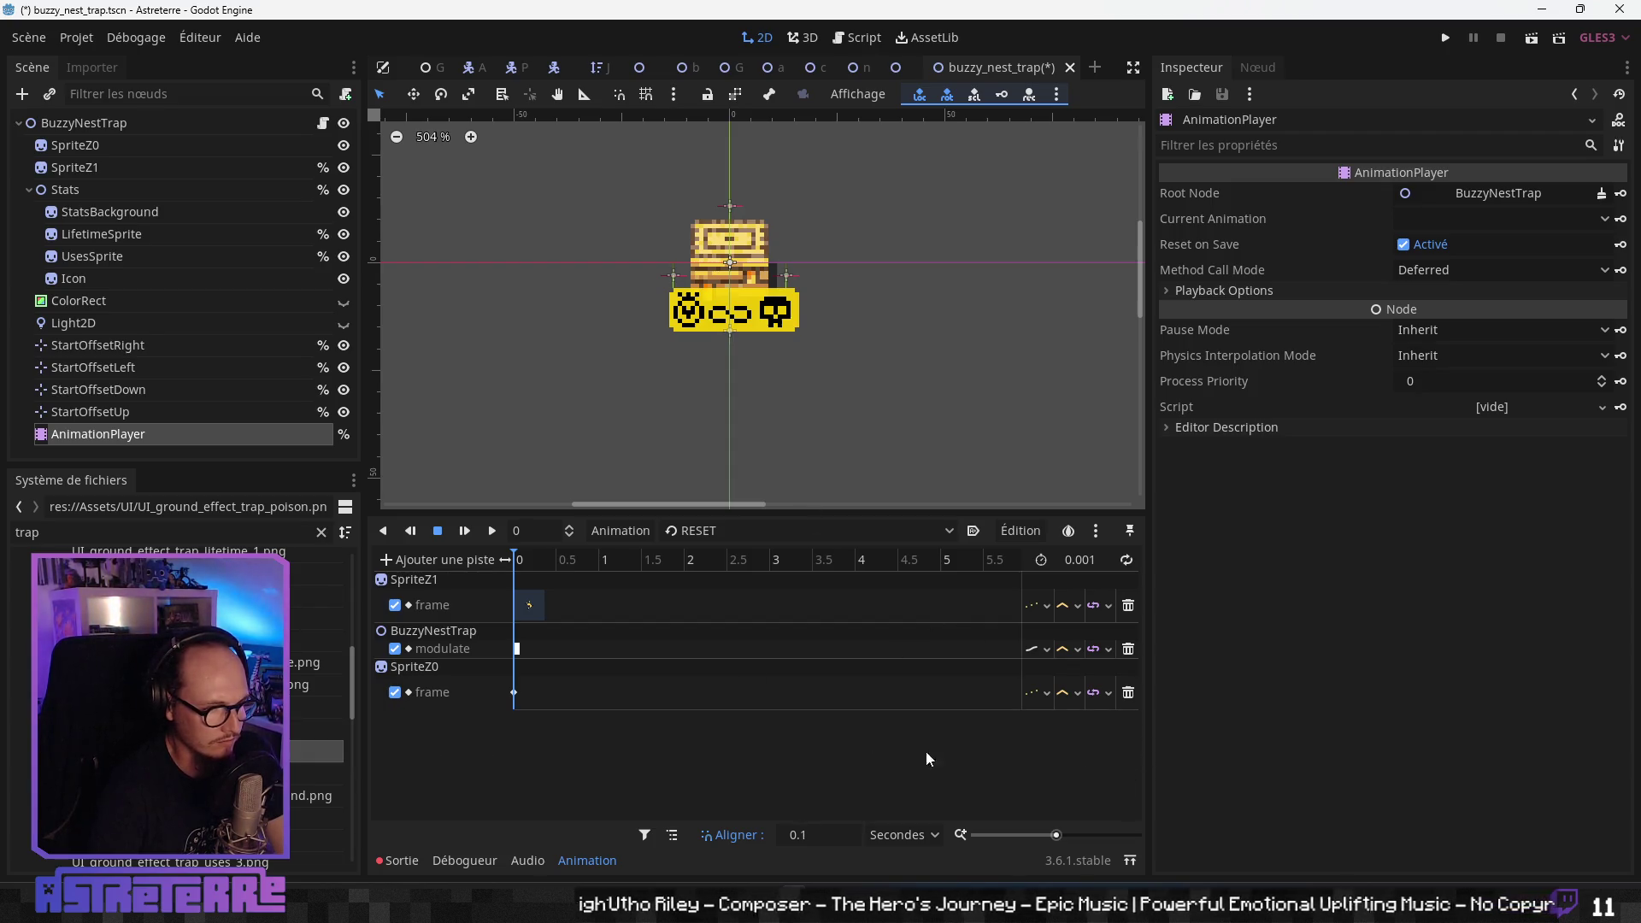
left_click(705, 531)
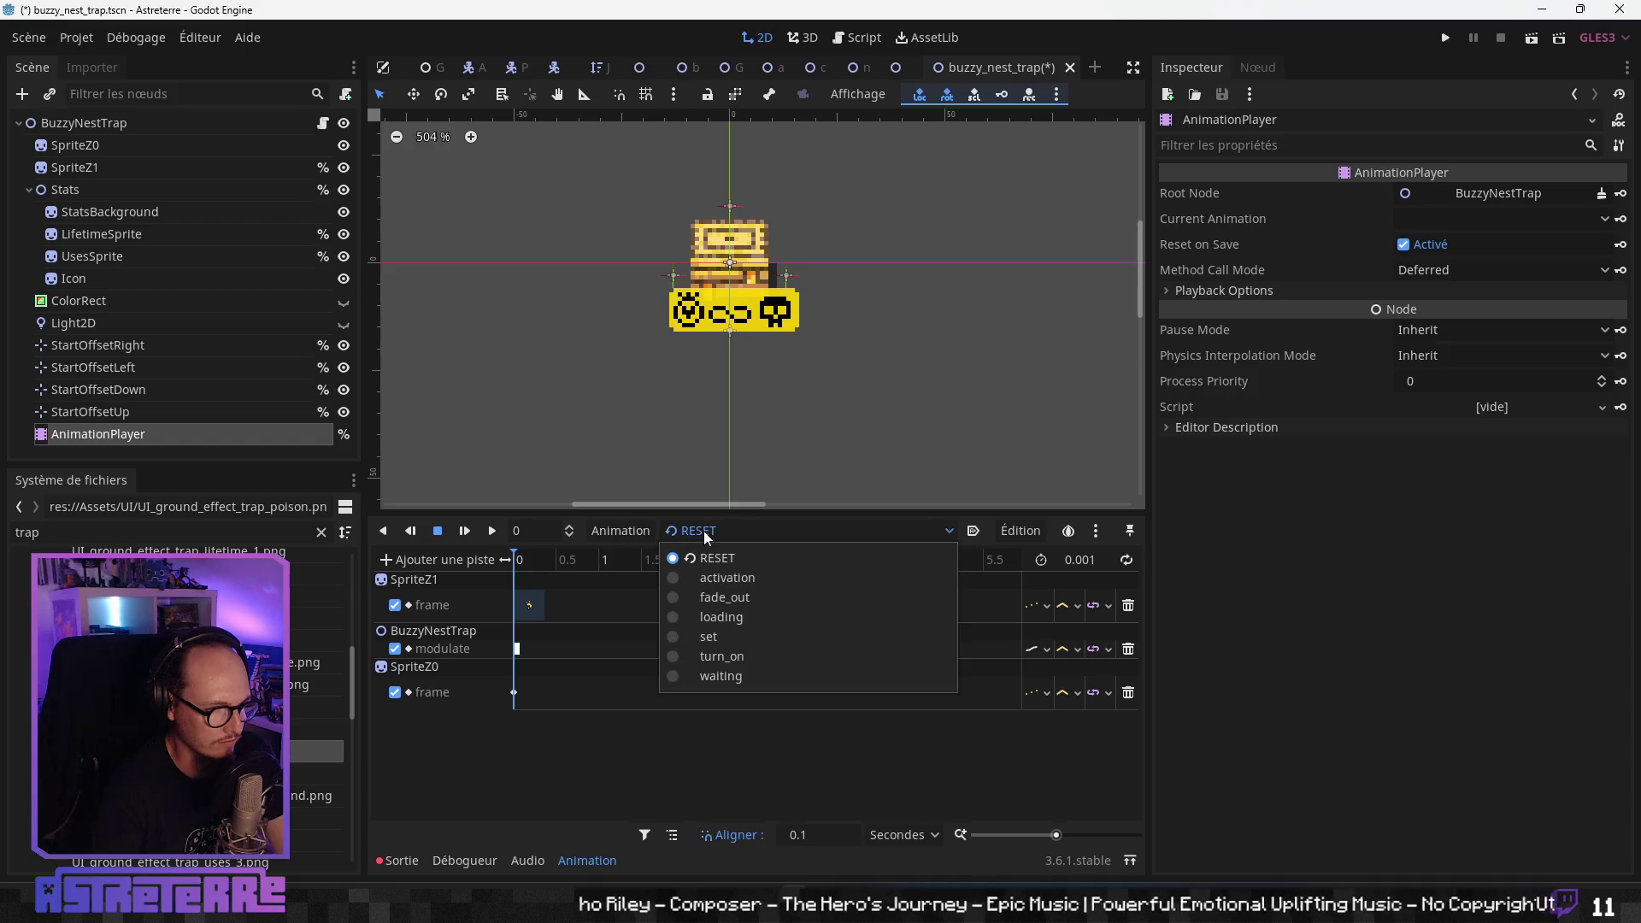
left_click(708, 571)
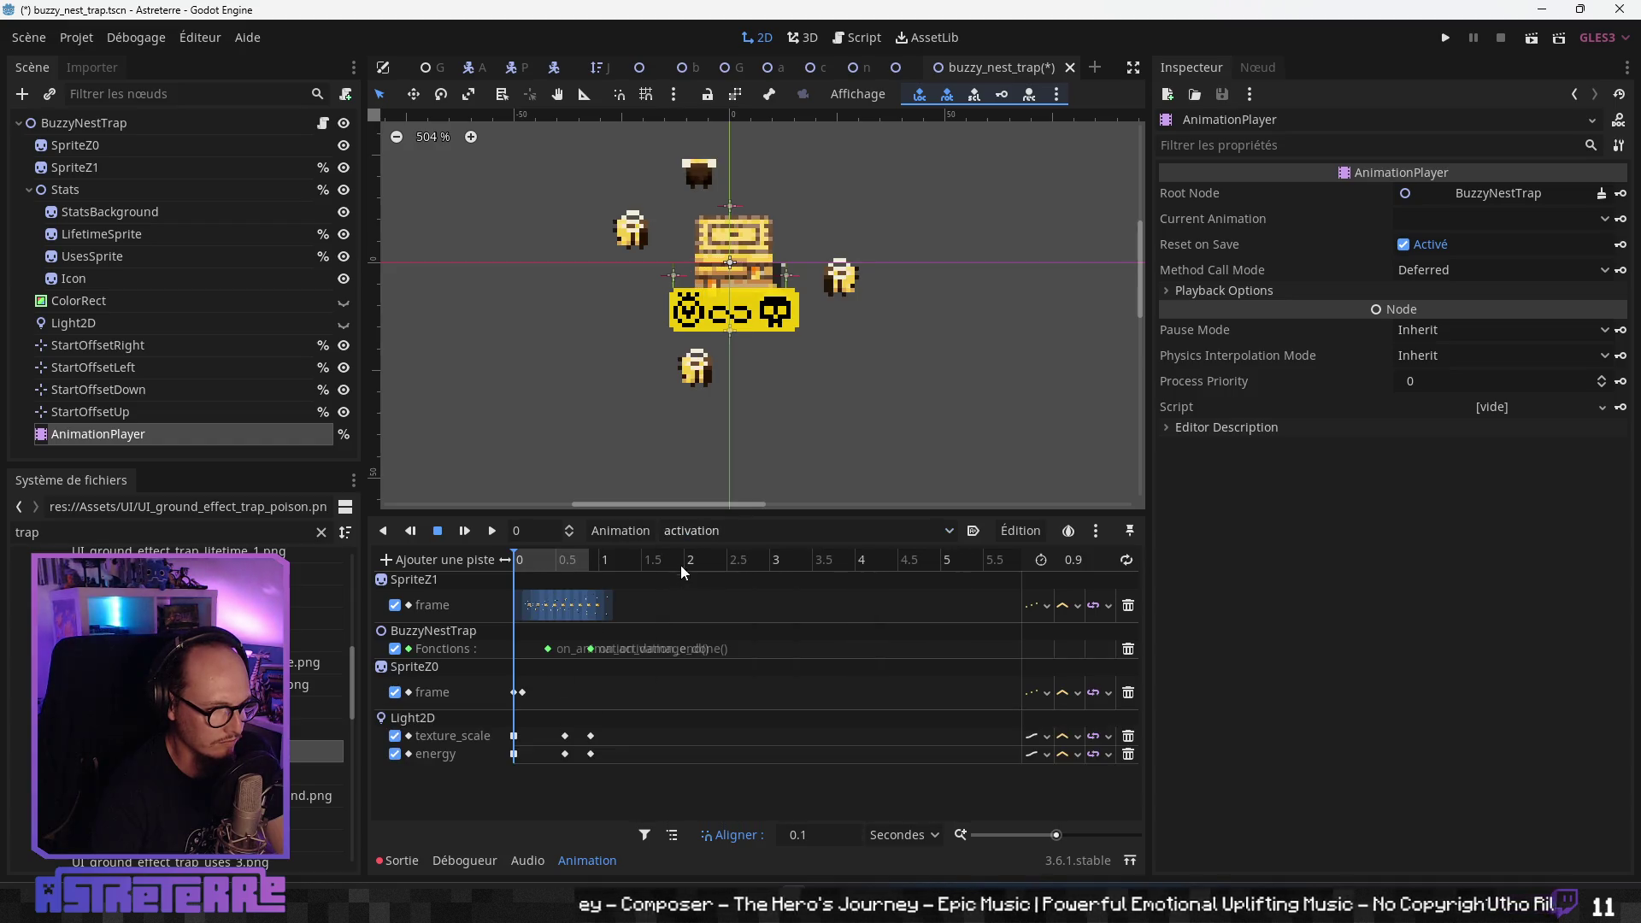
left_click(1128, 736)
left_click(1128, 736)
- Delete the first frame key of the loading animation
left_click(743, 530)
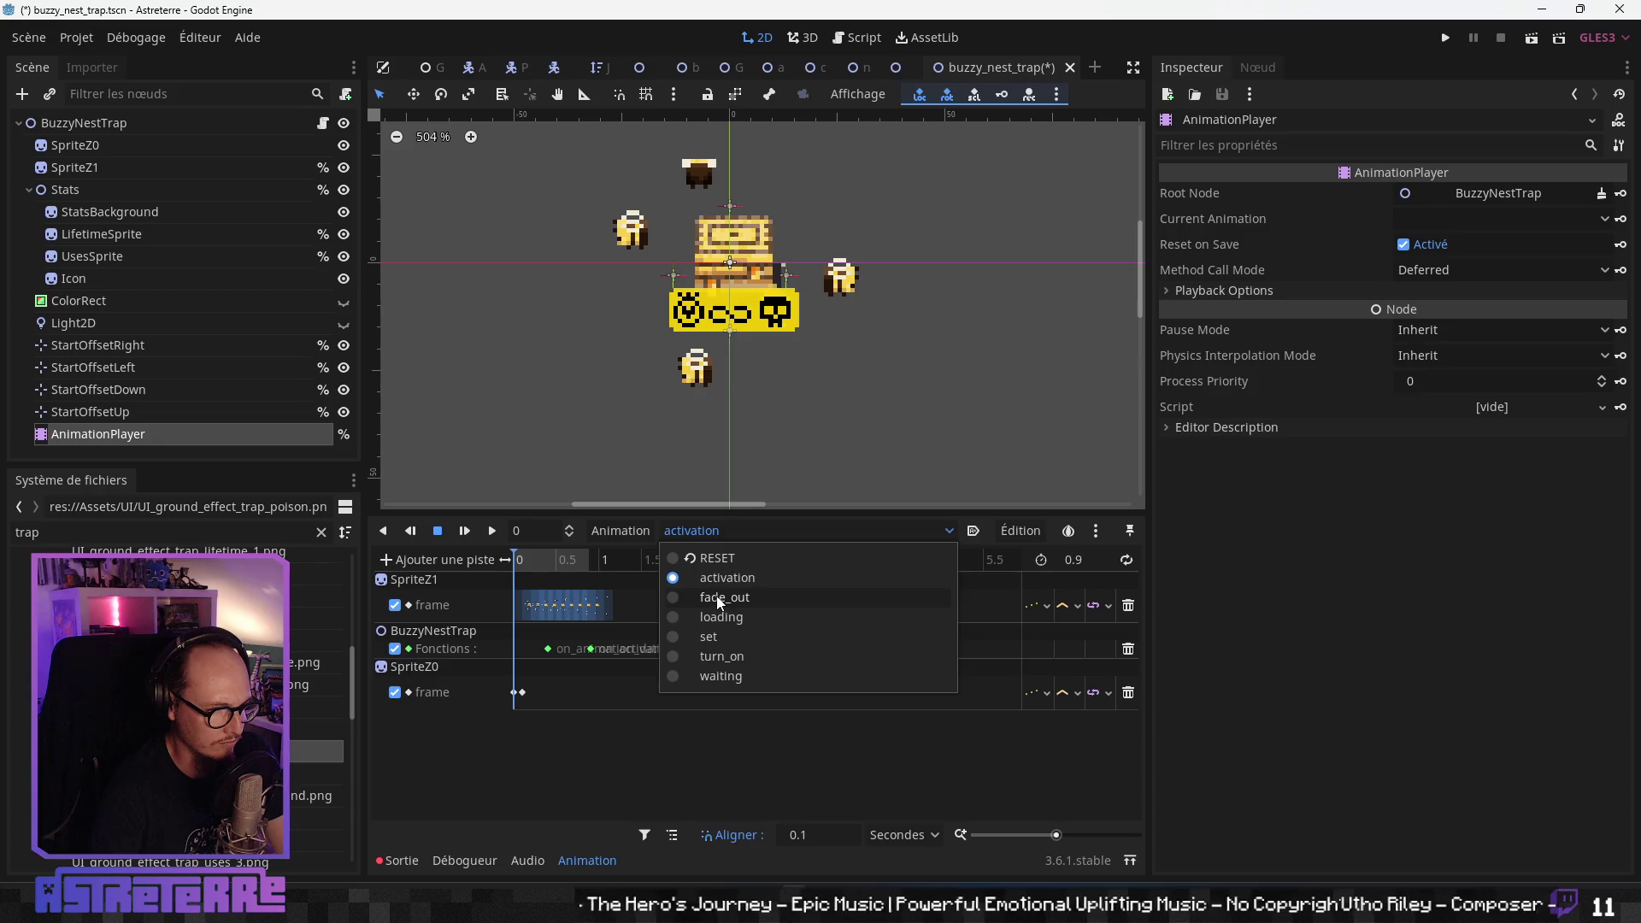
left_click(716, 597)
left_click(725, 531)
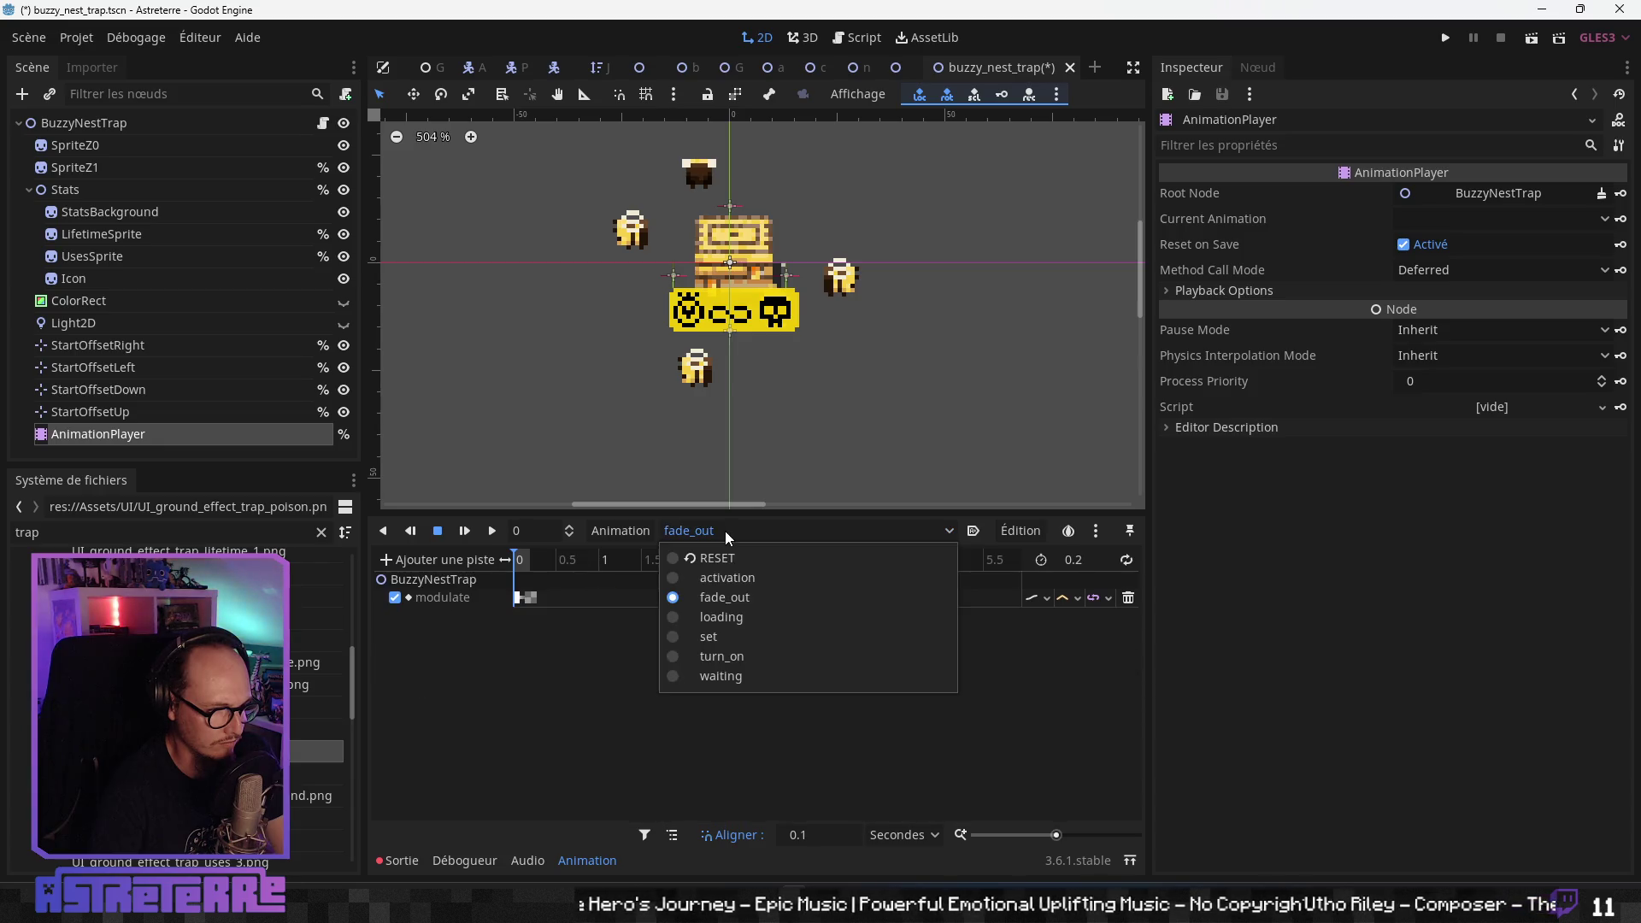
left_click(718, 616)
left_click_drag(544, 565, 519, 569)
left_click(530, 605)
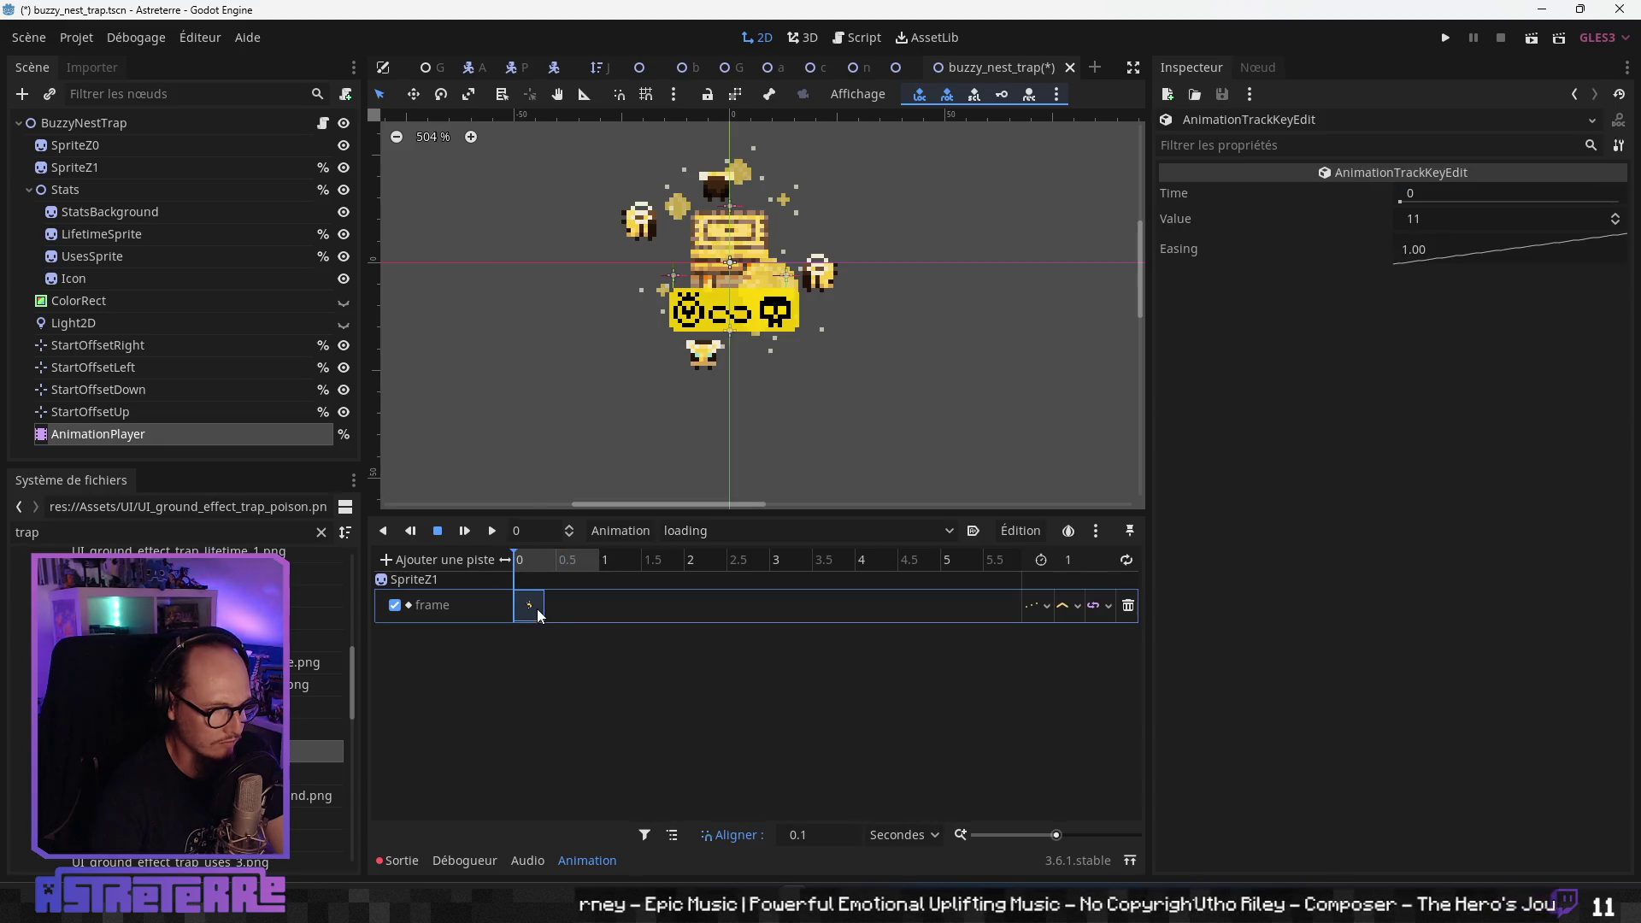
key("Delete")
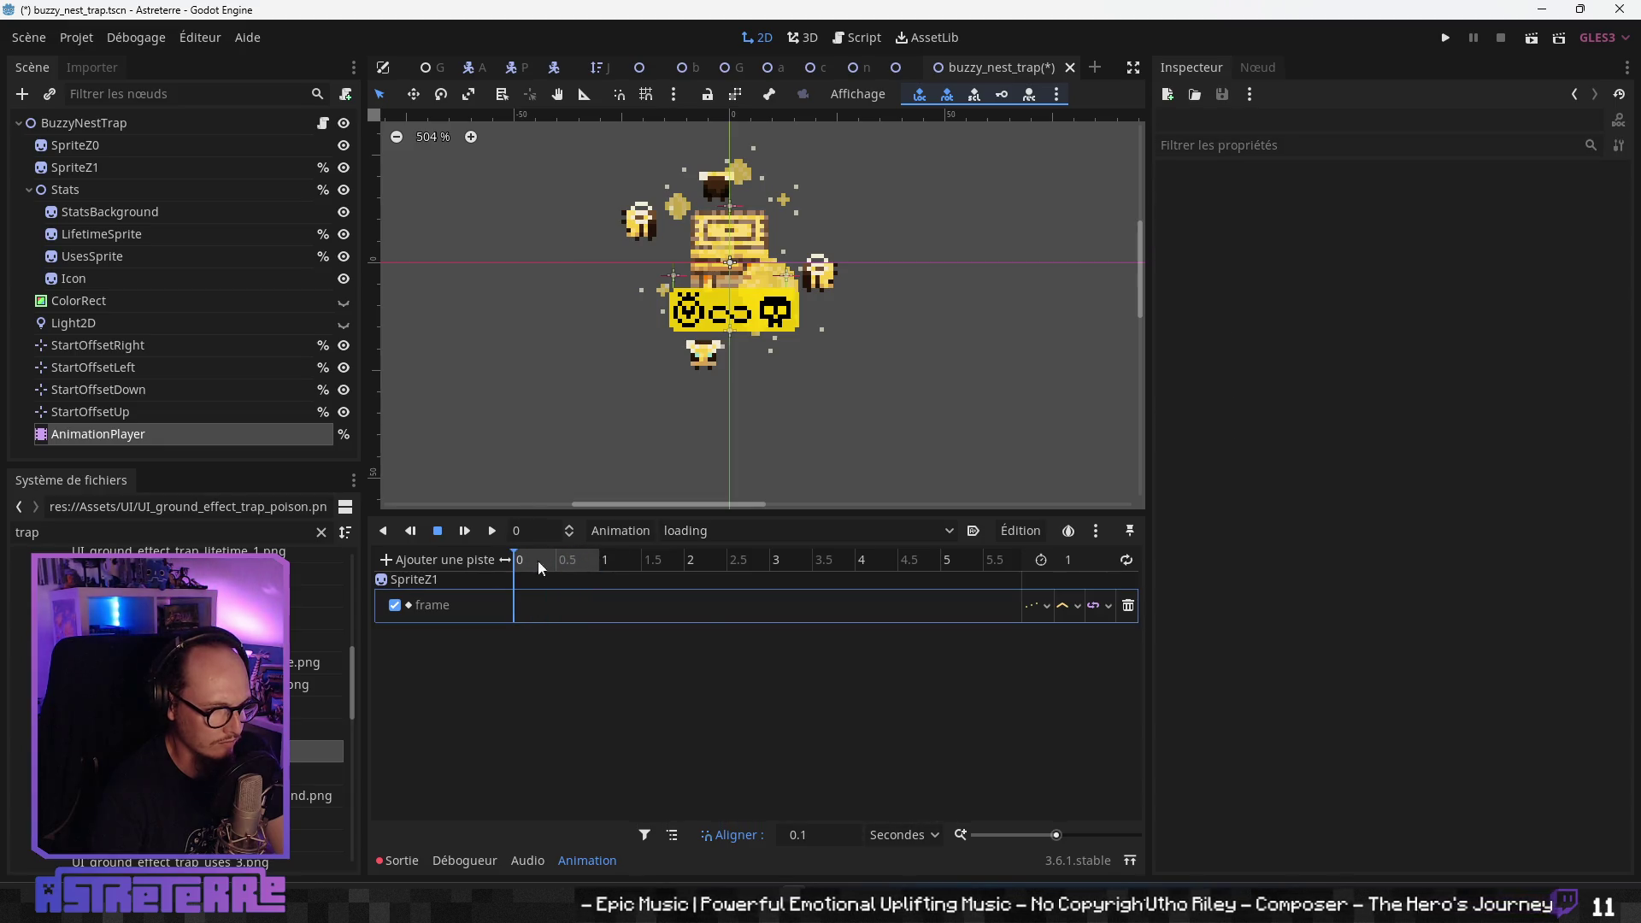
- Review the set and turn_on animations' frame keys
left_click(716, 532)
left_click(707, 637)
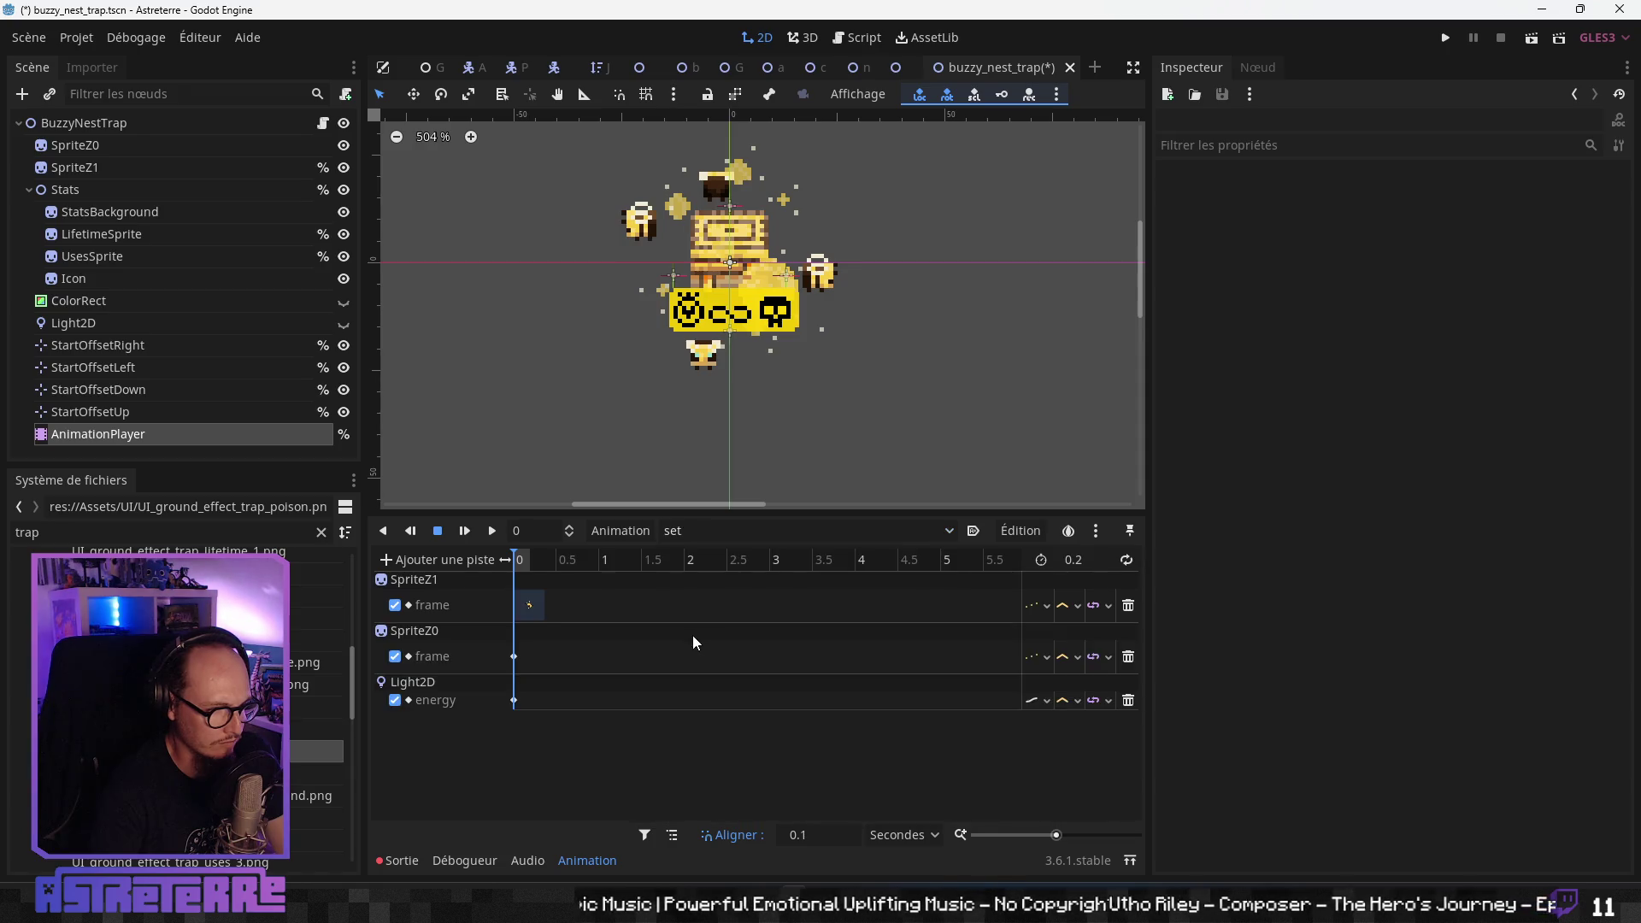
left_click(533, 606)
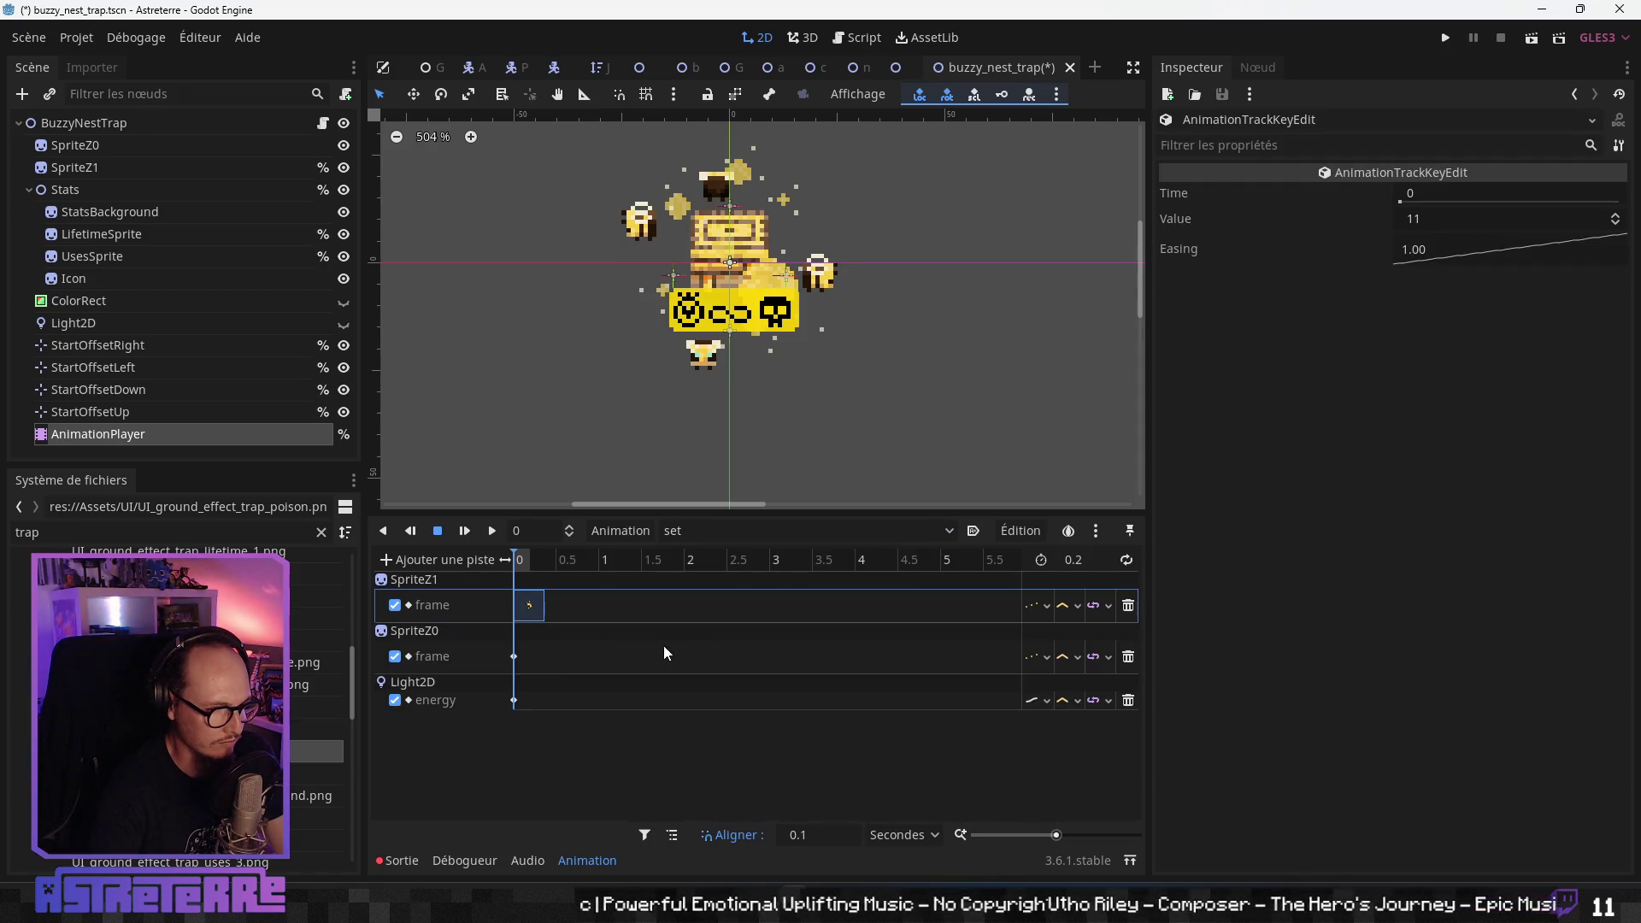
left_click(726, 532)
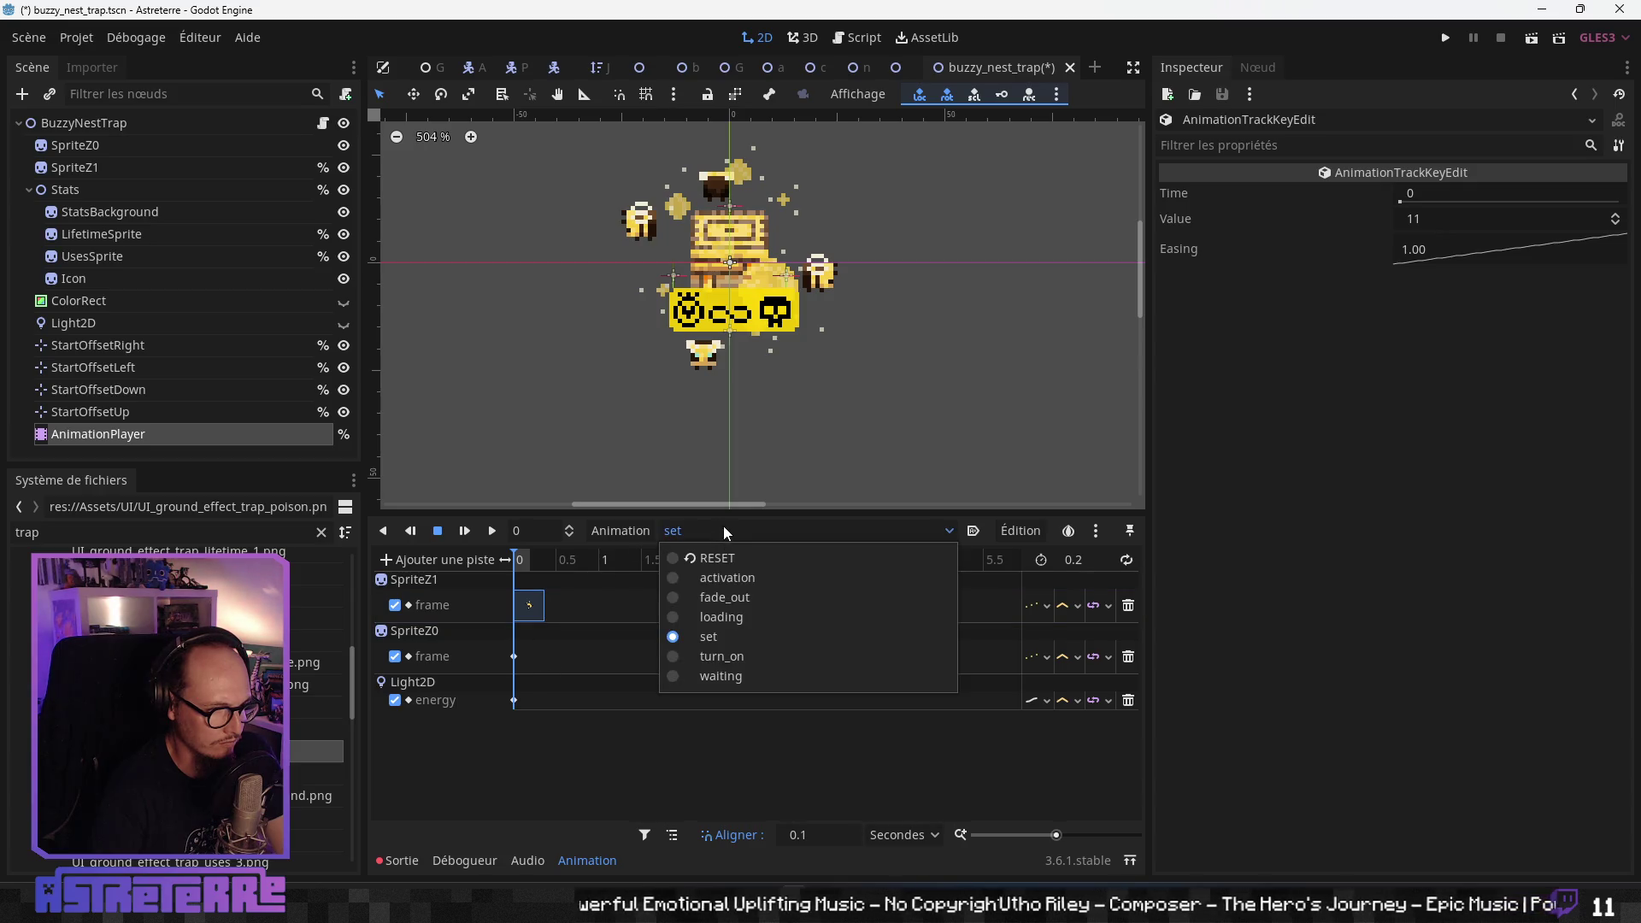
left_click(709, 657)
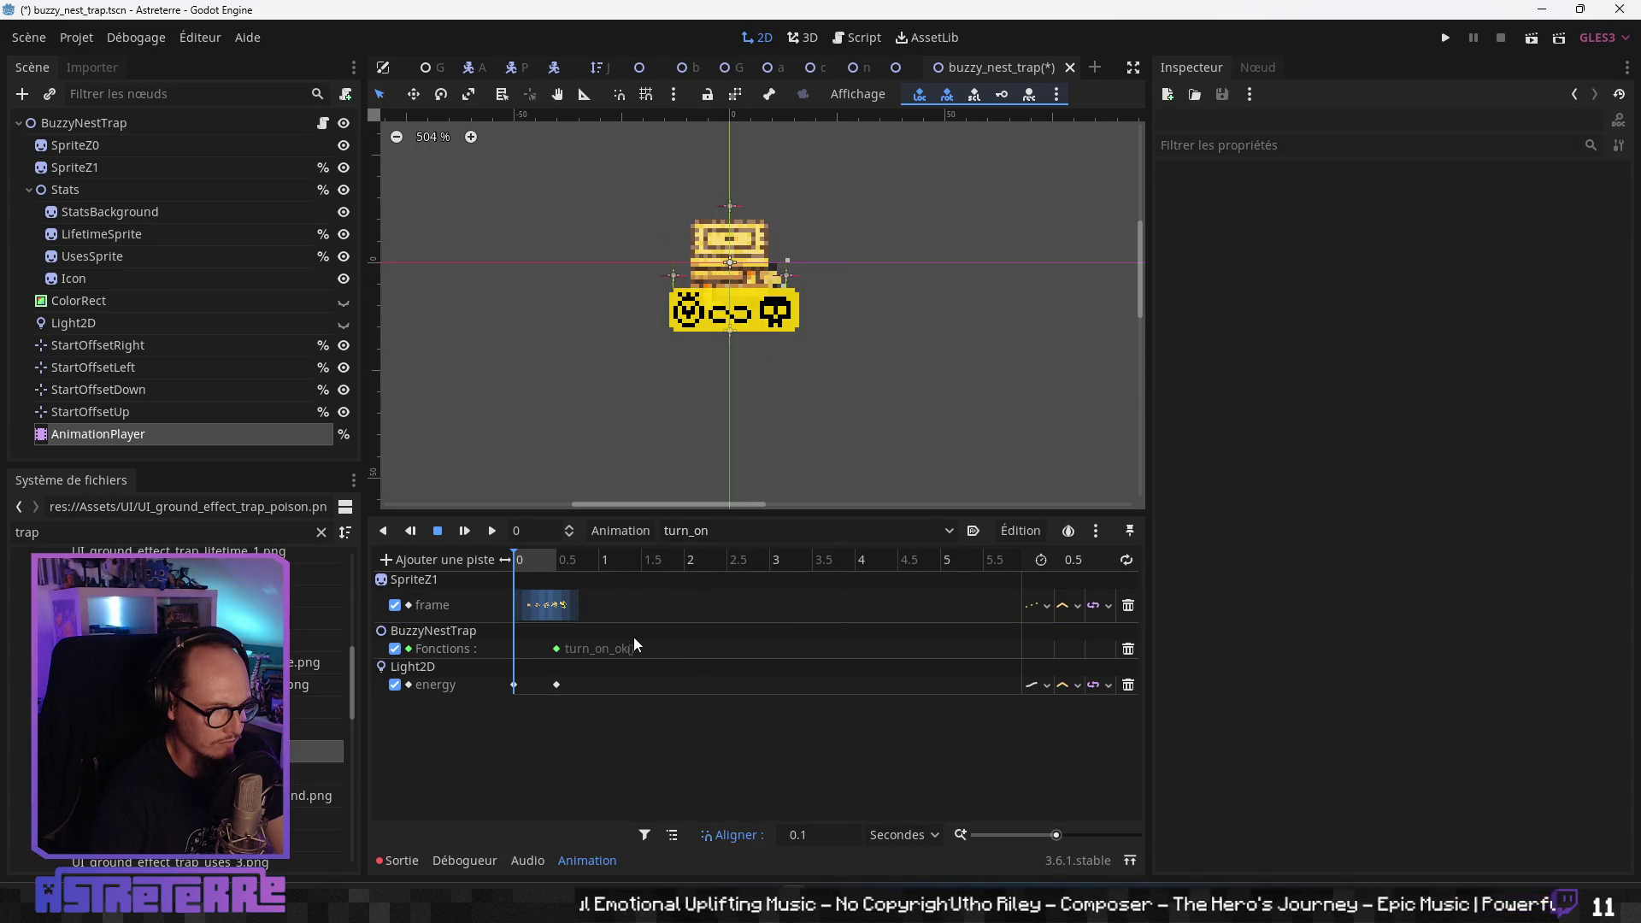
left_click(556, 561)
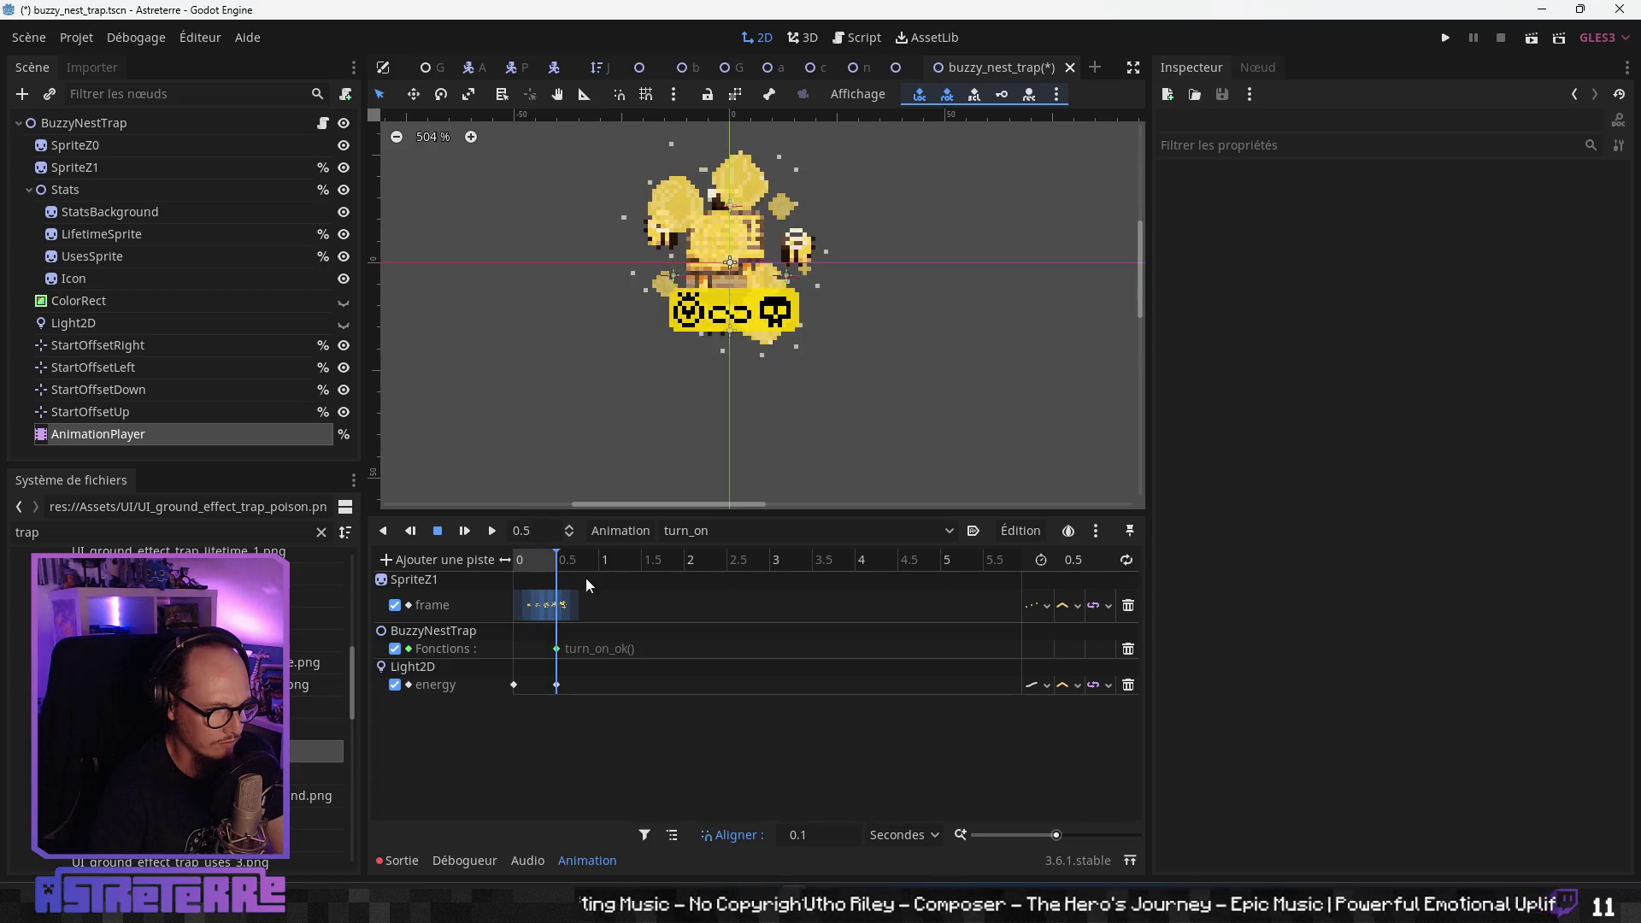
left_click_drag(559, 581, 499, 586)
- Remove the Light2D energy and texture_scale tracks from waiting, preview it, and save the scene
left_click(726, 530)
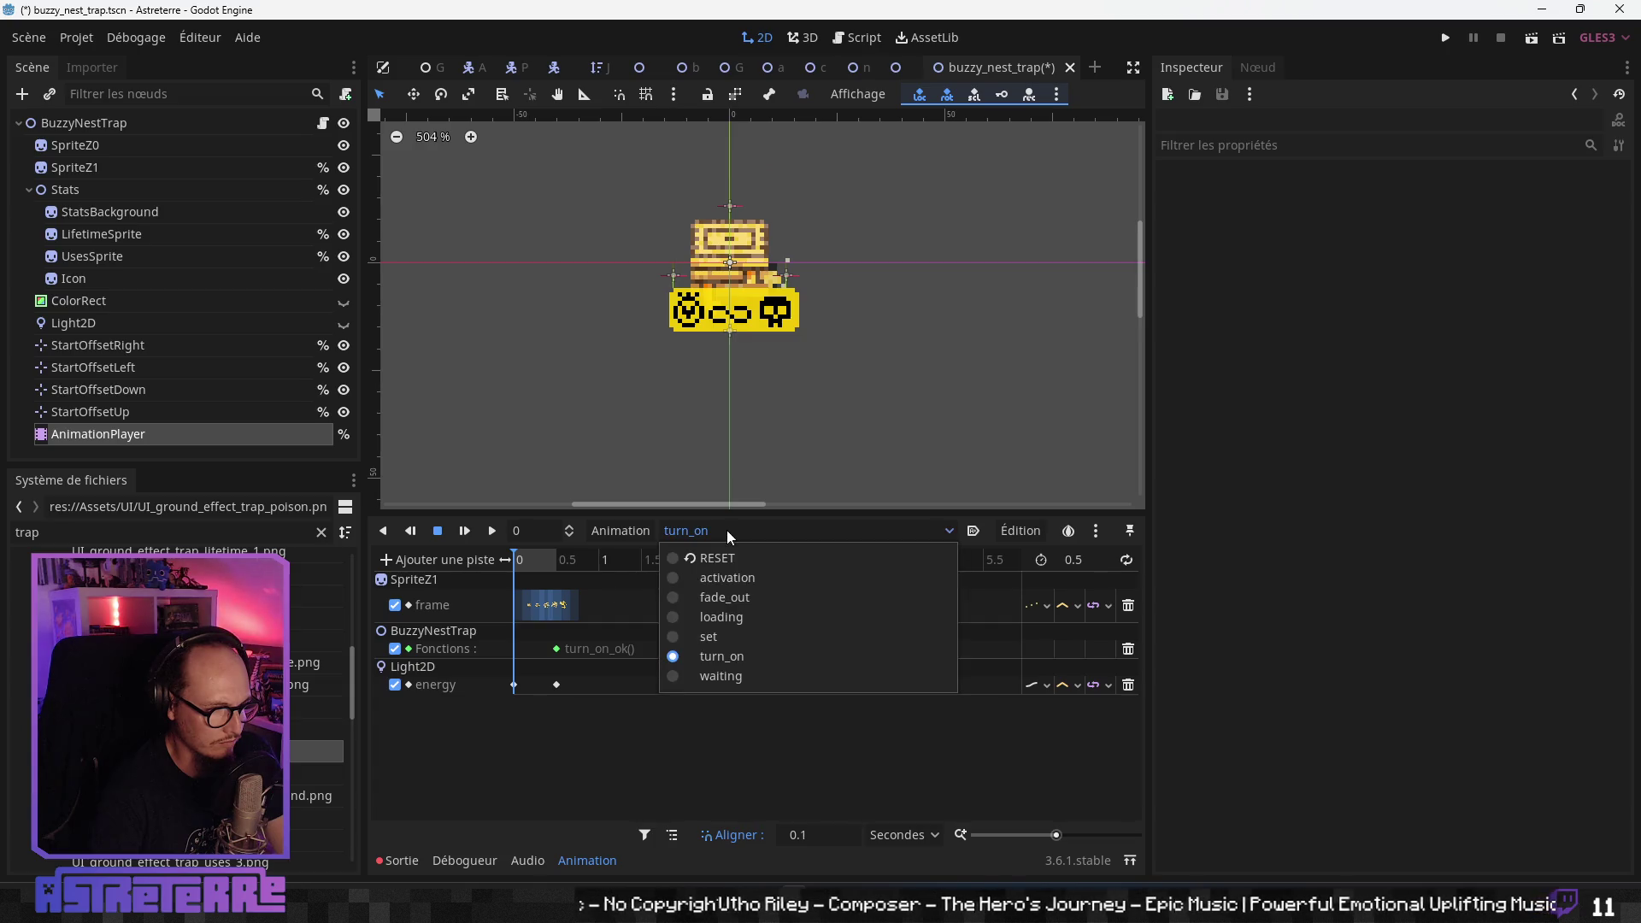
left_click(723, 676)
mouse_move(556, 564)
left_mouse_down()
mouse_move(712, 555)
mouse_move(665, 577)
mouse_move(479, 582)
left_mouse_up()
left_click(1128, 701)
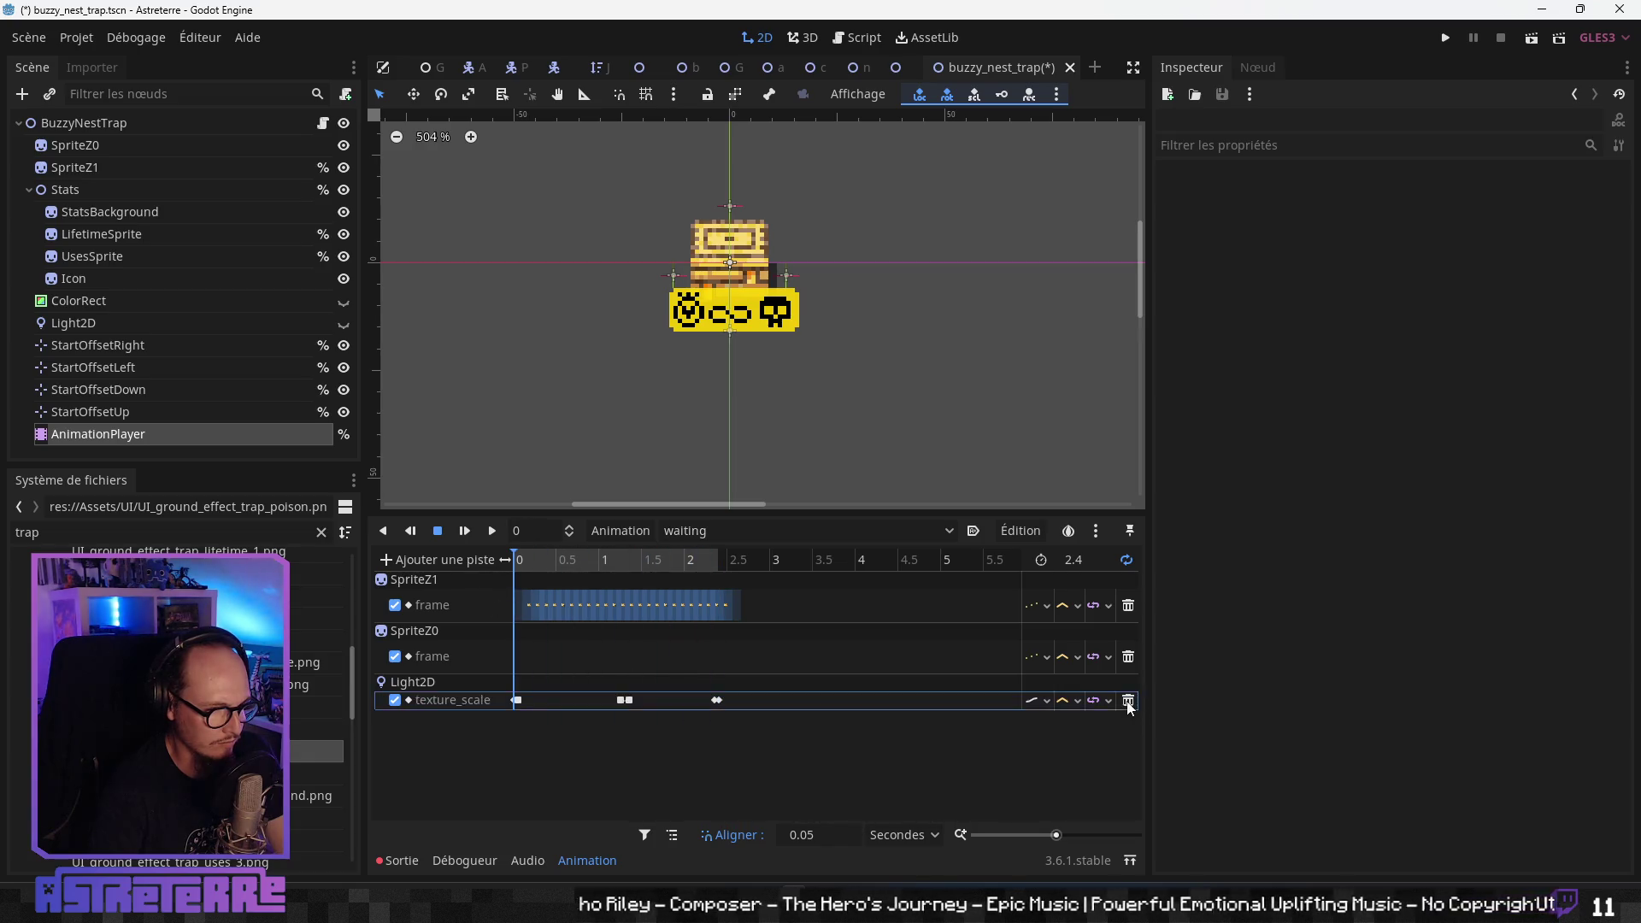
left_click(1129, 701)
mouse_move(546, 566)
left_mouse_down()
mouse_move(691, 561)
mouse_move(537, 562)
left_mouse_up()
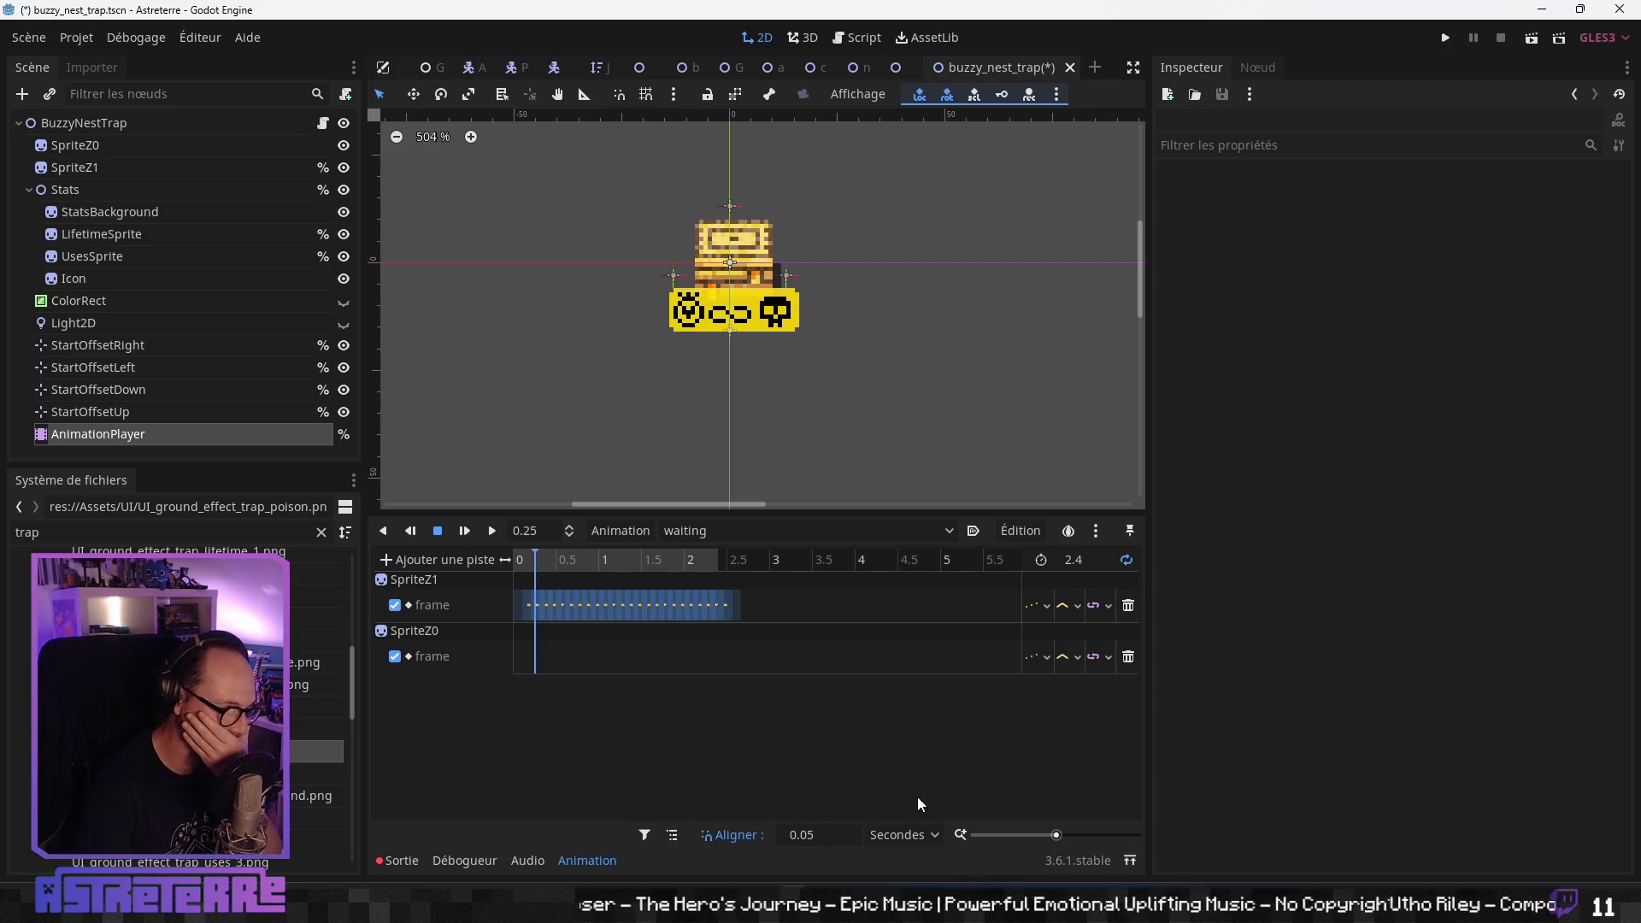
left_click(668, 563)
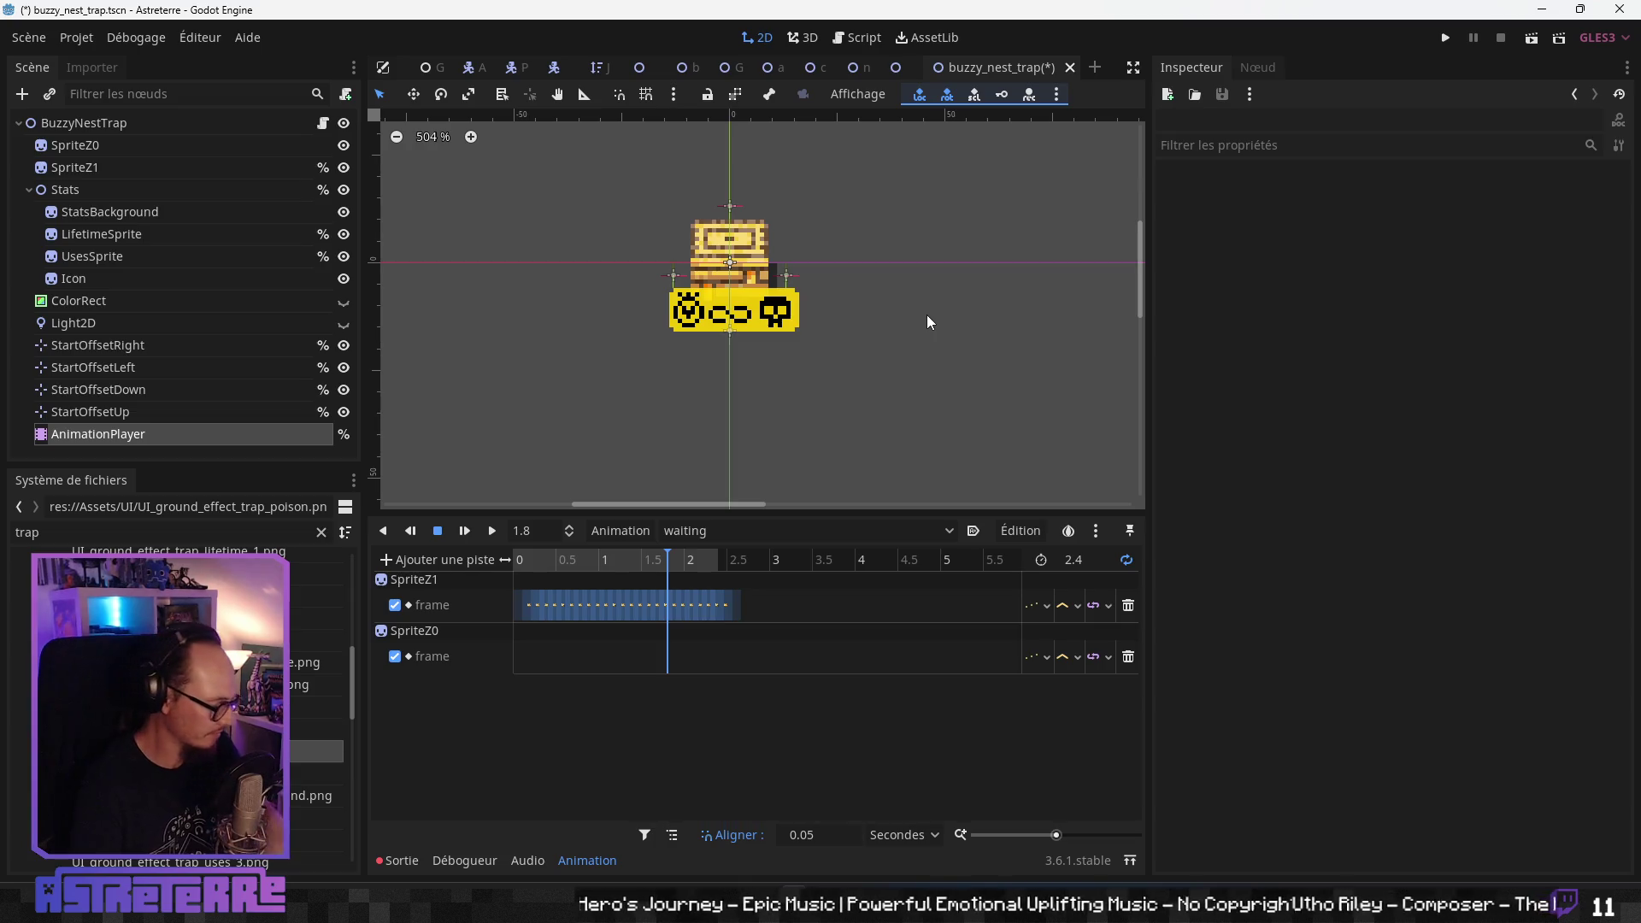
key("ctrl+s")
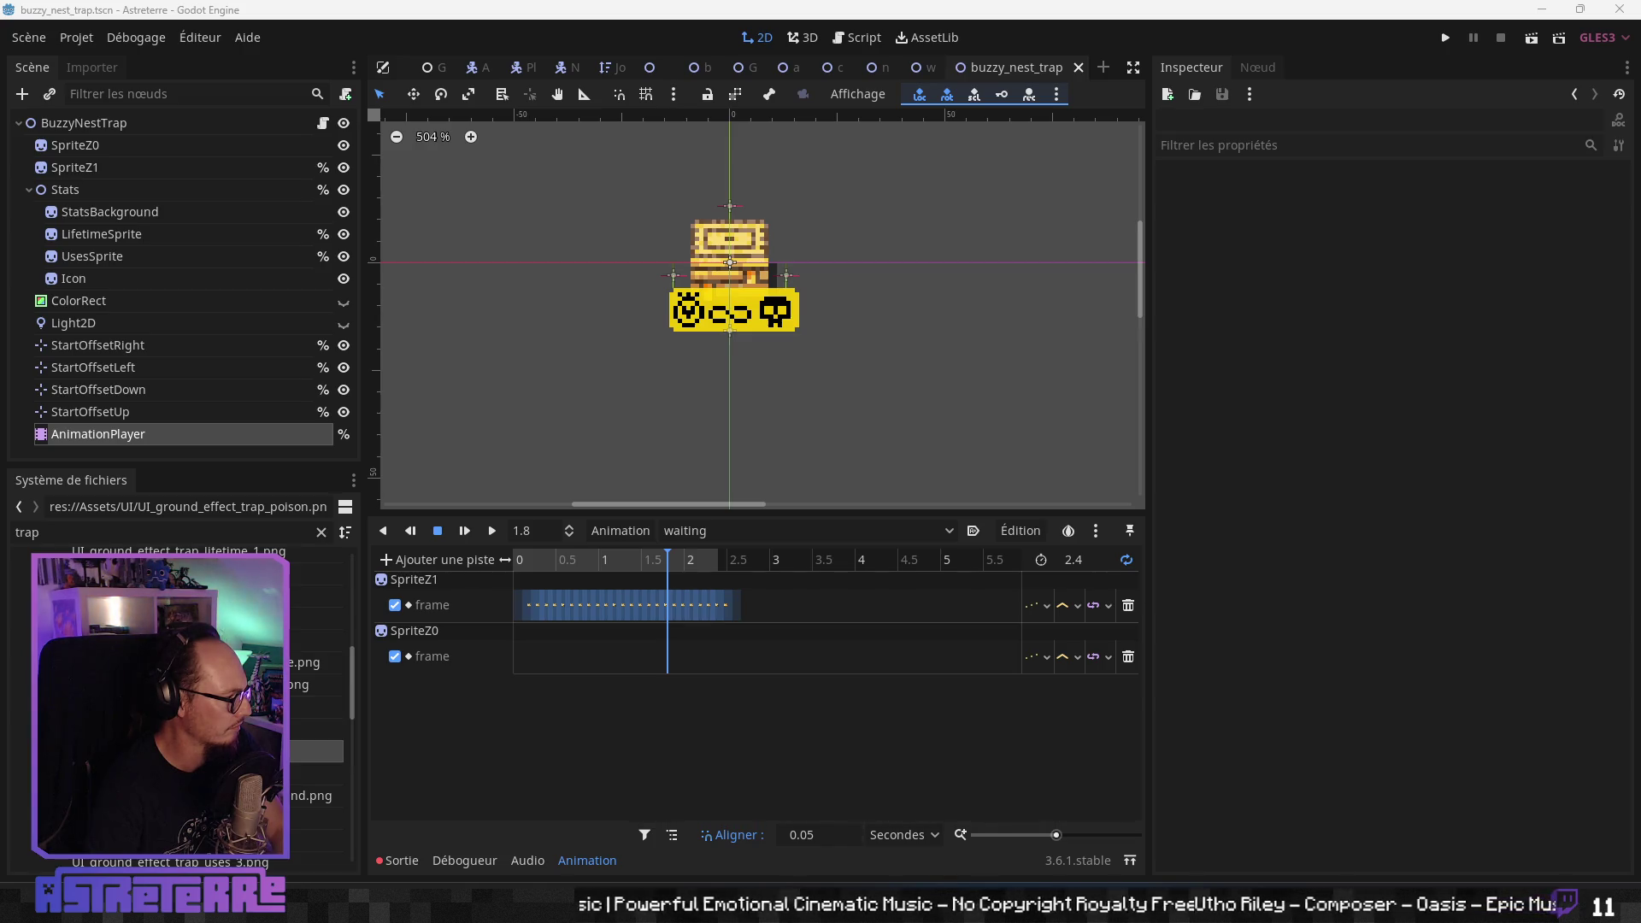
key("alt+Tab")
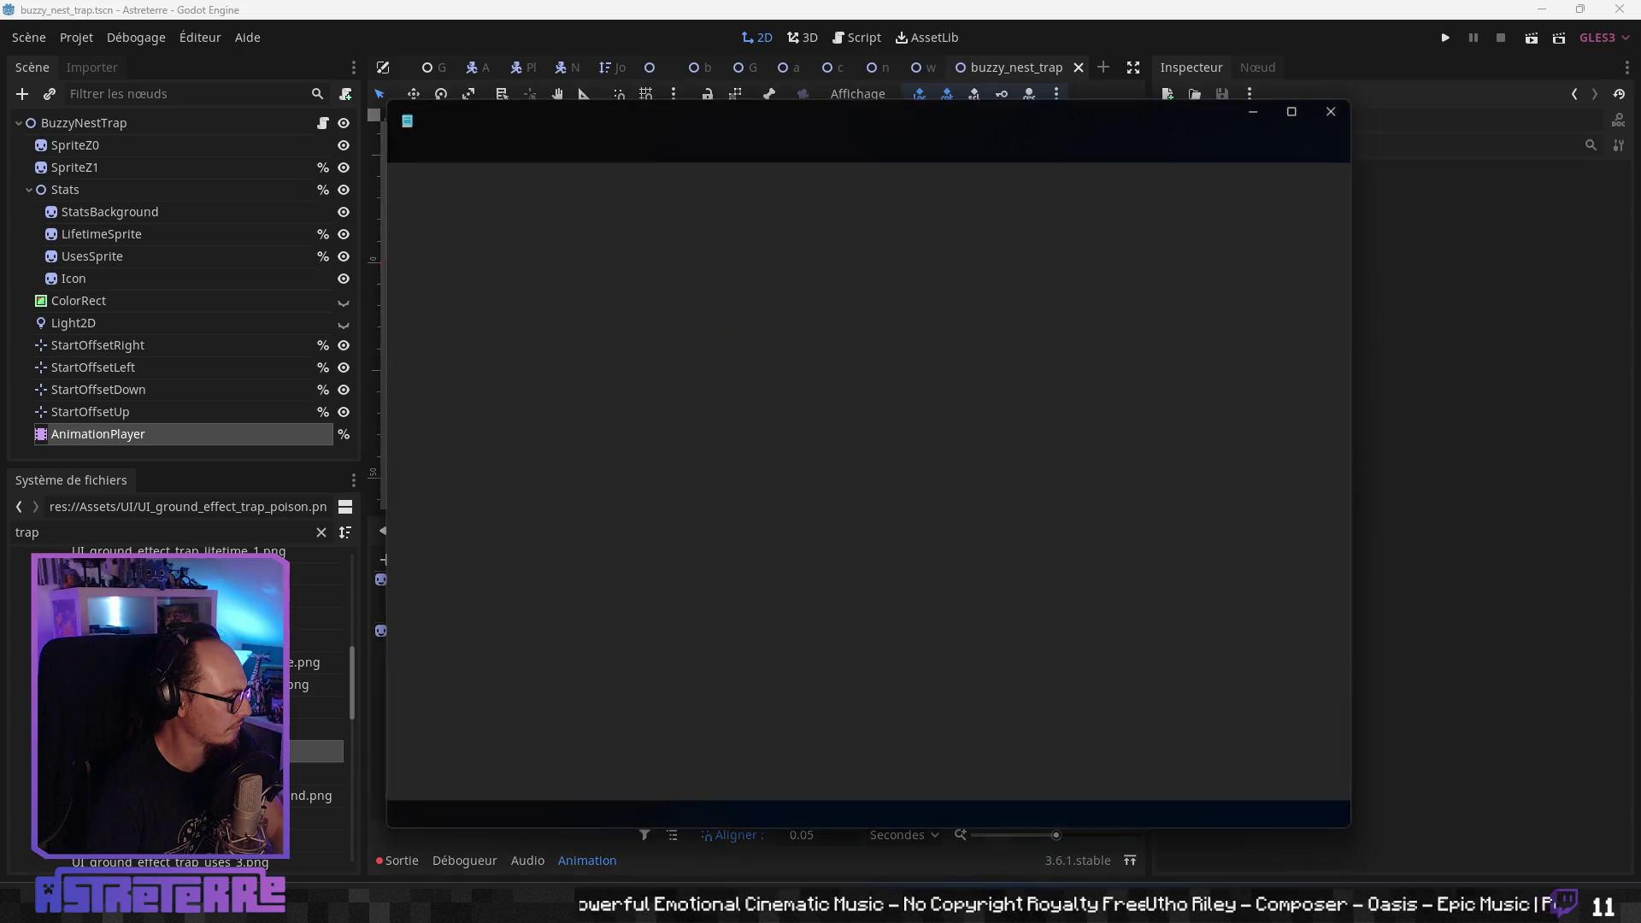
- Change object1's item_ID to buzzy_nest in Equipment_Player.json, save, and minimize Notepad
scroll(627, 509, "down", 3)
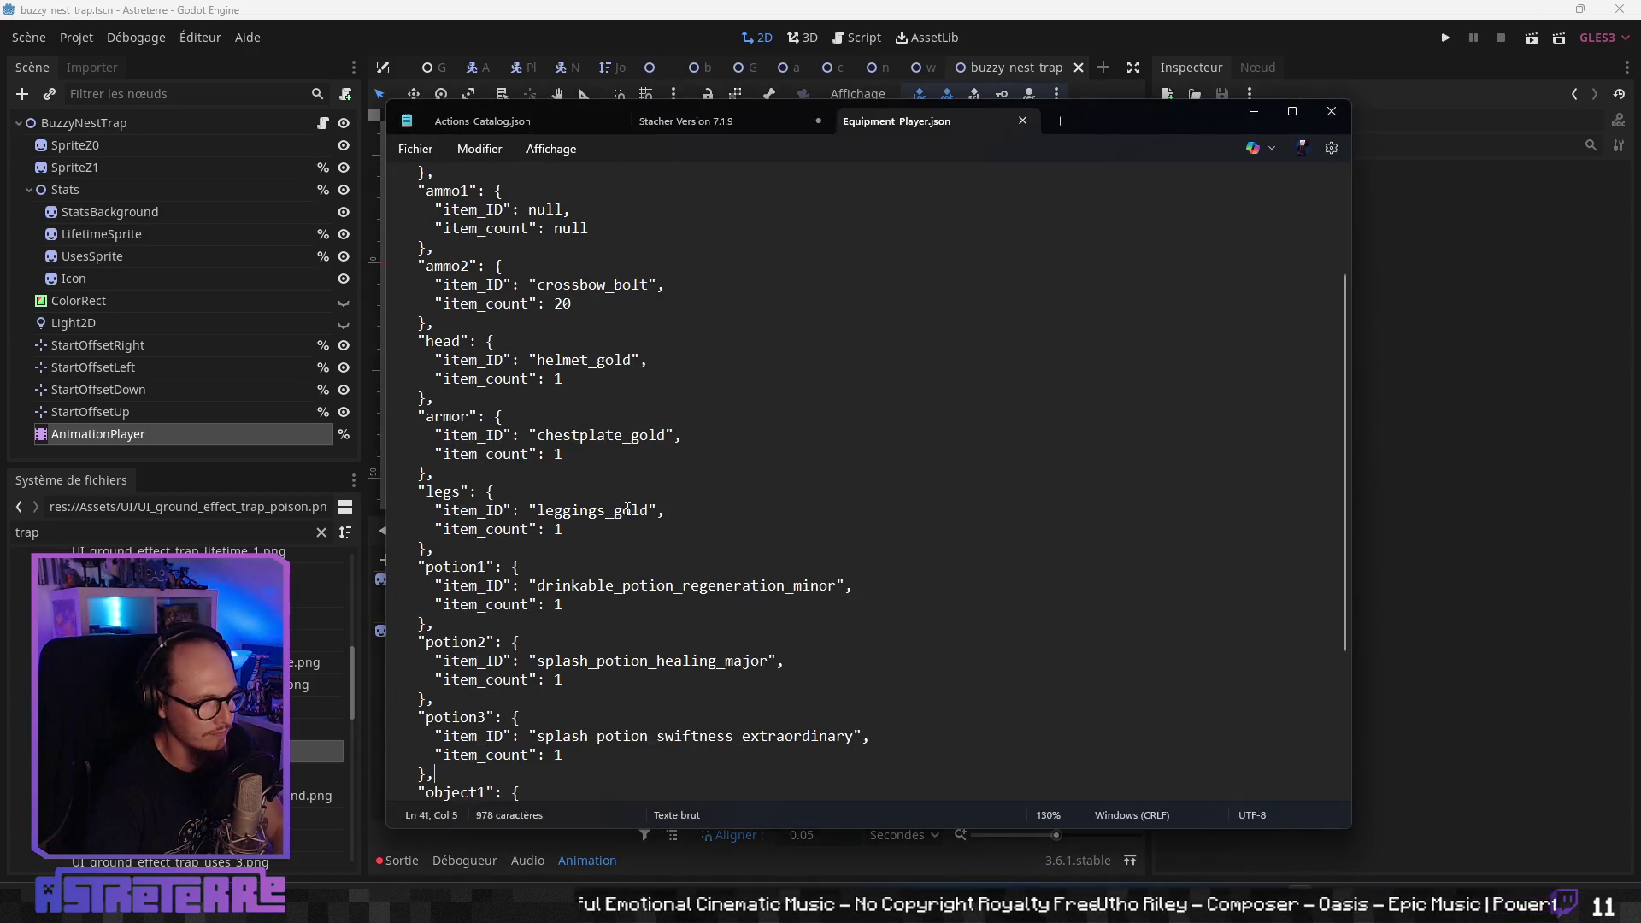
scroll(628, 509, "up", 3, "ctrl")
double_click(624, 584)
left_click(537, 583, "shift")
type("buzzy_nest")
key("Delete")
key("Delete")
key("Delete")
key("ctrl+s")
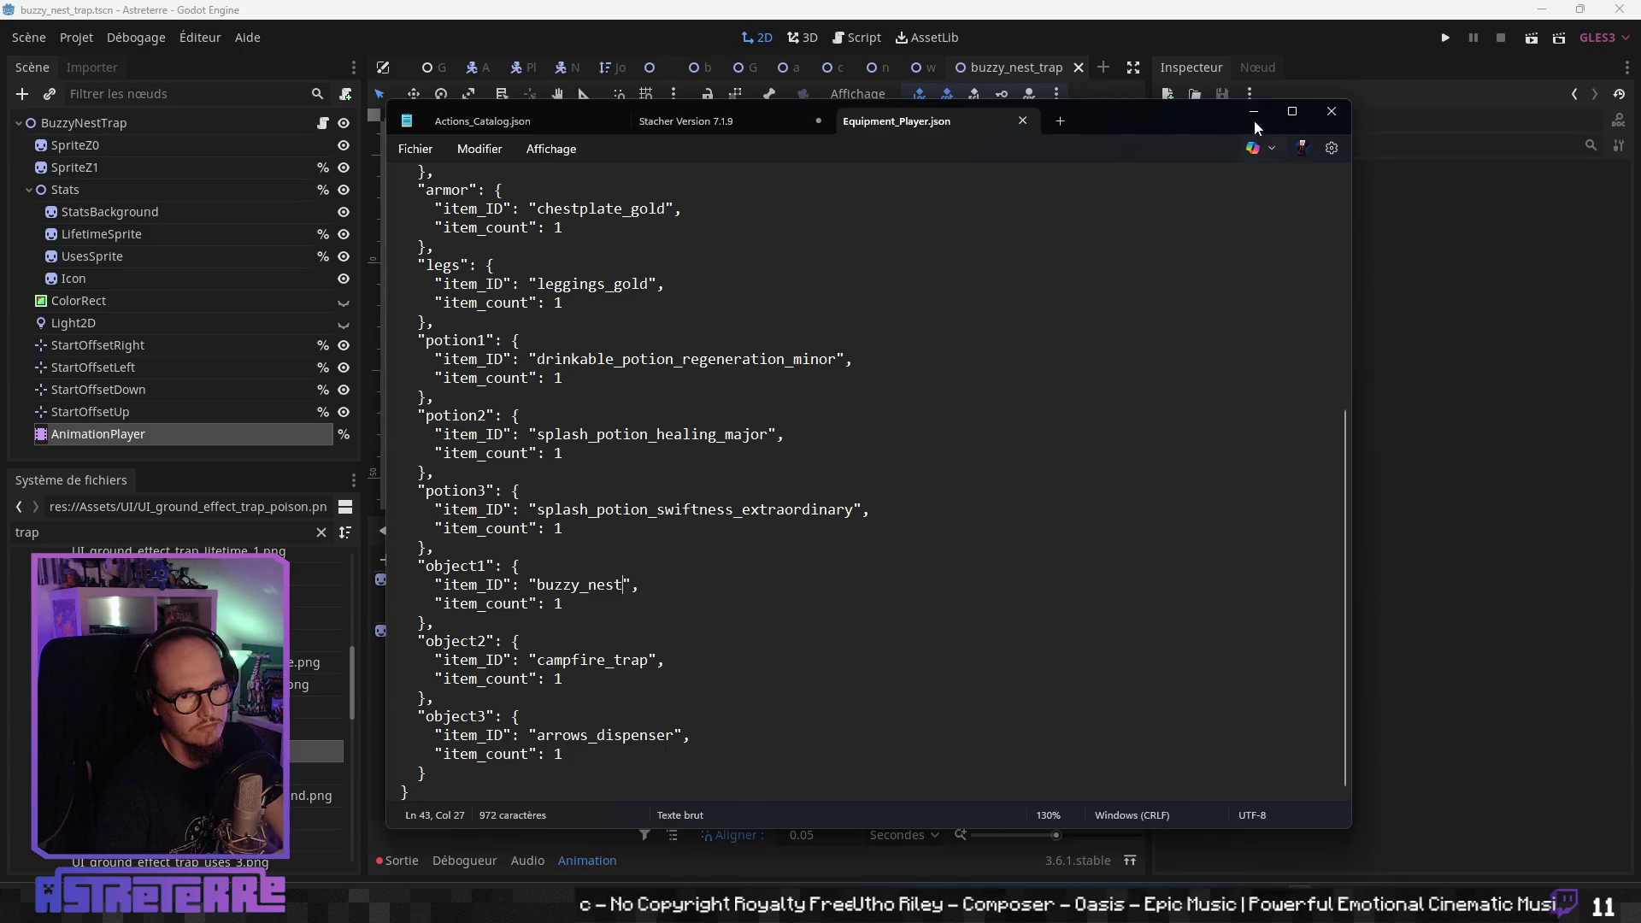
left_click(1254, 113)
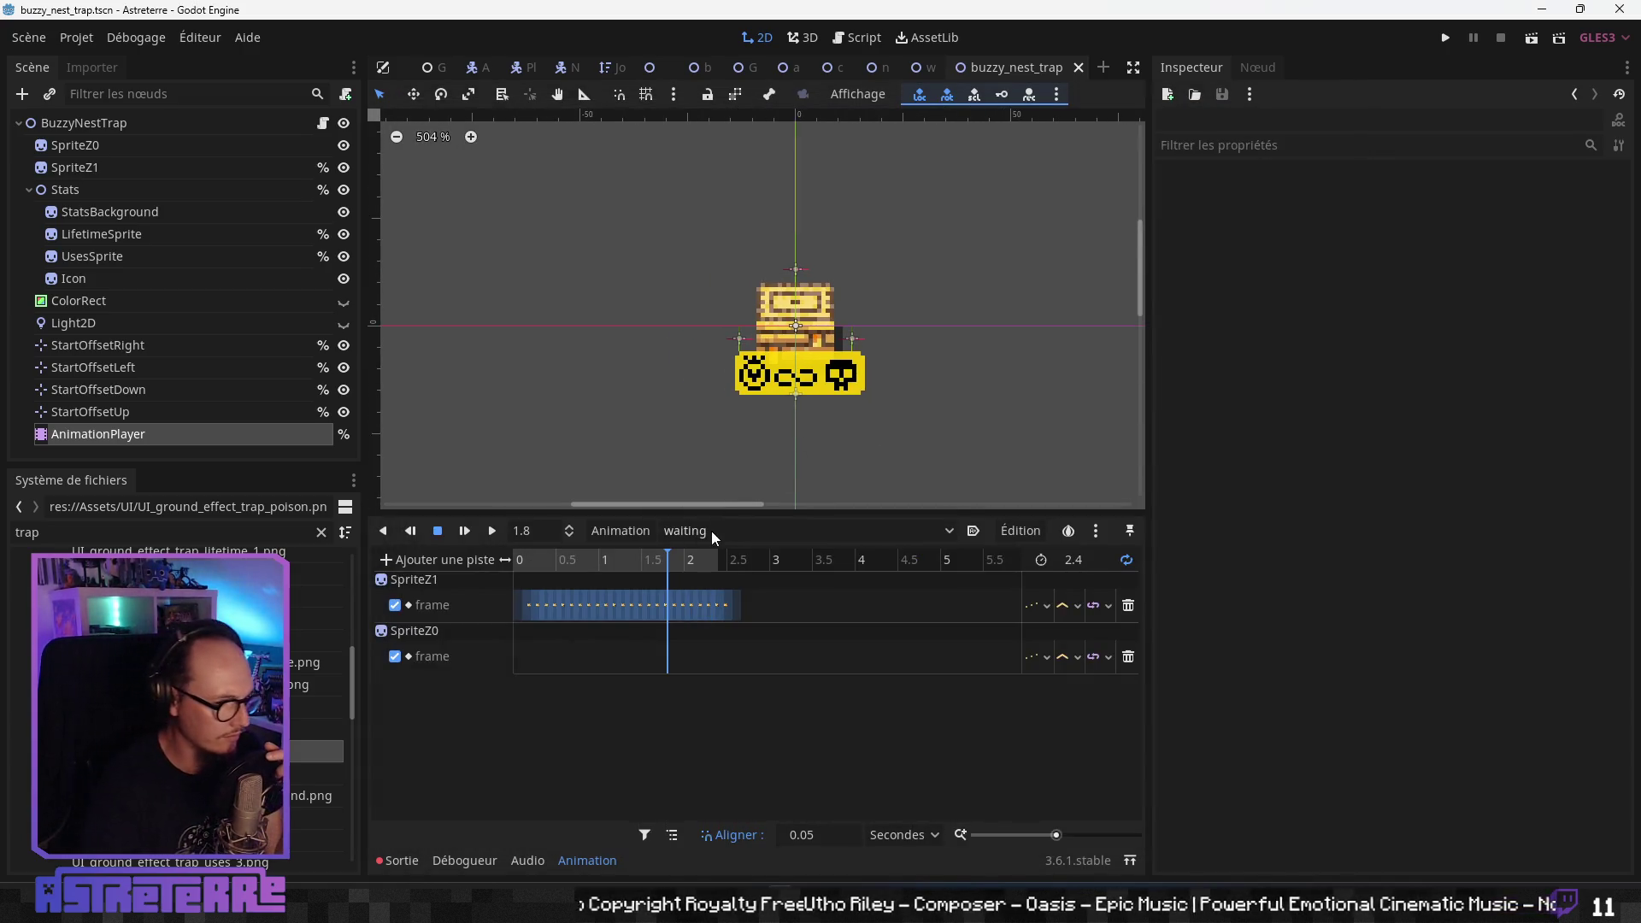
- Widen the 2D view and close the wolf_trap and net scenes to reach campfire_trap
mouse_move(937, 68)
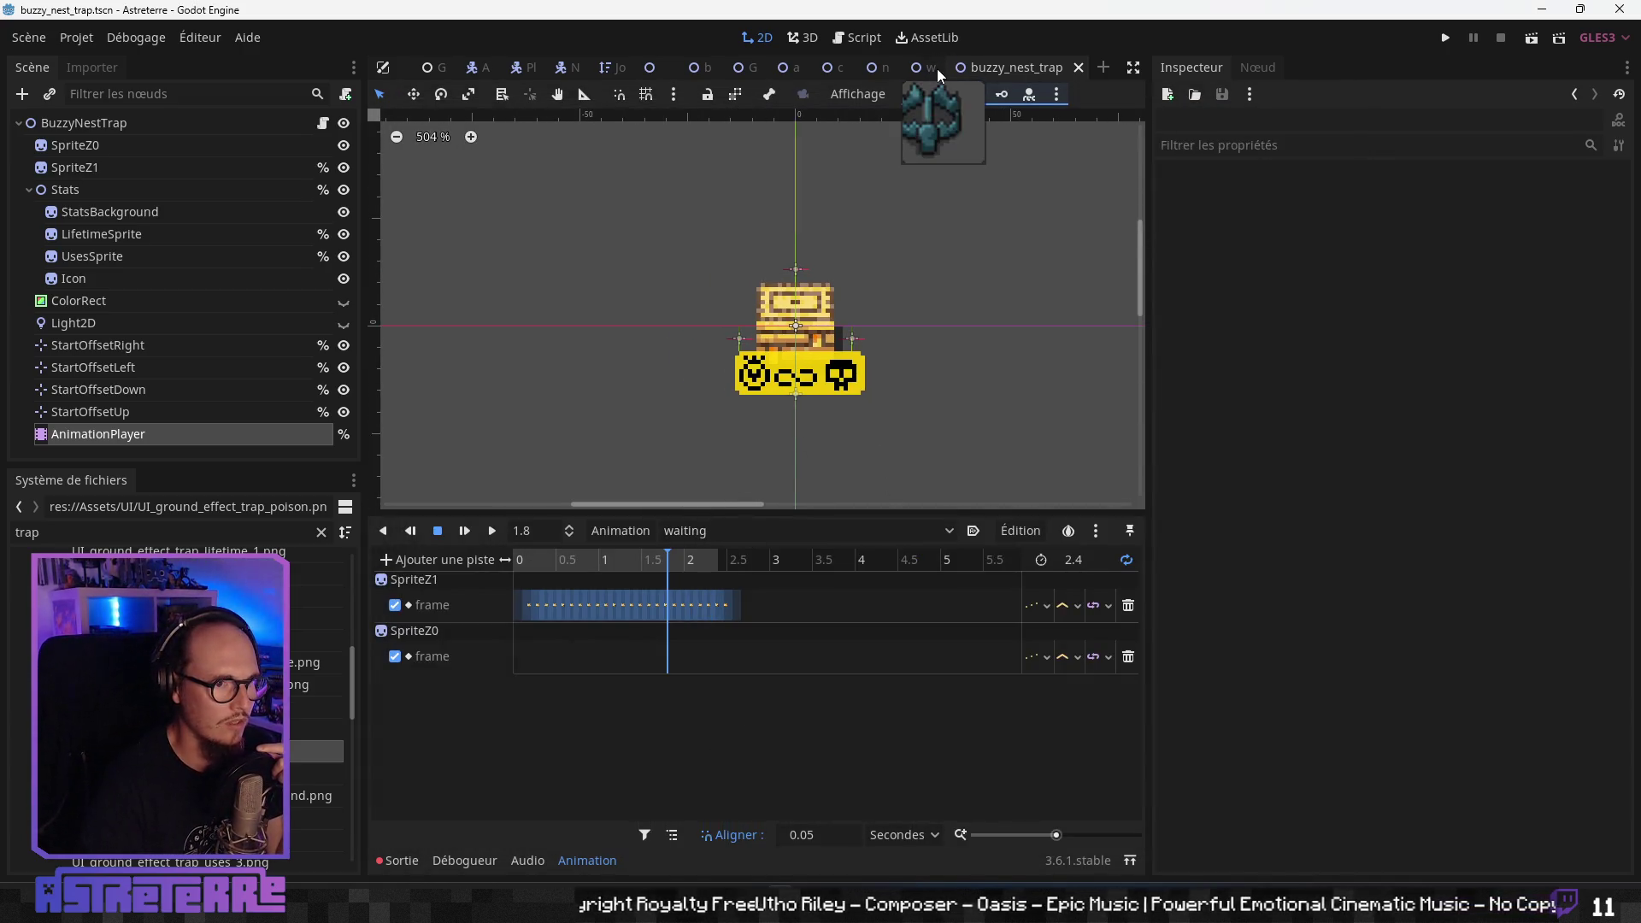
left_click_drag(1150, 216, 1475, 191)
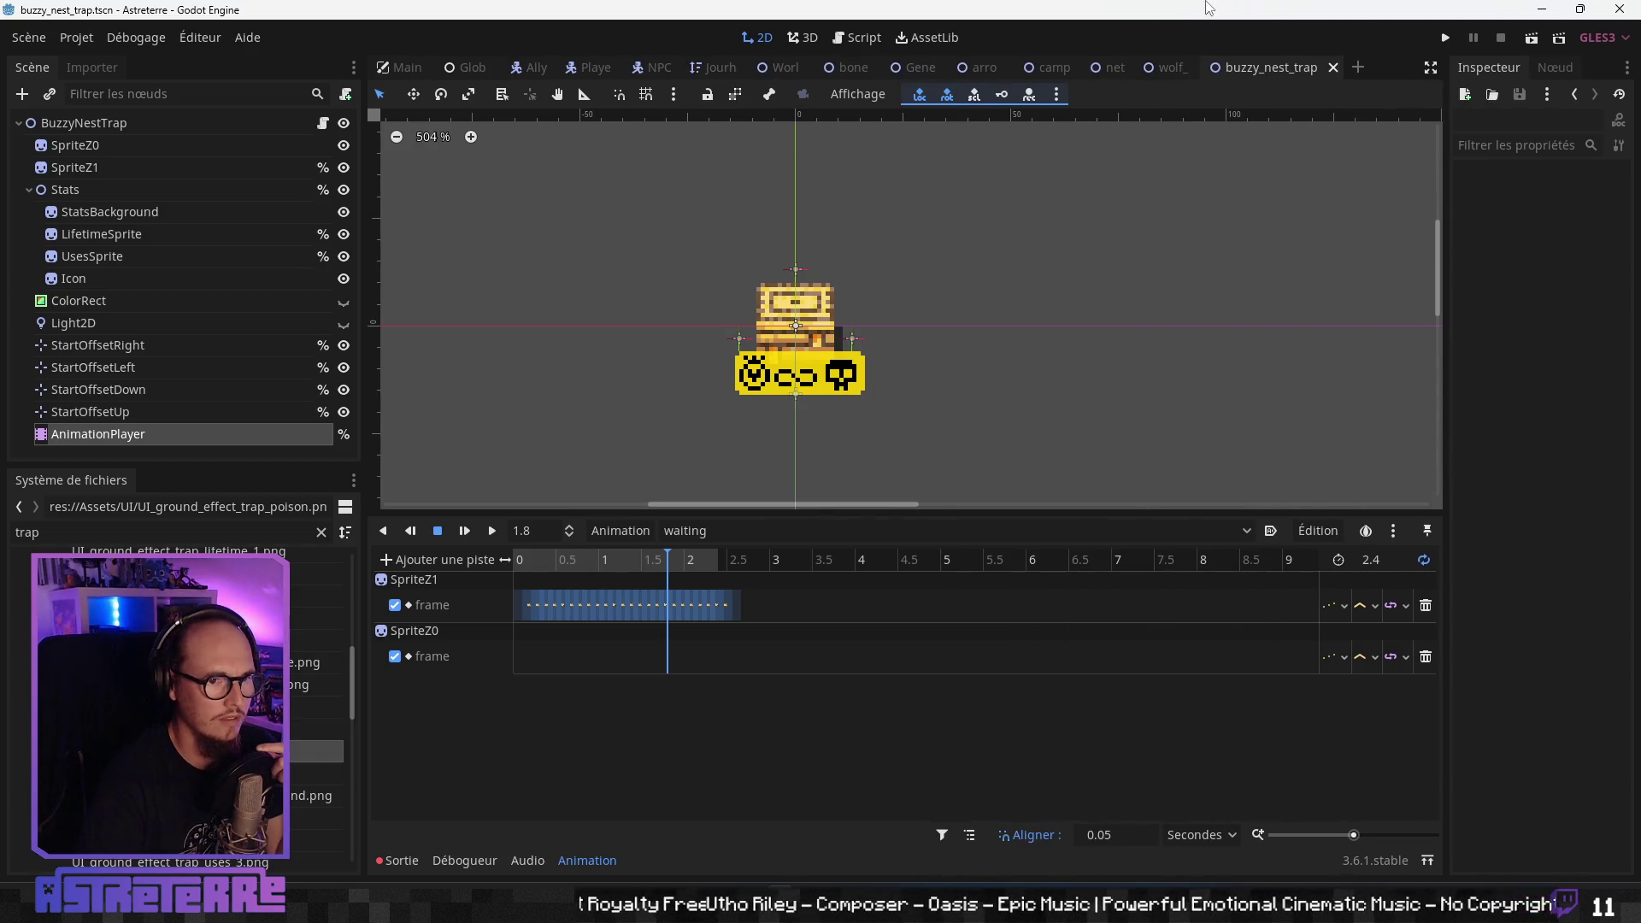
left_click(1167, 68)
left_click(1256, 68)
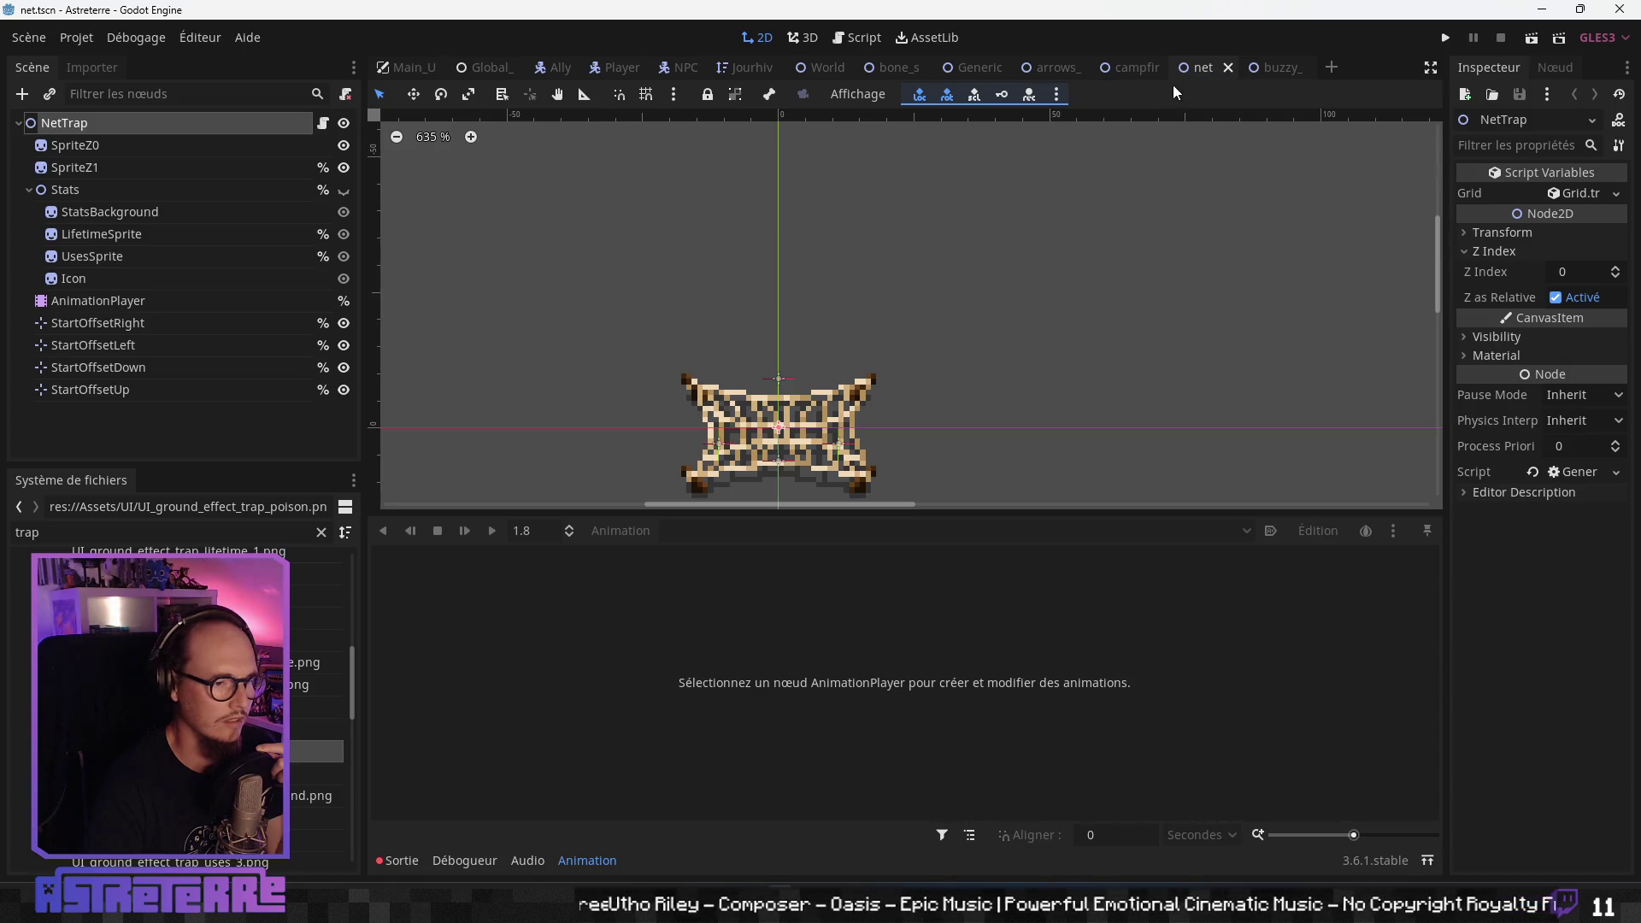
left_click(1225, 67)
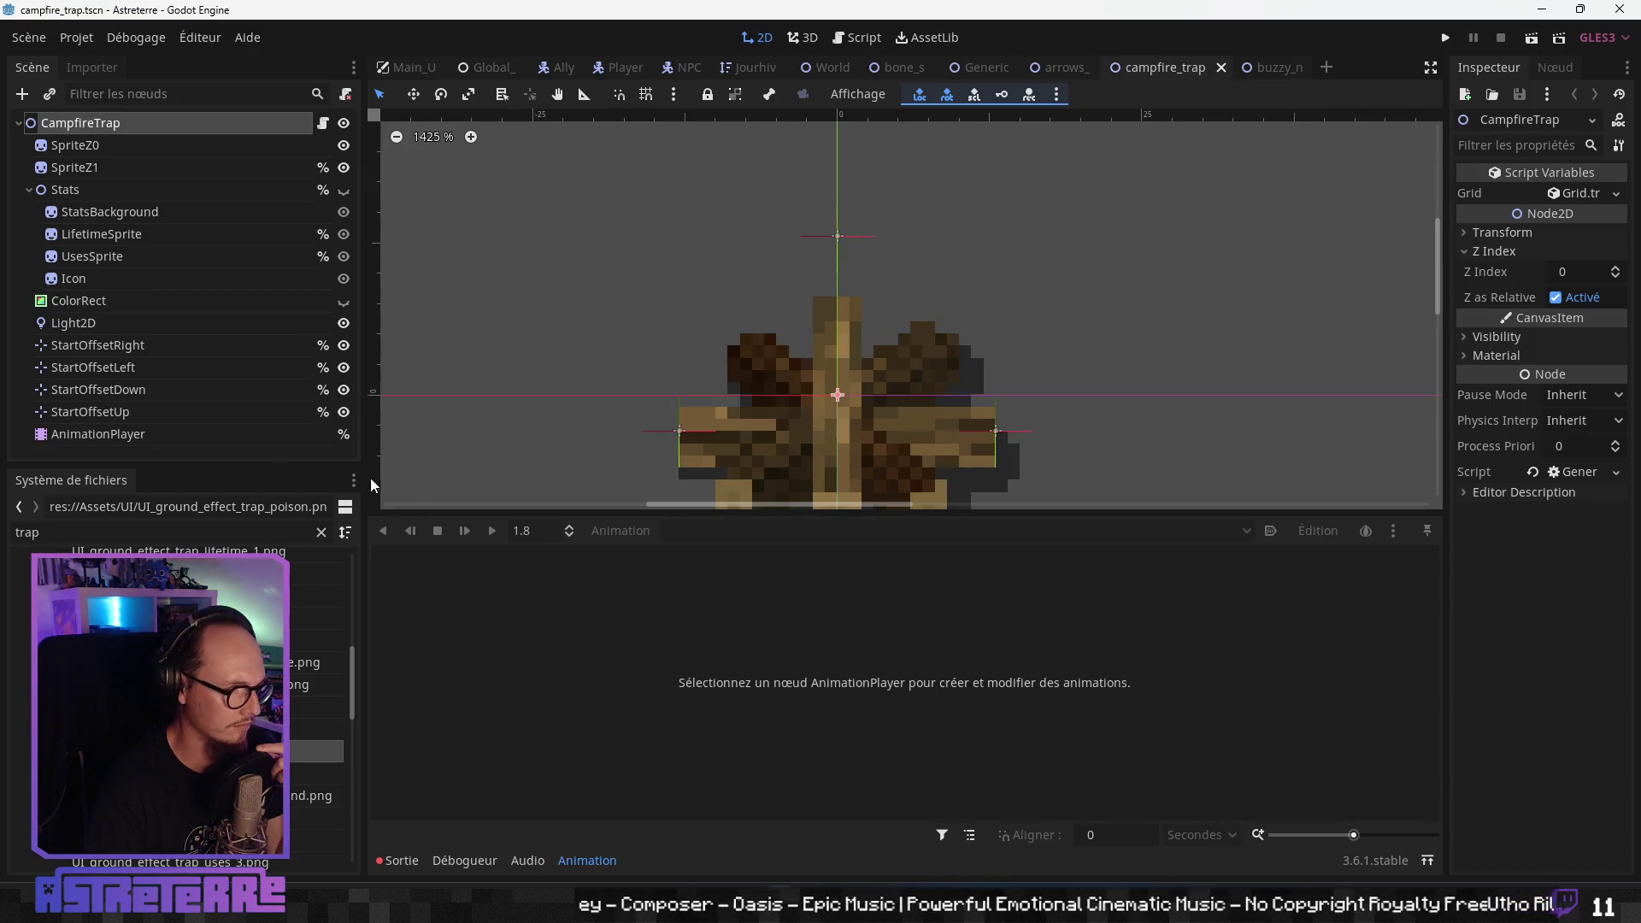
- Review campfire_trap's activation, fade_out and loading animations on its AnimationPlayer
left_click(172, 433)
left_click(721, 532)
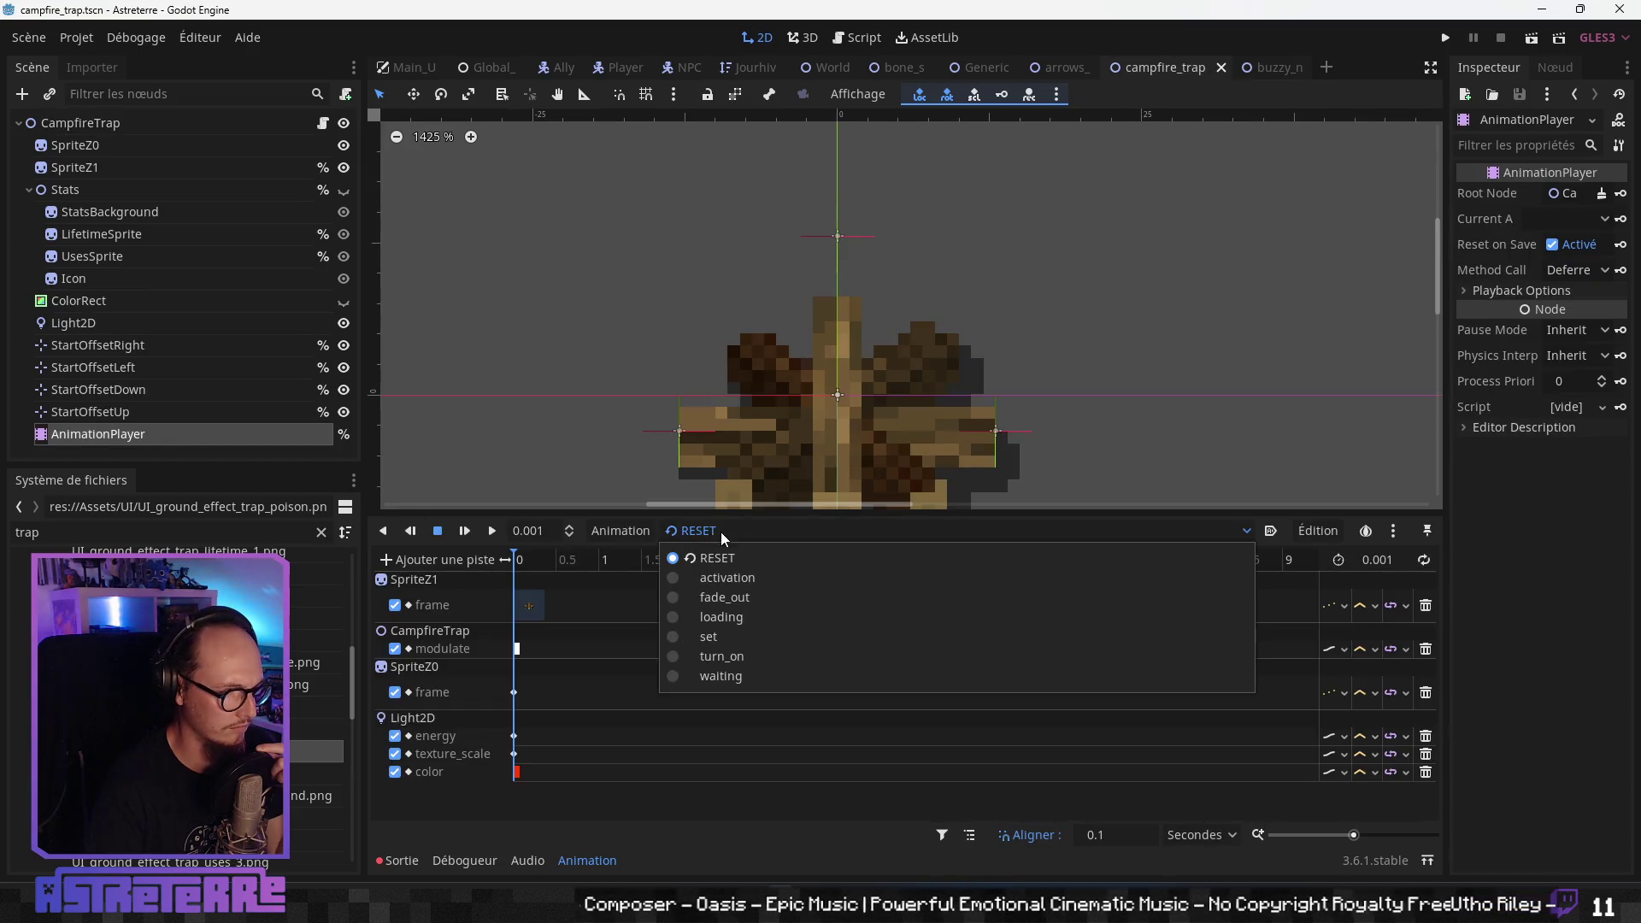
left_click(727, 577)
left_click(589, 563)
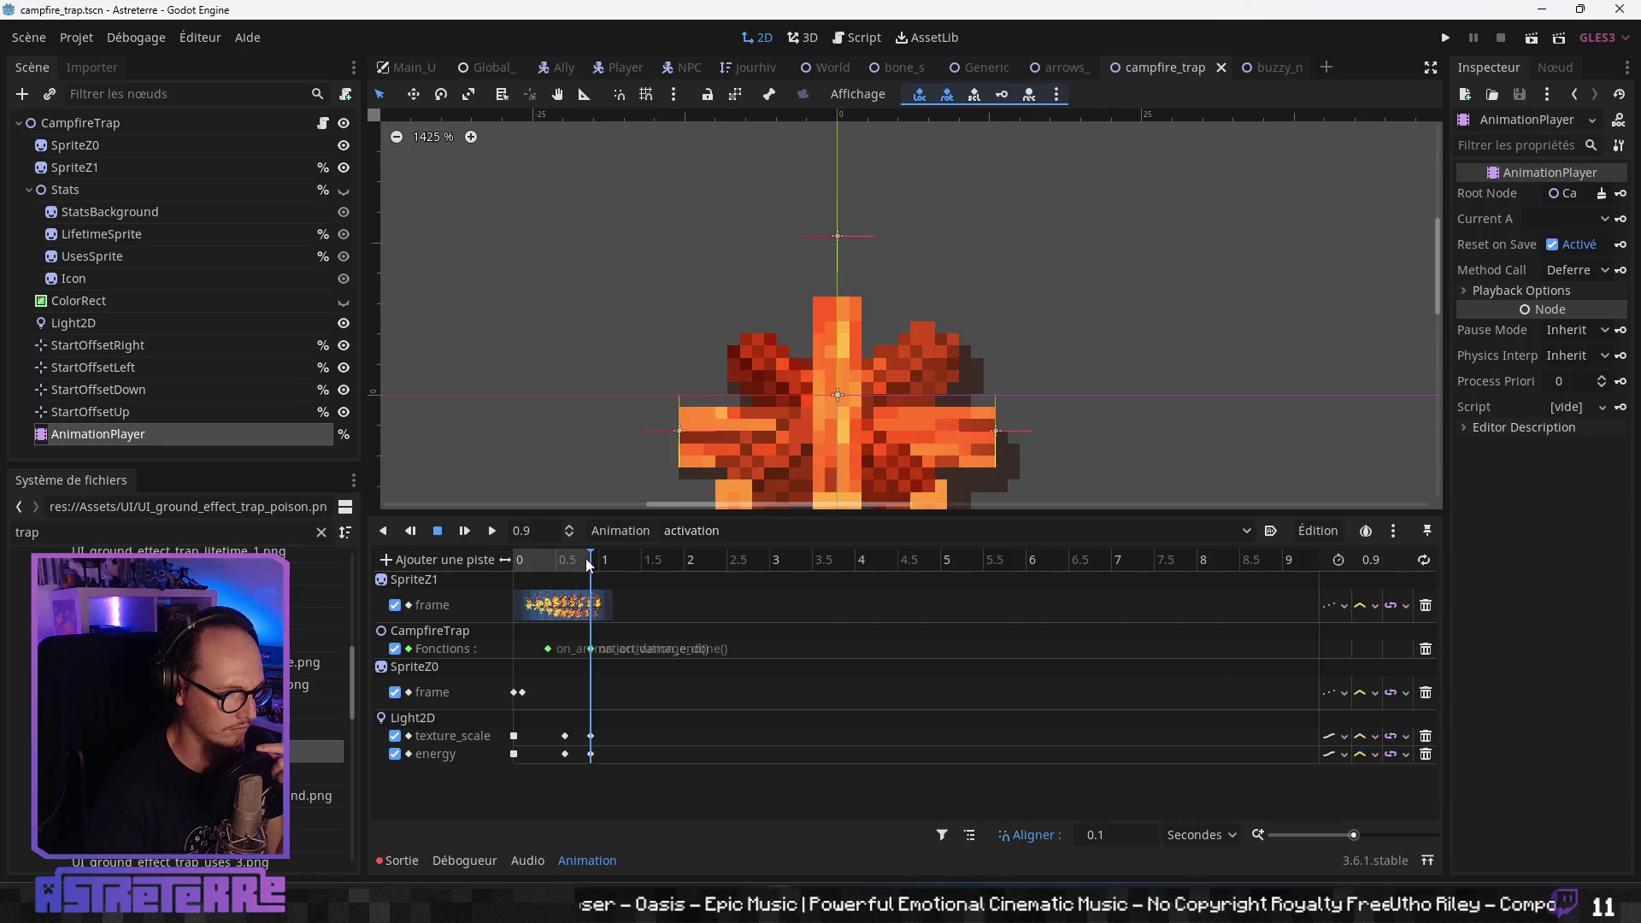
left_click_drag(589, 562, 502, 561)
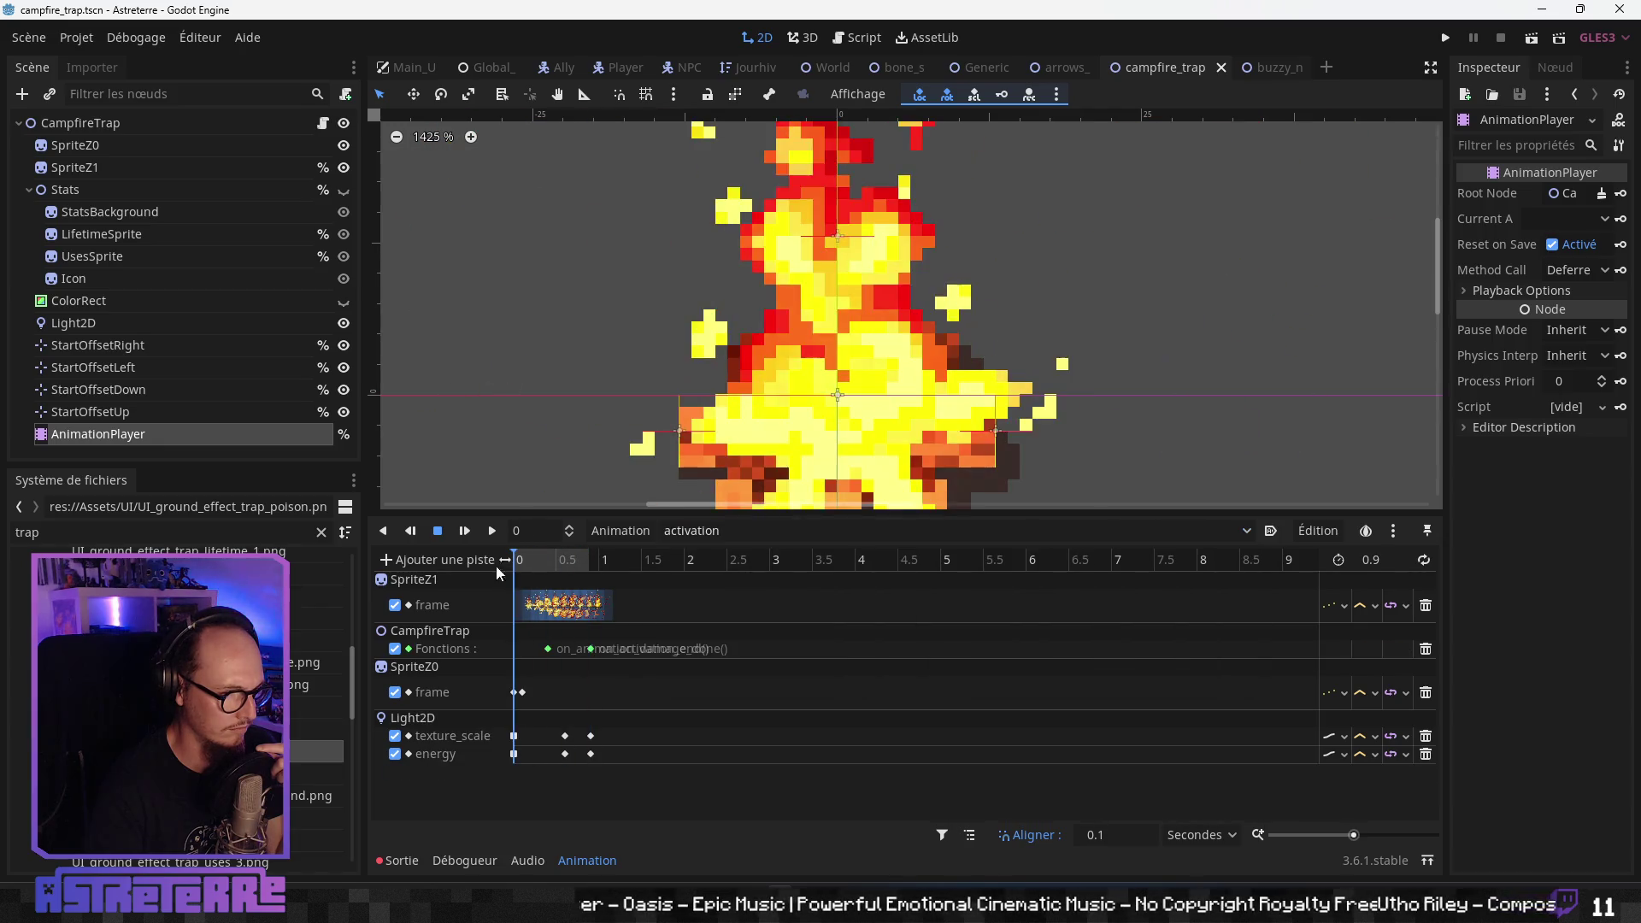
left_click(754, 532)
left_click(716, 599)
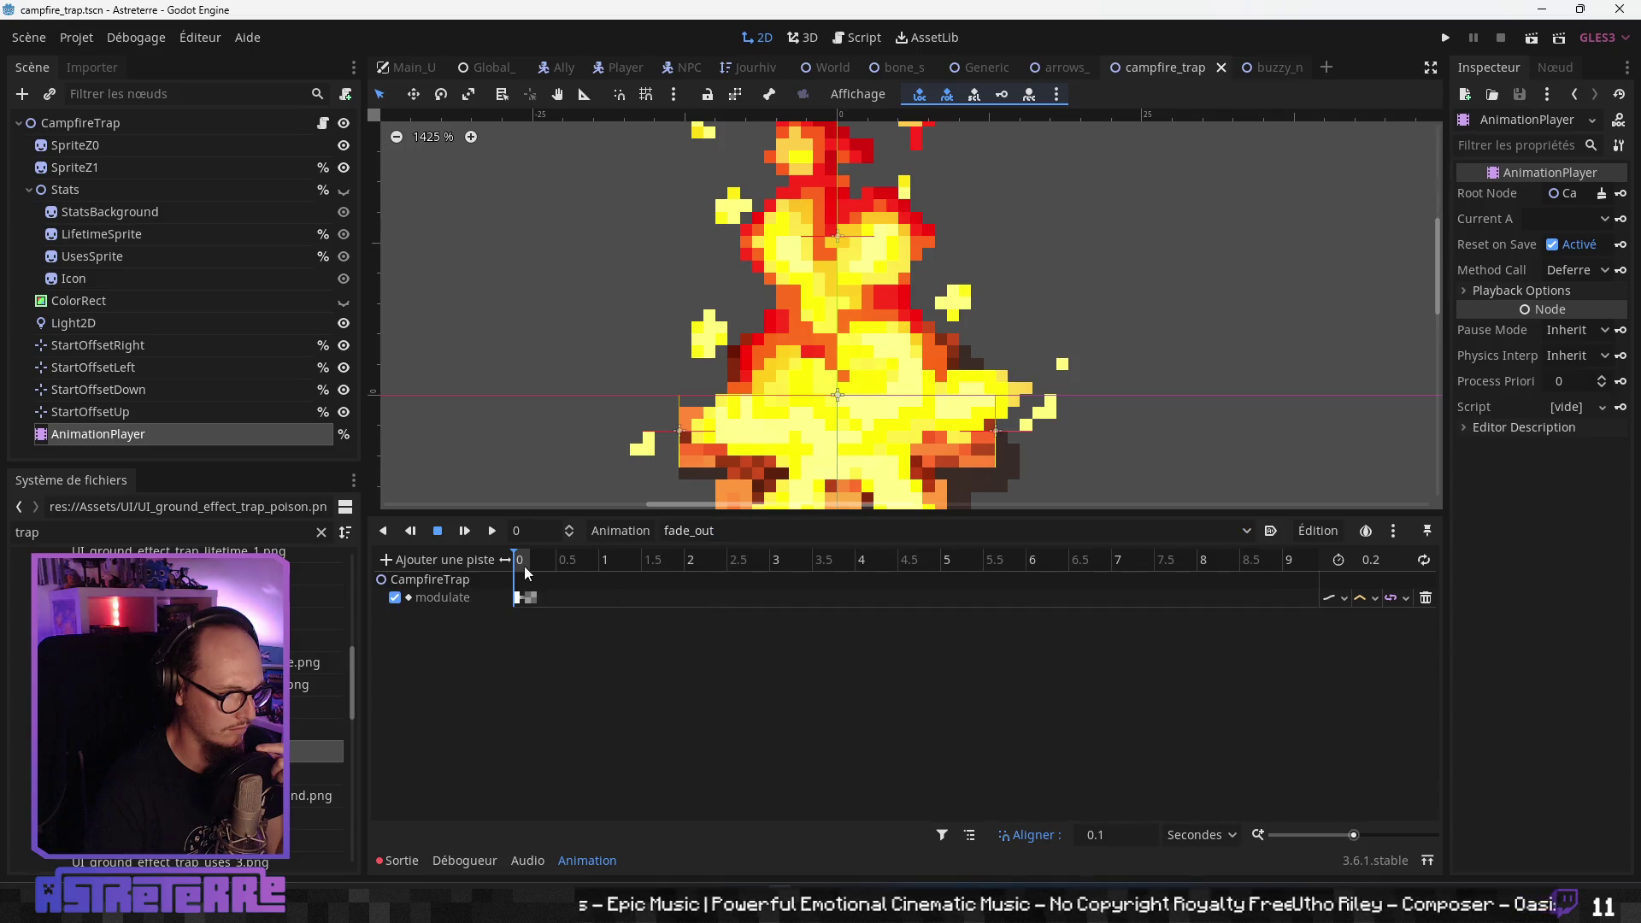
left_click(694, 537)
left_click(708, 615)
left_click(551, 561)
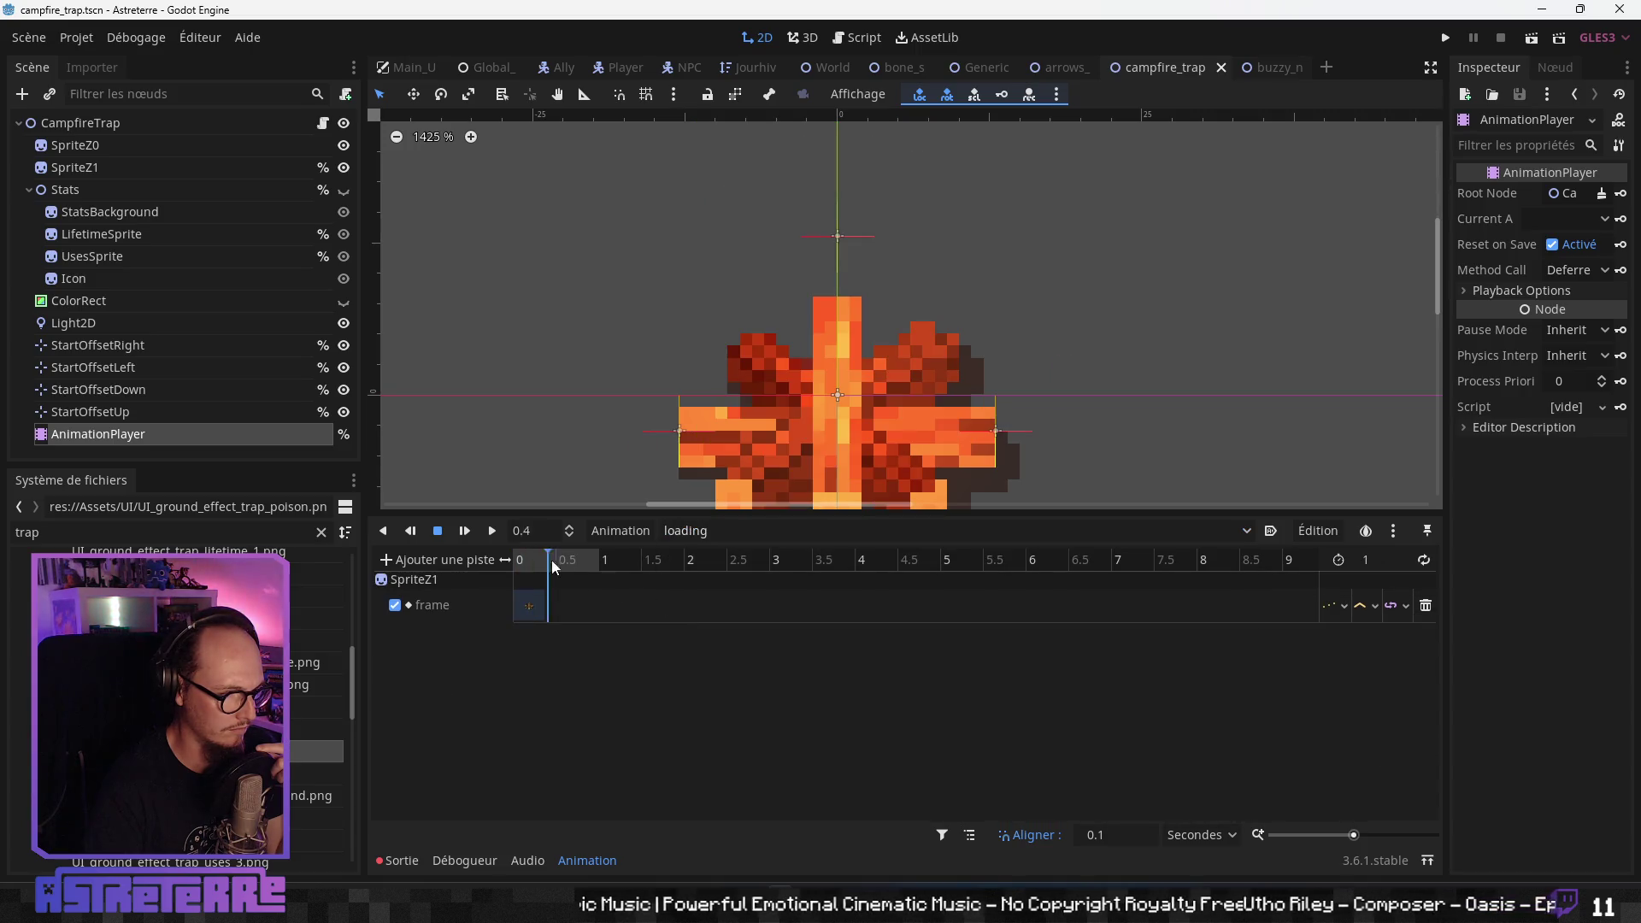
- Review campfire_trap's set and turn_on animations, ending back on set
left_click(751, 526)
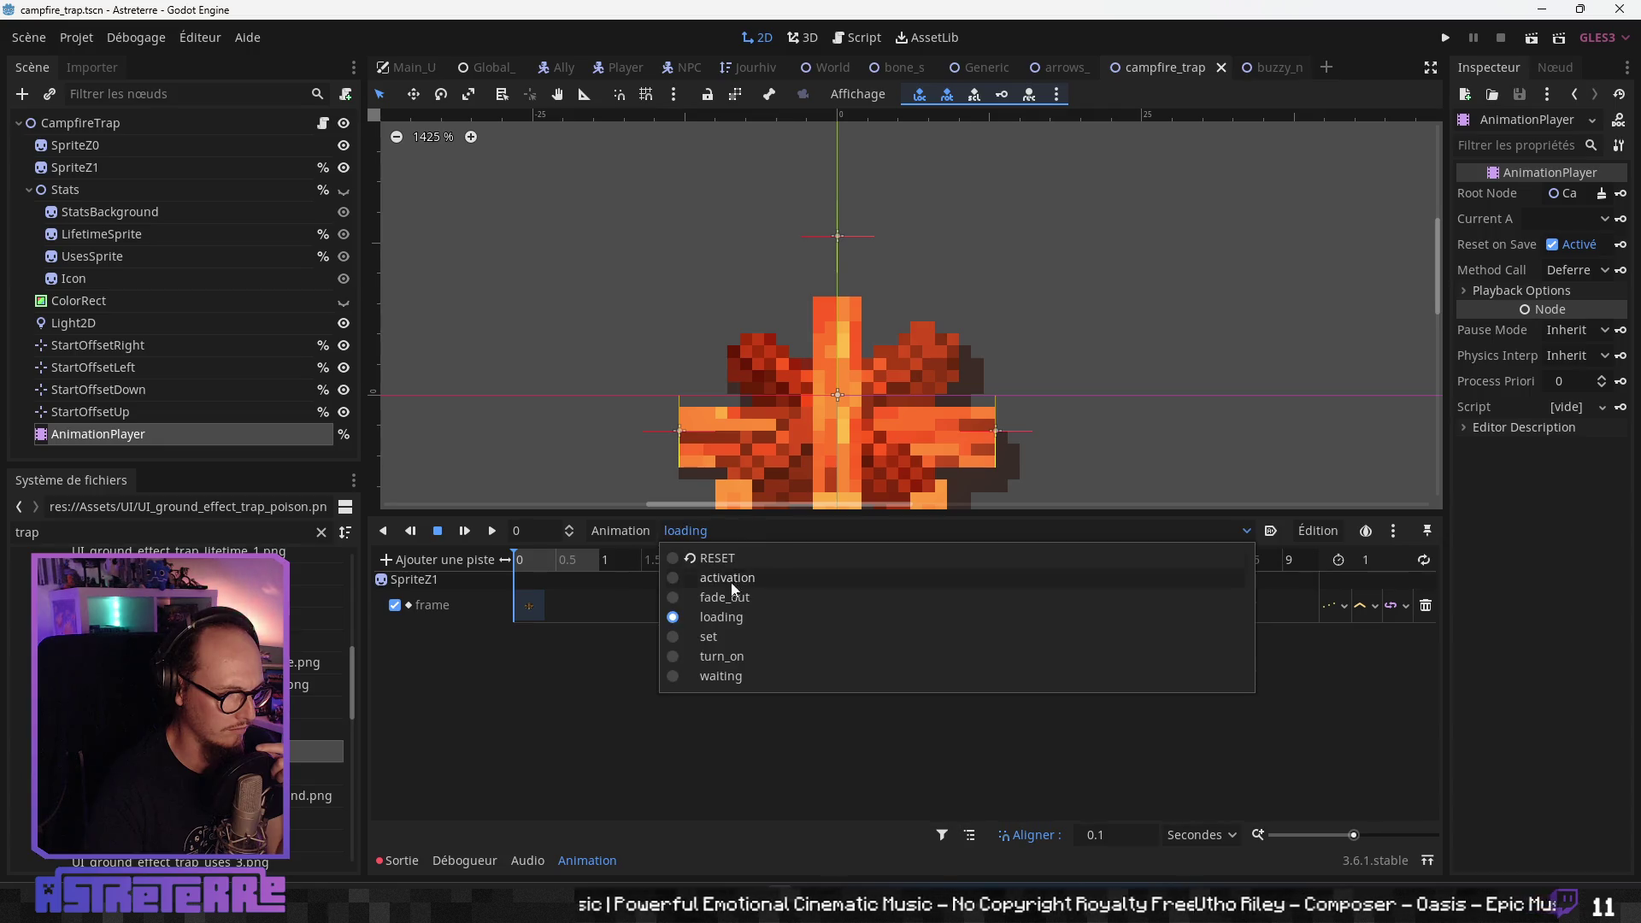
left_click(710, 638)
left_click(515, 561)
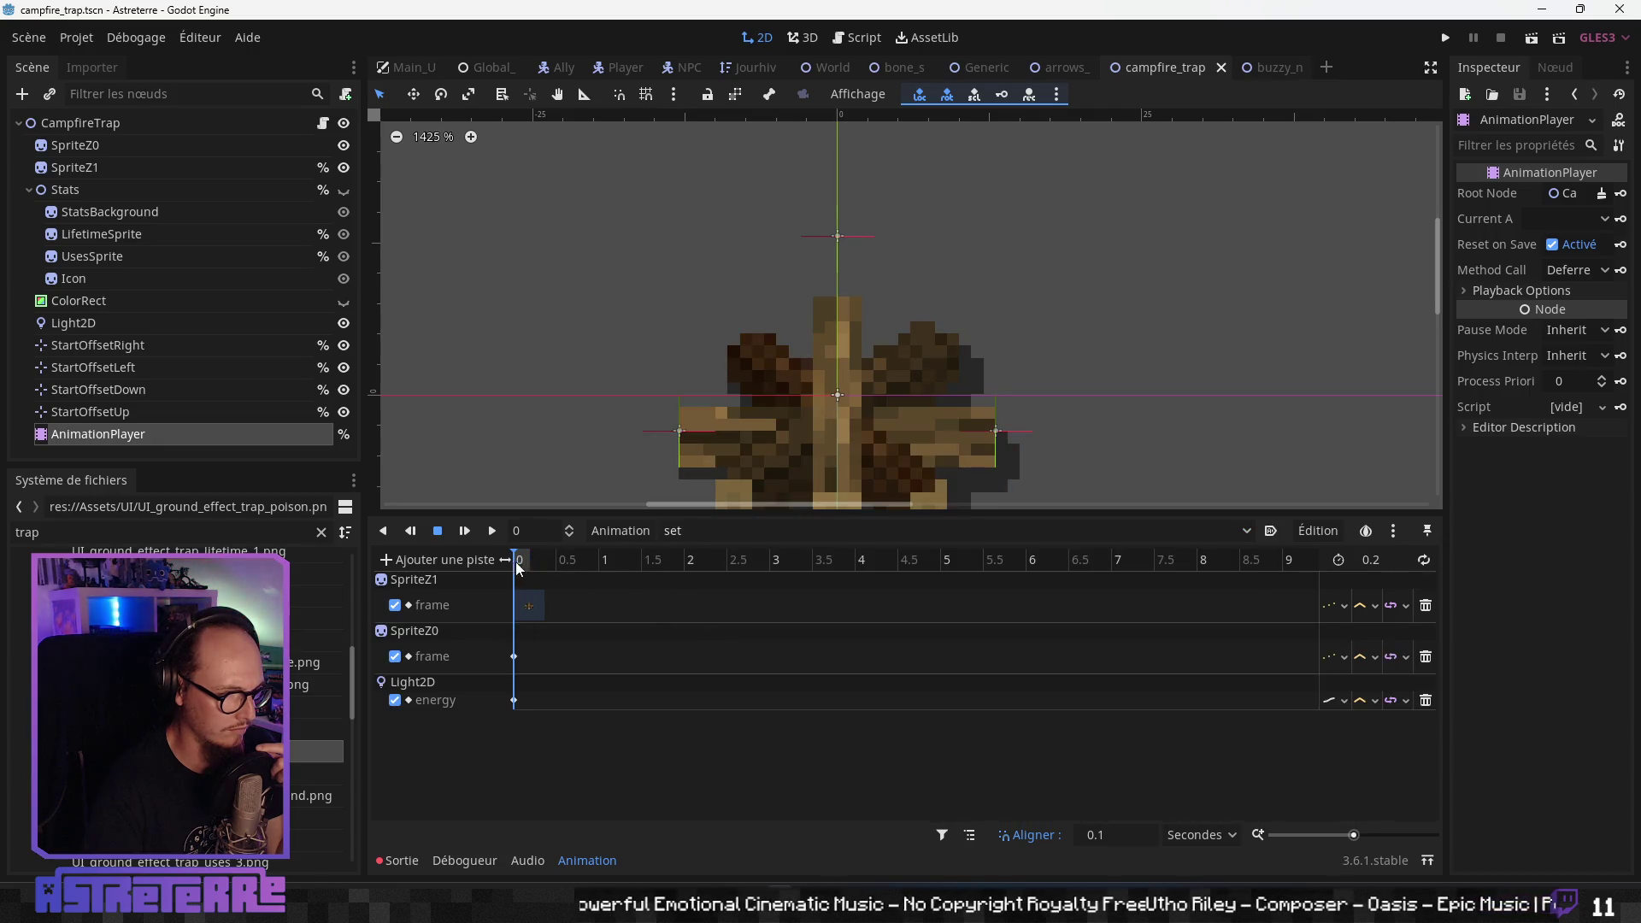
left_click(716, 530)
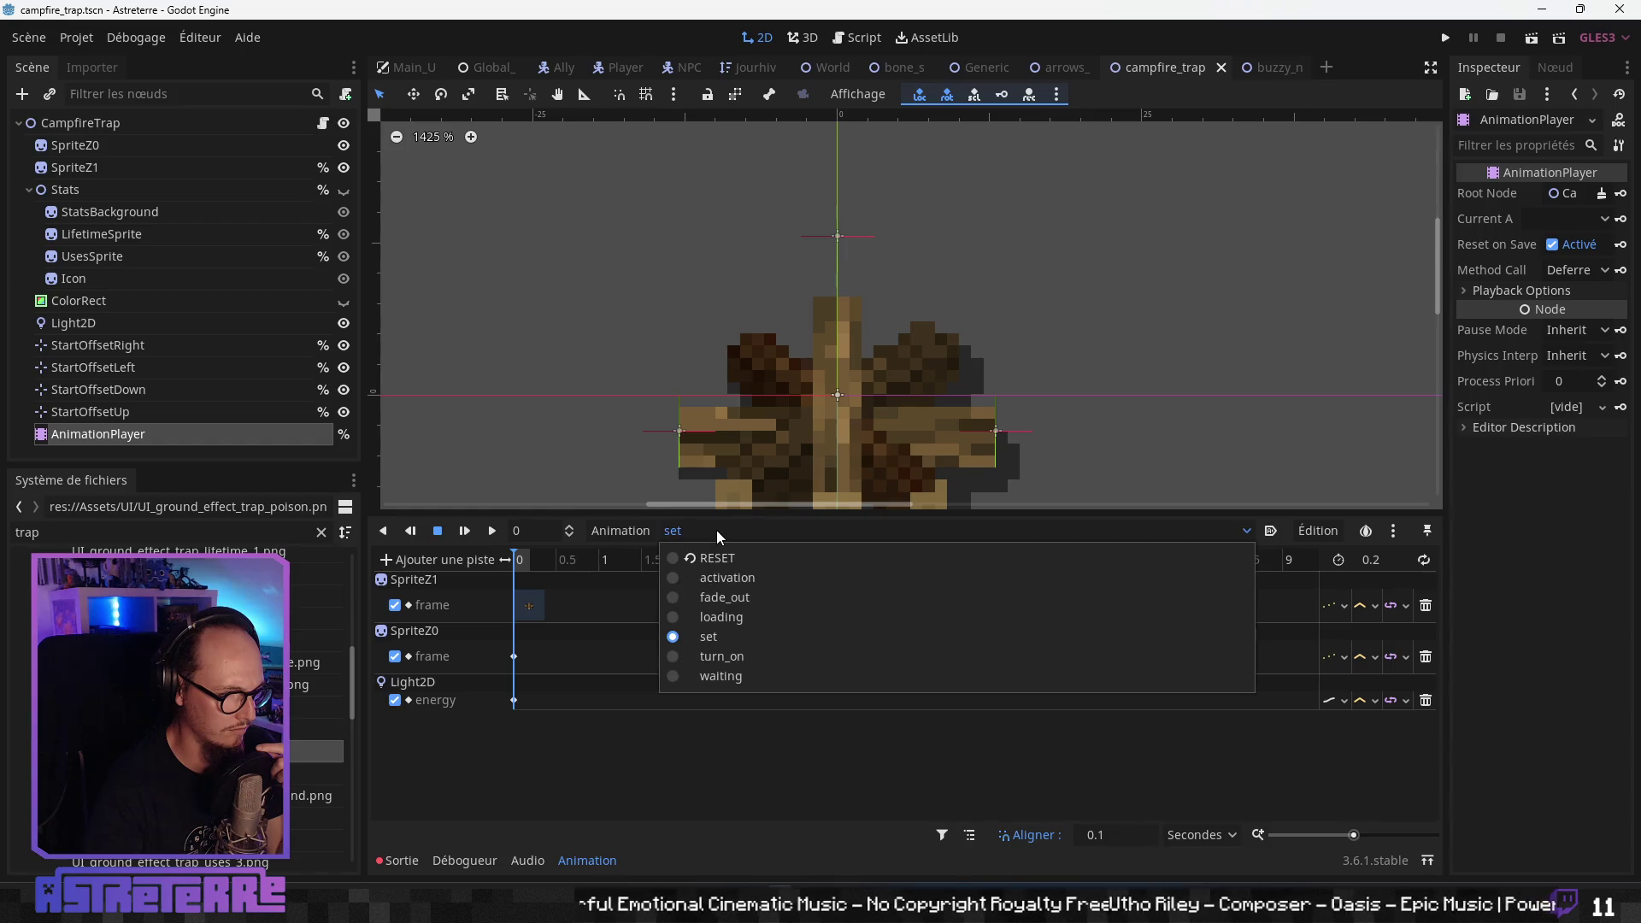
left_click(701, 654)
left_click(541, 566)
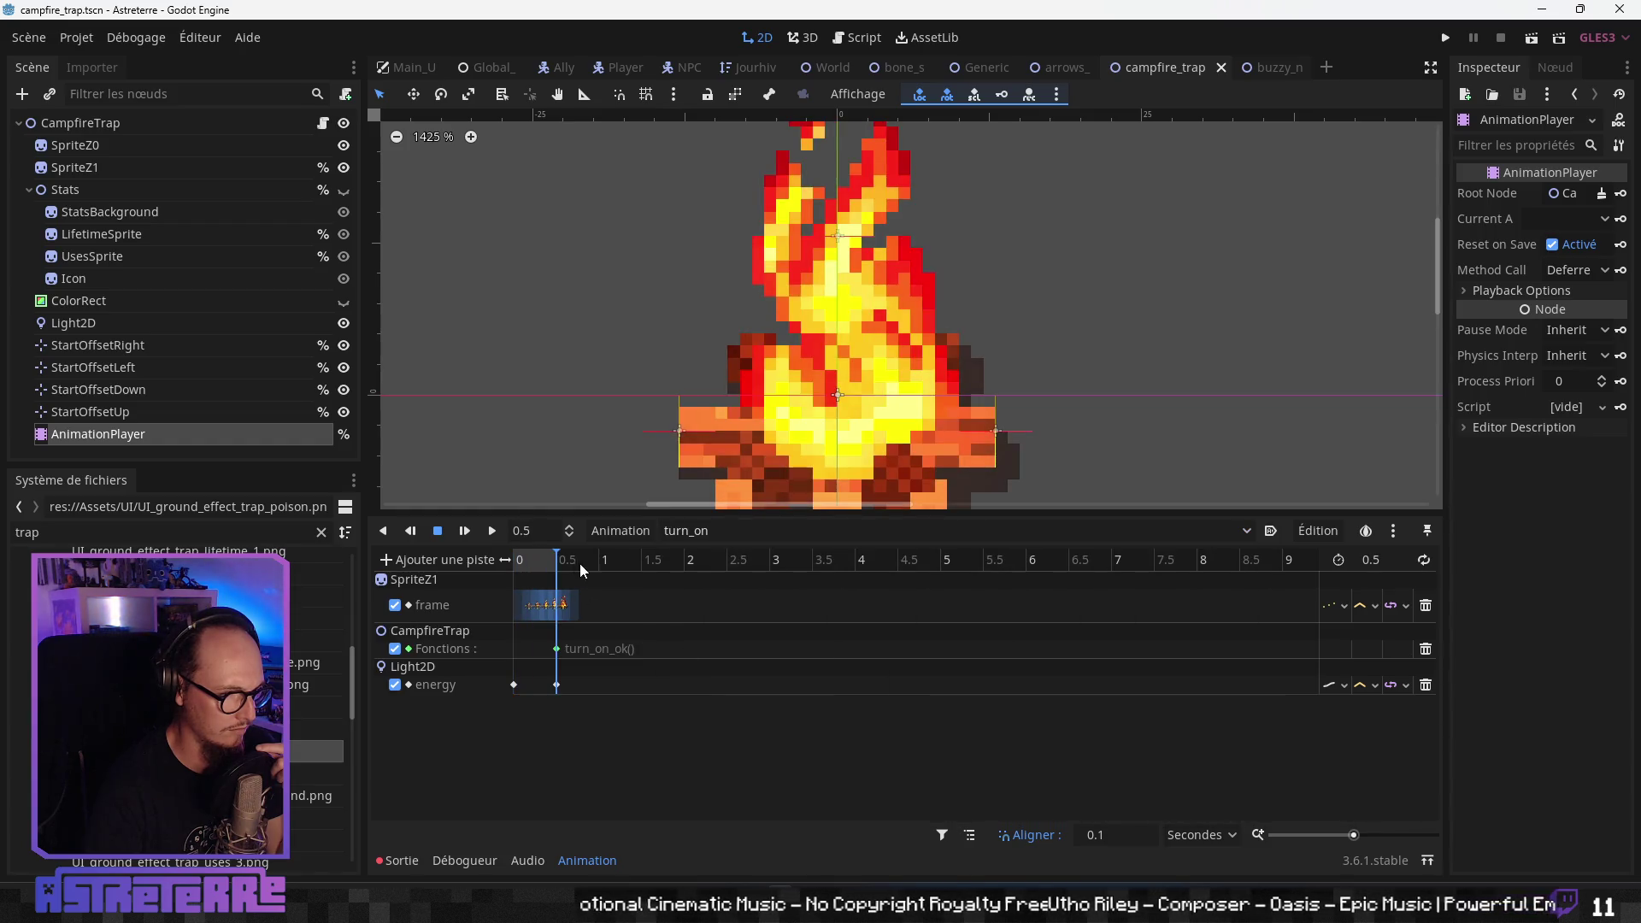
left_click(513, 561)
left_click(740, 530)
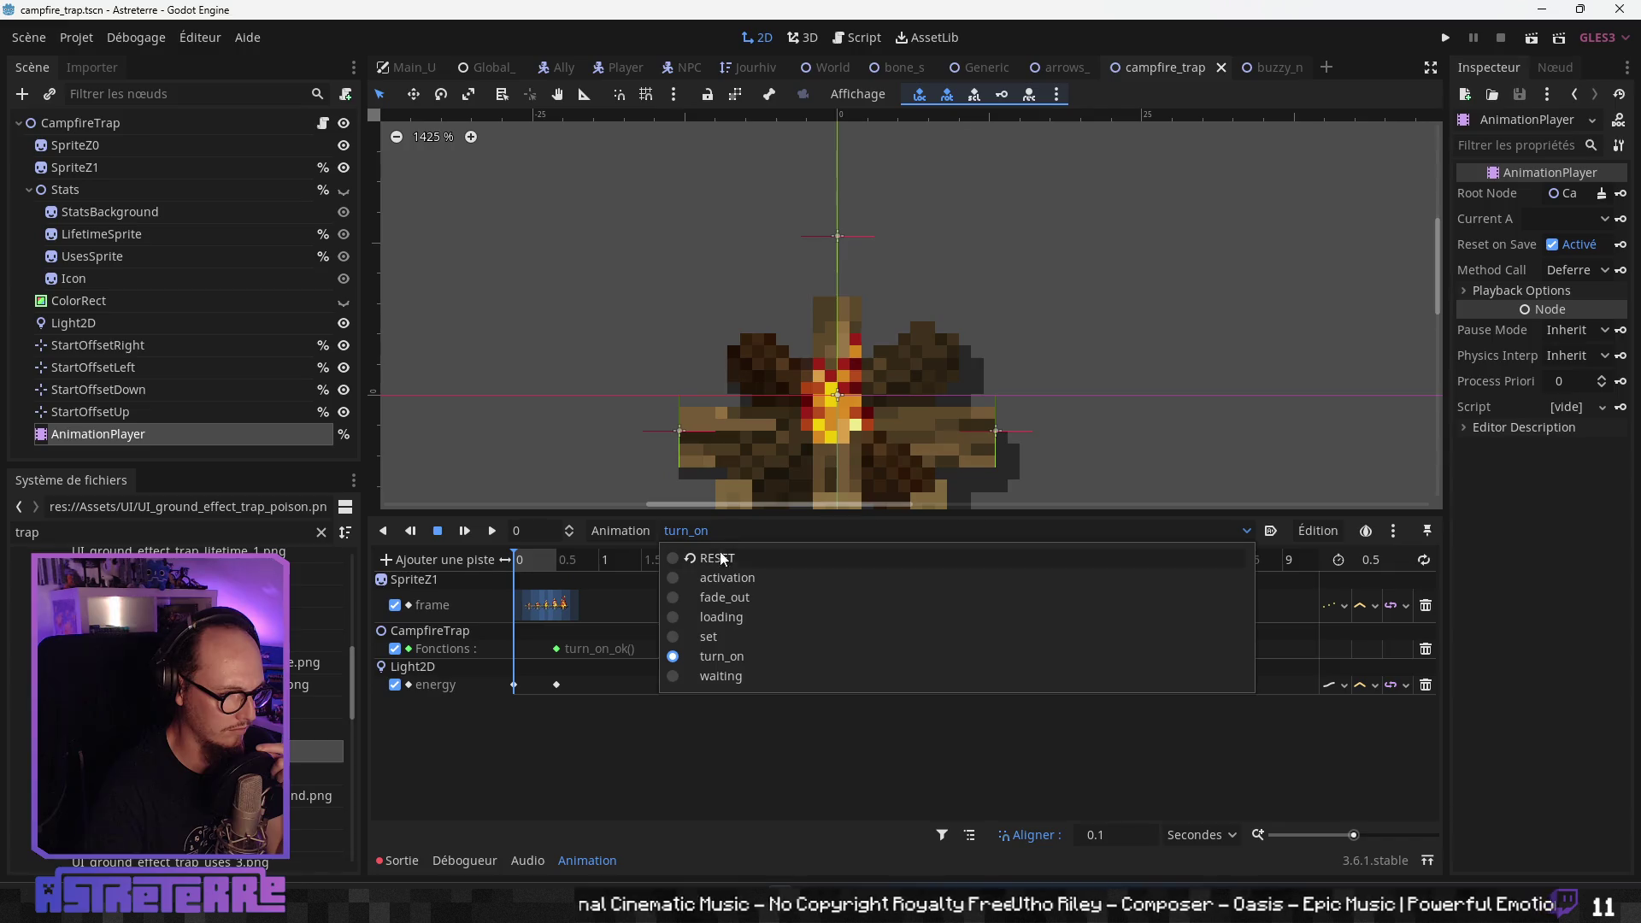
left_click(708, 636)
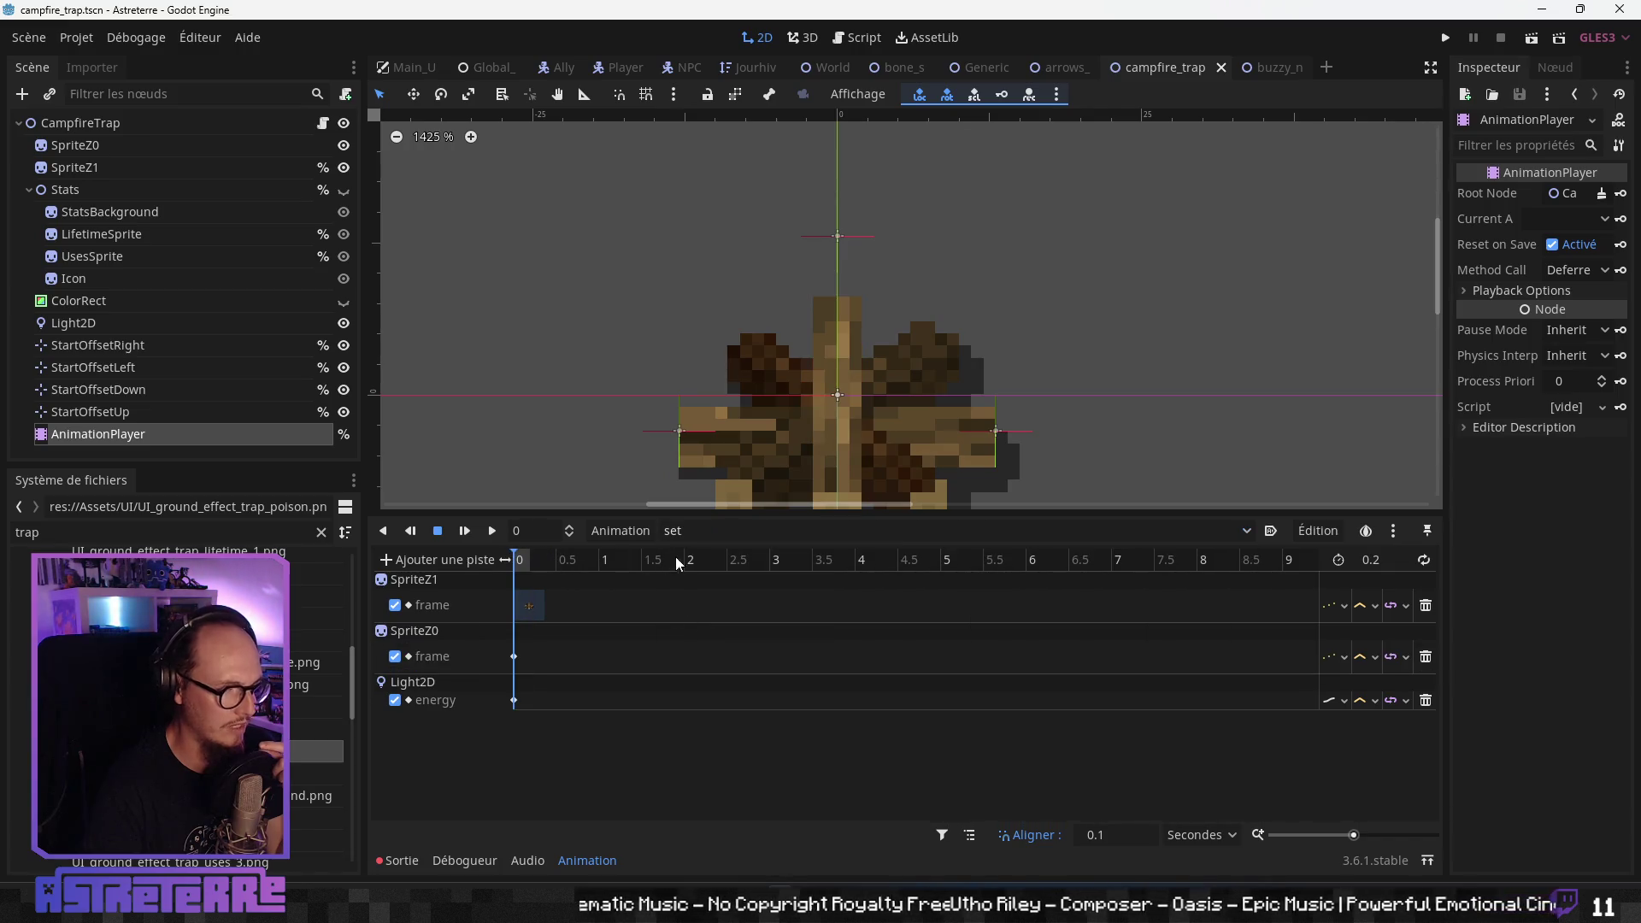
scroll(1022, 264, "down", 1)
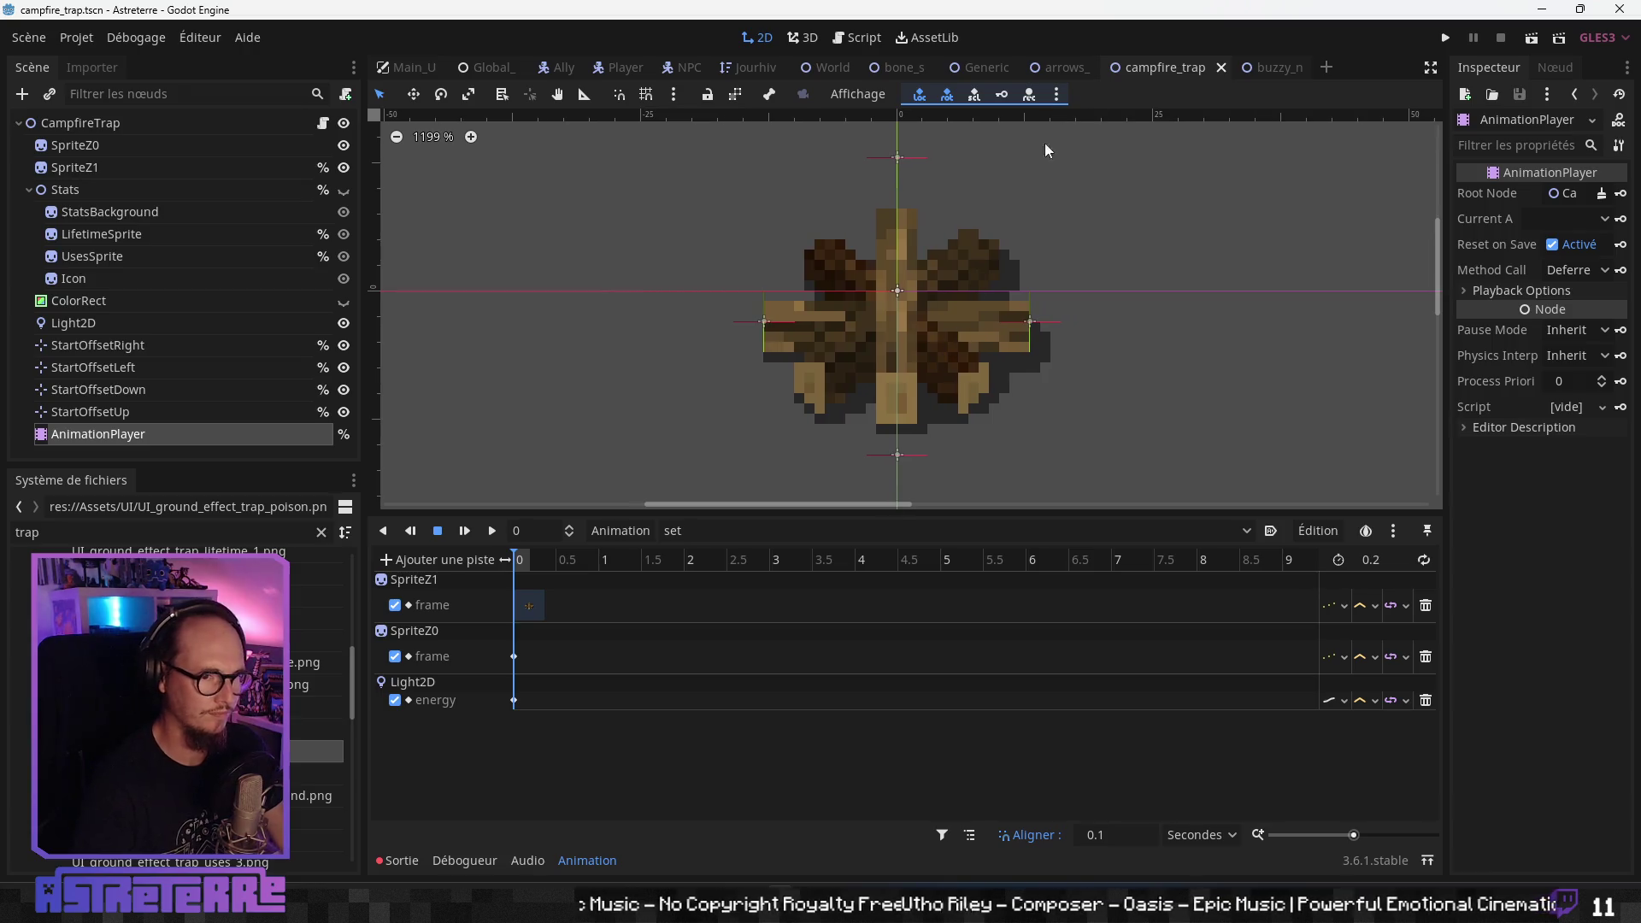
- In buzzy_nest_trap's set animation, delete SpriteZ1's frame key at time 0
left_click(1273, 68)
left_click(701, 530)
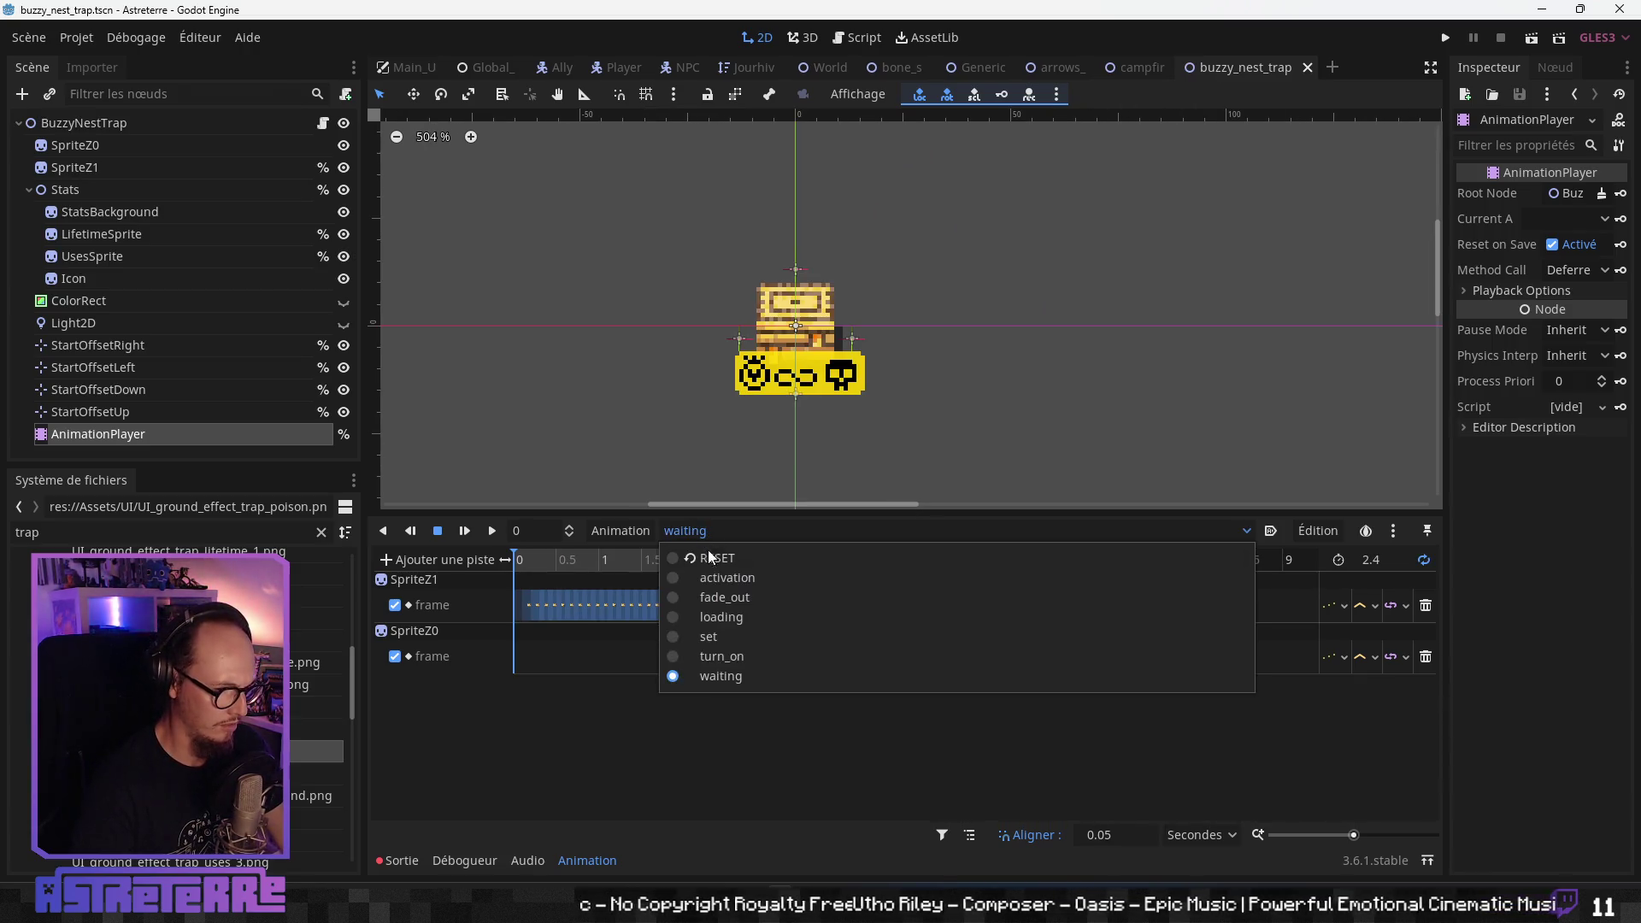
left_click(716, 639)
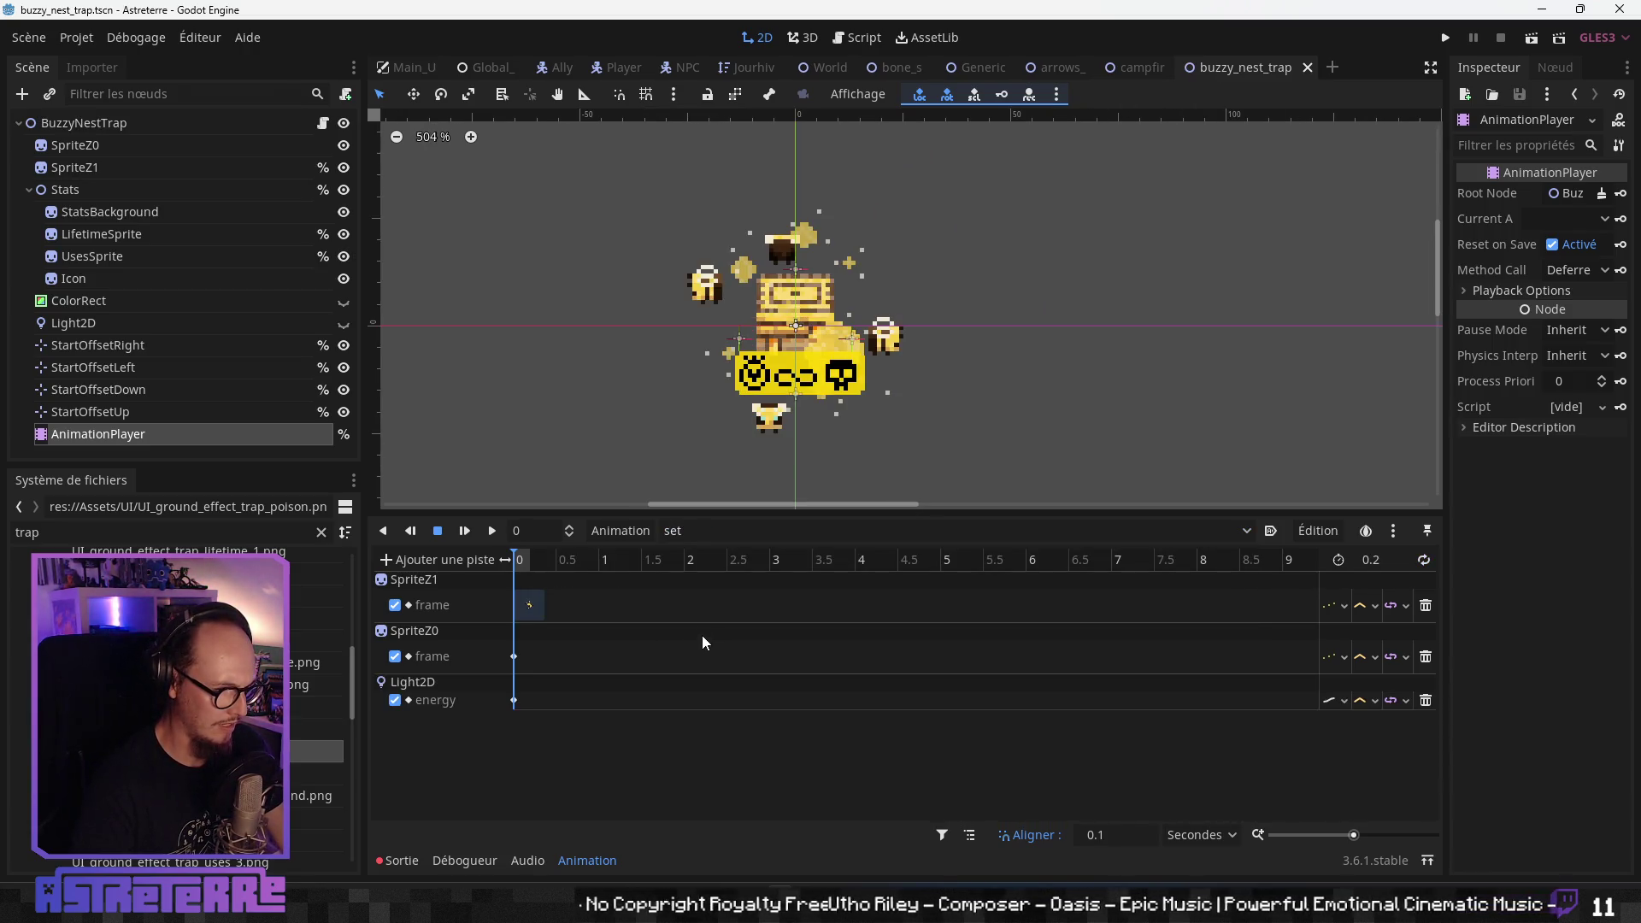
left_click(530, 605)
key("Delete")
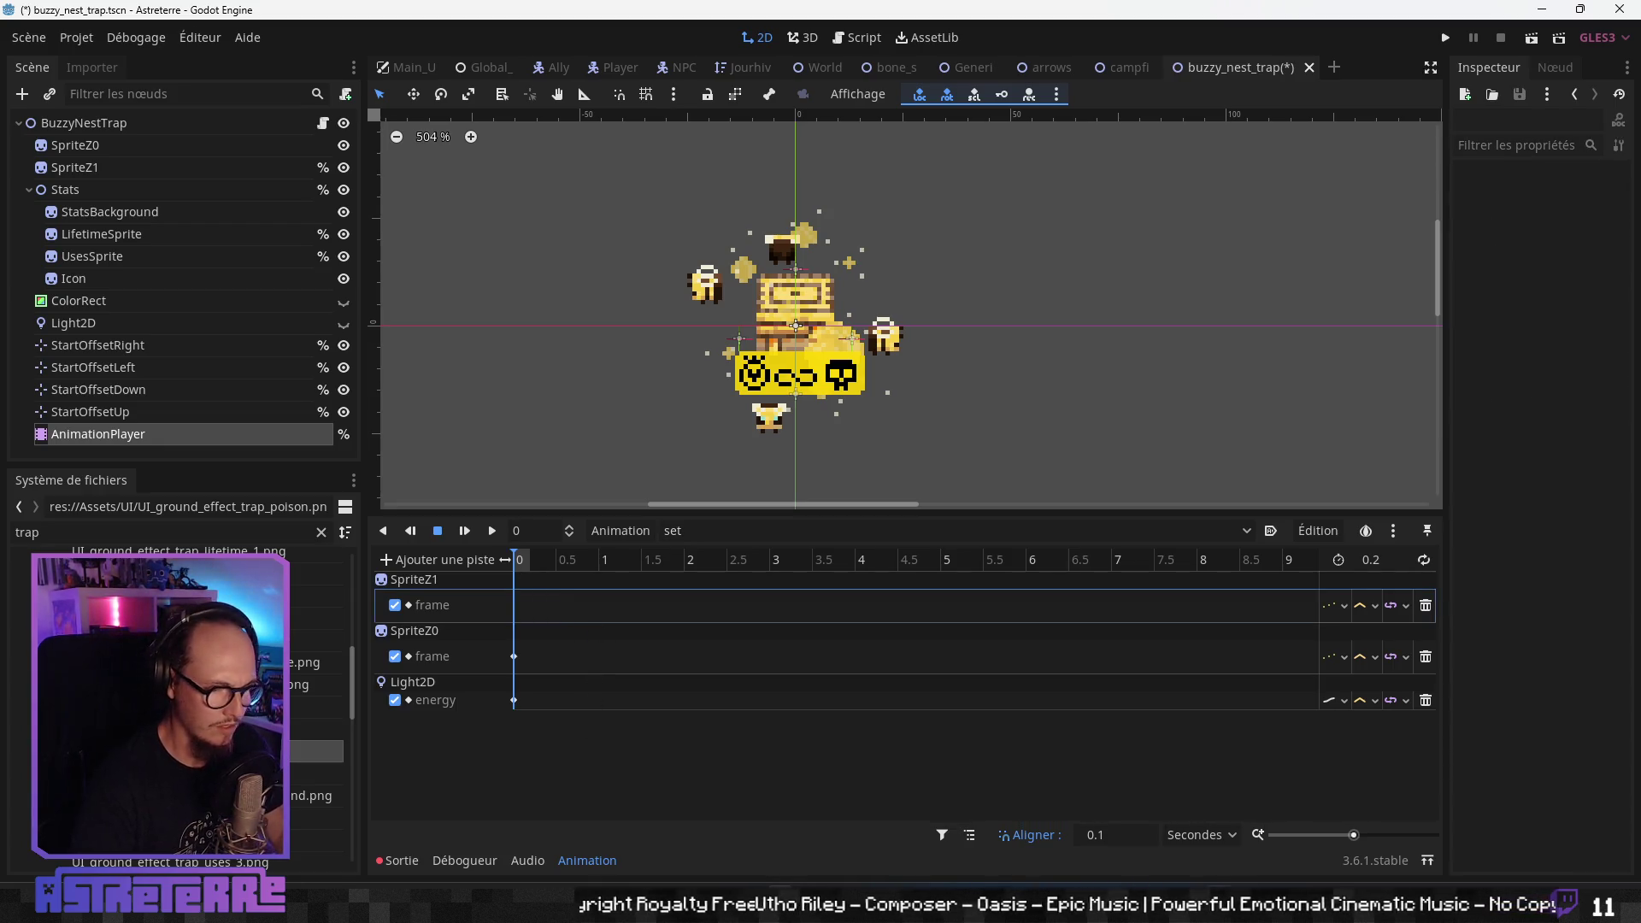
key("alt+Tab")
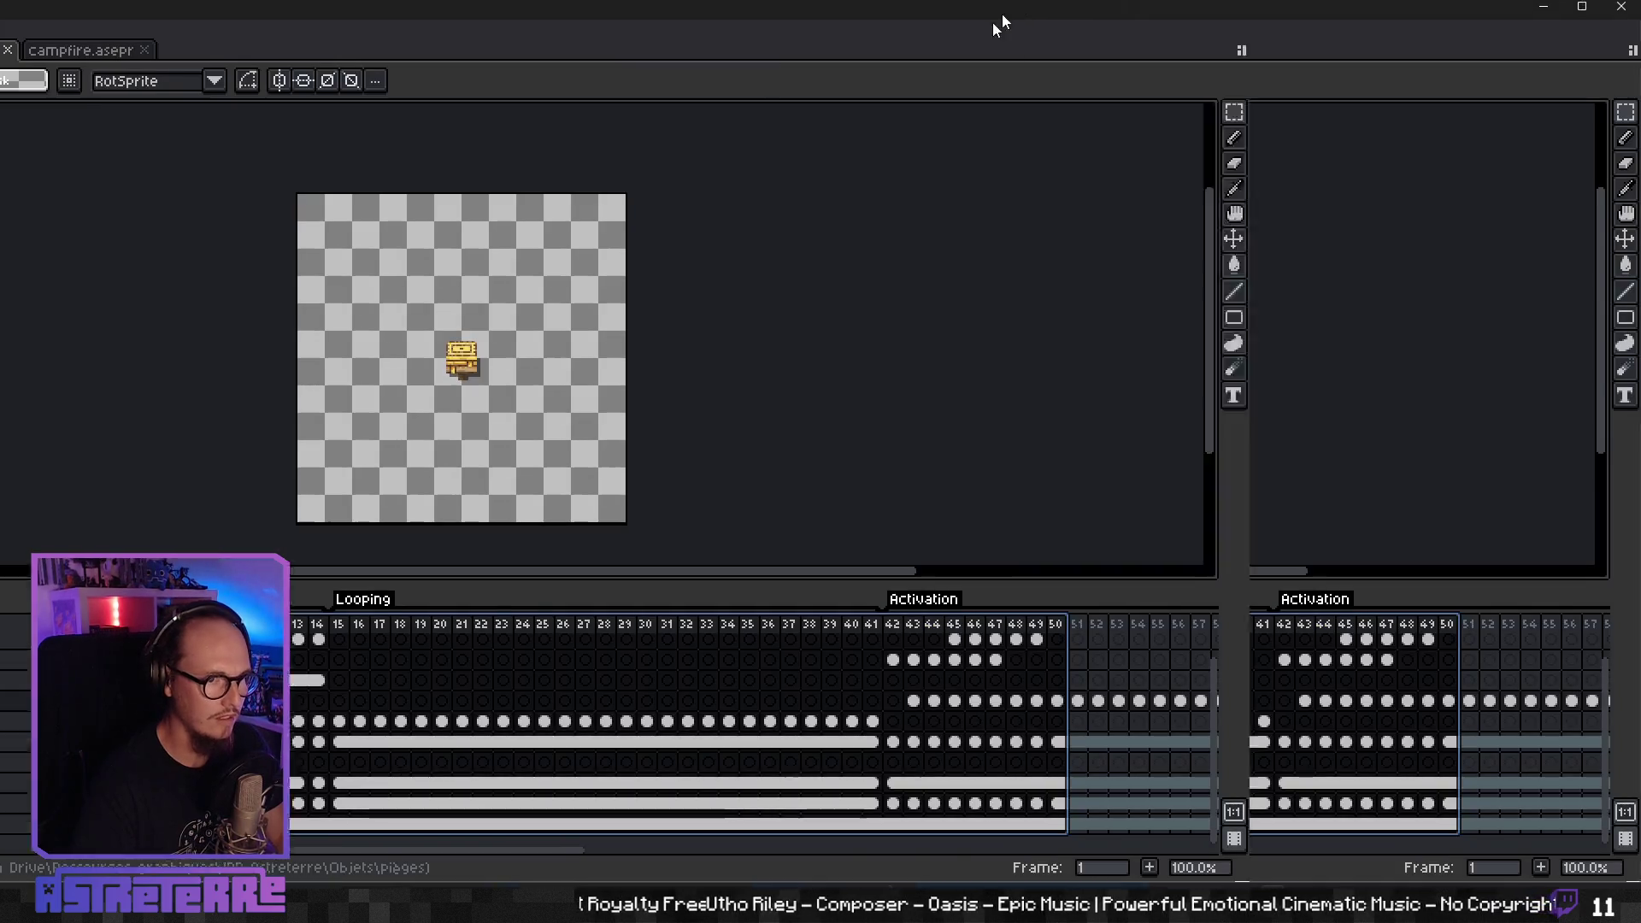
- Return from Aseprite to the Godot editor after checking the Looping and Activation tags
key("alt+Tab")
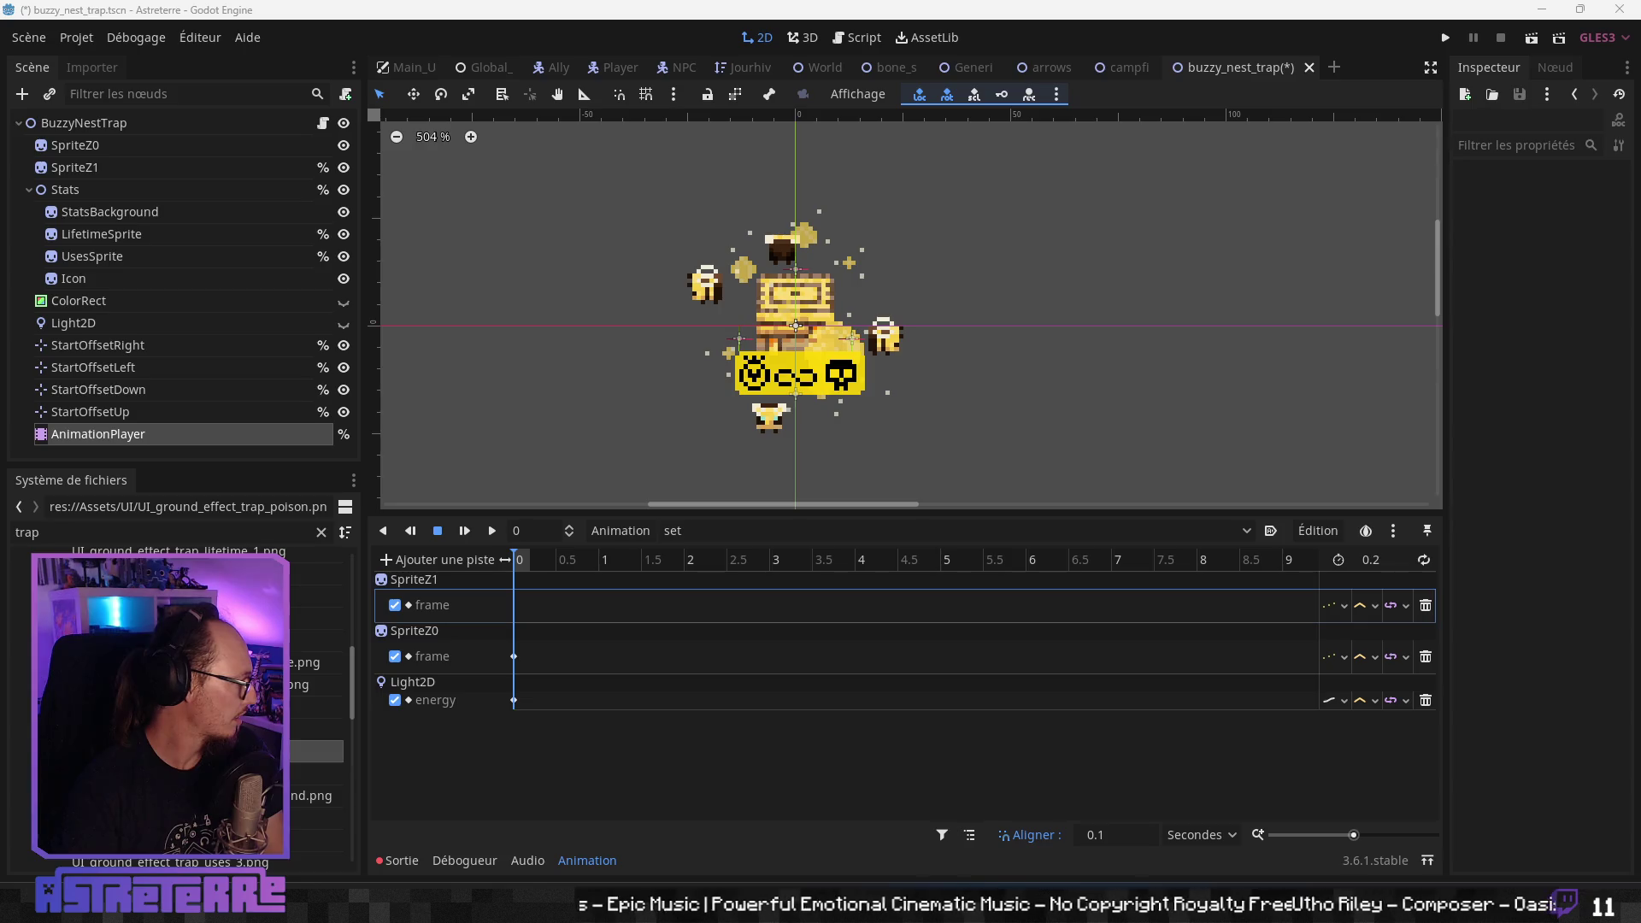
- Check SpriteZ0's frame-11 key, then delete the Light2D energy track from the set animation
left_click(120, 164)
left_click(513, 657)
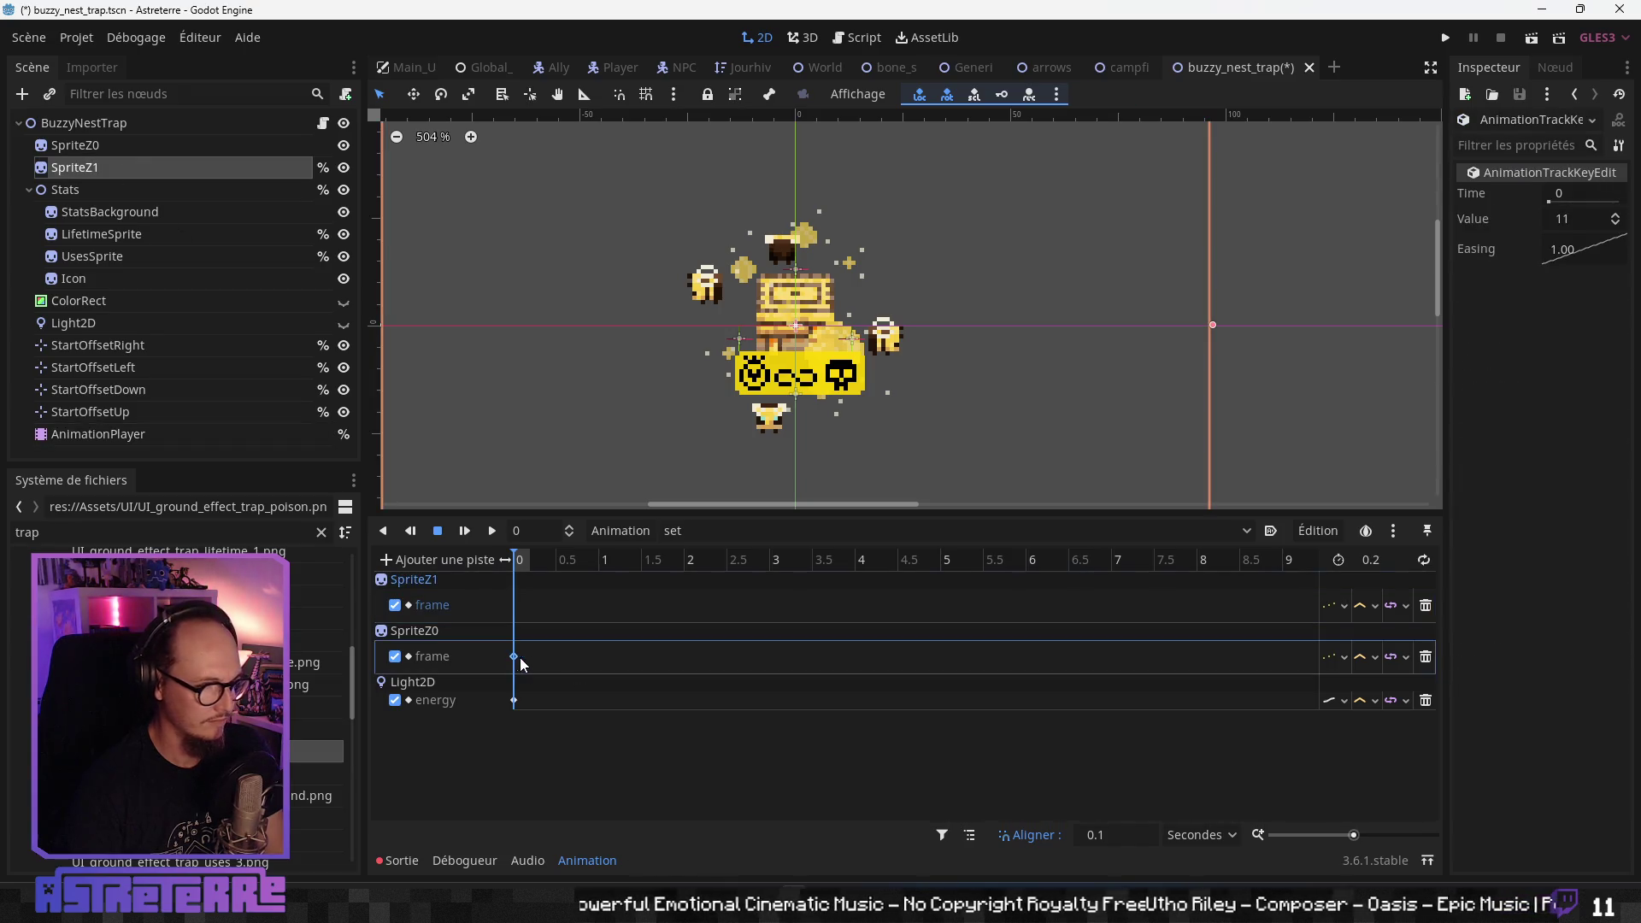
left_click(1575, 220)
type("0")
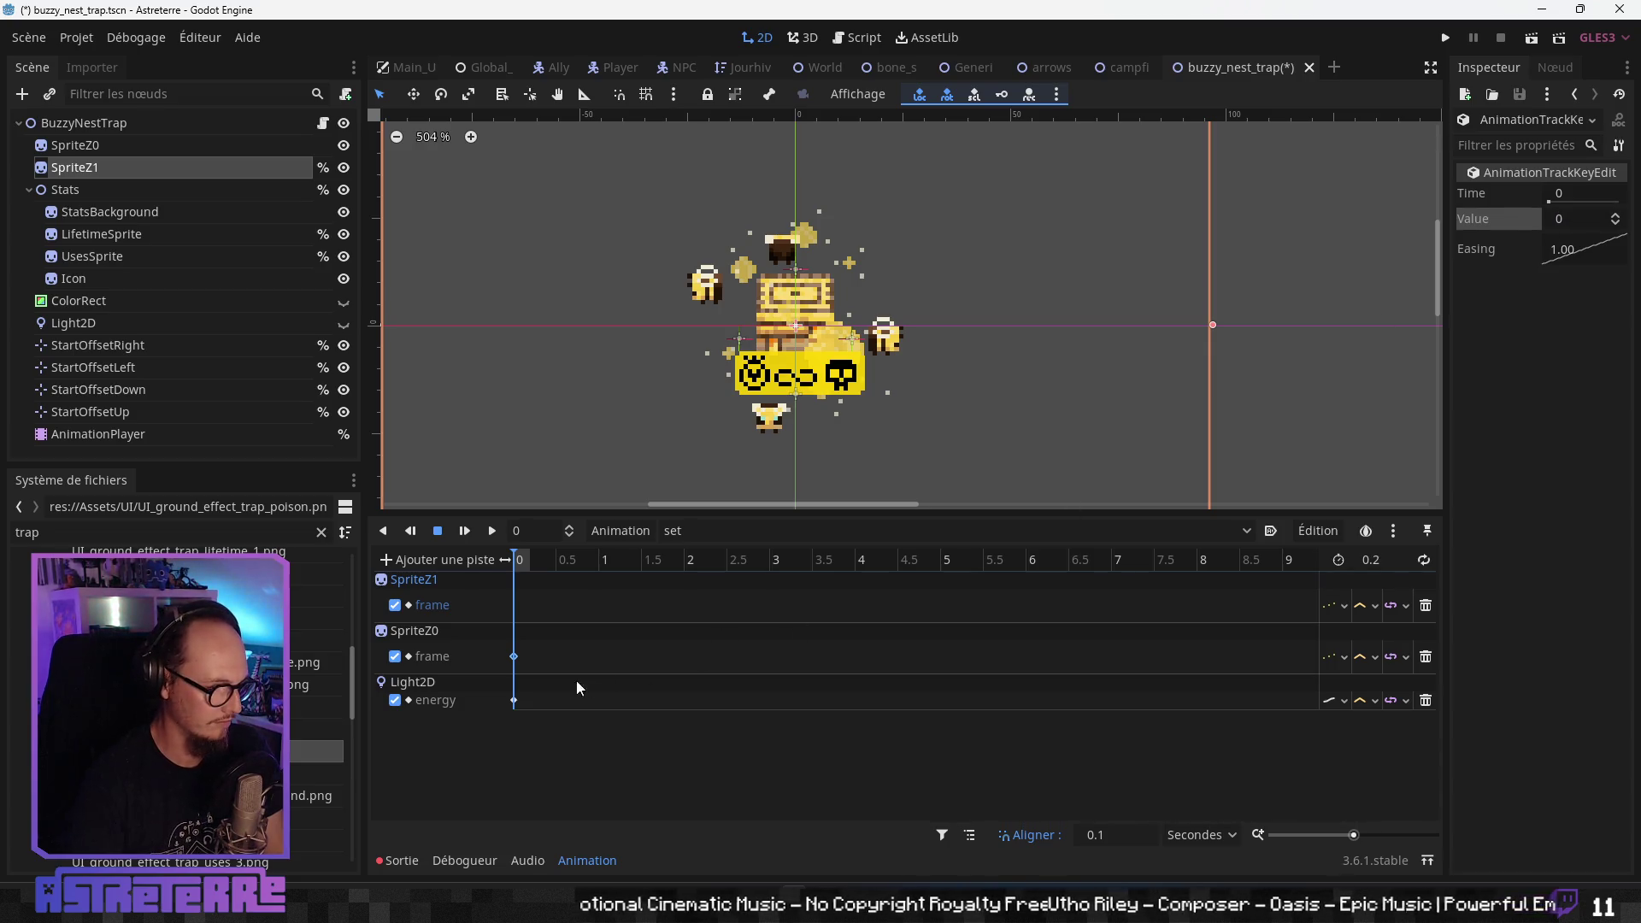
left_click(661, 705)
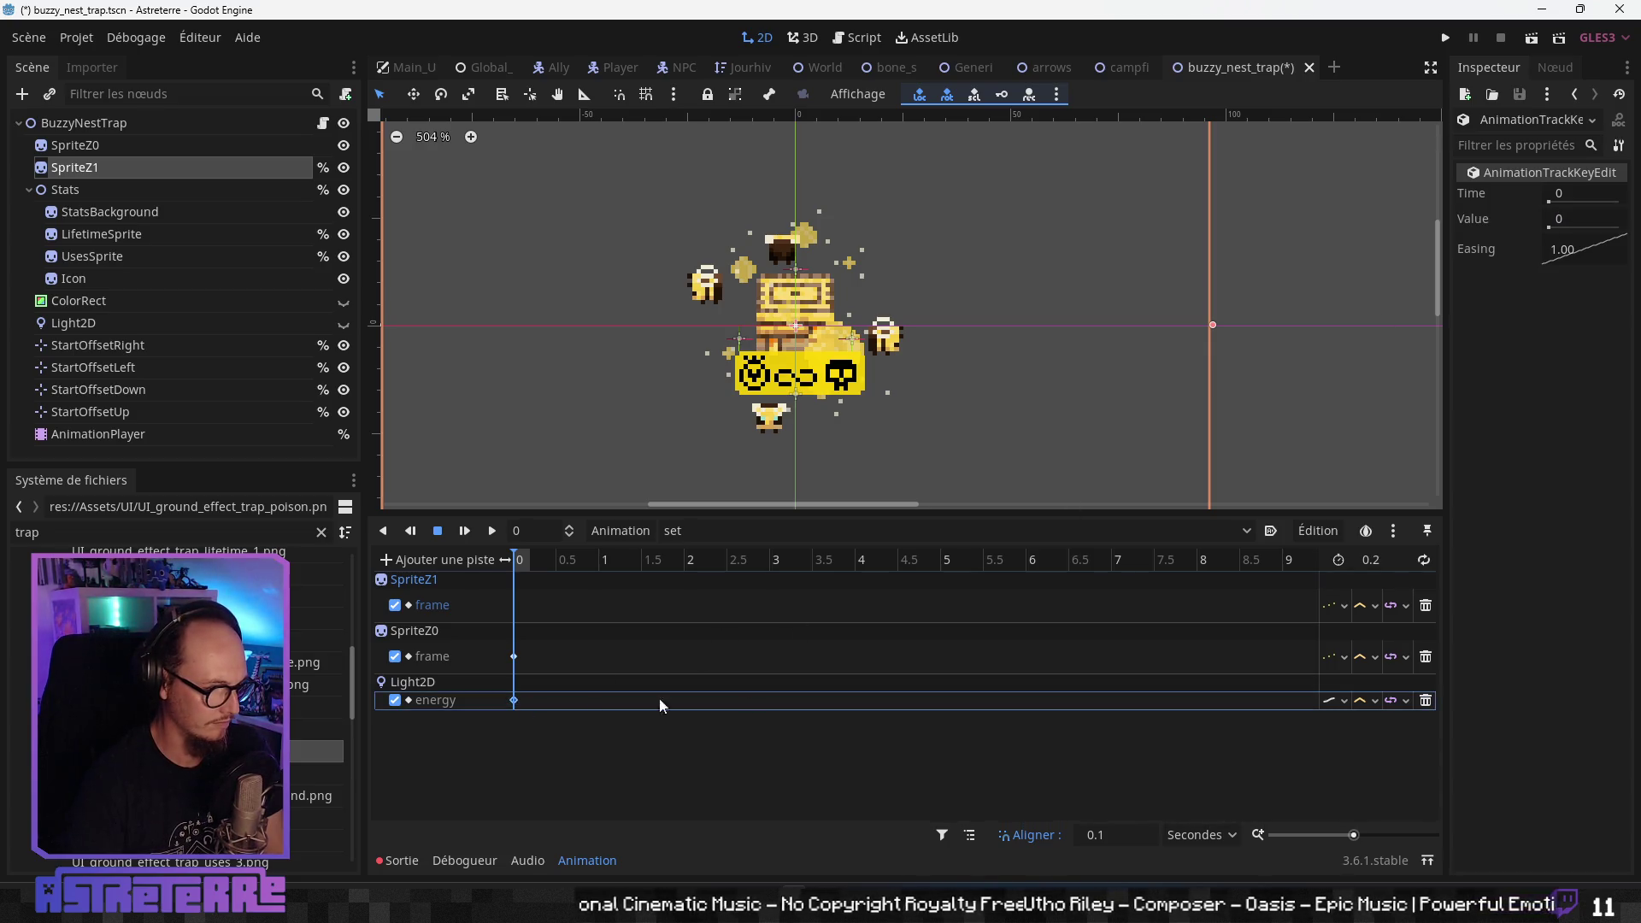
left_click(1424, 701)
left_click(510, 607)
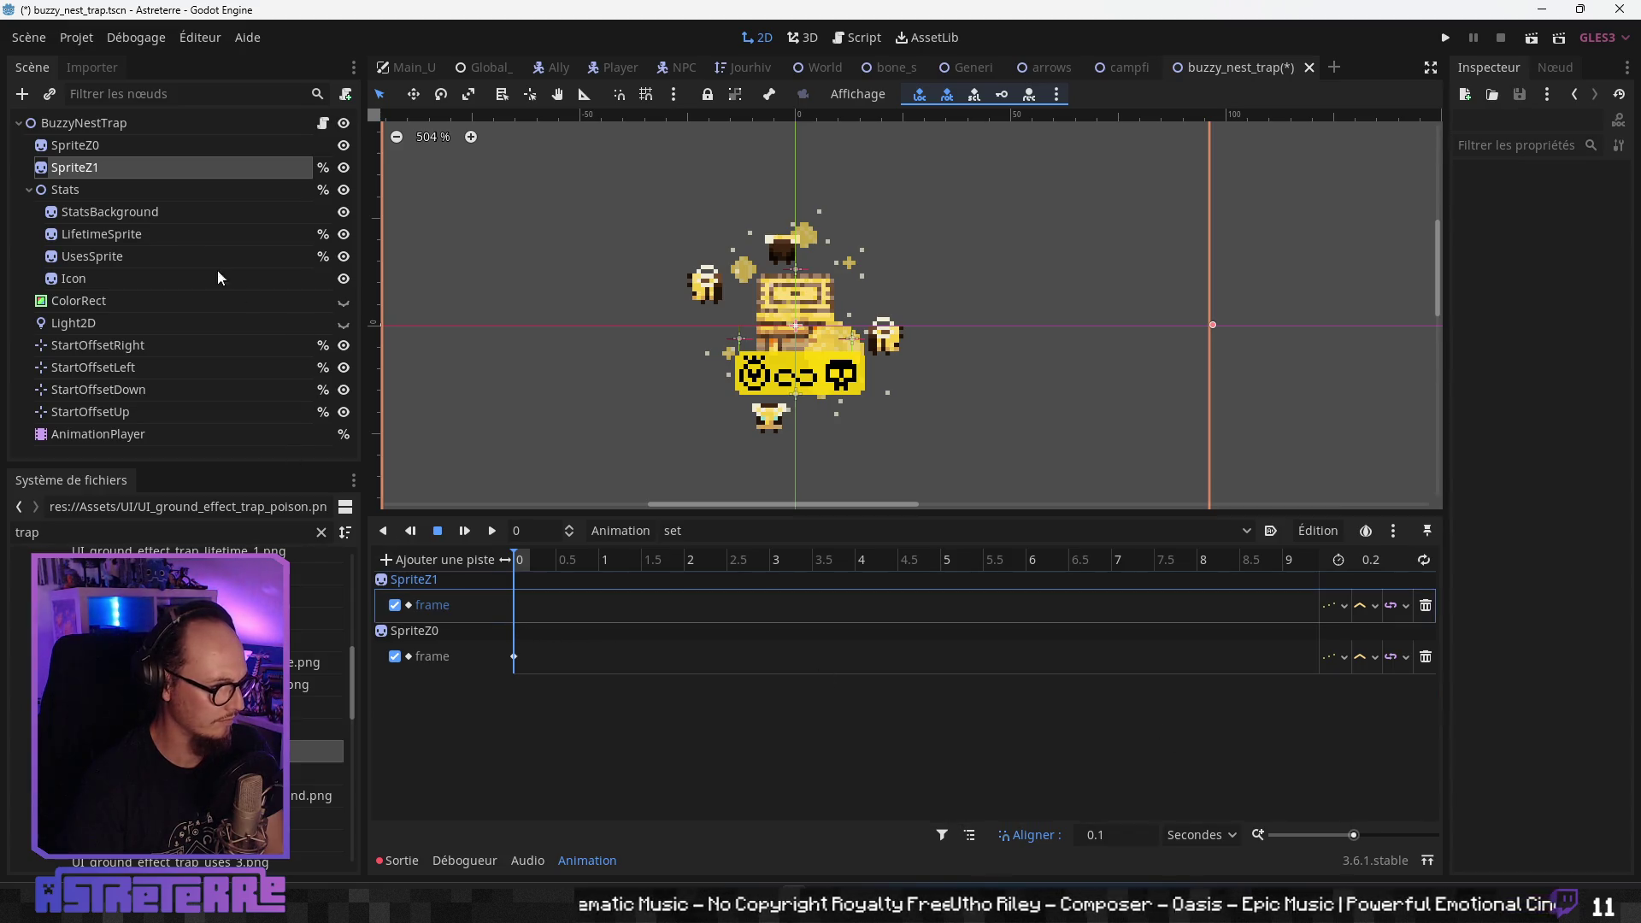
- Set SpriteZ1's frame to 0 and key successive frames up to frame 5
left_click(100, 168)
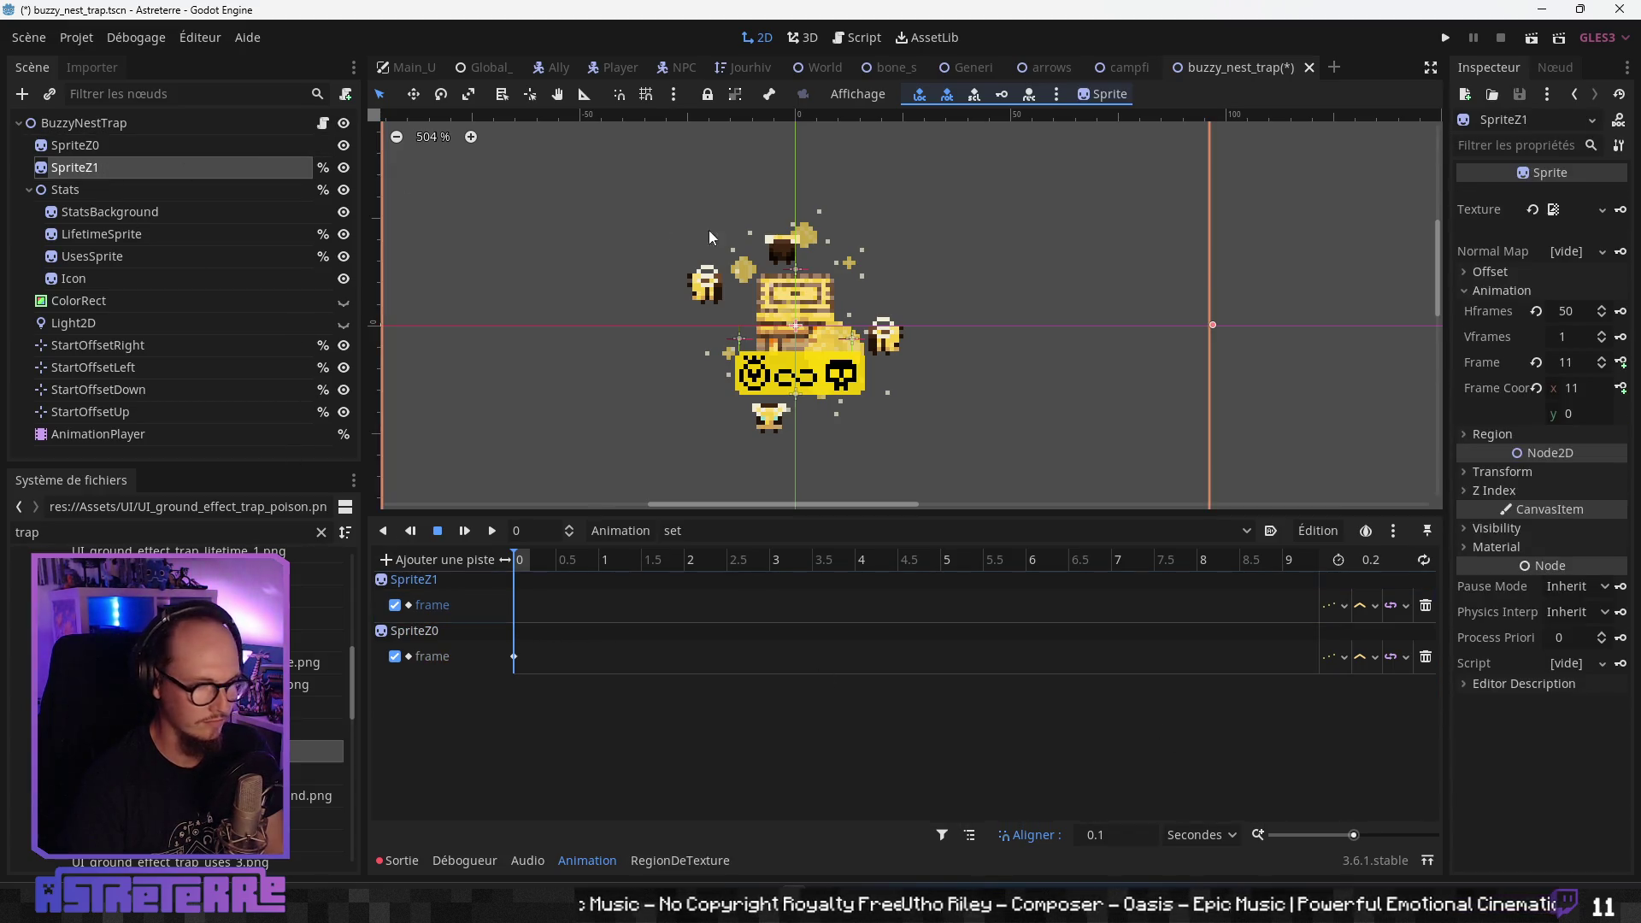
left_click(1570, 365)
type("0")
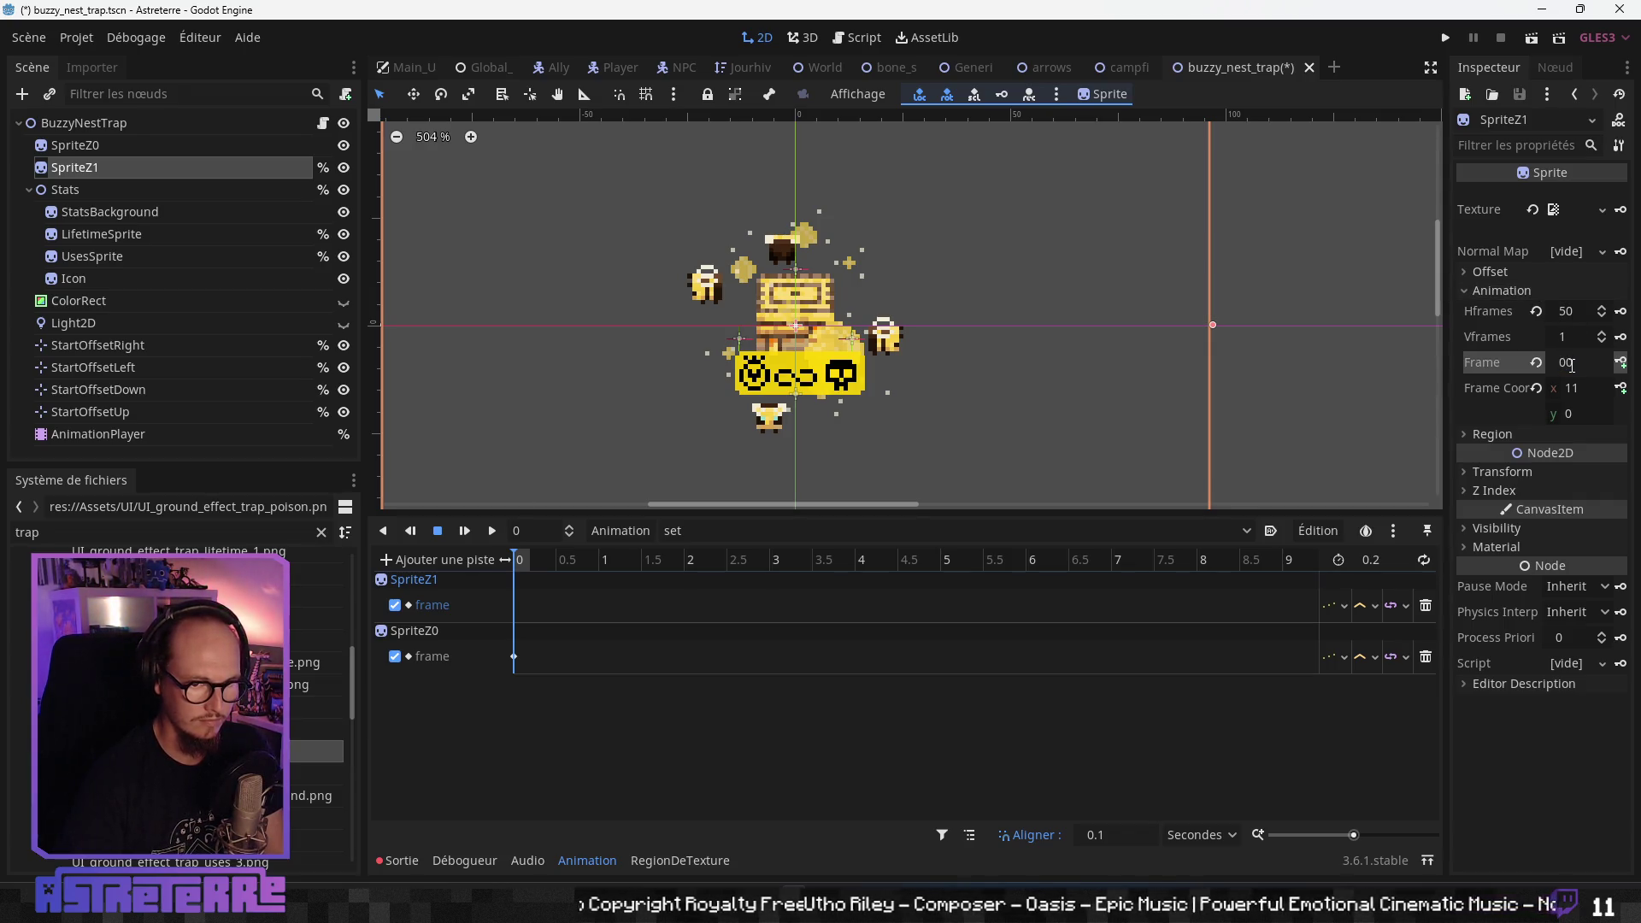
key("Return")
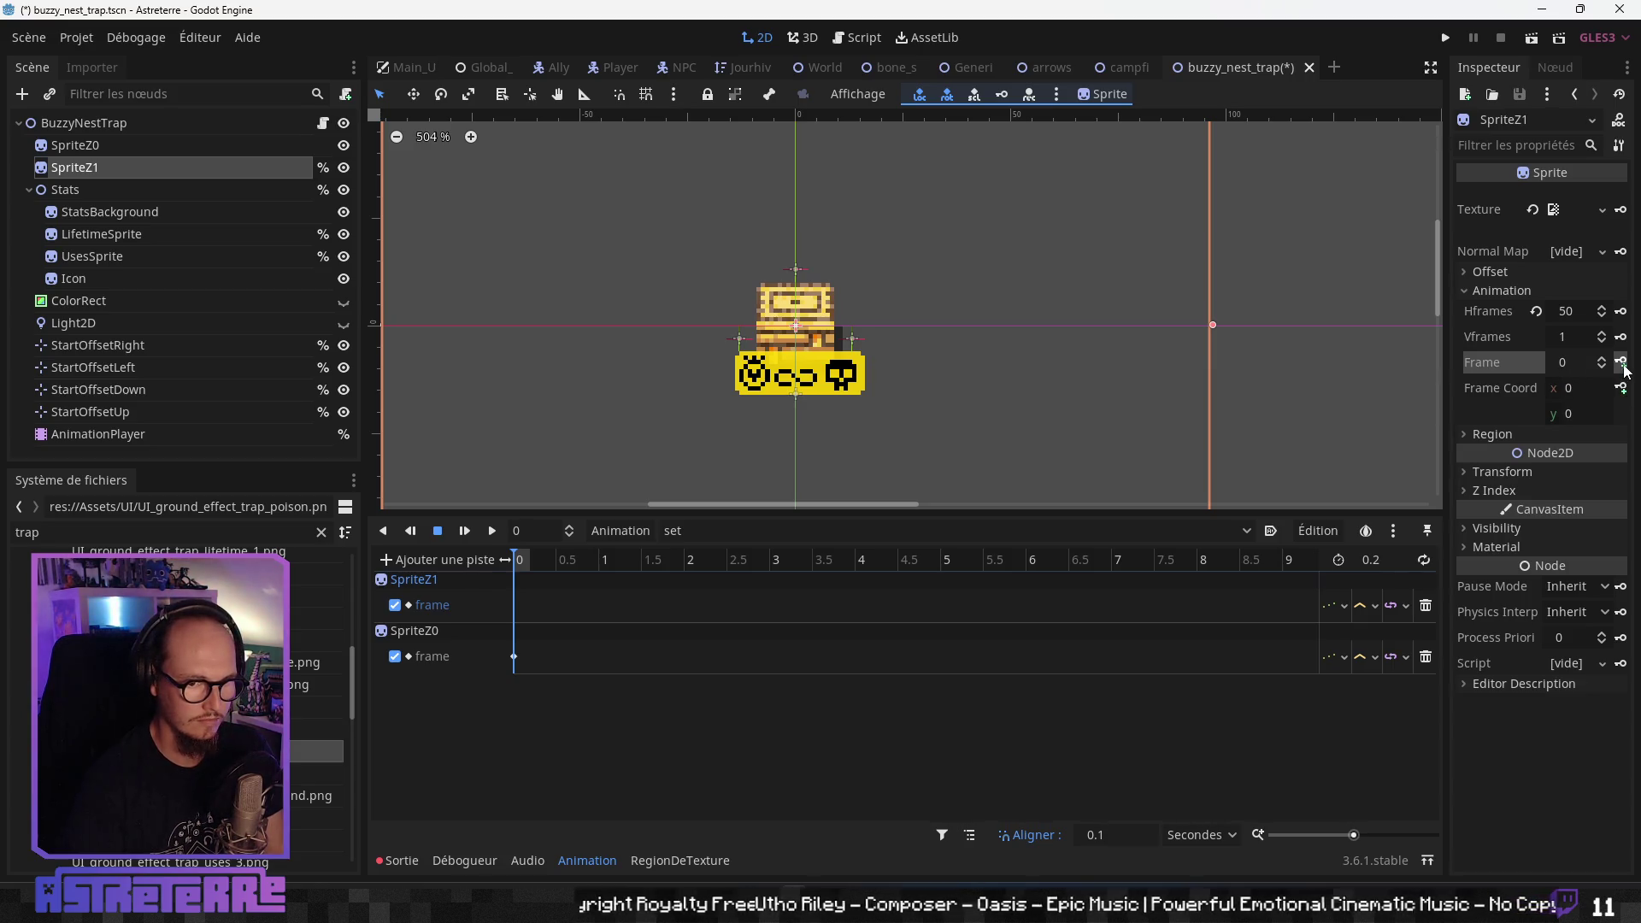
left_click(1622, 362)
left_click(1622, 363)
left_click(1622, 362)
left_click(1621, 362)
left_click(1621, 362)
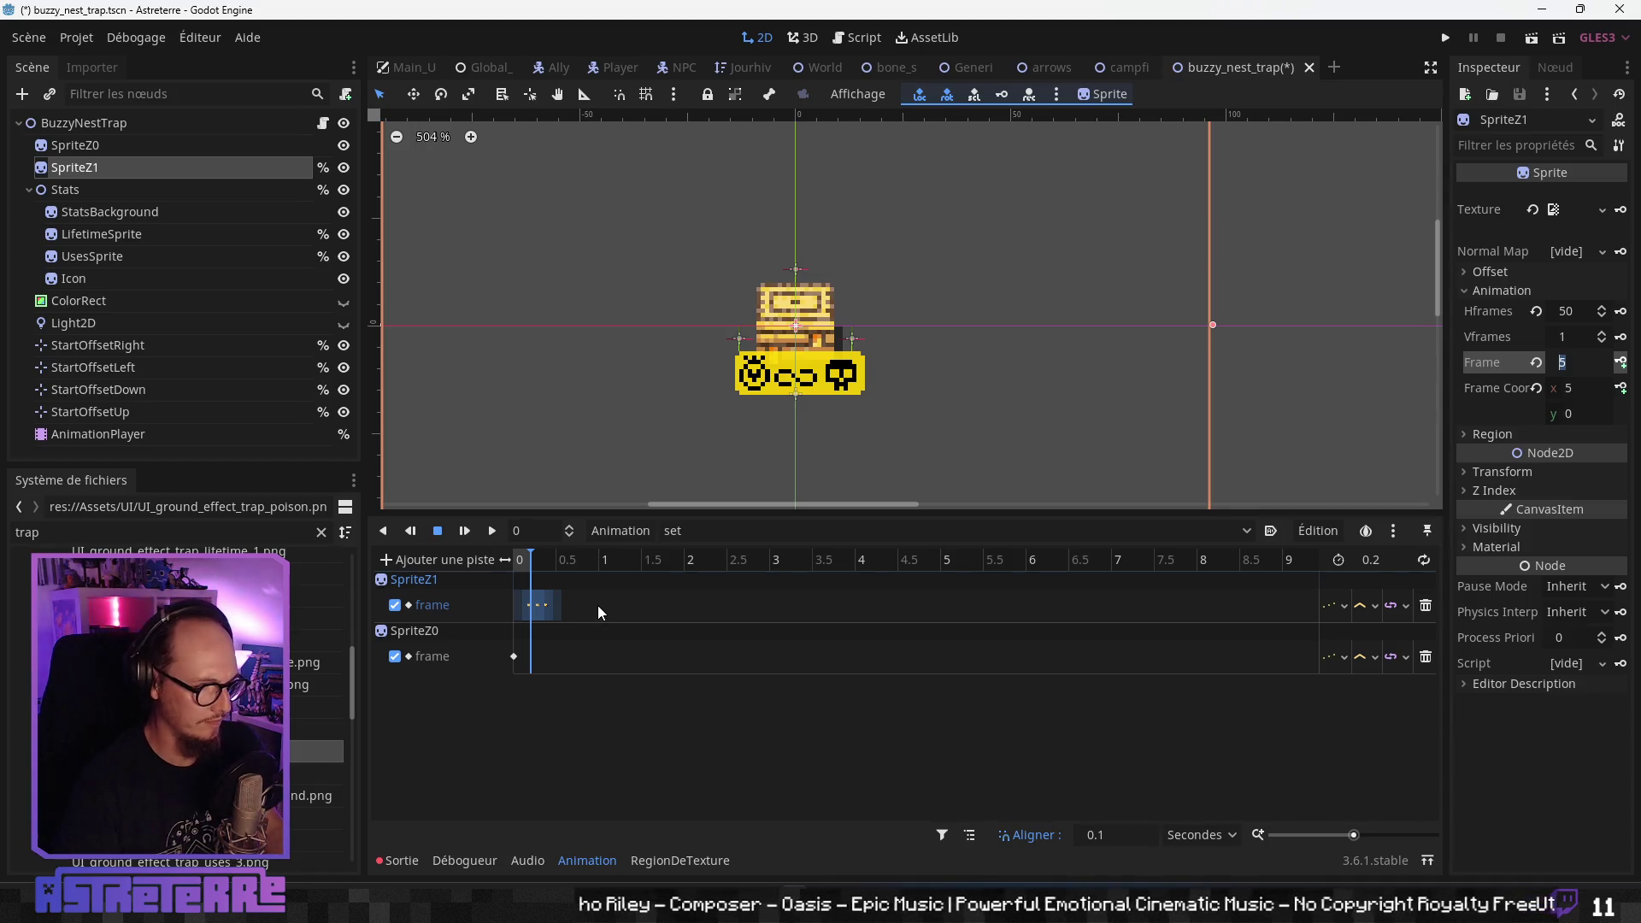
- Remove the stray frame keys at 0.1 and 0.2 and set the animation length to 0.6
left_click_drag(1356, 836, 1384, 836)
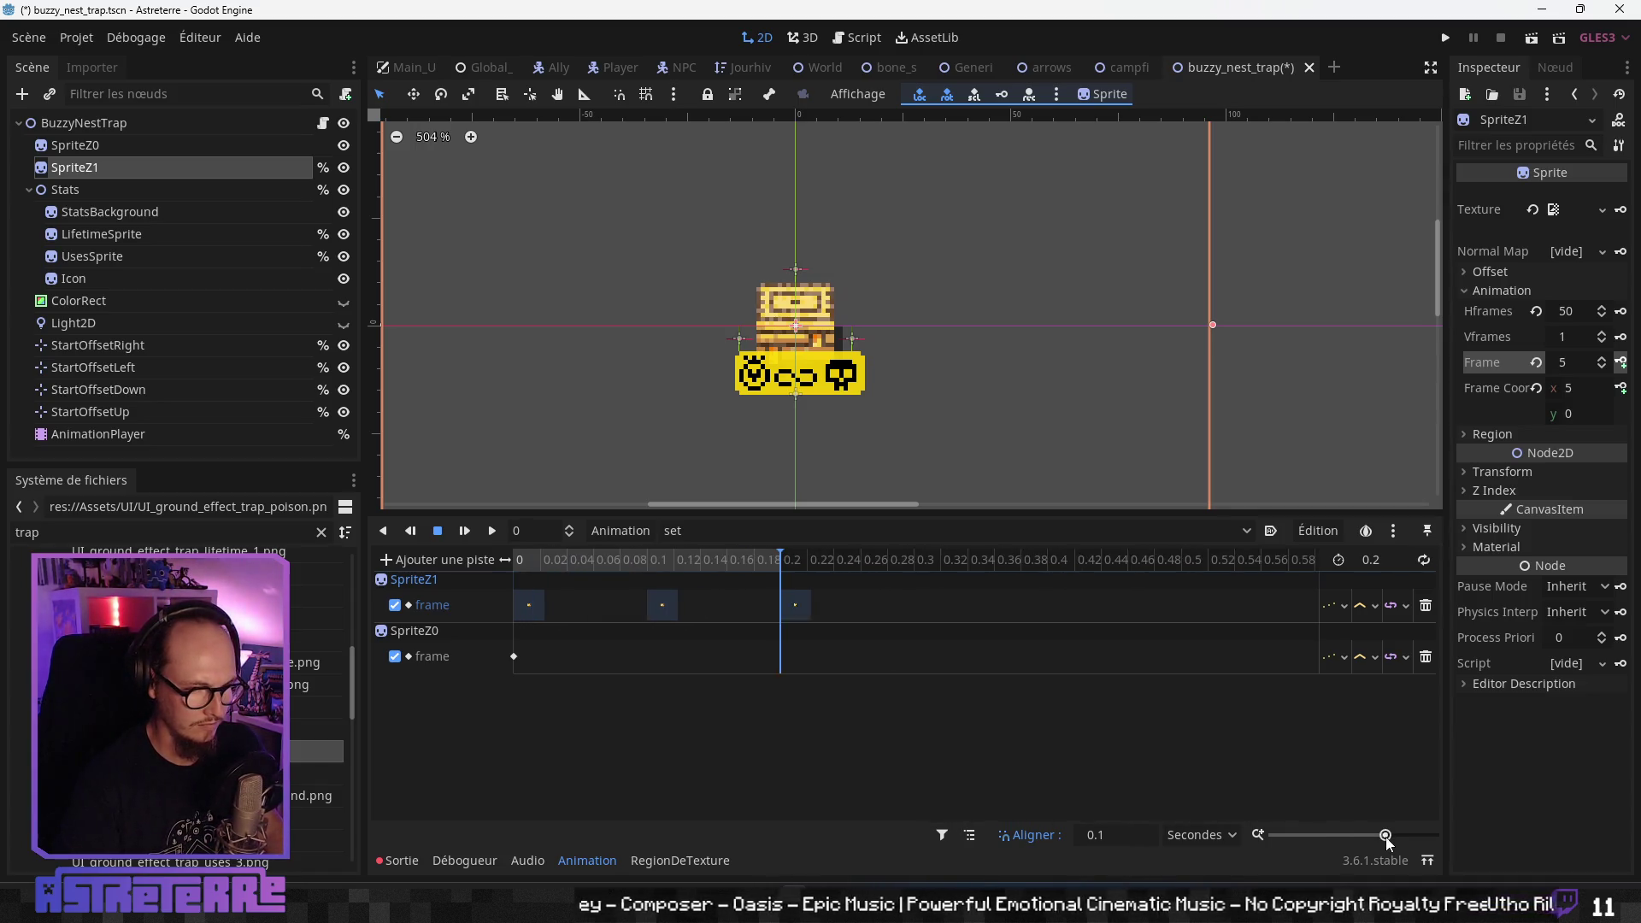
left_click_drag(792, 647, 681, 619)
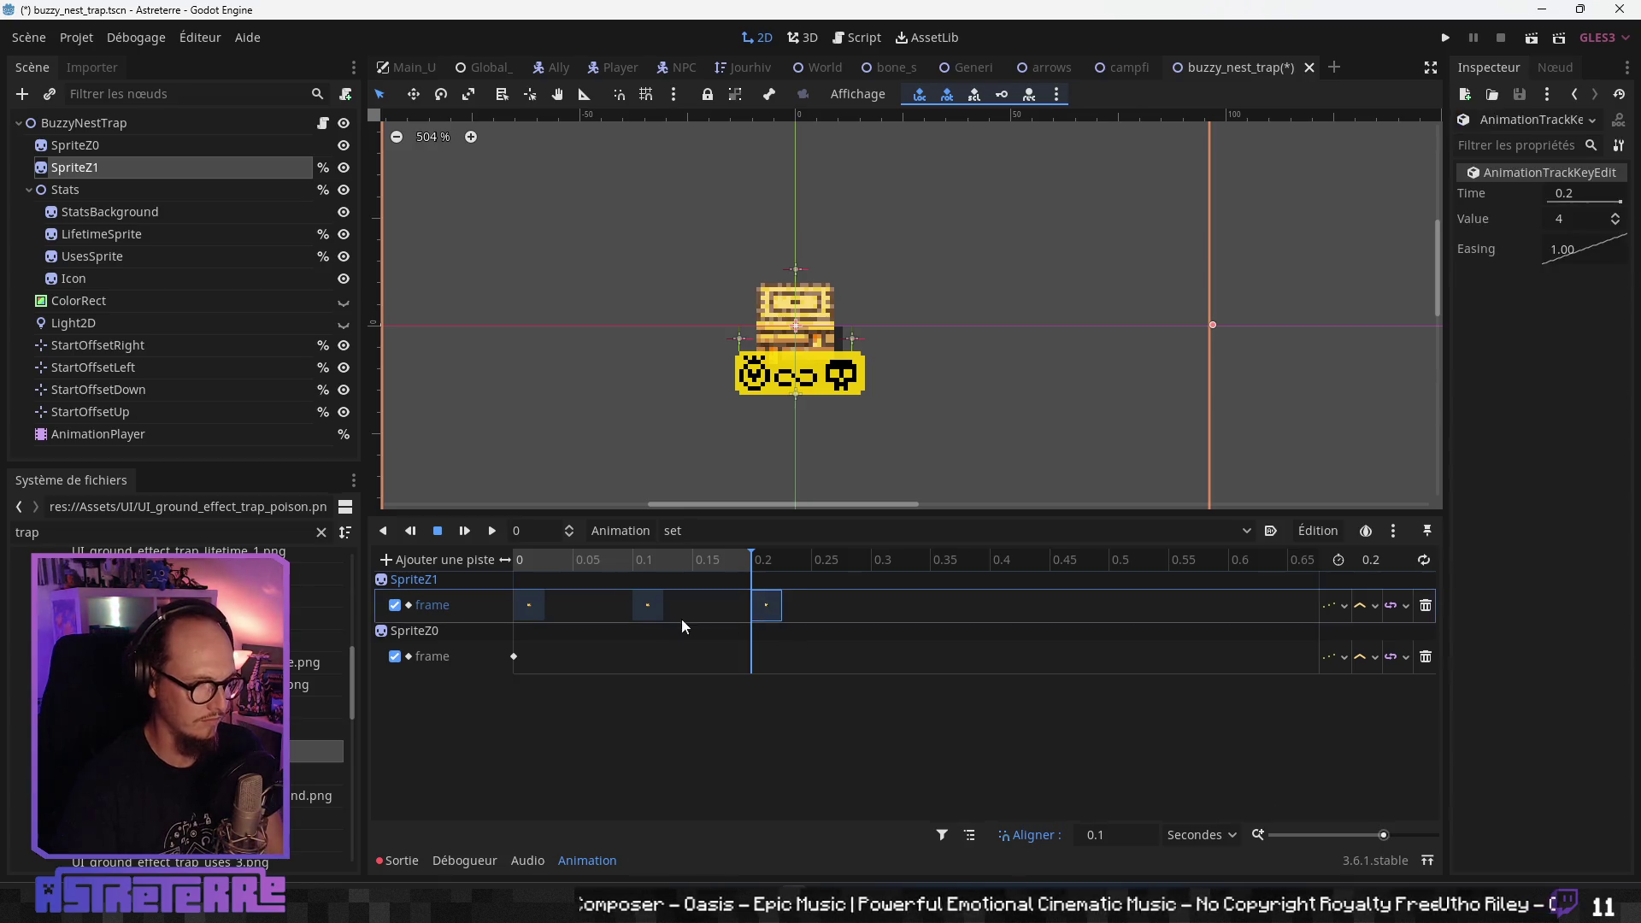
key("Delete")
left_click(641, 605)
key("Delete")
left_click(1385, 560)
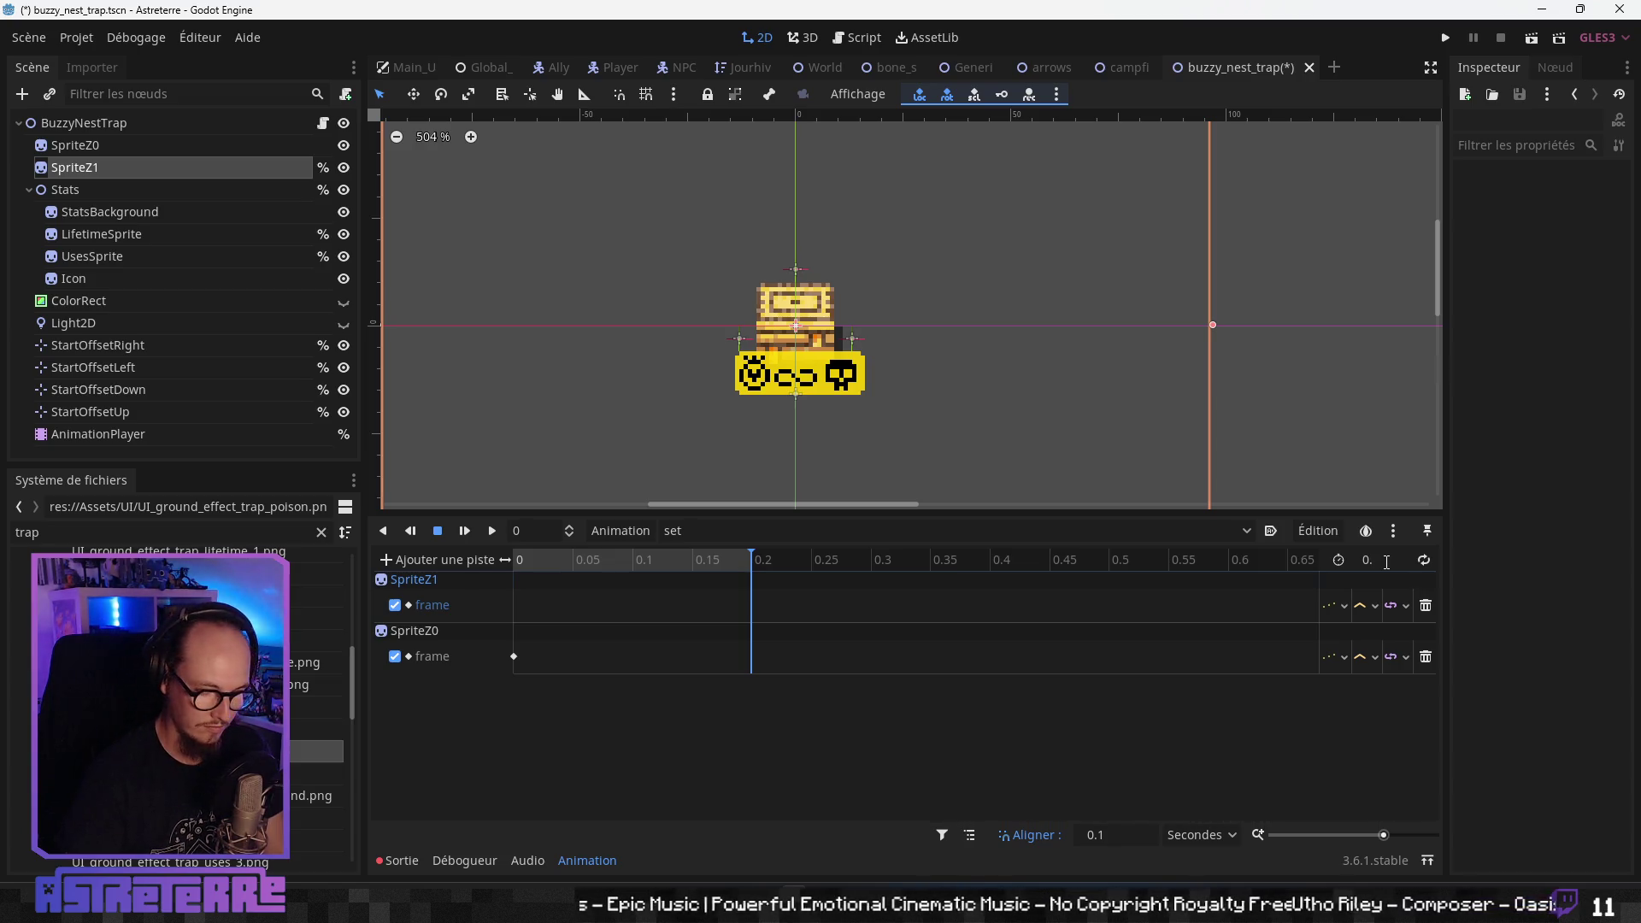
type("6")
key("Return")
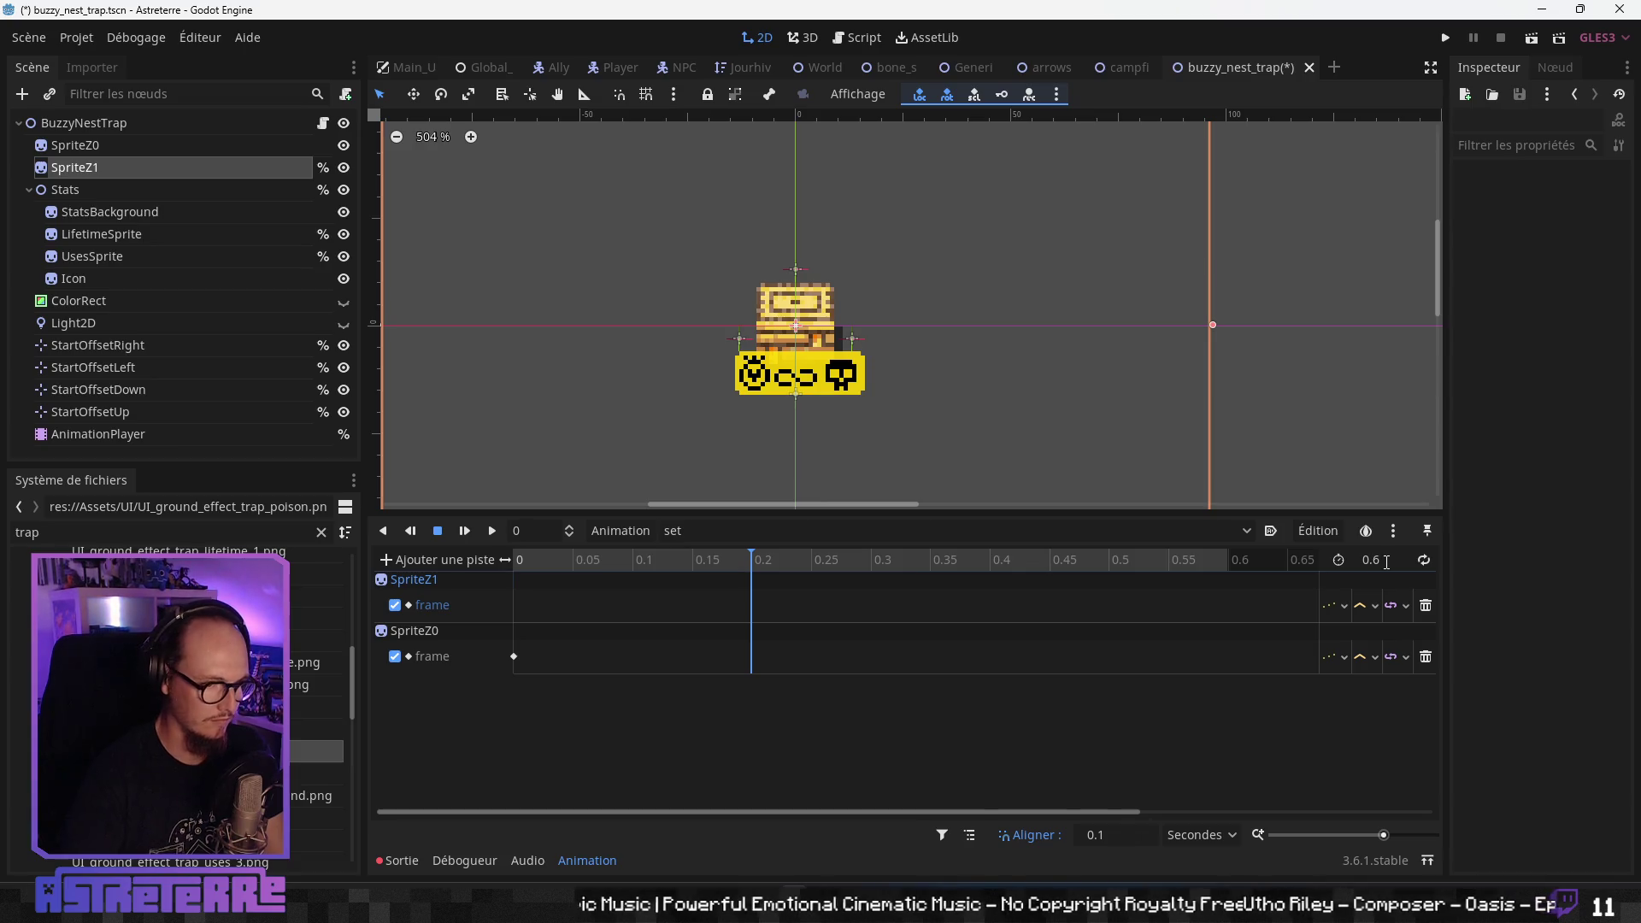
- Key SpriteZ1 frames 1–5 every 0.1 s up to 0.5 s and preview the set animation
left_click(197, 170)
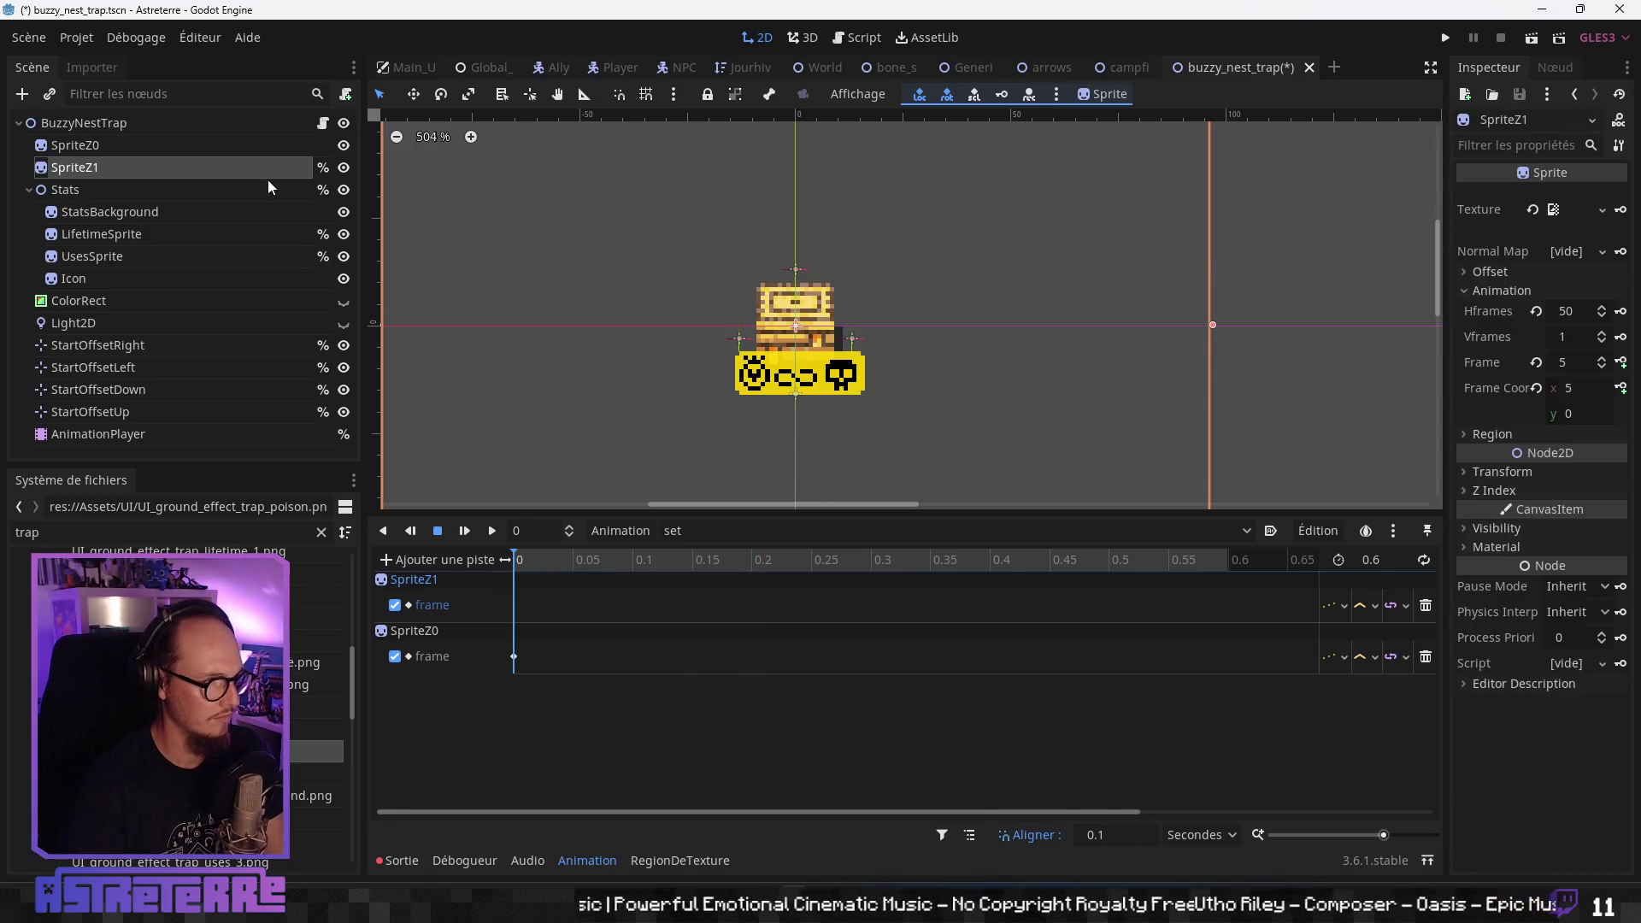
left_click(1573, 366)
type("1")
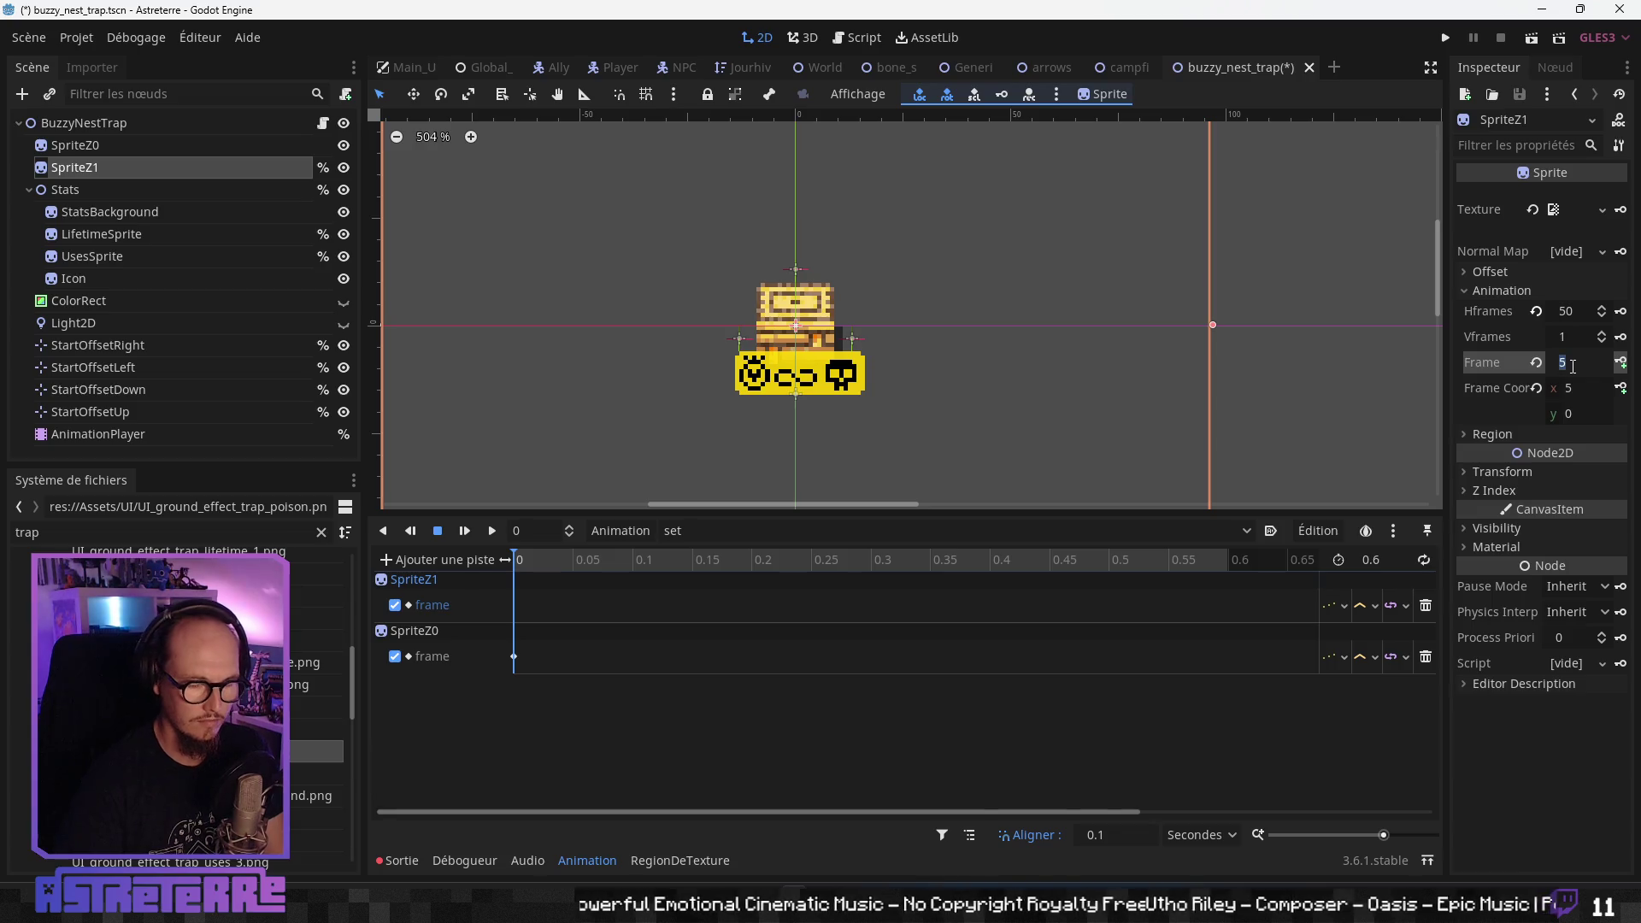
left_click(1620, 364)
left_click(1620, 363)
left_click(1621, 364)
left_click(1621, 363)
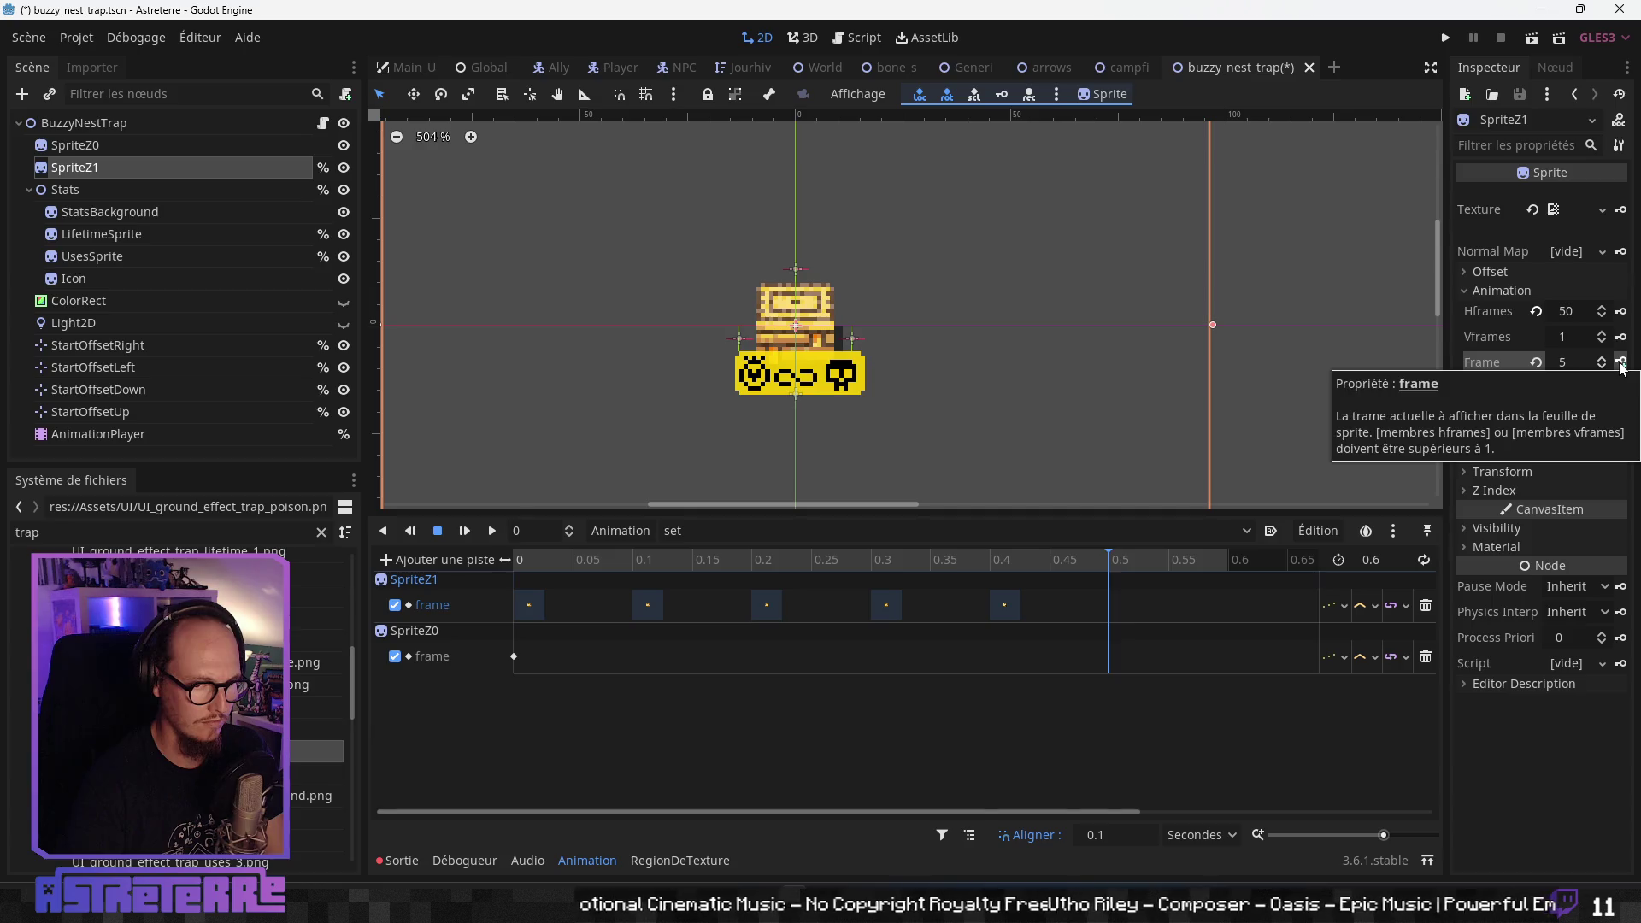
left_click(1621, 364)
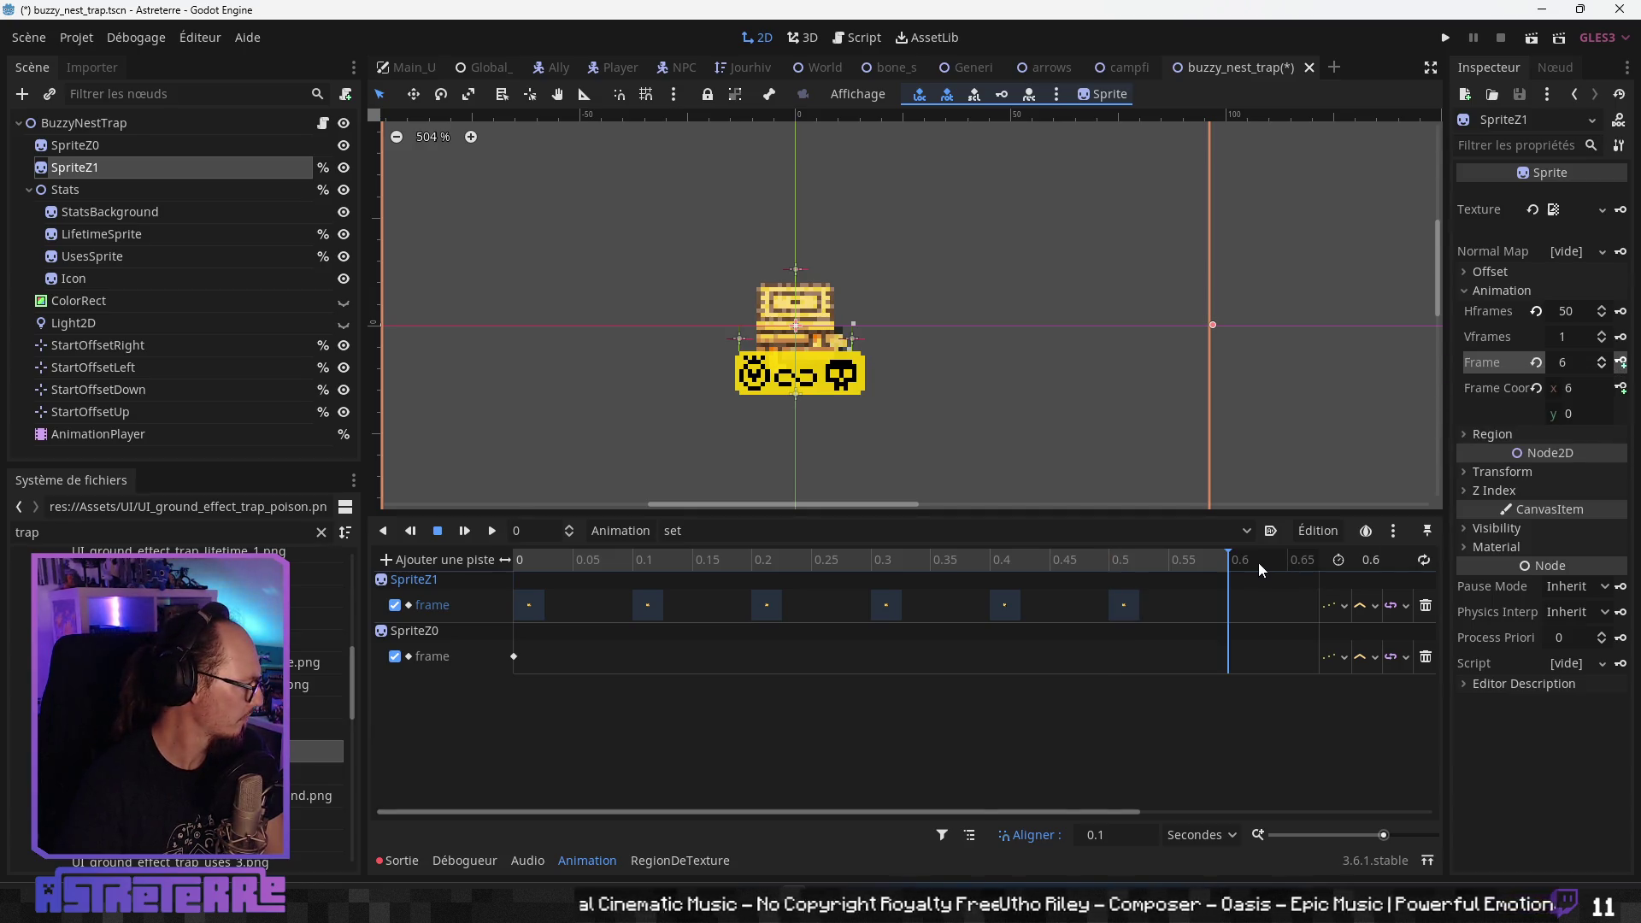
left_click(1124, 606)
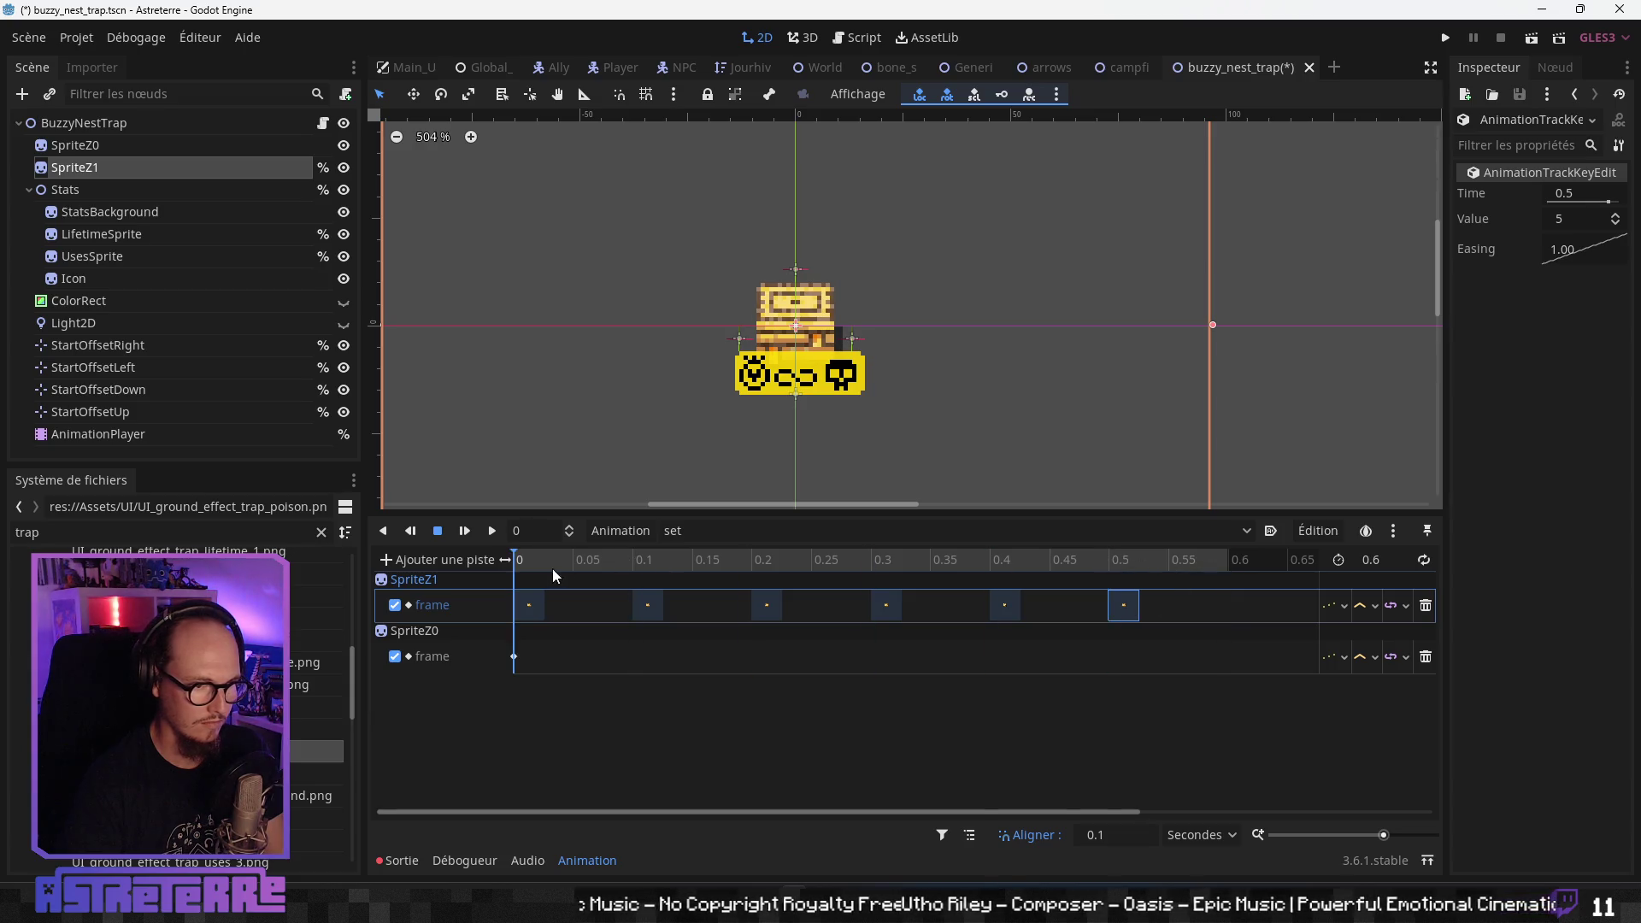
left_click(490, 532)
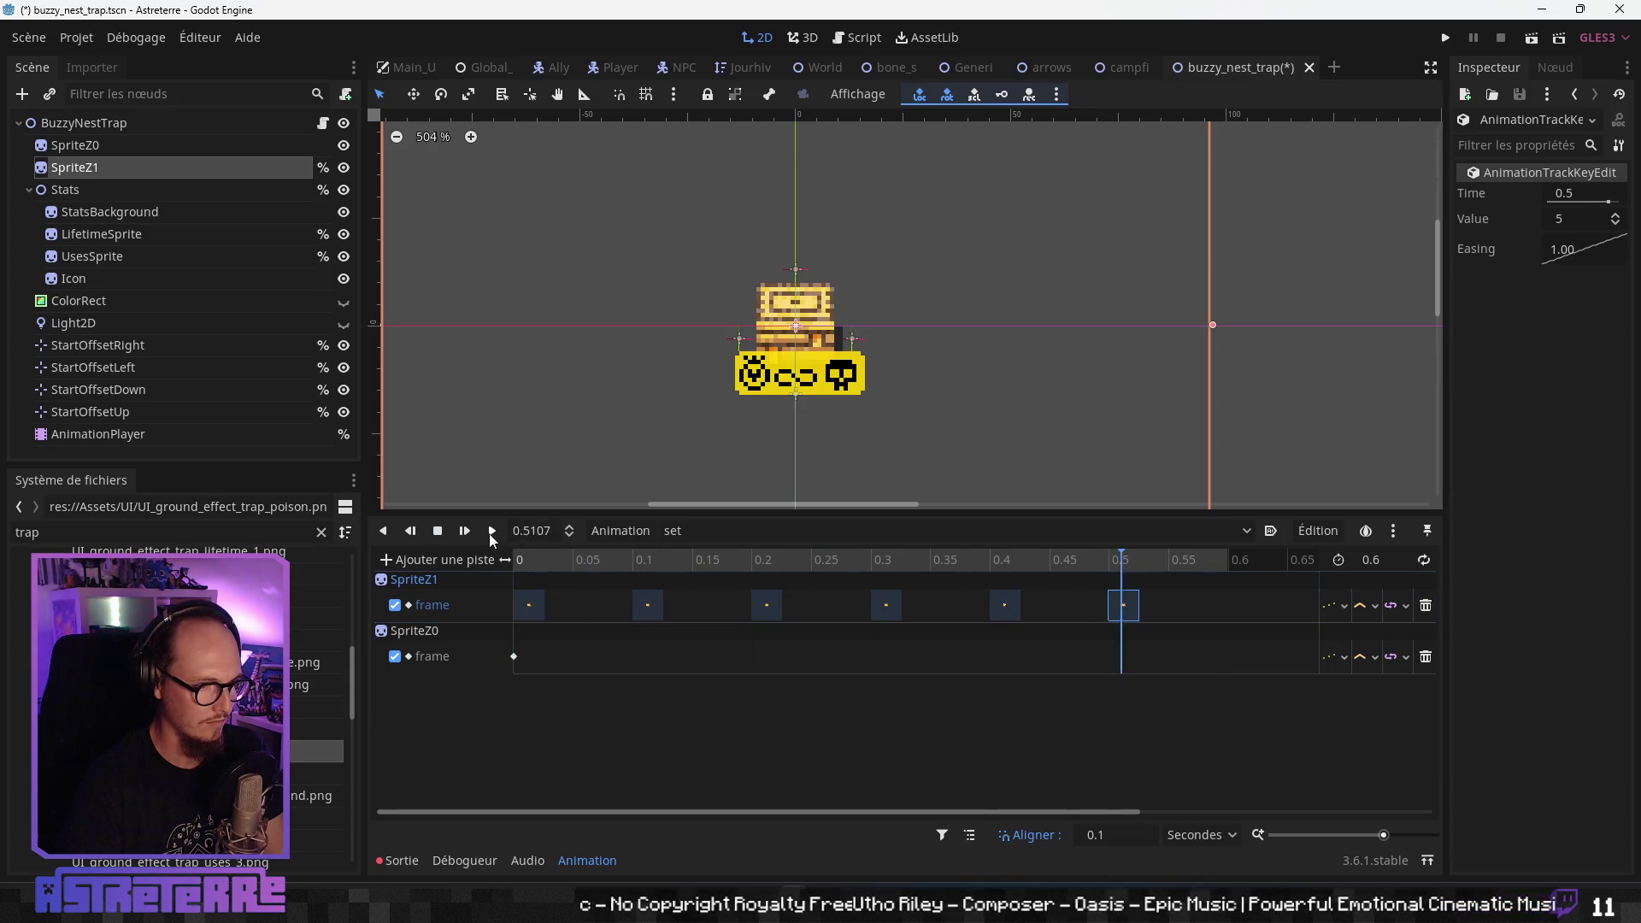
left_click_drag(647, 561, 1215, 559)
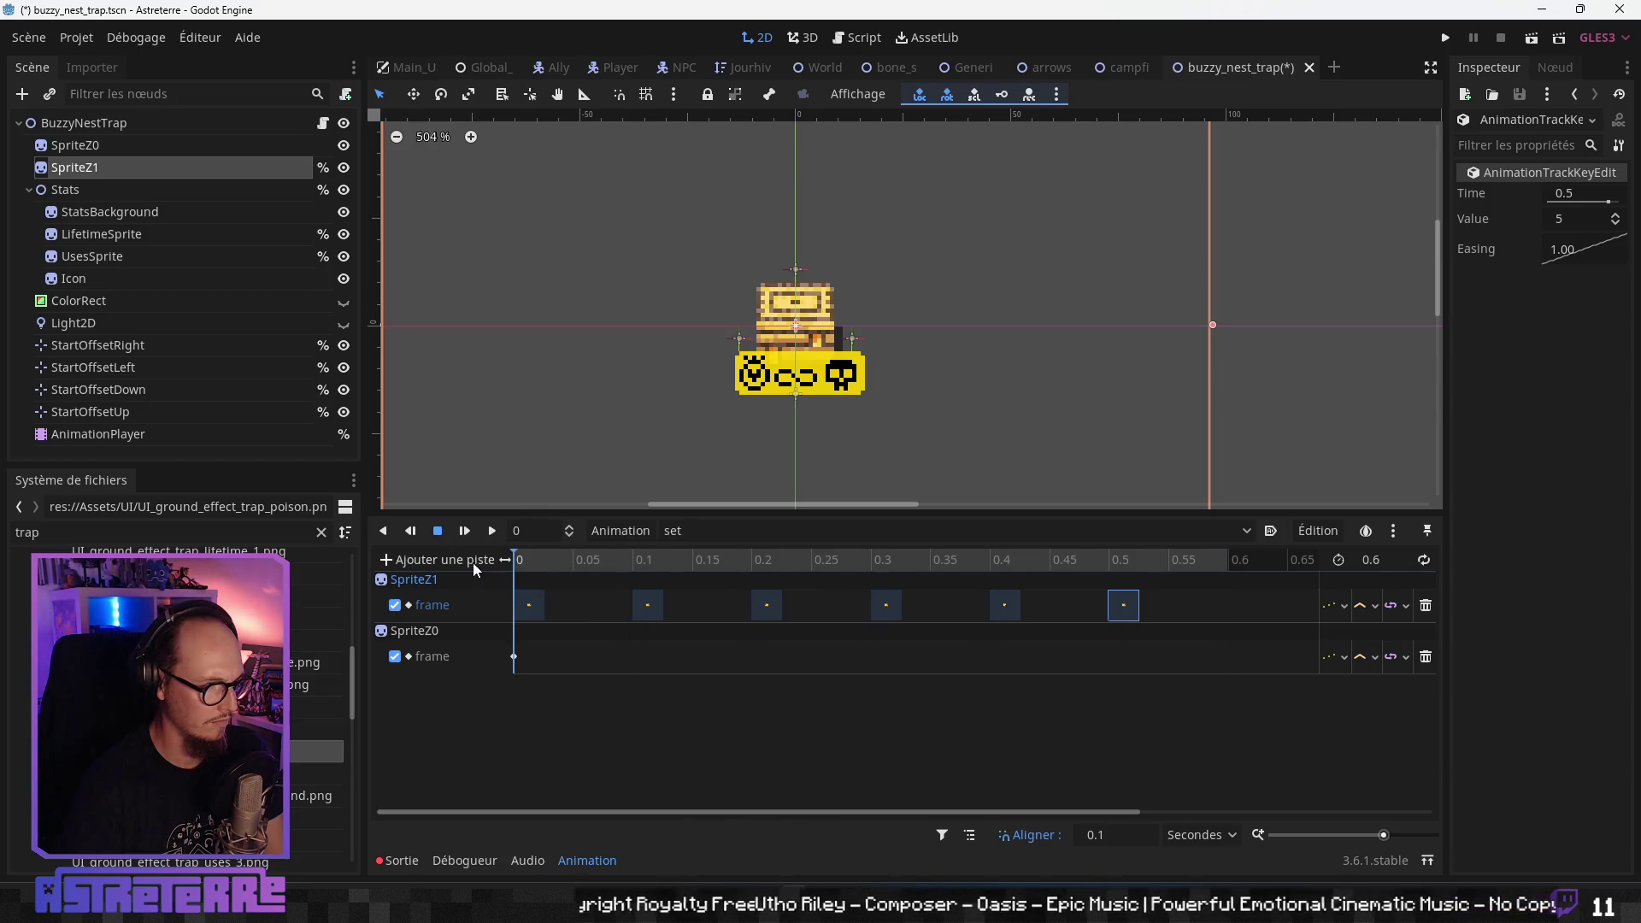
- Add a new property track and pick SpriteZ1 as the node to animate
left_click(474, 561)
left_click(491, 588)
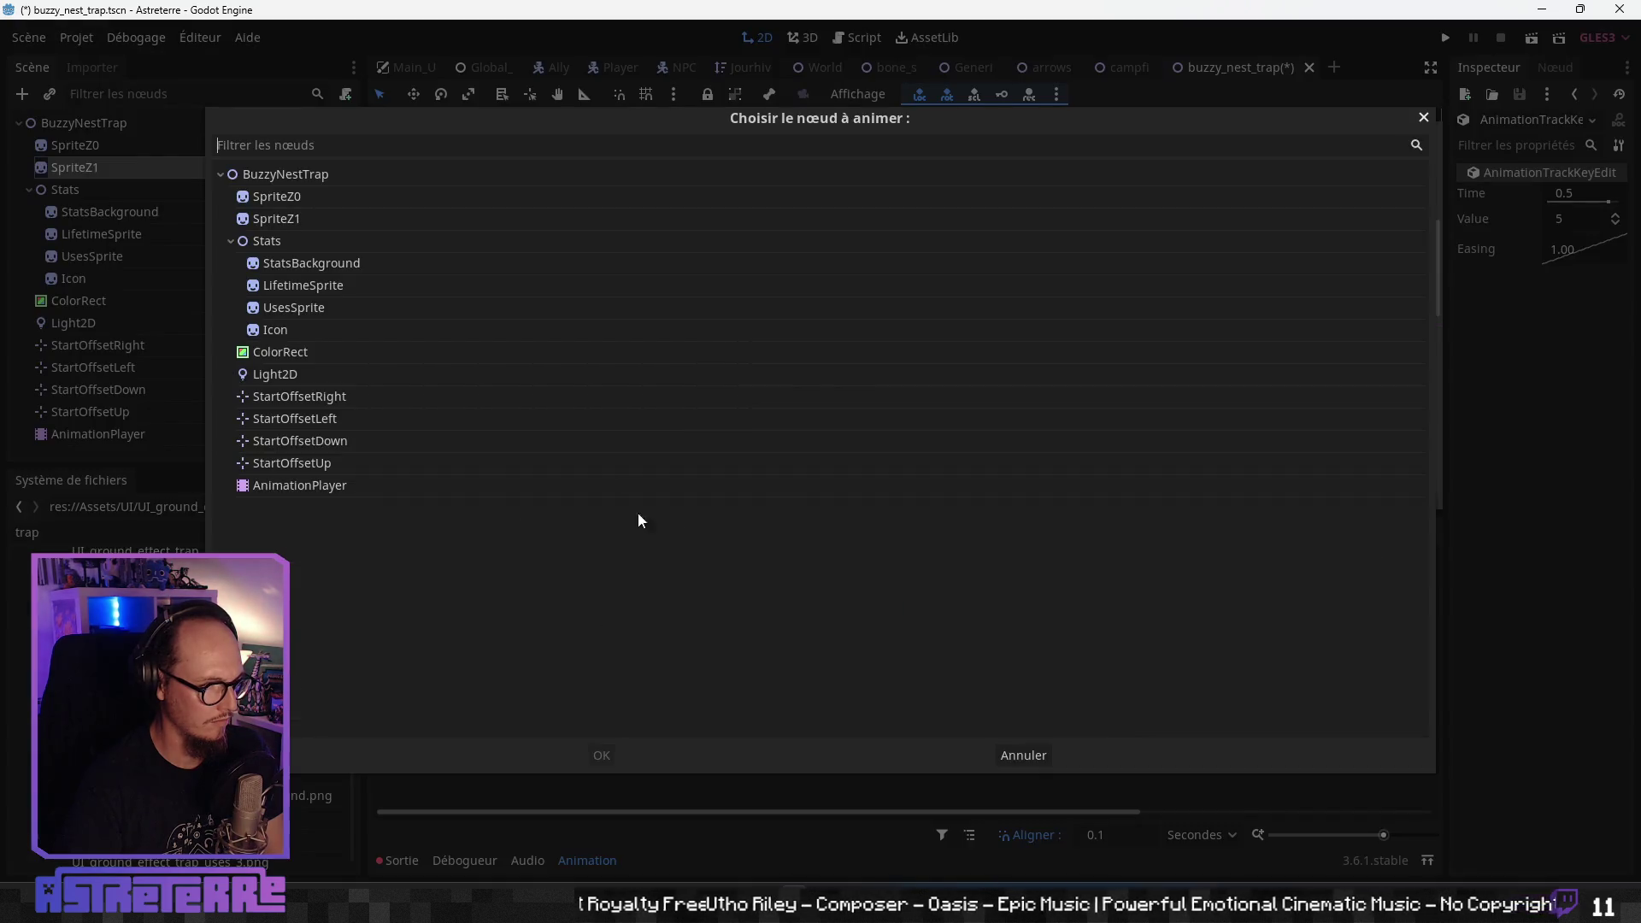
left_click(311, 222)
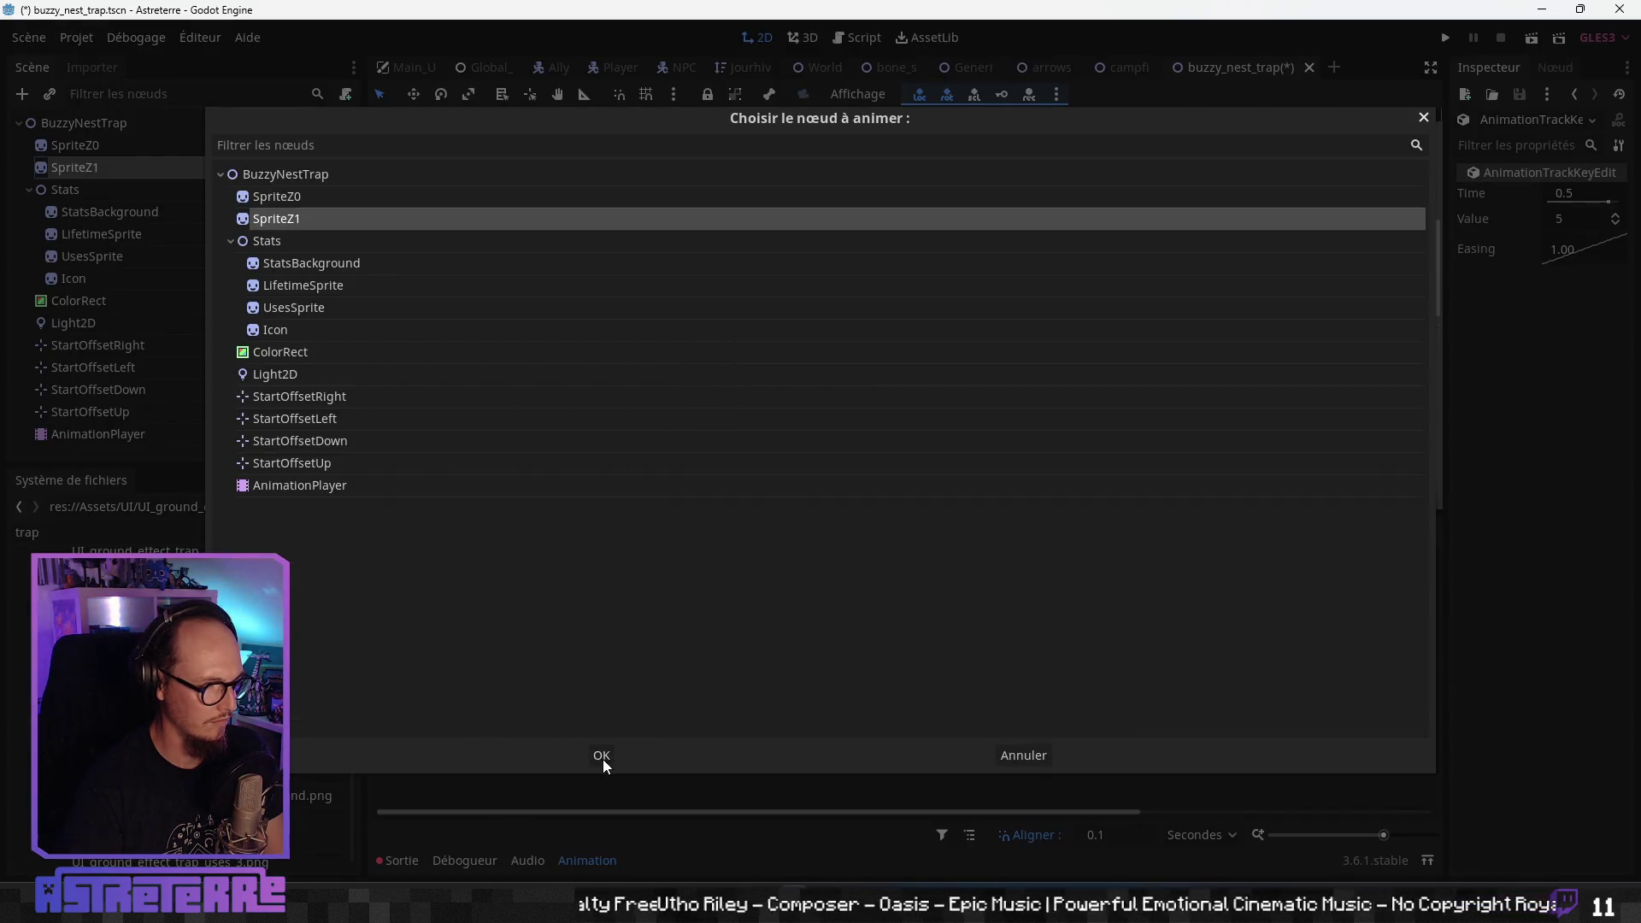
- Add a modulate property track for SpriteZ1 to the set animation
left_click(602, 757)
scroll(409, 483, "down", 2)
scroll(423, 497, "down", 2)
scroll(421, 491, "down", 2)
scroll(420, 491, "down", 2)
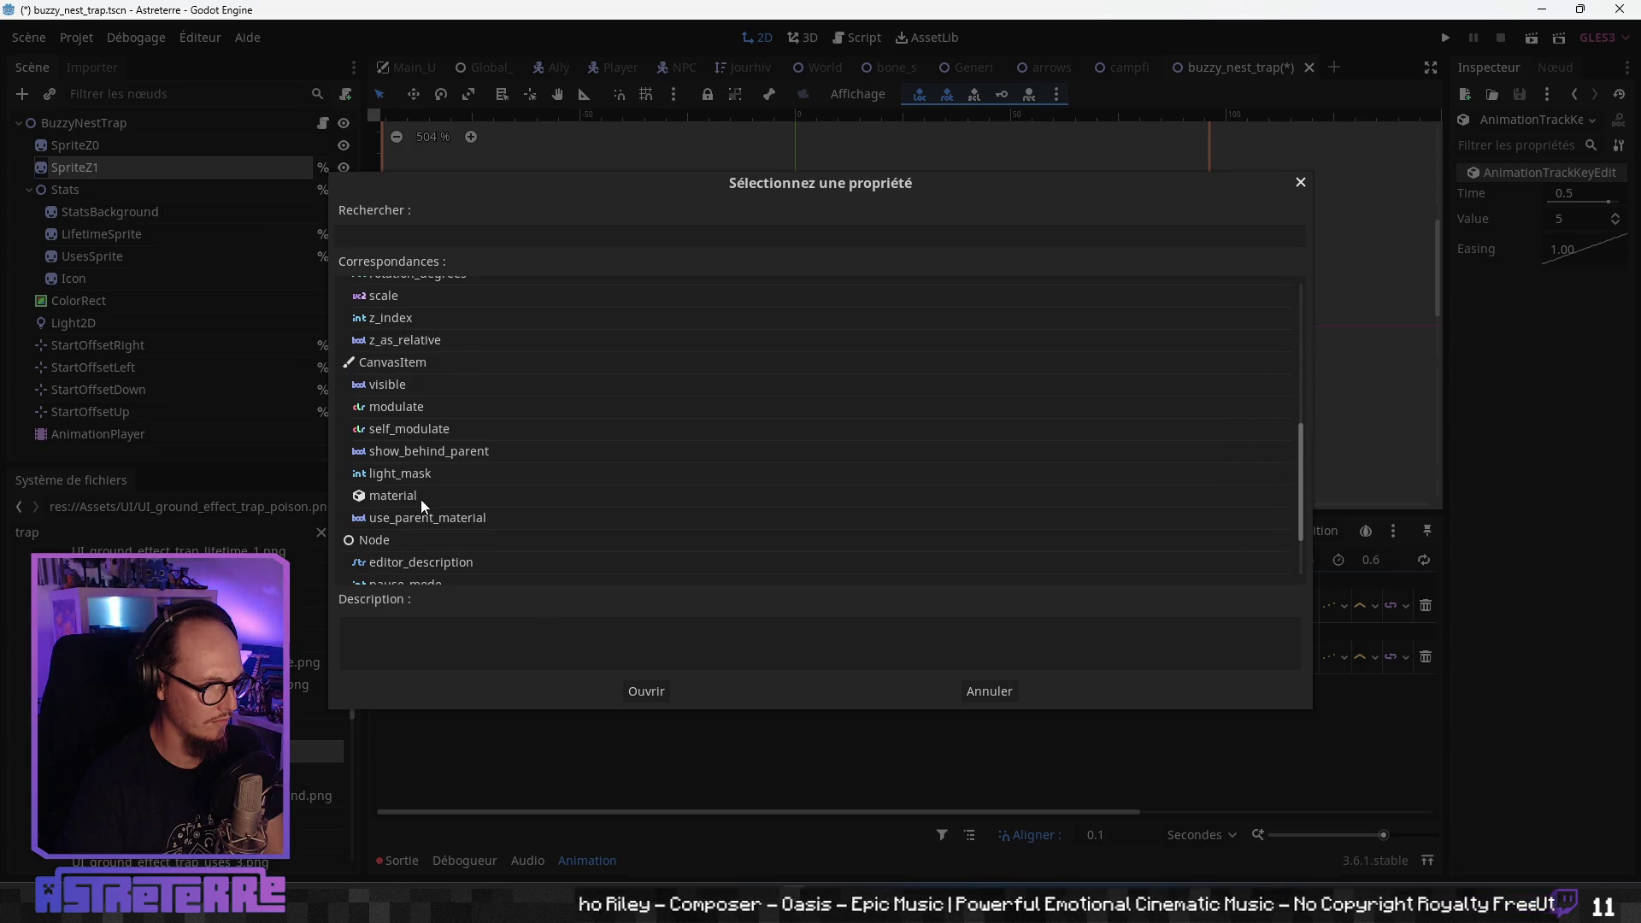
left_click(410, 408)
left_click(643, 692)
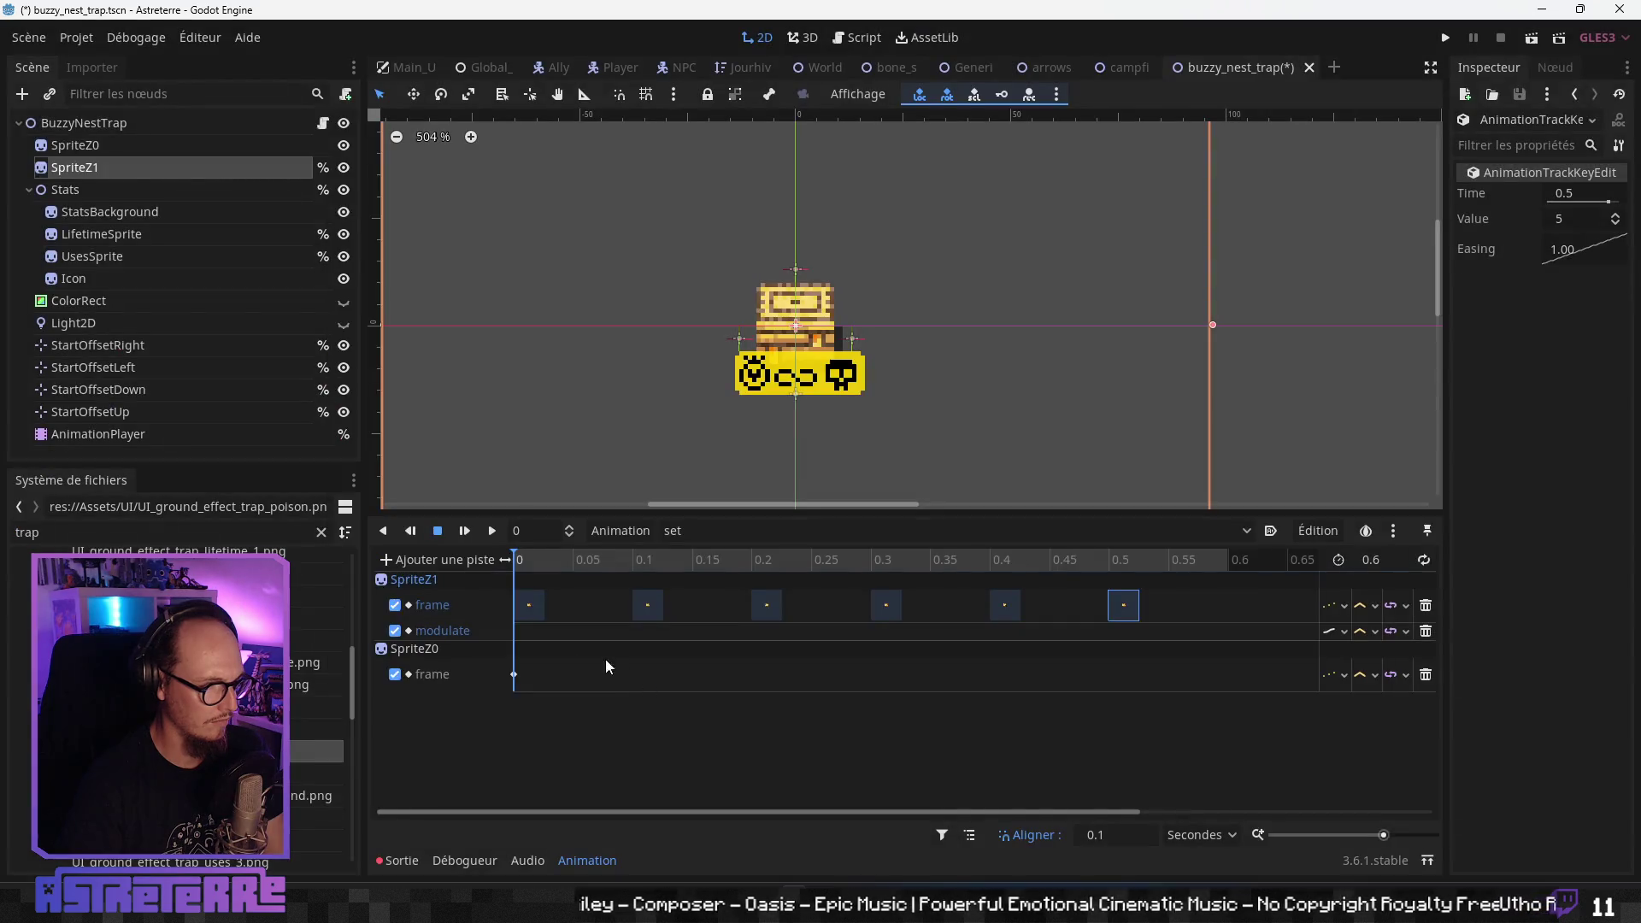
- Insert modulate keys at 0 and 0.2, making the key at 0 fully transparent
right_click(515, 675)
right_click(523, 635)
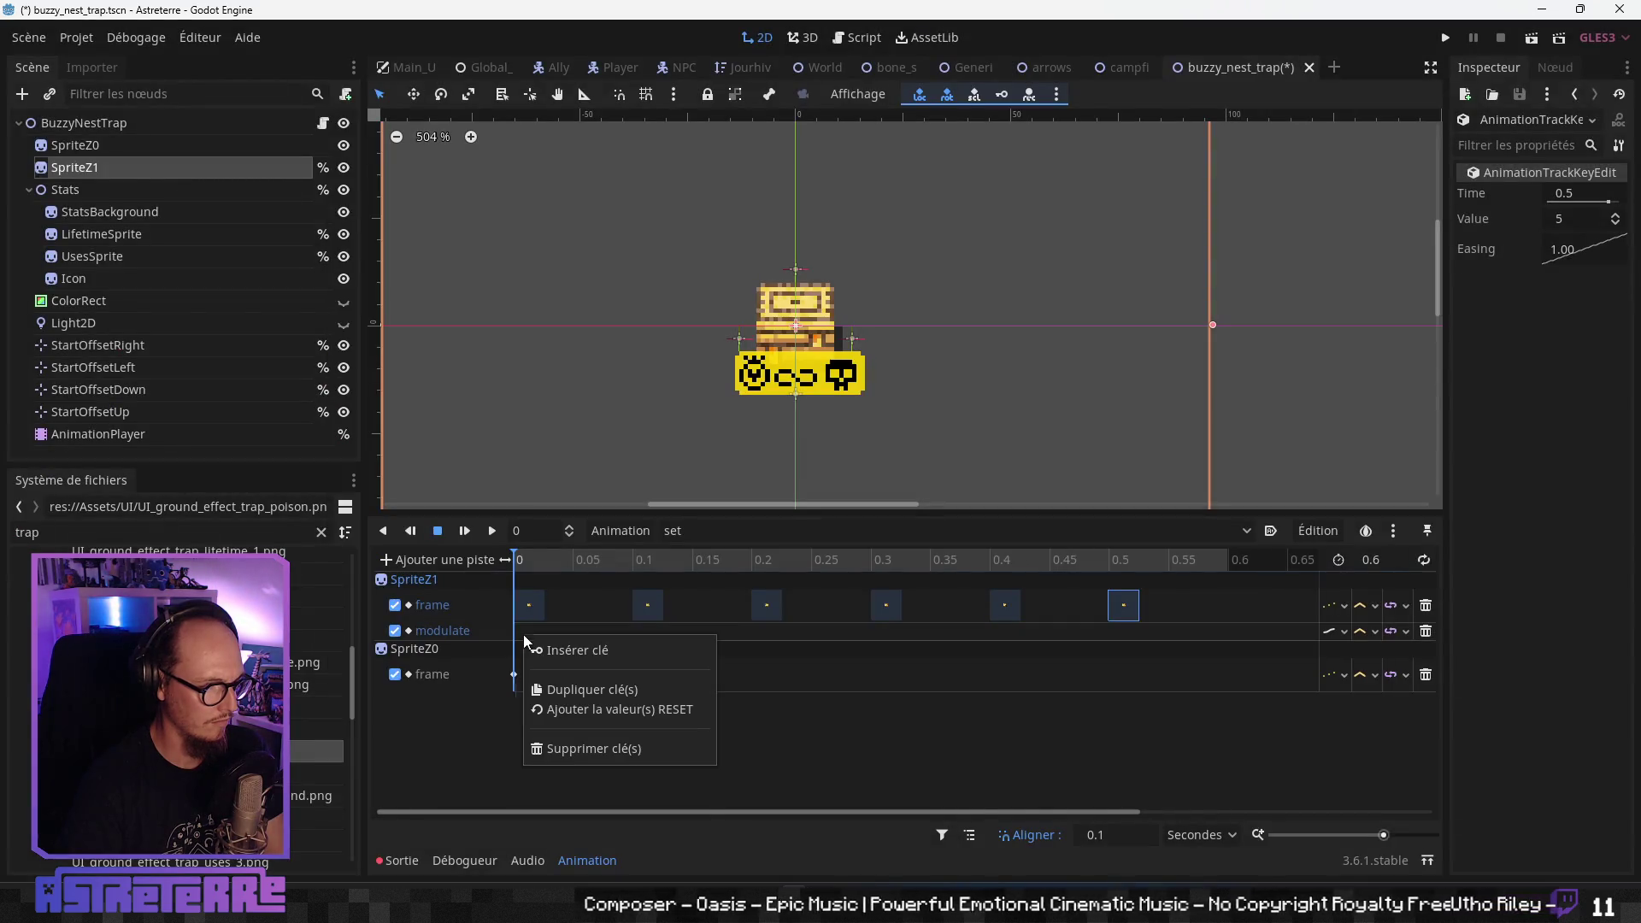
left_click(569, 652)
left_click(752, 560)
right_click(751, 634)
left_click(782, 653)
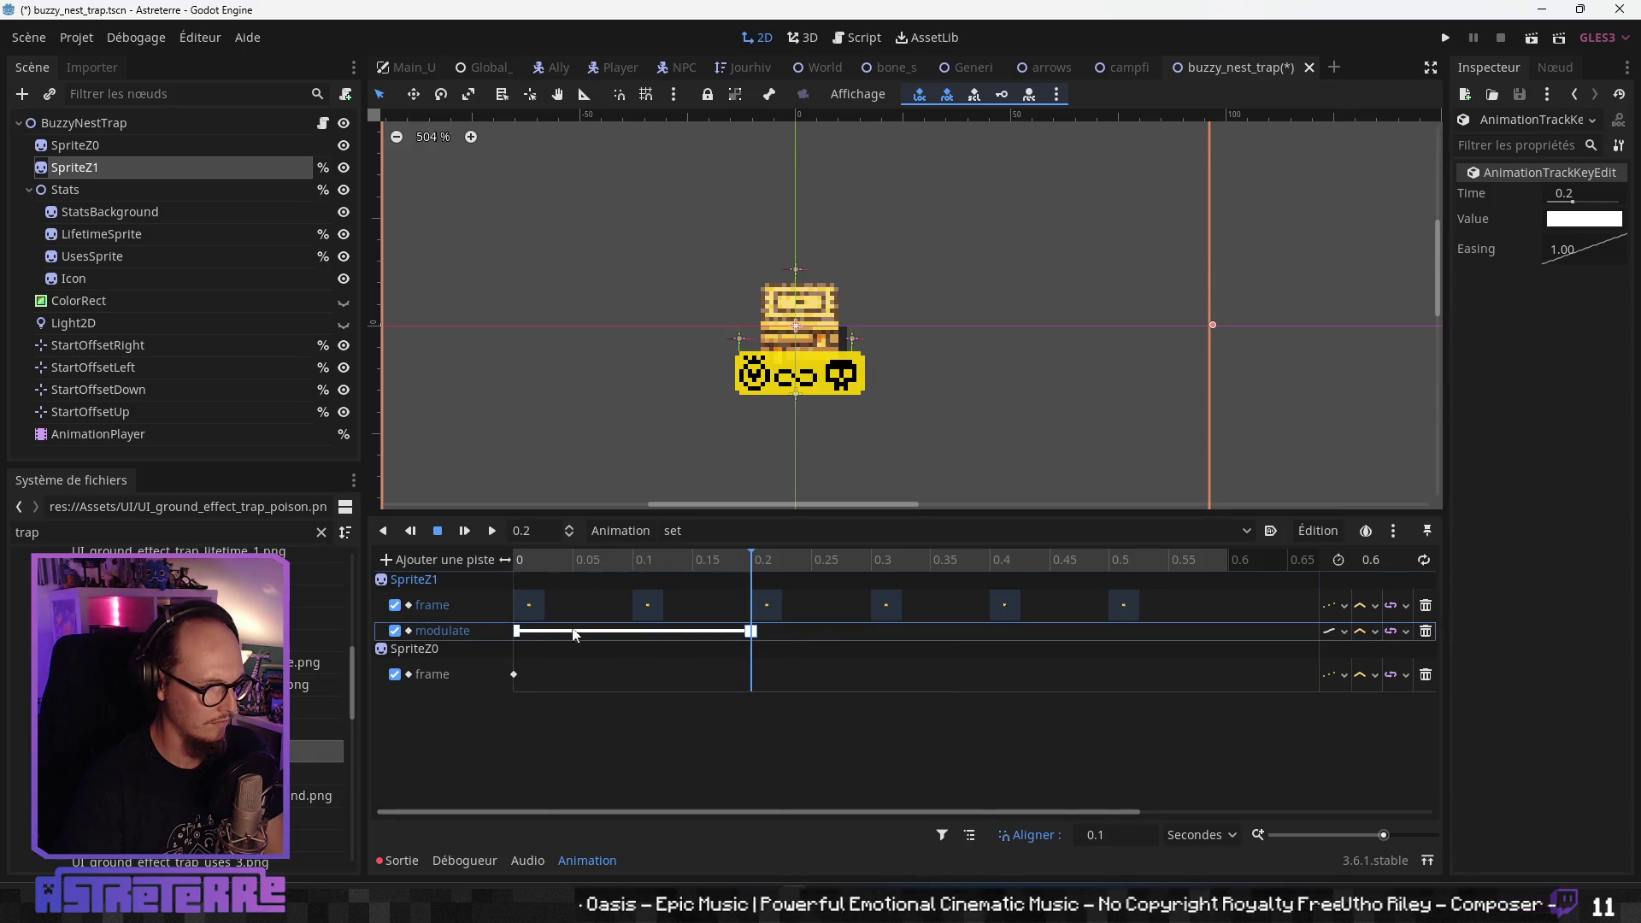
left_click(1556, 223)
left_click_drag(1473, 373, 1174, 386)
left_click(1625, 619)
- Preview the fade-in from the start and hide the Stats node
mouse_move(750, 560)
left_mouse_down()
mouse_move(668, 569)
mouse_move(920, 552)
left_mouse_up()
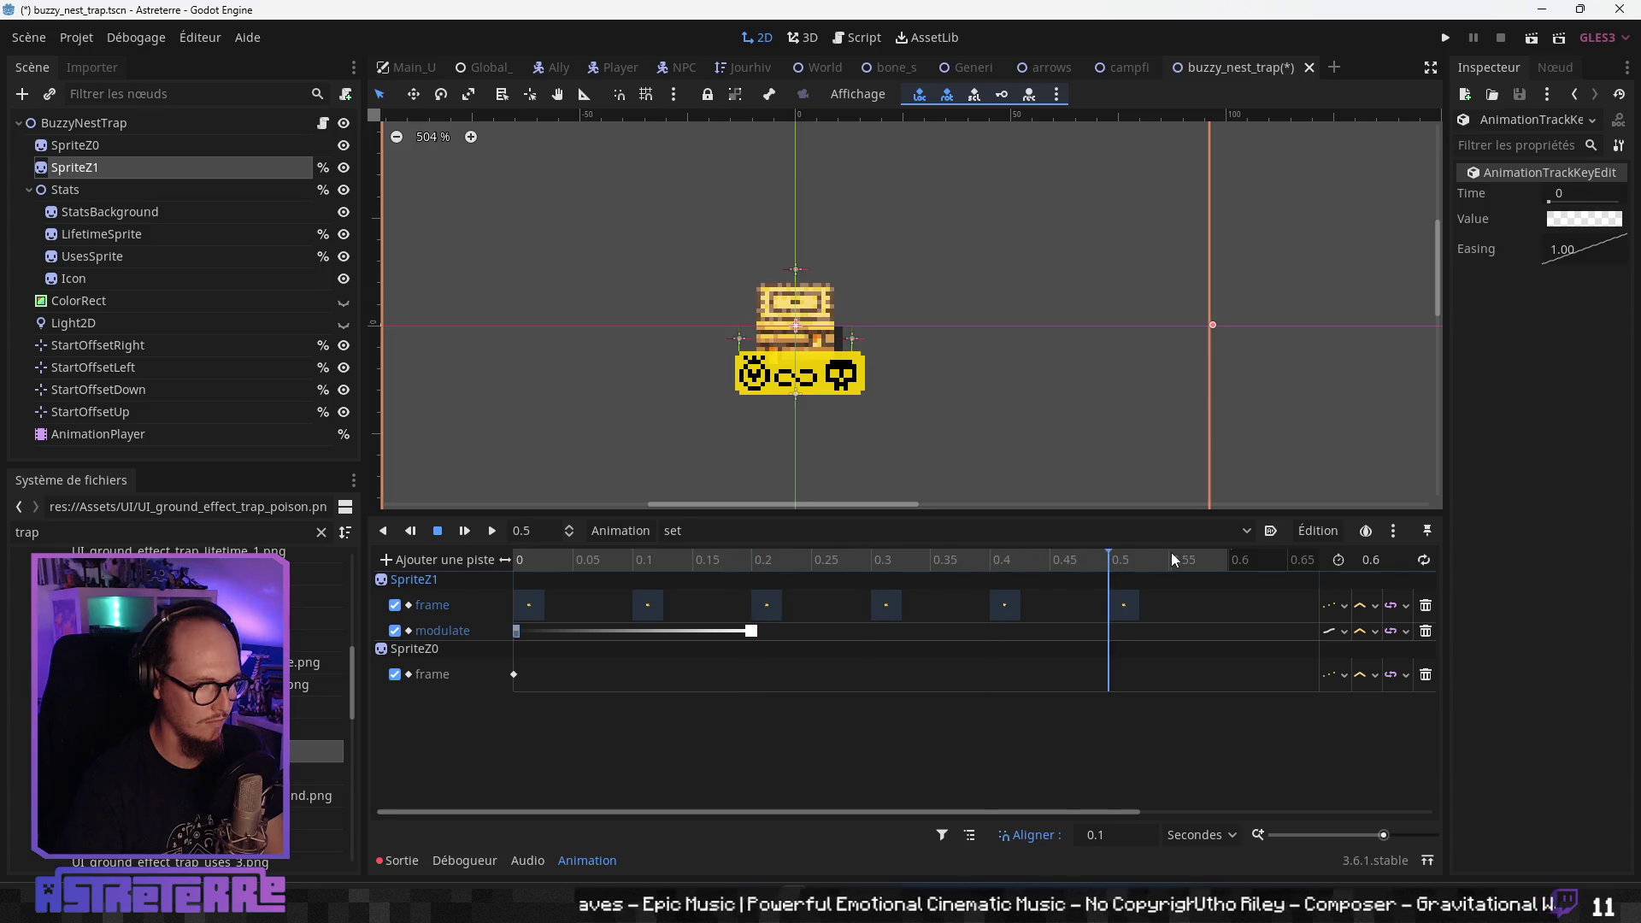
key("s")
key("shift+d")
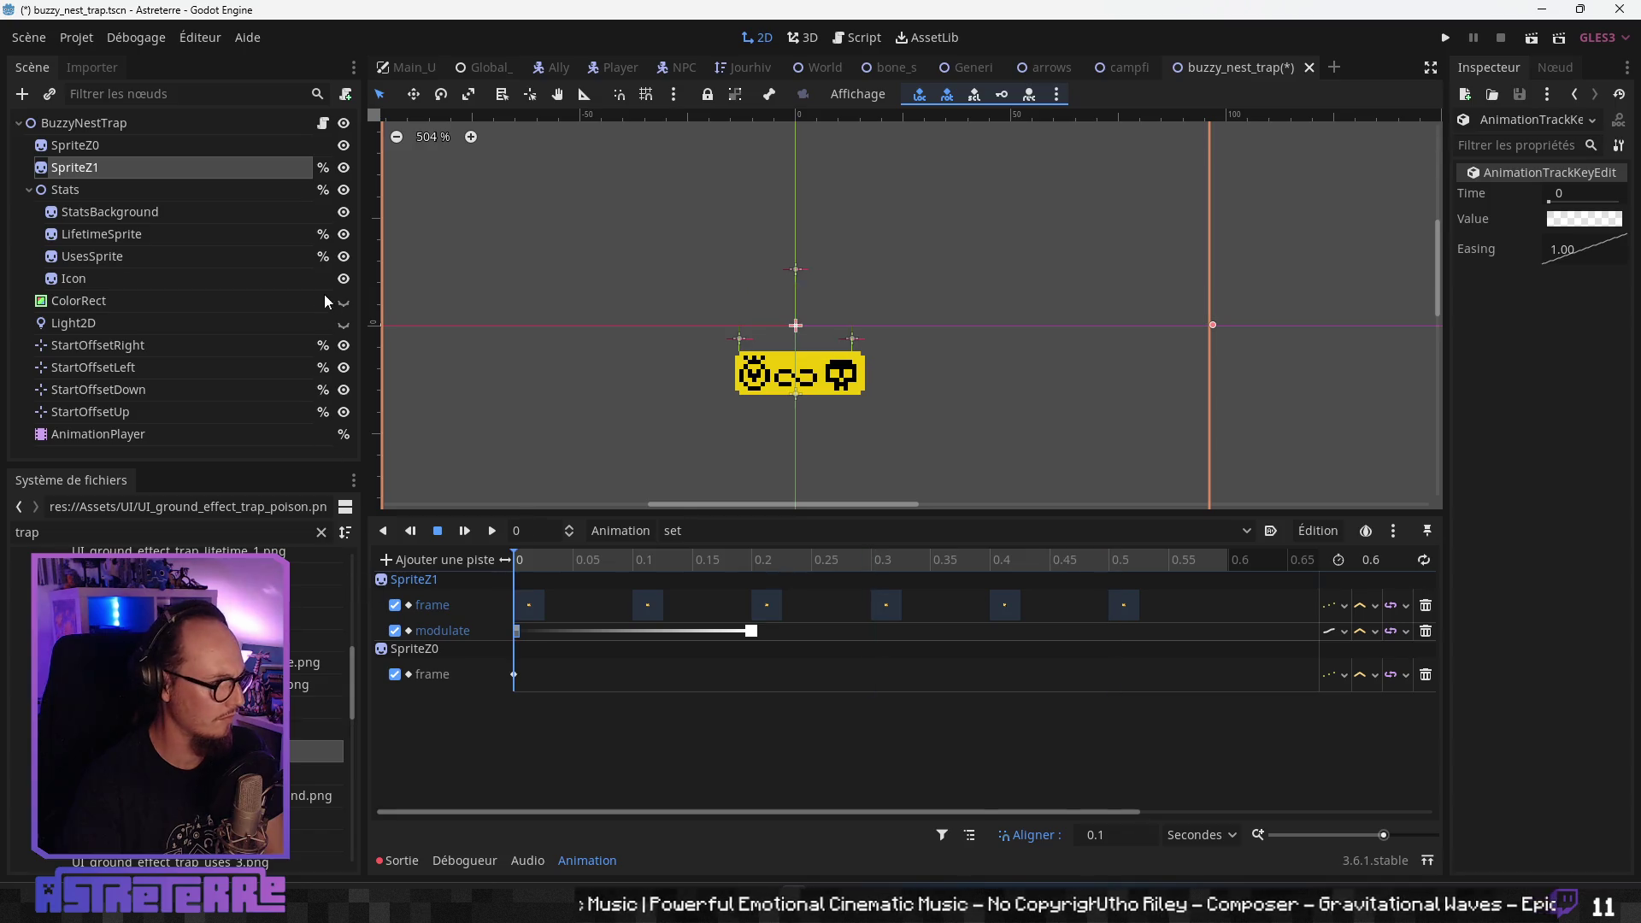
left_click(344, 191)
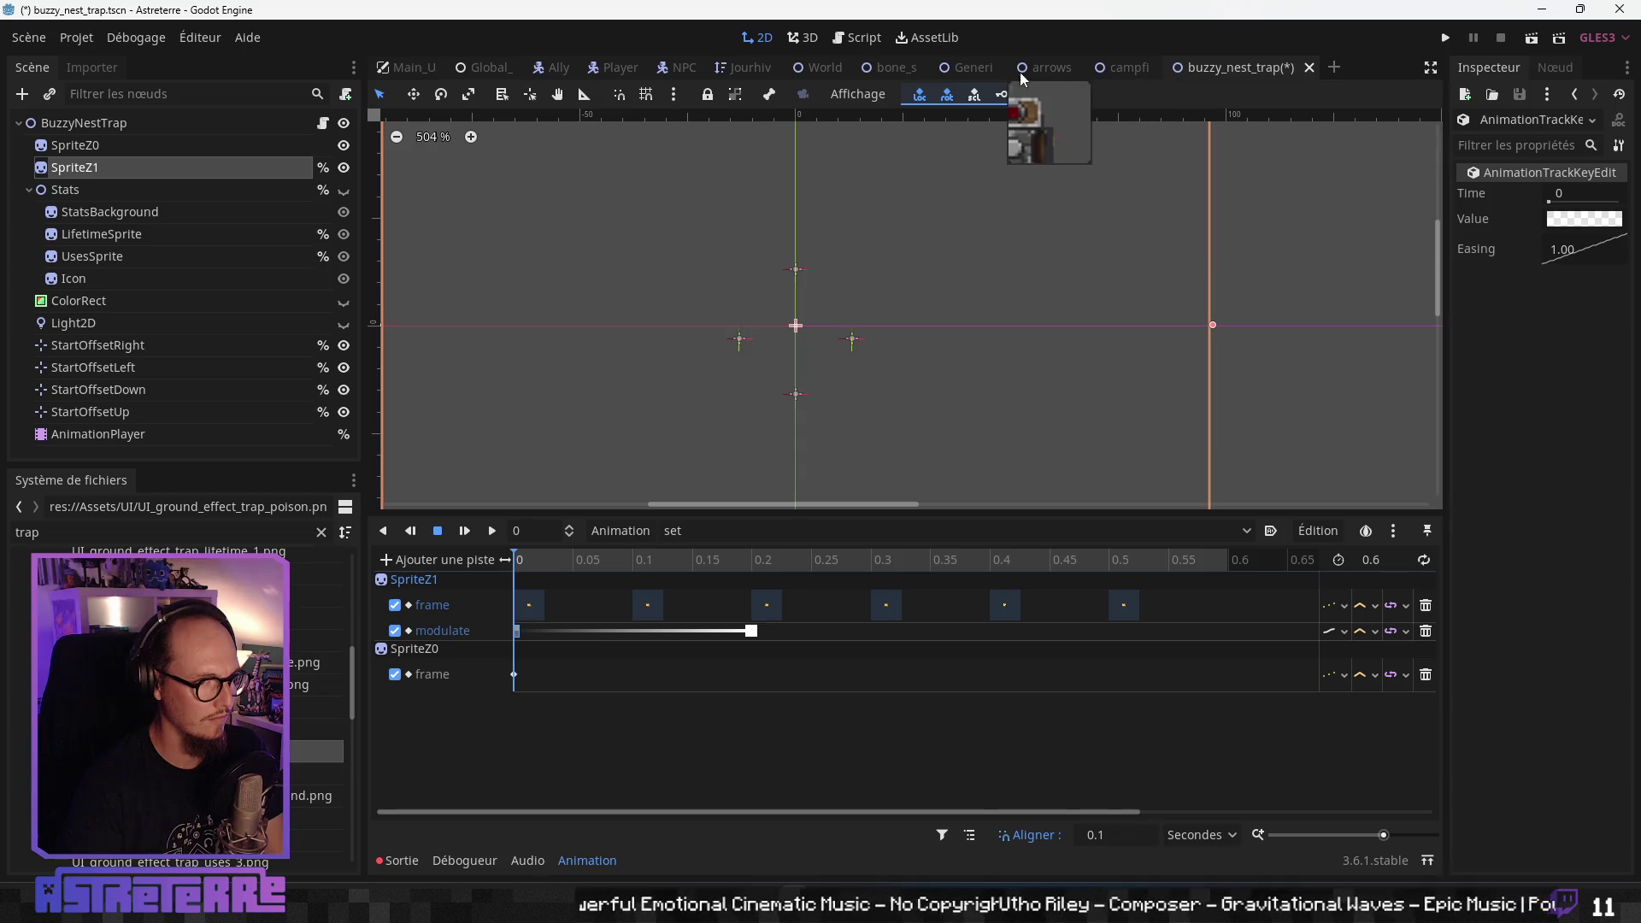
- Hide the Stats node in bone_shards_trap and save that scene
left_click(904, 72)
left_click(345, 190)
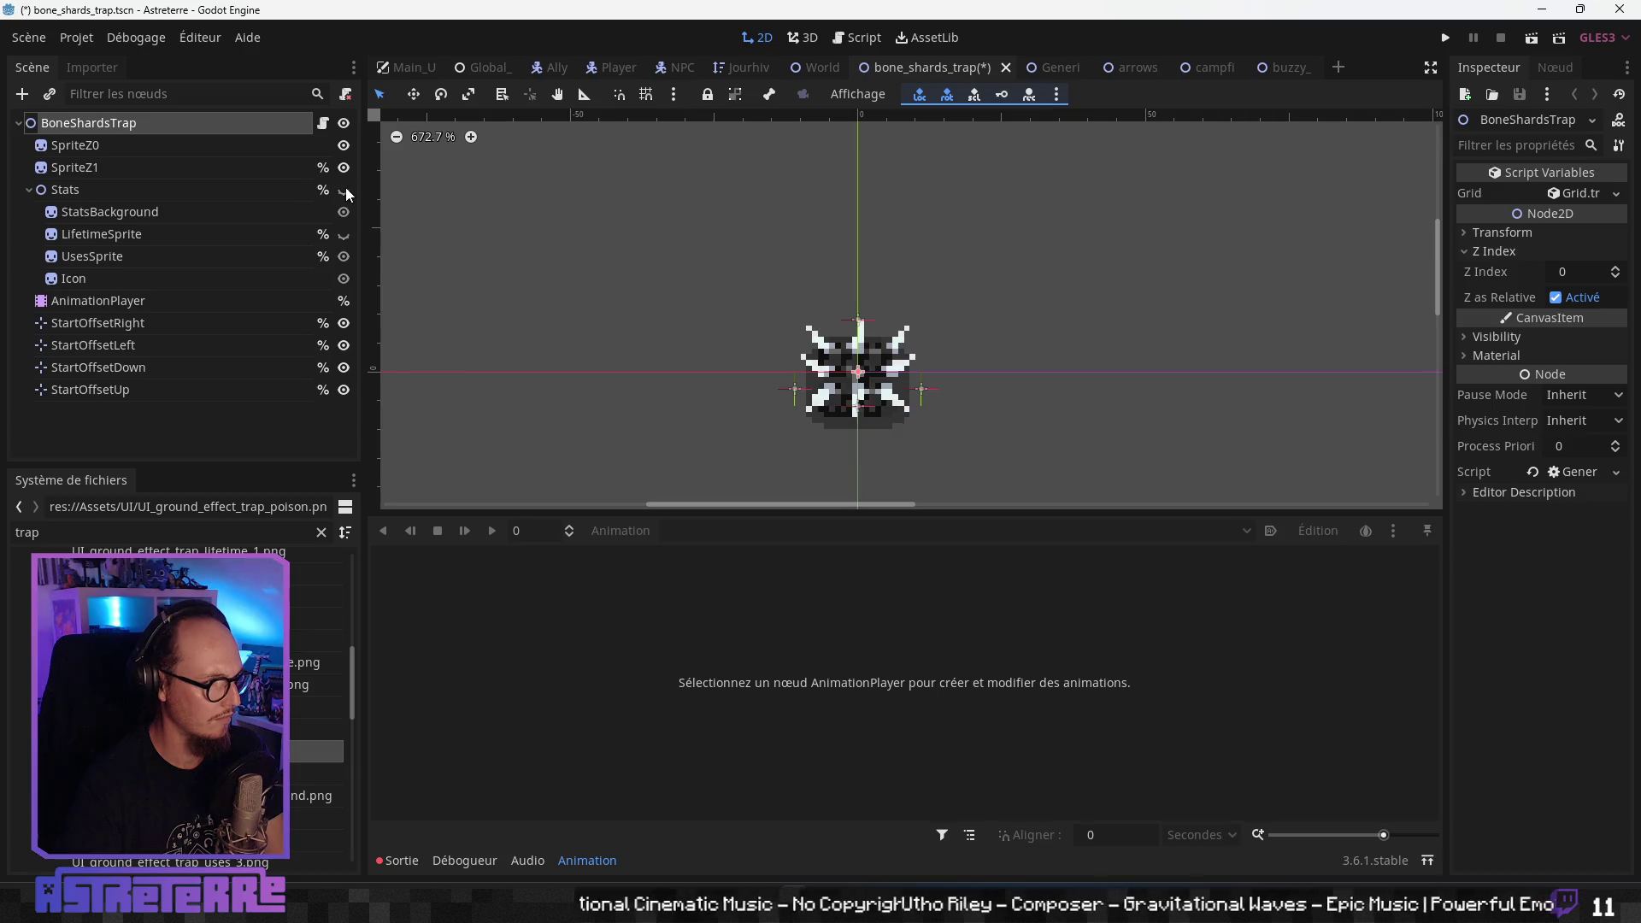
key("ctrl")
key("ctrl")
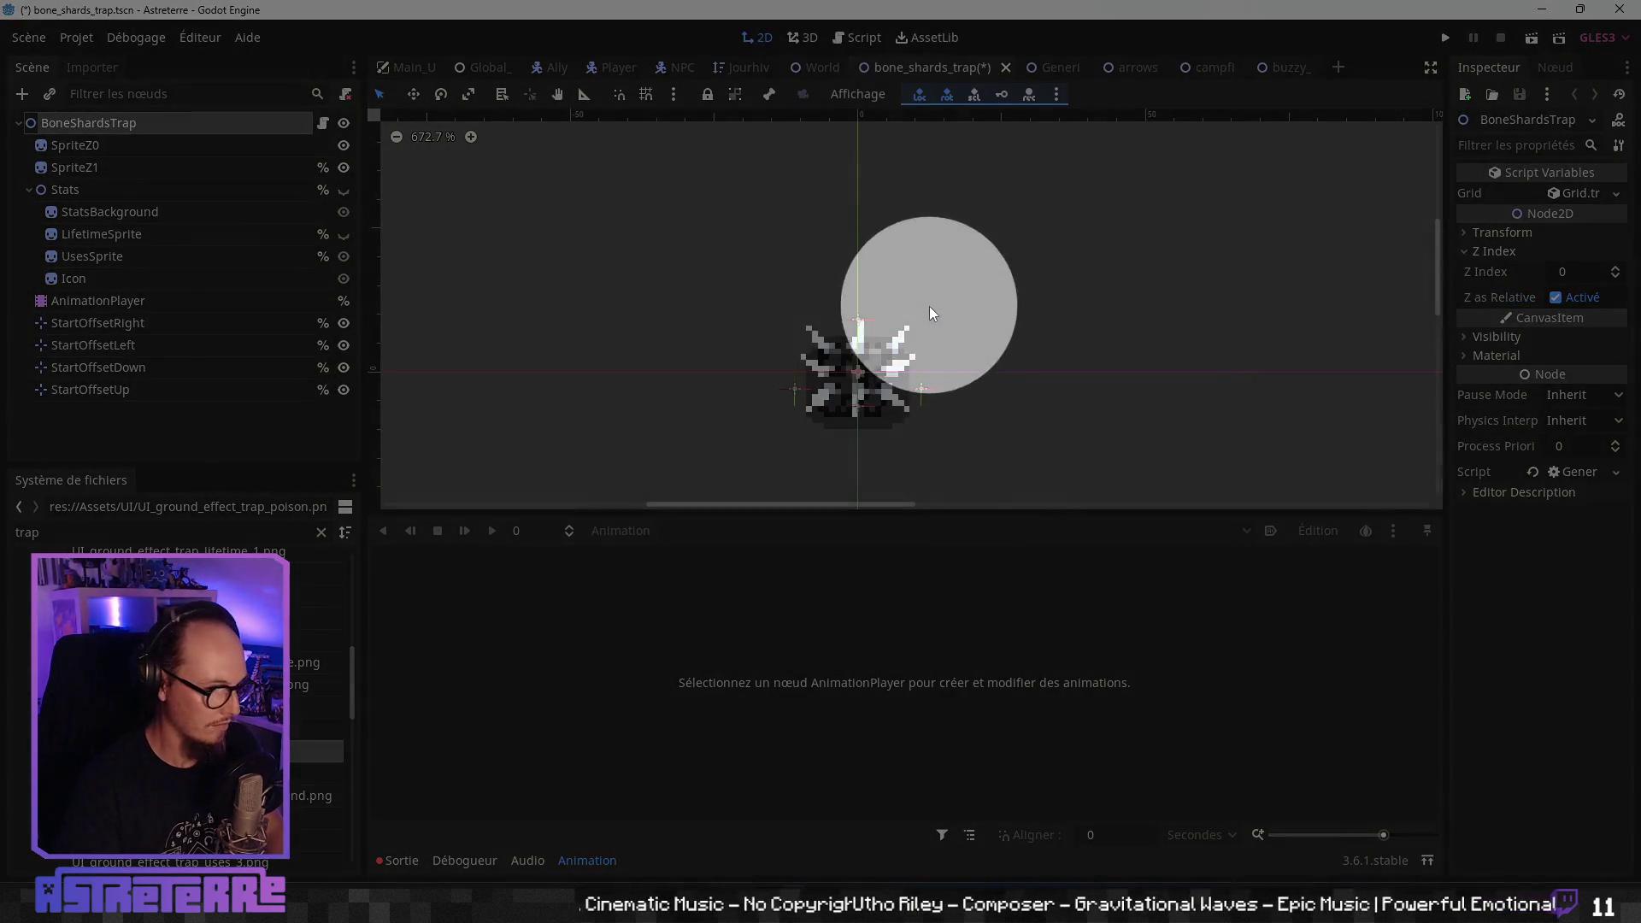
key("ctrl+s")
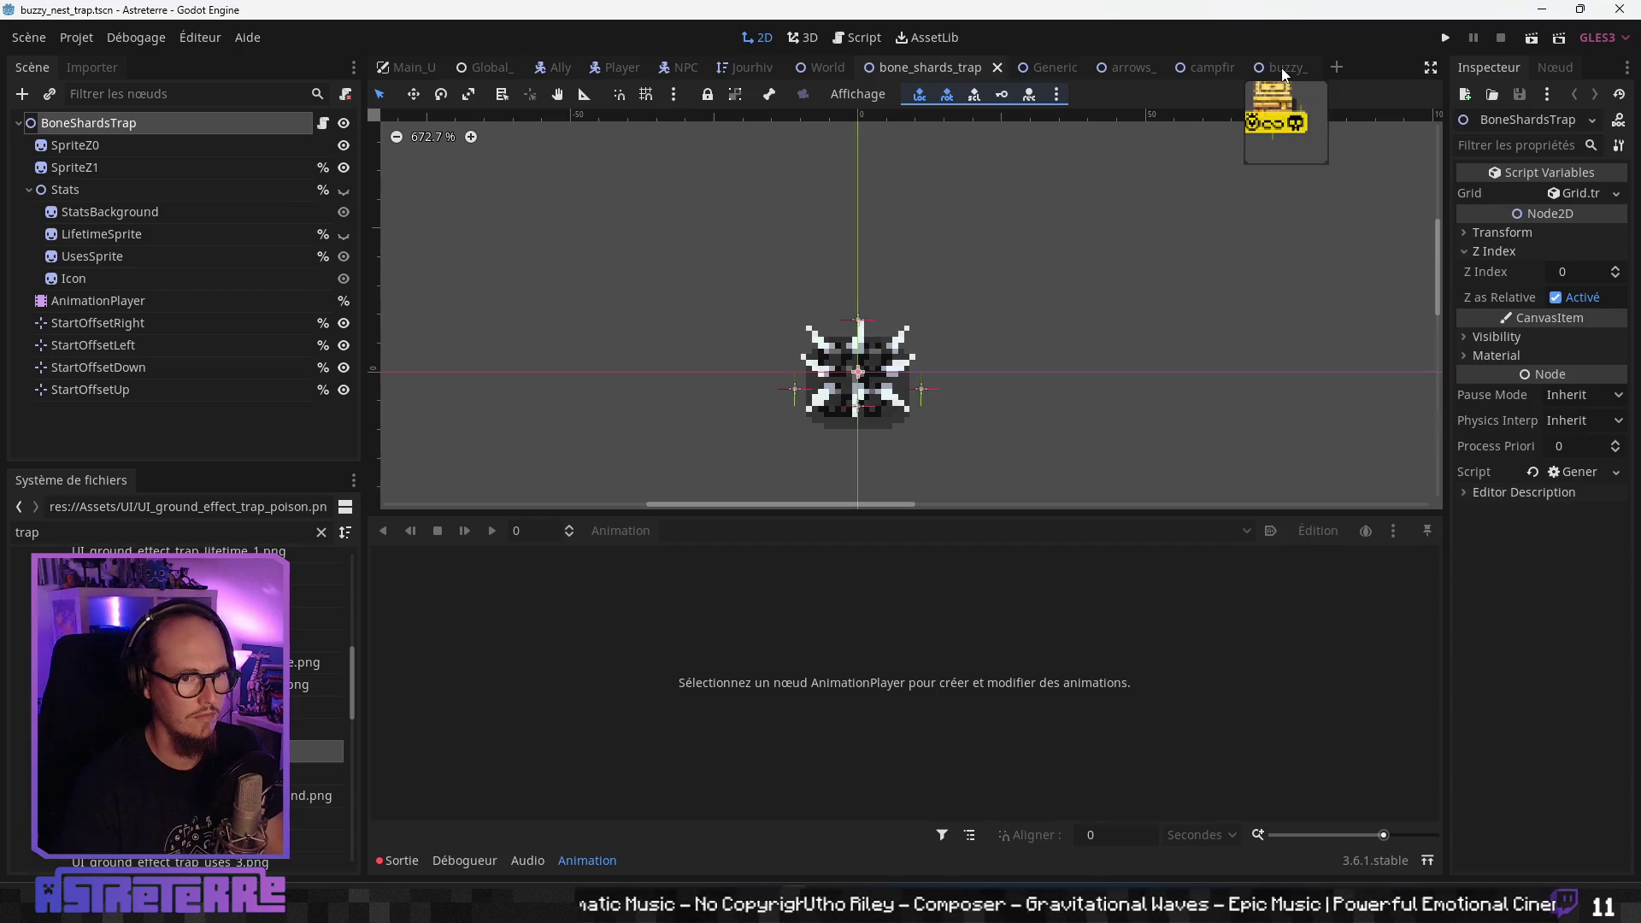
- Back in buzzy_nest_trap, select the AnimationPlayer and open its animation list
left_click(1283, 67)
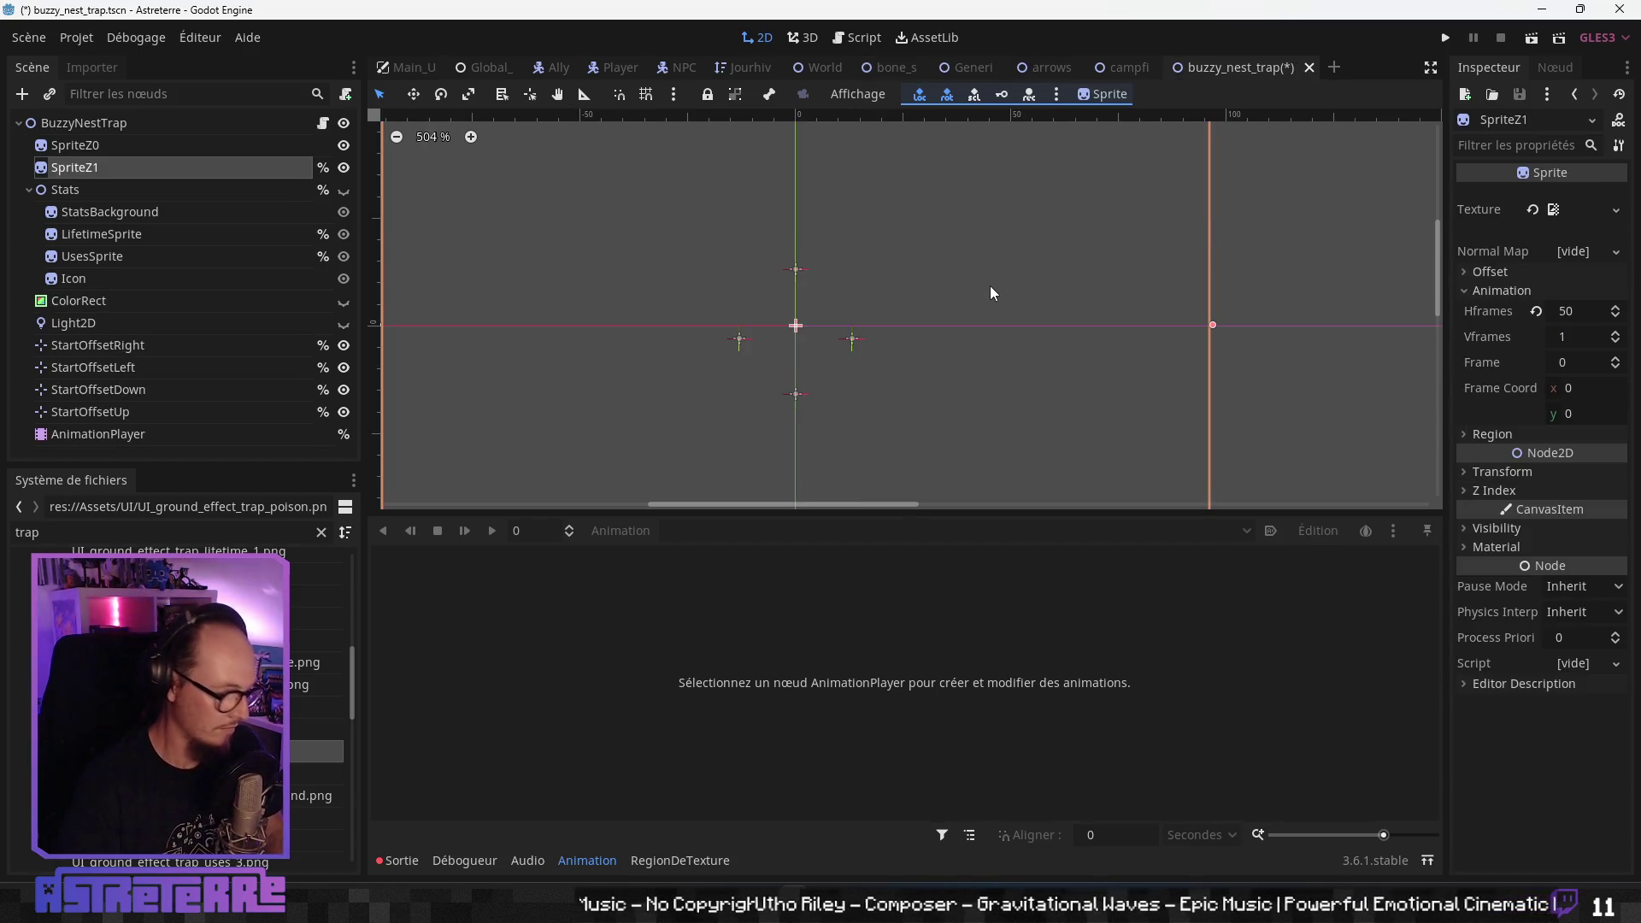
left_click(157, 147)
left_click(159, 168)
left_click(142, 433)
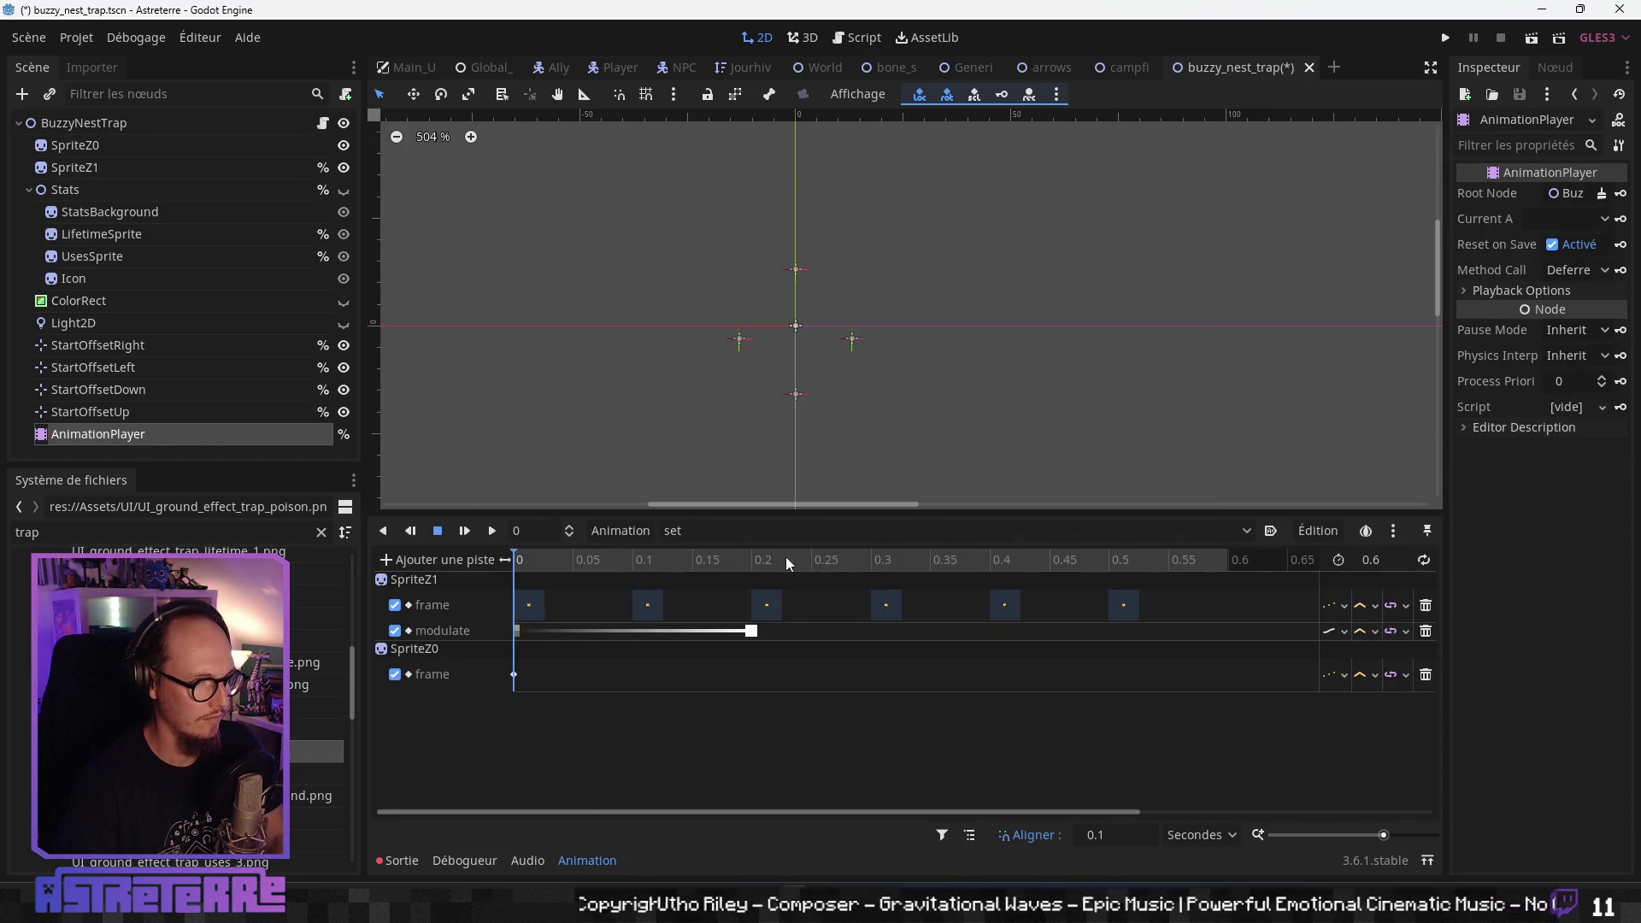
left_click(732, 531)
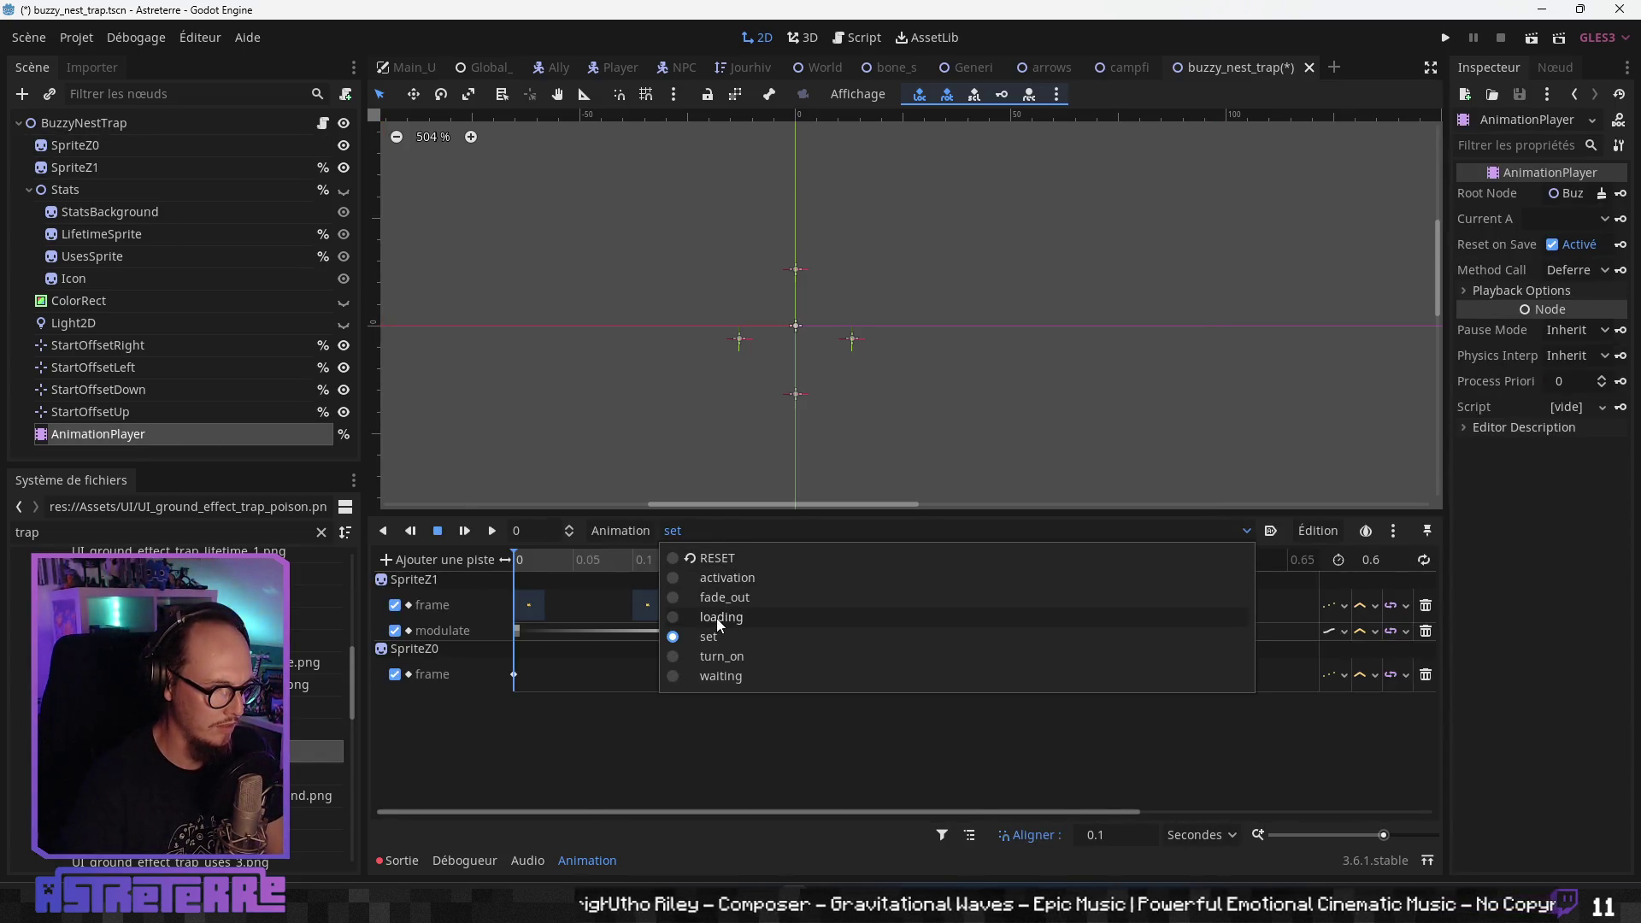
left_click(1147, 67)
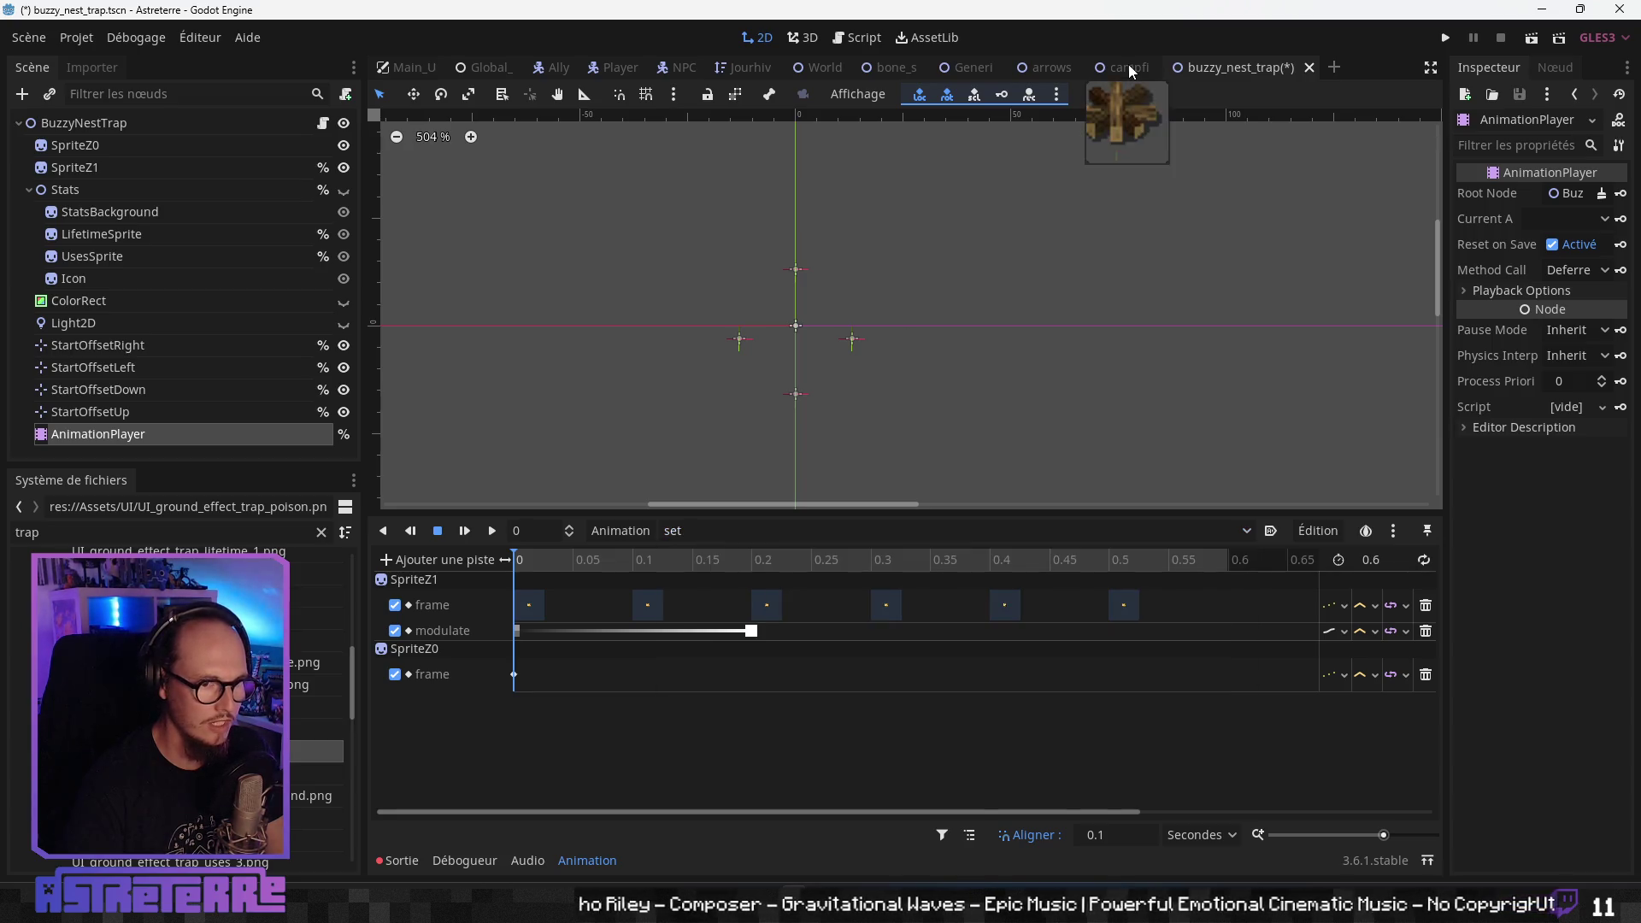
- Check campfire_trap's turn_on animation, then switch buzzy_nest_trap to its turn_on animation
left_click(1128, 64)
left_click(710, 532)
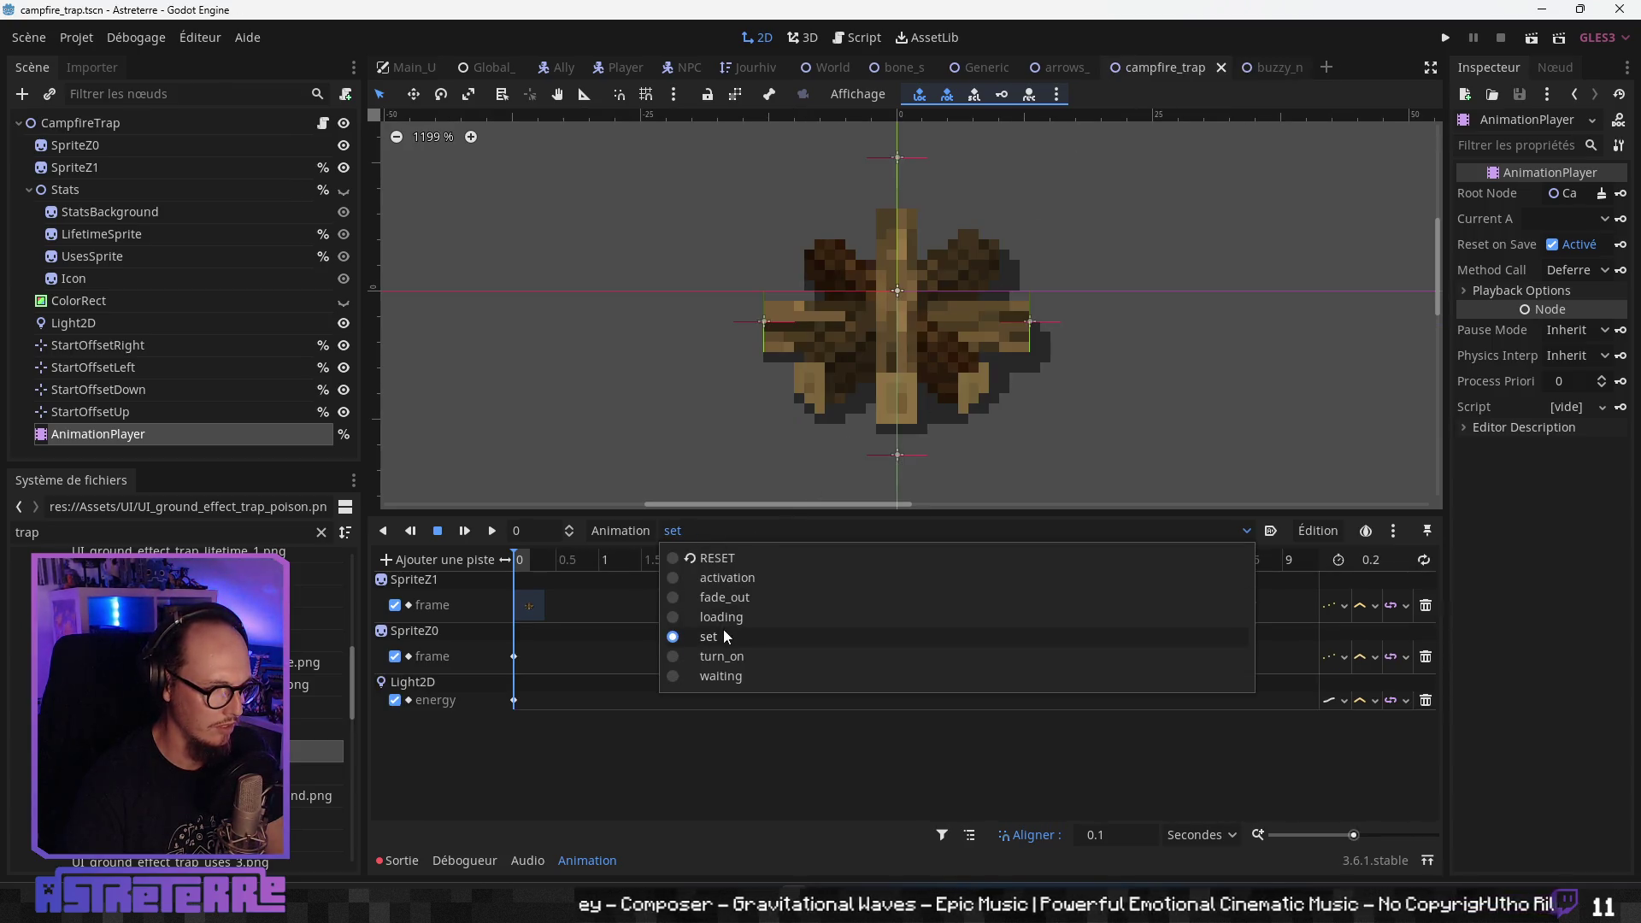
left_click(722, 655)
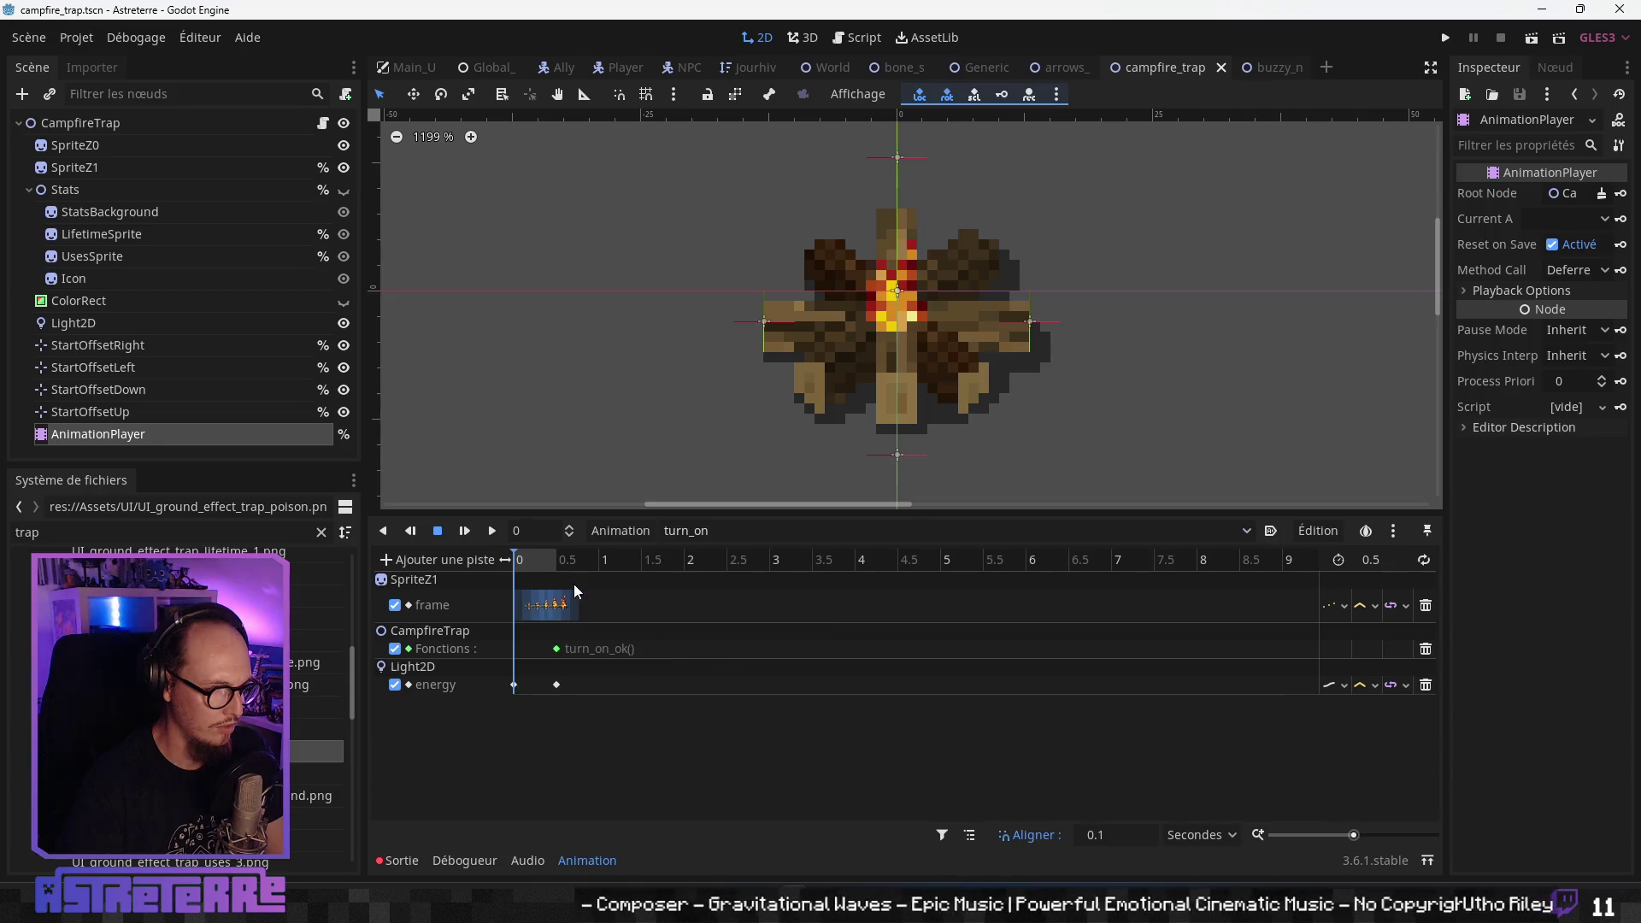
left_click(1270, 67)
left_click(752, 531)
left_click(739, 656)
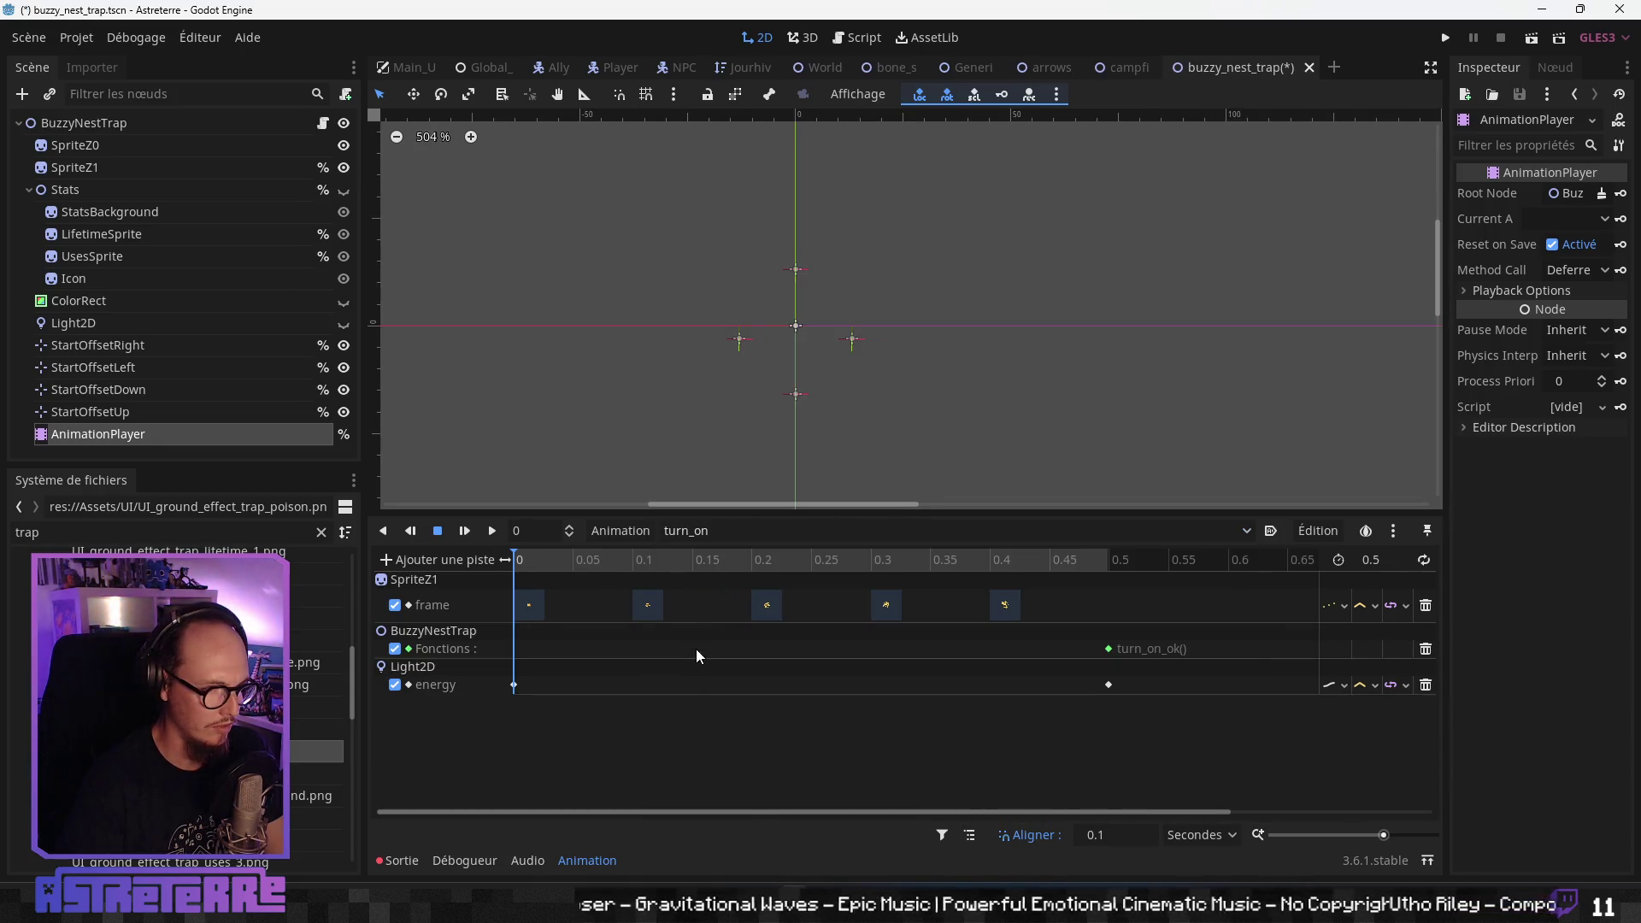
- Delete SpriteZ1's frame keys at 0, 0.1, 0.2, 0.3 and 0.4 in turn_on
left_click(530, 605)
key("Delete")
left_click(648, 606)
key("Delete")
left_click(766, 605)
key("Delete")
left_click(886, 605)
key("Delete")
left_click(1005, 605)
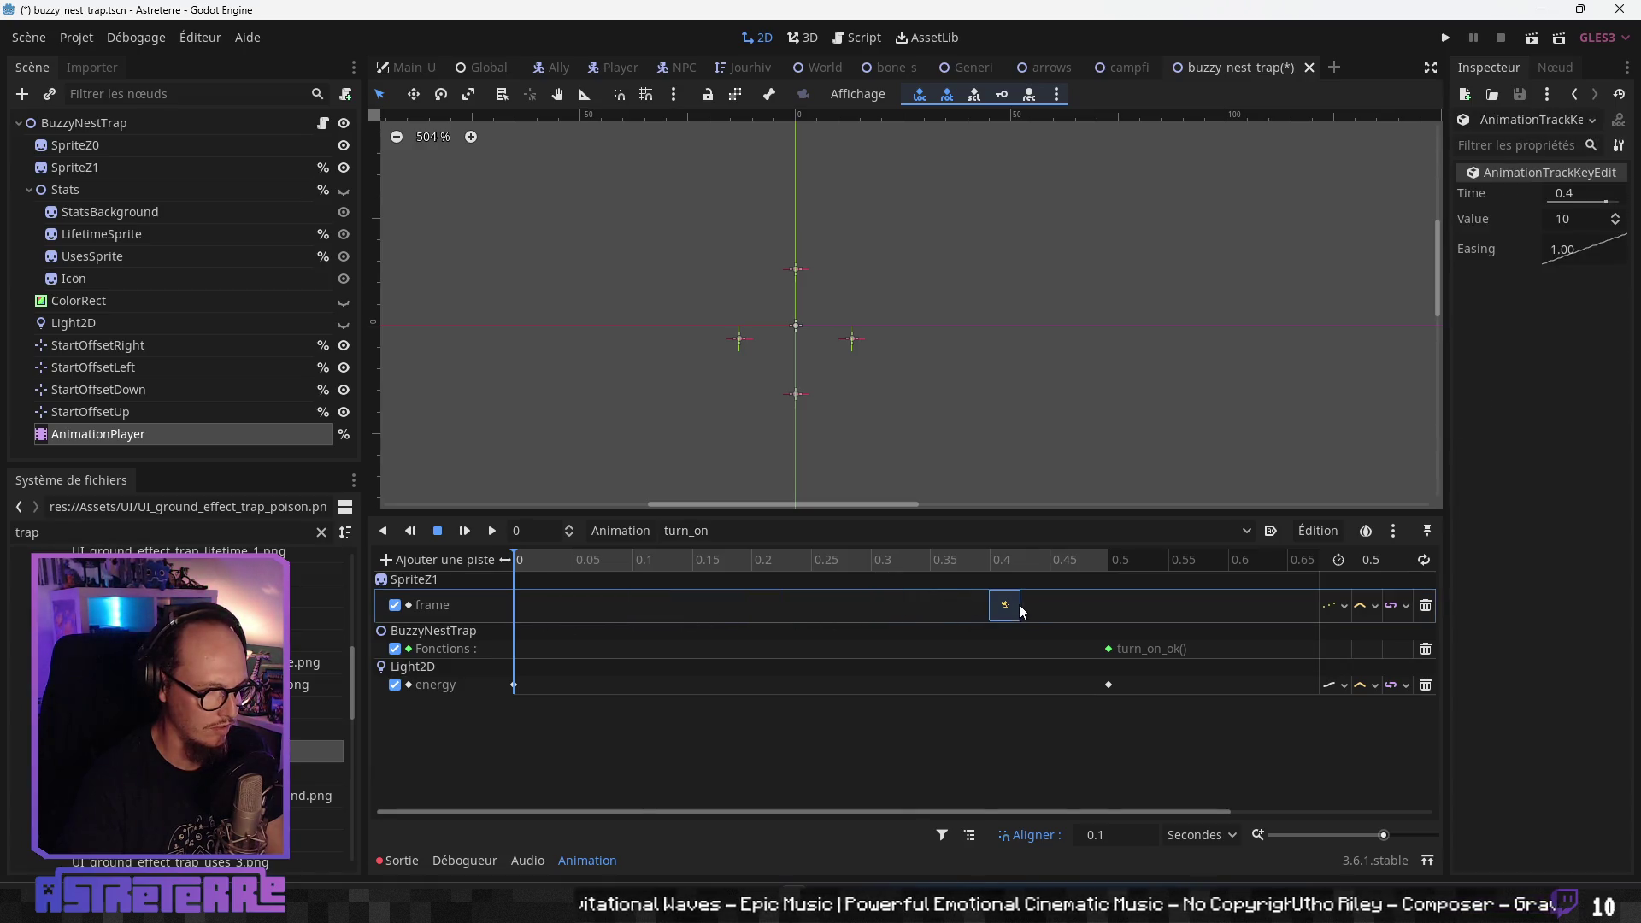
key("Delete")
- Compare with campfire_trap's set animation, then reopen buzzy_nest_trap's animation list
left_click(1144, 70)
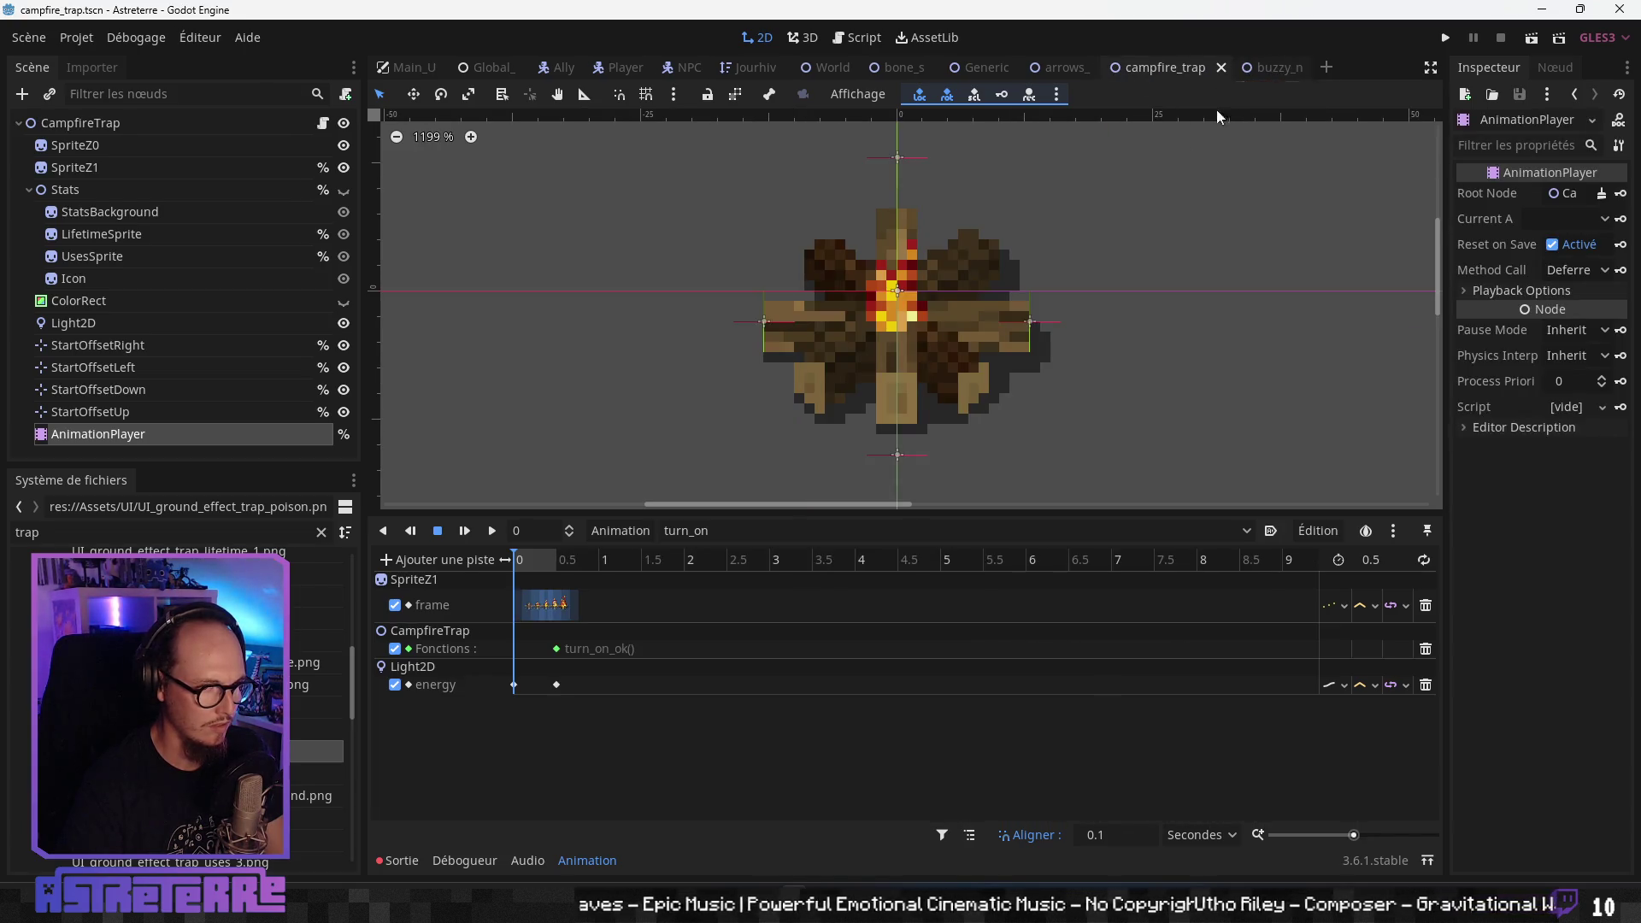
left_click(718, 538)
left_click(715, 638)
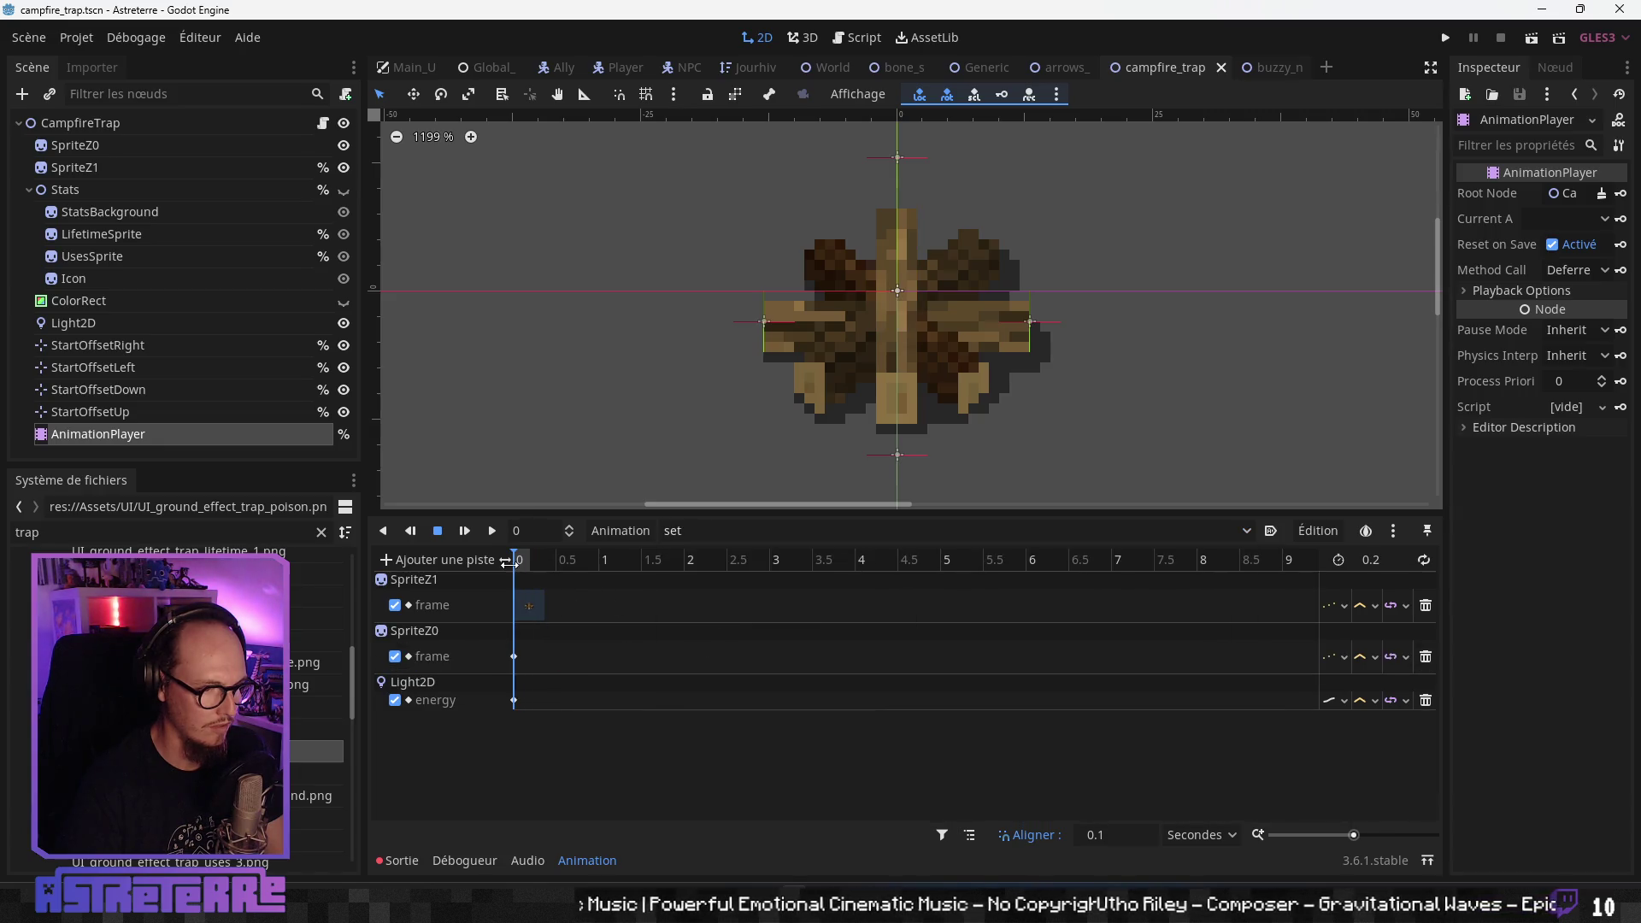
left_click(1263, 67)
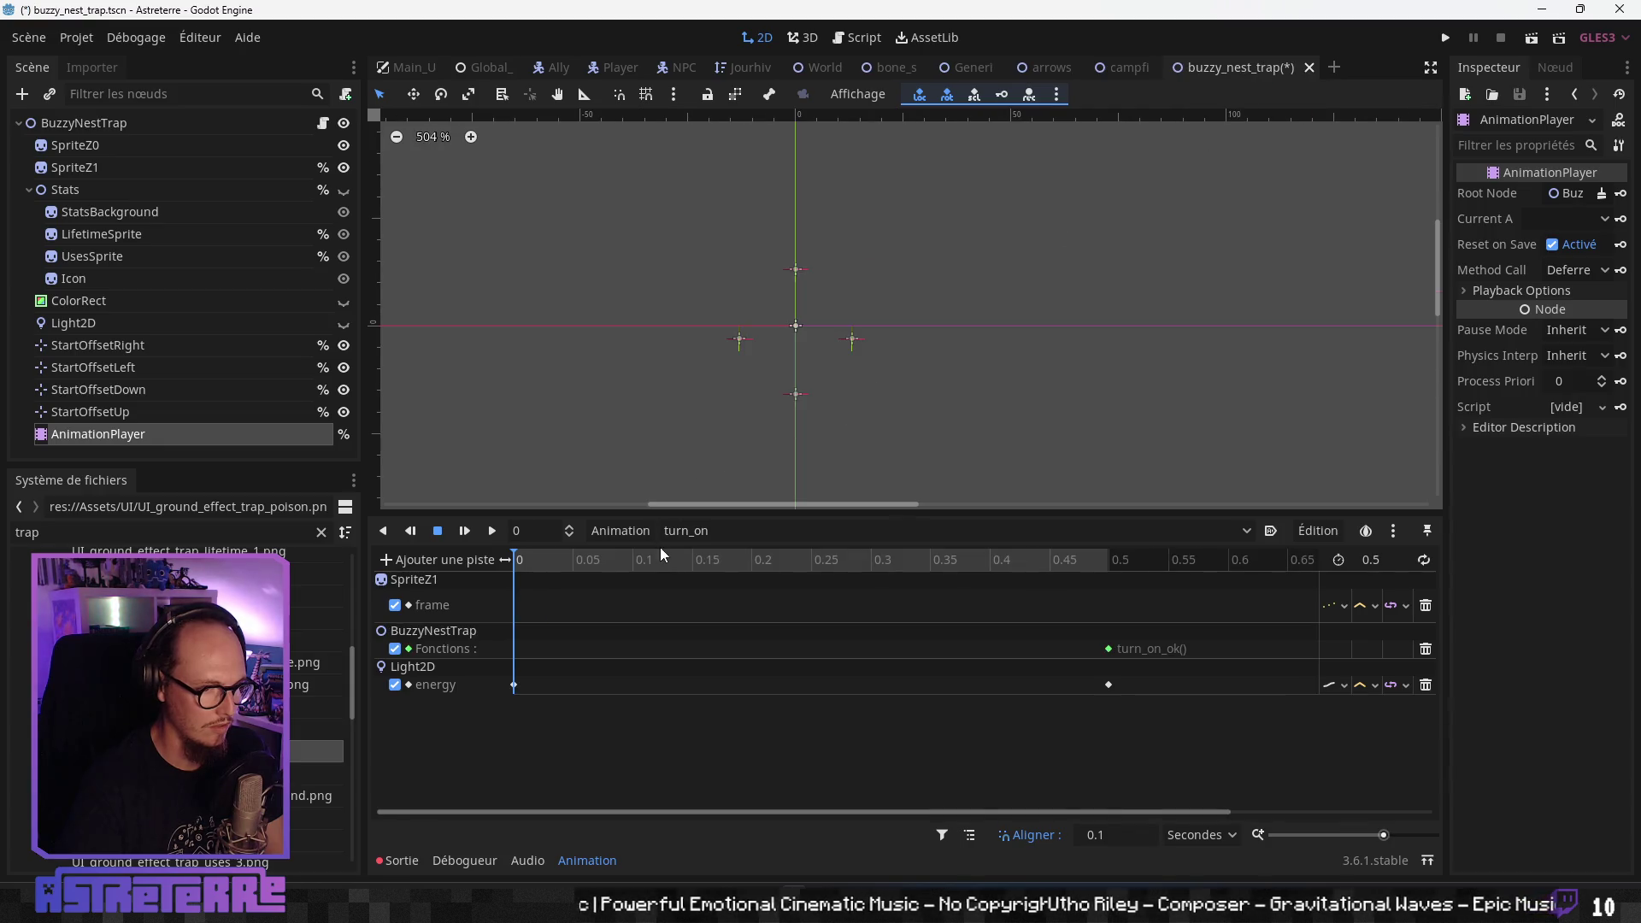
left_click(735, 530)
- Key SpriteZ1's bee-nest frames in turn_on at 0, 0.1, 0.2, 0.3 and 0.4 s
left_click(583, 612)
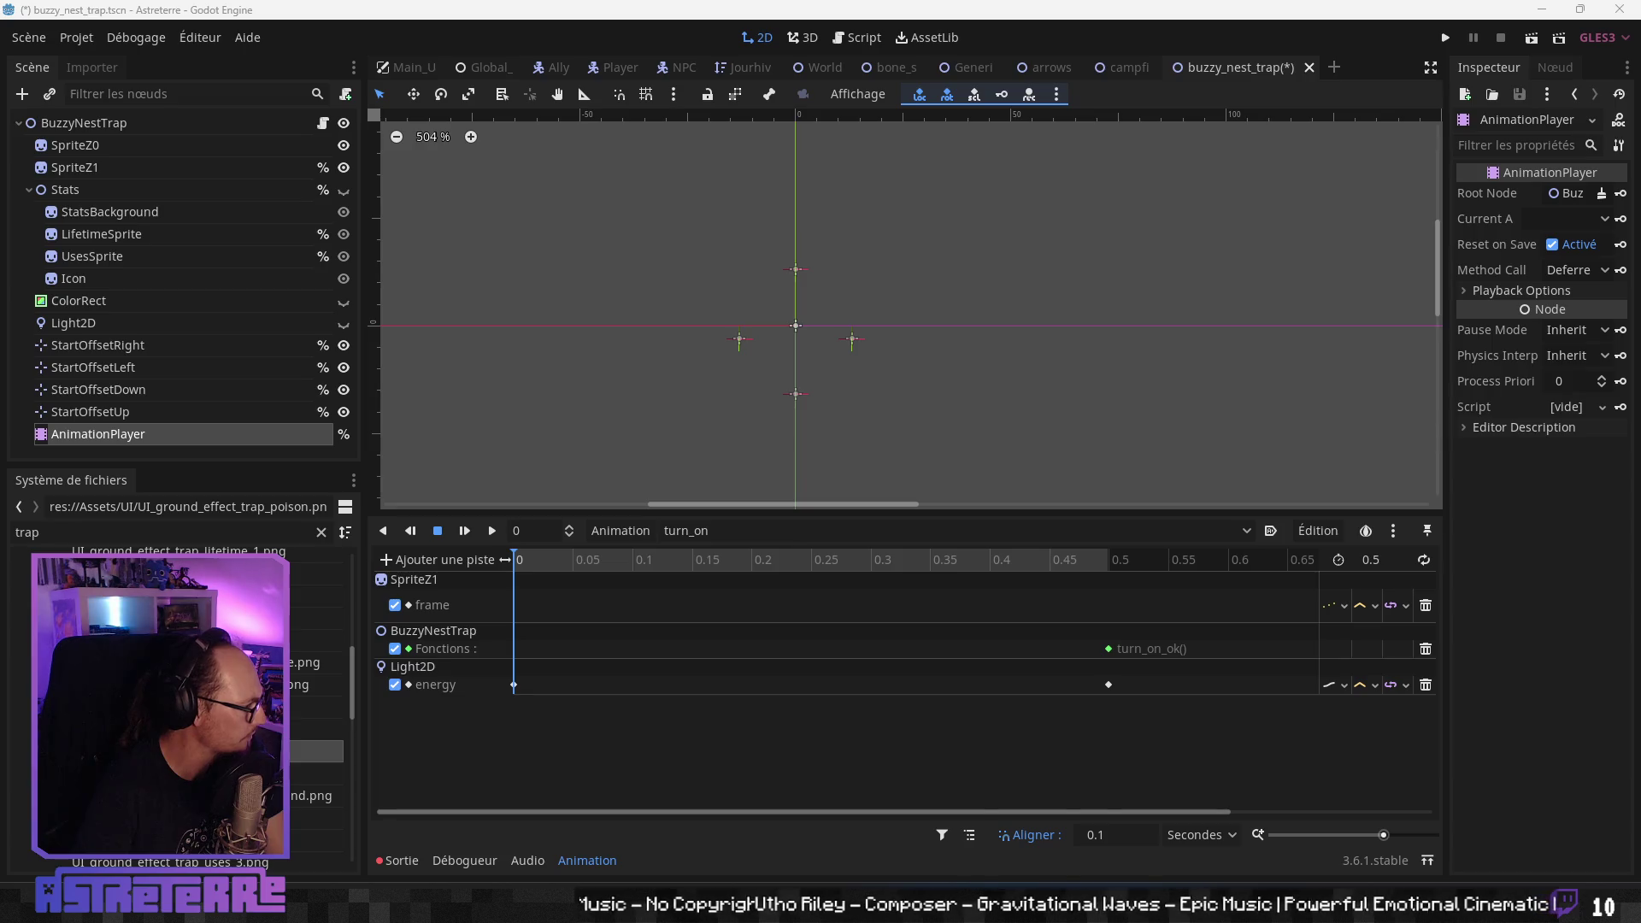
right_click(516, 603)
left_click(535, 618)
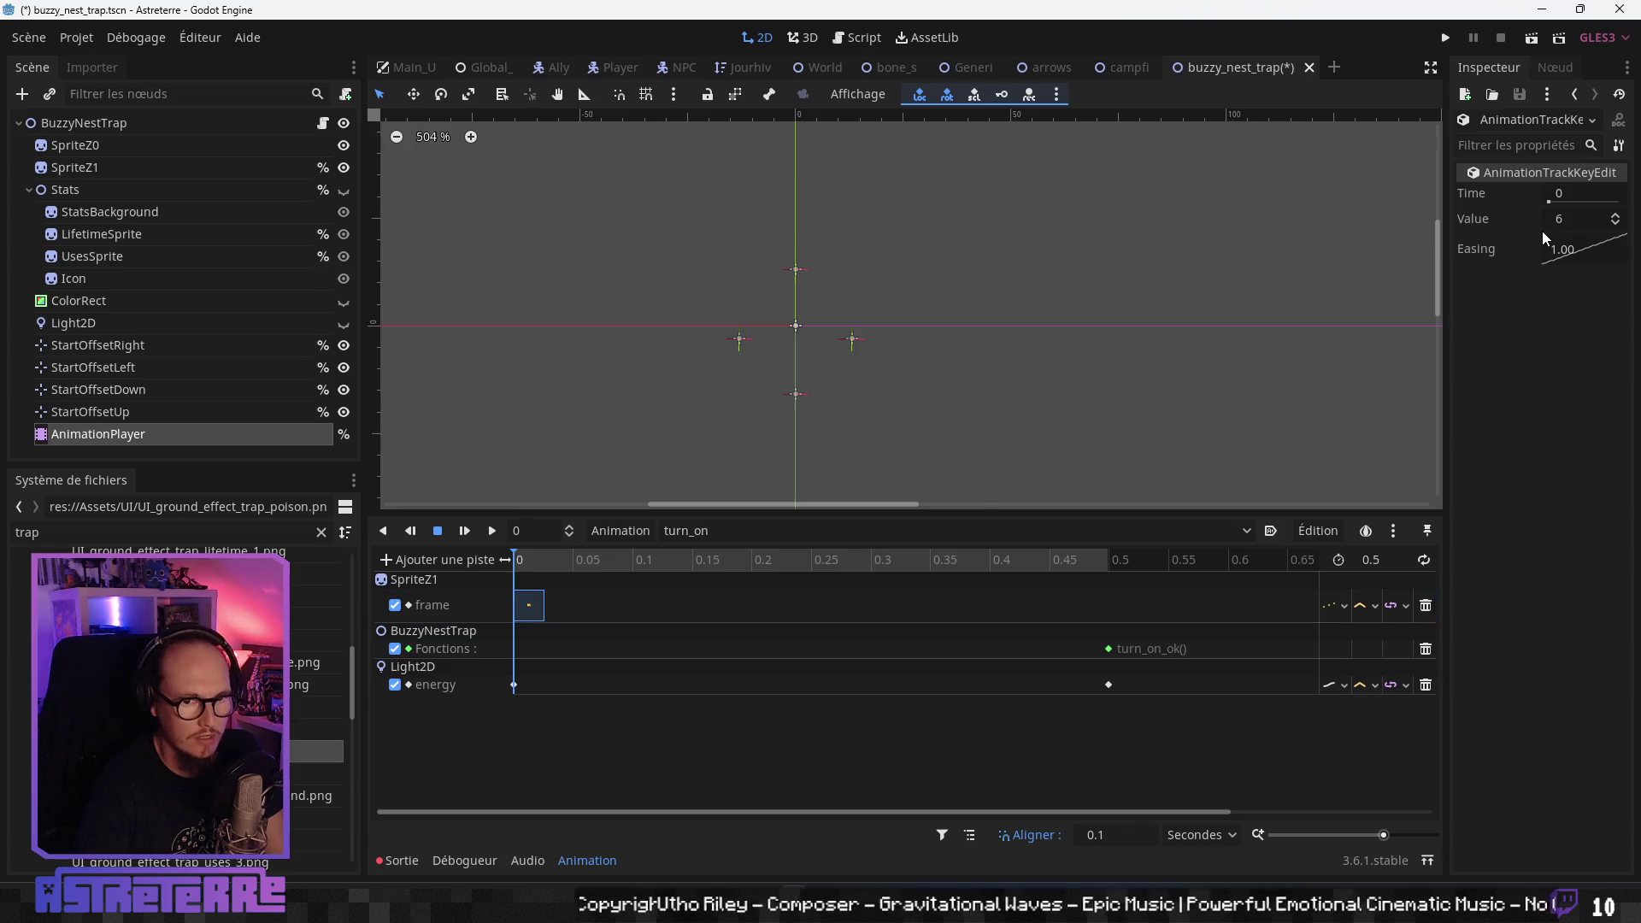
left_click(107, 168)
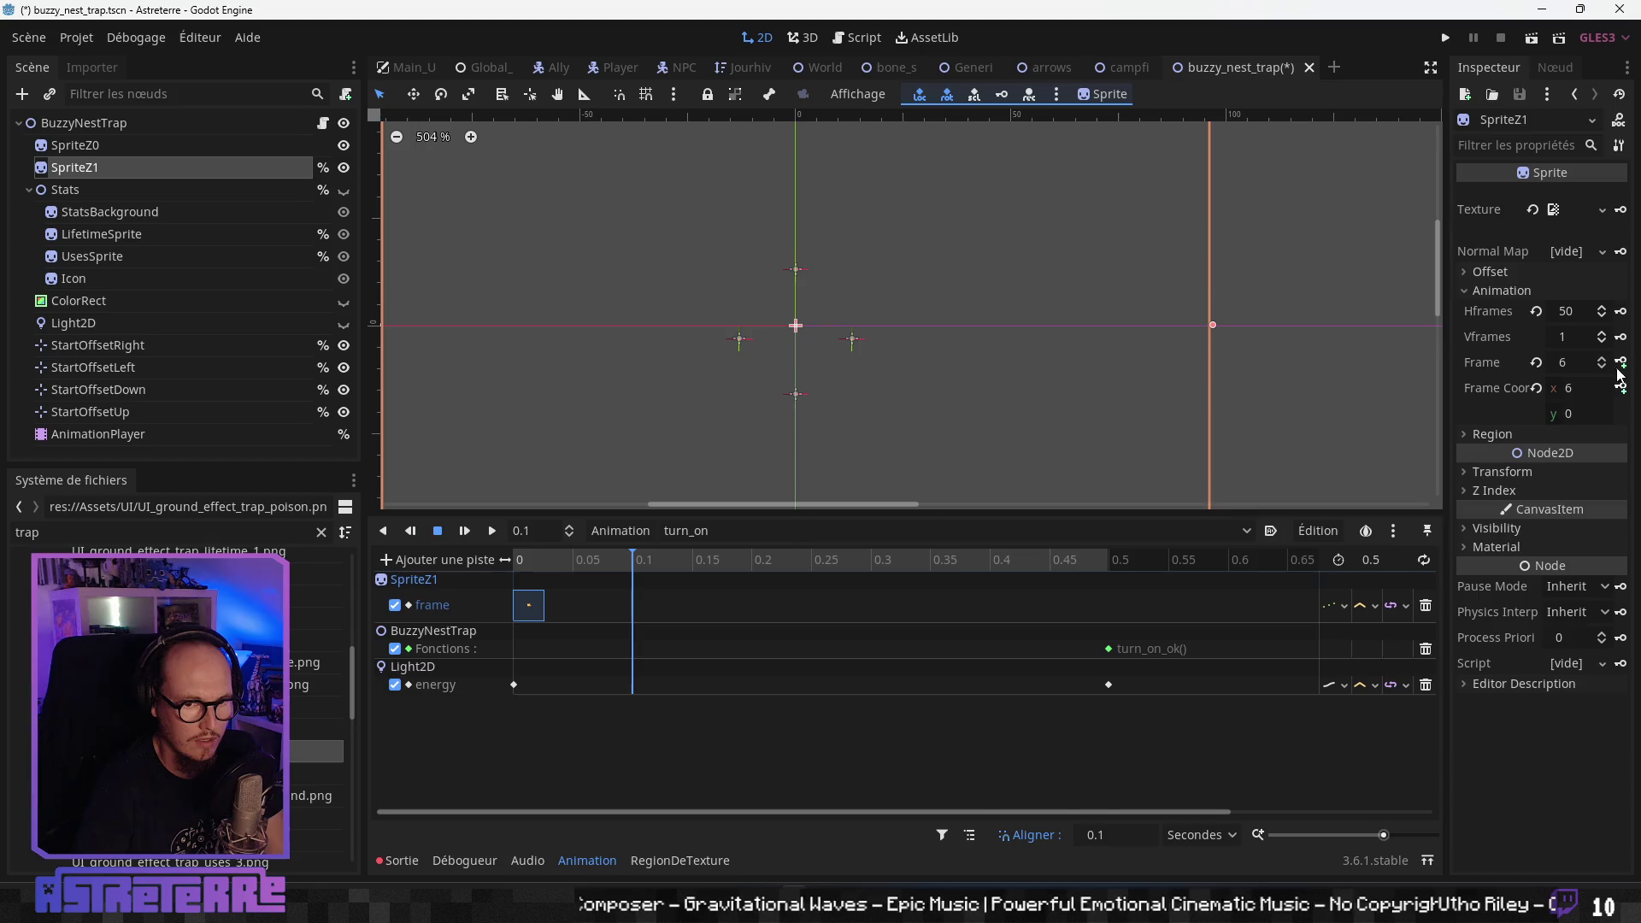
left_click(530, 606)
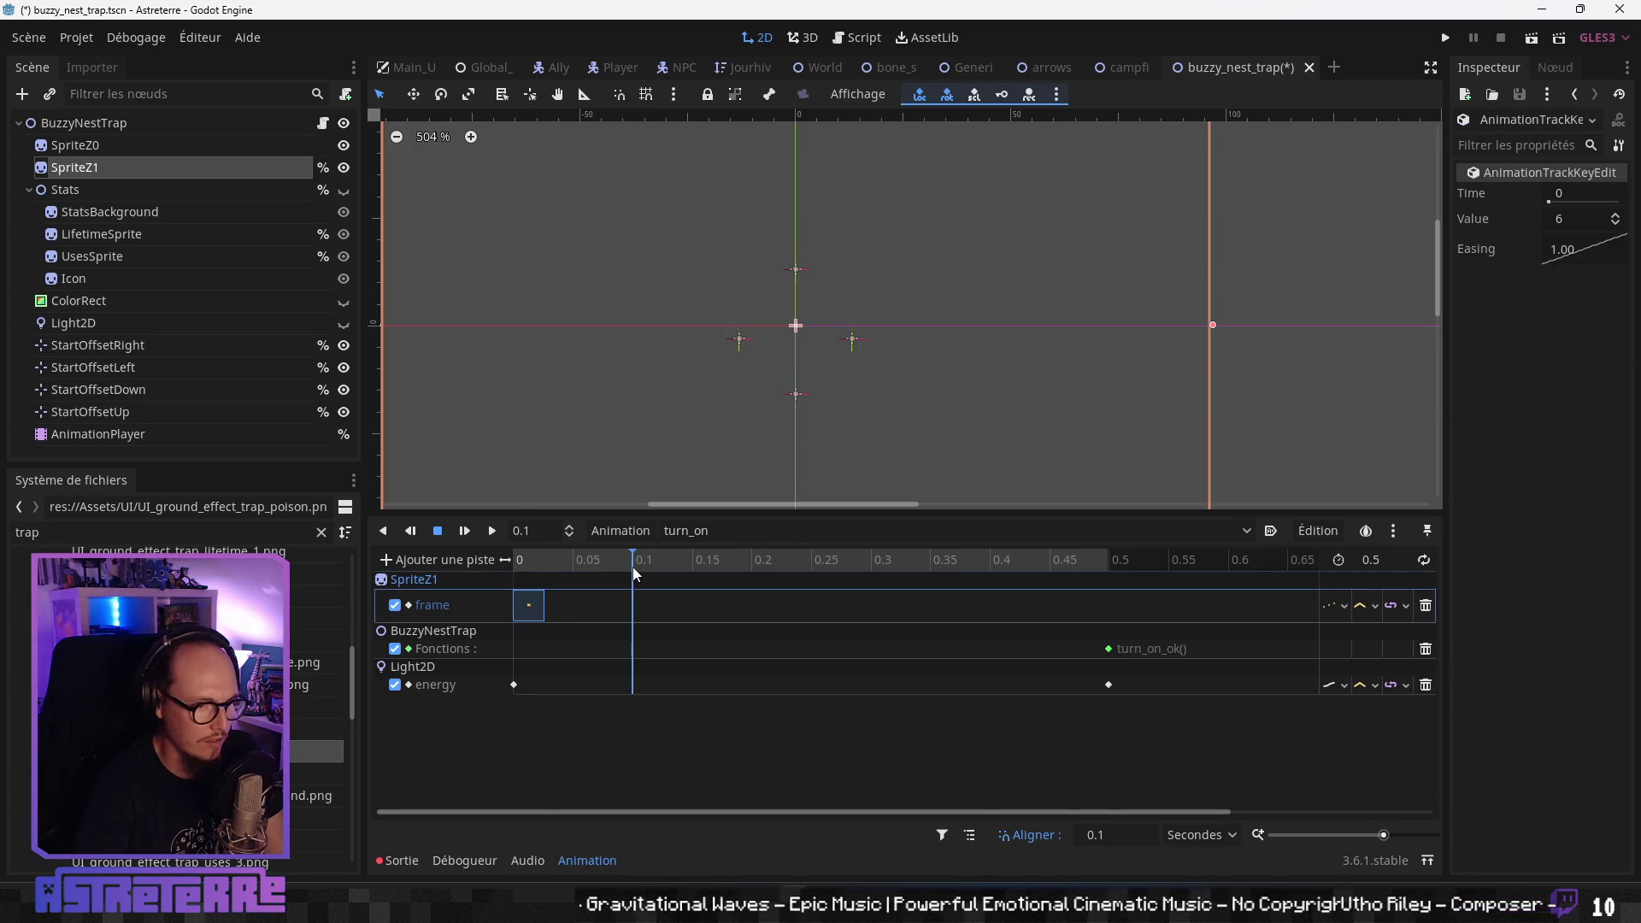
left_click(108, 168)
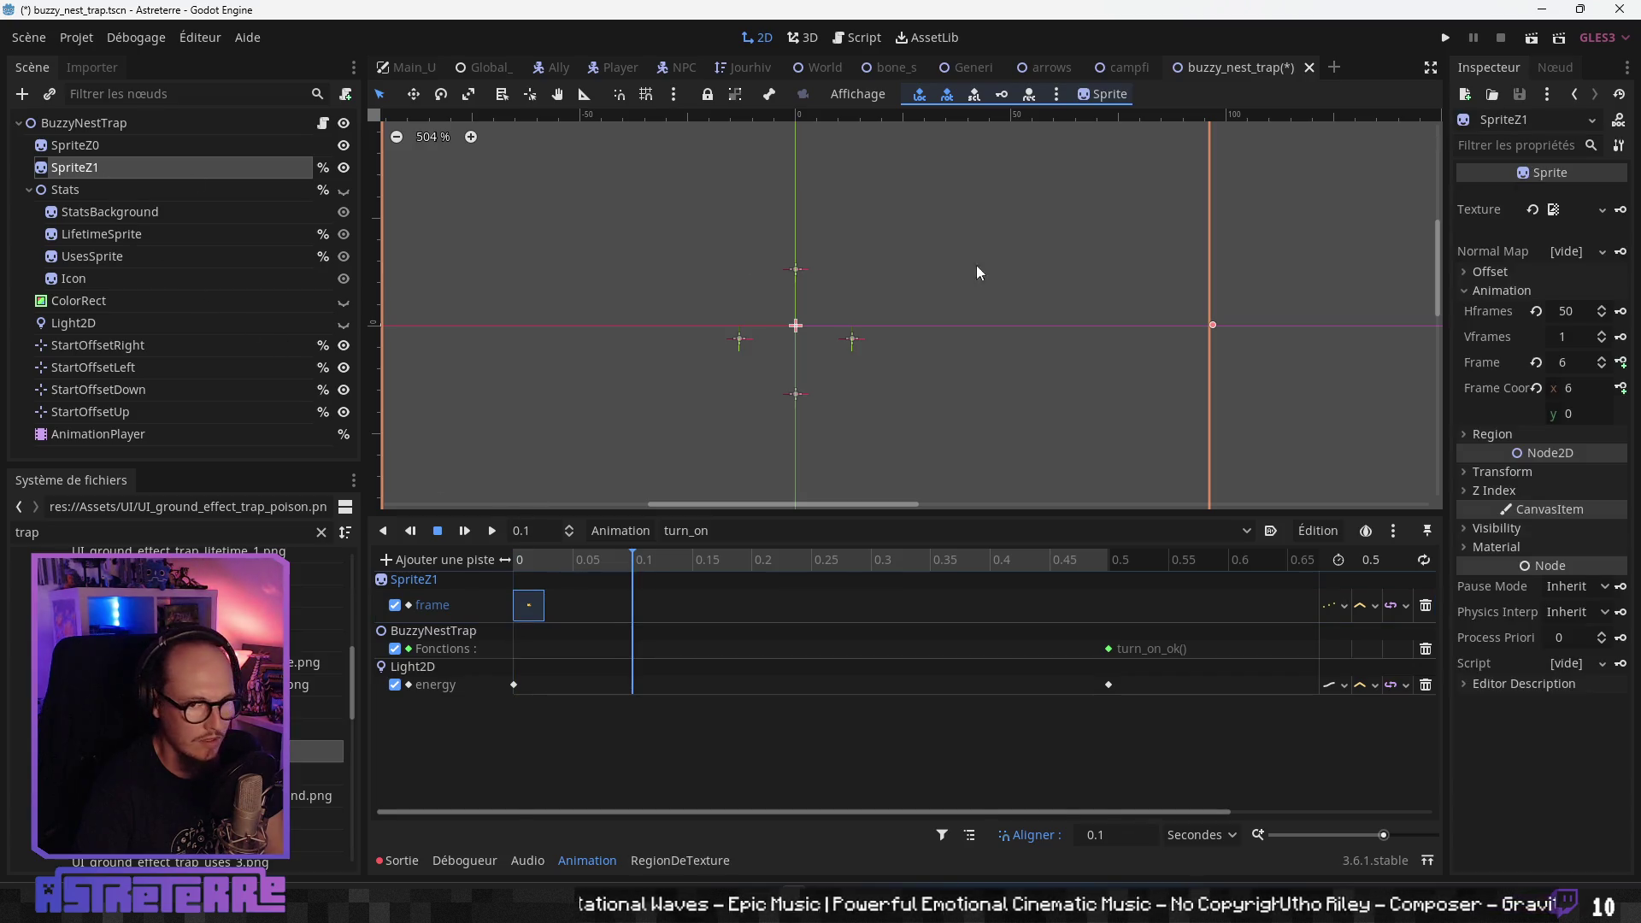
left_click(1621, 363)
left_click(1621, 362)
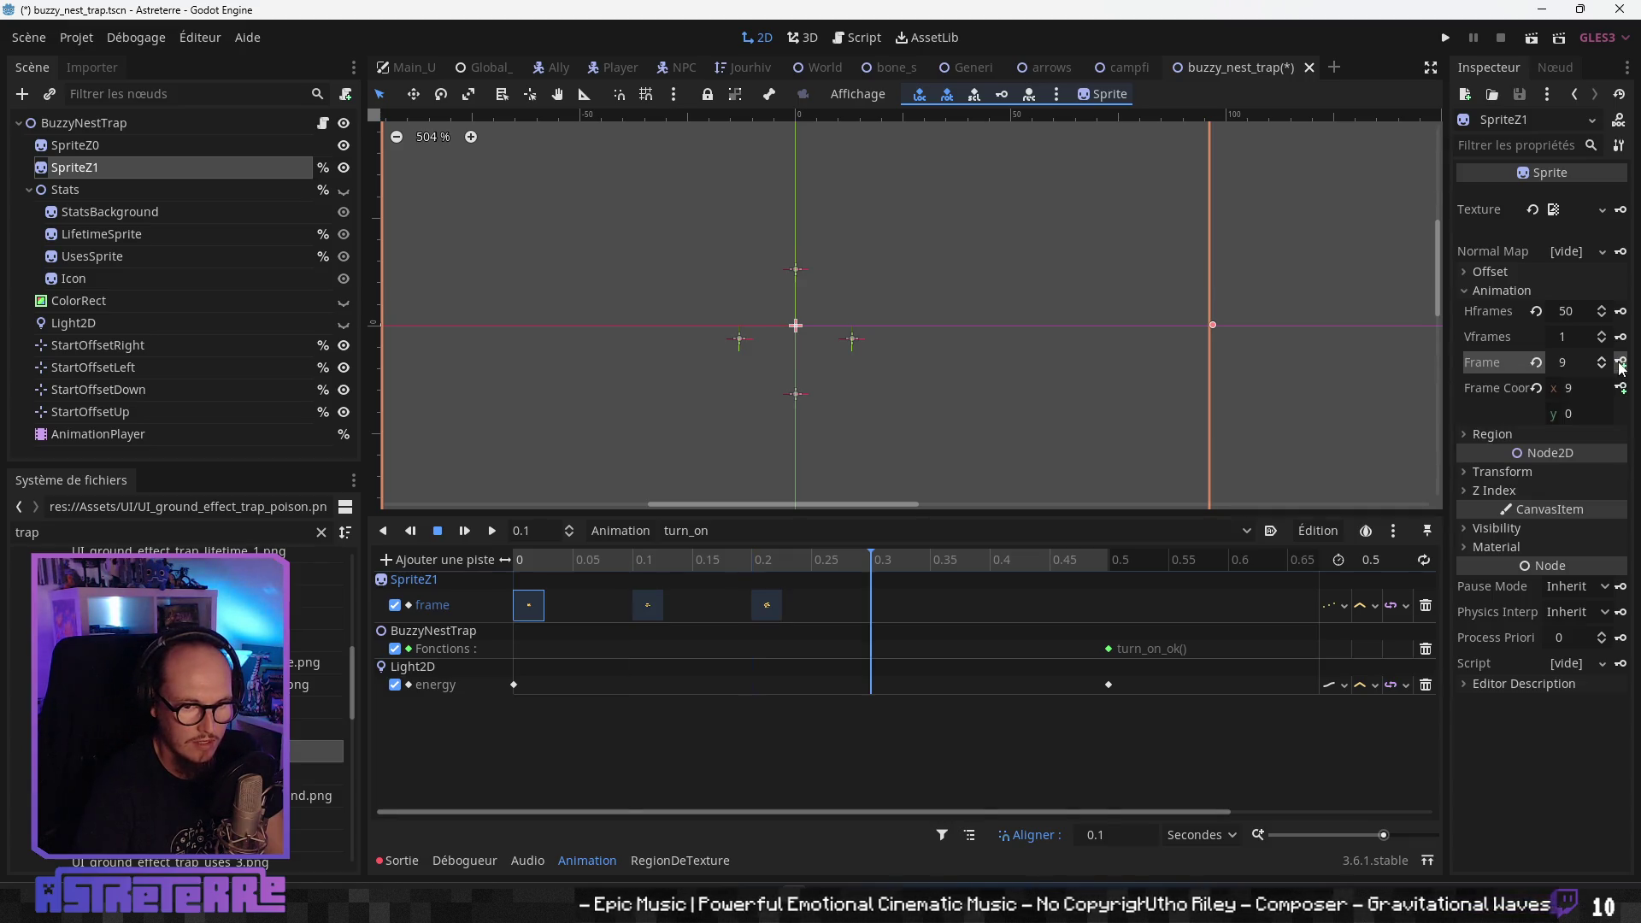
left_click(1621, 362)
left_click(1621, 362)
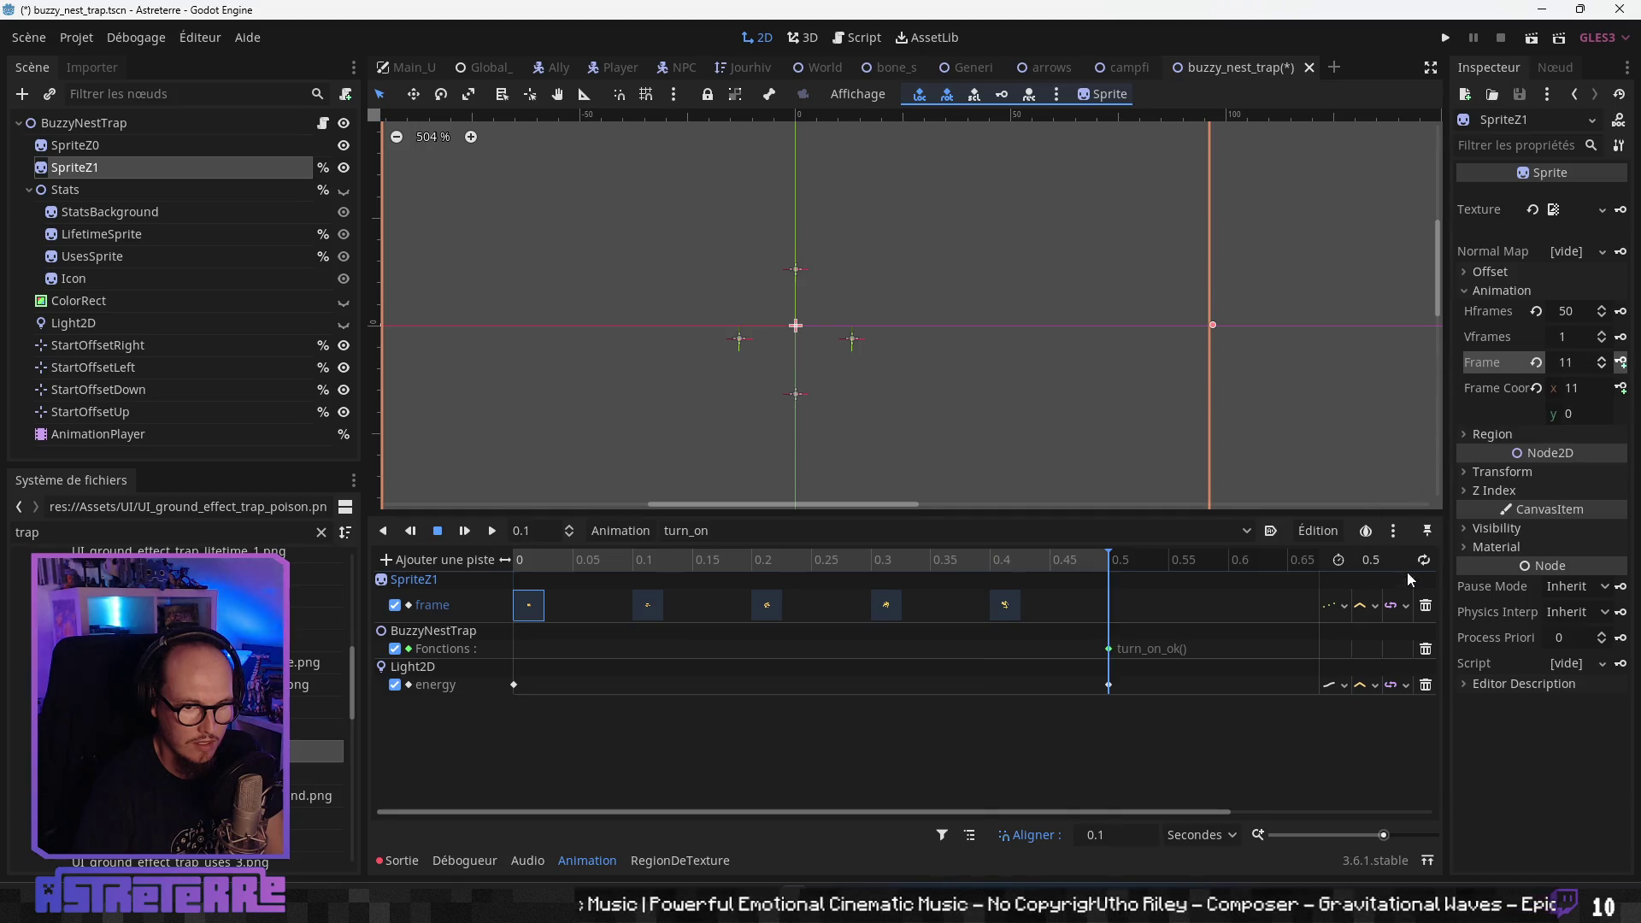
- Extend turn_on to 0.7 s and key frames 11 and 12 at 0.5 and 0.6
left_click(1107, 839)
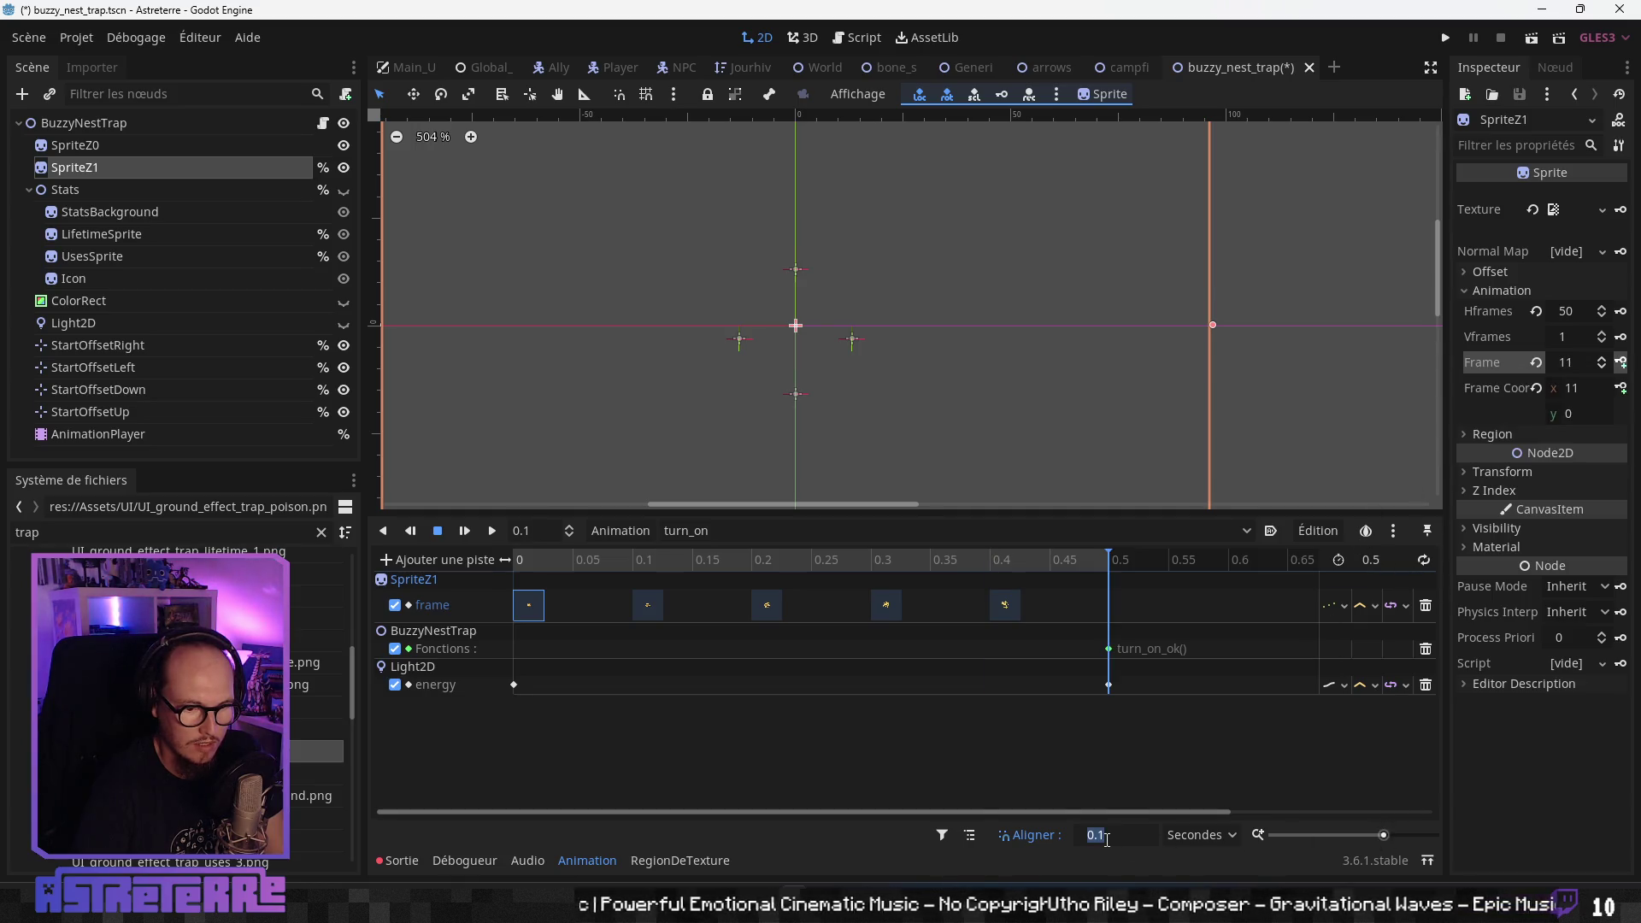
left_click(1387, 559)
key("BackSpace")
key("BackSpace")
type(".7")
key("Return")
left_click(1620, 363)
left_click(1621, 363)
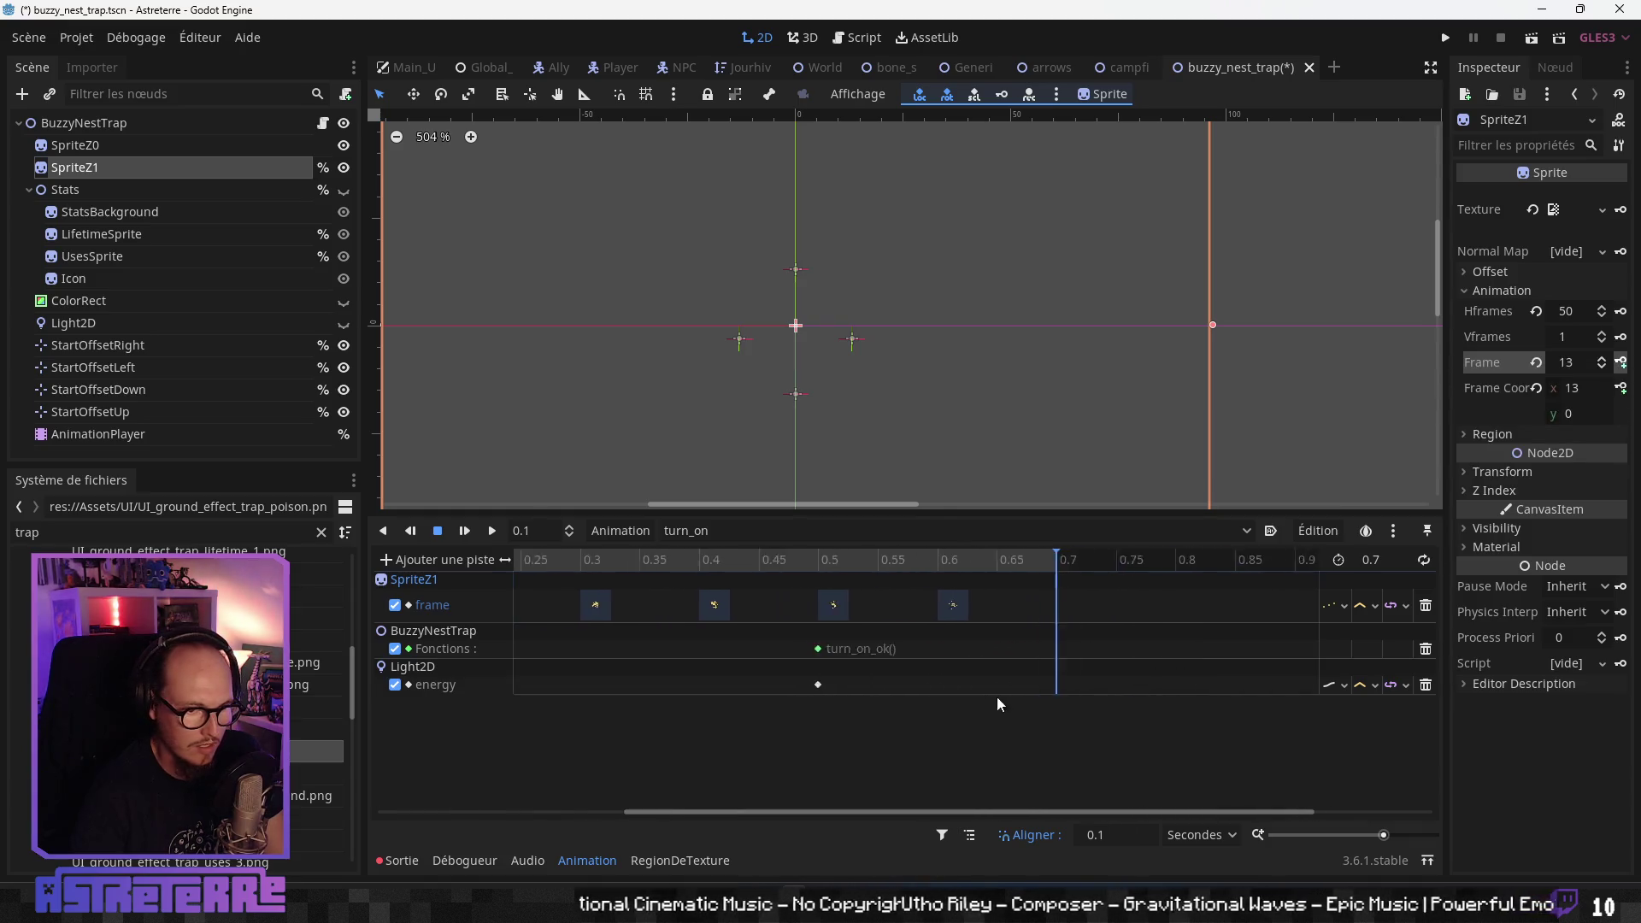
- Lengthen turn_on to 0.8 s and key the current sprite frame at 0.7
scroll(997, 695, "left", 2)
left_click(1109, 838)
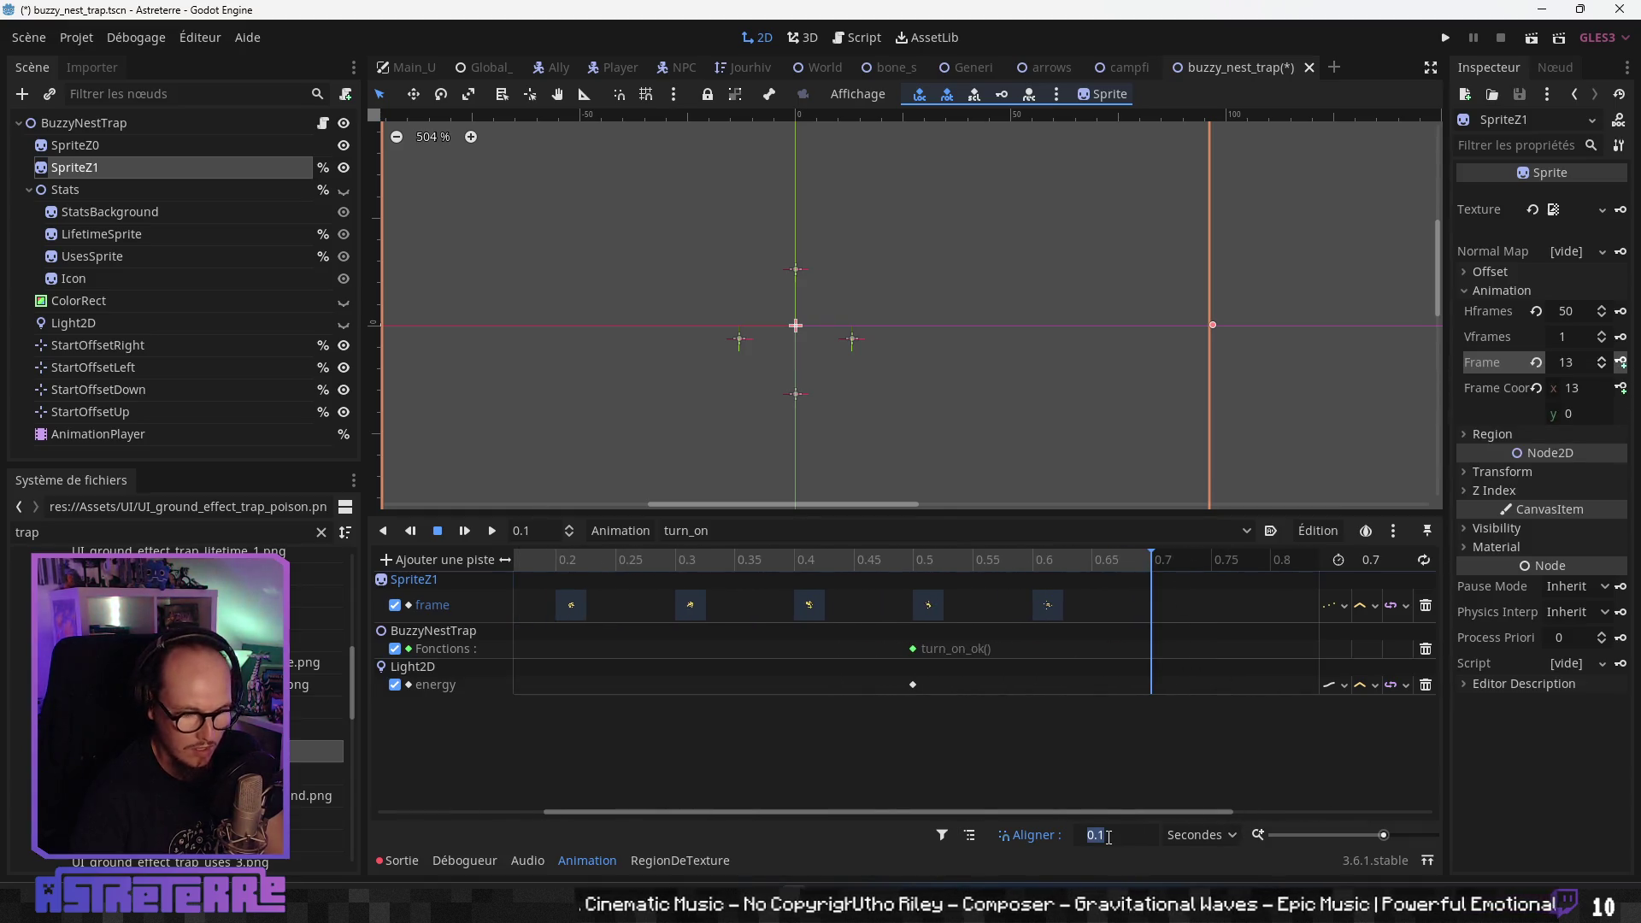
left_click(1385, 561)
type("0")
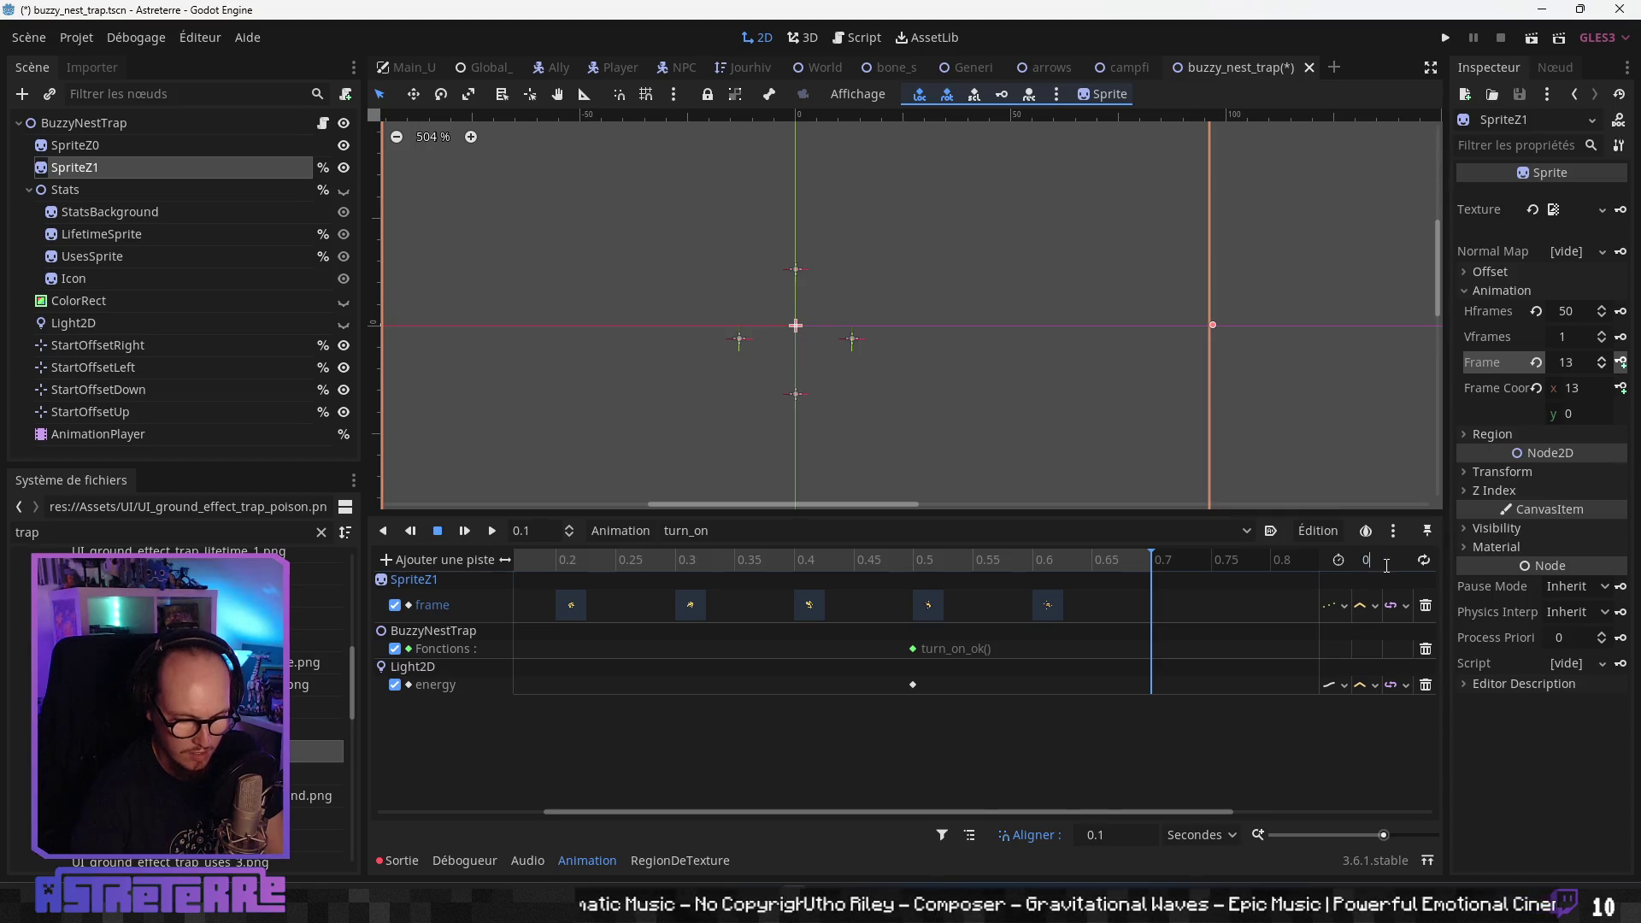
type(".8")
key("Return")
left_click(1622, 363)
- Move the turn_on_ok() call key to 0.8 s and delete the Light2D energy track
left_click_drag(1236, 559, 1045, 565)
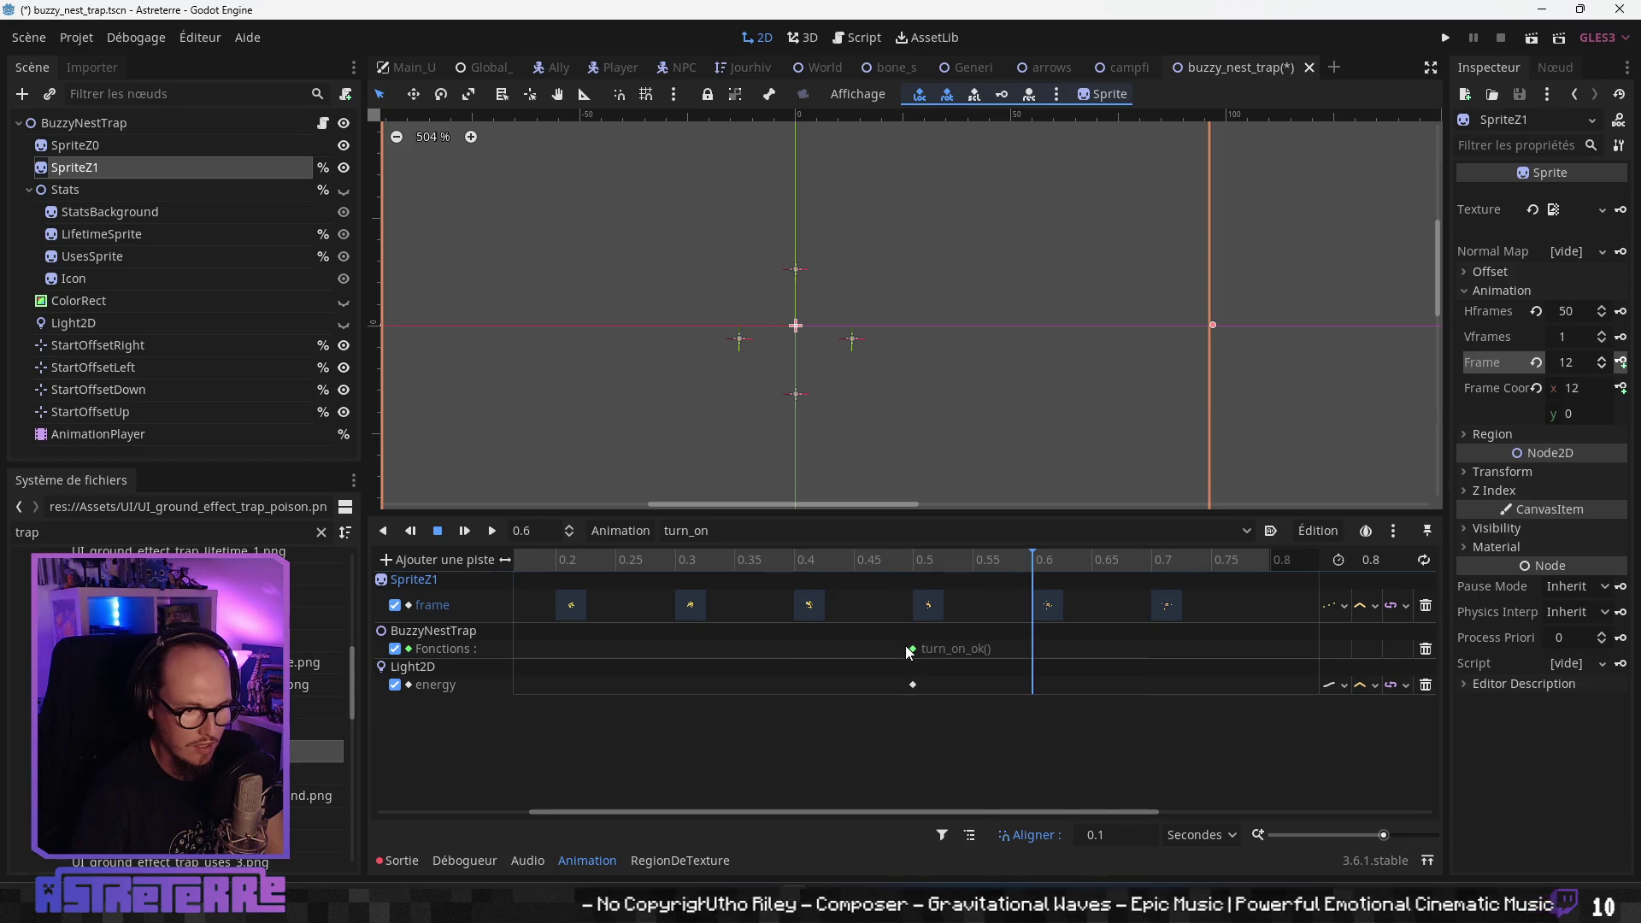
left_click_drag(911, 649, 1186, 651)
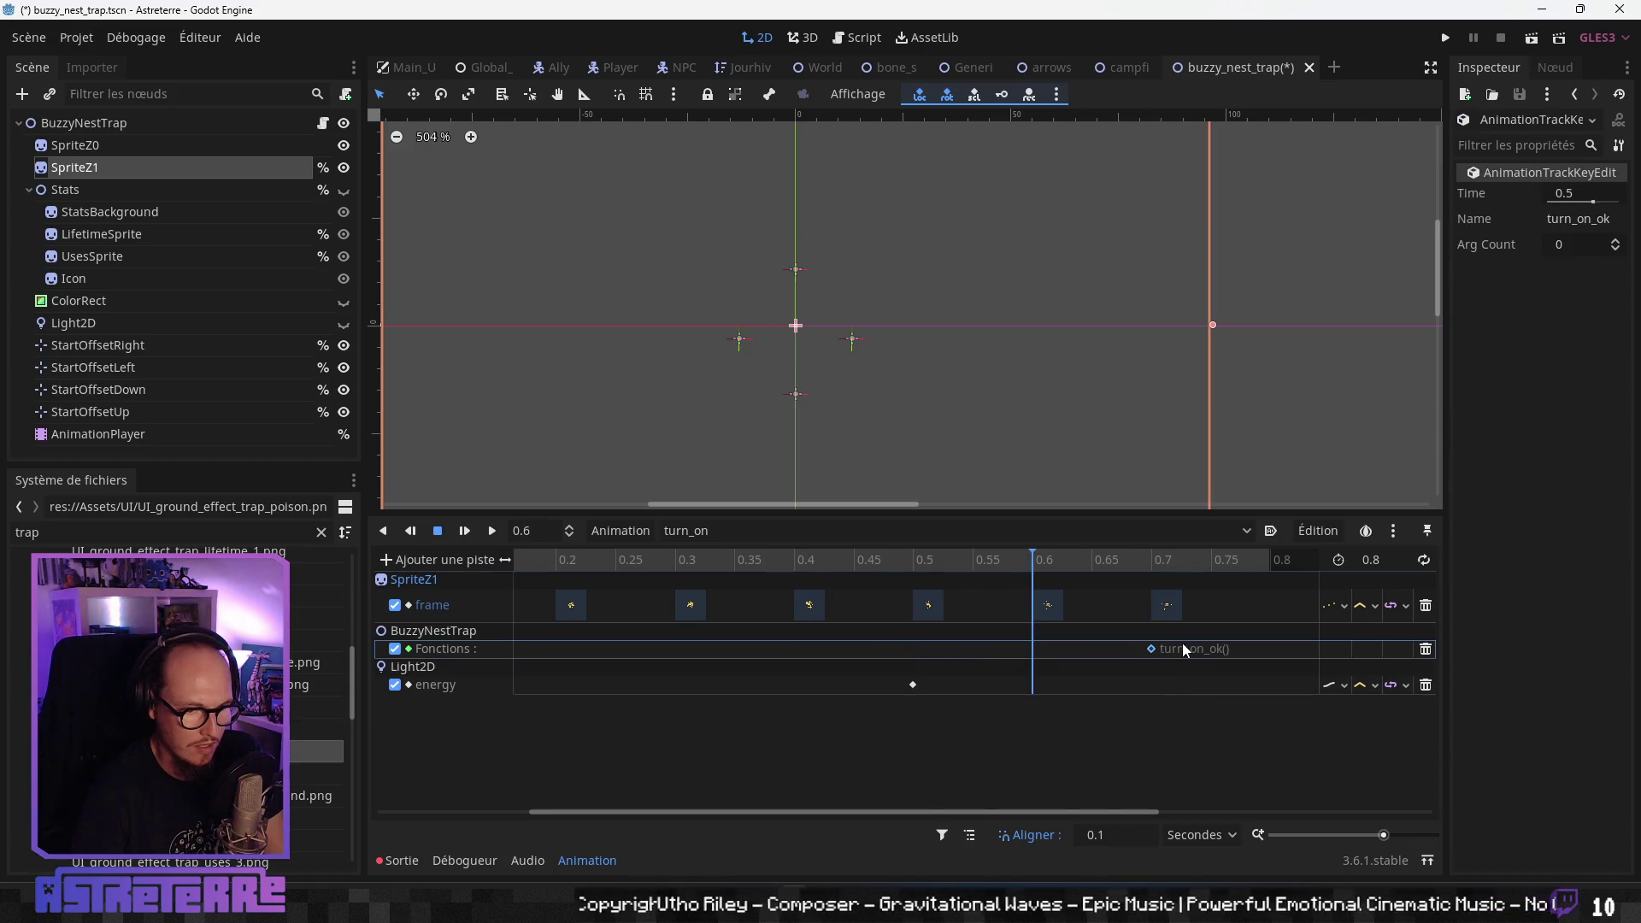
left_click(1426, 685)
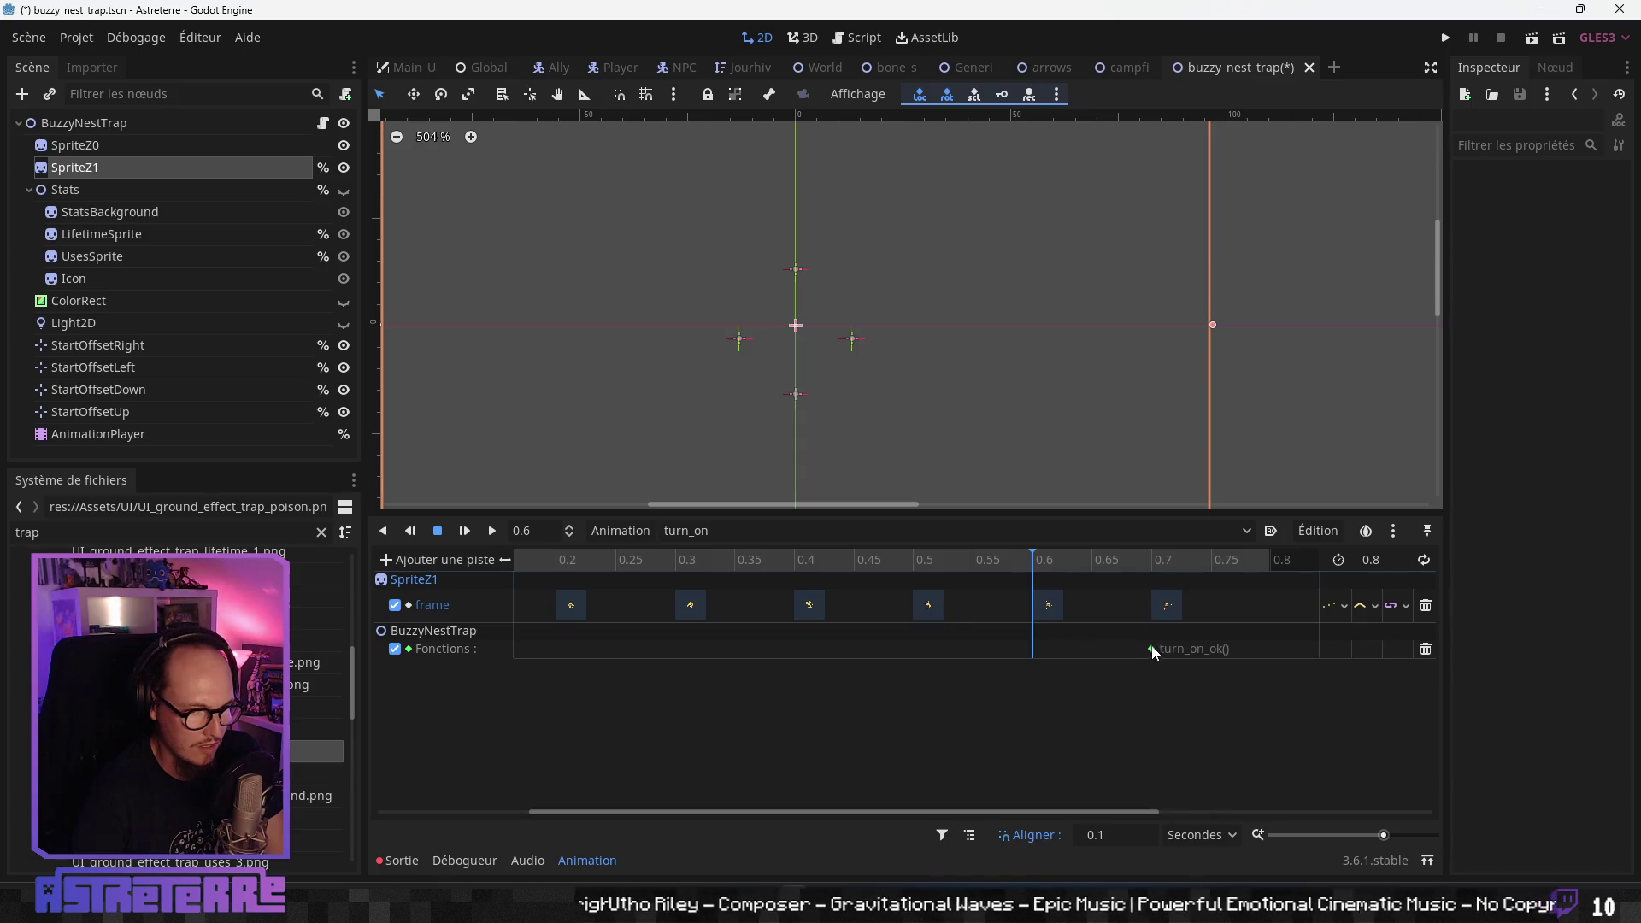
left_click_drag(1154, 649, 1266, 648)
left_click(1282, 561)
- Preview turn_on from the start, then stop and rewind to 0
left_click(692, 571)
left_click_drag(911, 808, 699, 808)
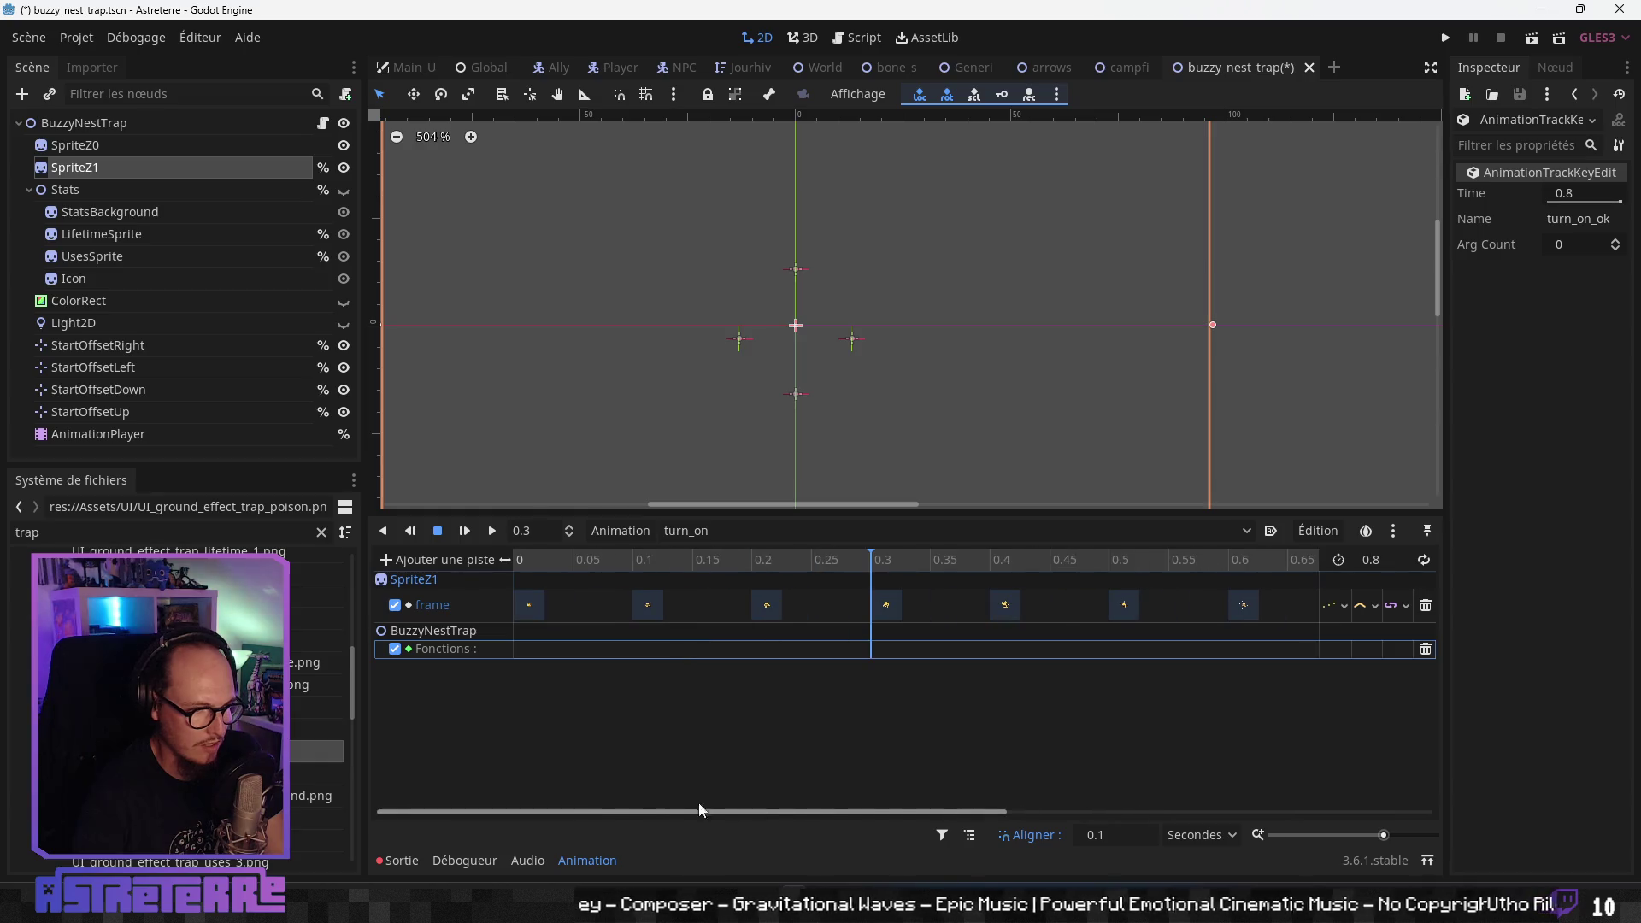
left_click(494, 534)
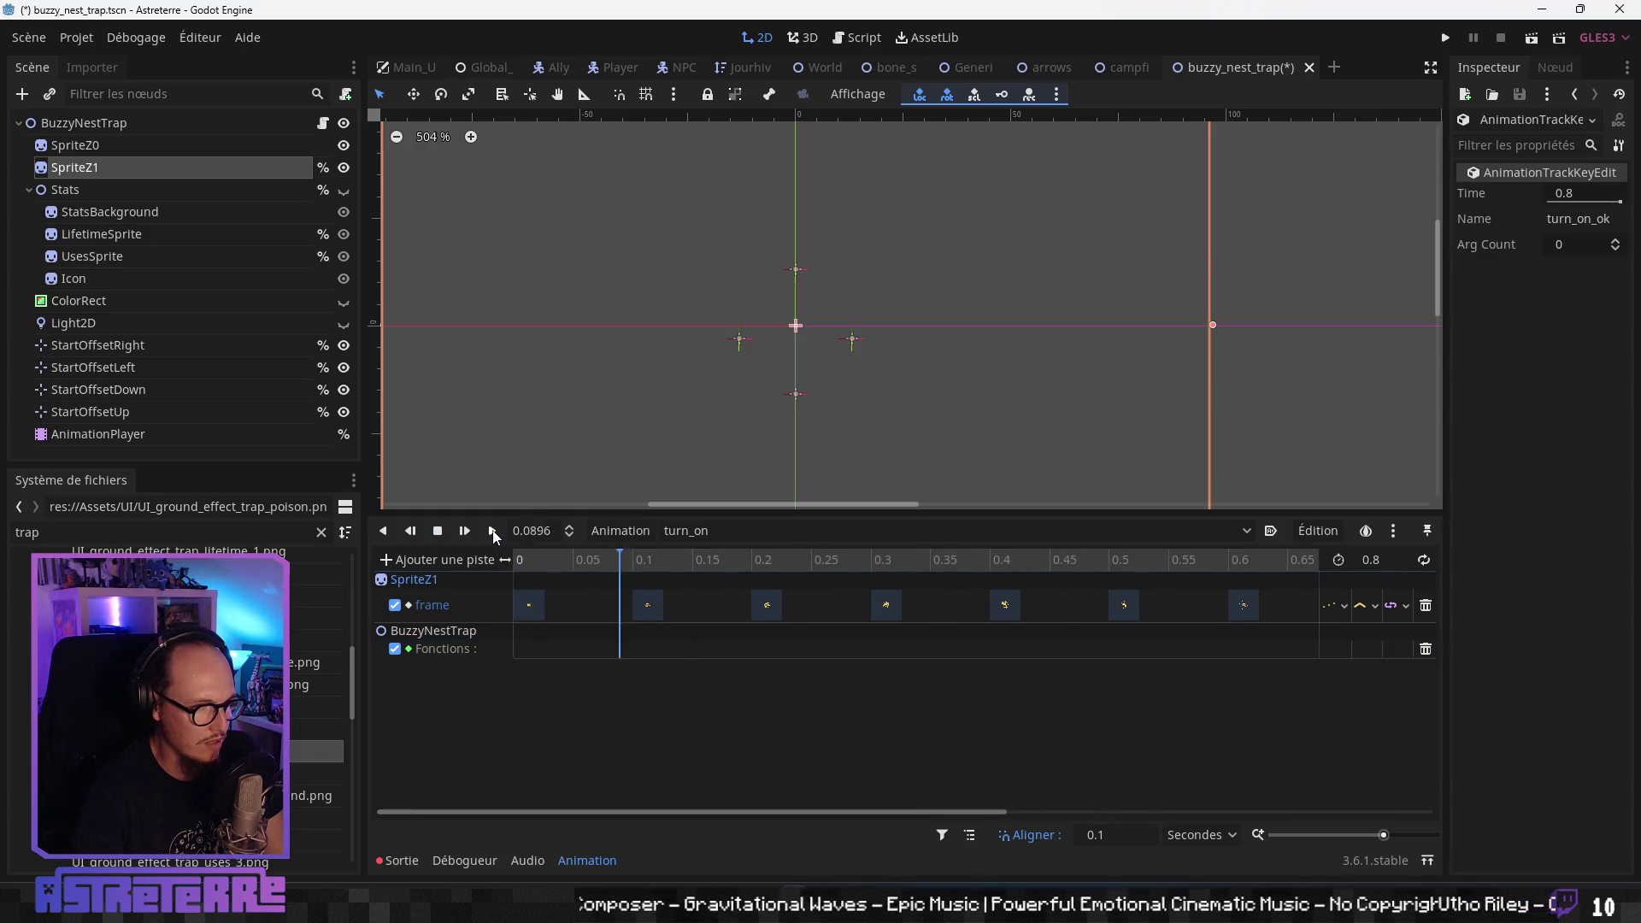
left_click(438, 531)
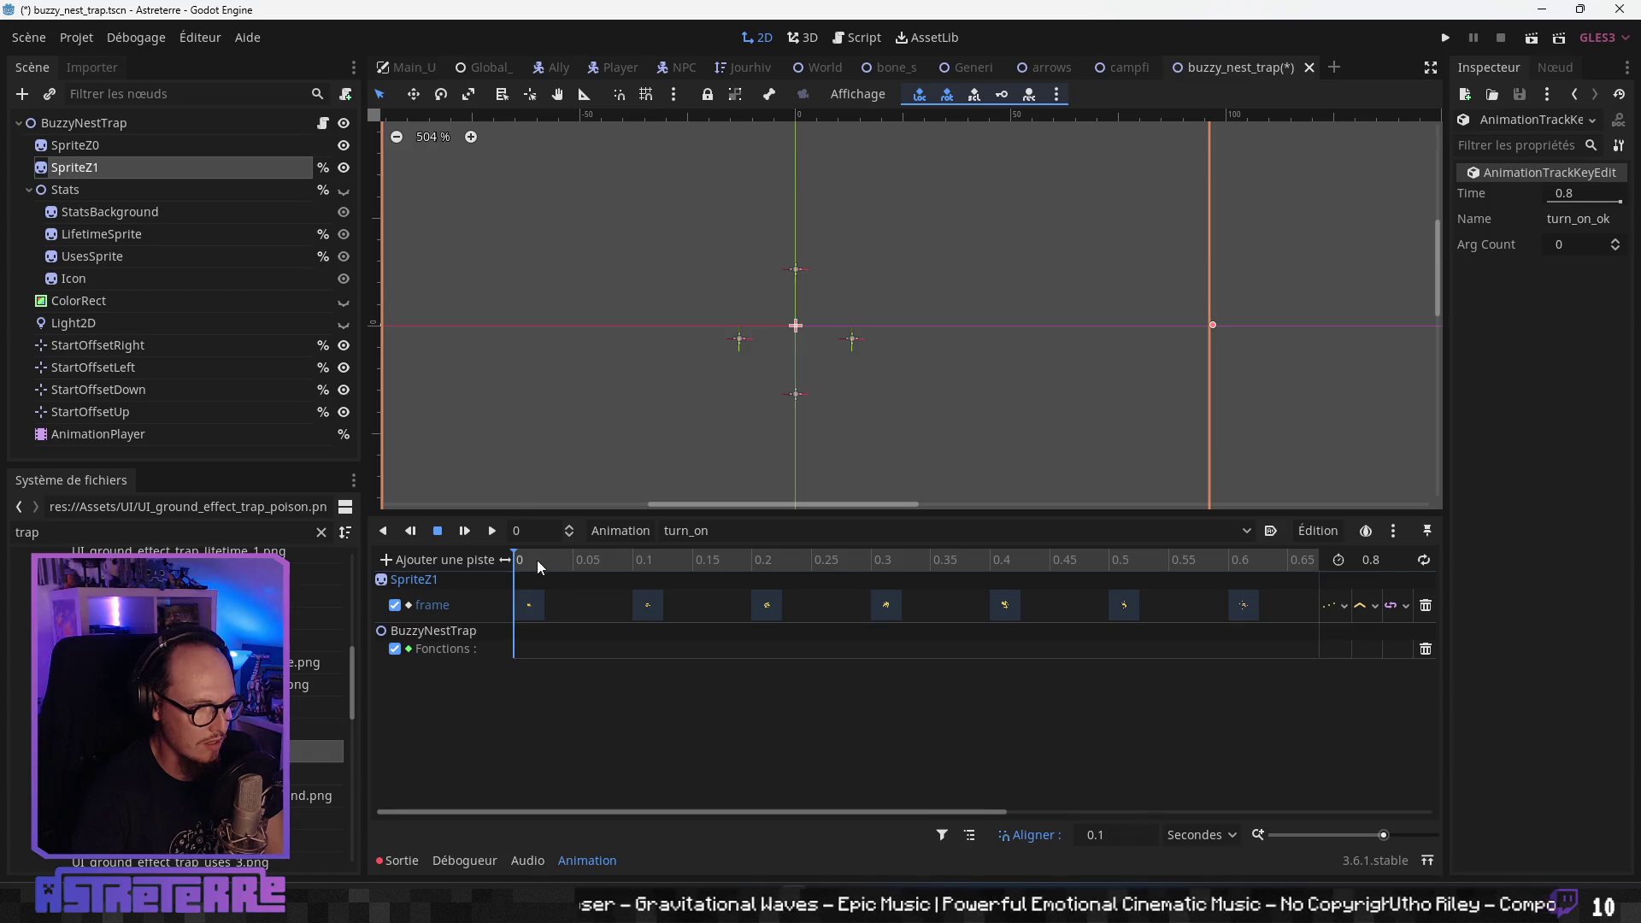
- Add a property track for SpriteZ1's modulate to turn_on
left_click(486, 559)
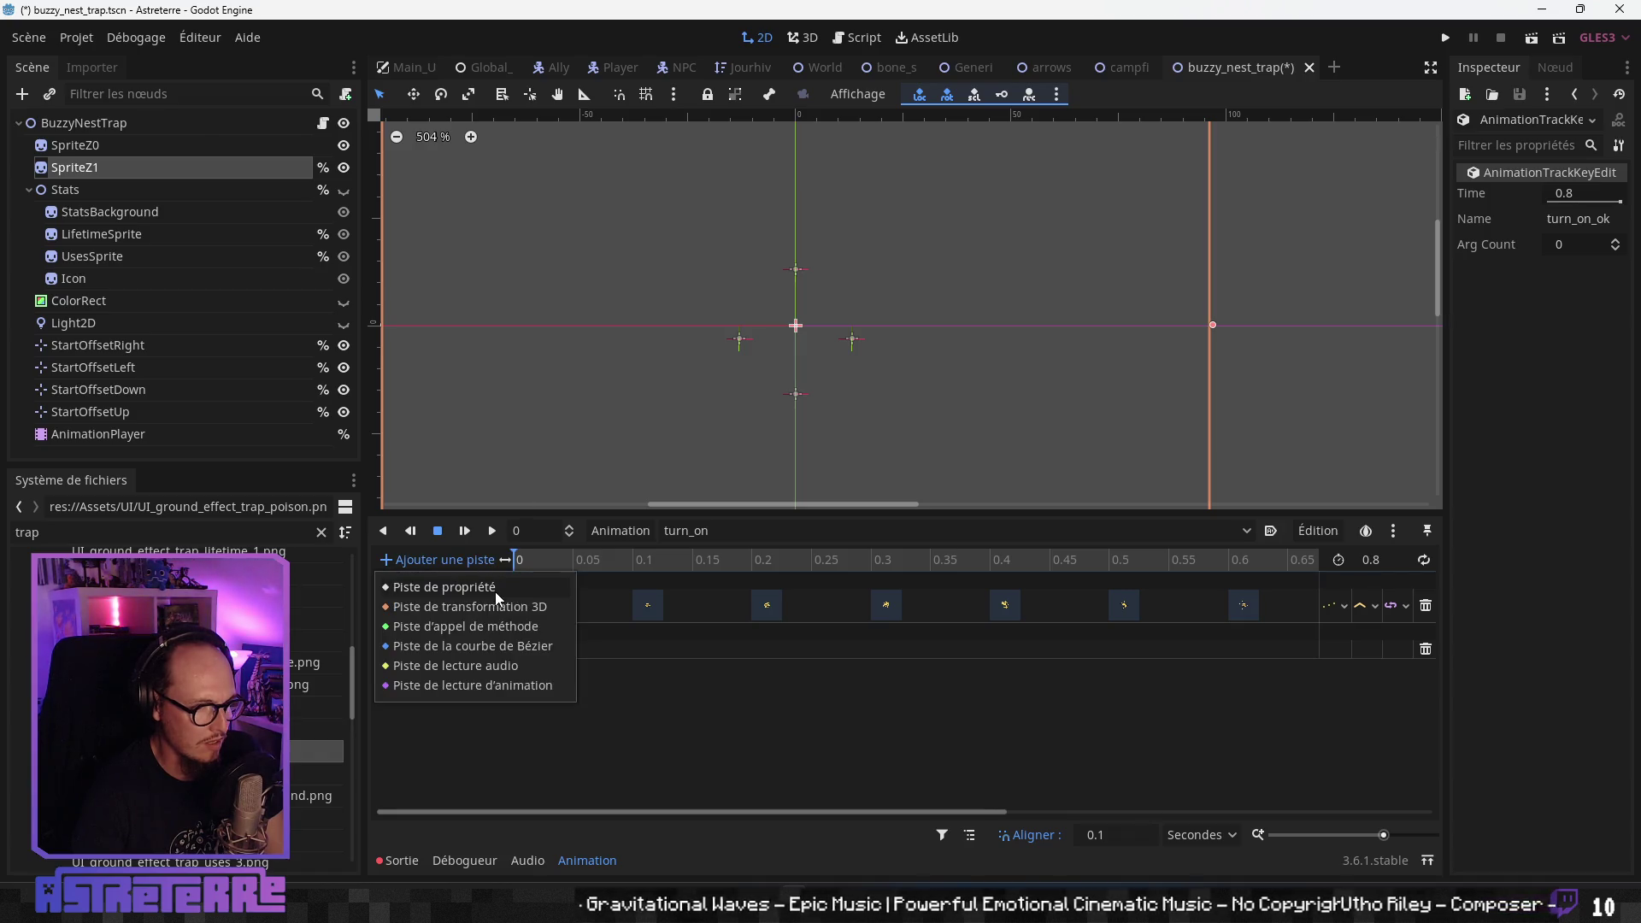
left_click(495, 587)
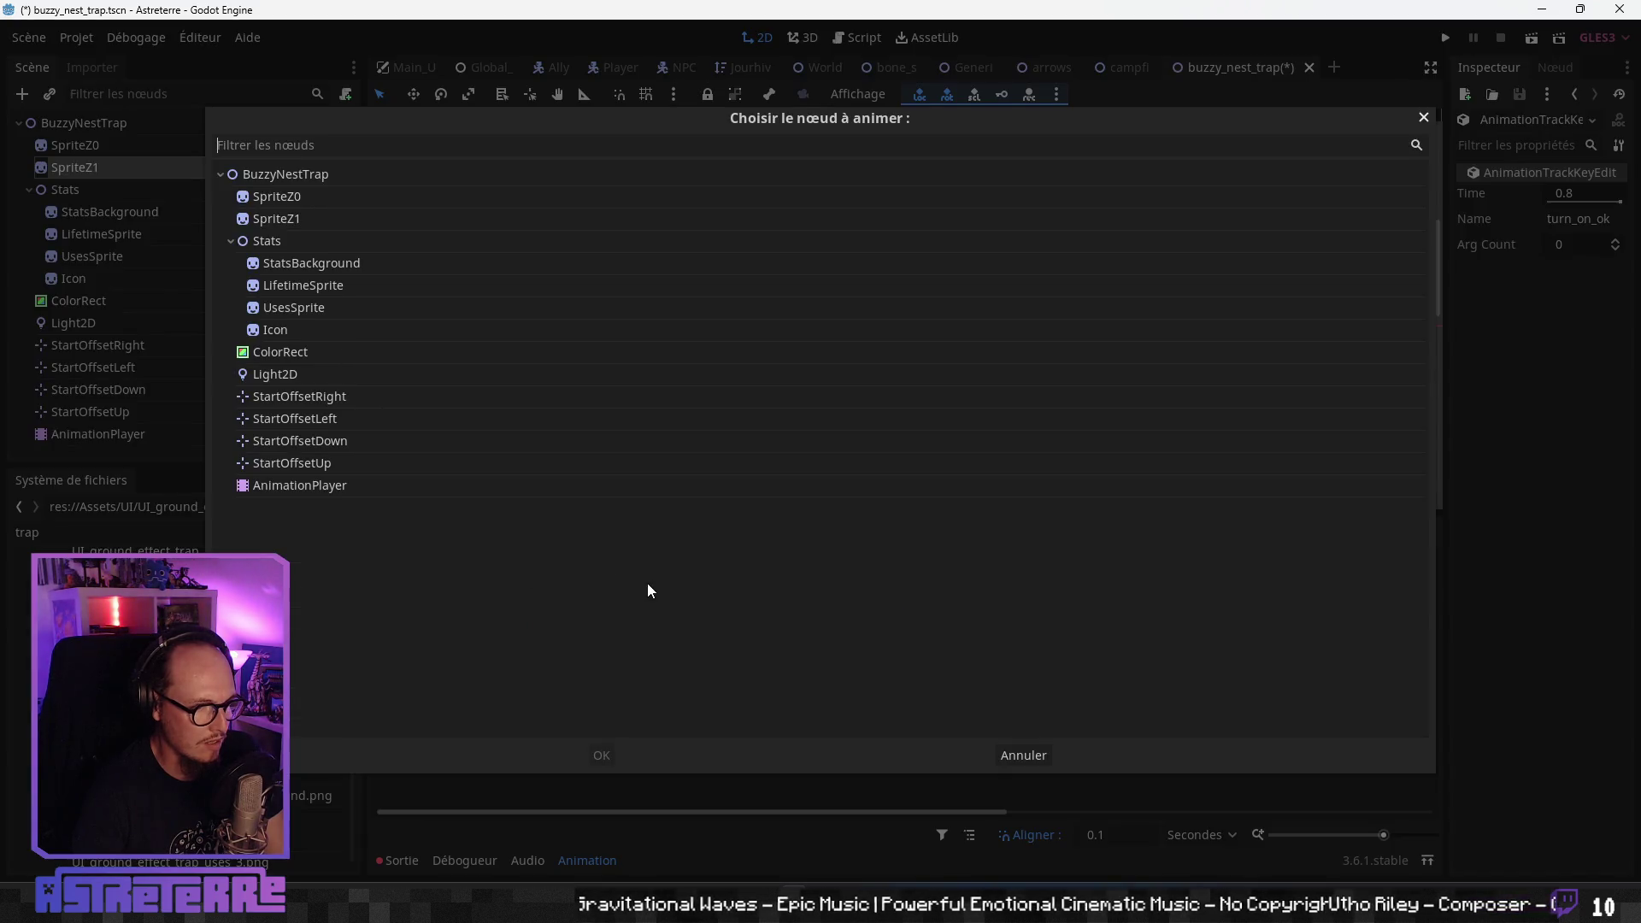
left_click(289, 214)
left_click(603, 757)
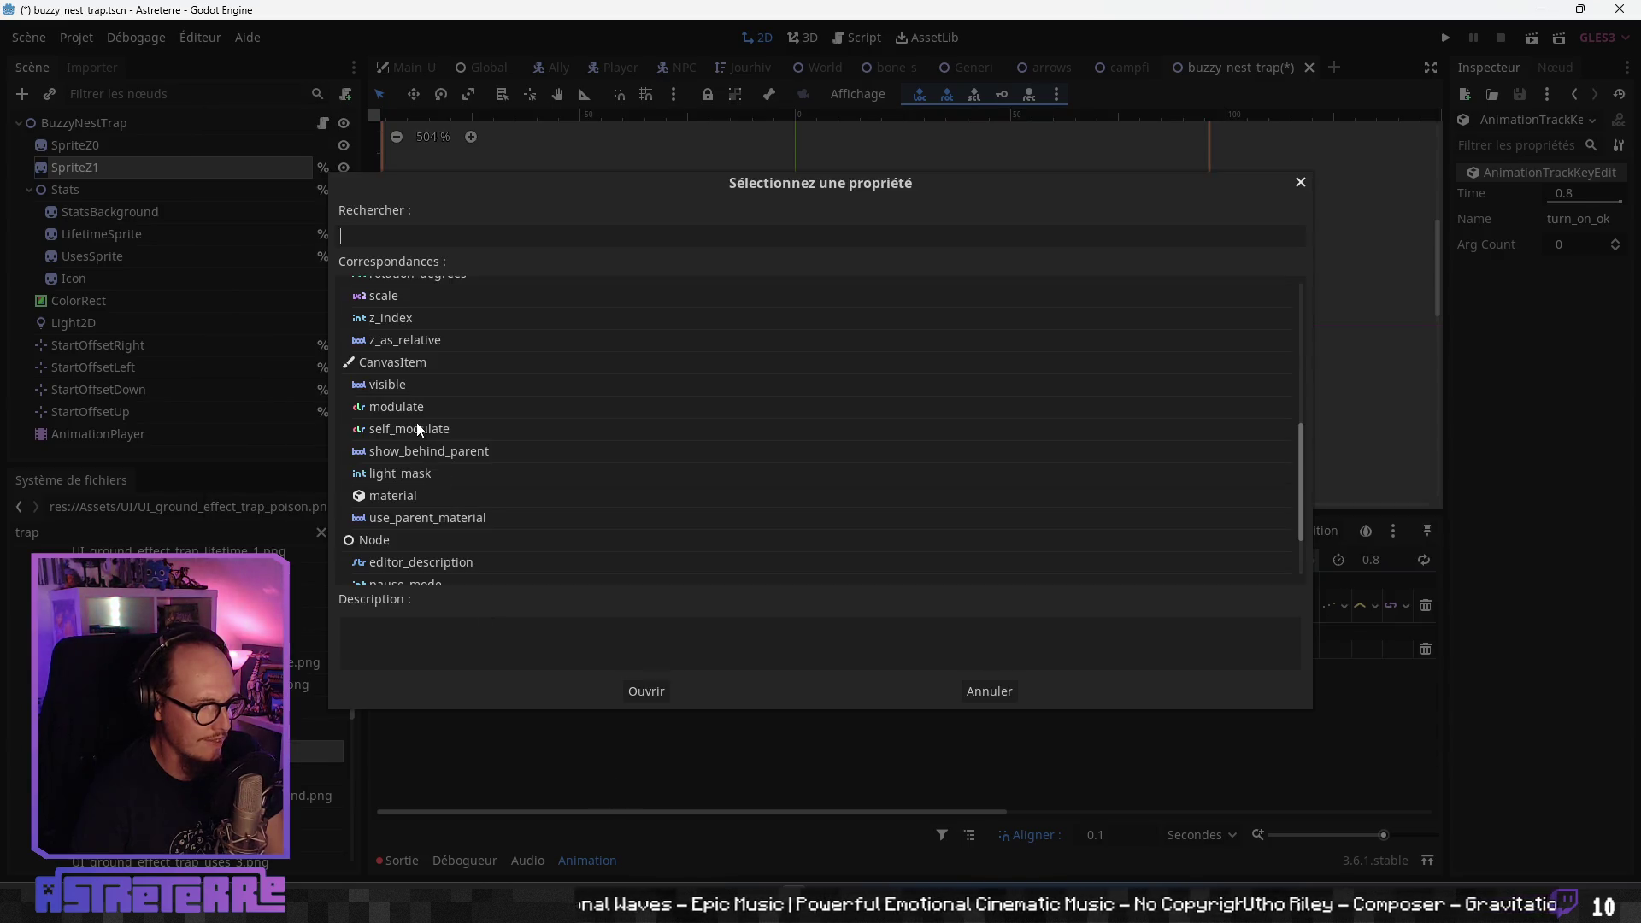
left_click(397, 407)
left_click(646, 691)
- Key SpriteZ1's modulate at 0 s as opaque white with full alpha
right_click(518, 631)
left_click(573, 647)
left_click(516, 631)
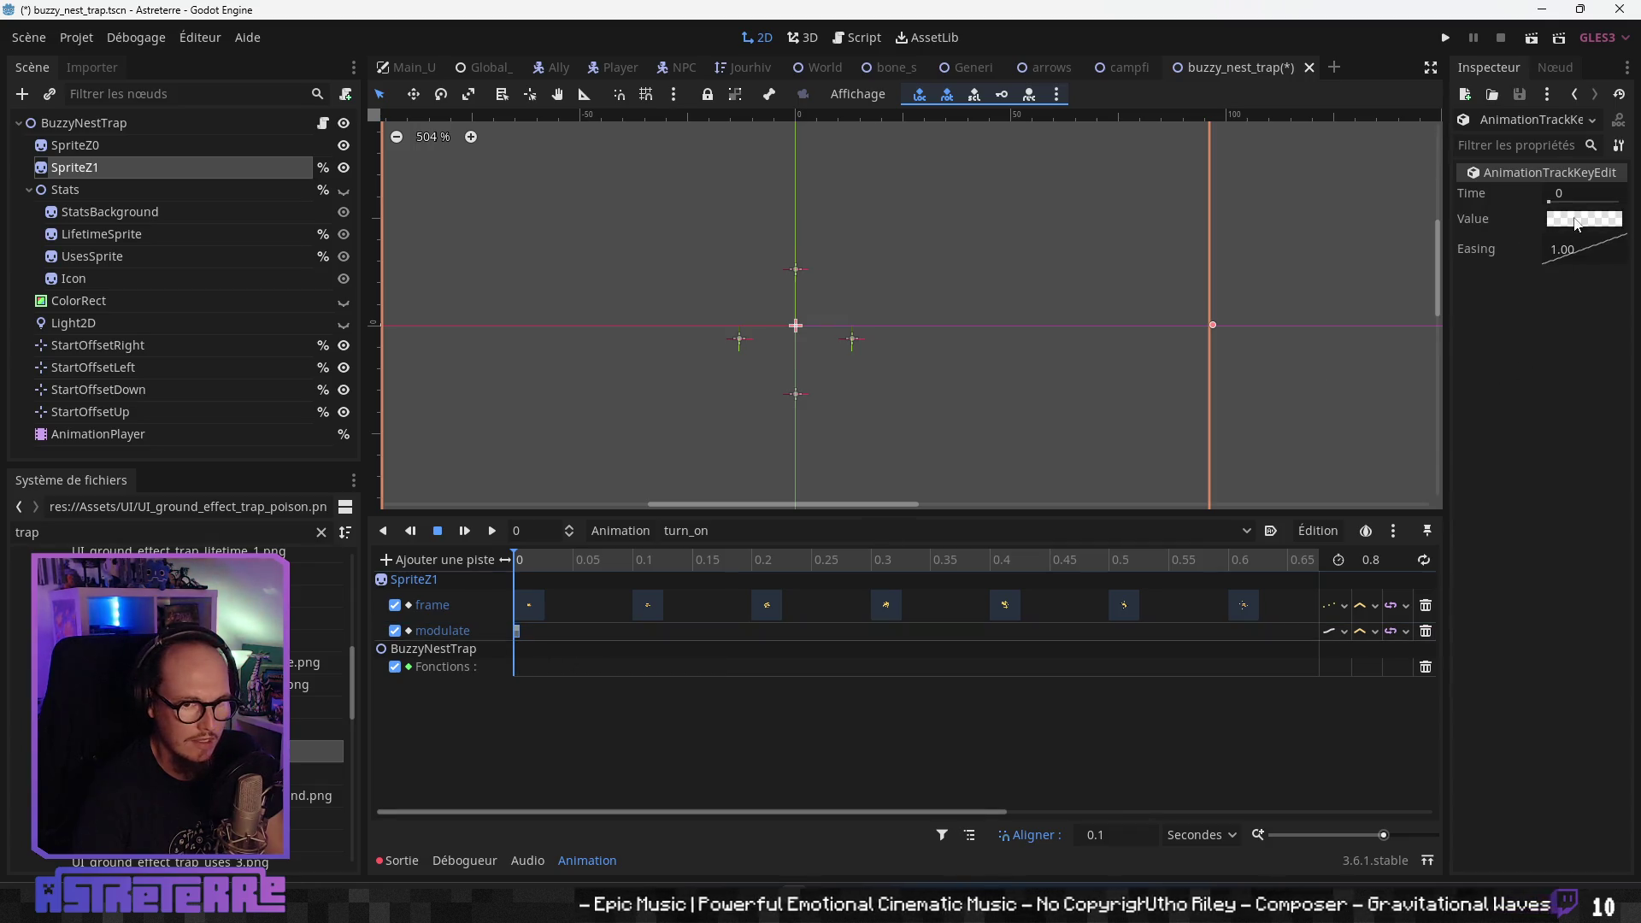
left_click(1578, 224)
left_click_drag(1315, 373, 1563, 431)
left_click(842, 530)
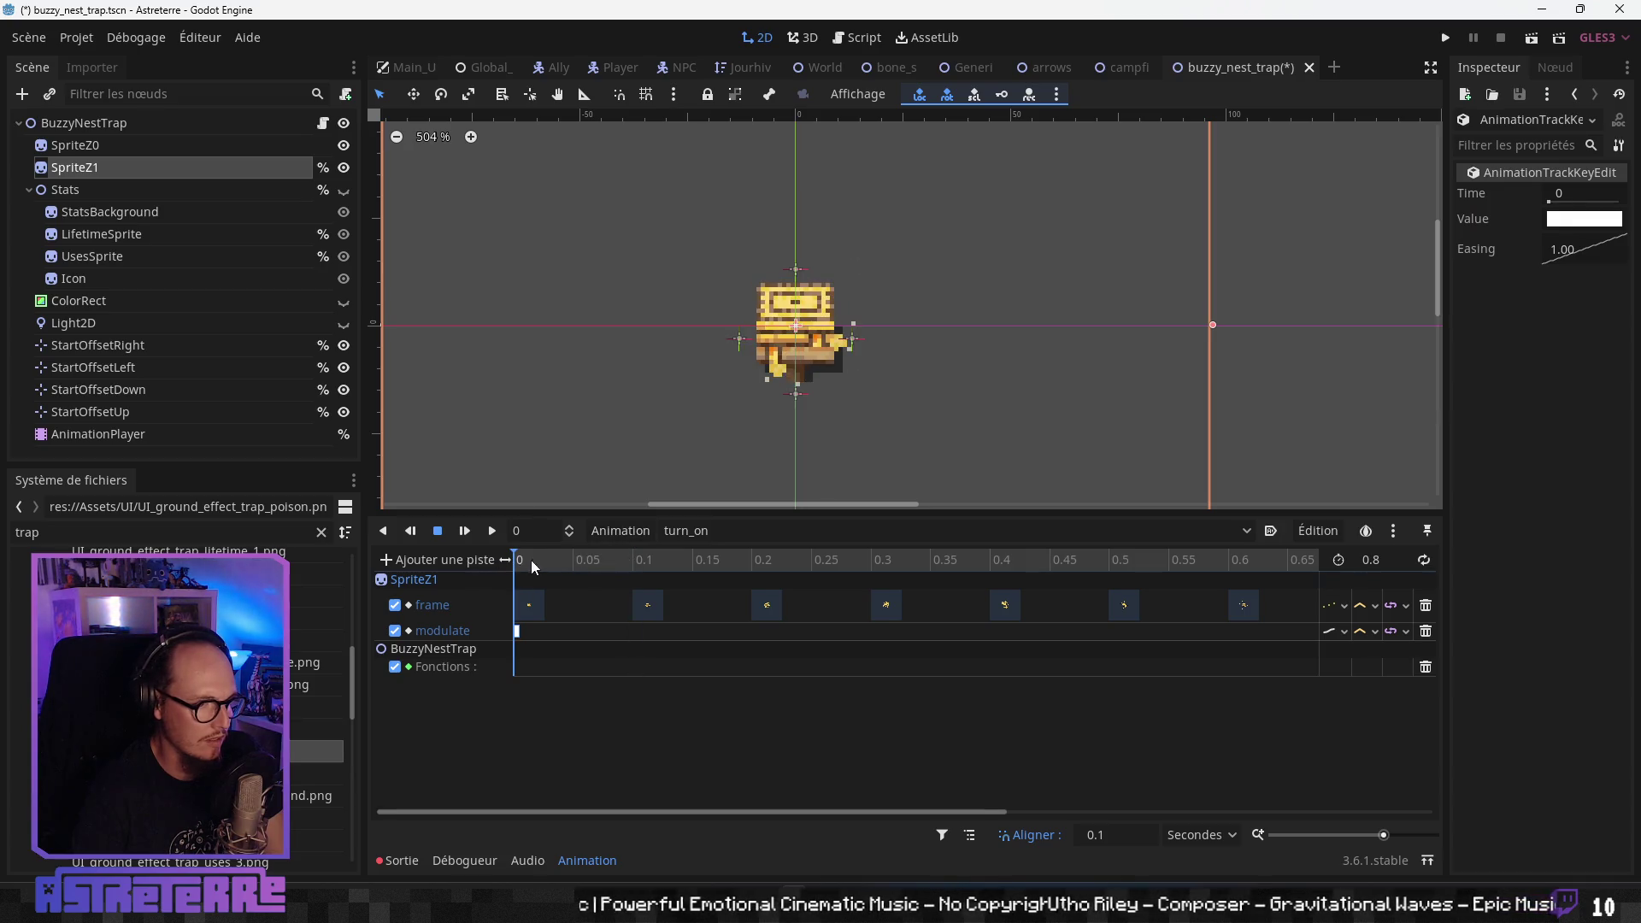
- Preview turn_on, rewind it, and switch the animation player to waiting
left_click(492, 530)
scroll(787, 480, "down", 1)
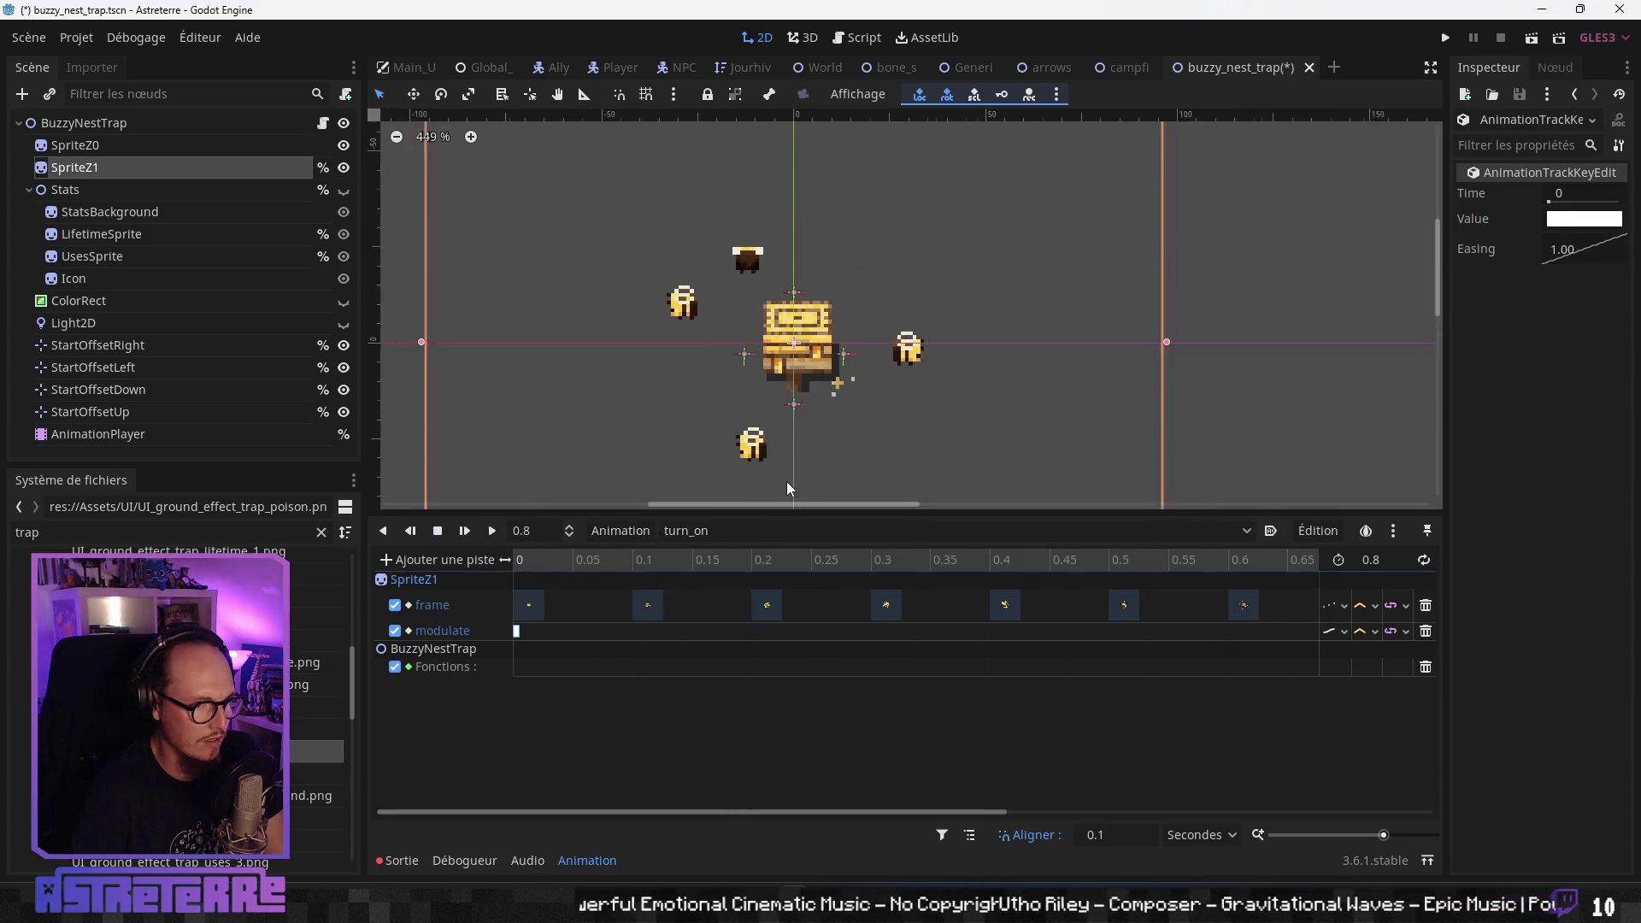
left_click(441, 531)
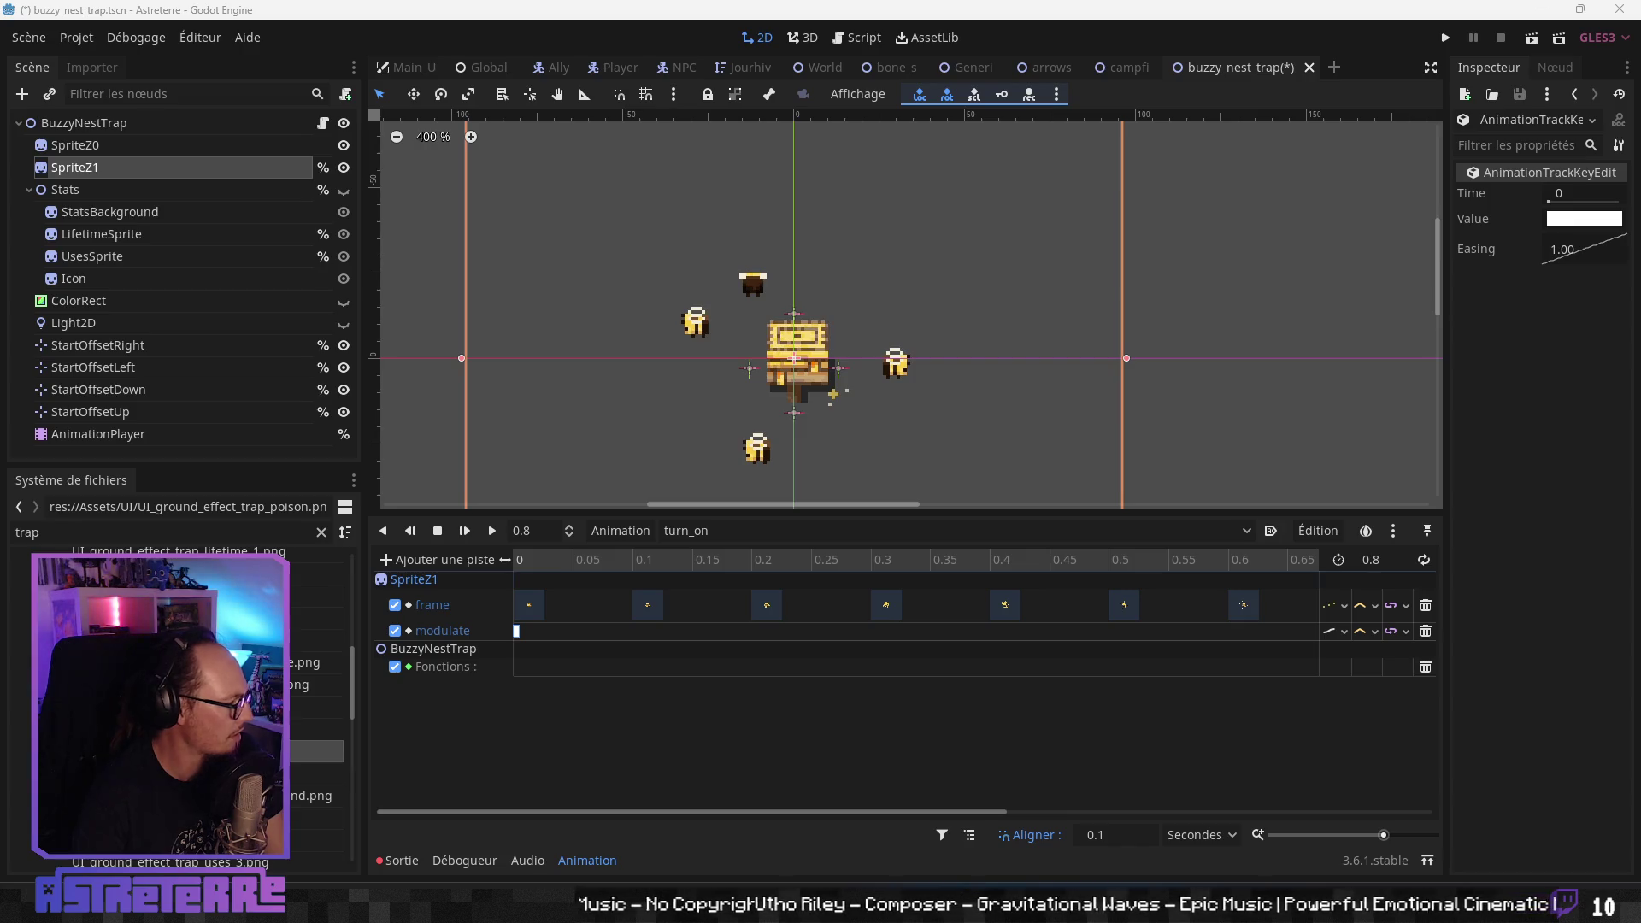
left_click(941, 531)
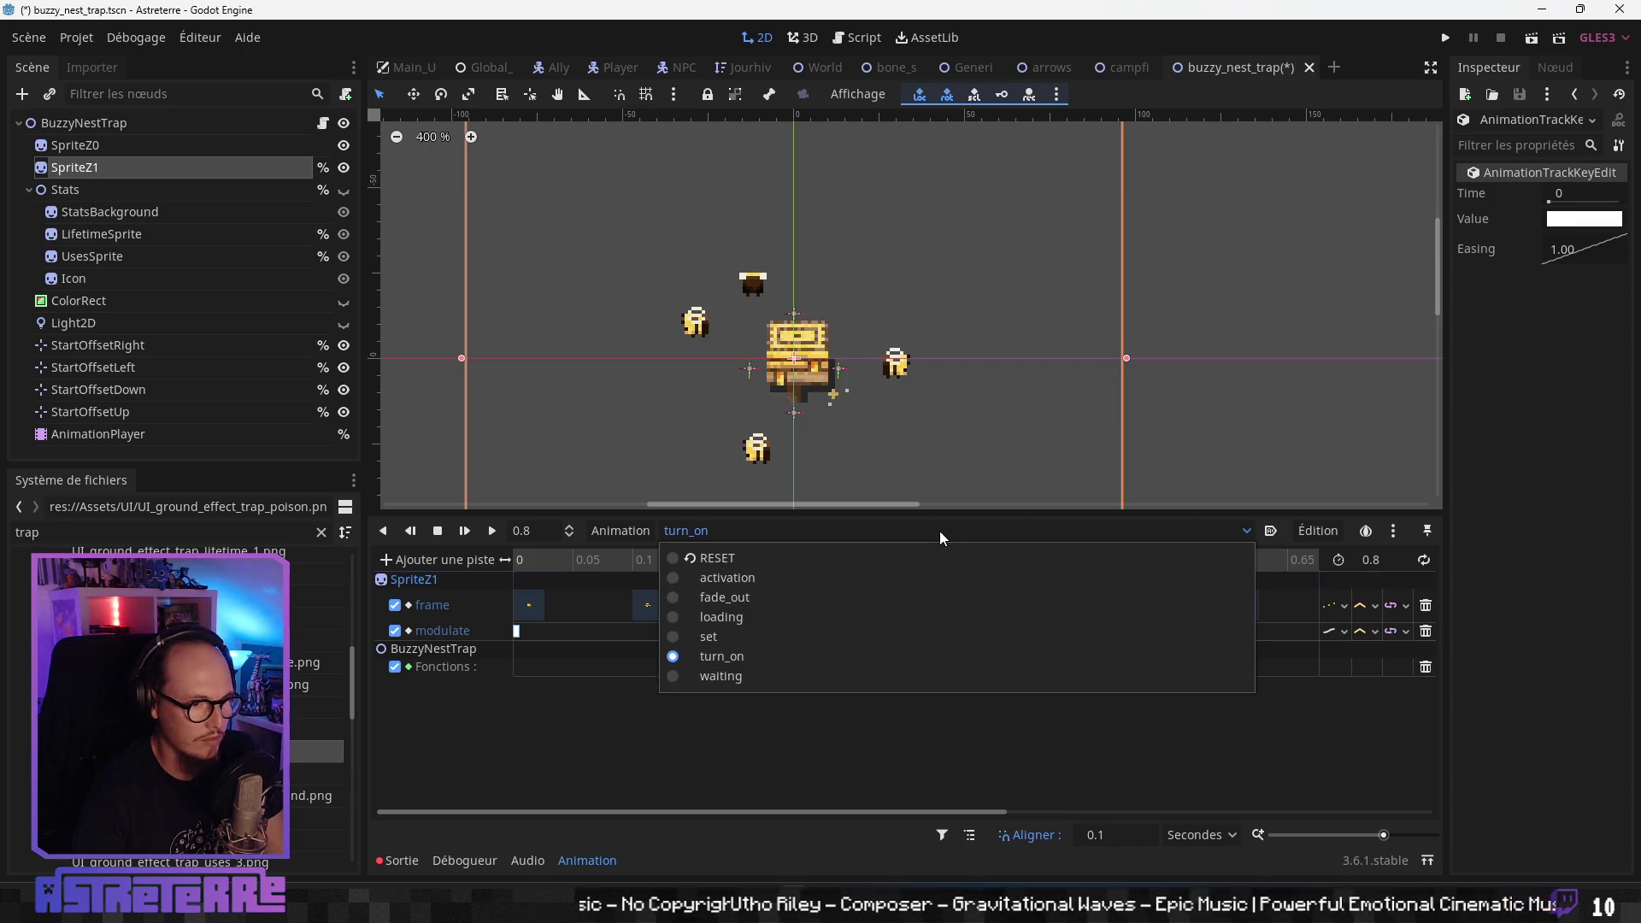
left_click(730, 676)
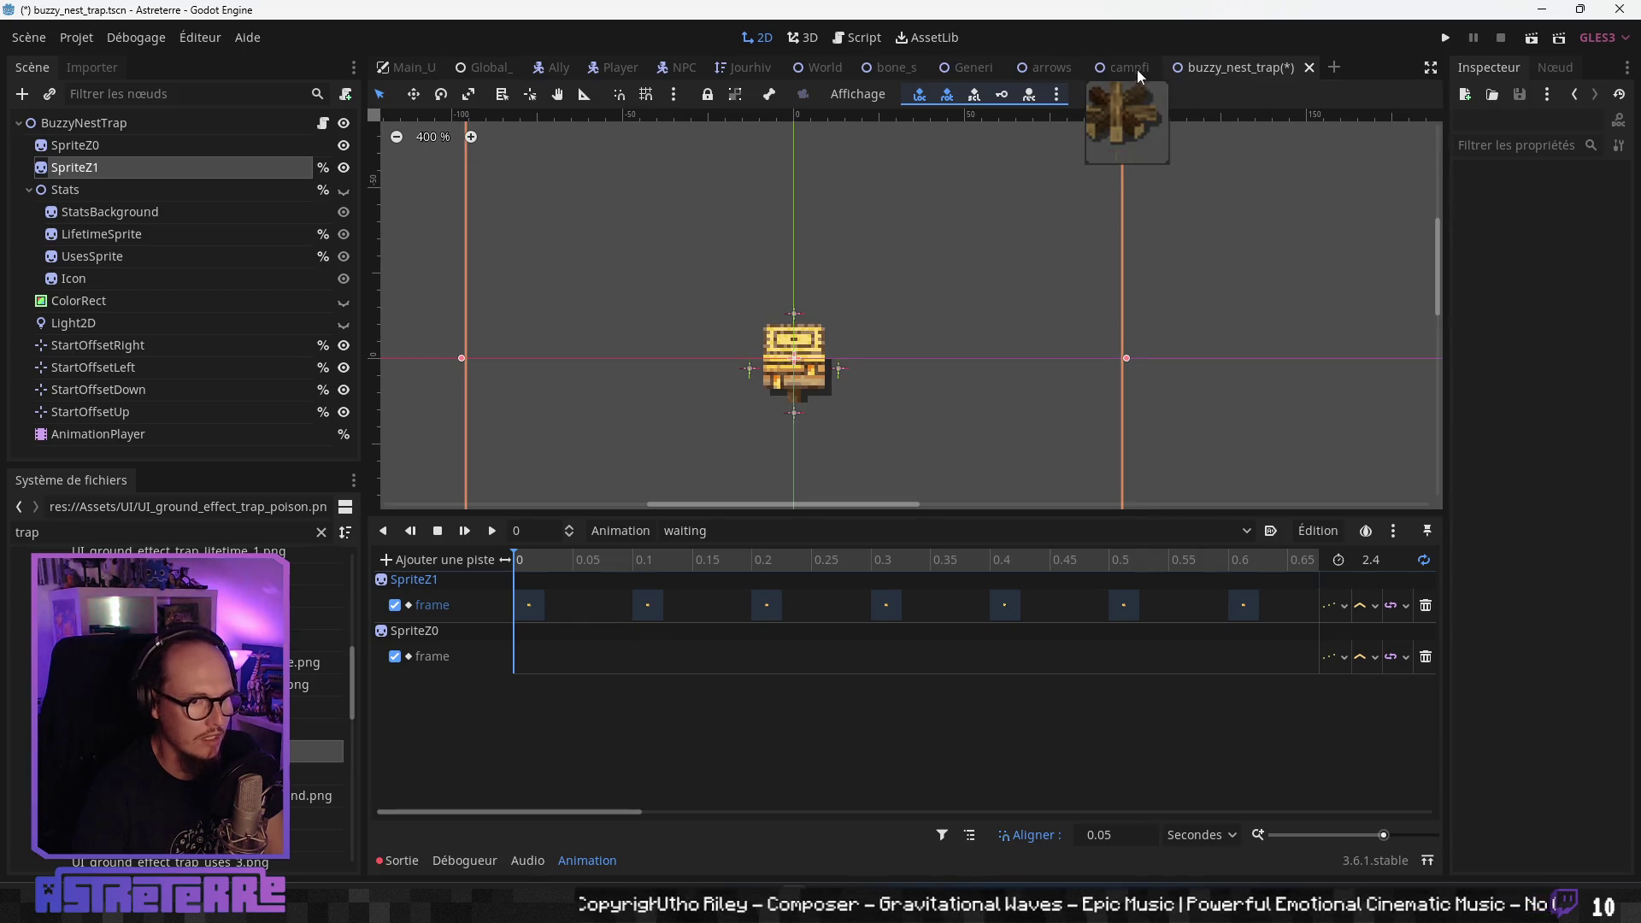
- Show the waiting animation in the campfire_trap scene
left_click(1137, 70)
left_click(695, 531)
left_click(722, 677)
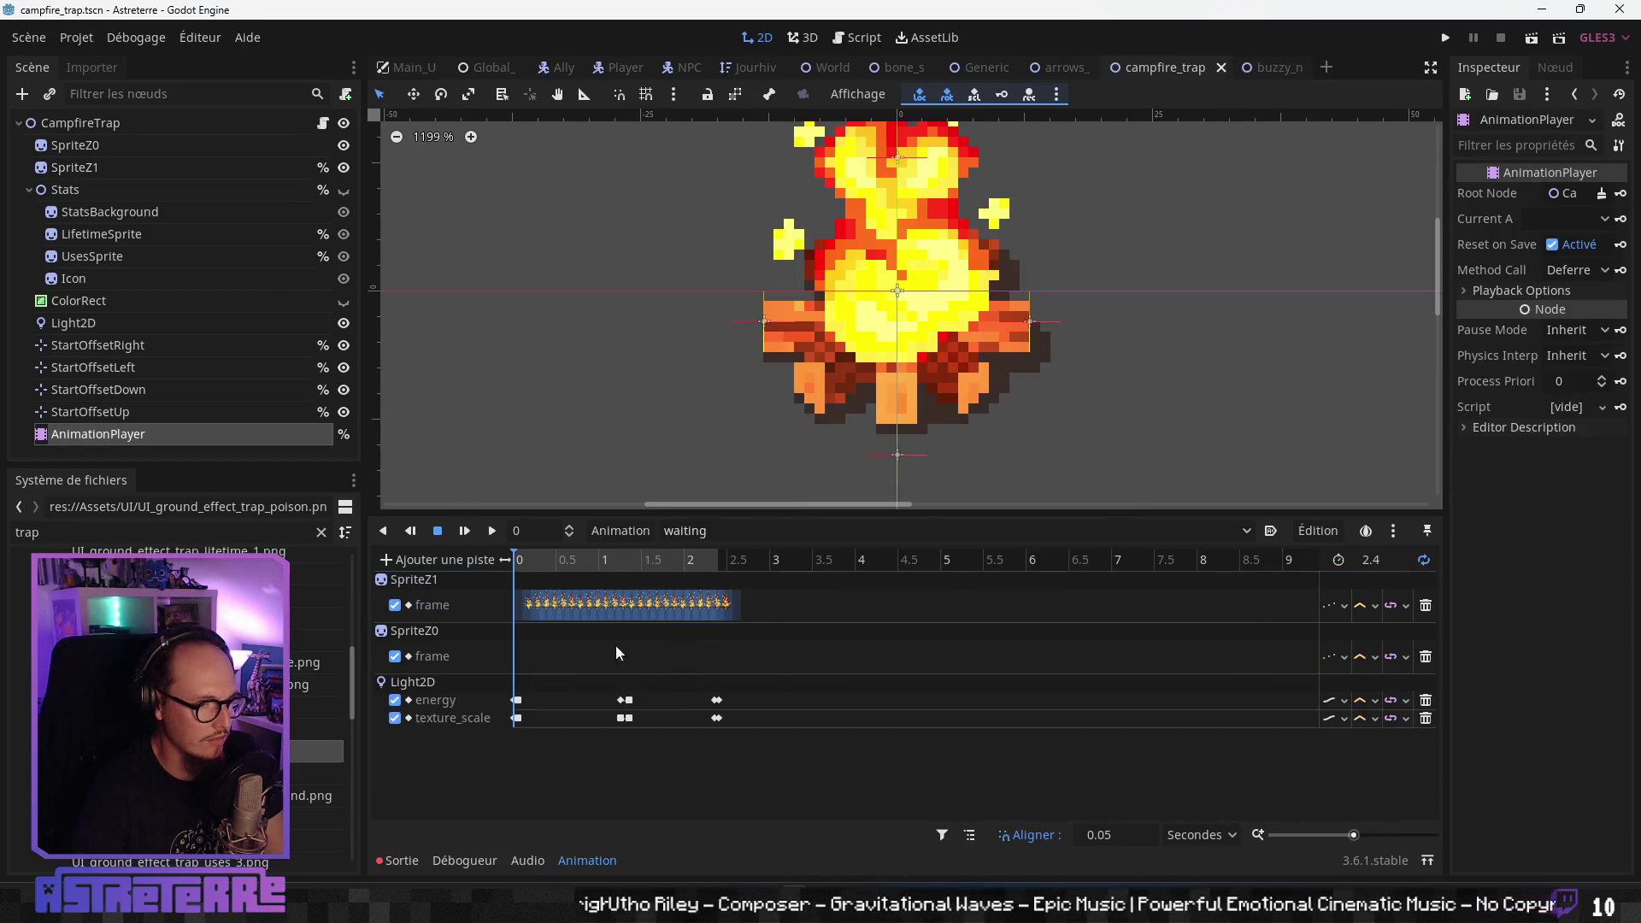
- Scrub campfire_trap's waiting animation for reference, then return to buzzy_nest_trap
left_click_drag(525, 558, 754, 557)
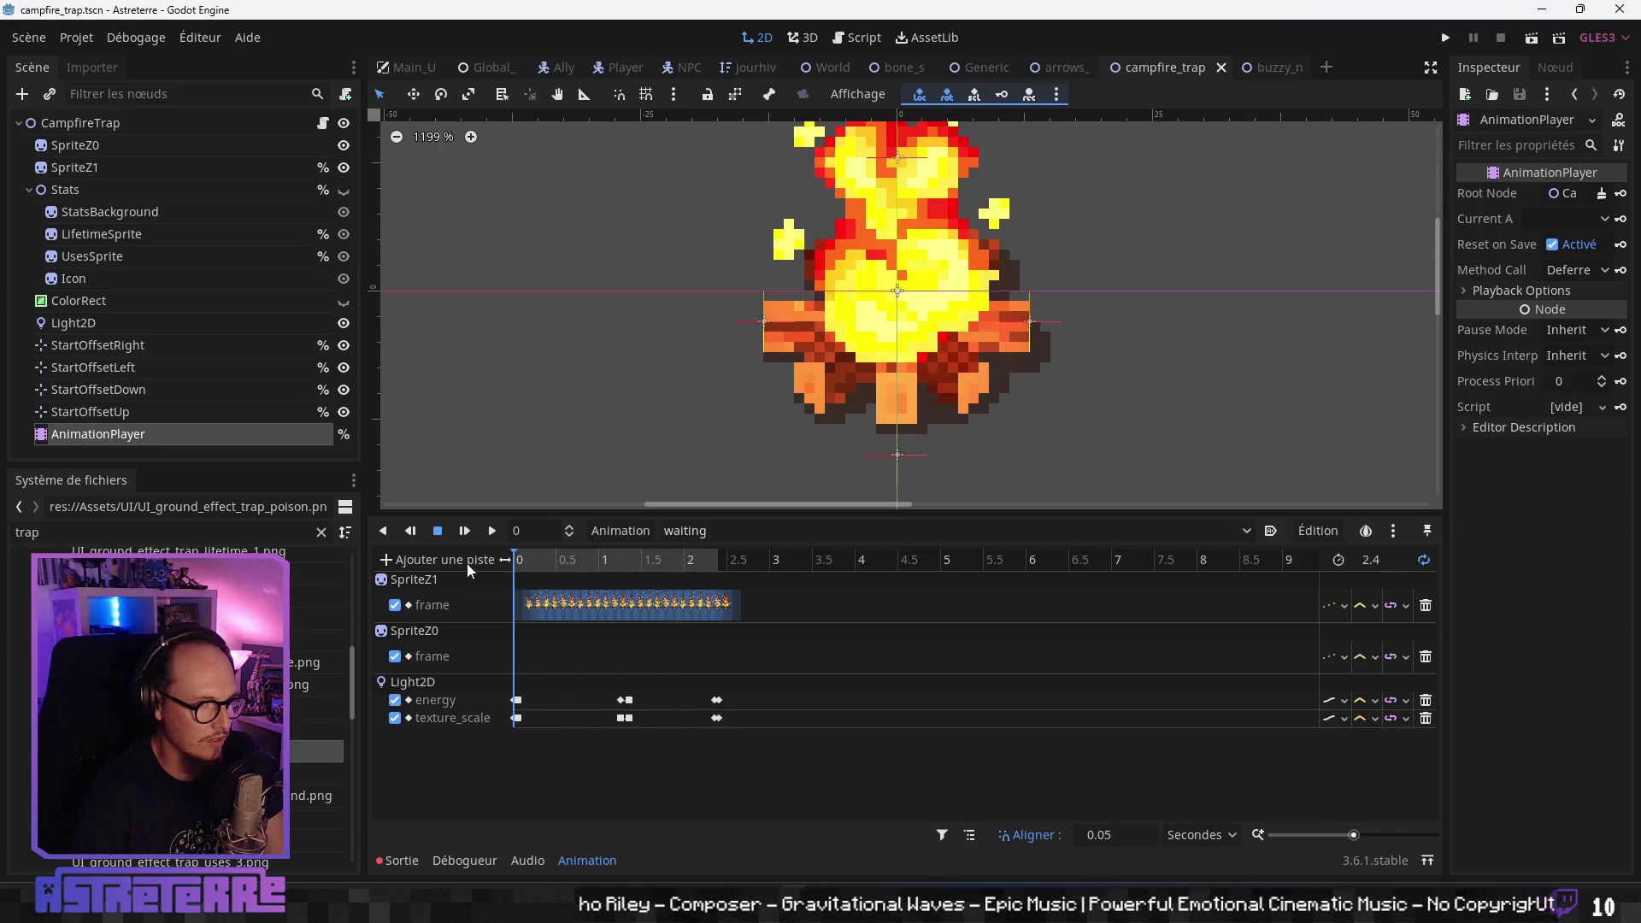
left_click(1274, 68)
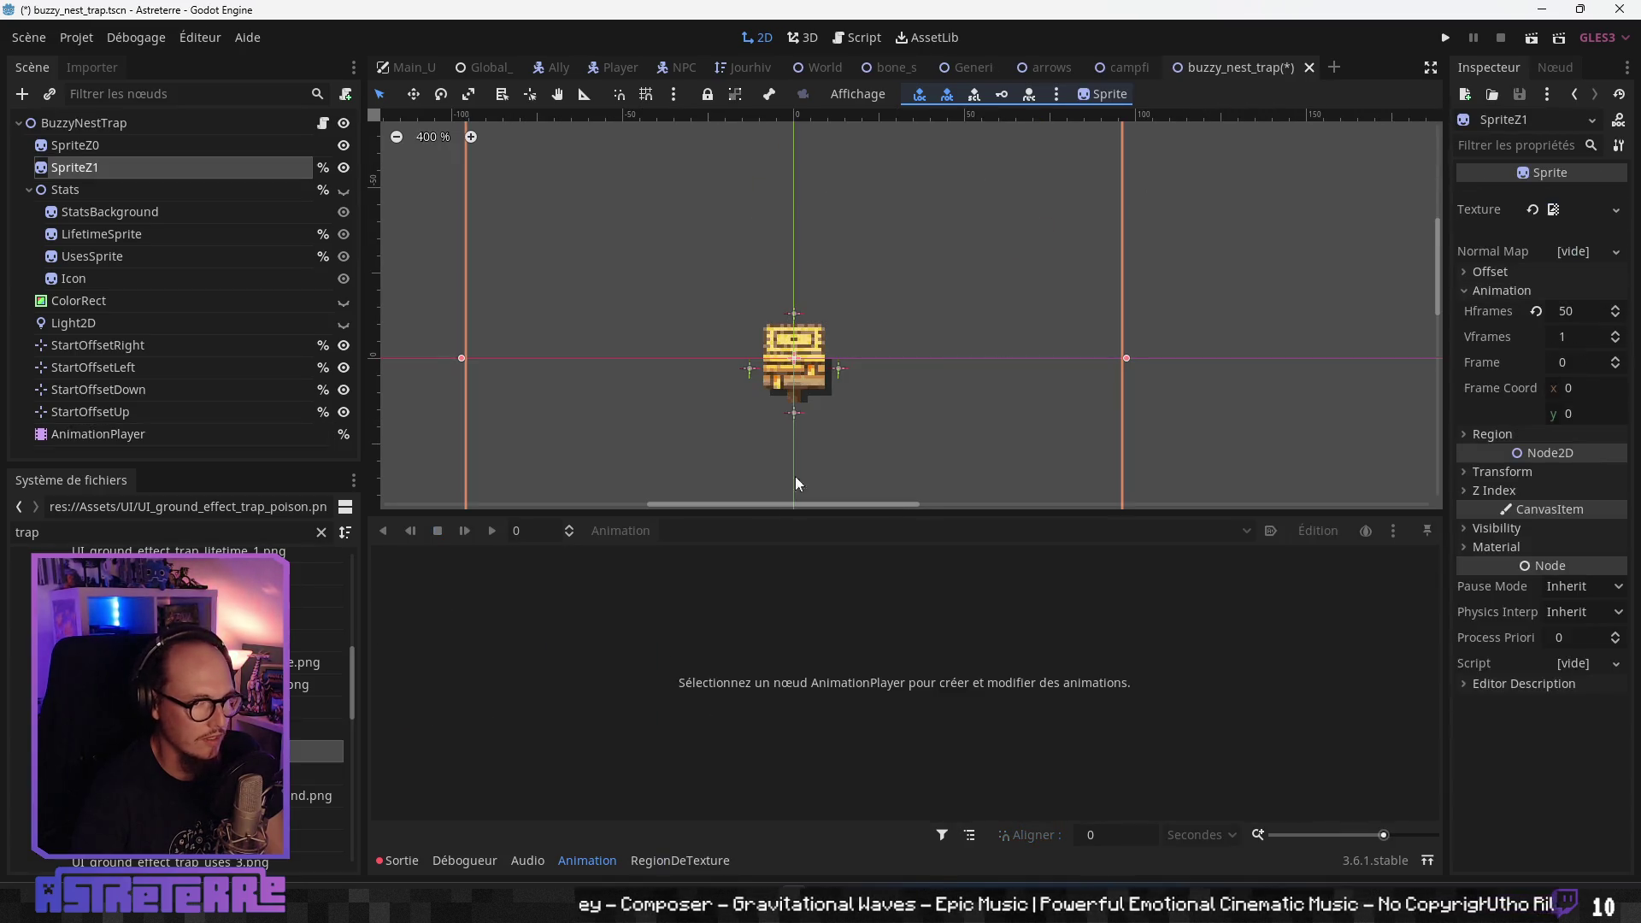
left_click(1135, 67)
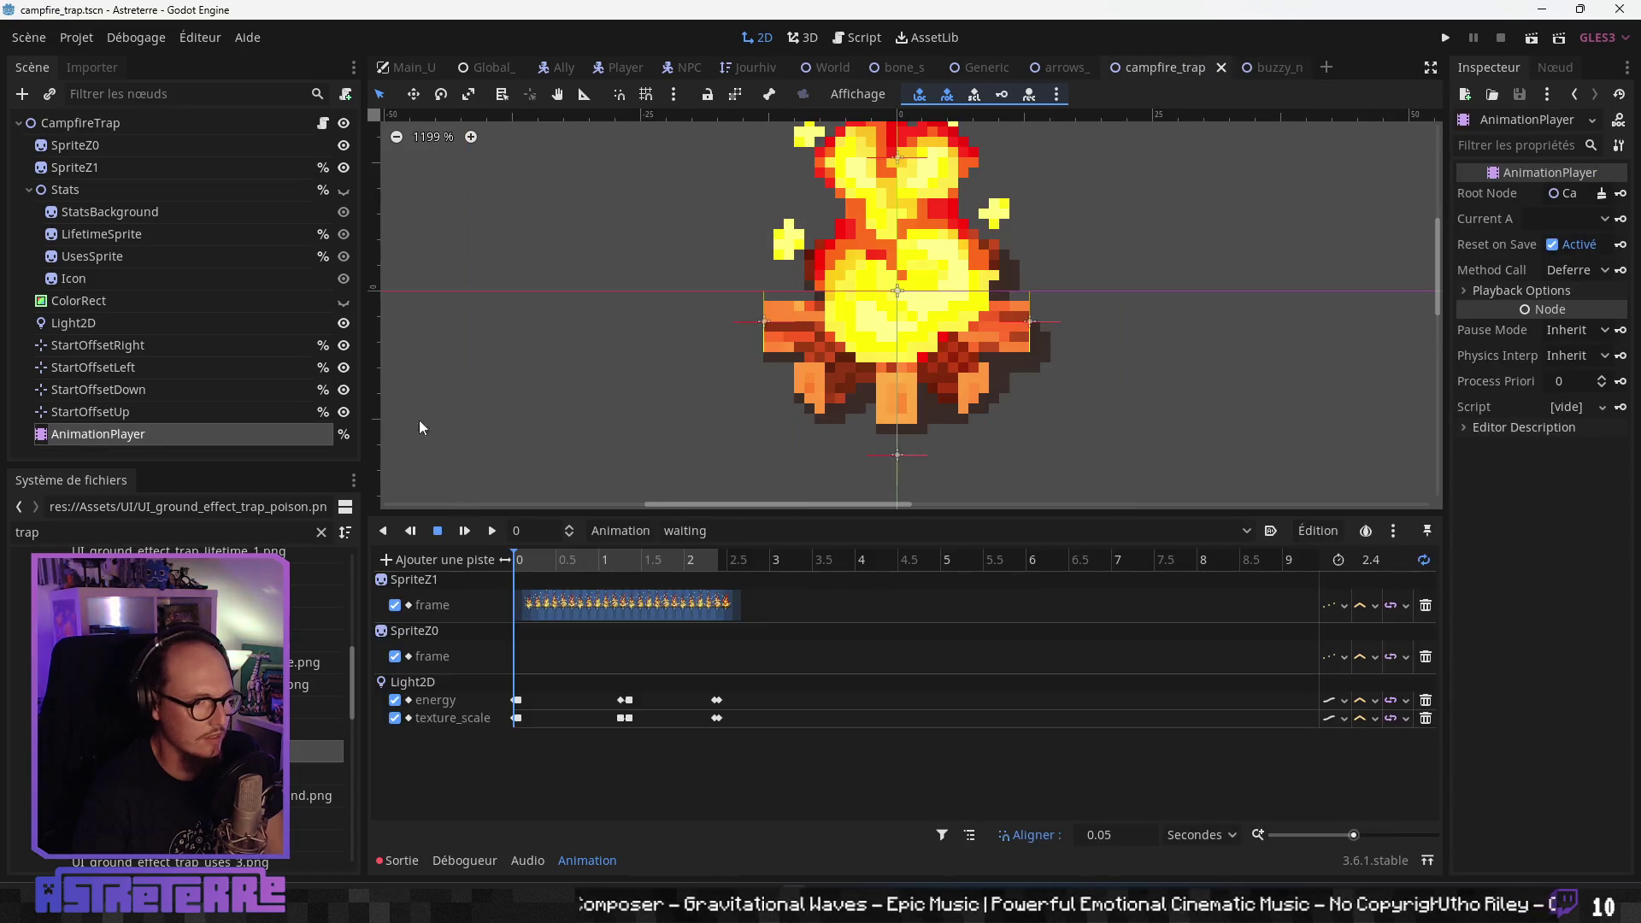
left_click_drag(561, 561, 496, 560)
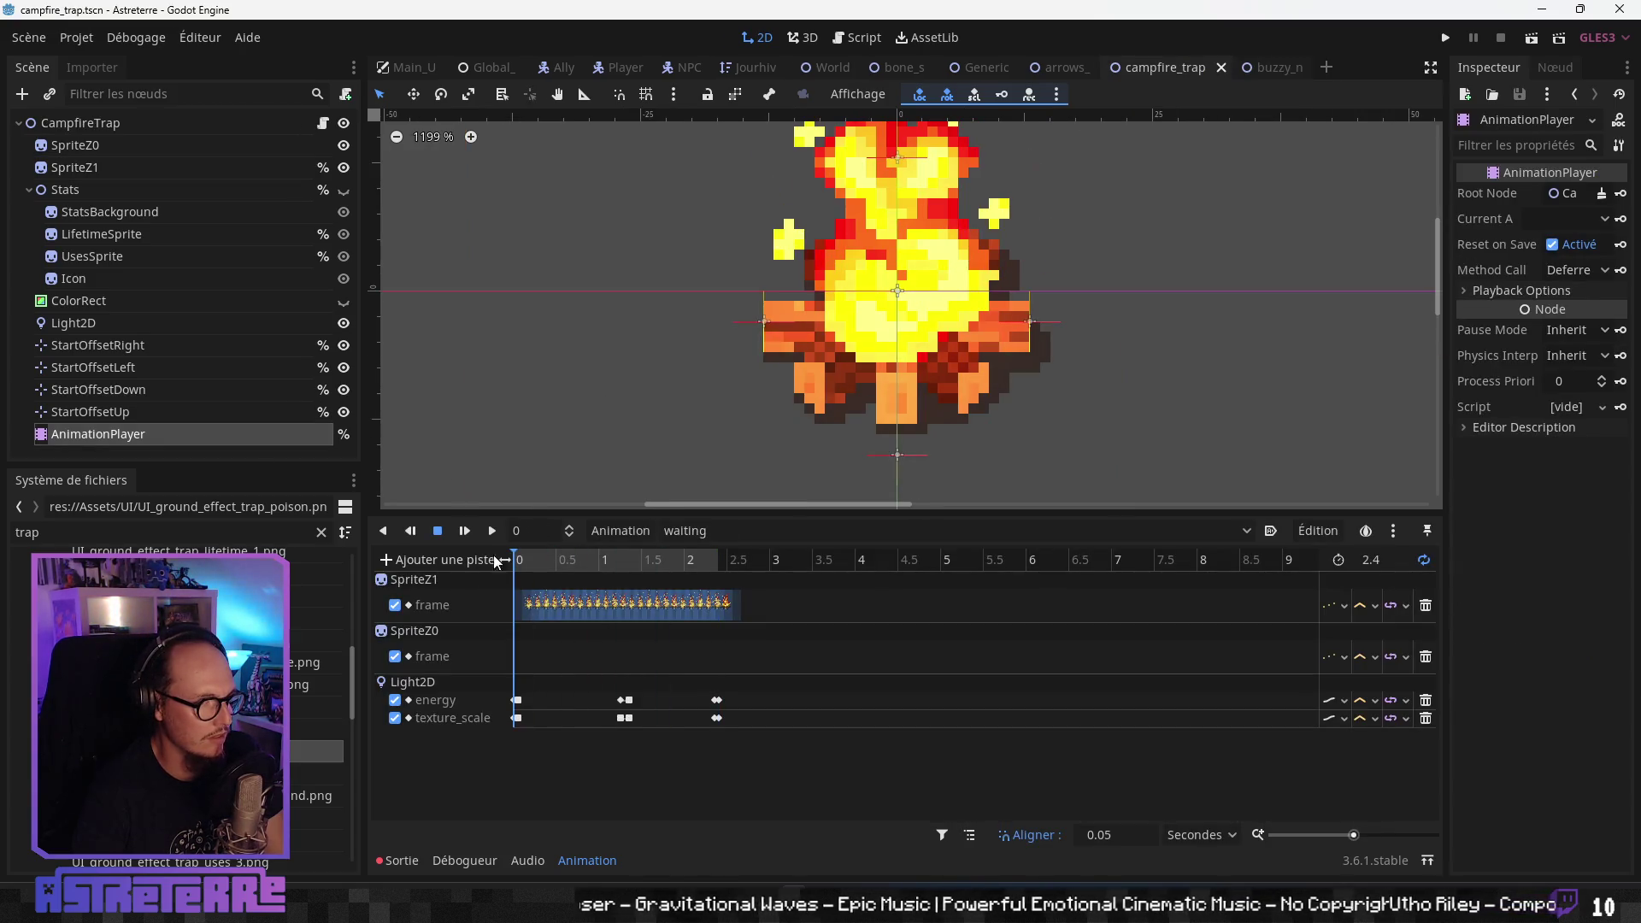
left_click(1275, 69)
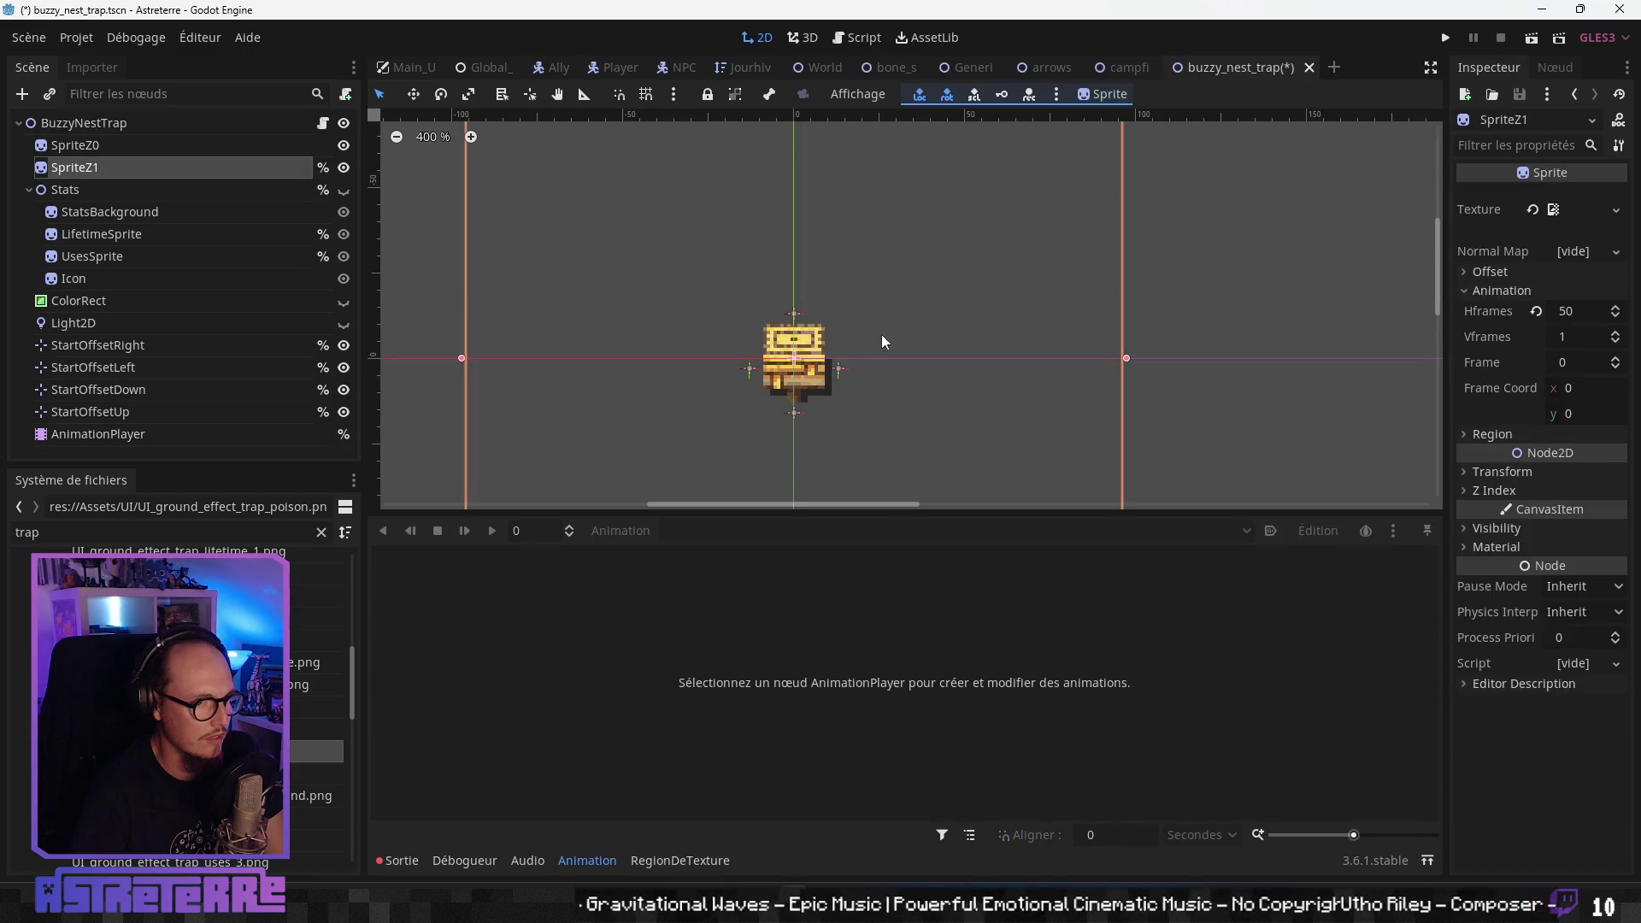
- Delete all SpriteZ1 frame keys from the AnimationPlayer's waiting animation
left_click(86, 433)
left_click_drag(535, 607, 672, 613)
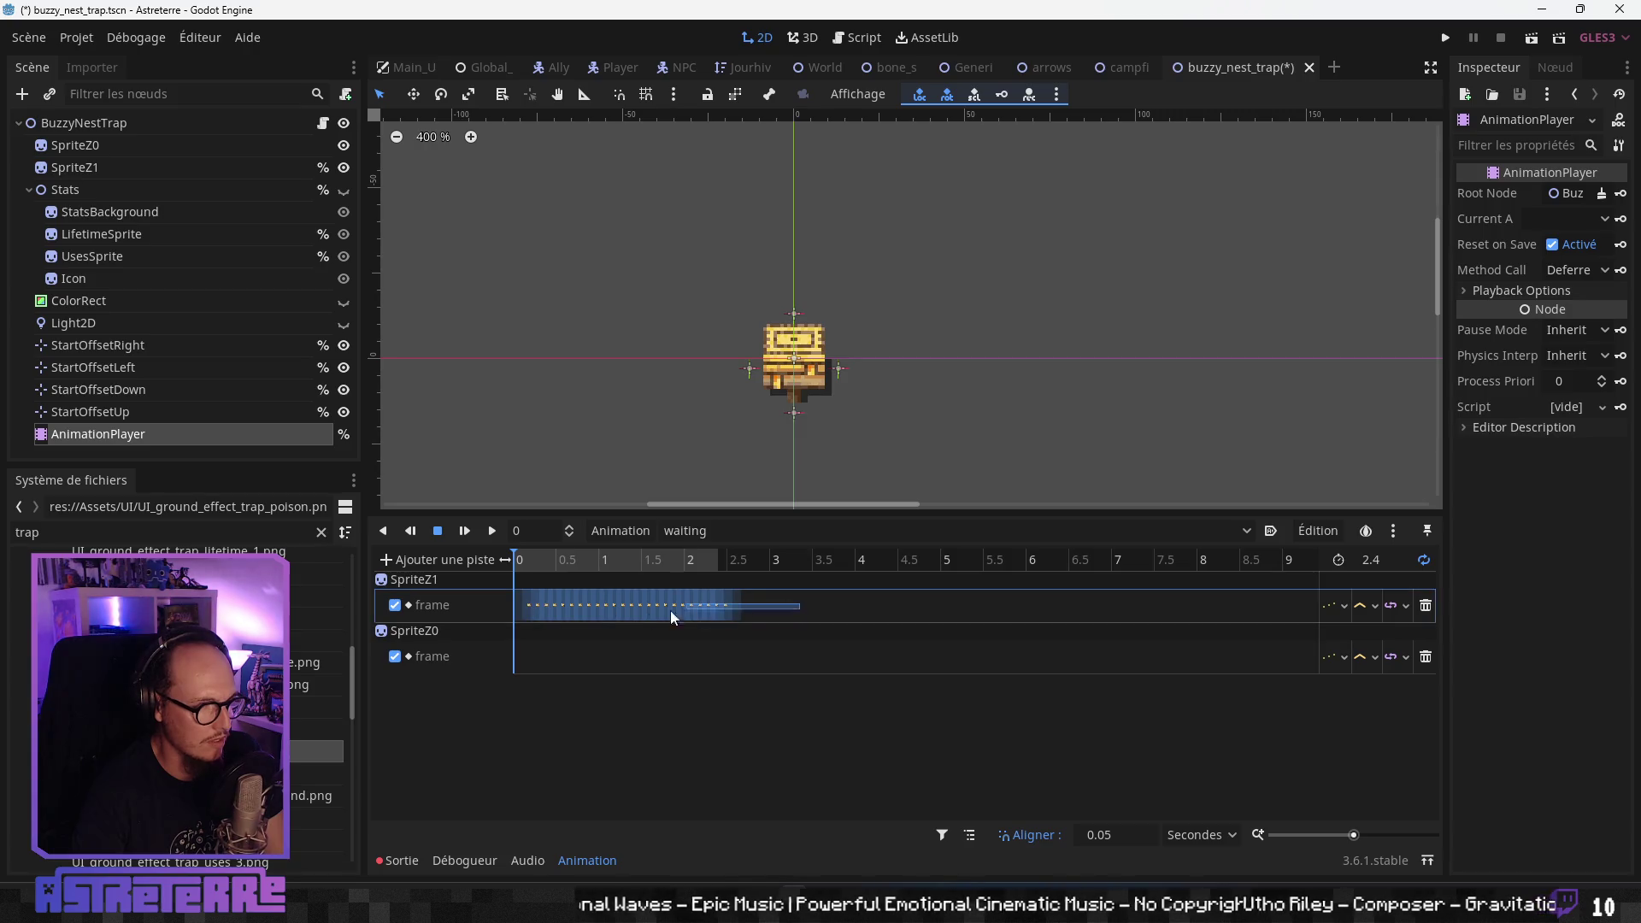
left_click_drag(511, 619, 513, 619)
key("Delete")
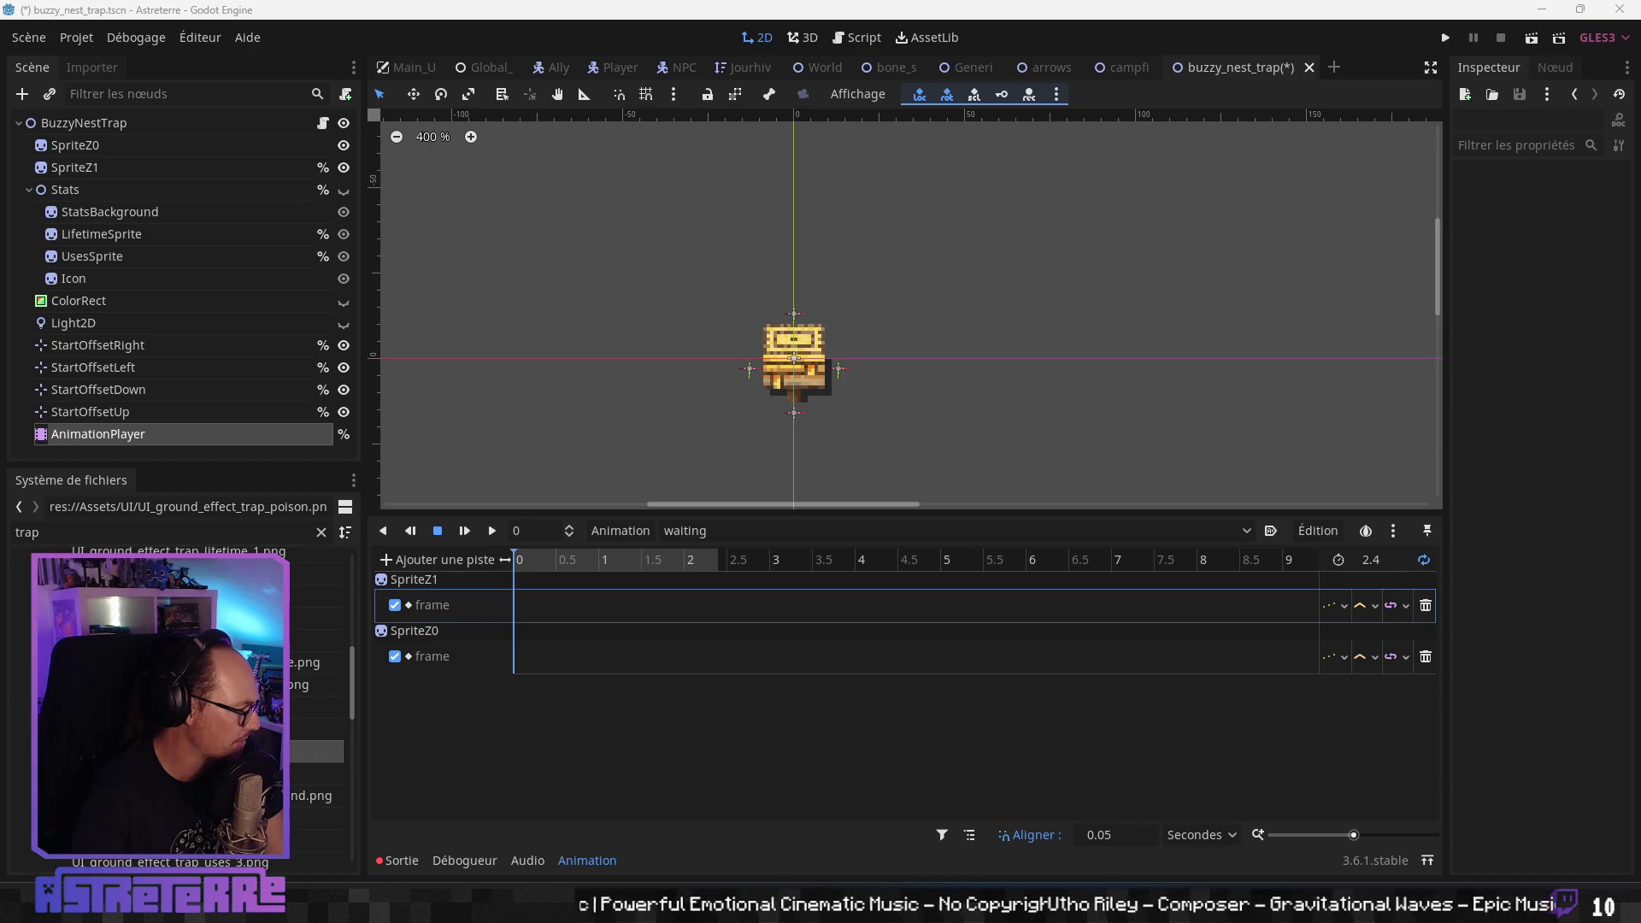
- Set the waiting animation length to 4.2 s and rewind the playhead
left_click(1386, 560)
type("4")
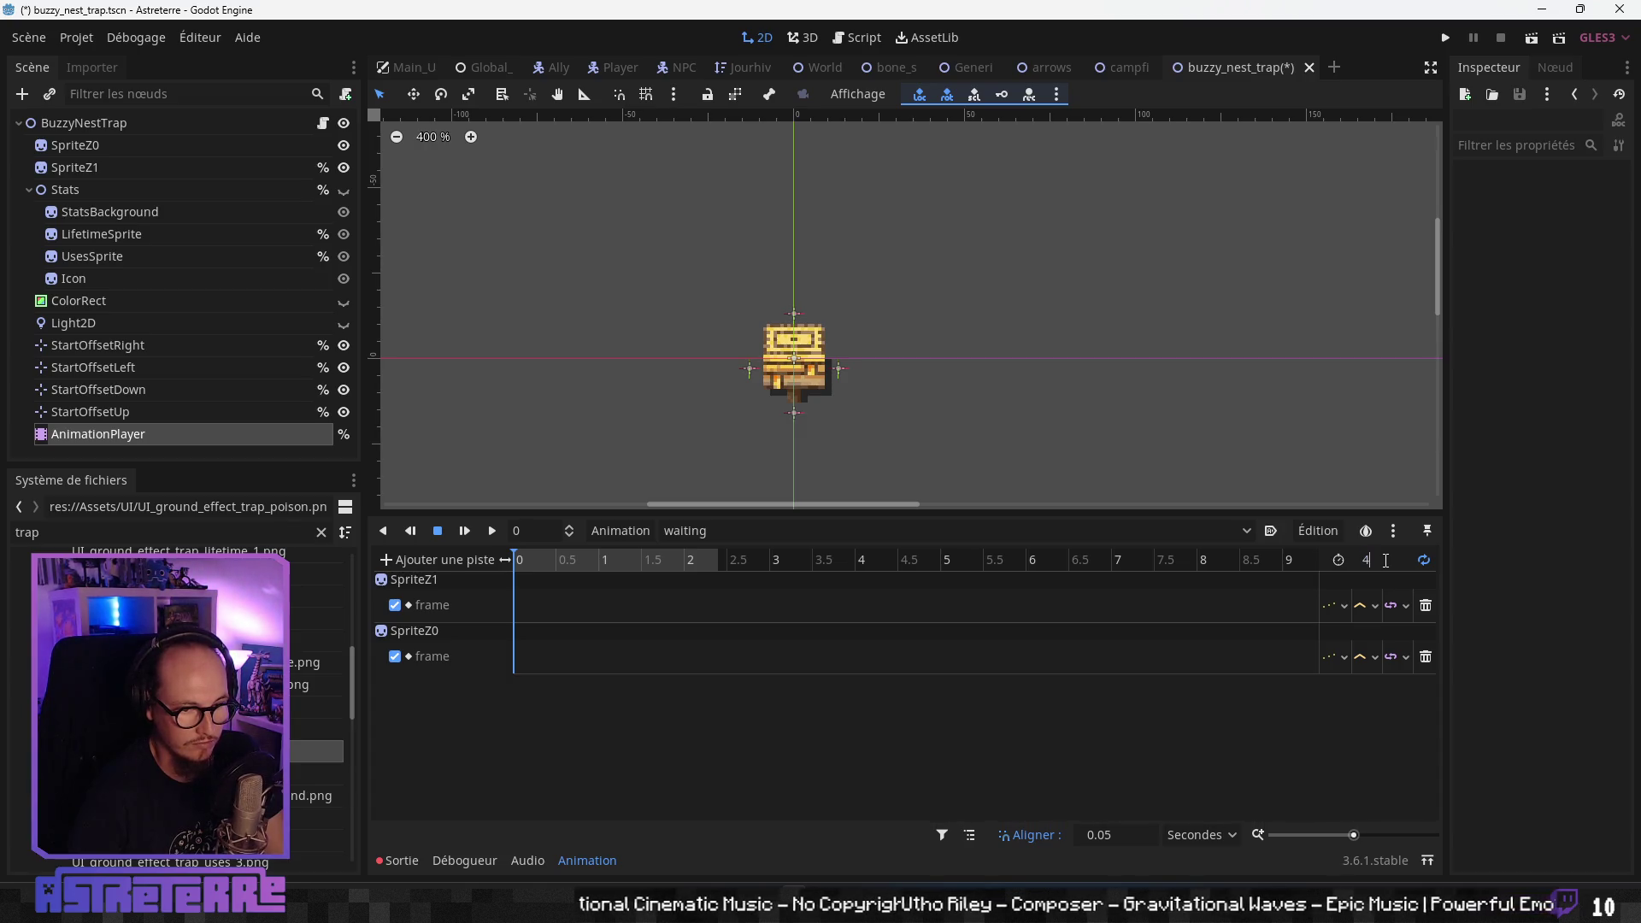
type(".2")
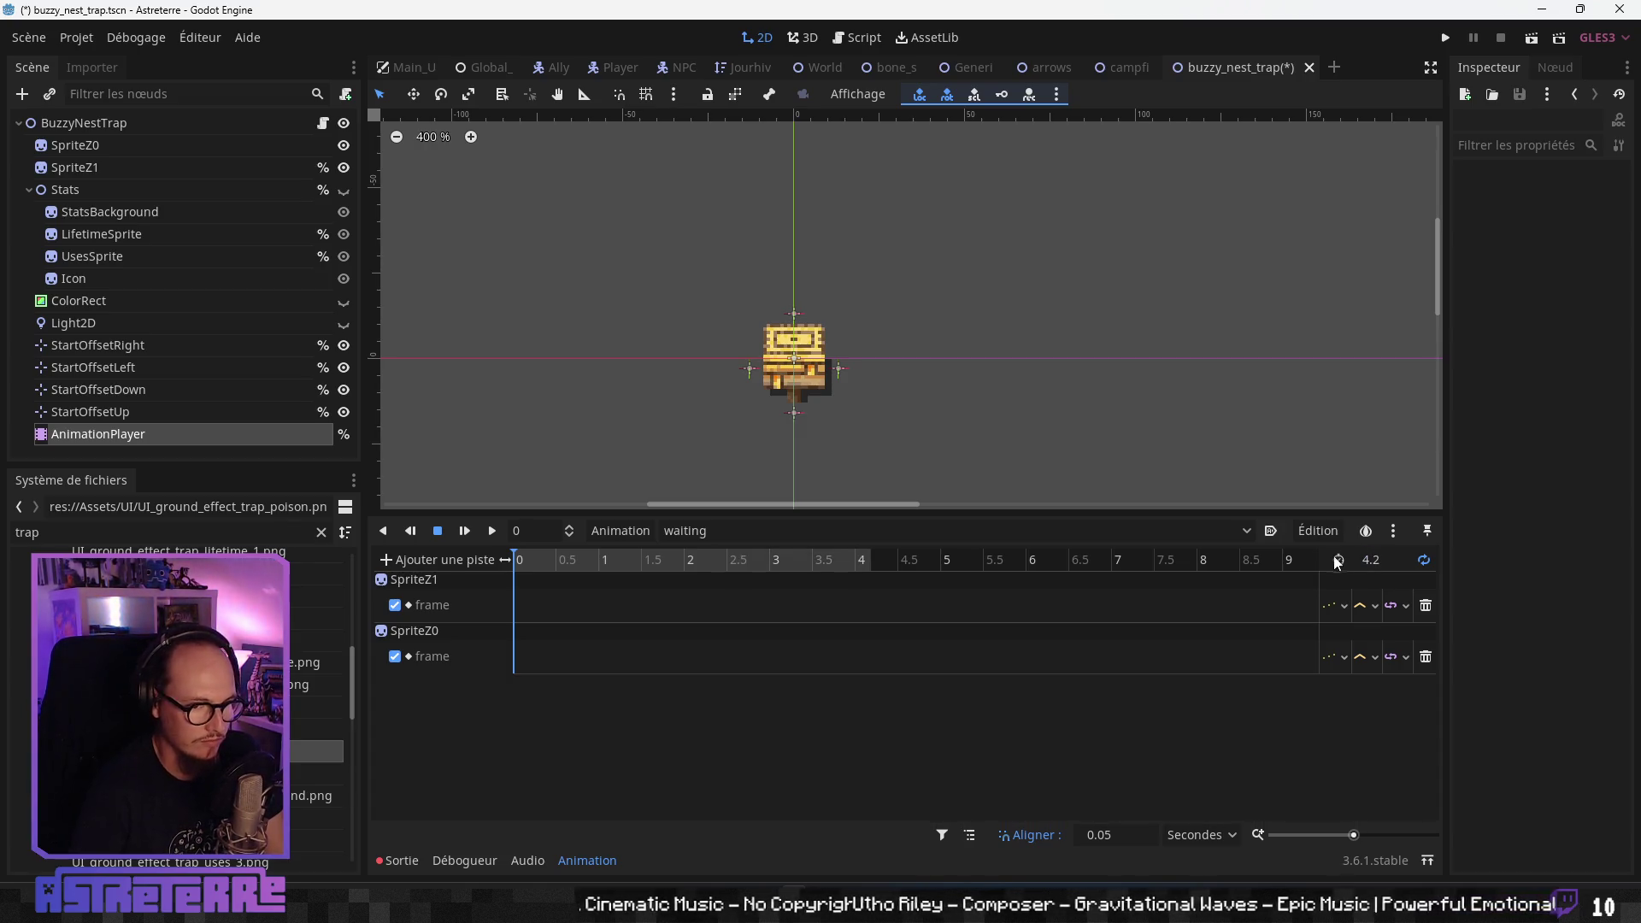
left_click_drag(569, 562, 494, 564)
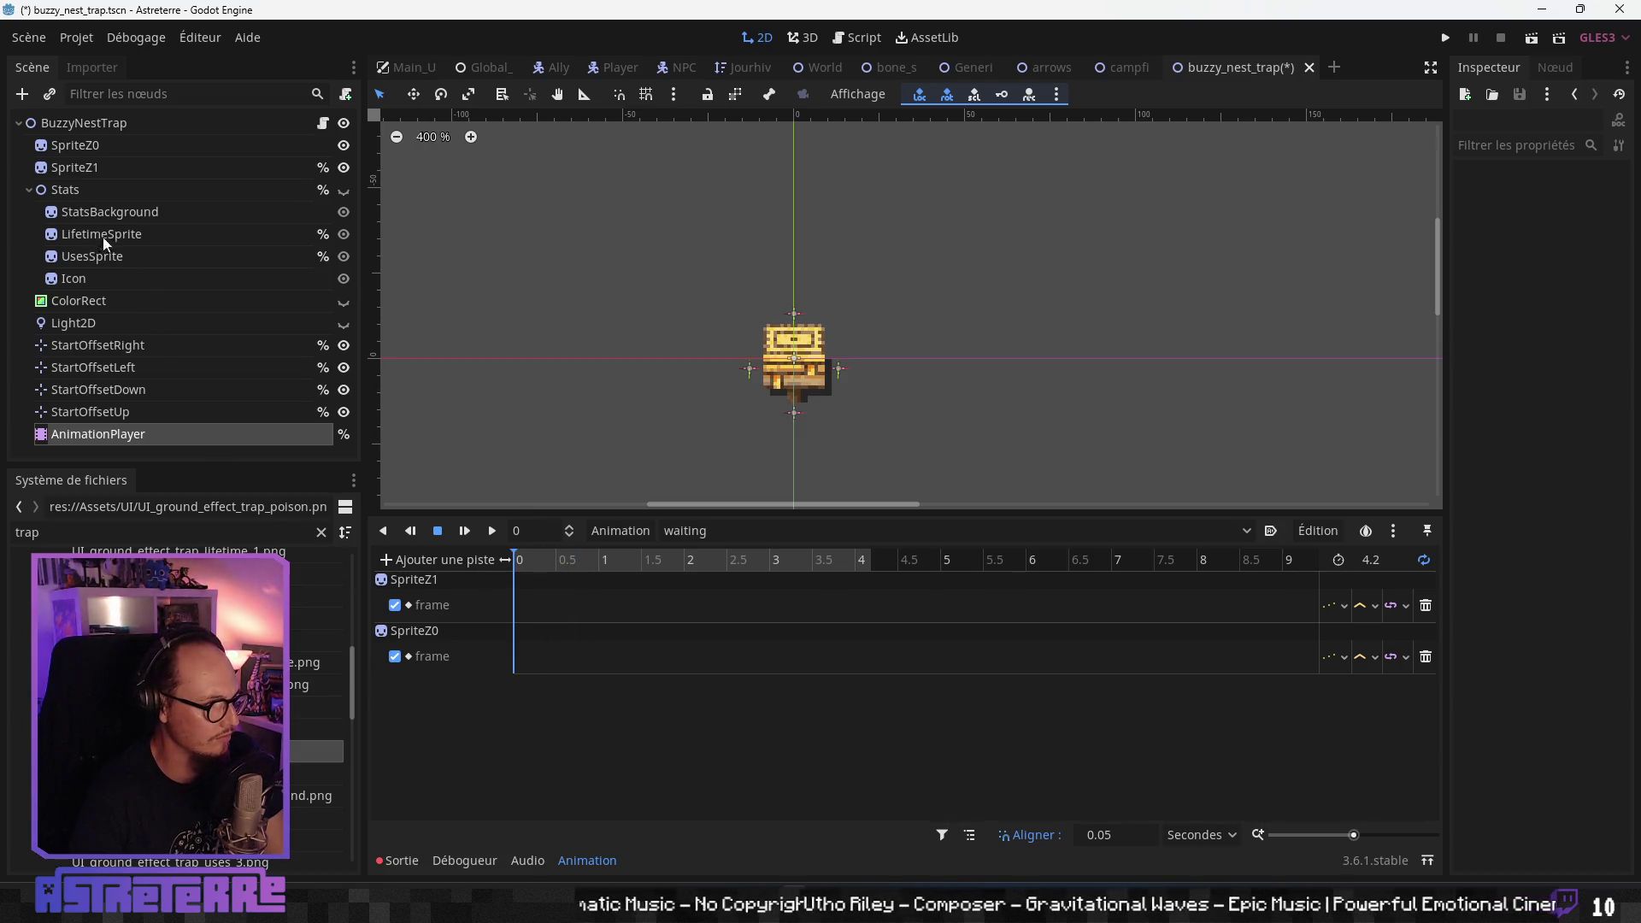
left_click(95, 168)
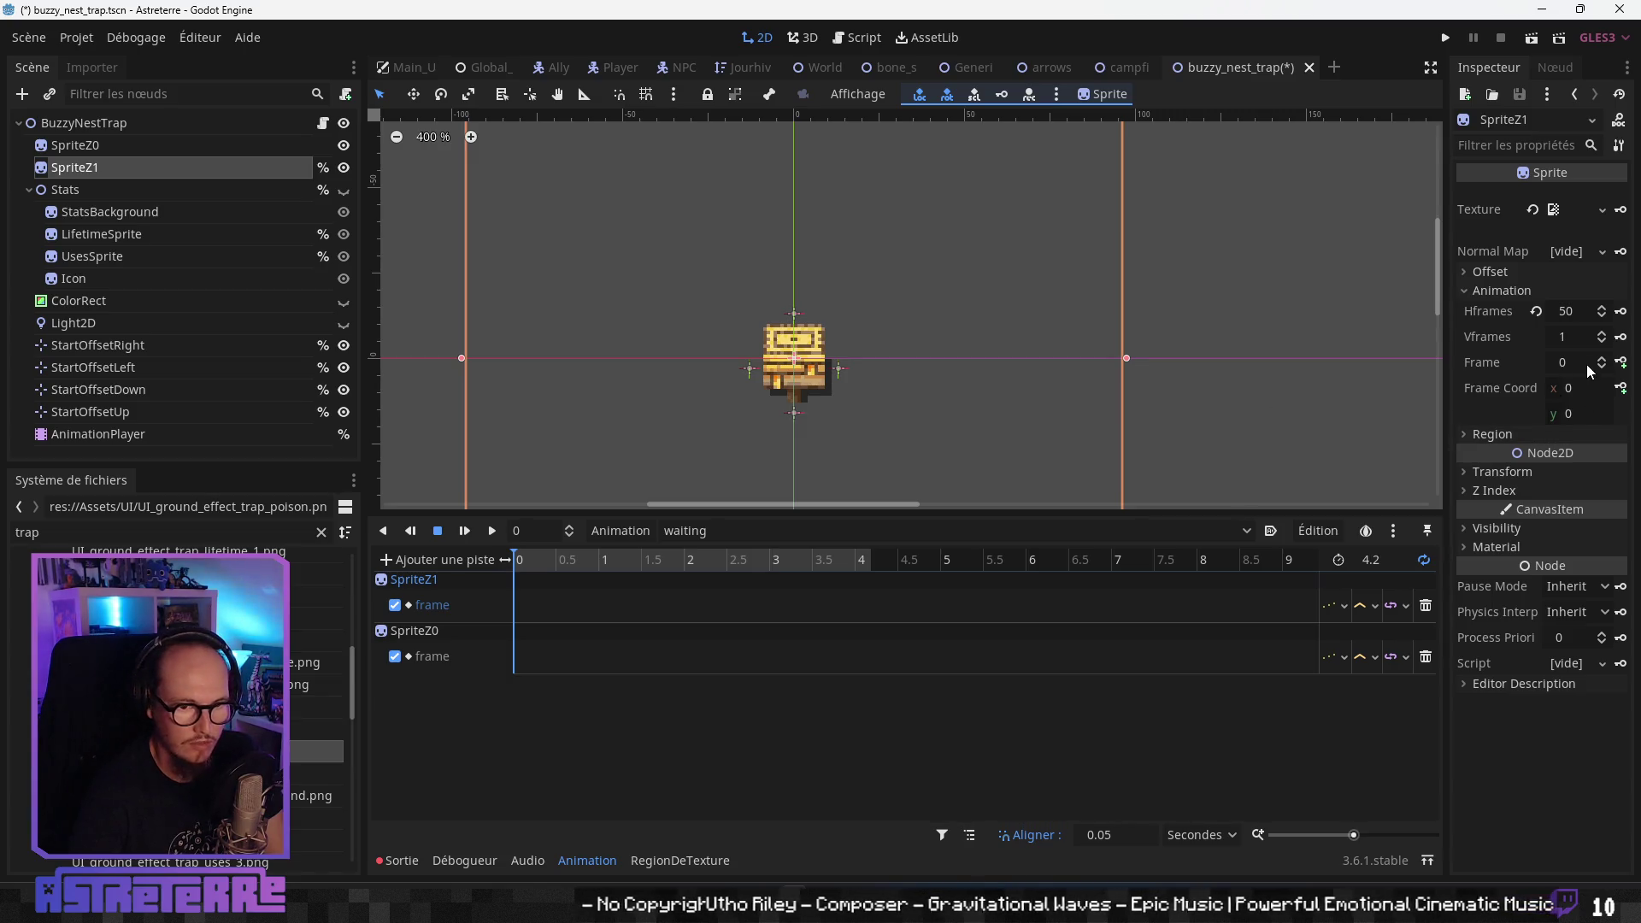
left_click(1582, 359)
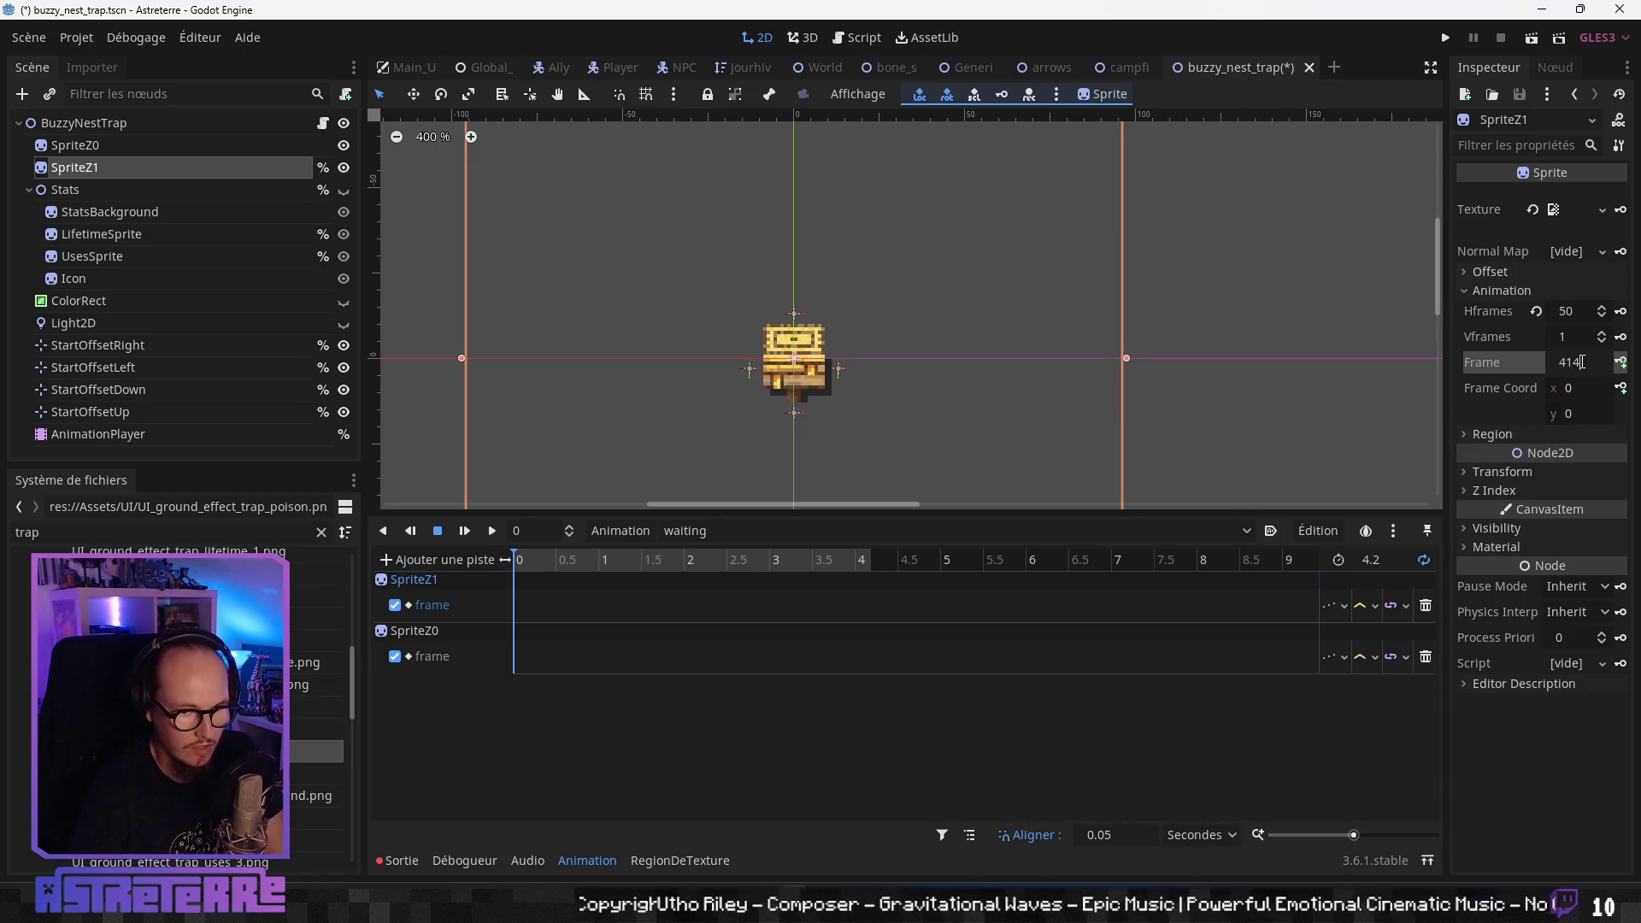
key("Return")
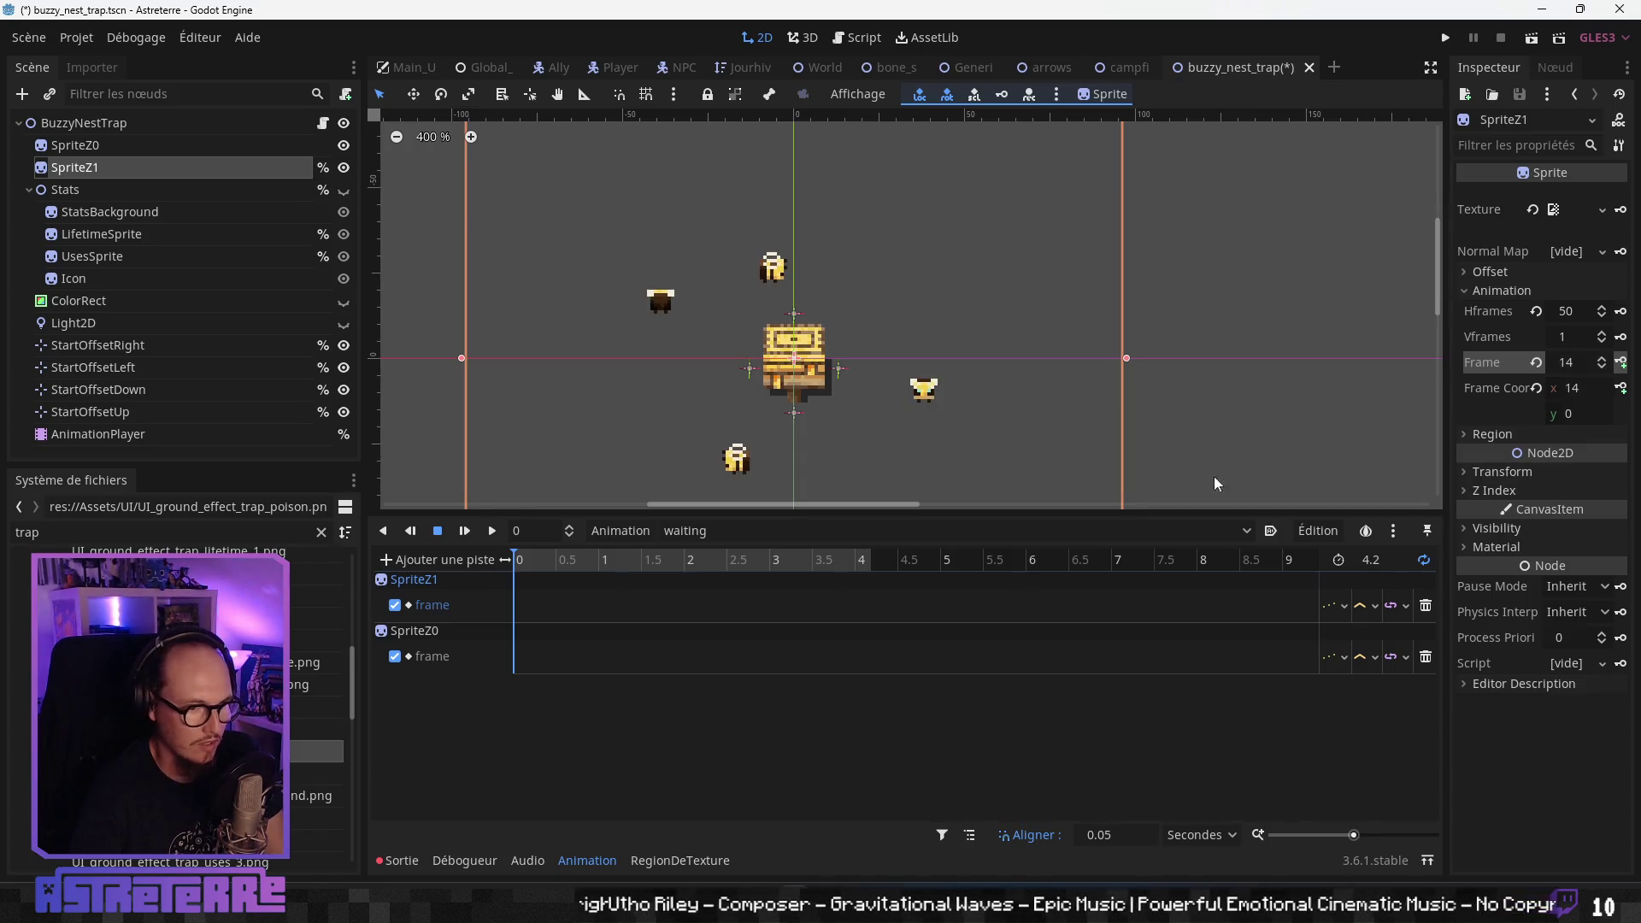
left_click(1622, 363)
left_click(1623, 363)
left_click(1623, 362)
left_click(1623, 362)
left_click(1623, 363)
left_click(1623, 362)
left_click(1623, 363)
left_click(1624, 363)
left_click(1624, 362)
left_click(1623, 362)
left_click(1623, 363)
left_click(1623, 363)
left_click(1623, 362)
left_click(1624, 363)
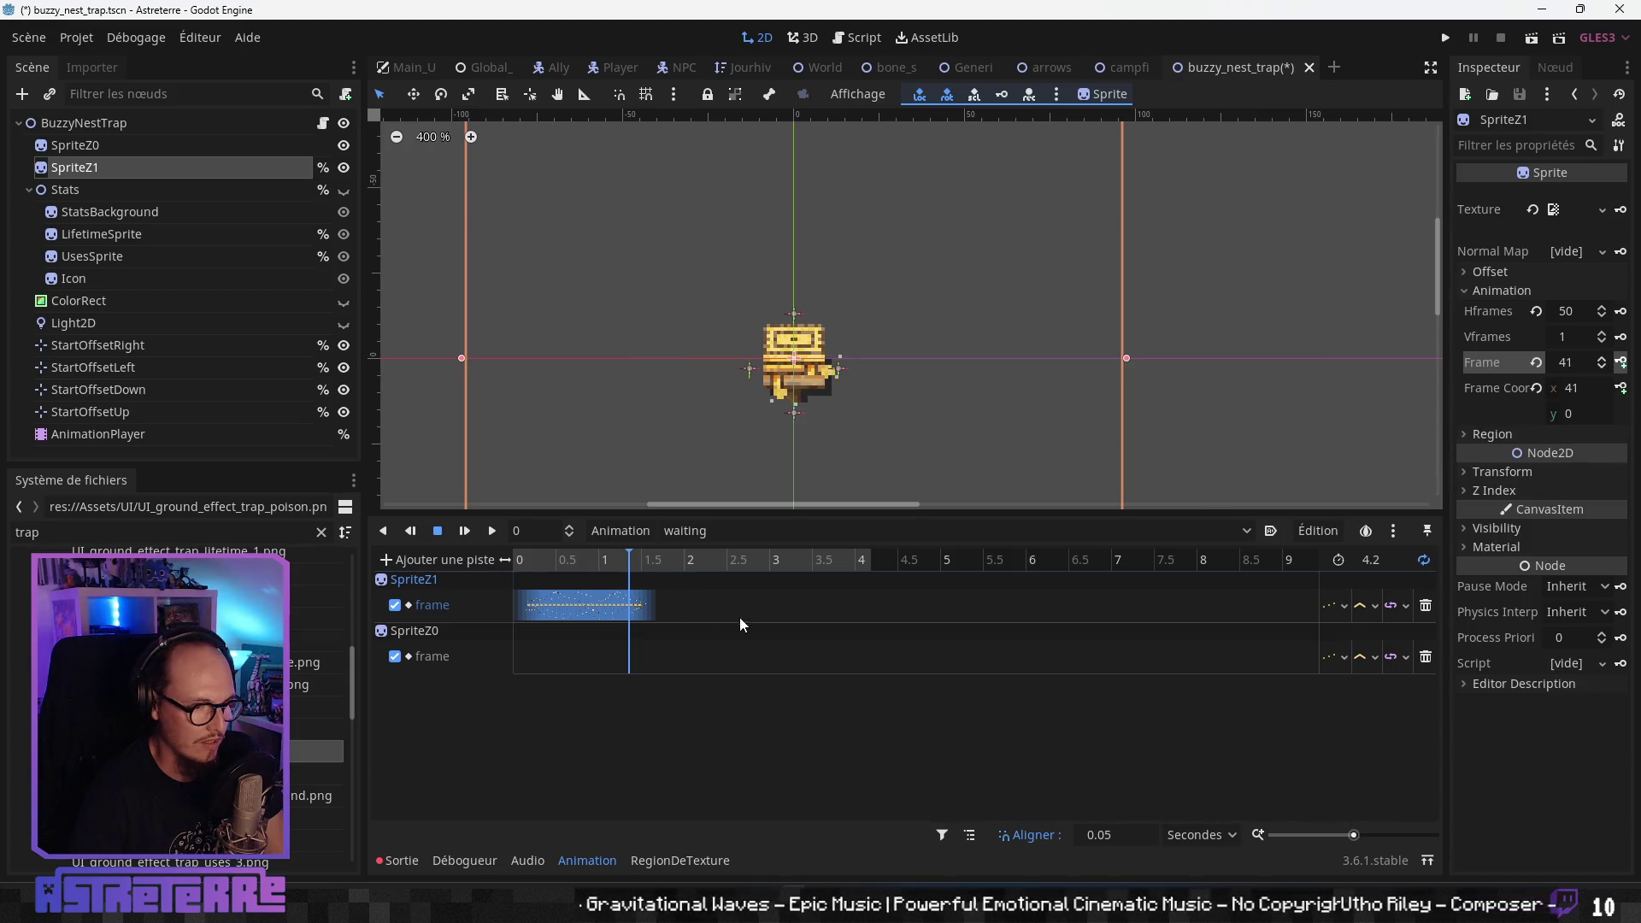
scroll(669, 608, "up", 5)
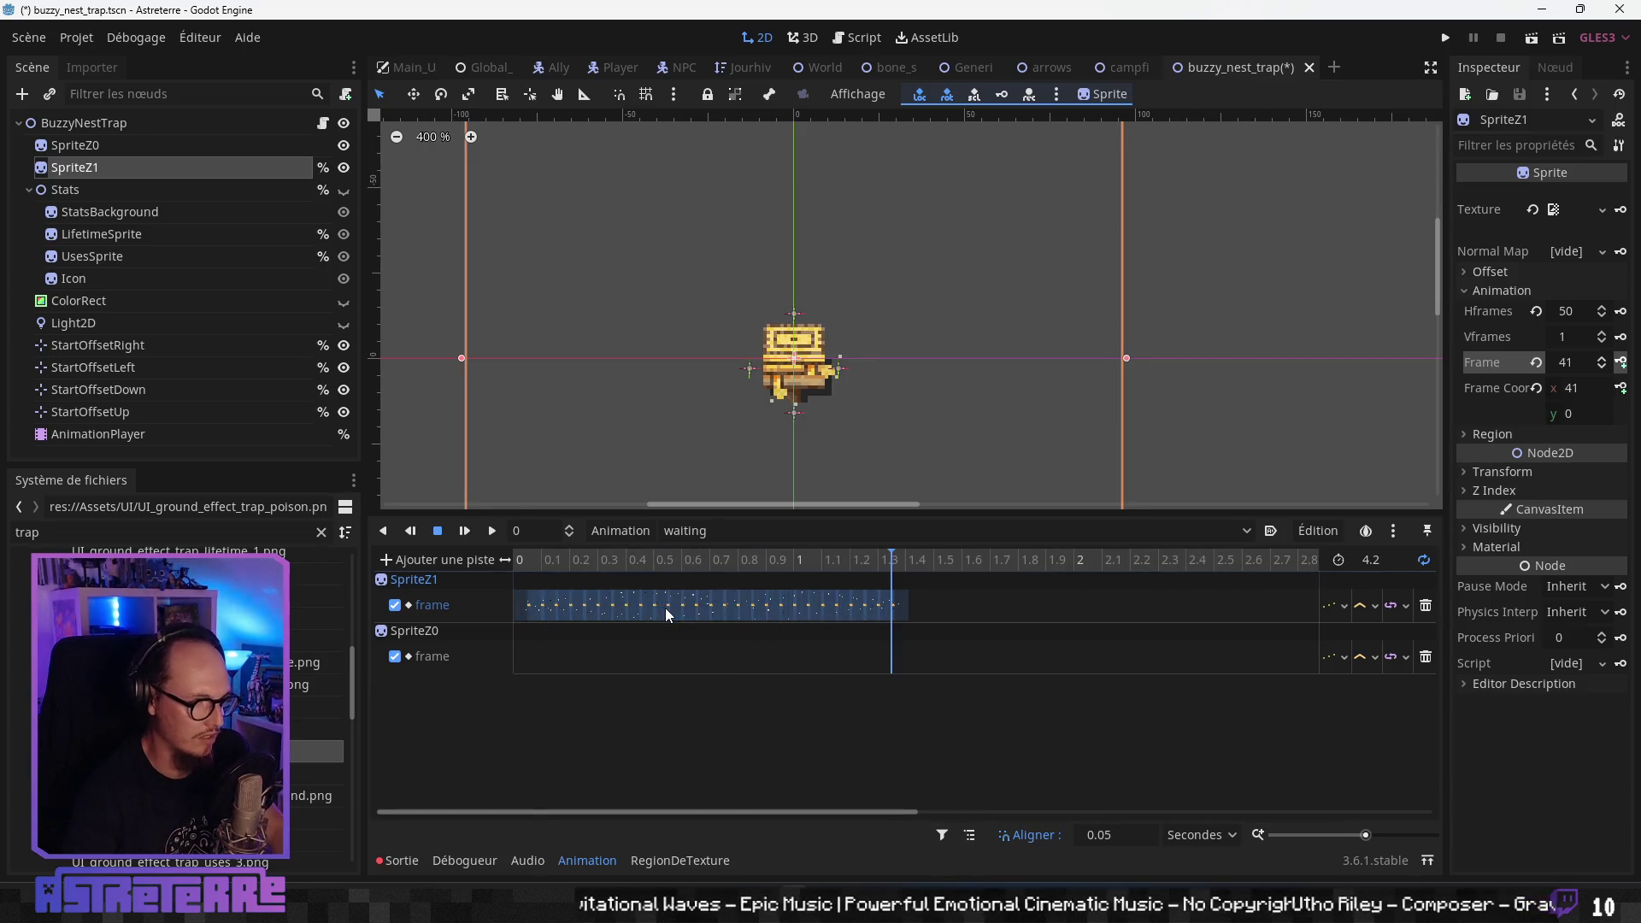
left_click_drag(679, 810, 805, 810)
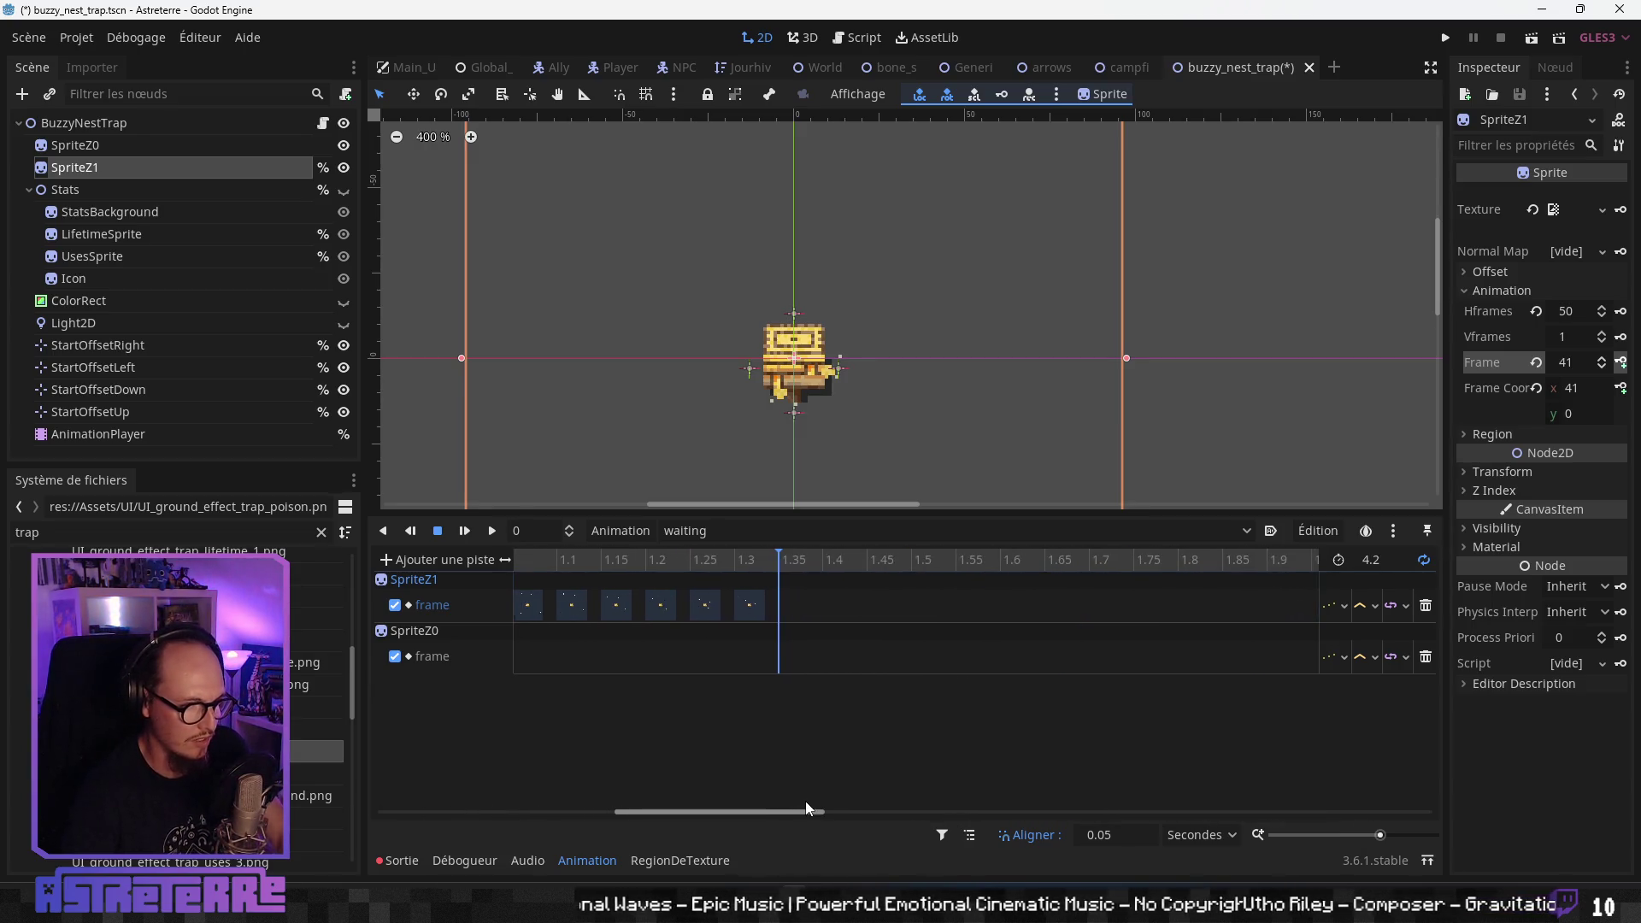
left_click(779, 606)
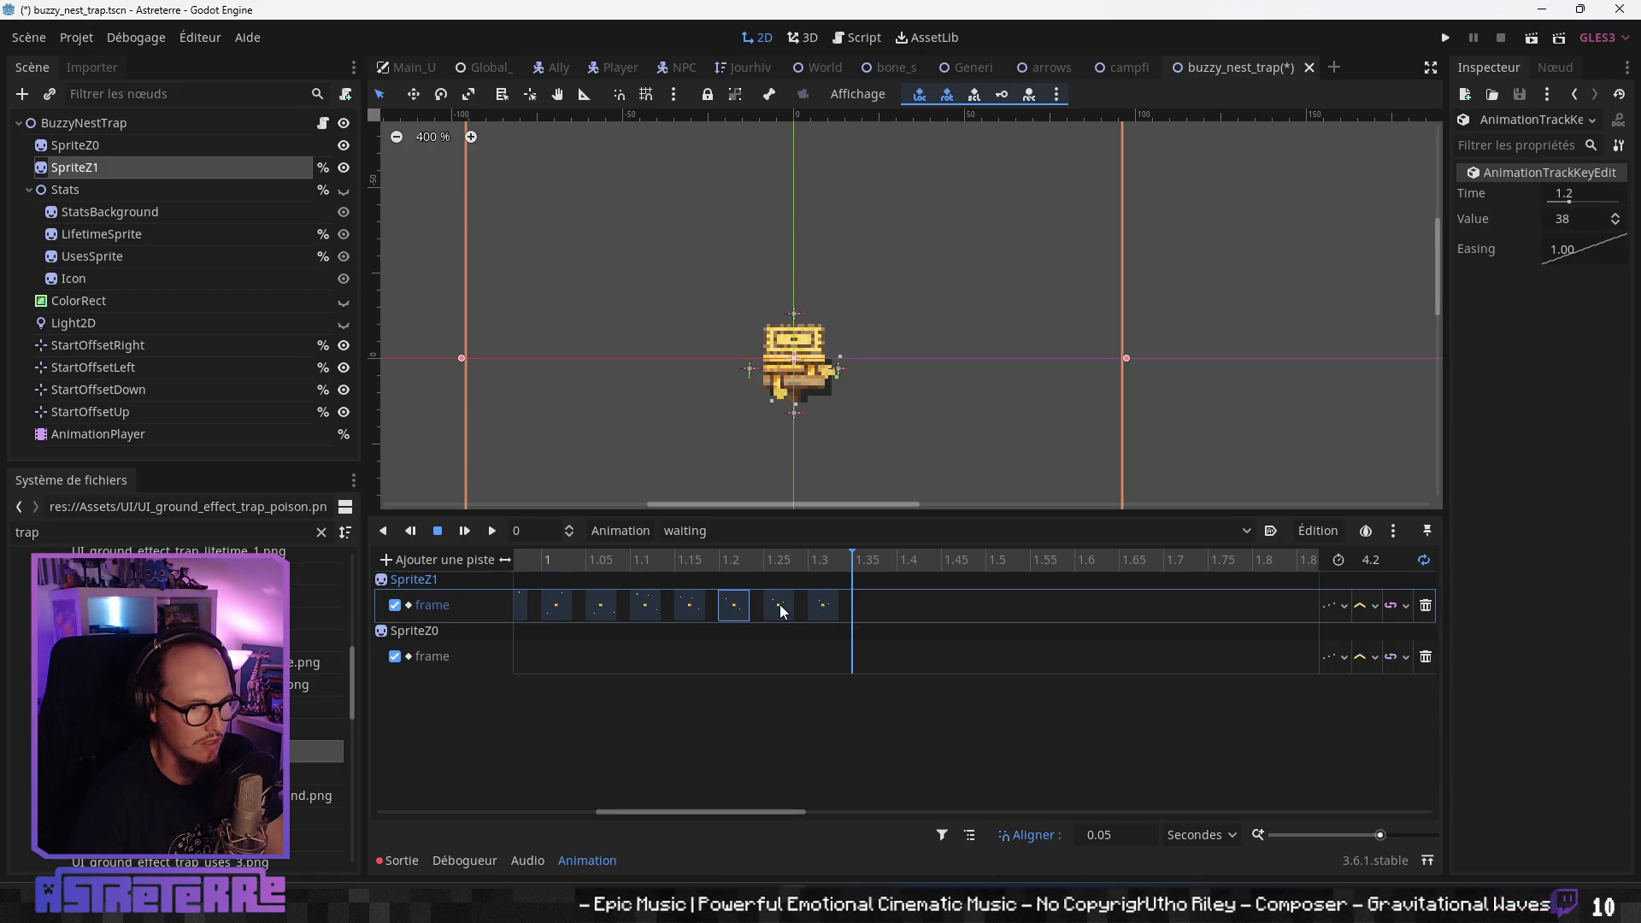
left_click(689, 607)
left_click(598, 608)
mouse_move(819, 565)
left_mouse_down()
mouse_move(541, 578)
mouse_move(850, 566)
left_mouse_up()
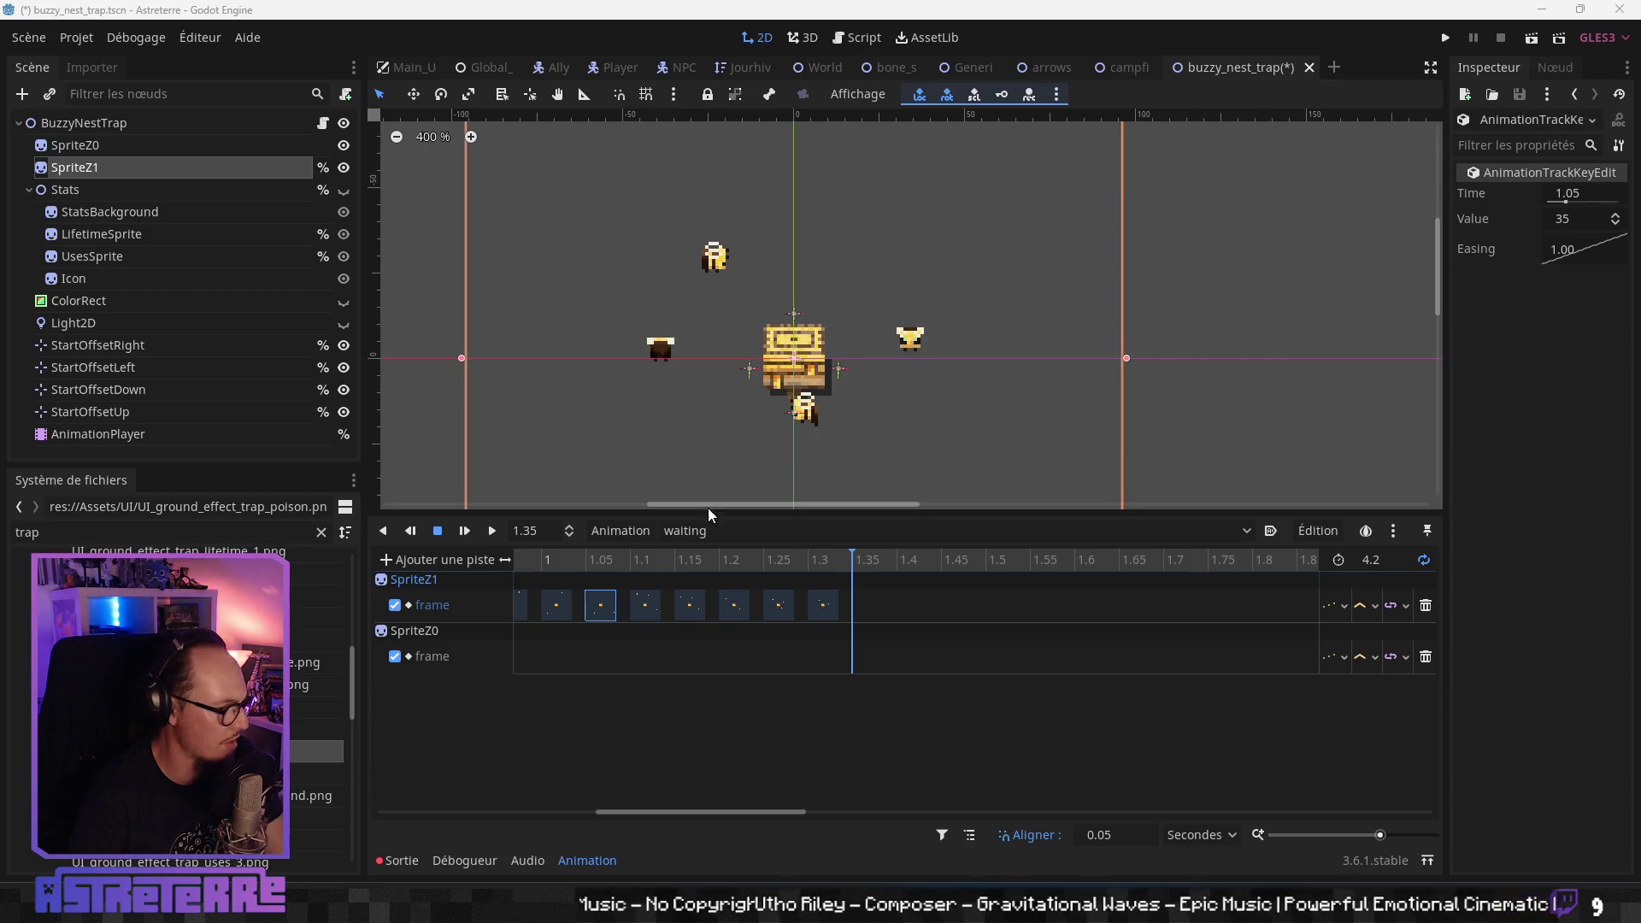
left_click(806, 562)
left_click(740, 561)
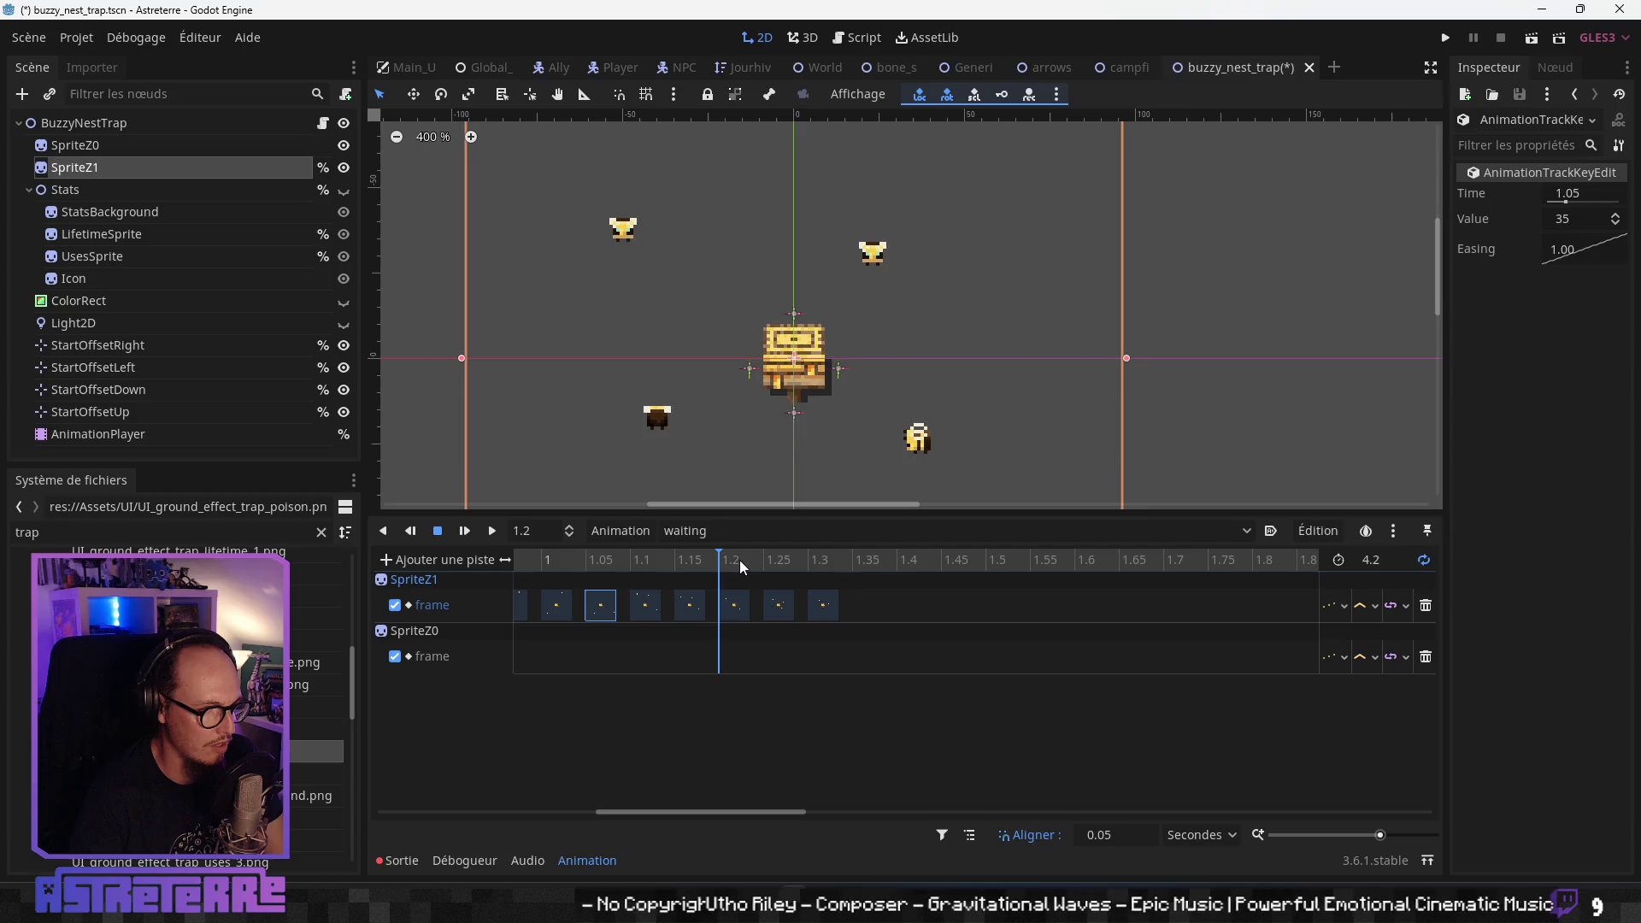
left_click(769, 561)
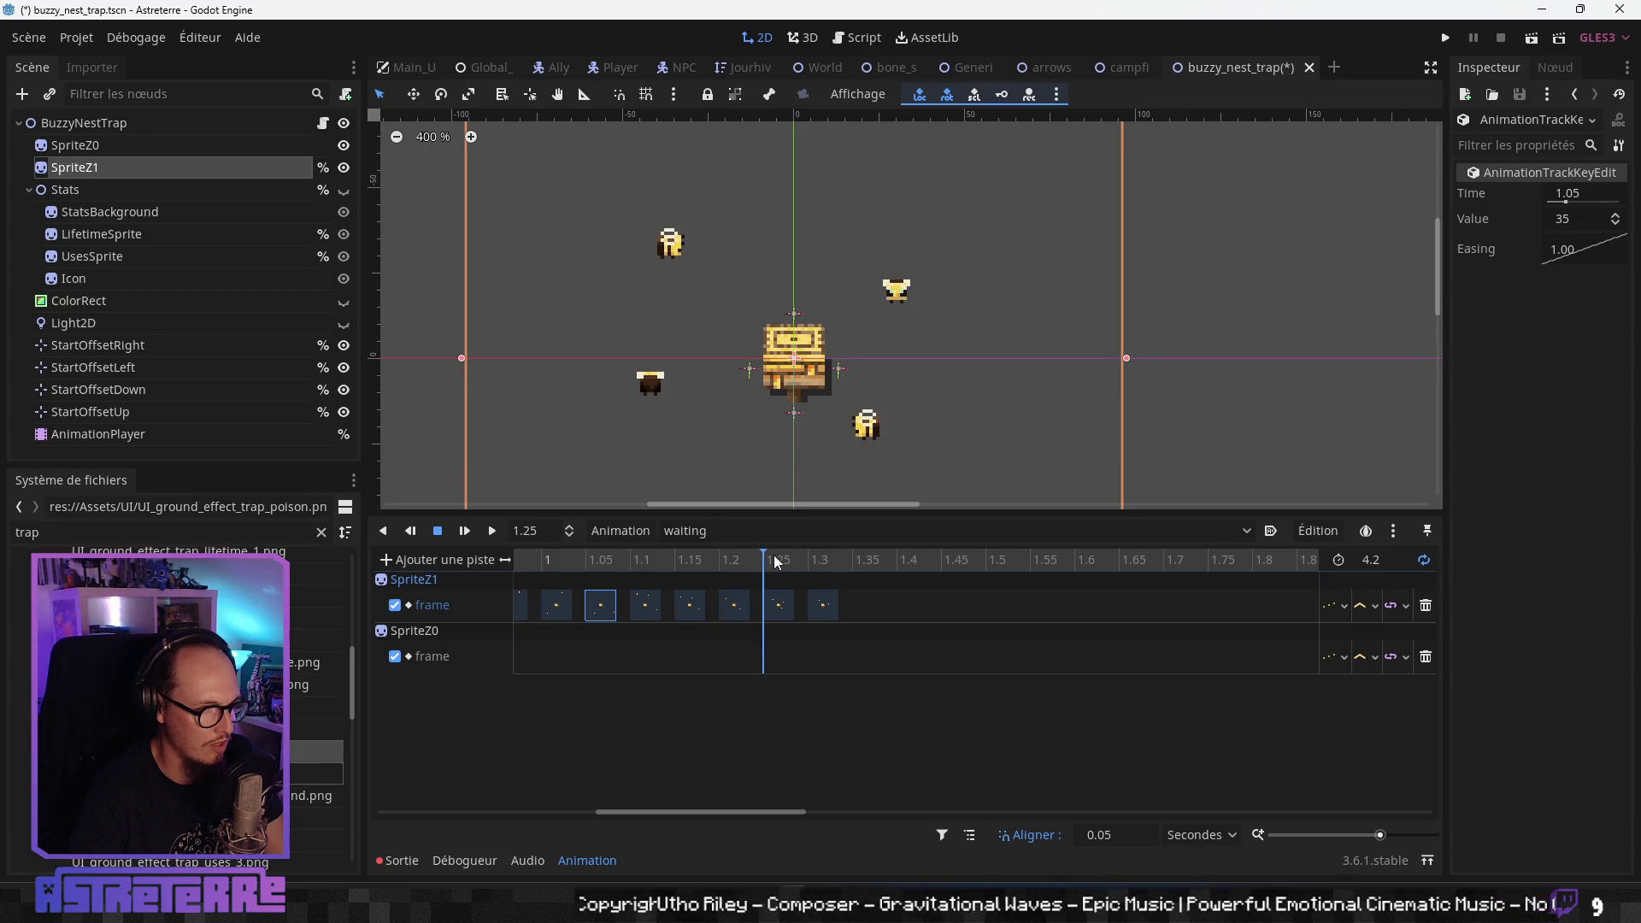
left_click(808, 561)
left_click(726, 561)
left_click(816, 561)
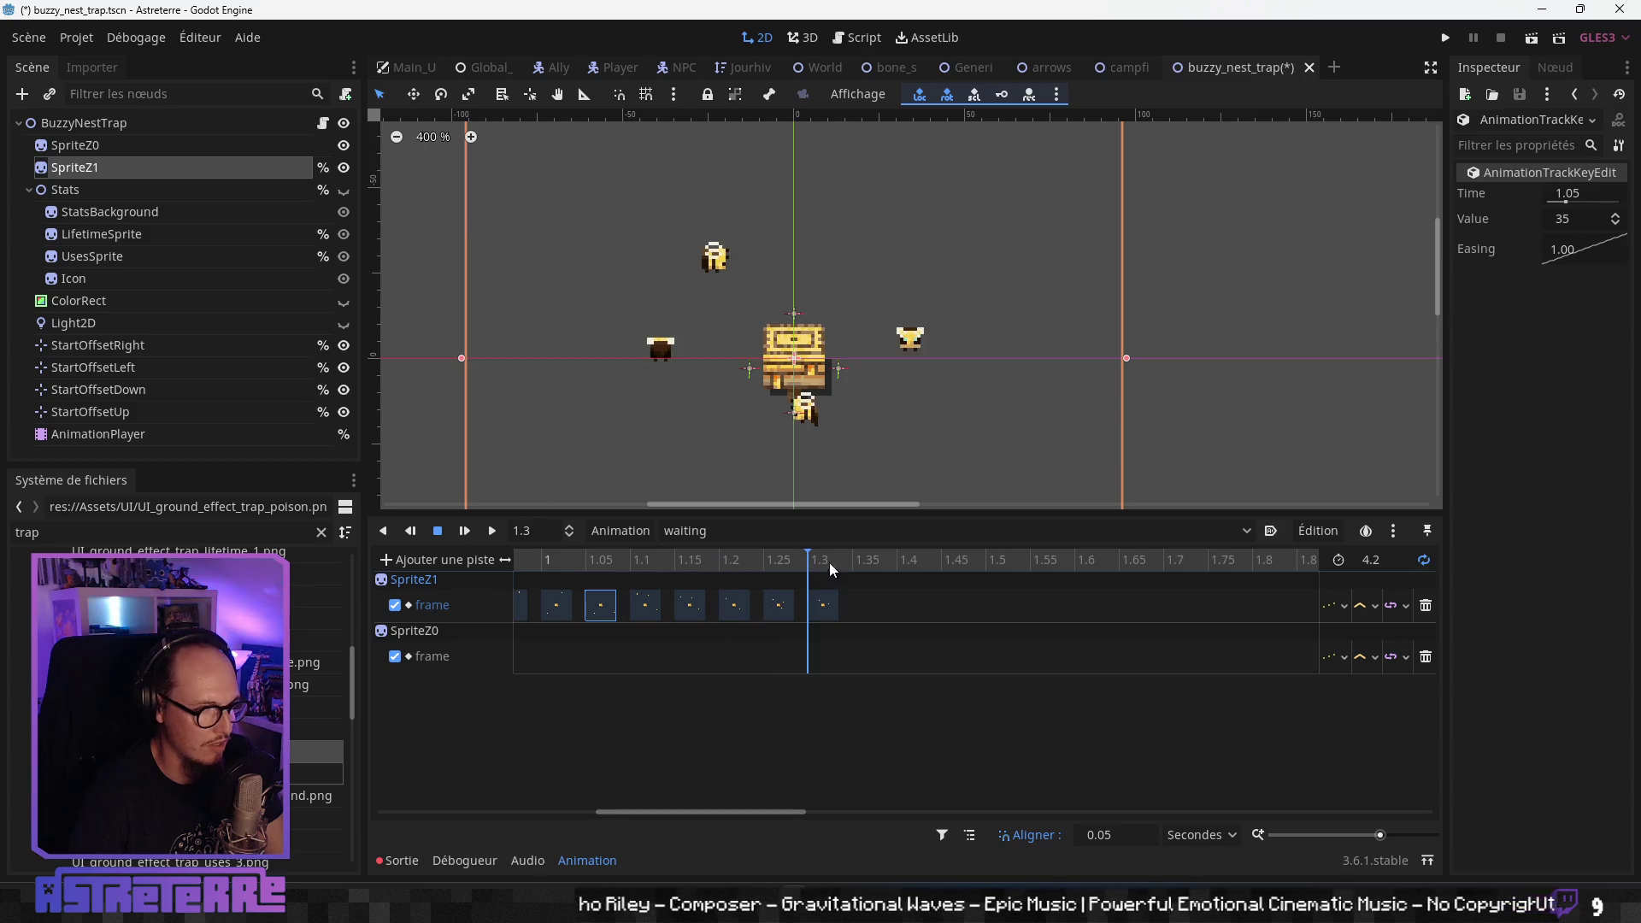
left_click(849, 562)
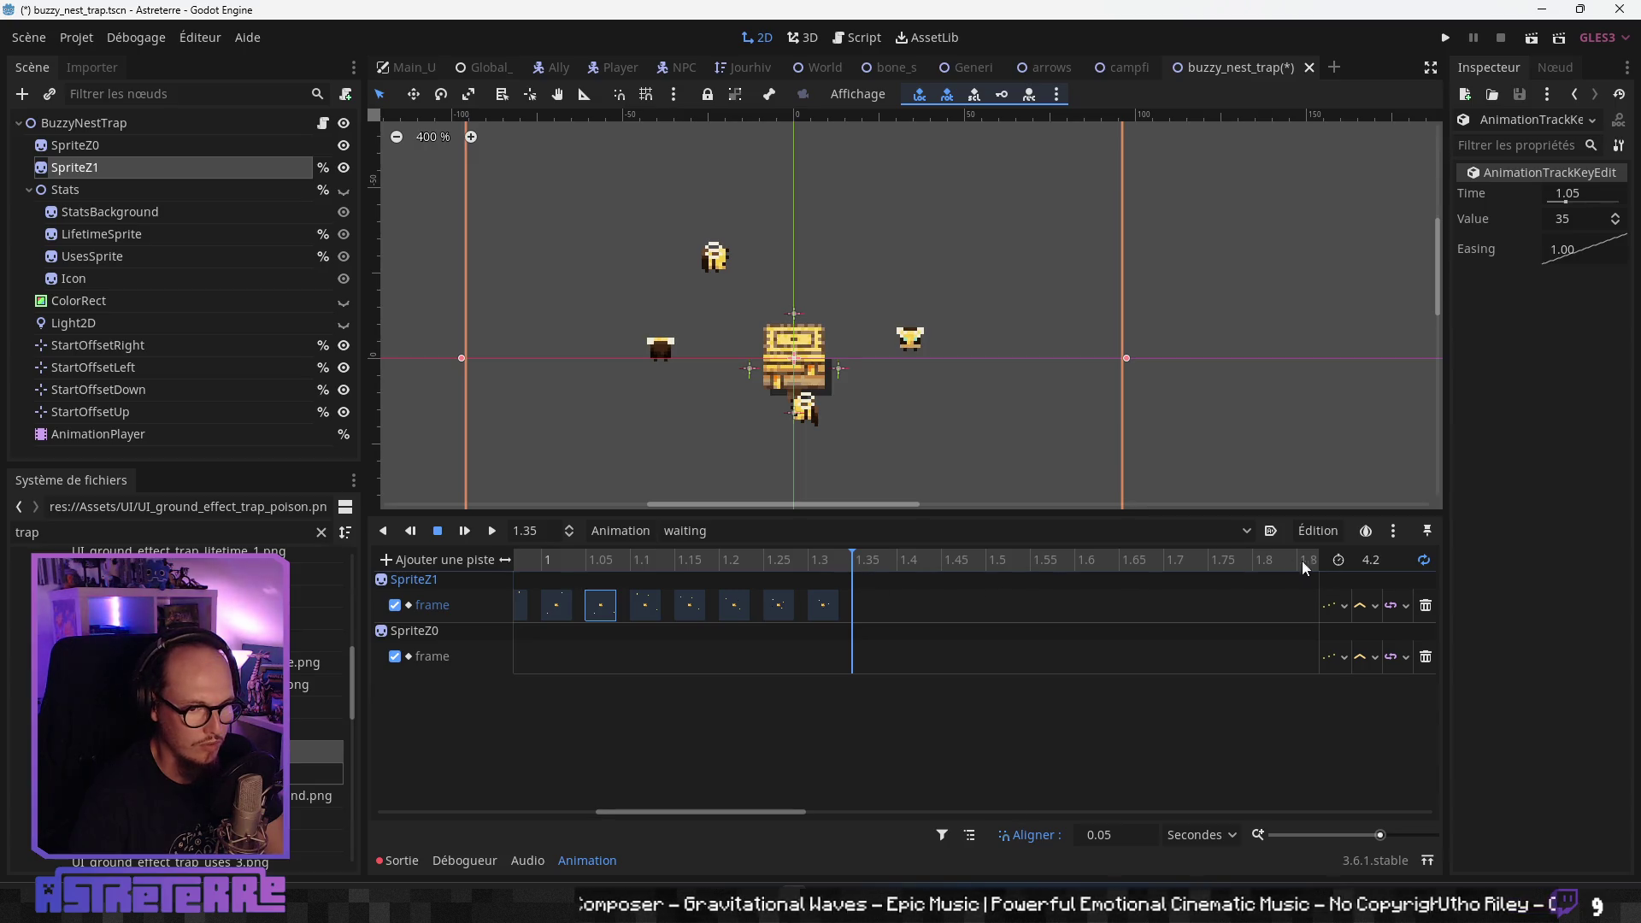
left_click_drag(830, 563, 642, 577)
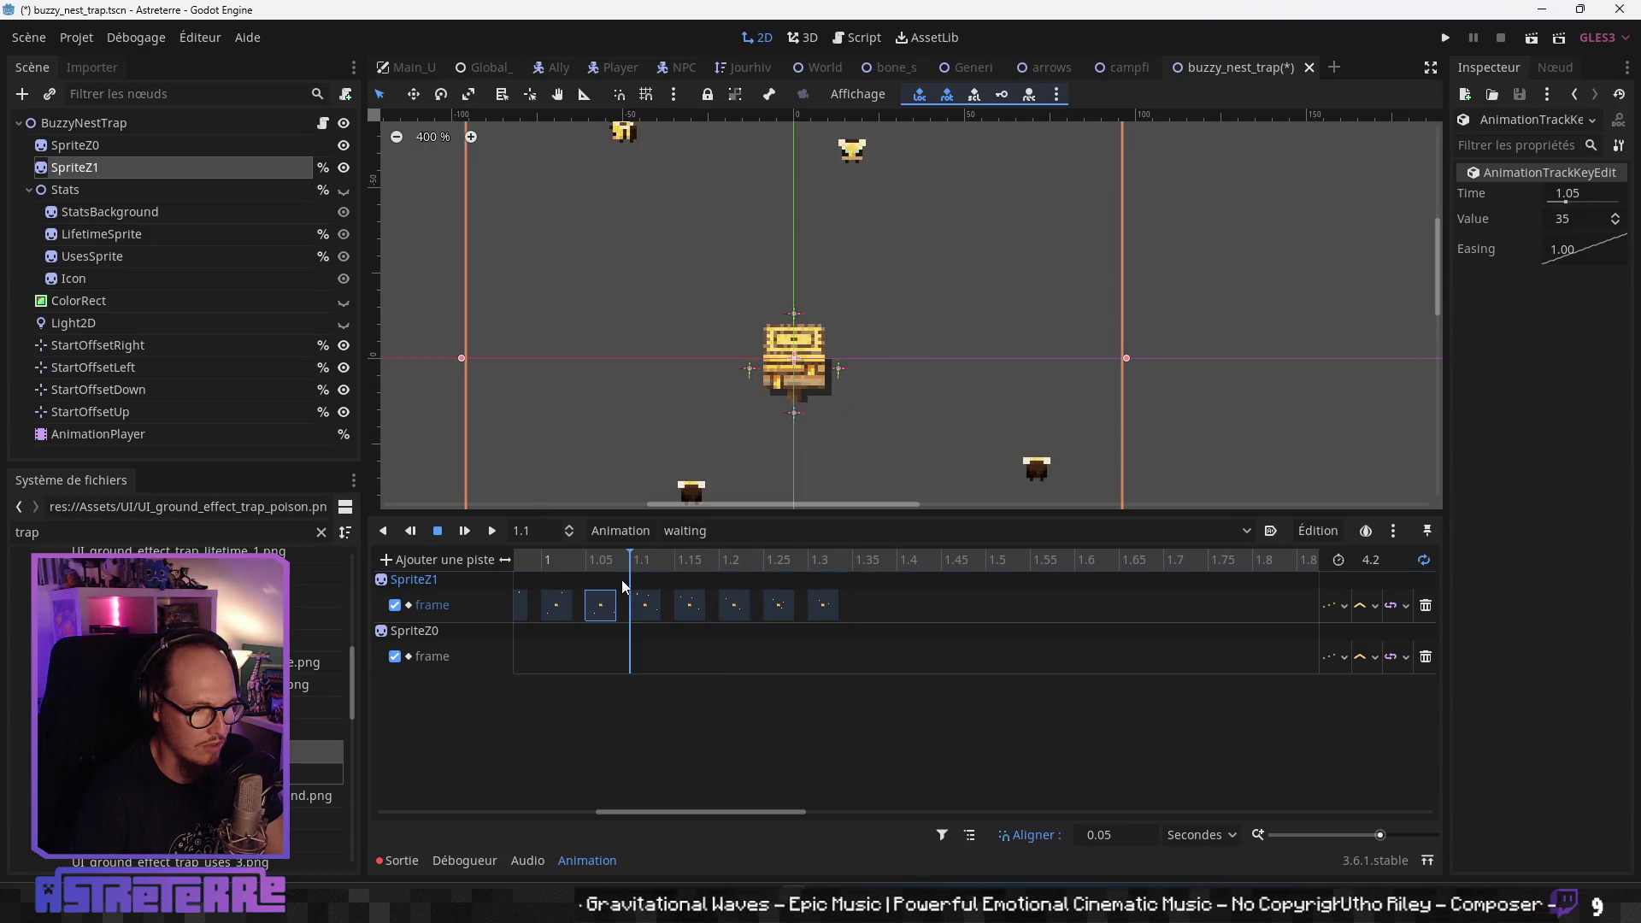
left_click_drag(748, 812, 513, 813)
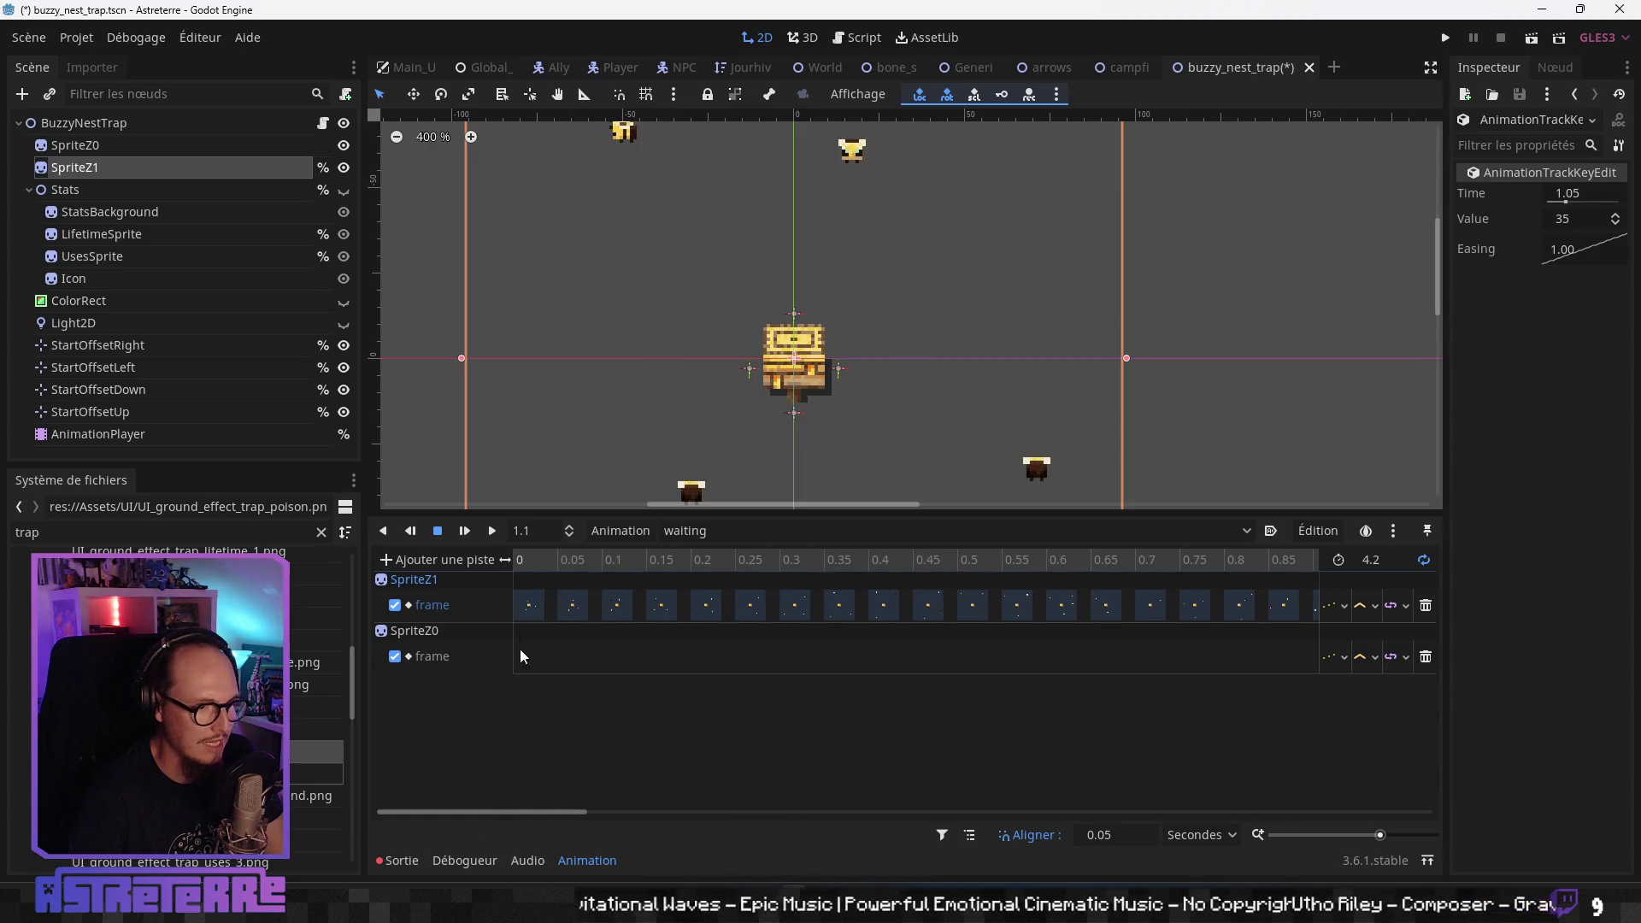
- Play the waiting animation several times to review it, then stop
left_click(530, 561)
left_click(464, 531)
scroll(945, 306, "down", 1)
scroll(945, 306, "down", 5)
scroll(959, 338, "down", 3)
left_click(438, 531)
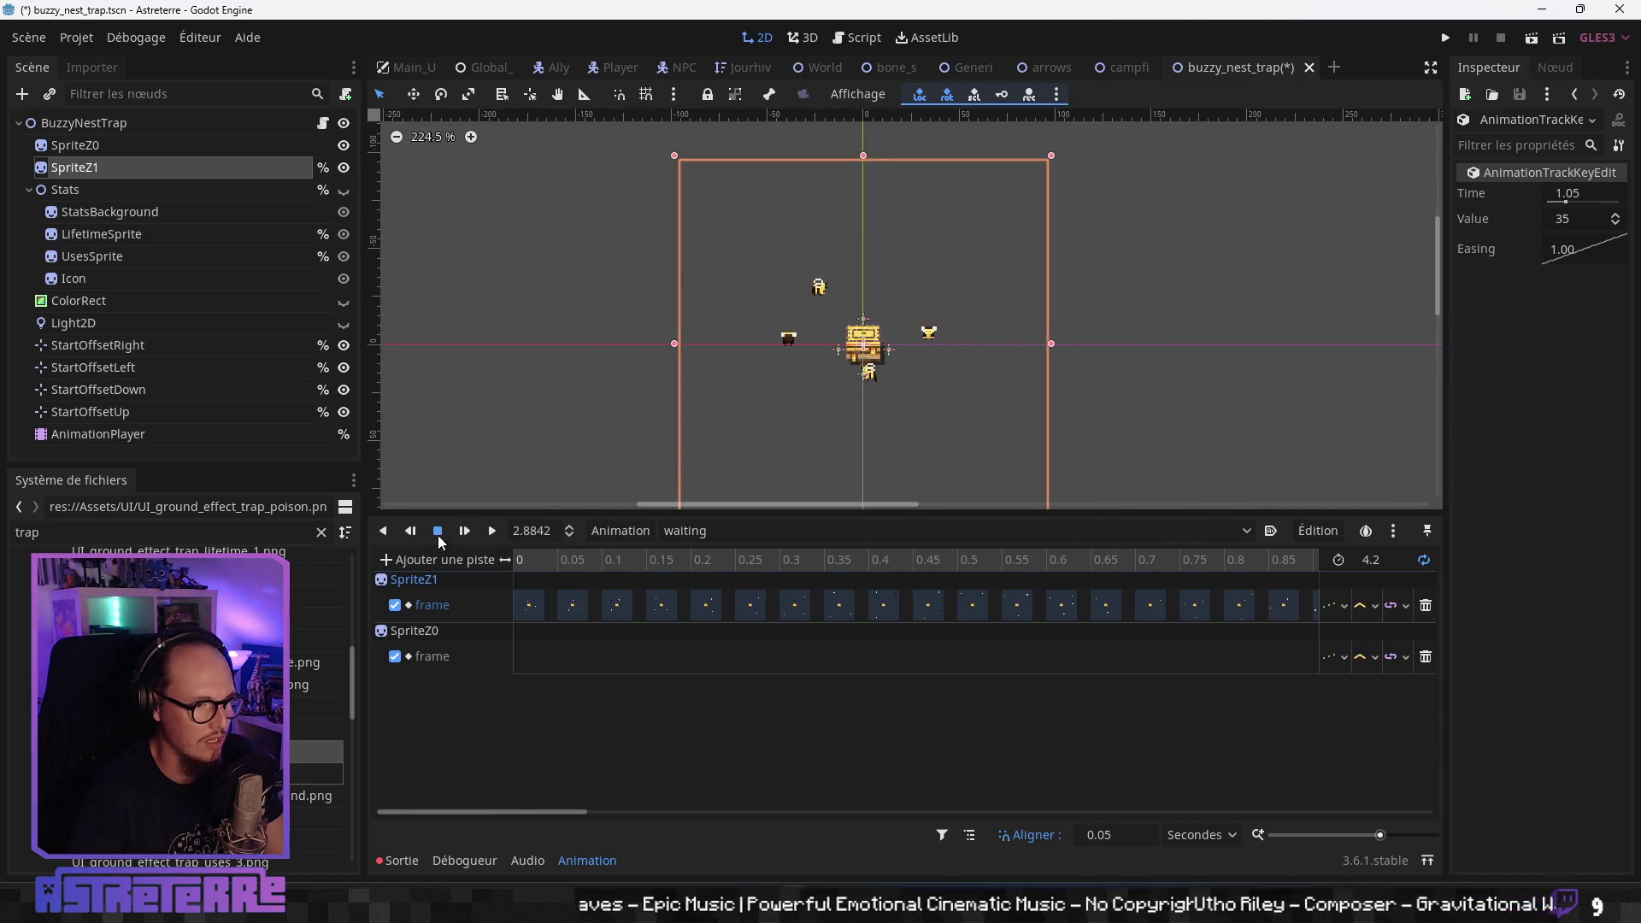
left_click(493, 531)
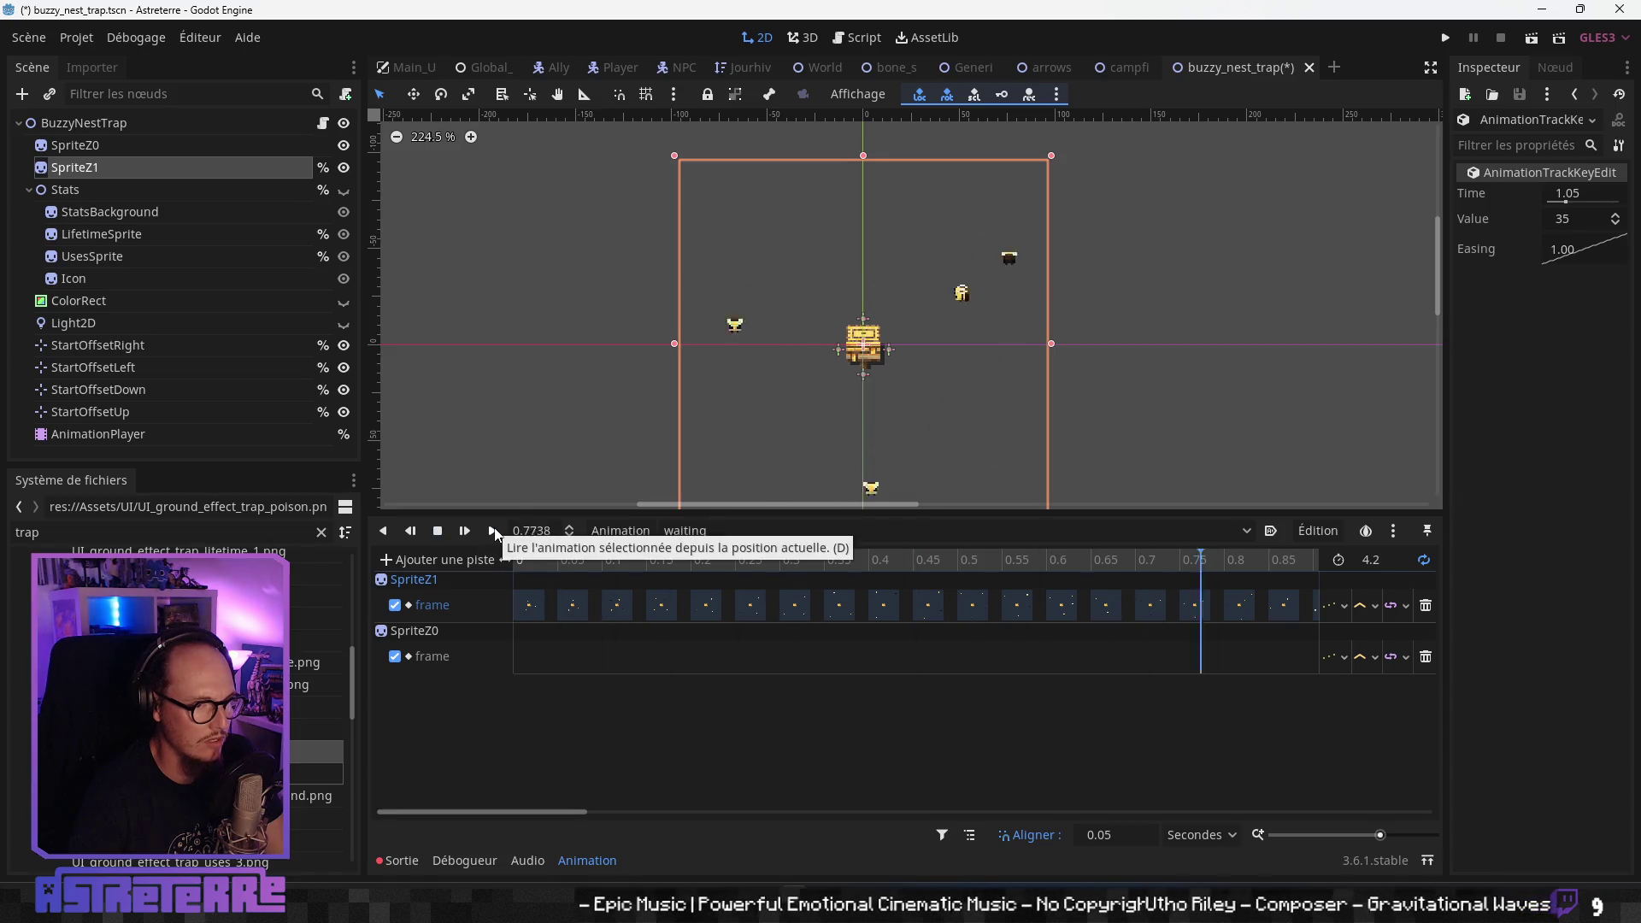
left_click(438, 531)
left_click(494, 531)
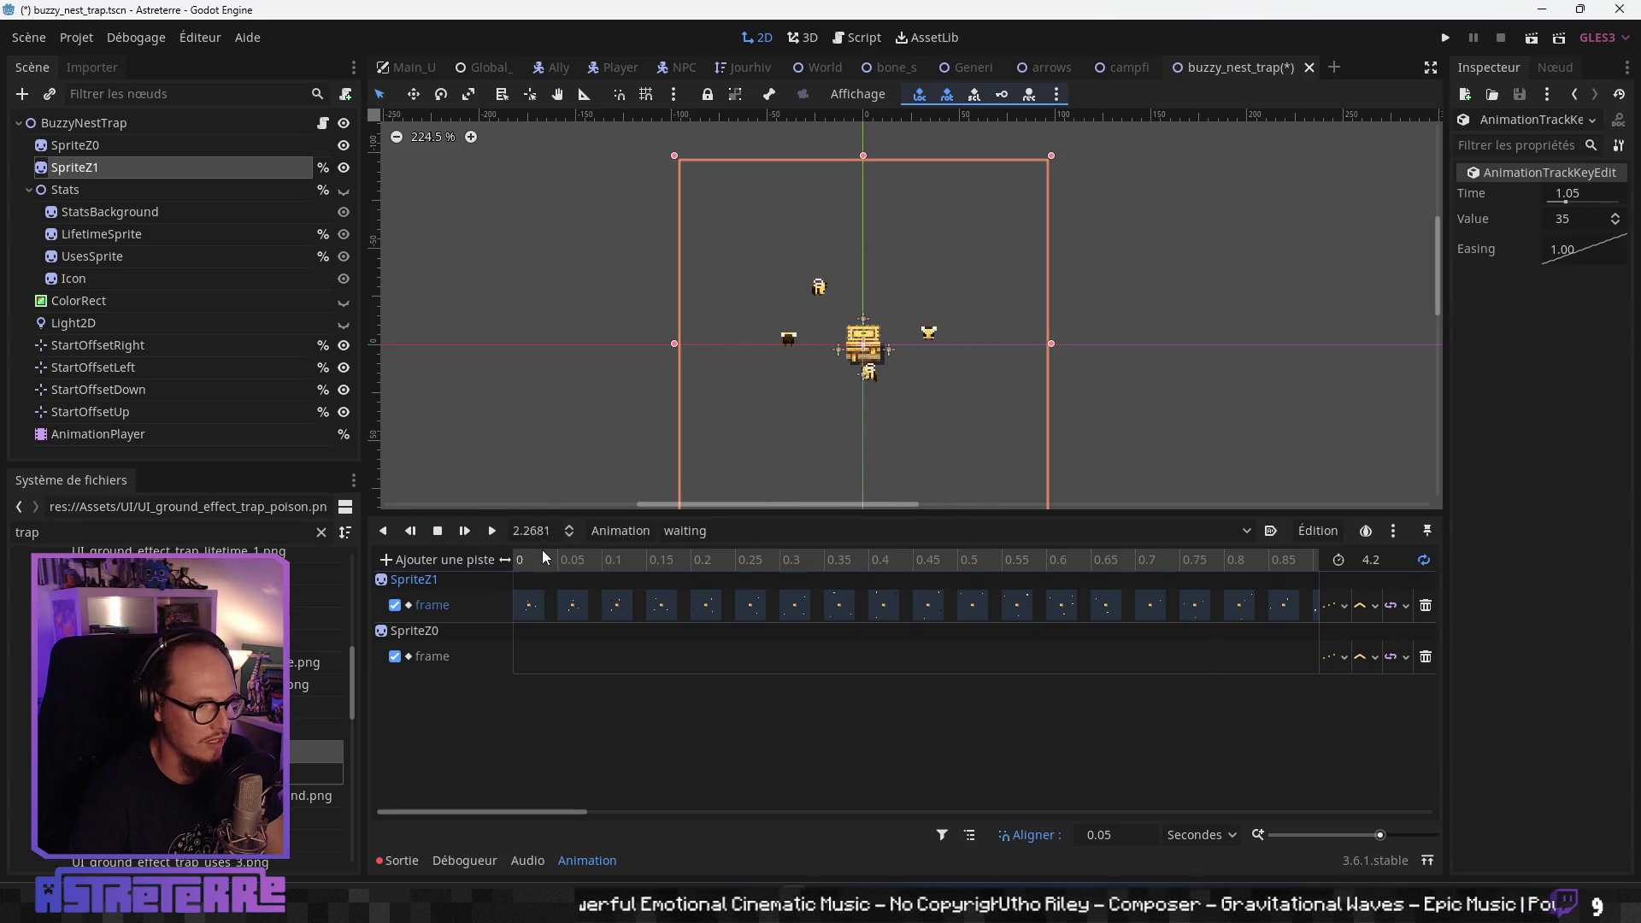
left_click(513, 560)
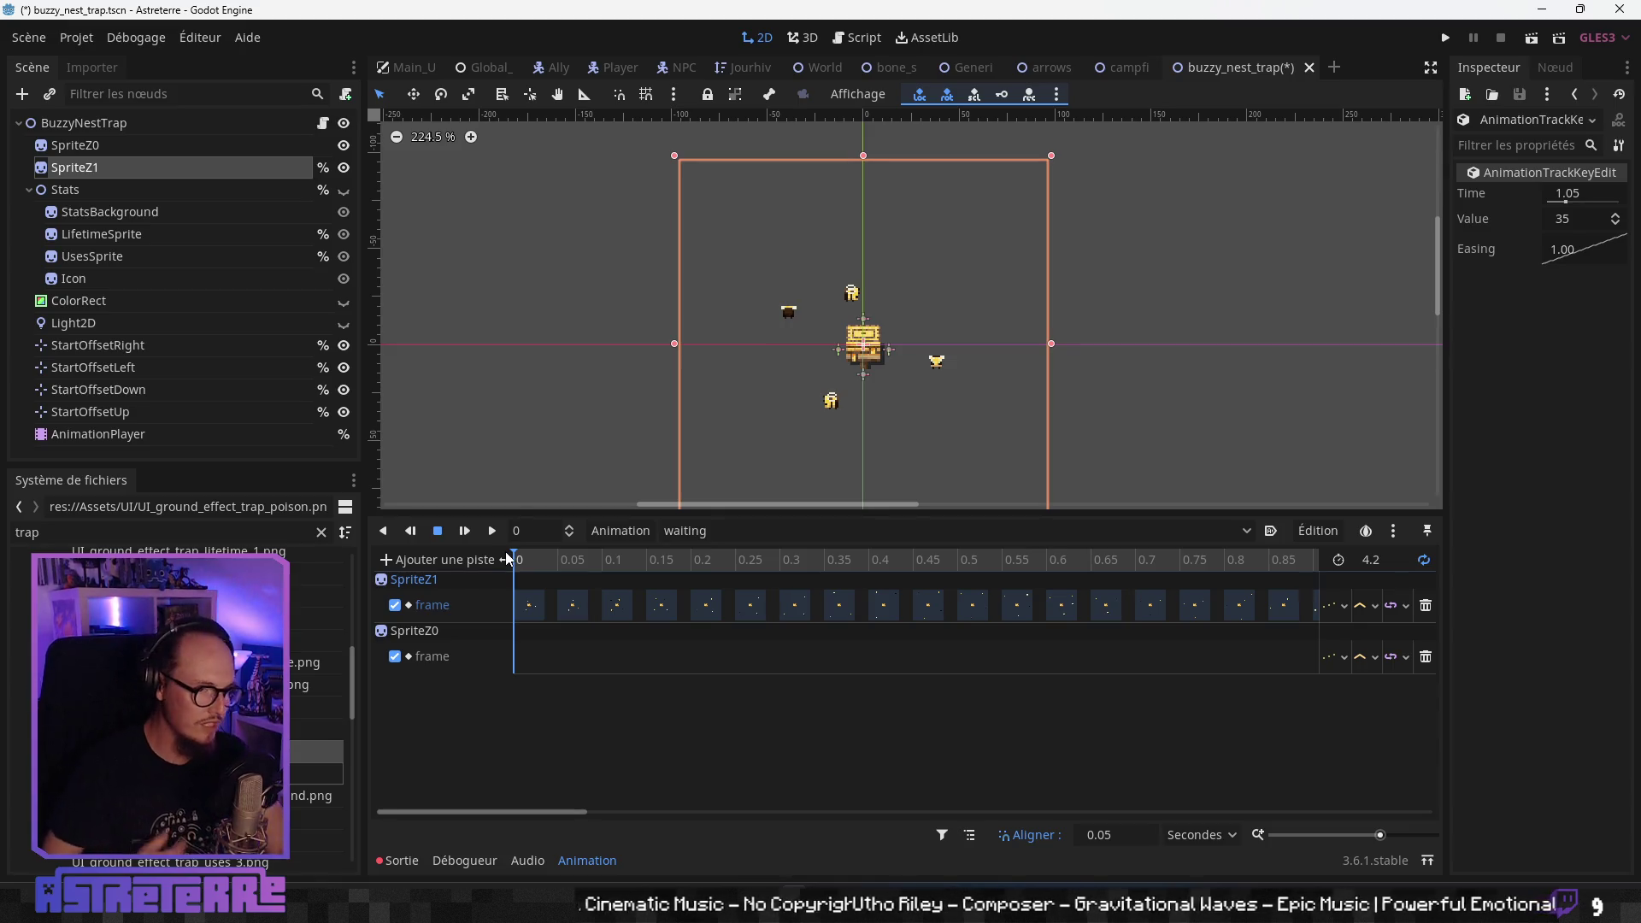
left_click(493, 532)
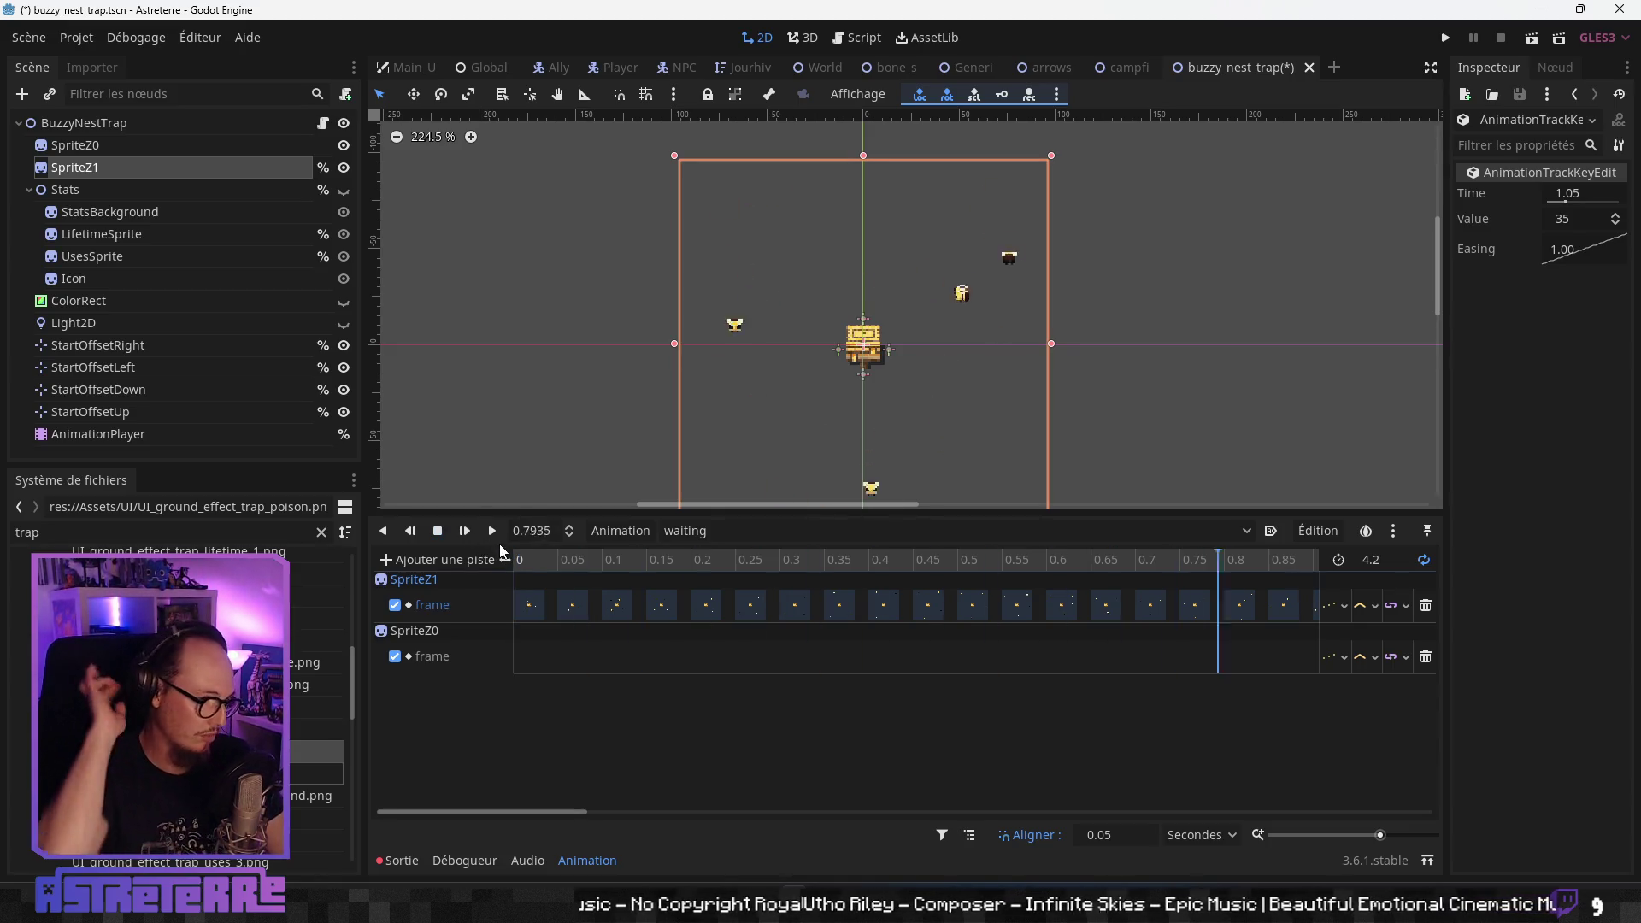
left_click(436, 530)
- Delete the SpriteZ1 frame keys at 0.05 and 0.5 s, then edit the snapping step
left_click(573, 605)
left_click(973, 606, "shift")
key("Delete")
double_click(1100, 836)
- Set the snap step to 0.1 and delete all SpriteZ1 frame keys in waiting
type("0.1")
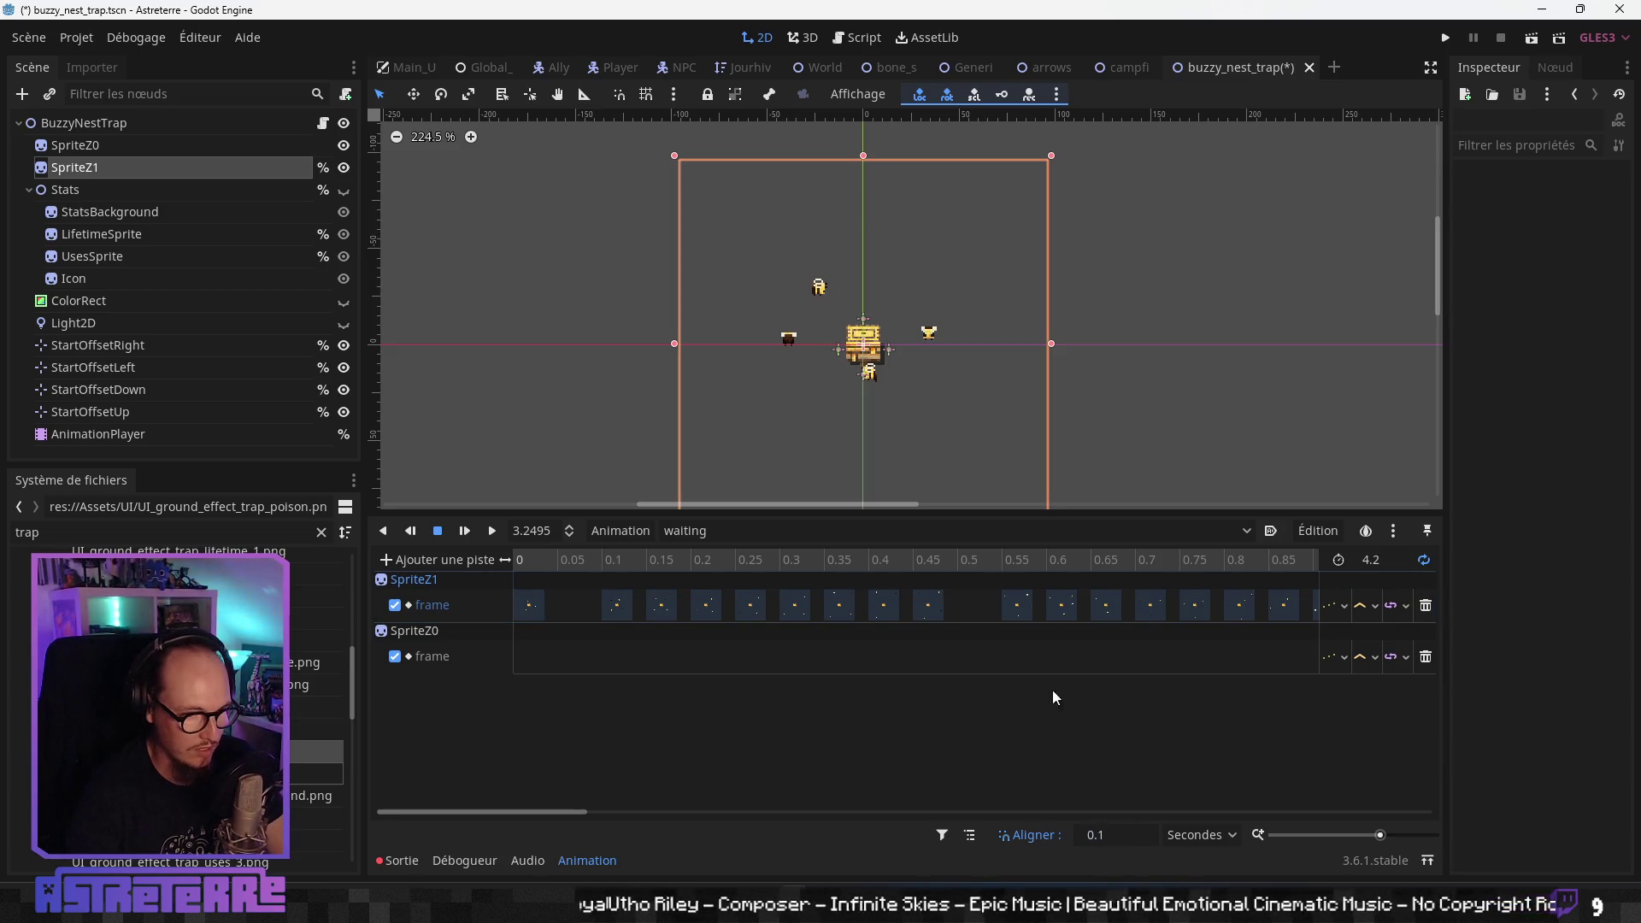
left_click_drag(1053, 696, 1066, 638)
scroll(1017, 645, "down", 5)
scroll(1018, 639, "up", 4)
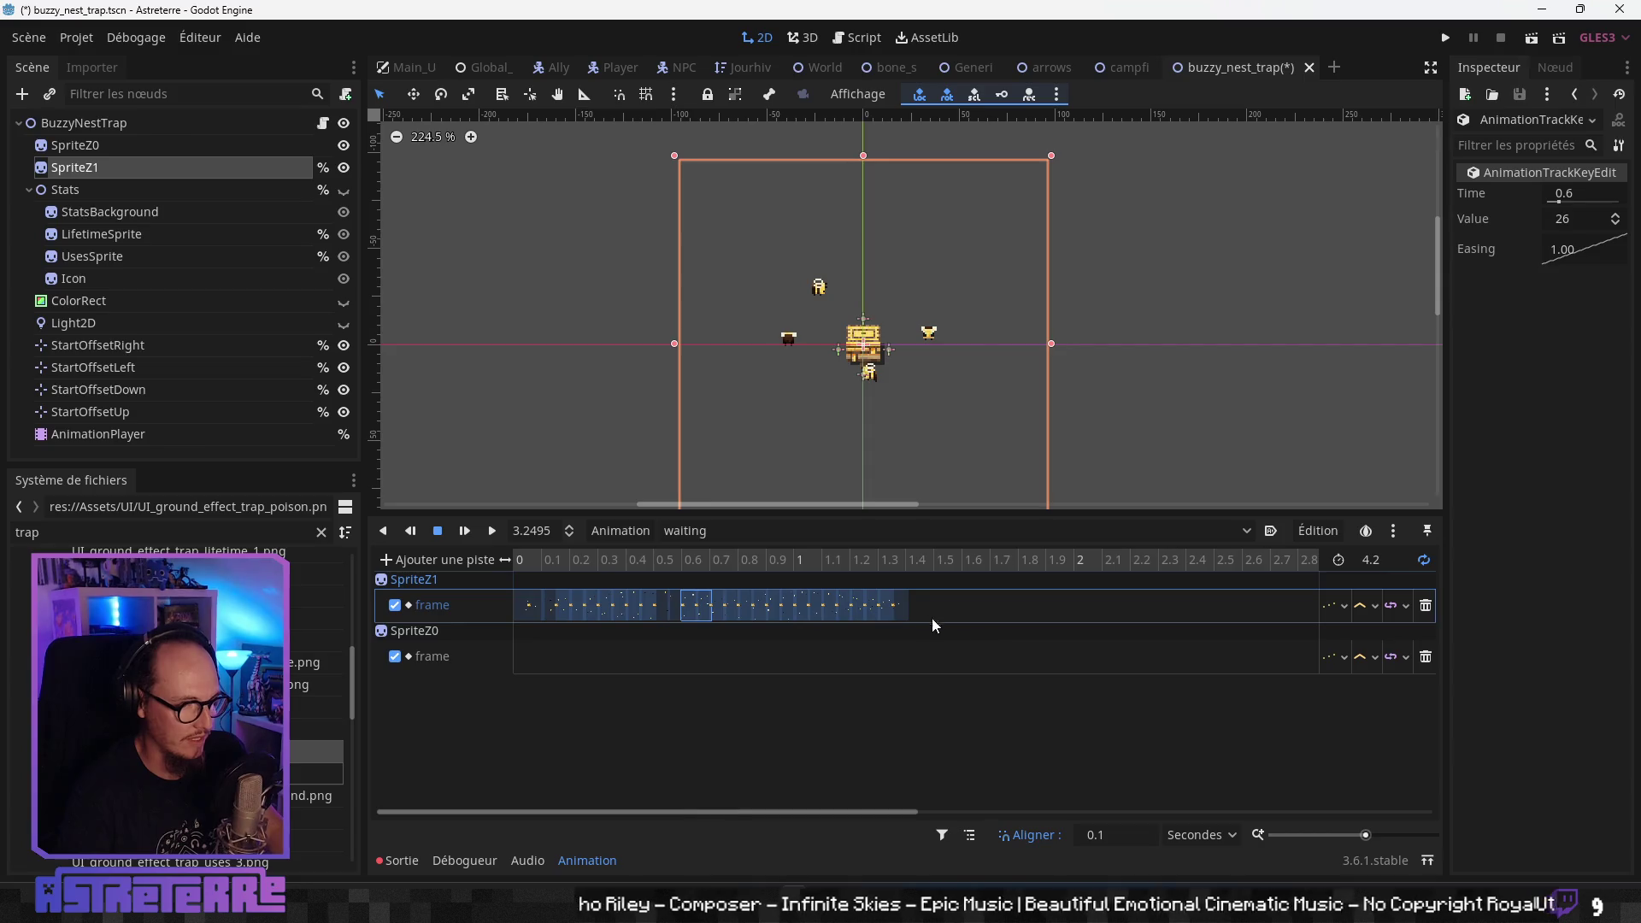
left_click_drag(939, 603, 520, 640)
key("Delete")
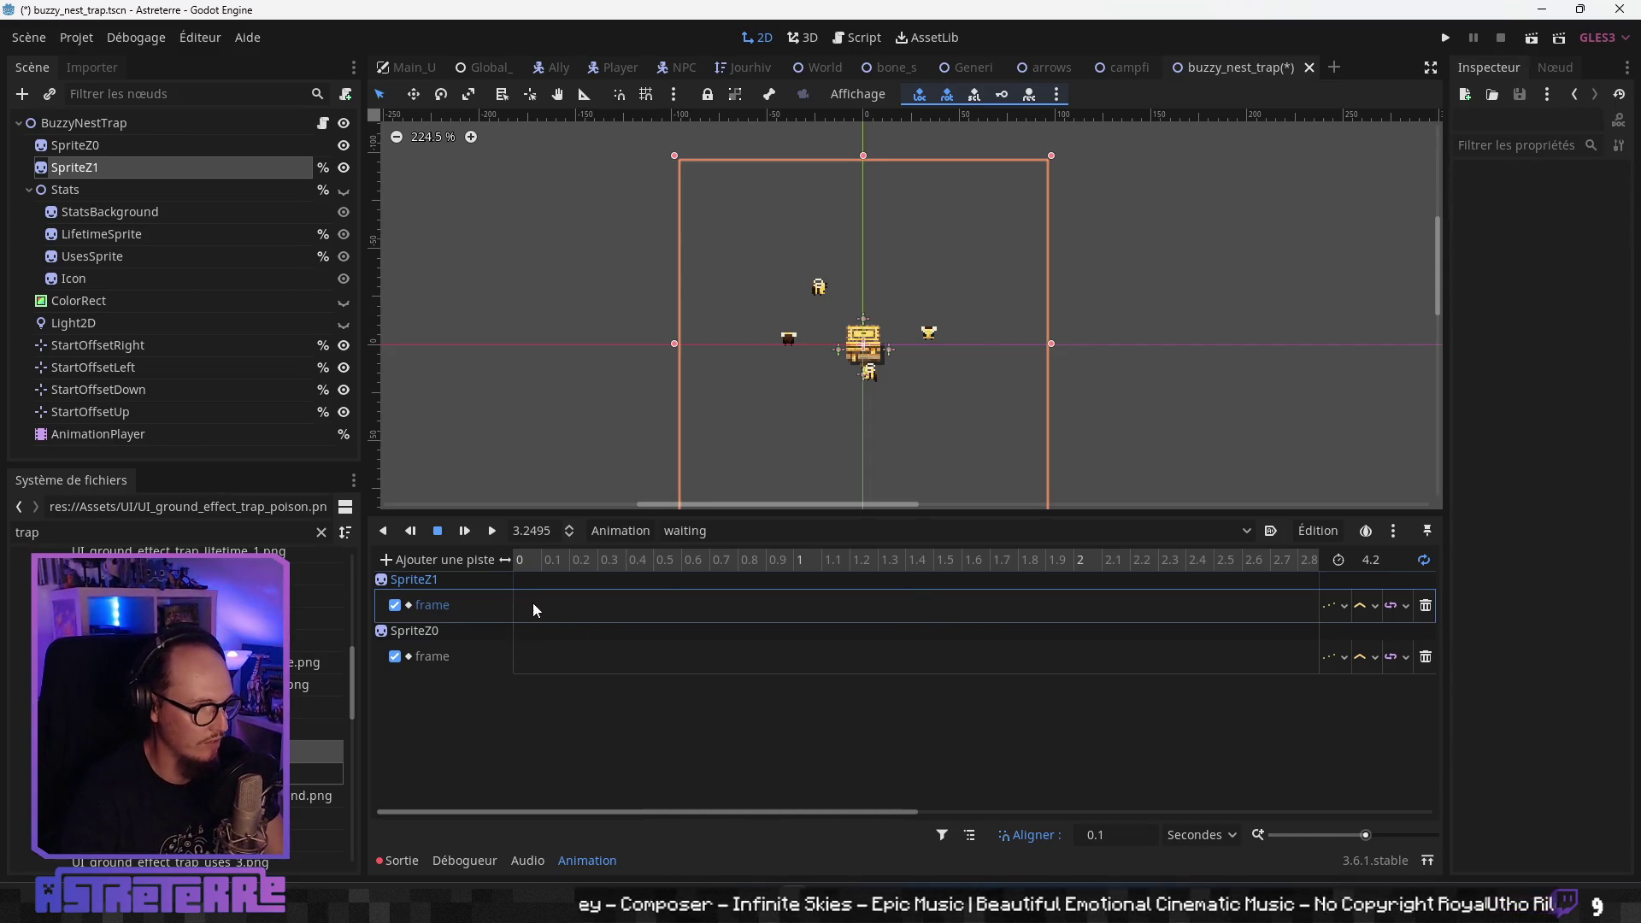
- With the playhead at 0, set SpriteZ1's frame to 14
left_click(1075, 565)
left_click(522, 564)
left_click(116, 169)
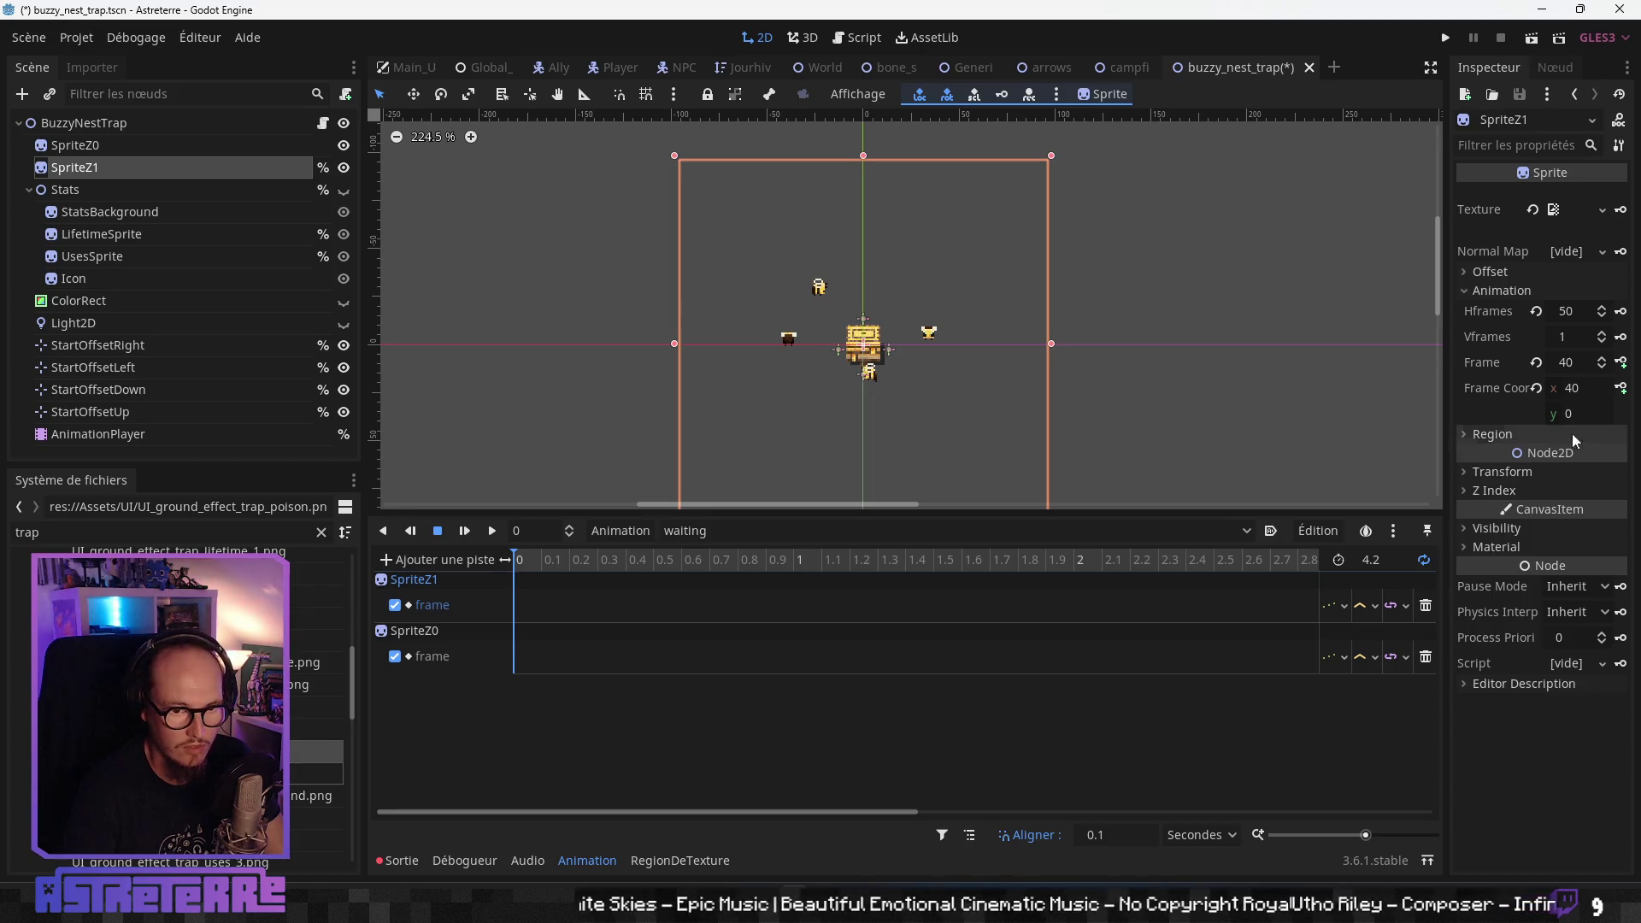
left_click(1583, 371)
type("4")
key("Return")
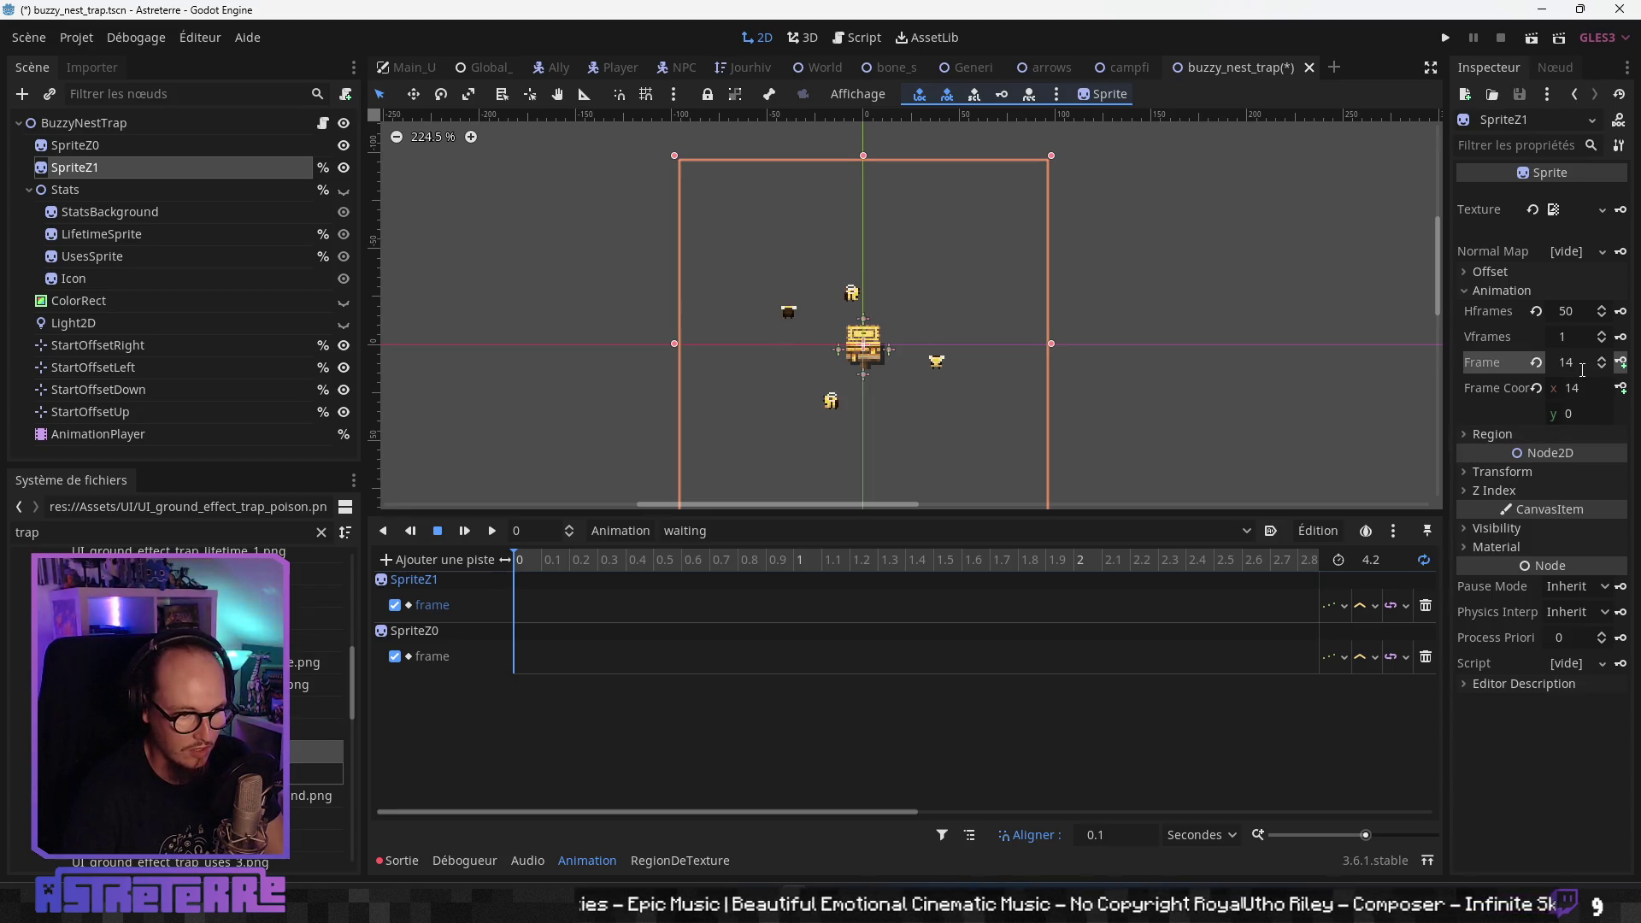
- Key successive SpriteZ1 frames from 14 onward, one every 0.1 s
left_click(1622, 364)
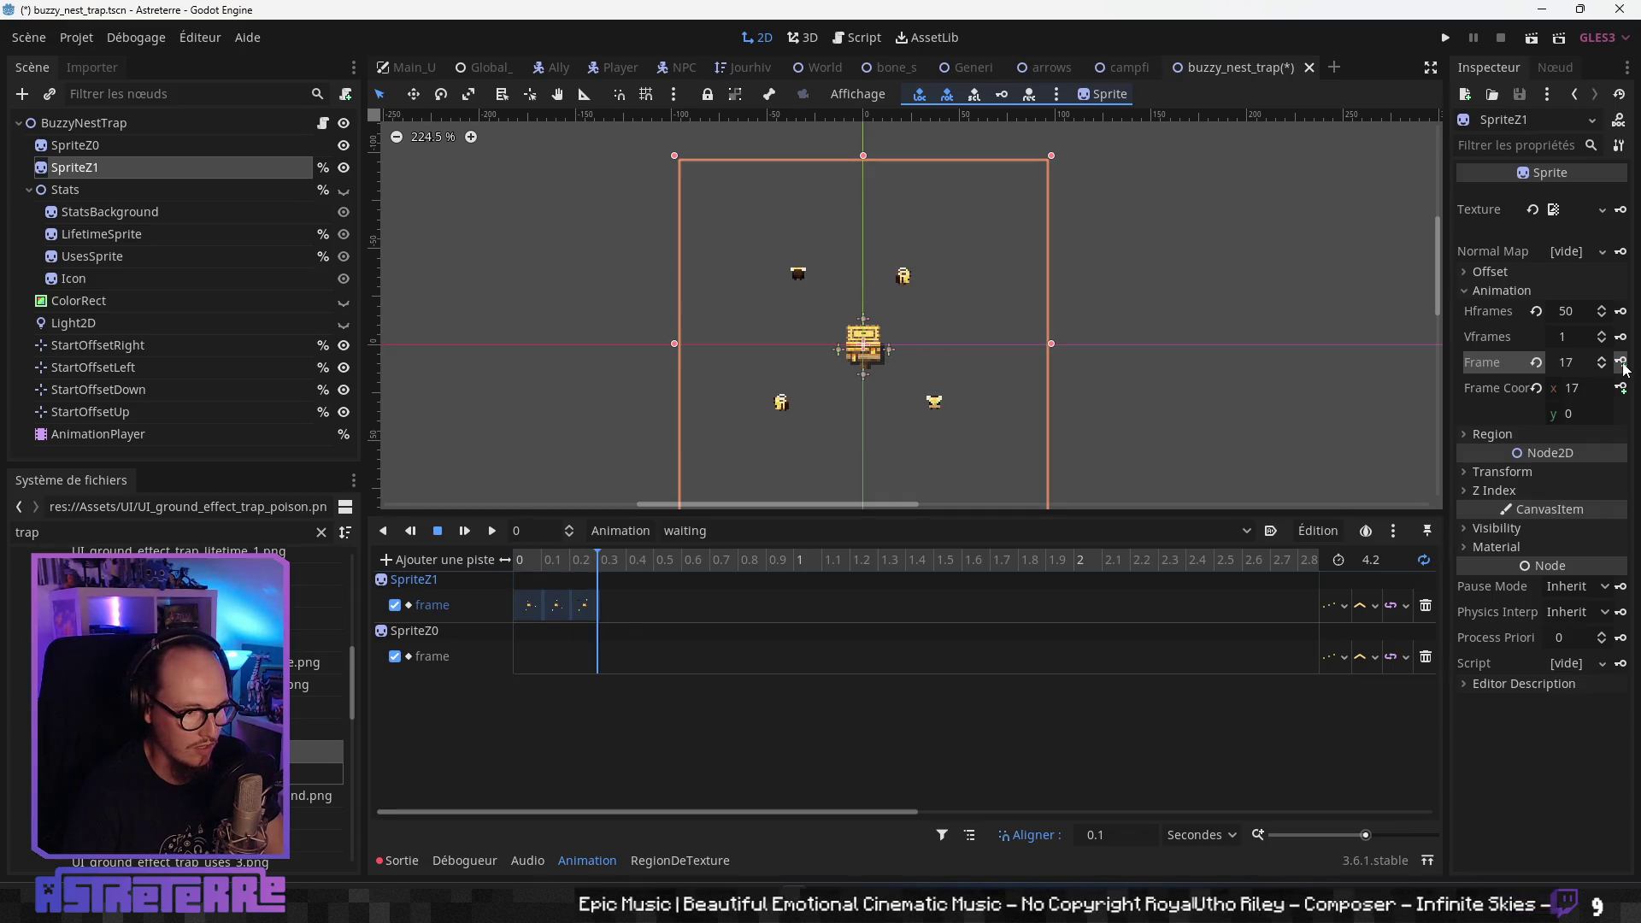
left_click(1622, 363)
left_click(1622, 364)
left_click(1622, 363)
left_click(1623, 363)
left_click(1622, 363)
left_click(1622, 364)
left_click(1622, 364)
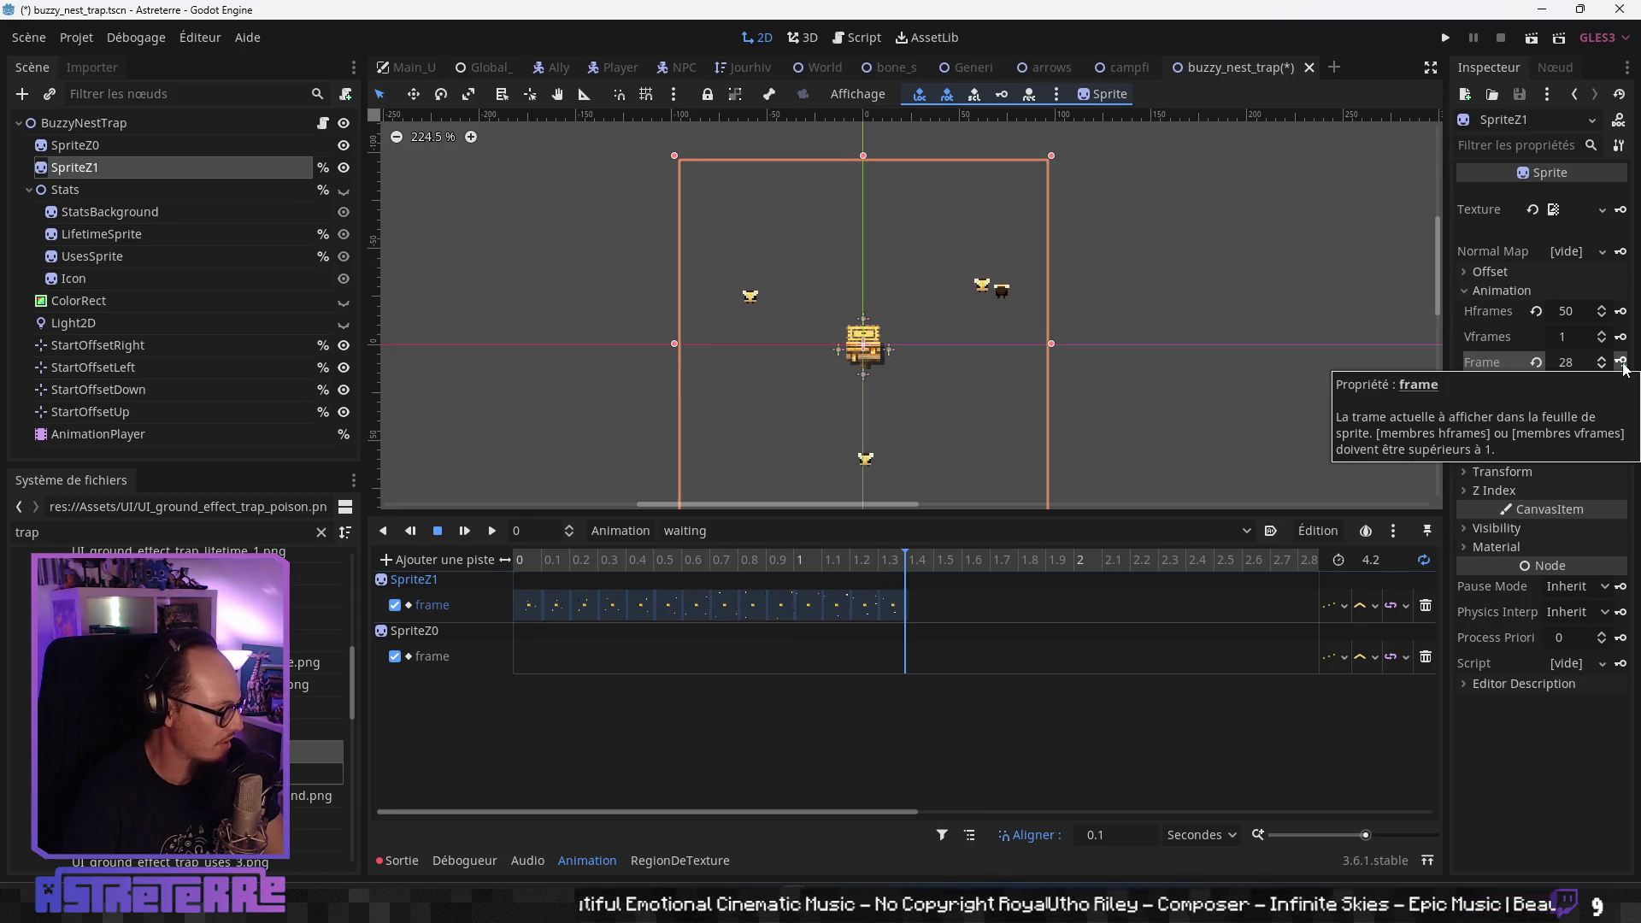
left_click(1622, 363)
left_click(1622, 363)
left_click(1622, 363)
left_click(1622, 363)
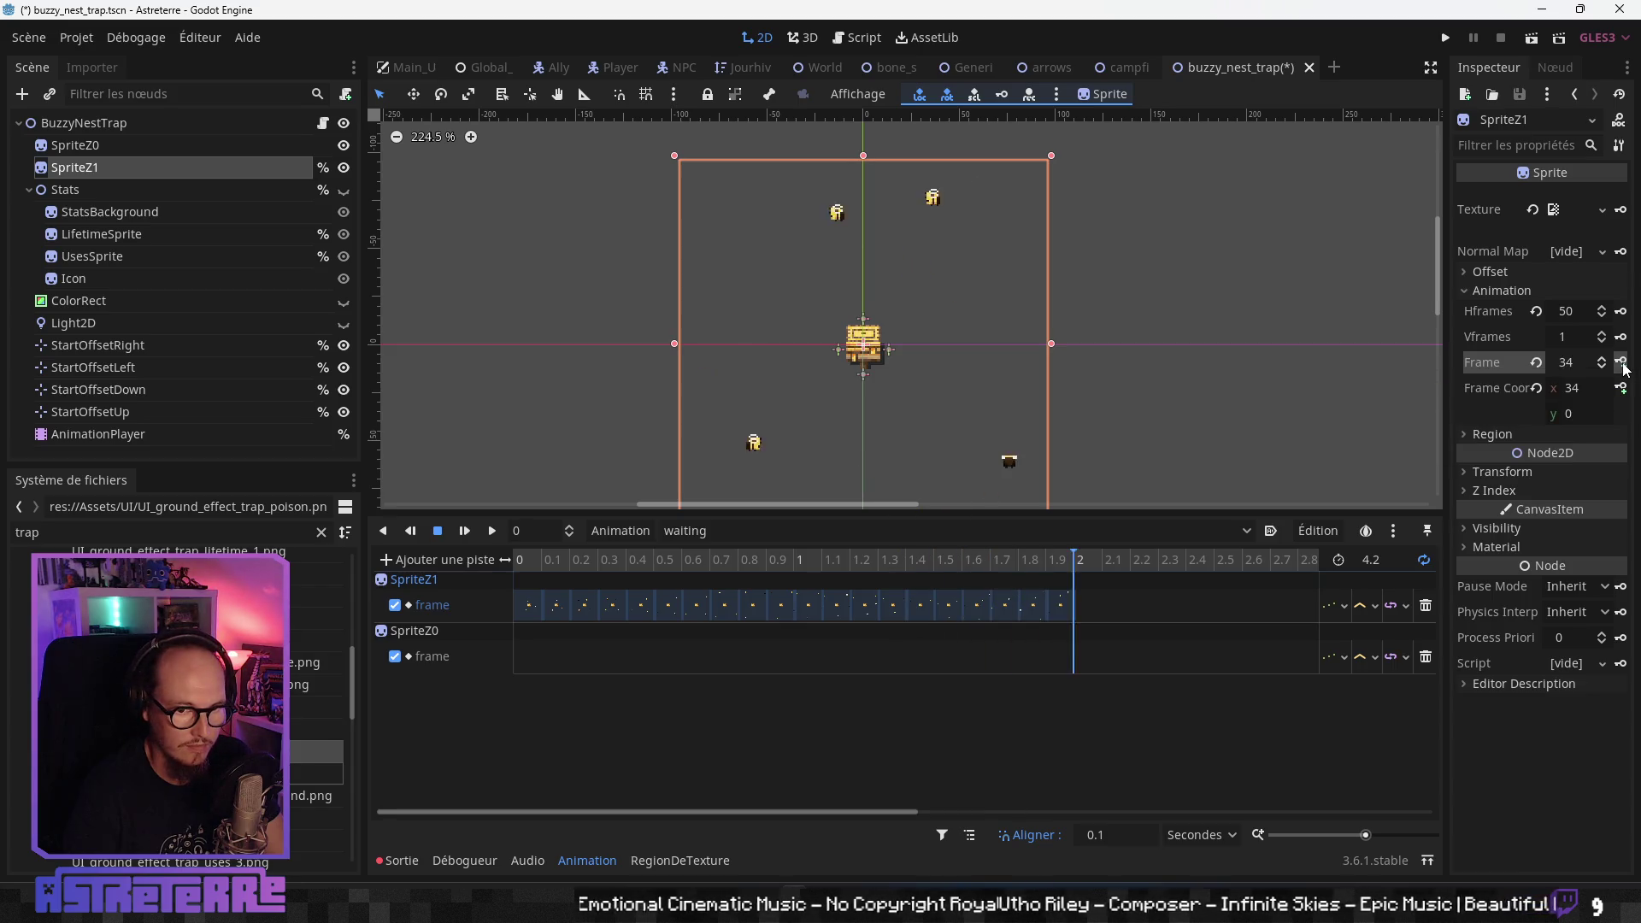
left_click(1622, 363)
left_click(1622, 363)
left_click(1623, 363)
left_click(1622, 363)
left_click(1622, 363)
left_click(1622, 364)
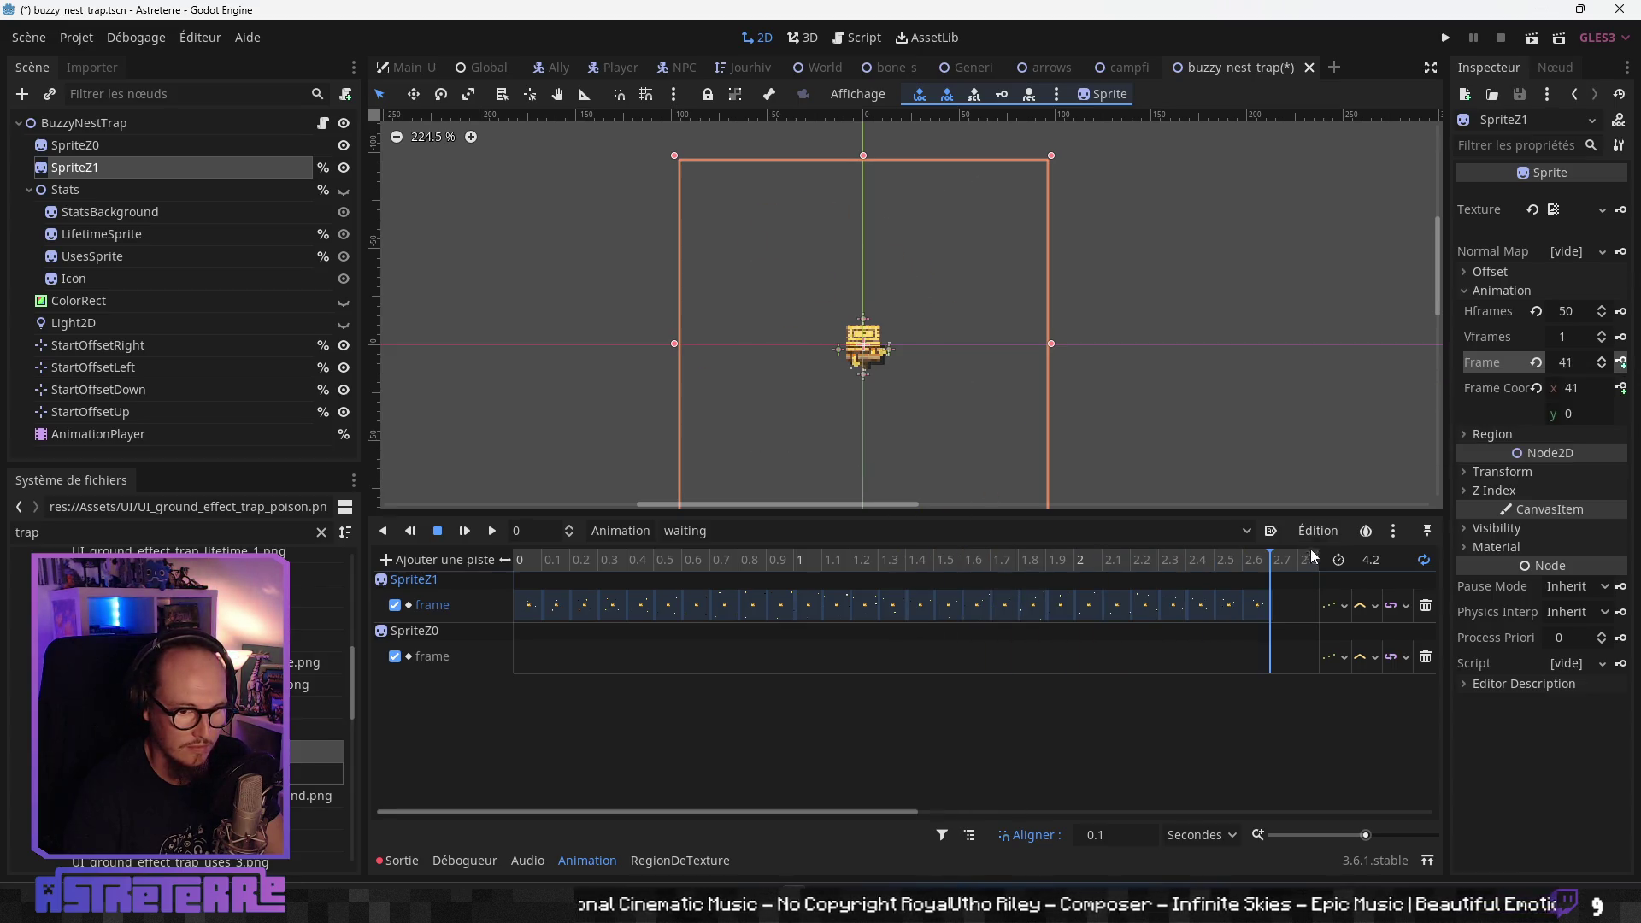
- Delete the extra frame key at 2.6 s and set the animation length to 2.6 s
left_click(1255, 607)
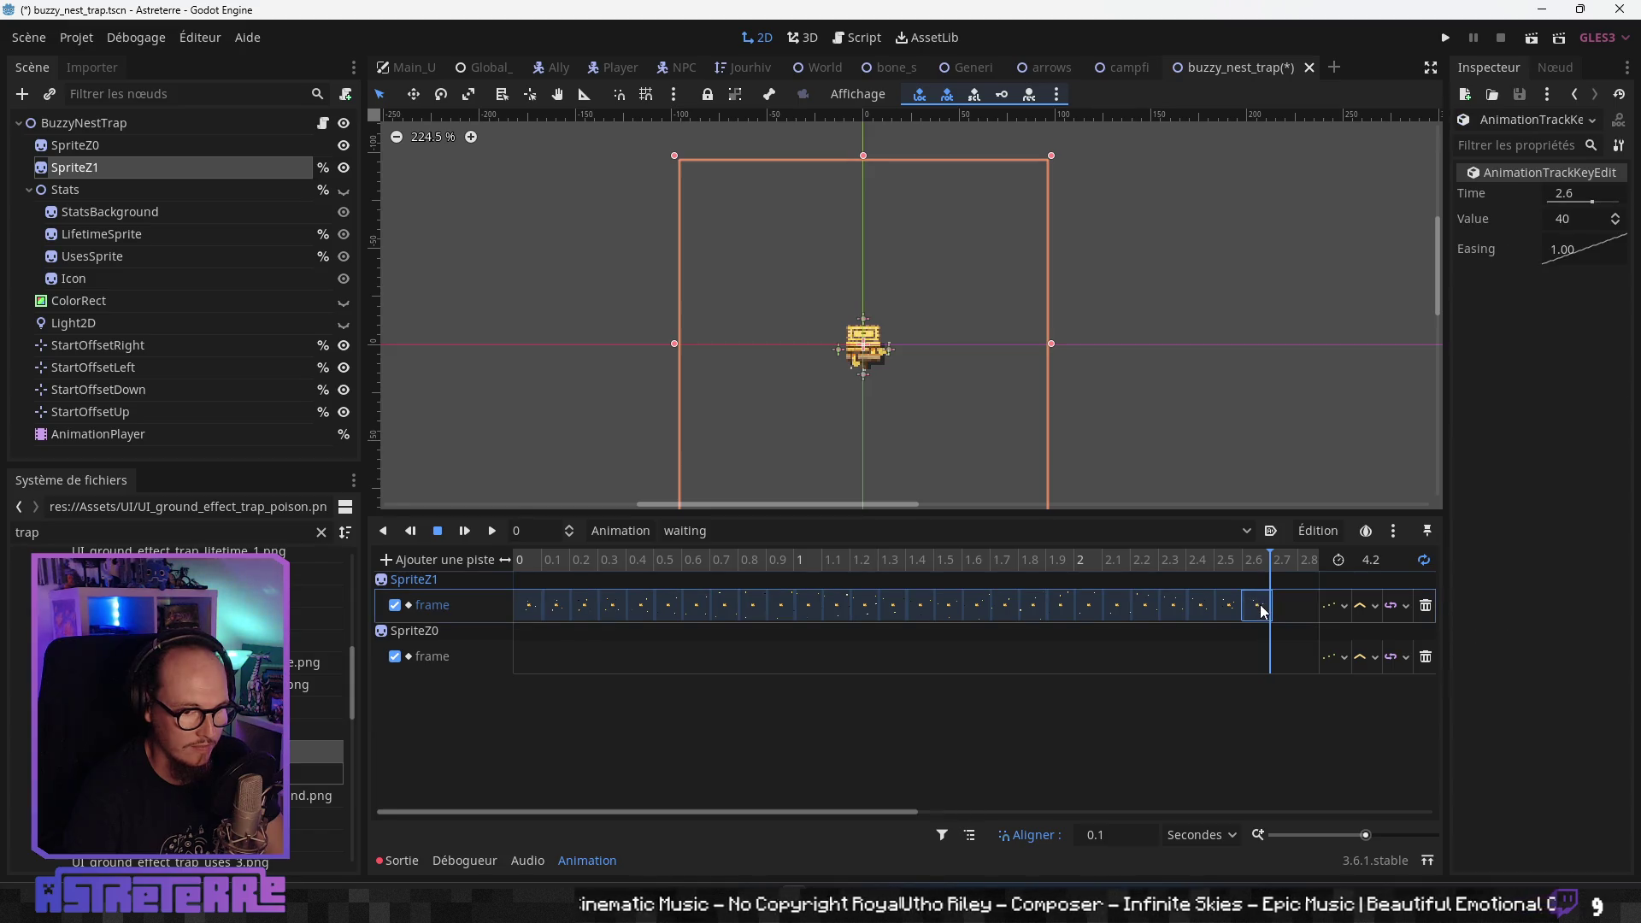
key("Delete")
left_click_drag(1240, 562, 1239, 556)
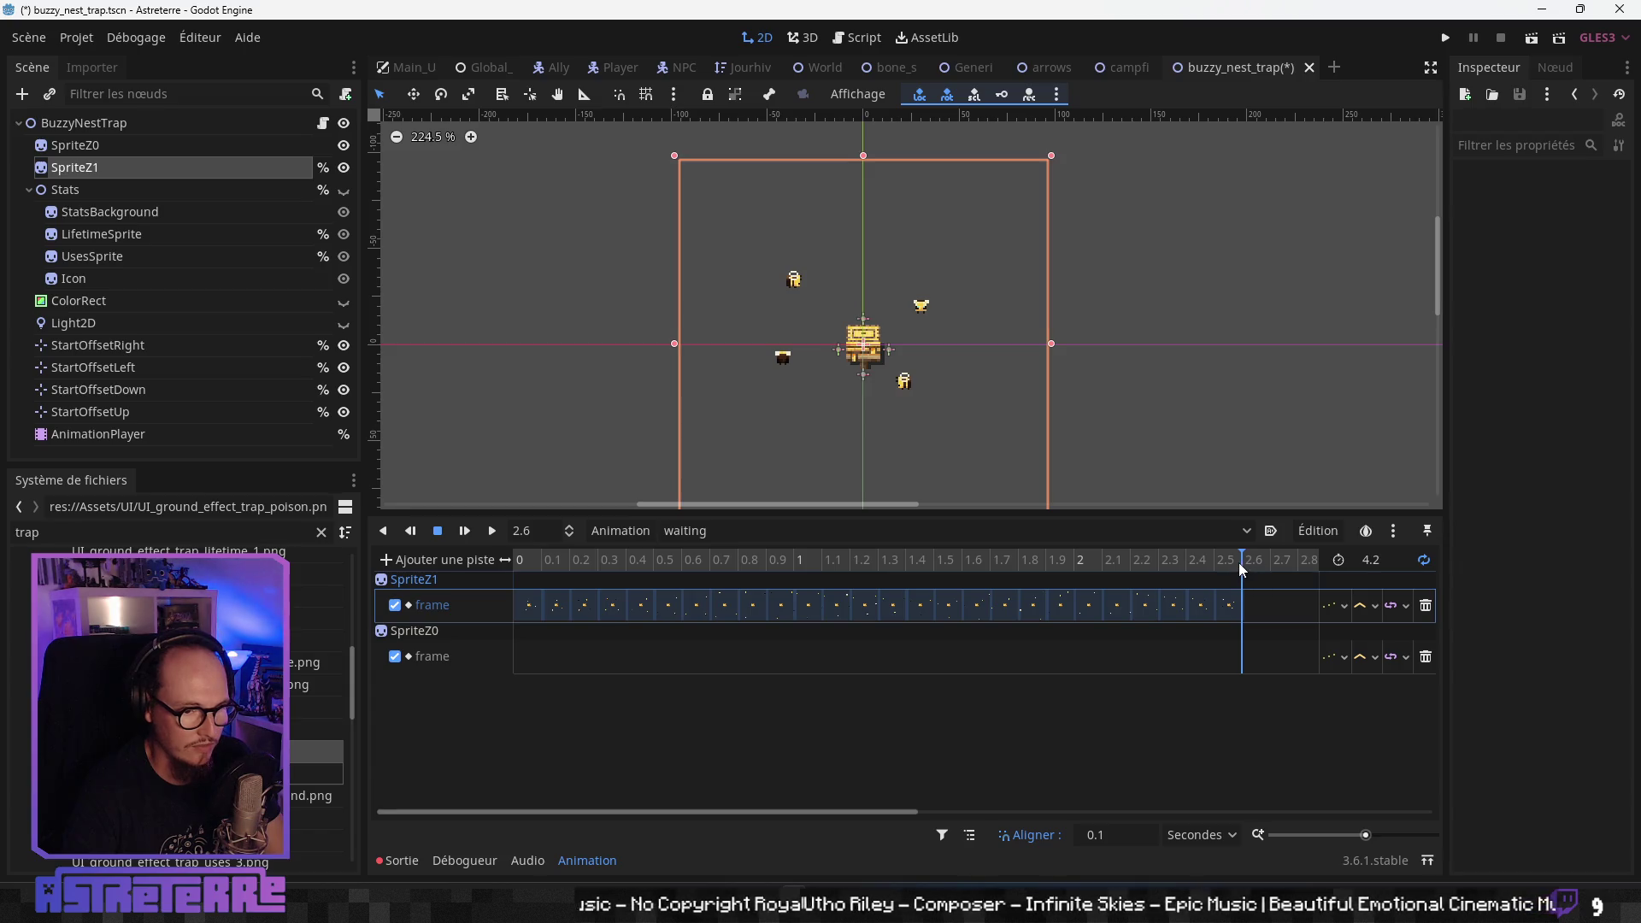
left_click(1389, 554)
type("2.6")
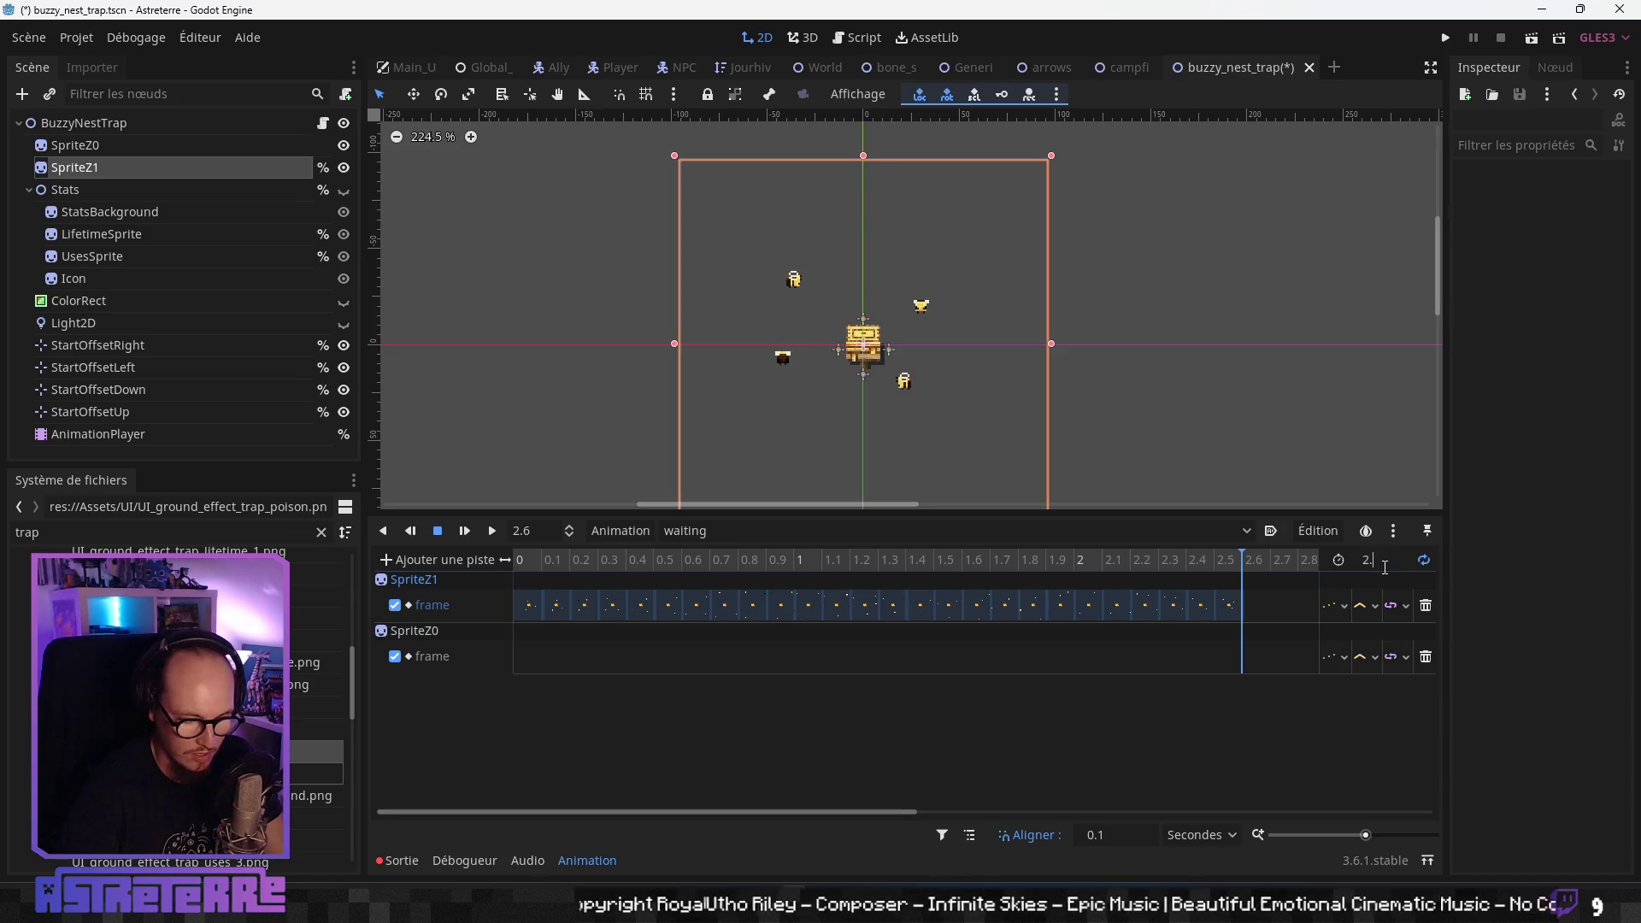
key("Return")
left_click_drag(1242, 560, 513, 560)
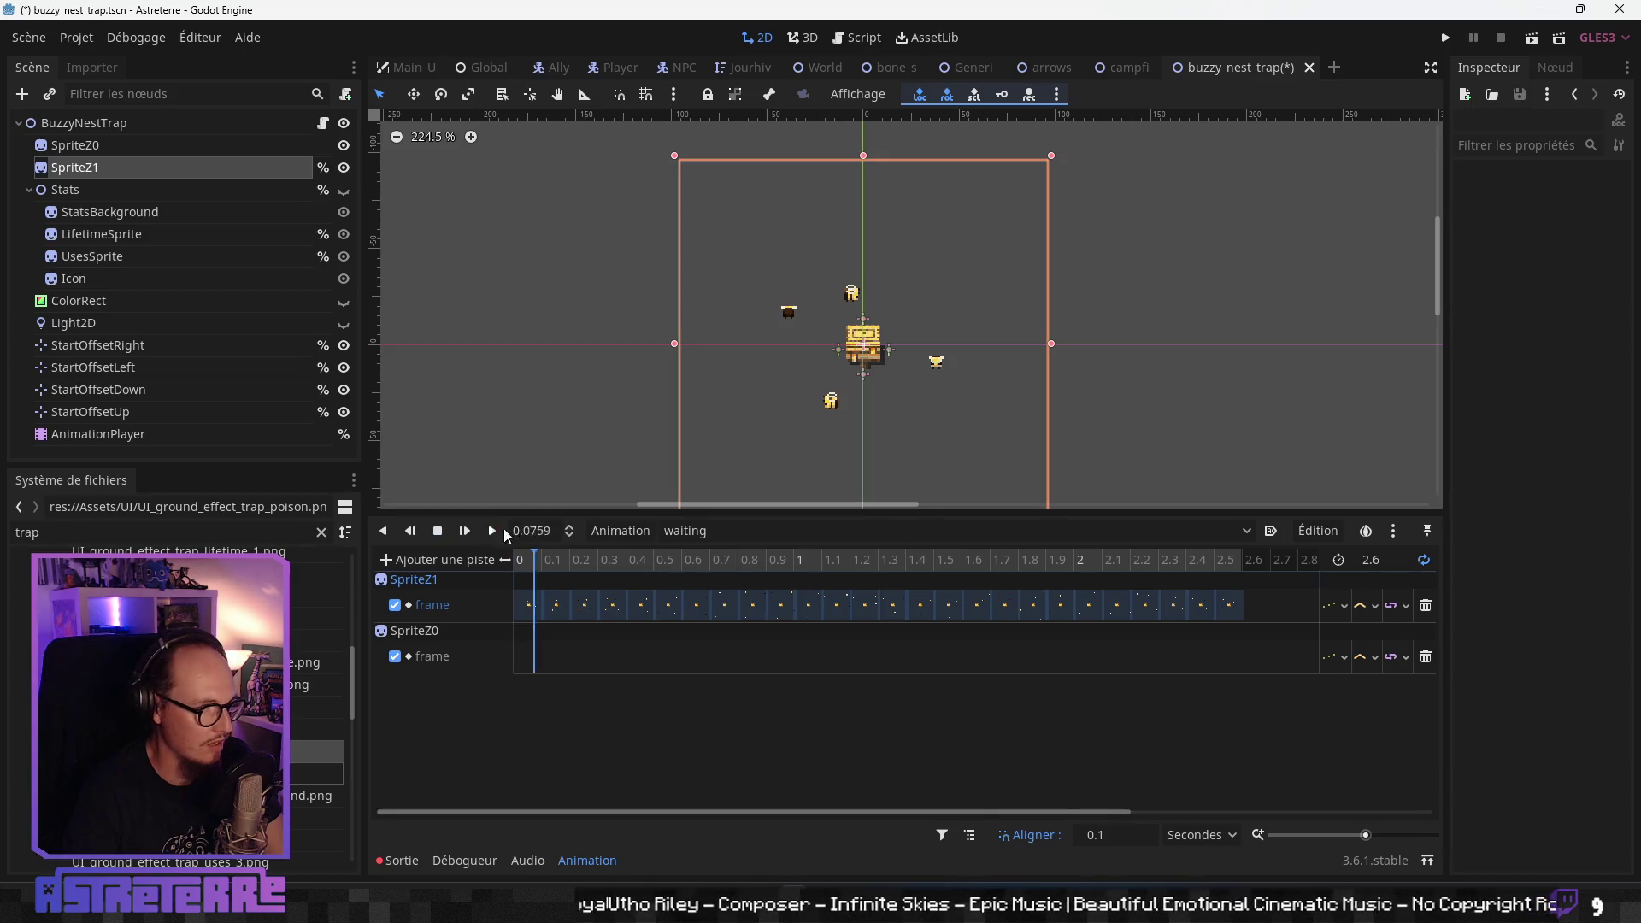
scroll(1061, 429, "down", 3)
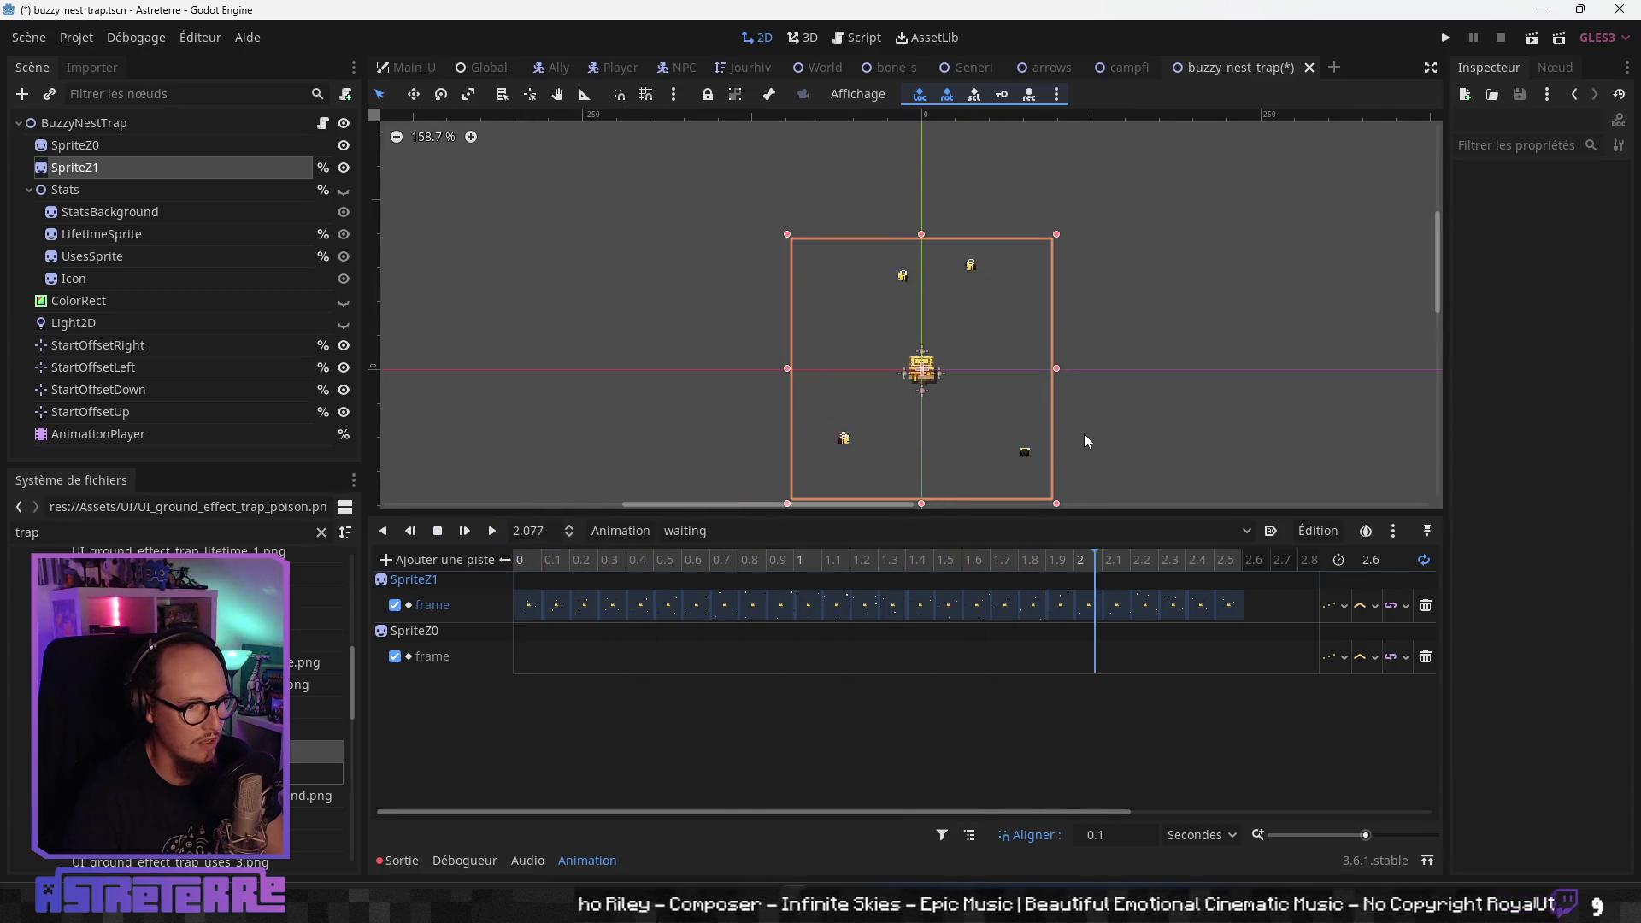
scroll(1053, 433, "up", 1)
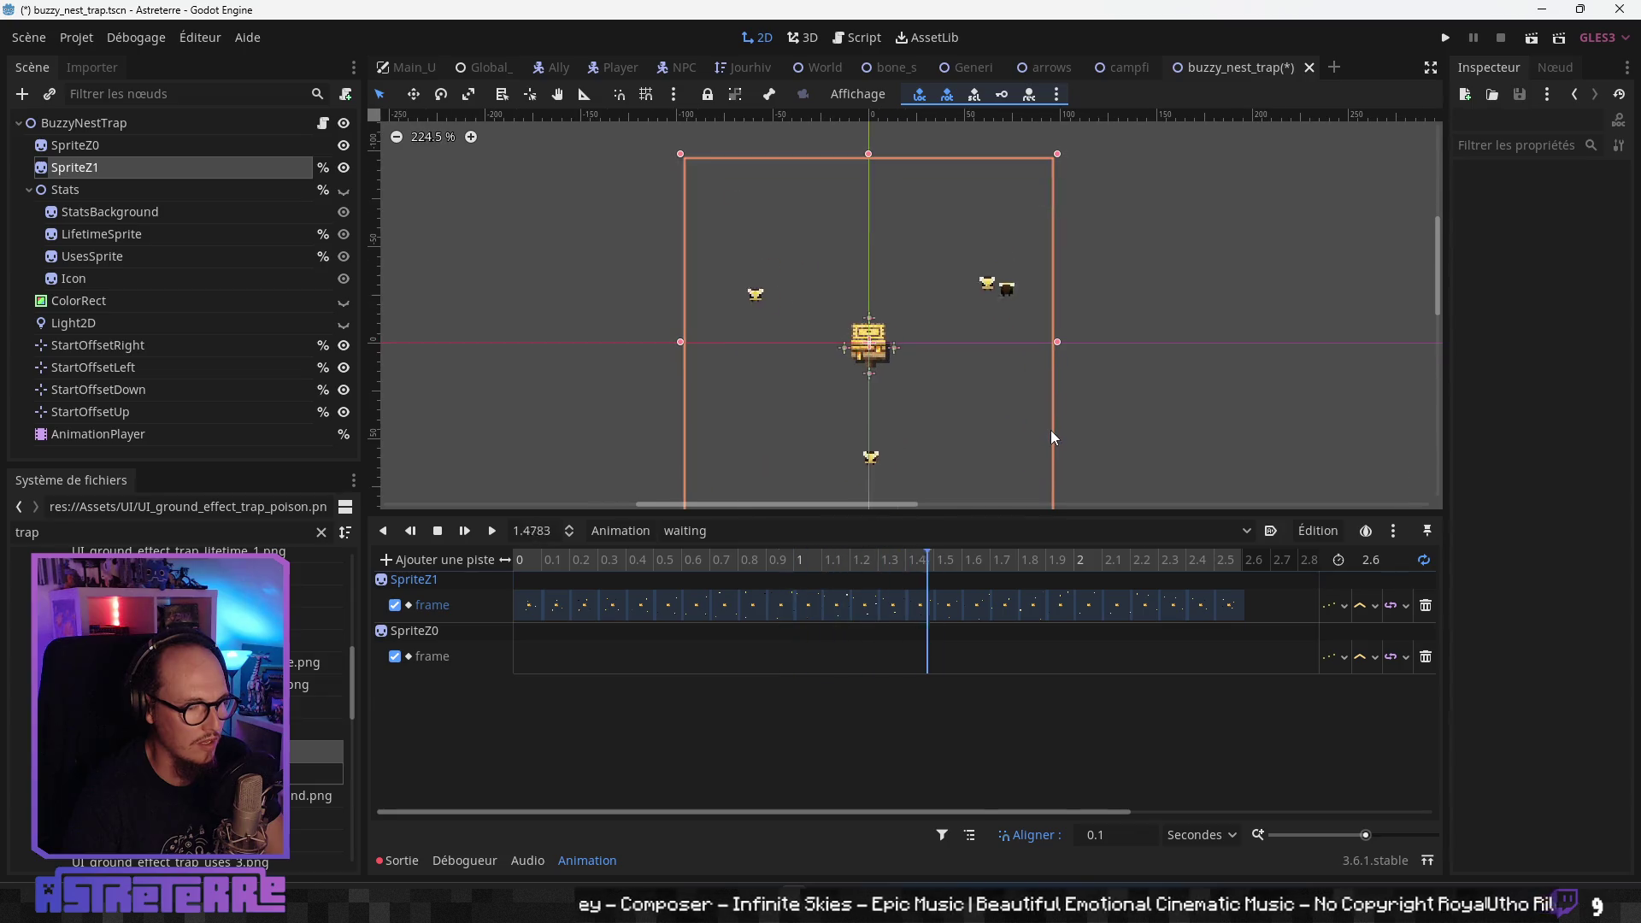
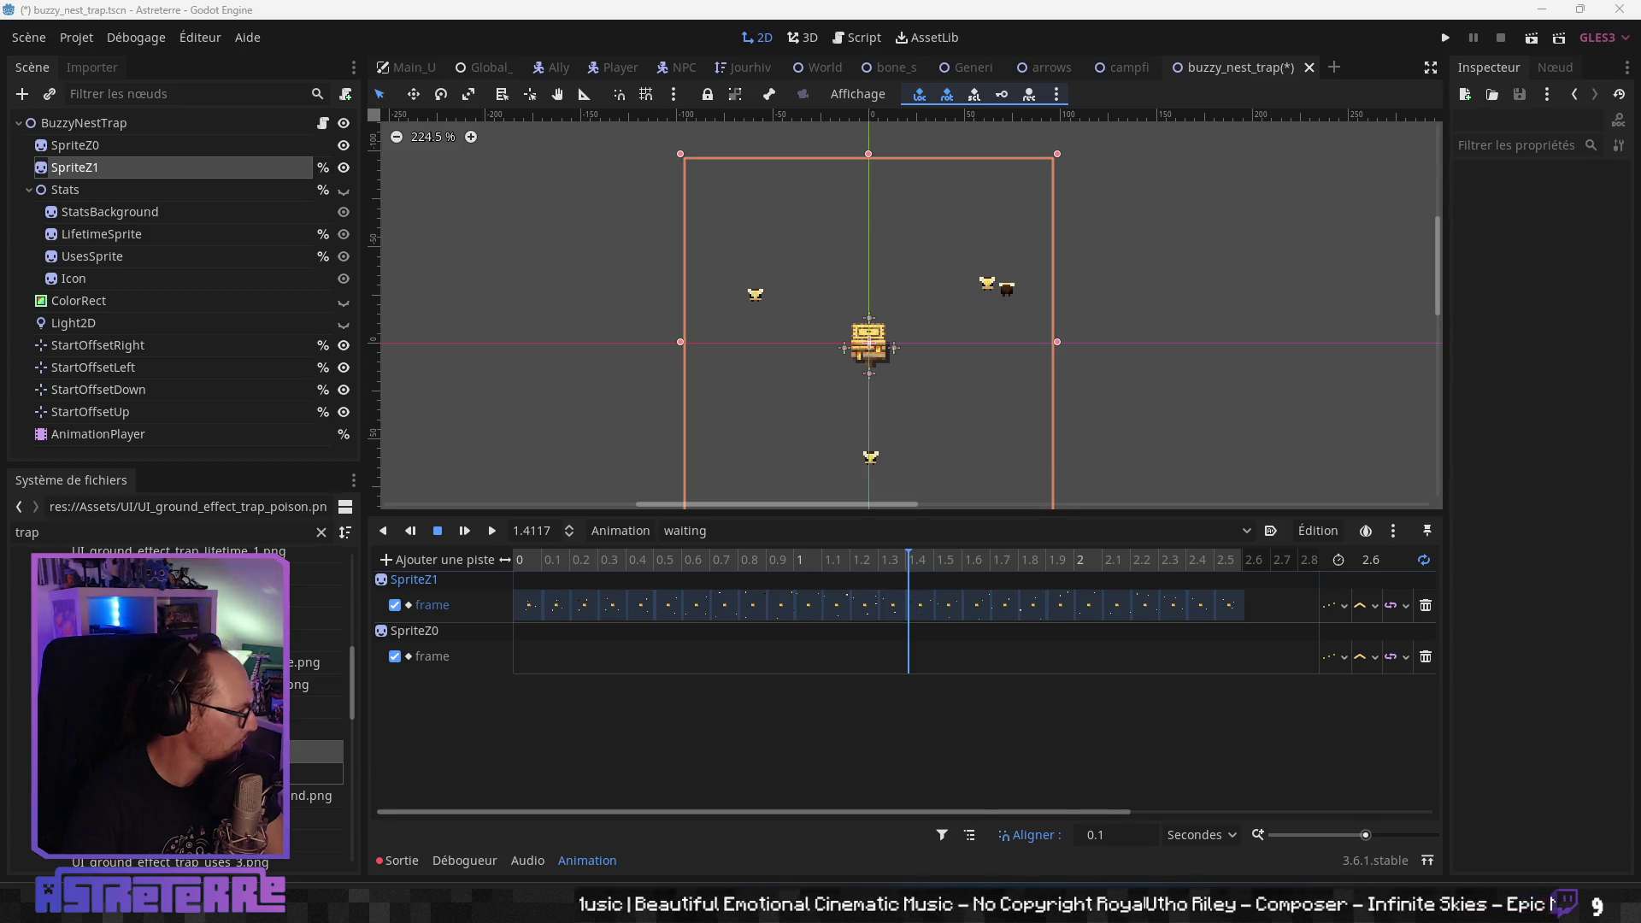
- Play the 'waiting' animation and inspect its SpriteZ1 frame keys at 0, 0.1 and 2.5 seconds
left_click(524, 567)
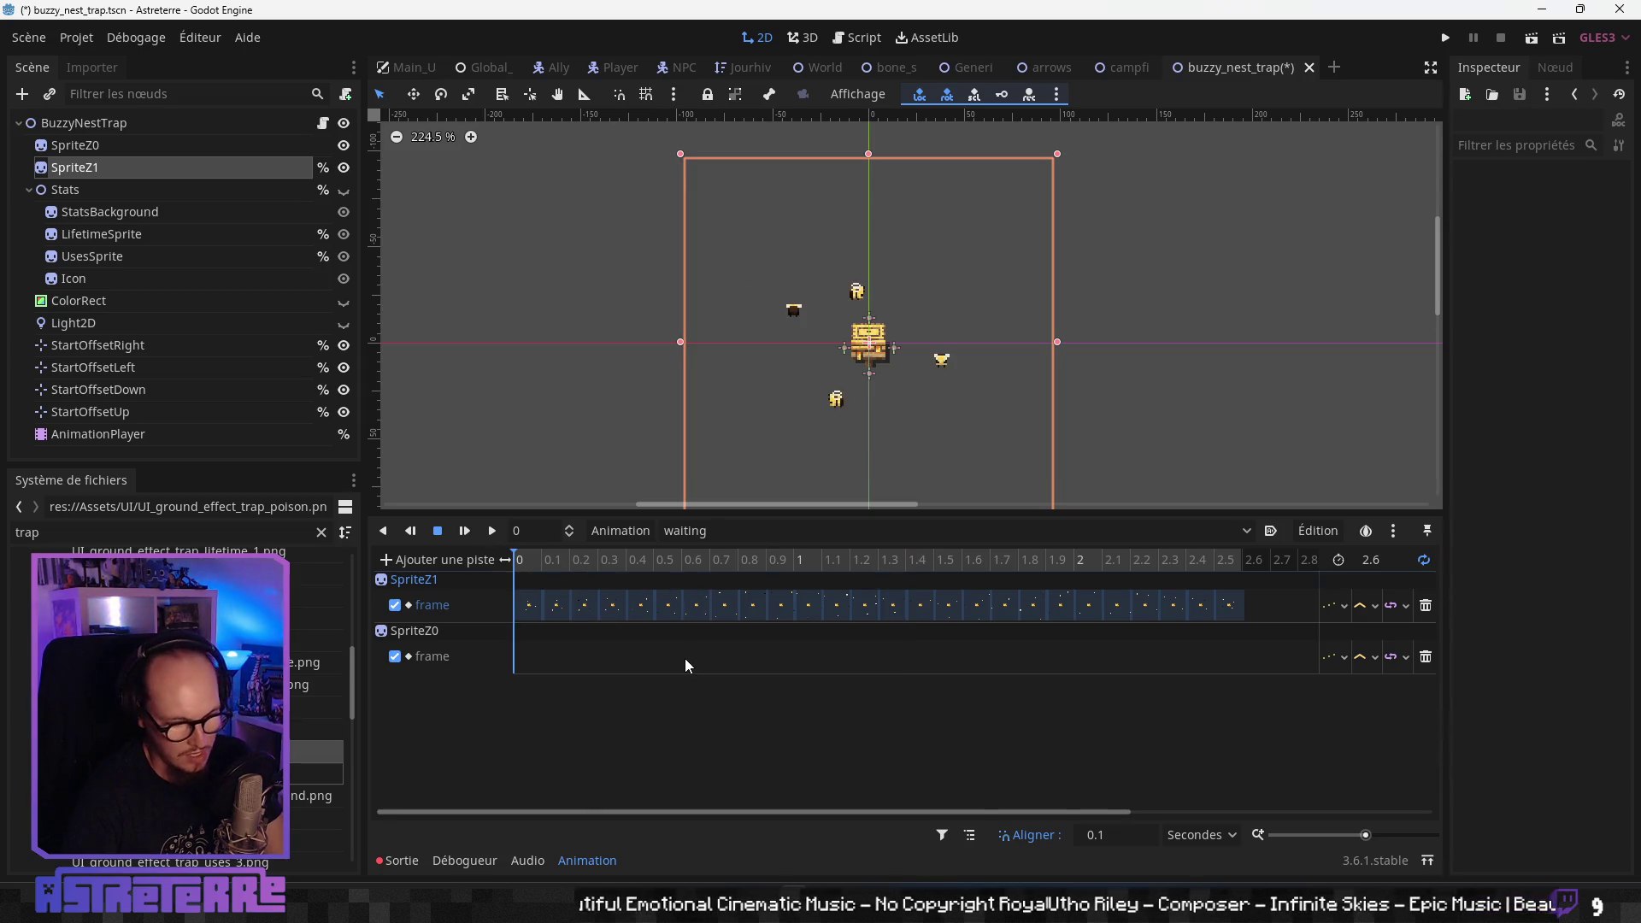
left_click(494, 535)
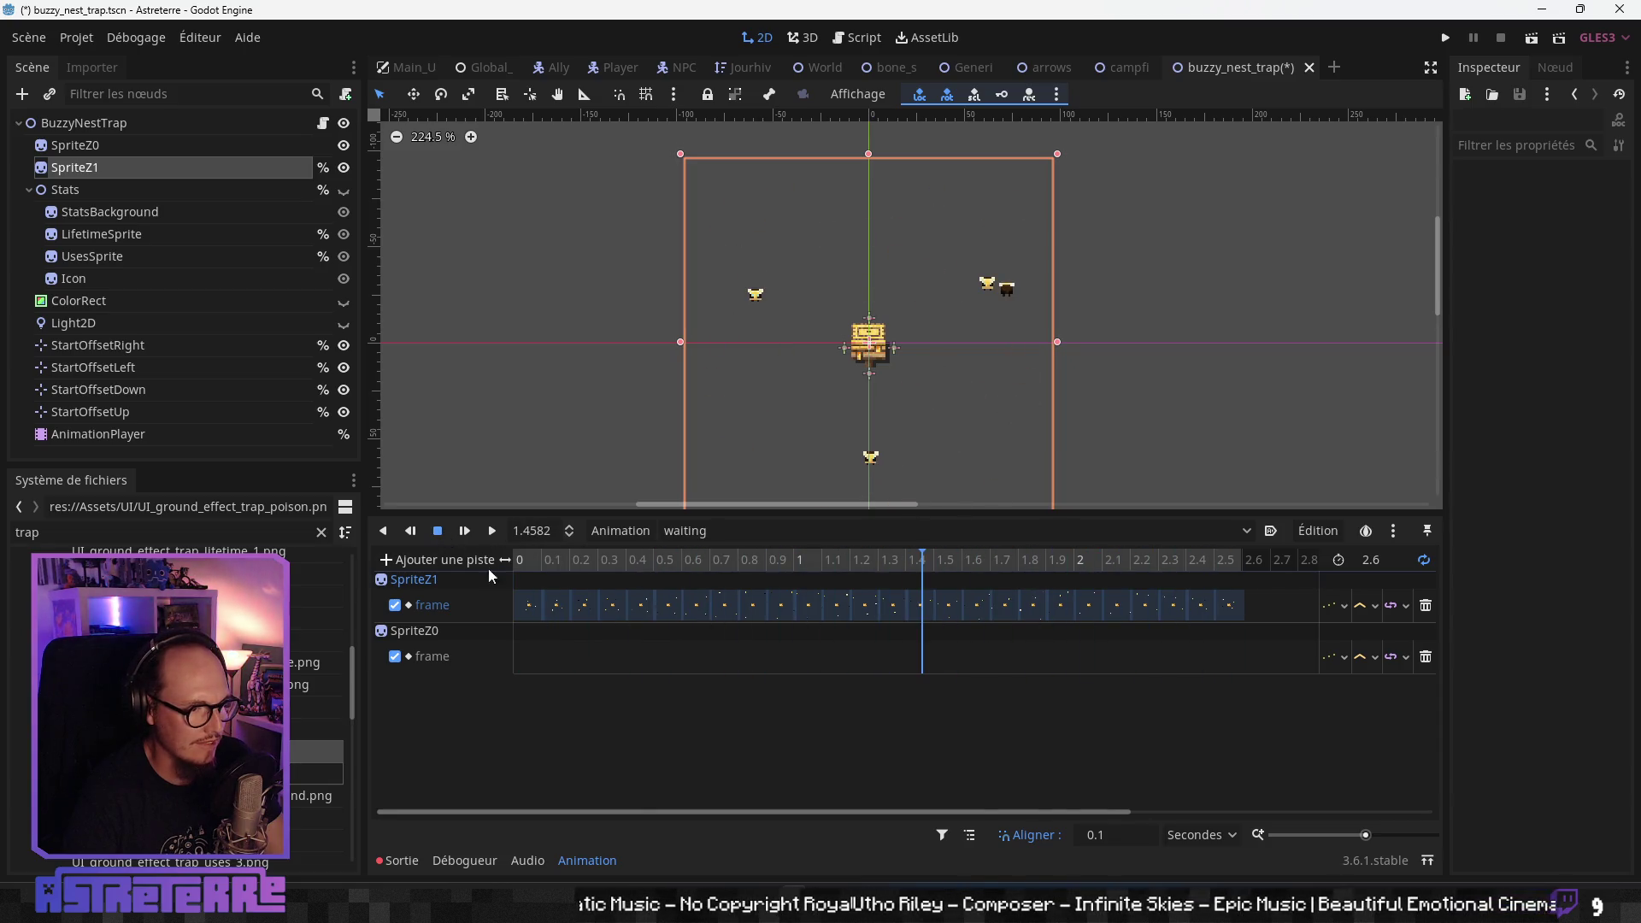
left_click(530, 605)
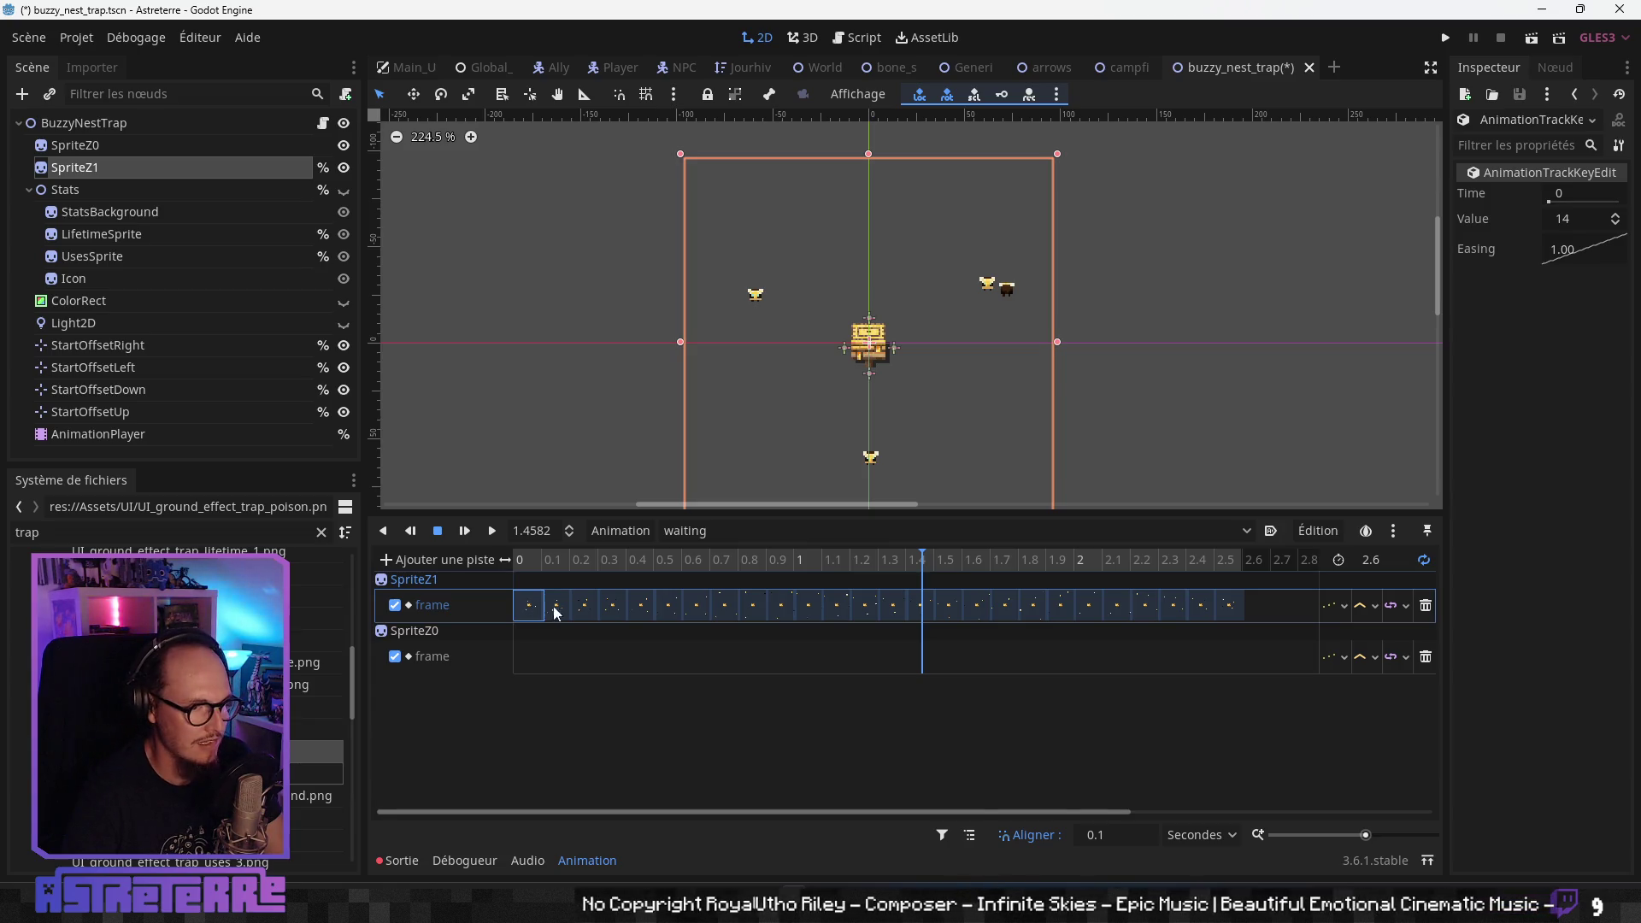
left_click(536, 560)
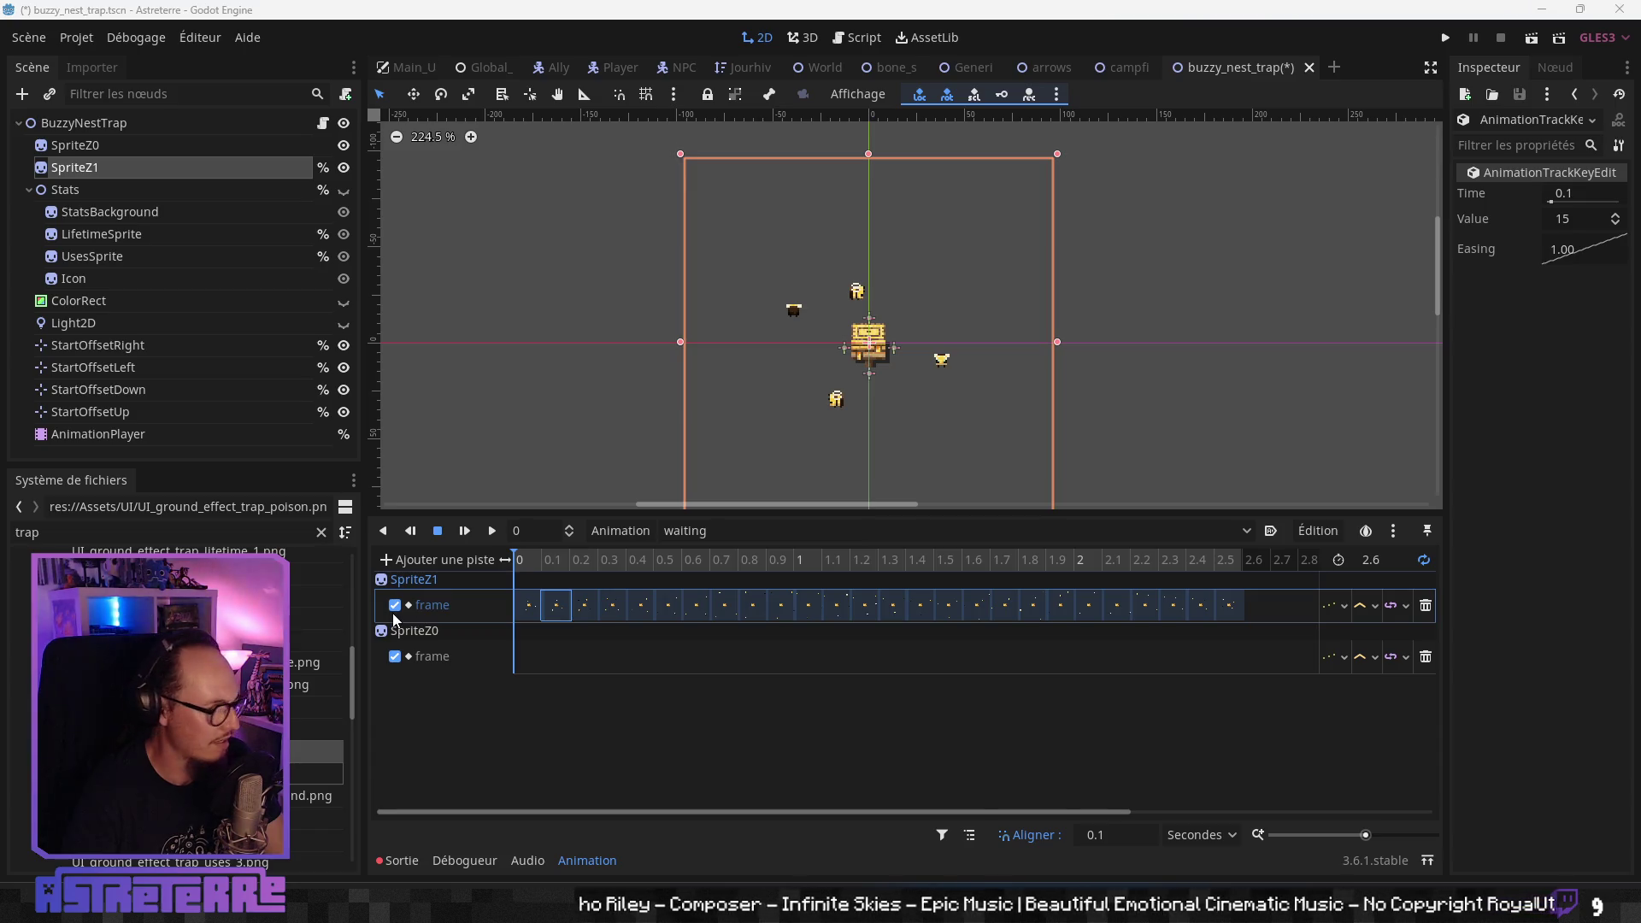
left_click(549, 560)
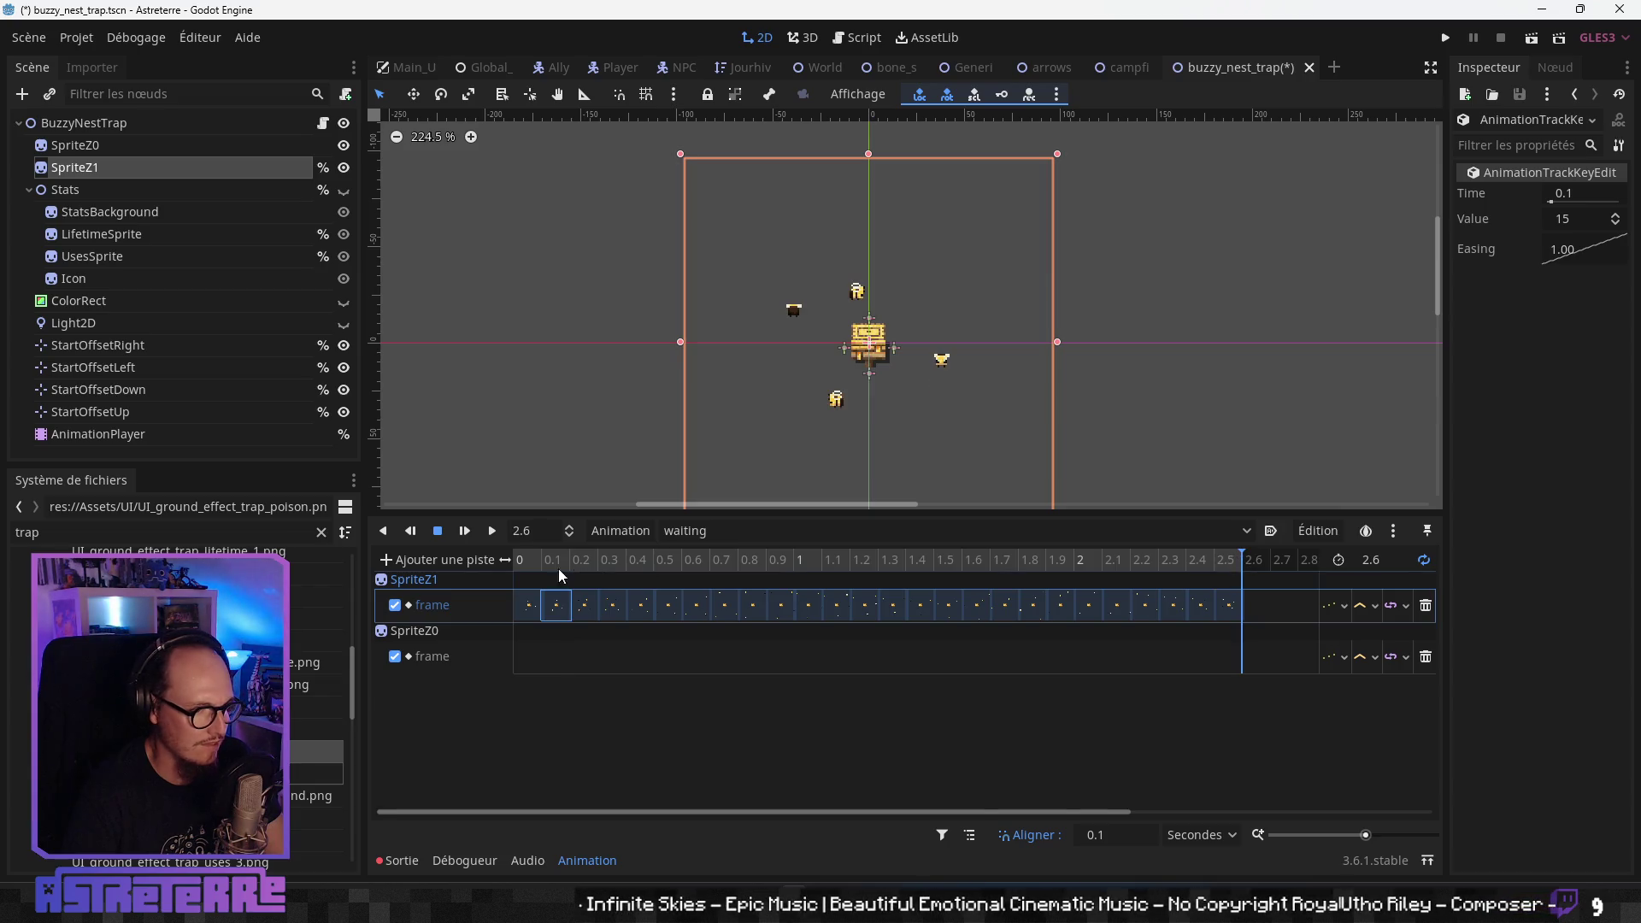
left_click(518, 562)
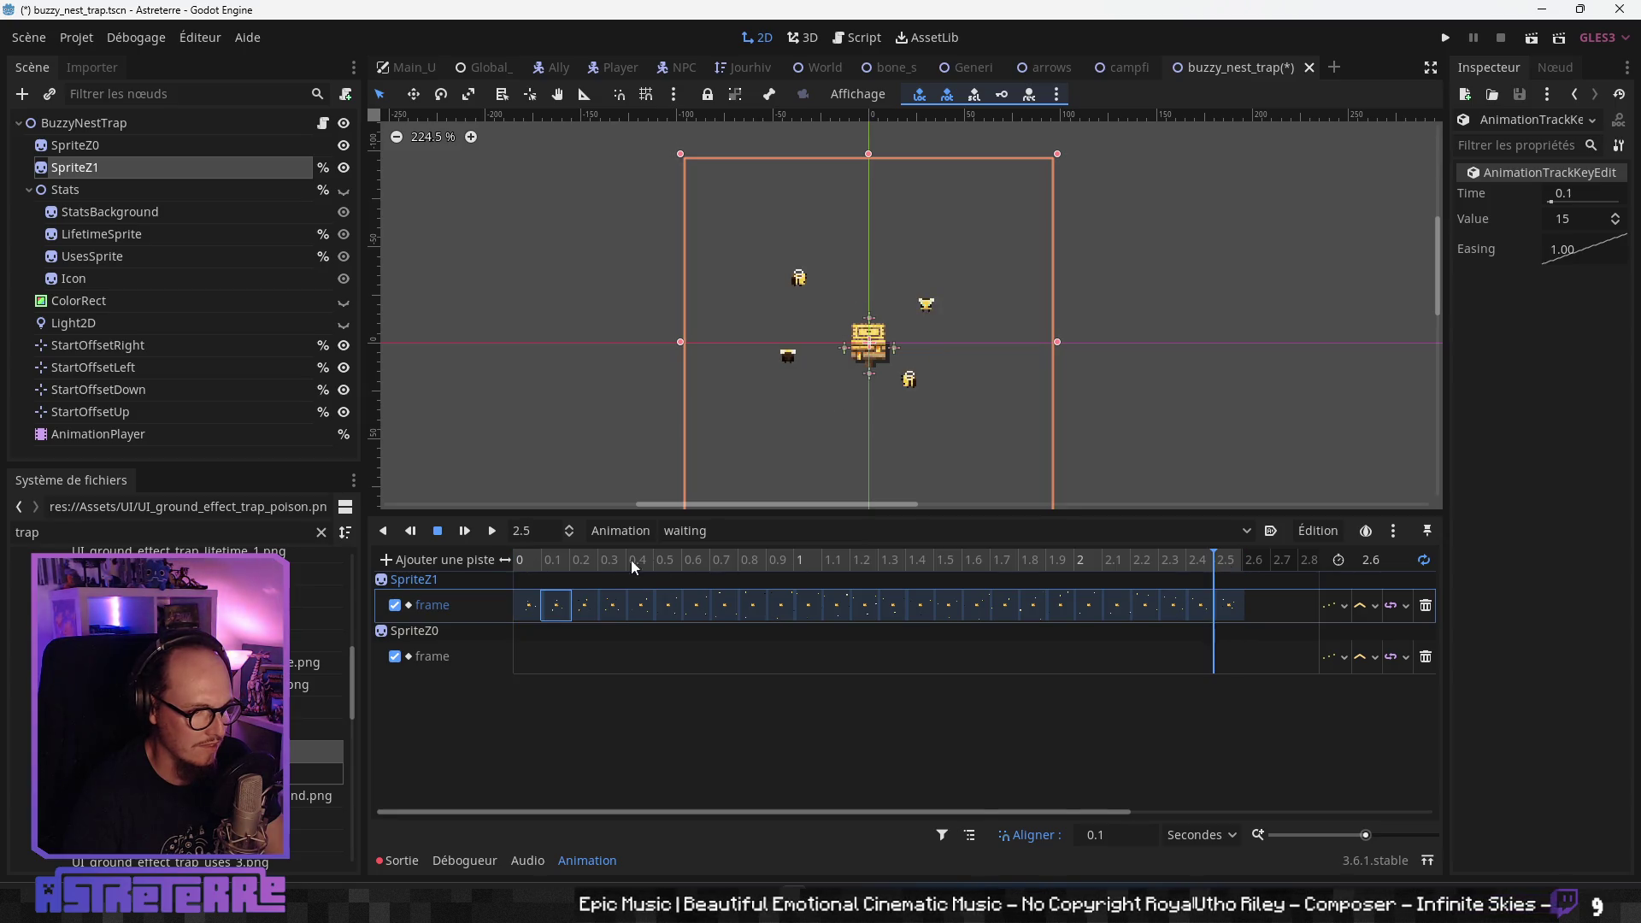
left_click(520, 558)
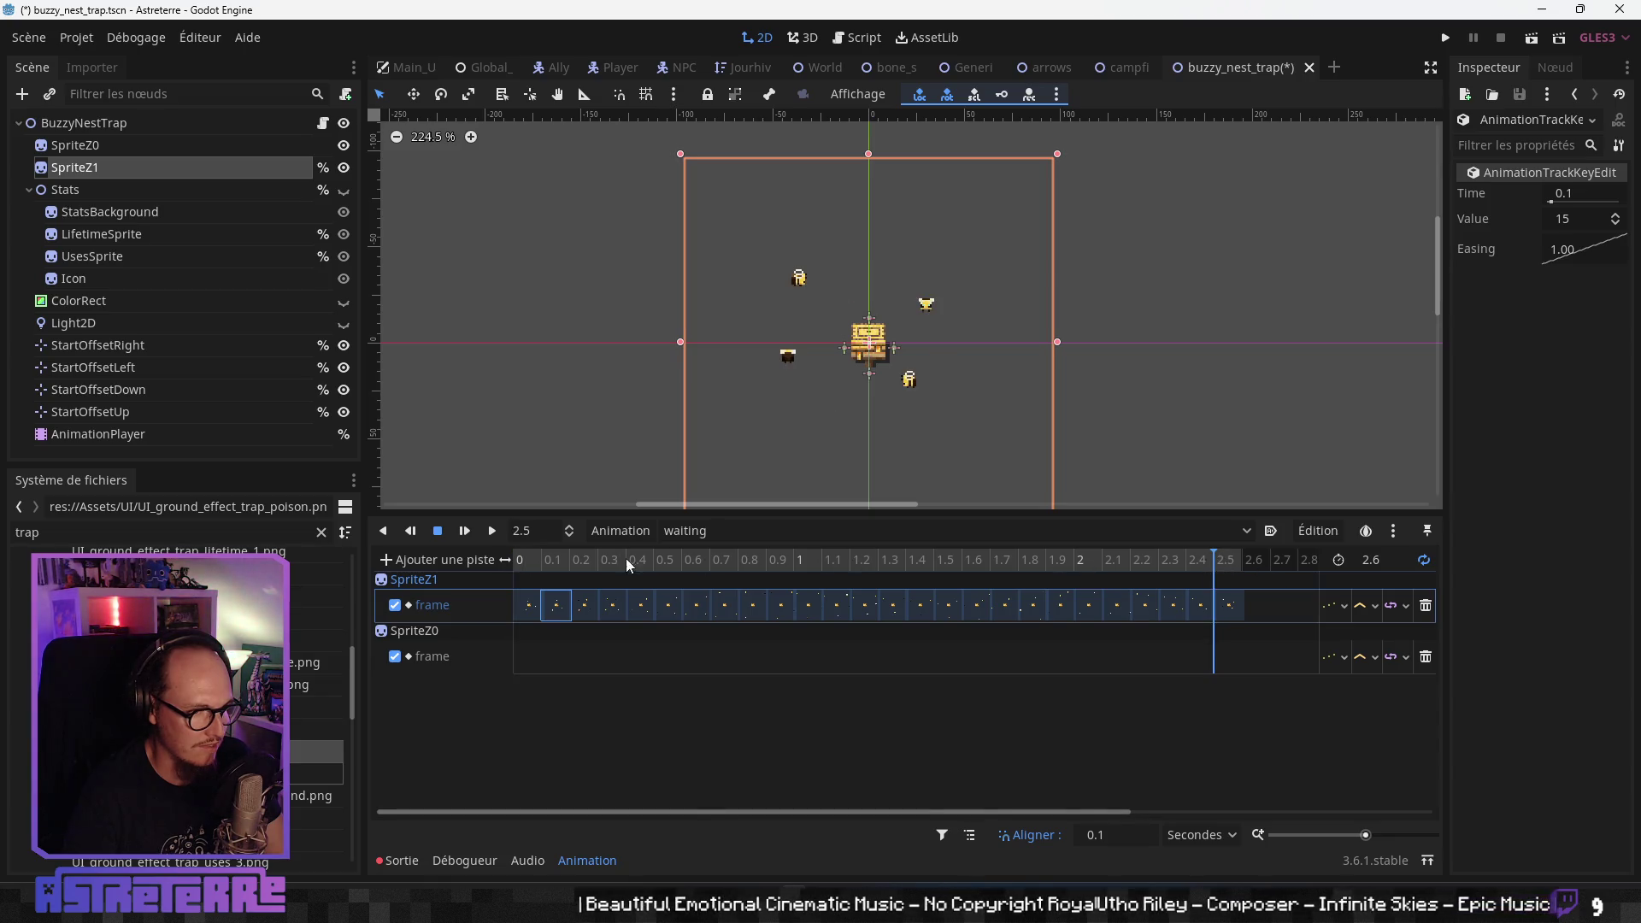
left_click(520, 561)
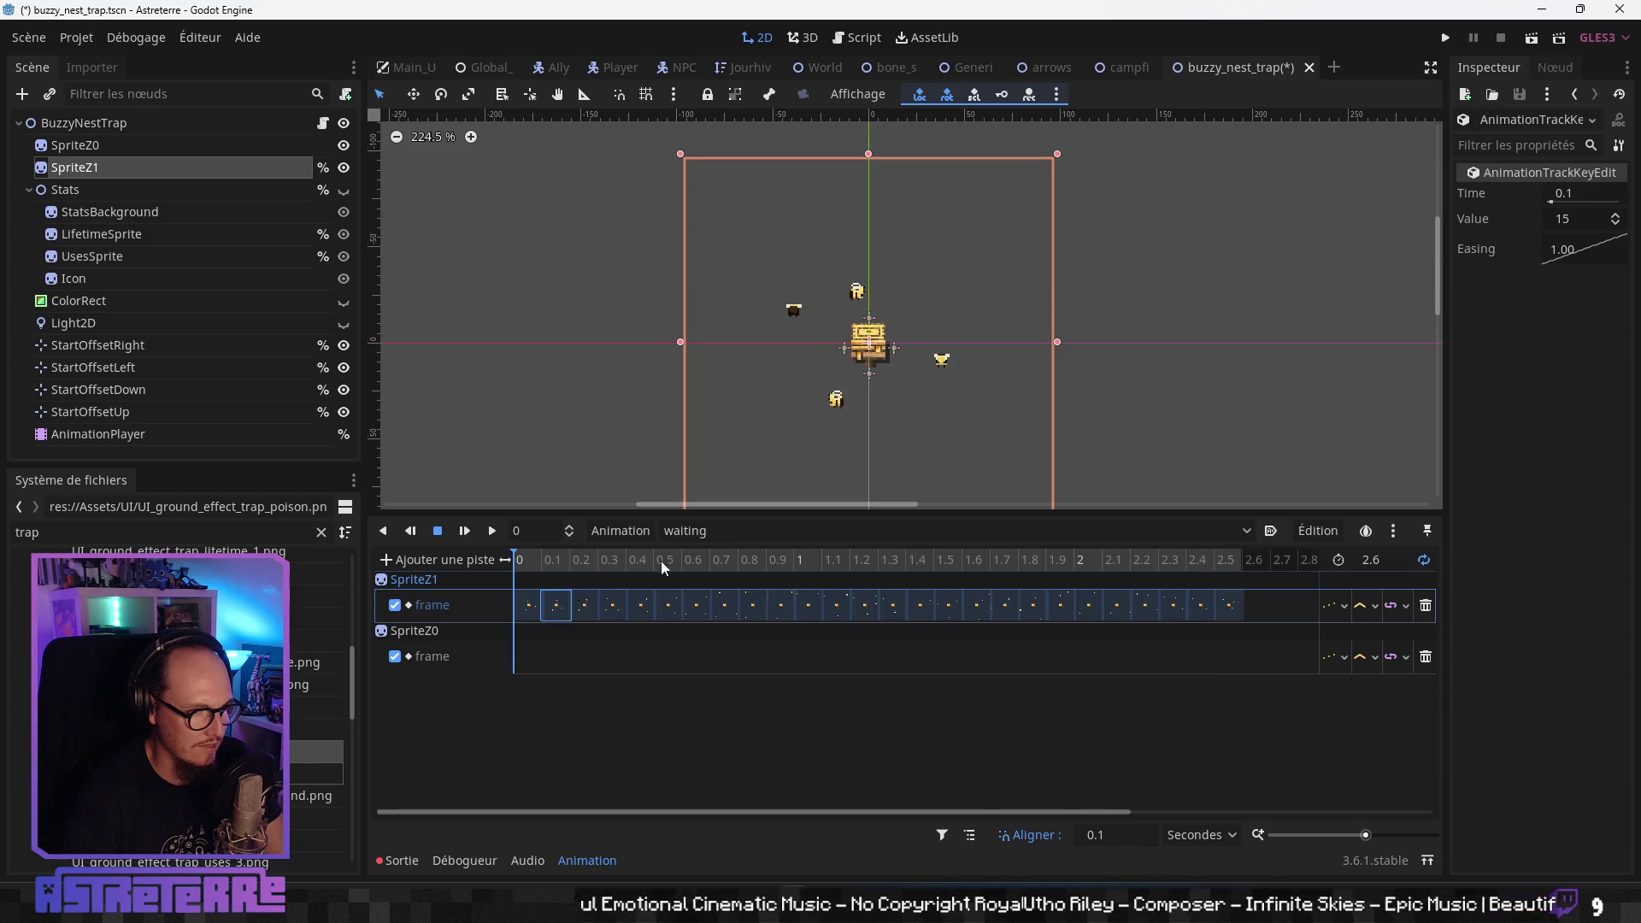
left_click(1217, 561)
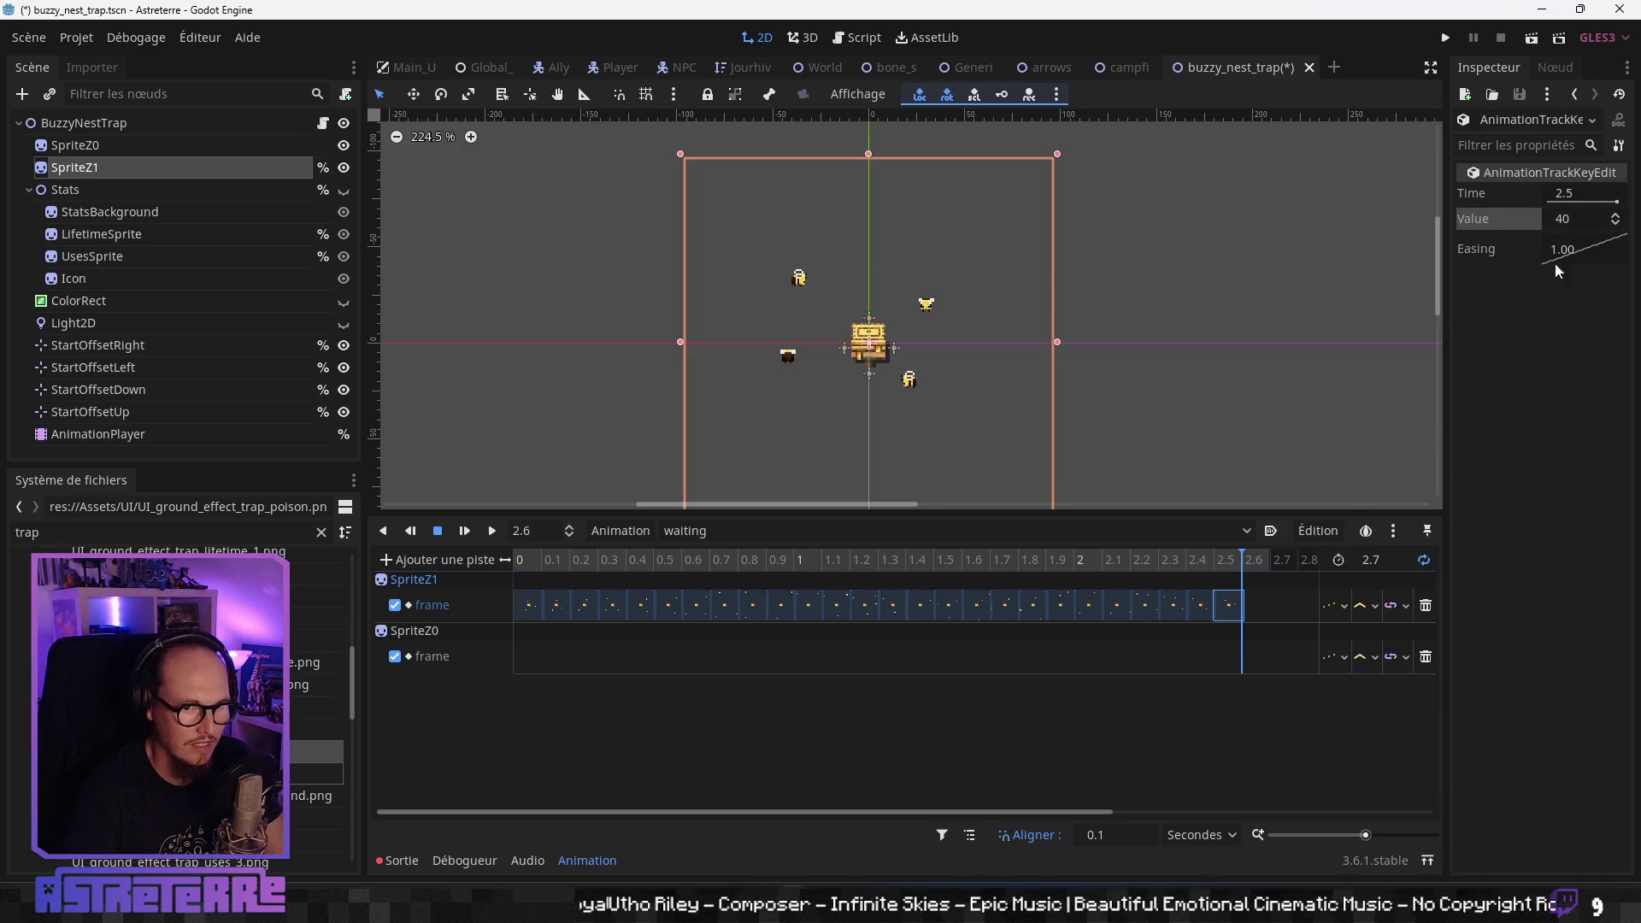
- Duplicate the last SpriteZ1 key to 2.6 seconds and set its frame value to 40
right_click(1244, 613)
left_click(1283, 659)
left_click(1617, 219)
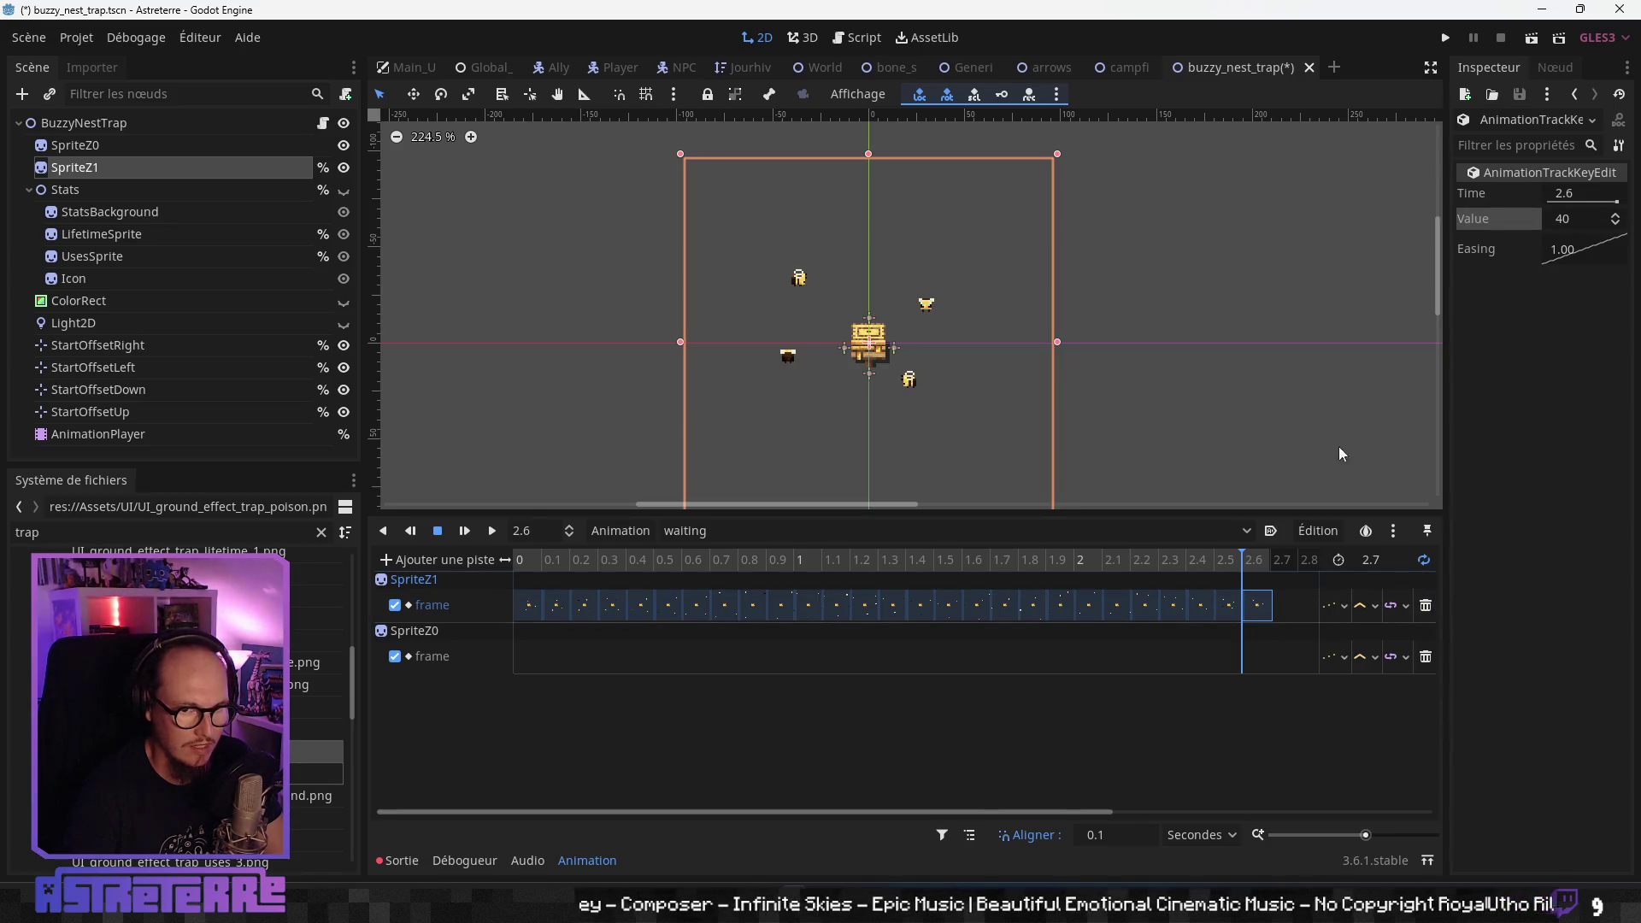
left_click(1186, 562)
- Replay the waiting animation to check it, then save the buzzy_nest_trap scene
left_click(517, 562)
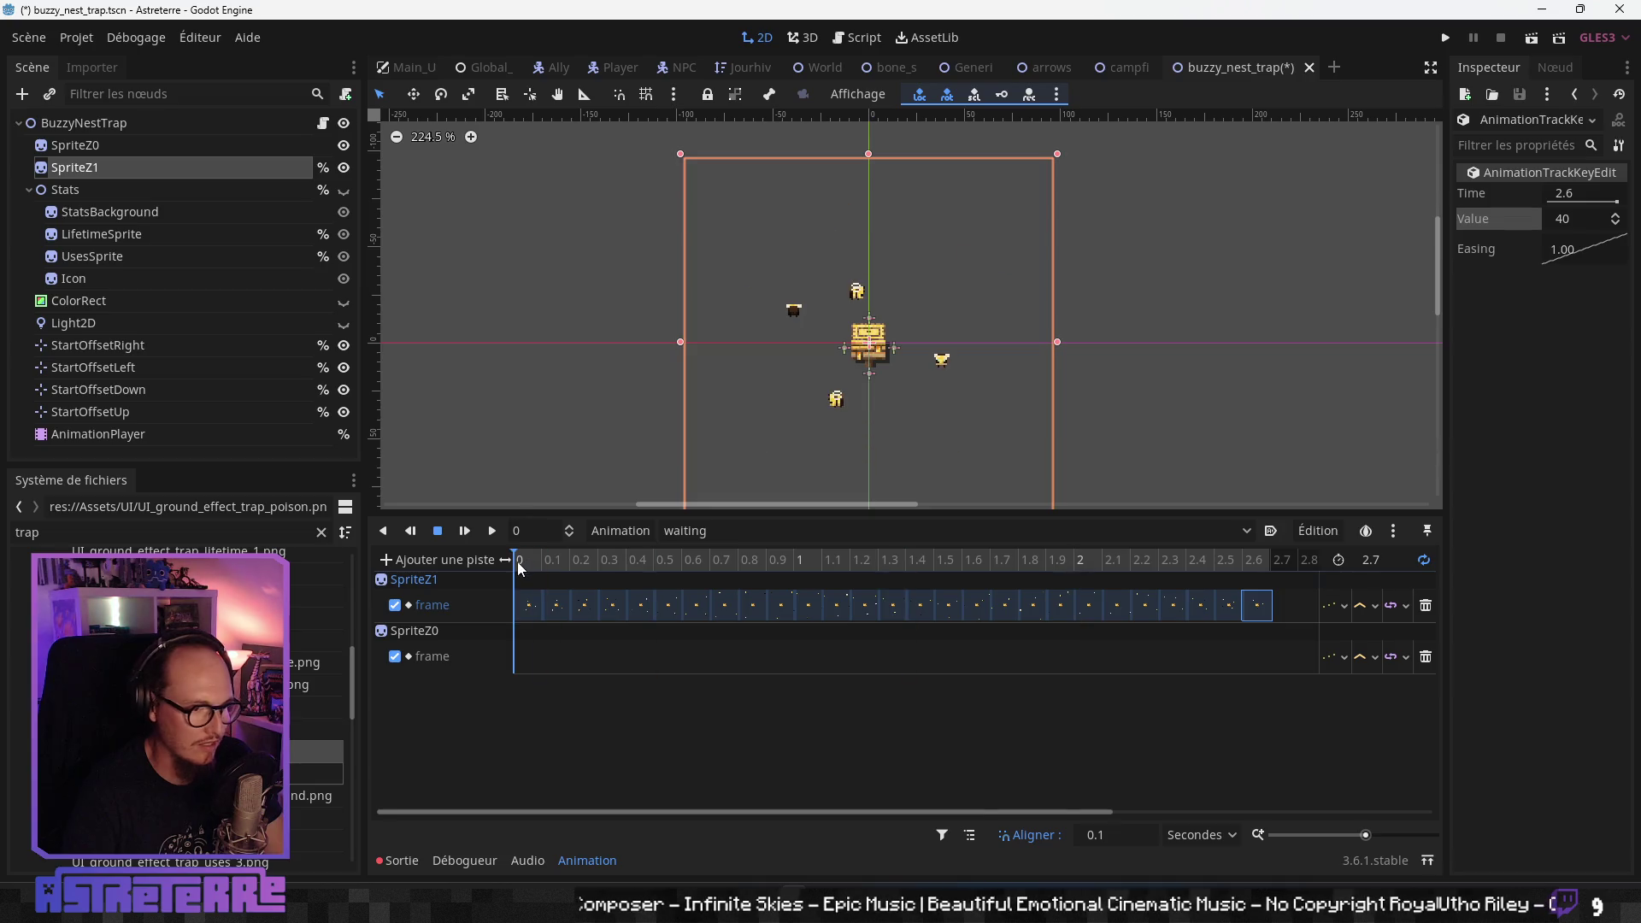
left_click(492, 531)
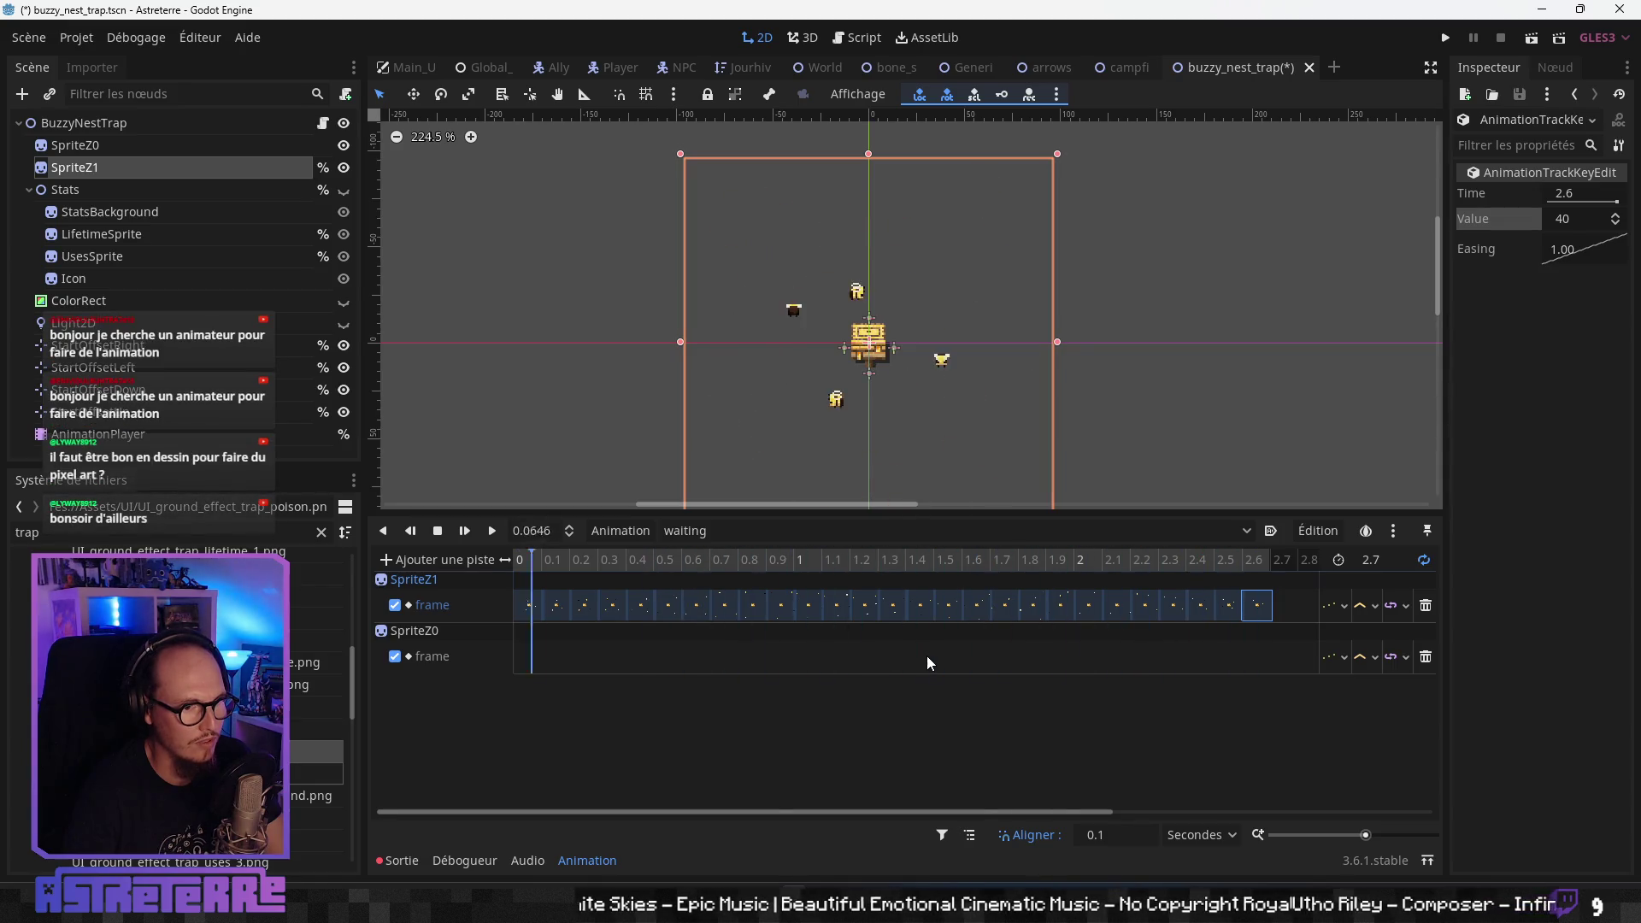
left_click(437, 534)
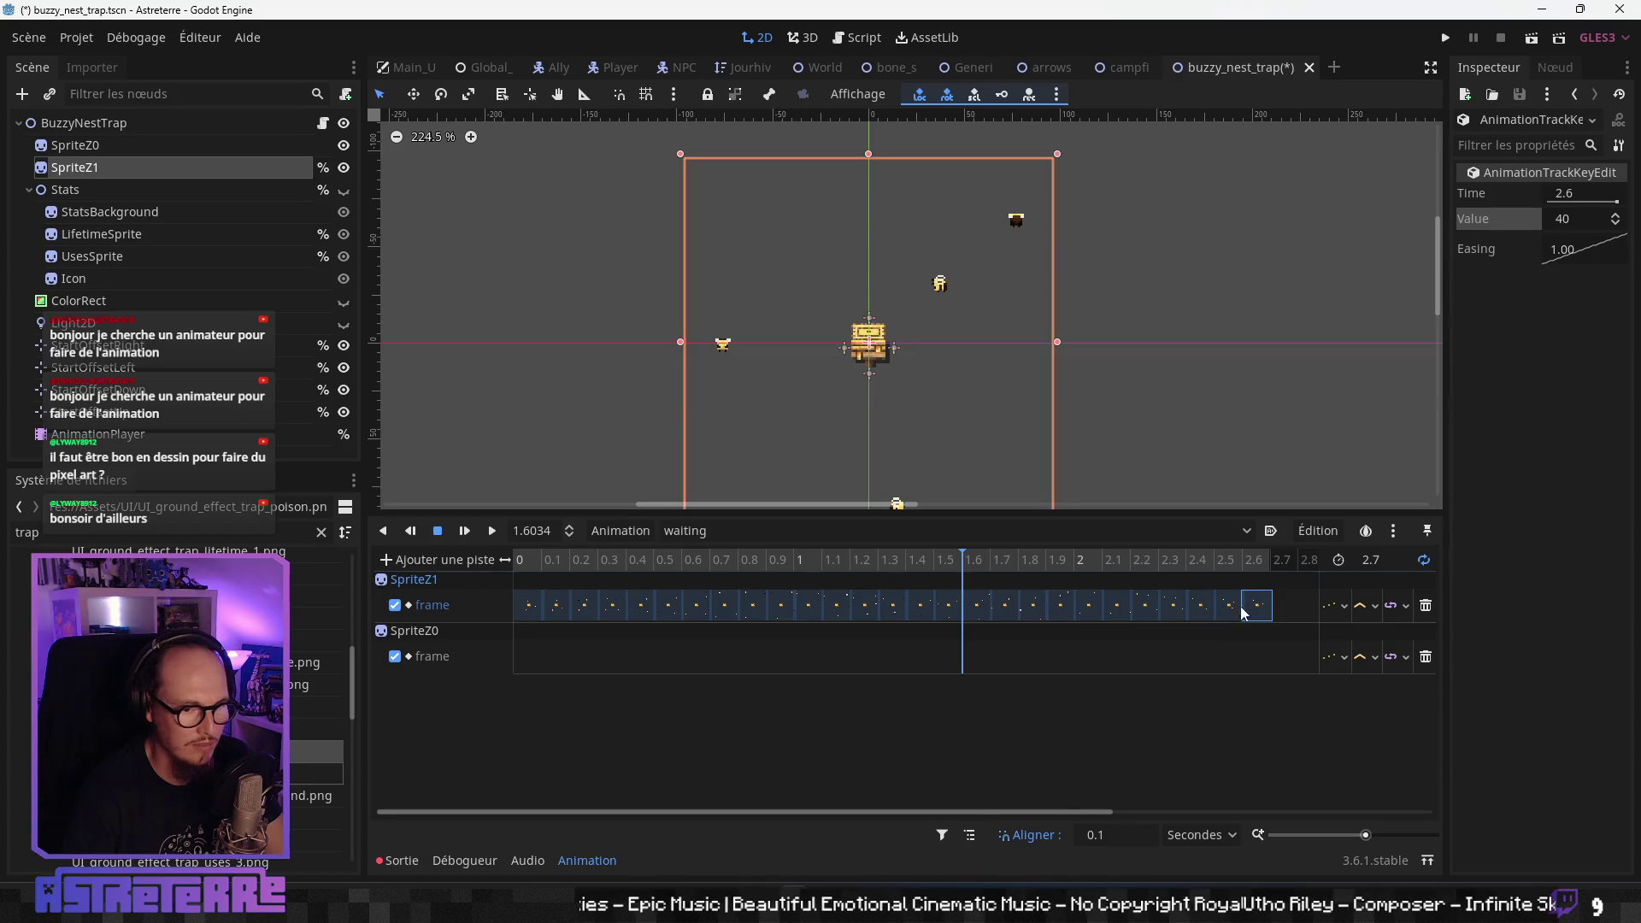
key("ctrl+s")
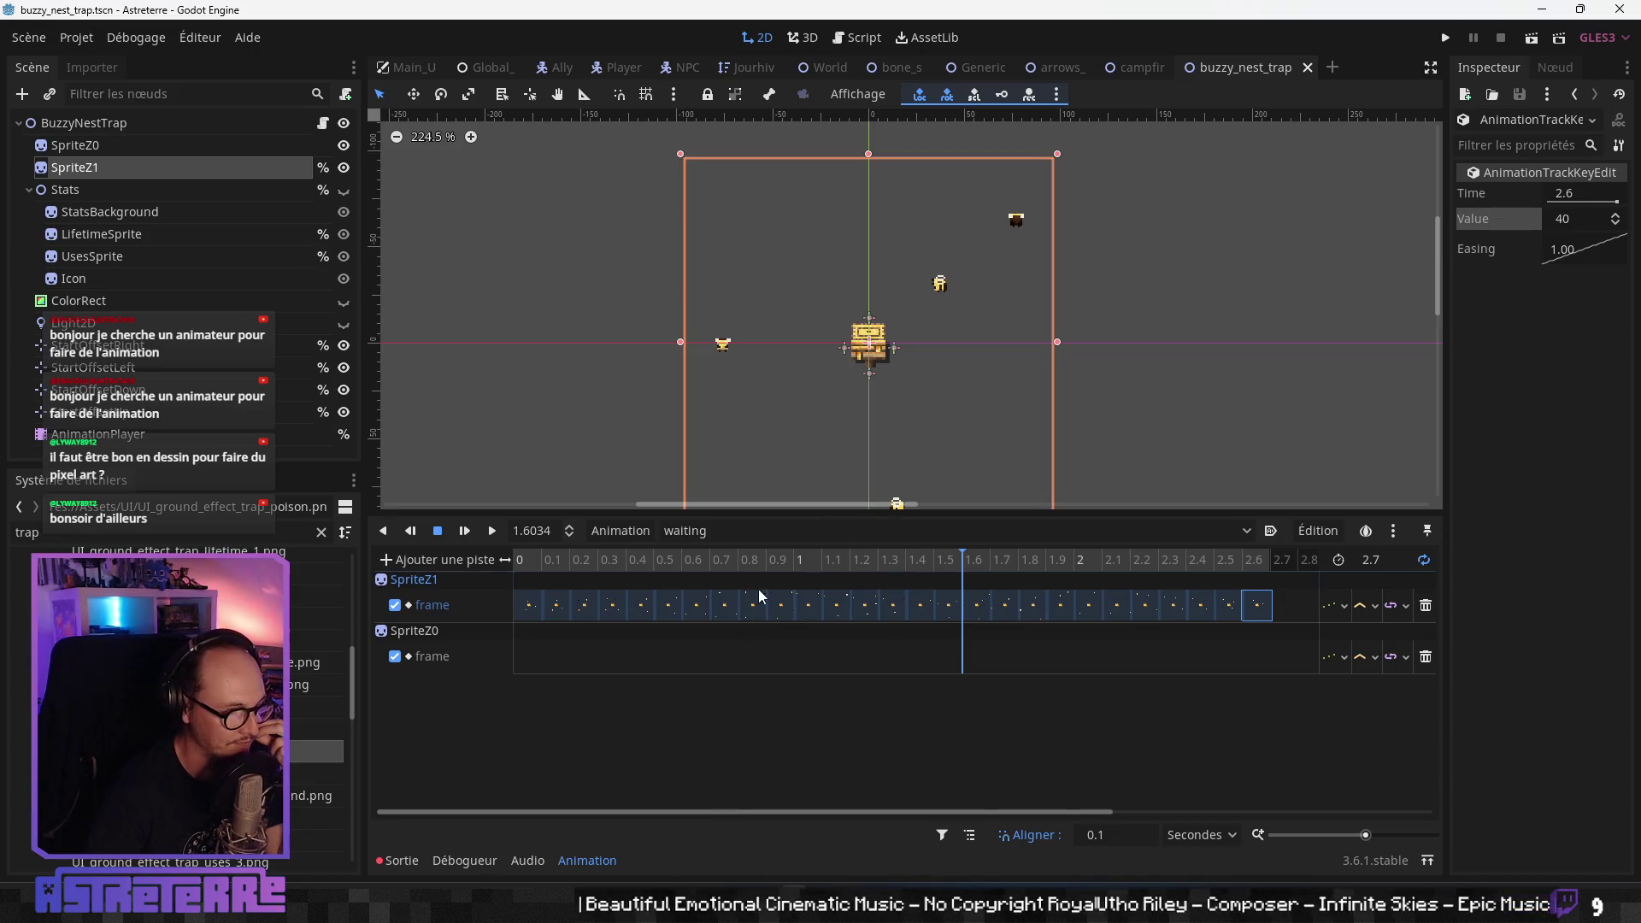
left_click(773, 531)
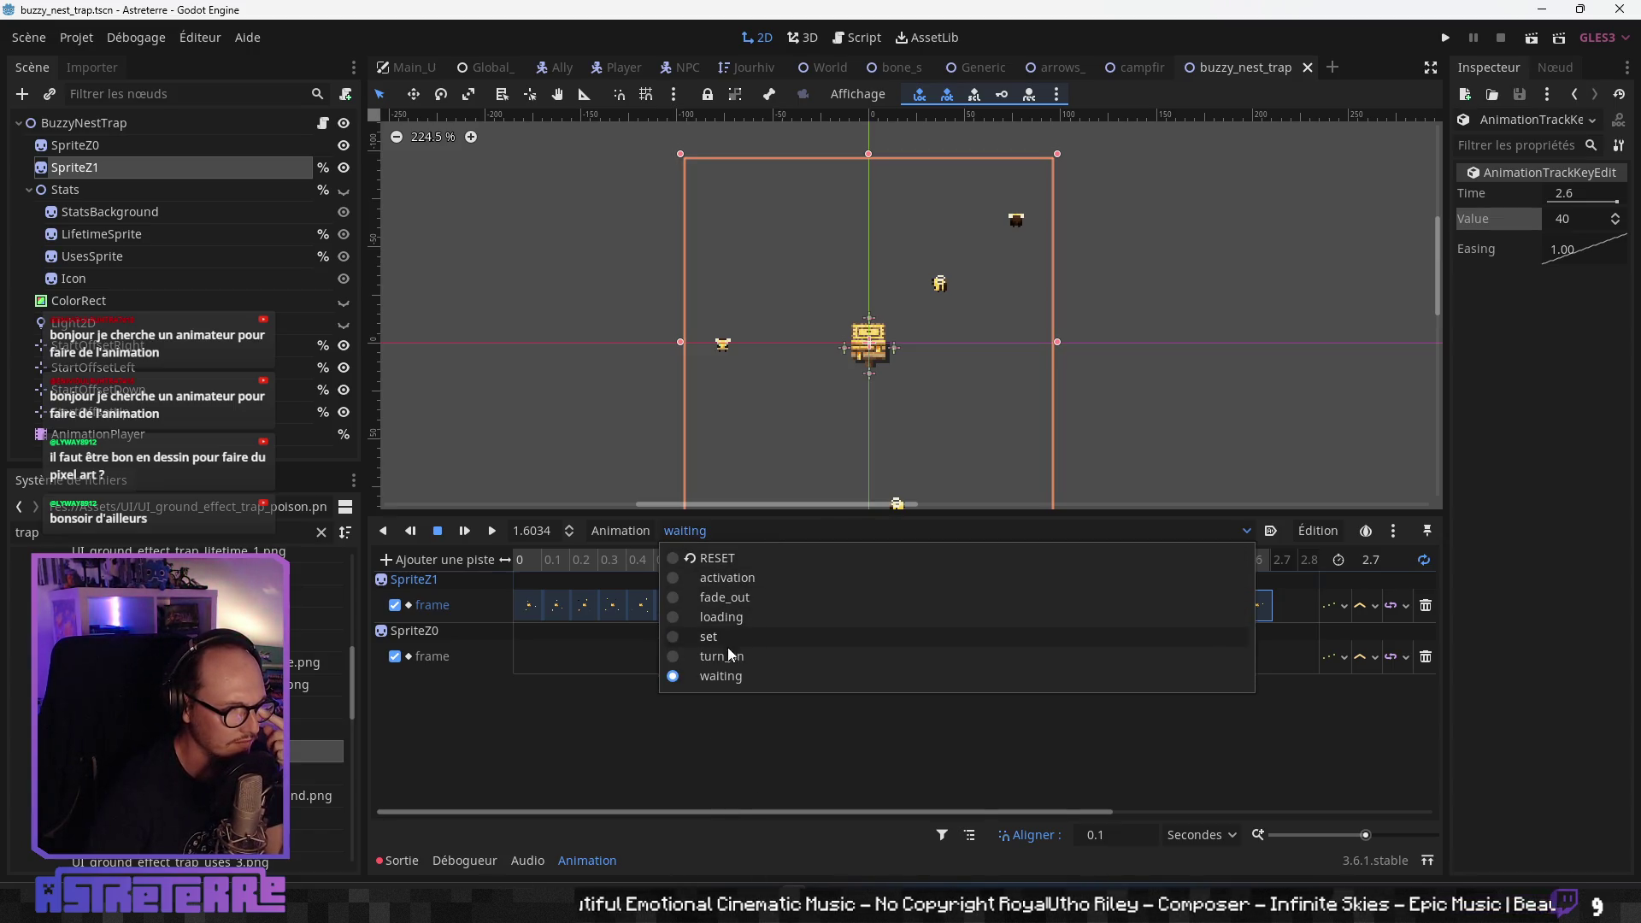
- Switch to the 'activation' animation and delete all of SpriteZ1's frame keys
left_click(727, 578)
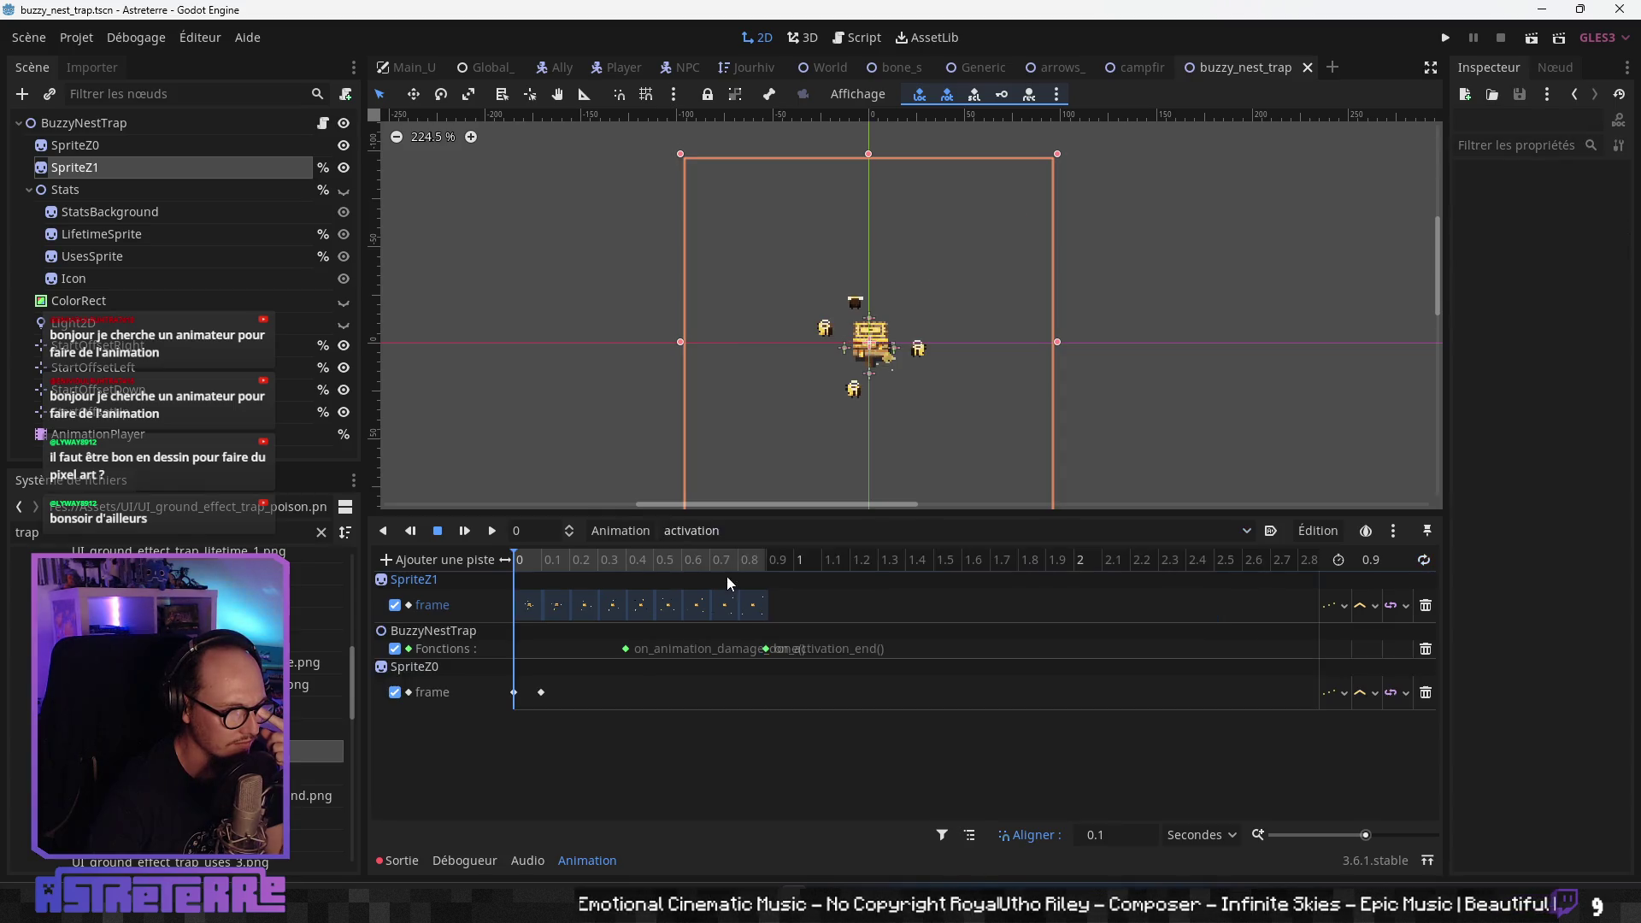
left_click(750, 607)
key("Delete")
left_click(726, 605)
key("Delete")
left_click(687, 607)
key("Delete")
left_click(654, 607)
key("Delete")
key("Delete")
left_click(552, 607)
key("Delete")
left_click(554, 607)
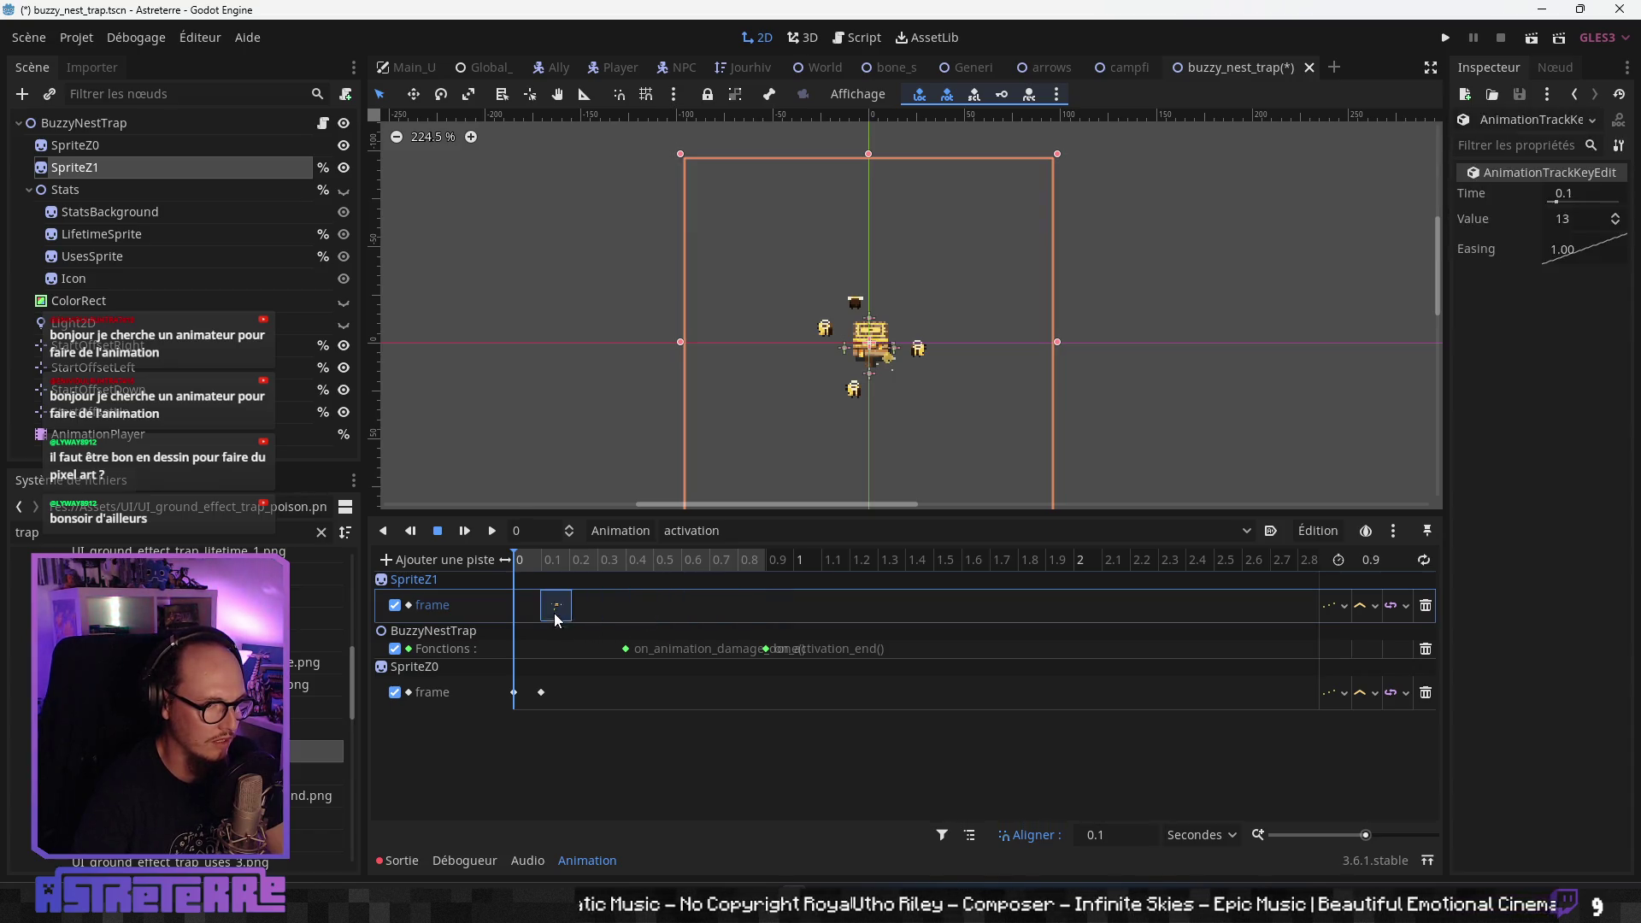
key("Delete")
- Delete SpriteZ0's 0.1 key and insert a SpriteZ1 key at 0 with frame value 41
left_click_drag(528, 570, 630, 559)
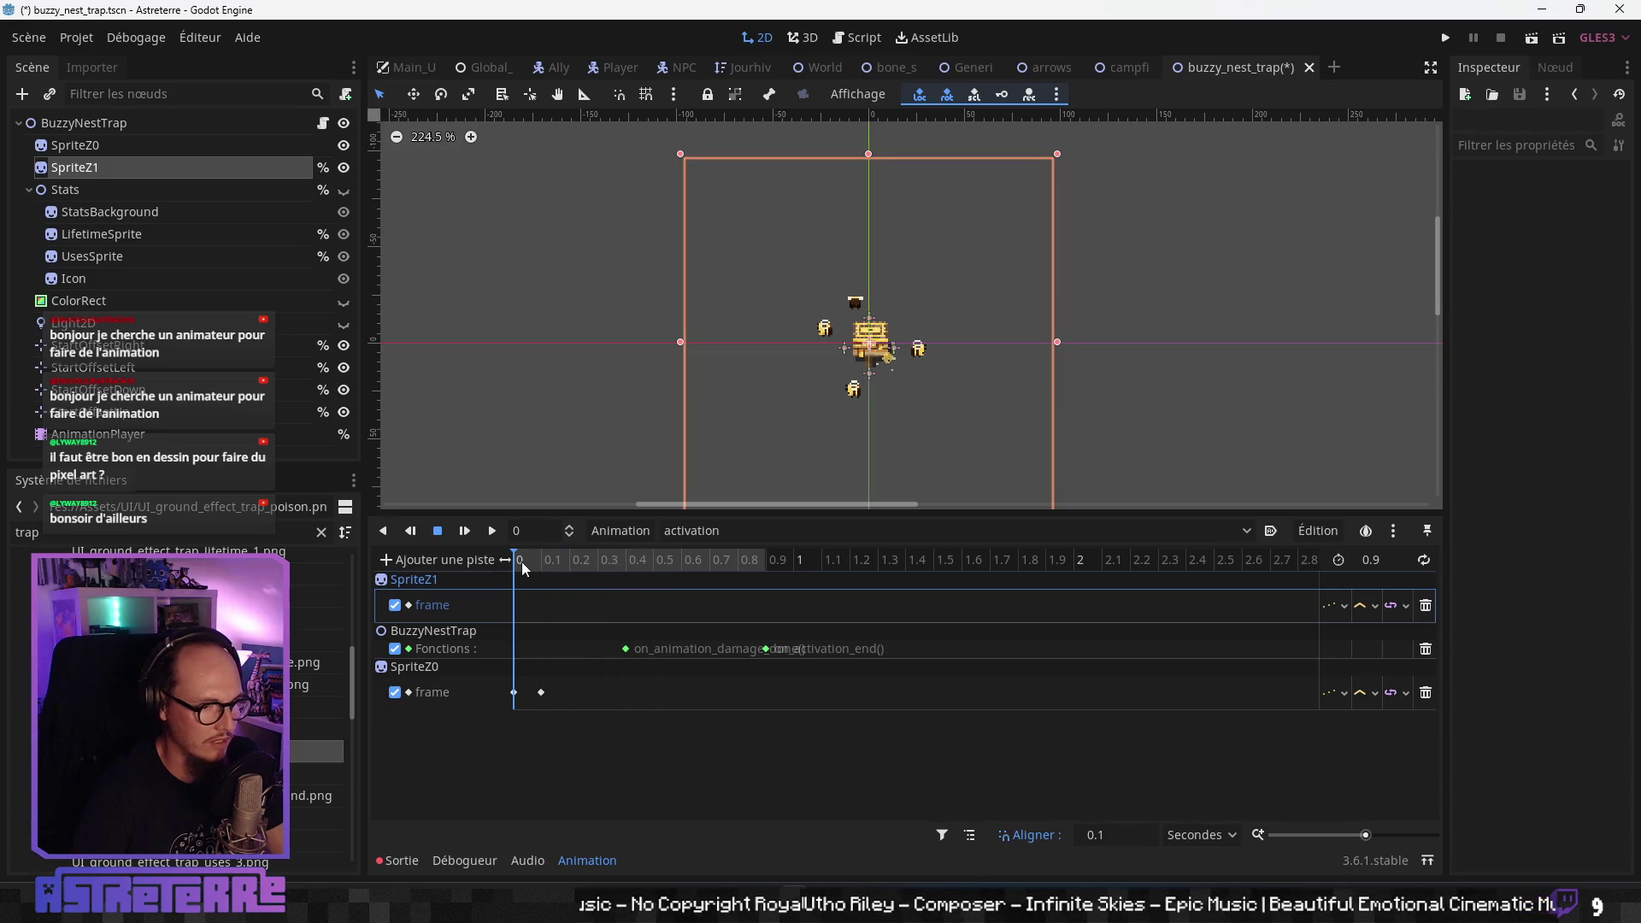
left_click(542, 693)
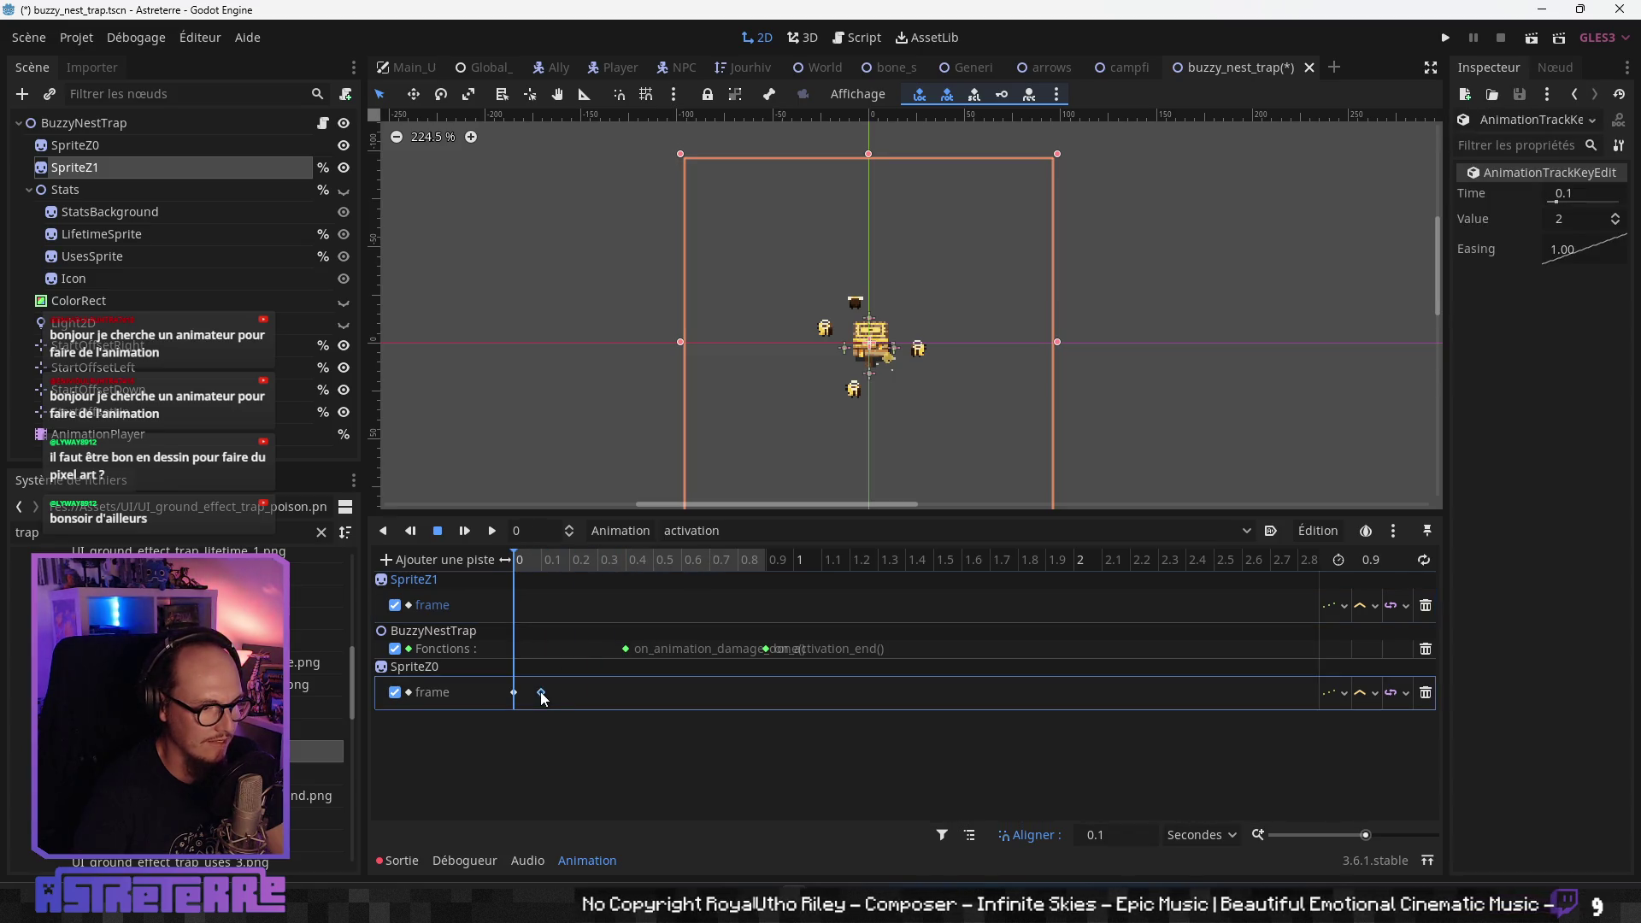
key("Delete")
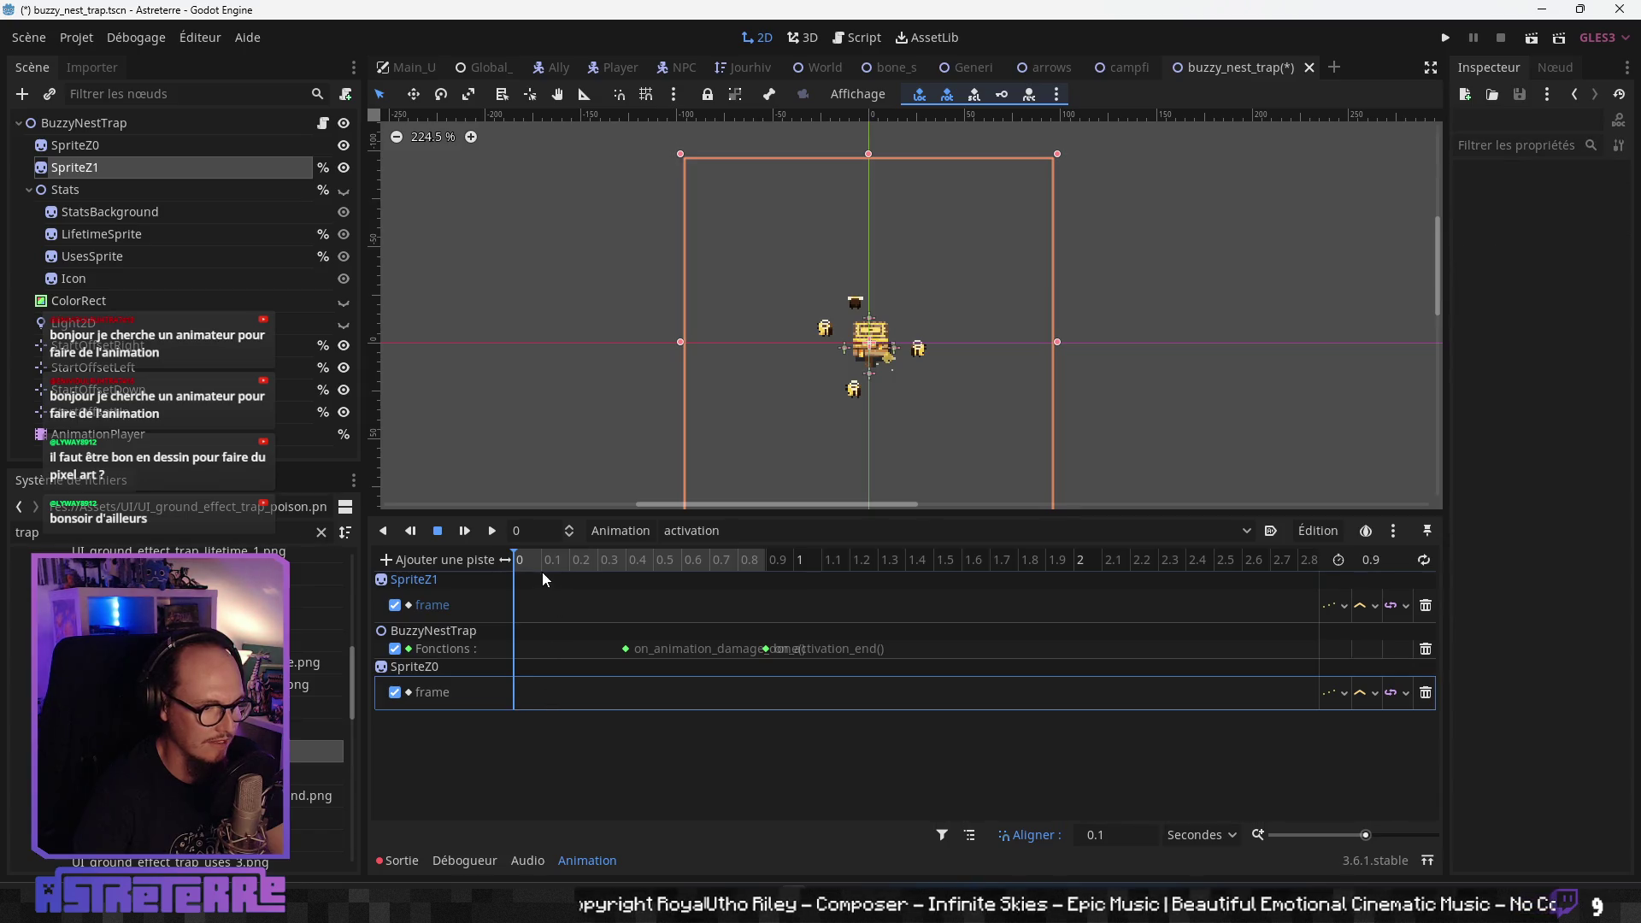
right_click(516, 614)
left_click(561, 637)
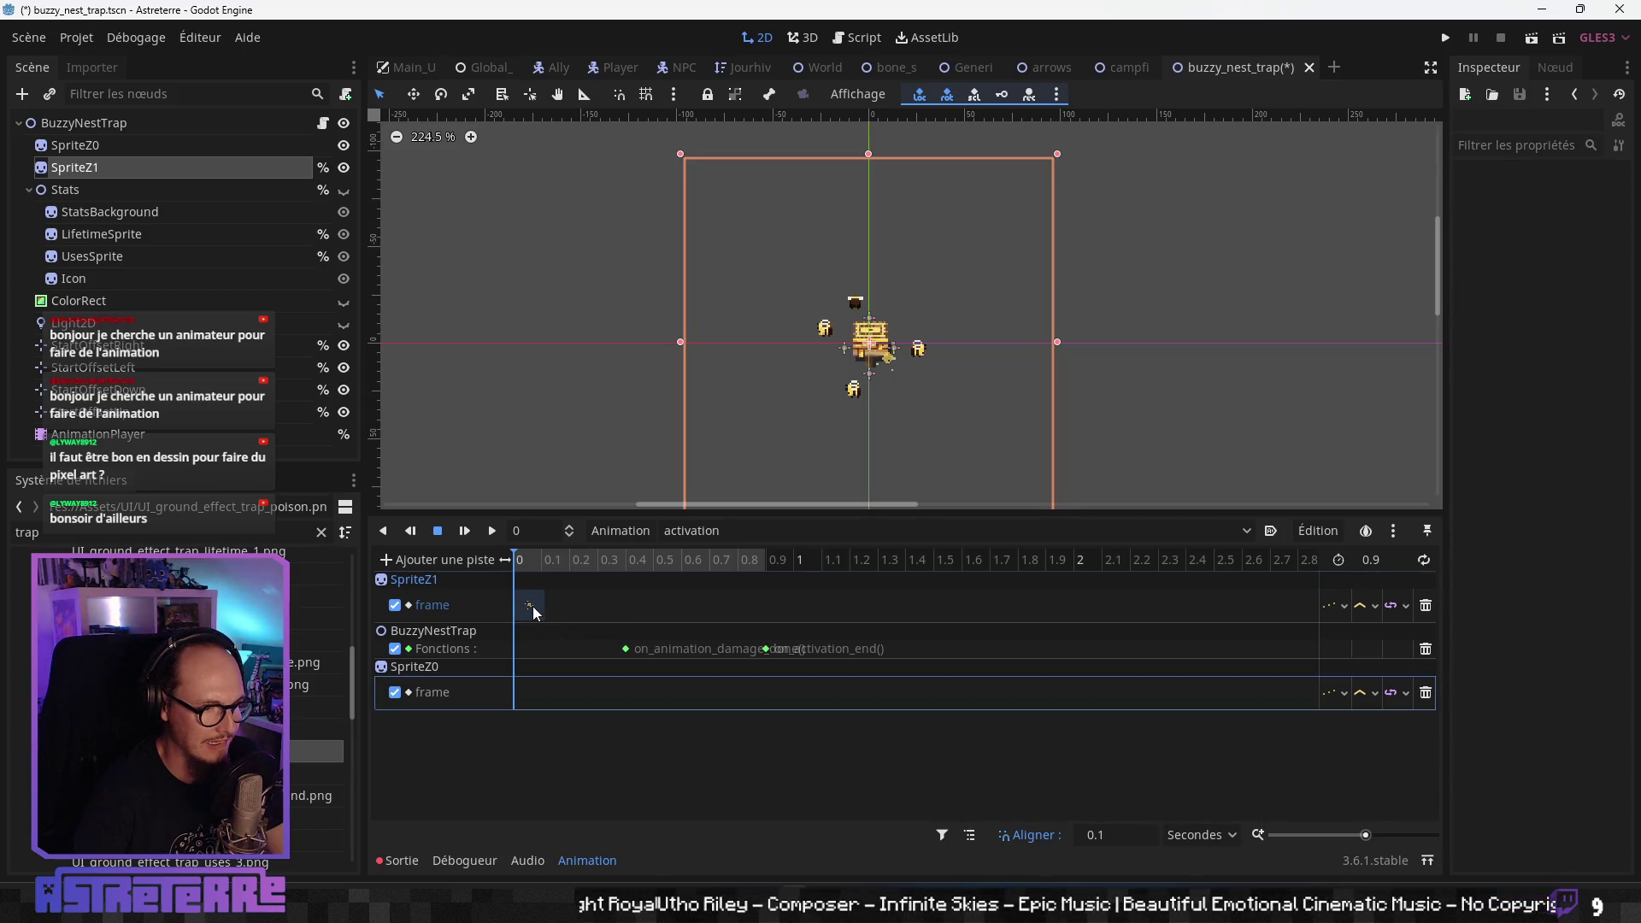
left_click(530, 606)
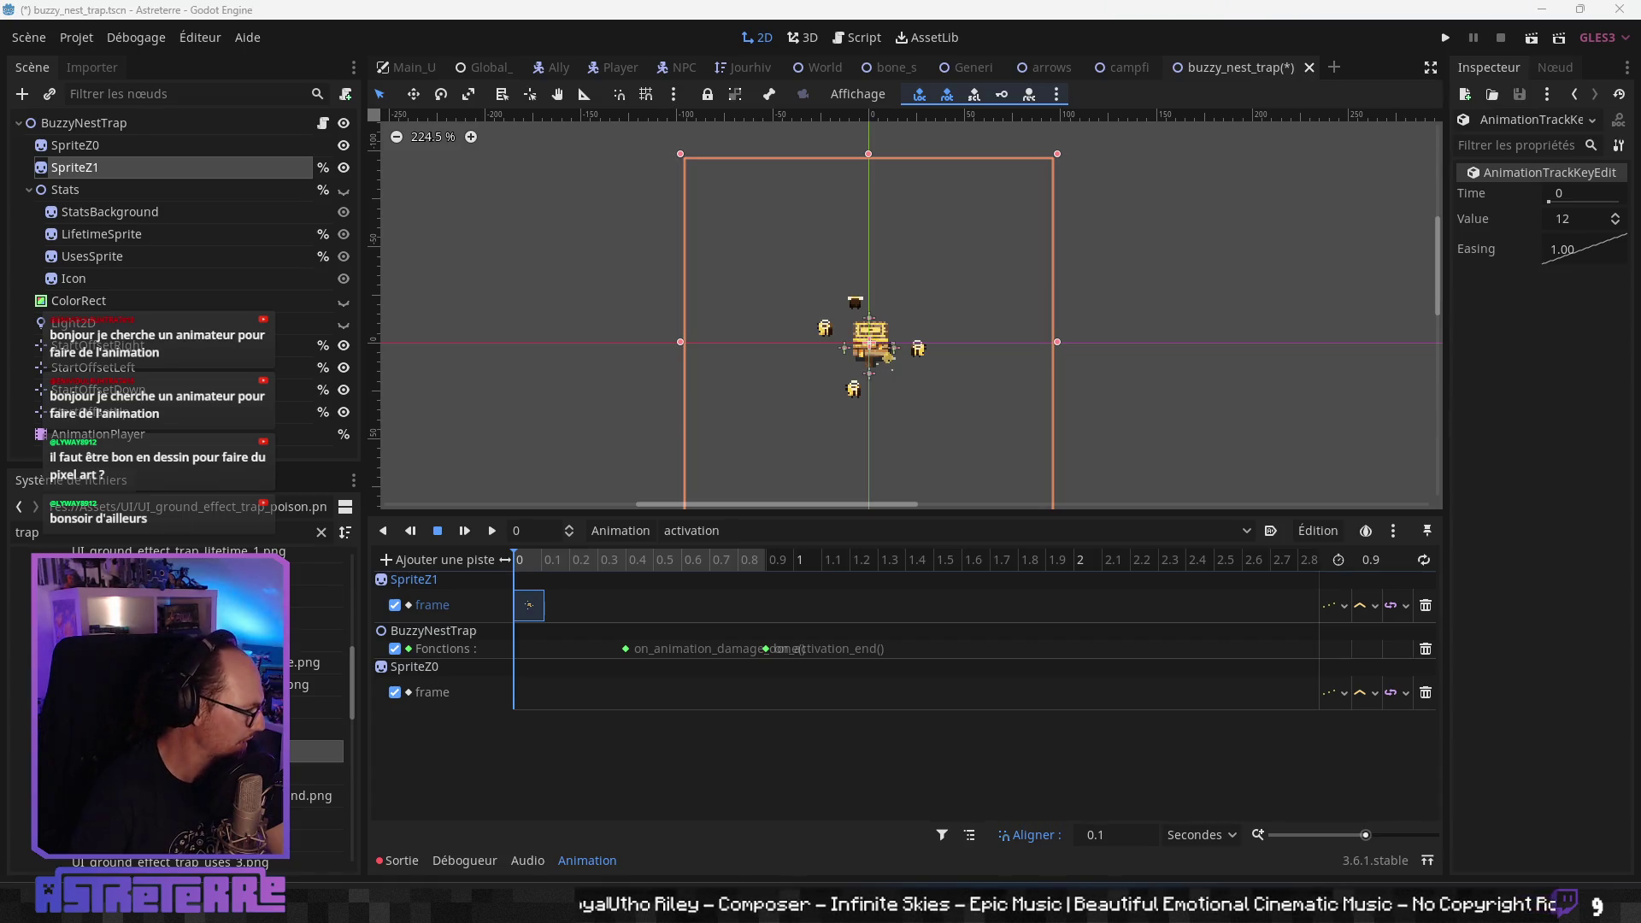
left_click(1564, 219)
type("41")
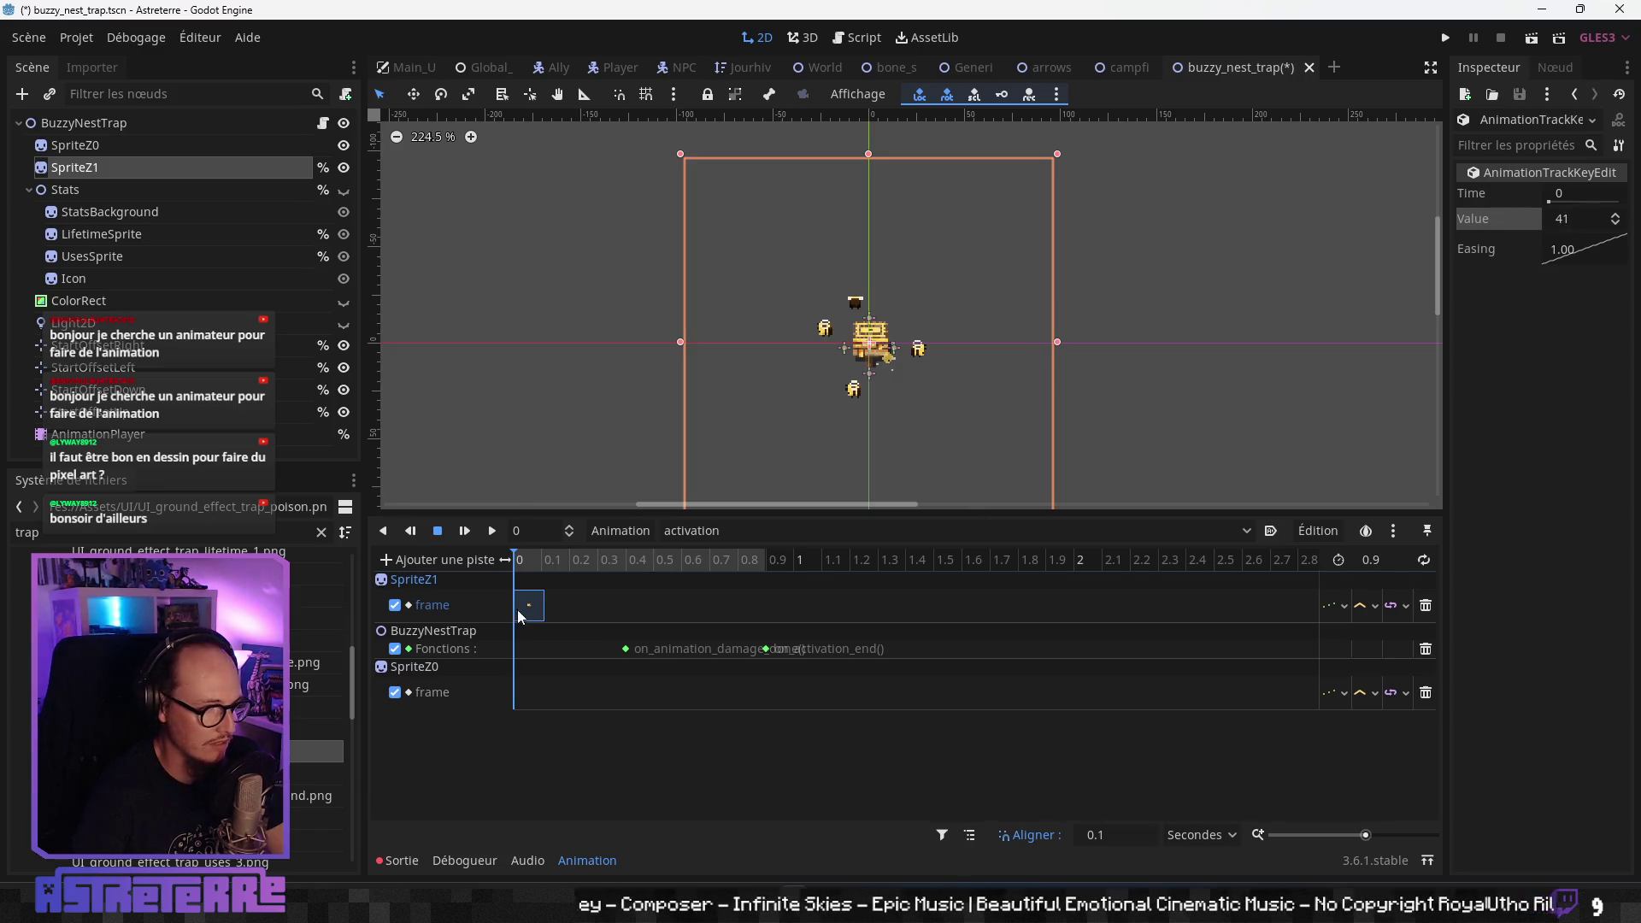
left_click(530, 605)
left_click_drag(530, 563, 519, 566)
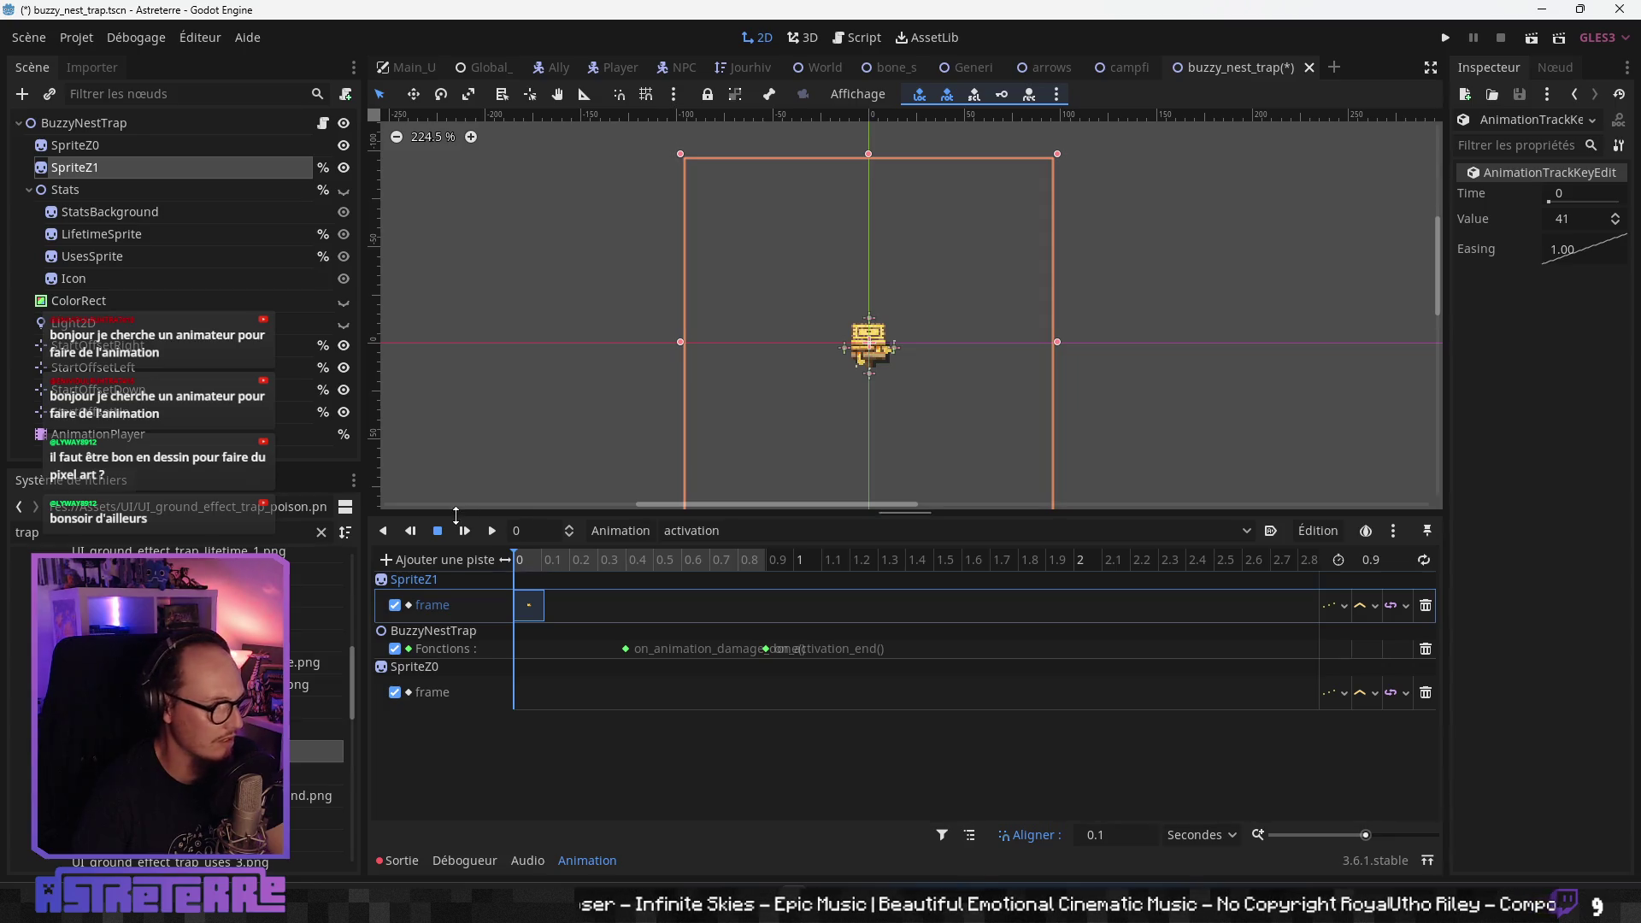
left_click(122, 171)
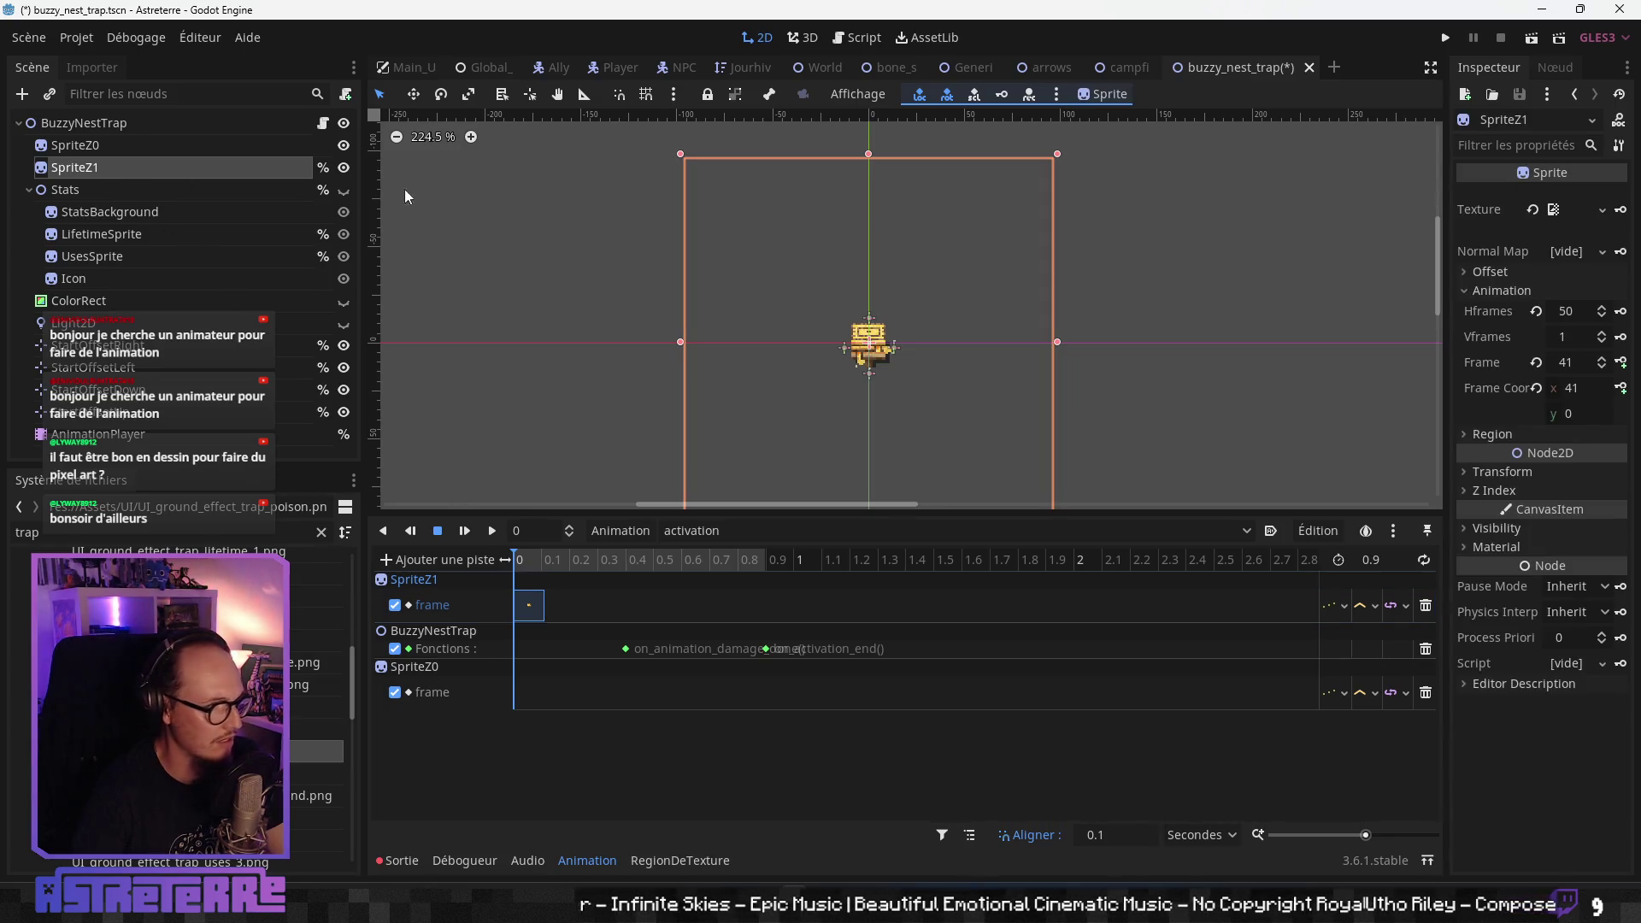
left_click(1622, 362)
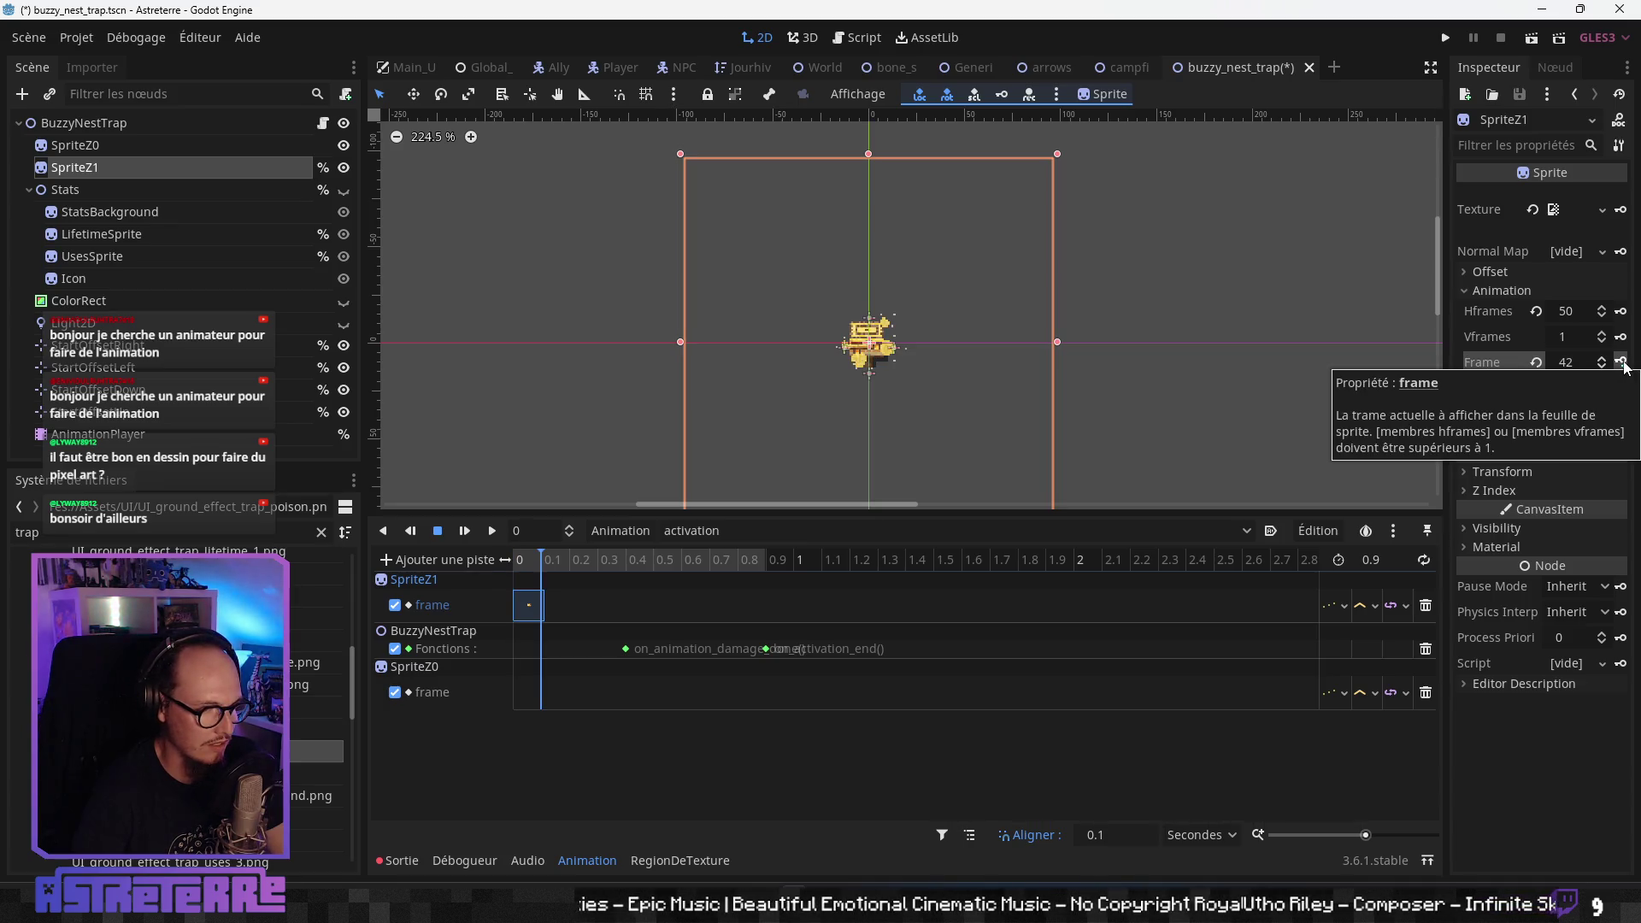
left_click(525, 564)
scroll(1157, 838, "down", 12)
scroll(1156, 839, "down", 20)
left_click(1142, 840)
type("0.05")
key("Return")
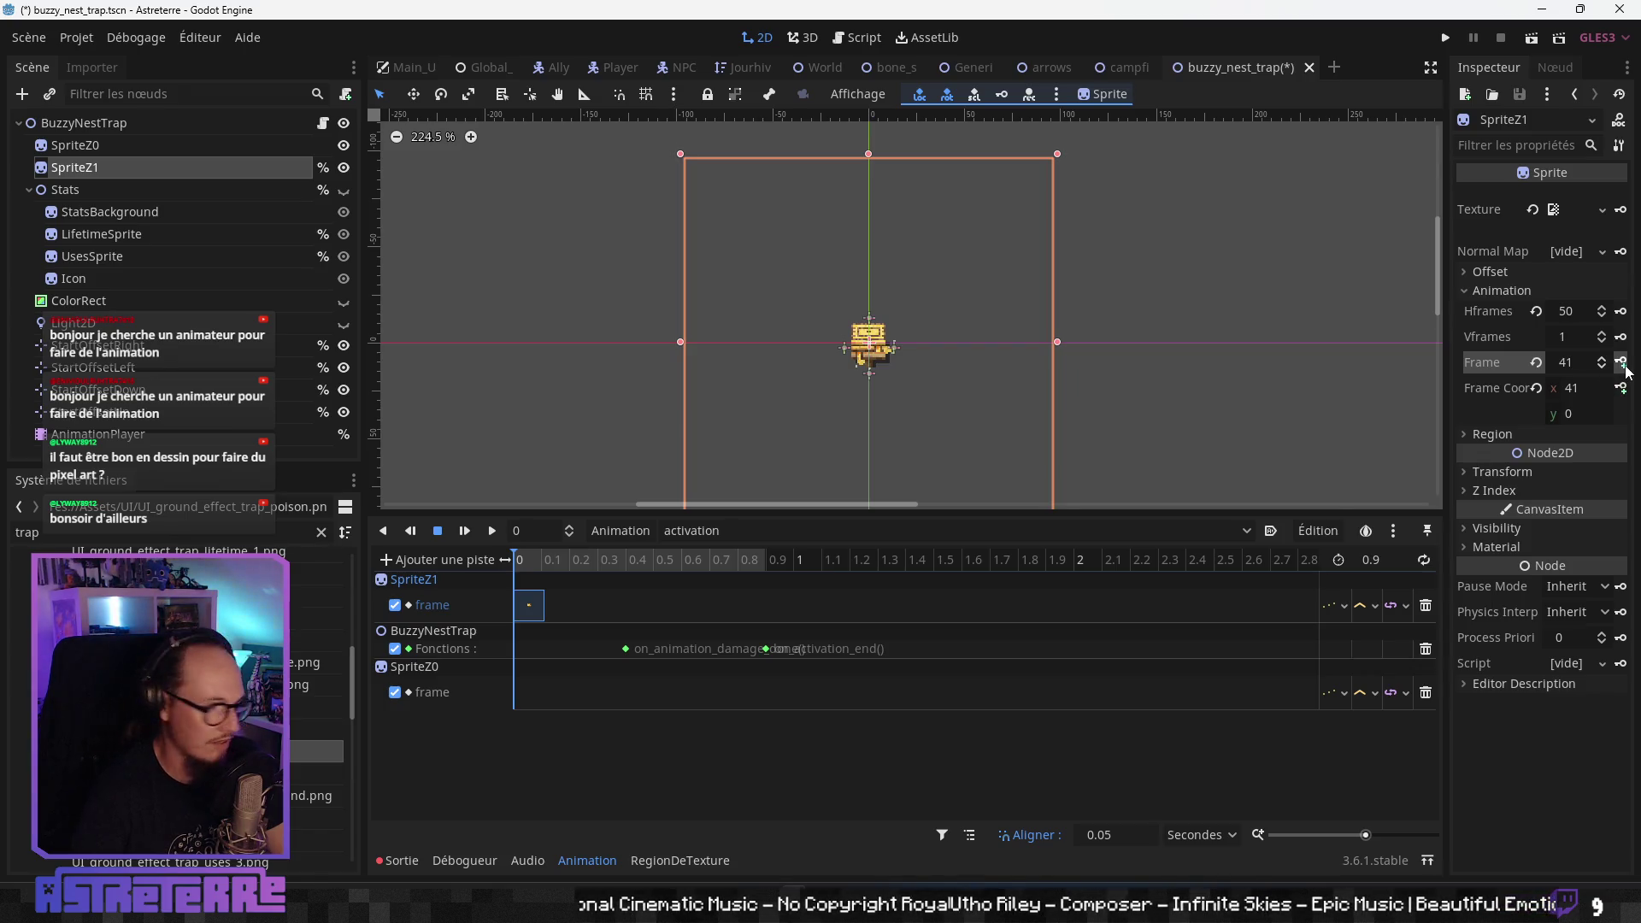
left_click(1622, 362)
left_click(1622, 363)
left_click(1622, 362)
left_click(1622, 363)
left_click(1621, 362)
left_click(1622, 363)
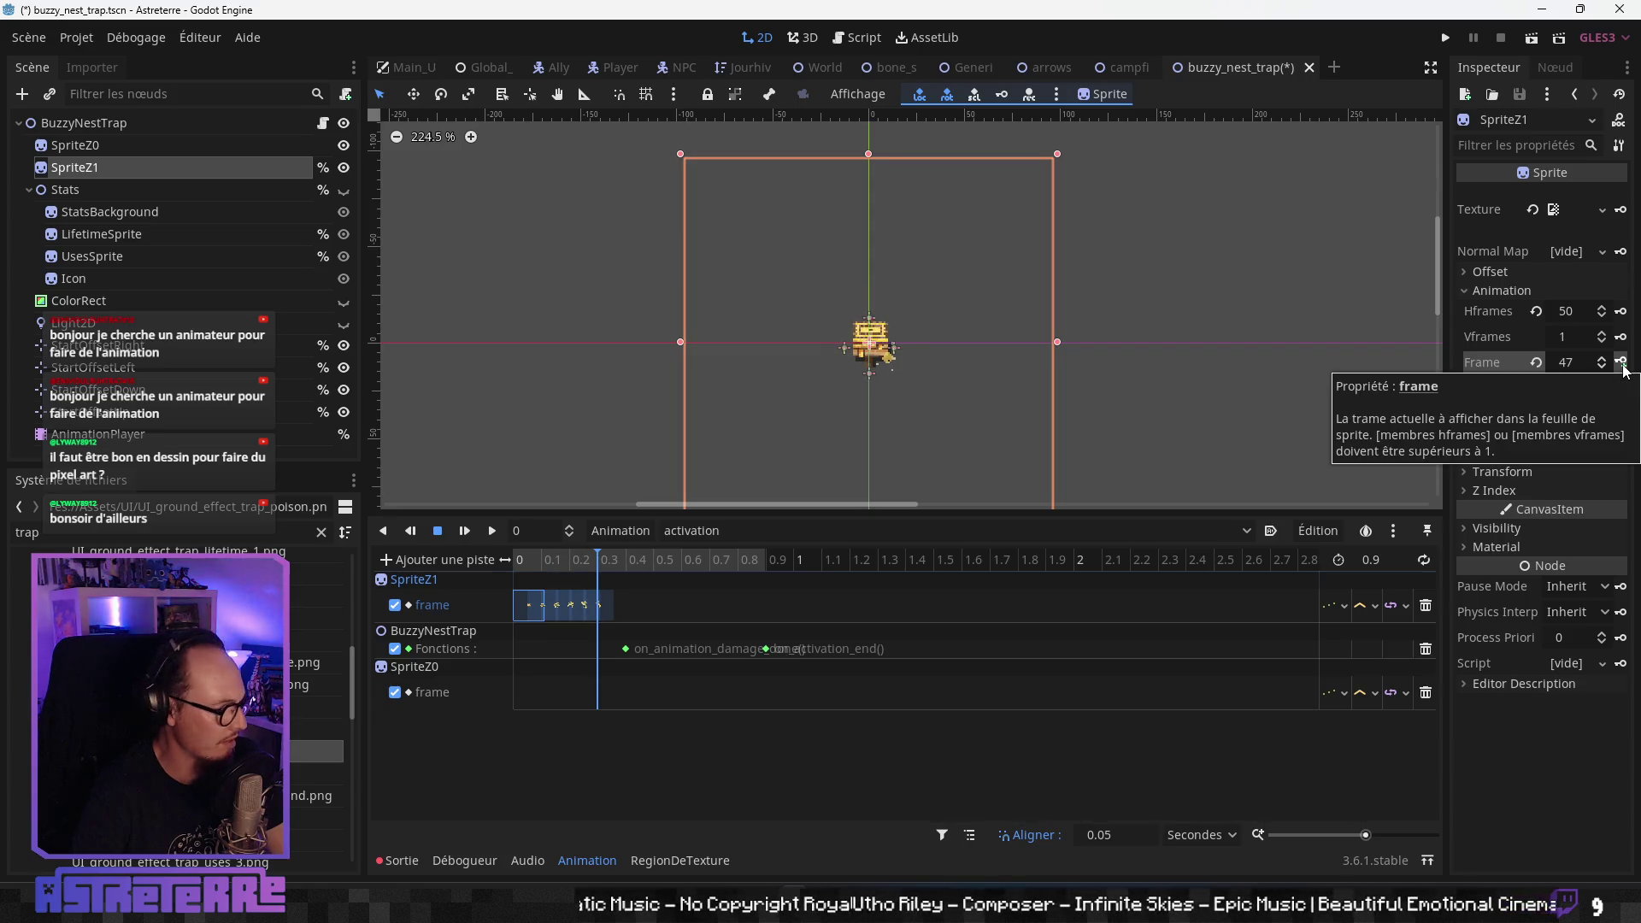
left_click(1621, 363)
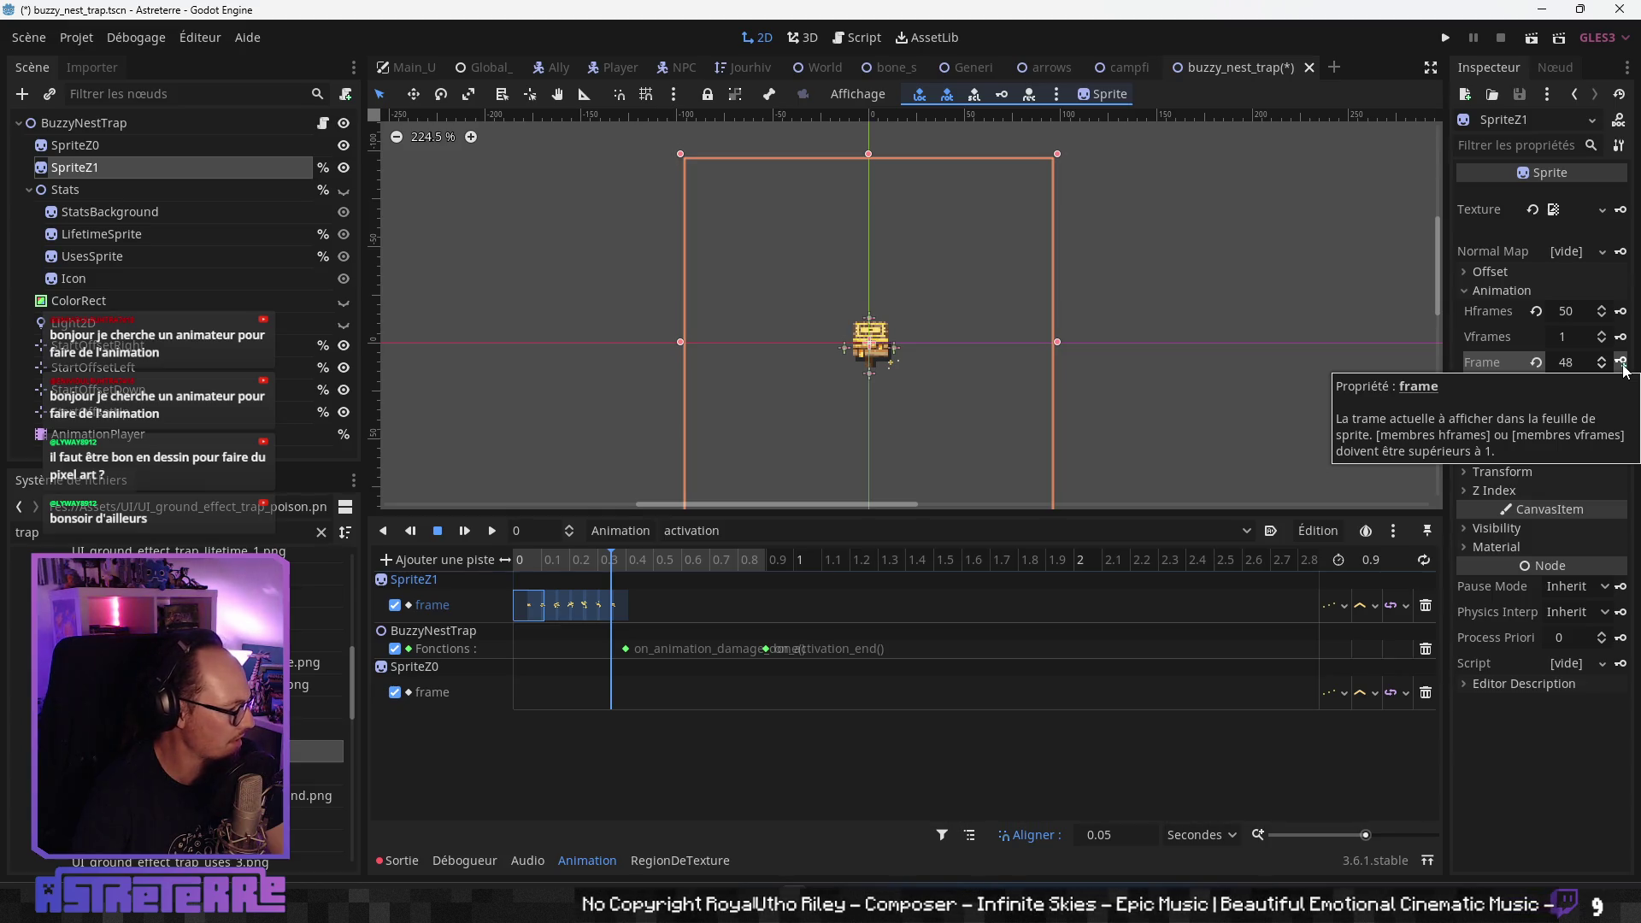
left_click(1622, 363)
left_click(1622, 362)
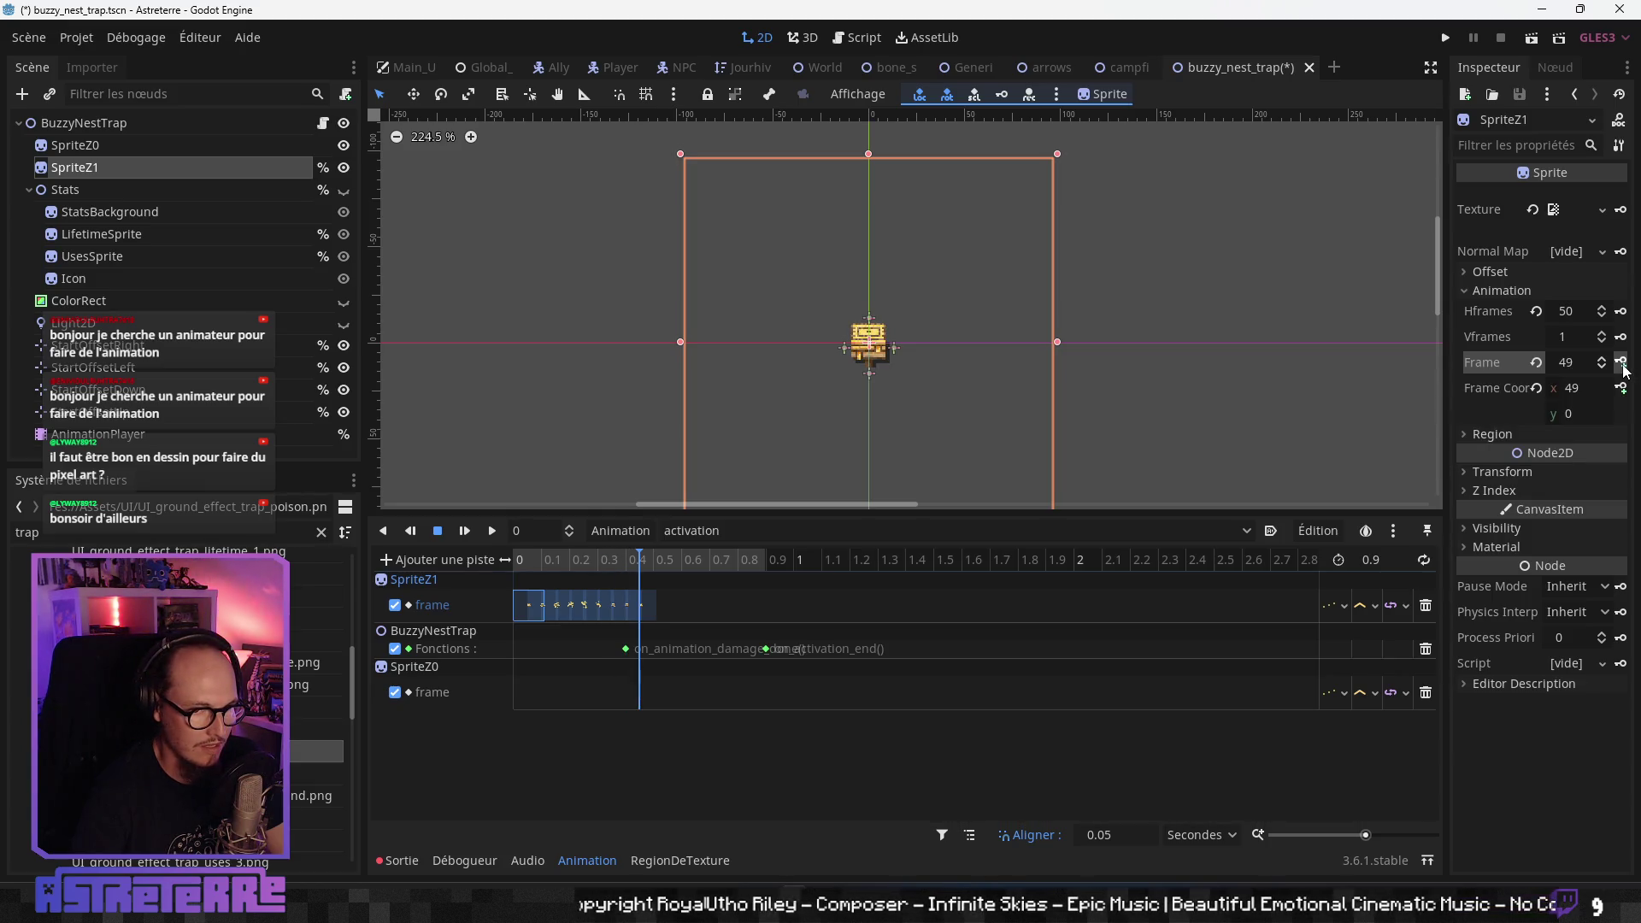
left_click(696, 609)
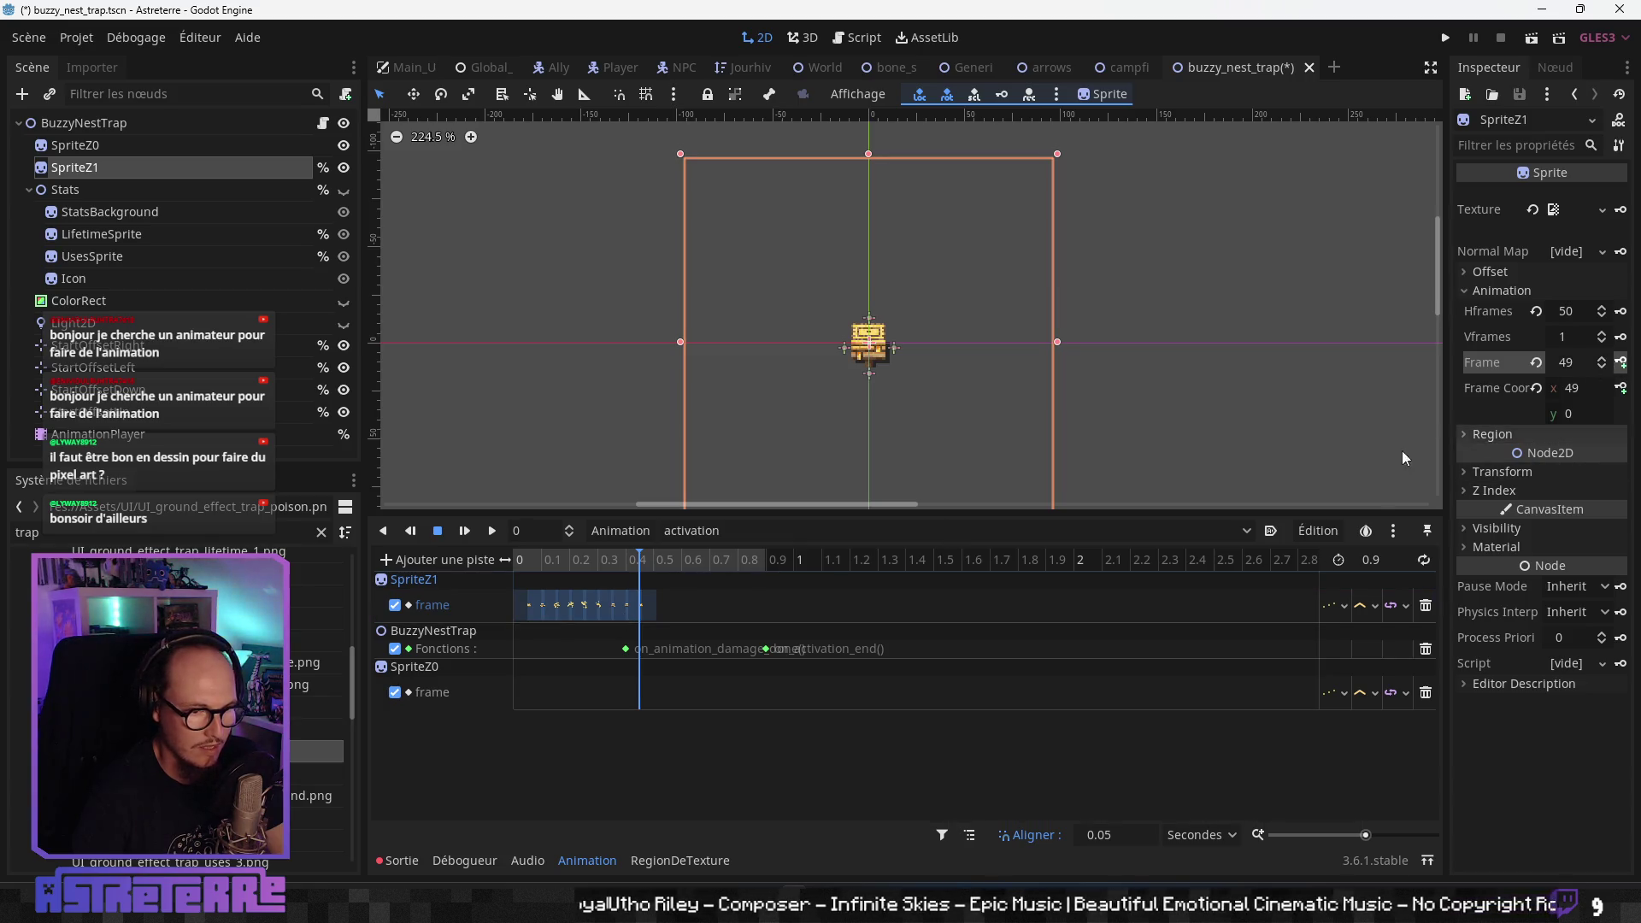
left_click(641, 606)
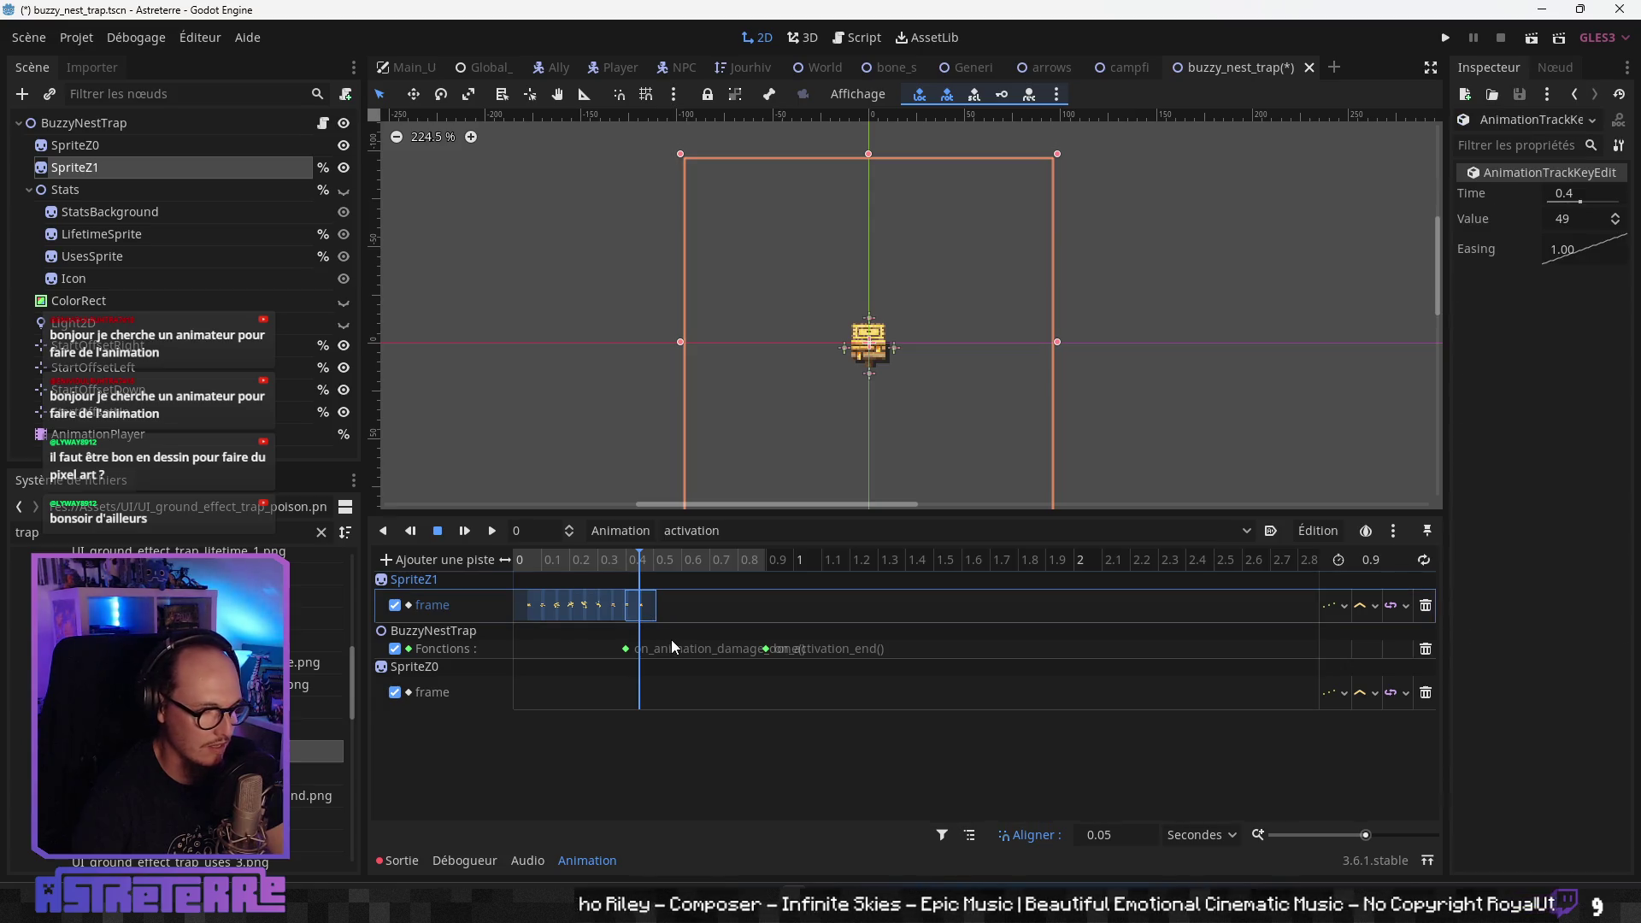
scroll(769, 641, "up", 4)
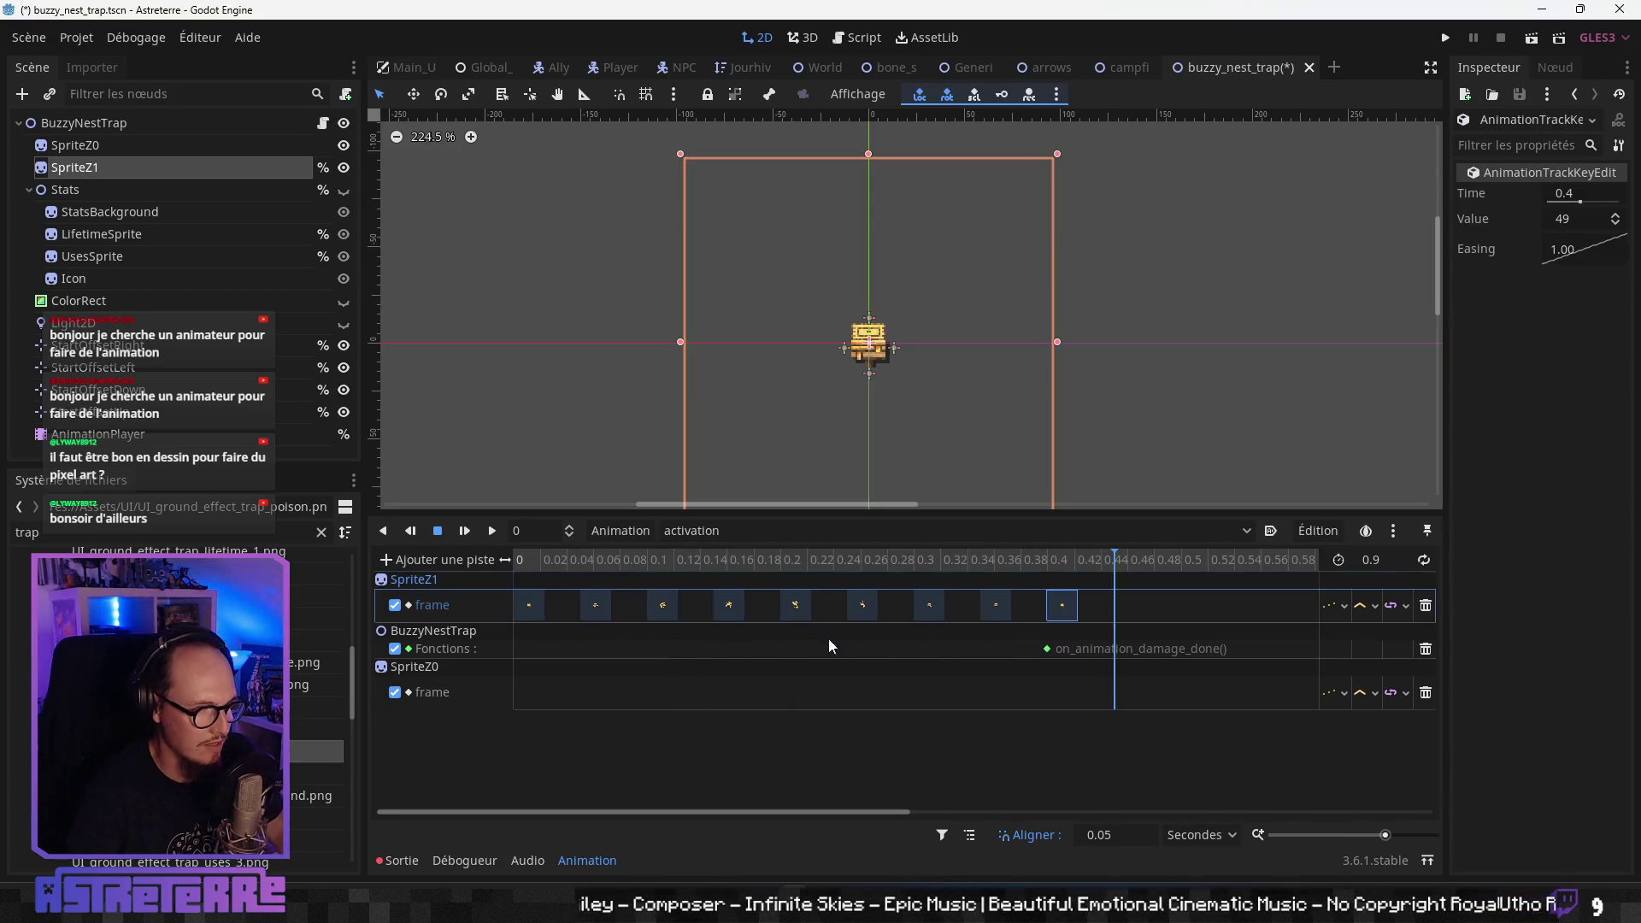
left_click(997, 607)
left_click(896, 610)
left_click(862, 607)
left_click(925, 609)
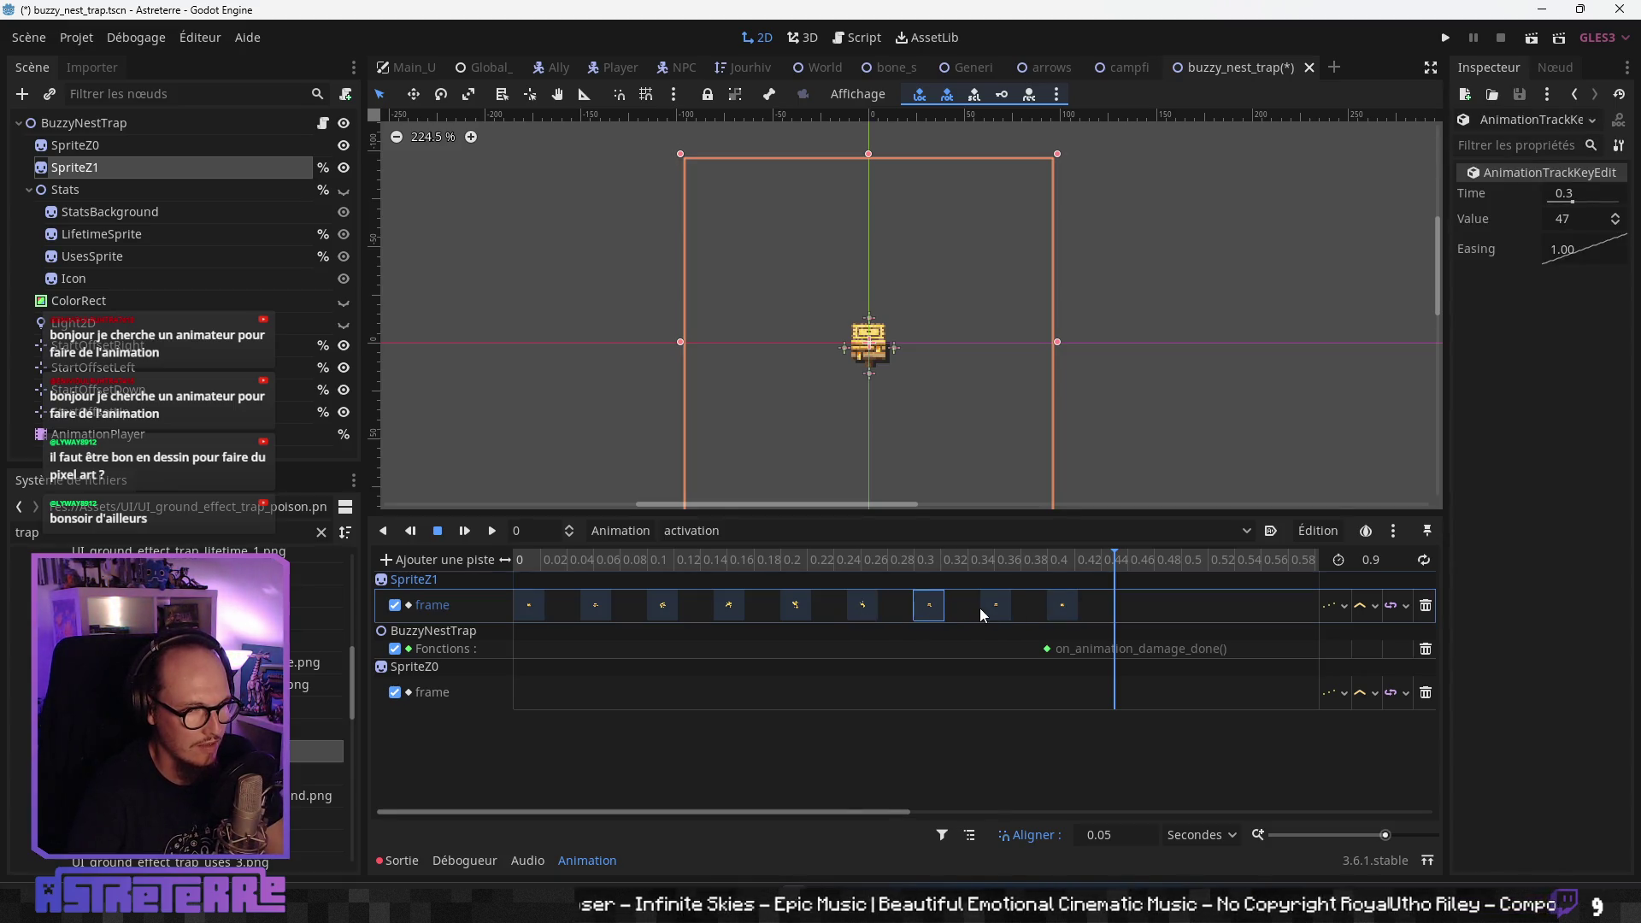
left_click(1062, 607)
left_click(981, 560)
left_click_drag(1042, 562, 610, 589)
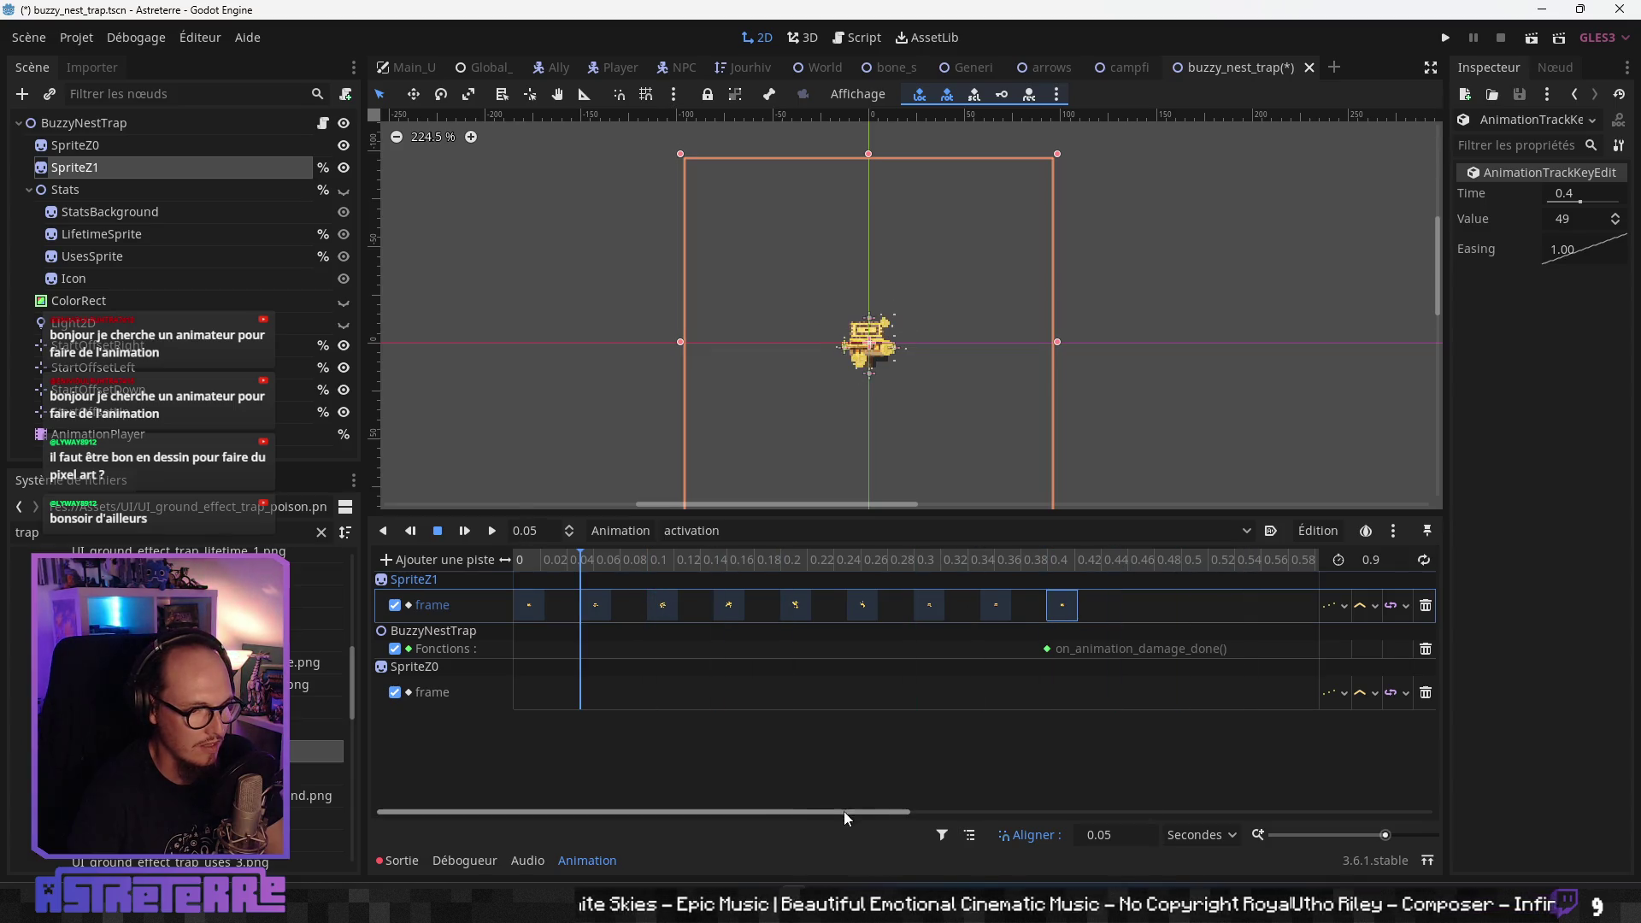
scroll(750, 680, "down", 5)
left_click(520, 565)
left_click(494, 534)
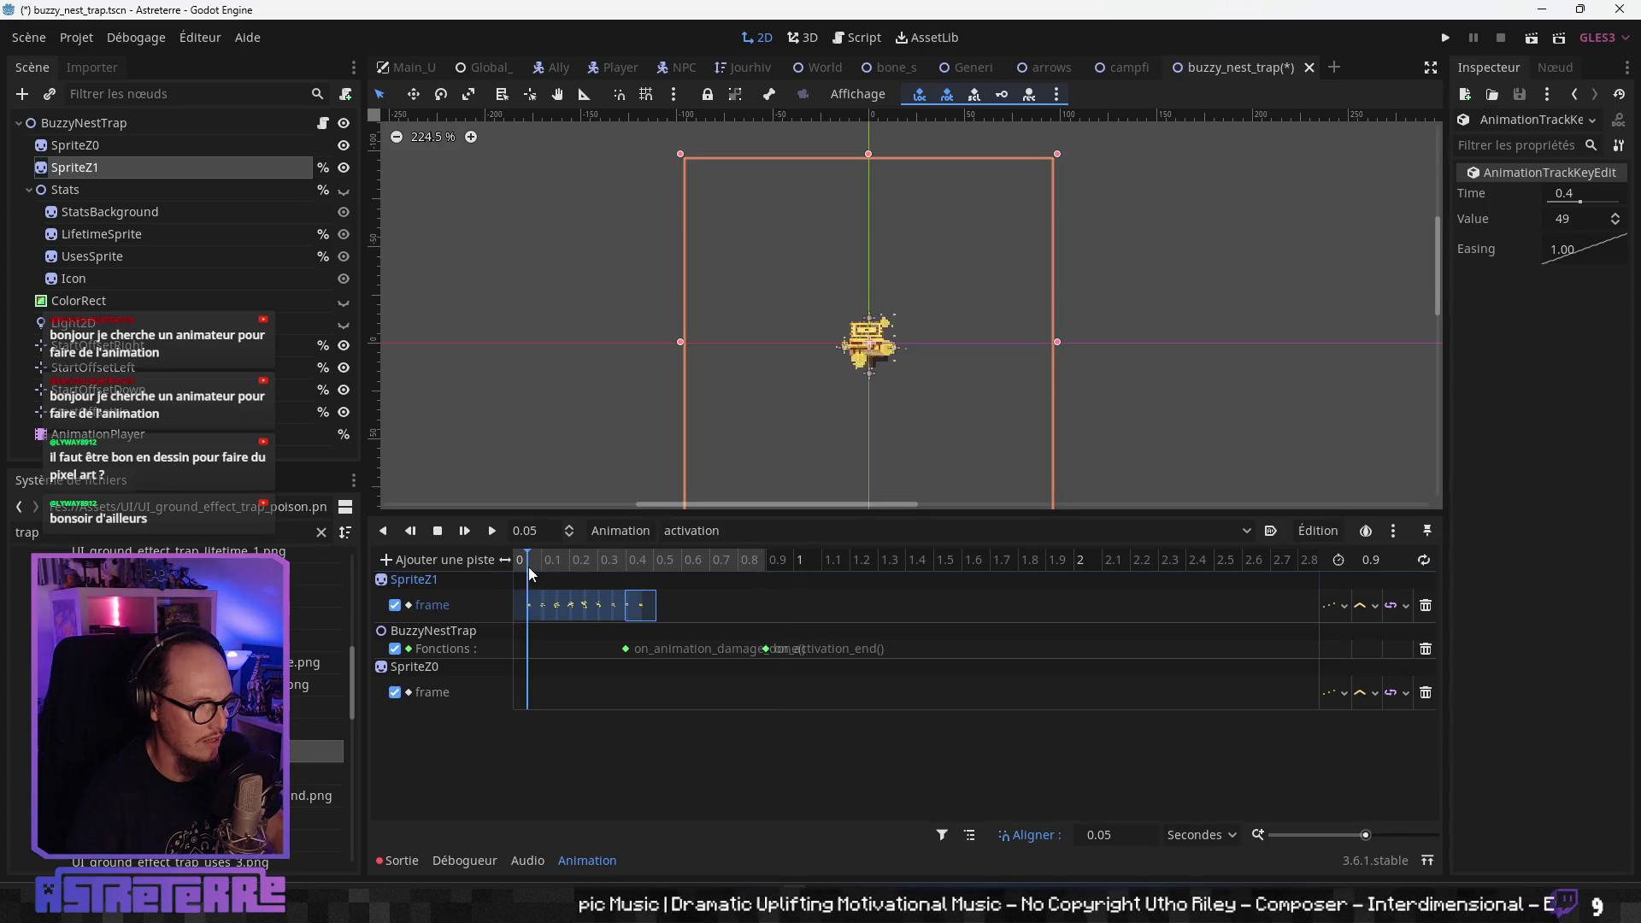
left_click(493, 532)
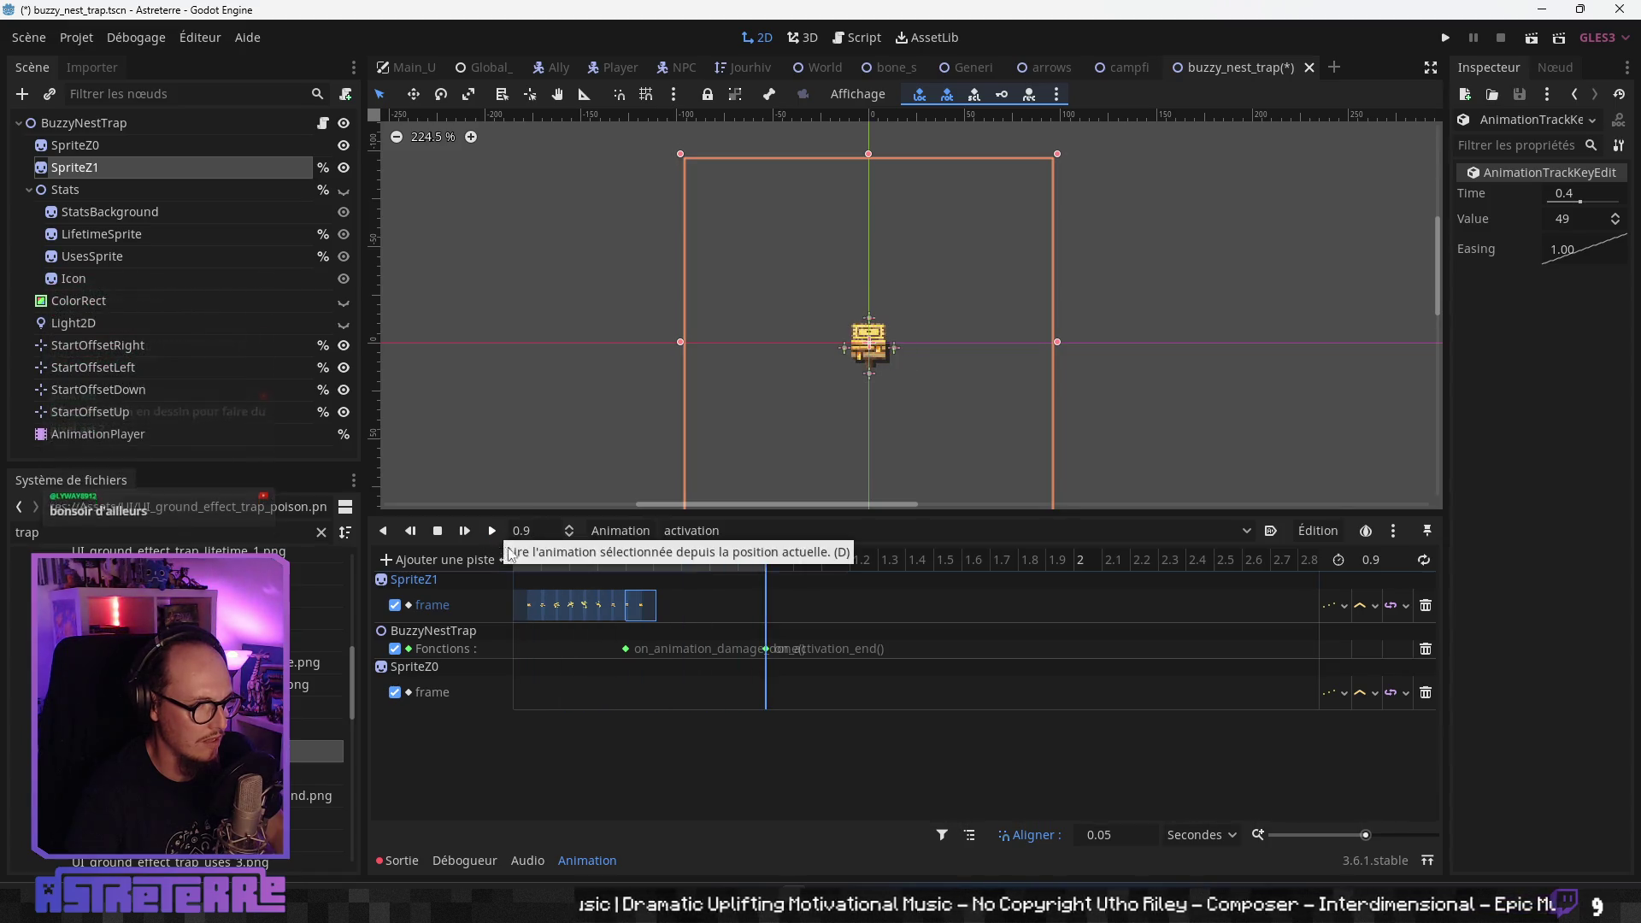
- Replay and scrub the reworked activation animation, then save the buzzy_nest_trap scene
left_click(519, 554)
left_click(492, 532)
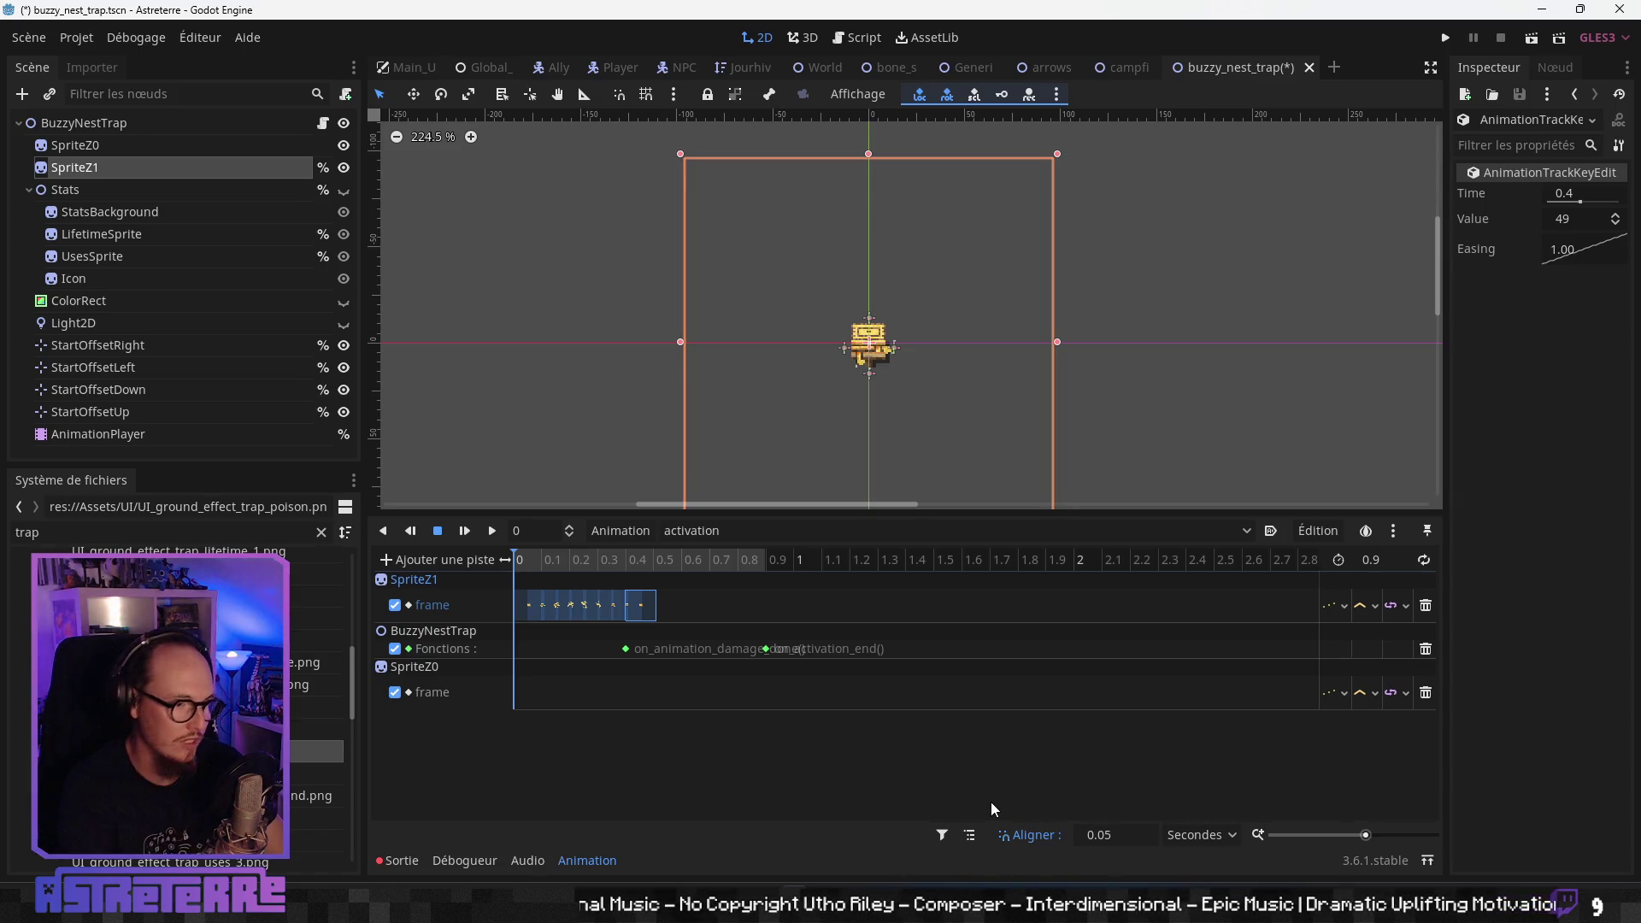
left_click(524, 560)
left_click_drag(524, 561, 435, 578)
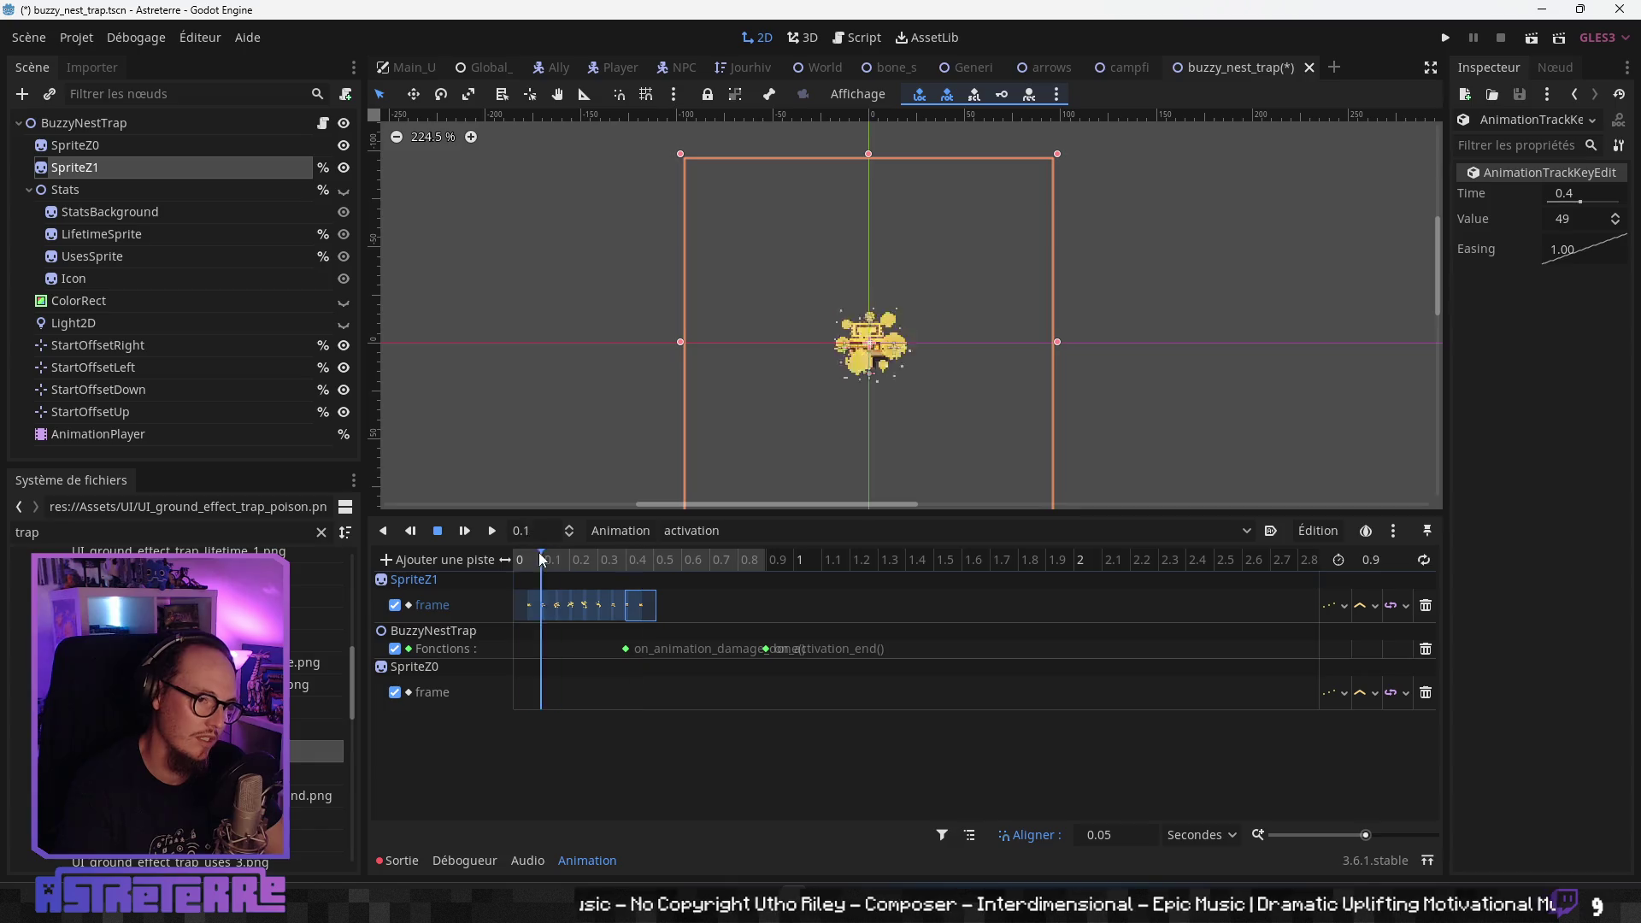
key("ctrl+s")
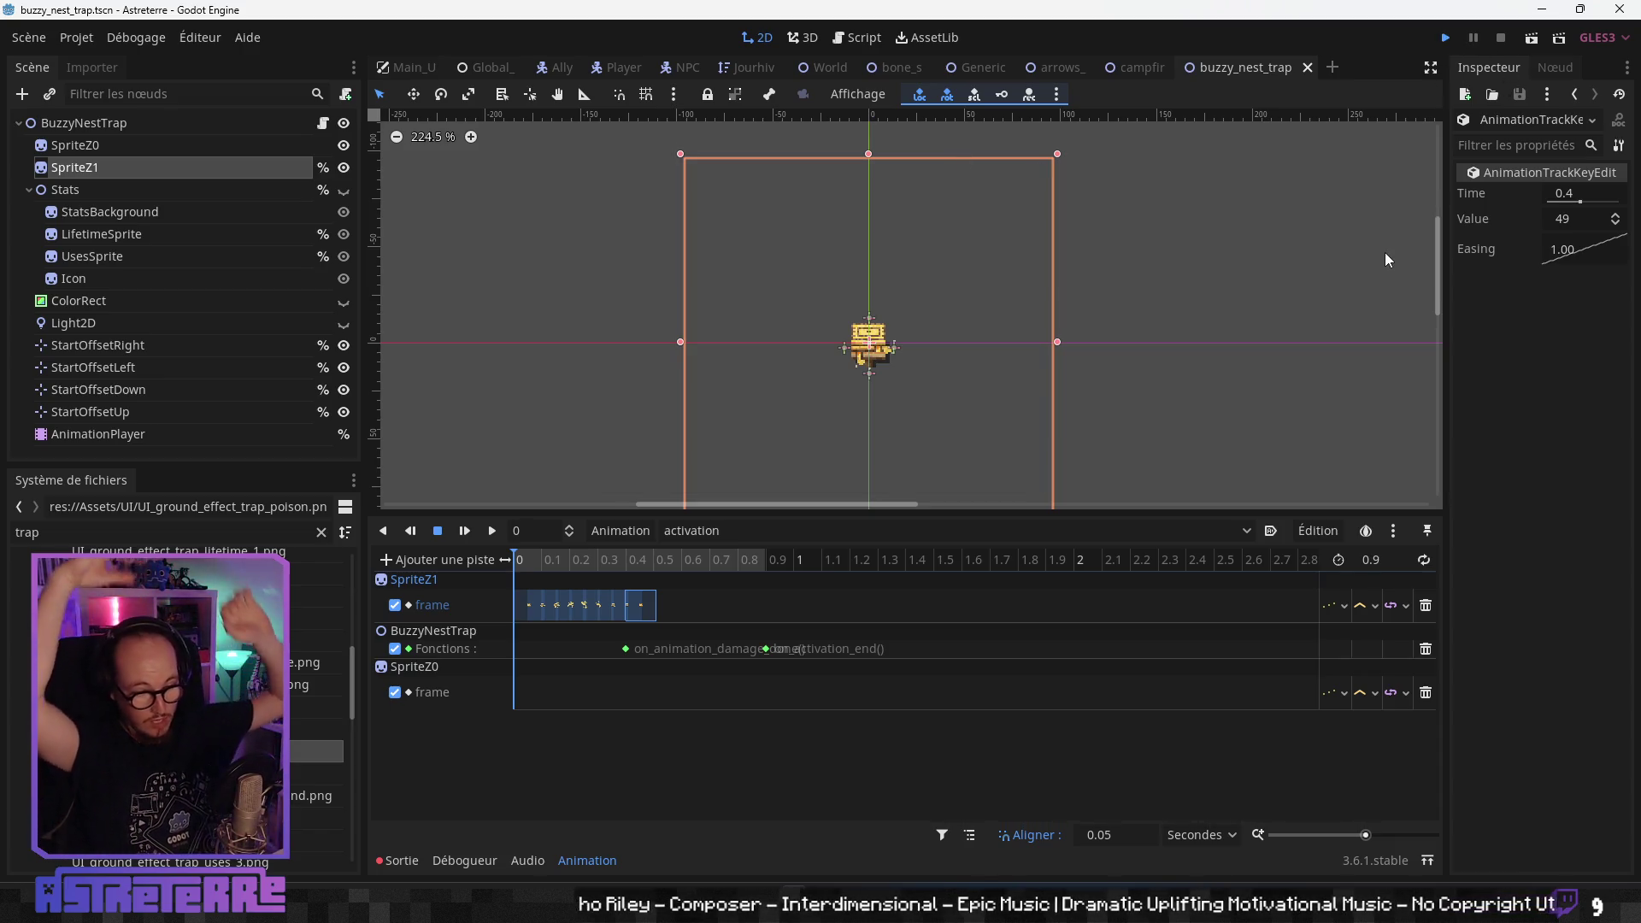
- Run the game with F5 and unequip the three gold armour pieces in the inventory
key("F5")
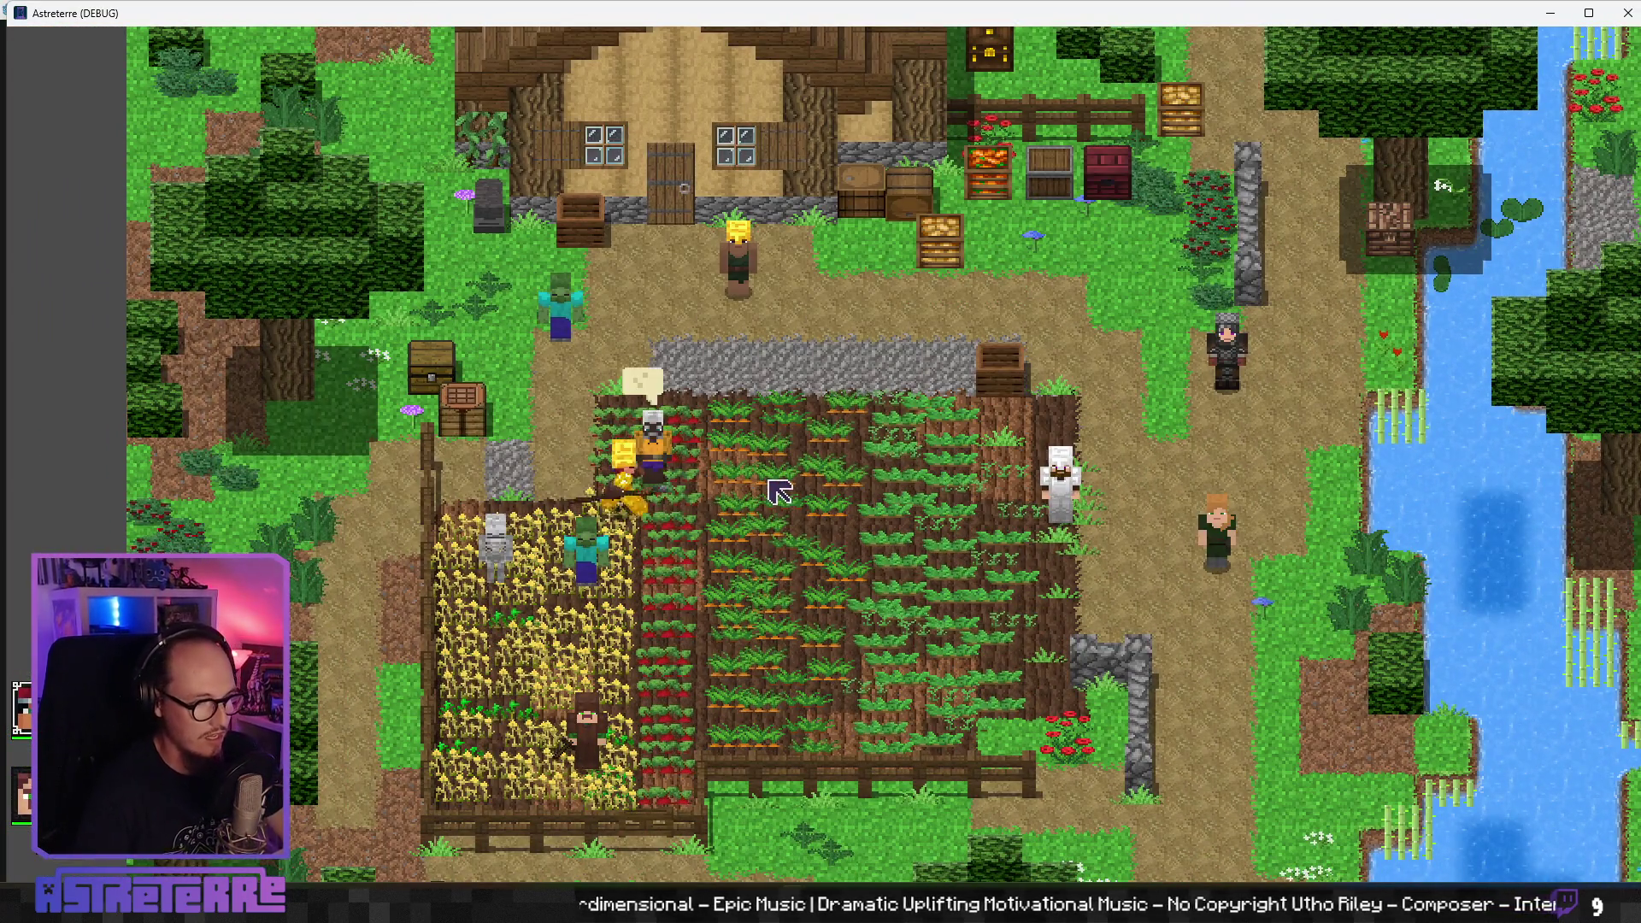
key("Tab")
left_click(446, 758)
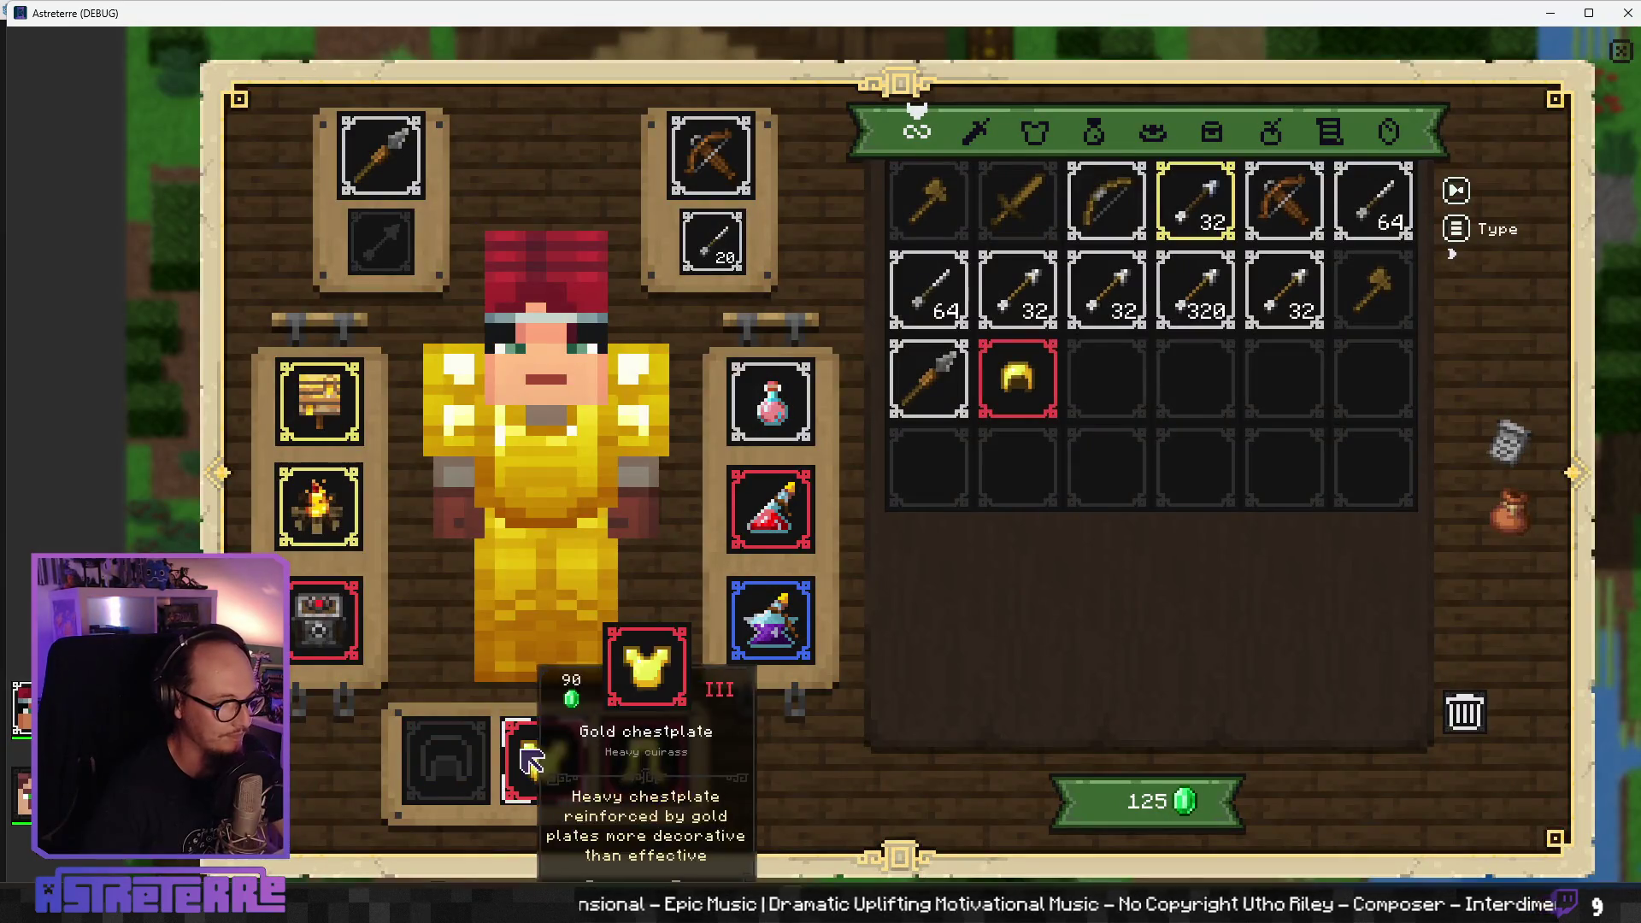
left_click(544, 758)
left_click(644, 758)
key("Tab")
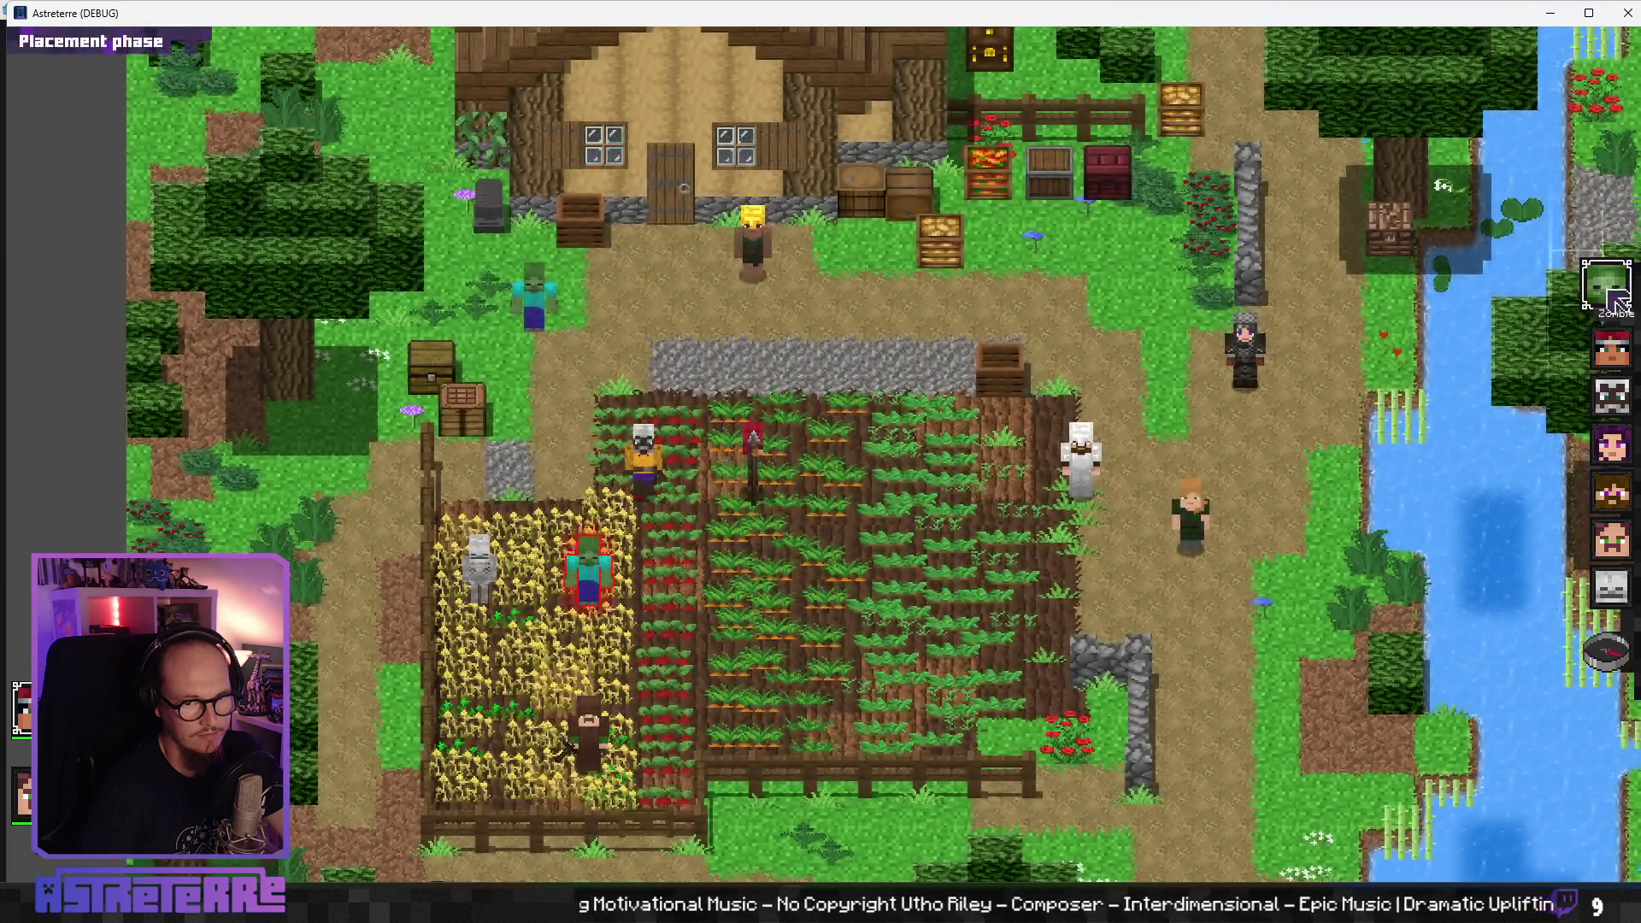
- End the placement phase and place the Buzzy nest on the crop field
left_click(1625, 670)
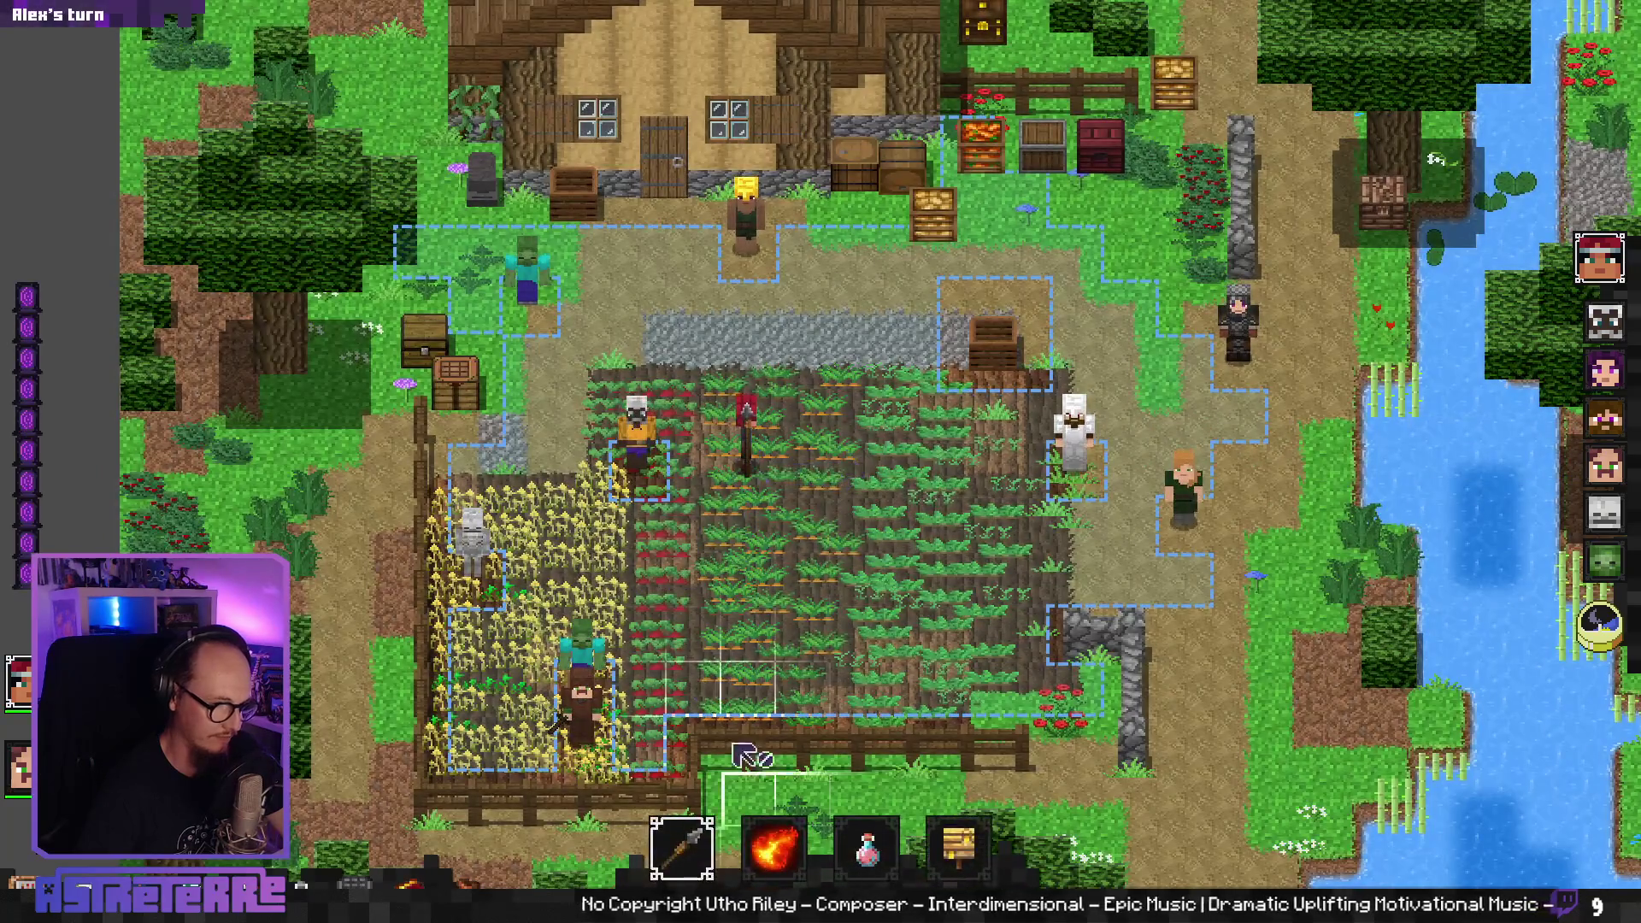
left_click(958, 846)
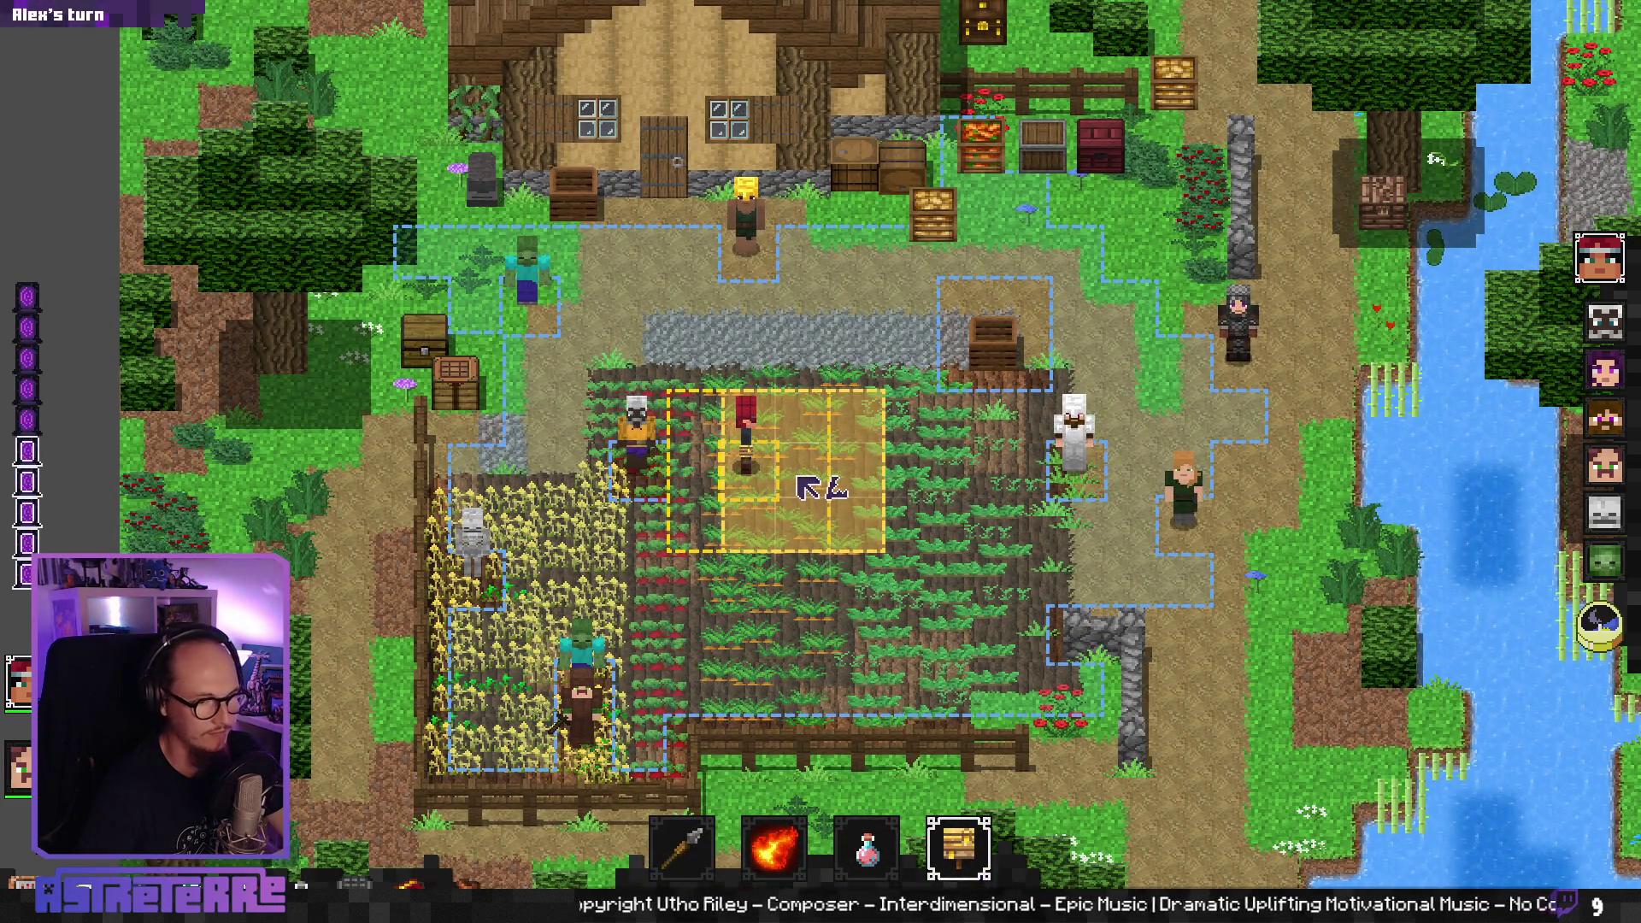
left_click(798, 479)
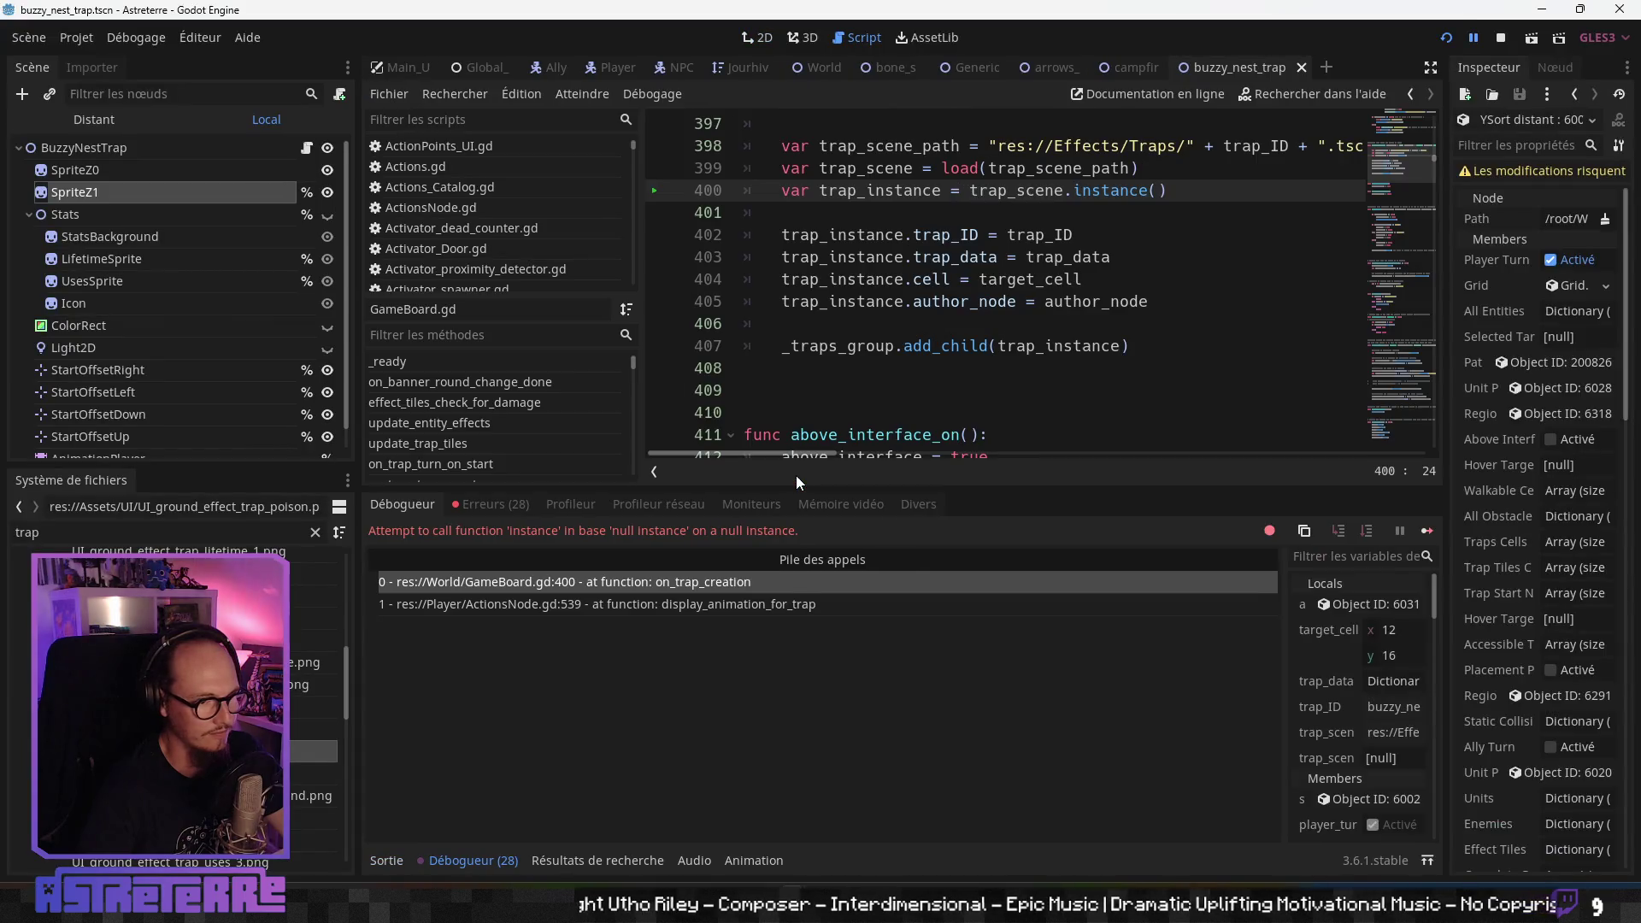
- Show the 28 debugger errors, revealing res://Effects/Traps/buzzy_nest.tscn could not be opened
left_click(972, 324)
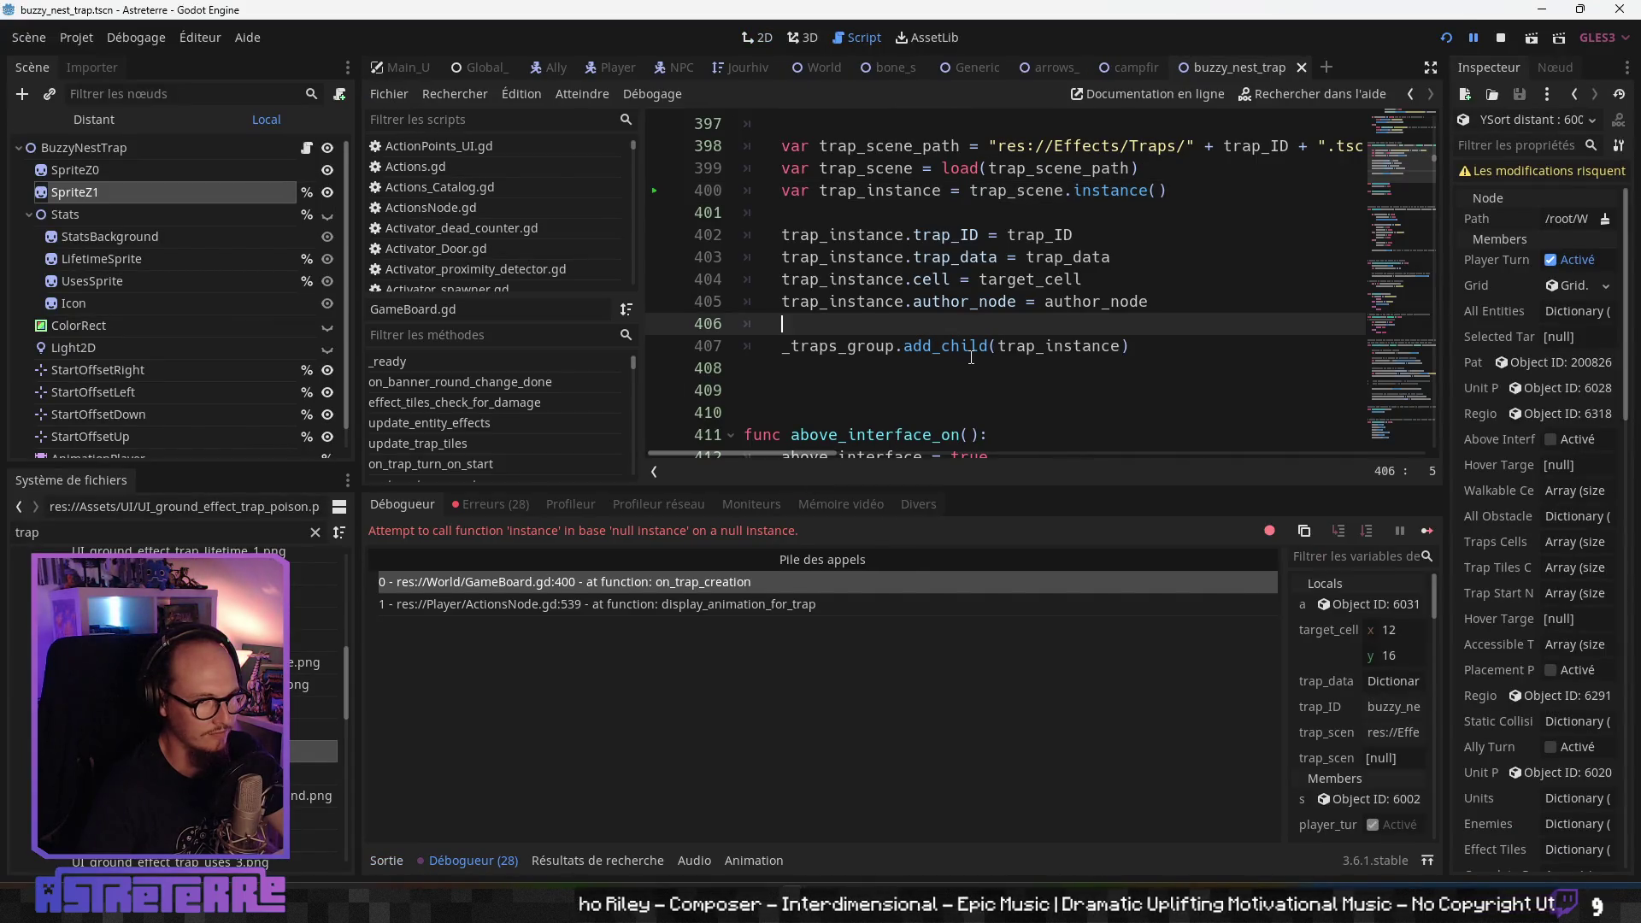
scroll(970, 359, "up", 2)
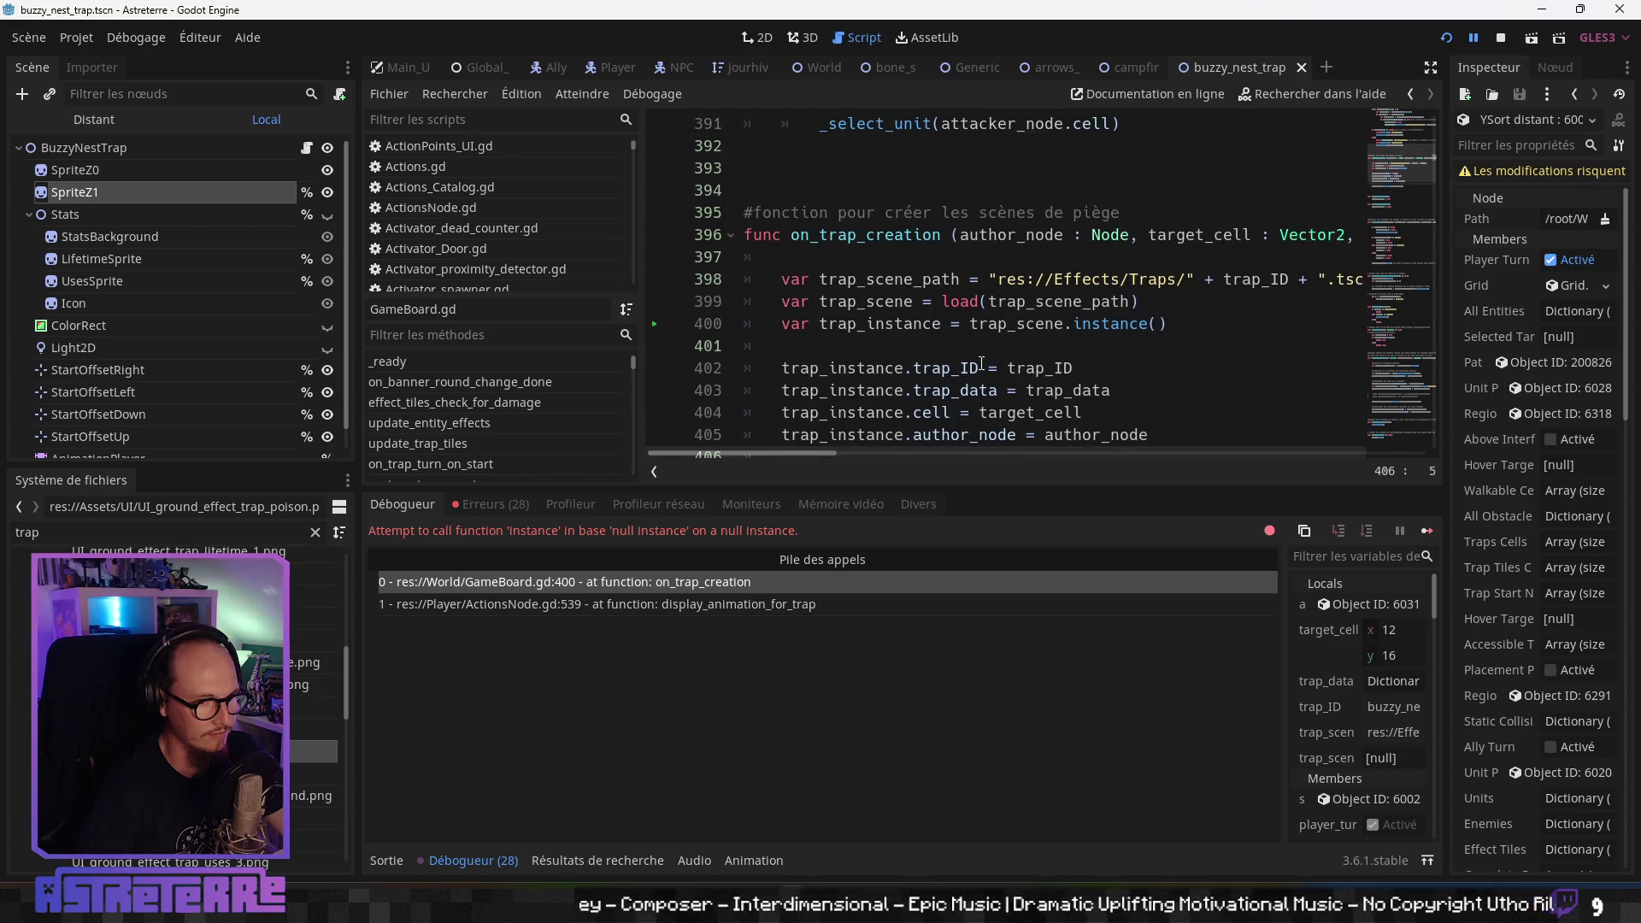
left_click(491, 504)
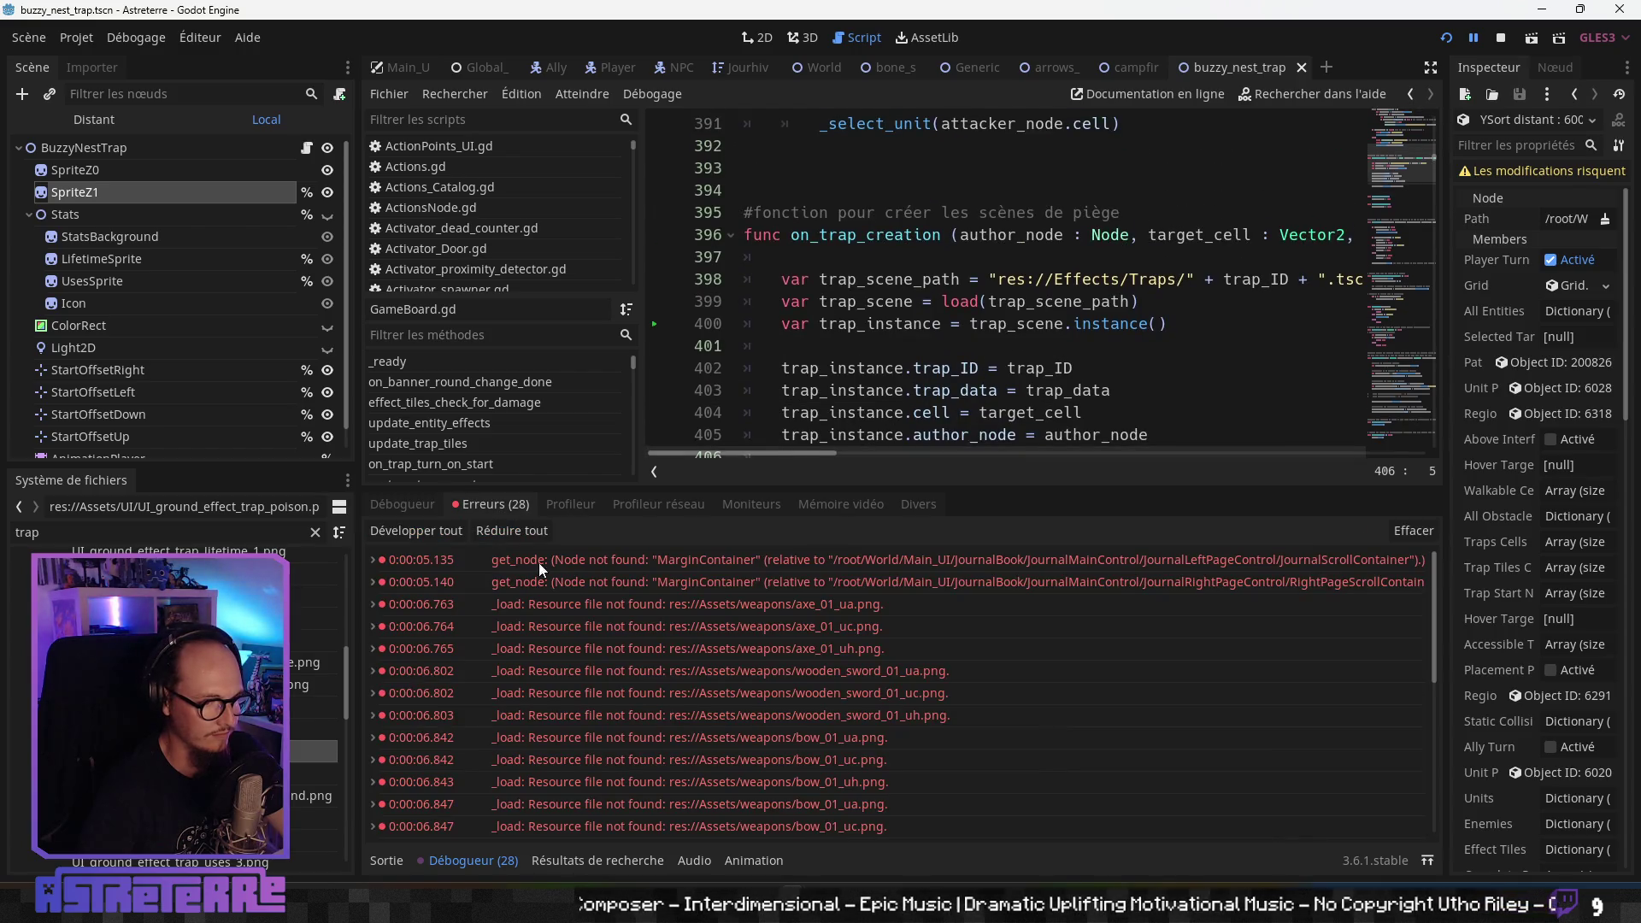
scroll(728, 726, "down", 5)
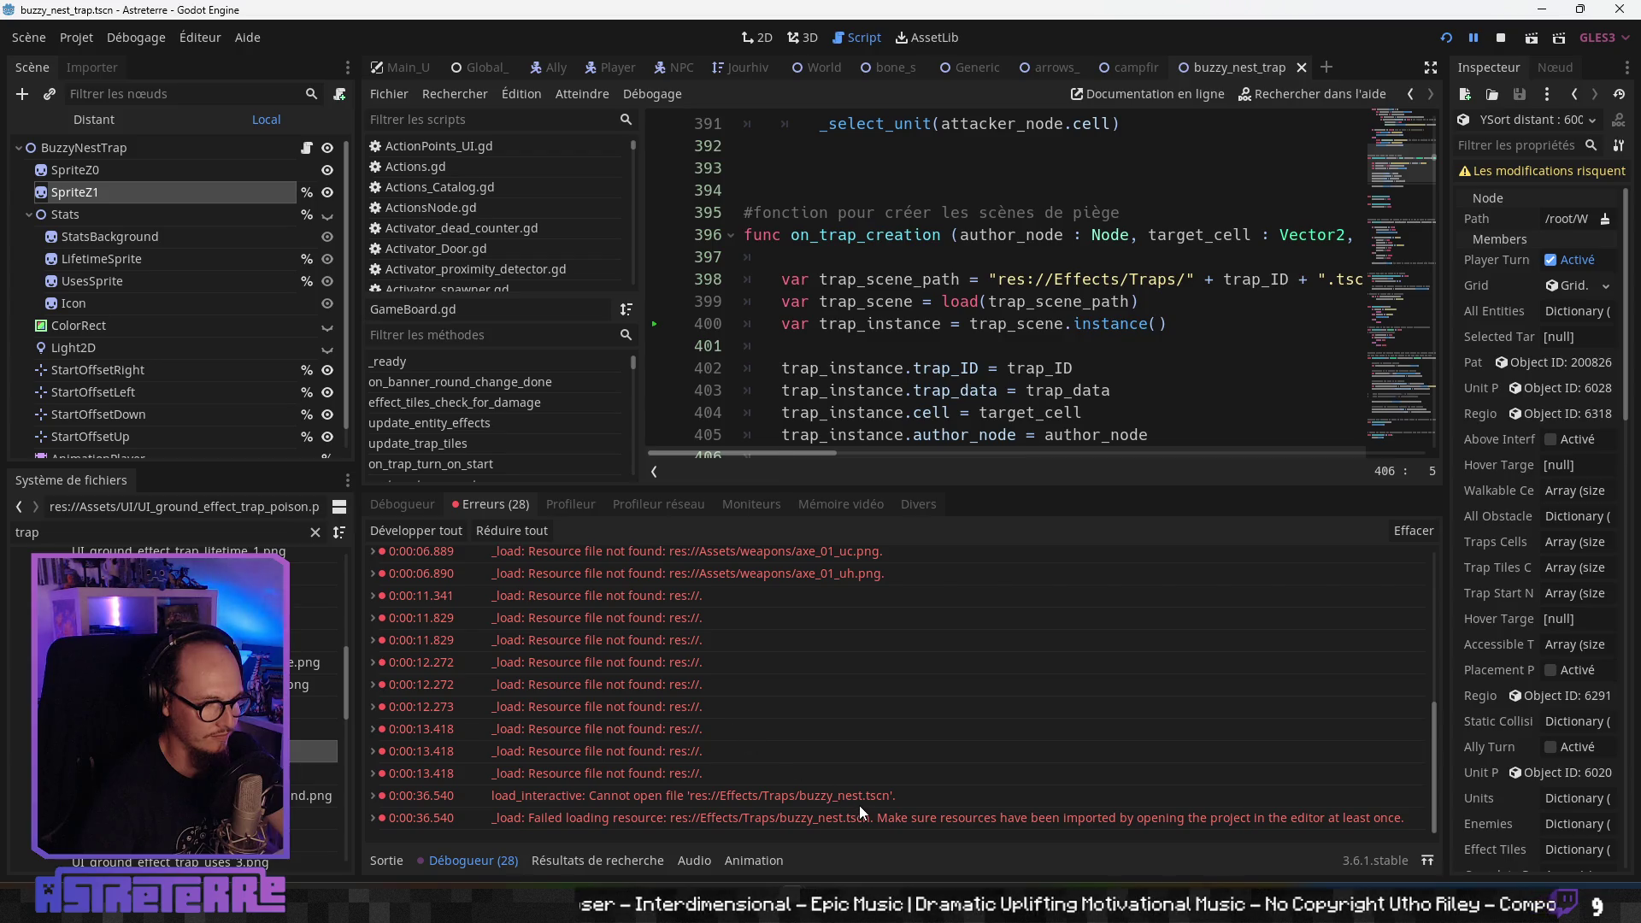
mouse_move(859, 808)
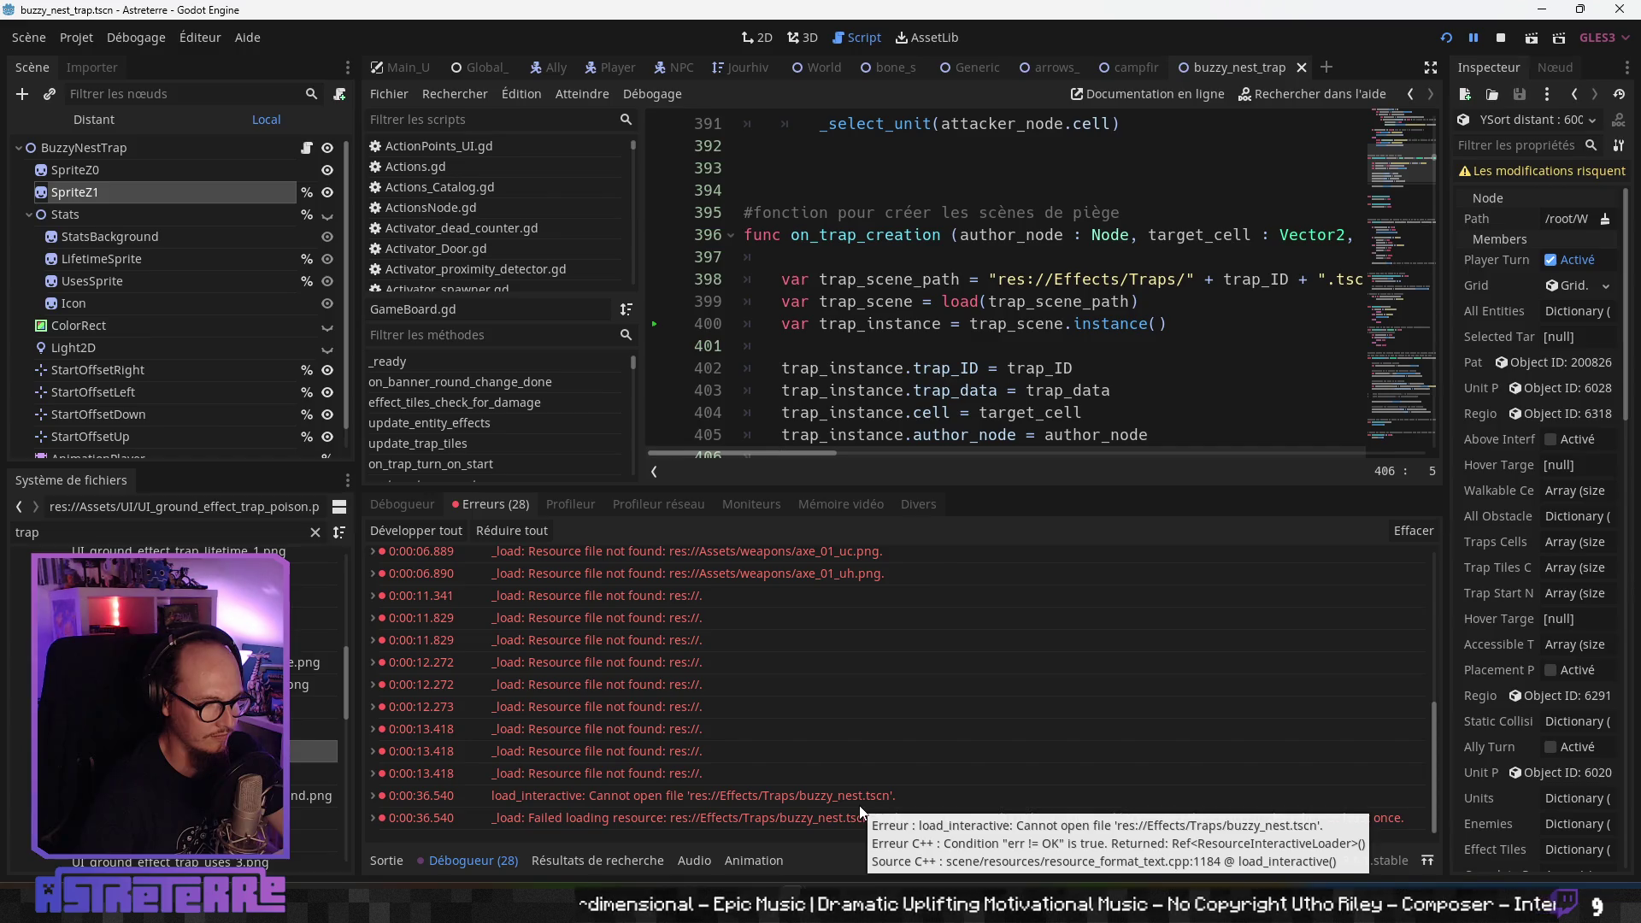
- Check line 403 of the trap-creation code and save
left_click(1035, 390)
scroll(154, 393, "down", 1)
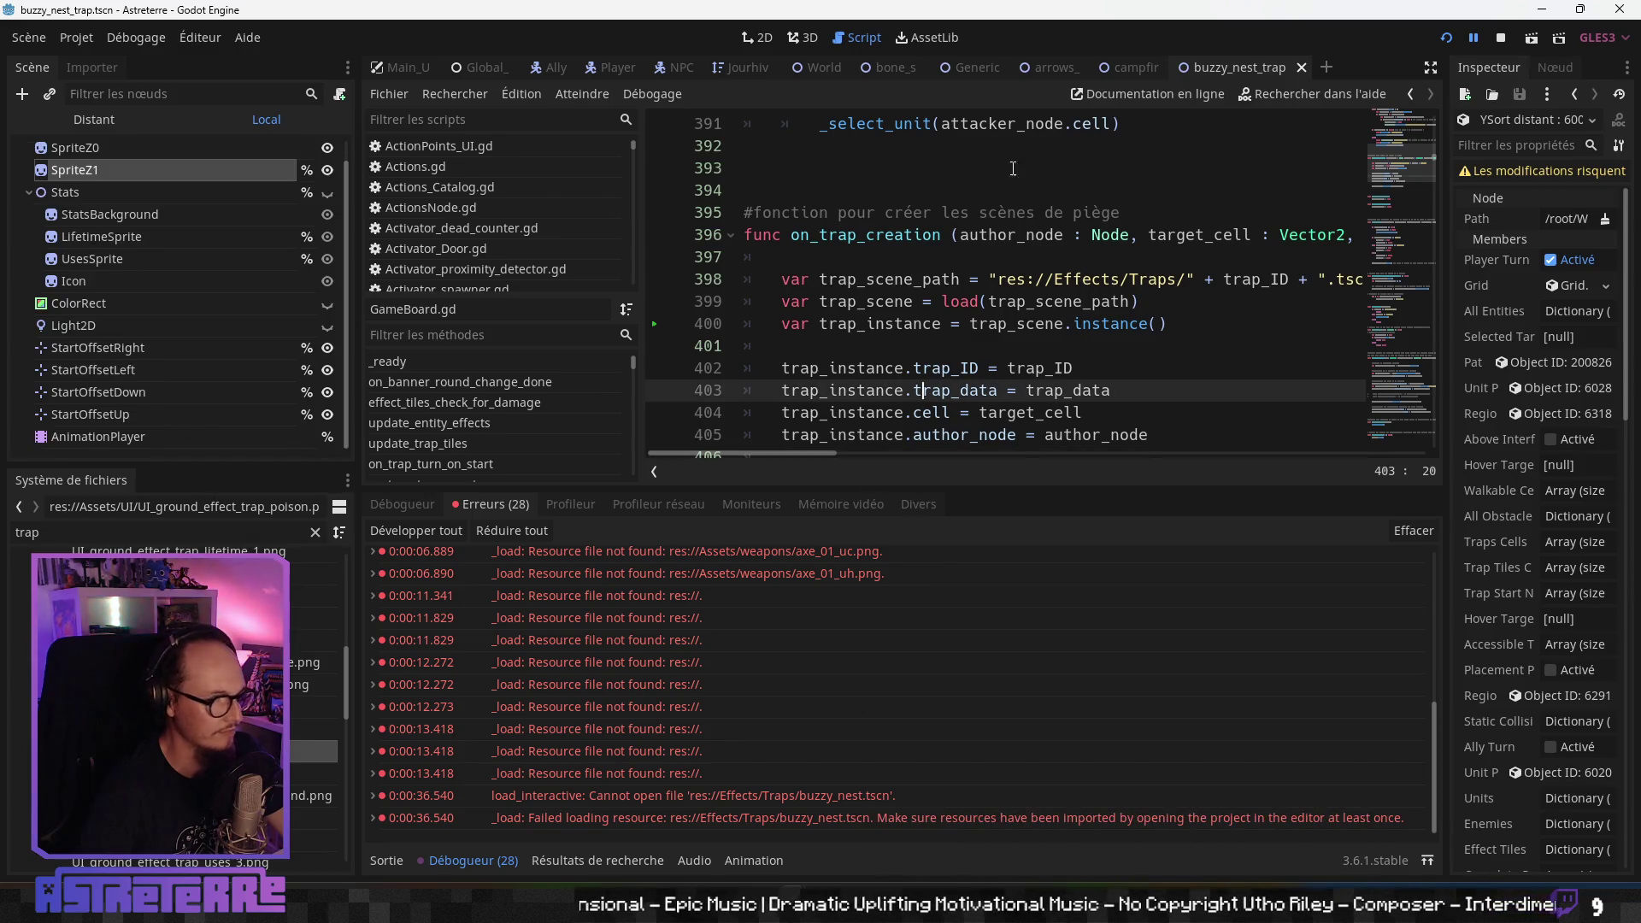
key("ctrl+s")
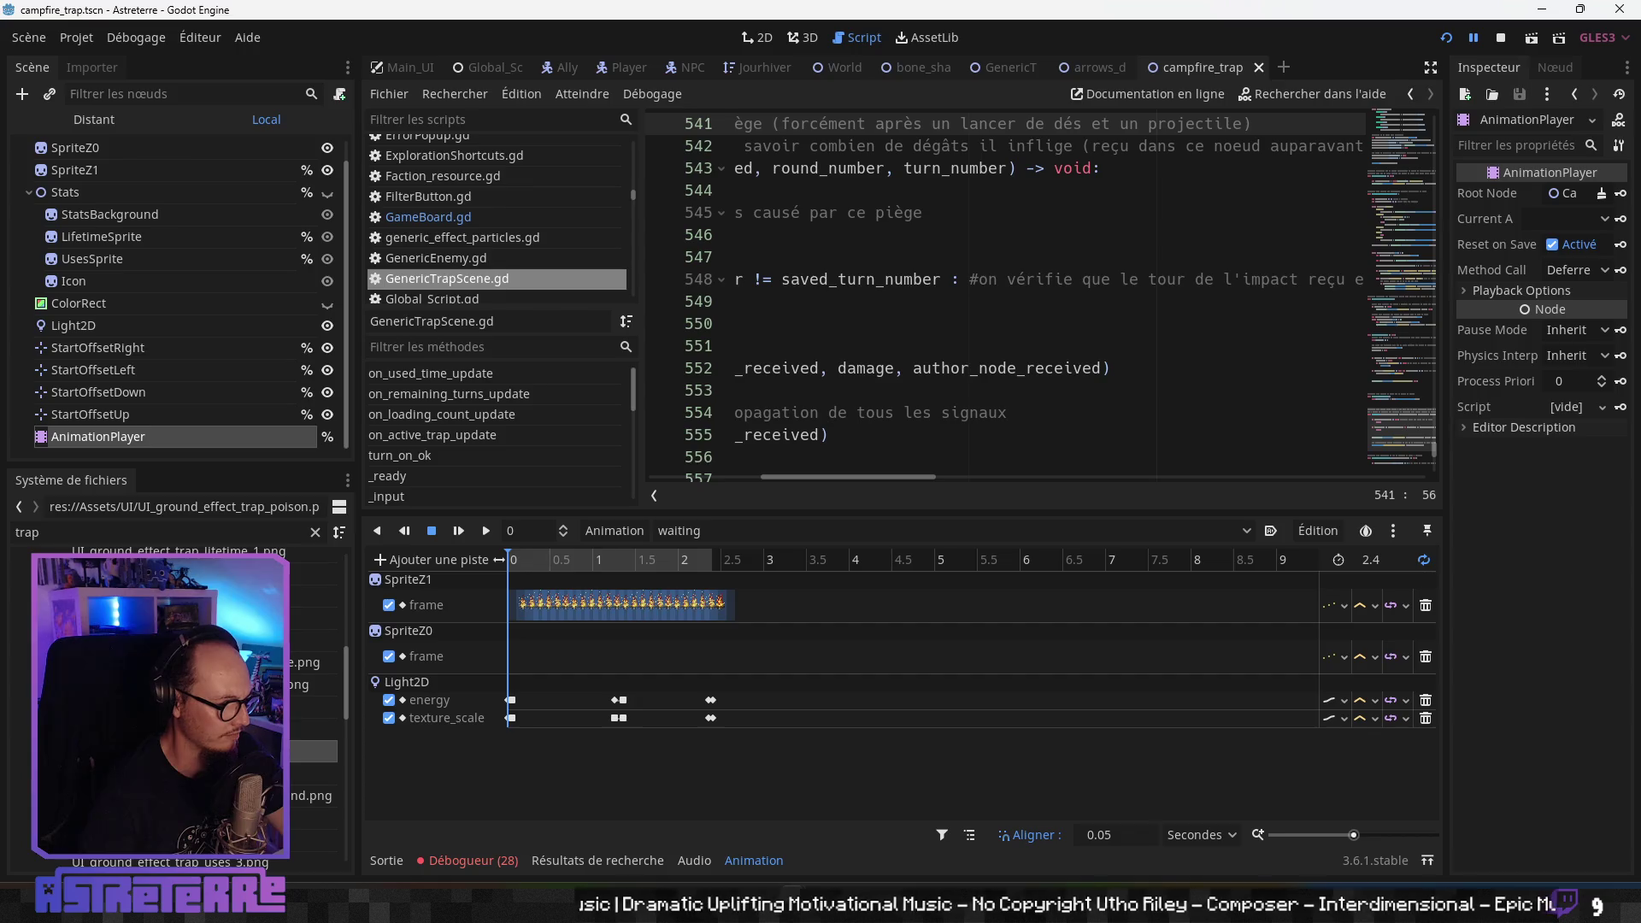
double_click(86, 535)
- Filter the FileSystem for 'buzz' and rename buzzy_nest_trap.tscn to buzzy_nest.tscn
type("b")
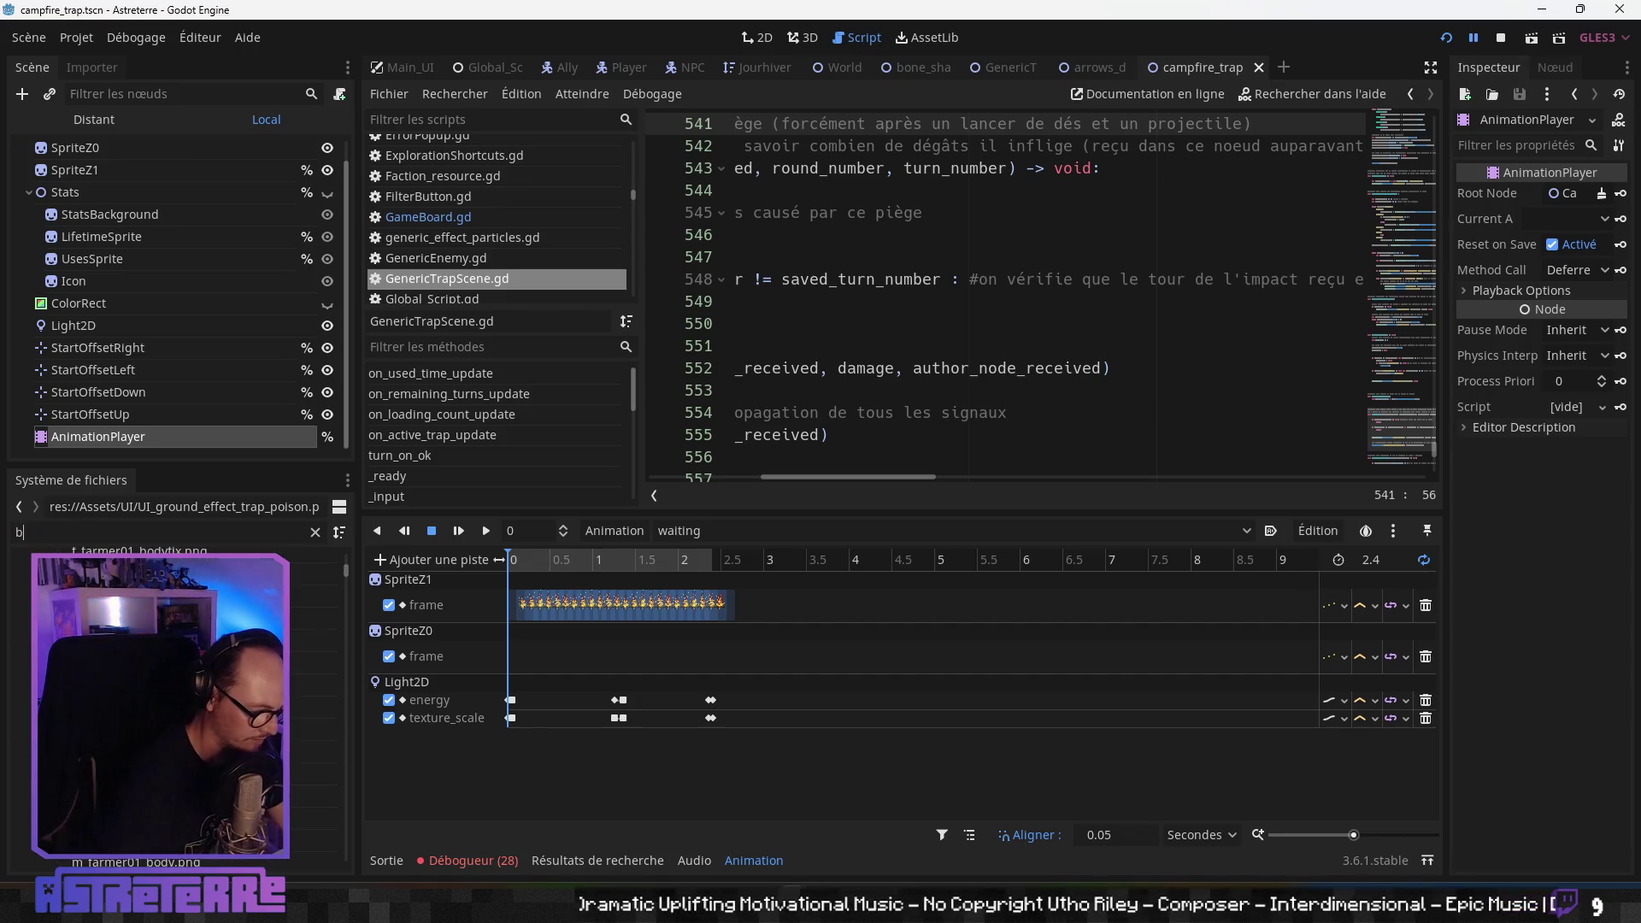
type("uzz")
right_click(166, 590)
key("F2")
left_click(758, 448)
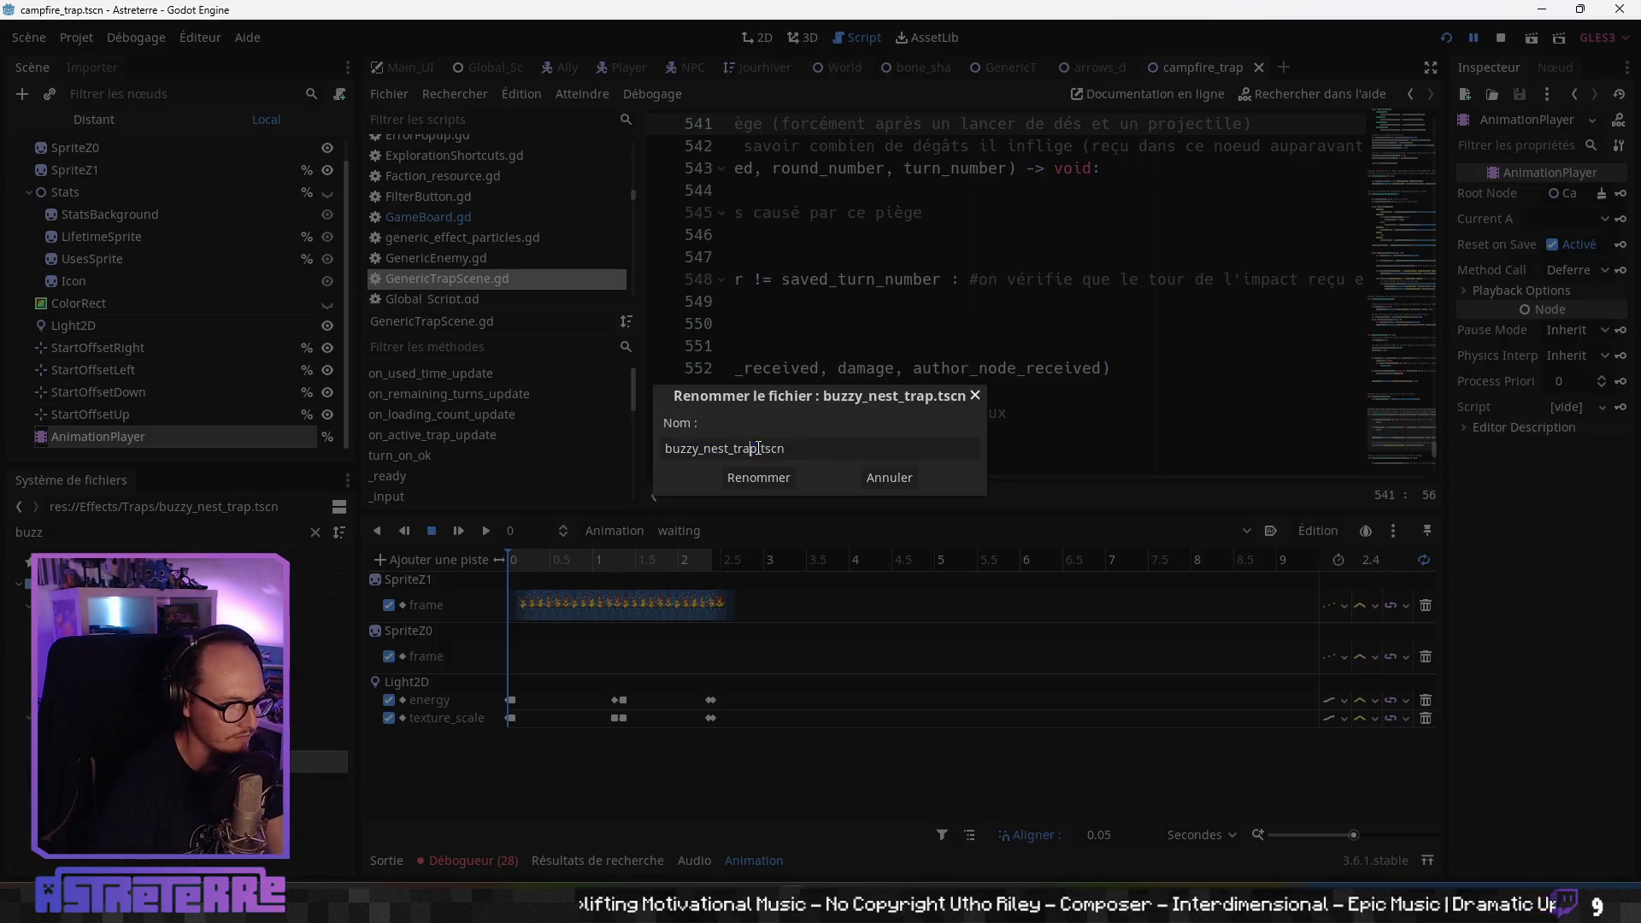
key("BackSpace")
left_click(758, 477)
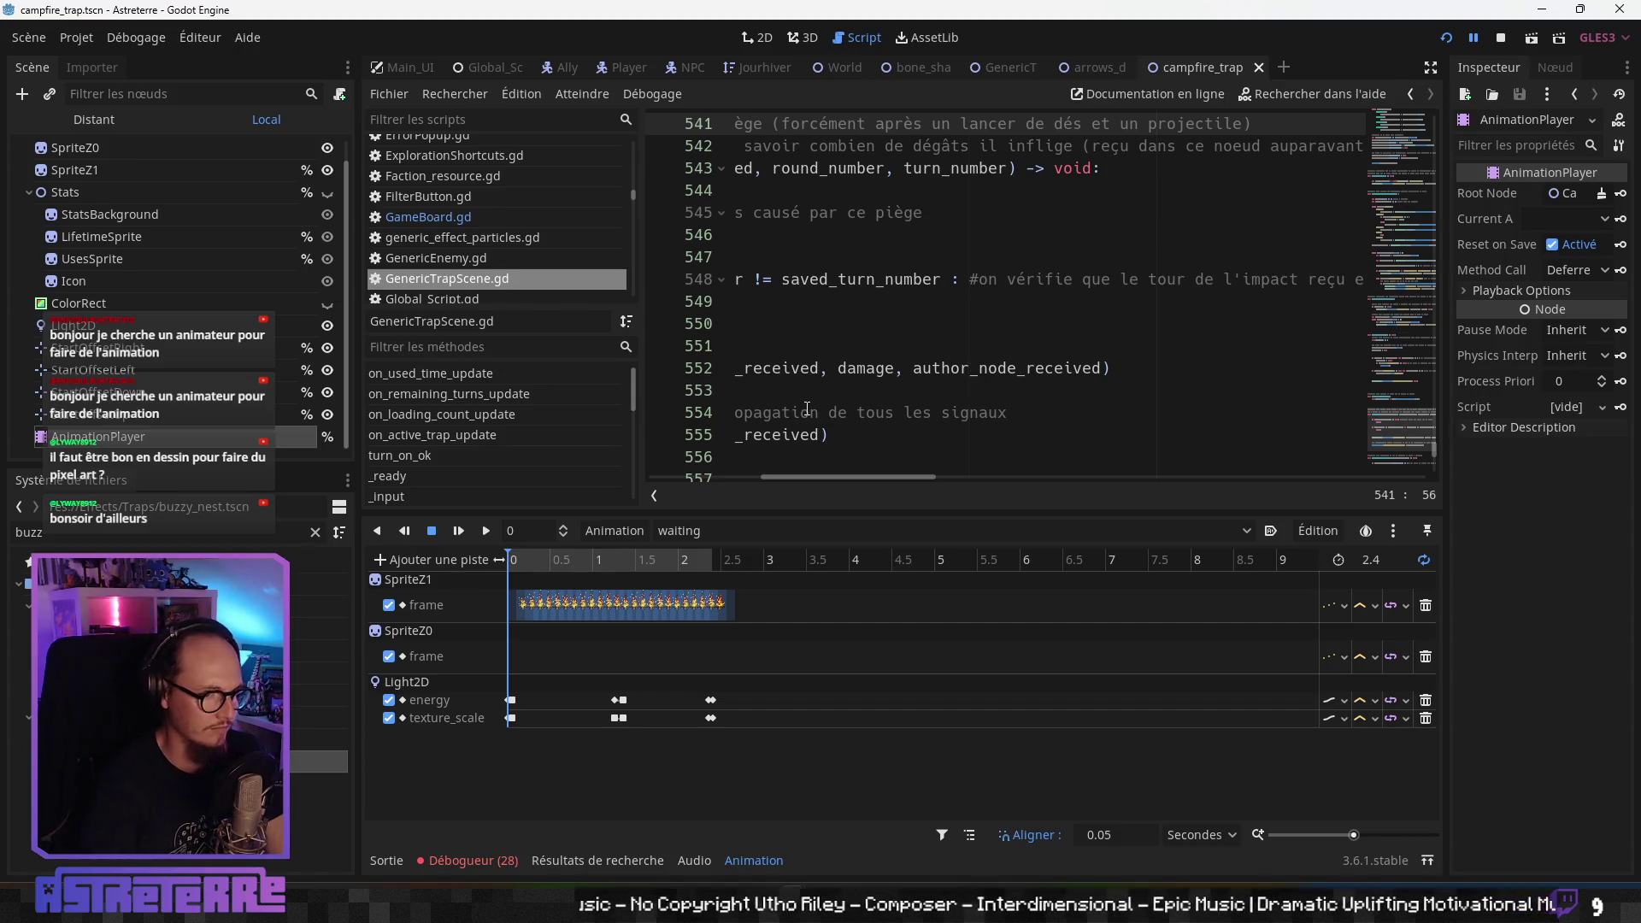
- Place the caret around lines 554–555 in the script editor
left_click(819, 435)
left_click_drag(849, 478, 800, 480)
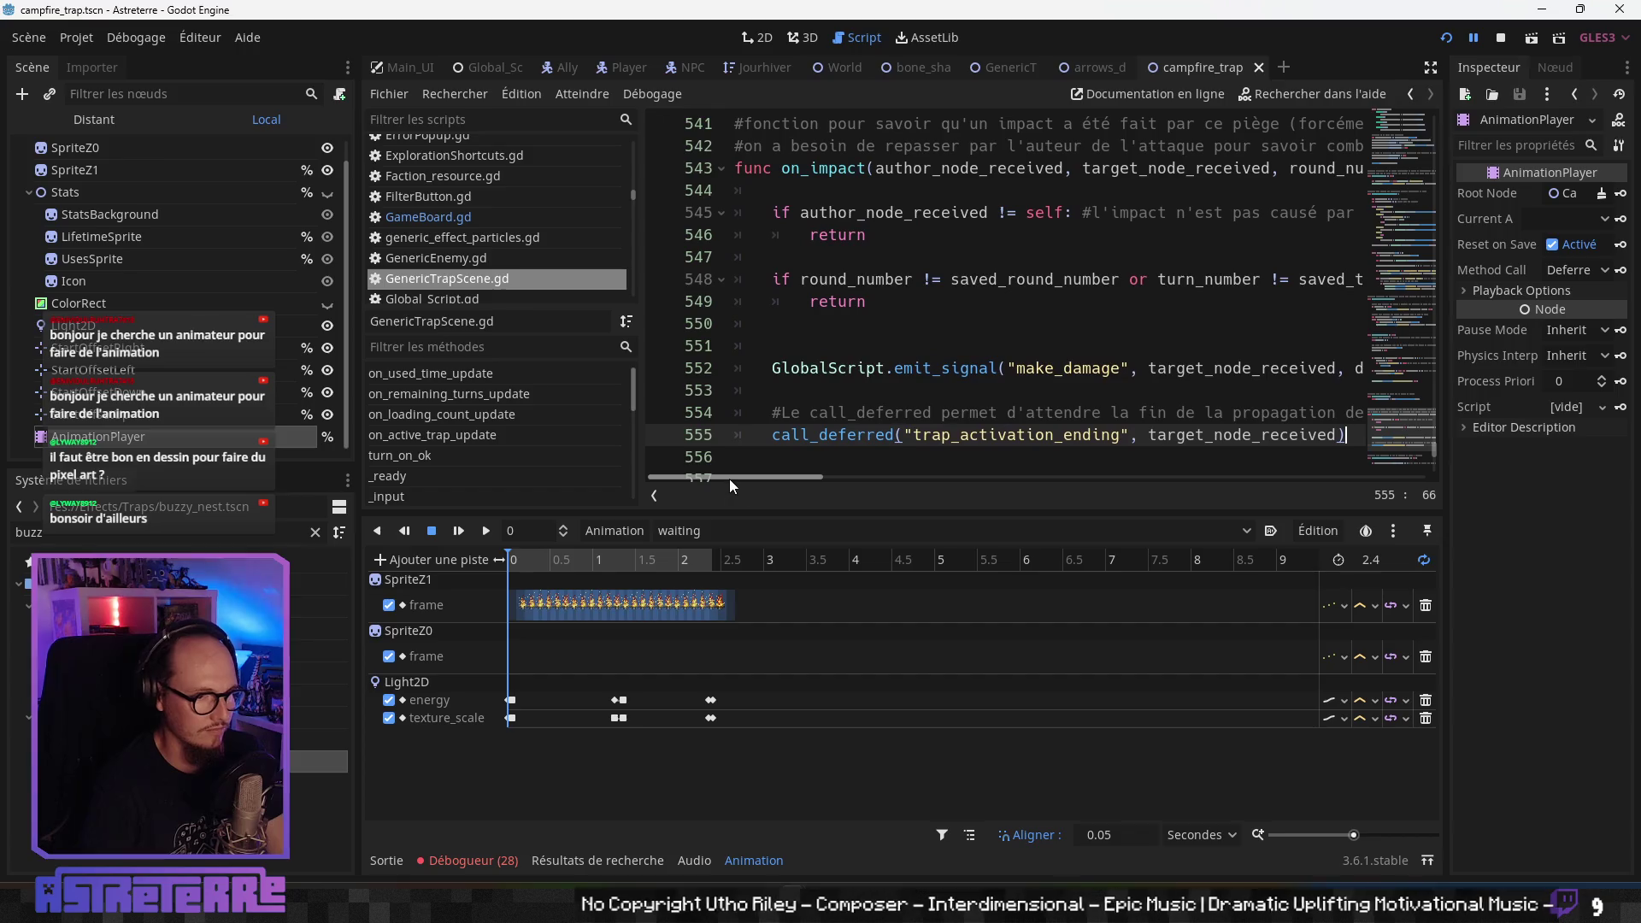
left_click(929, 413)
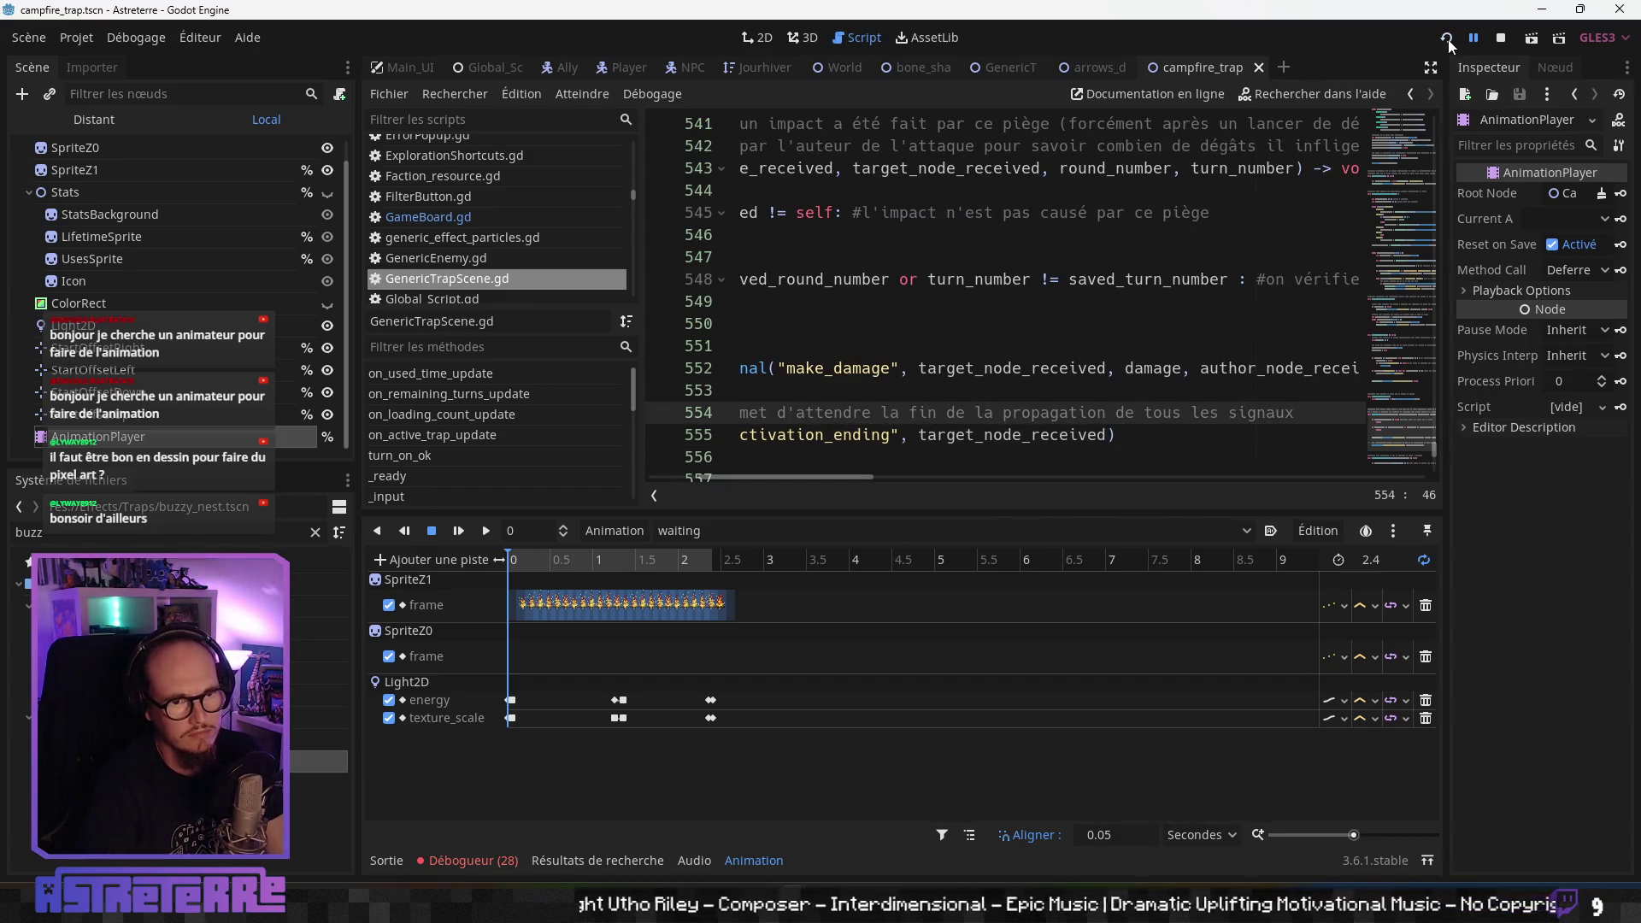
- Save, rerun the game, and unequip the gold helmet, chestplate and leggings
key("ctrl+s")
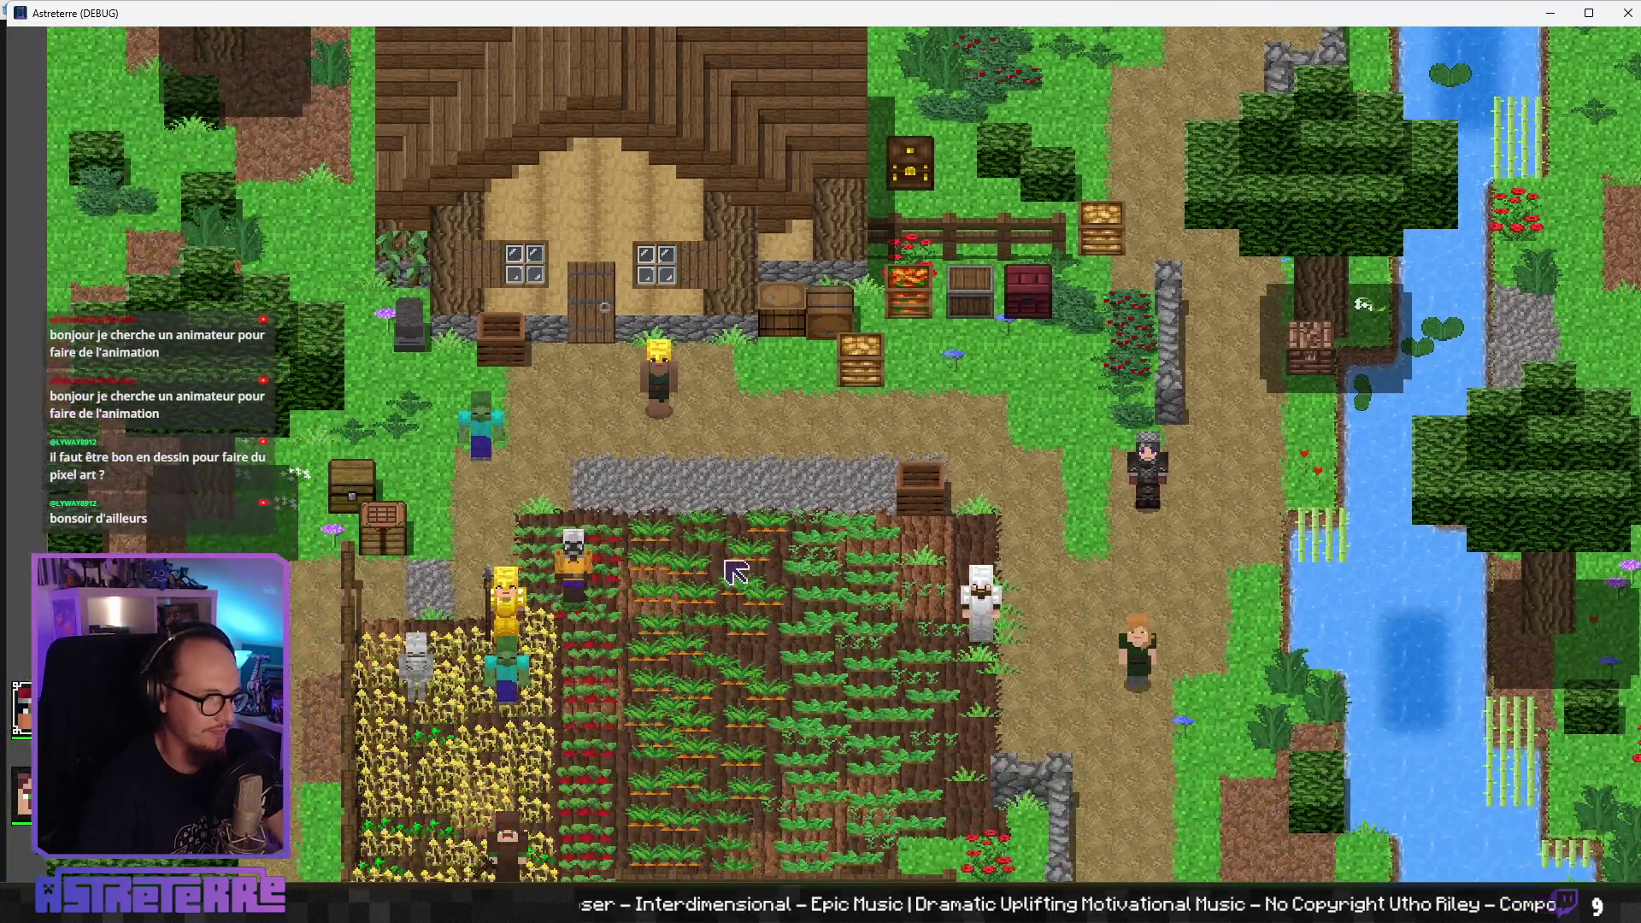
left_click(735, 573)
key("e")
left_click(479, 773)
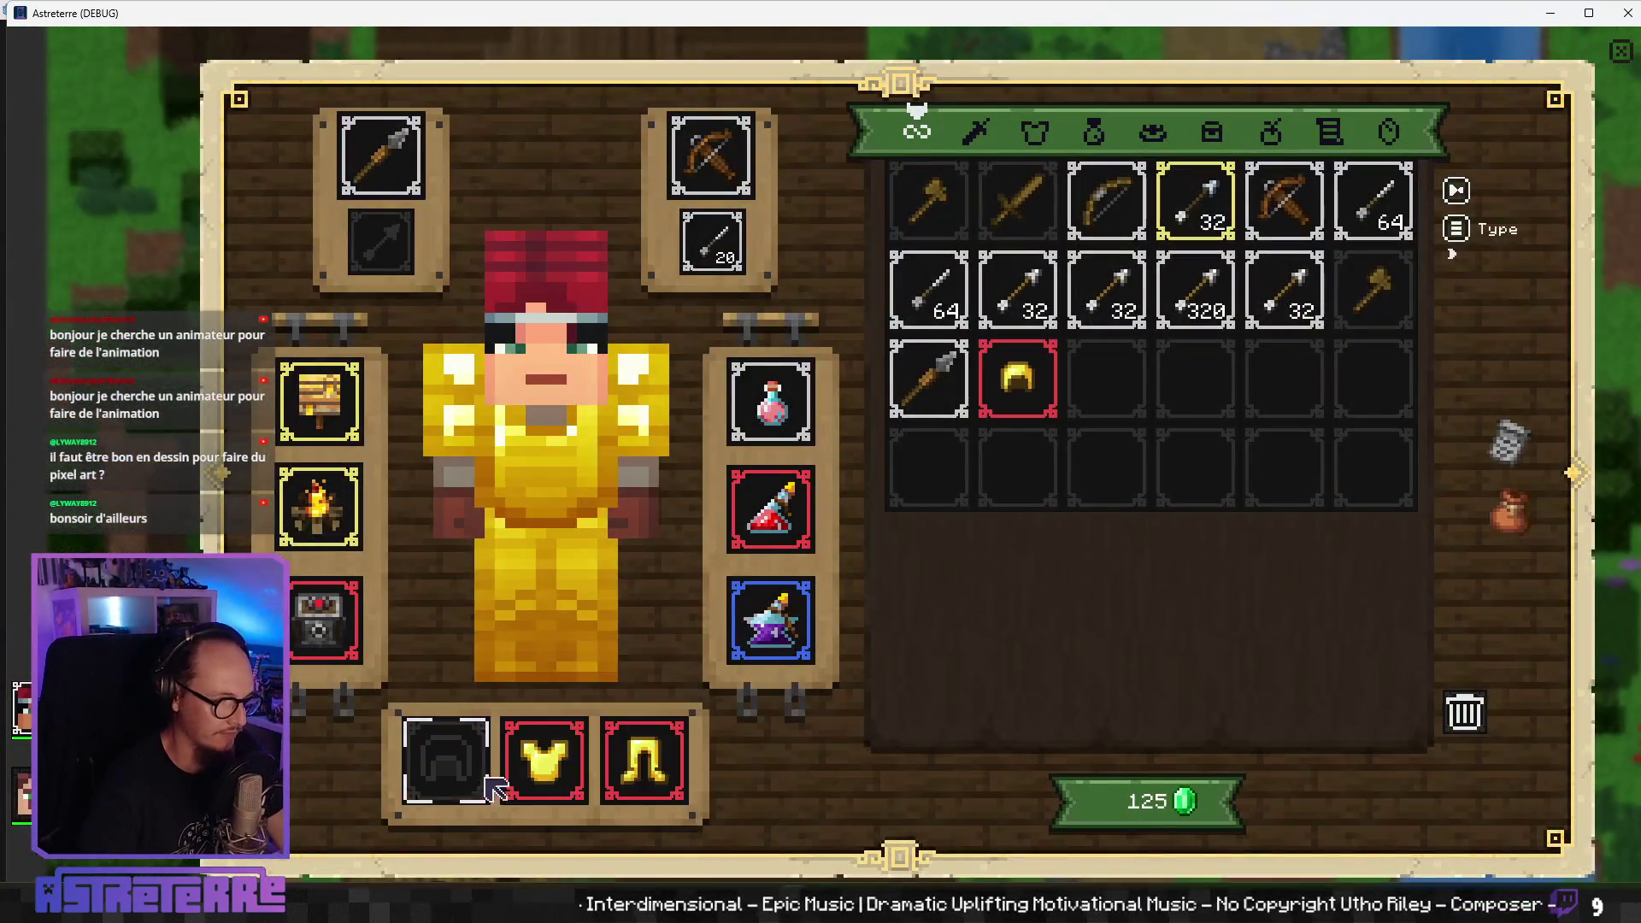
left_click(544, 761)
left_click(644, 761)
key("e")
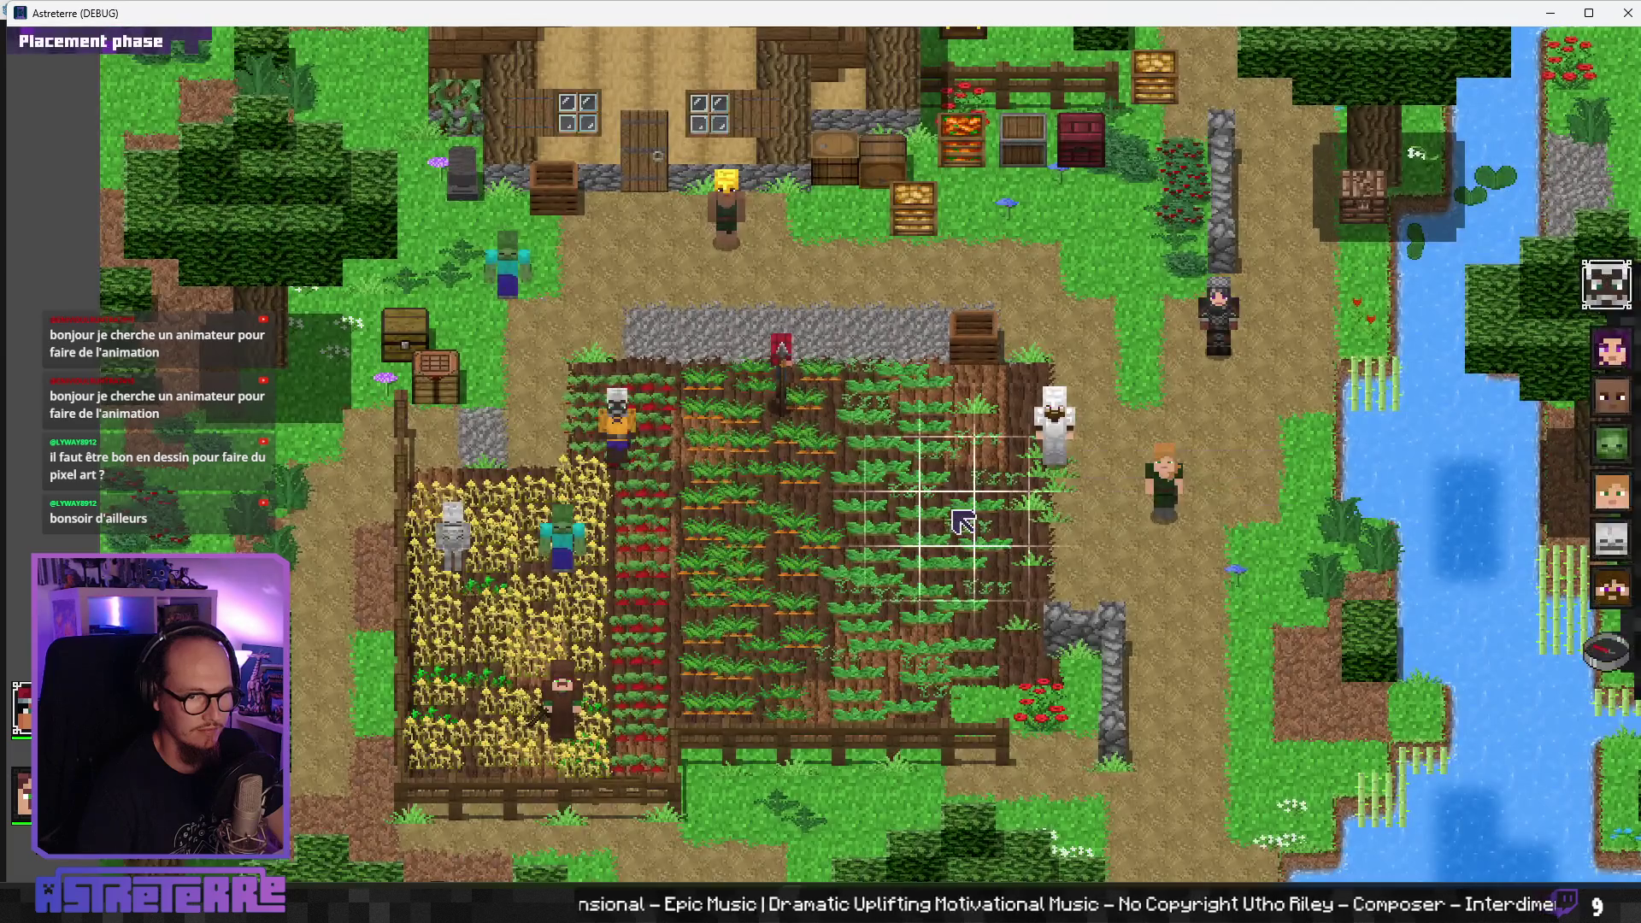
- End placement, set the Buzzy nest in the crop field, move Alex beside it, and end his turn
left_click(963, 522)
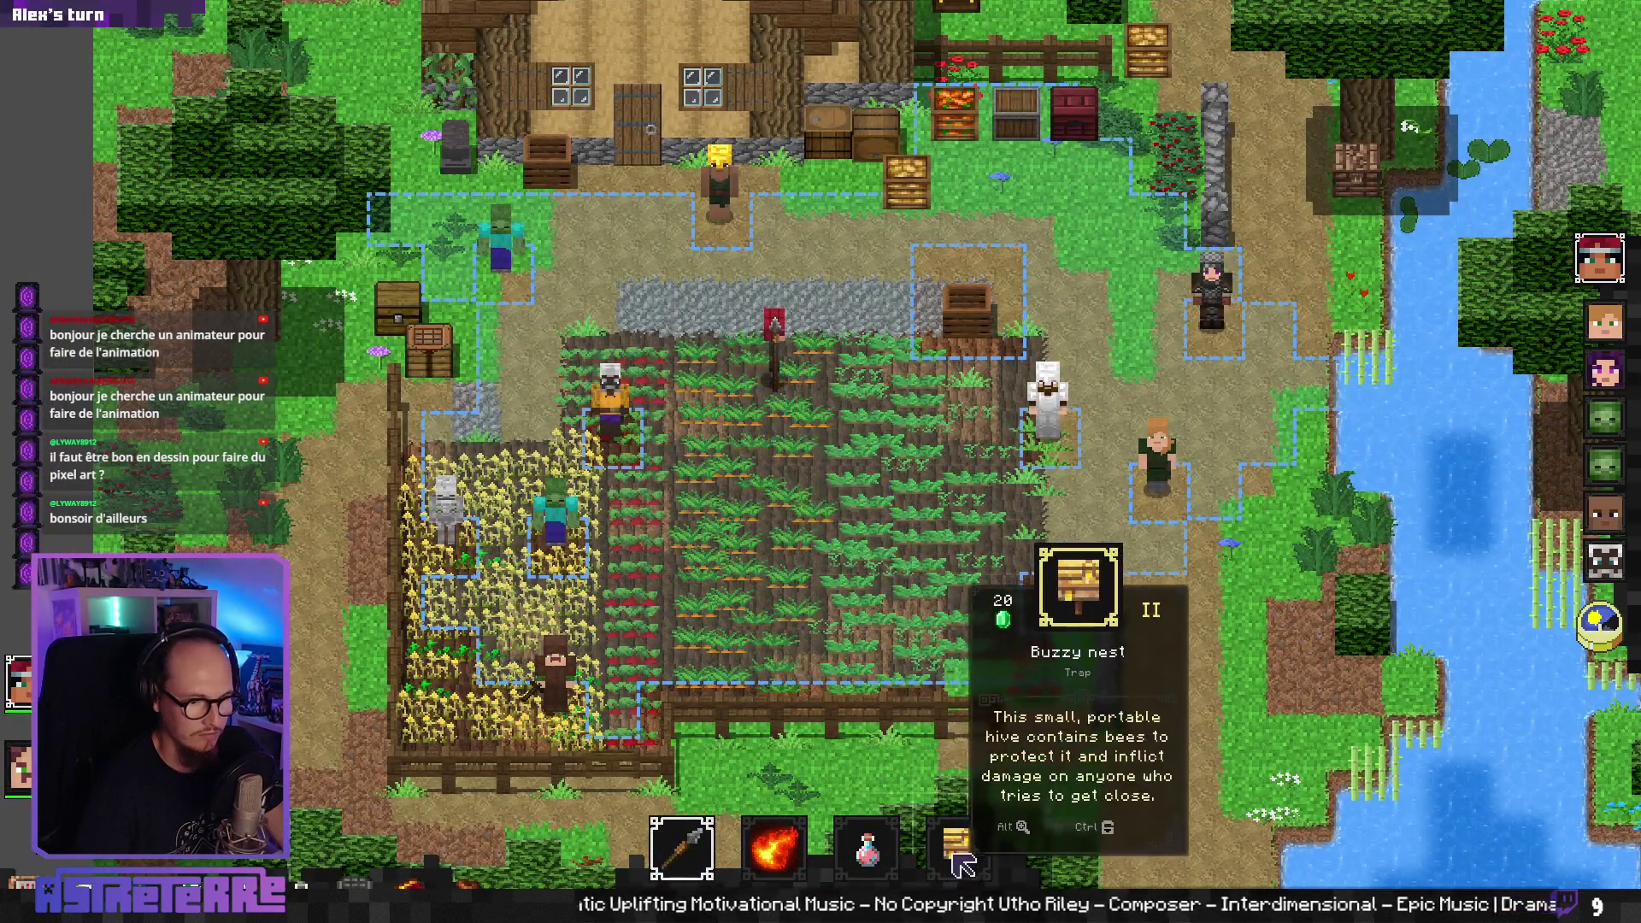
left_click(957, 846)
left_click(828, 380)
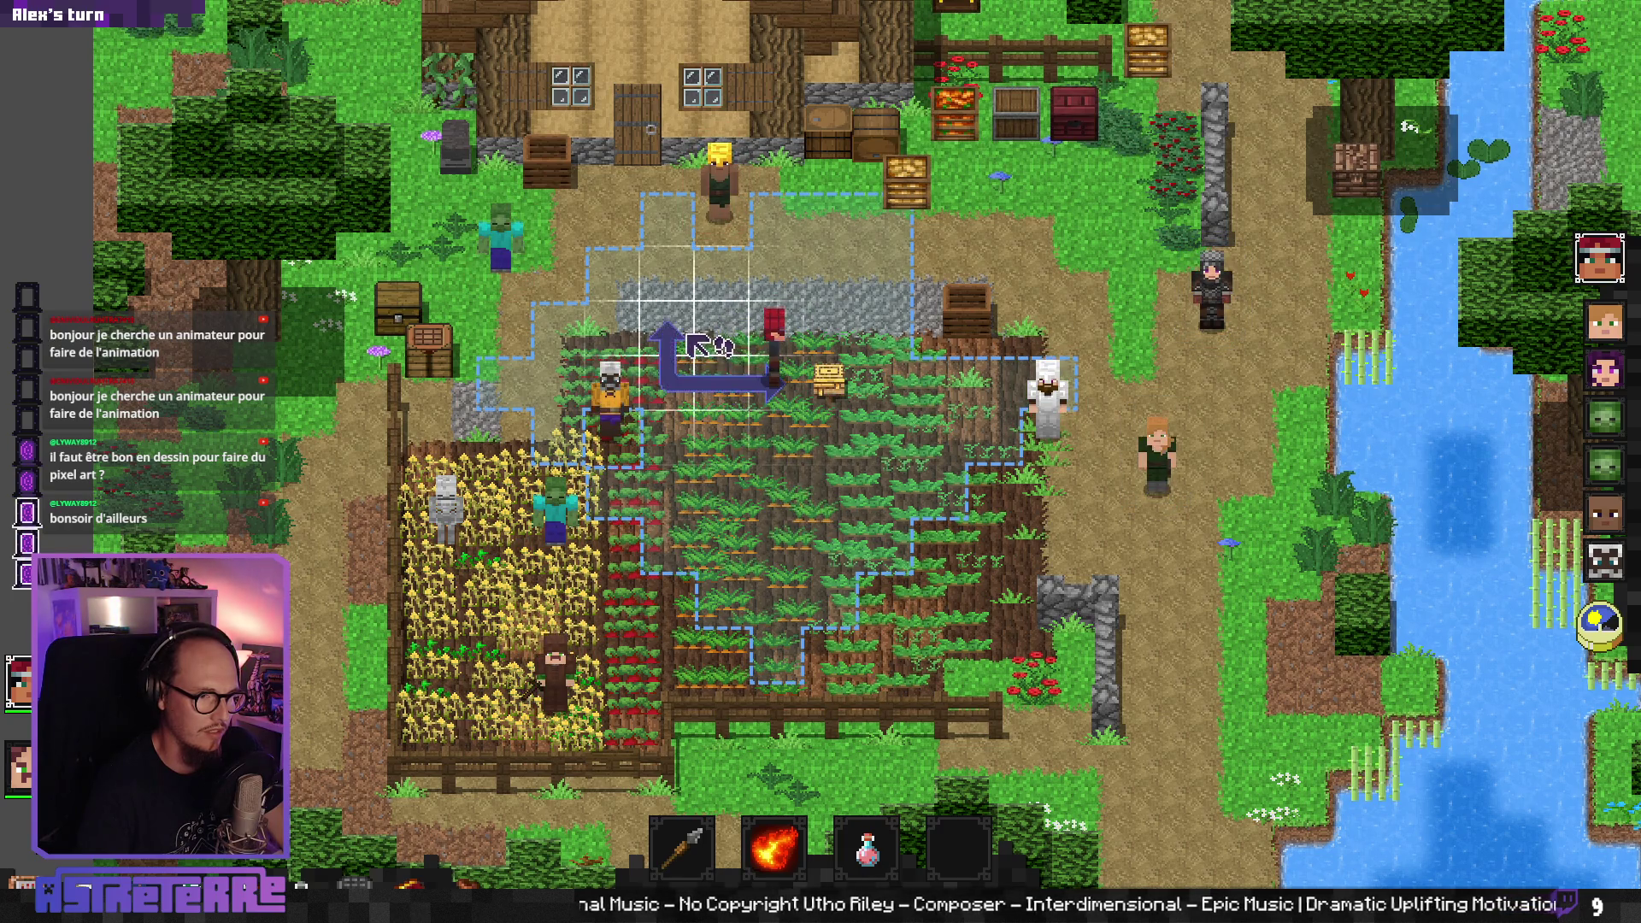
left_click(665, 303)
left_click(1622, 618)
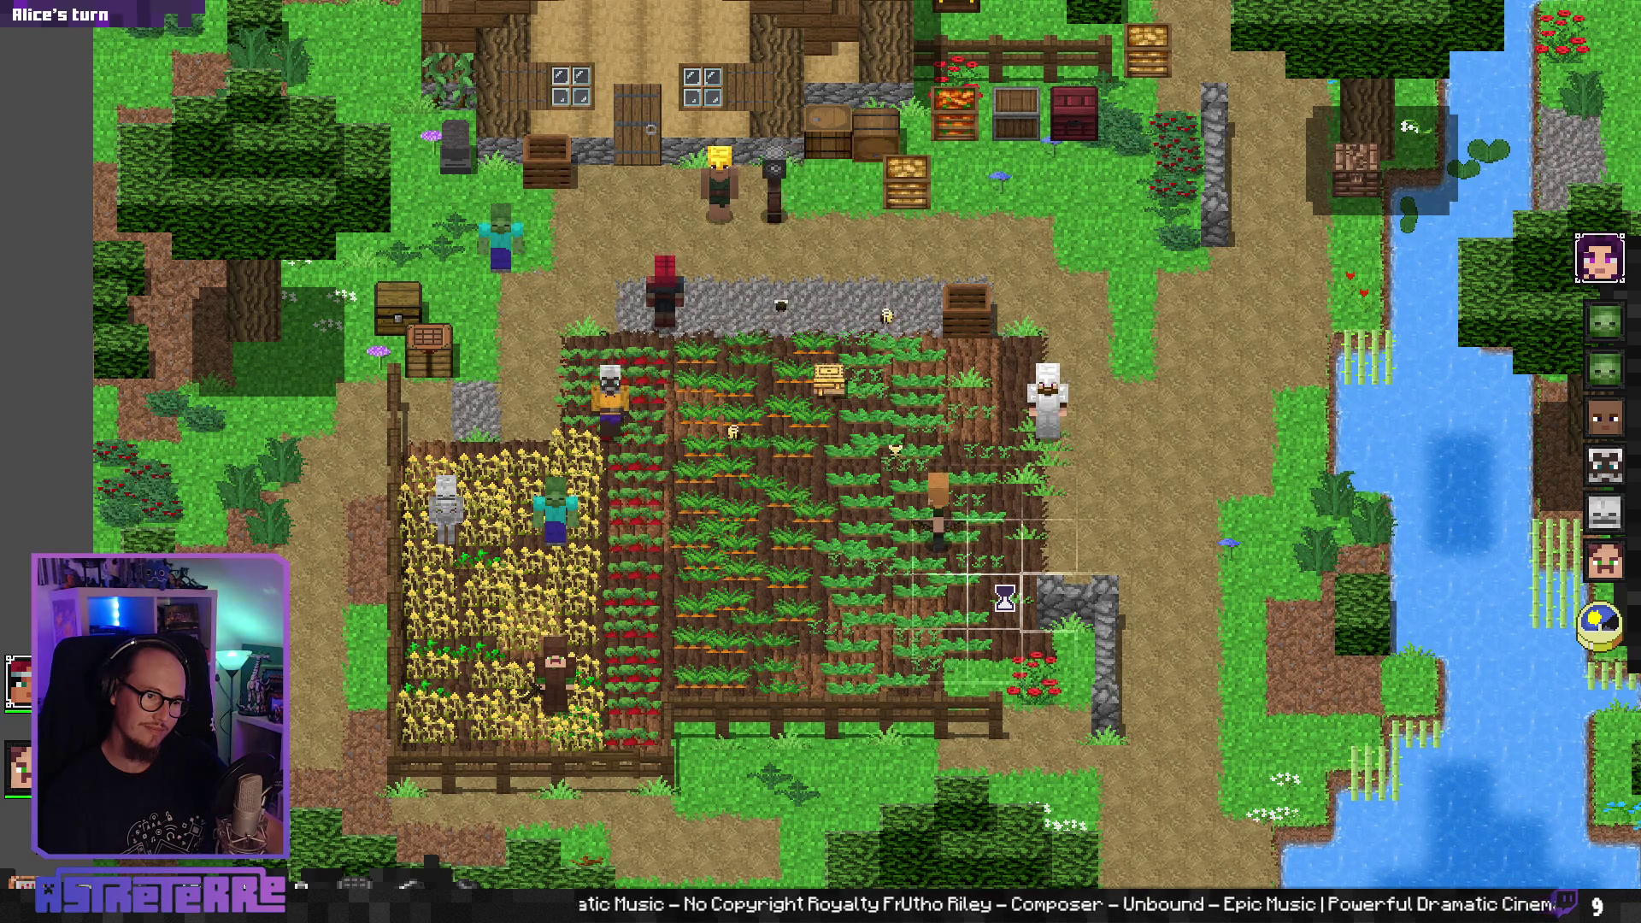
- End the characters' turn and continue past the debugger error so the creatures act
left_click(1607, 615)
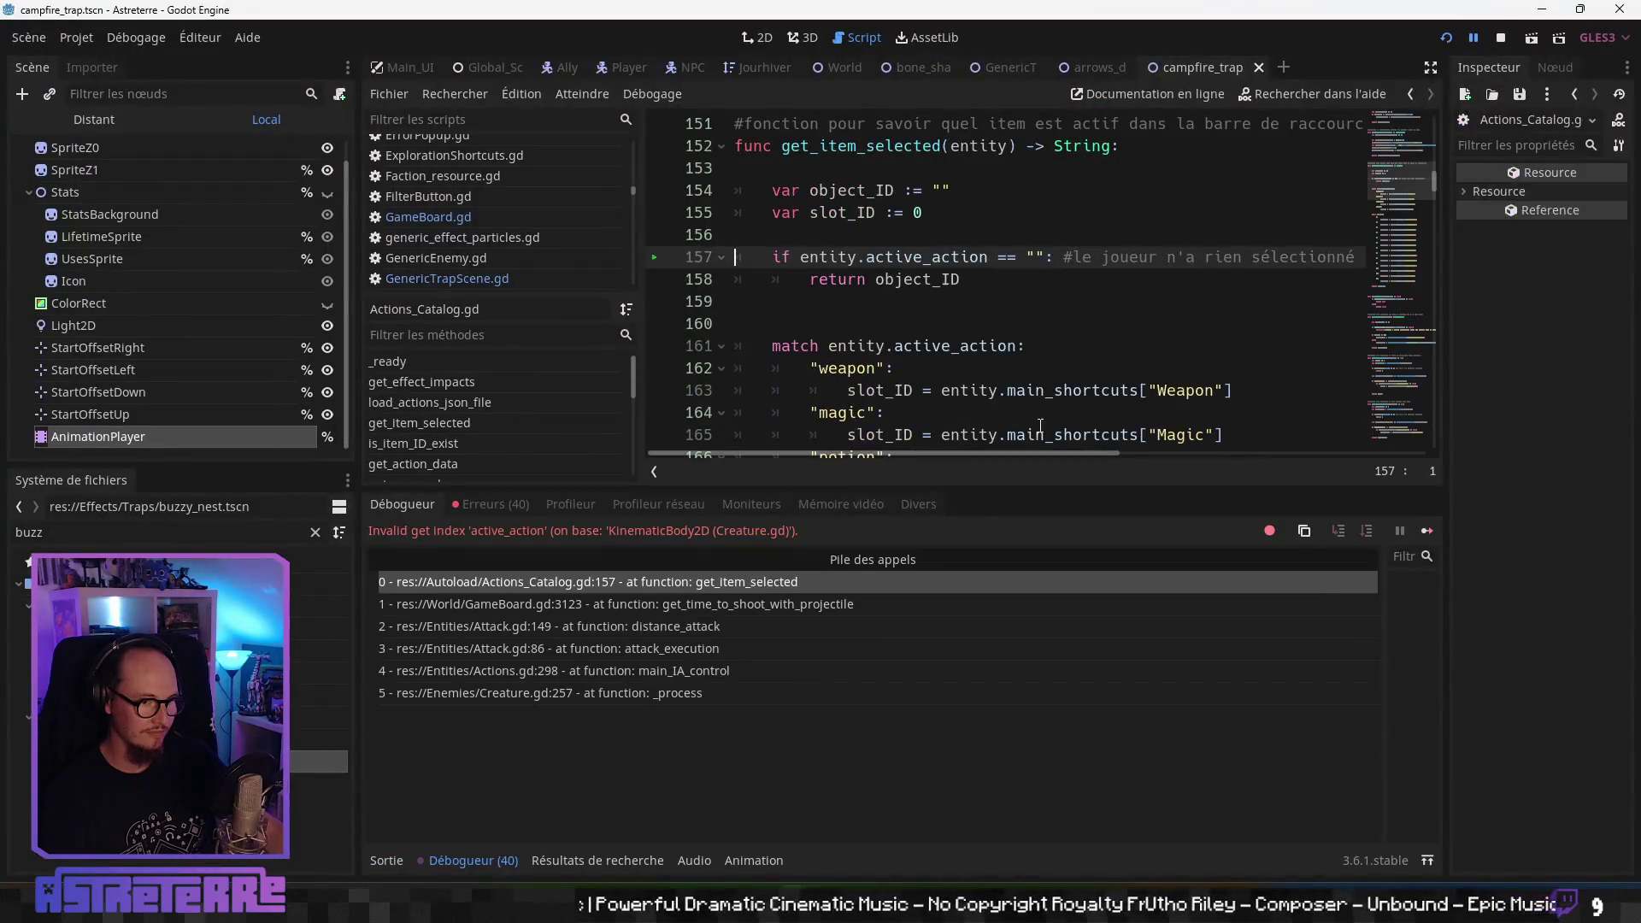
left_click(1472, 39)
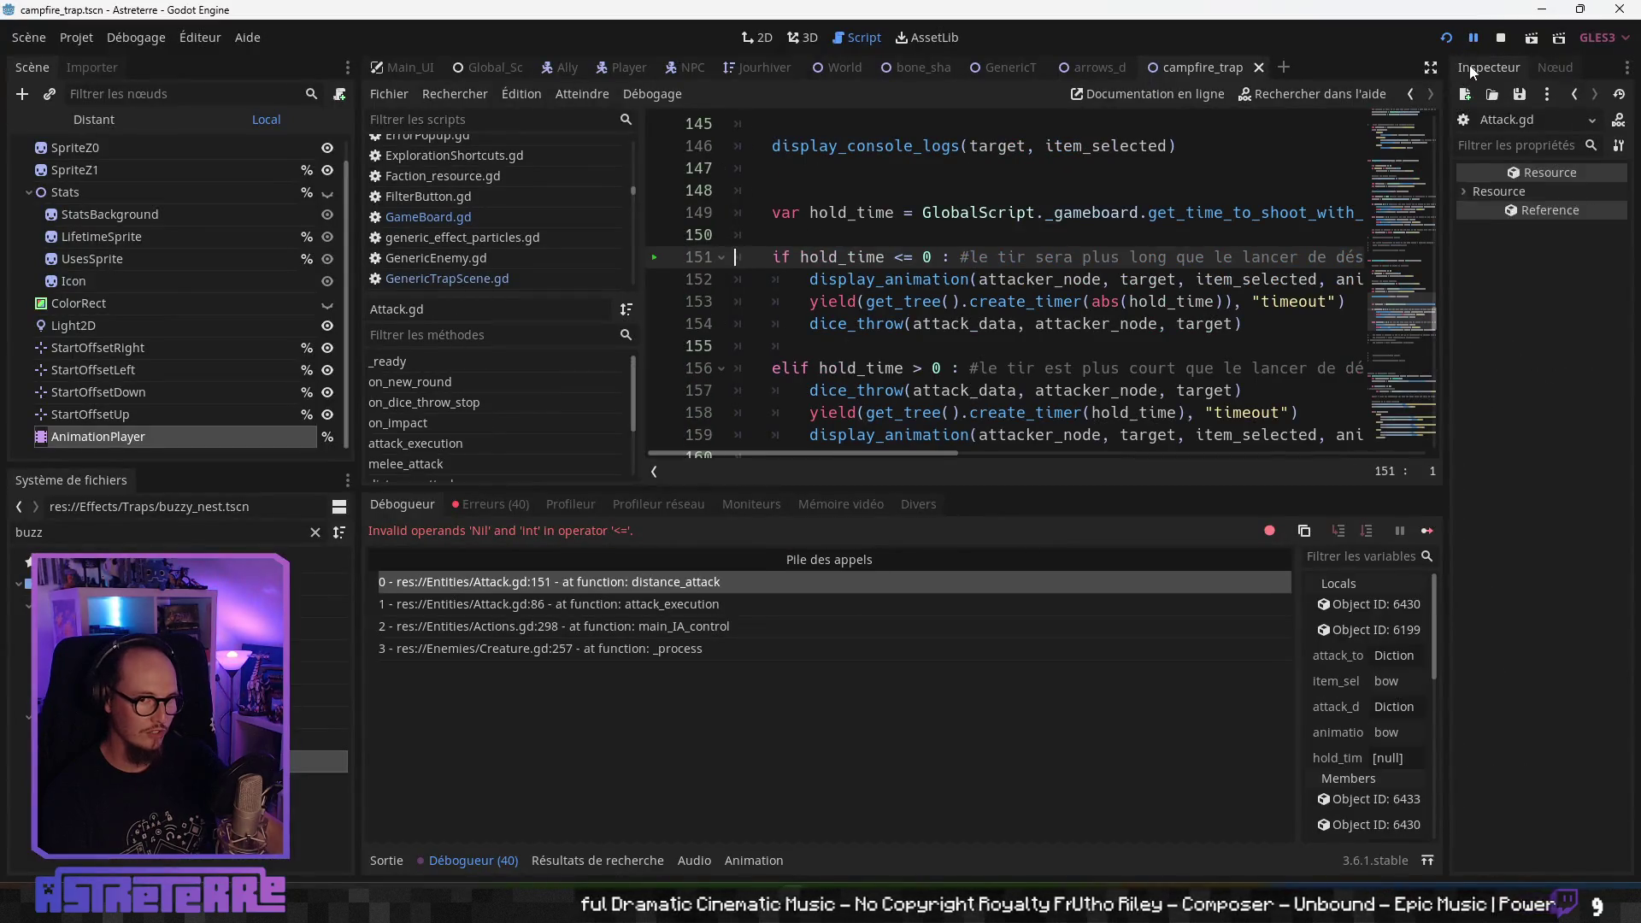
- Resume the game, walk Steve Junior into the field below the nest, and recentre the map
left_click(1473, 37)
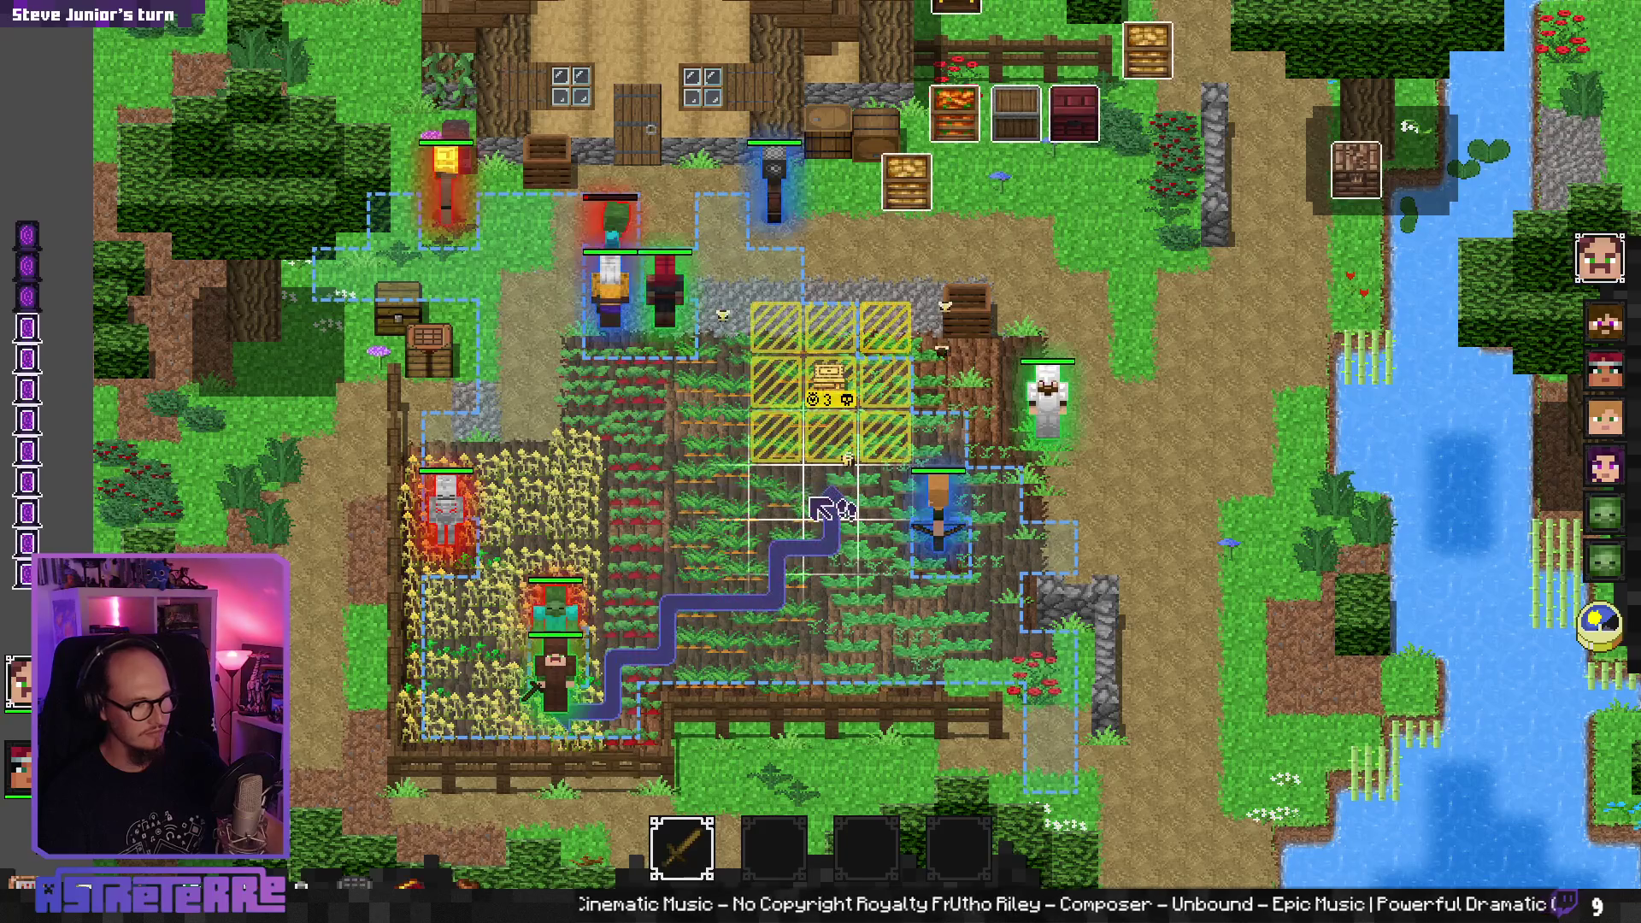
left_click(829, 494)
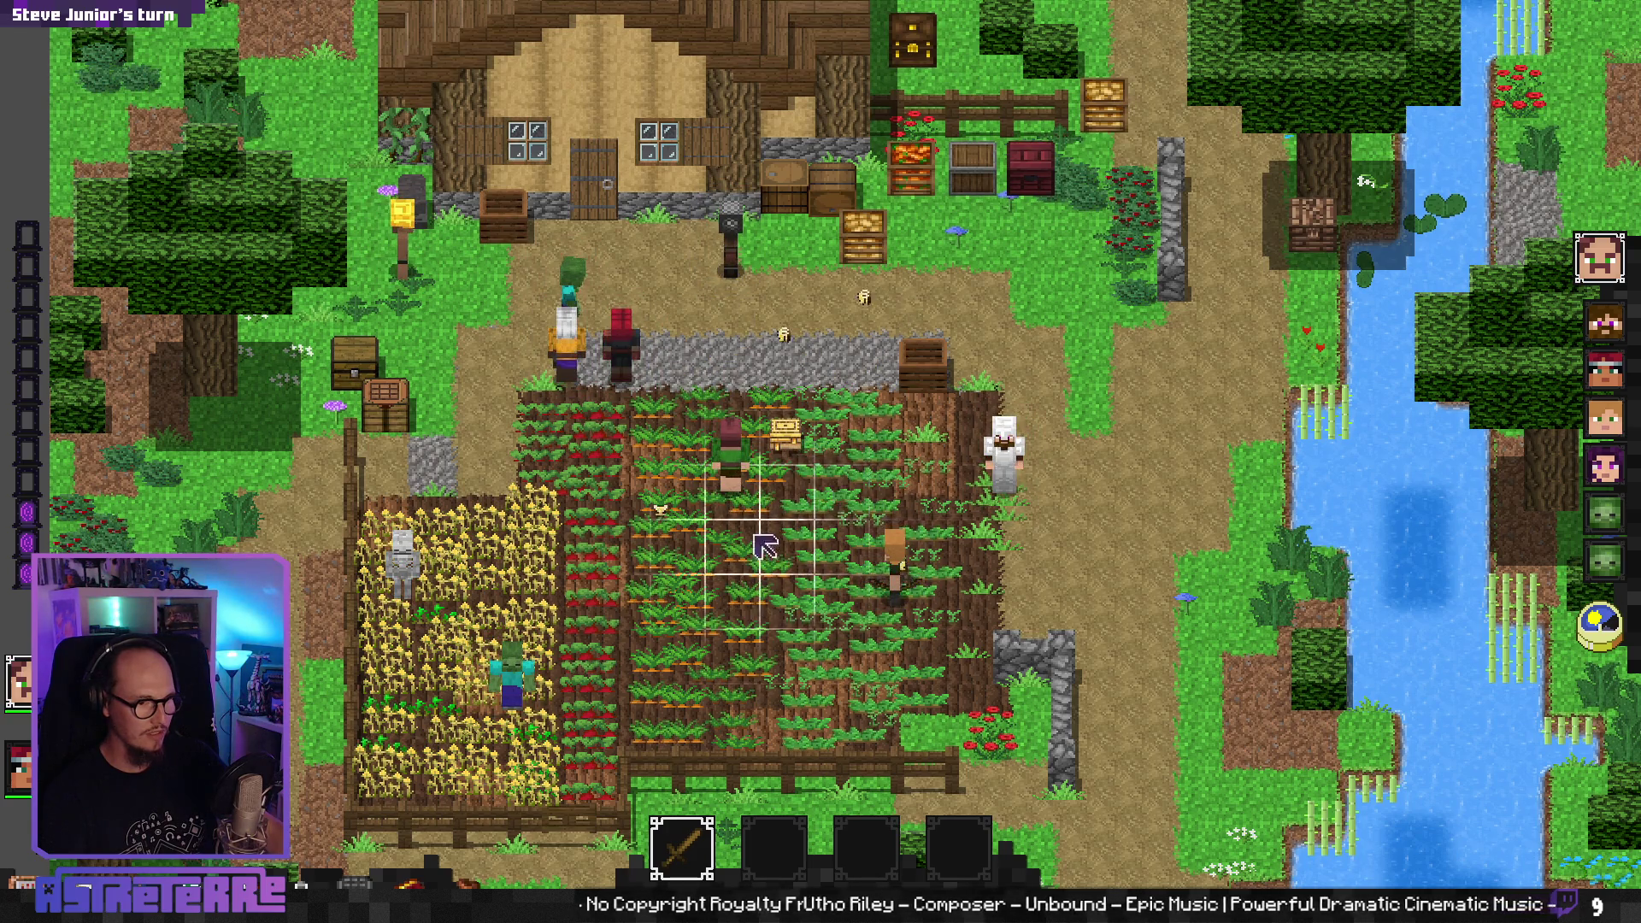
mouse_move(787, 536)
left_mouse_down()
mouse_move(1044, 514)
mouse_move(976, 506)
left_mouse_up()
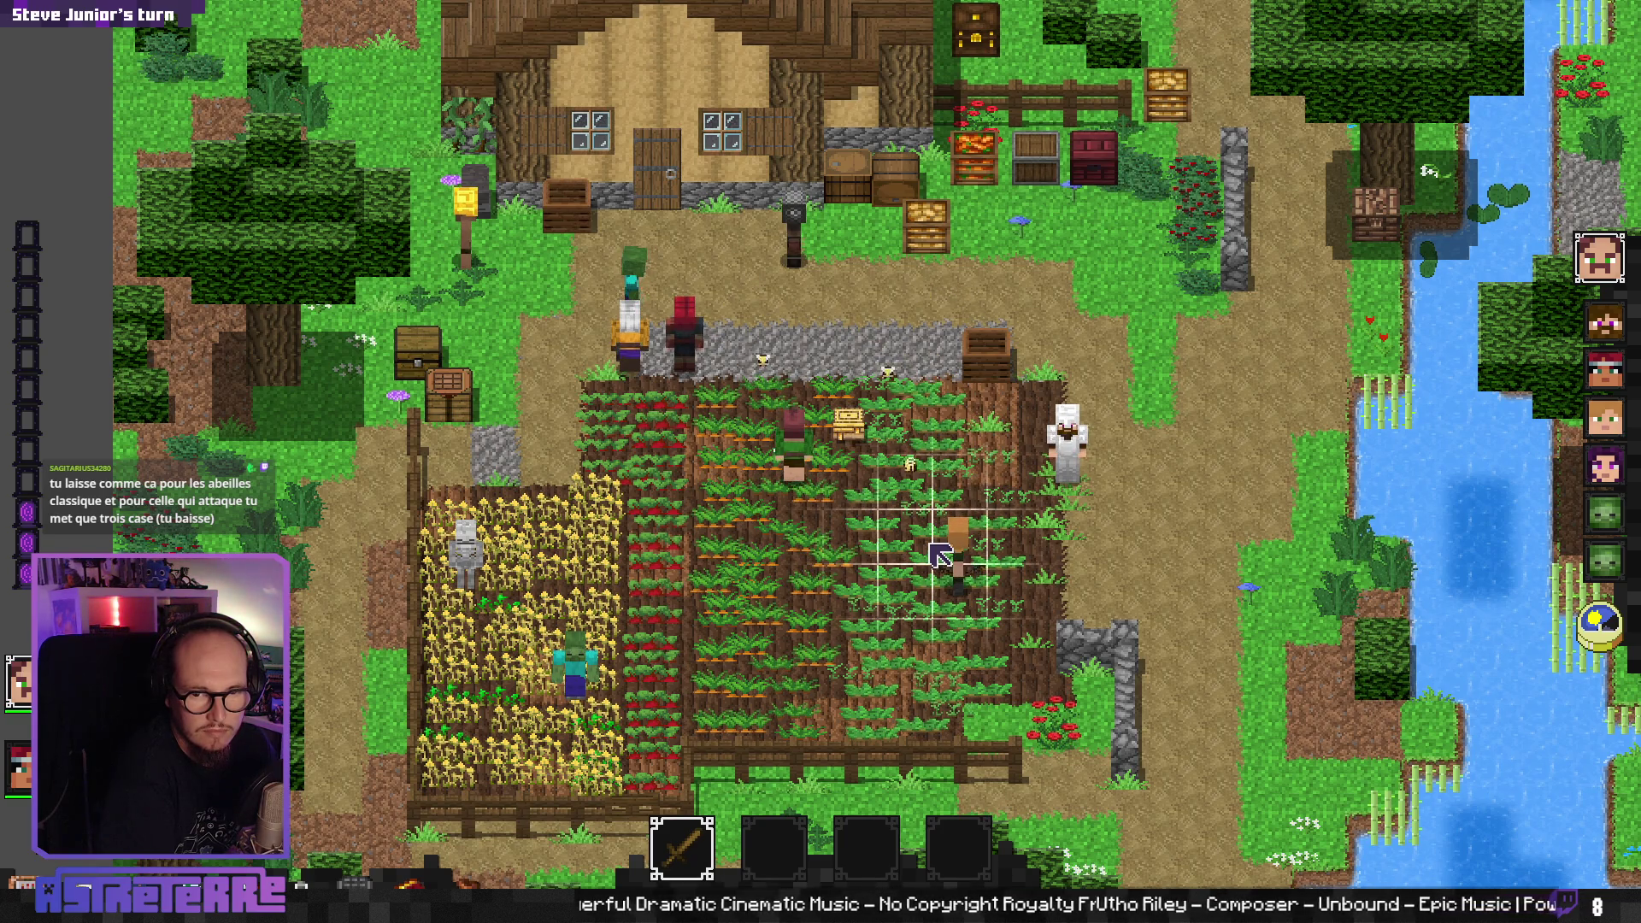
- Show health bars and the nest's 3x3 danger zone while the bees attack, waiting for Alex's turn
key("alt")
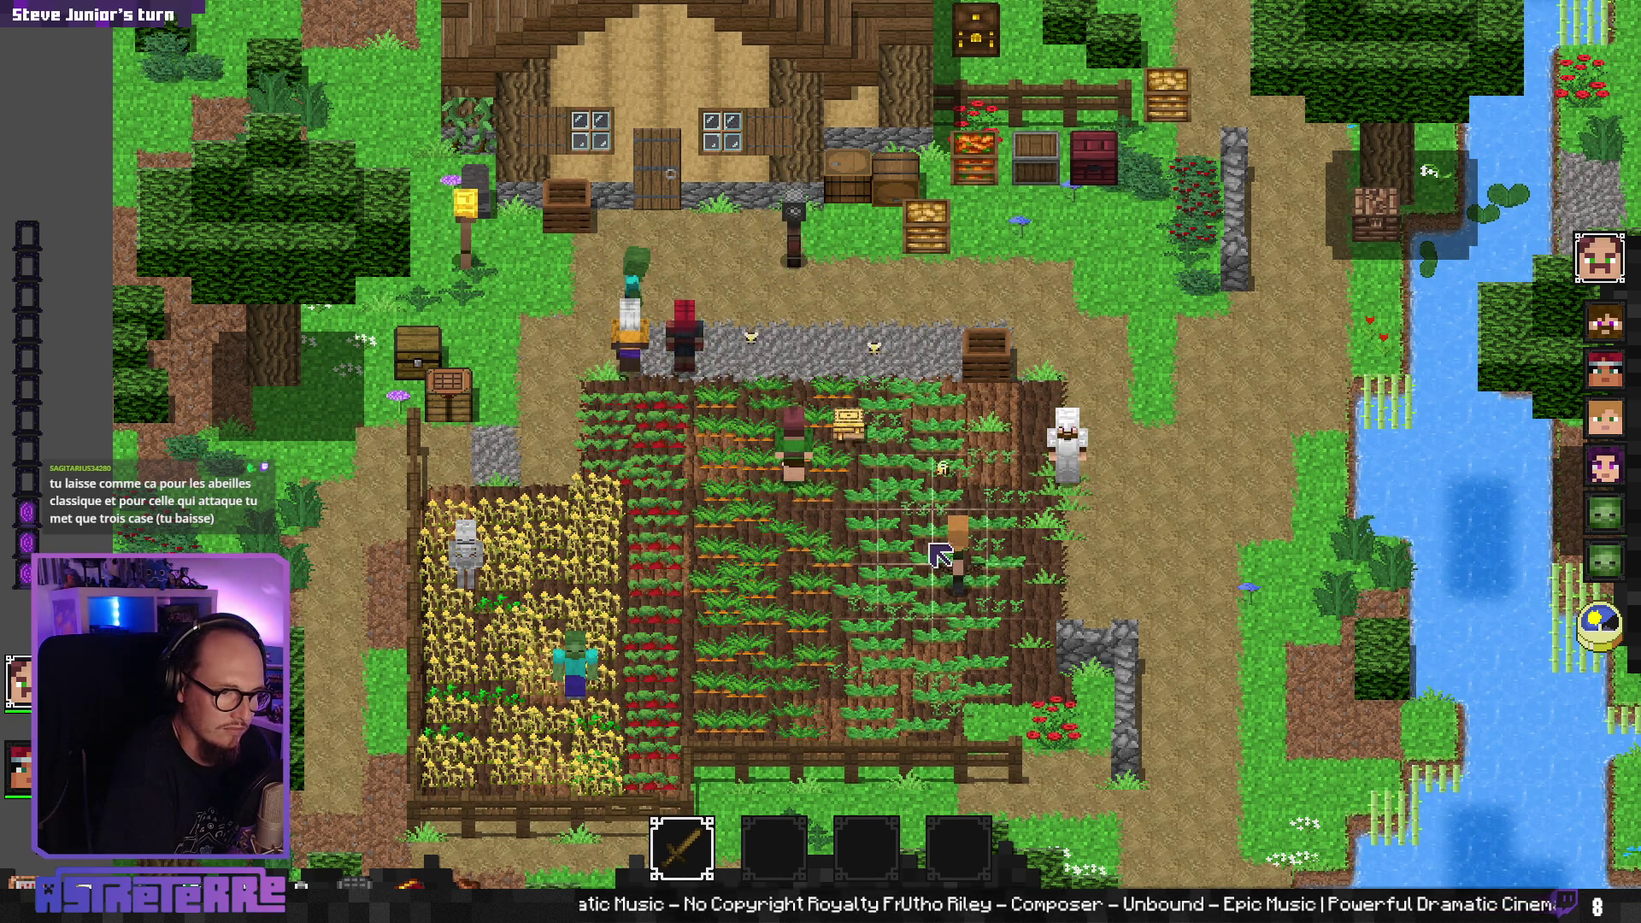
key("alt")
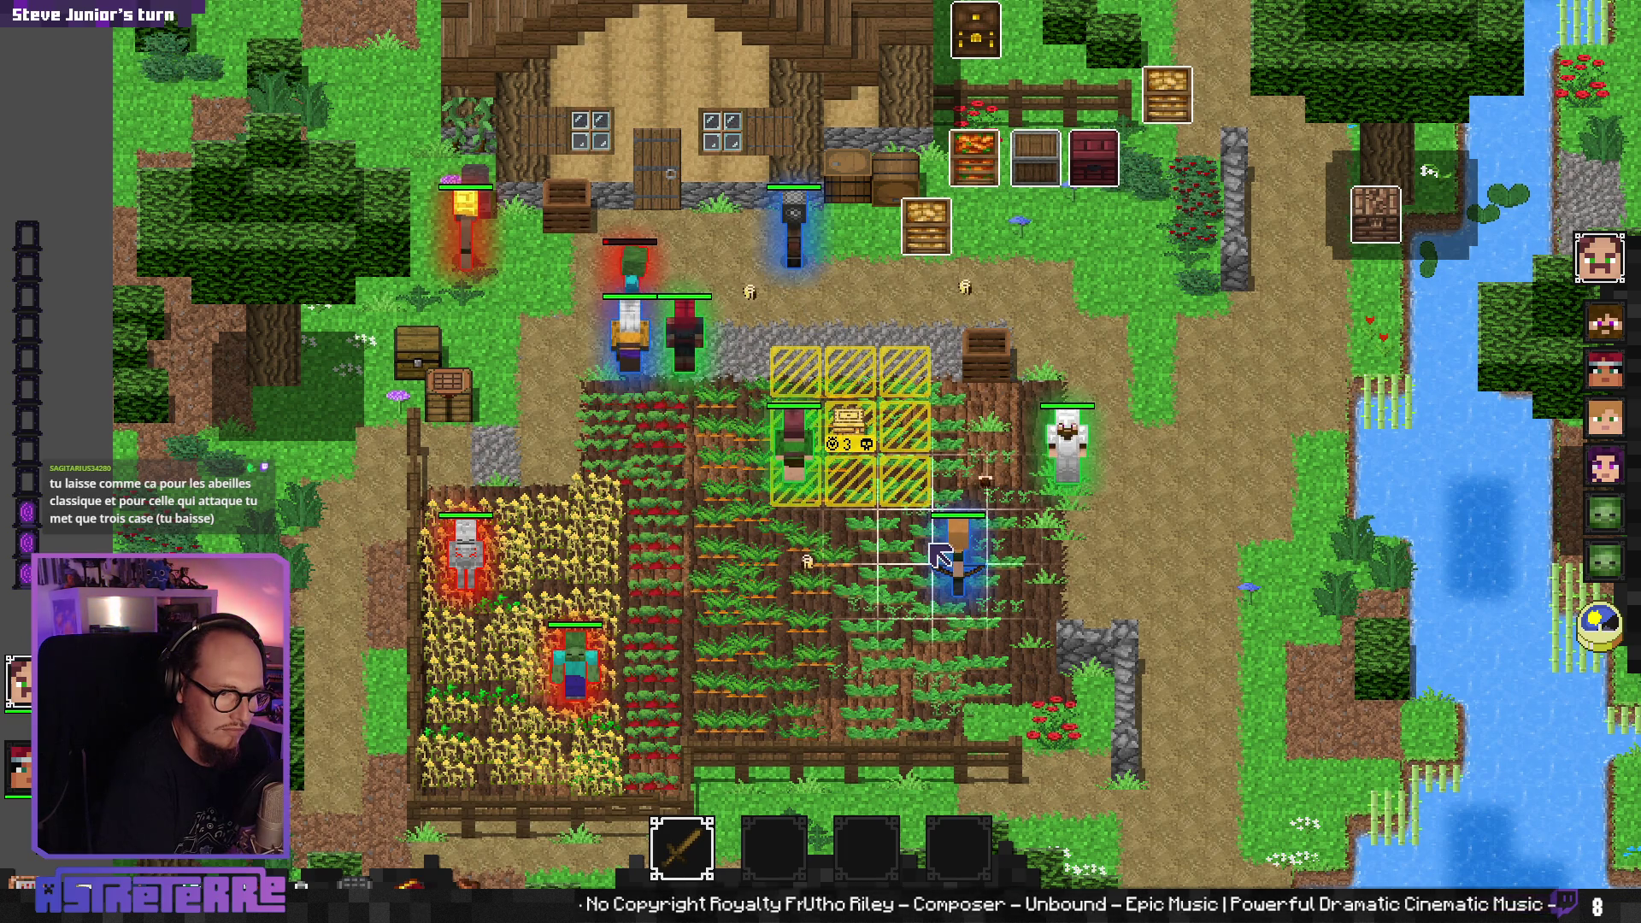
key("alt")
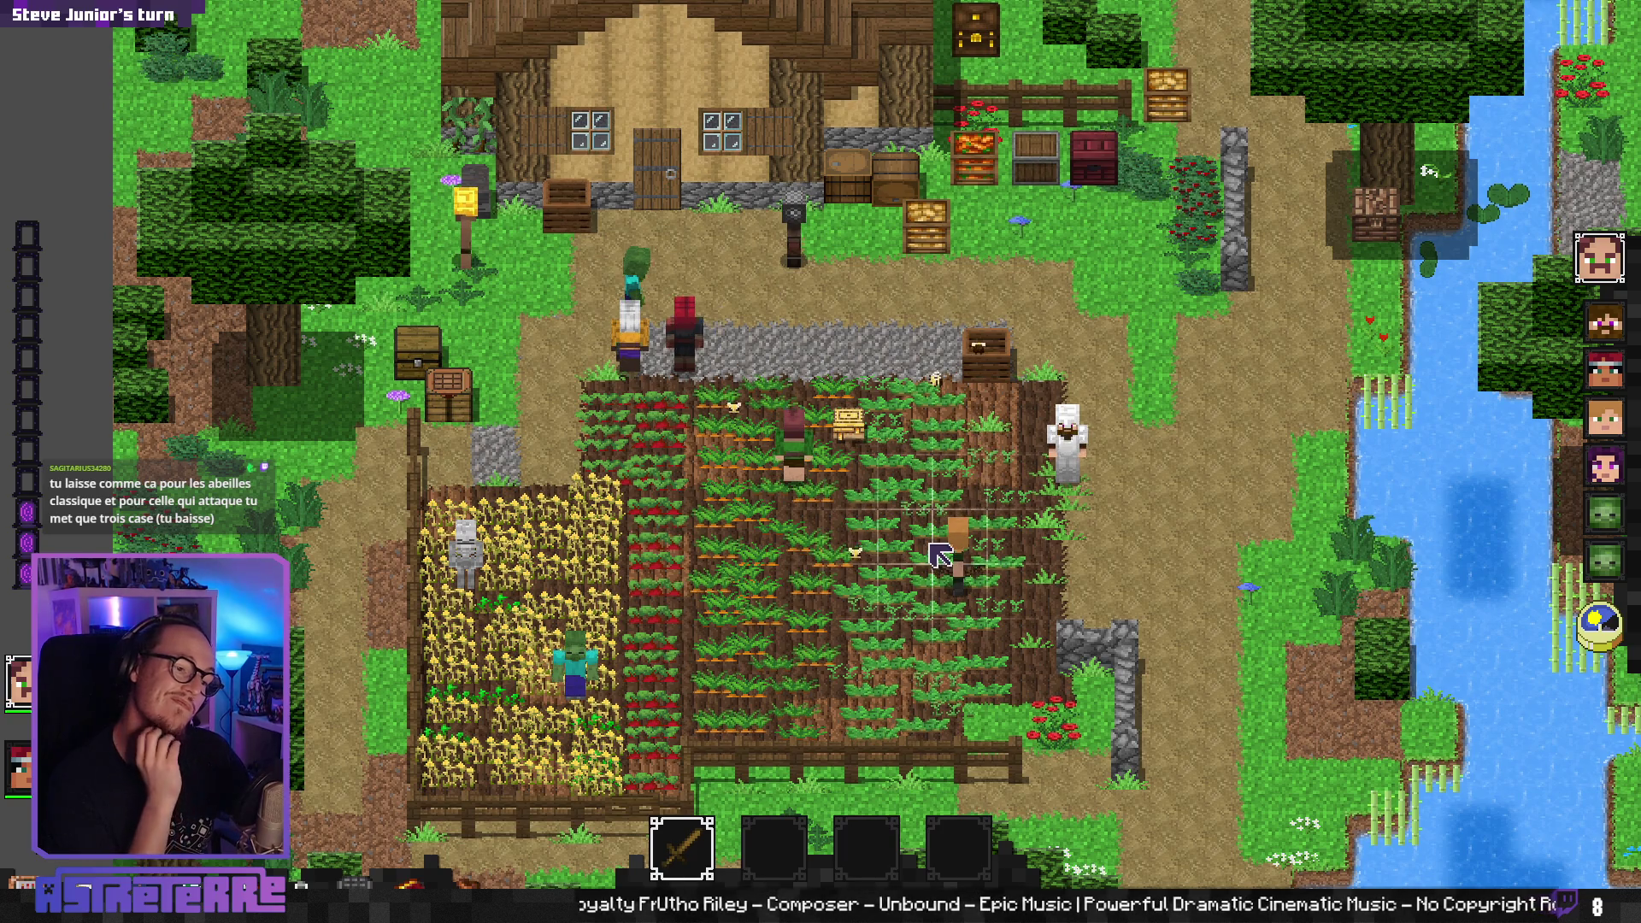
key("alt")
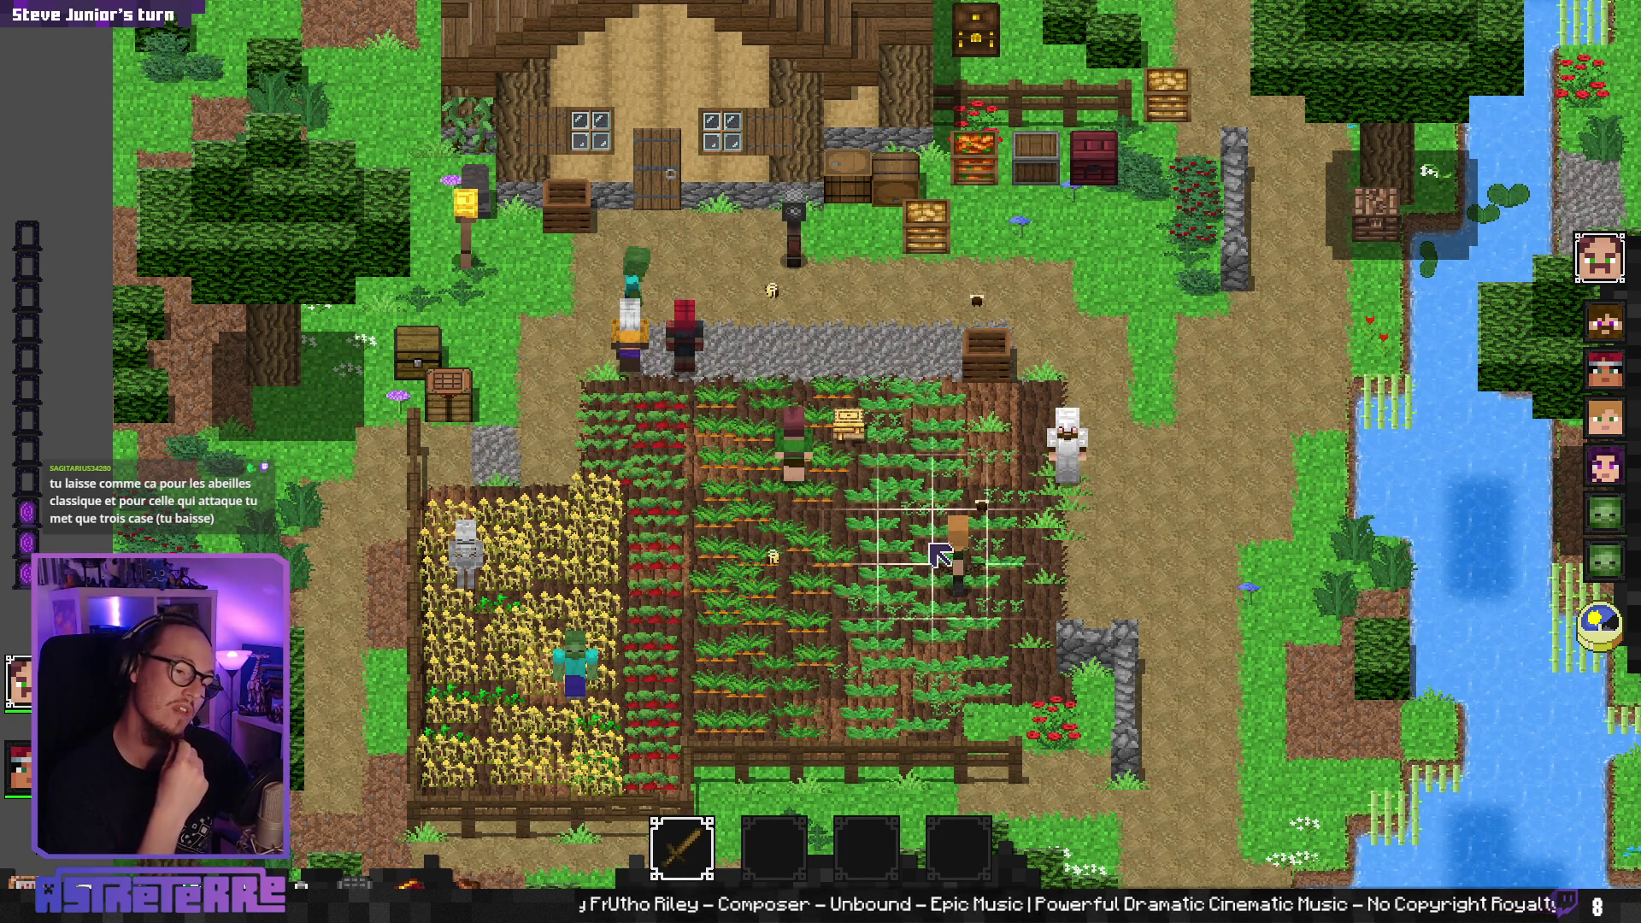
key("alt")
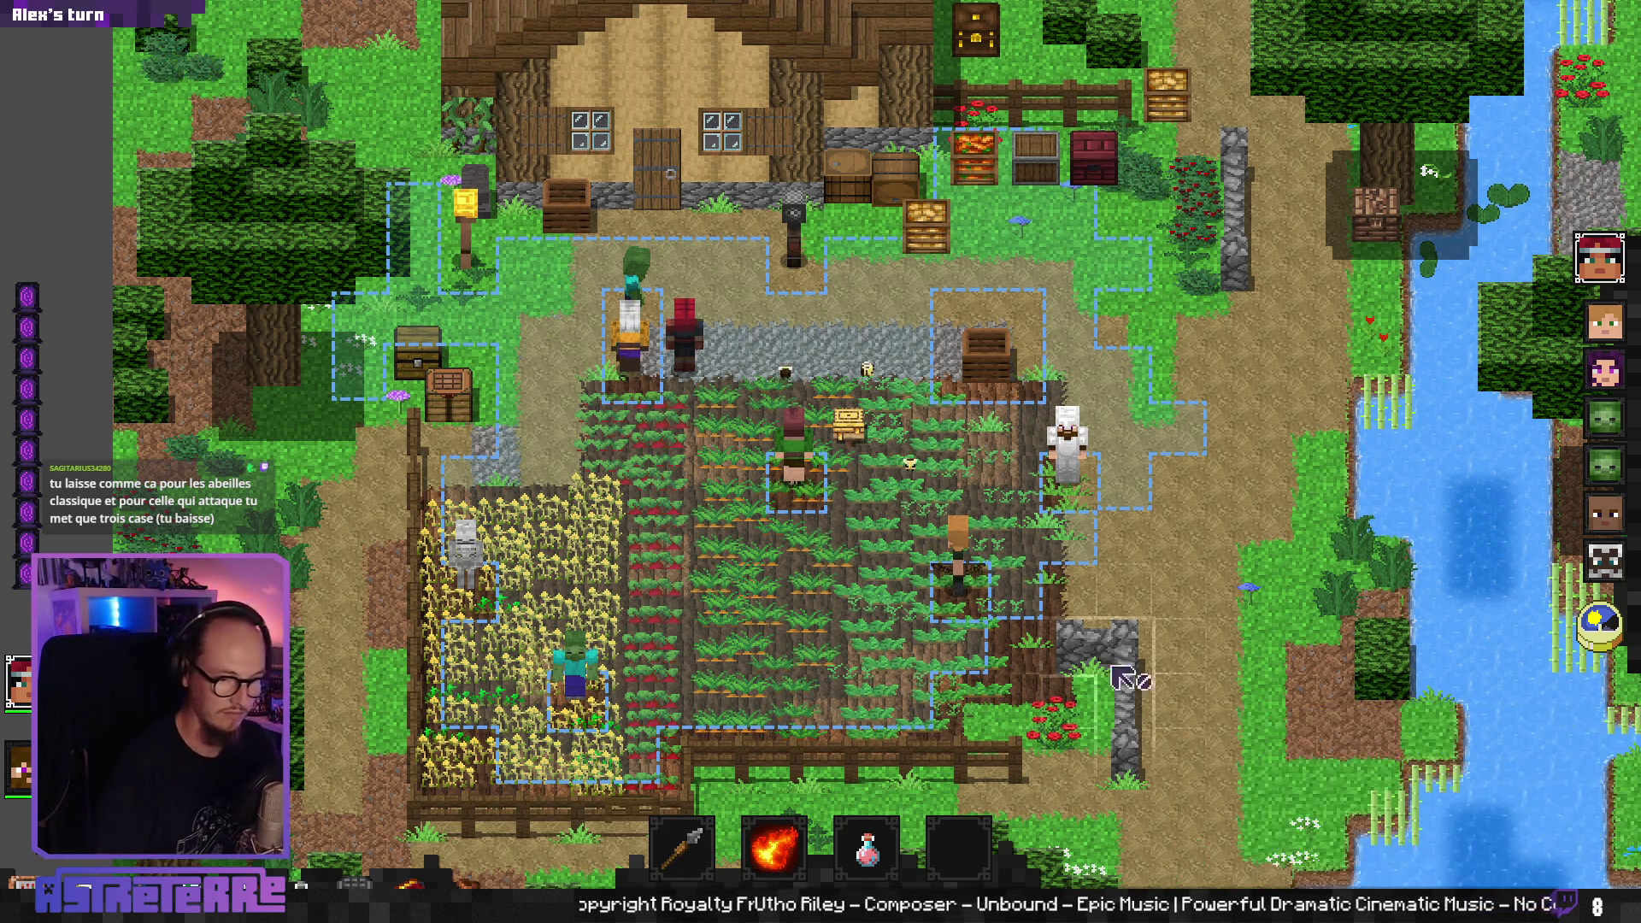
- Place a second buzzy nest at the field's top edge and end Alex's turn
key("e")
left_click(1282, 350)
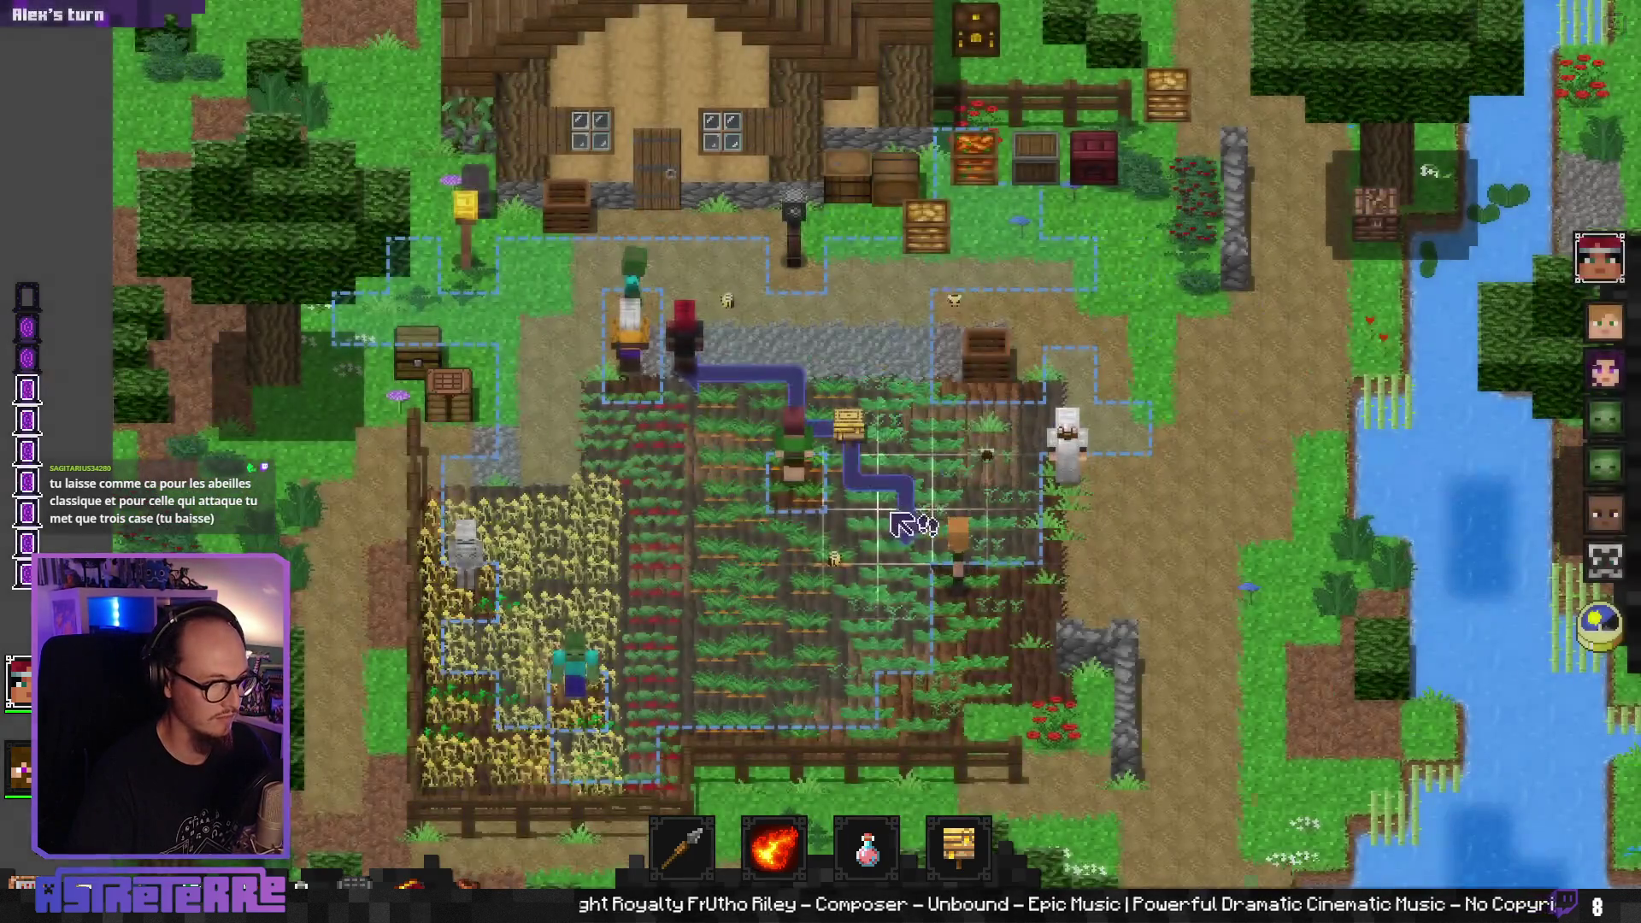
left_click(684, 425)
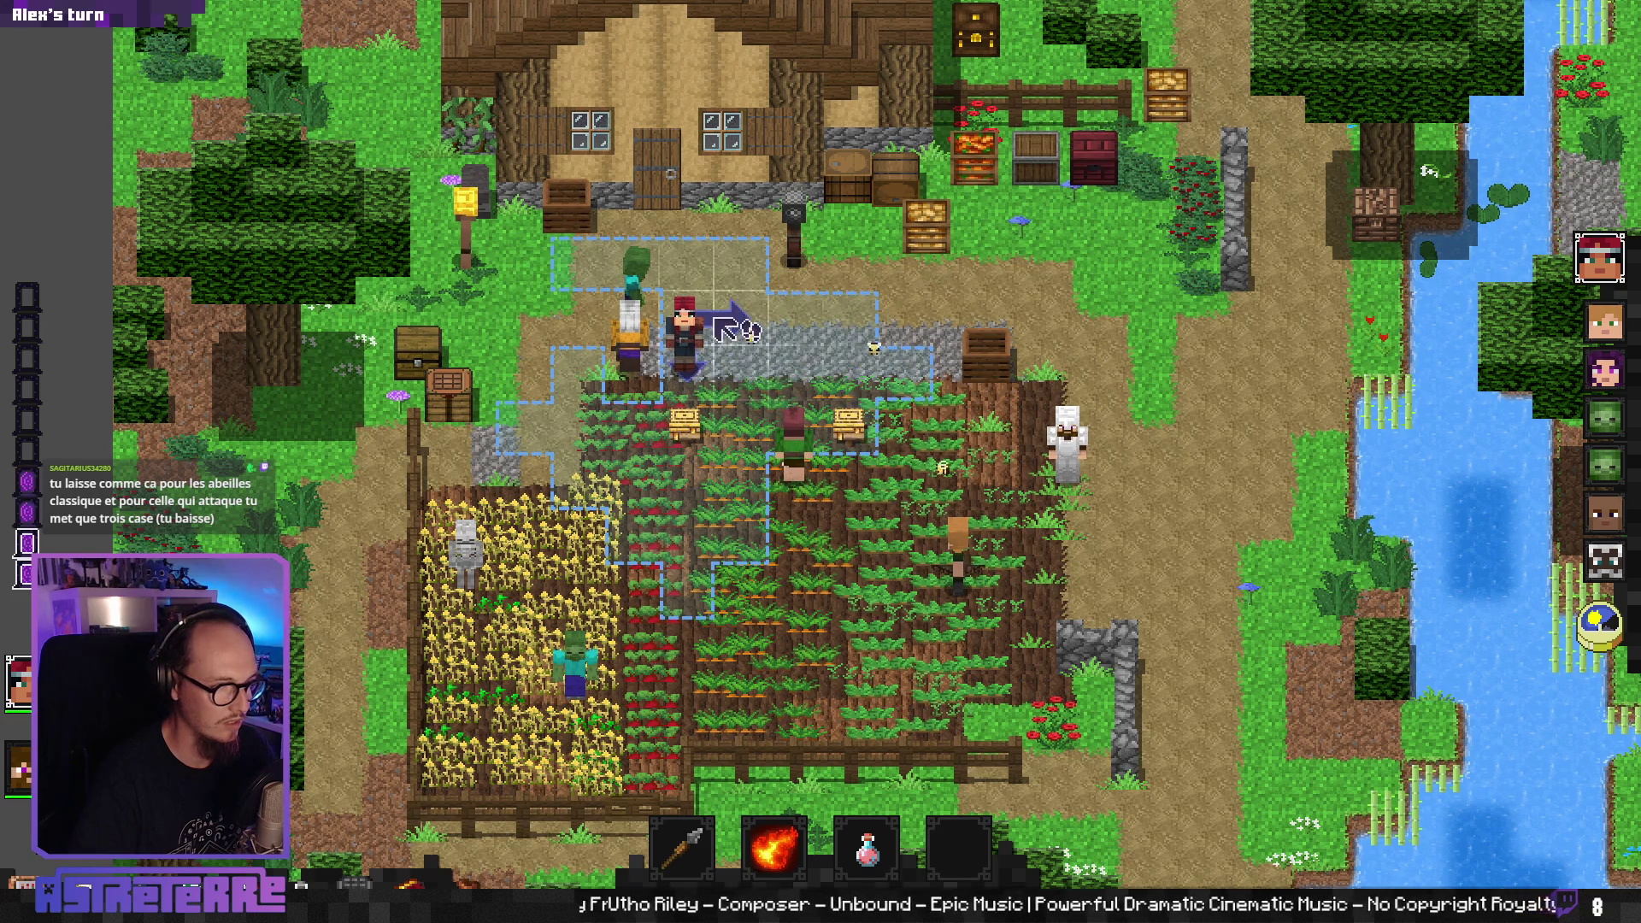
left_click(1614, 637)
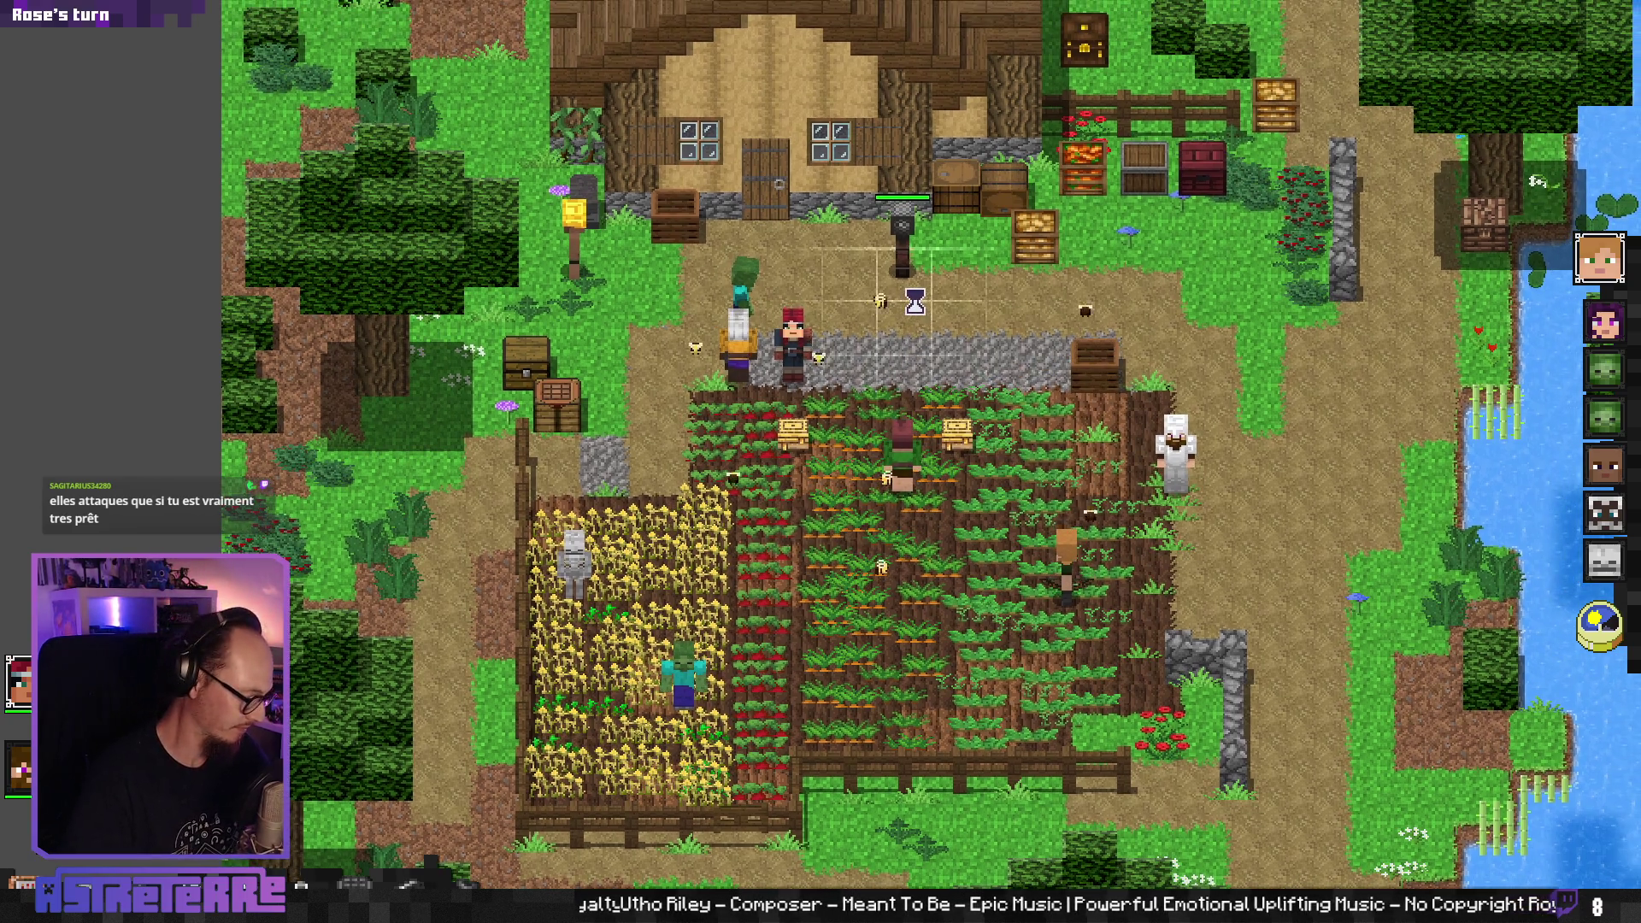
key("alt+Tab")
- Check Attack.gd around line 155 and the end_crystal ItemAction cell L237 in Item_DataBase
left_click(865, 346)
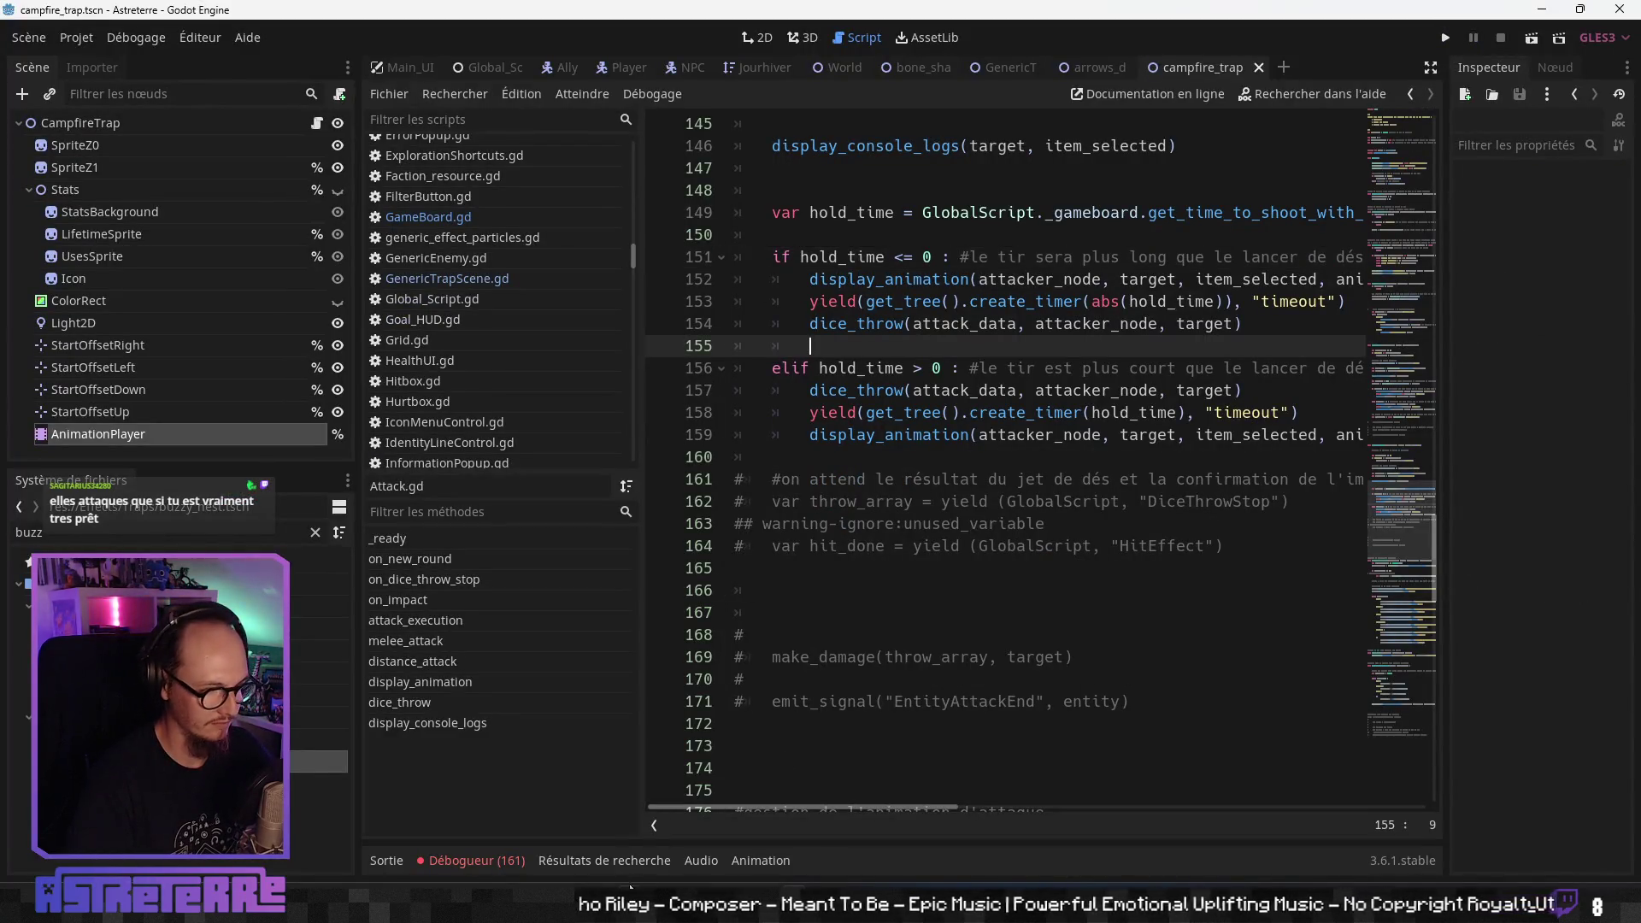
key("alt+Tab")
left_click(680, 596)
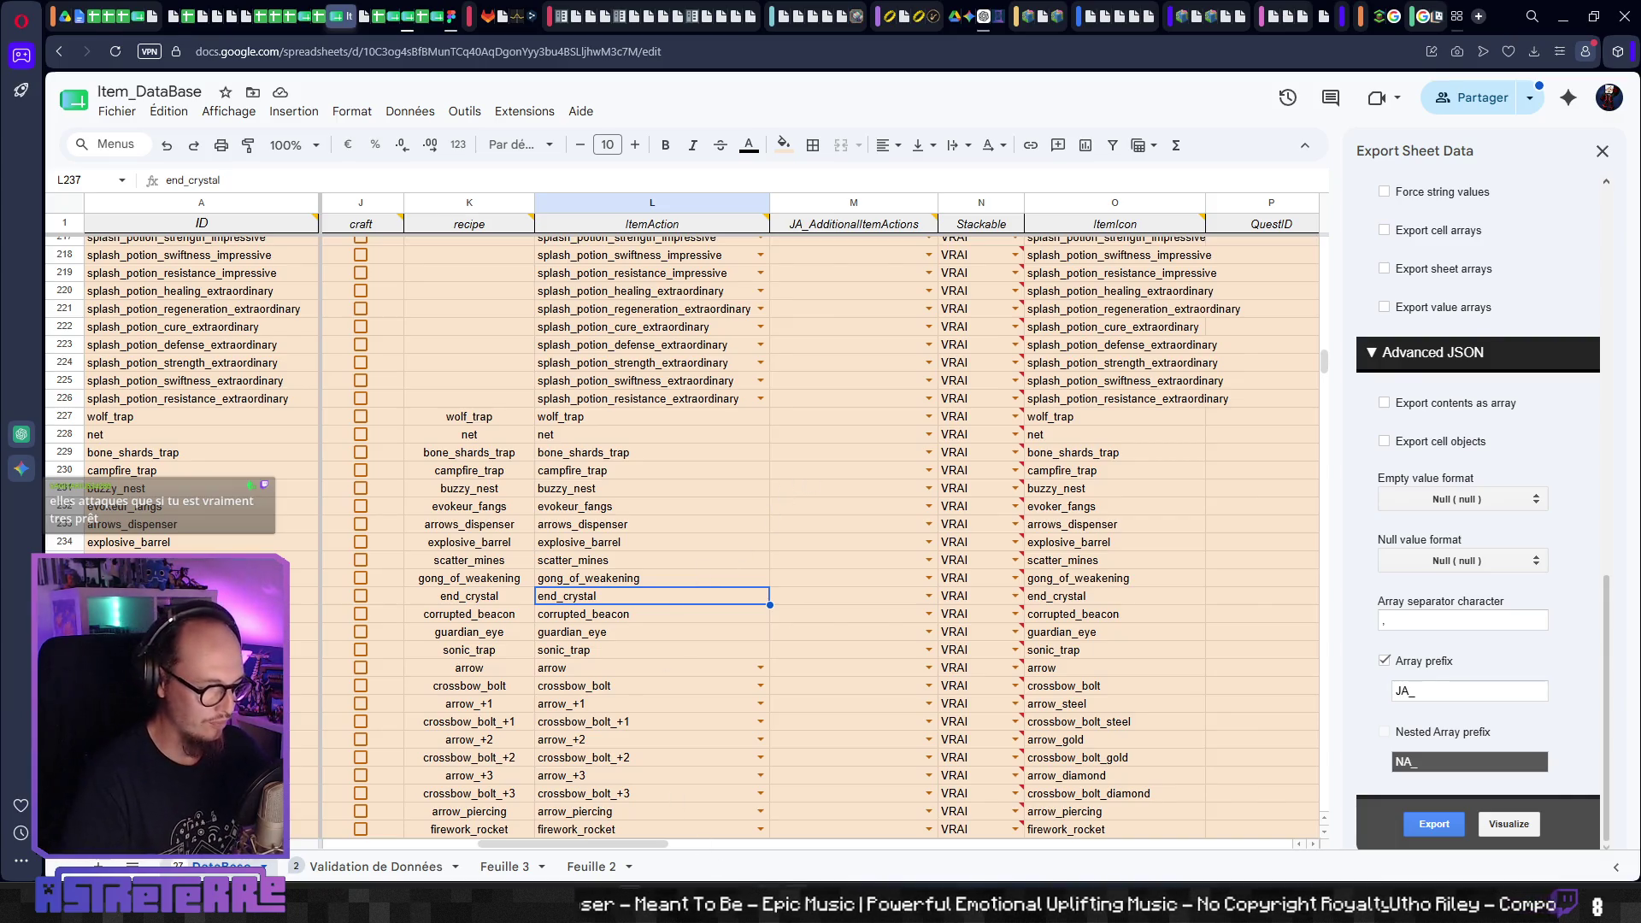
key("alt+Tab")
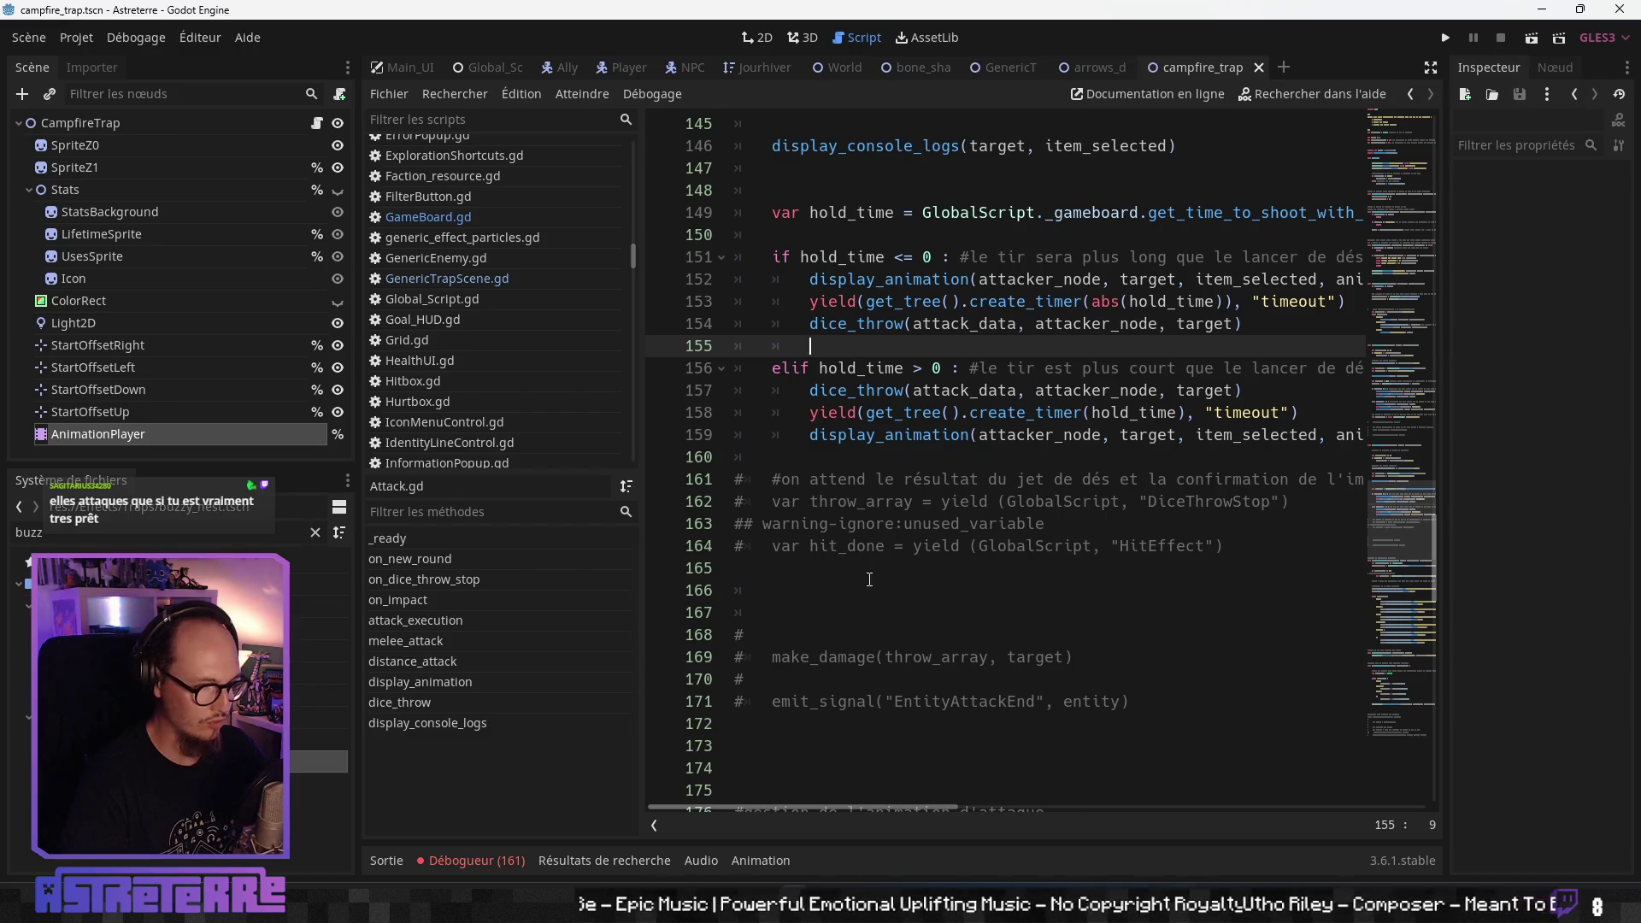
- Bring up the buzzy_nest sprite in Aseprite
key("alt+Tab")
key("alt+shift+Tab")
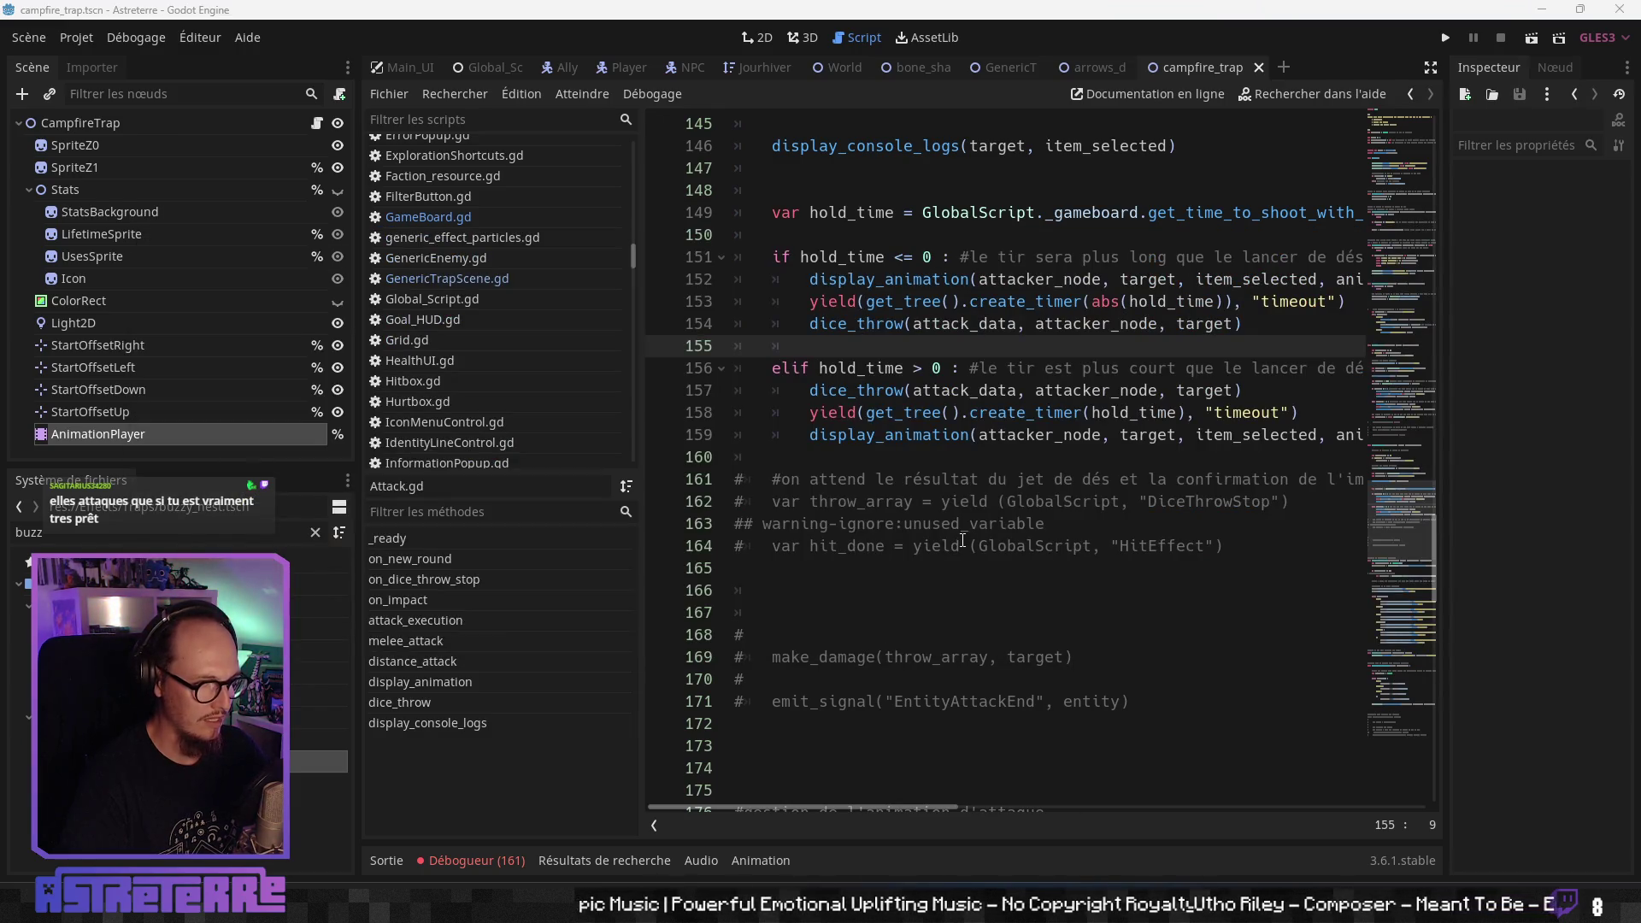
key("alt+Tab")
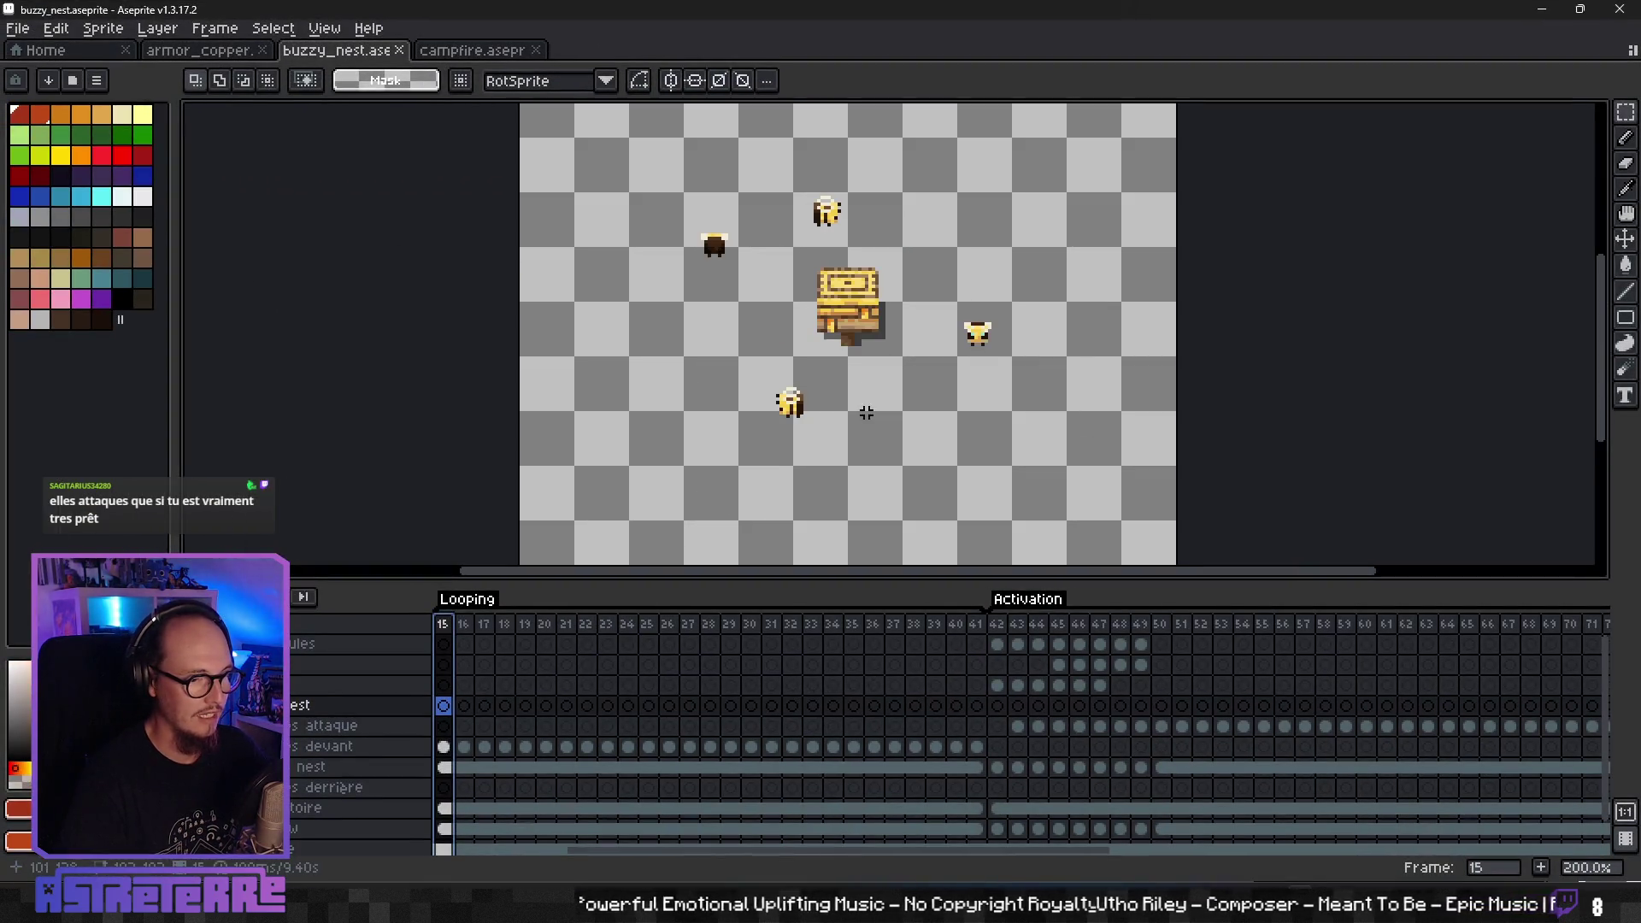
- Step through the buzzy_nest Looping and Activation frames, wrapping back to the start
key("Right")
key("Right")
scroll(849, 392, "down", 1)
scroll(849, 393, "up", 1)
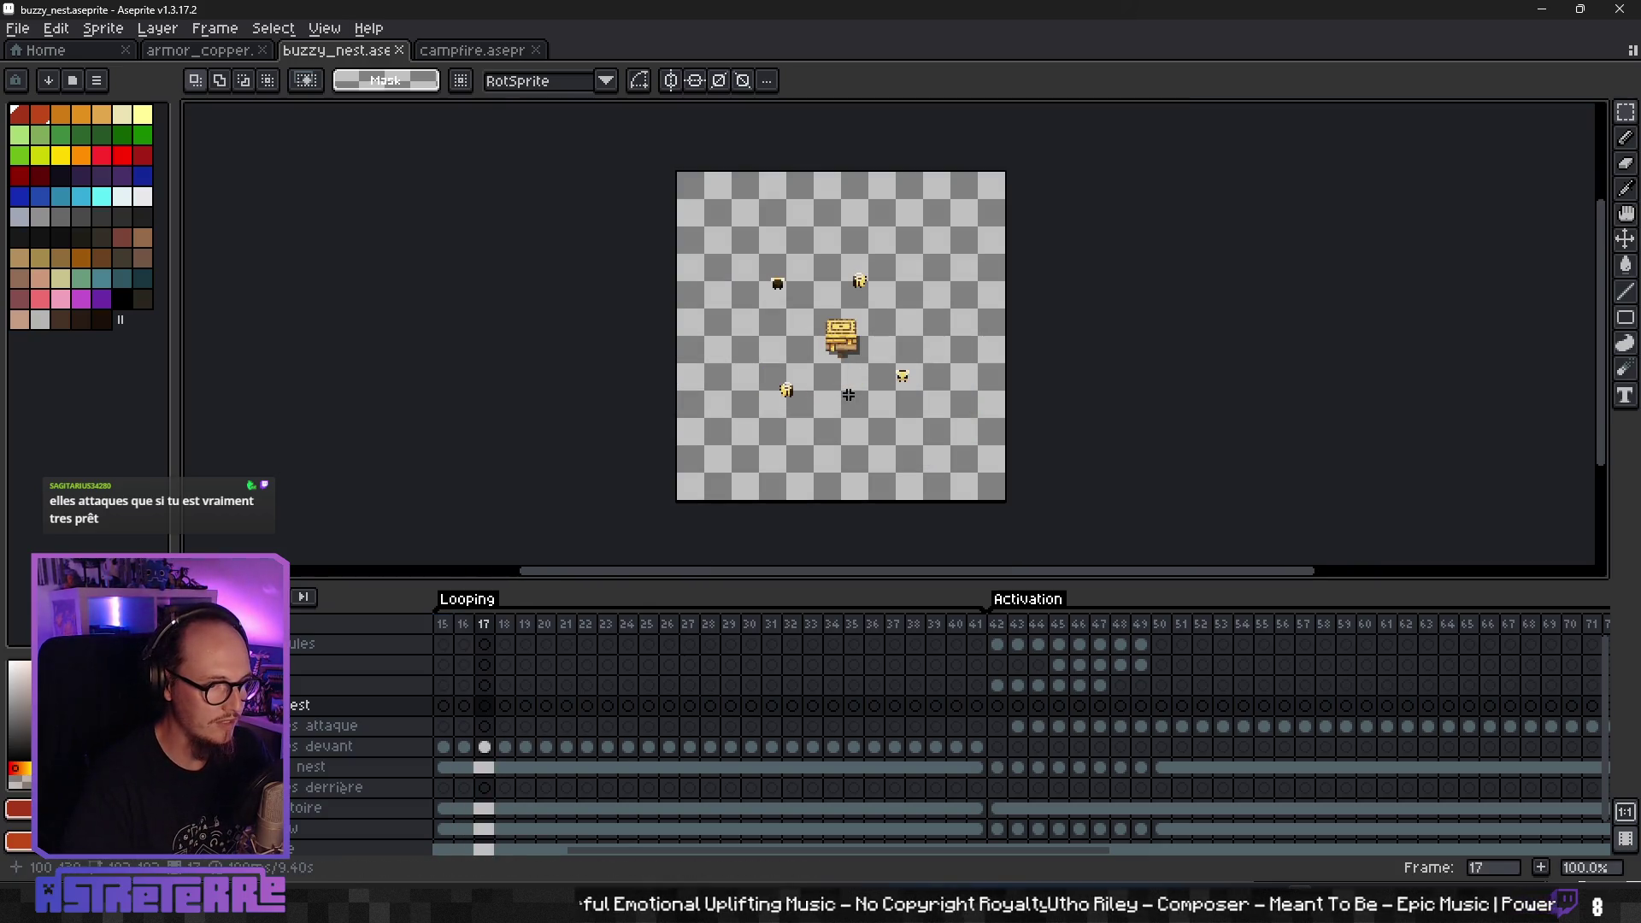
key("Right")
key("Right")
key("Right")
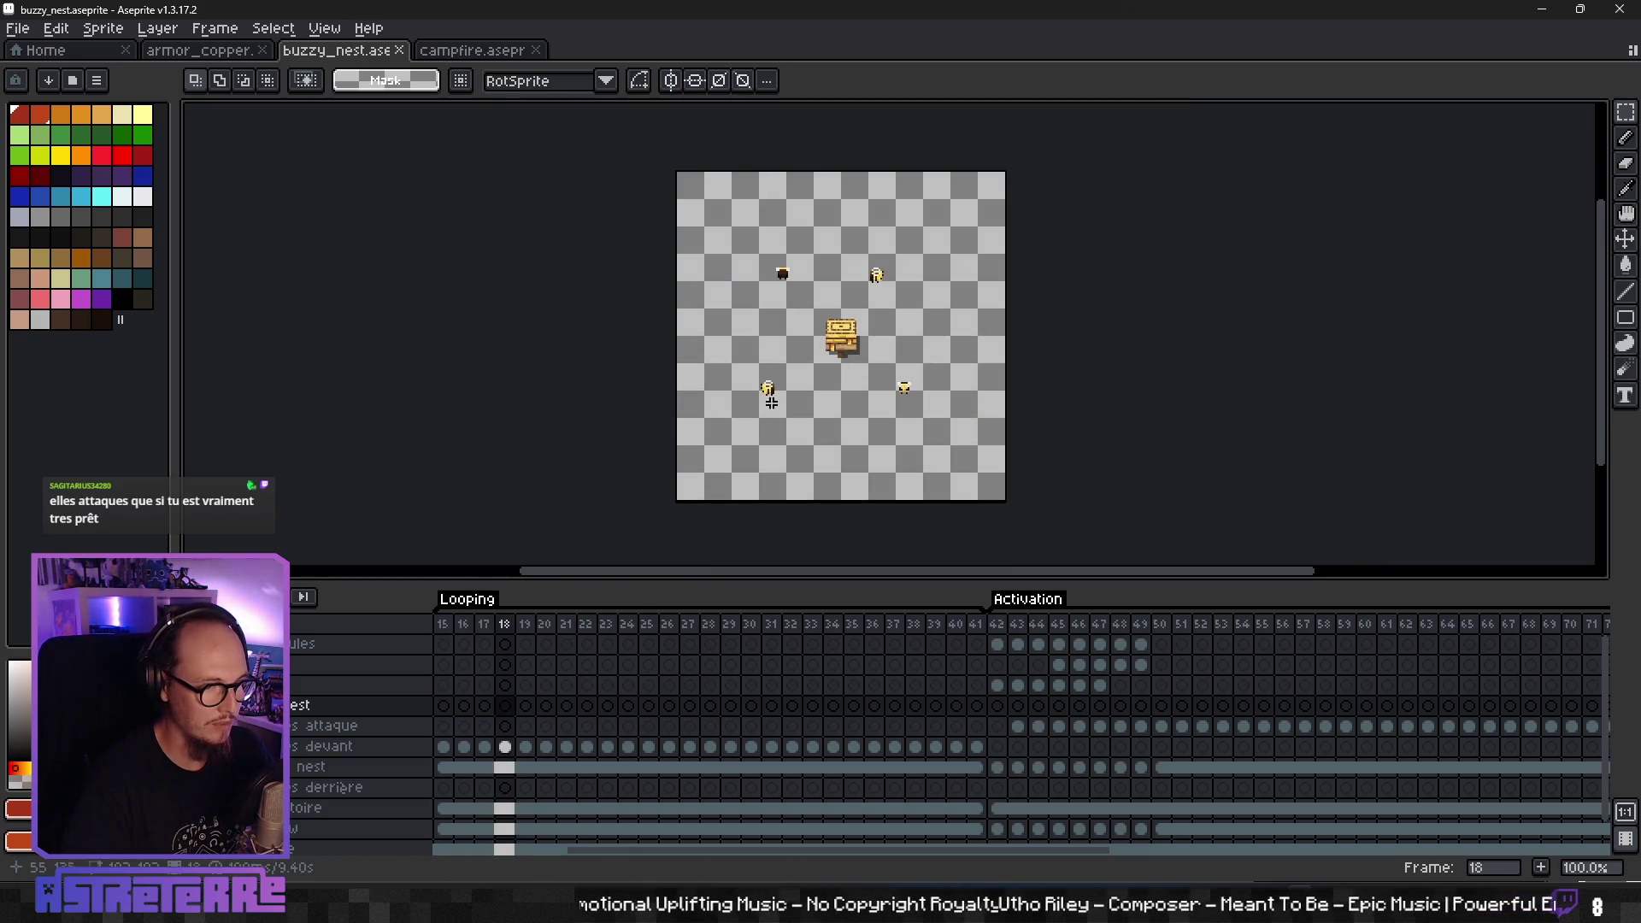
key("Right")
key("Right")
key("Right")
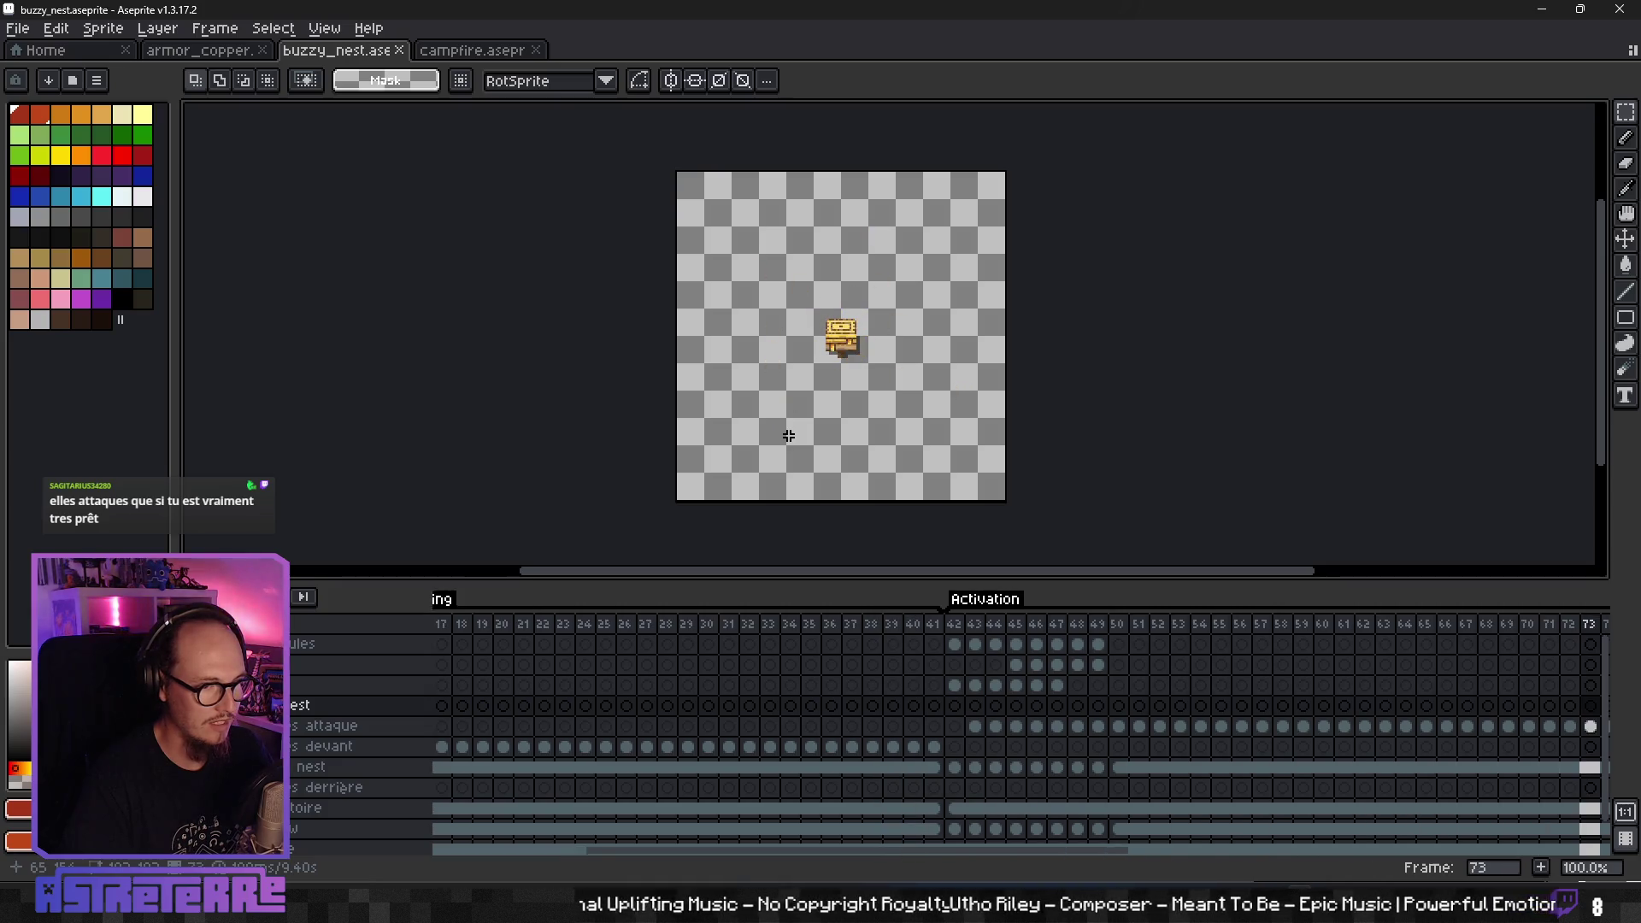
key("Left")
key("Left")
key("Left")
key("Left")
key("Left")
key("Left")
key("Left")
key("Left")
key("Left")
key("Left")
key("Left")
key("Left")
key("Right")
key("Right")
key("Right")
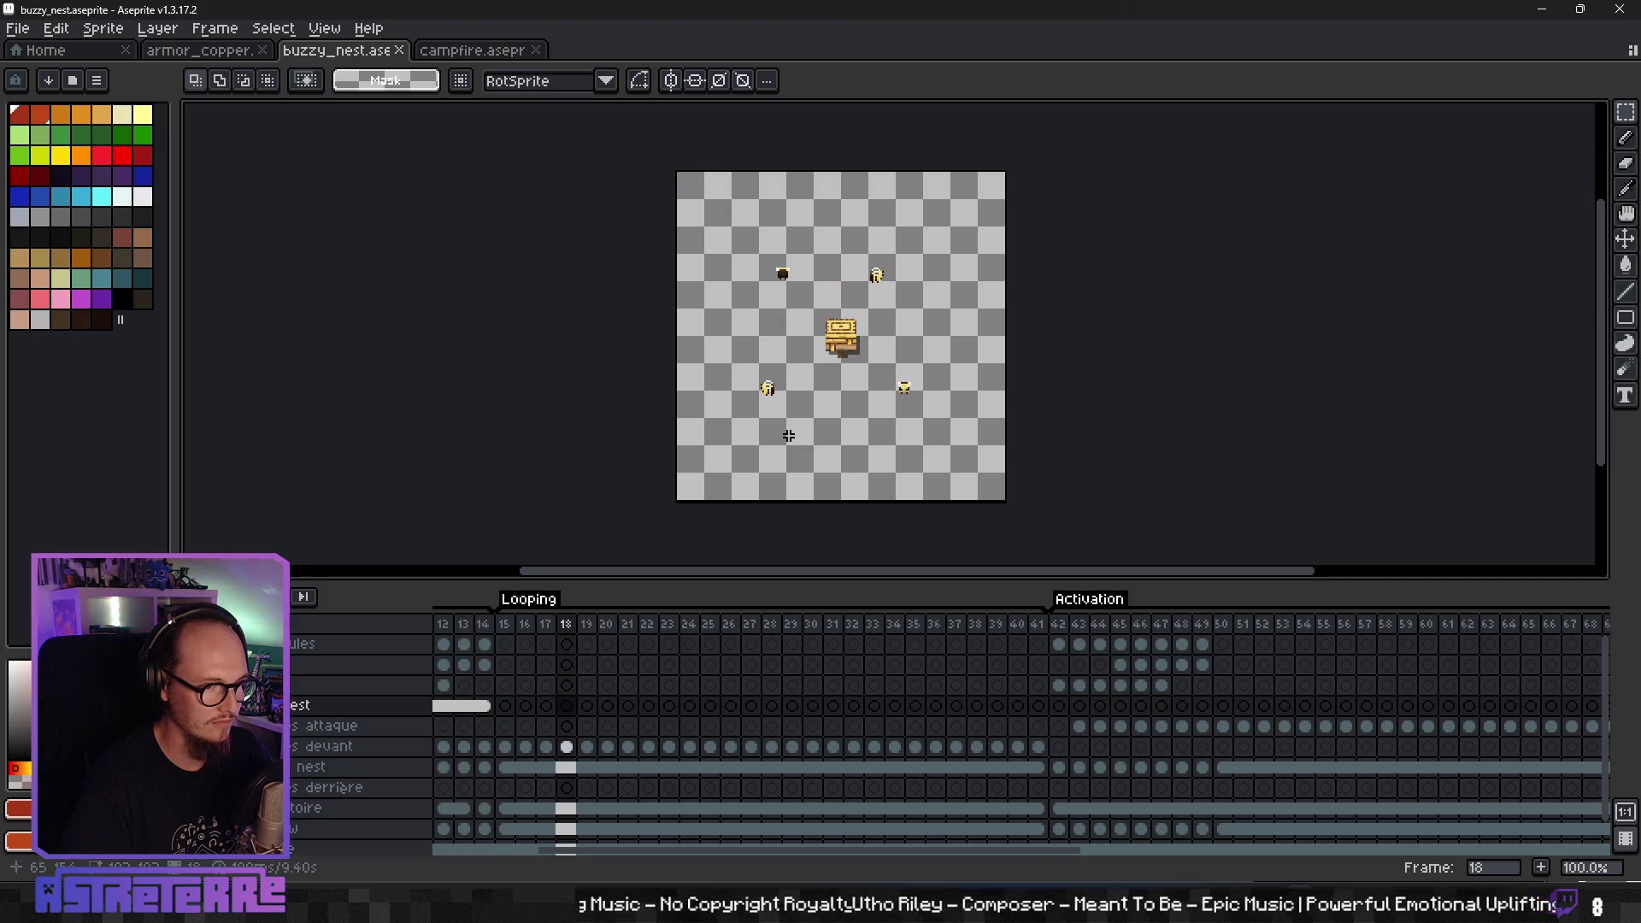
key("Right")
key("Right")
key("Right")
key("Right")
key("Right")
key("Right")
key("Right")
key("Right")
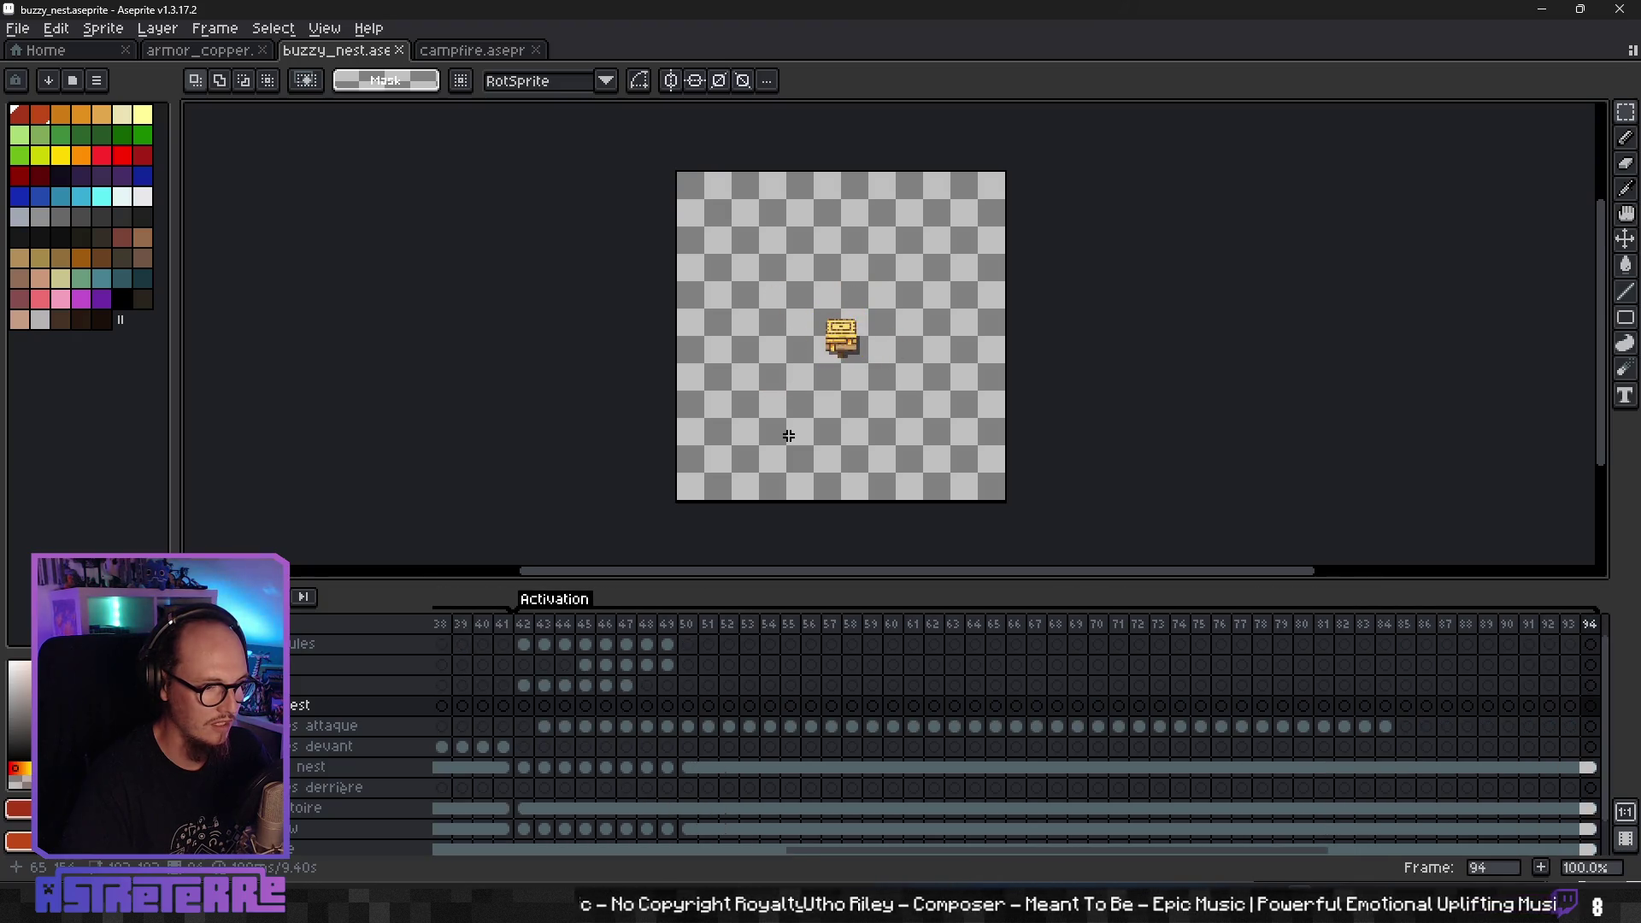
key("Right")
key("Right")
key("Right")
key("Right")
key("Right")
key("Right")
key("Right")
key("Right")
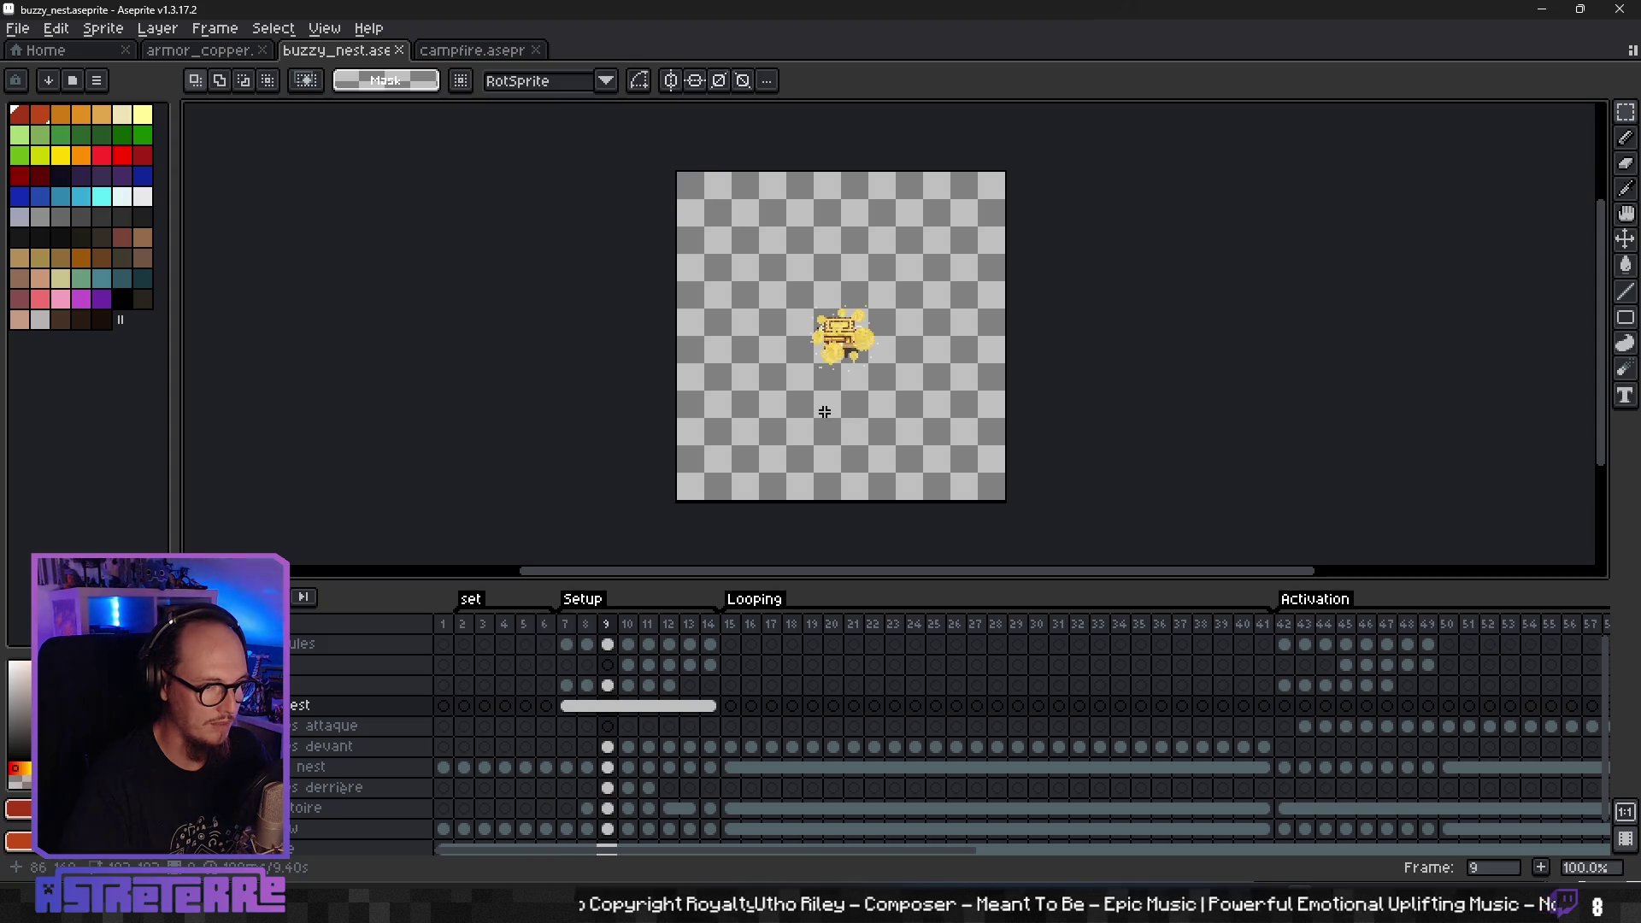
key("Right")
key("Right")
- Zoom in on the nest, review the Setup frames, and play the animation
scroll(880, 349, "up", 2)
scroll(880, 349, "up", 1)
key("Left")
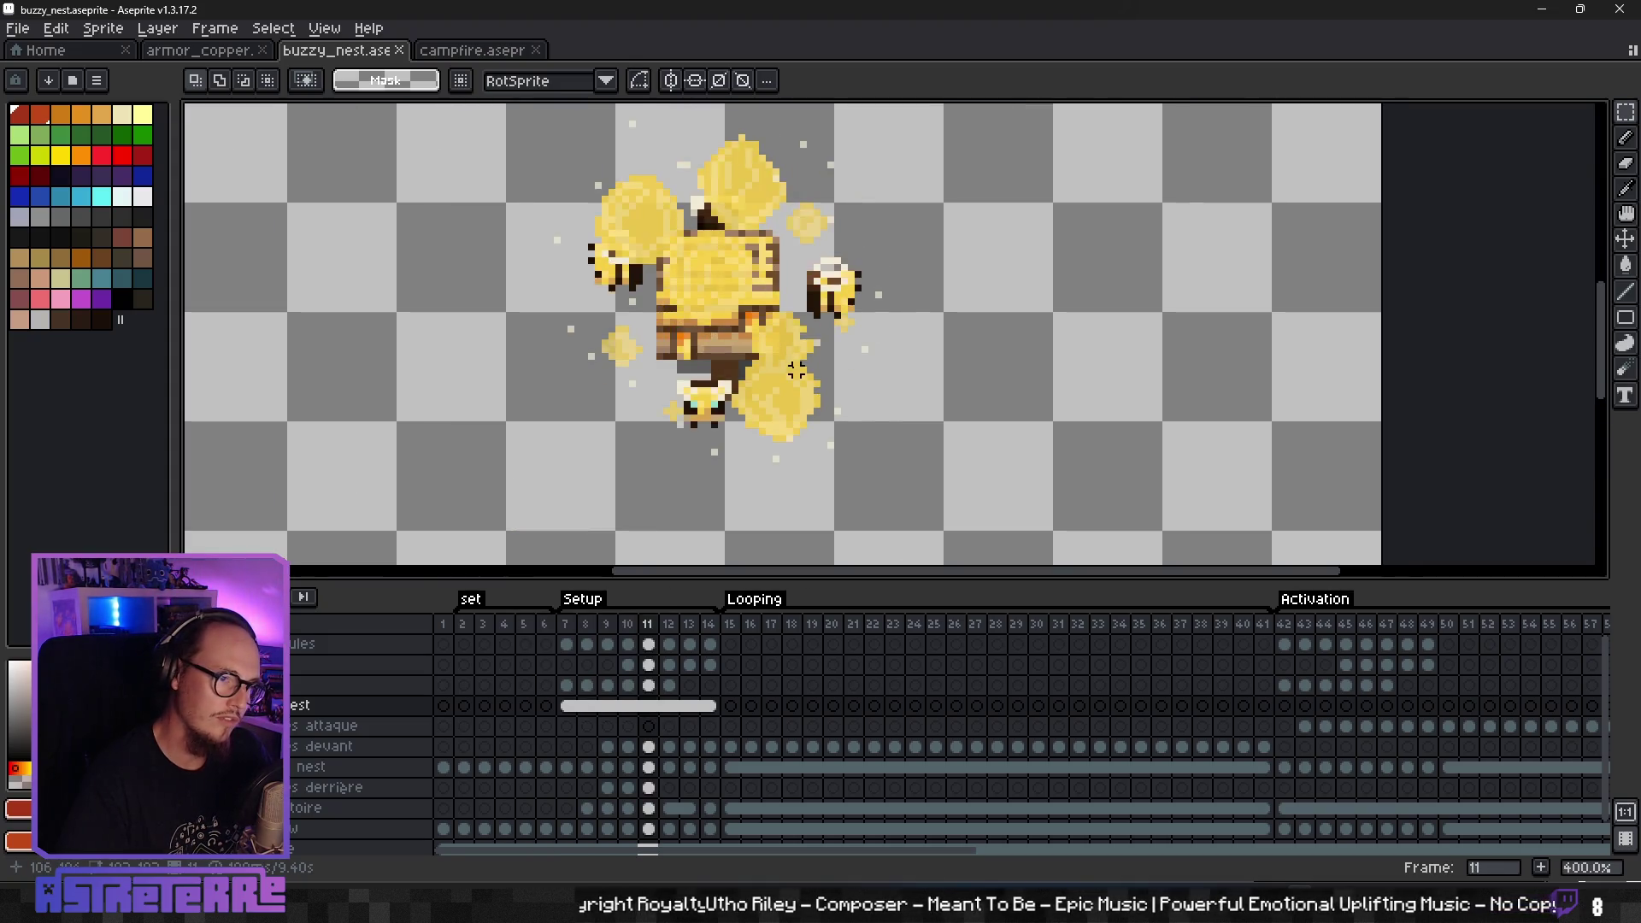
key("Left")
key("Left")
scroll(803, 367, "down", 3)
key("Right")
key("Right")
key("Right")
key("Right")
key("Right")
key("Right")
key("Right")
key("Right")
key("Right")
key("Left")
key("Left")
key("Left")
key("Left")
key("Left")
key("Right")
key("Return")
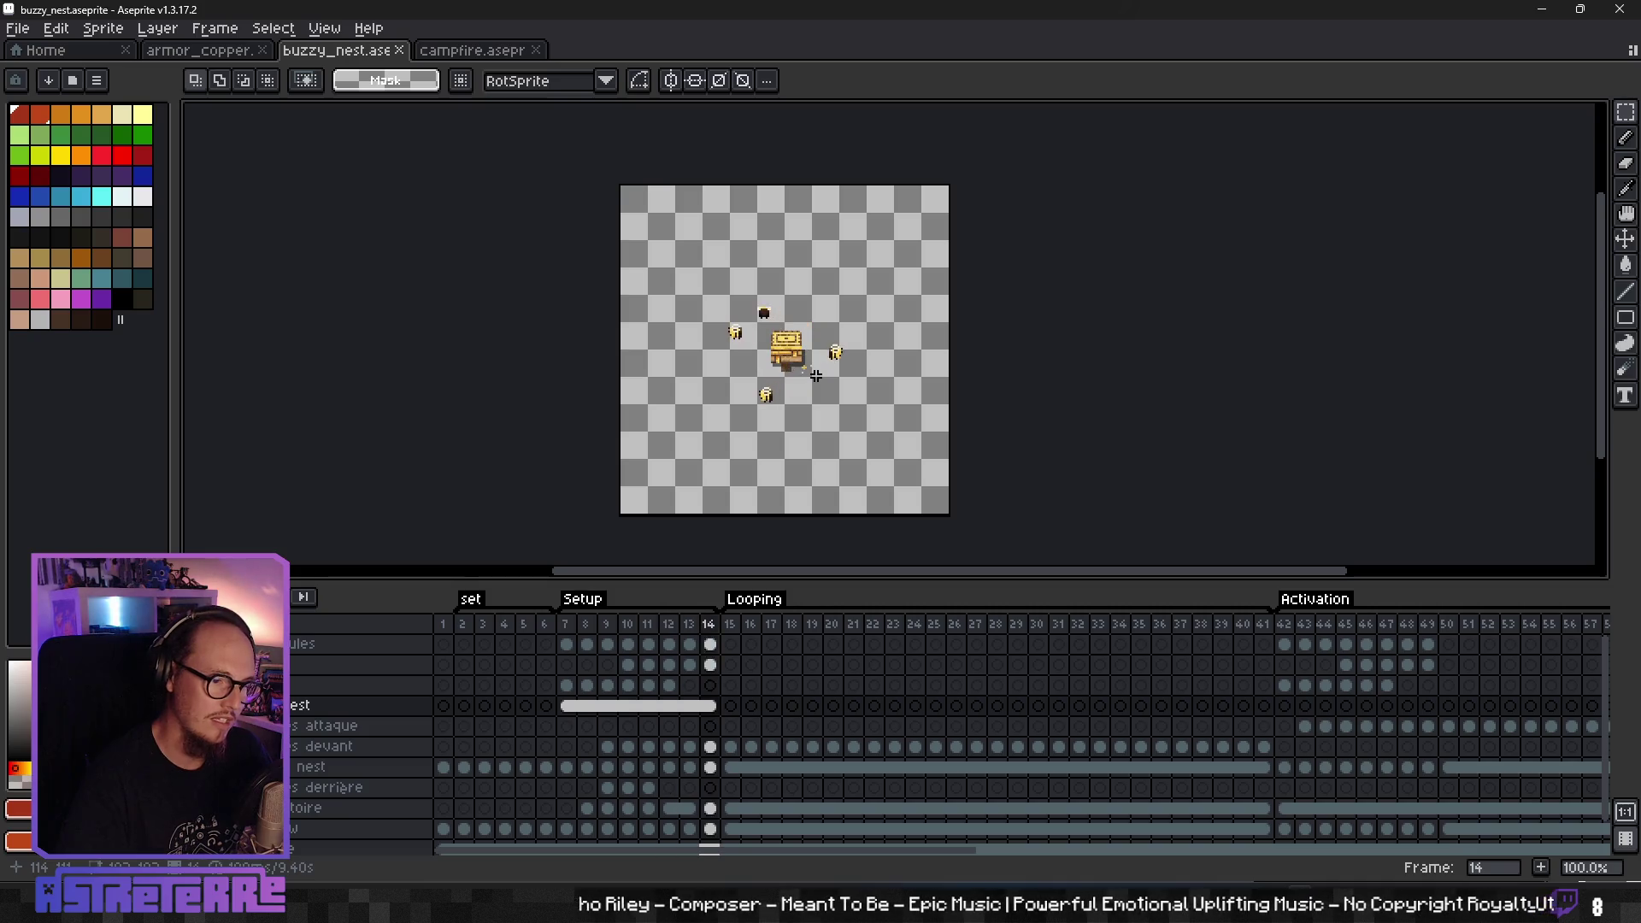